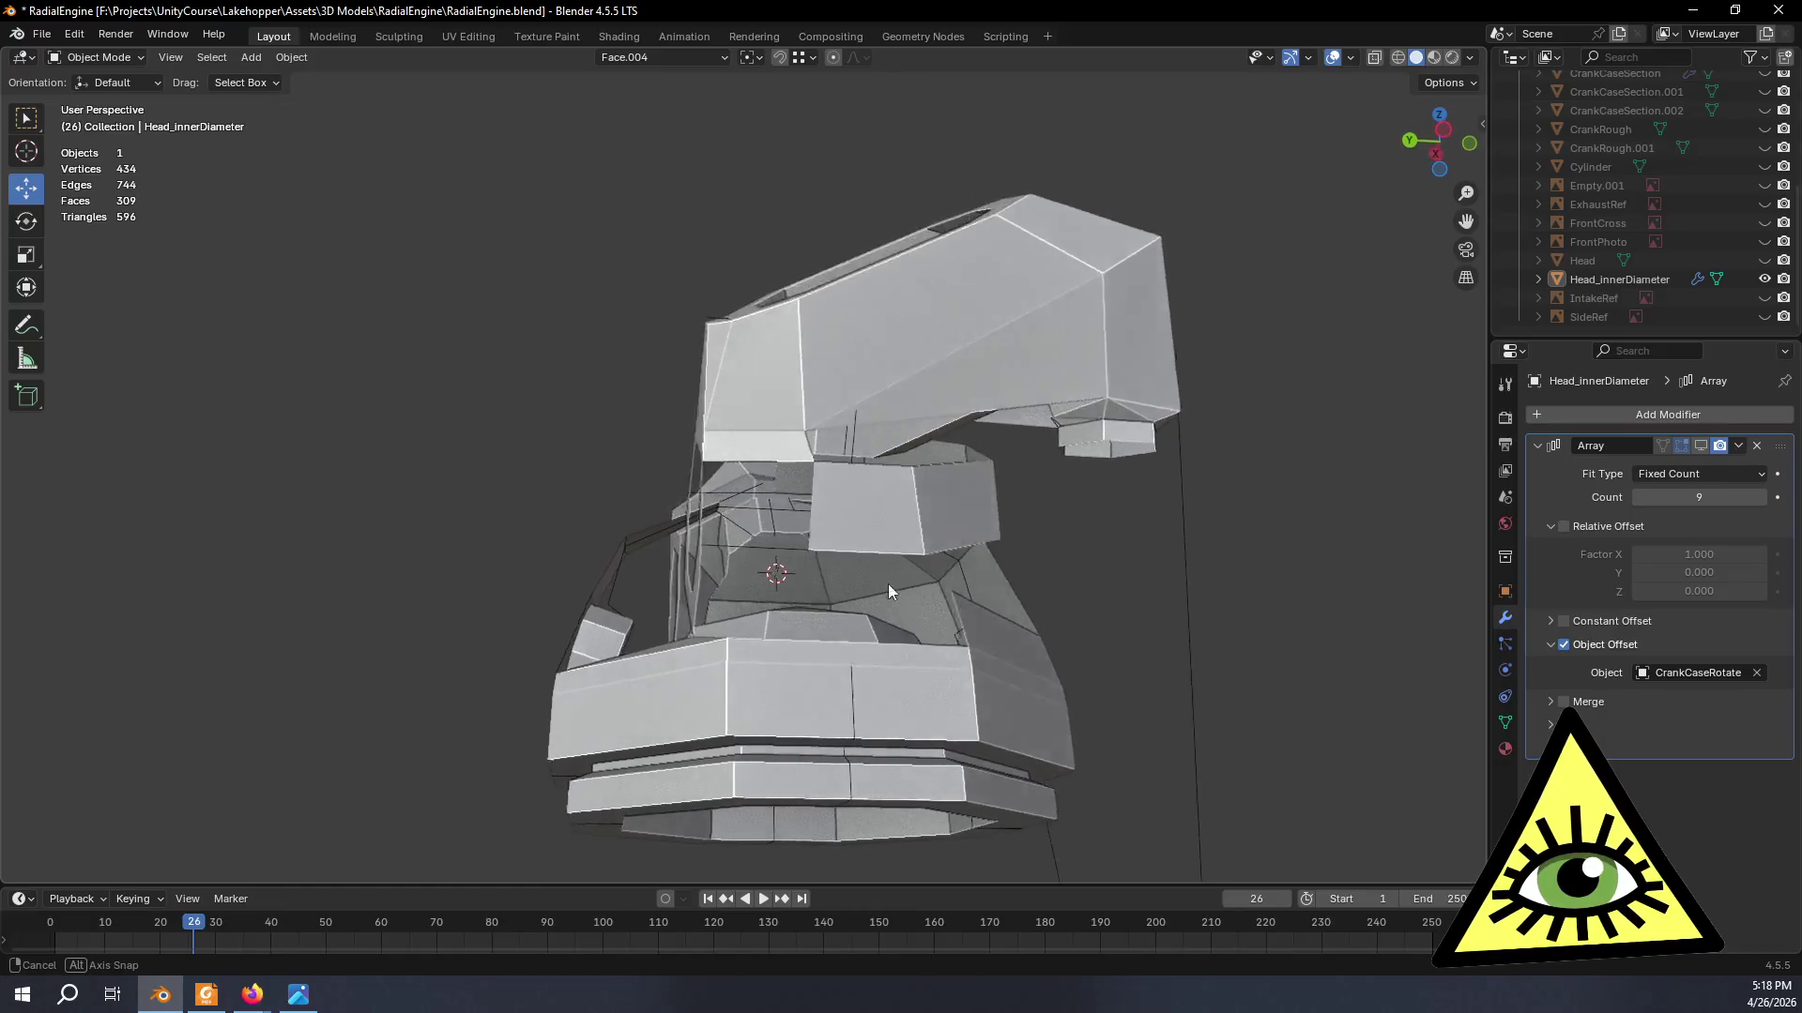
- Enter Edit Mode and fill the first gap between side panels with a face (F)
middle_drag(891, 584, 959, 562)
key(Tab)
scroll(952, 561, up, 2)
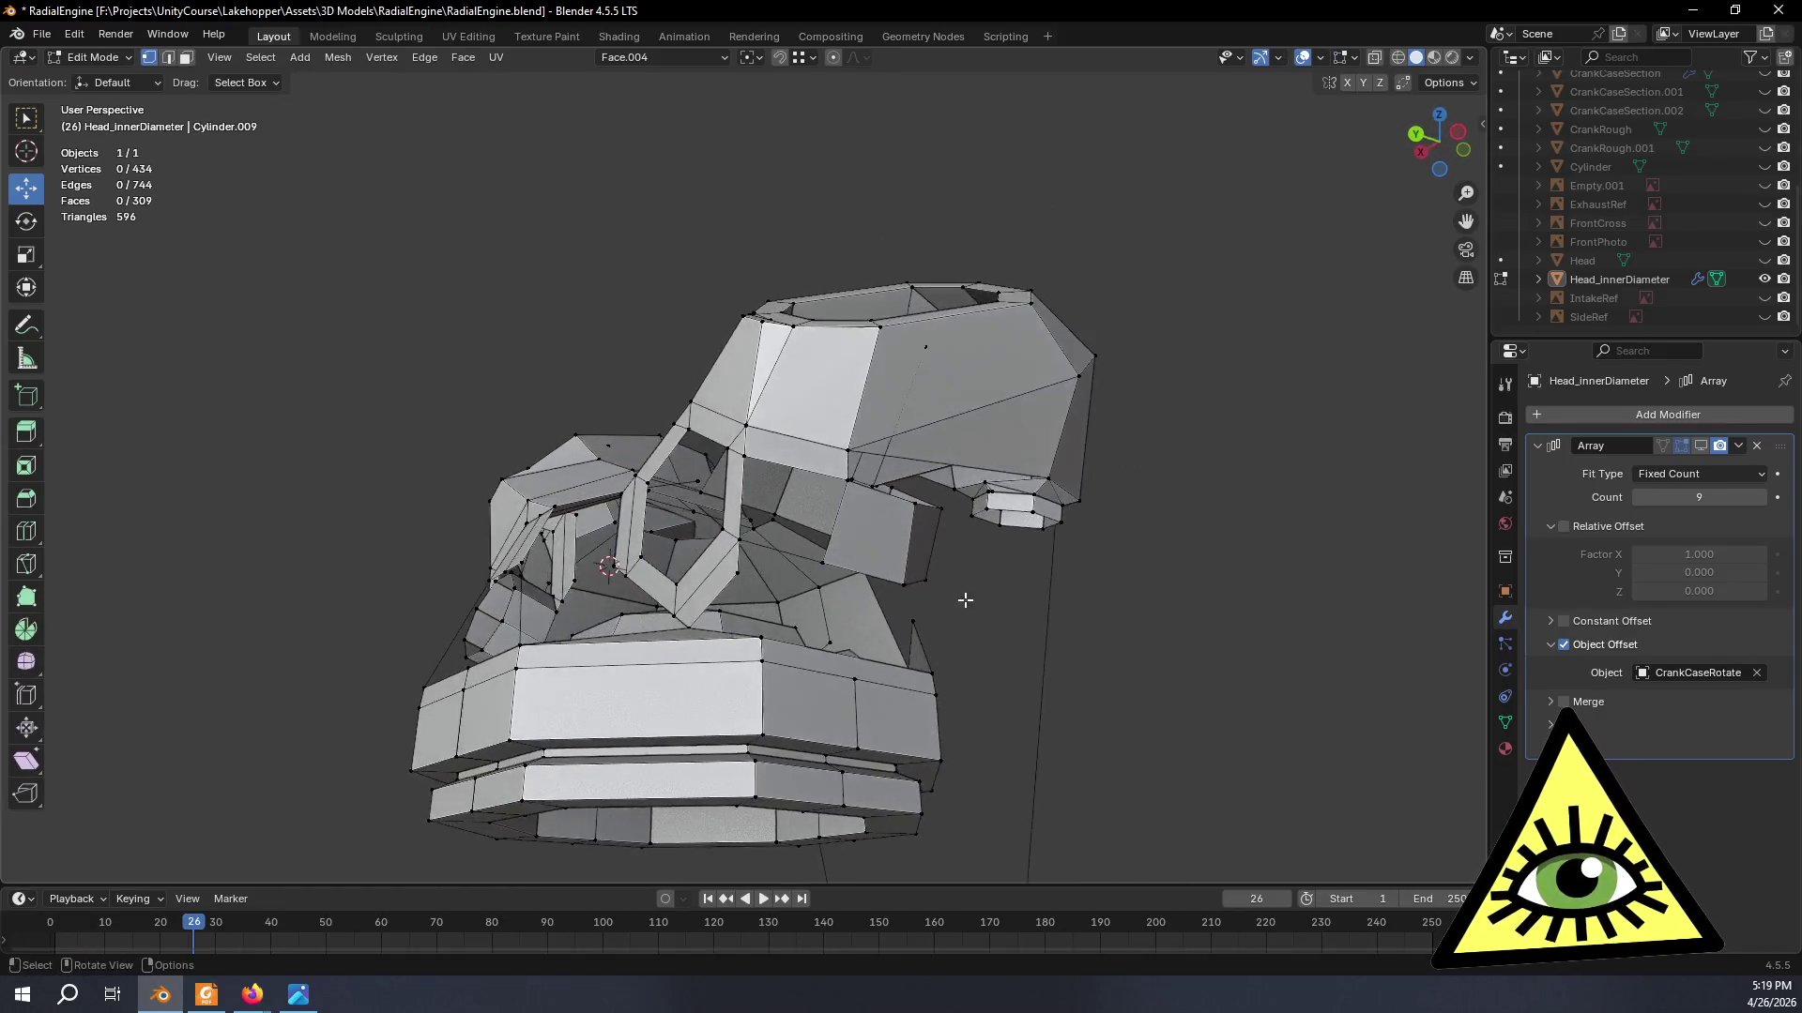
scroll(971, 585, up, 2)
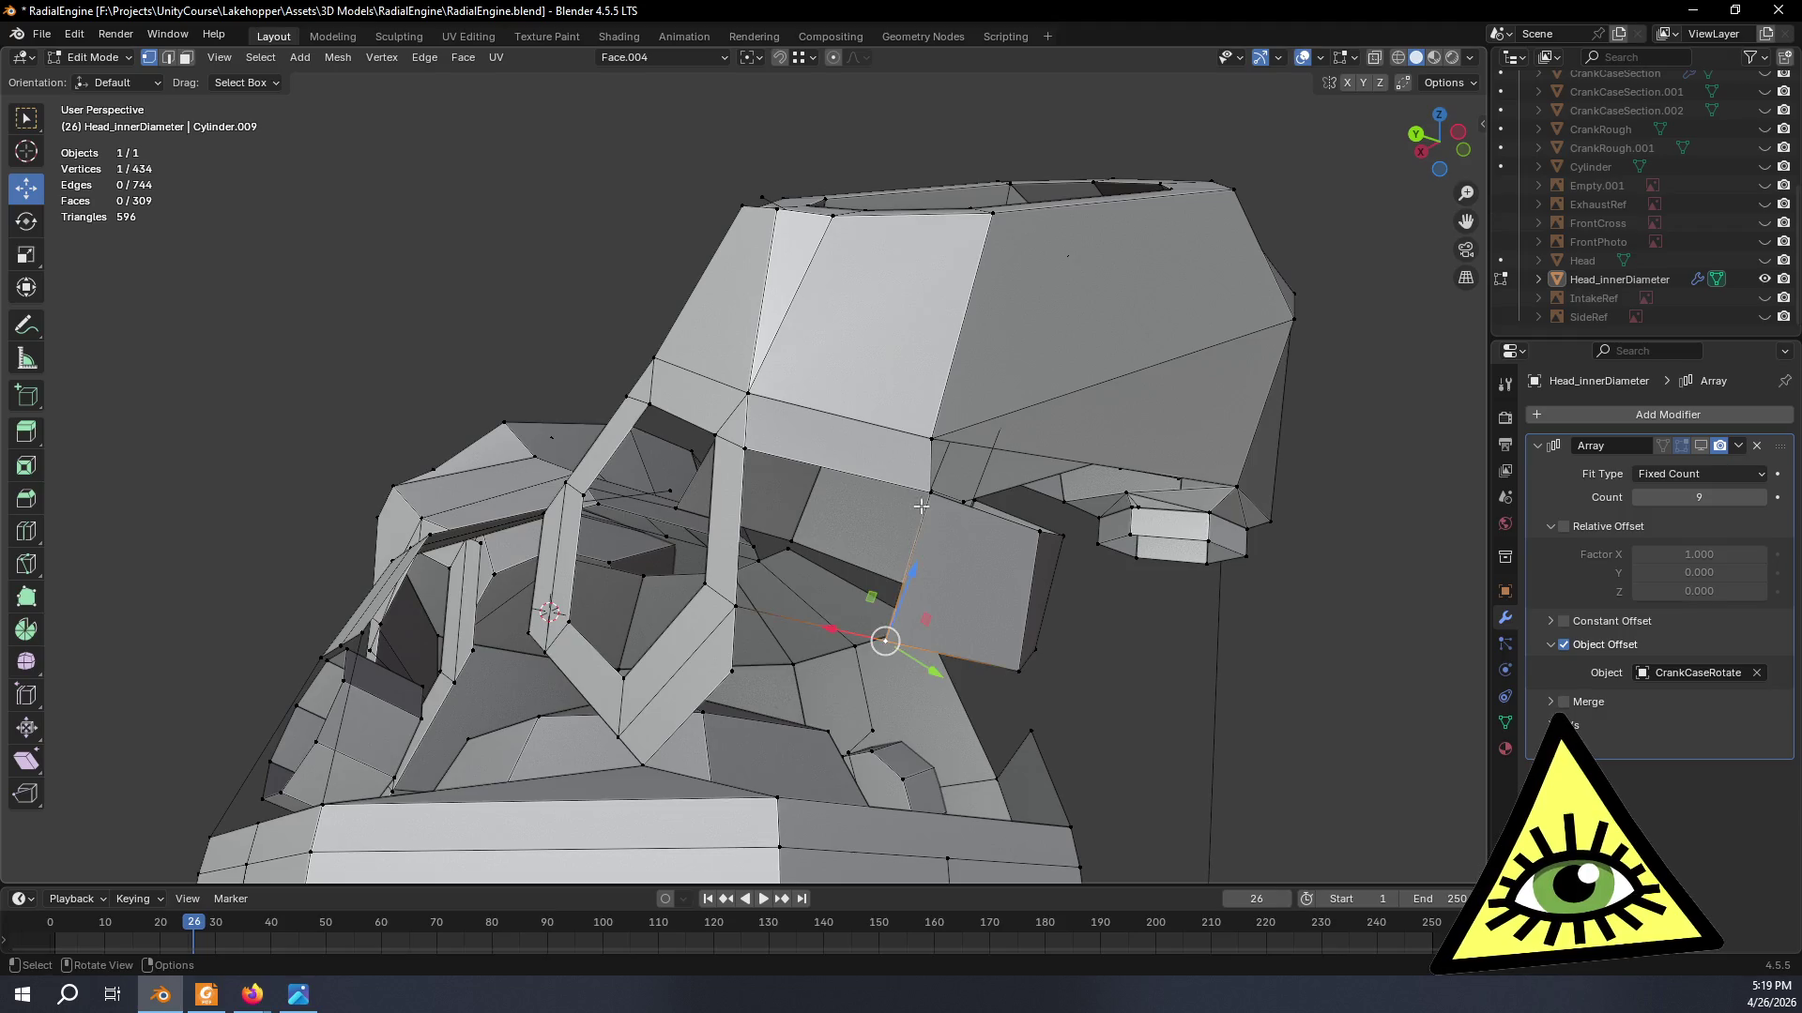
middle_drag(915, 512, 882, 539)
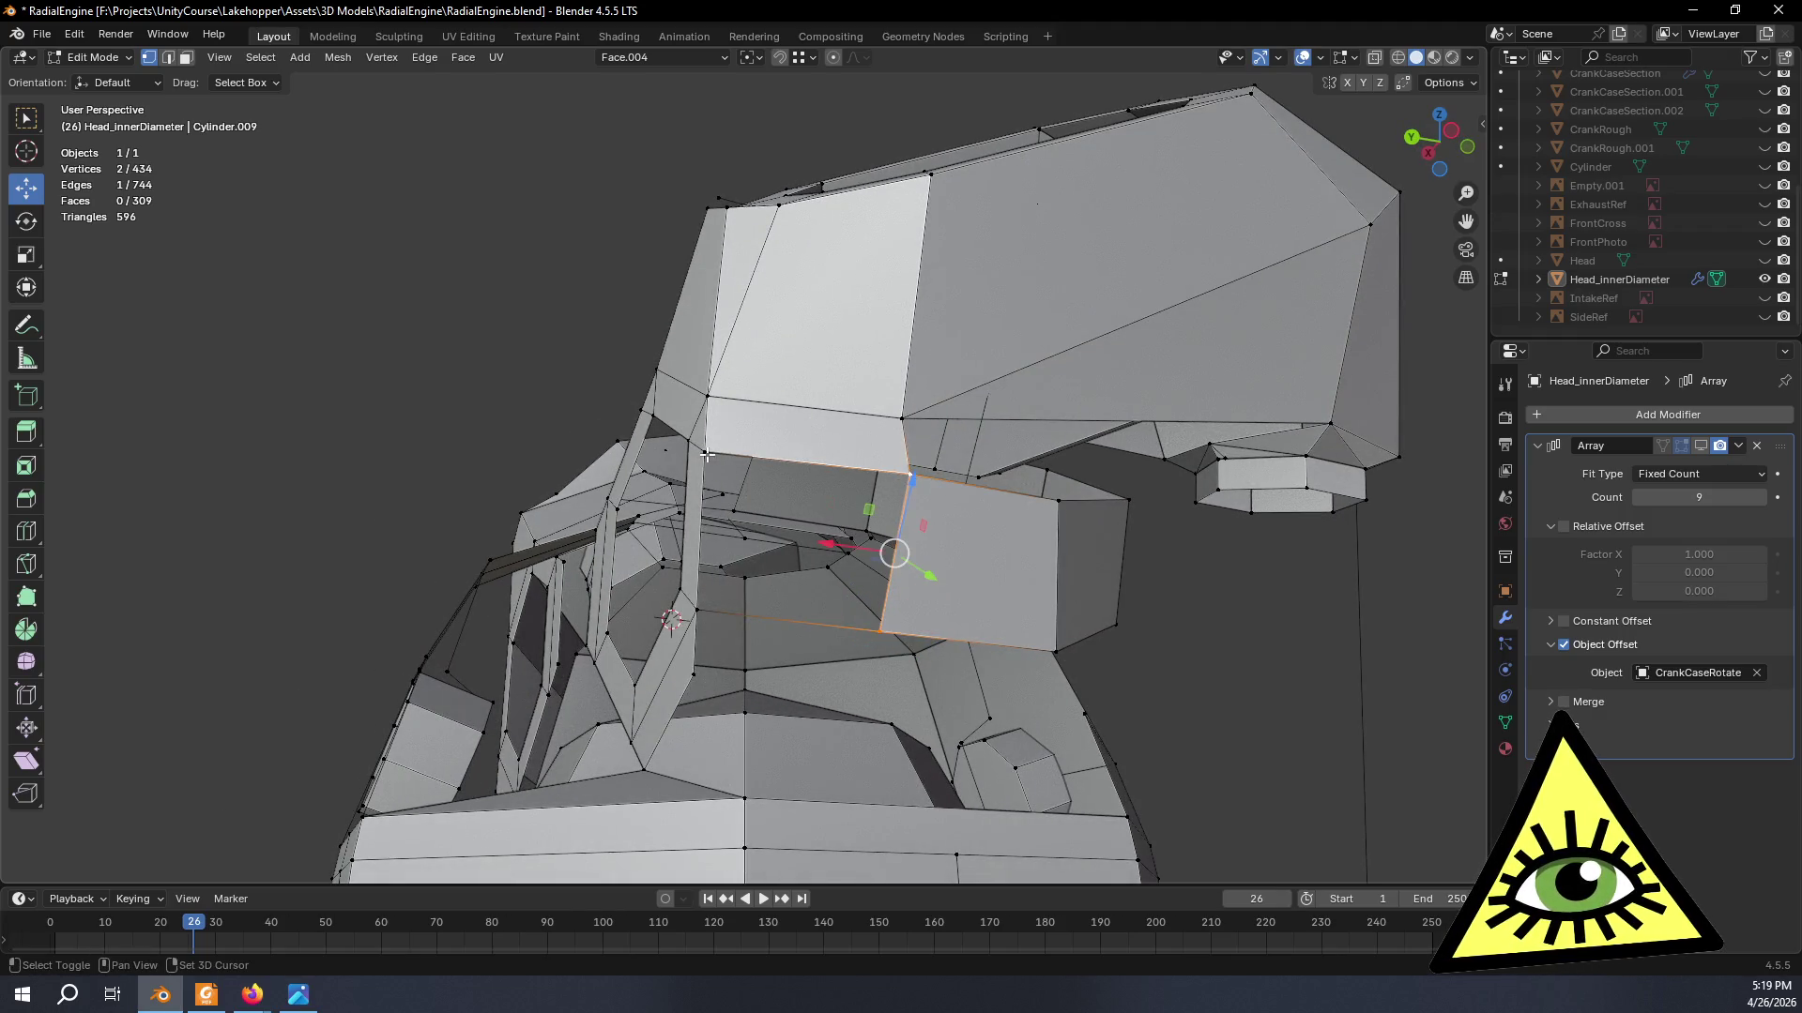
key(f)
mouse_move(828, 613)
middle_down()
mouse_move(1018, 703)
mouse_move(590, 384)
middle_up()
- Fill the next gap, undoing a wrongly placed face and refilling it correctly
click(565, 344)
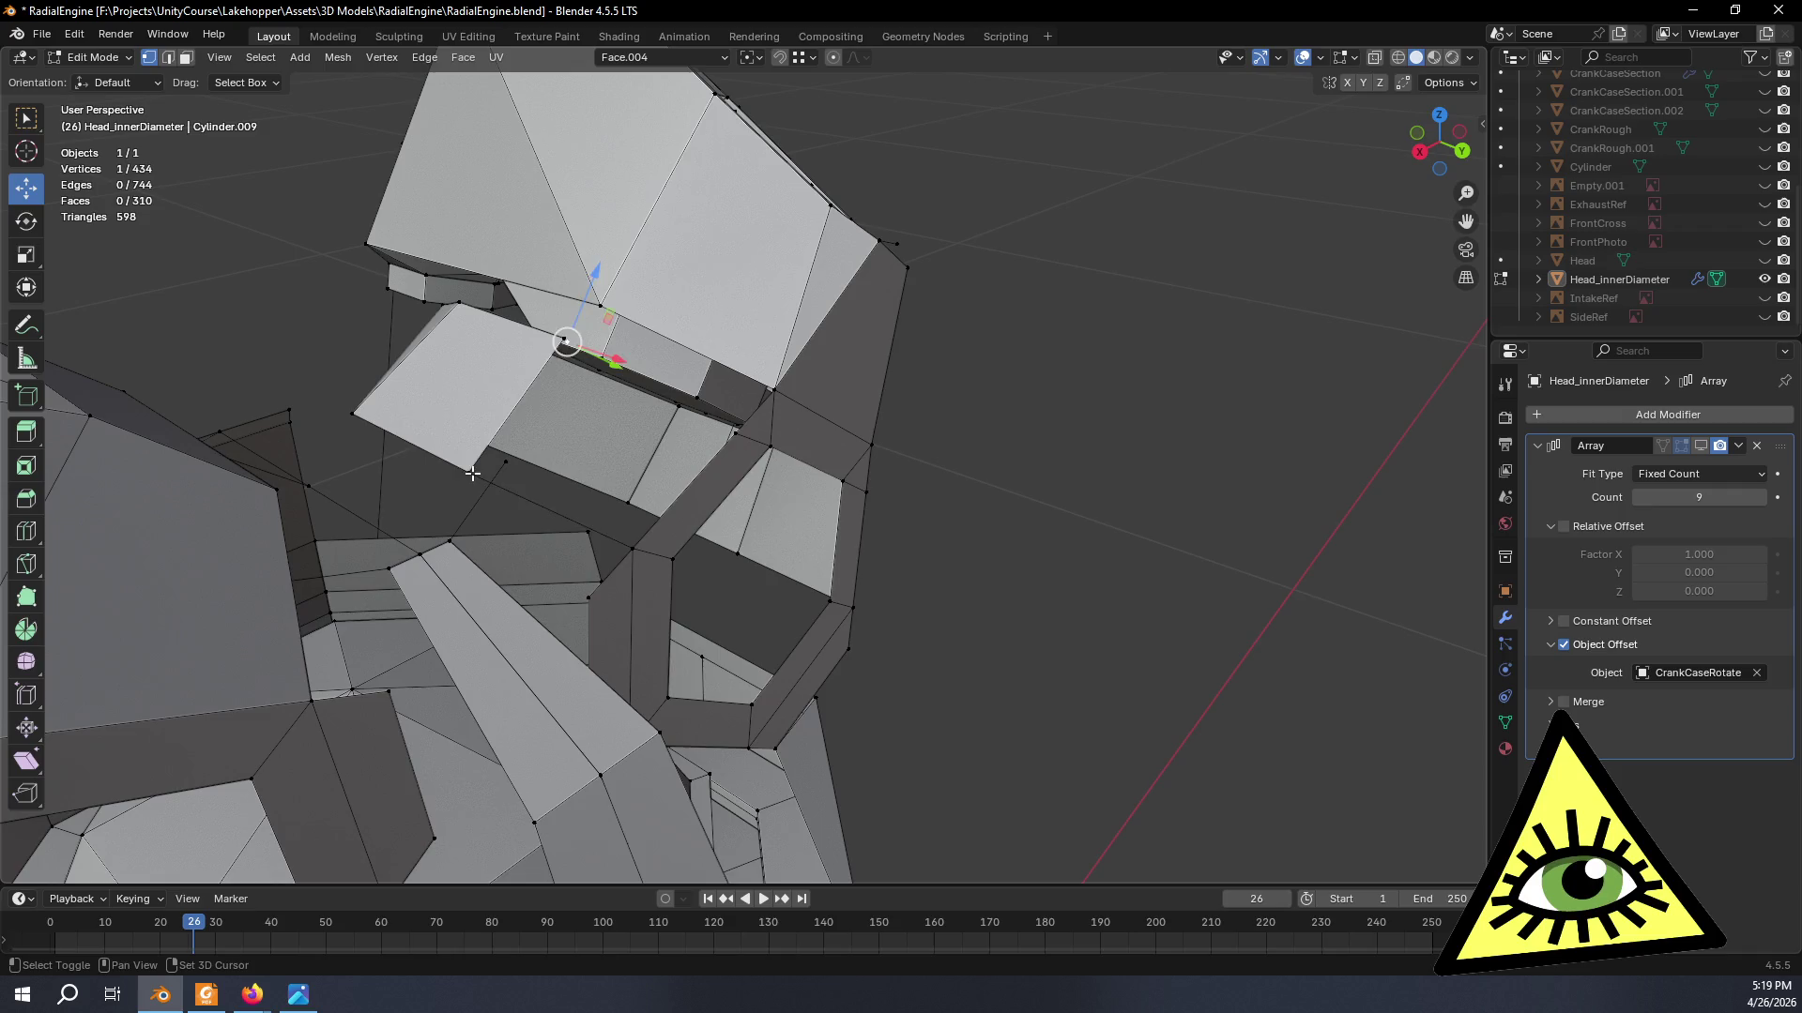
key(f)
click(739, 433)
key(ctrl+z)
mouse_move(744, 422)
middle_down()
mouse_move(609, 406)
mouse_move(567, 356)
middle_up()
key(ctrl+z)
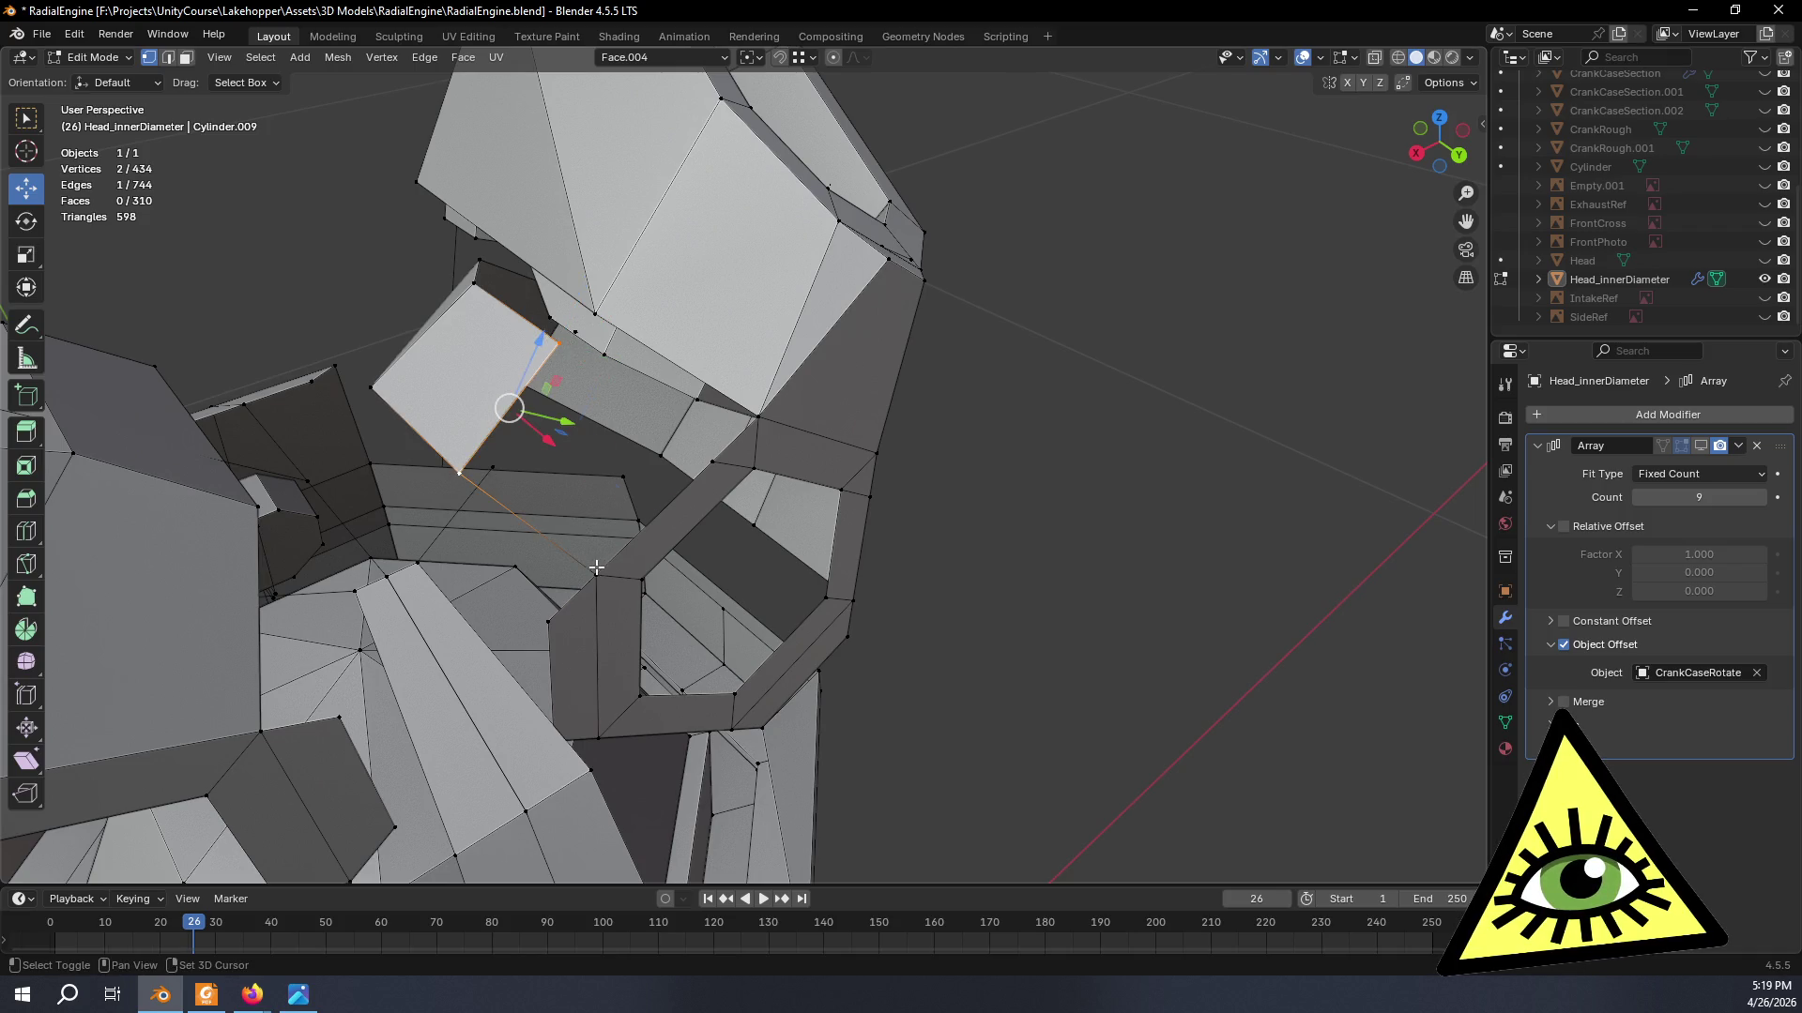
key(f)
middle_drag(742, 486, 710, 445)
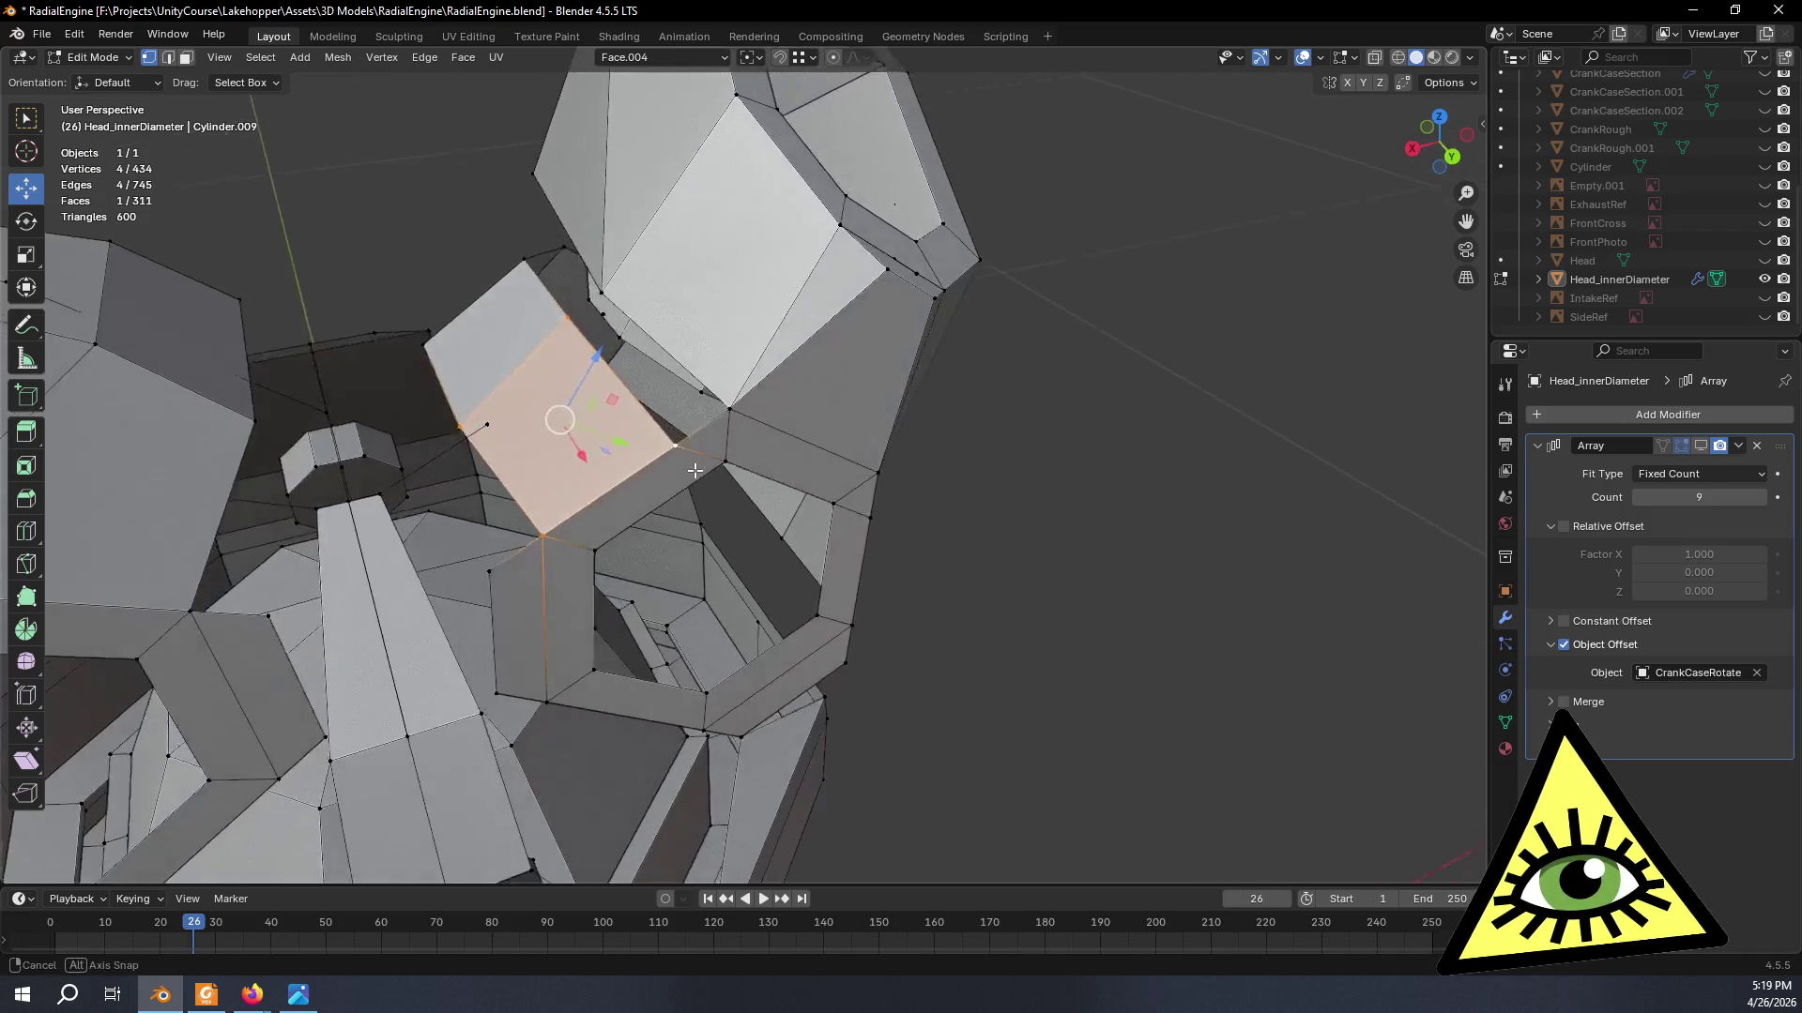
- Fill a third gap with a quad from its four corner vertices and clear the selection
click(598, 307)
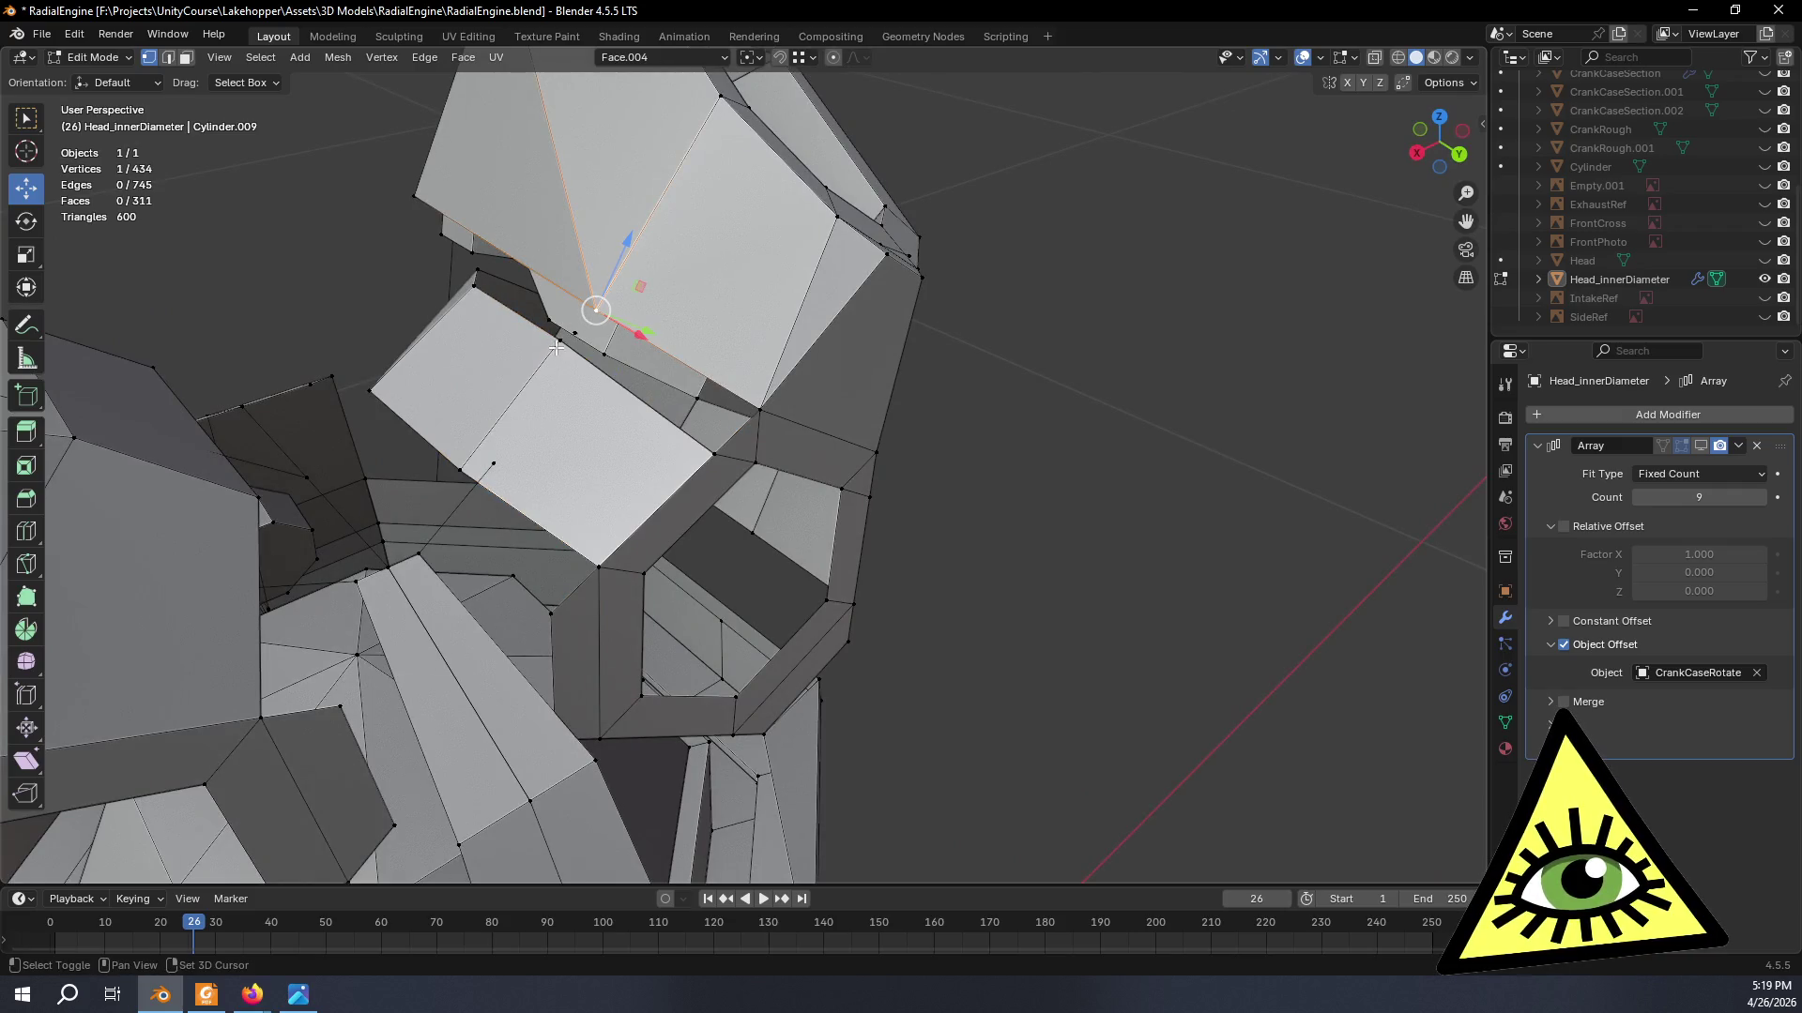
shift+click(760, 410)
key(f)
mouse_move(723, 535)
middle_down()
mouse_move(601, 437)
mouse_move(693, 531)
mouse_move(773, 520)
middle_up()
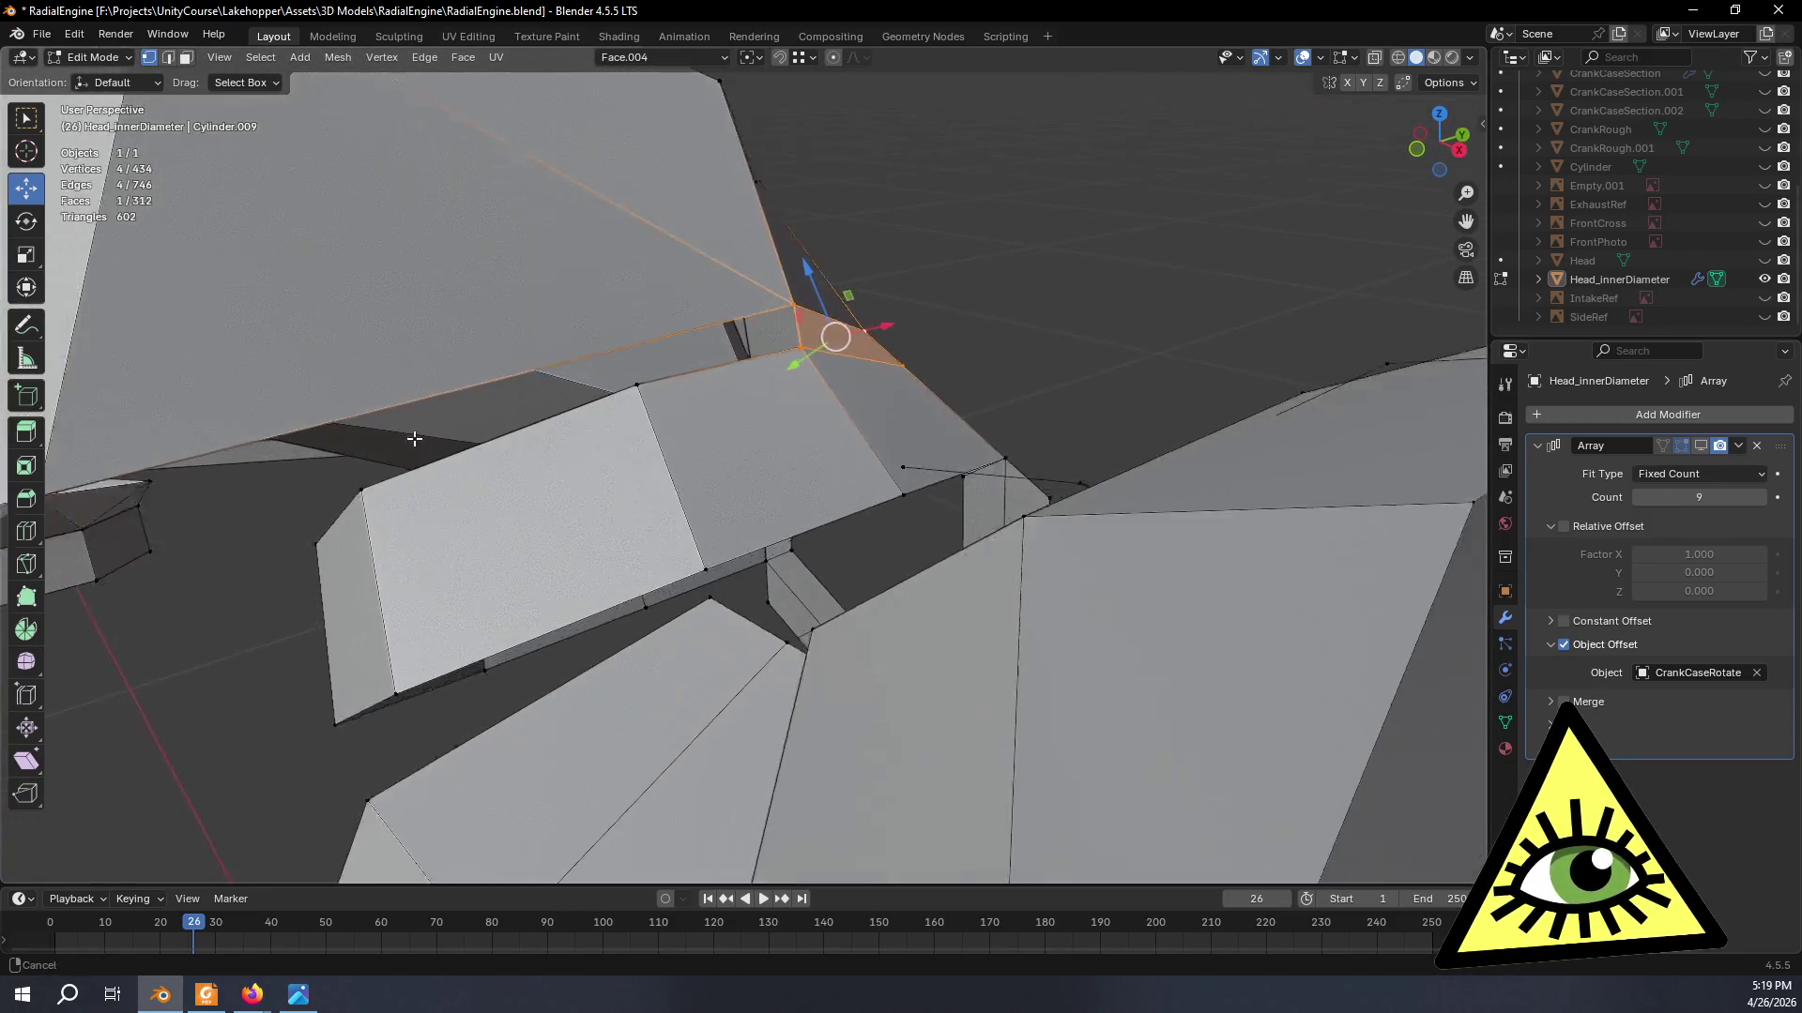
mouse_move(773, 521)
middle_down()
mouse_move(782, 583)
mouse_move(812, 601)
mouse_move(612, 515)
mouse_move(1008, 526)
mouse_move(836, 558)
middle_up()
click(781, 583)
scroll(1008, 526, down, 5)
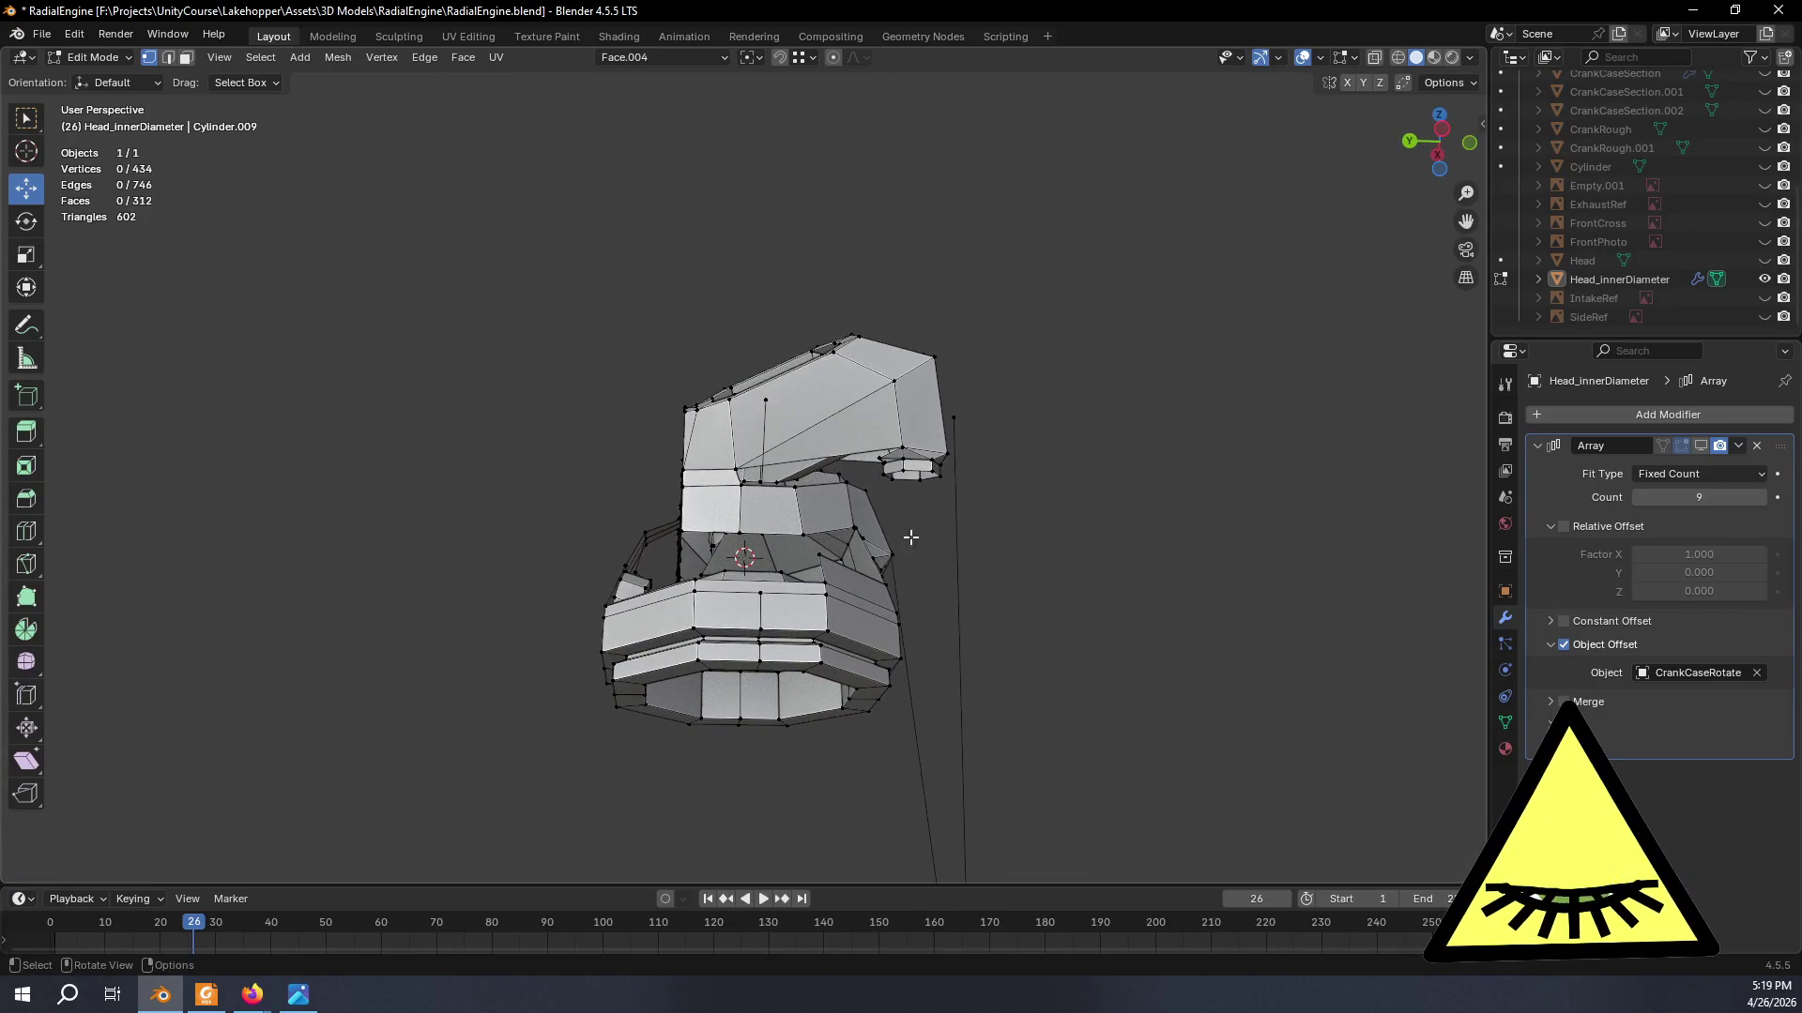
scroll(896, 539, up, 3)
scroll(1038, 611, up, 2)
mouse_move(844, 716)
middle_down()
mouse_move(745, 568)
mouse_move(952, 727)
mouse_move(803, 611)
middle_up()
scroll(836, 635, up, 2)
scroll(690, 543, up, 2)
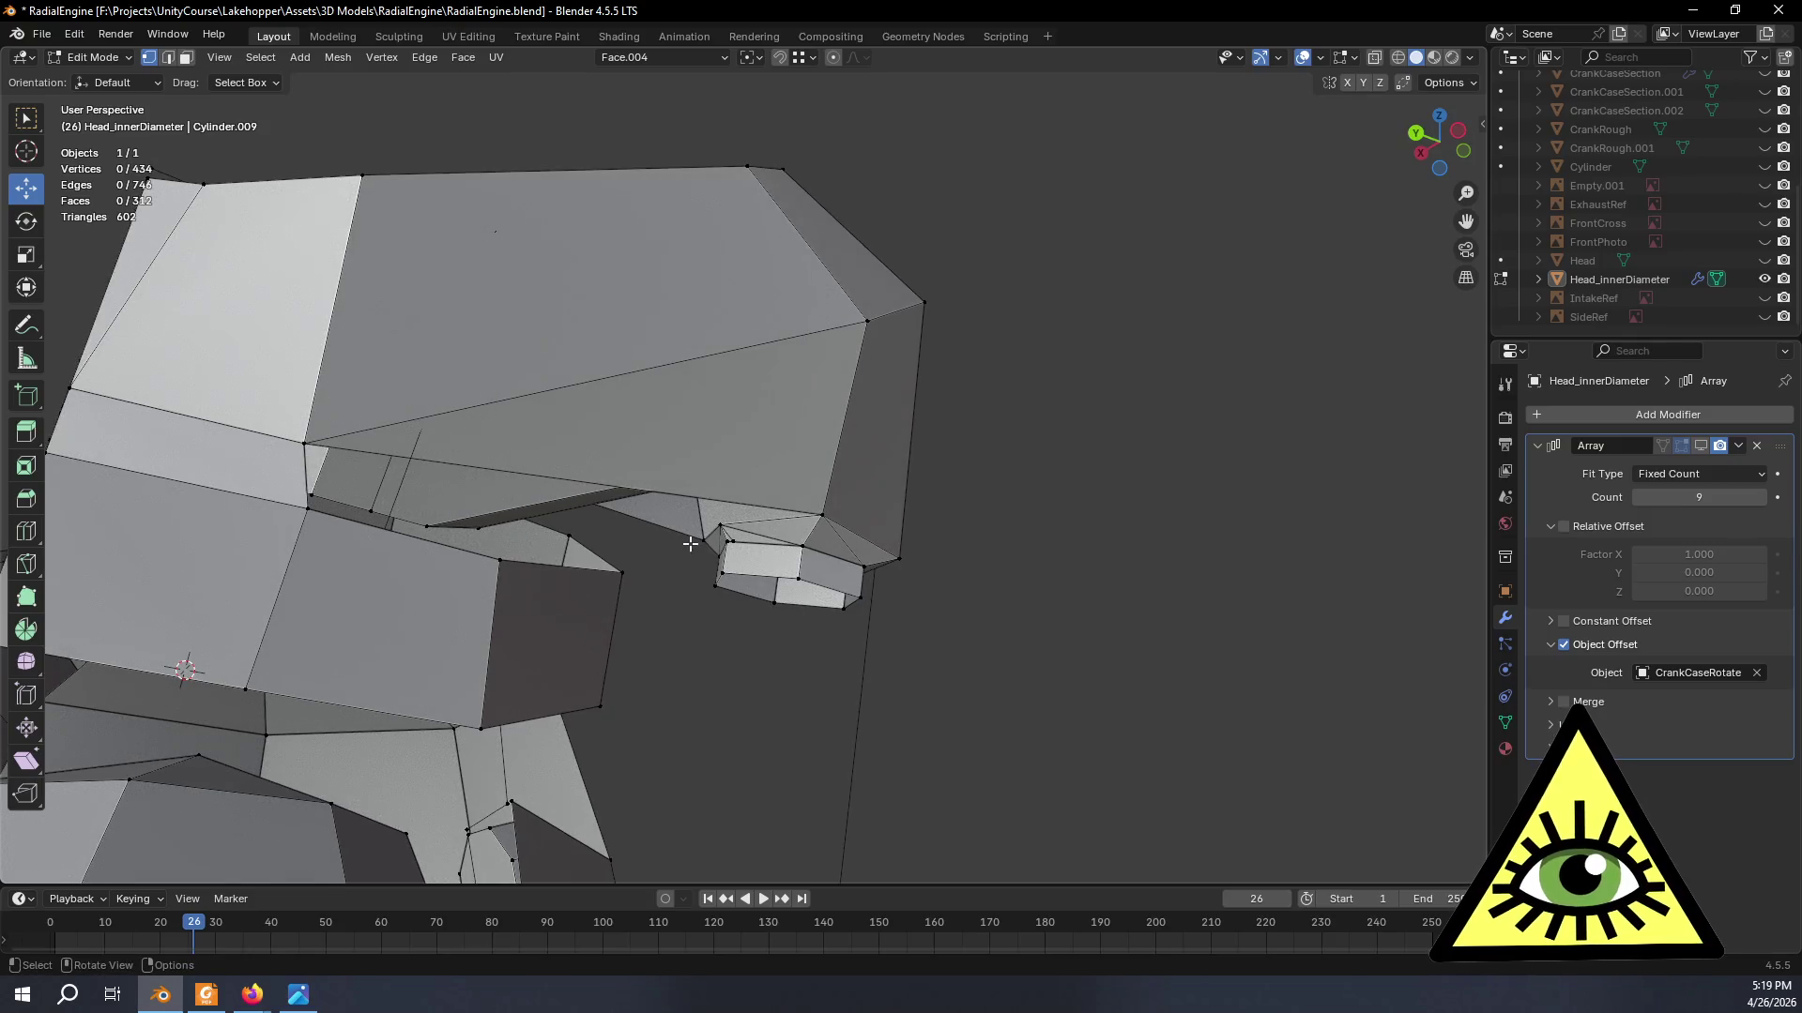
middle_drag(727, 537, 1162, 591)
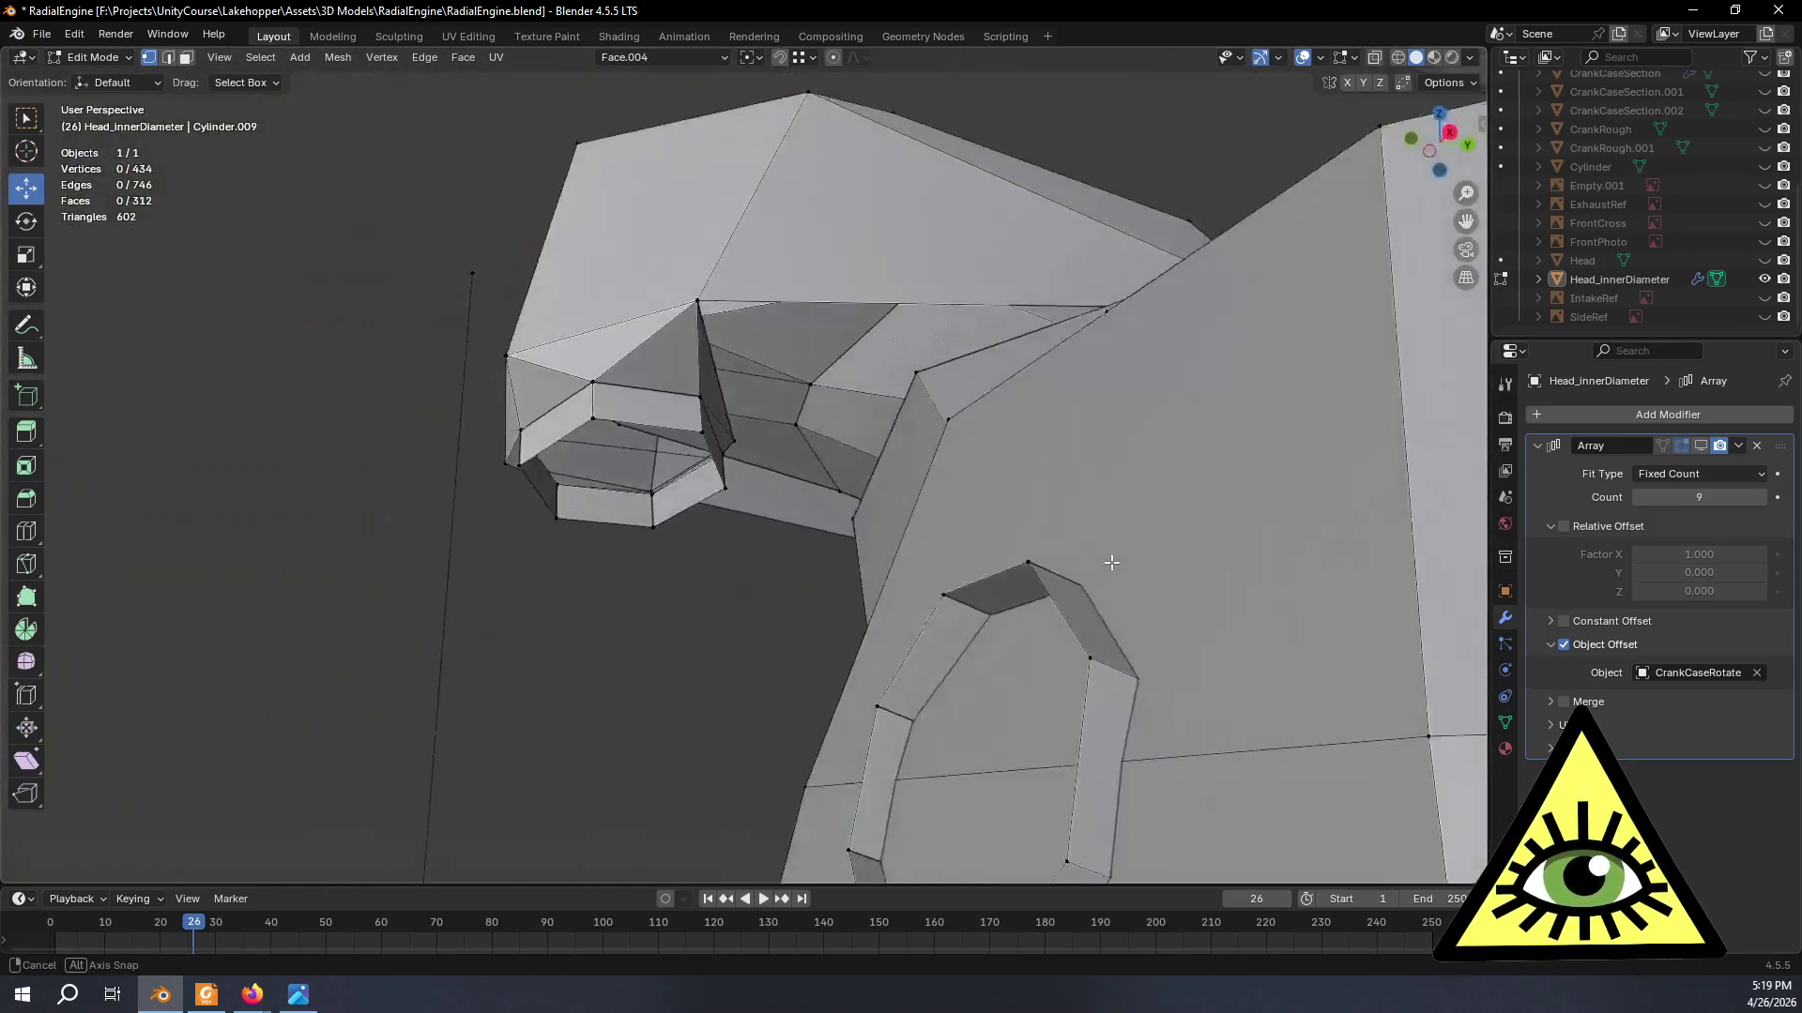
mouse_move(1161, 591)
middle_down()
mouse_move(1174, 631)
mouse_move(1232, 563)
mouse_move(1170, 643)
middle_up()
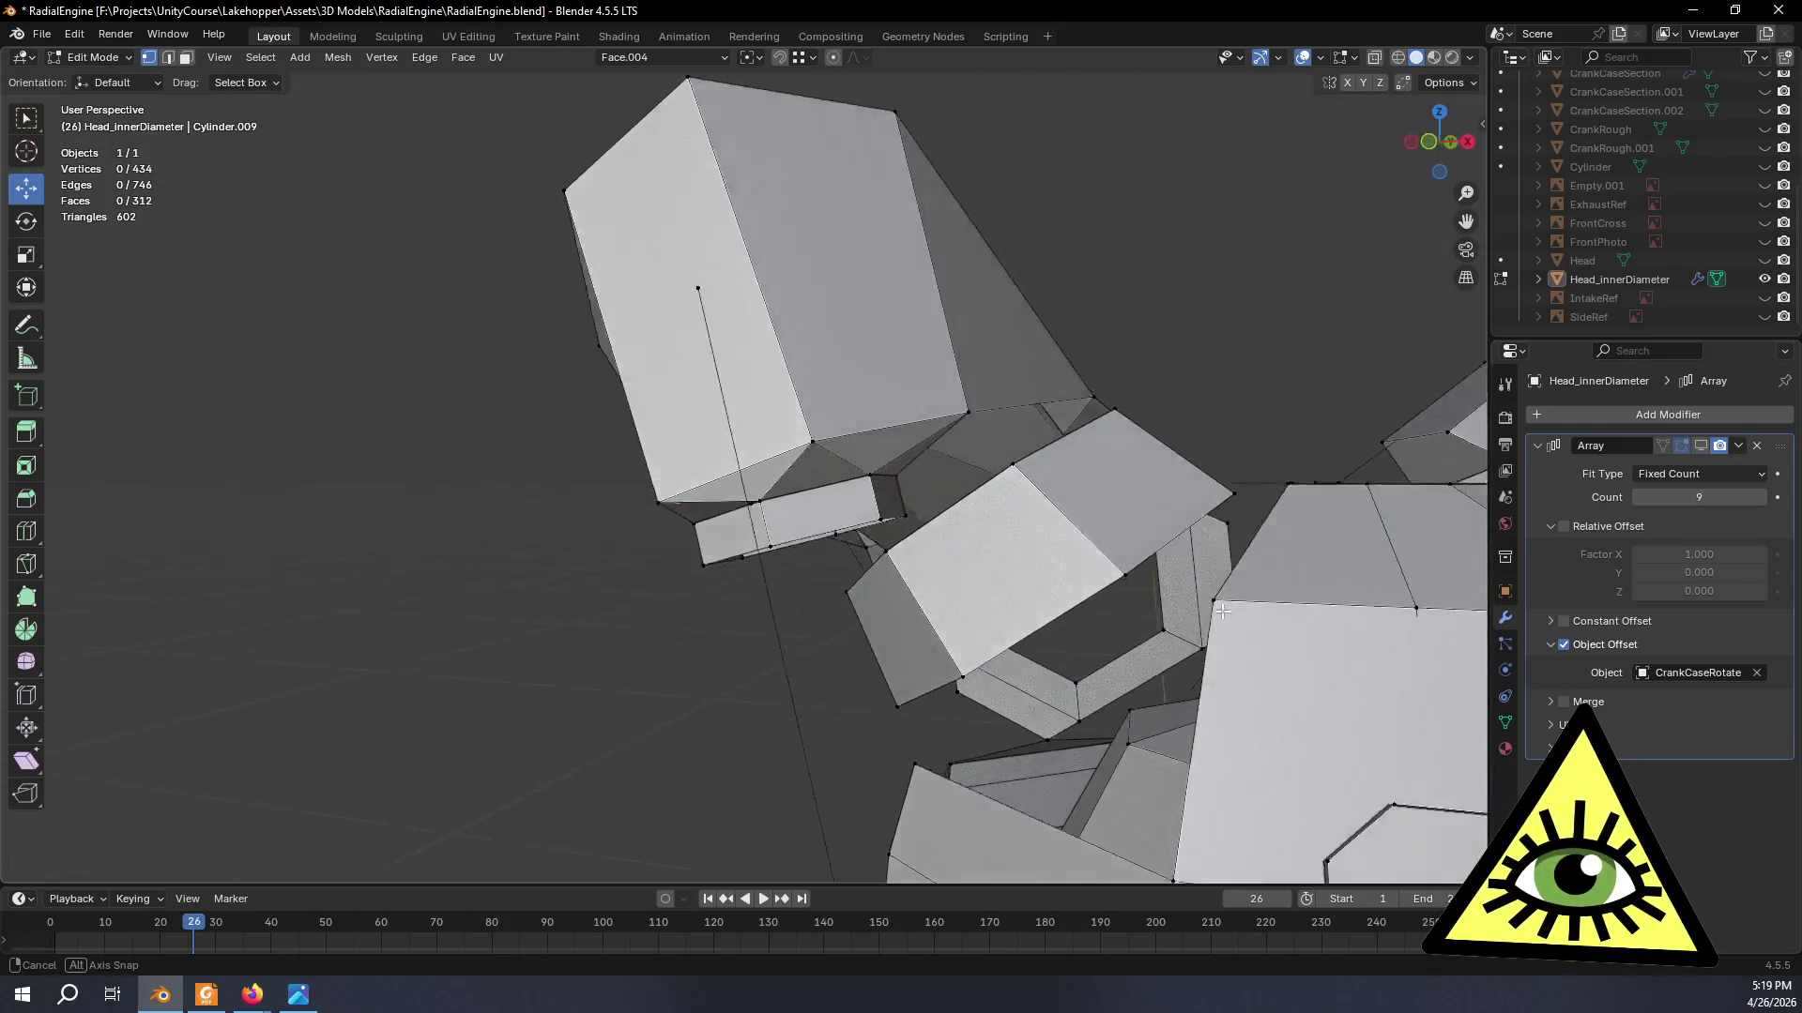
middle_drag(1170, 643, 1142, 665)
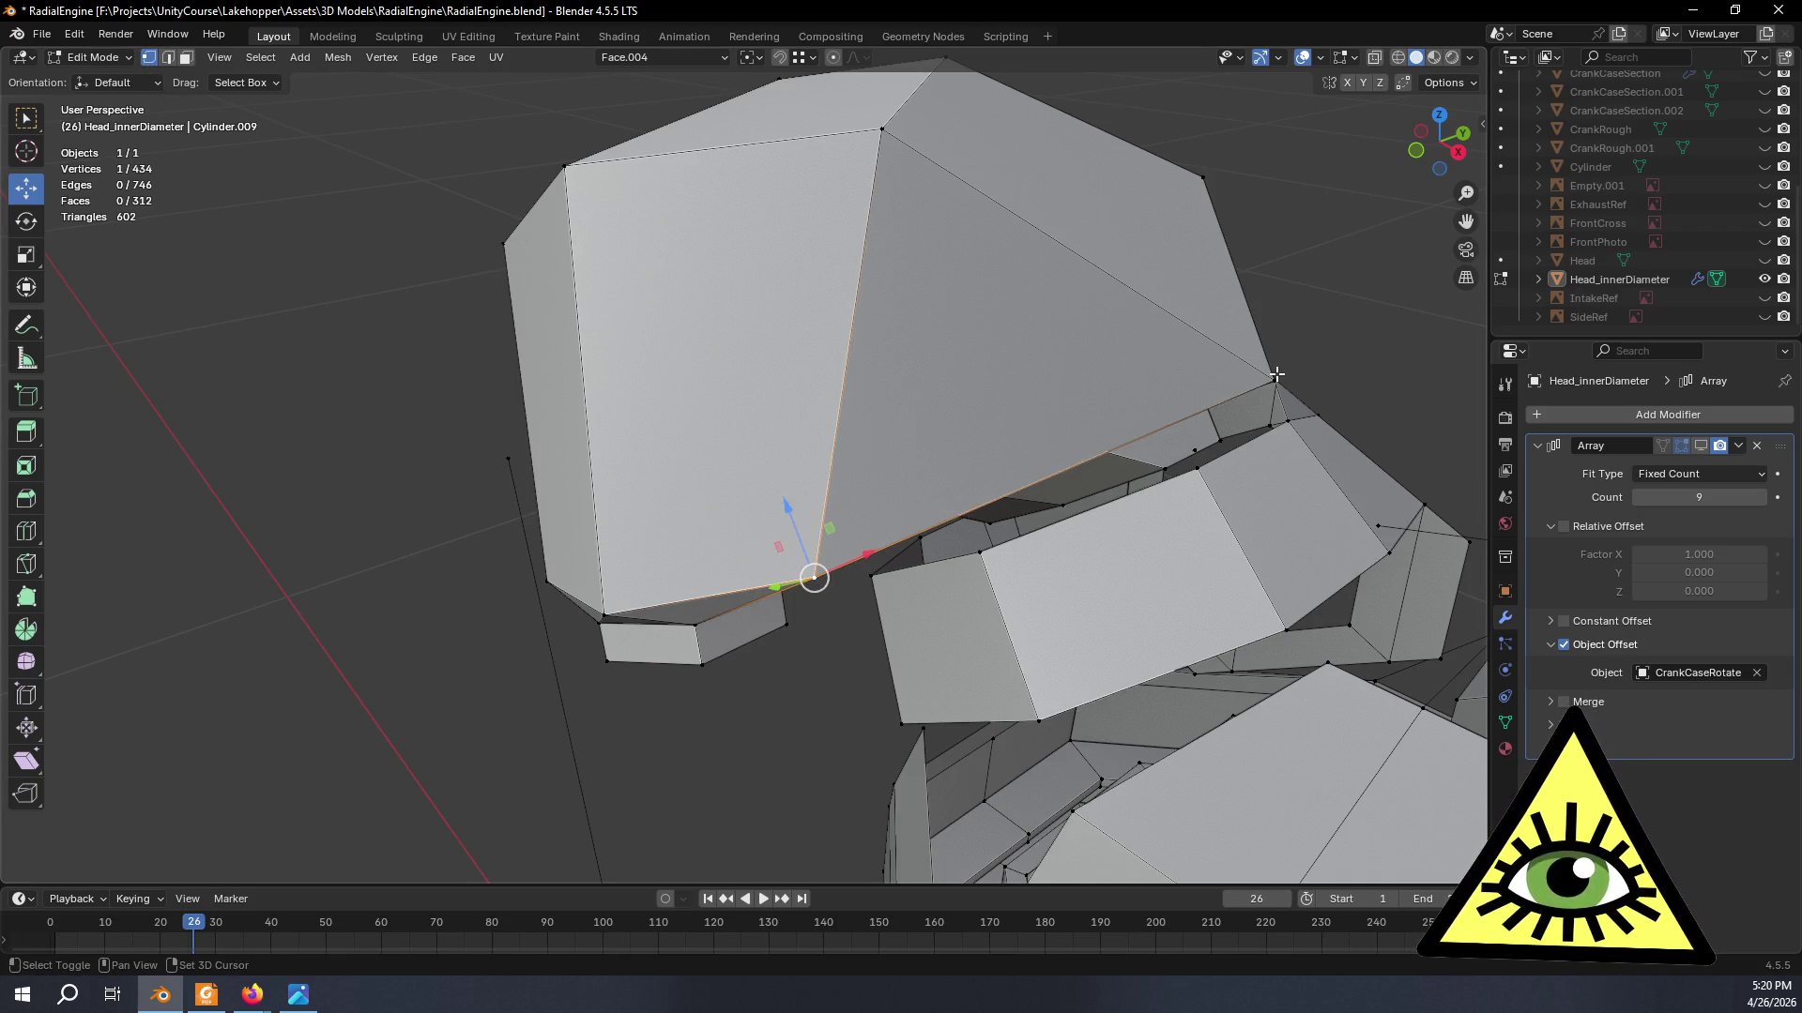
- Subdivide the lower side edge with a new vertex and move the top vertex along Y
right_click(1179, 415)
click(1126, 412)
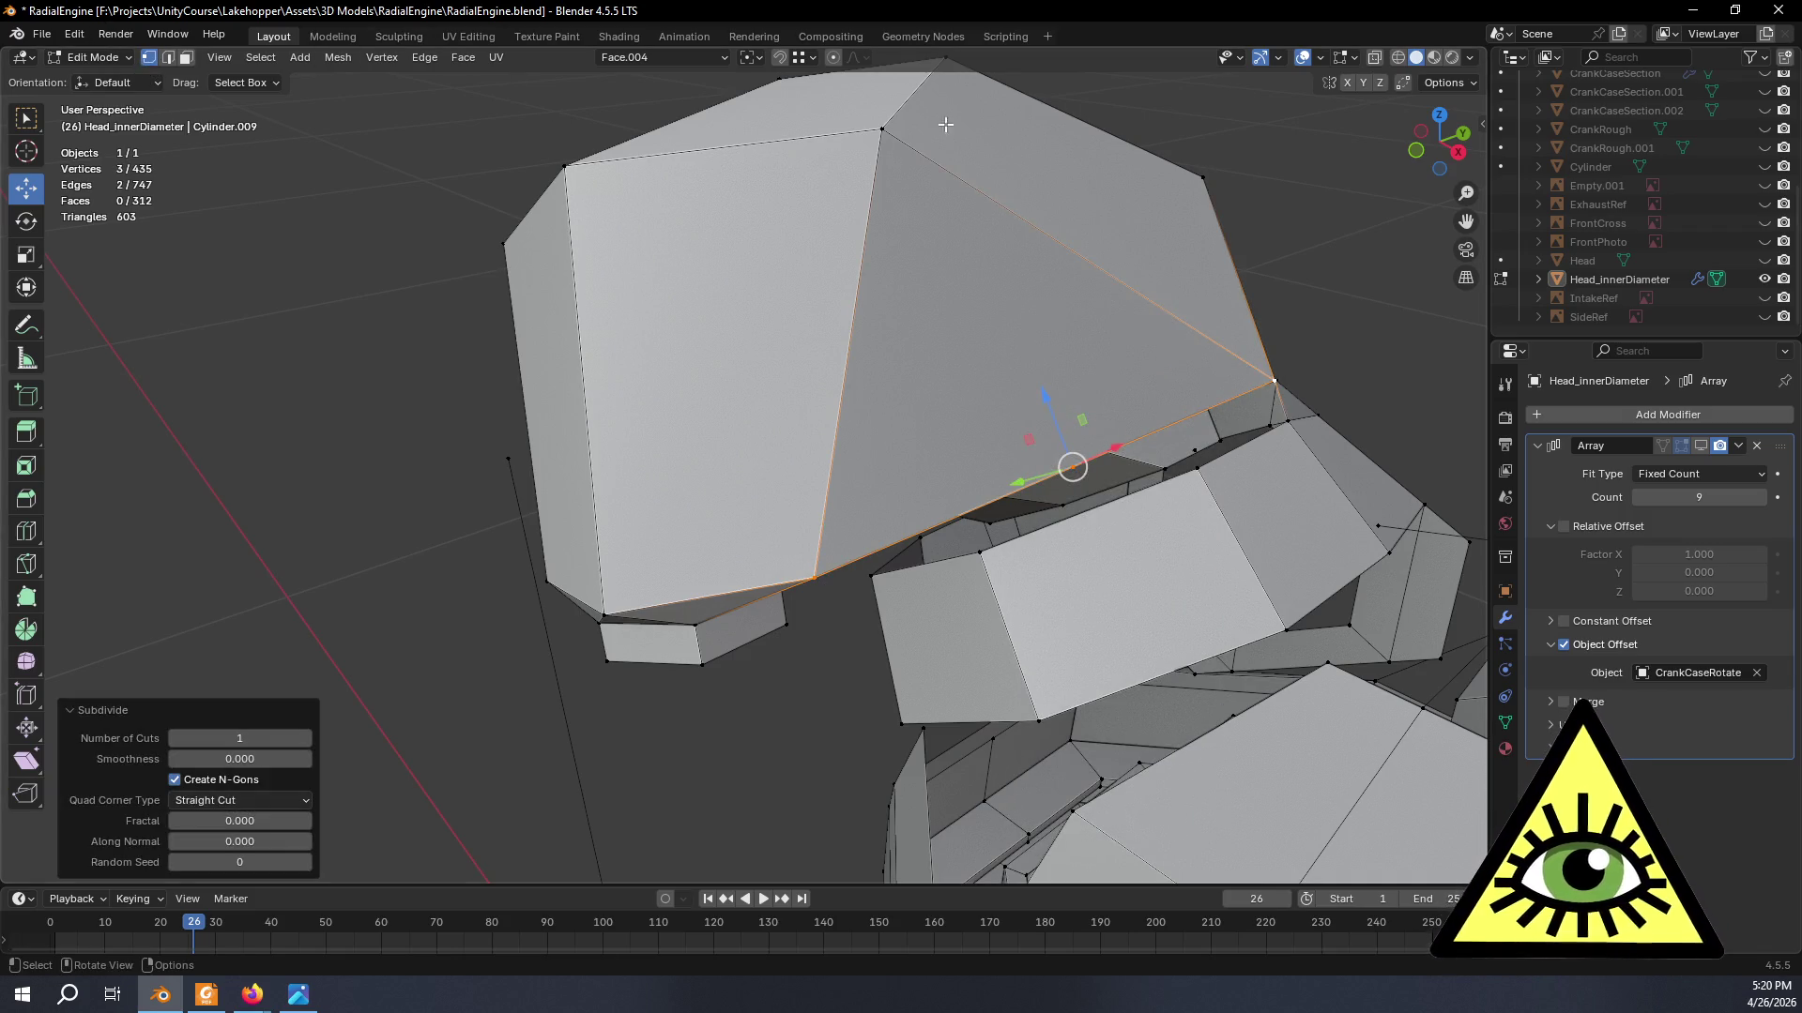
click(880, 128)
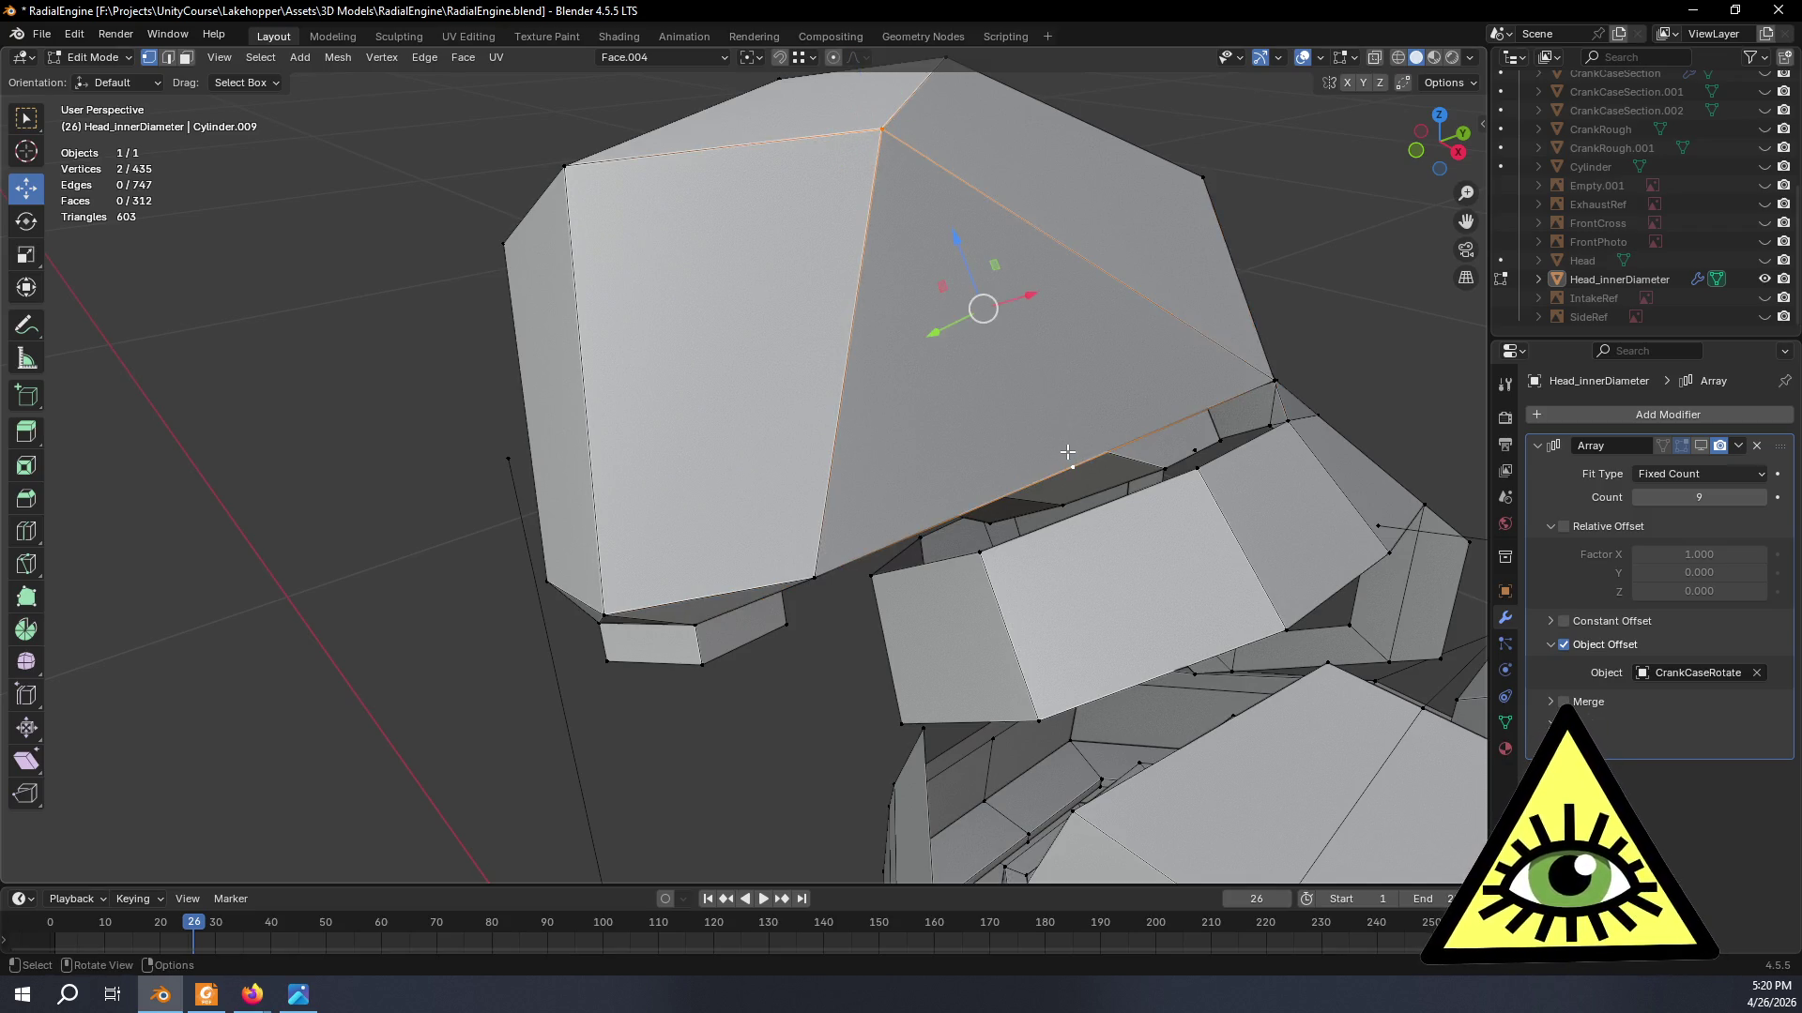
middle_drag(1068, 508, 987, 295)
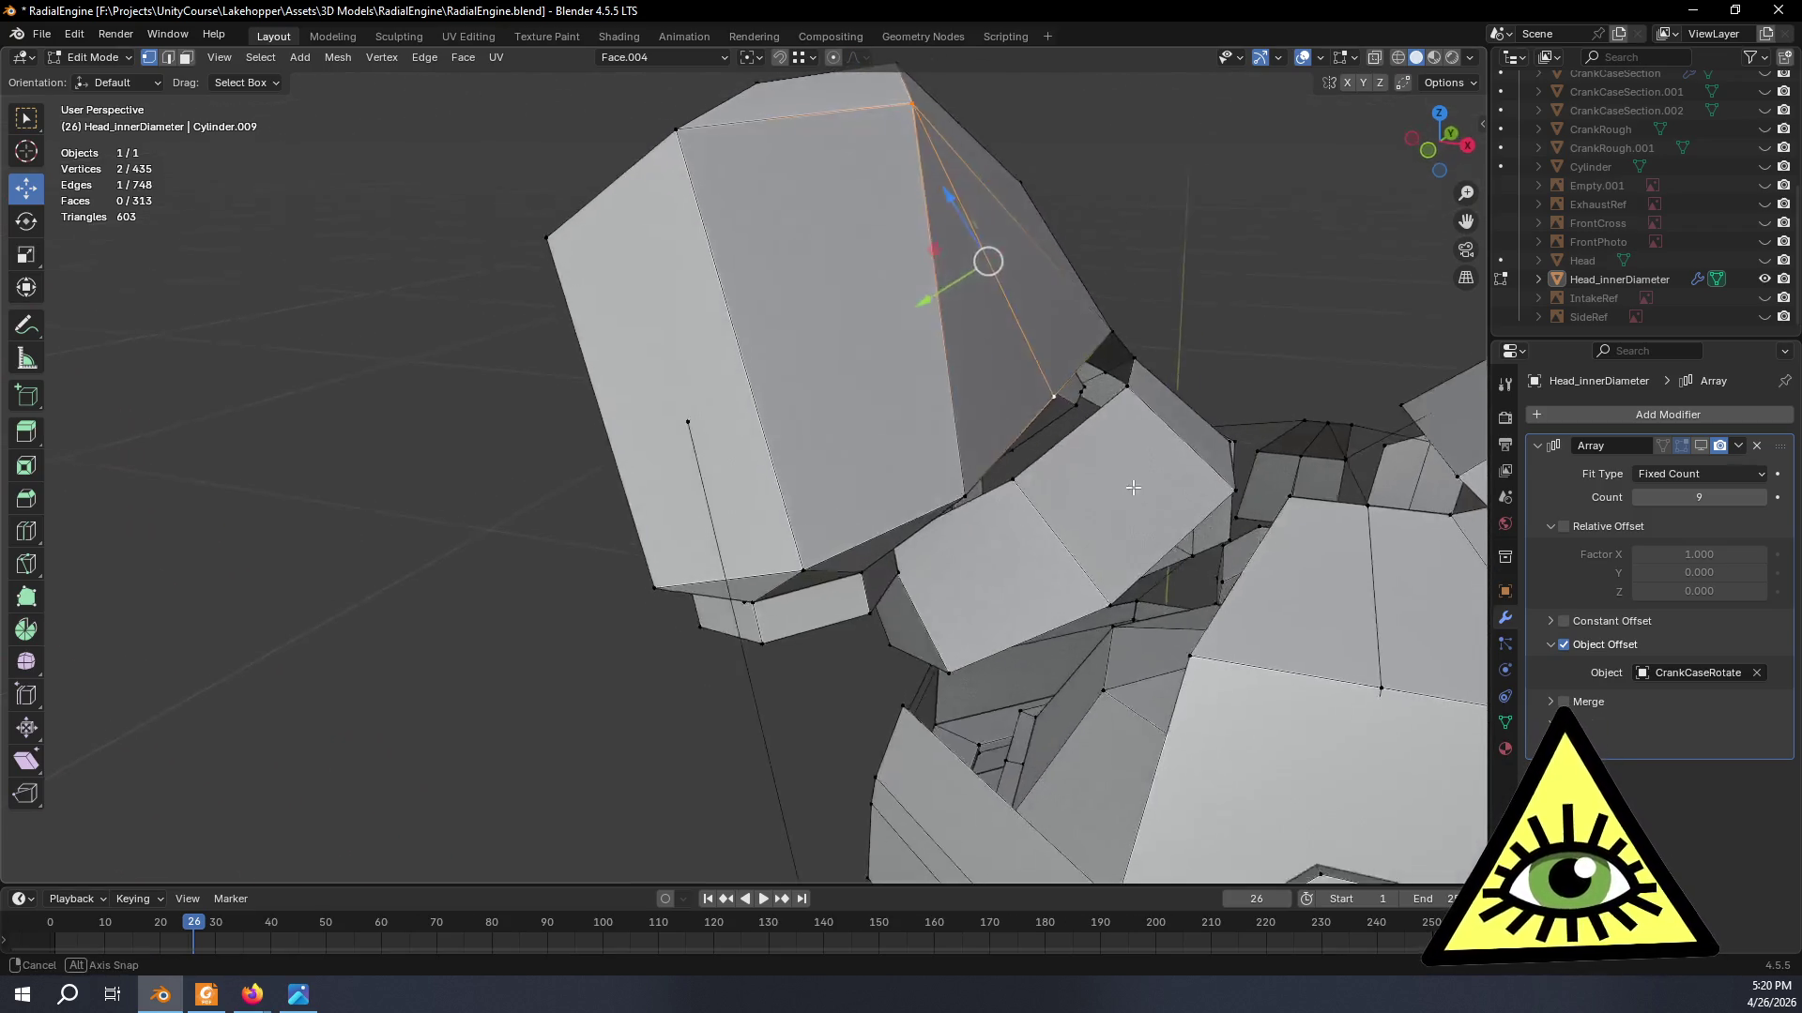
key(g)
key(y)
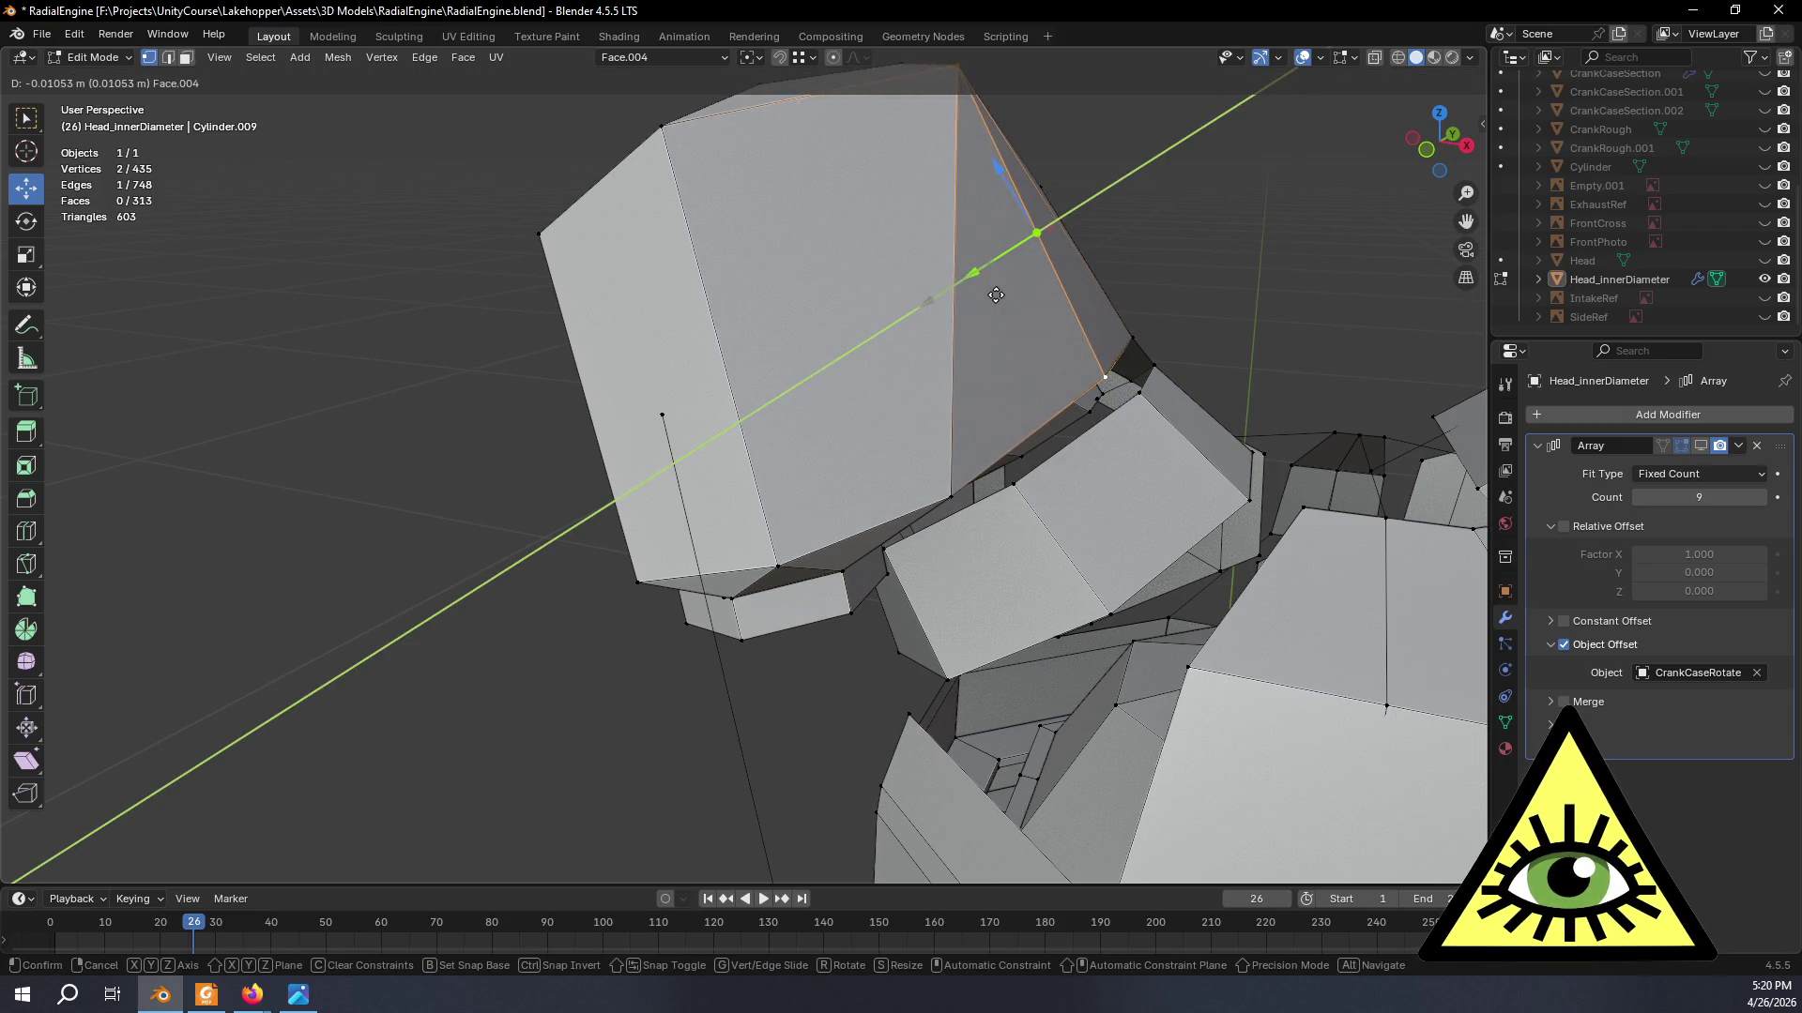
click(968, 291)
- Slide the new lower-edge vertex along the Y axis into place
click(1060, 395)
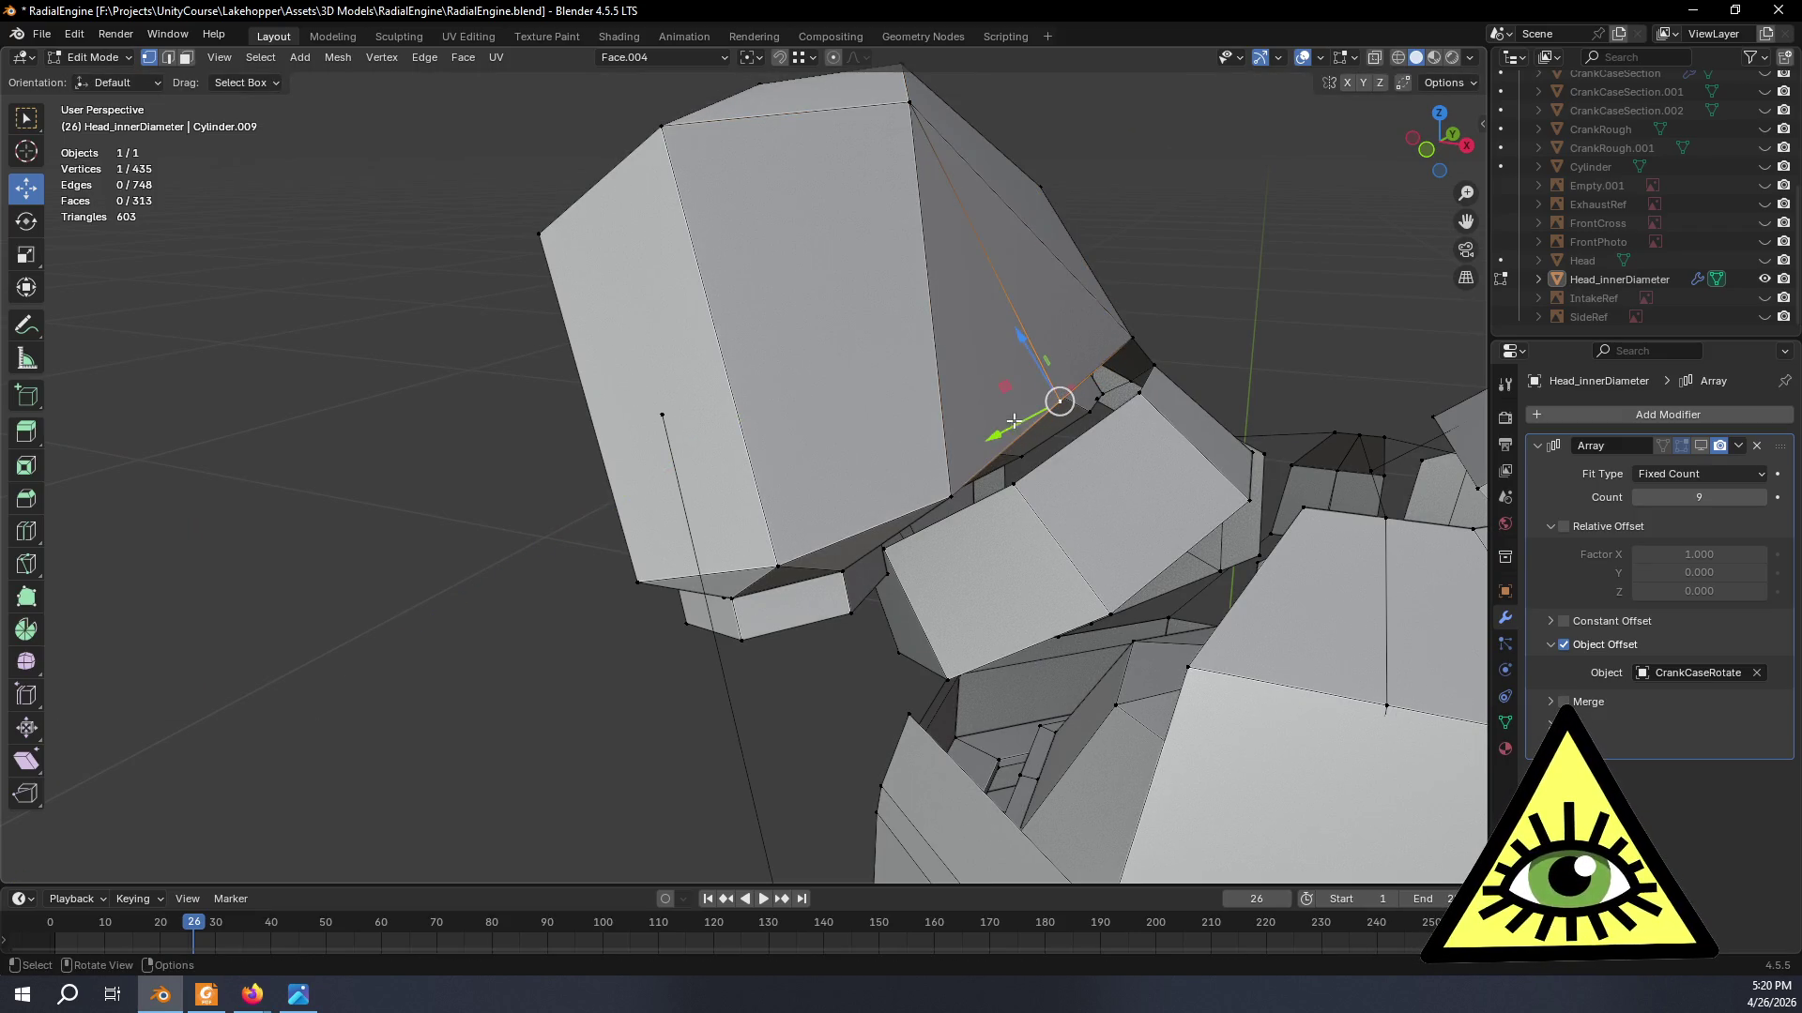
key(g)
key(y)
click(1003, 428)
mouse_move(1003, 429)
middle_down()
mouse_move(1036, 409)
mouse_move(1119, 585)
middle_up()
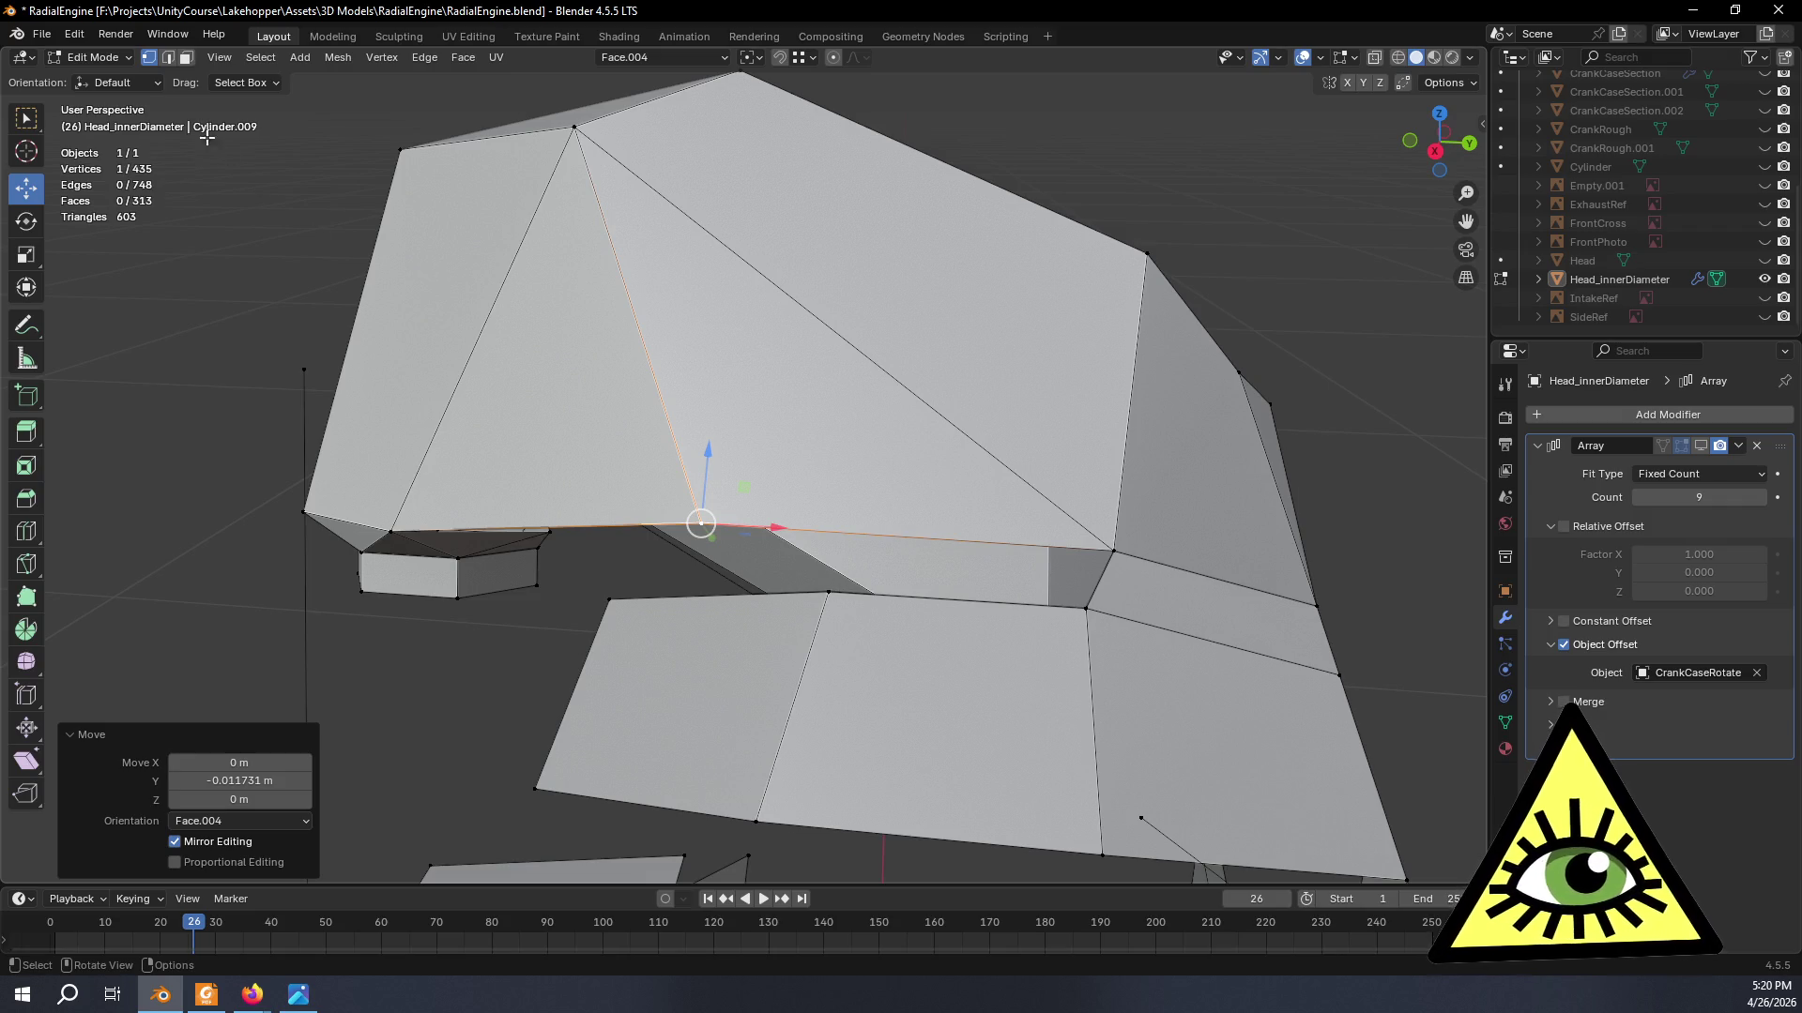
- Split the side panel faces with two J vertex connects and fill the gap under the top panel
click(168, 57)
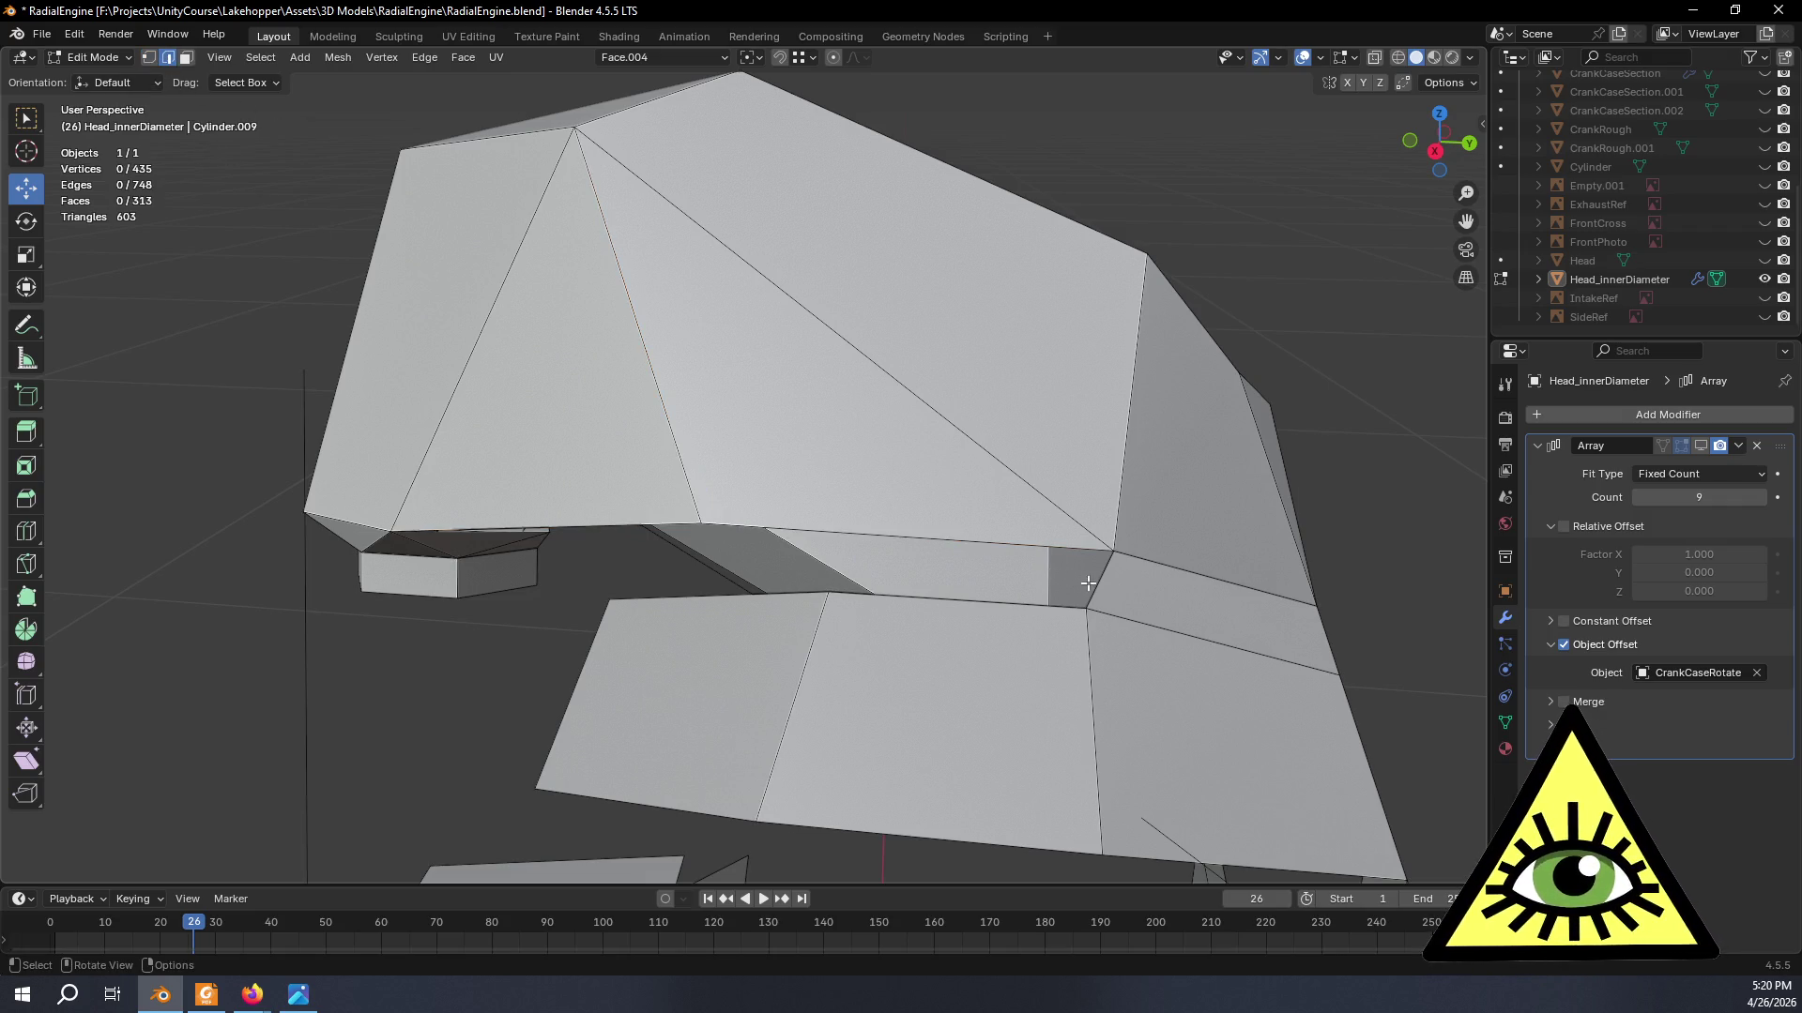
key(j)
mouse_move(844, 606)
middle_down()
mouse_move(965, 537)
mouse_move(977, 516)
mouse_move(942, 474)
mouse_move(1131, 464)
mouse_move(1230, 497)
mouse_move(1259, 541)
middle_up()
key(j)
key(j)
middle_drag(429, 181, 723, 496)
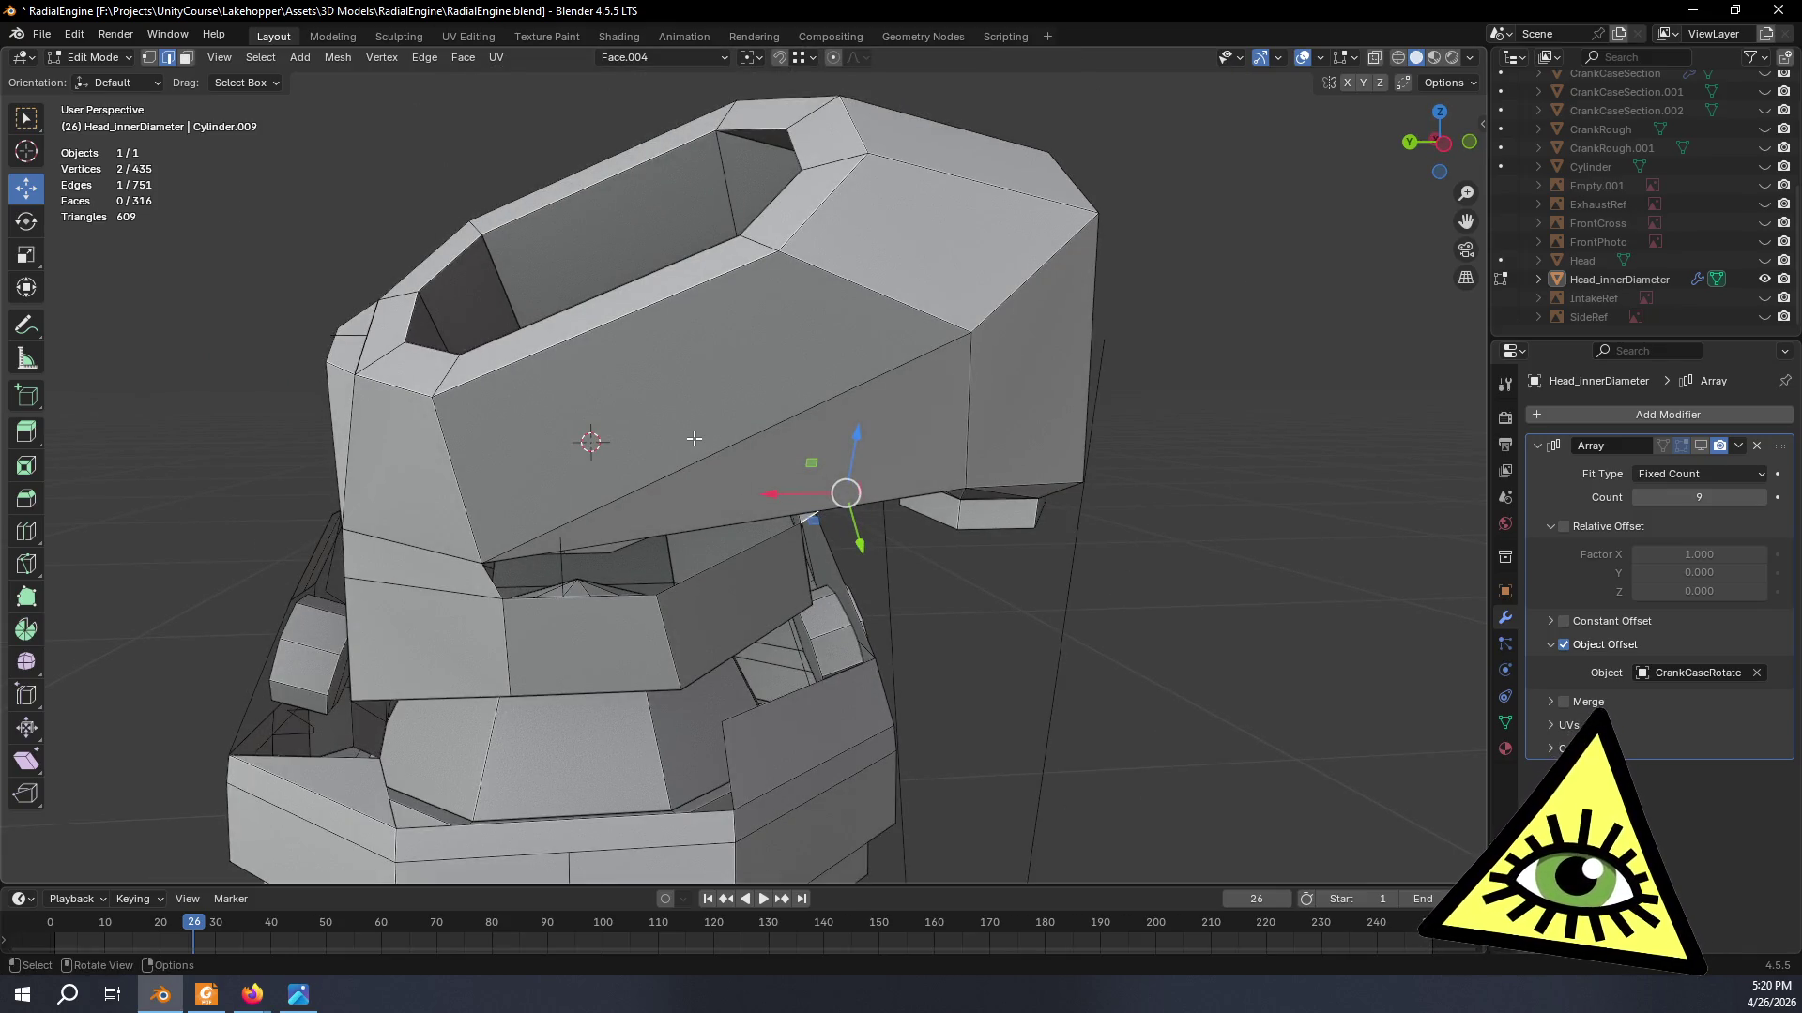
middle_drag(695, 439, 519, 547)
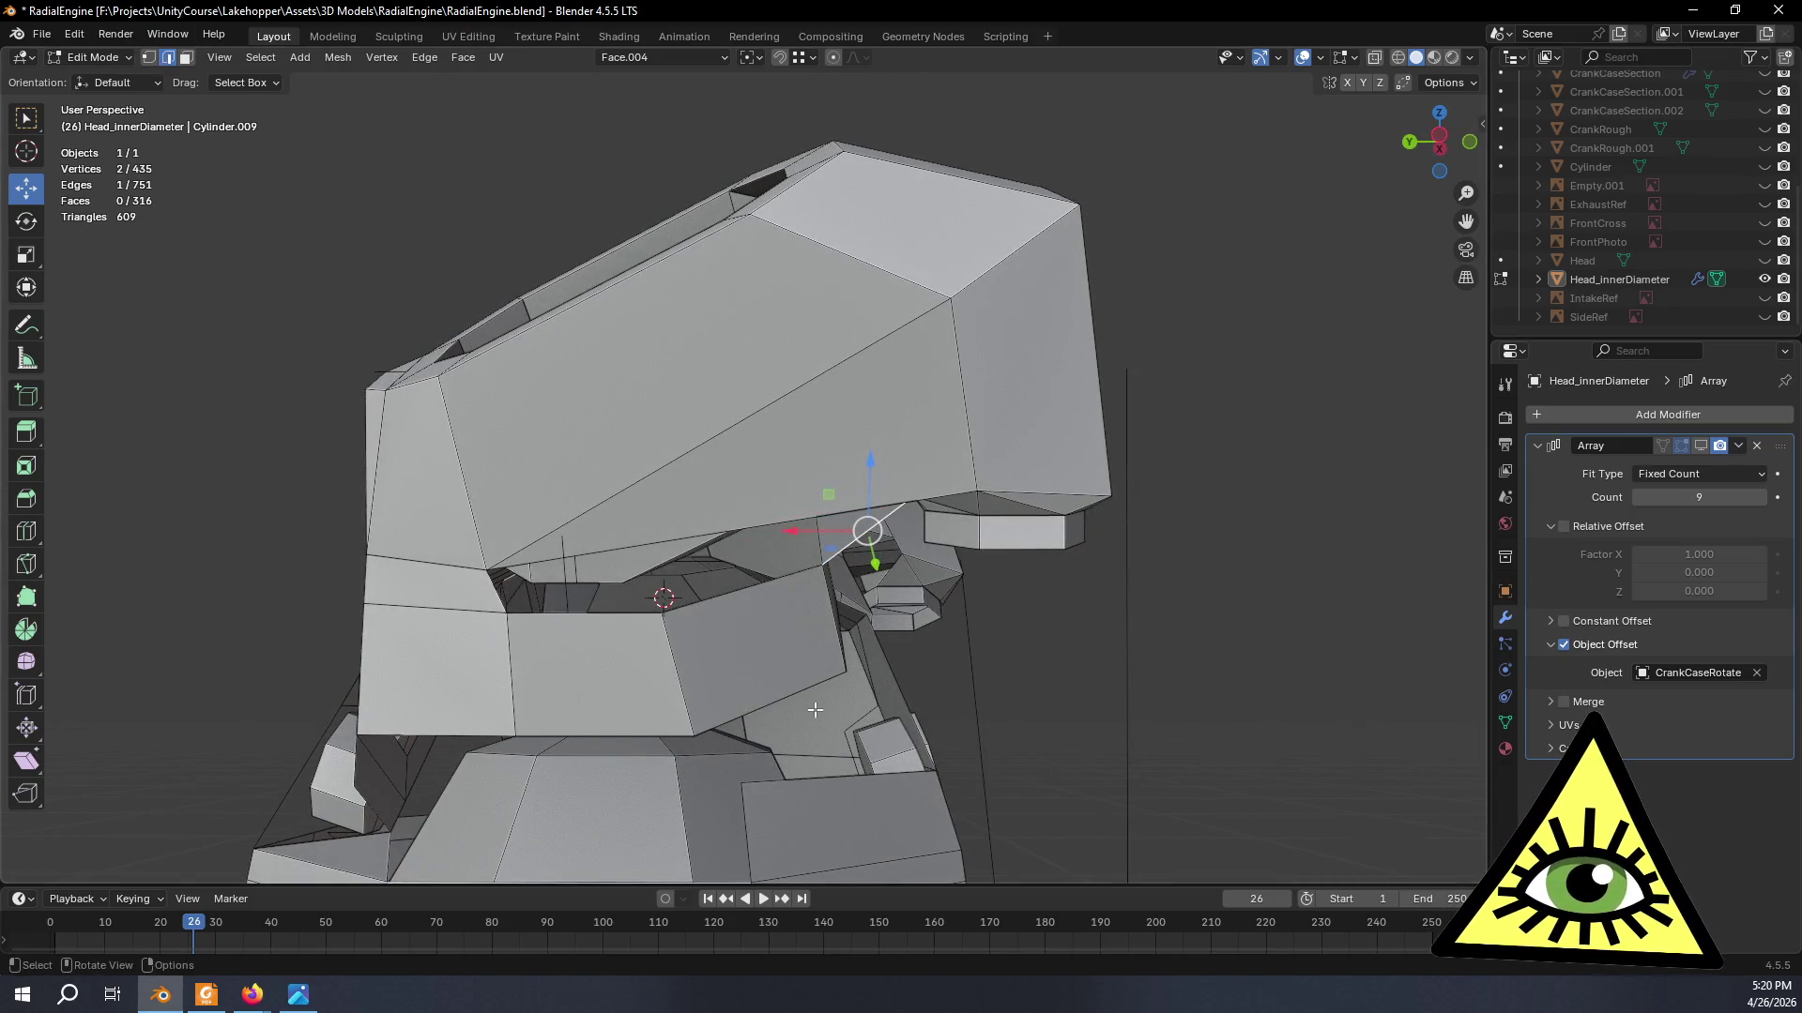
key(f)
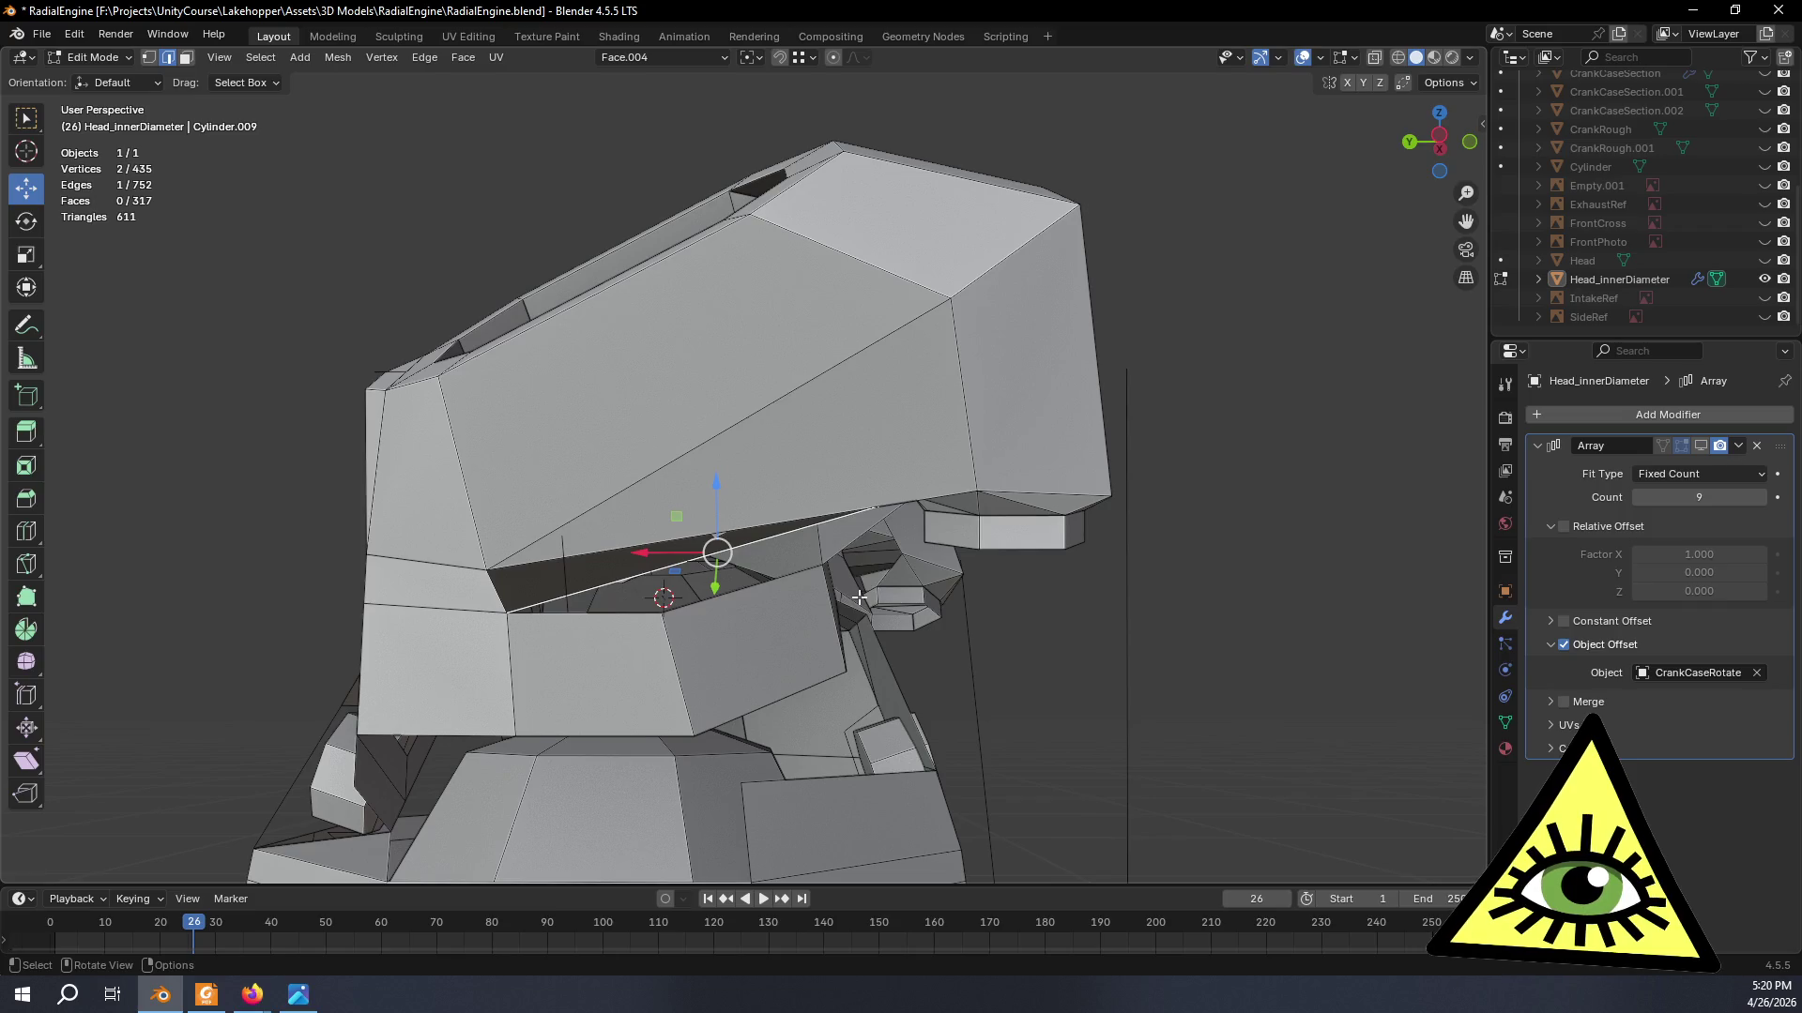
- Undo the gap fill, cancel the delete menu, and subdivide the upper edge with a new vertex
key(ctrl+z)
key(x)
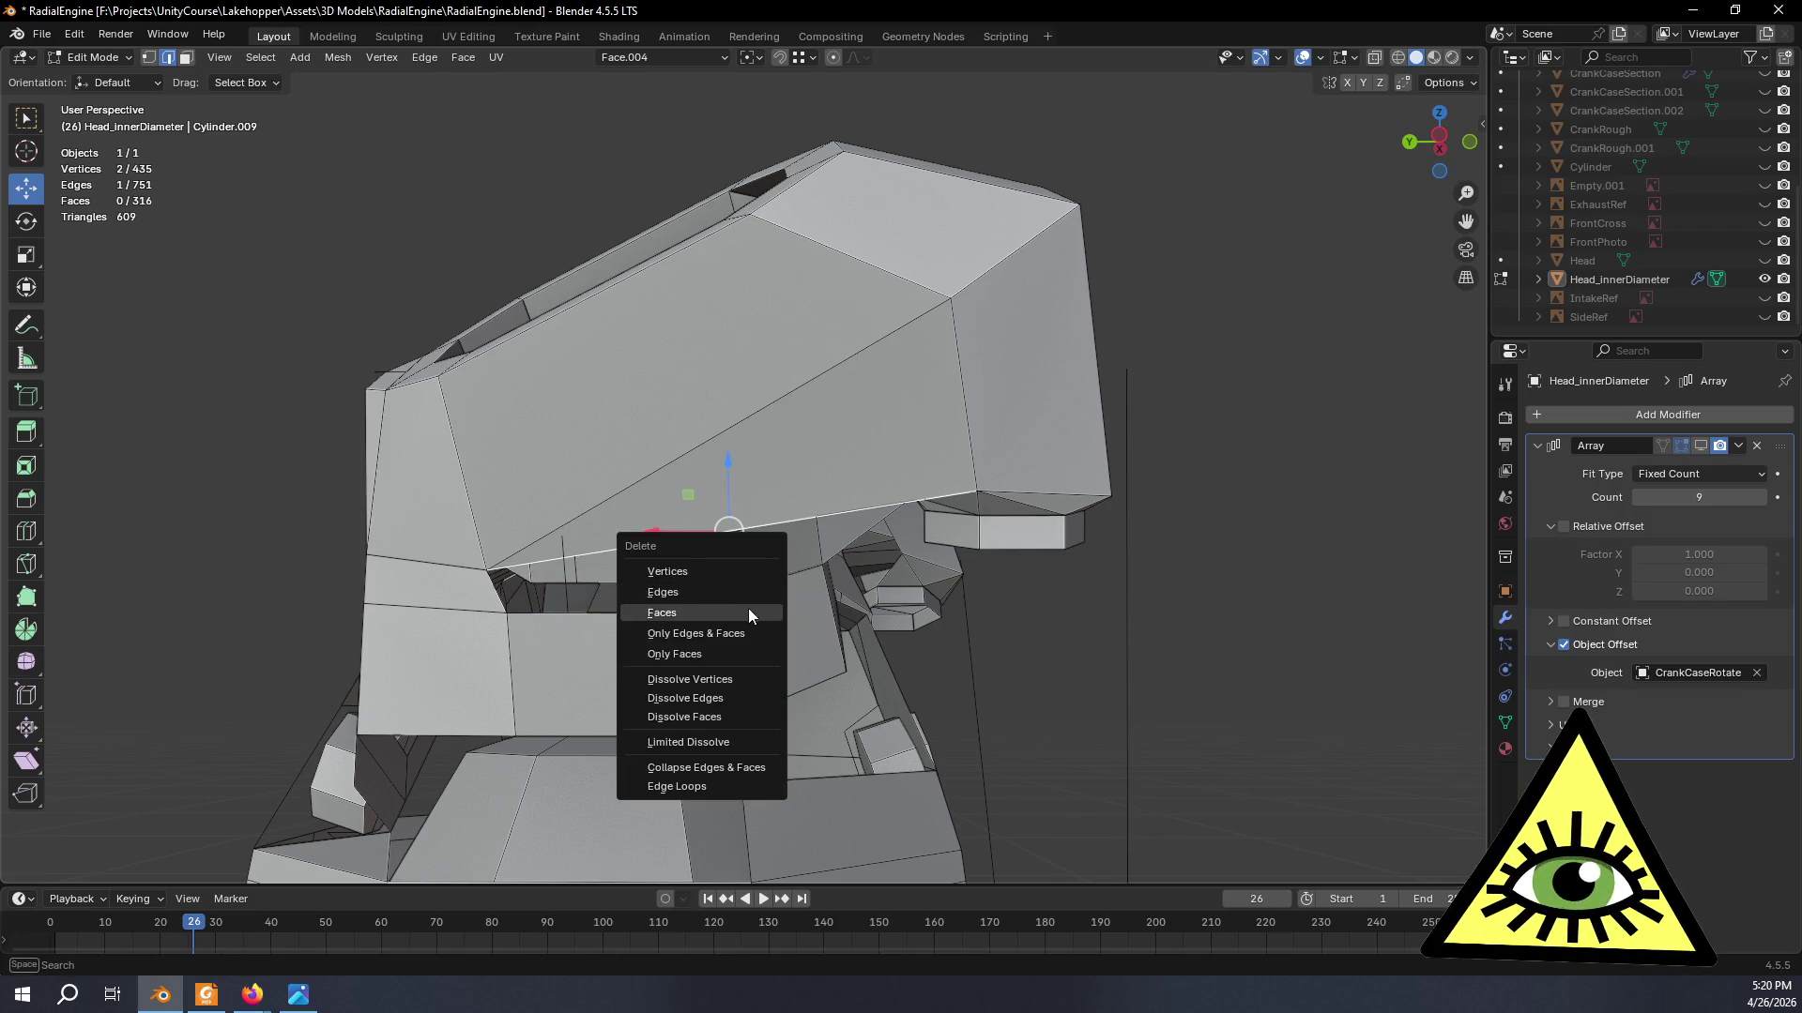
key(Escape)
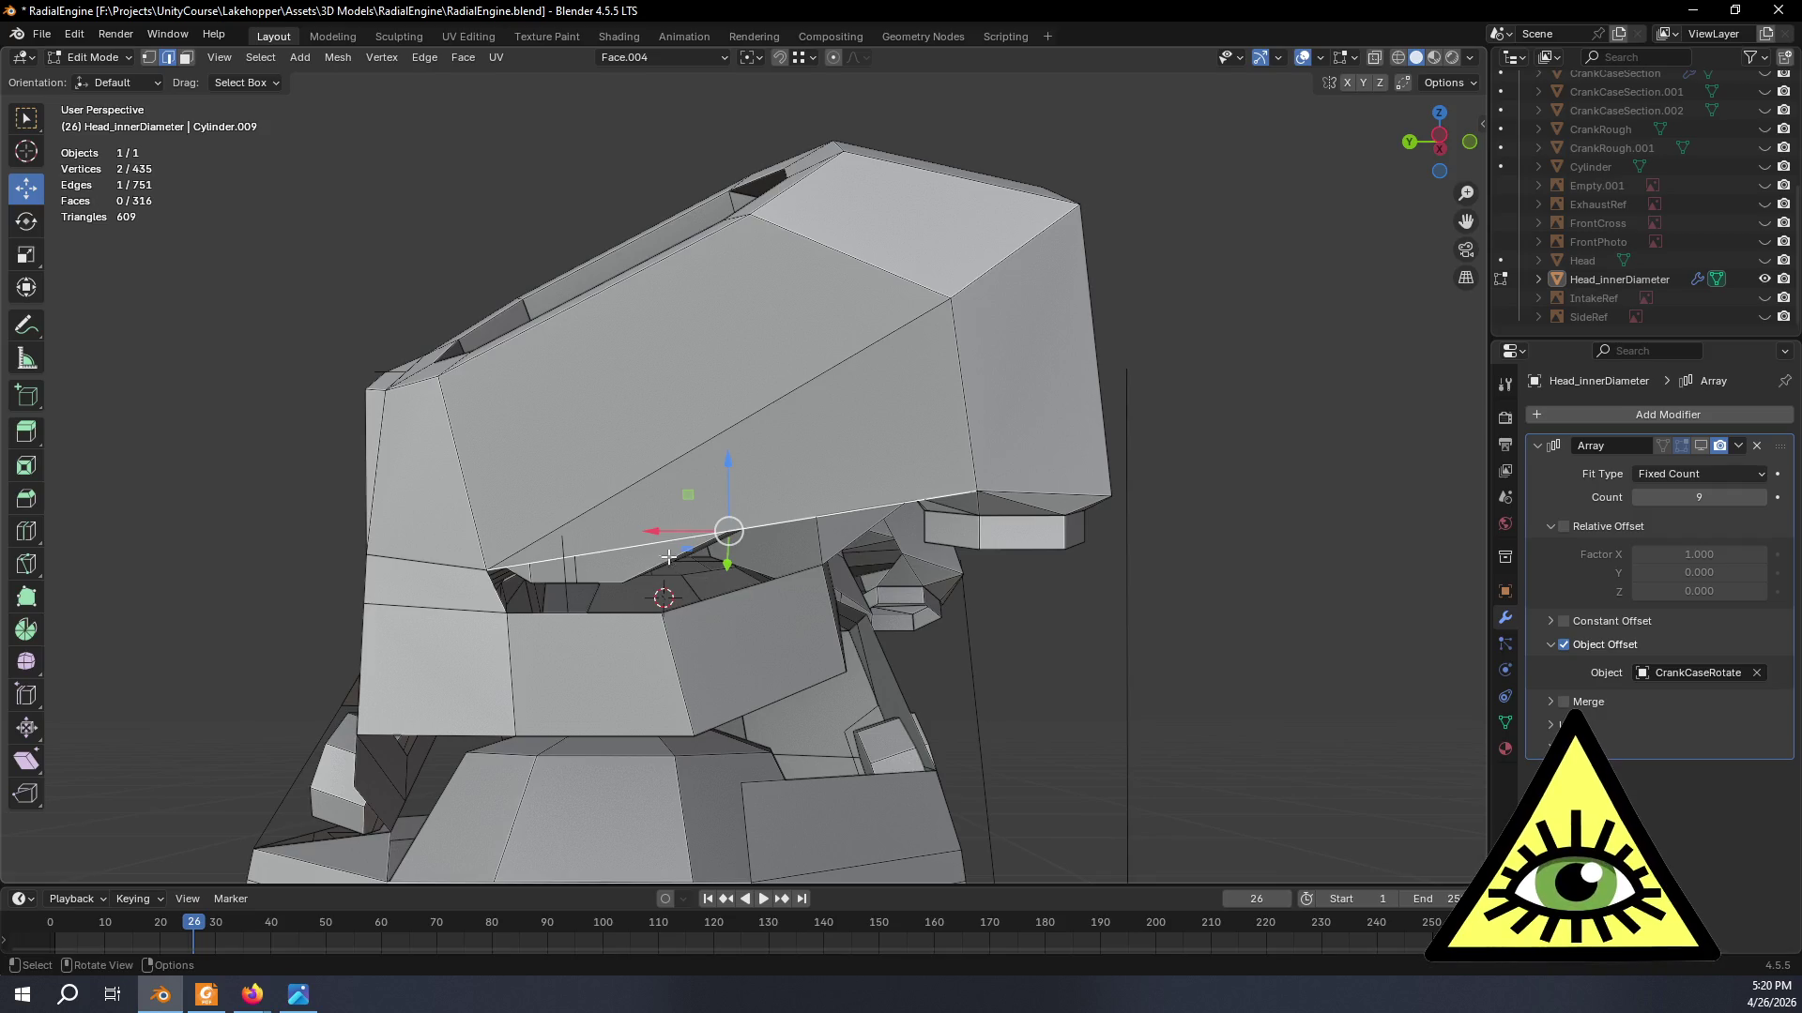
key(ctrl+e)
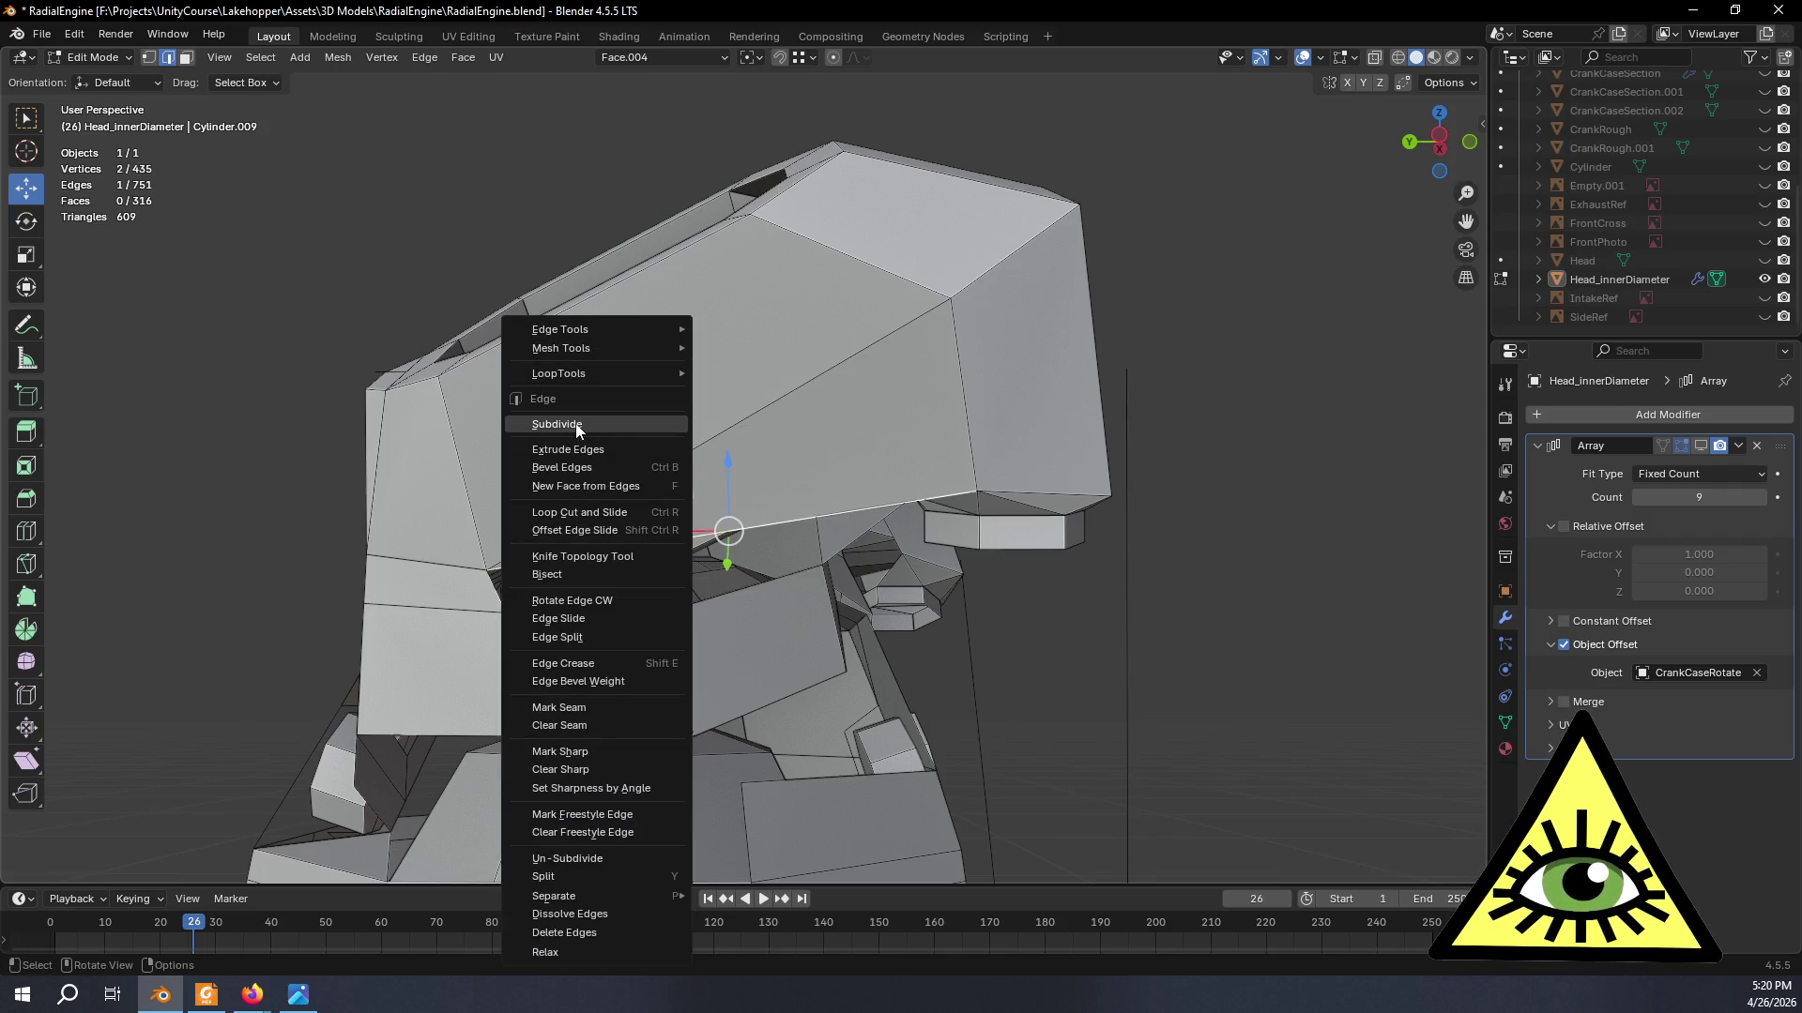
click(576, 426)
- Switch to vertex select and orbit around the head to check the side panel
click(147, 58)
mouse_move(775, 517)
middle_down()
mouse_move(846, 492)
mouse_move(818, 569)
mouse_move(1185, 678)
mouse_move(1230, 571)
middle_up()
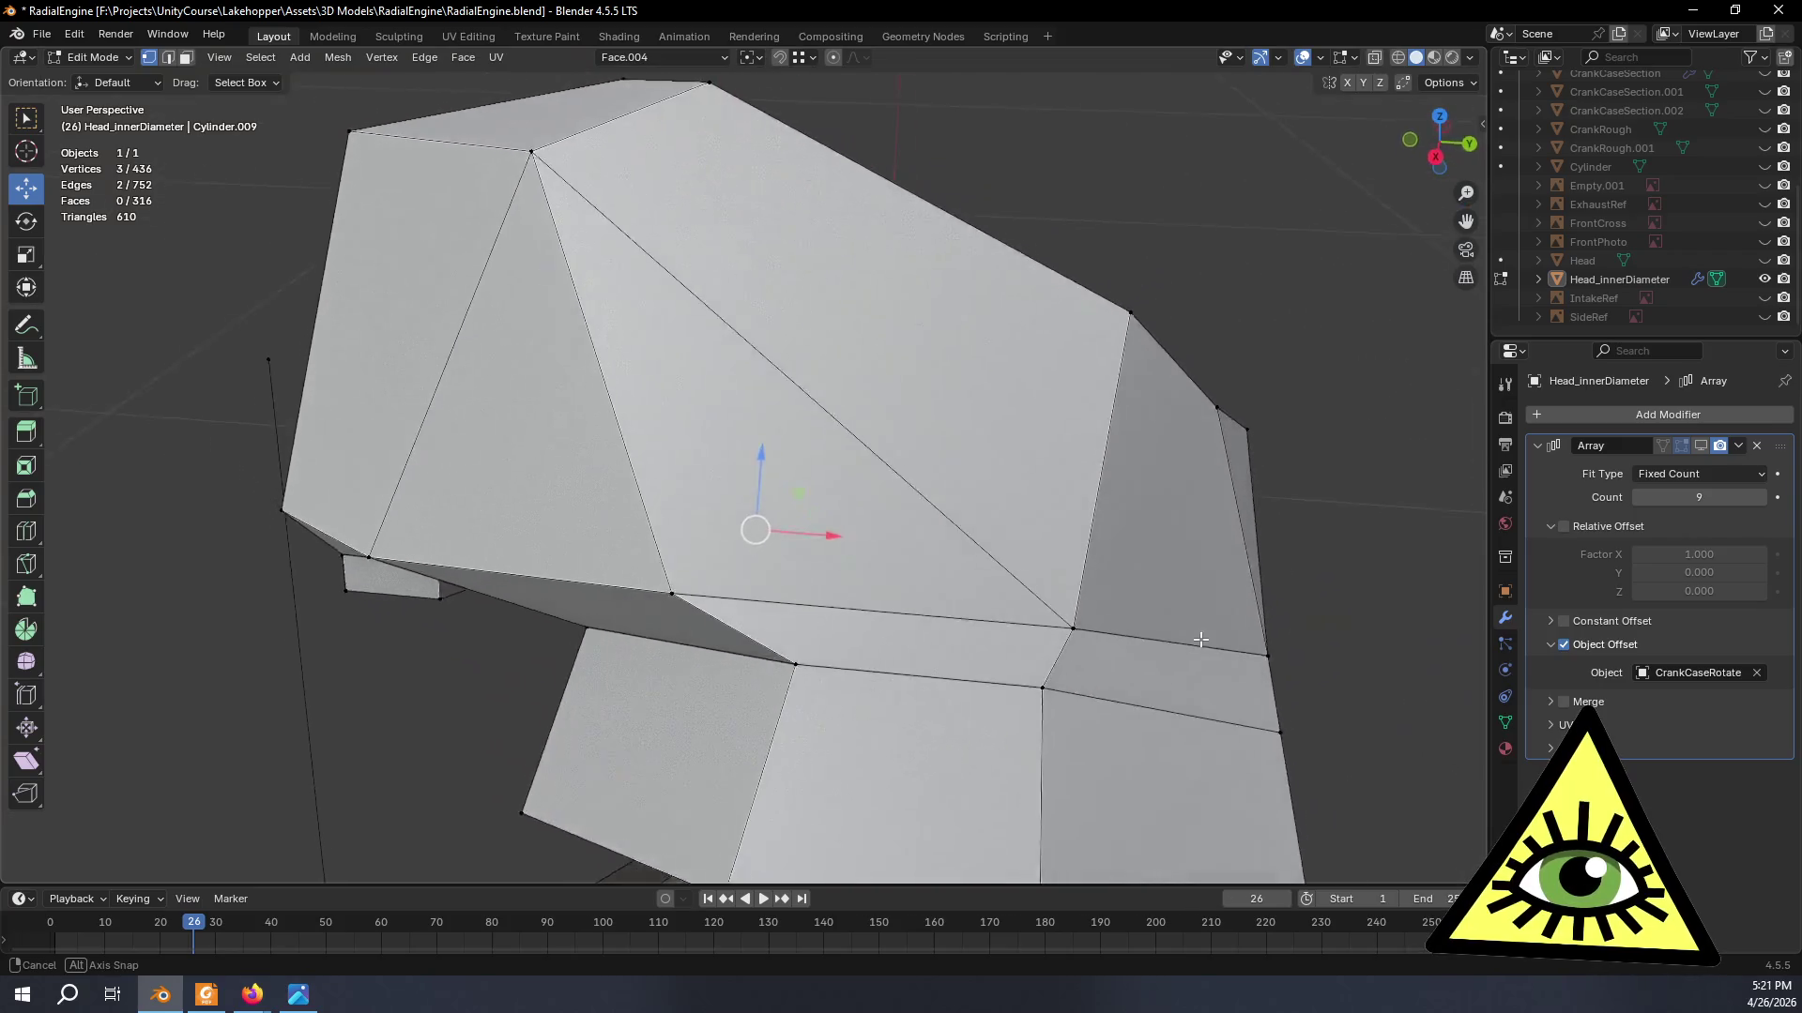
mouse_move(1230, 572)
middle_down()
mouse_move(1271, 661)
mouse_move(95, 699)
mouse_move(52, 642)
mouse_move(66, 407)
middle_up()
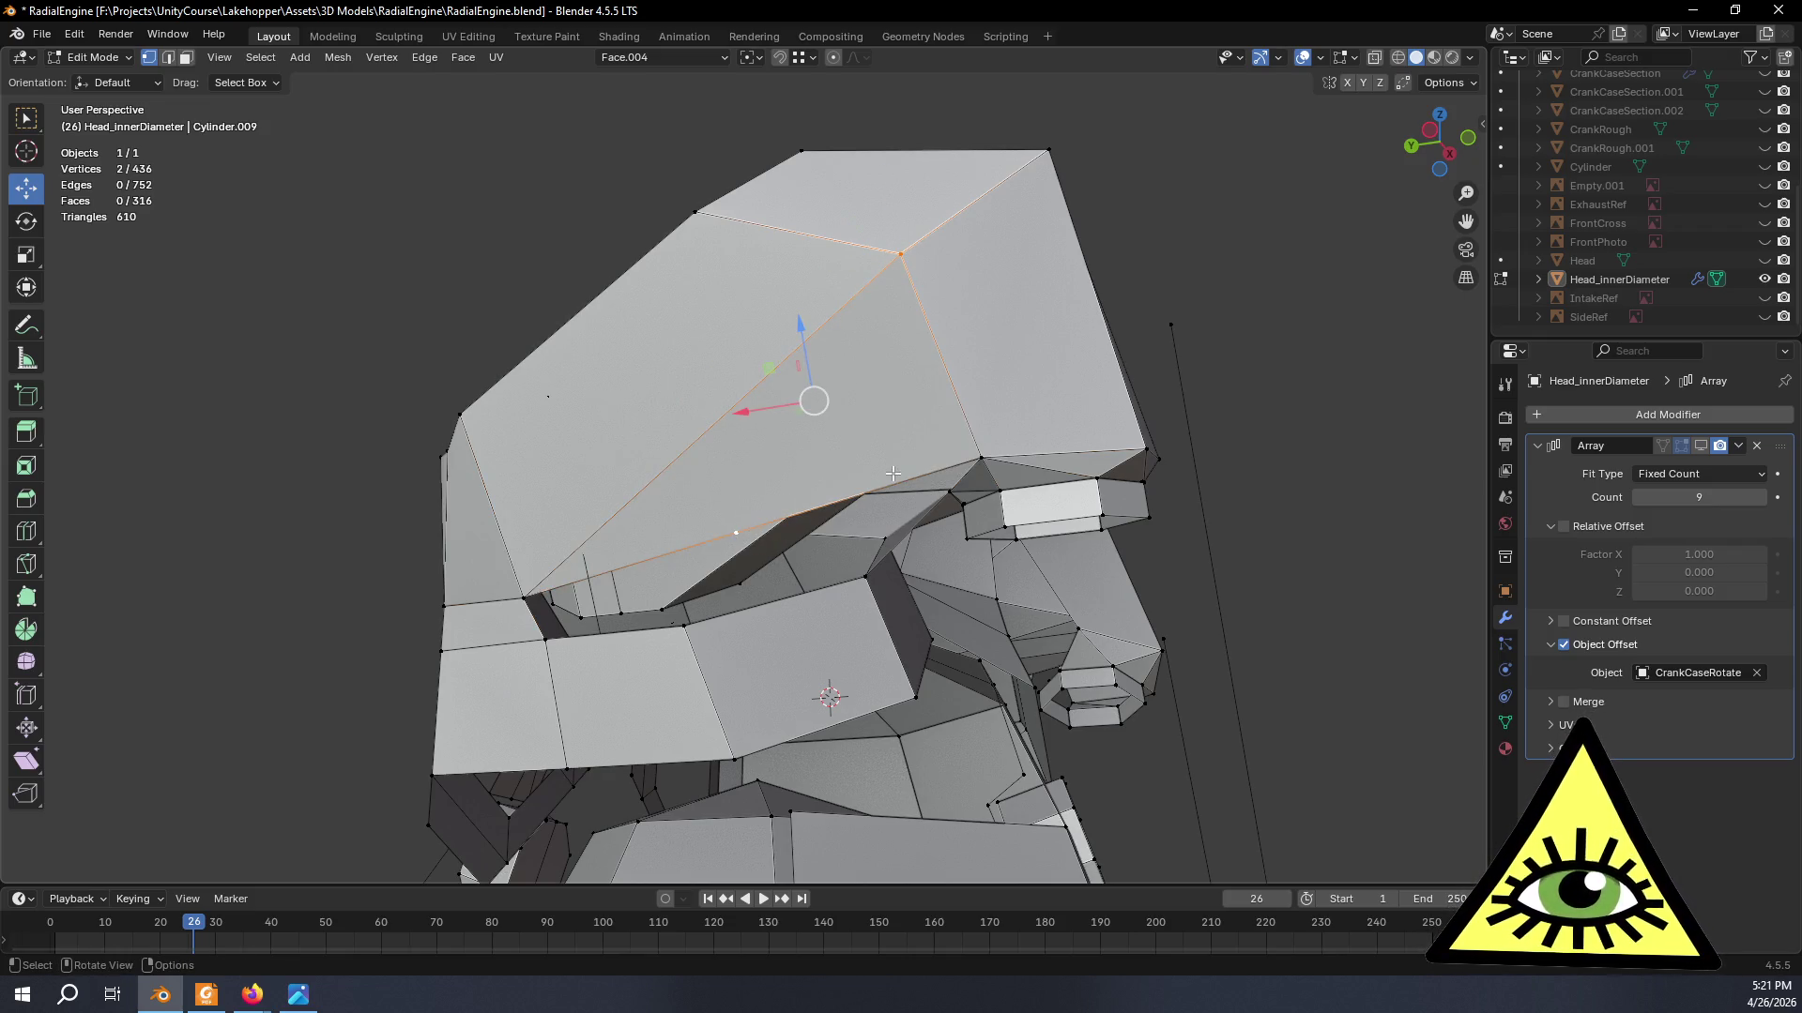
mouse_move(901, 476)
middle_down()
mouse_move(551, 565)
mouse_move(904, 444)
mouse_move(833, 555)
mouse_move(584, 638)
middle_up()
- Connect the new vertex into the panel with J and fill the gap beneath with a face
click(272, 678)
key(j)
mouse_move(292, 748)
middle_down()
mouse_move(828, 582)
mouse_move(1090, 634)
mouse_move(684, 600)
middle_up()
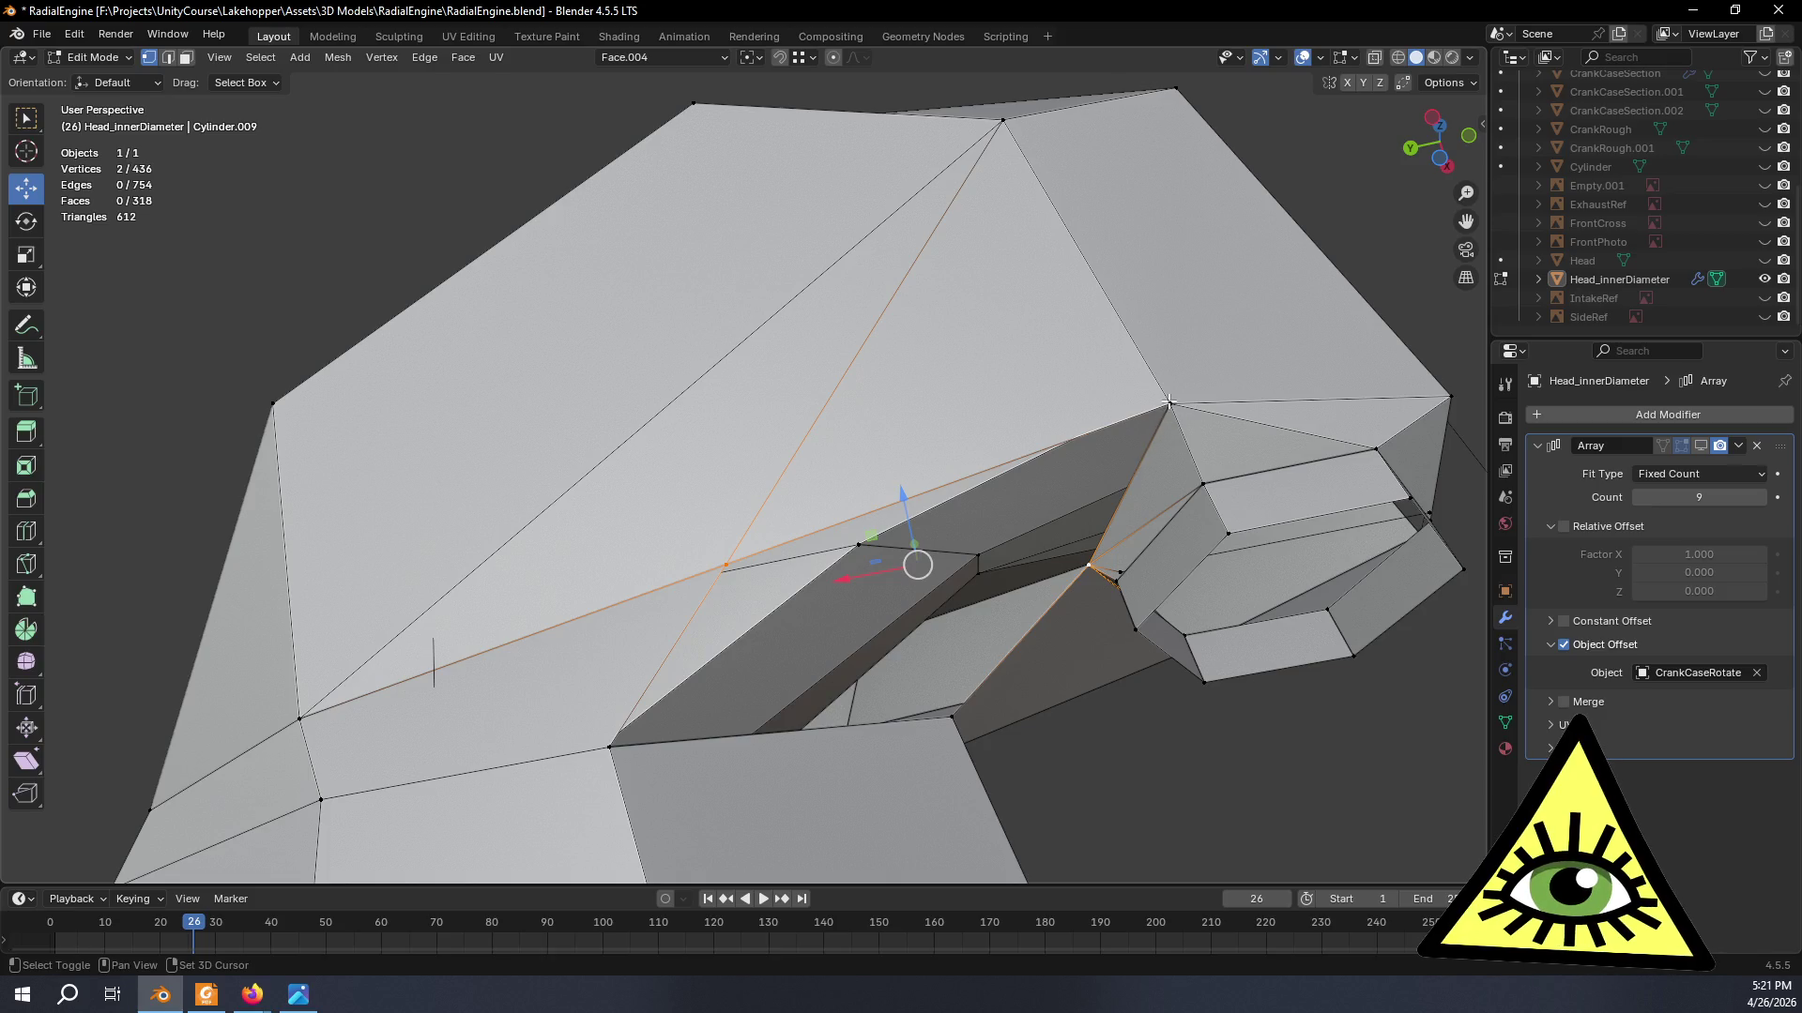
key(f)
- Select the next gap's corner vertices and start a vertex slide on a seam vertex
middle_drag(1117, 648, 682, 529)
click(736, 534)
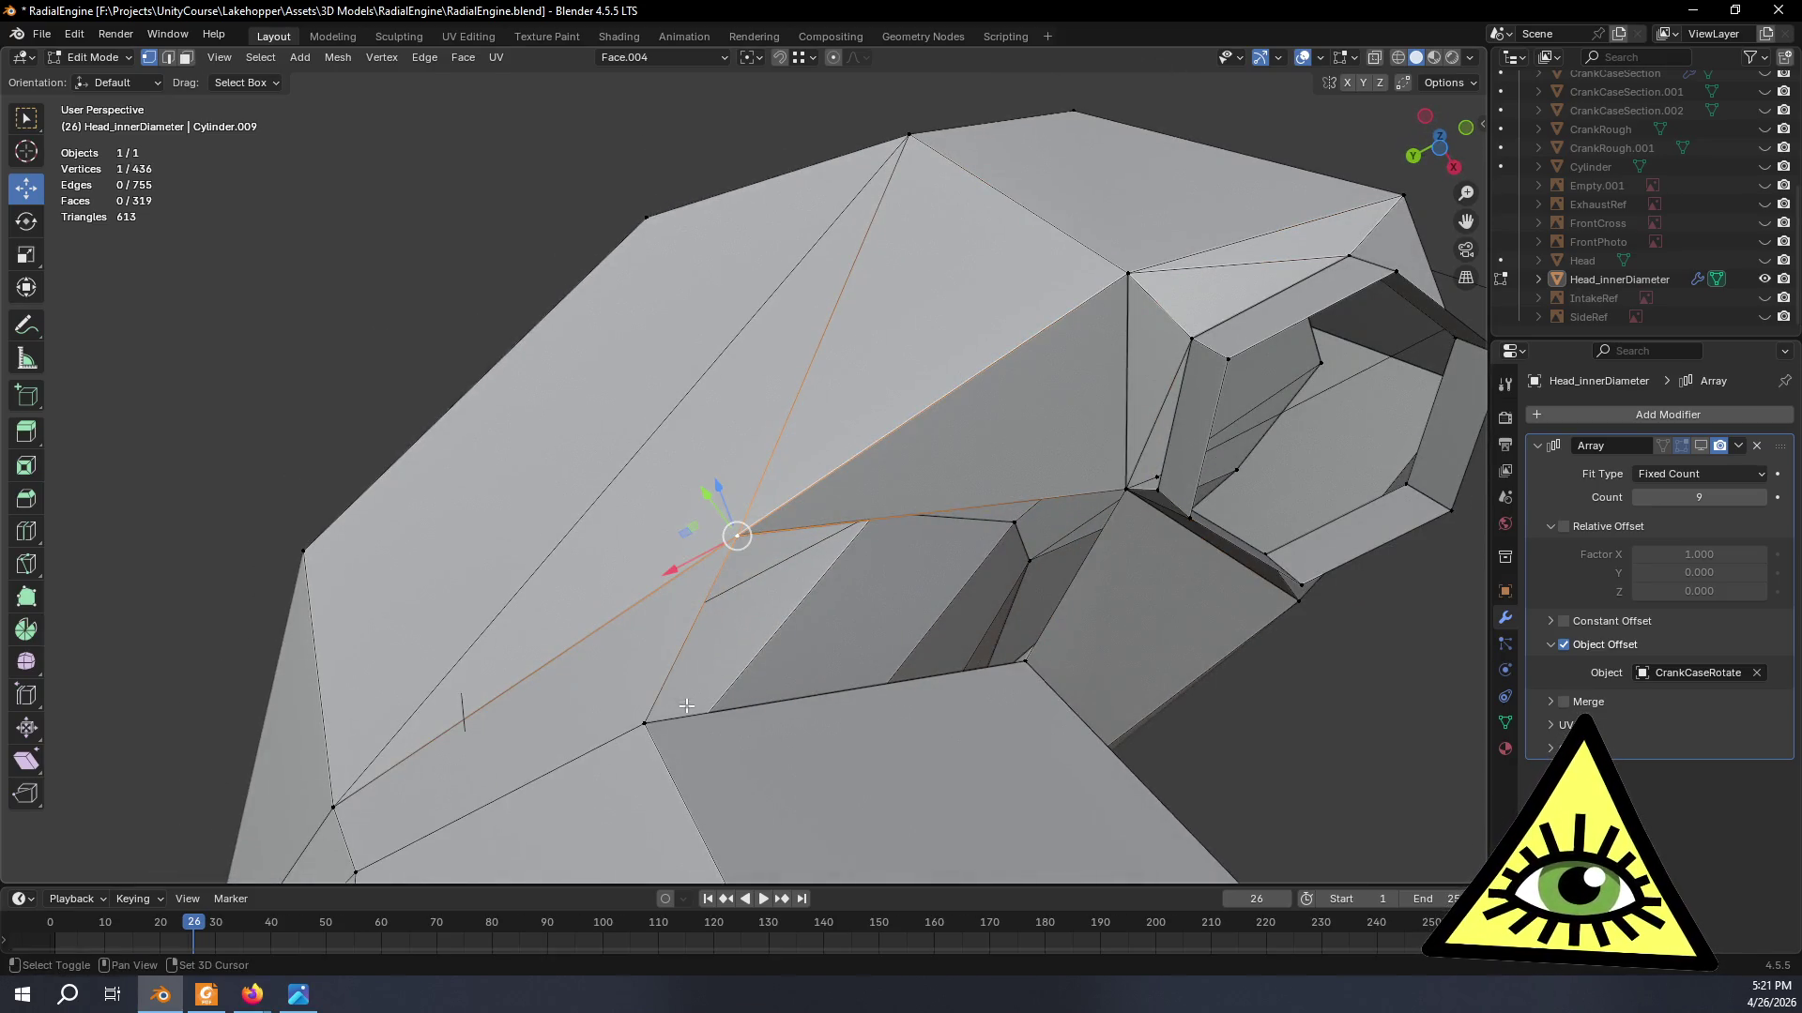
shift+click(640, 731)
middle_drag(640, 731, 590, 595)
mouse_move(468, 457)
middle_down()
mouse_move(1150, 749)
mouse_move(876, 638)
middle_up()
scroll(876, 638, up, 2)
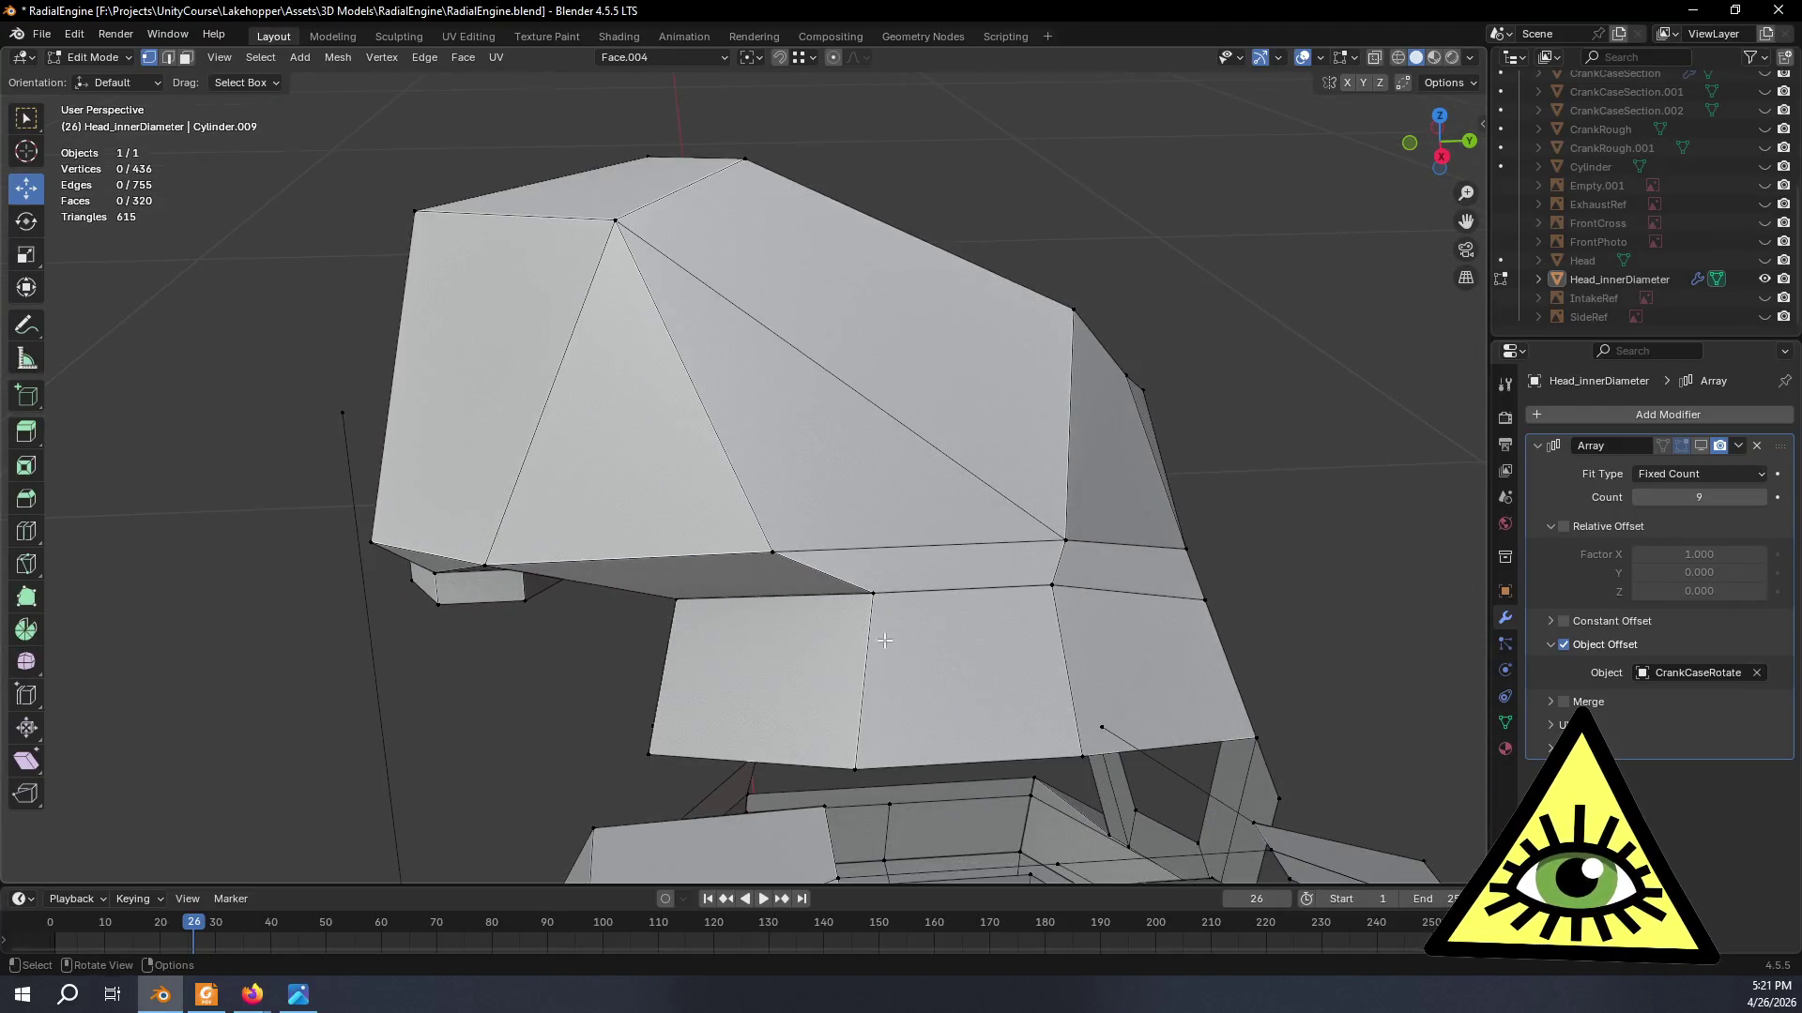
scroll(868, 595, up, 2)
mouse_move(868, 595)
middle_down()
mouse_move(978, 492)
mouse_move(957, 510)
middle_up()
key(shift+v)
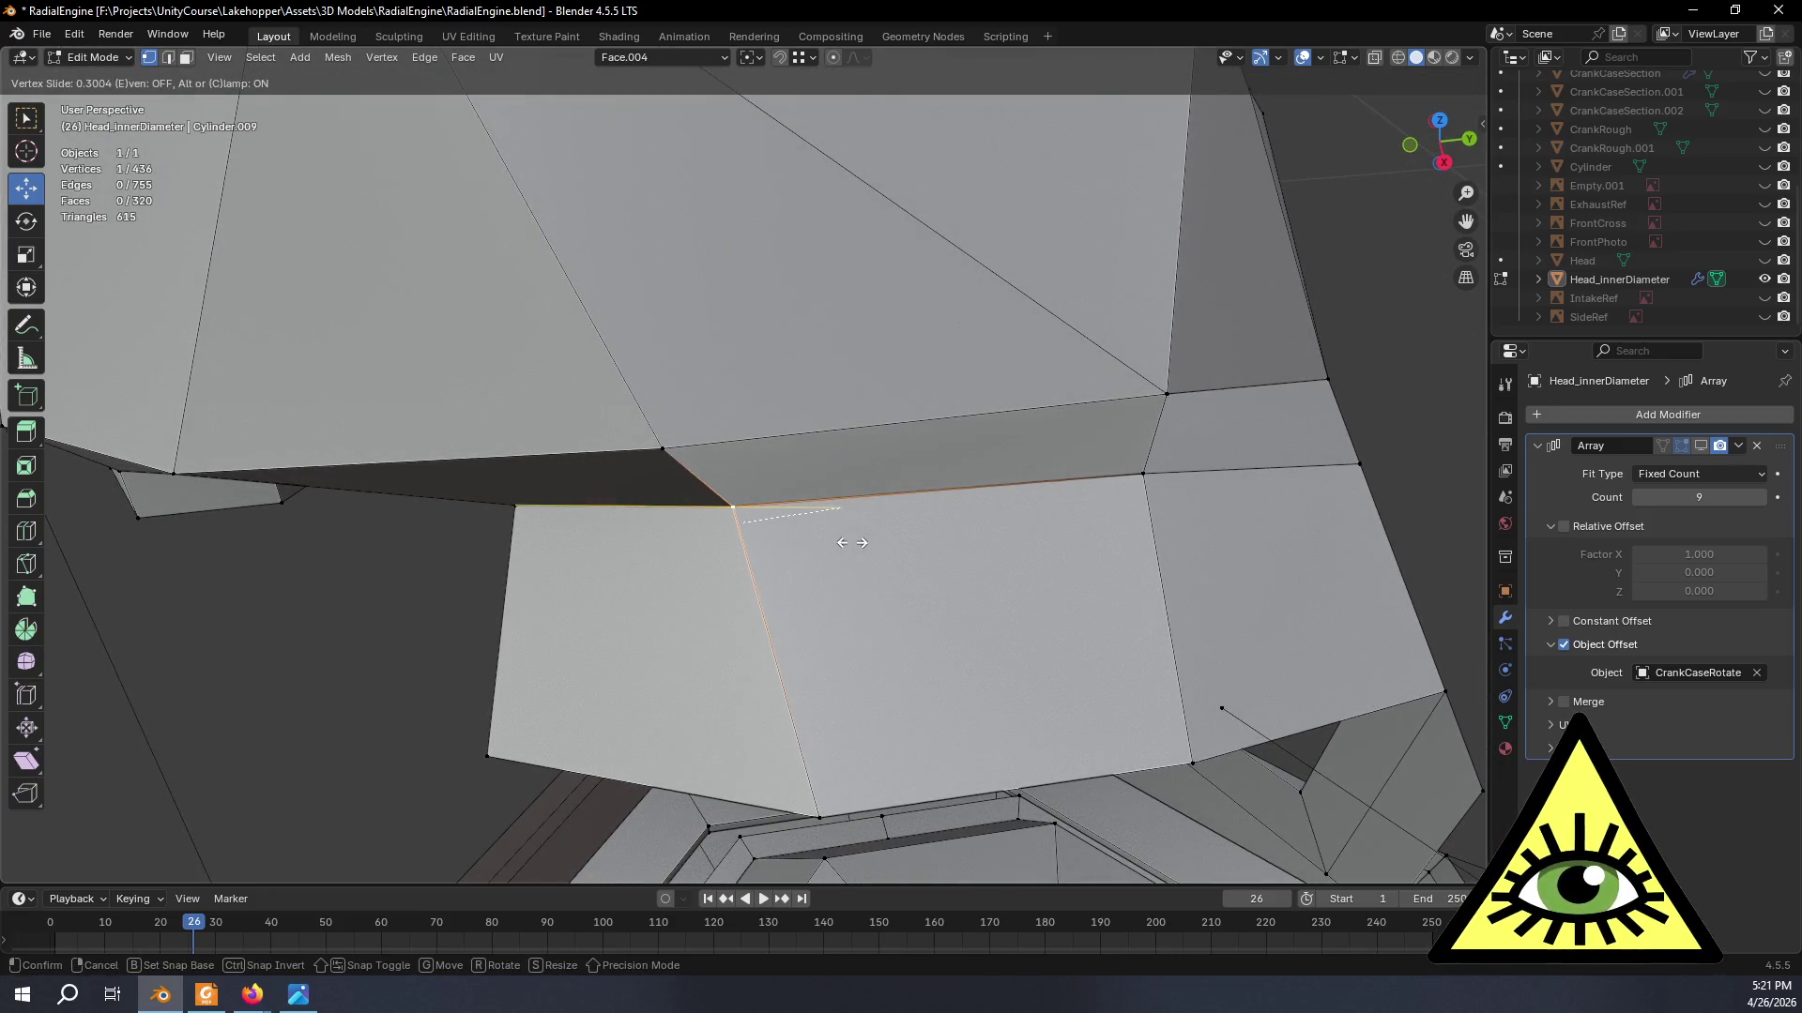
- Confirm the first slid vertex and vertex-slide the next seam vertex along its edge
click(884, 543)
mouse_move(884, 545)
middle_down()
mouse_move(981, 465)
mouse_move(821, 442)
middle_up()
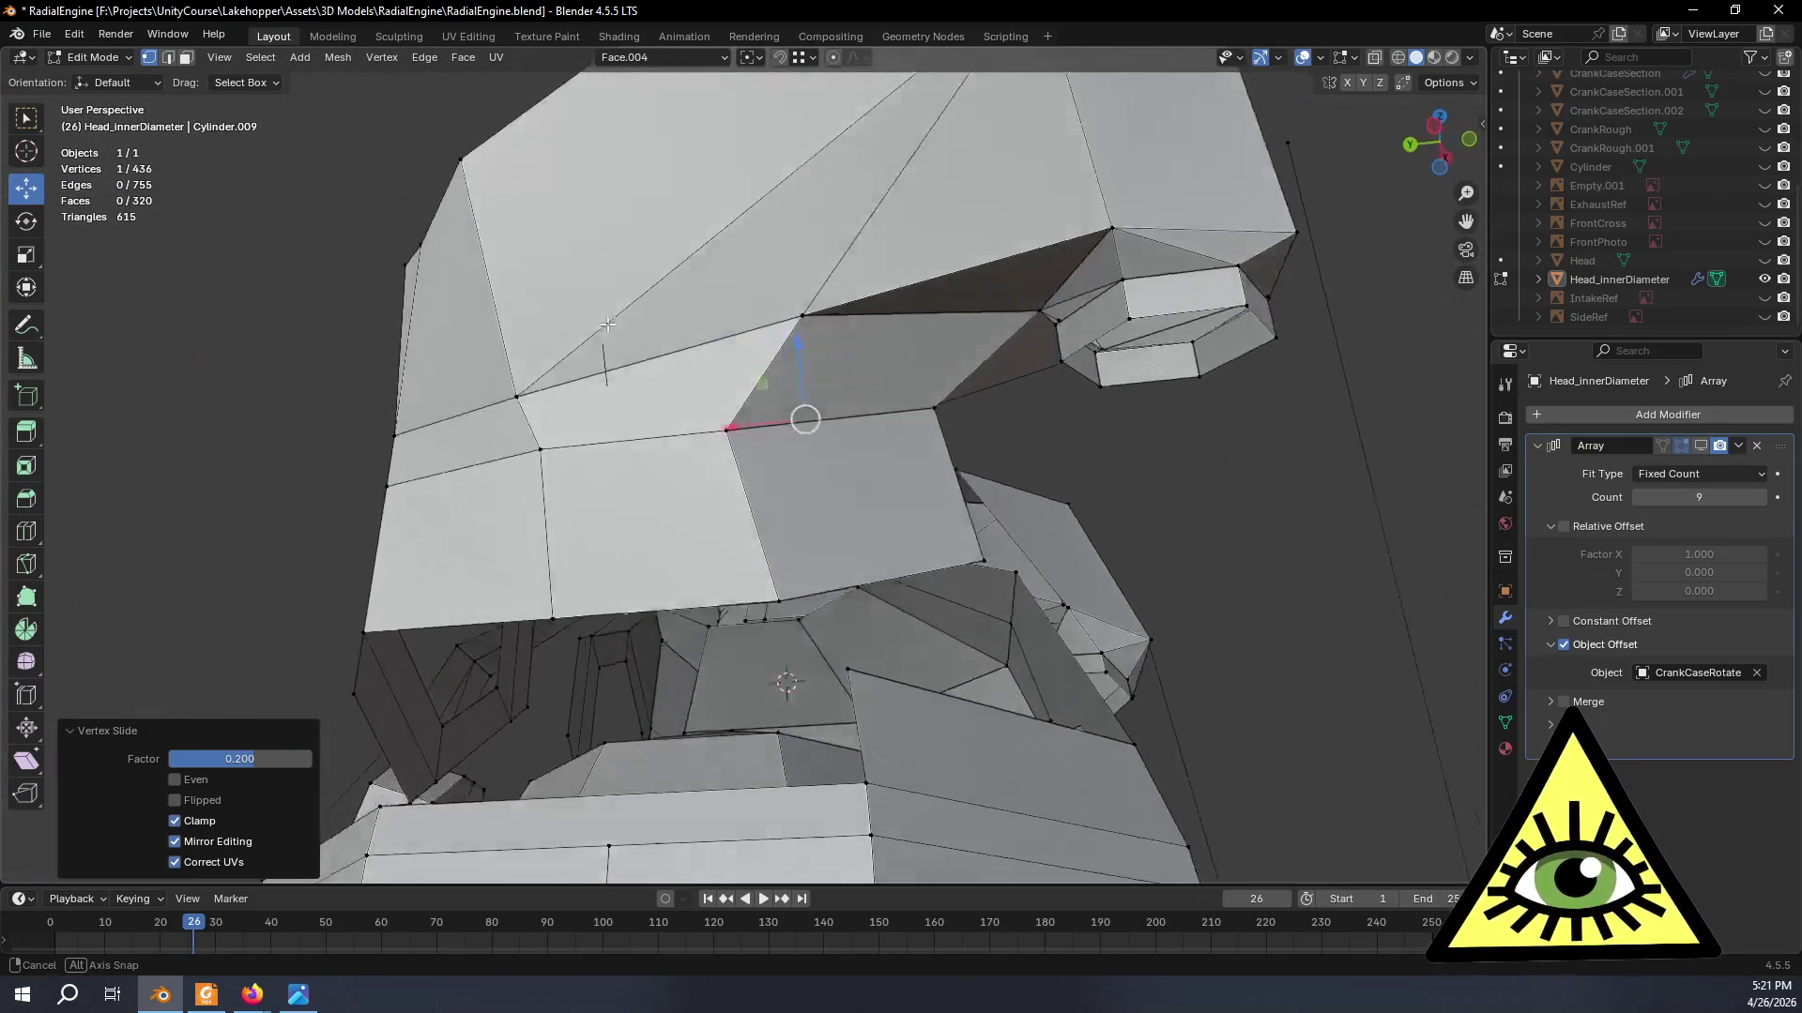
mouse_move(821, 442)
middle_down()
mouse_move(763, 445)
mouse_move(760, 556)
middle_up()
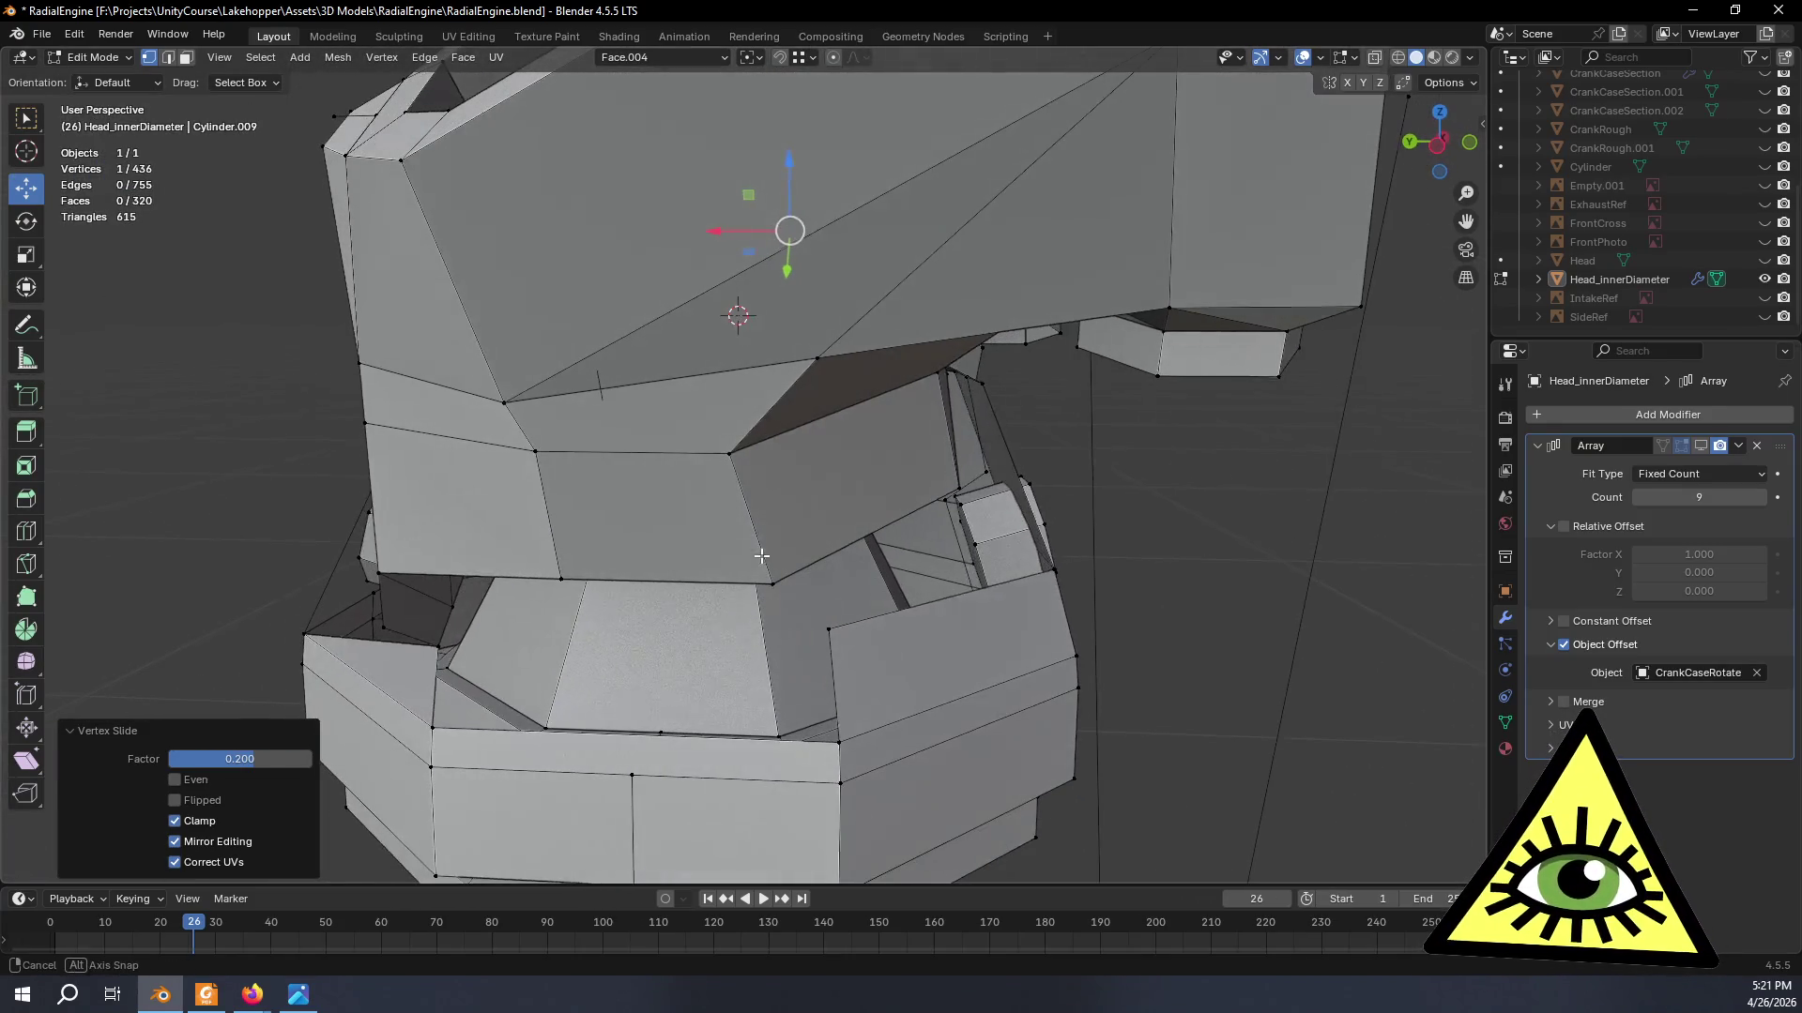
click(726, 453)
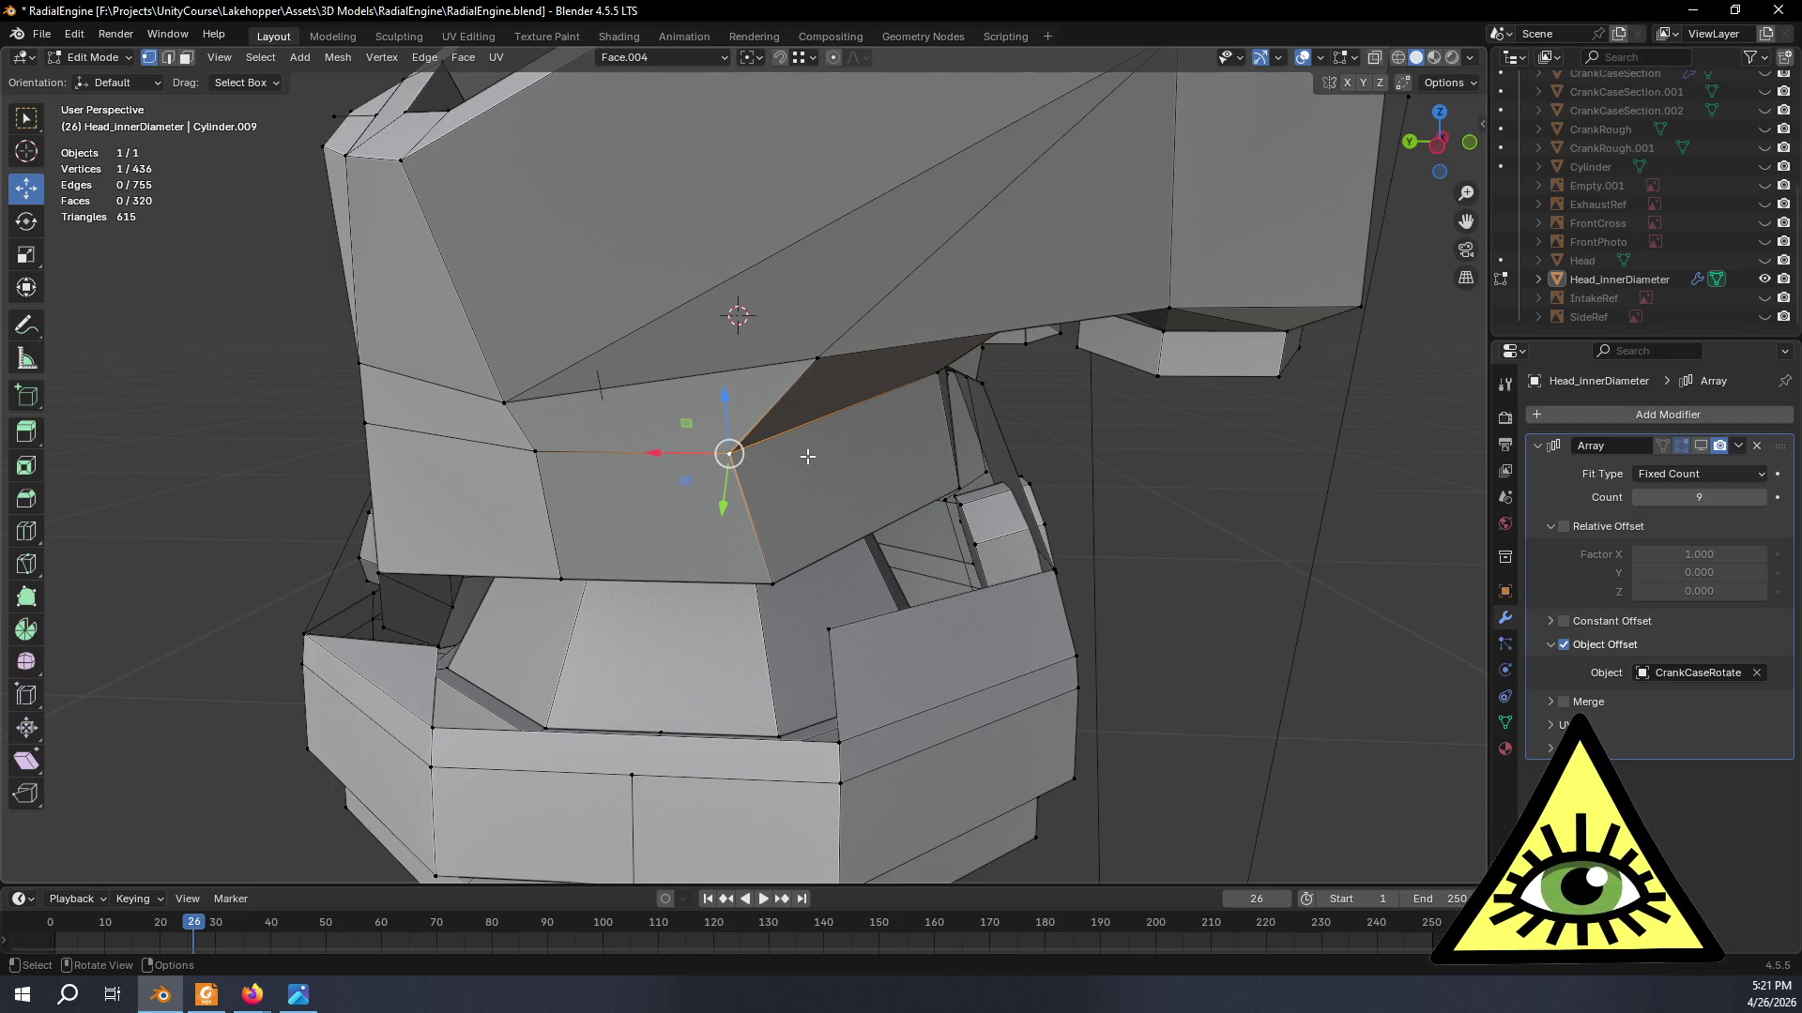
key(shift+v)
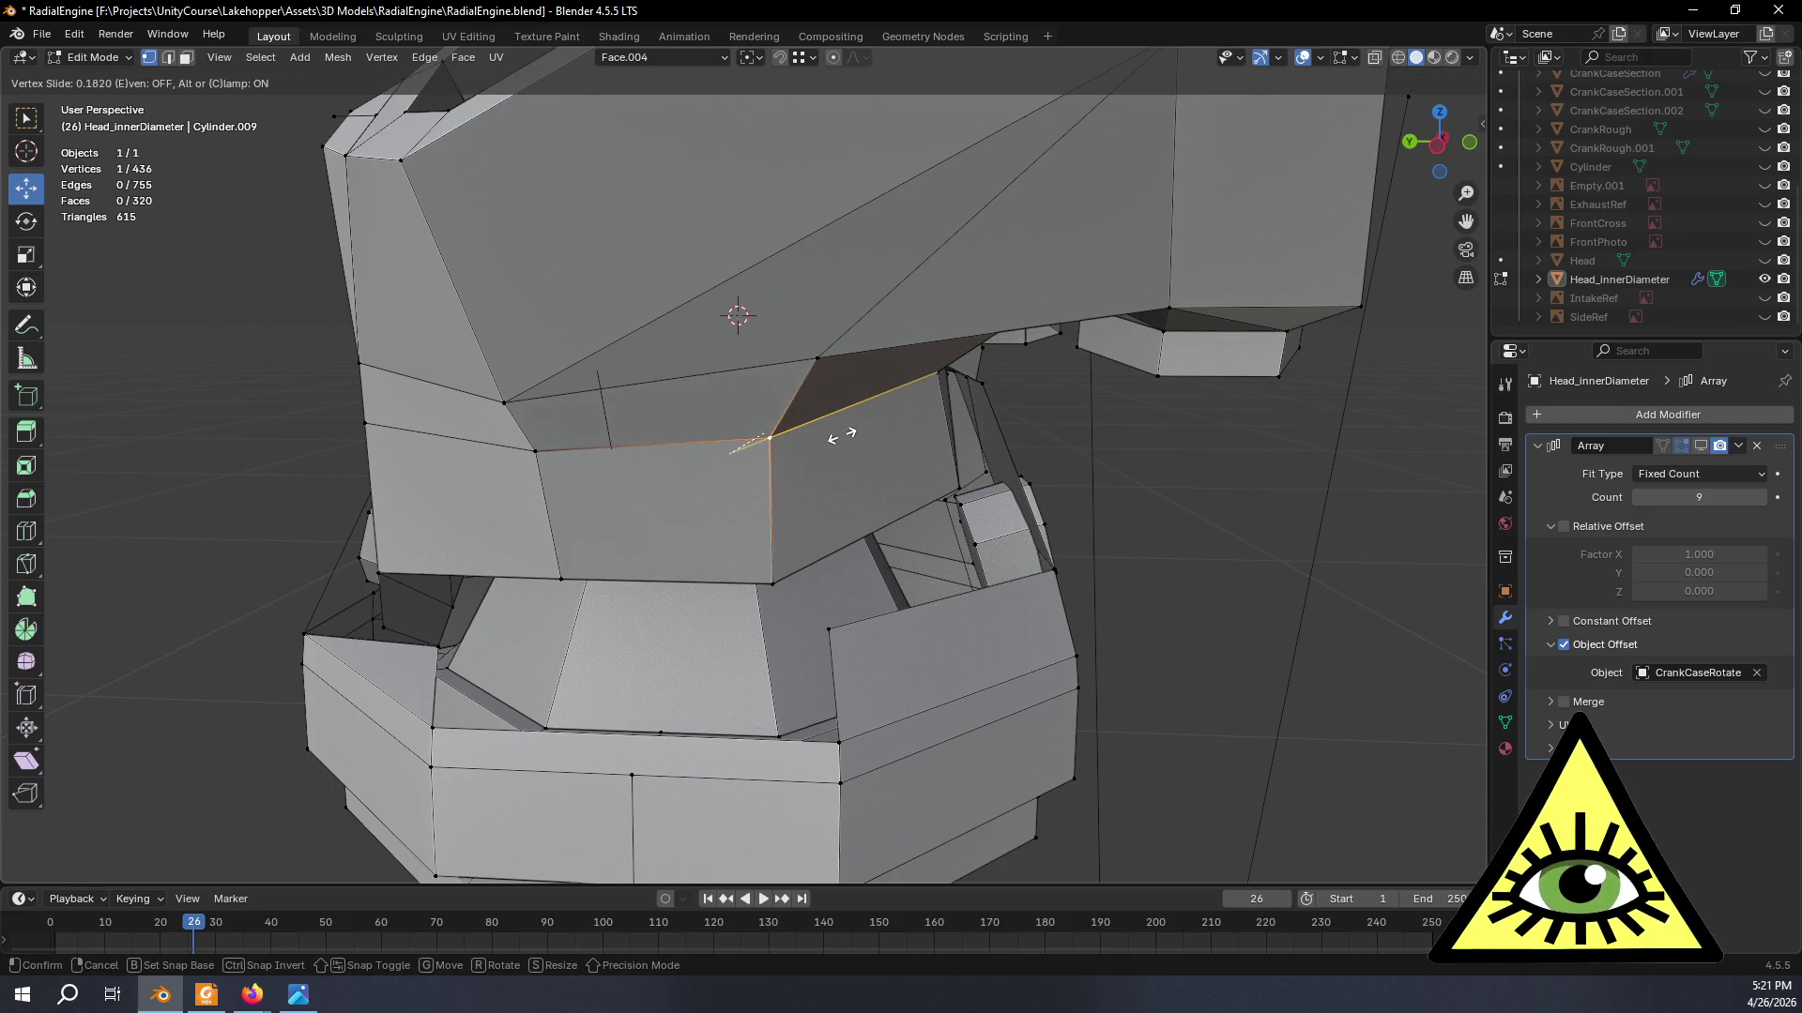
click(847, 436)
- Slide a seam vertex on the other side along its edge and clear the selection
middle_drag(847, 435, 1140, 670)
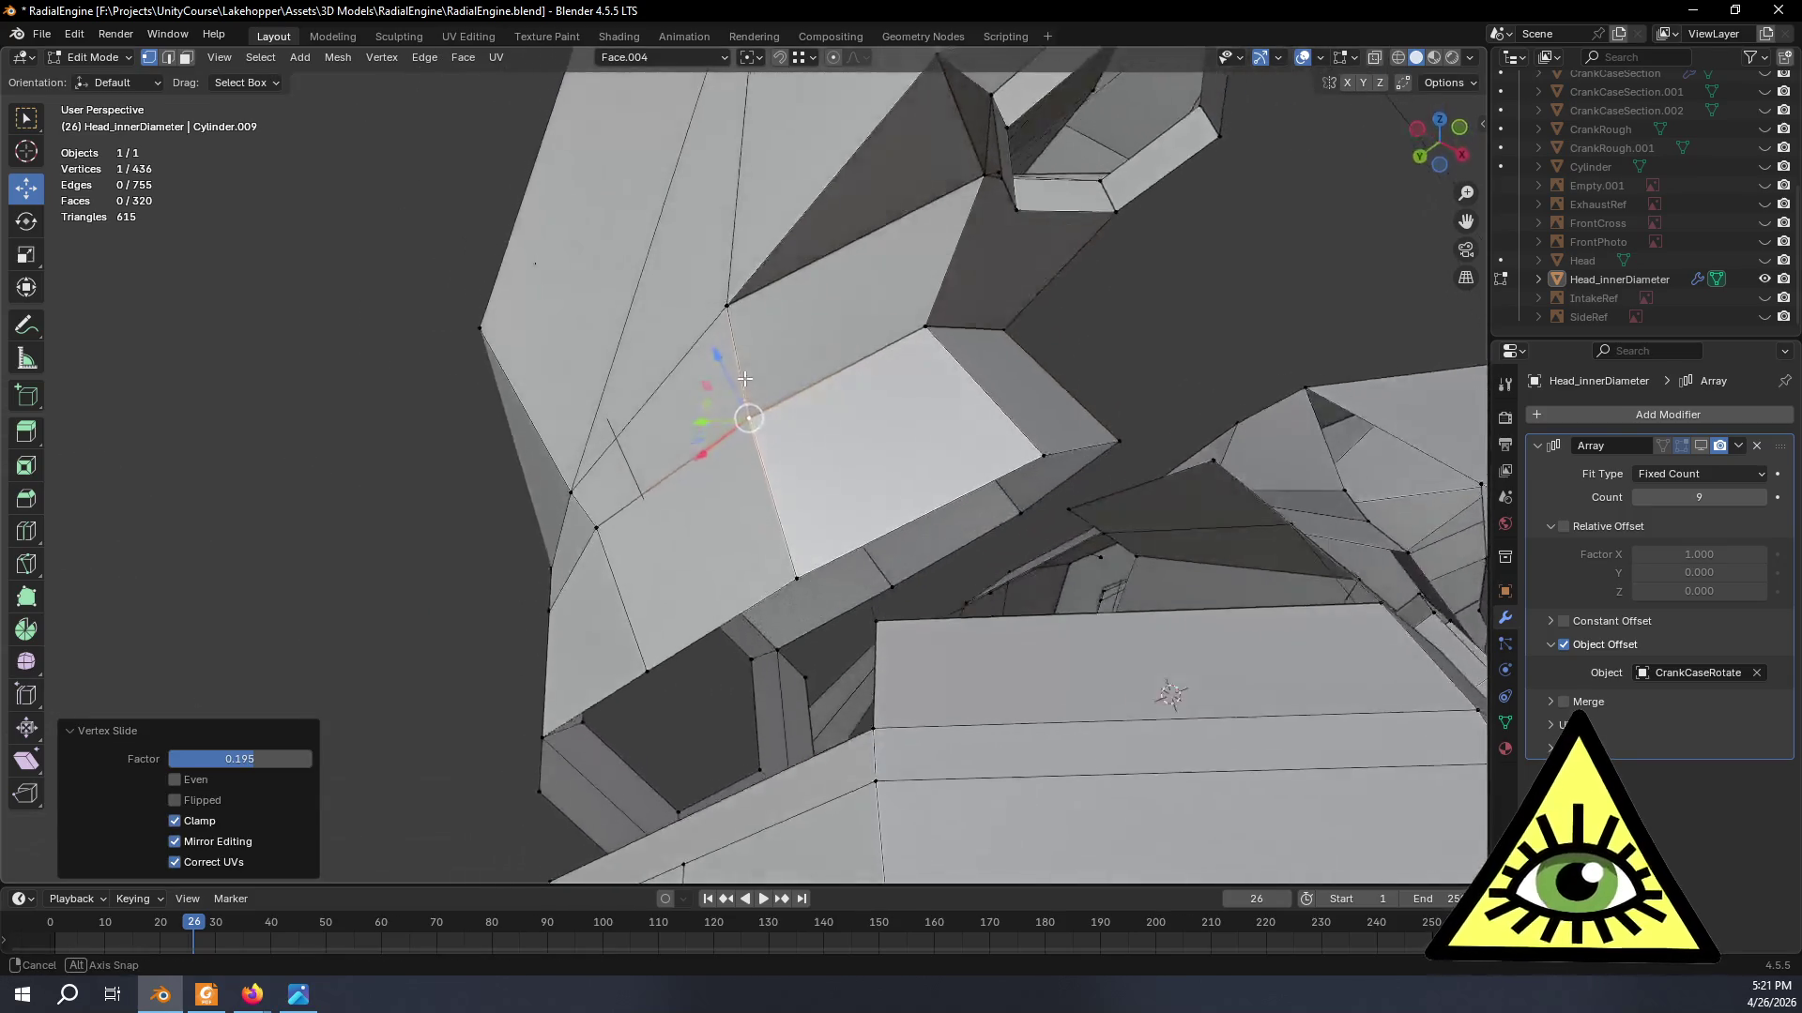
middle_drag(749, 394, 653, 456)
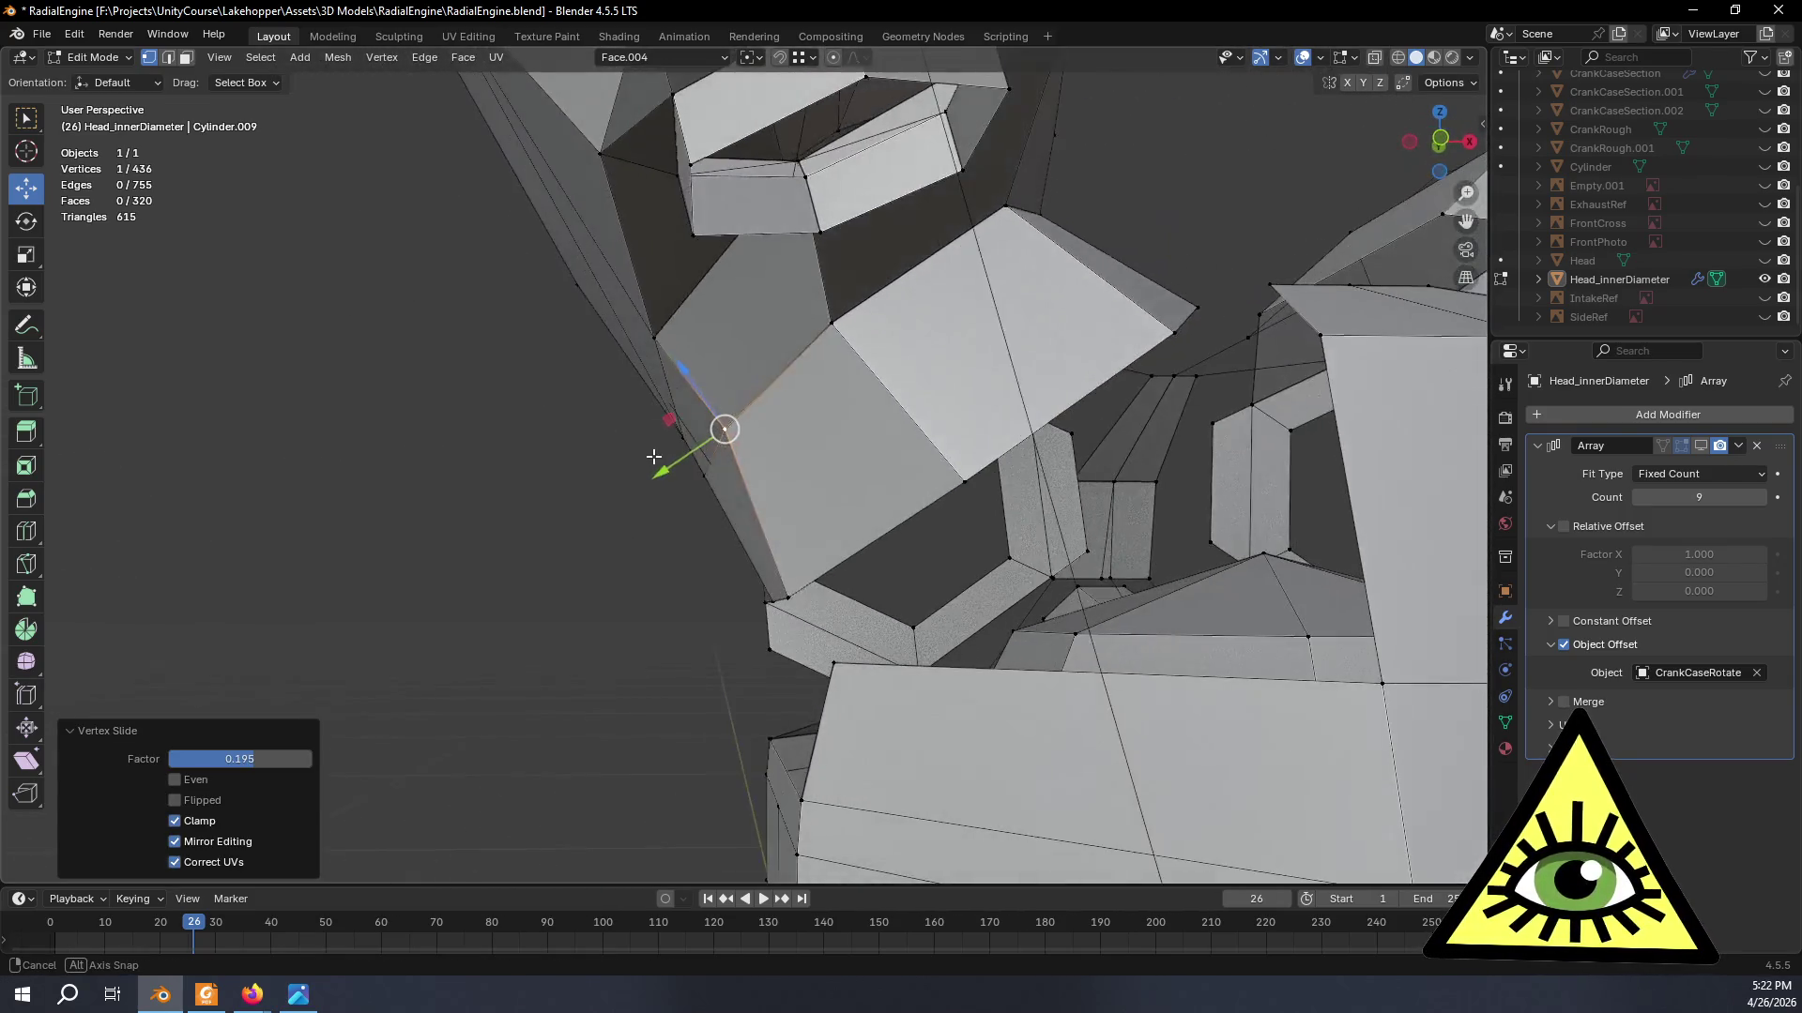
click(823, 322)
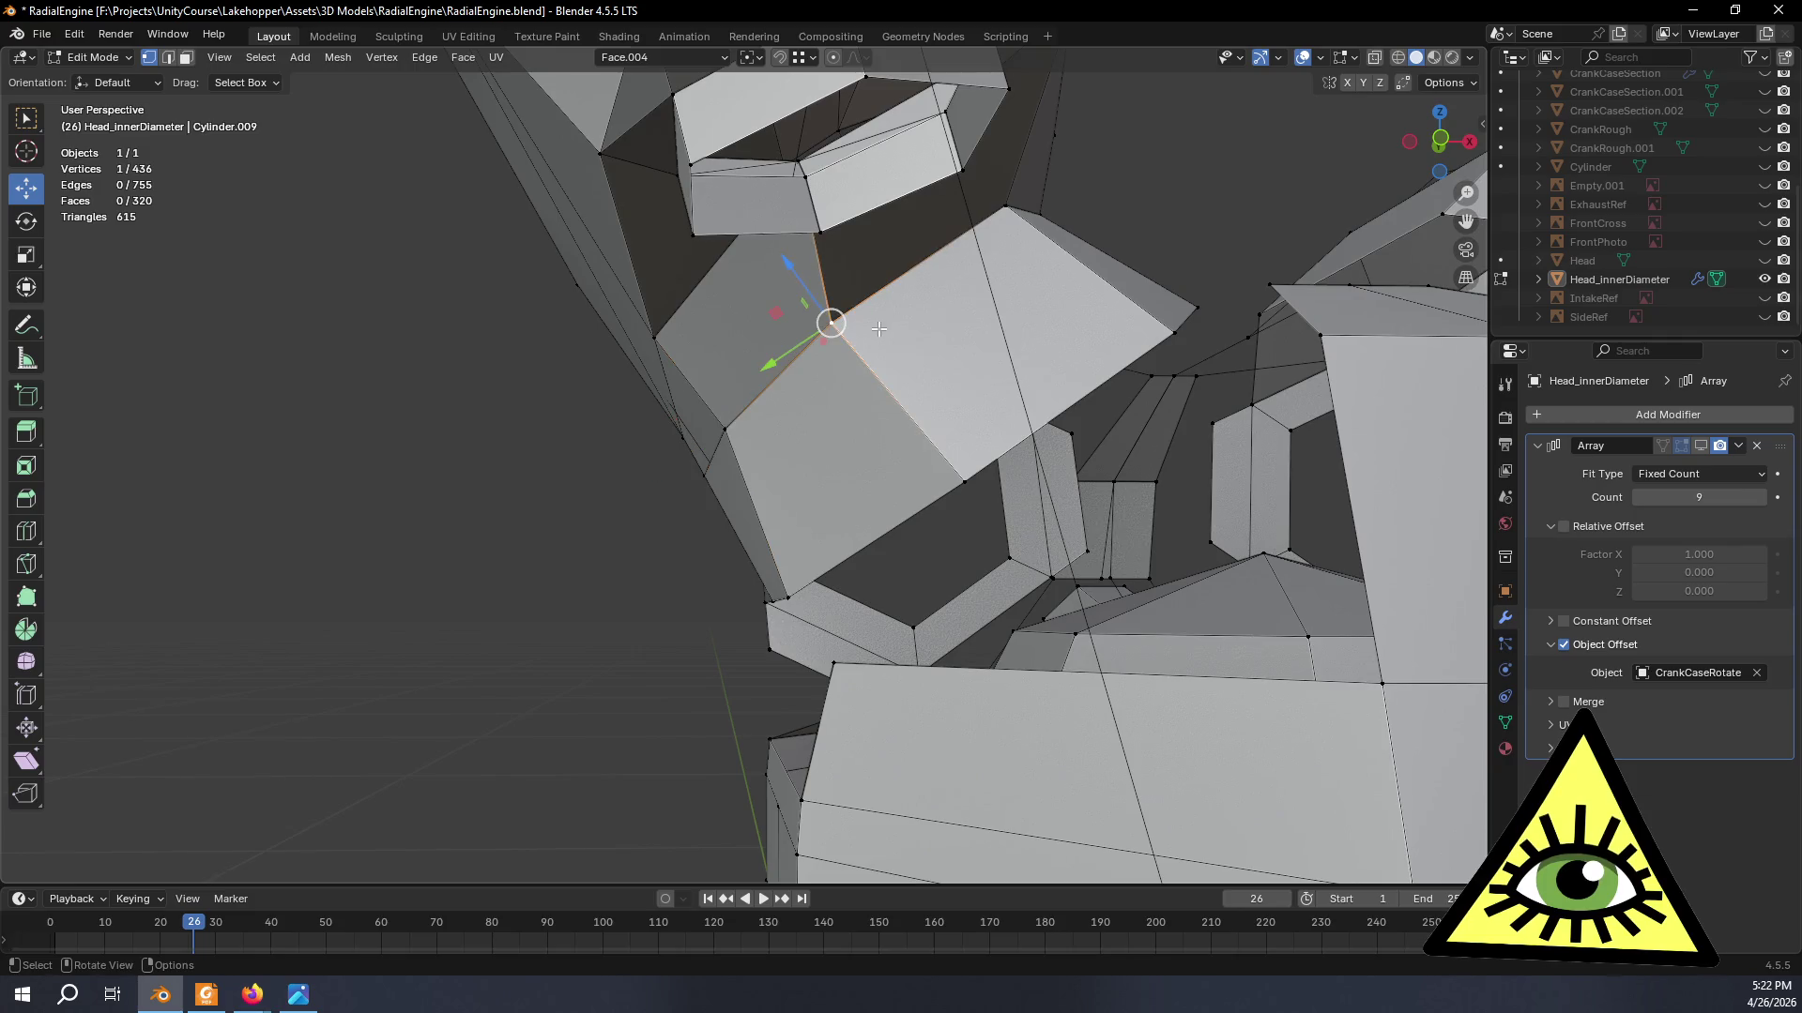
key(shift+v)
click(905, 371)
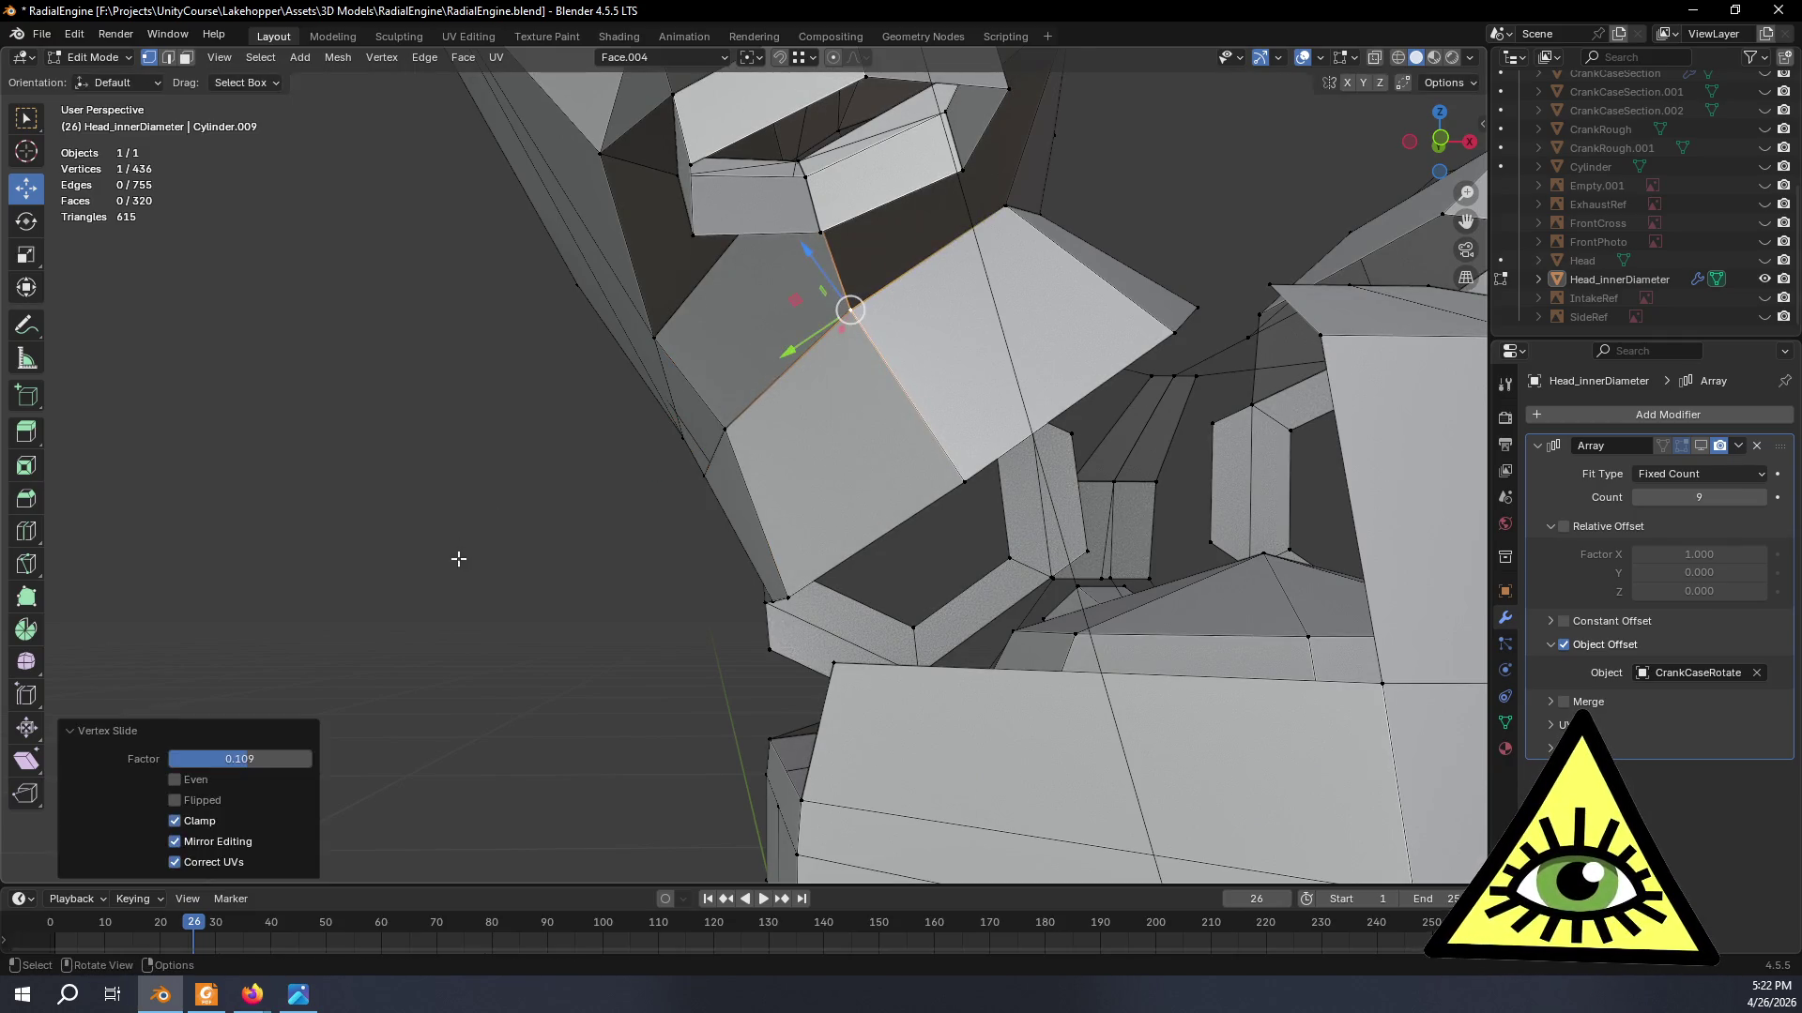
click(460, 558)
scroll(407, 606, down, 3)
middle_drag(432, 607, 584, 563)
scroll(629, 486, down, 2)
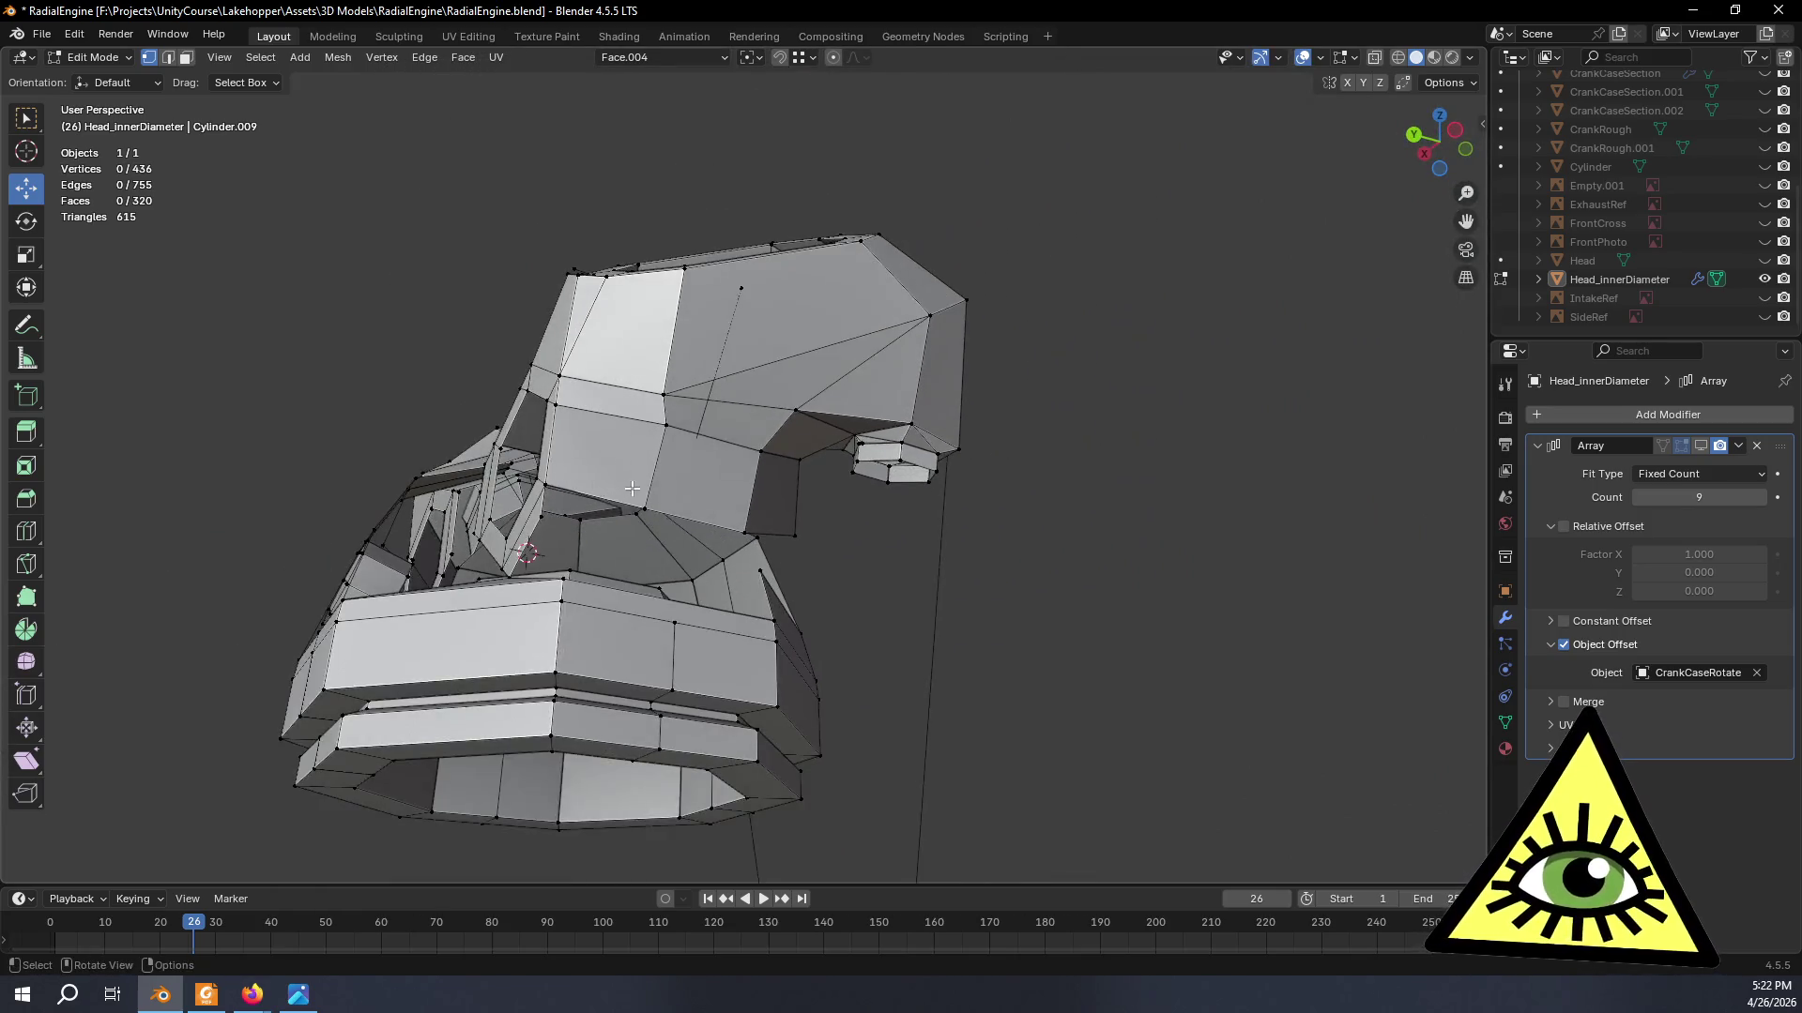
scroll(630, 487, up, 2)
scroll(628, 485, up, 2)
scroll(647, 485, up, 2)
scroll(670, 485, up, 2)
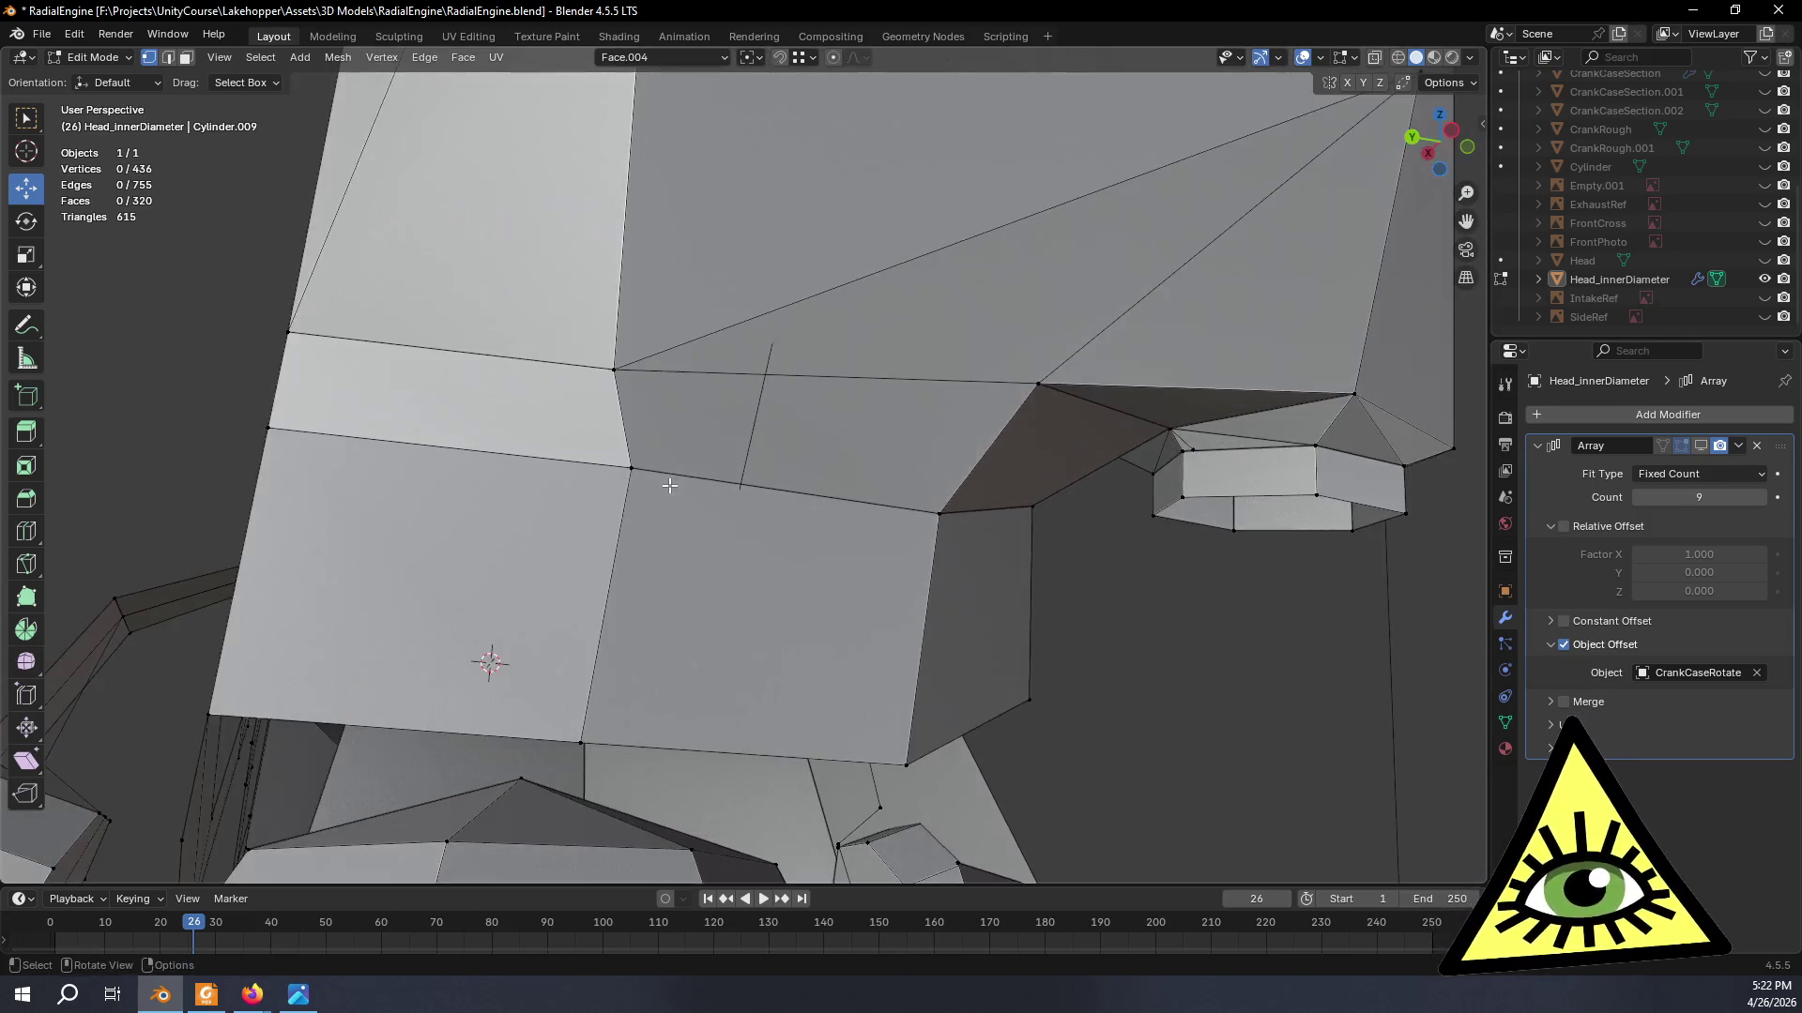
- Vertex-slide one more seam vertex into position and deselect
key(shift+v)
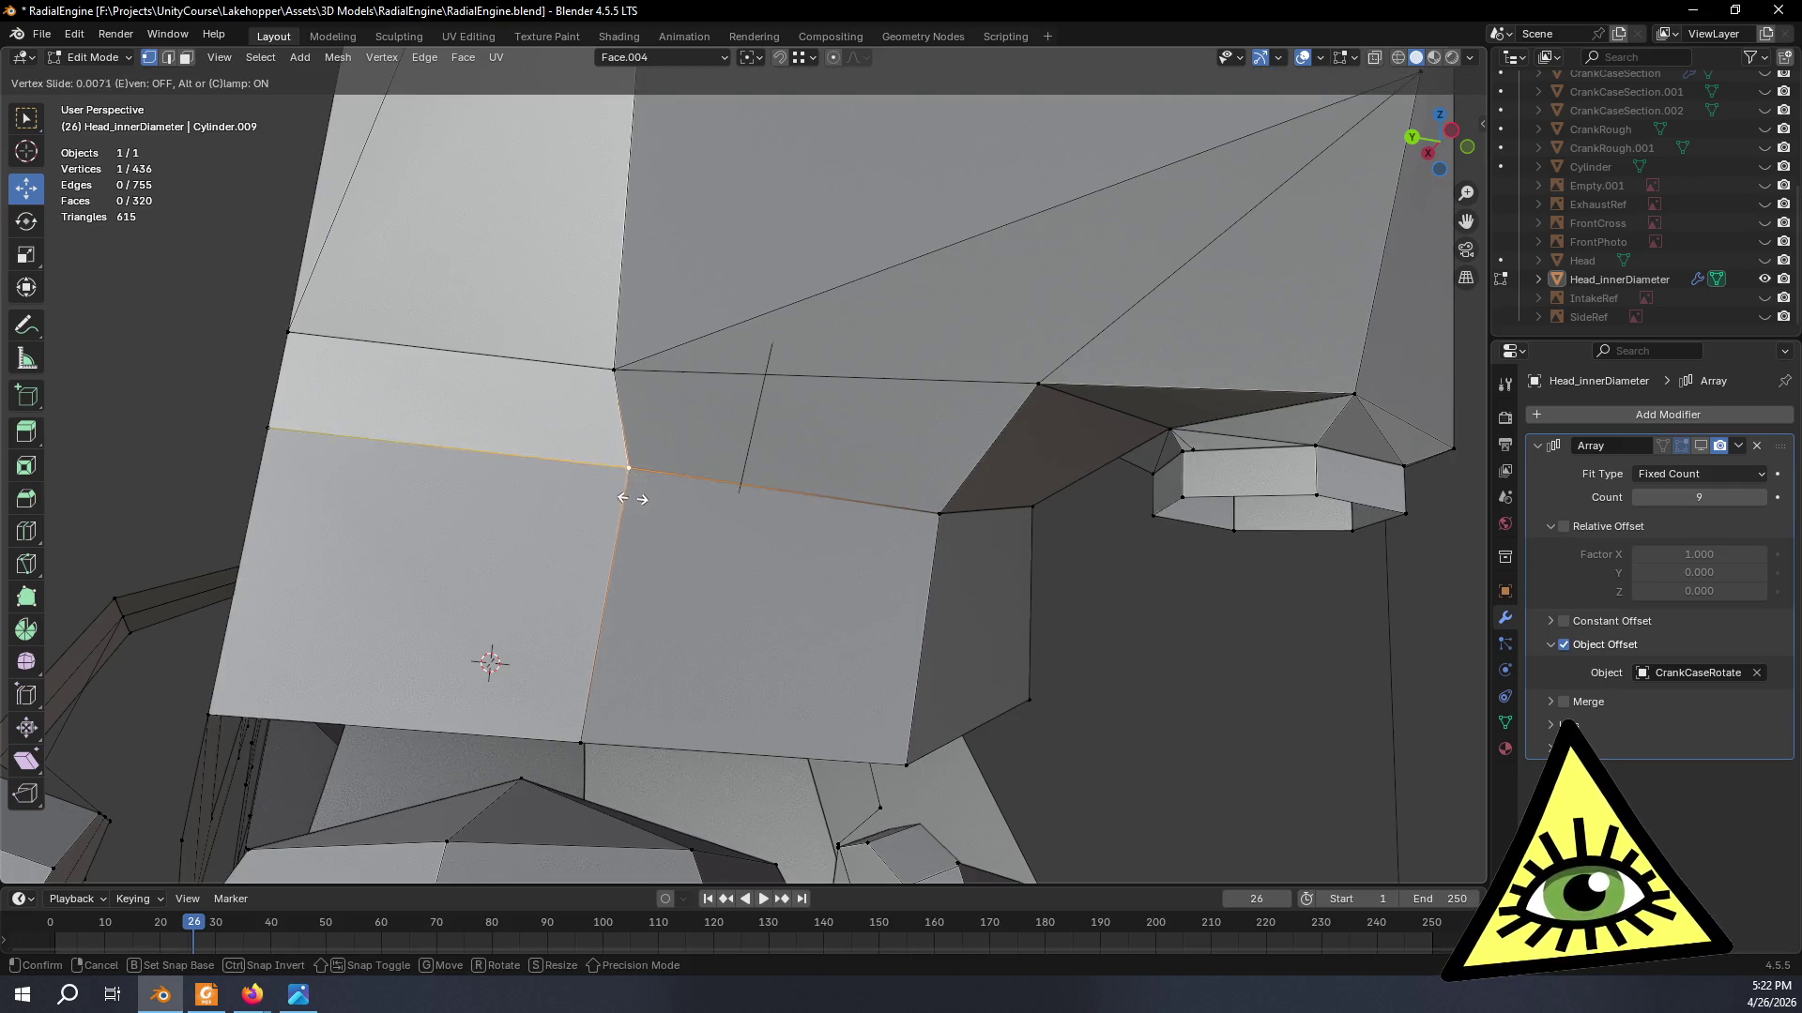
click(625, 496)
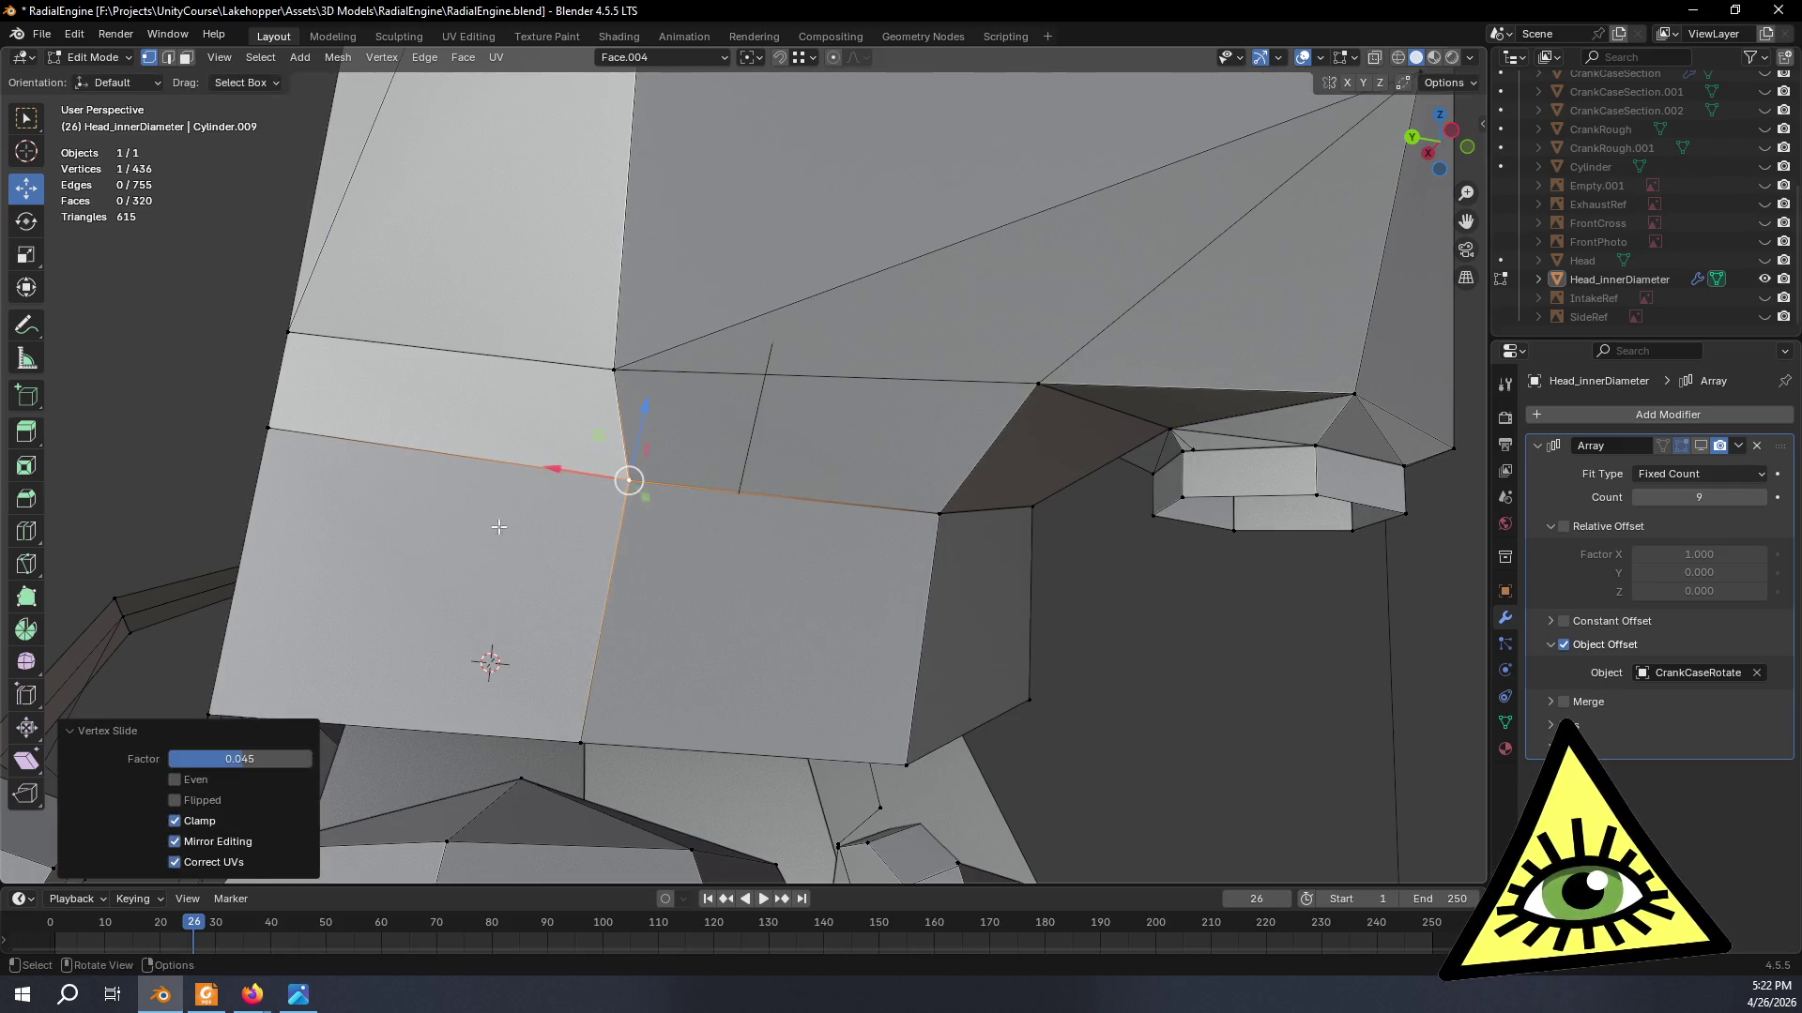
scroll(624, 475, down, 3)
click(974, 640)
mouse_move(975, 639)
middle_down()
mouse_move(581, 519)
mouse_move(582, 542)
middle_up()
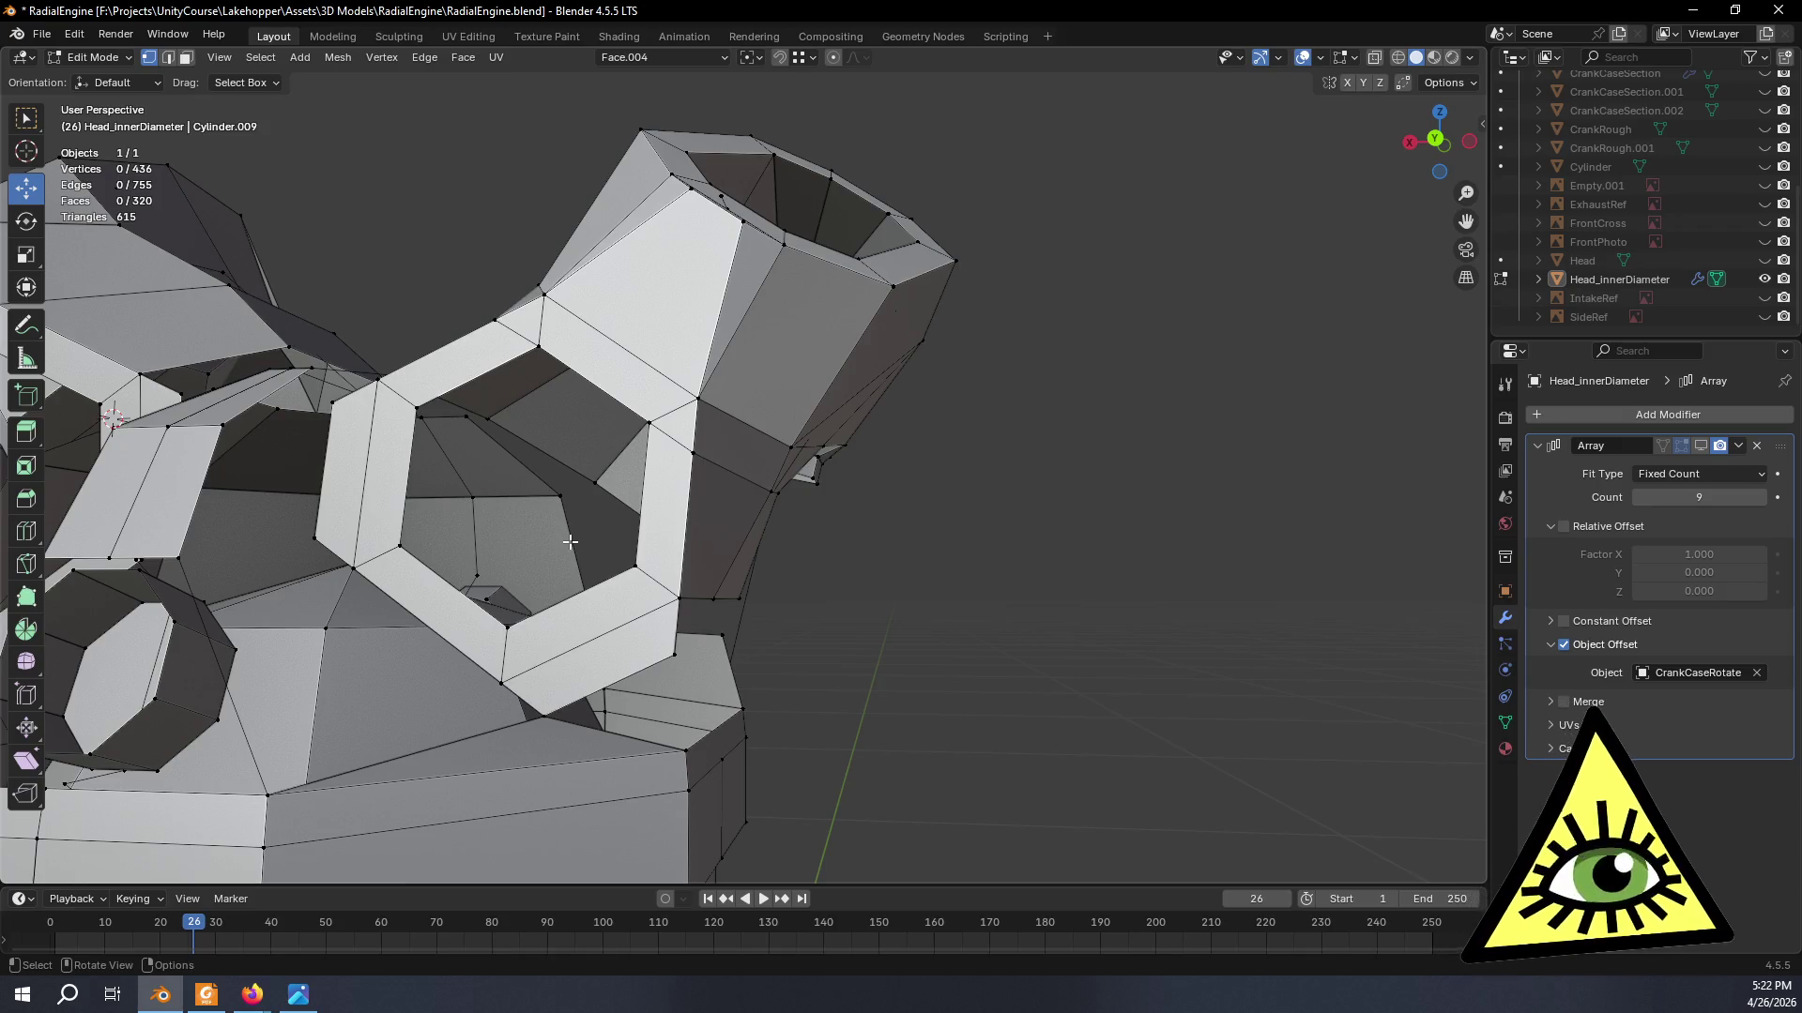
- Return to Object Mode and orbit the cylinder head through side, frontal and high oblique views
mouse_move(938, 681)
middle_down()
mouse_move(510, 601)
mouse_move(516, 633)
mouse_move(503, 616)
mouse_move(822, 696)
mouse_move(973, 638)
mouse_move(1279, 740)
mouse_move(523, 624)
mouse_move(692, 612)
mouse_move(760, 564)
mouse_move(831, 406)
mouse_move(947, 480)
mouse_move(753, 567)
mouse_move(743, 404)
mouse_move(1089, 491)
mouse_move(1016, 495)
mouse_move(956, 583)
mouse_move(1198, 565)
mouse_move(1194, 711)
mouse_move(1161, 451)
mouse_move(1247, 431)
mouse_move(1454, 459)
mouse_move(465, 535)
mouse_move(499, 515)
middle_up()
scroll(1087, 492, down, 3)
key(Tab)
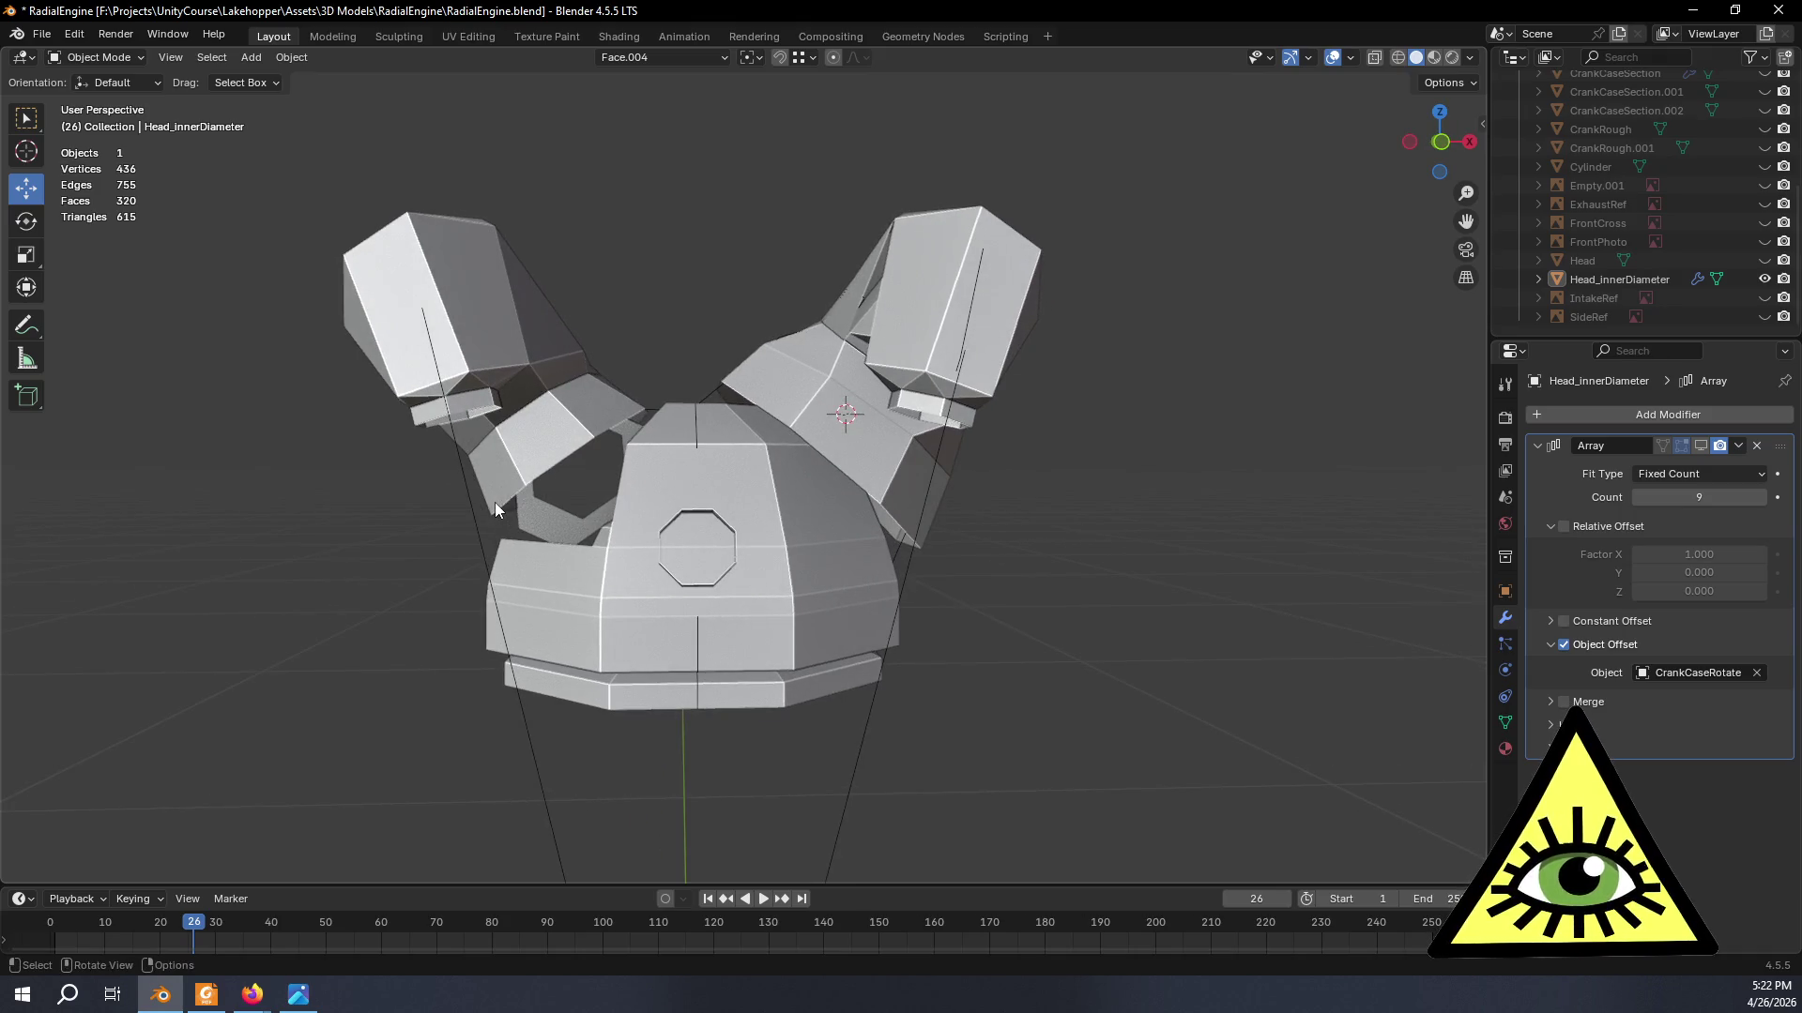
mouse_move(502, 437)
middle_down()
mouse_move(582, 471)
mouse_move(687, 447)
mouse_move(614, 465)
middle_up()
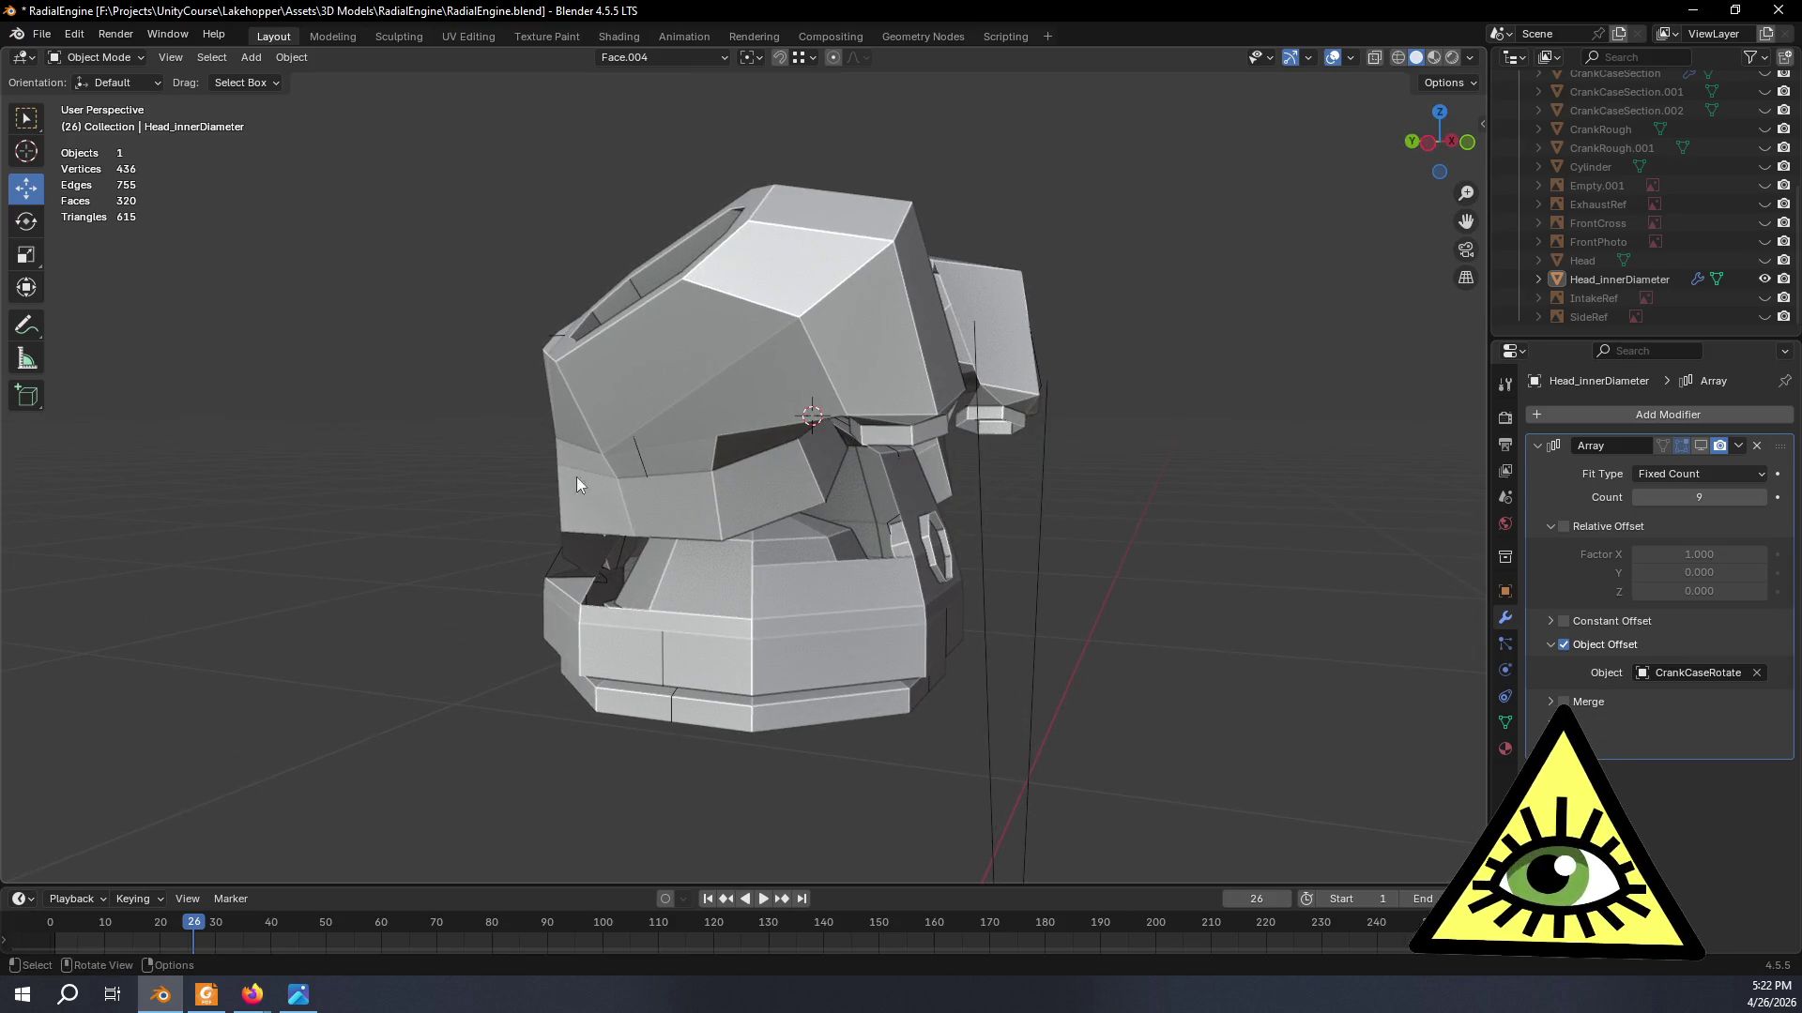
mouse_move(496, 485)
middle_down()
mouse_move(603, 467)
mouse_move(732, 501)
mouse_move(692, 544)
mouse_move(640, 513)
middle_up()
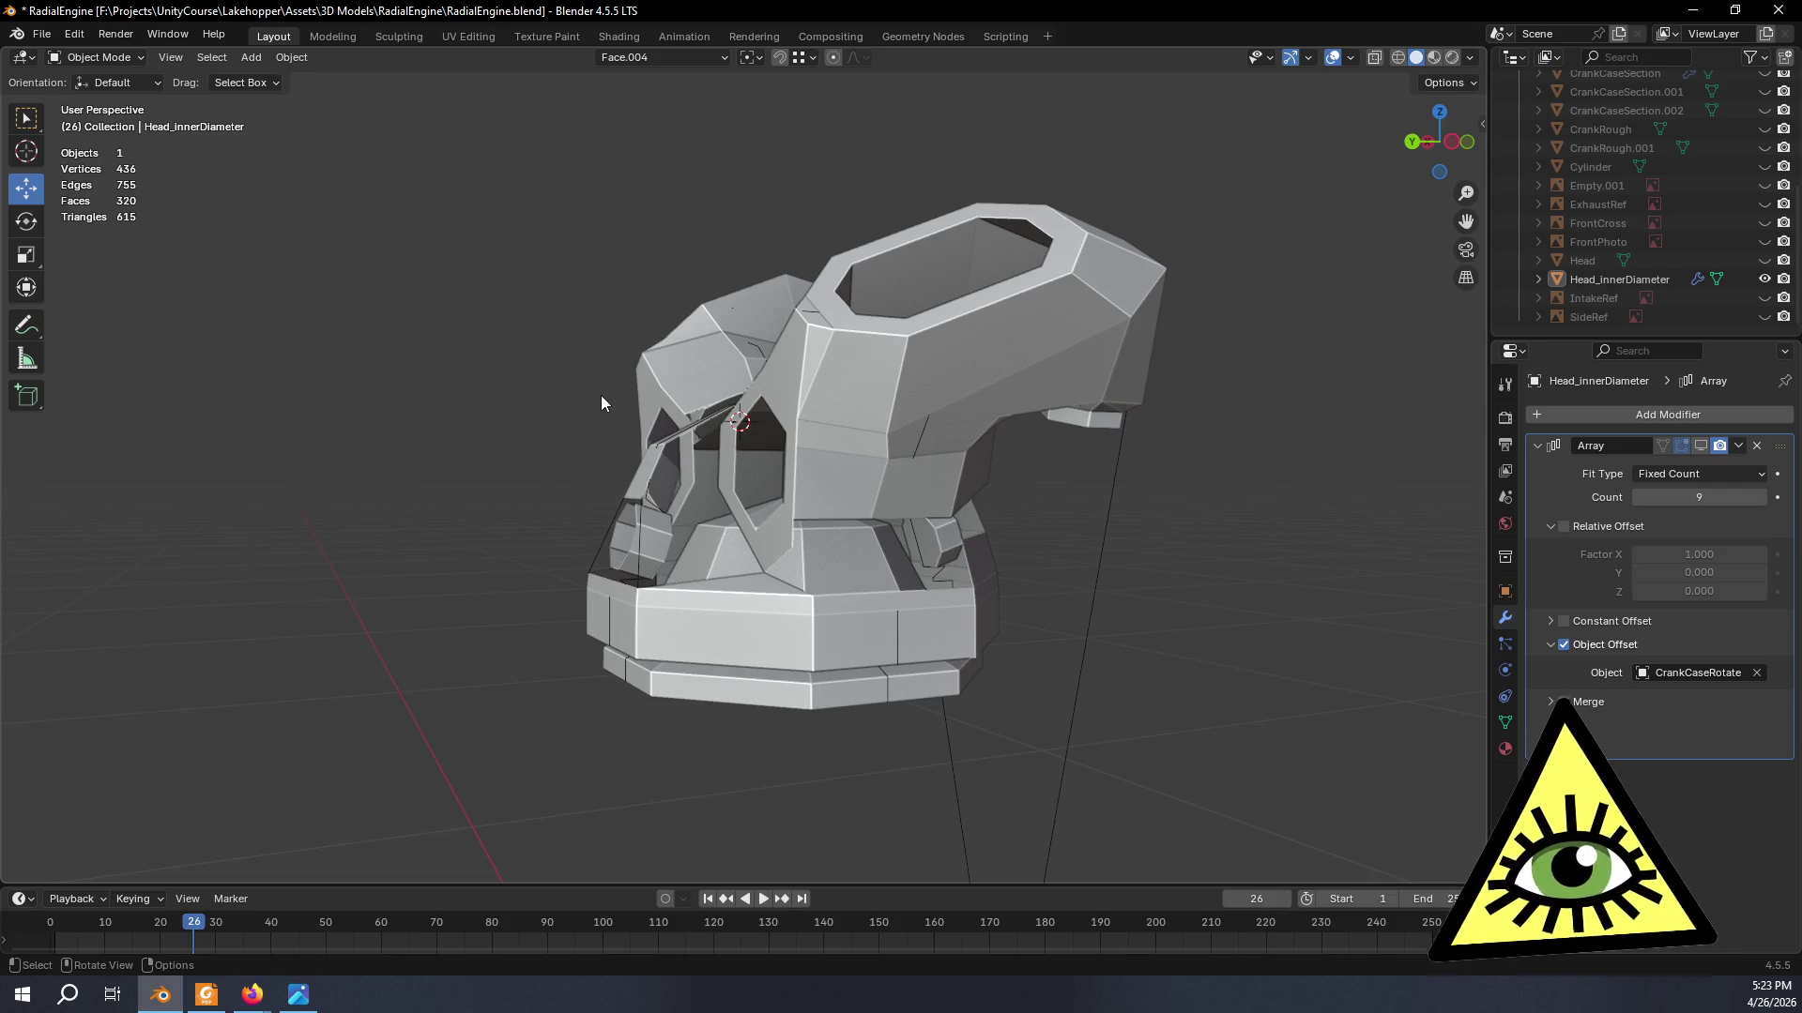
mouse_move(599, 419)
middle_down()
mouse_move(563, 533)
mouse_move(1027, 526)
mouse_move(1020, 584)
mouse_move(755, 525)
mouse_move(752, 546)
middle_up()
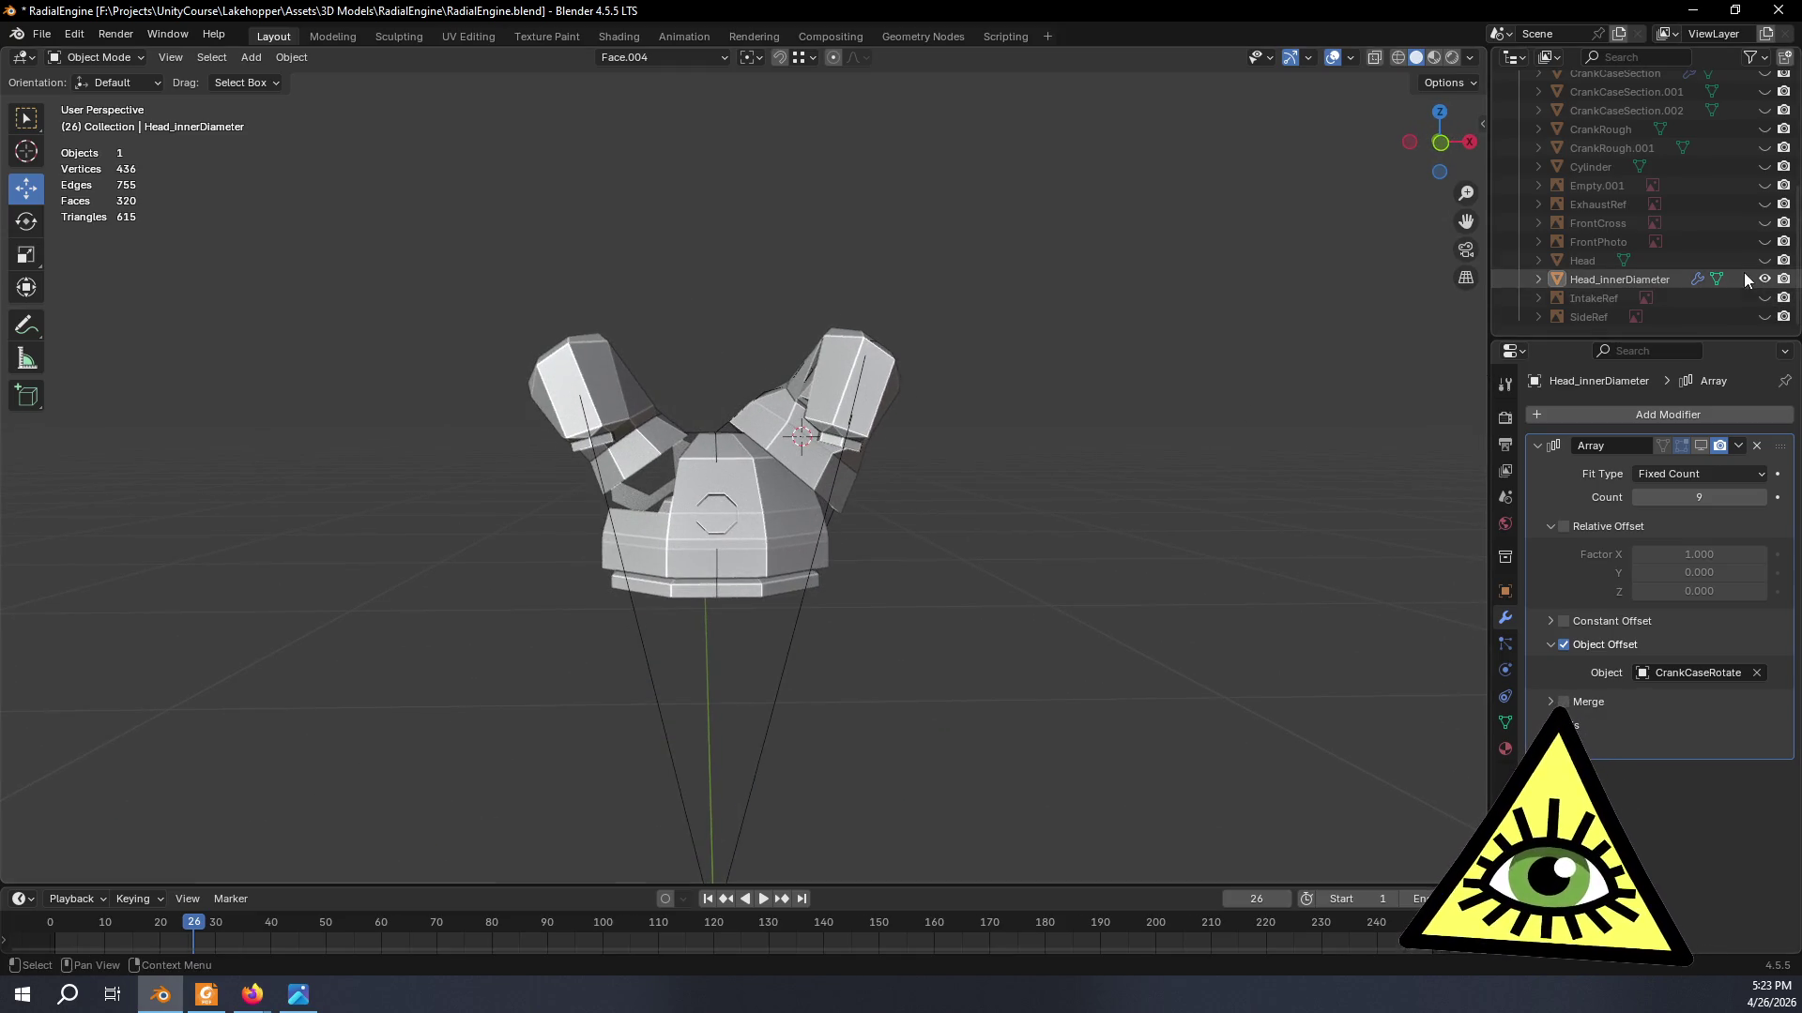
scroll(1759, 147, up, 2)
- Show the crank case sections, the Barrel and the Array modifier's nine cylinder heads
click(1764, 149)
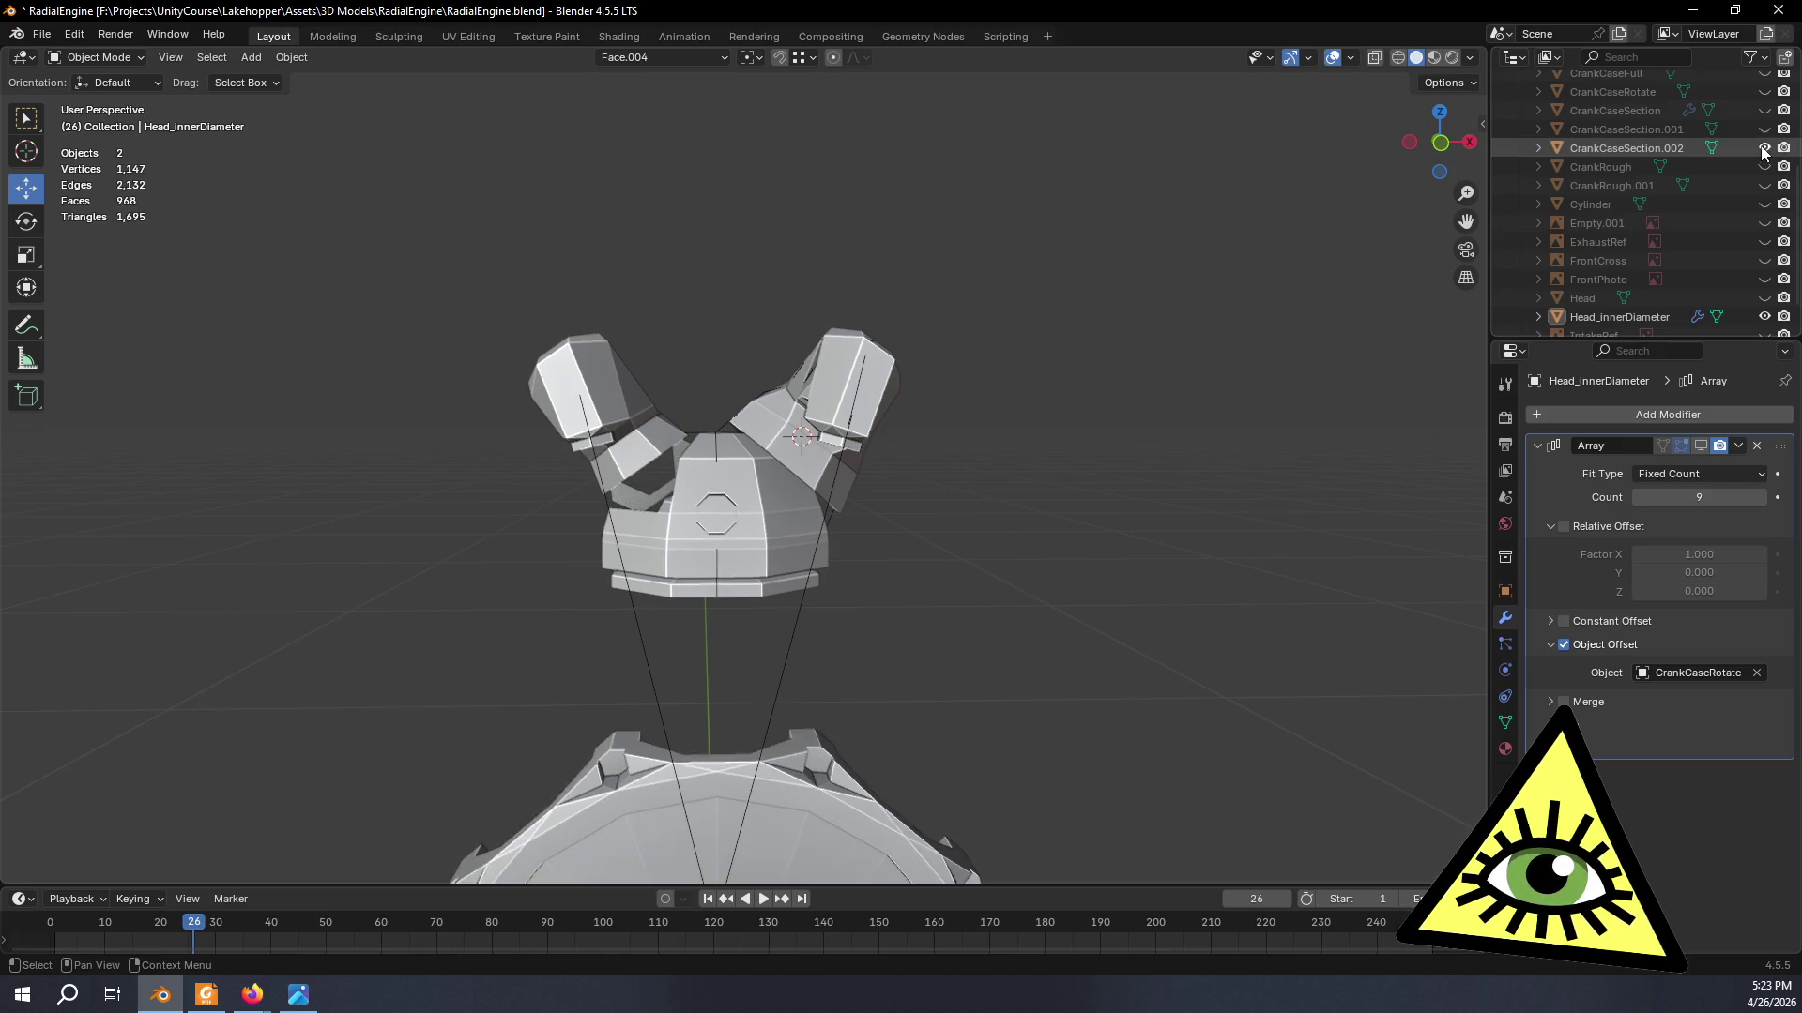
click(1701, 445)
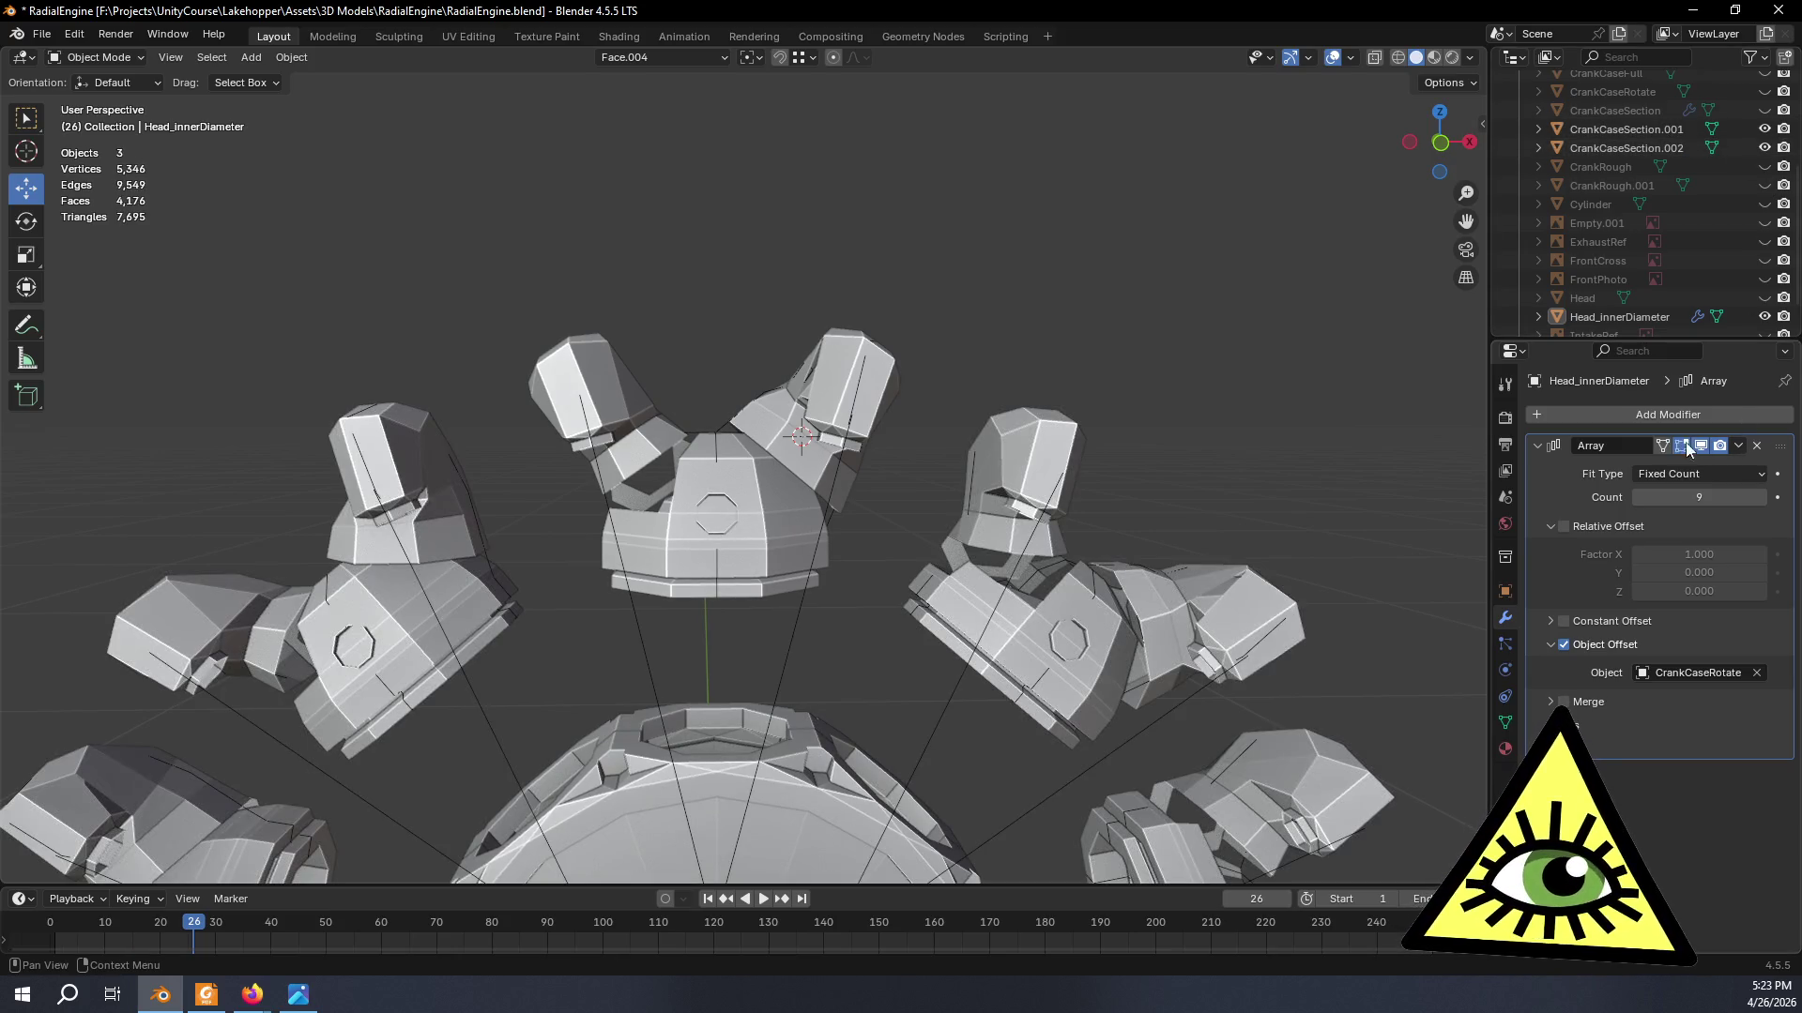
scroll(1705, 260, up, 4)
click(1764, 90)
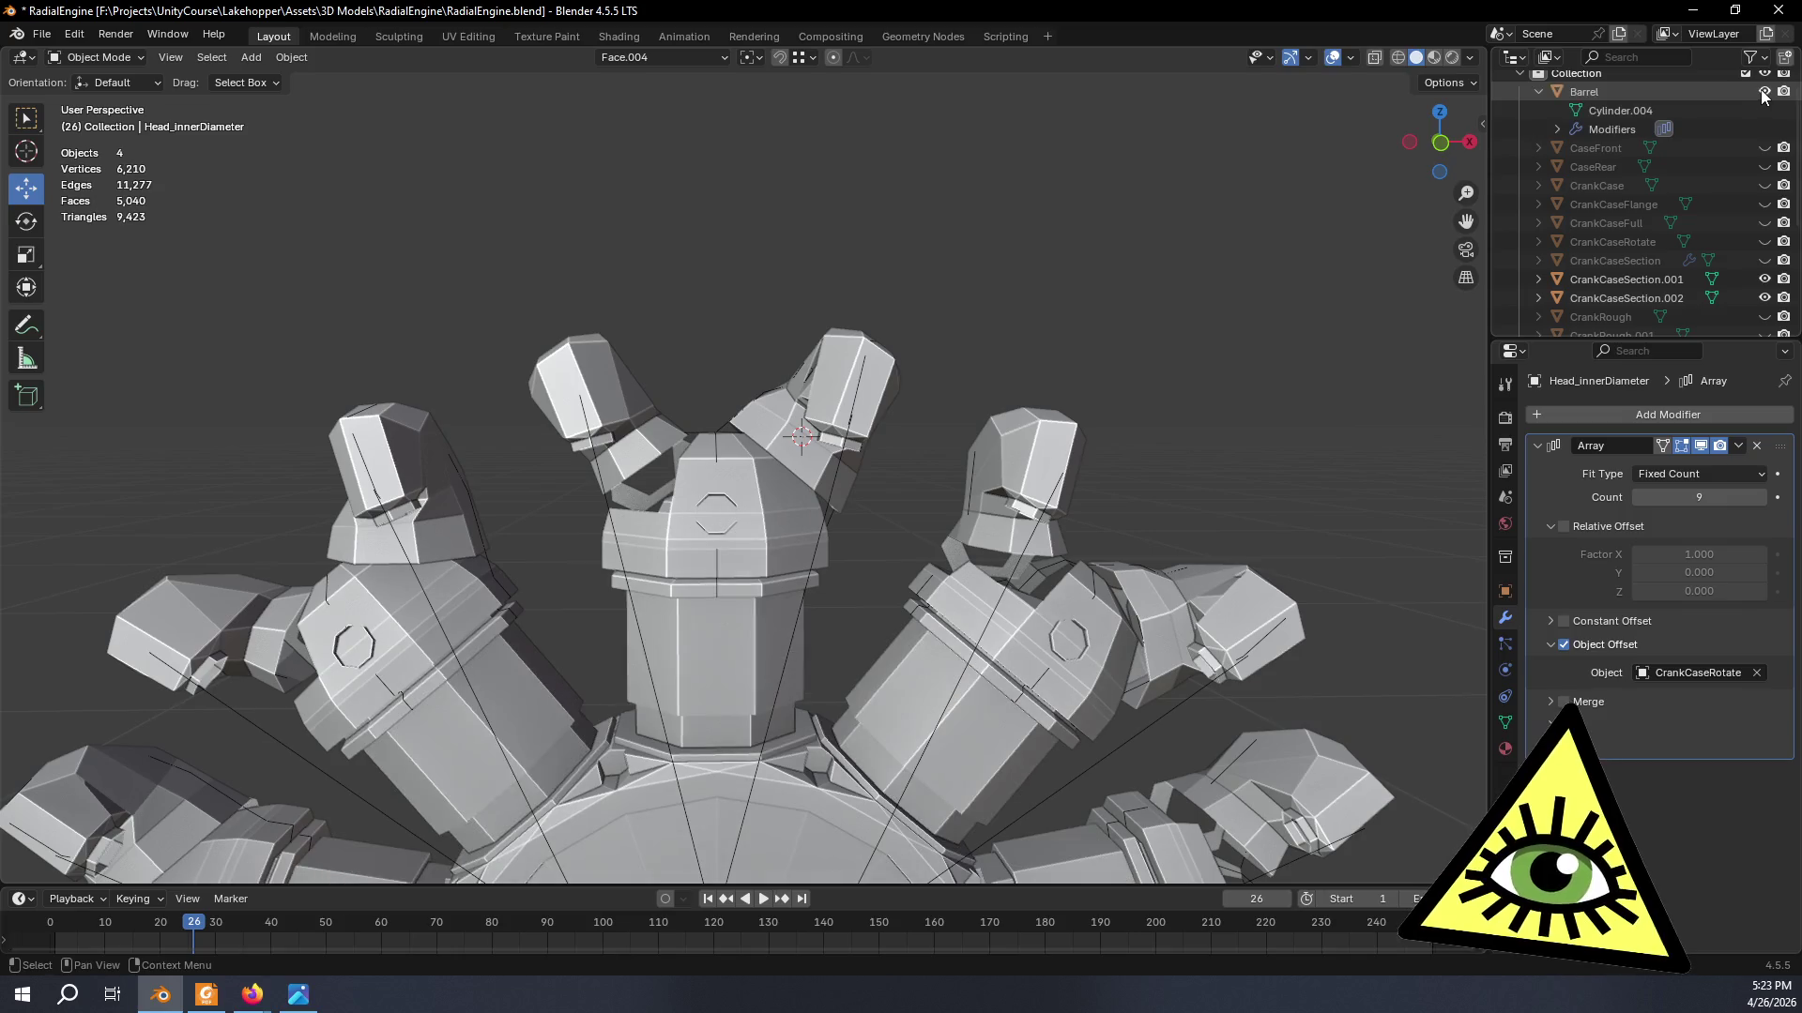
scroll(880, 354, down, 5)
scroll(878, 476, up, 3)
middle_drag(986, 383, 1010, 391)
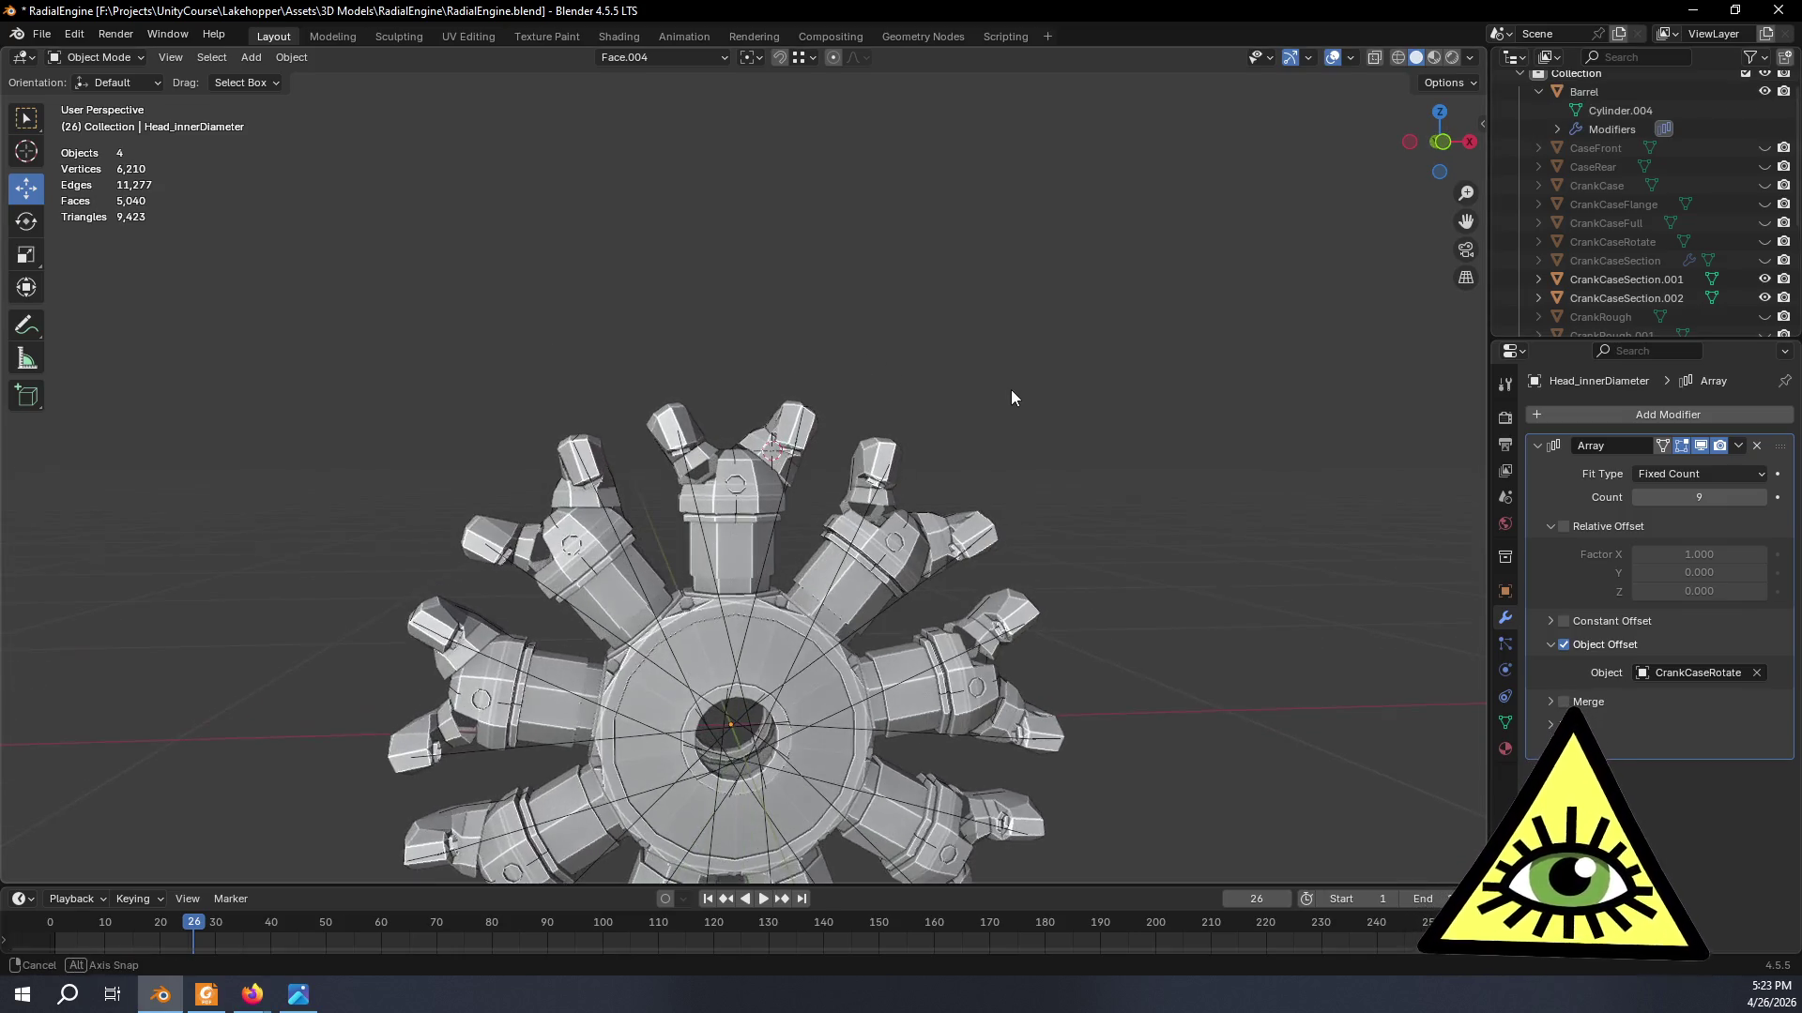
- Cancel an accidental grab, orbit to a front engine view and switch to the reference photo
key(Tab)
key(g)
key(Escape)
key(Tab)
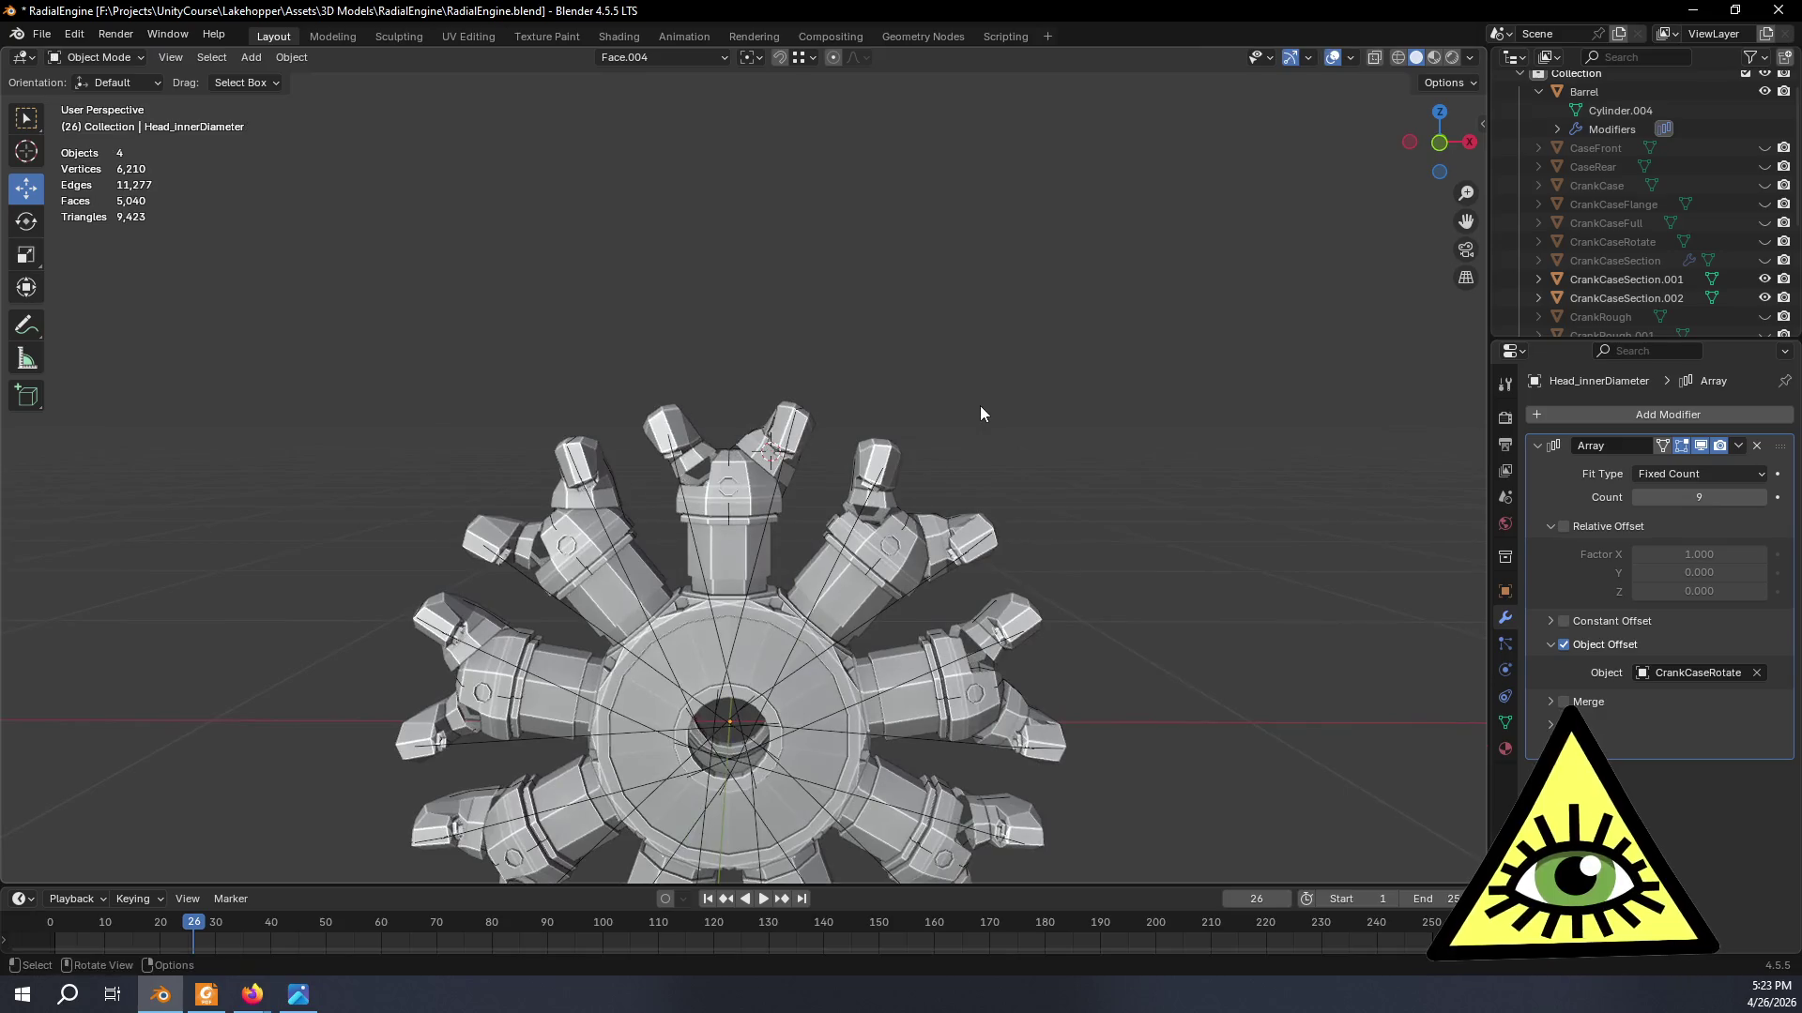
scroll(1073, 378, down, 3)
mouse_move(1052, 433)
middle_down()
mouse_move(1063, 359)
mouse_move(1043, 348)
mouse_move(1025, 381)
middle_up()
scroll(1024, 380, up, 3)
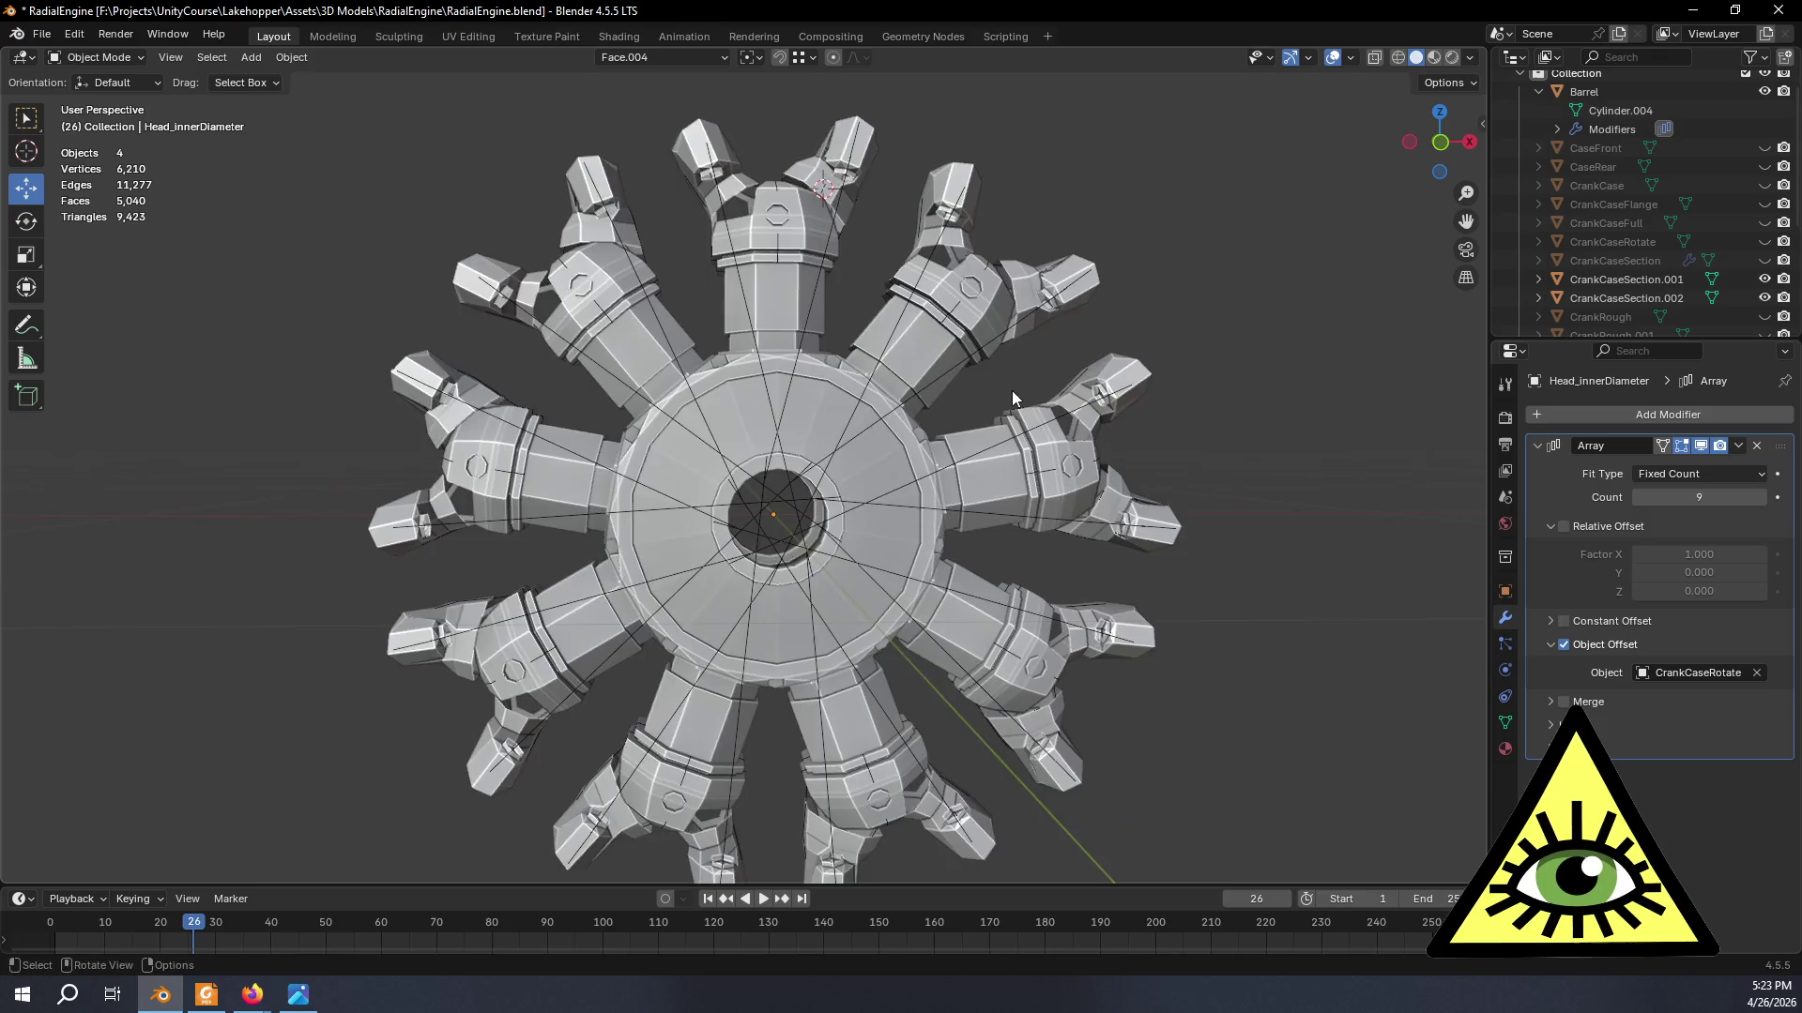
scroll(1013, 390, up, 2)
scroll(995, 431, down, 3)
mouse_move(997, 472)
middle_down()
mouse_move(1196, 474)
mouse_move(1211, 457)
mouse_move(1165, 453)
middle_up()
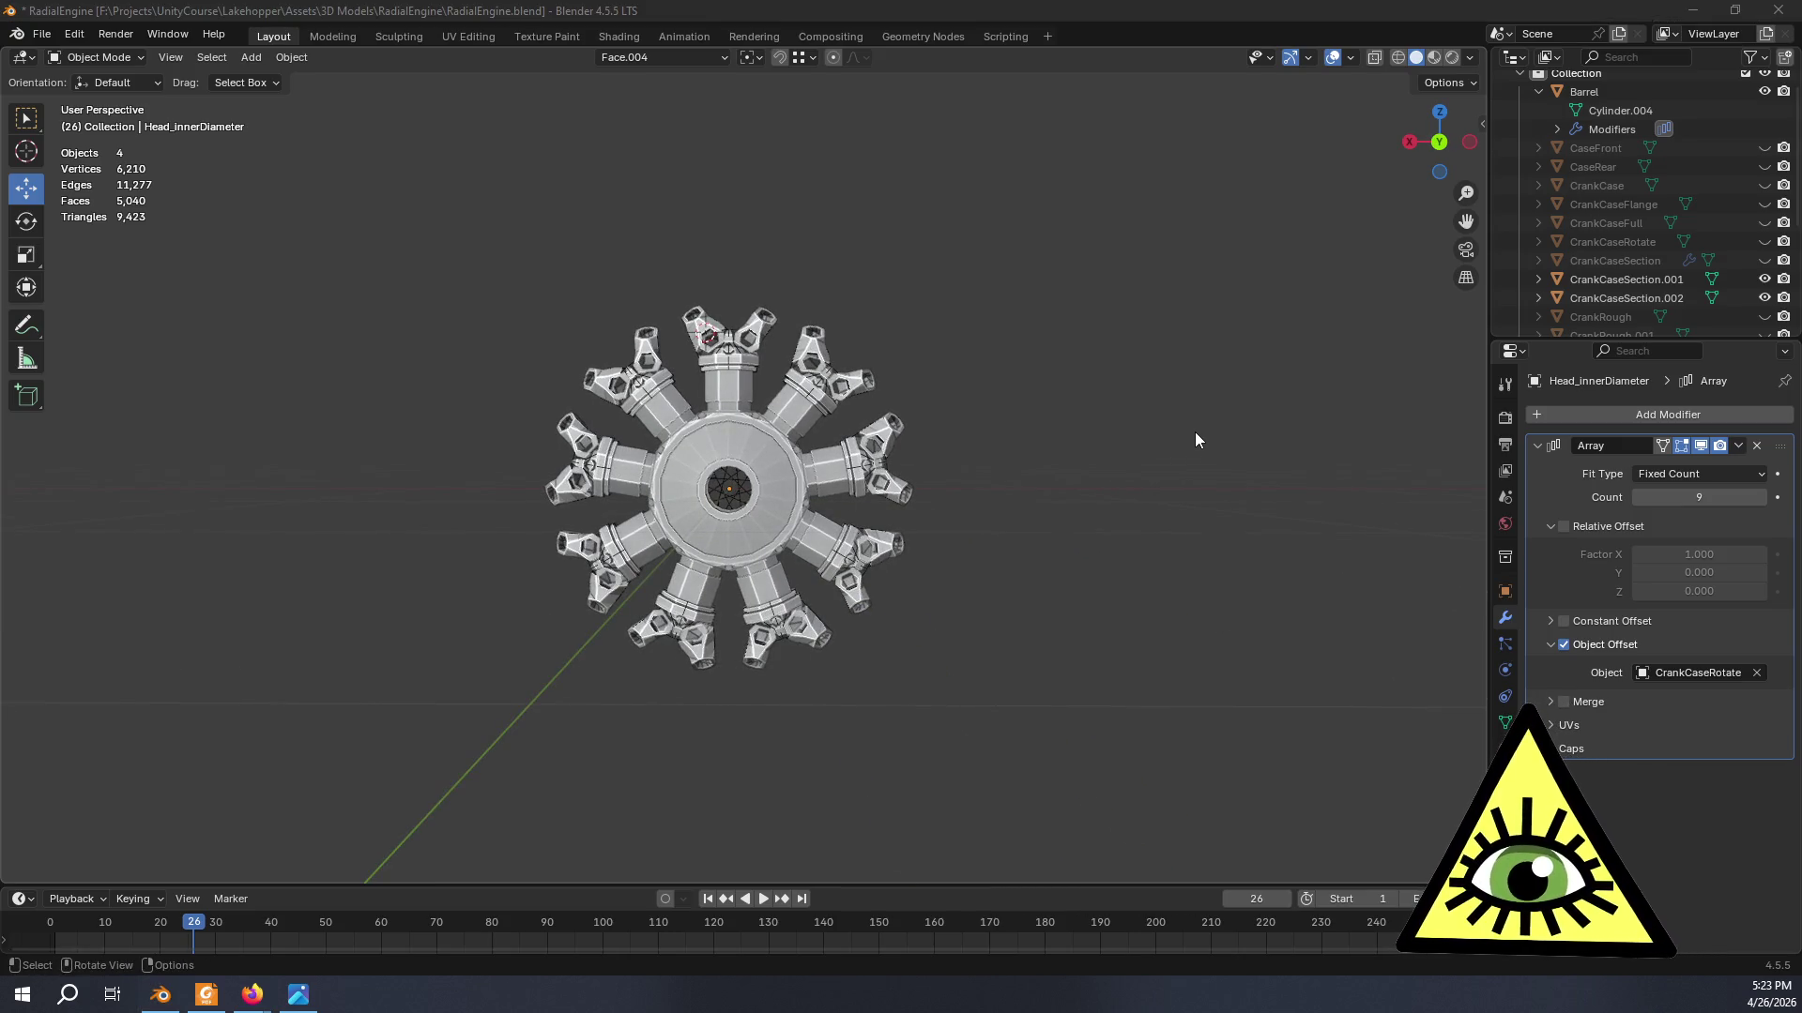
key(alt+Tab)
scroll(1120, 475, down, 5)
scroll(1122, 474, up, 3)
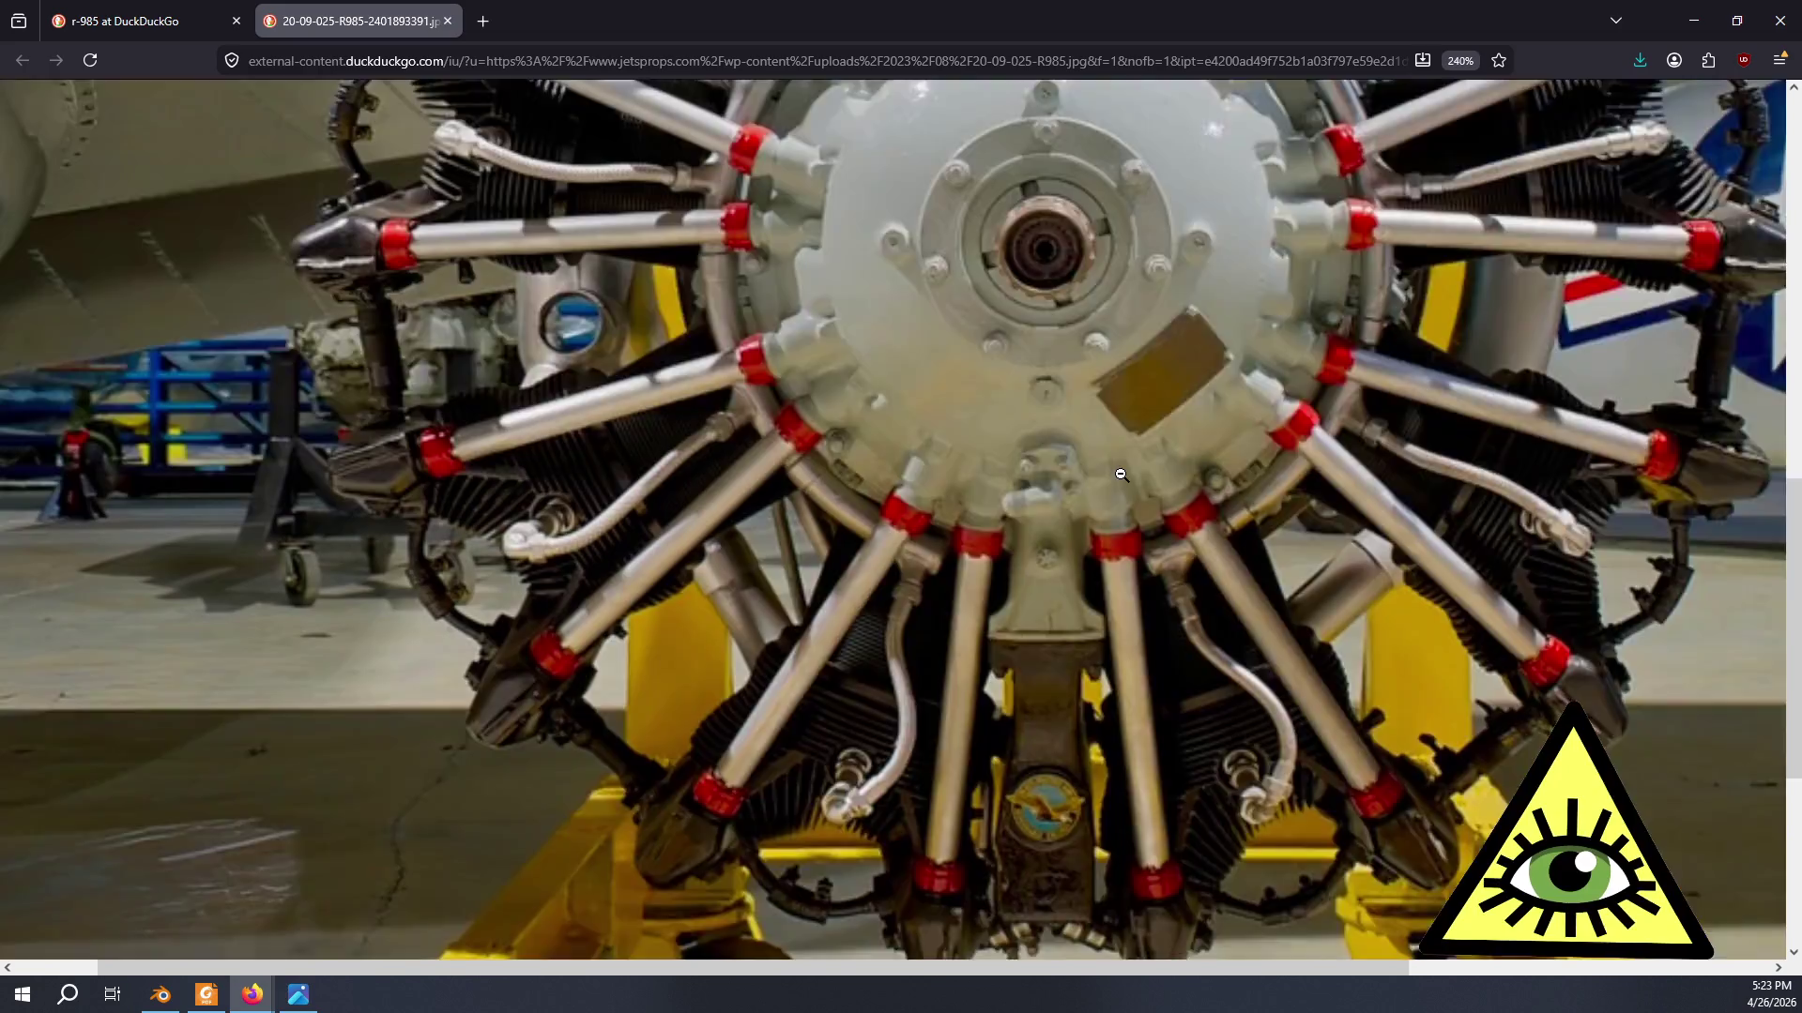
- Flip between the Firefox R-985 photo and the Blender engine model several times, ending in Blender
click(1121, 475)
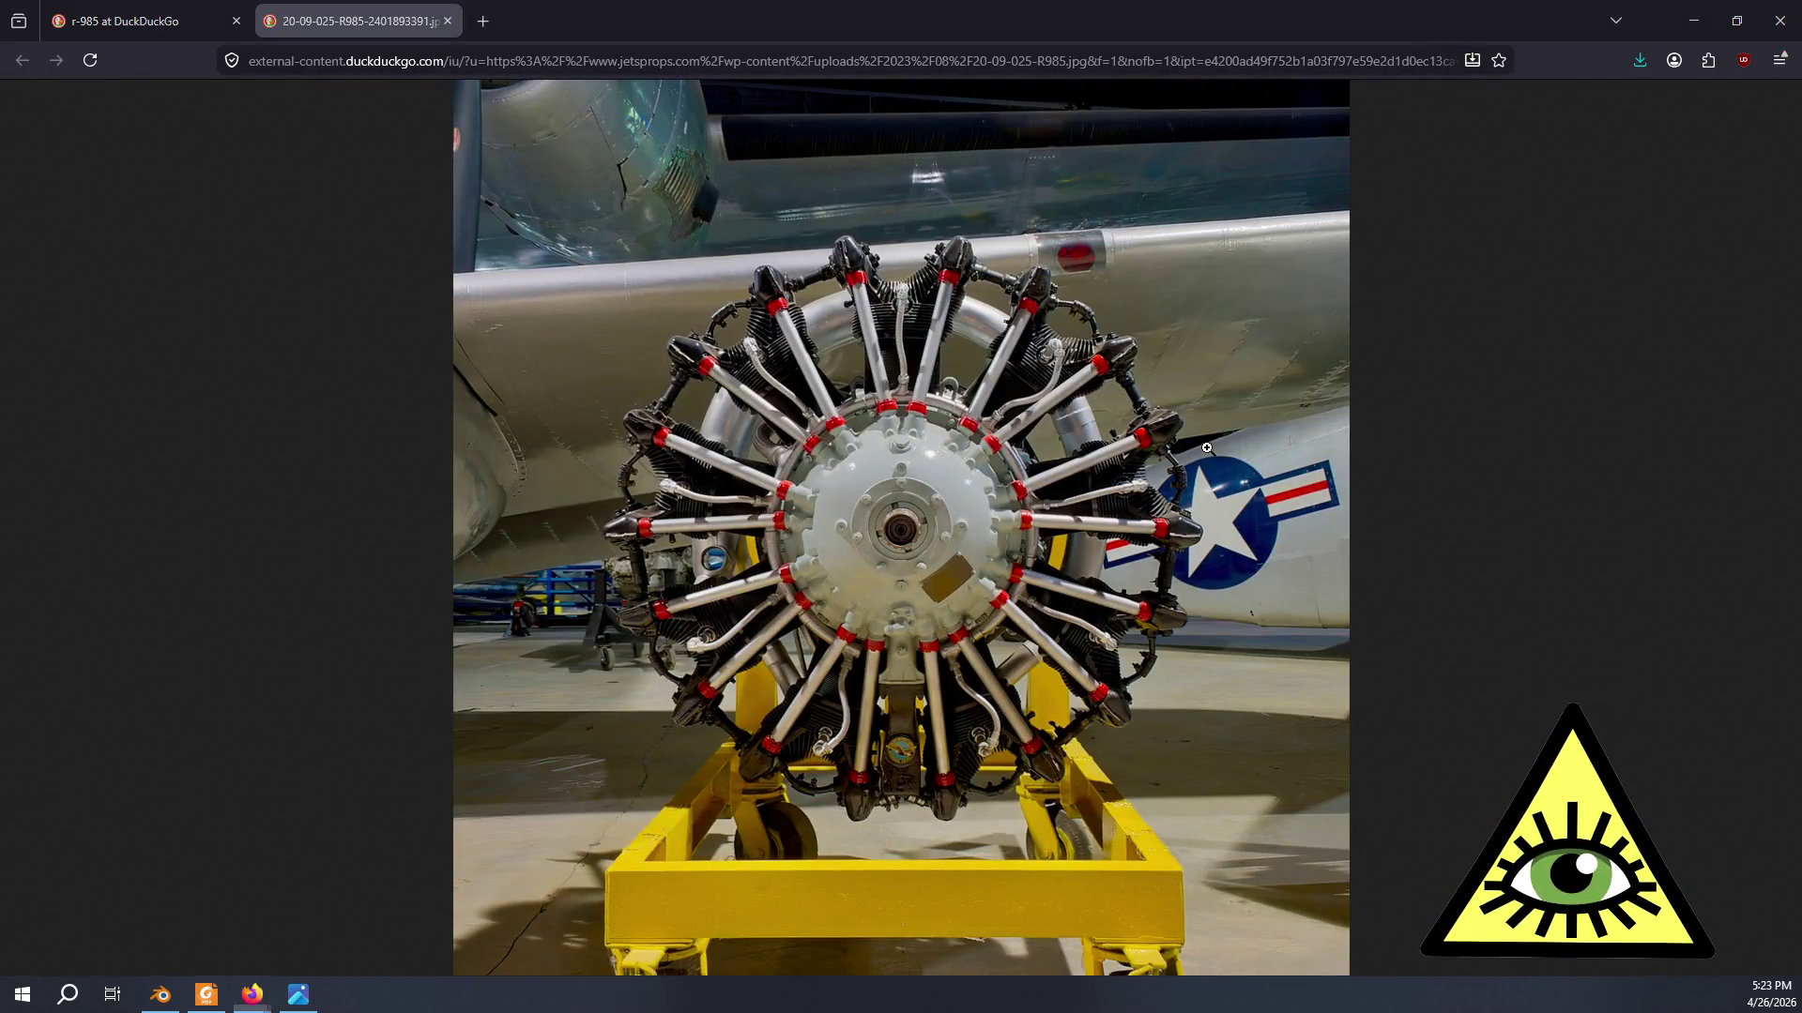
key(alt+Tab)
mouse_move(1207, 446)
middle_down()
mouse_move(1036, 467)
mouse_move(750, 461)
middle_up()
key(alt+Tab)
key(alt+Tab)
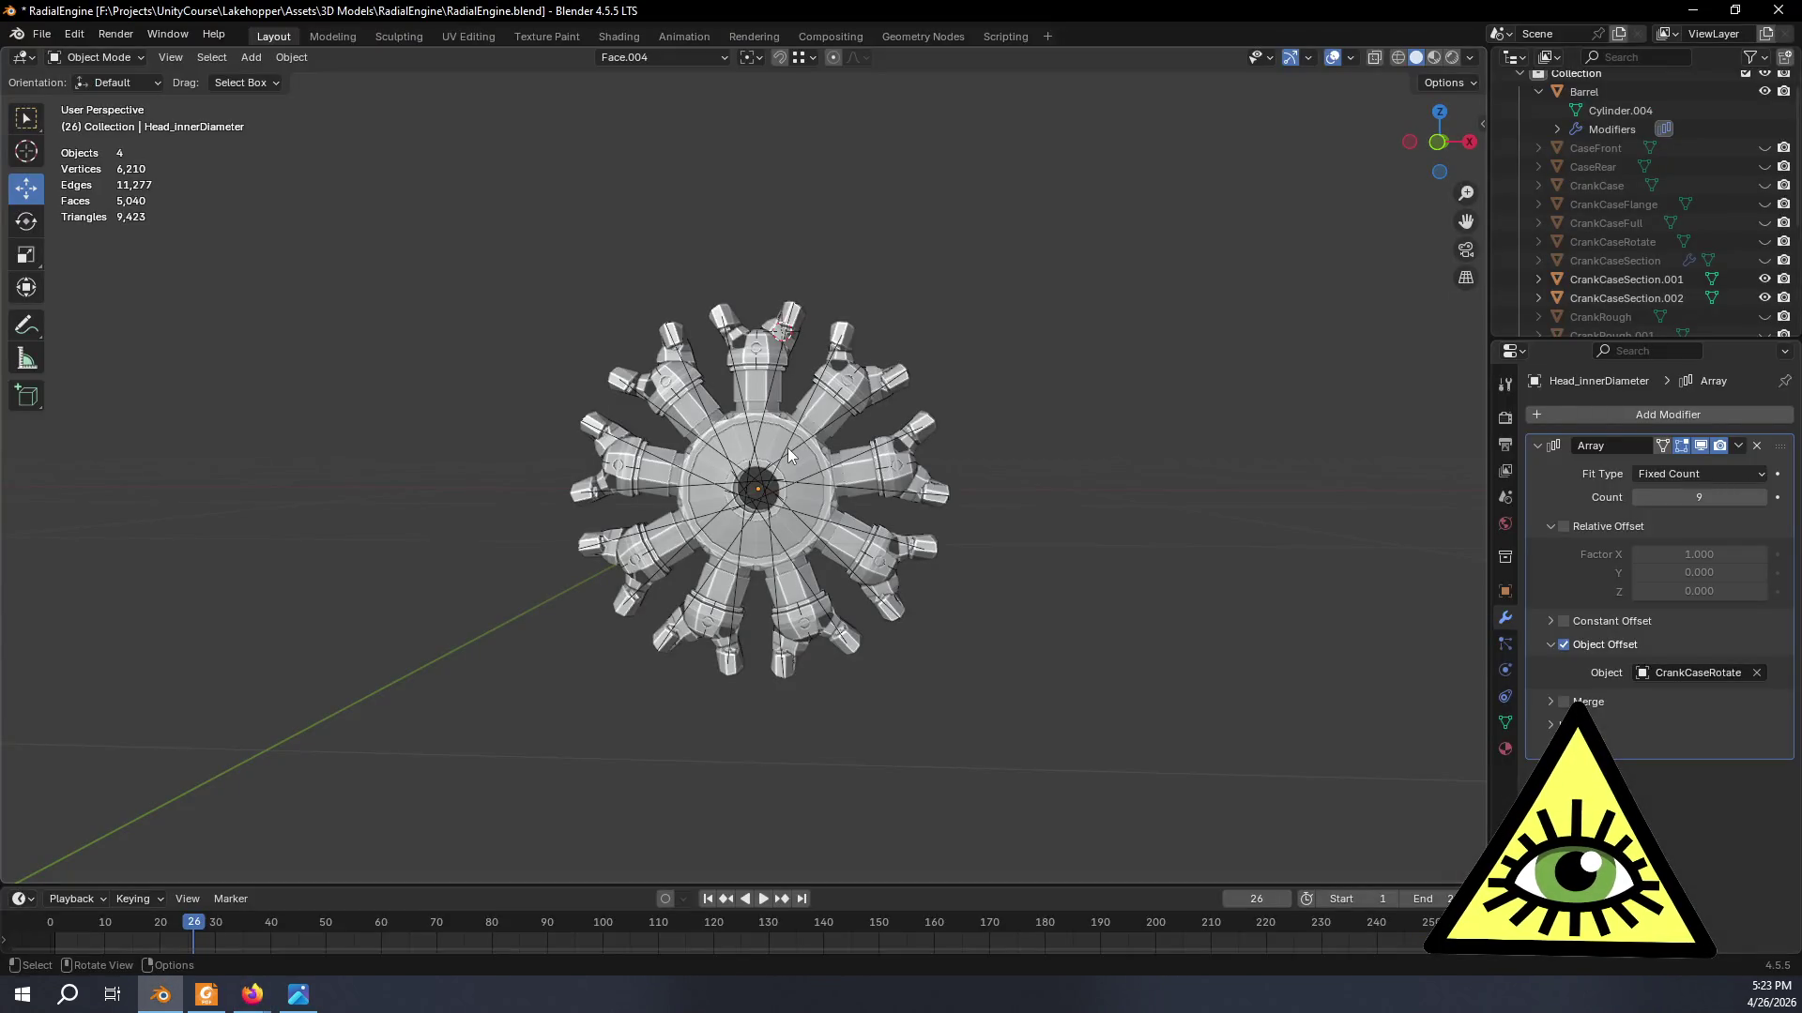
key(alt+Tab)
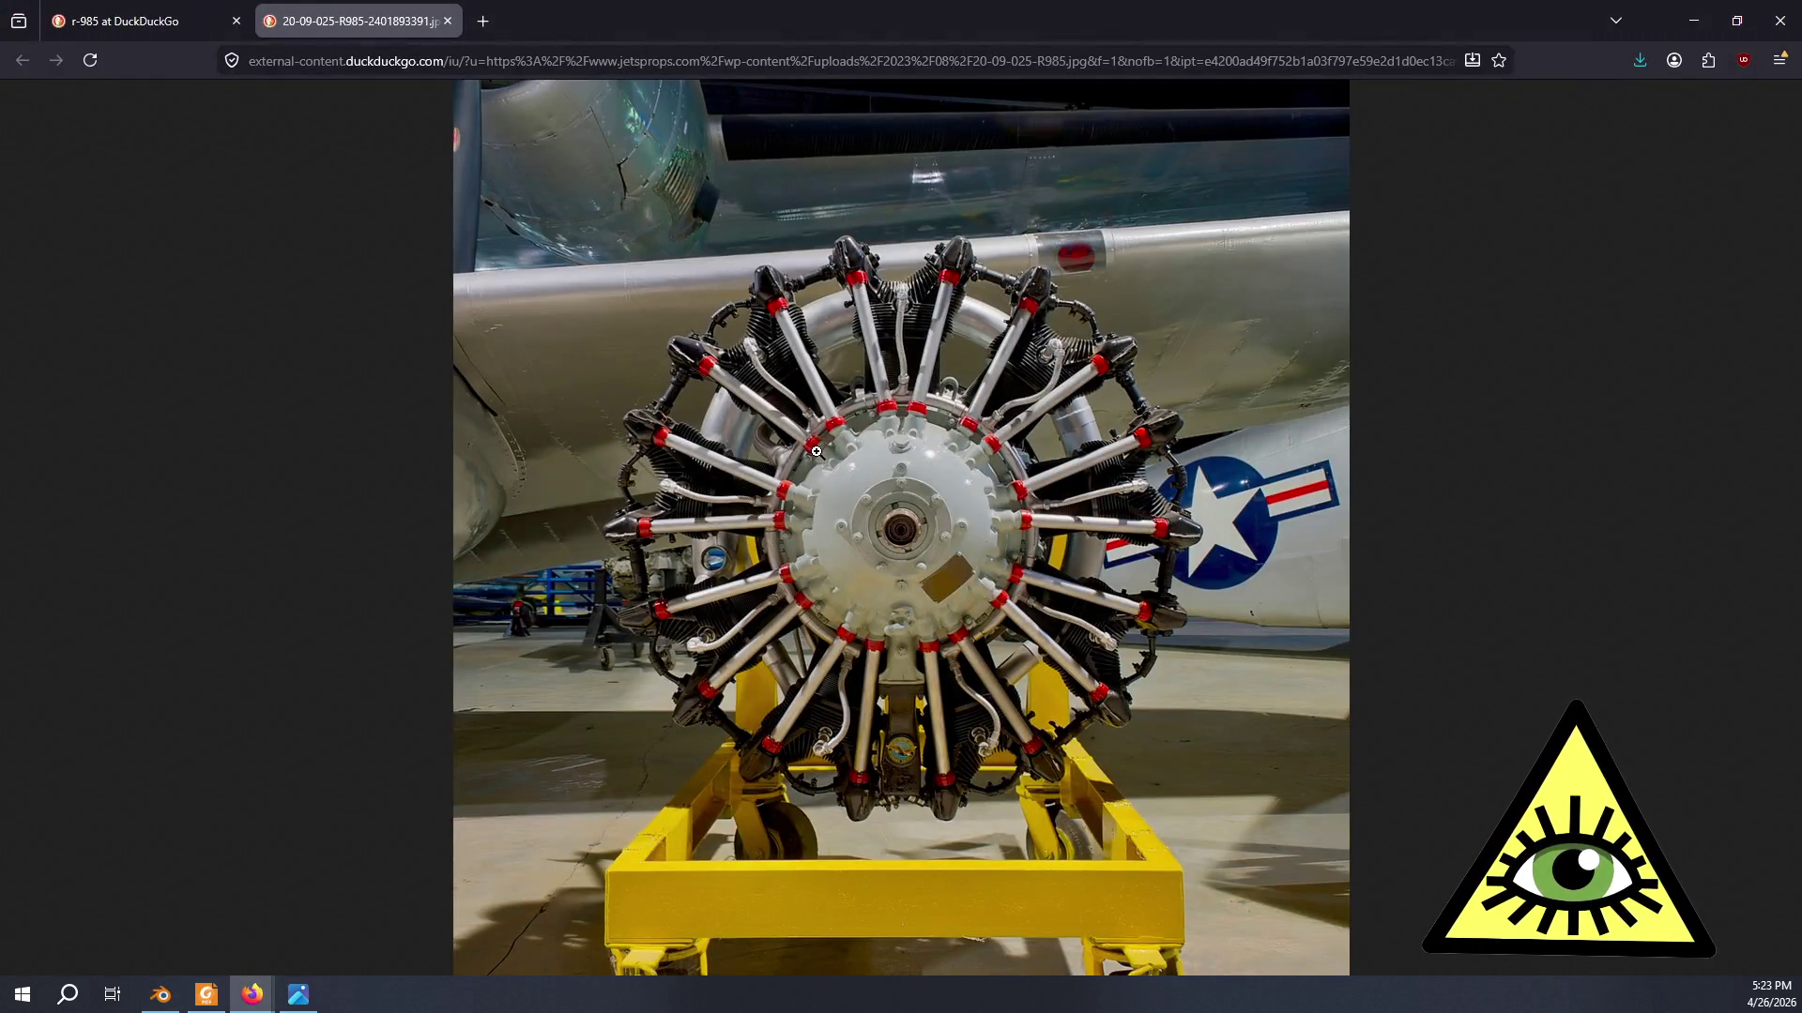
key(alt+Tab)
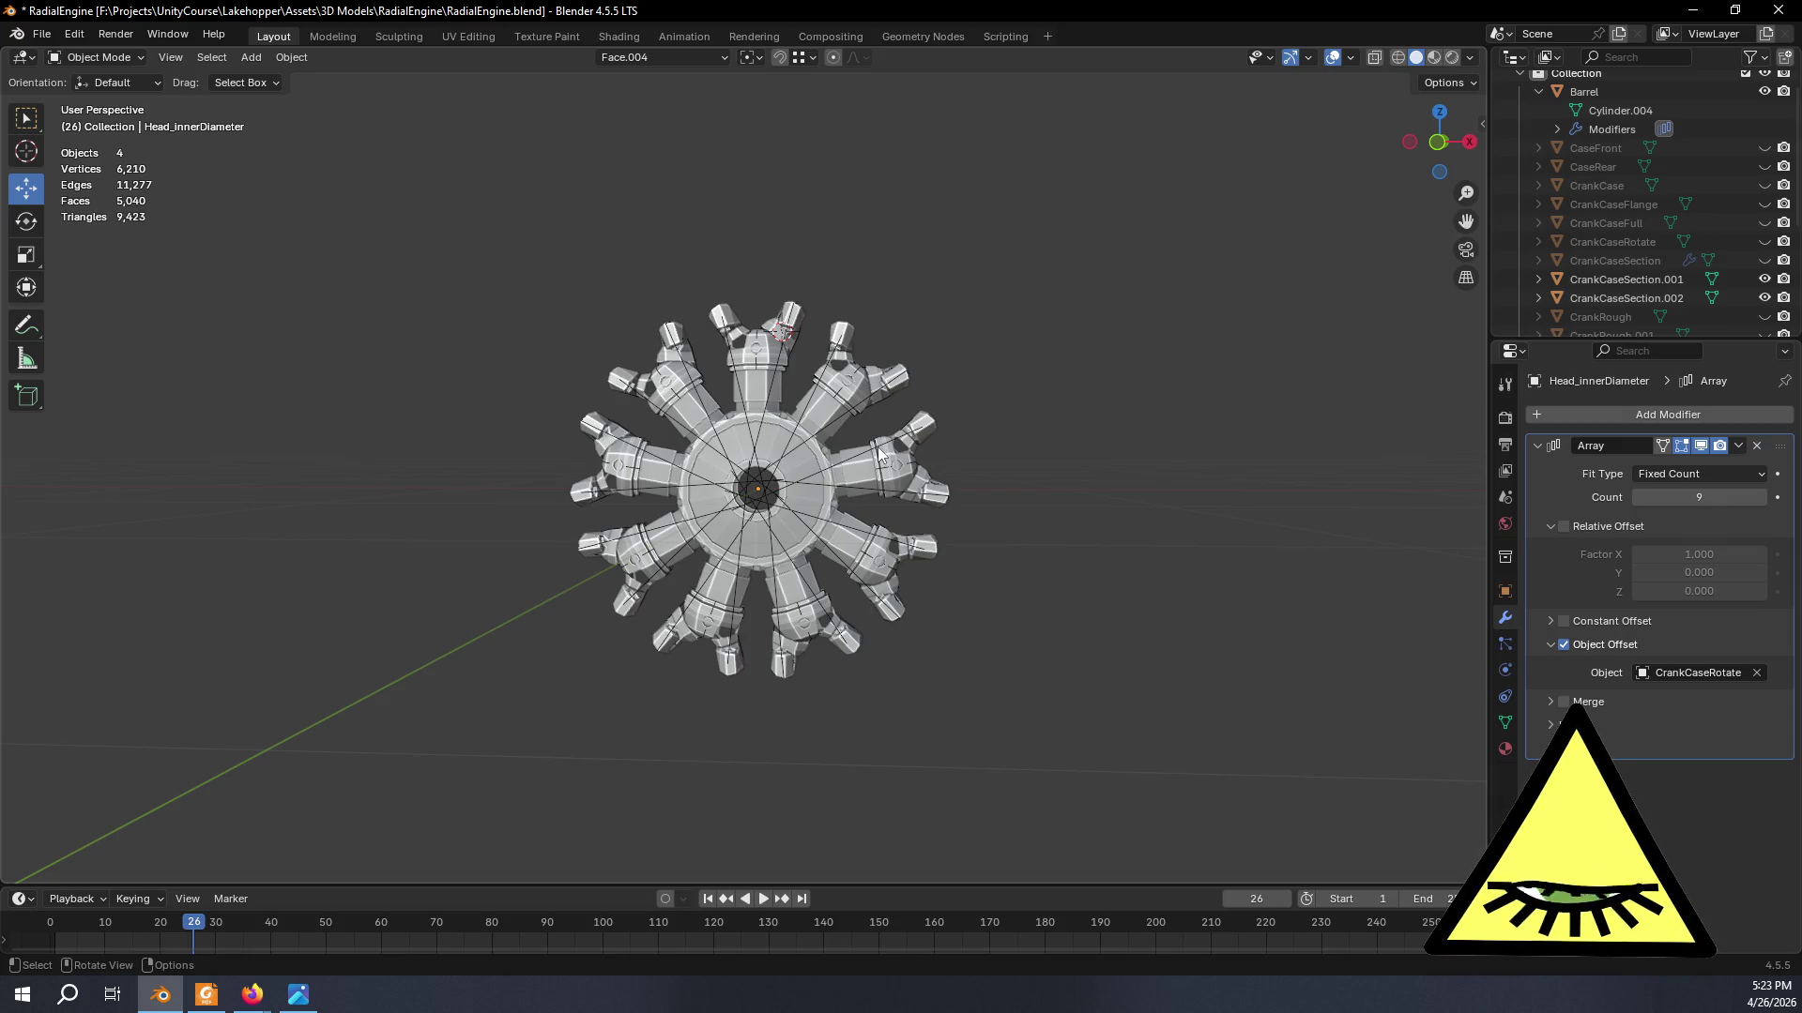
key(alt+Tab)
key(alt+Tab)
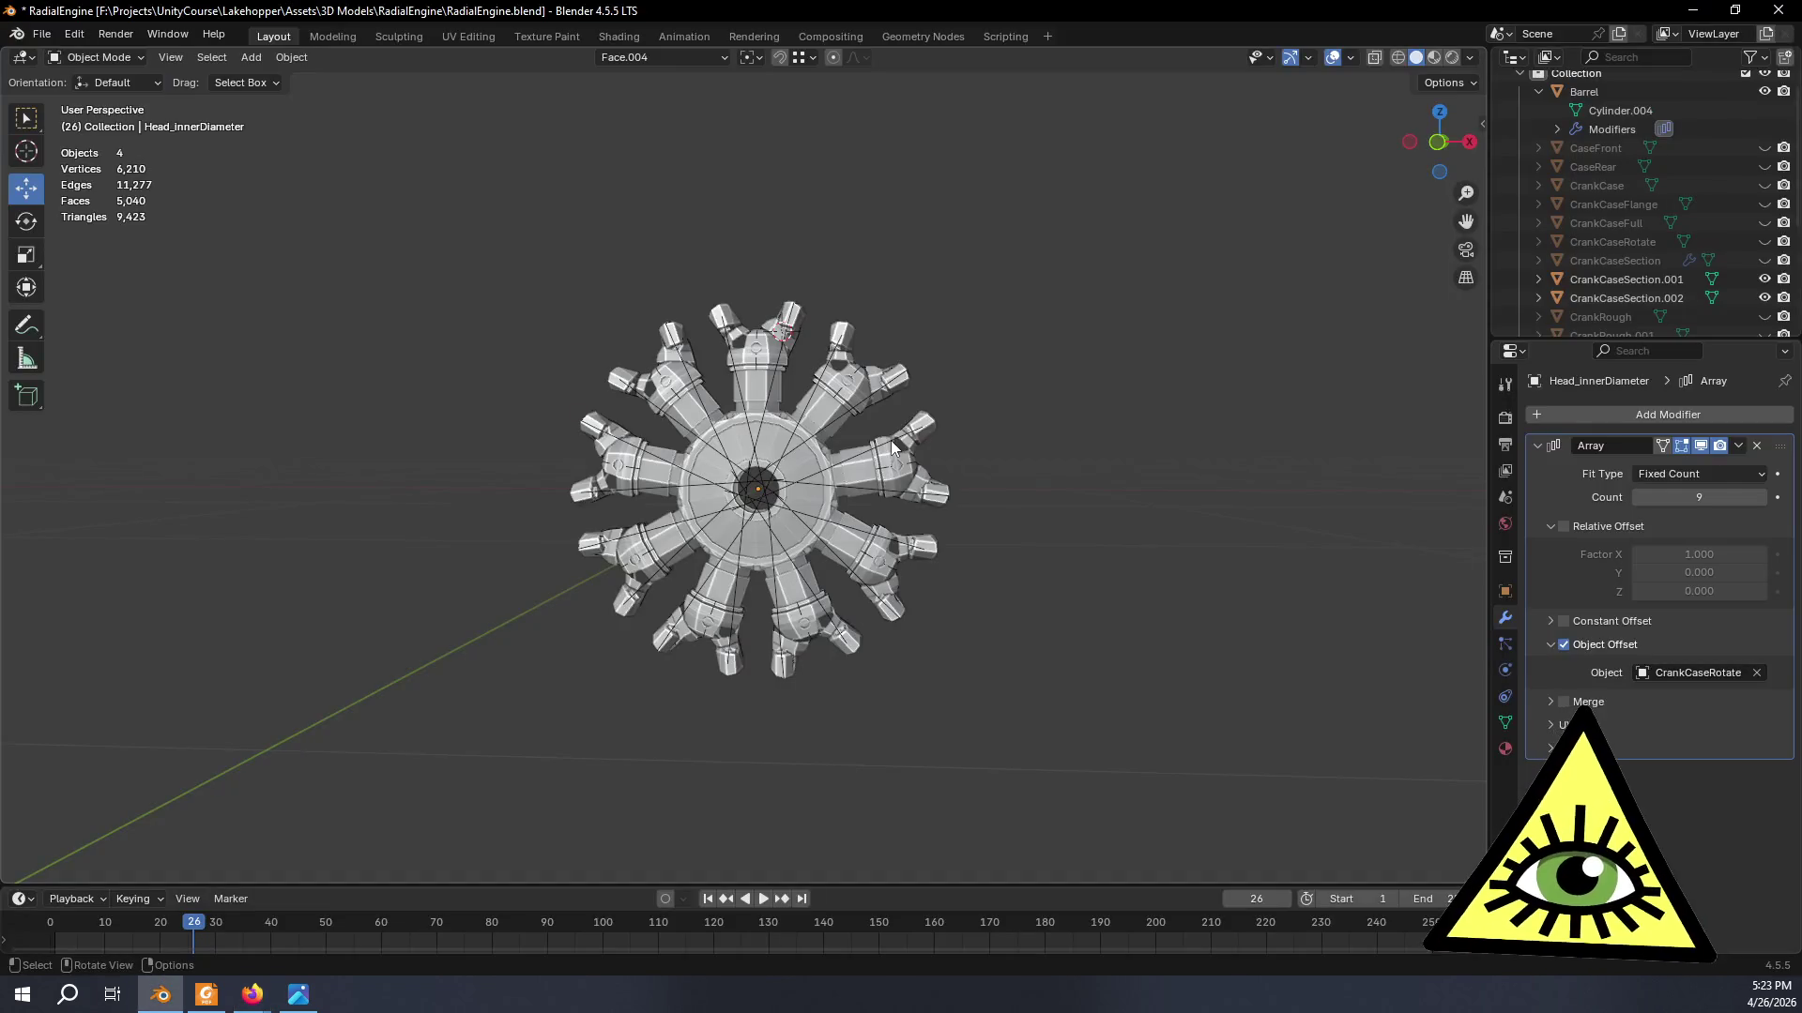
key(alt+Tab)
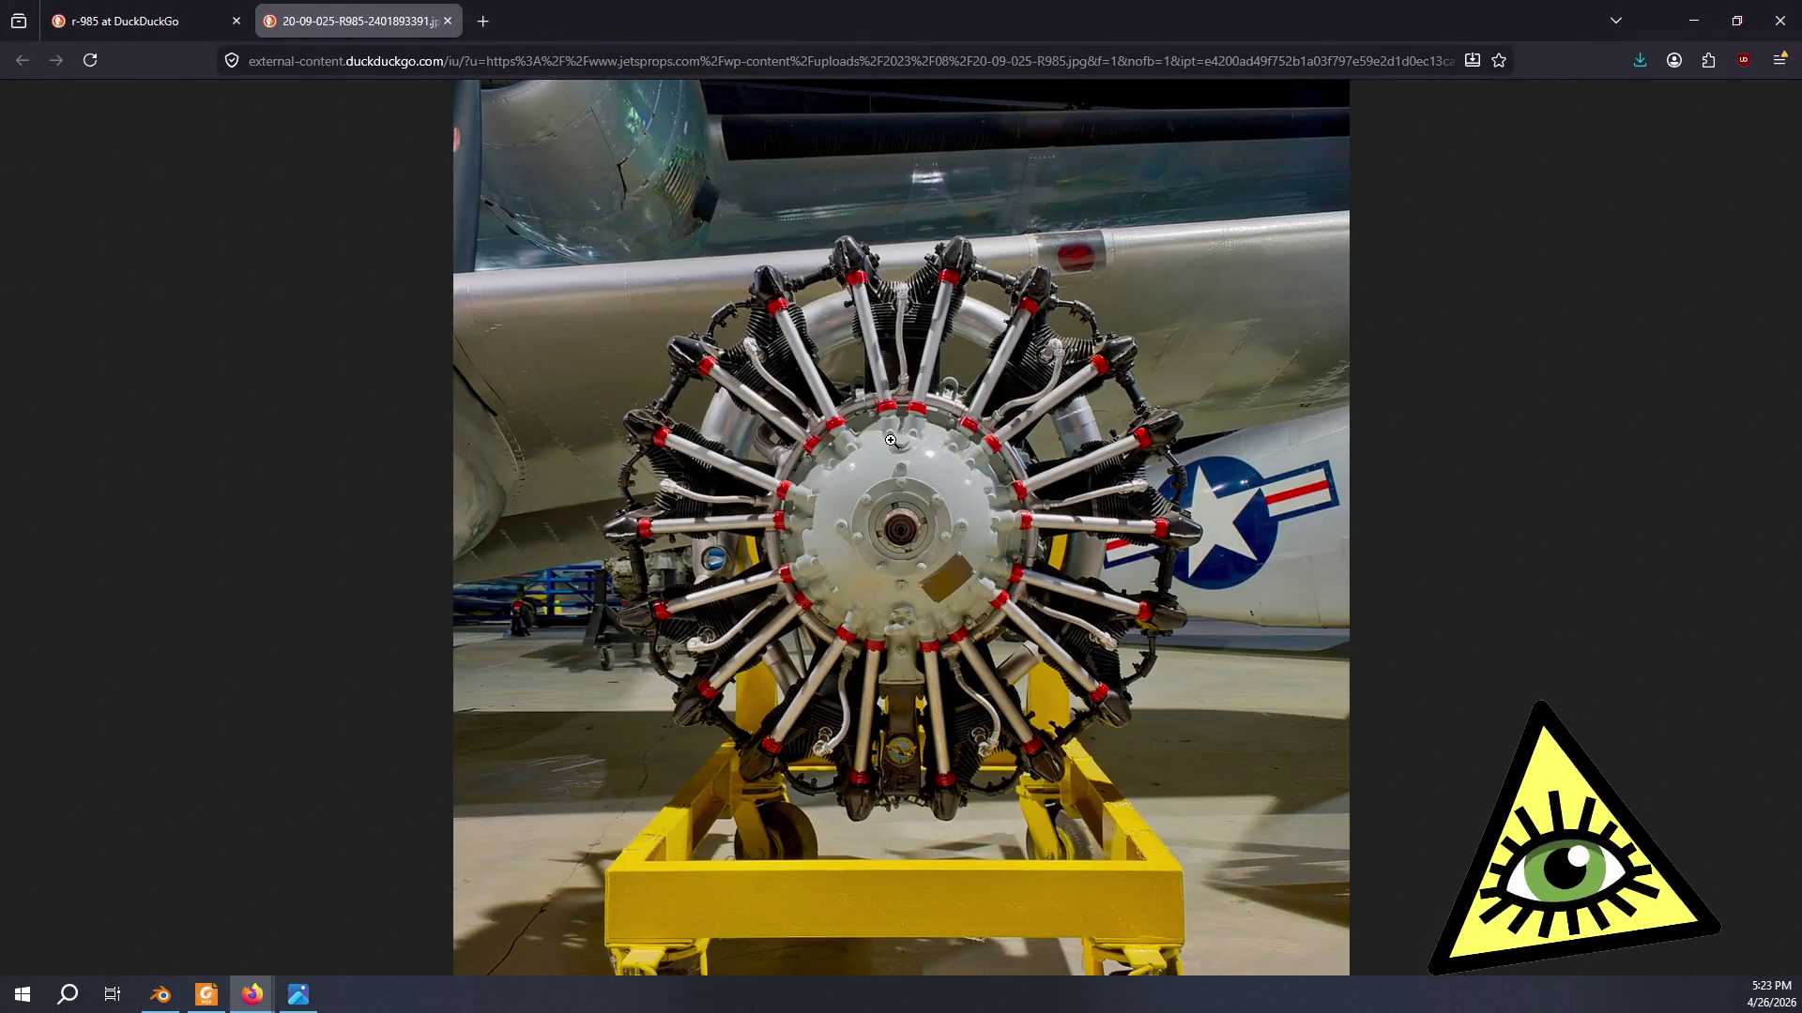
key(alt+Tab)
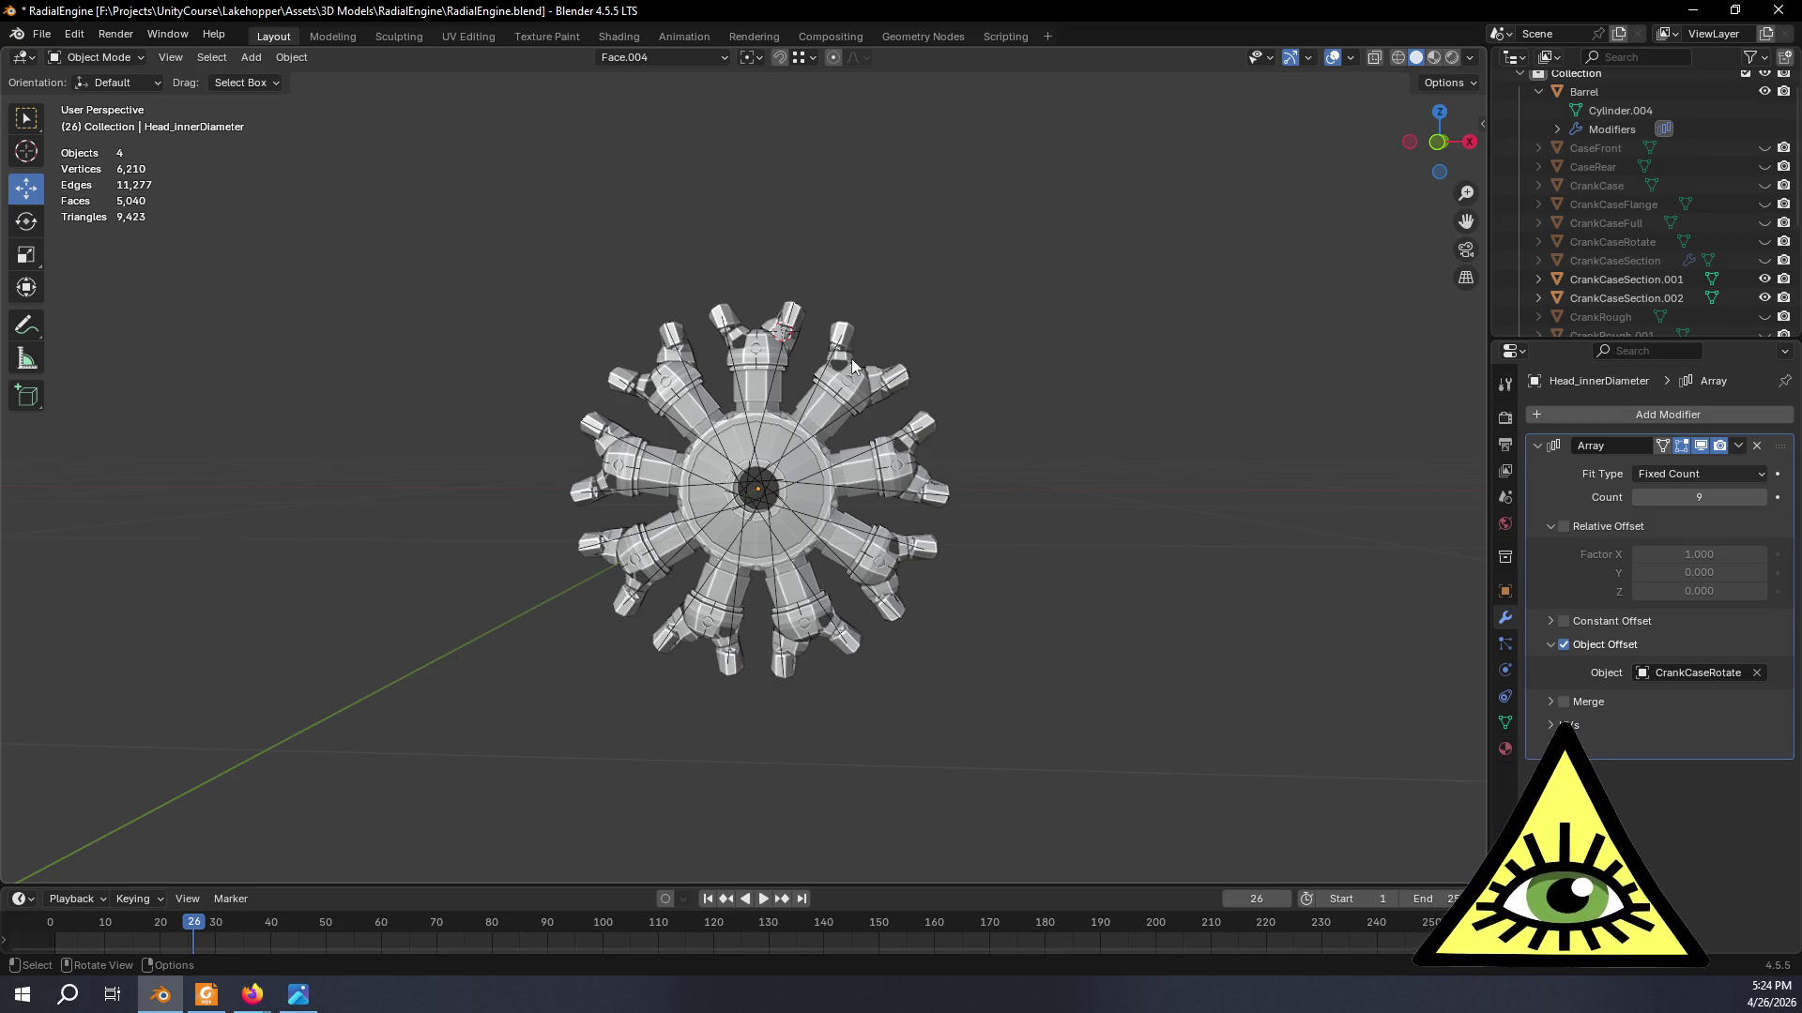
scroll(852, 359, up, 4)
scroll(926, 305, up, 2)
- Orbit around the engine's top cylinders and tilt to a side-on view
mouse_move(926, 305)
middle_down()
mouse_move(885, 379)
mouse_move(542, 268)
middle_up()
scroll(686, 518, up, 2)
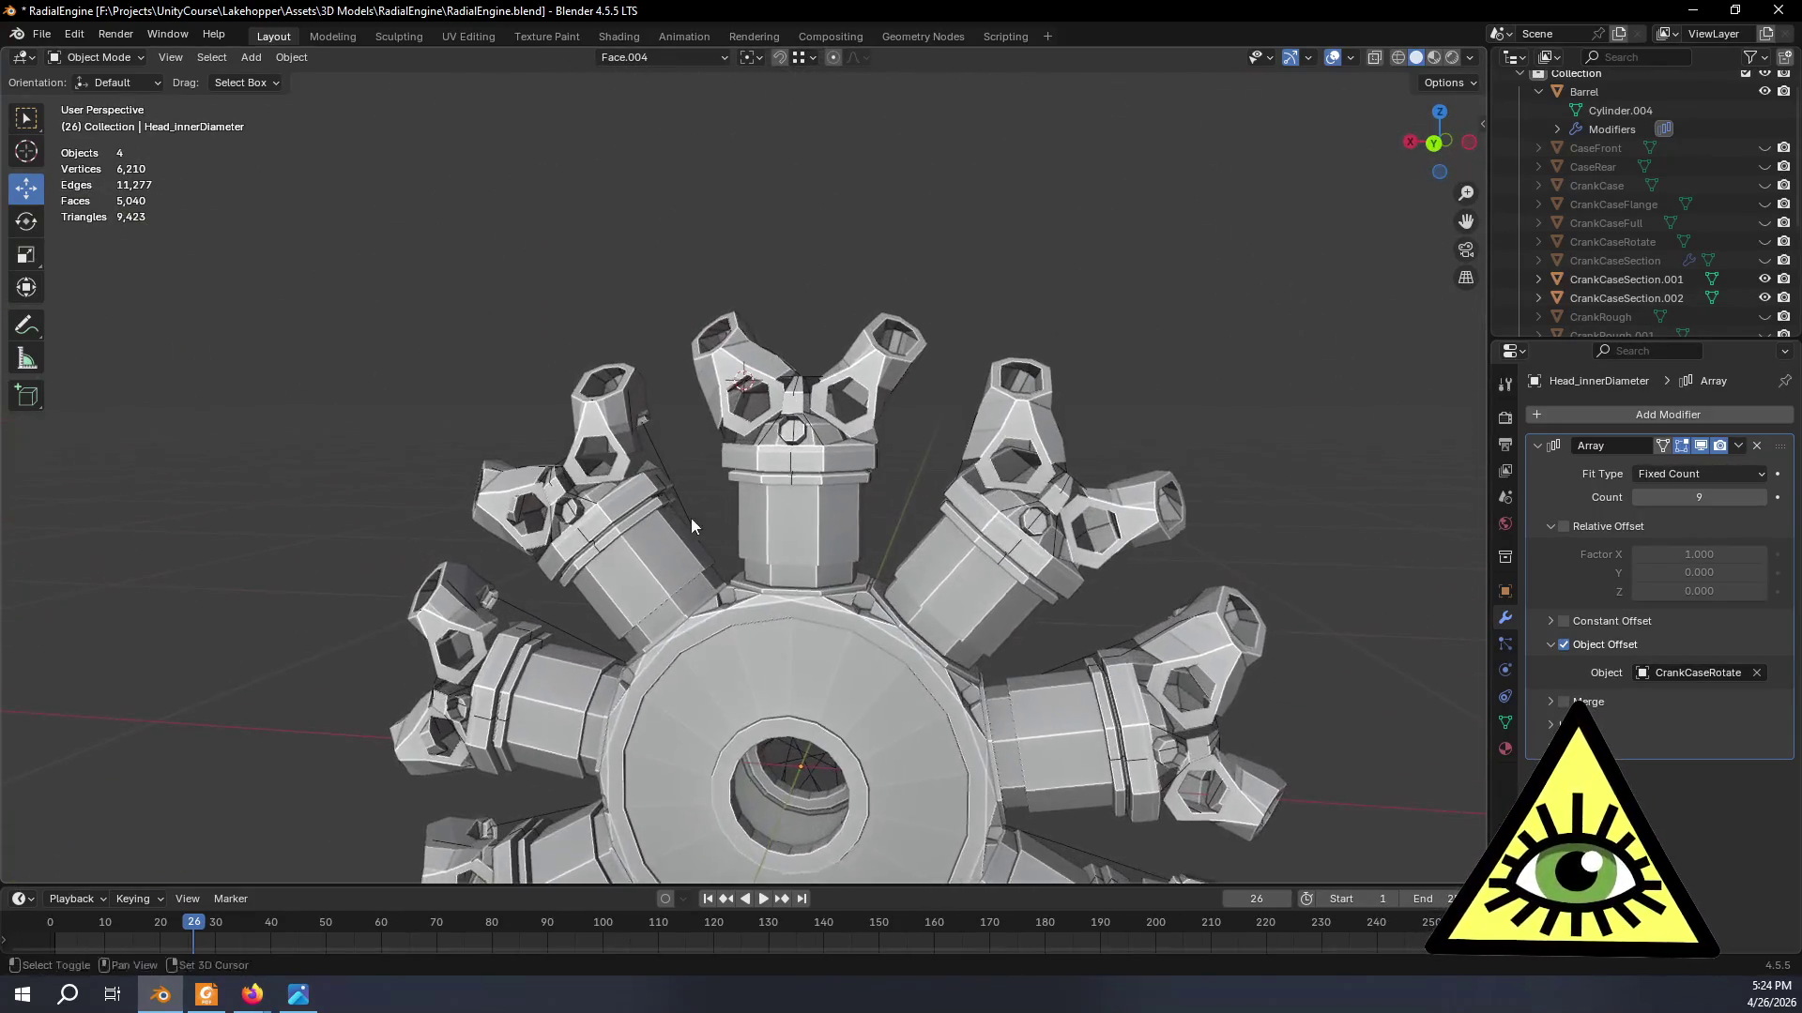
scroll(768, 490, up, 2)
scroll(855, 523, up, 2)
mouse_move(855, 522)
middle_down()
mouse_move(803, 606)
mouse_move(662, 563)
mouse_move(979, 525)
mouse_move(893, 595)
mouse_move(955, 624)
mouse_move(915, 594)
mouse_move(868, 488)
mouse_move(873, 516)
middle_up()
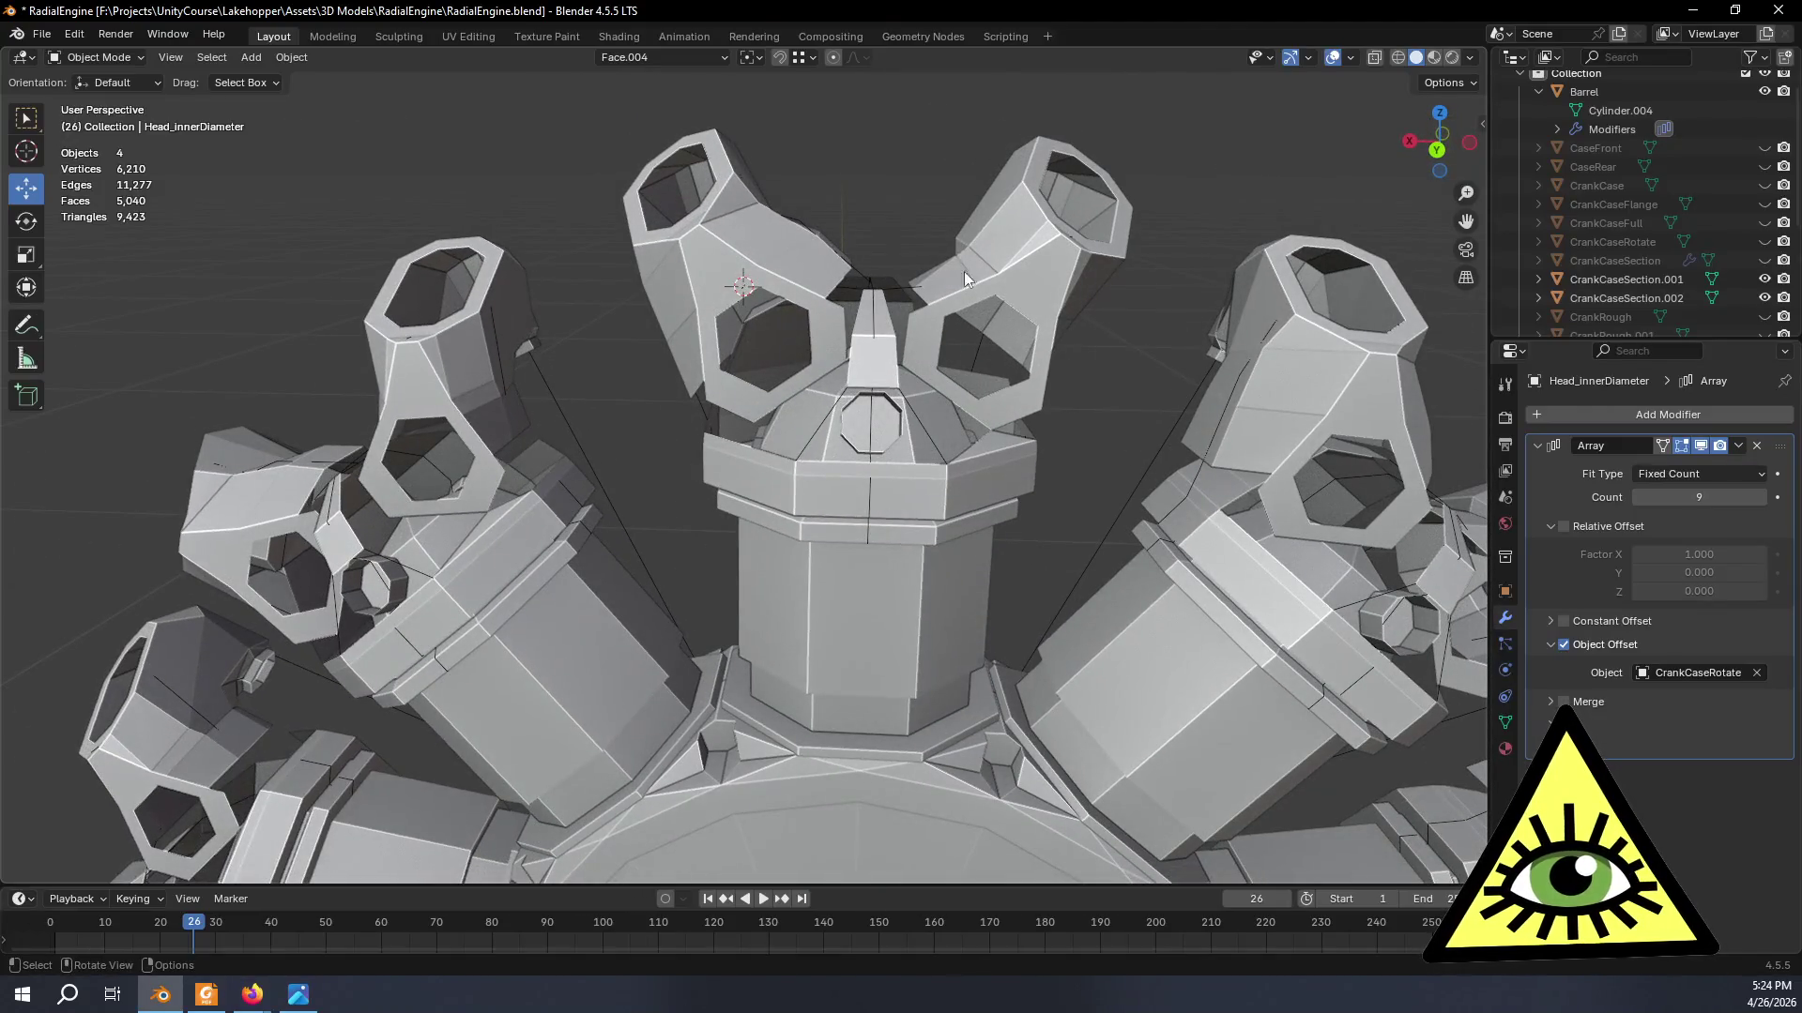
mouse_move(936, 210)
middle_down()
mouse_move(920, 340)
mouse_move(871, 390)
mouse_move(778, 340)
mouse_move(874, 354)
middle_up()
scroll(874, 354, up, 4)
scroll(875, 361, down, 2)
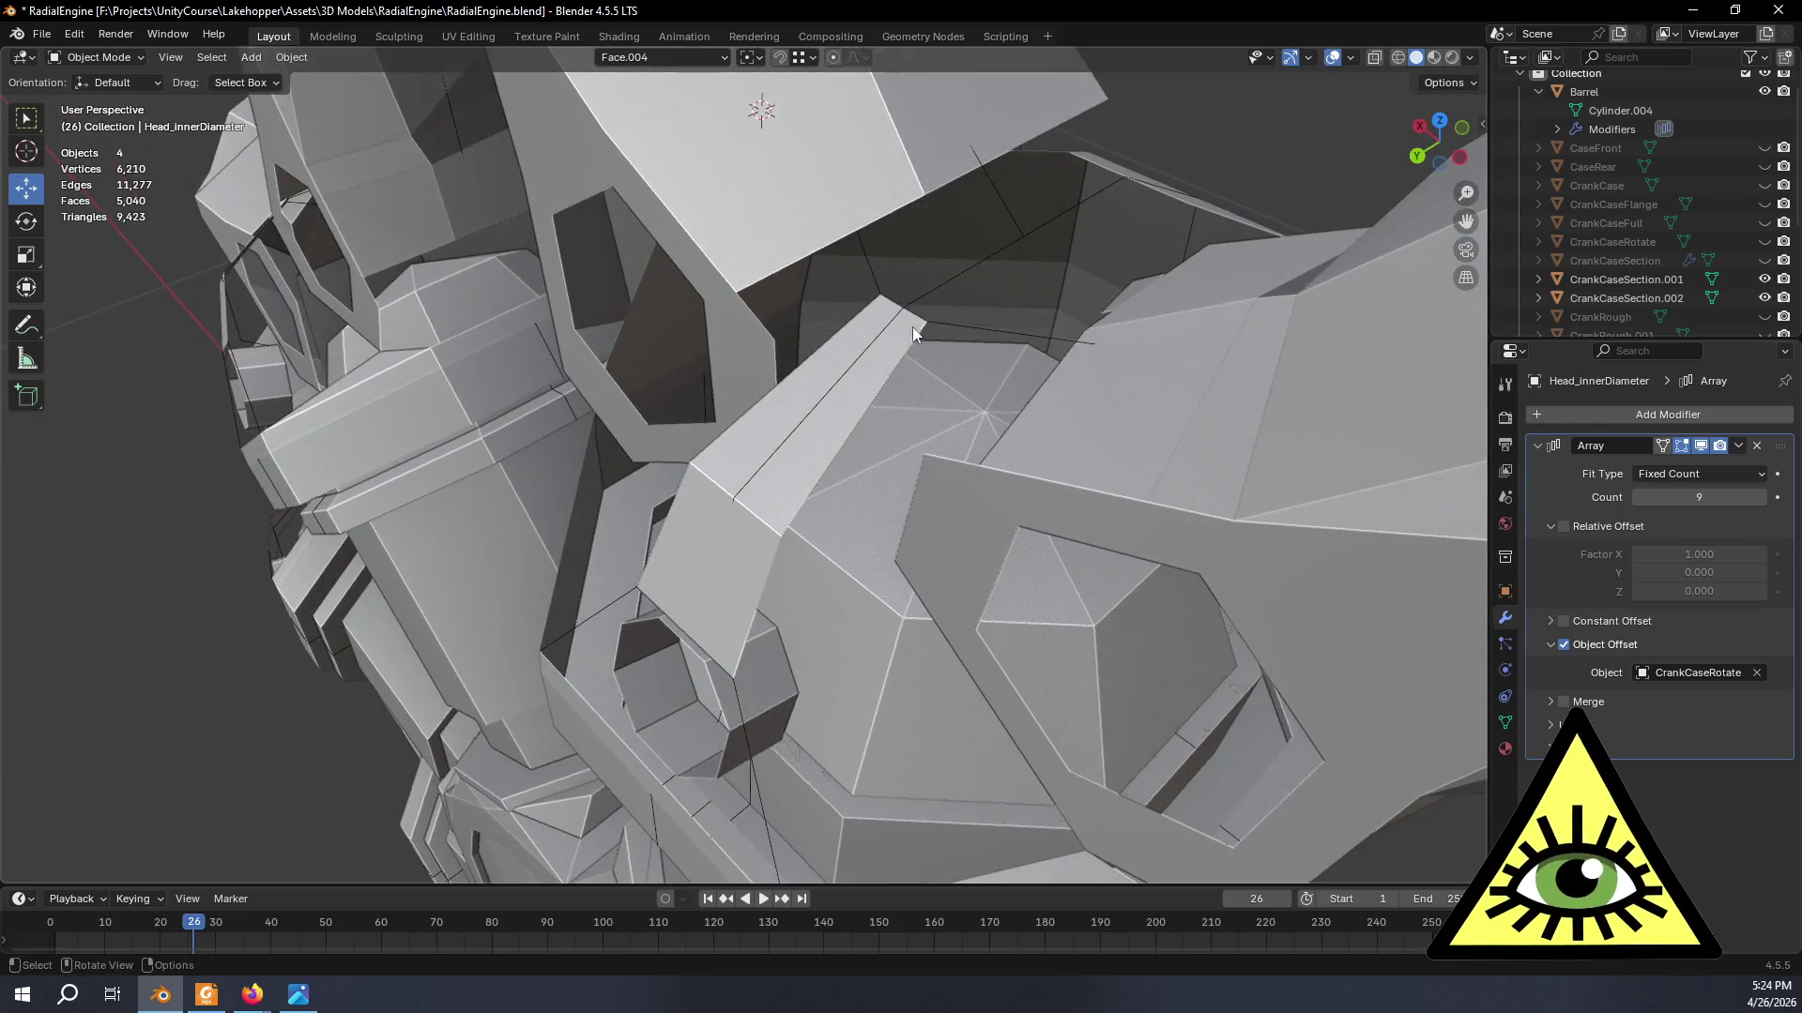
scroll(908, 331, down, 3)
scroll(866, 440, down, 3)
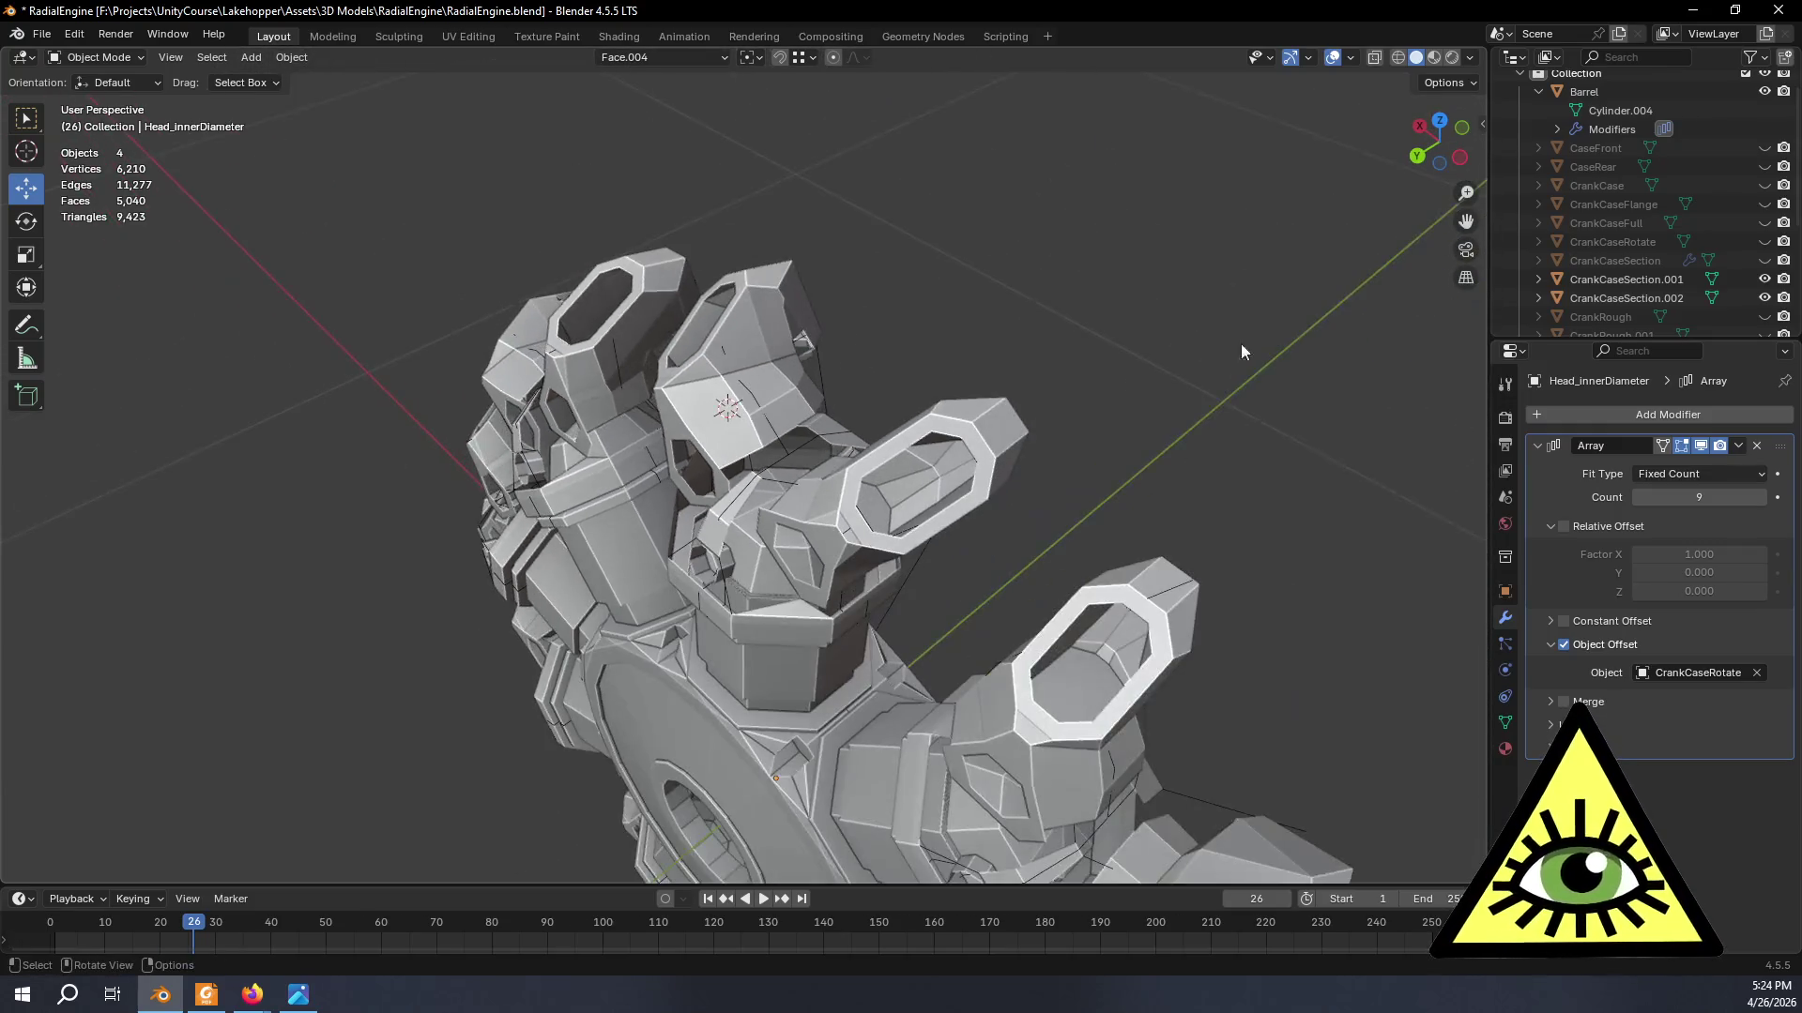
- Hide the Array copies, the Barrel and CrankCaseSection.001/.002 so one head remains
click(1700, 445)
click(1763, 90)
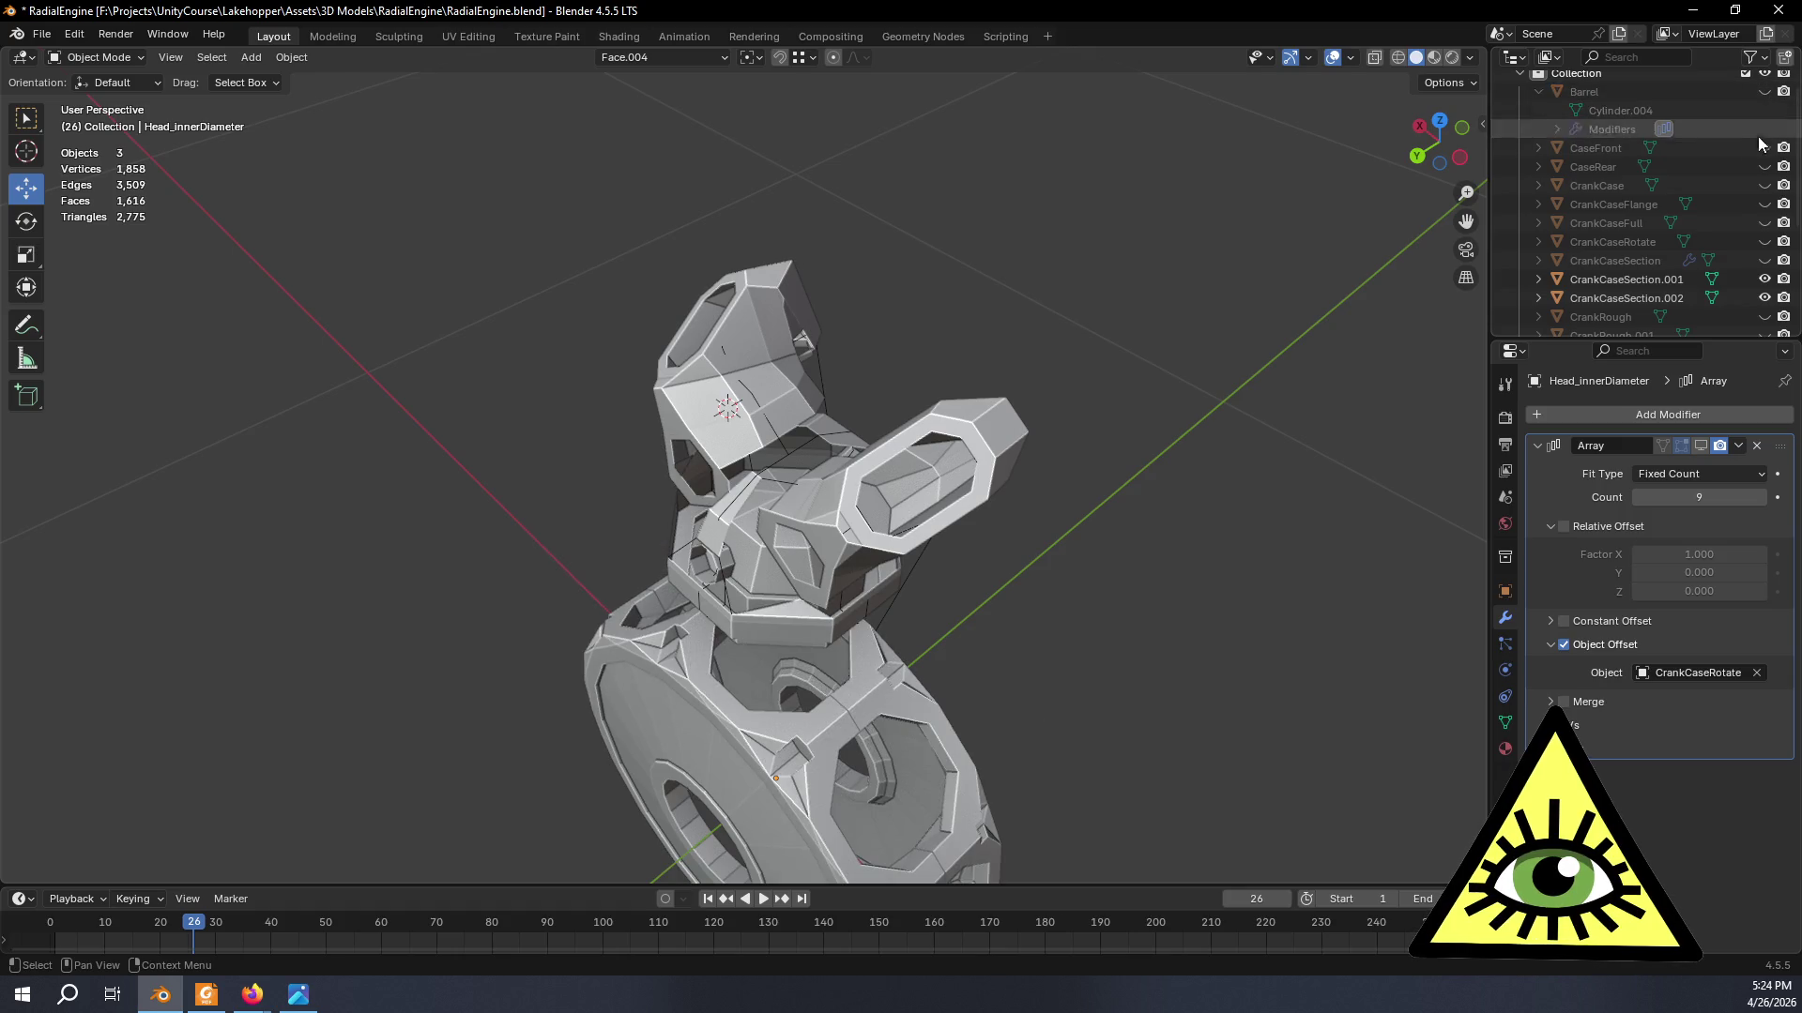
click(1763, 279)
click(1764, 297)
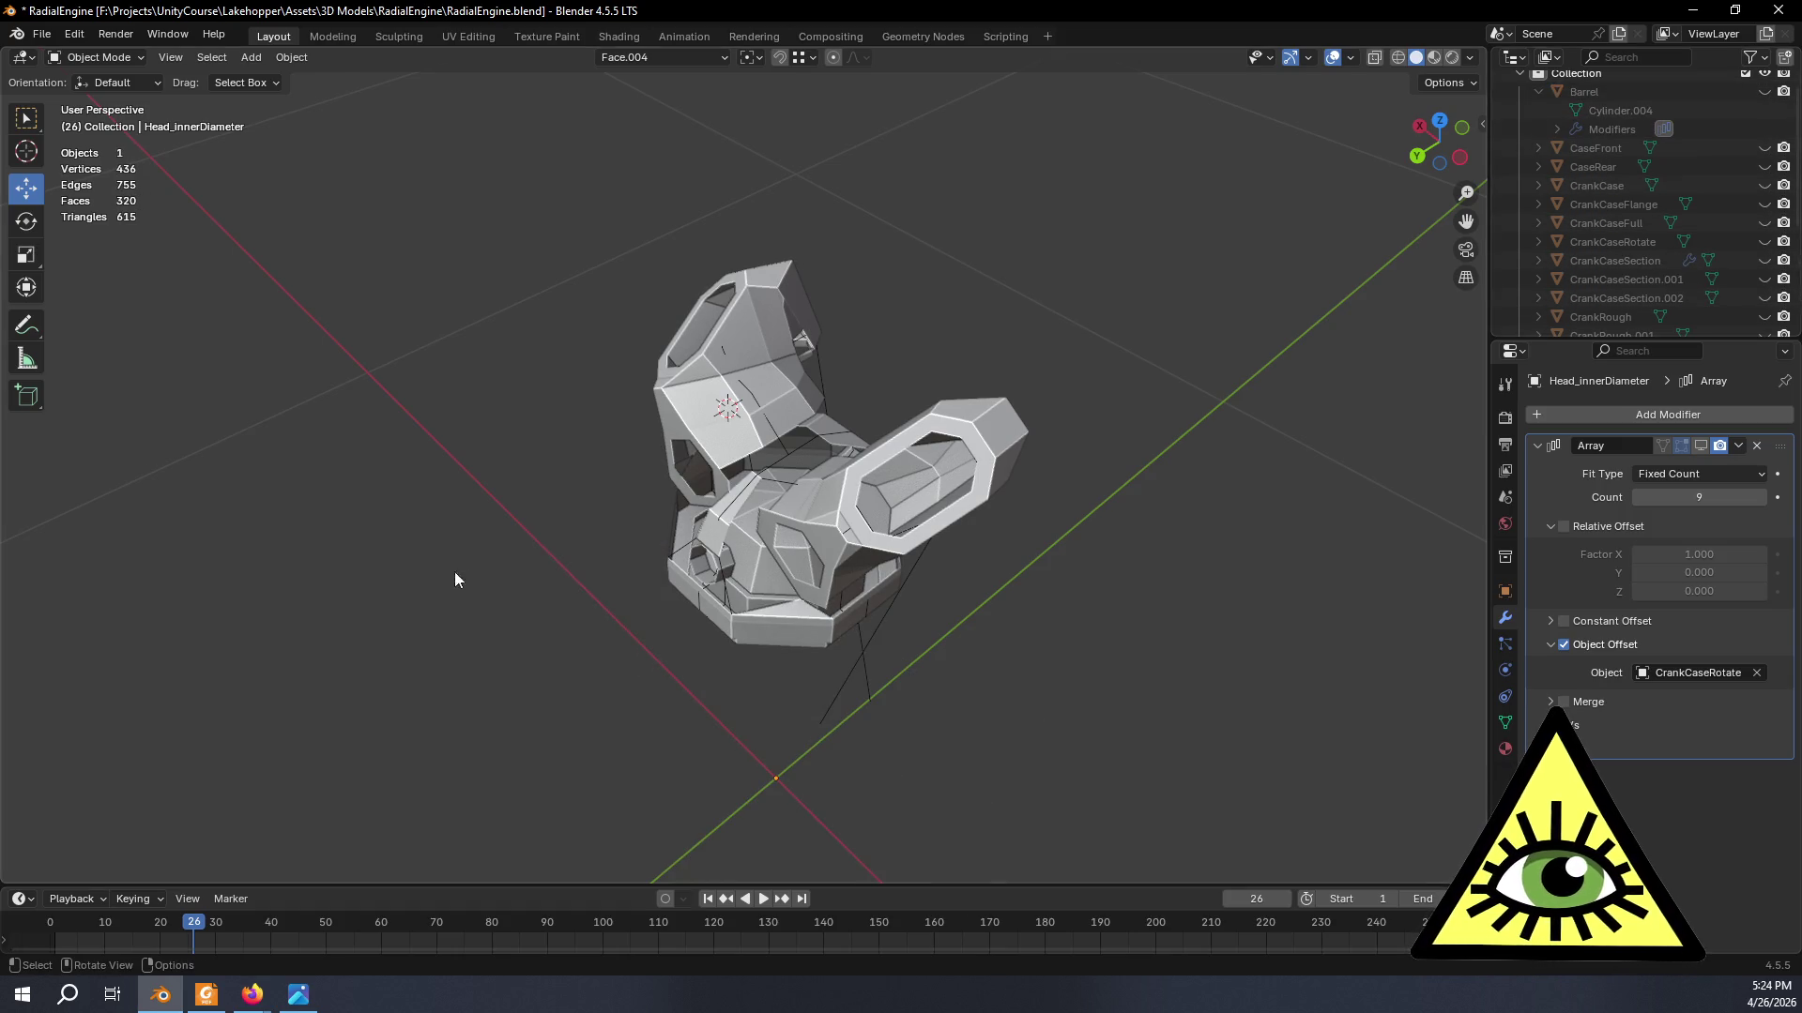
scroll(736, 582, up, 2)
scroll(766, 477, up, 2)
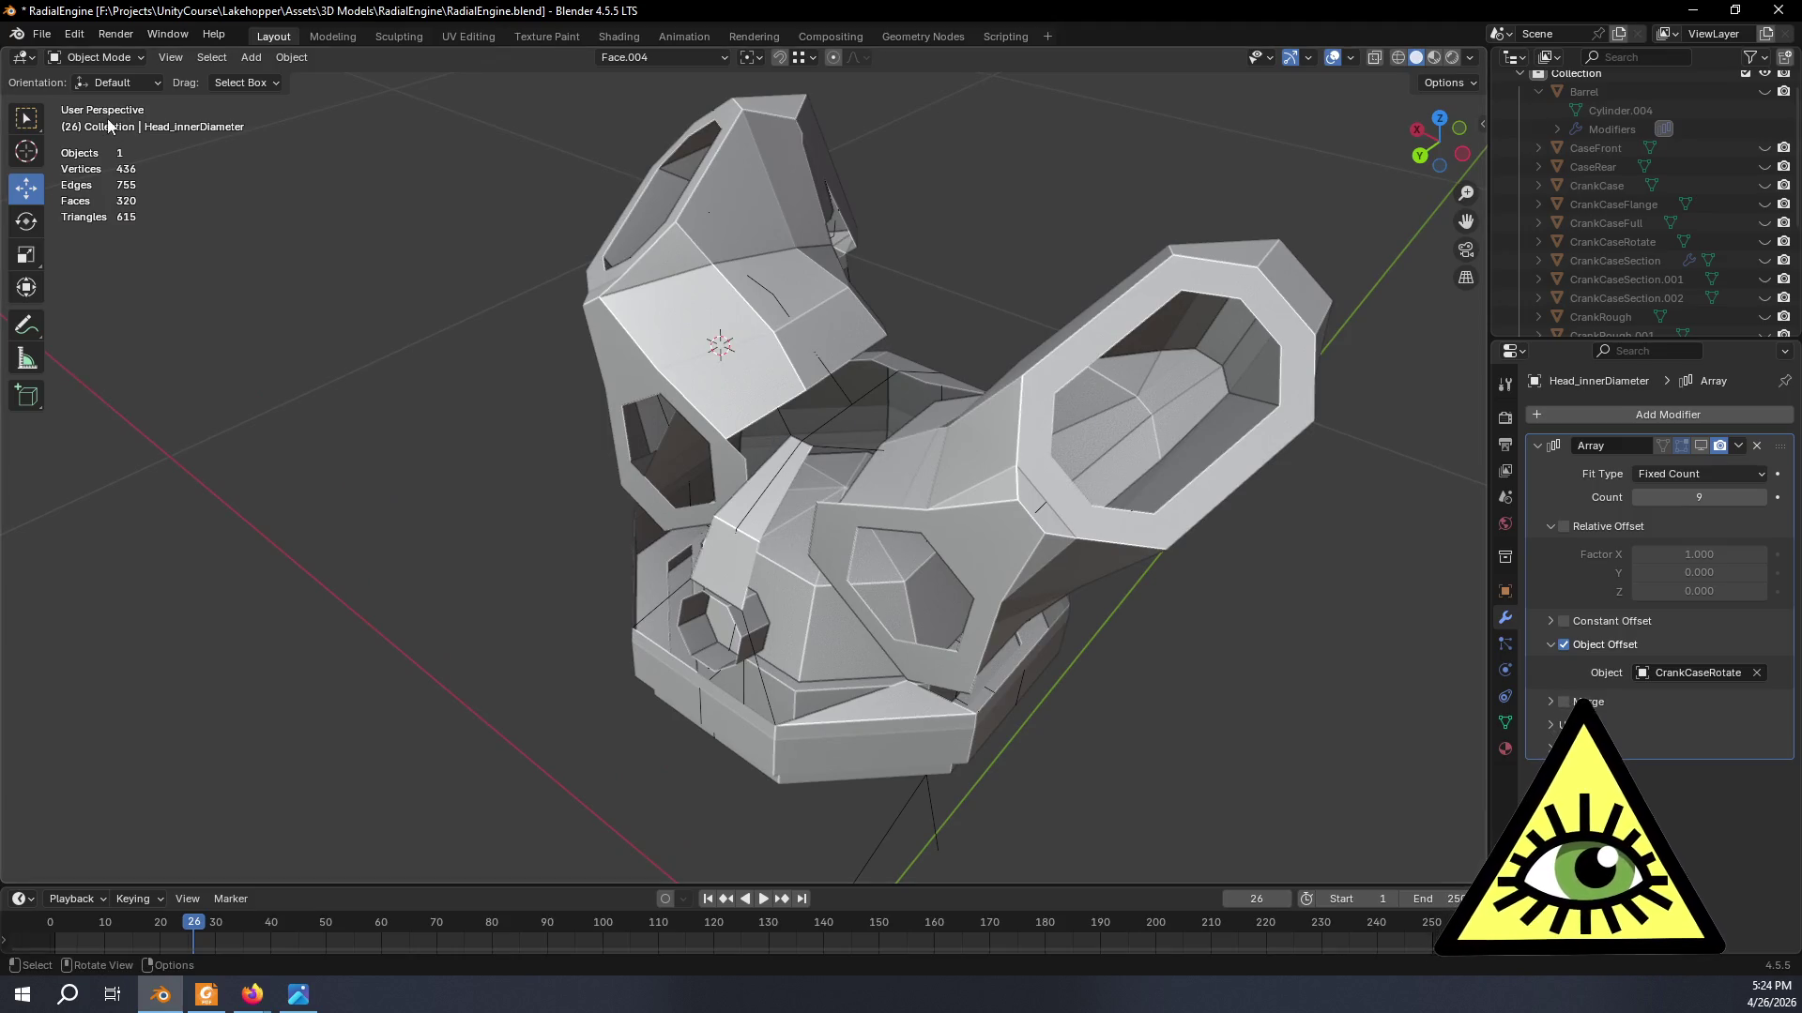
scroll(784, 421, down, 1)
- Select the cylinder head, enter Edit Mode and enable X-ray (Alt+Z) to reach hidden vertices
click(818, 418)
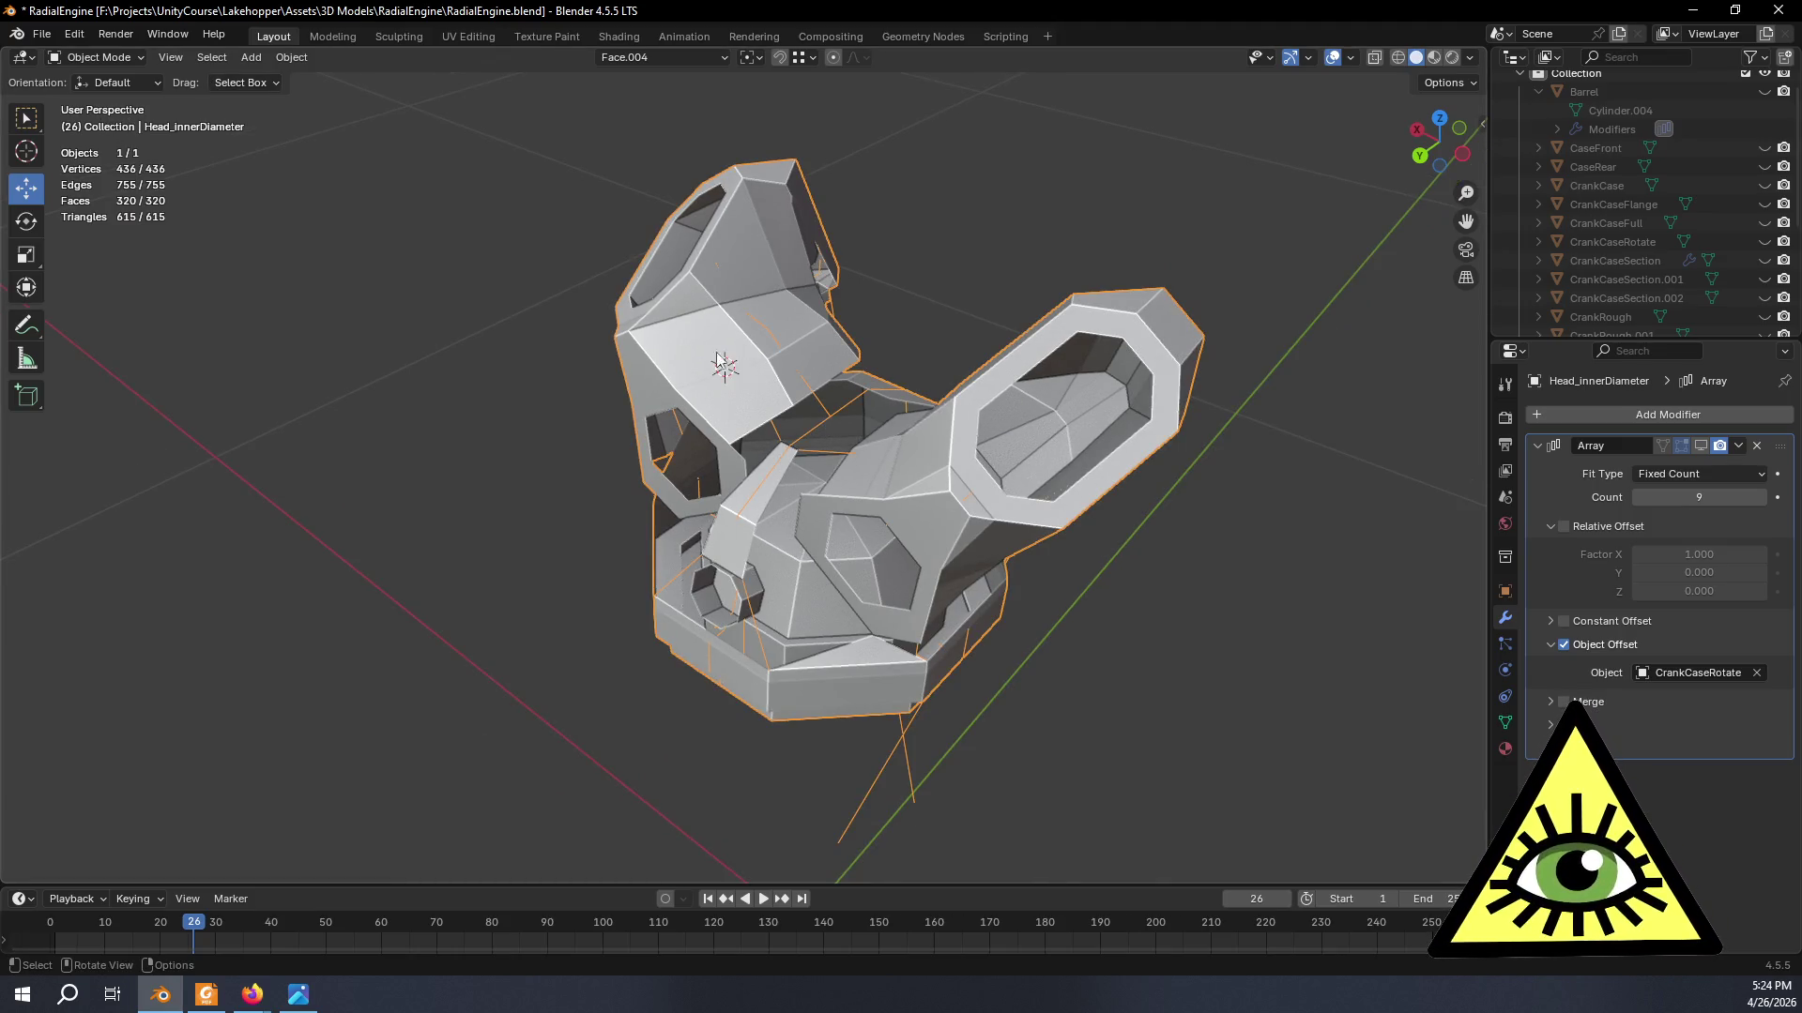
mouse_move(748, 126)
middle_down()
mouse_move(574, 342)
mouse_move(253, 57)
middle_up()
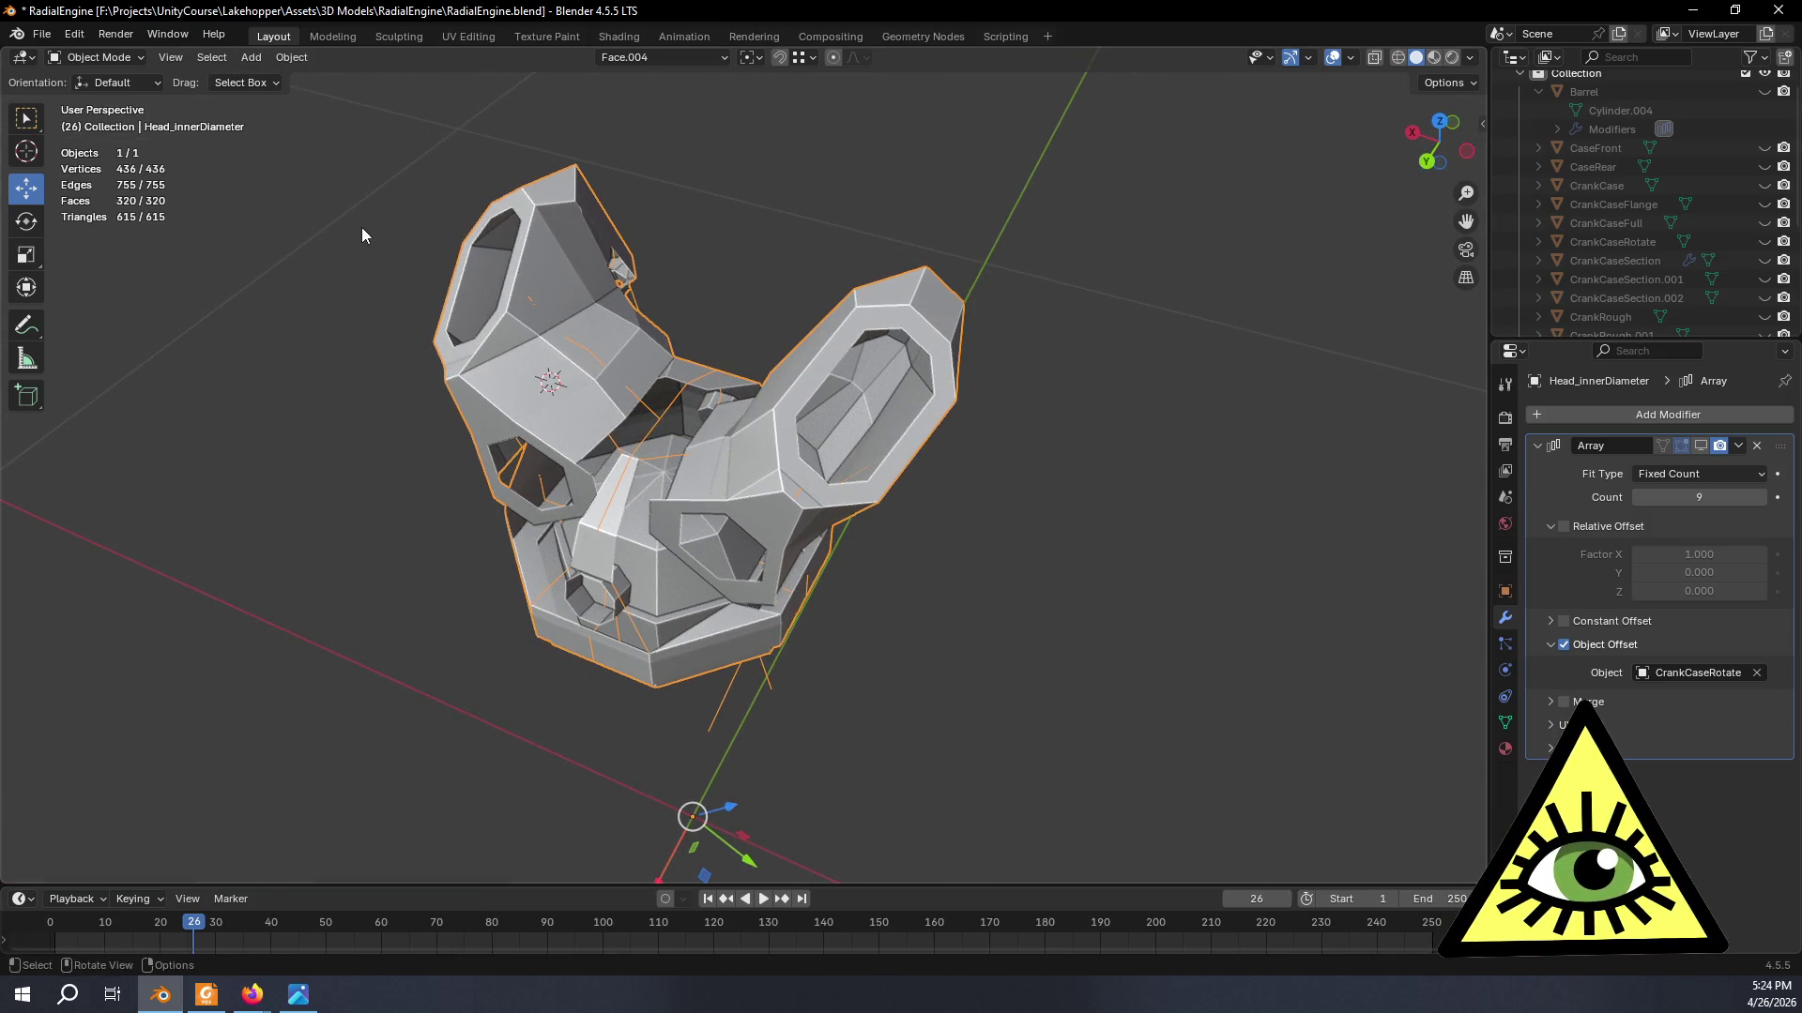
key(Tab)
middle_drag(474, 275, 427, 339)
scroll(427, 339, up, 5)
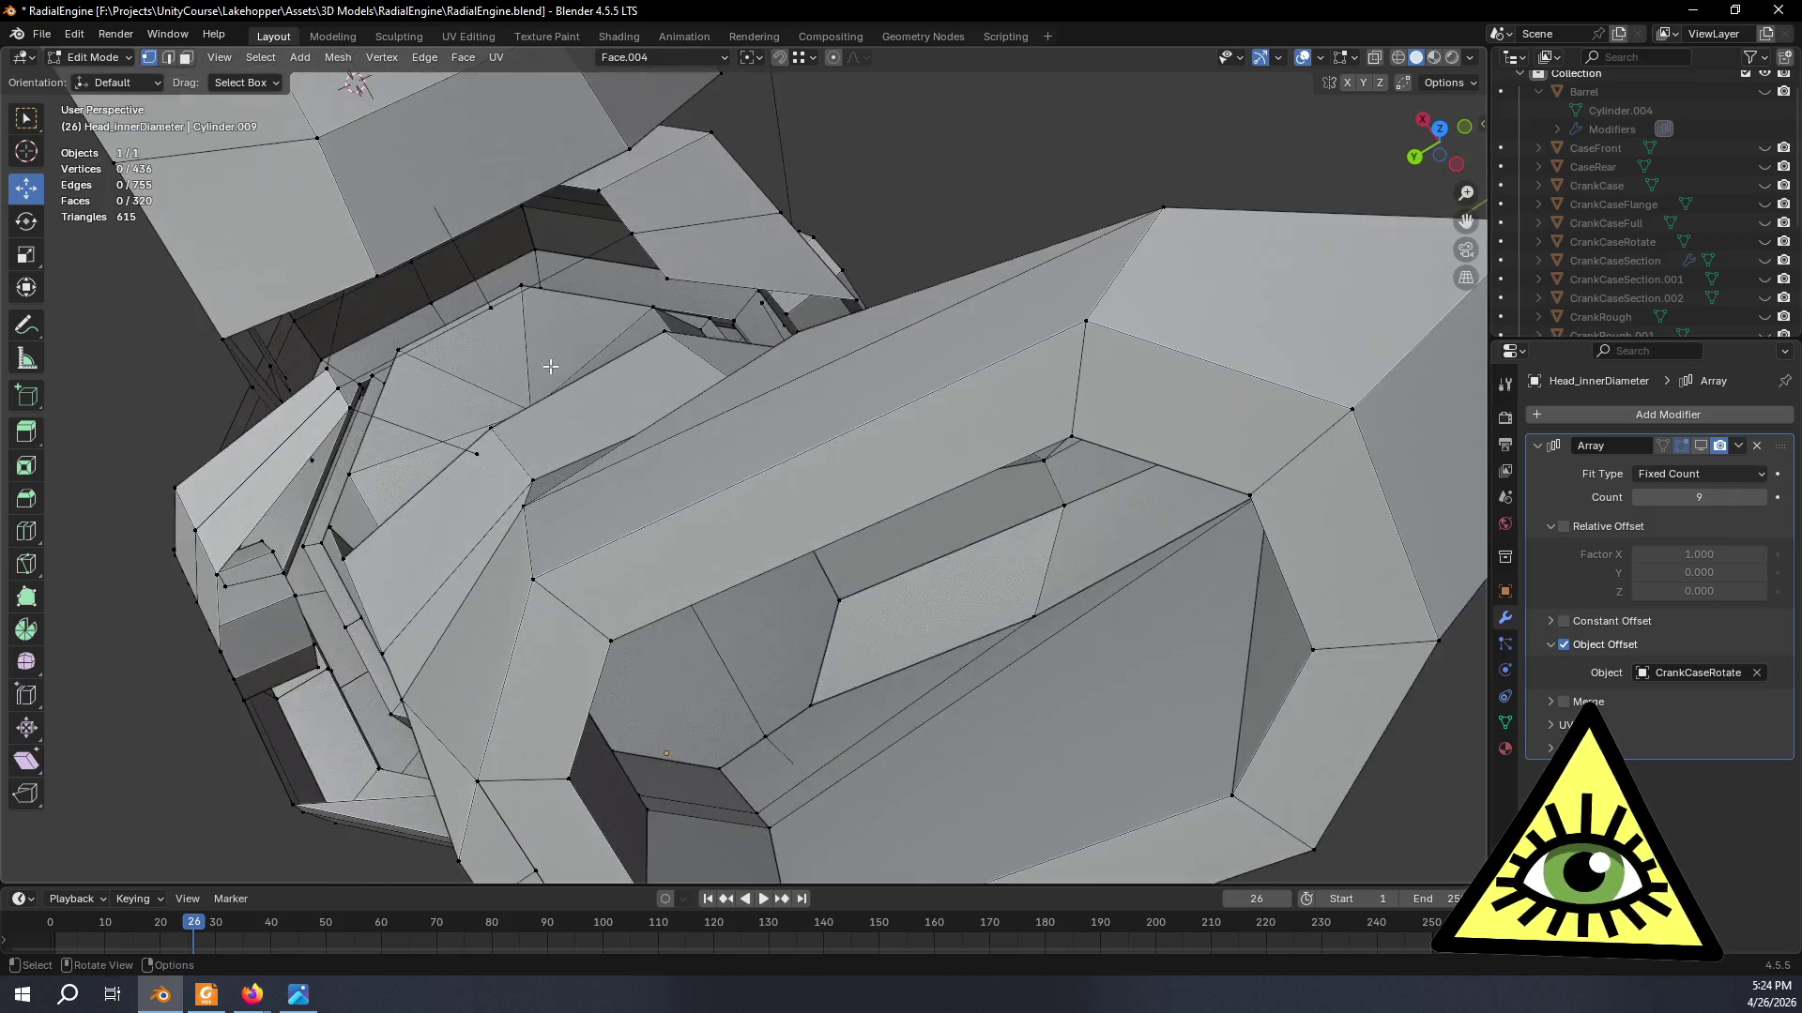
mouse_move(789, 464)
shift+middle_down()
mouse_move(867, 507)
mouse_move(621, 475)
shift+middle_up()
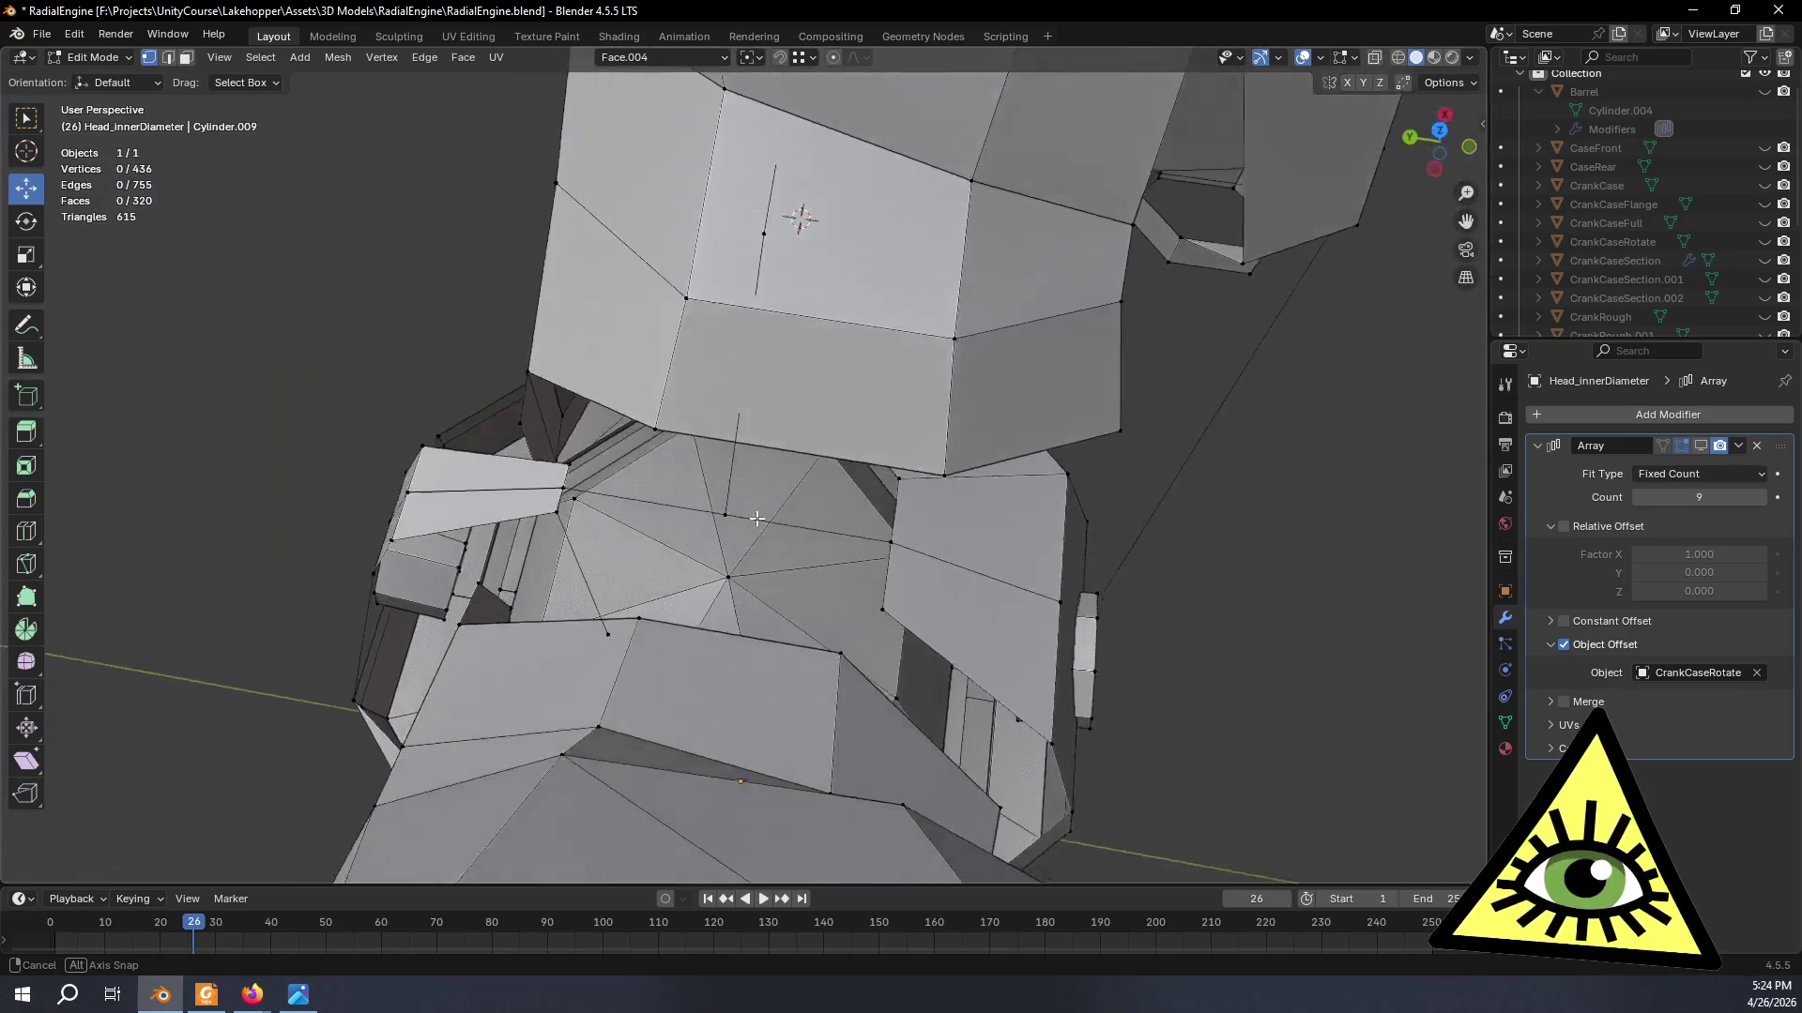
mouse_move(621, 474)
middle_down()
mouse_move(738, 244)
mouse_move(919, 260)
mouse_move(800, 236)
middle_up()
scroll(723, 208, down, 5)
key(alt+z)
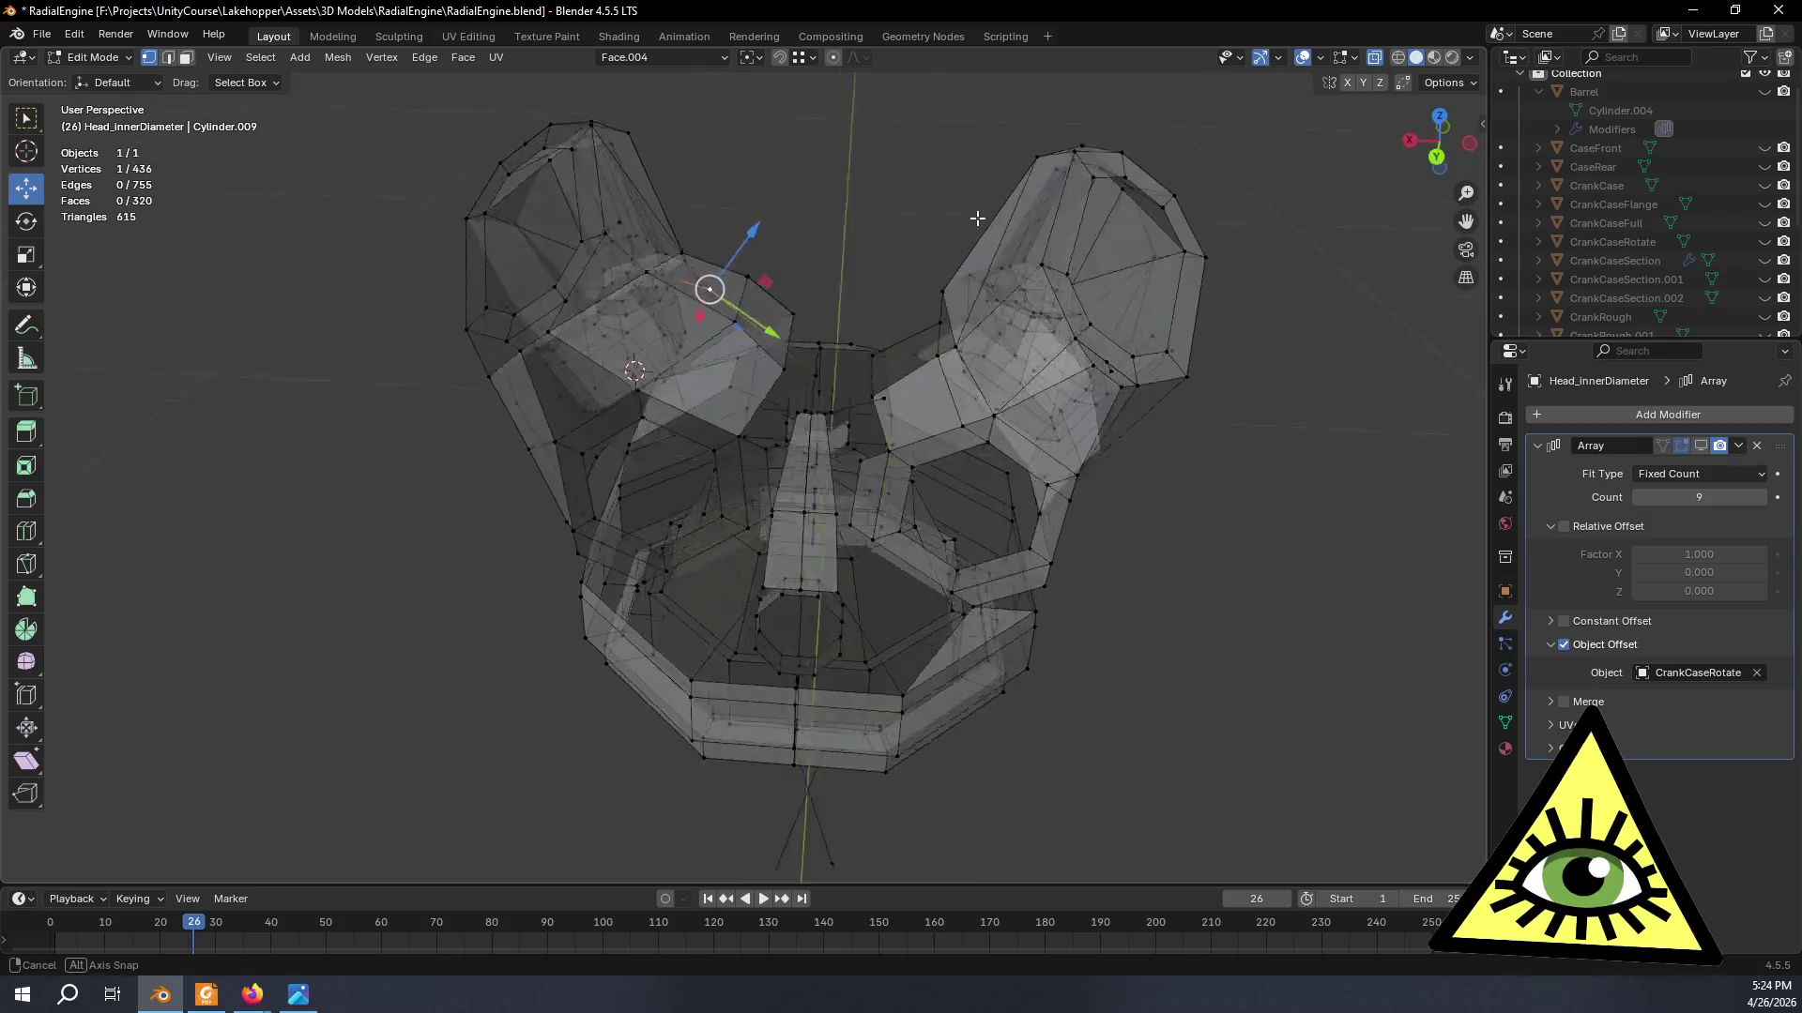
- Hunt around the see-through head and gather the nine stray vertices into the selection
right_click(802, 236)
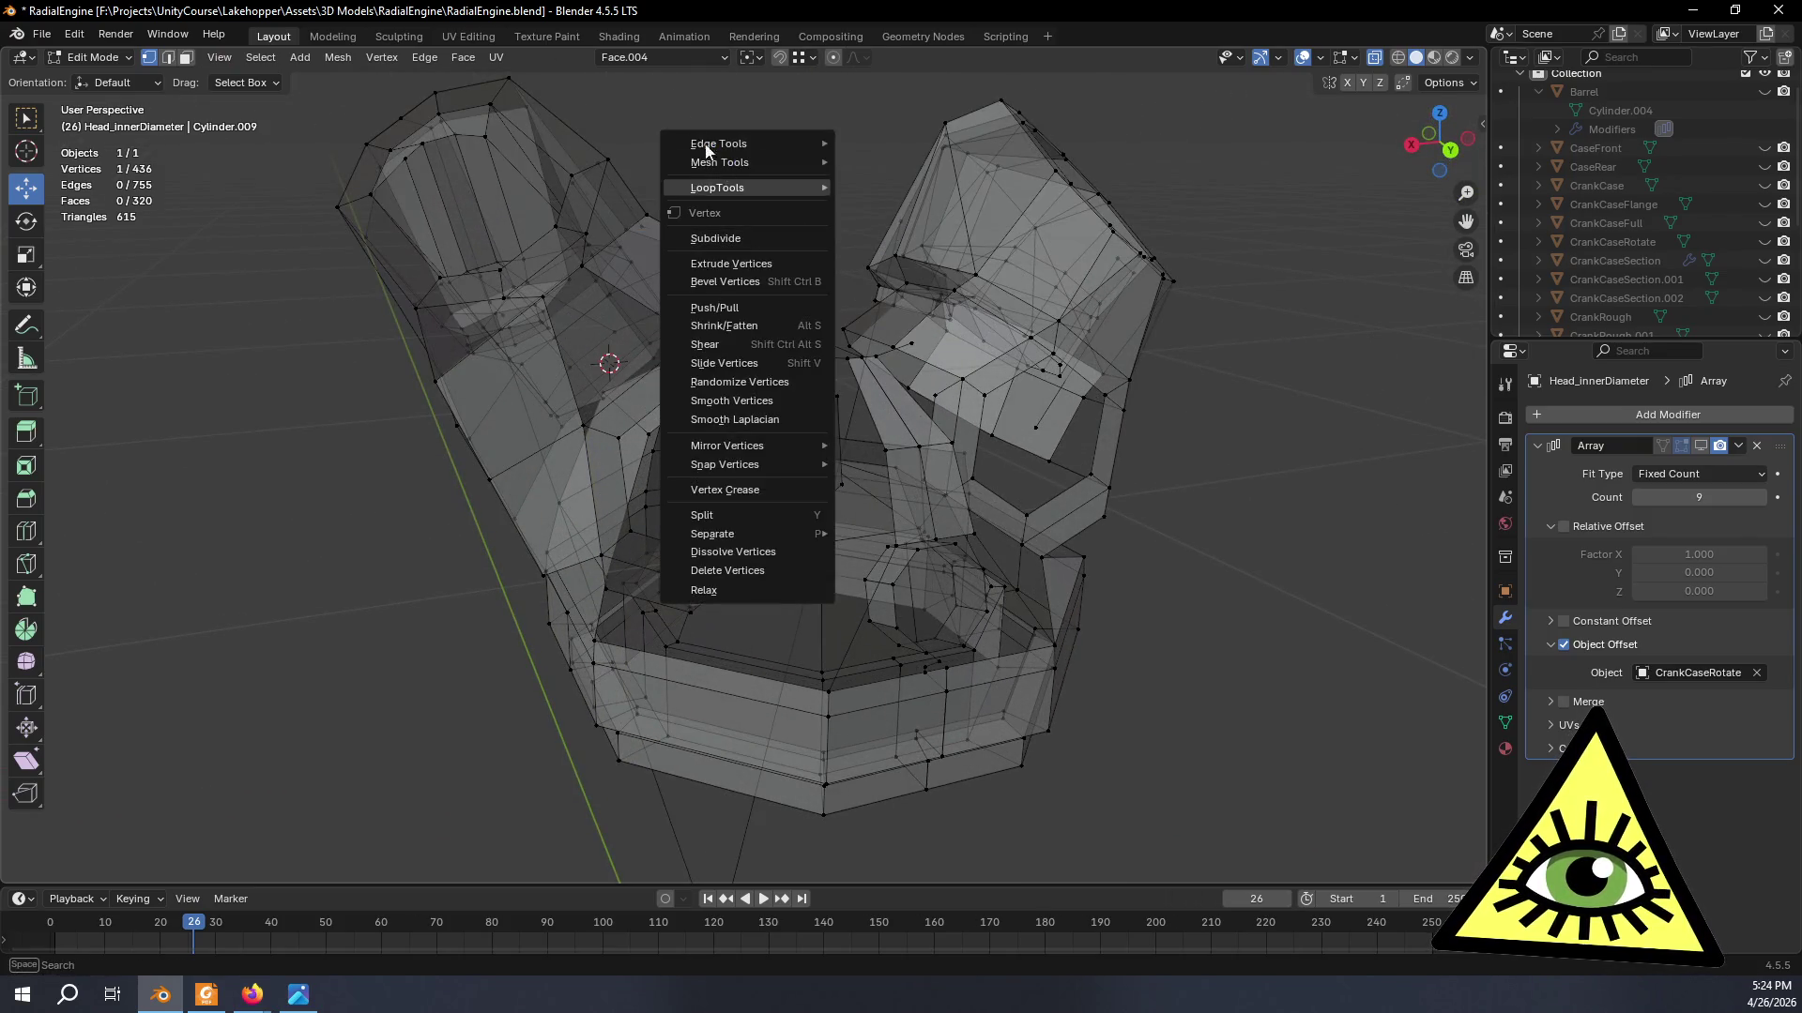
mouse_move(664, 92)
middle_down()
mouse_move(678, 183)
mouse_move(801, 248)
mouse_move(771, 379)
middle_up()
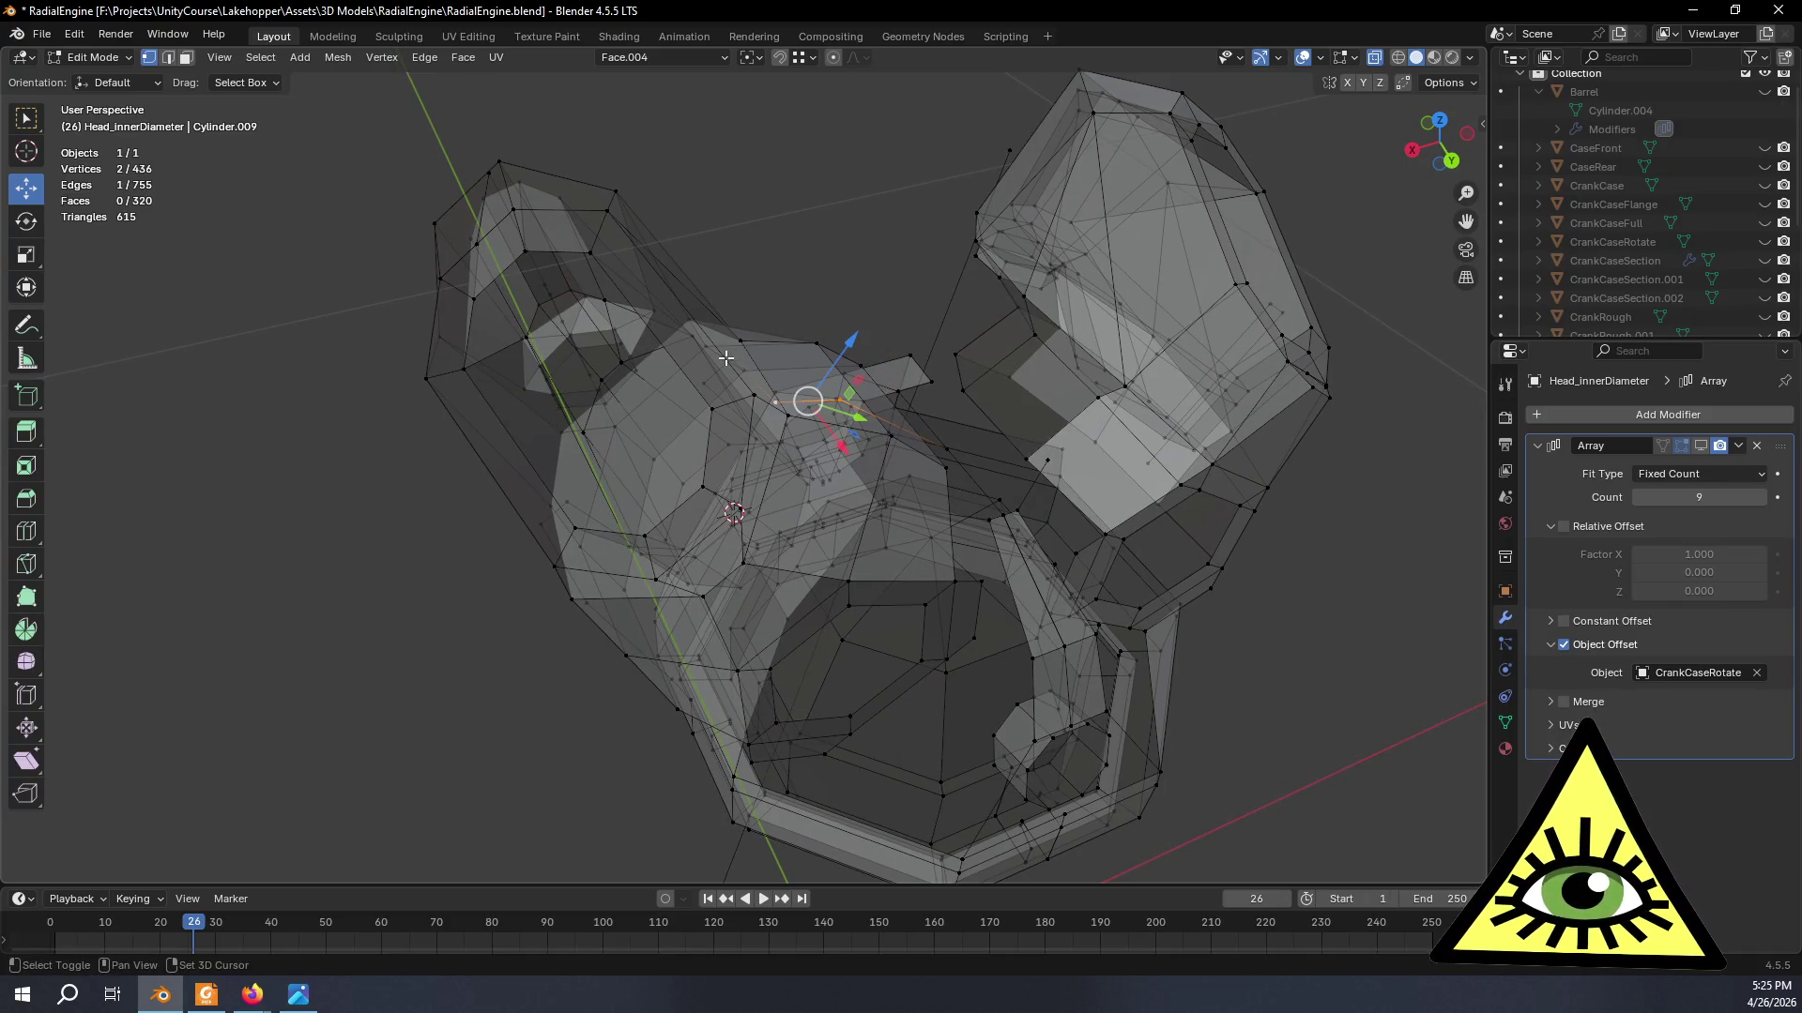
mouse_move(722, 405)
middle_down()
mouse_move(802, 354)
mouse_move(842, 379)
middle_up()
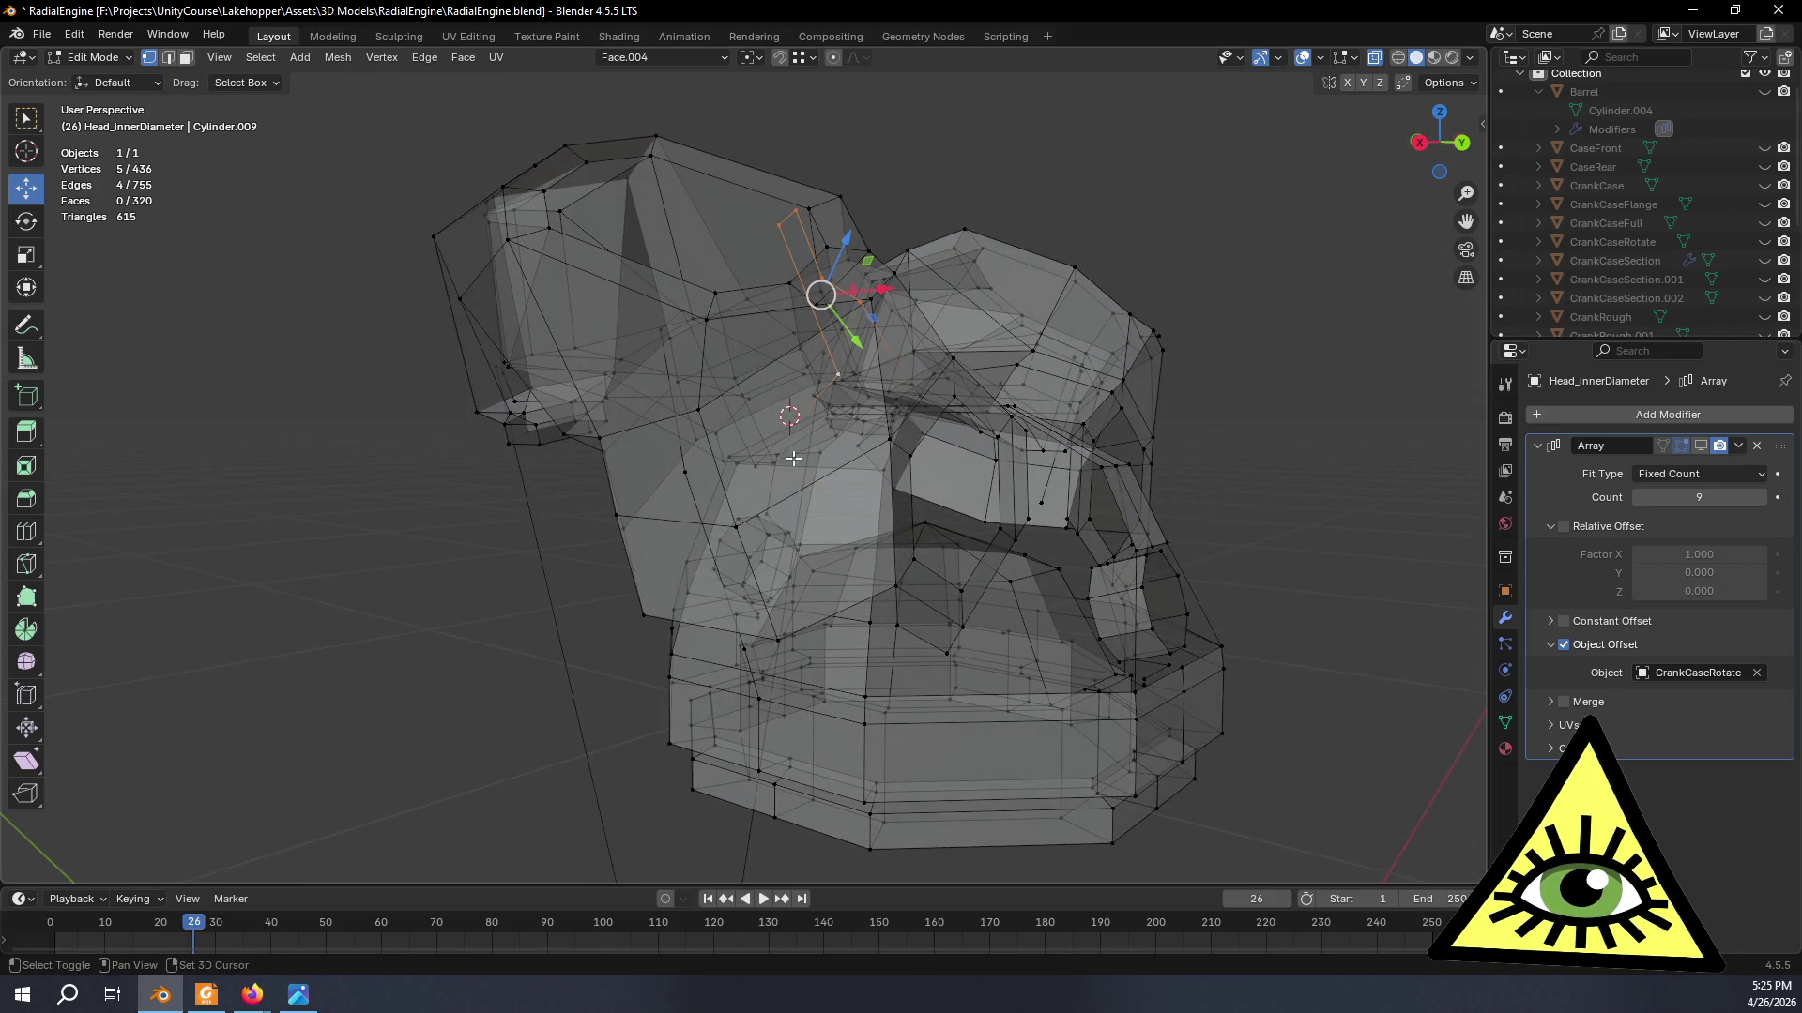
middle_drag(794, 454, 783, 478)
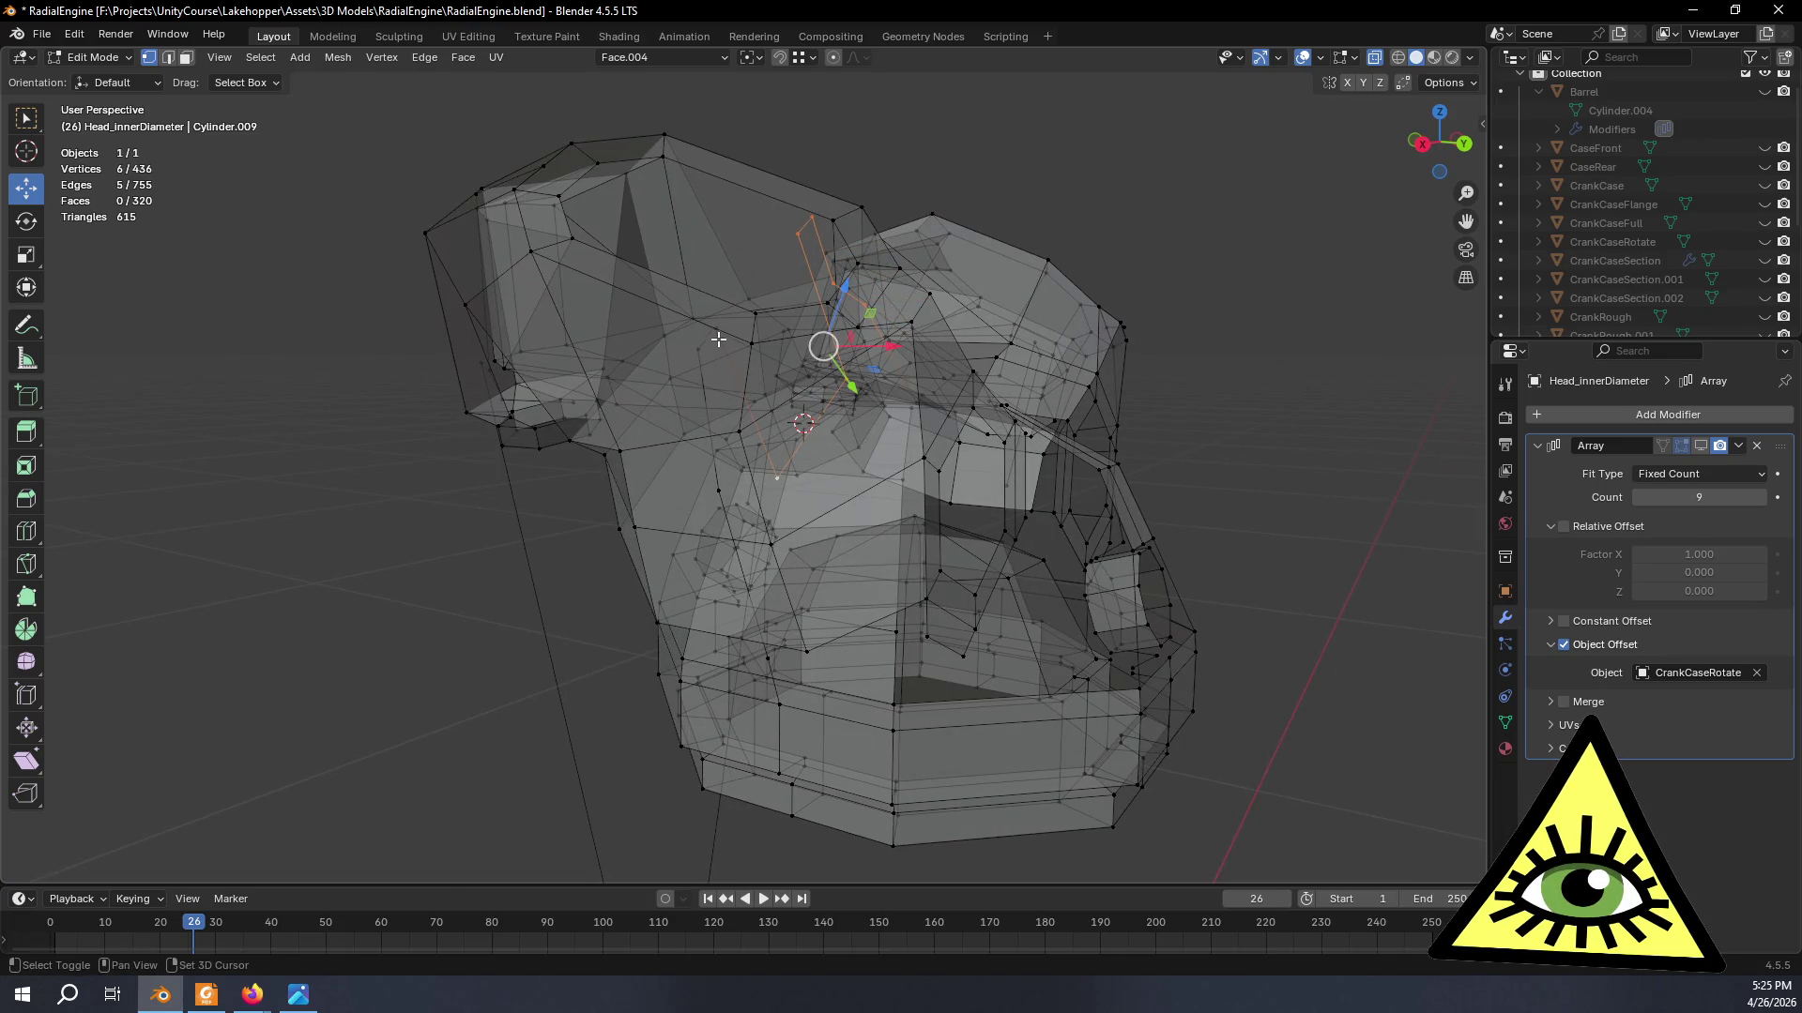
middle_drag(698, 355, 654, 513)
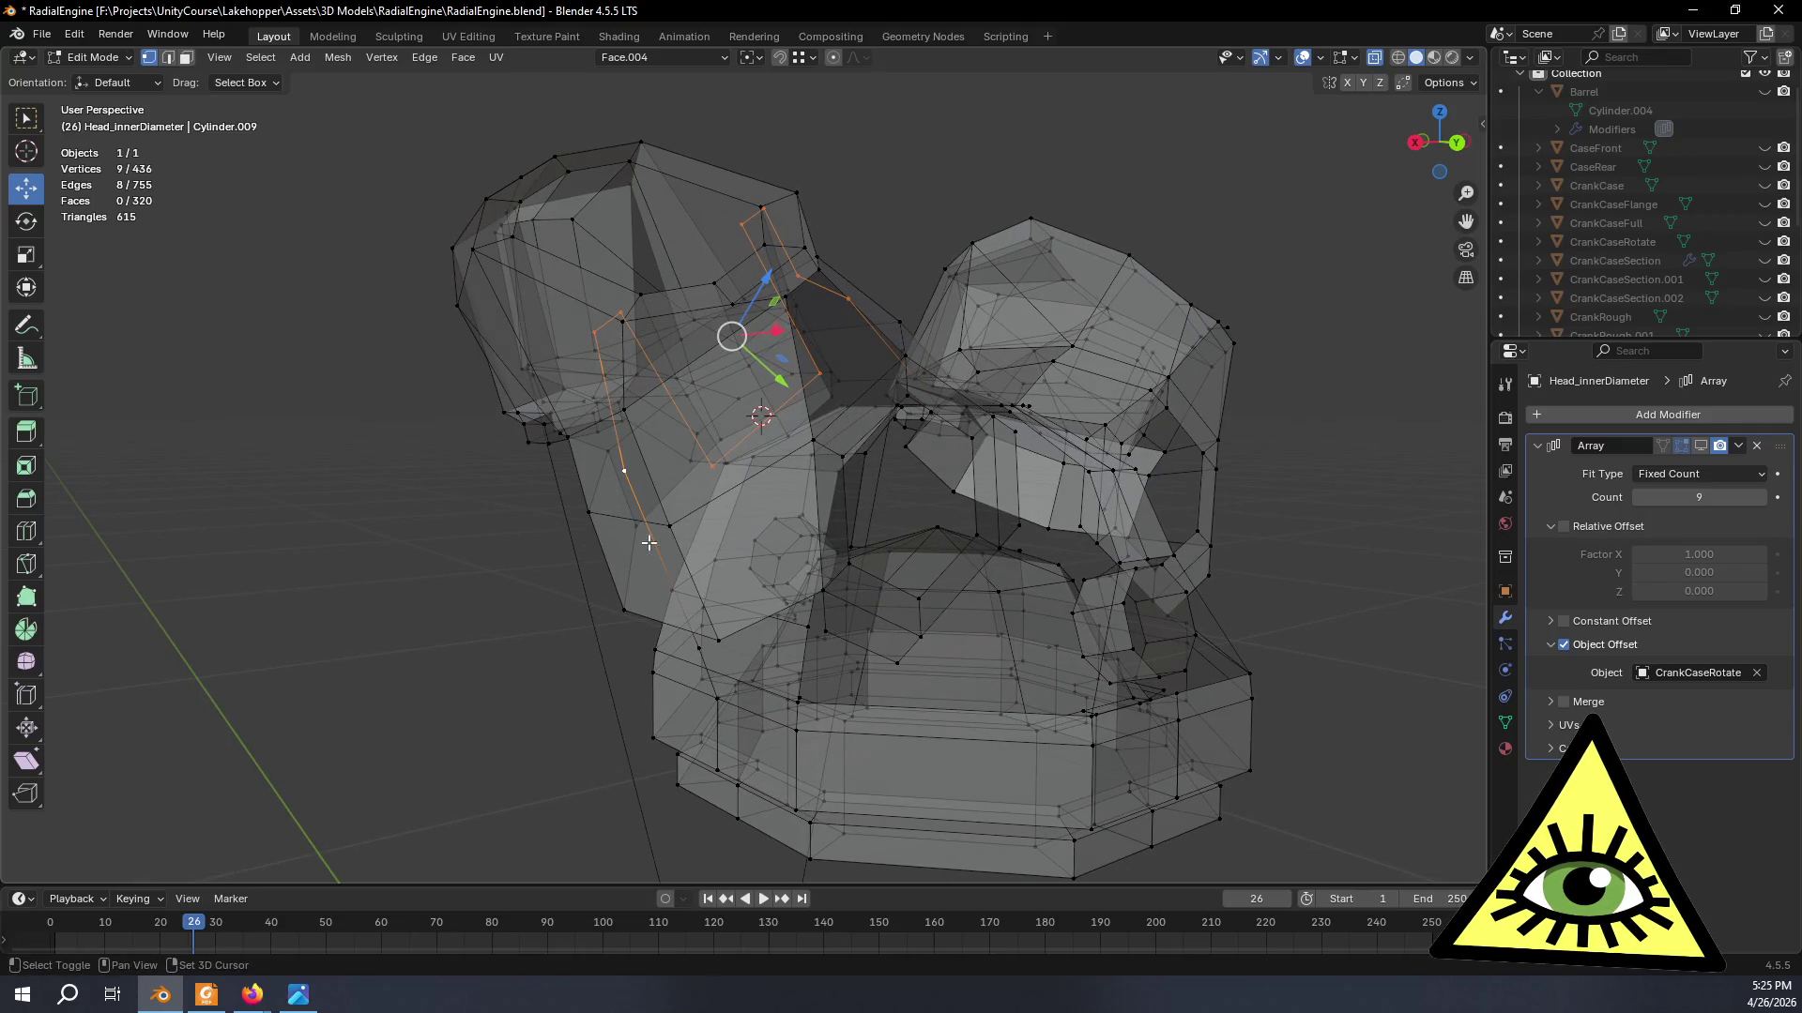
shift+click(675, 593)
middle_drag(674, 593, 770, 588)
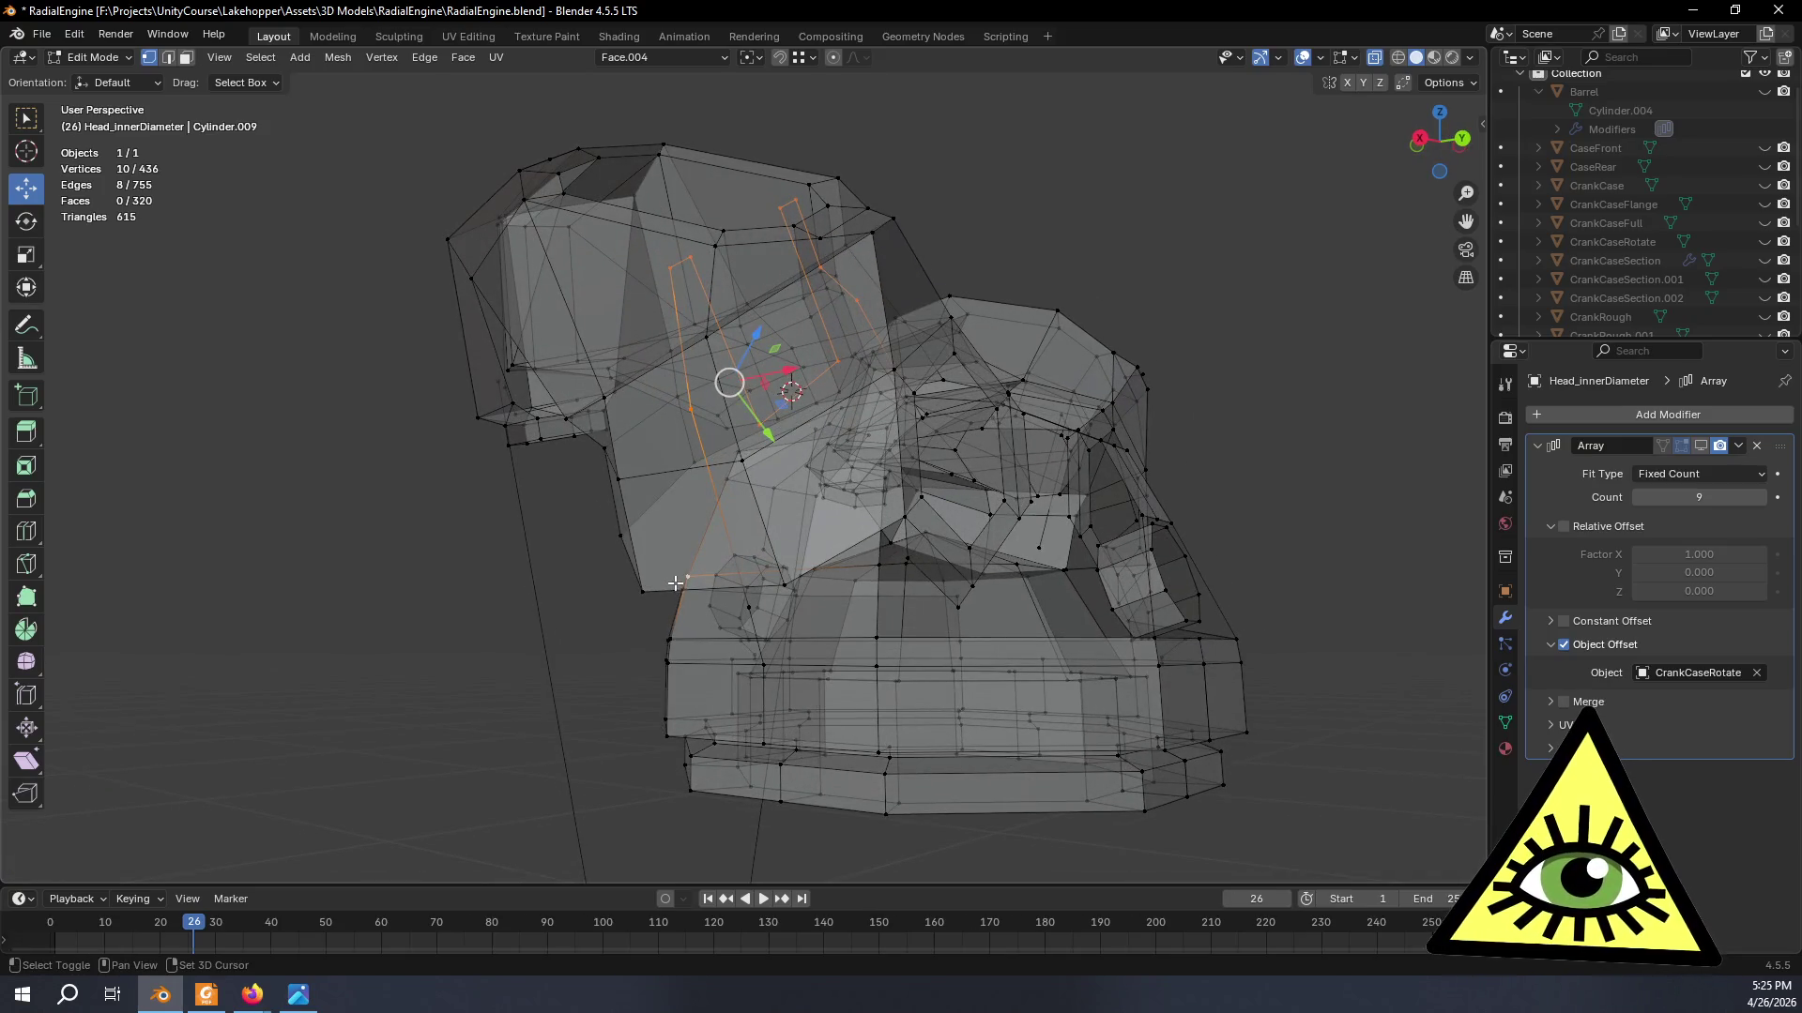
middle_drag(813, 590, 720, 577)
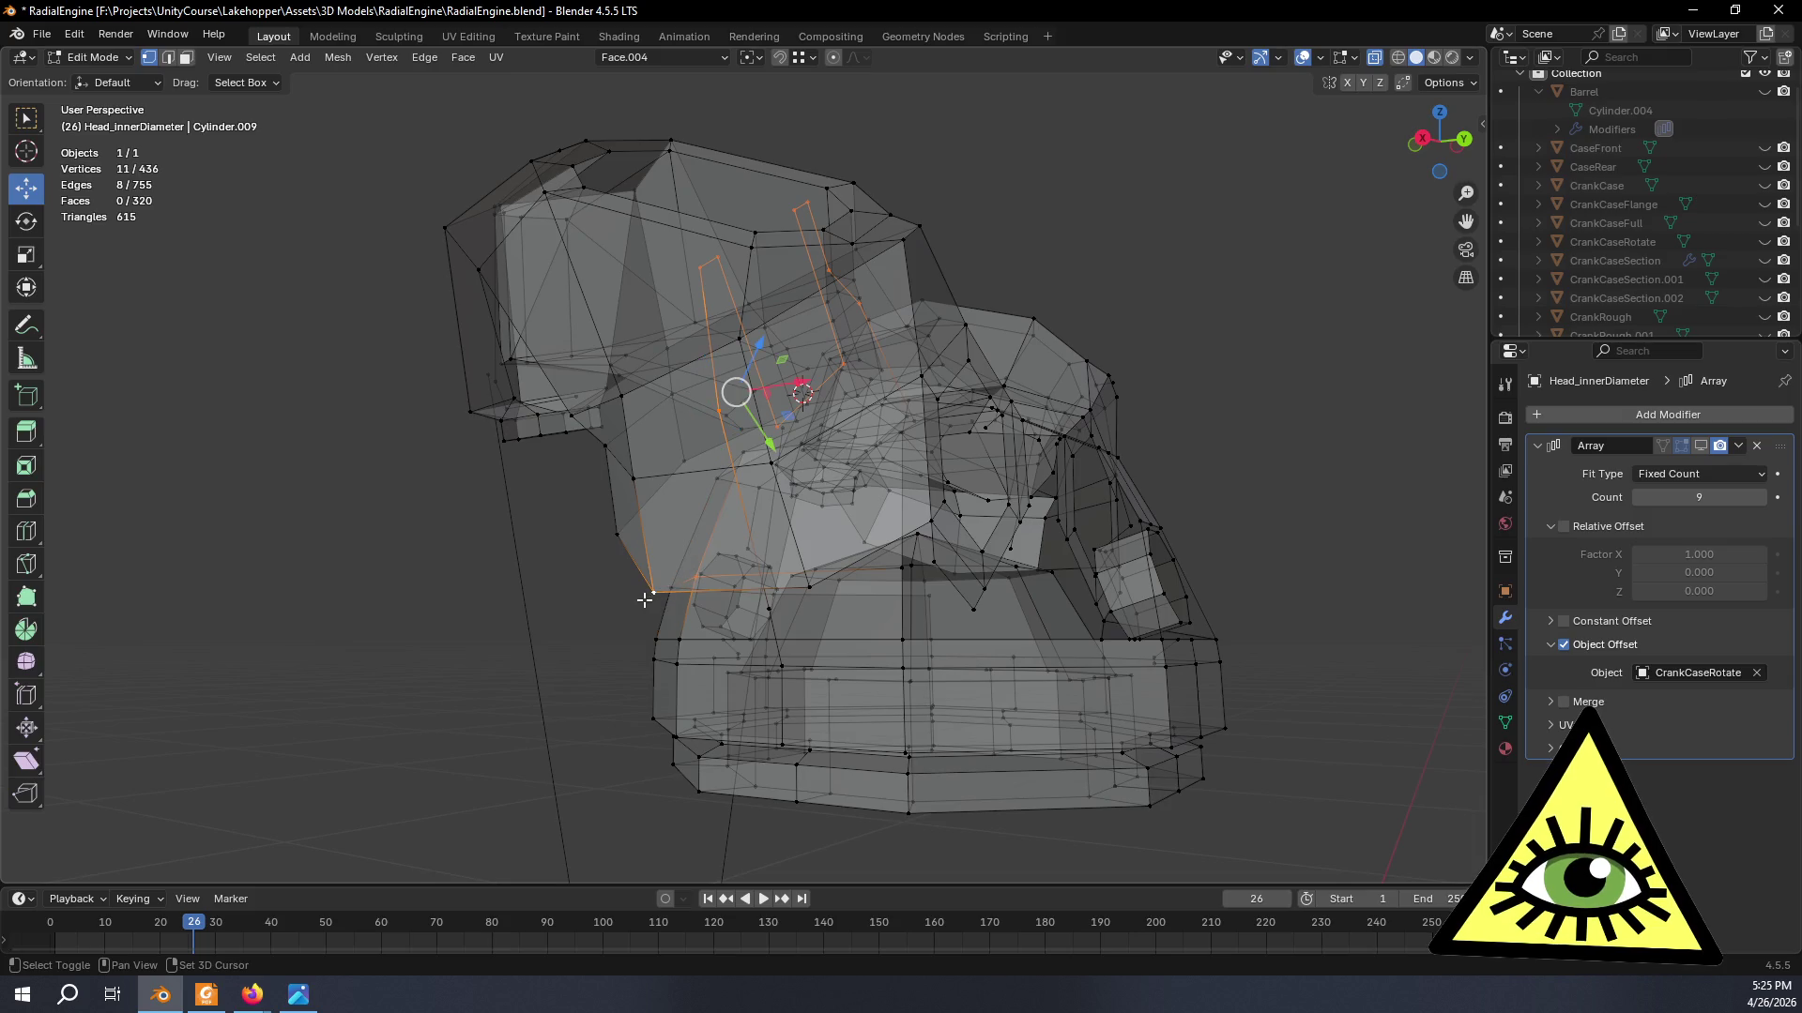
mouse_move(869, 595)
middle_down()
mouse_move(827, 535)
mouse_move(865, 605)
mouse_move(820, 564)
mouse_move(874, 298)
mouse_move(809, 244)
mouse_move(945, 330)
mouse_move(809, 318)
middle_up()
- Delete the selected stray vertices (leaving 427) and turn X-ray display back off
key(x)
click(810, 548)
key(Tab)
key(alt+z)
key(Tab)
key(Tab)
scroll(874, 284, down, 3)
mouse_move(904, 295)
middle_down()
mouse_move(969, 305)
mouse_move(755, 314)
mouse_move(846, 313)
mouse_move(914, 359)
middle_up()
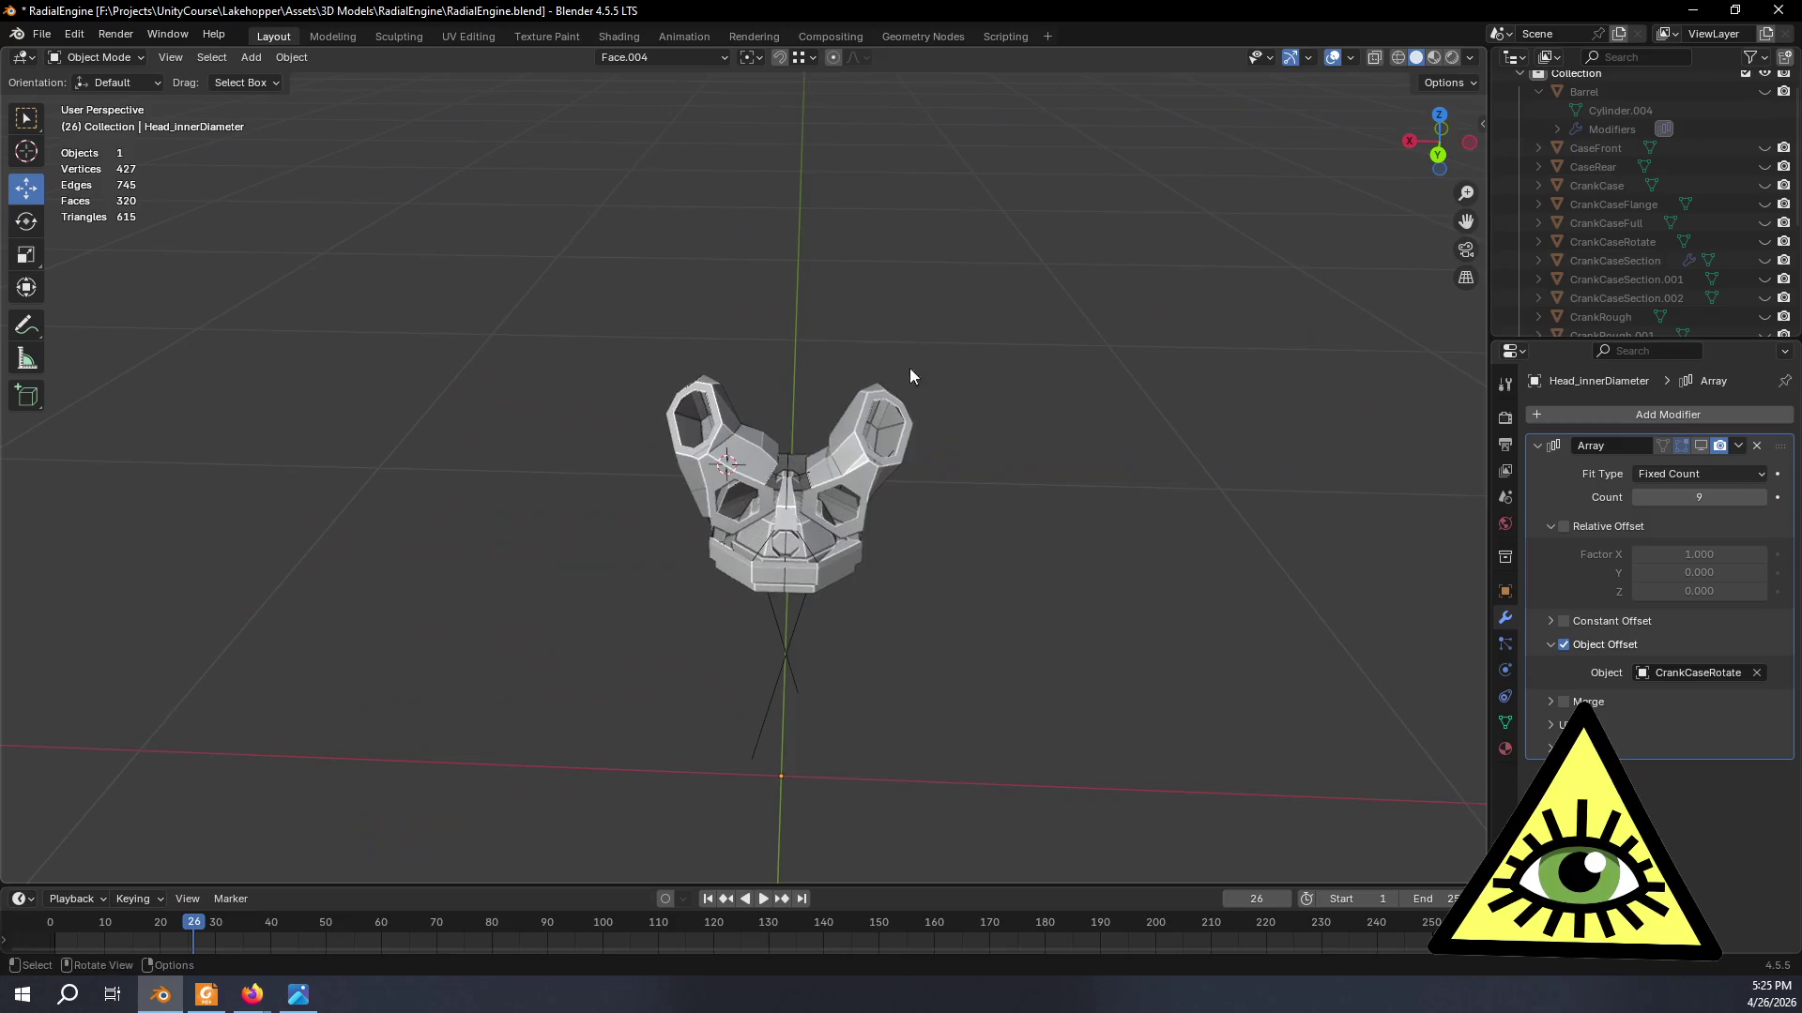
scroll(905, 421, up, 5)
- Enter Edit Mode on the head and tilt down to the gap under the upper block
key(Tab)
mouse_move(906, 421)
middle_down()
mouse_move(844, 479)
mouse_move(817, 631)
mouse_move(724, 663)
mouse_move(852, 562)
mouse_move(879, 475)
mouse_move(1051, 641)
mouse_move(701, 592)
mouse_move(620, 662)
mouse_move(759, 609)
middle_up()
scroll(845, 478, up, 5)
scroll(725, 663, down, 5)
scroll(878, 474, up, 4)
key(x)
- Dissolve the extra vertex and try a vertex slide on the seam, cancelling it
click(719, 702)
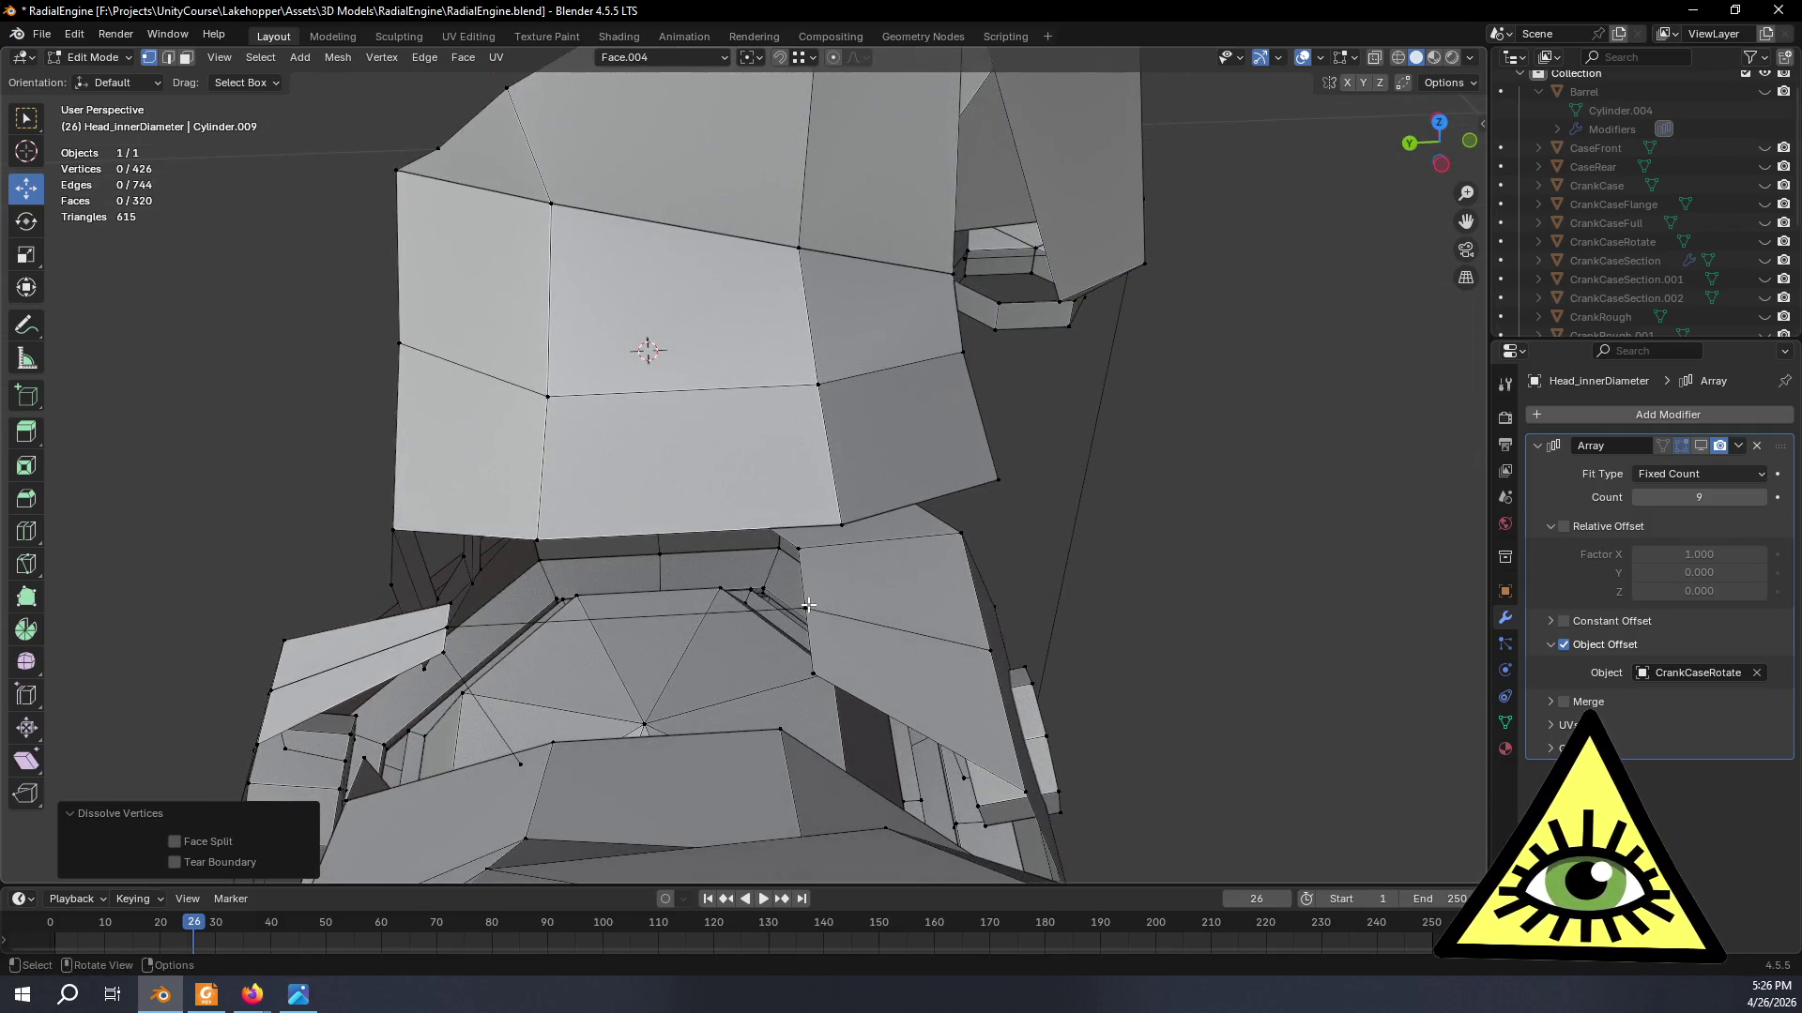
click(808, 605)
key(shift+v)
key(c)
right_click(863, 656)
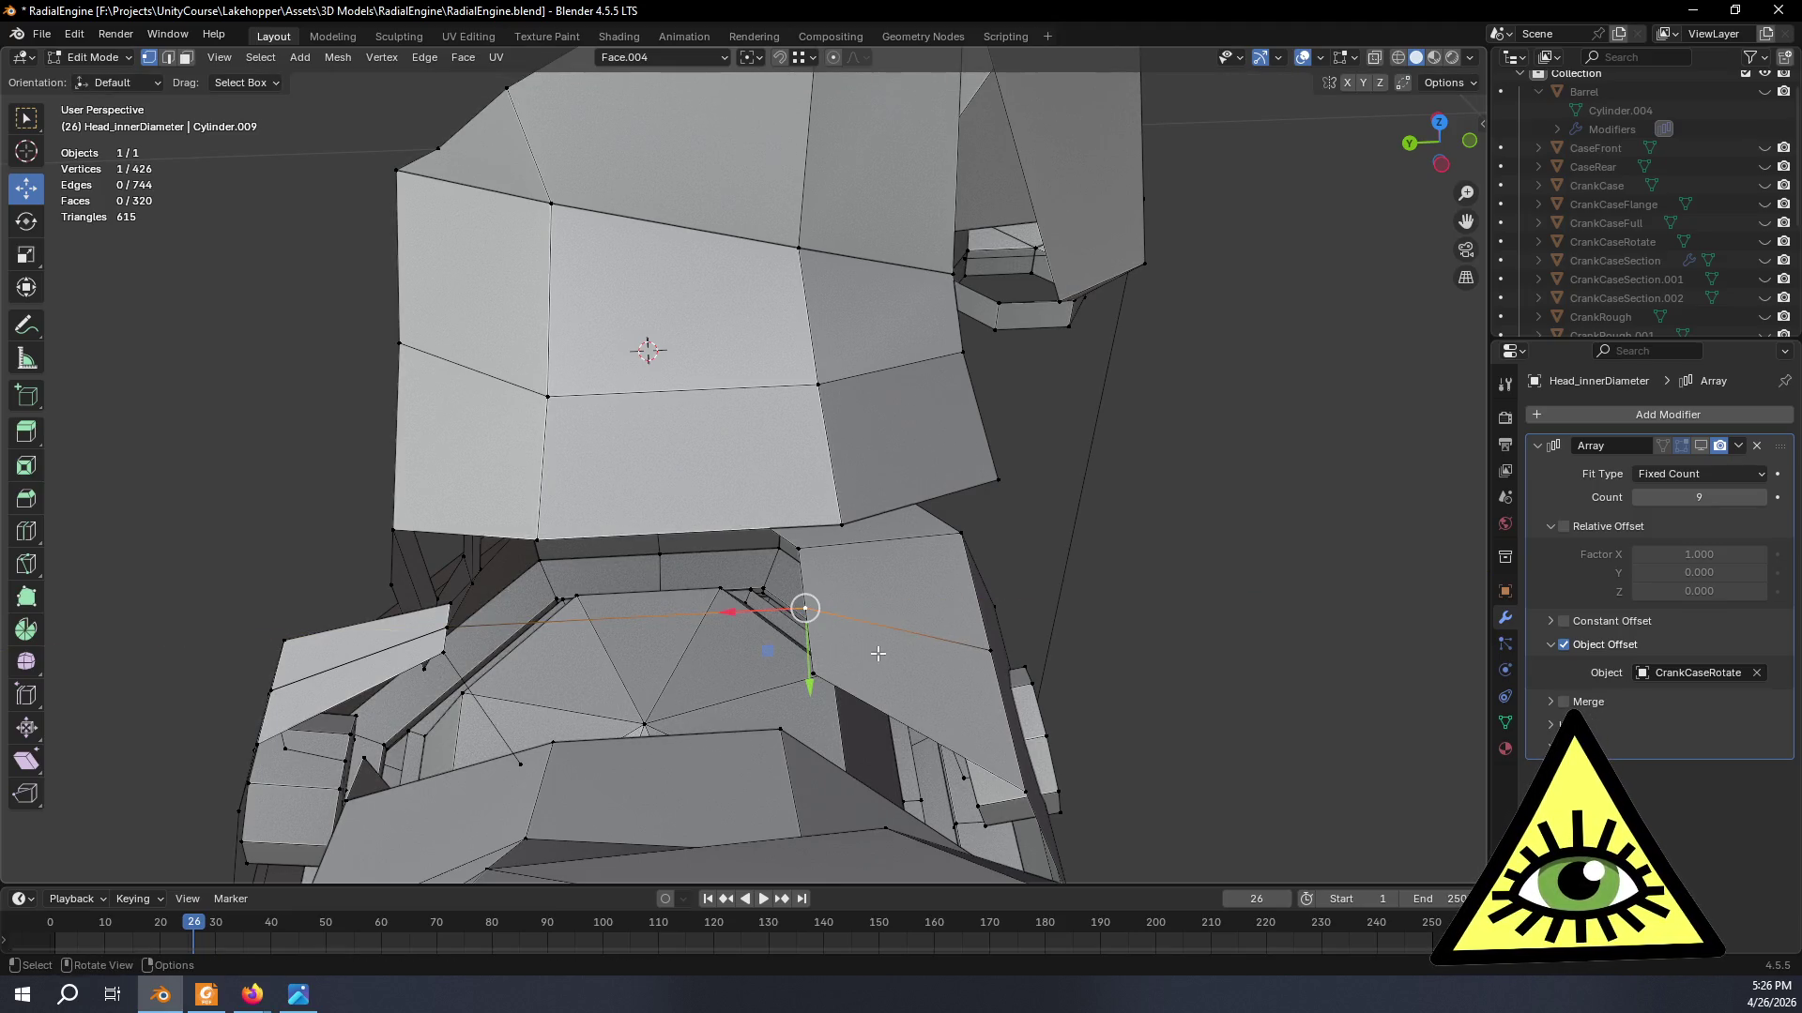
middle_drag(870, 654, 880, 662)
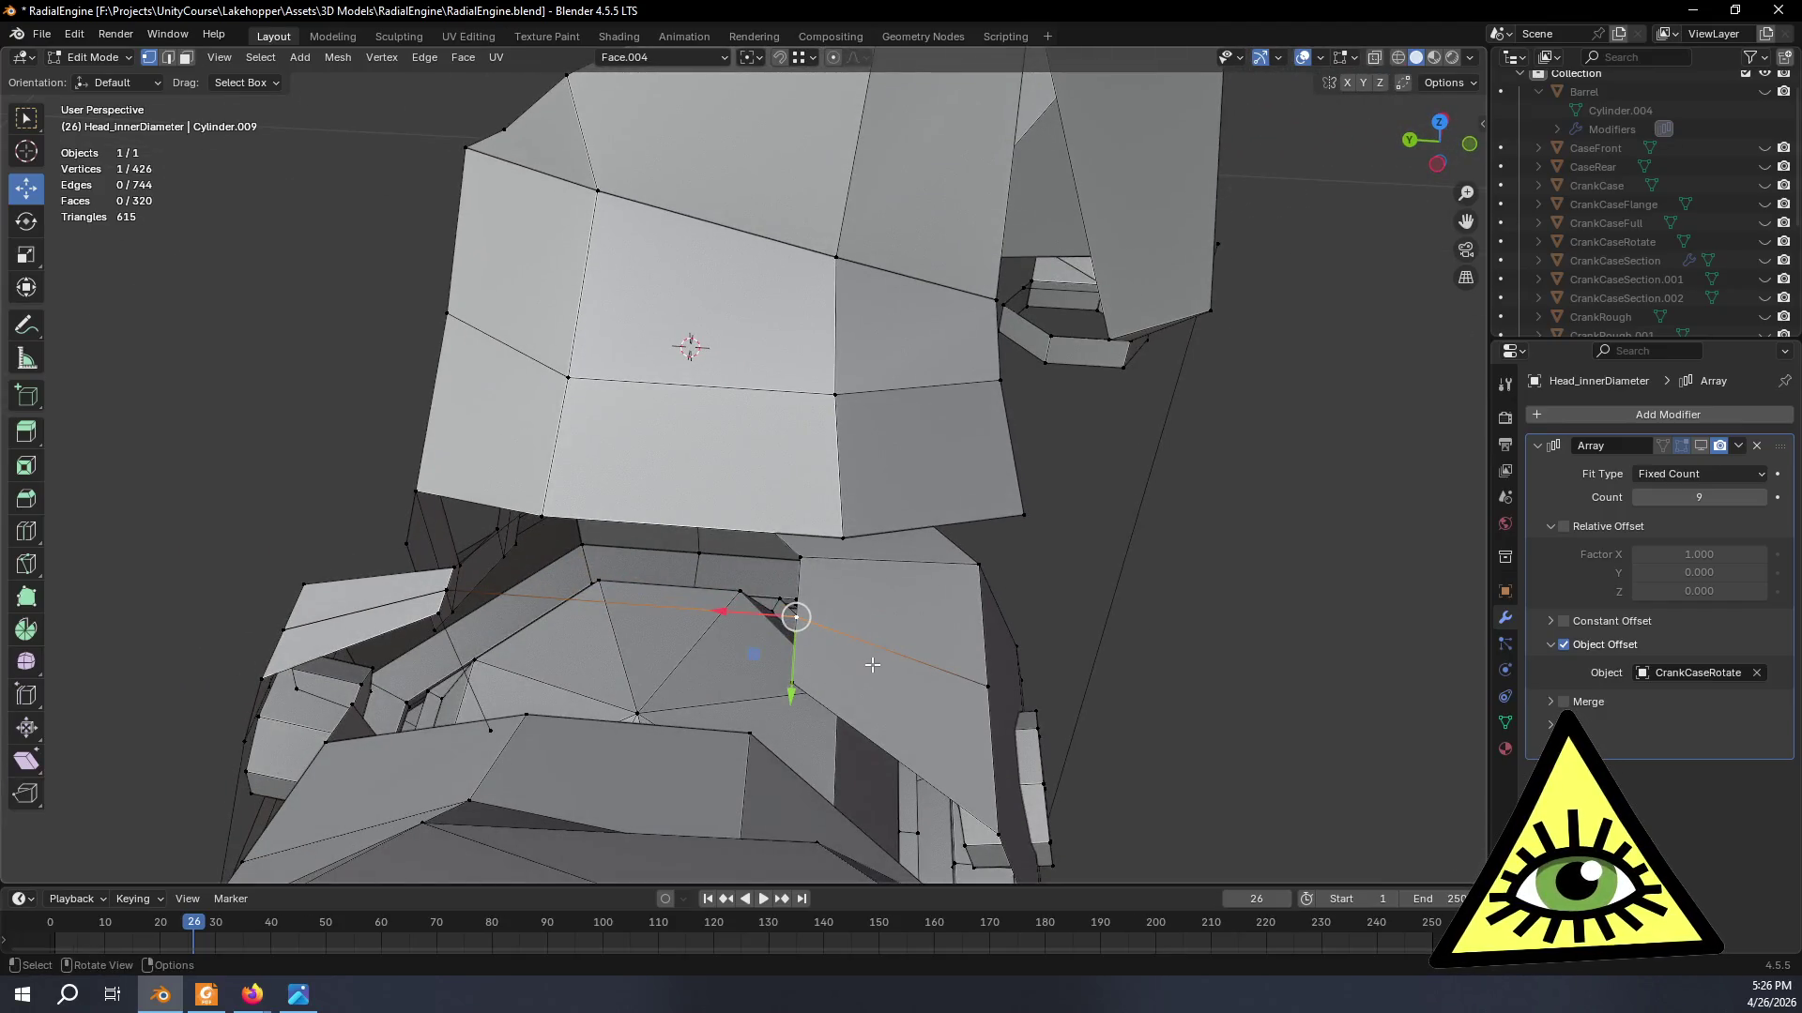
right_click(874, 665)
key(Escape)
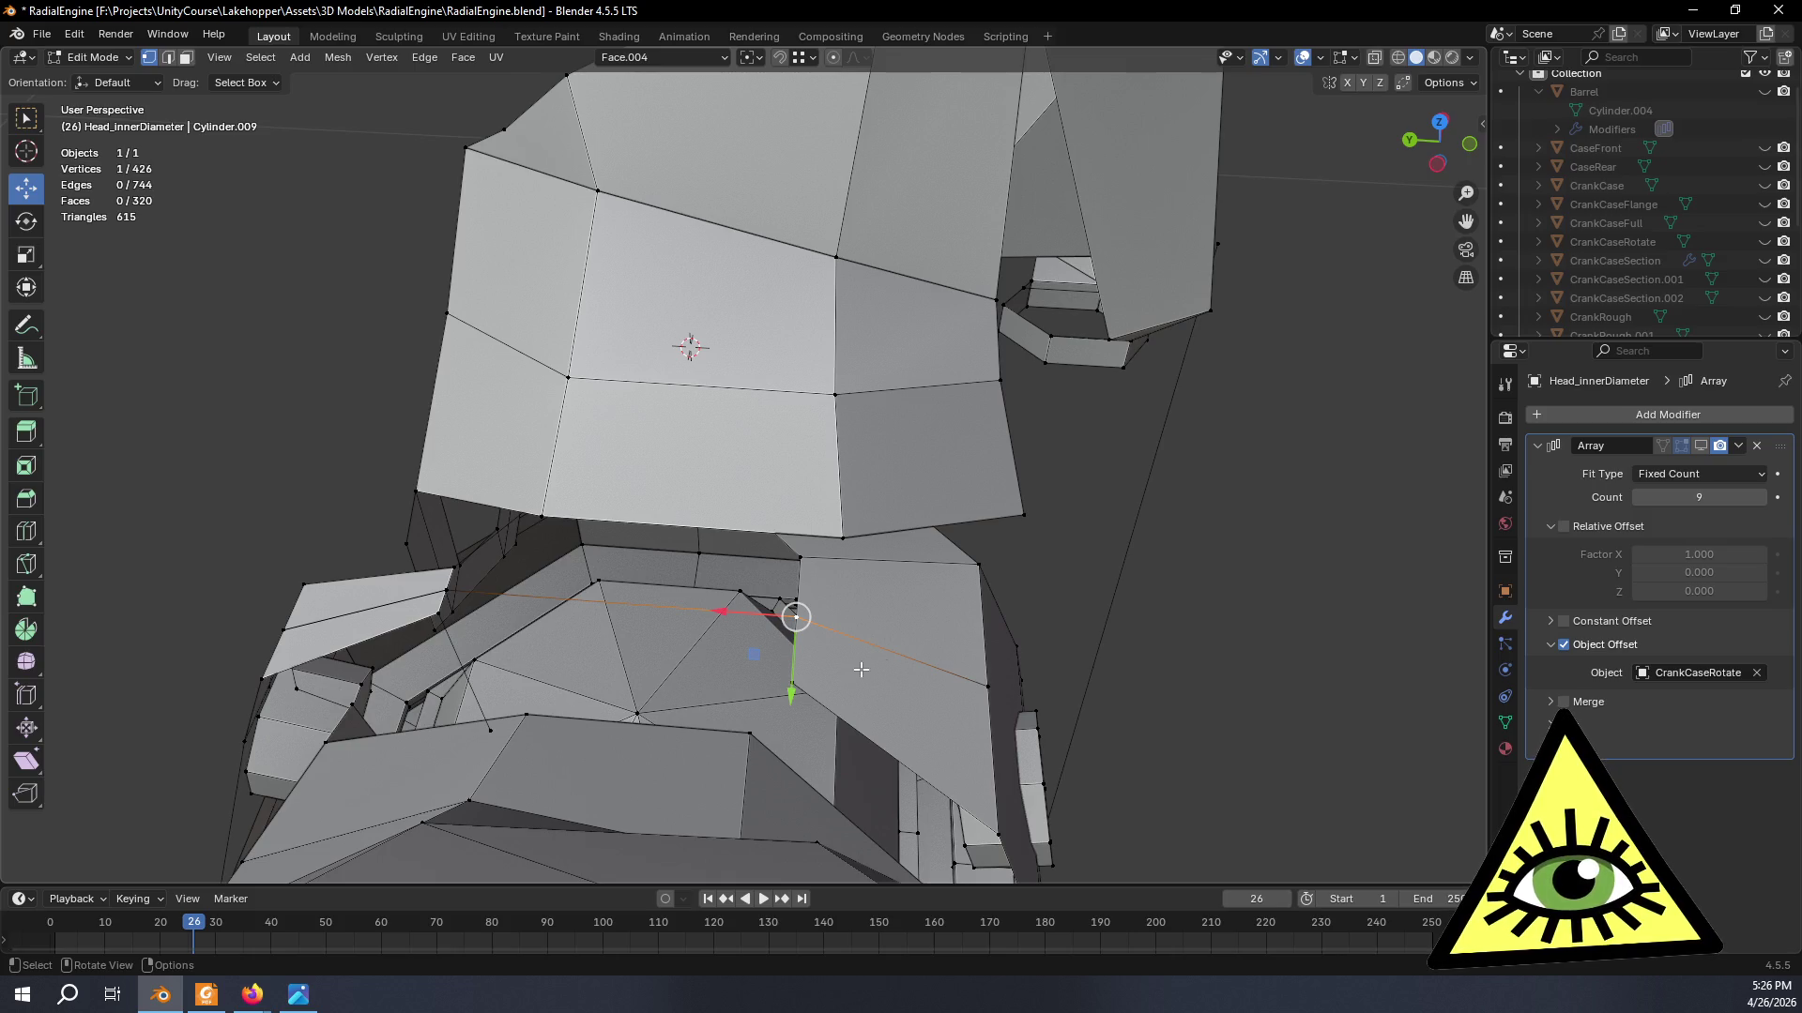
- Delete two stray vertices beside the seam
middle_drag(984, 694, 875, 653)
mouse_move(929, 850)
middle_down()
mouse_move(1038, 672)
mouse_move(826, 686)
mouse_move(915, 660)
mouse_move(897, 602)
middle_up()
shift+click(876, 798)
key(x)
click(775, 646)
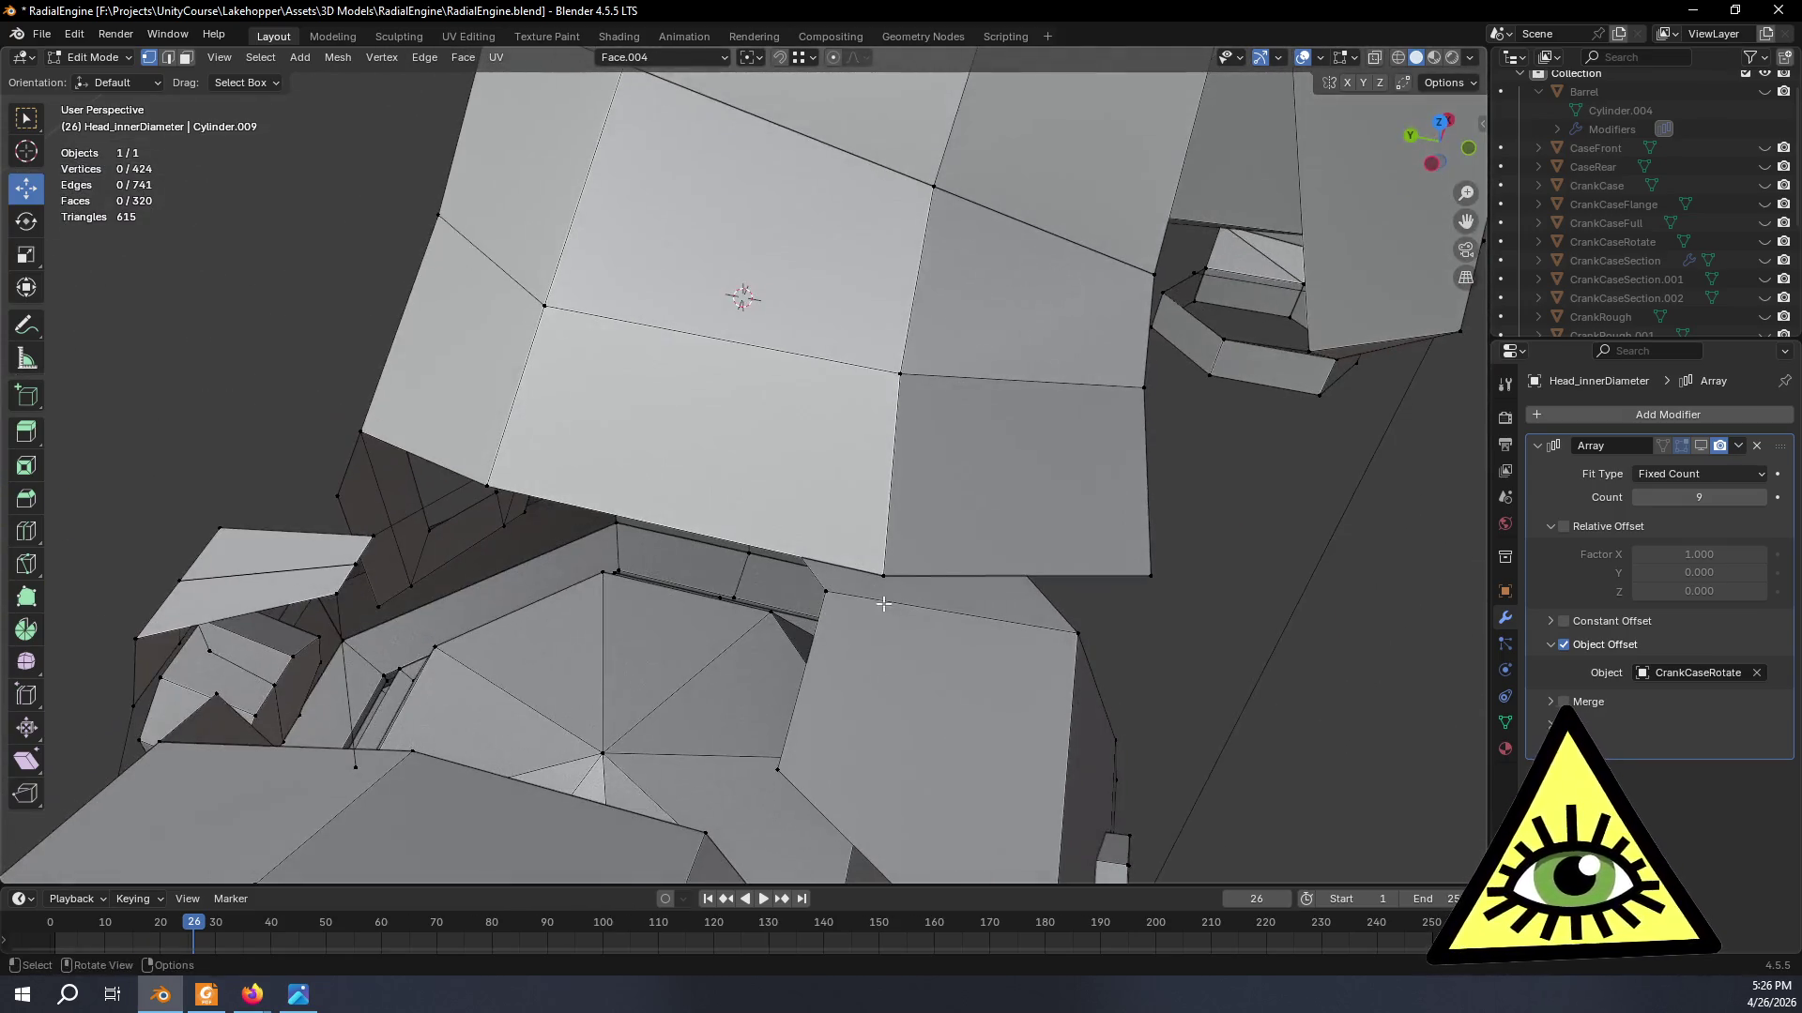
- Slide the seam edge along X in Face.004 orientation into place, then restore Global orientation
shift+click(778, 765)
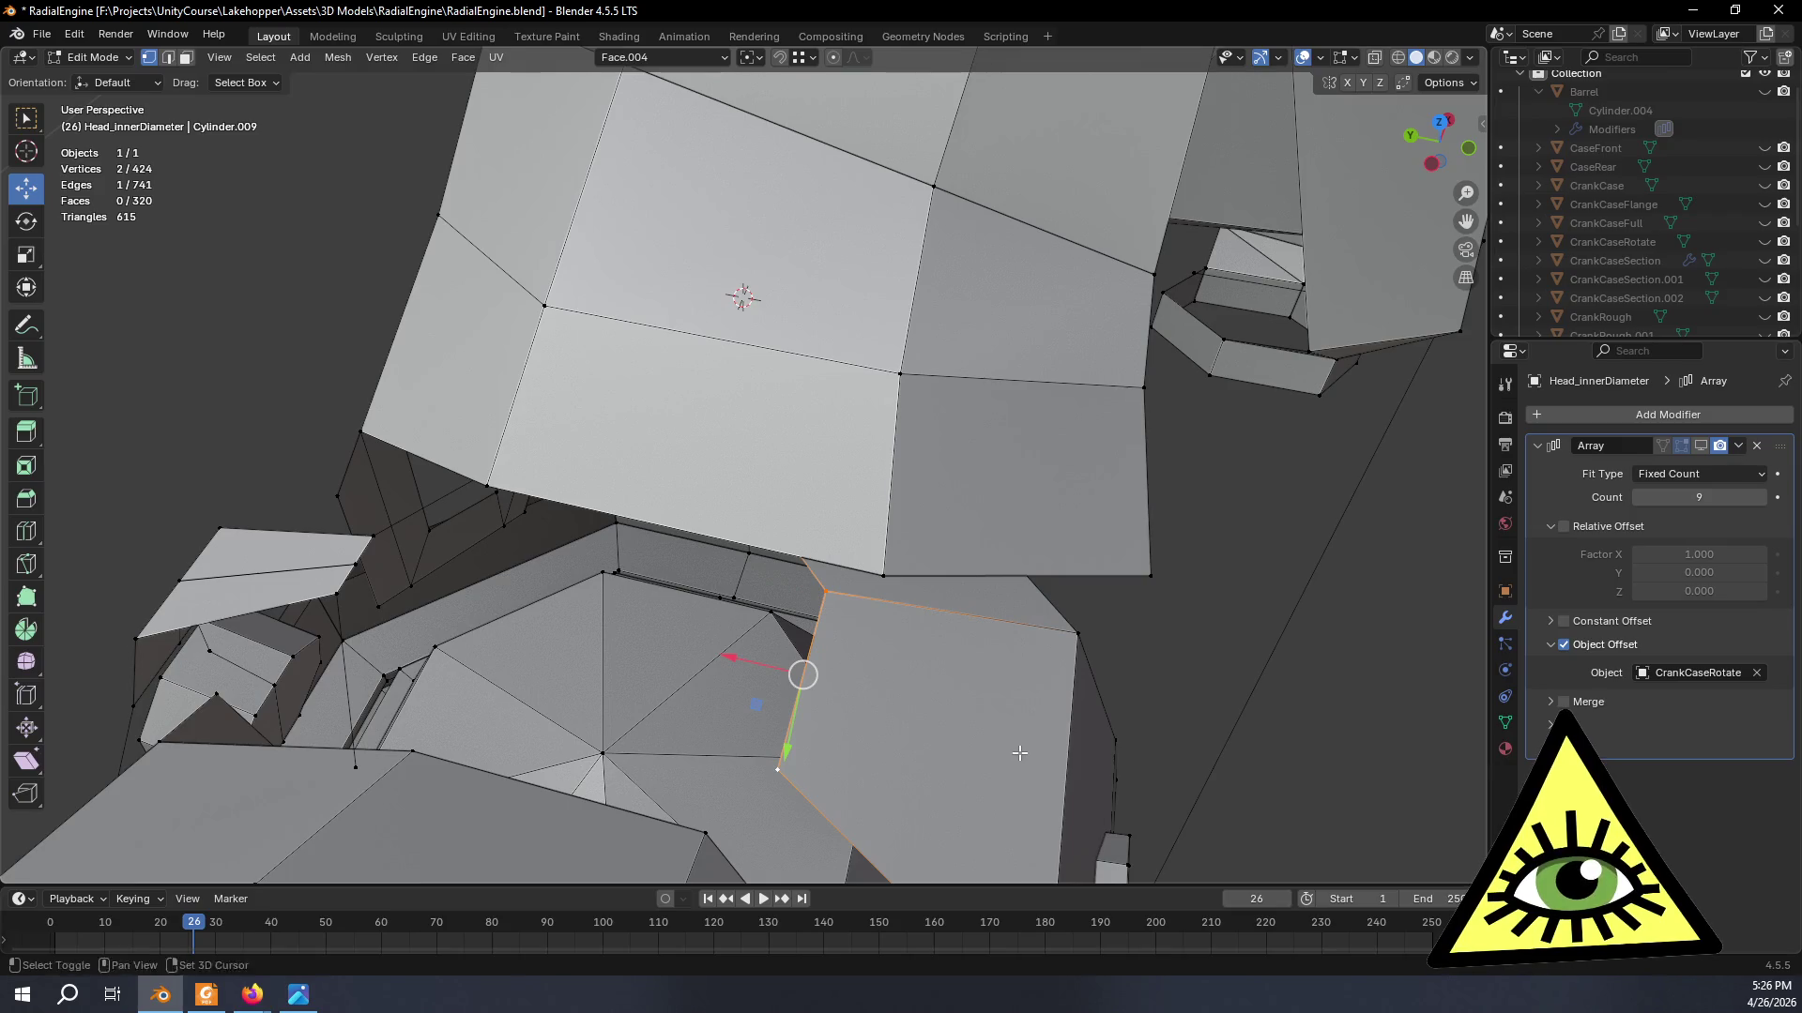
shift+middle_drag(1019, 753, 903, 642)
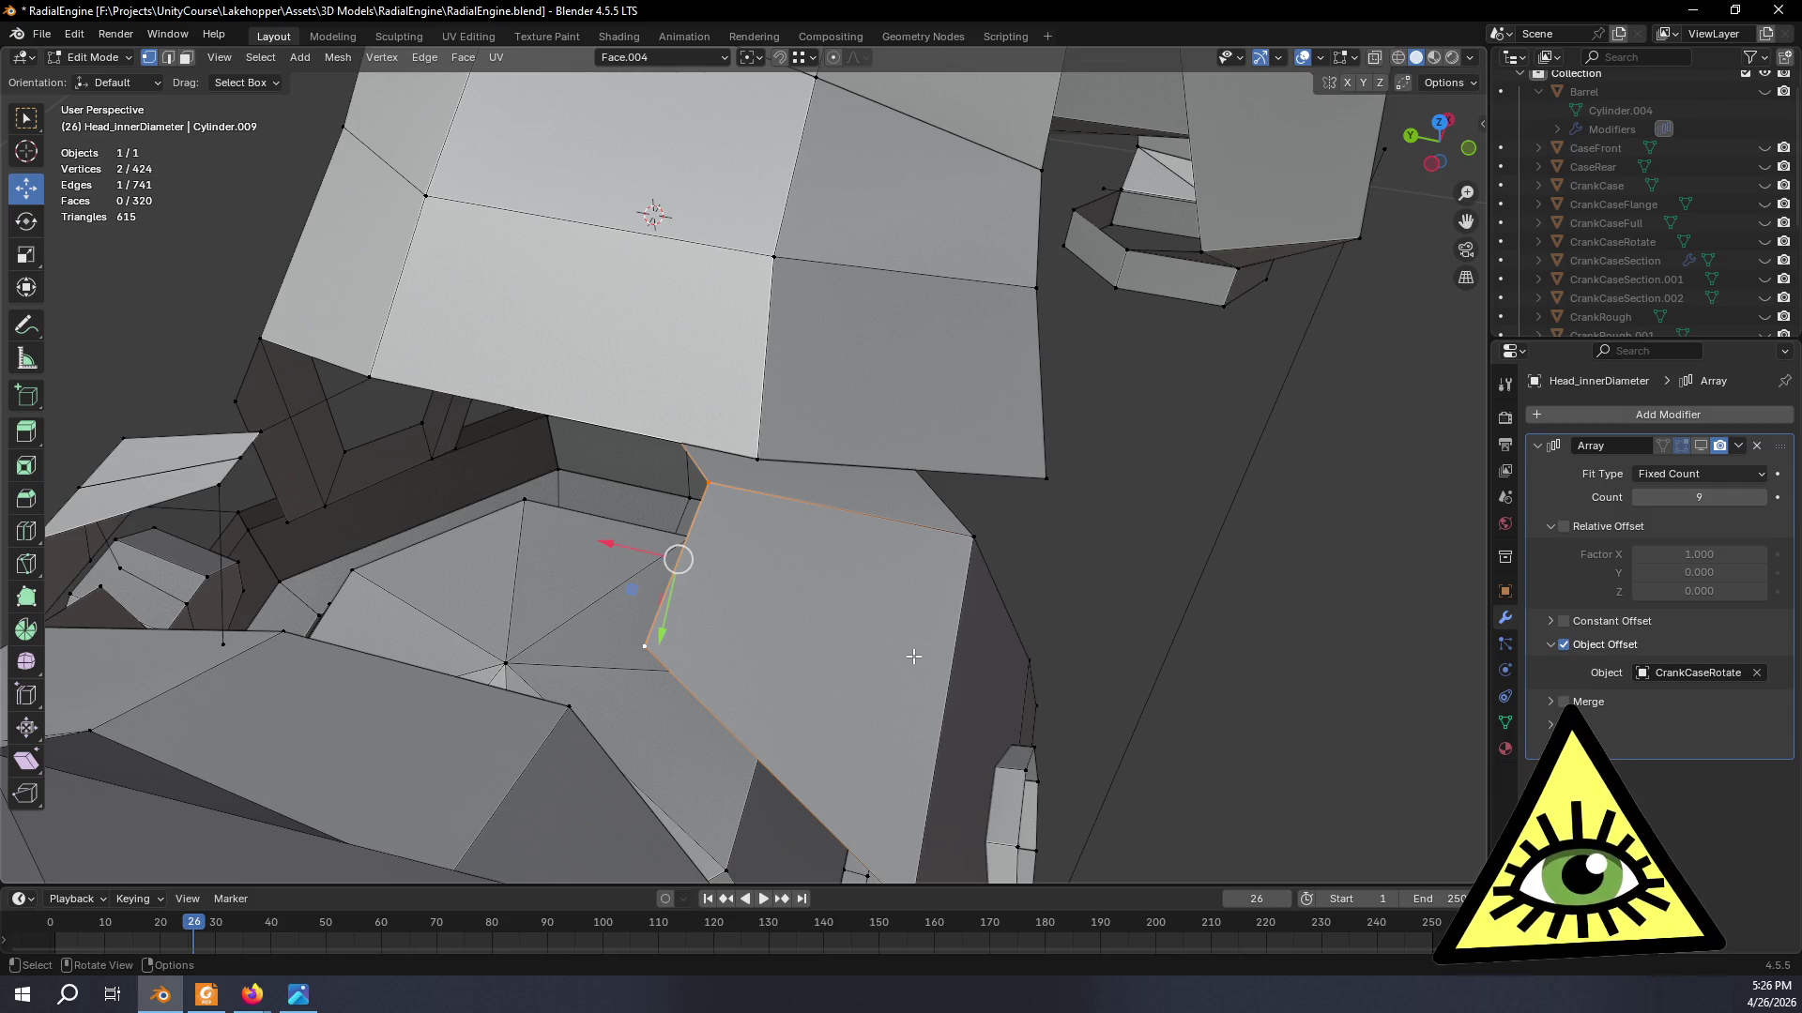
mouse_move(901, 654)
middle_down()
mouse_move(951, 706)
mouse_move(935, 700)
middle_up()
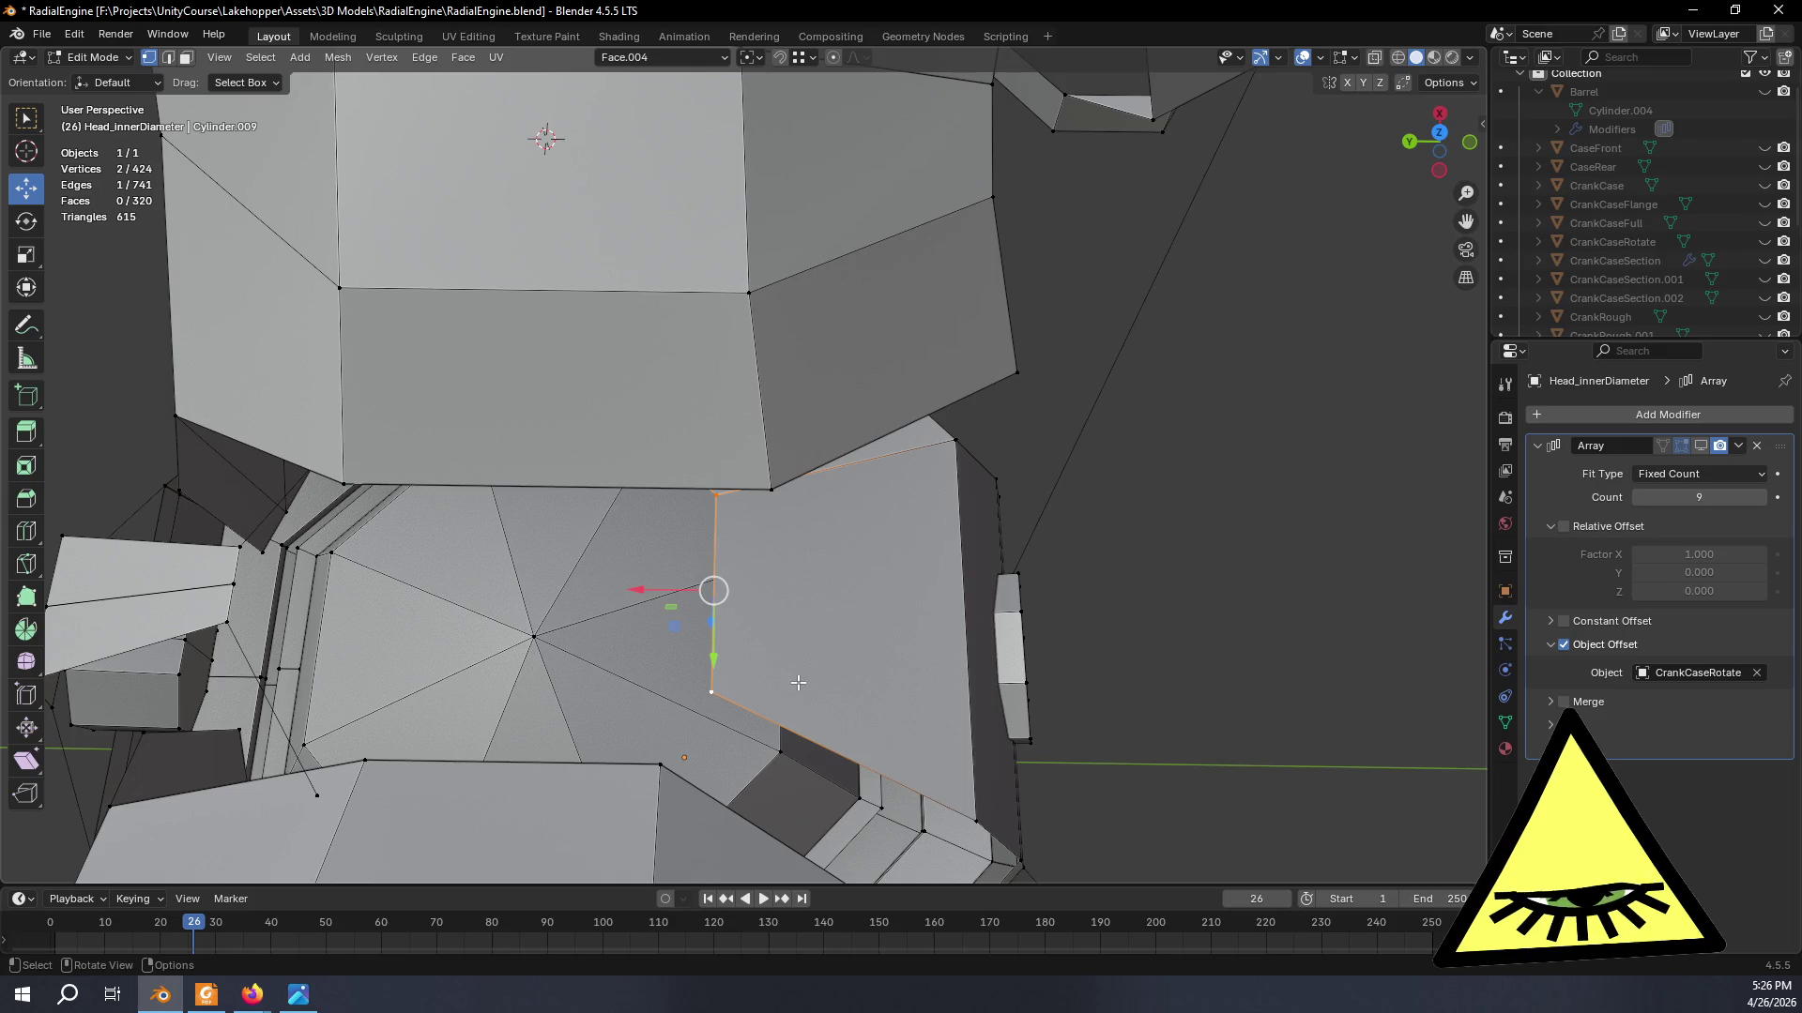
key(g)
key(x)
click(768, 484)
middle_drag(769, 484, 661, 9)
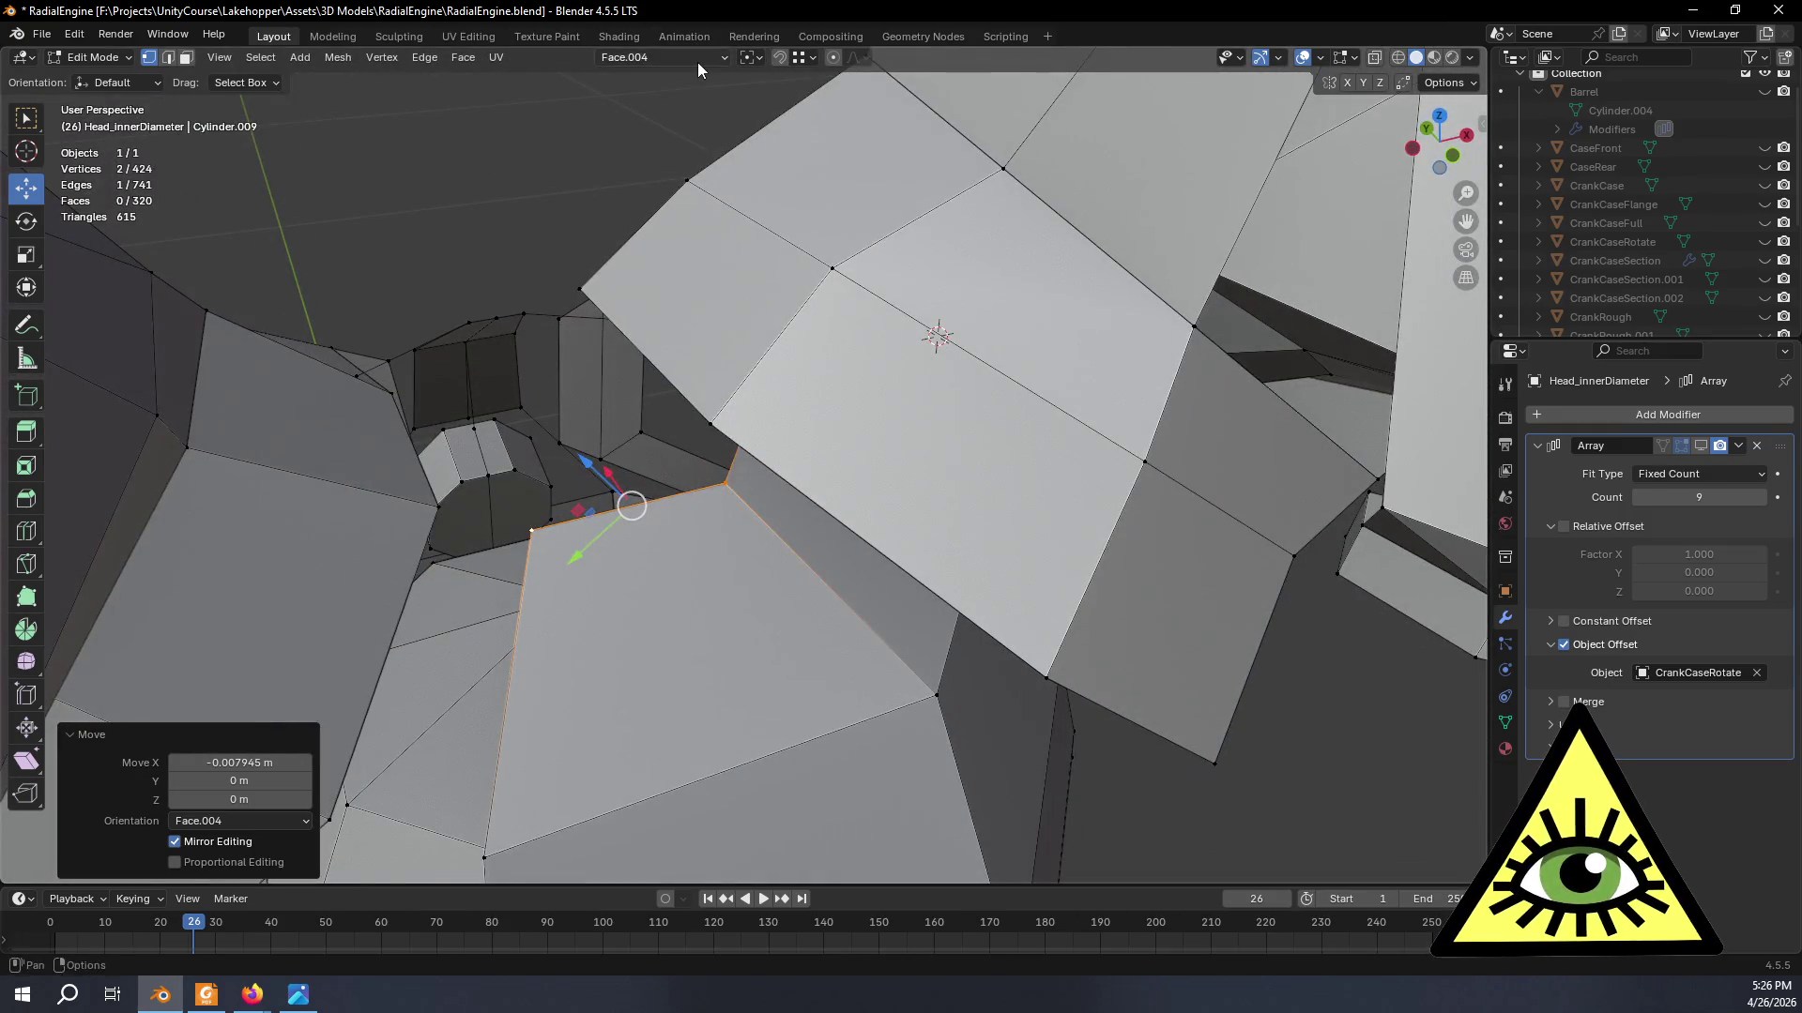
click(697, 62)
- Delete a stray vertex and undo it, then probe the side flap's vertex and neighbouring faces
mouse_move(789, 418)
middle_down()
mouse_move(1244, 726)
mouse_move(566, 506)
middle_up()
click(296, 330)
key(x)
click(415, 328)
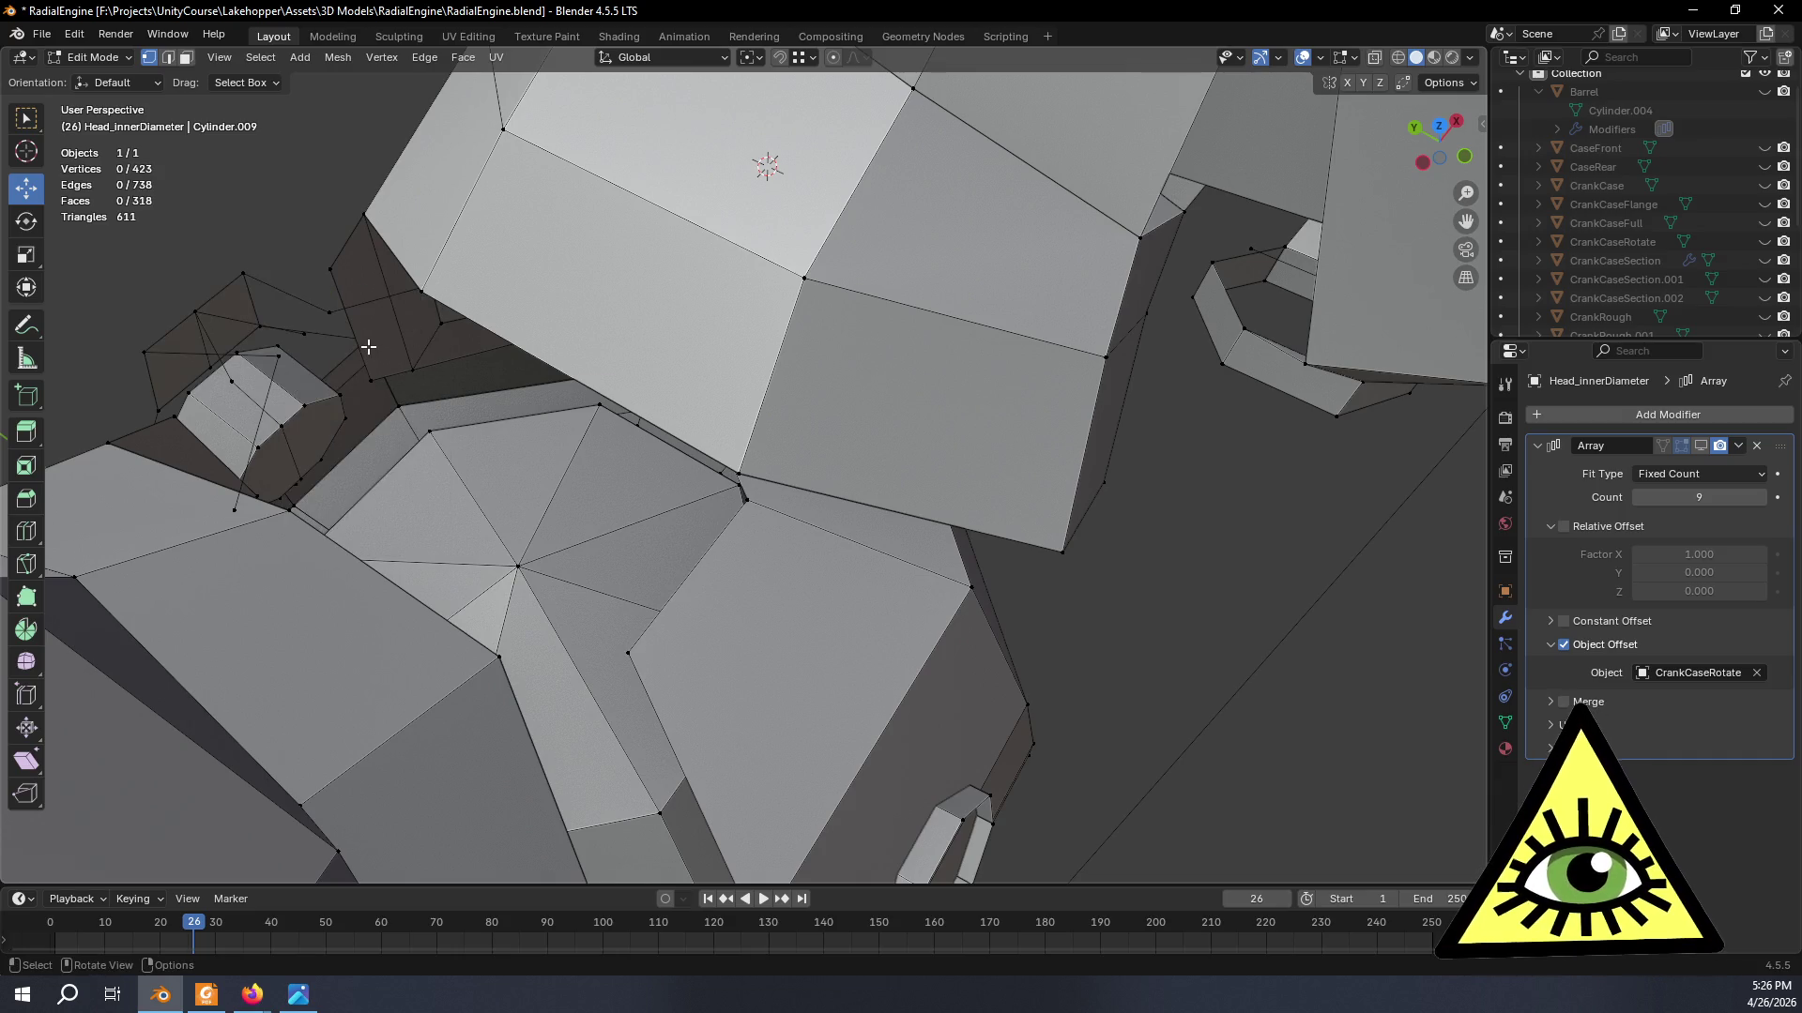
key(ctrl+z)
middle_drag(368, 347, 621, 501)
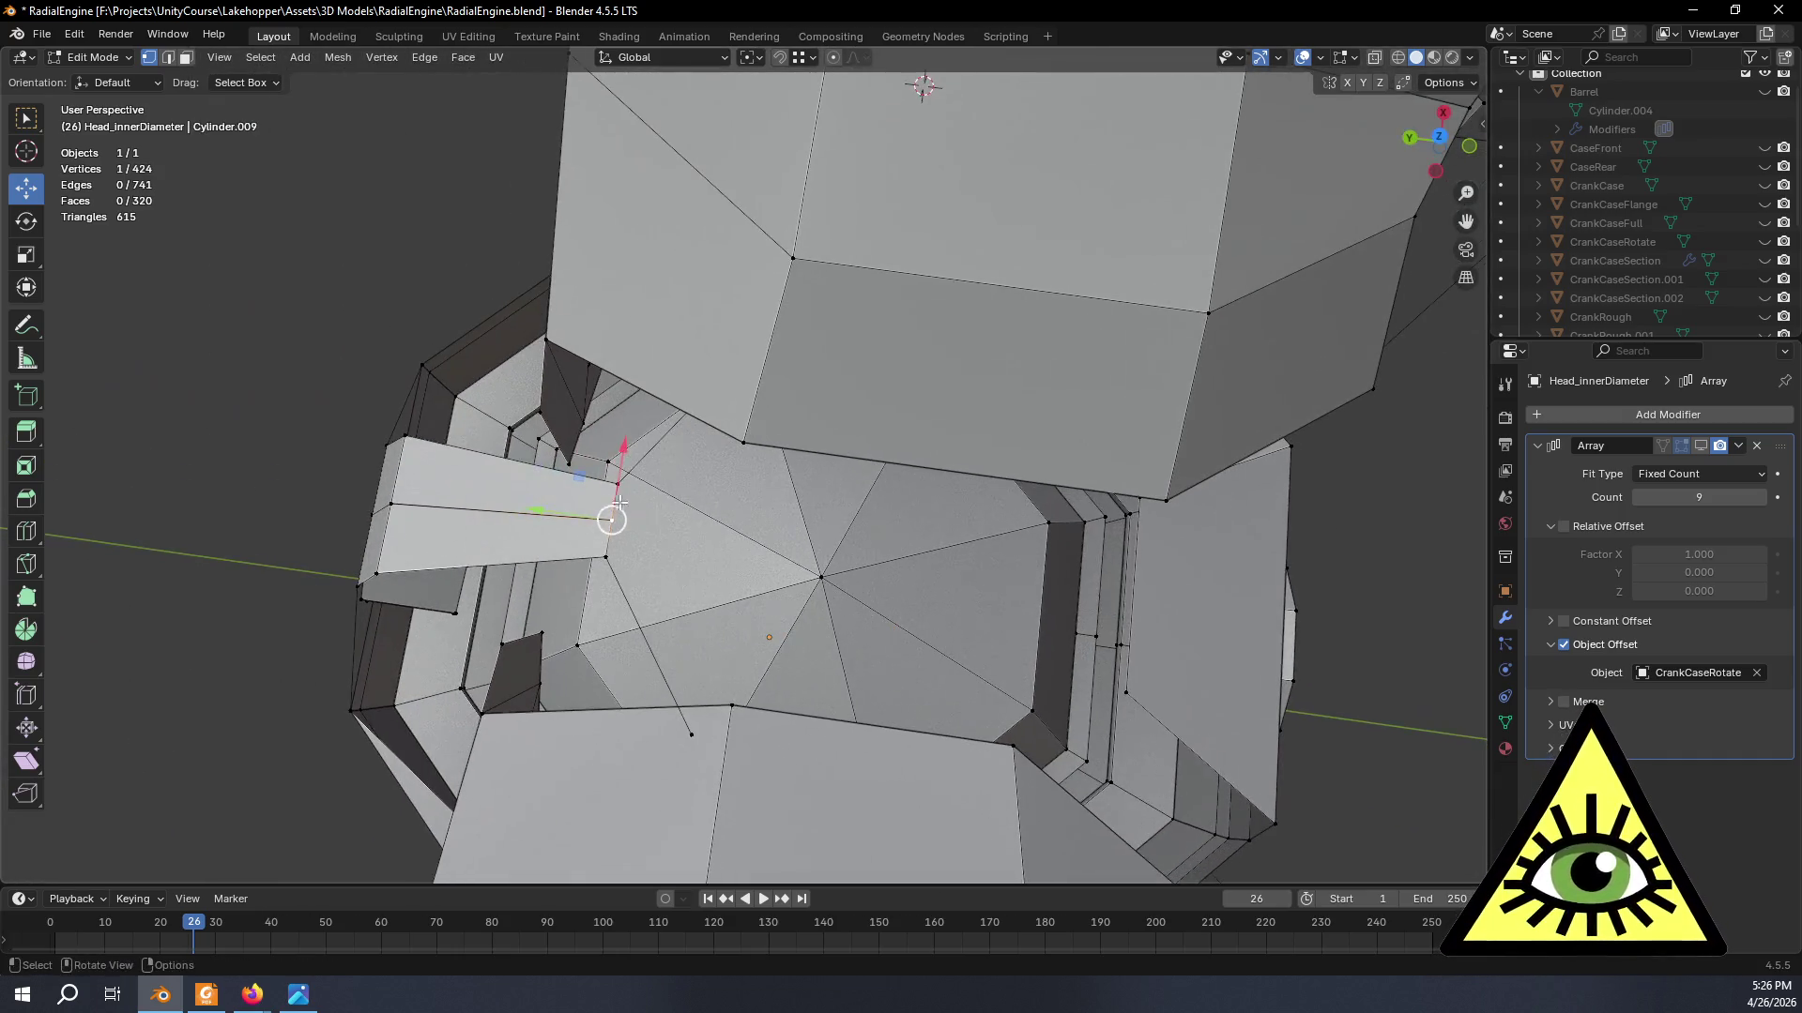
click(378, 509)
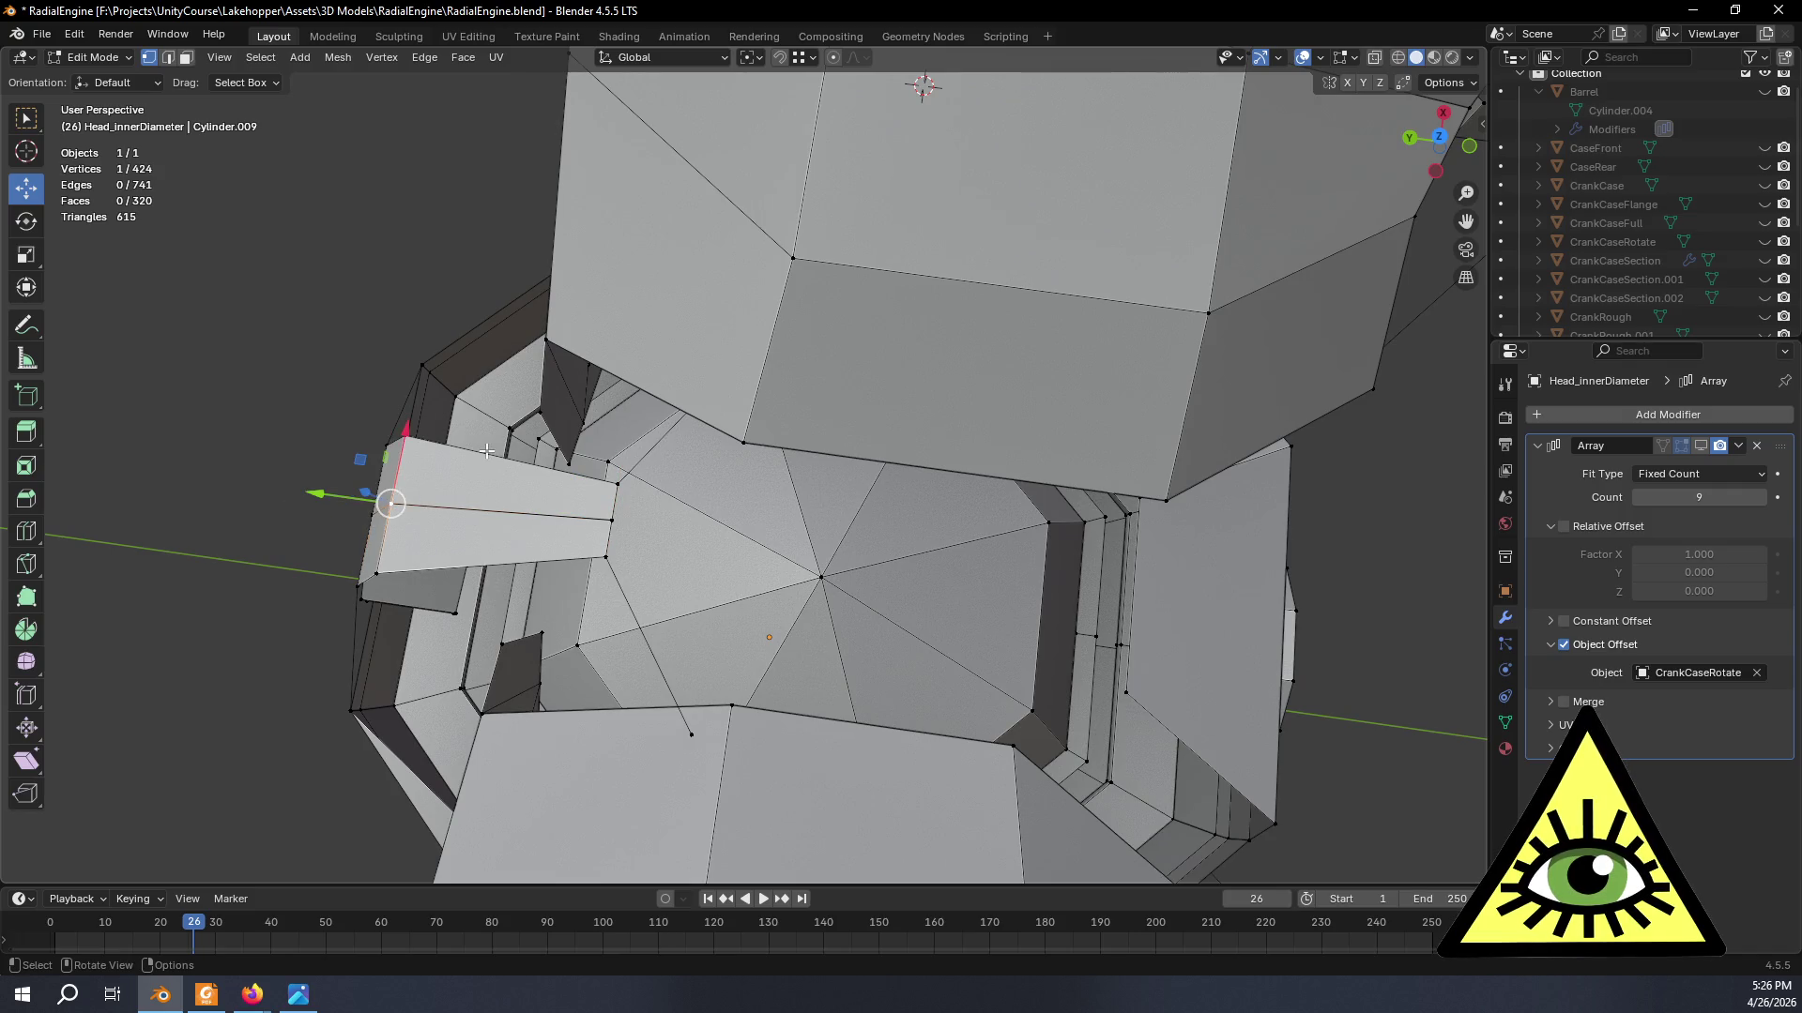
key(ctrl+KP_Add)
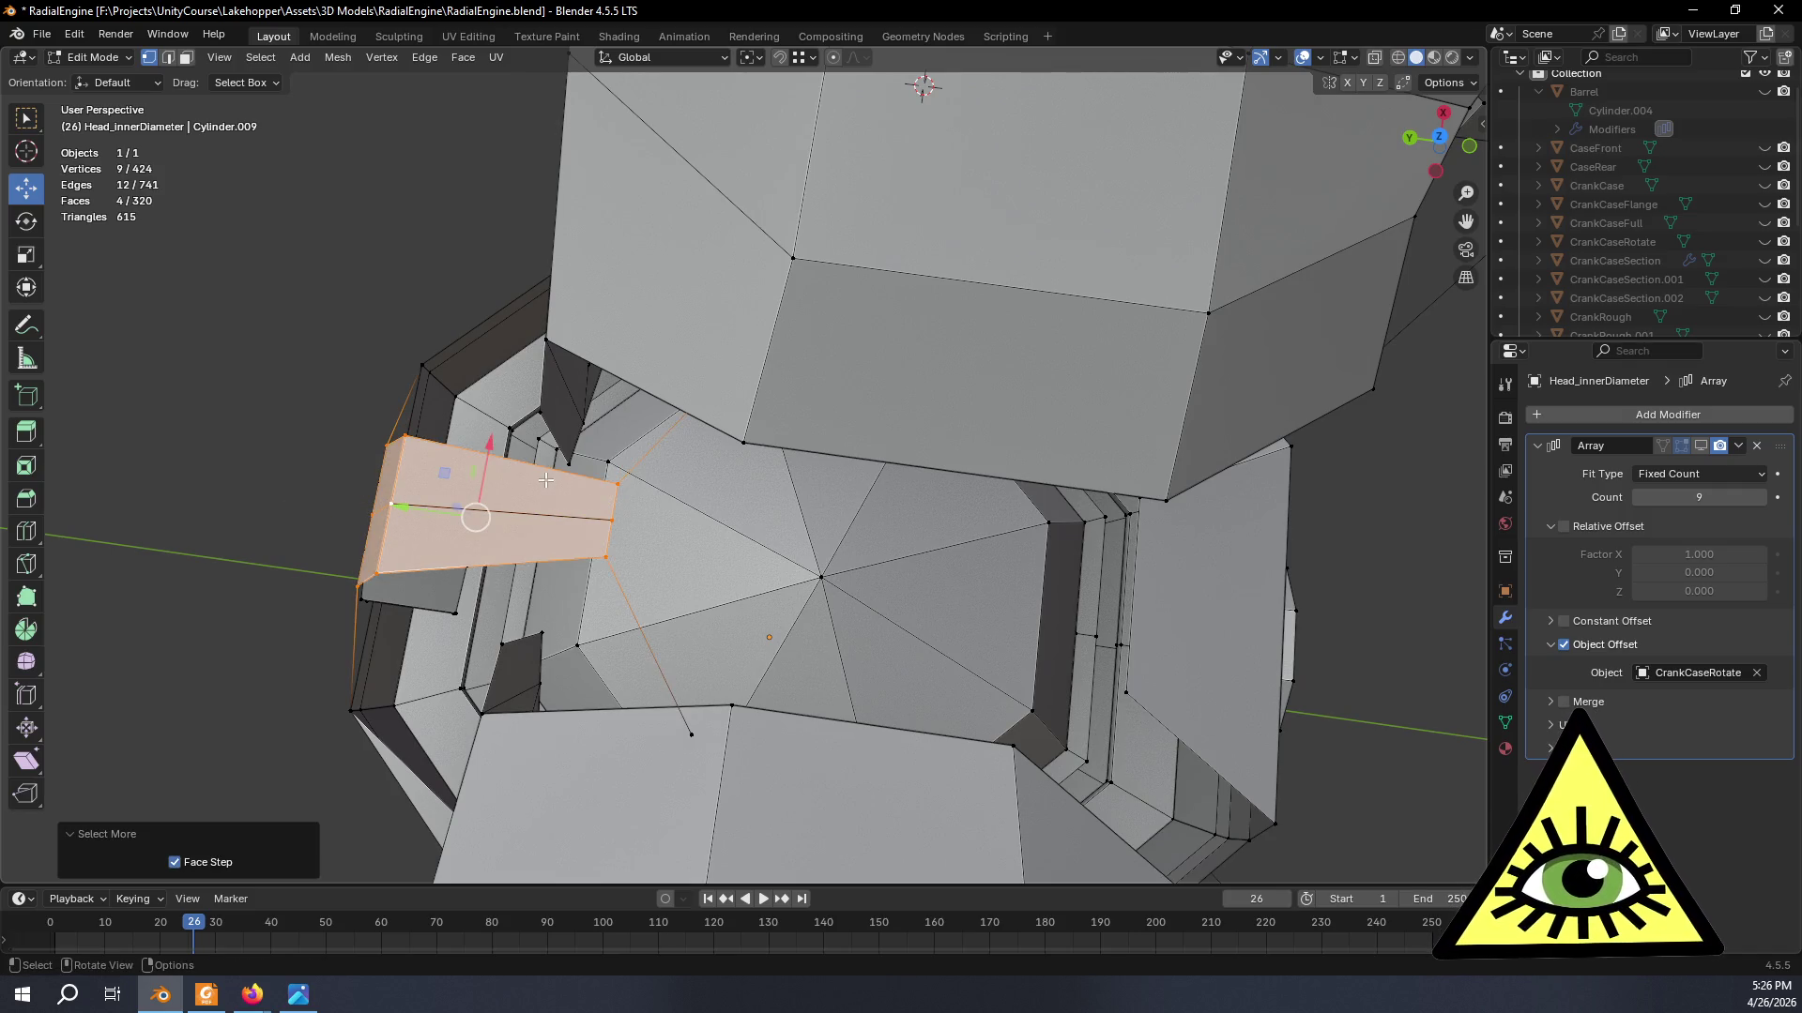
middle_drag(532, 488, 603, 433)
key(alt+a)
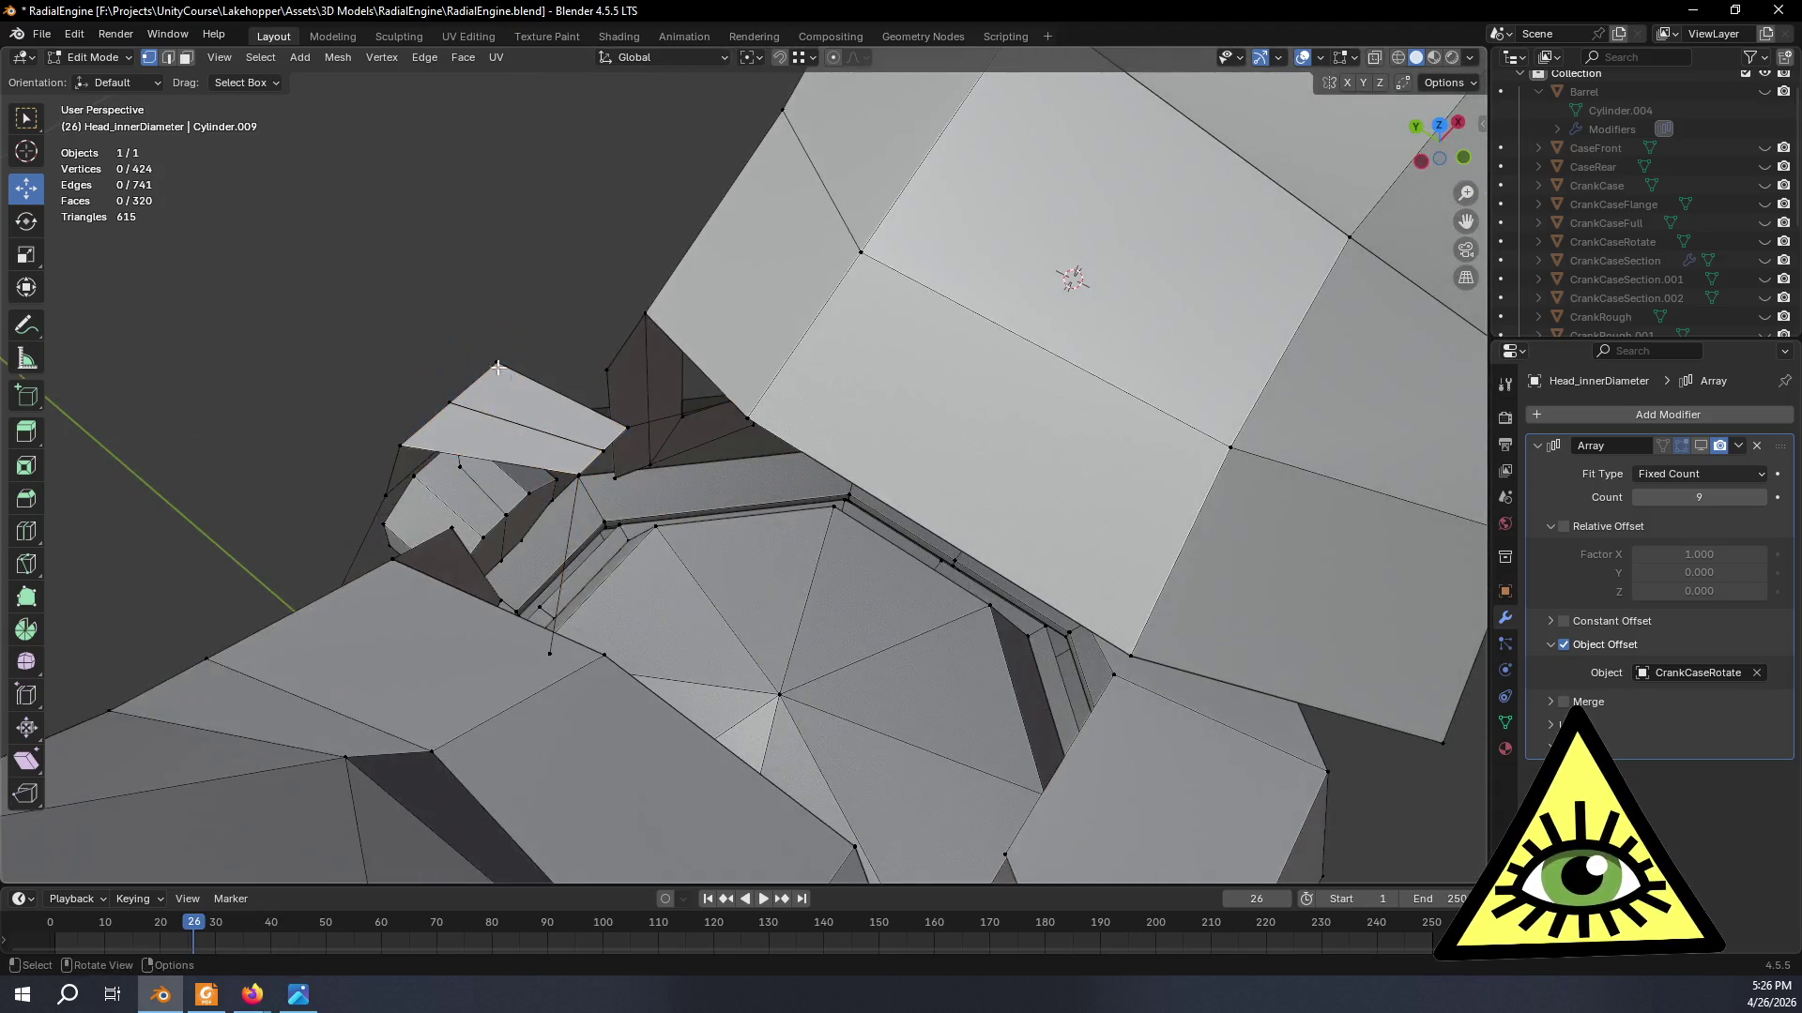
scroll(603, 433, up, 3)
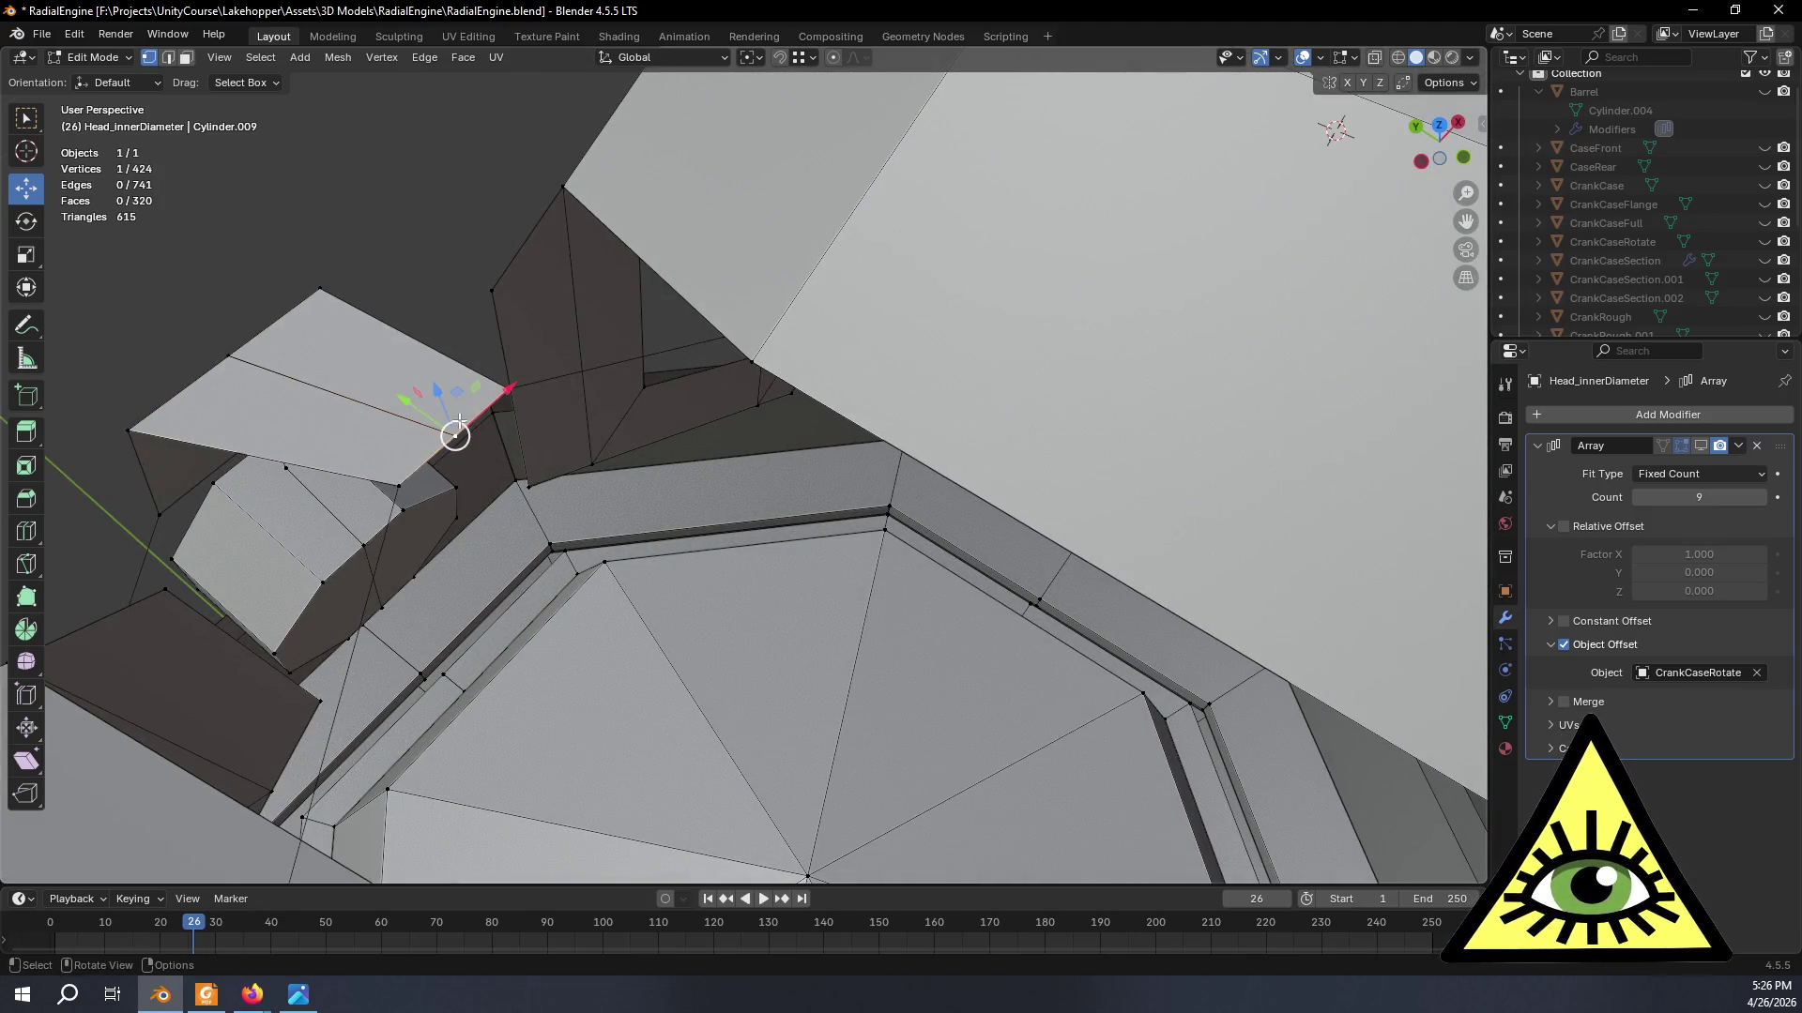
click(437, 391)
key(ctrl+z)
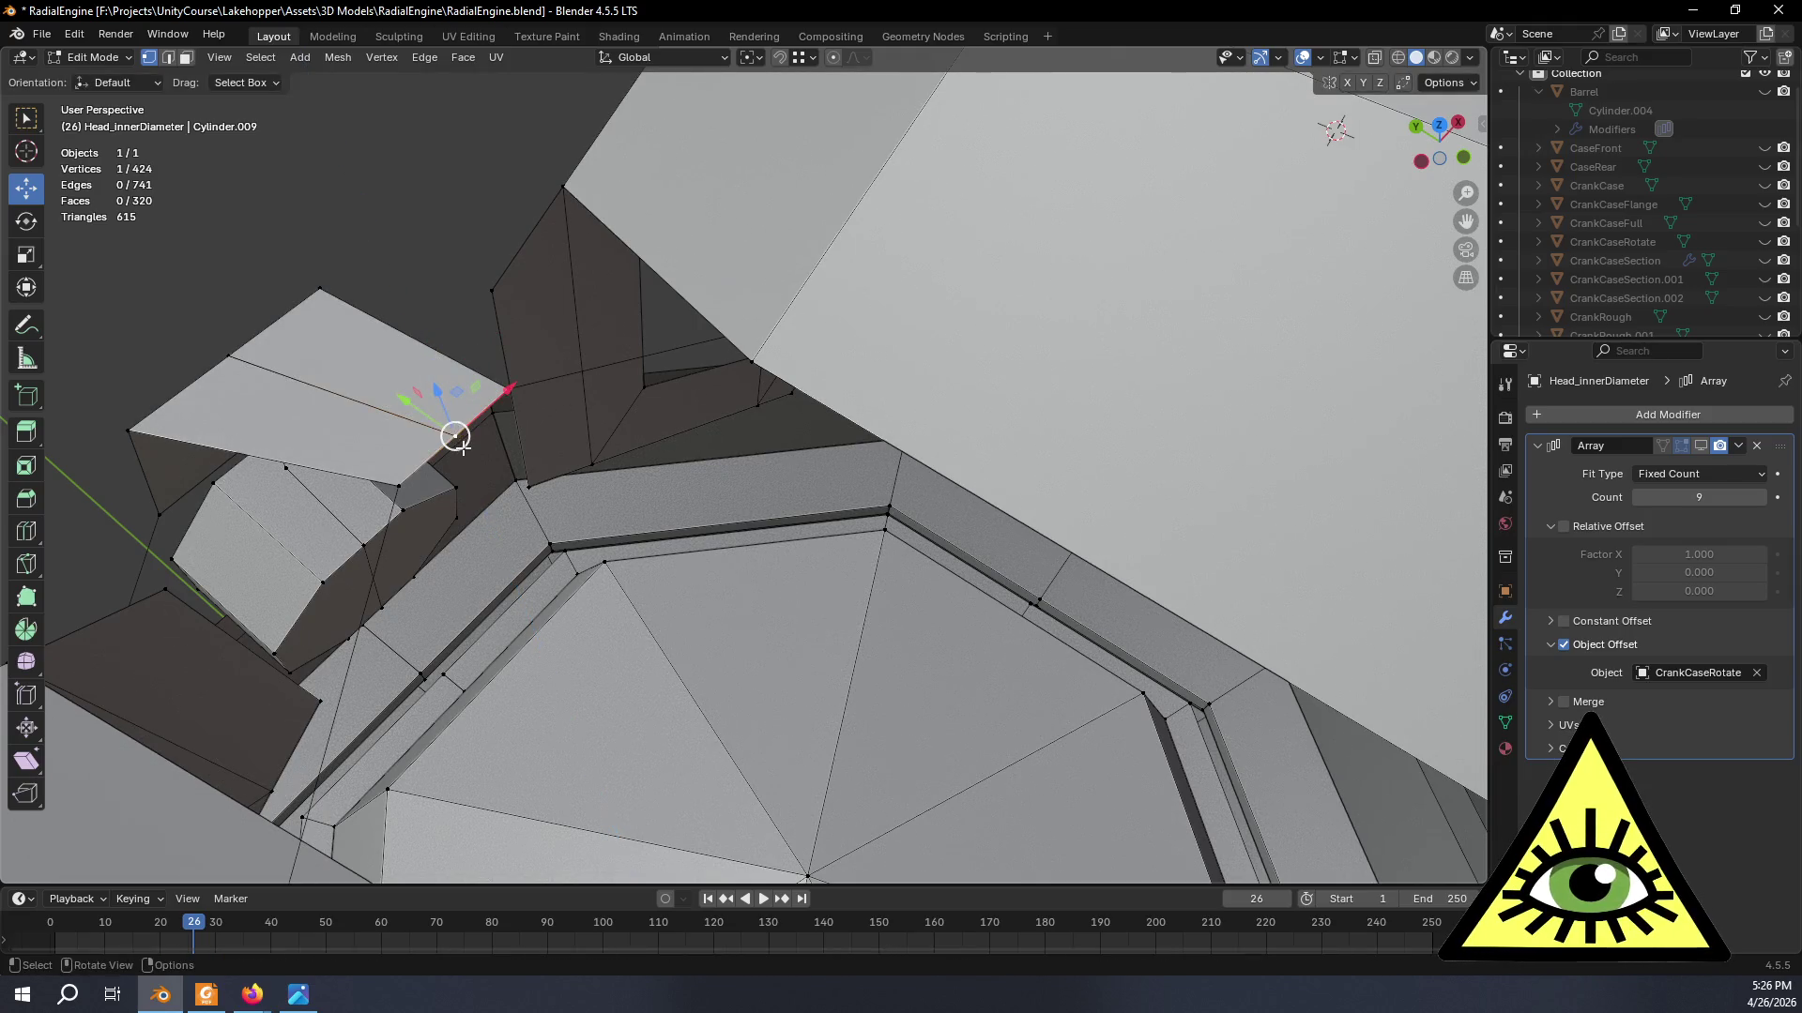
- Delete the leftover edge at the flap and move its vertex up to close the gap
key(g)
key(z)
key(Escape)
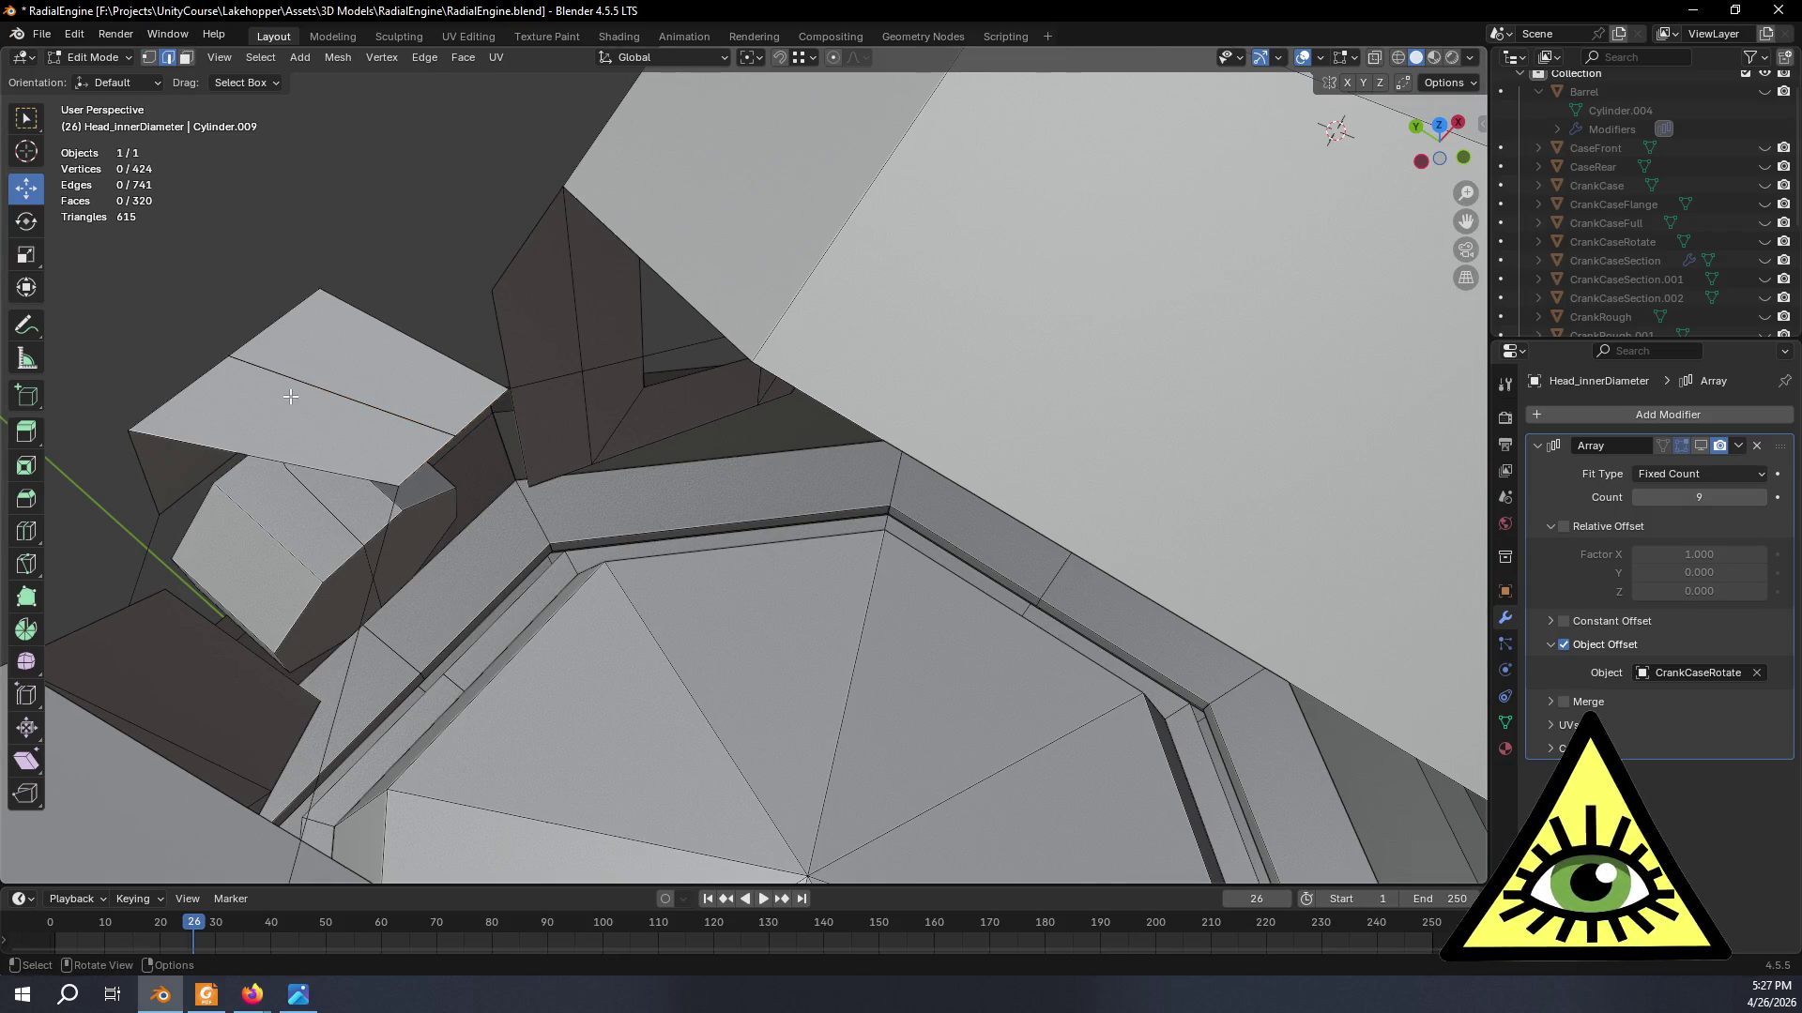
key(x)
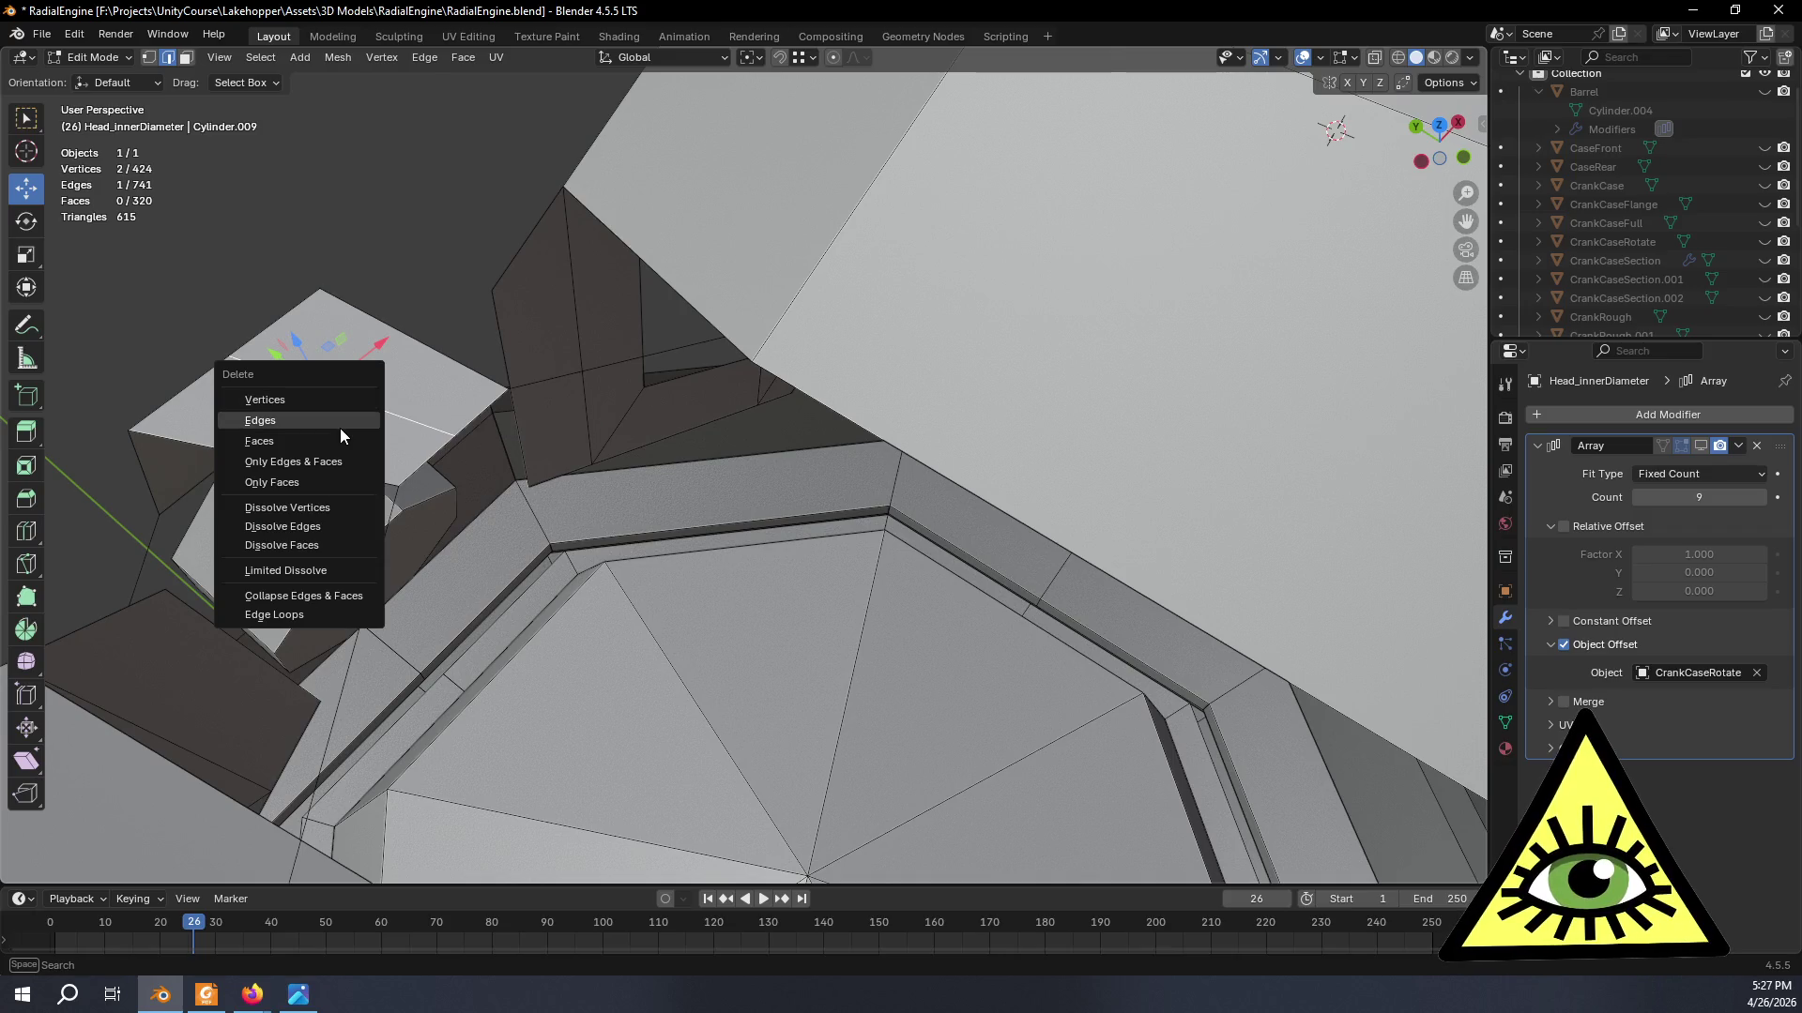
click(339, 429)
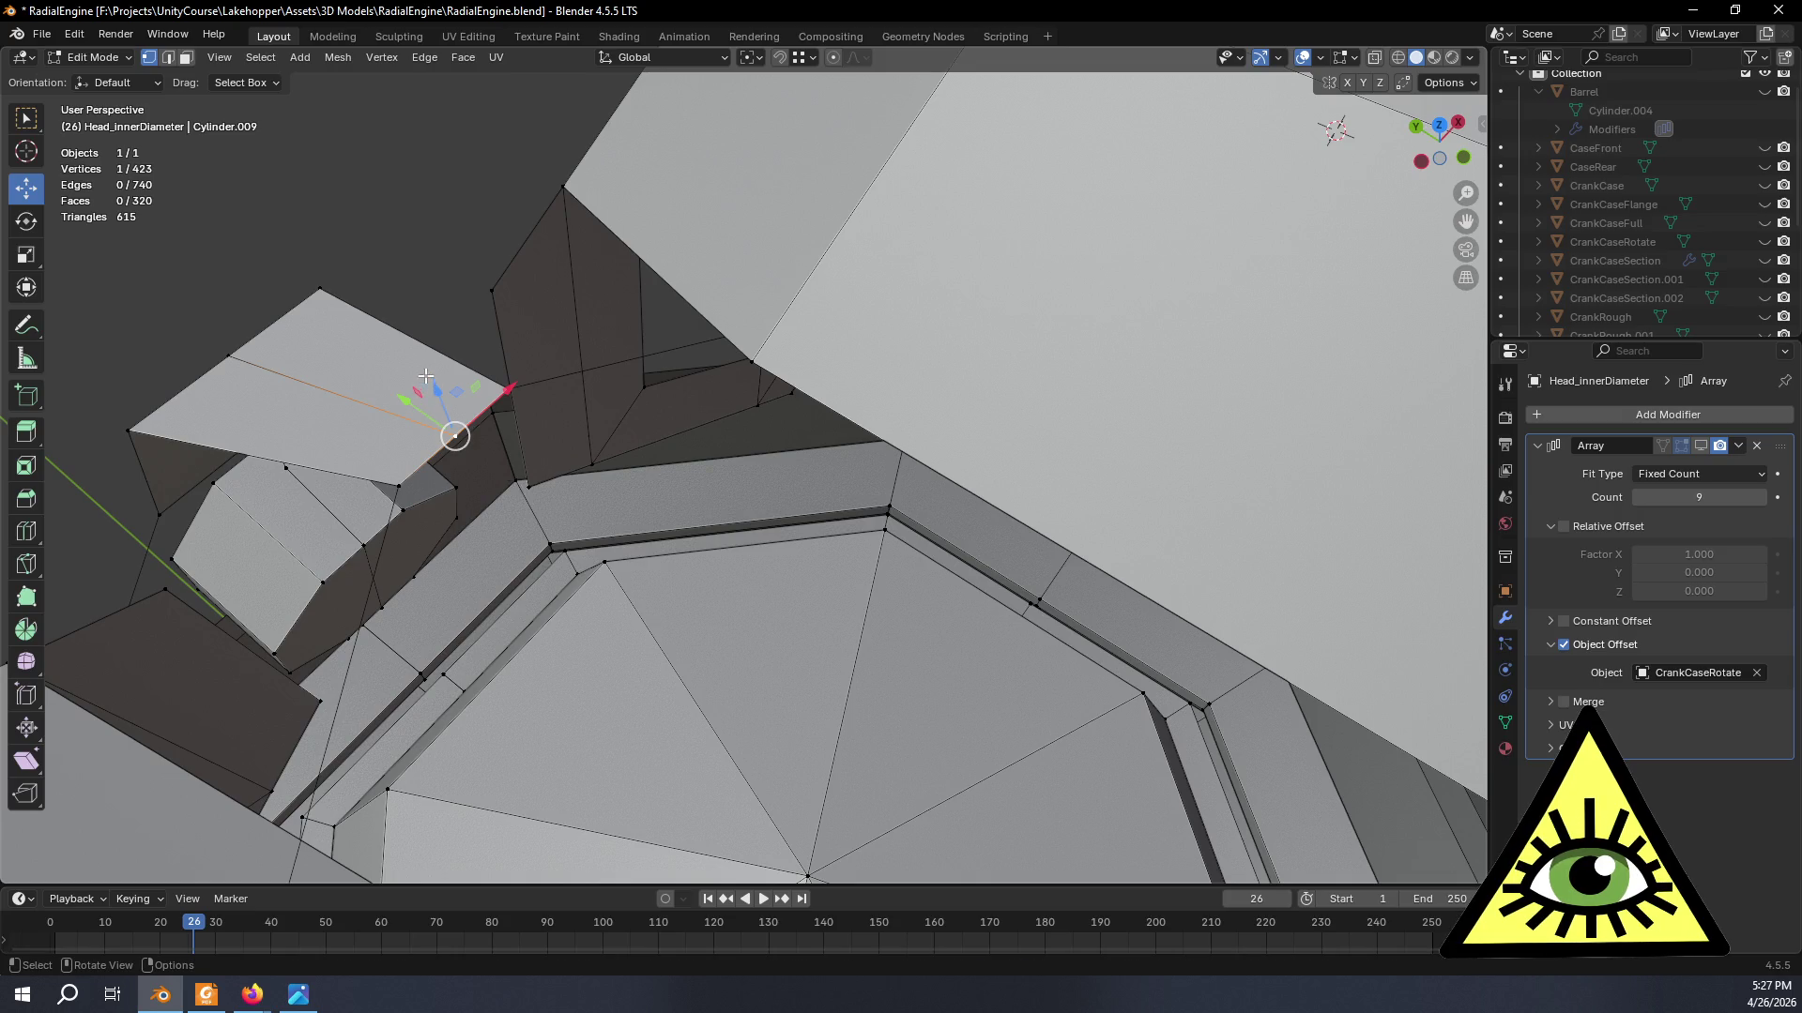
drag(426, 379, 458, 281)
mouse_move(531, 282)
middle_down()
mouse_move(726, 372)
mouse_move(893, 511)
middle_up()
scroll(725, 374, down, 3)
scroll(838, 479, up, 3)
click(846, 462)
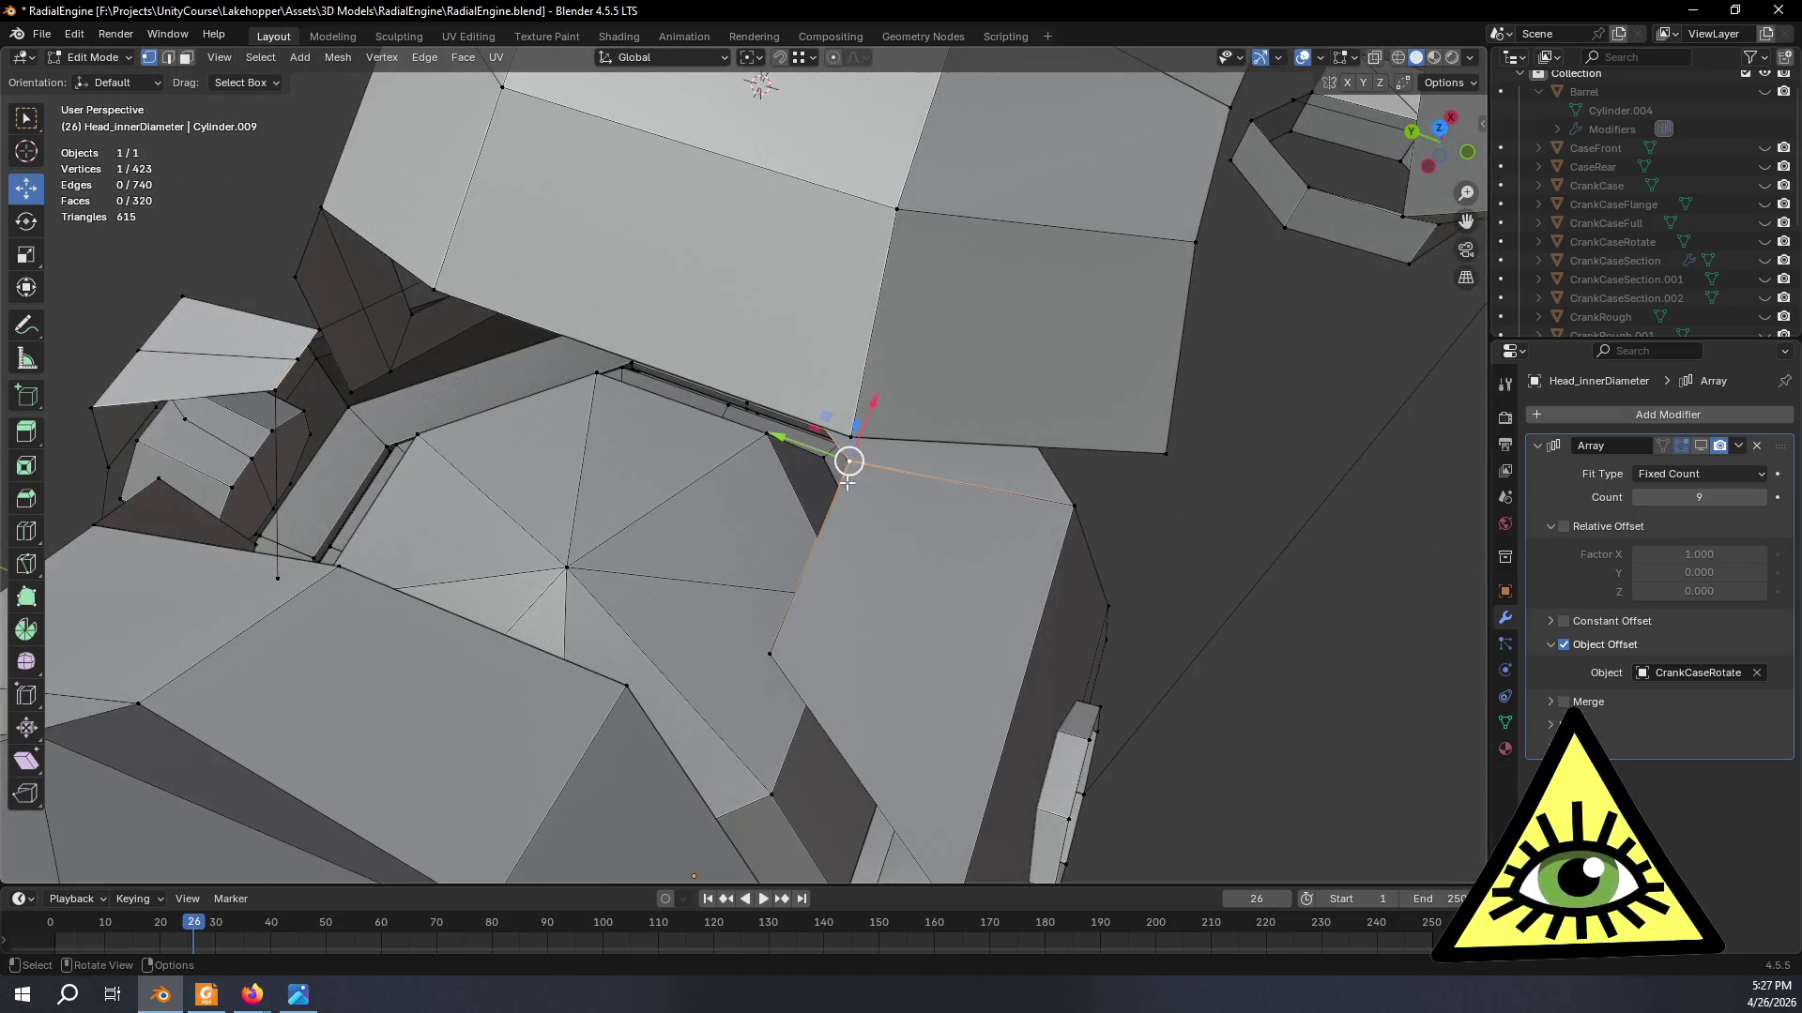
- Subdivide the seam edge and join its new midpoint vertex to the flap vertex with J
shift+click(768, 654)
right_click(708, 592)
click(686, 519)
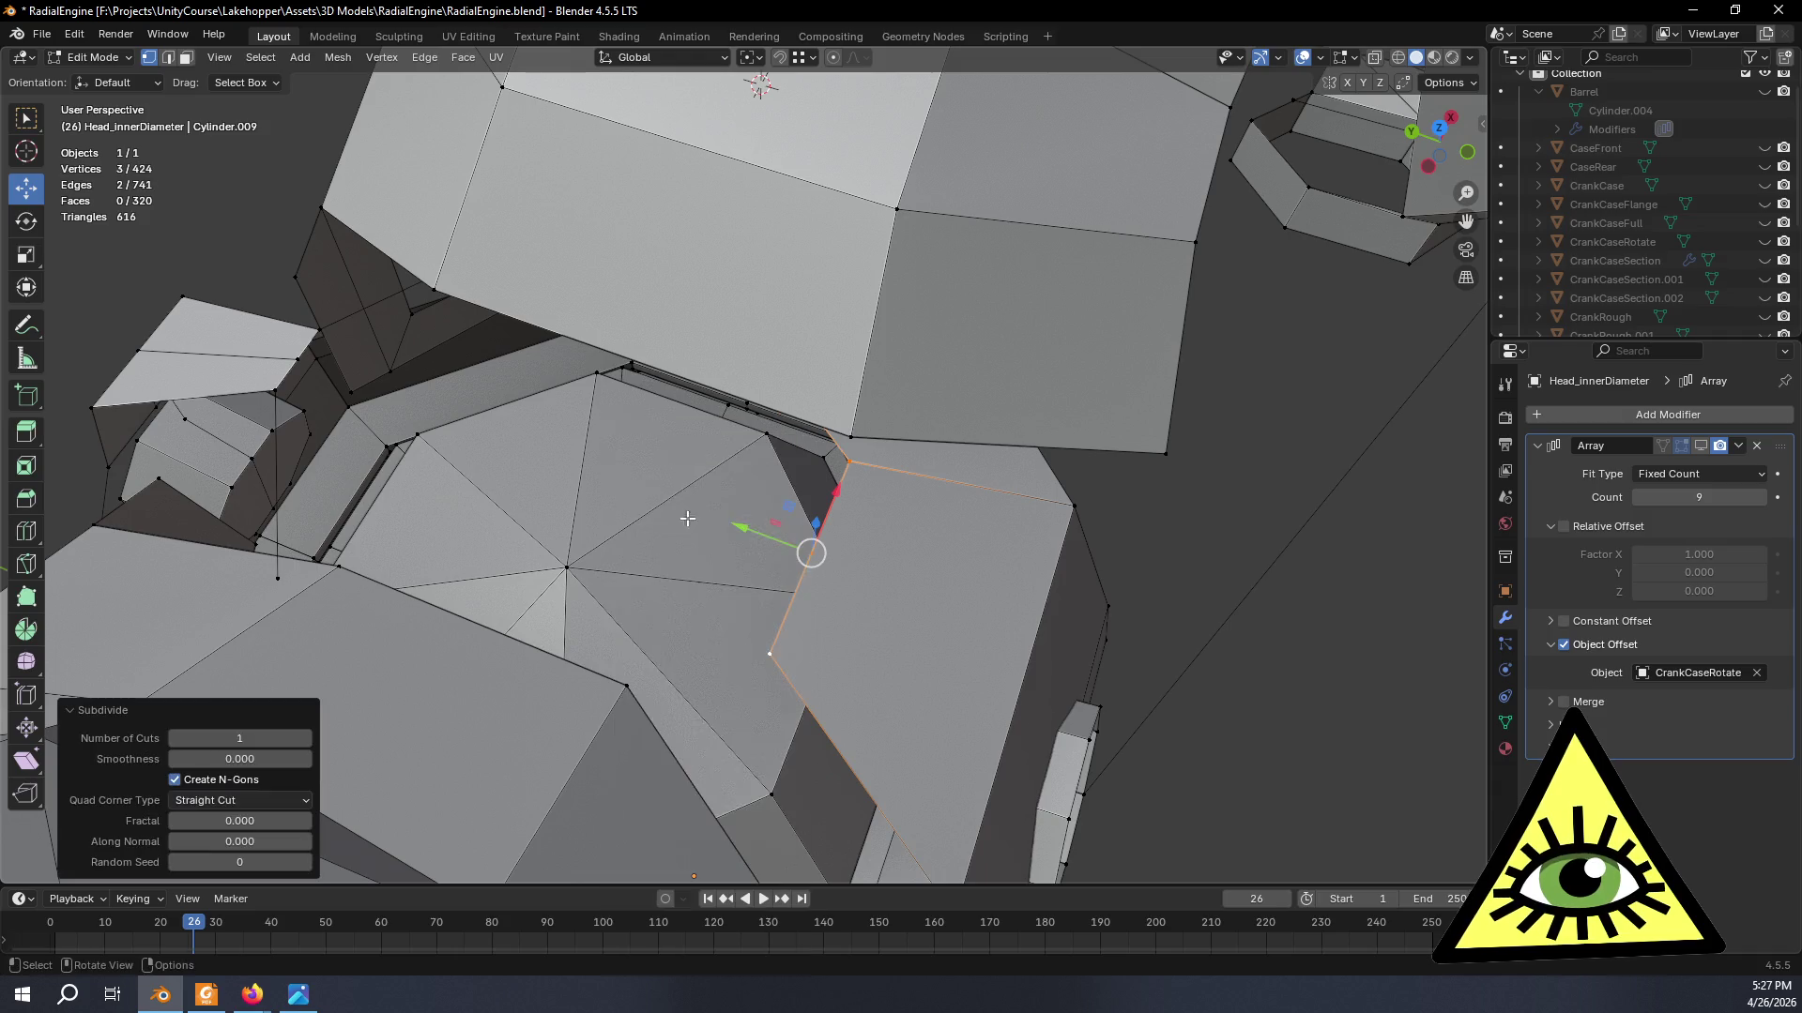
click(963, 585)
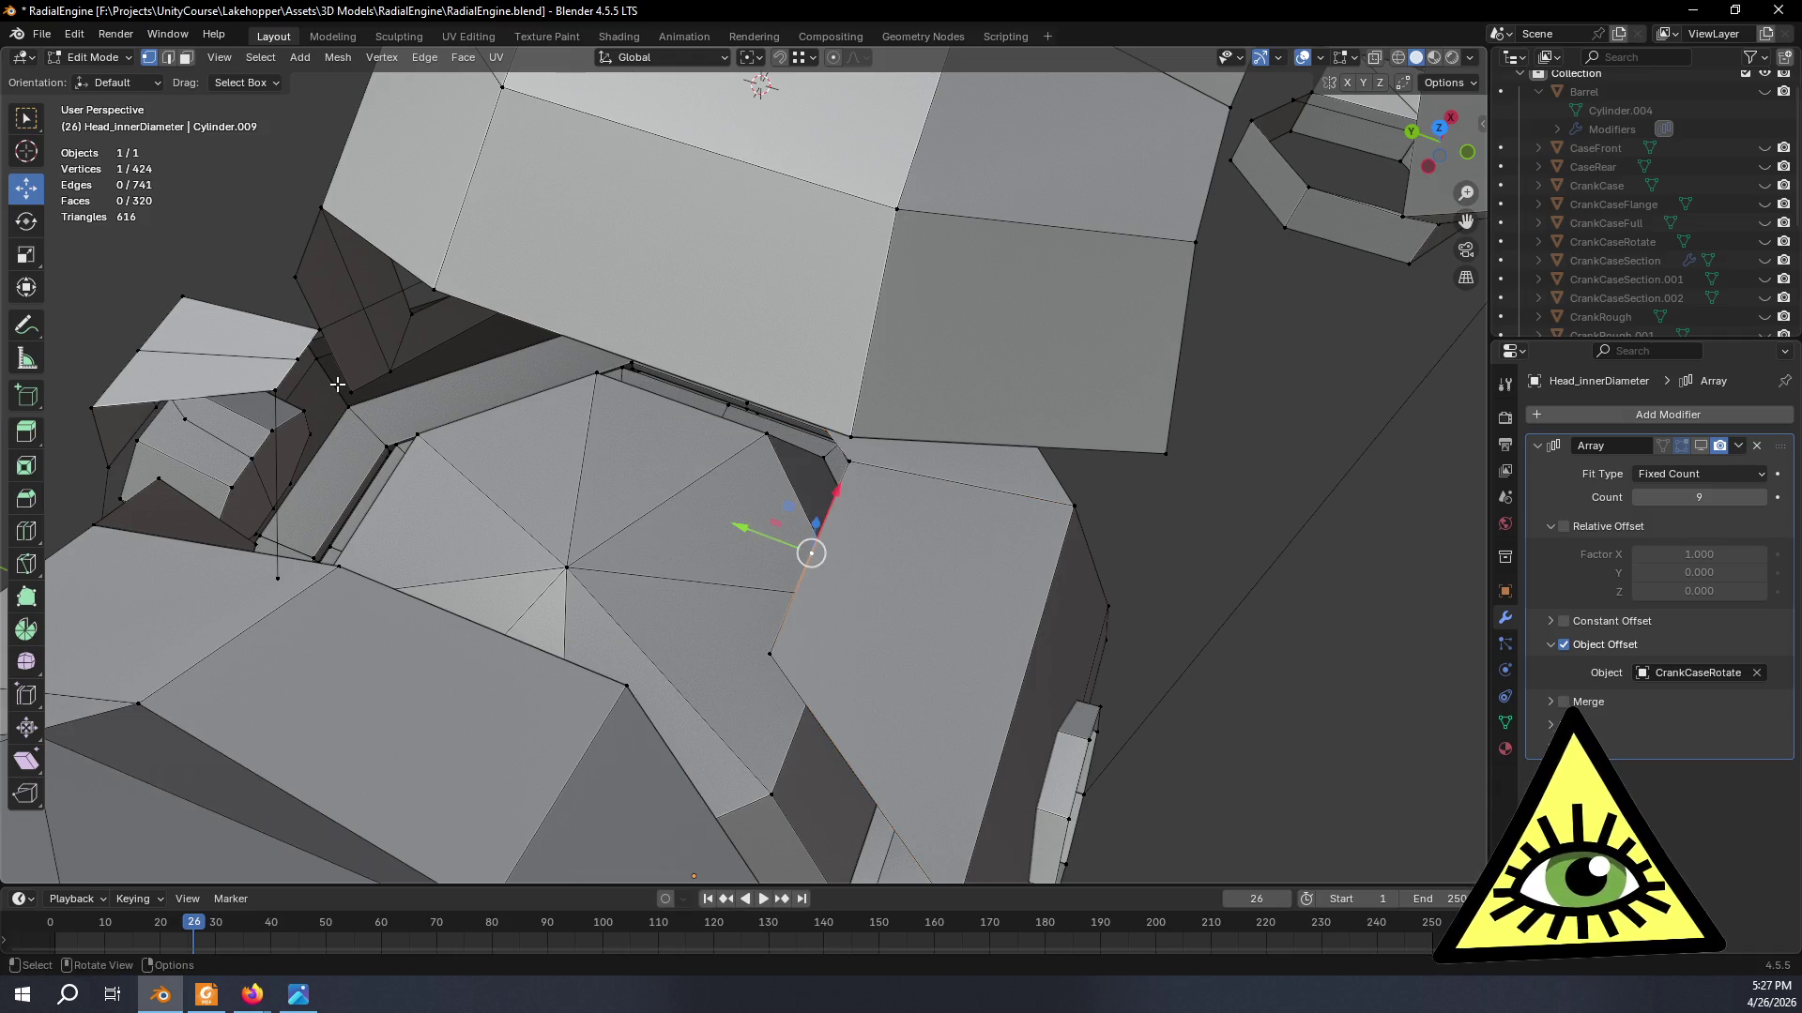
shift+middle_drag(338, 384, 405, 397)
shift+click(368, 381)
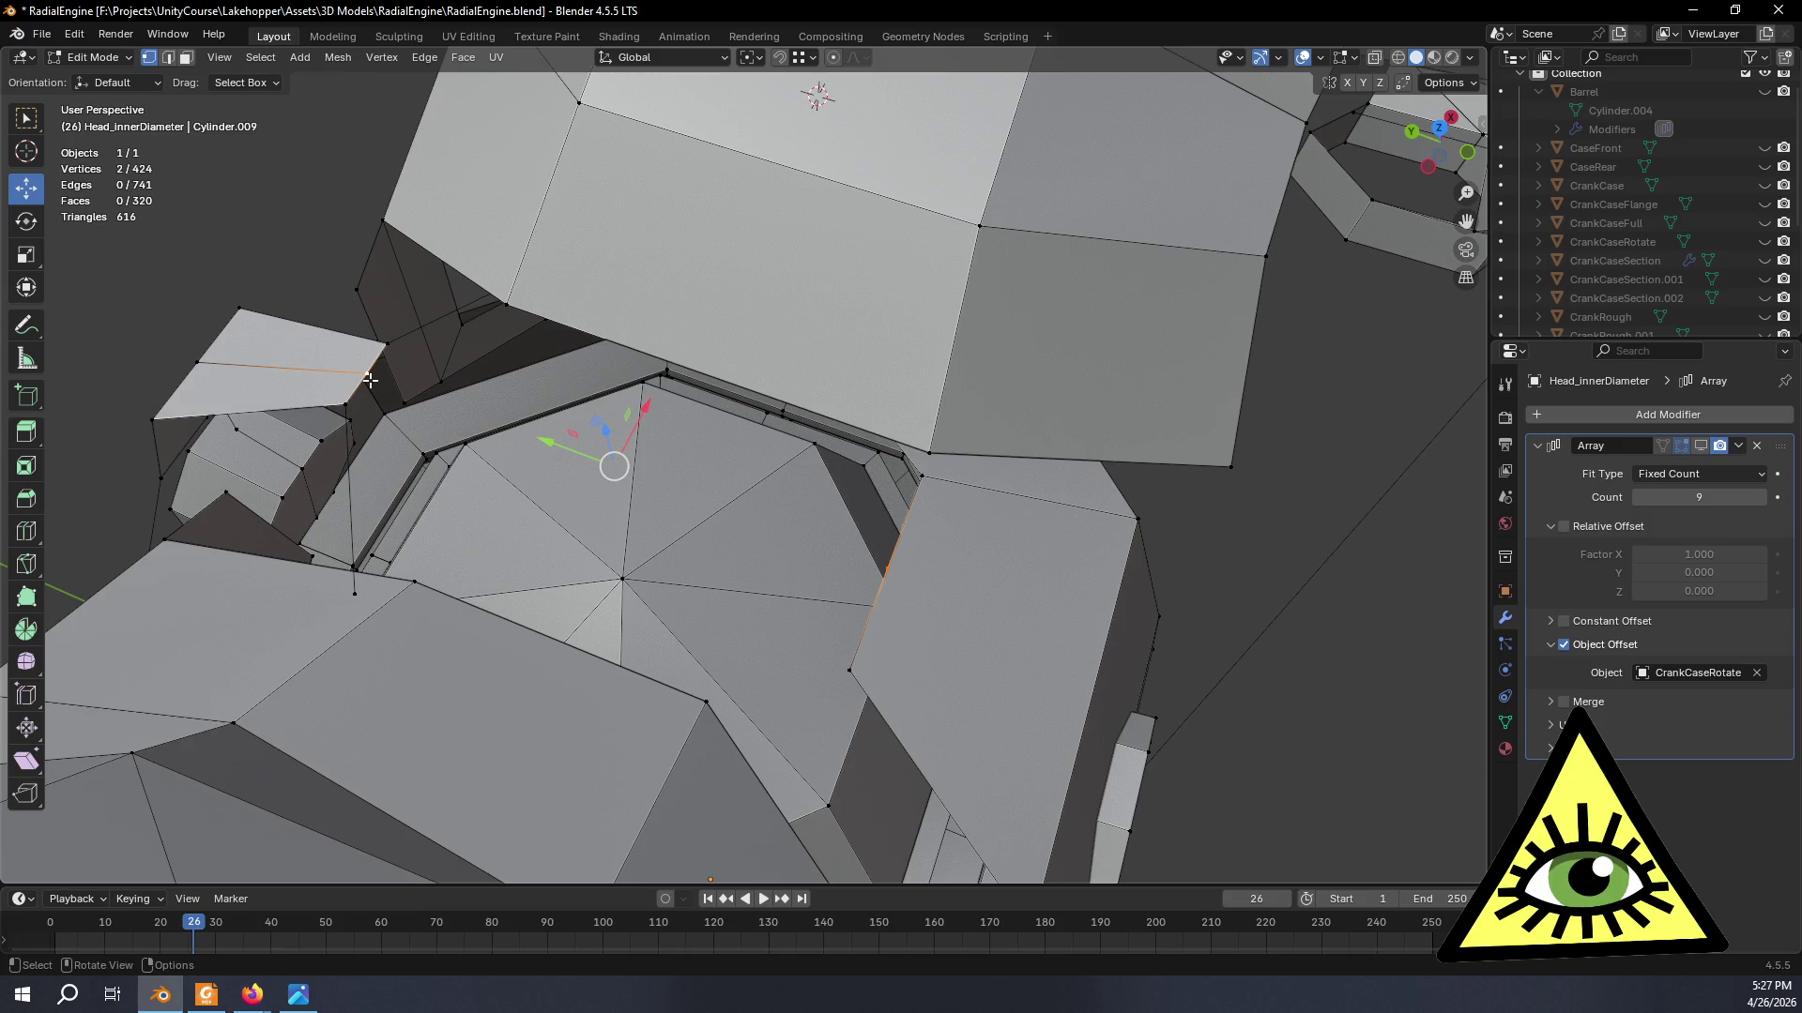
key(j)
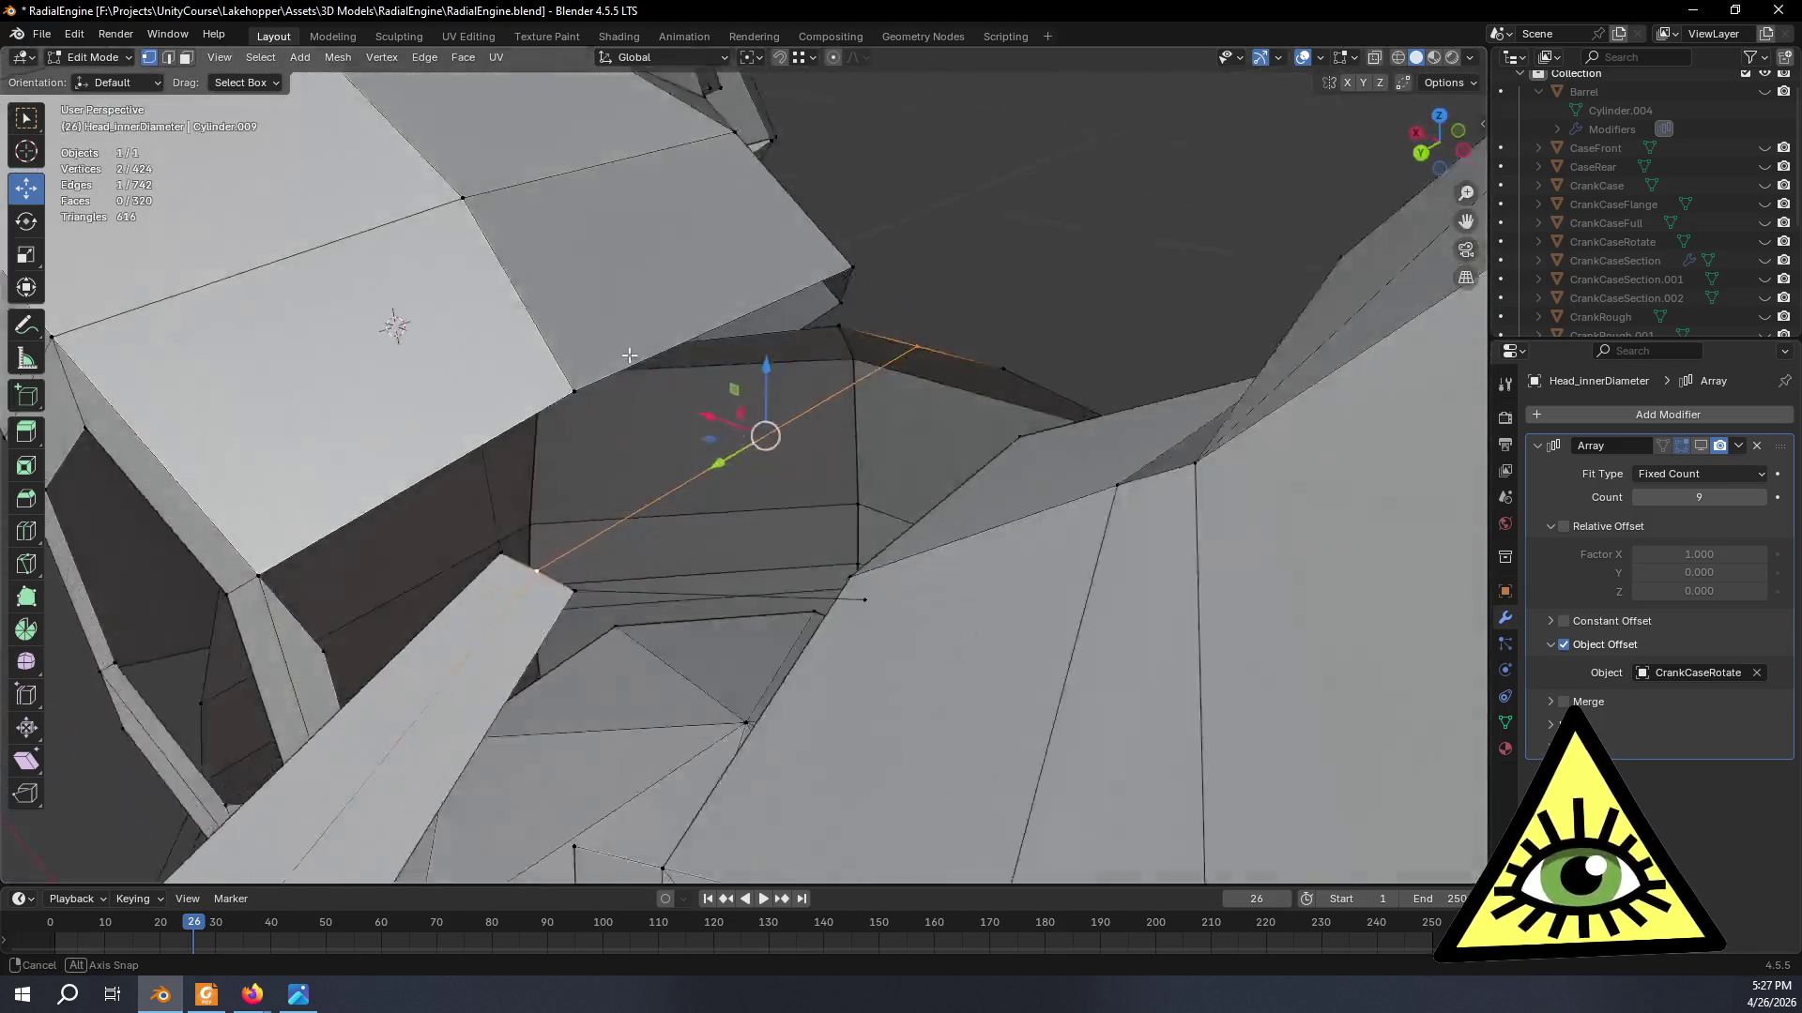
mouse_move(369, 380)
middle_down()
mouse_move(685, 317)
mouse_move(653, 391)
mouse_move(472, 381)
middle_up()
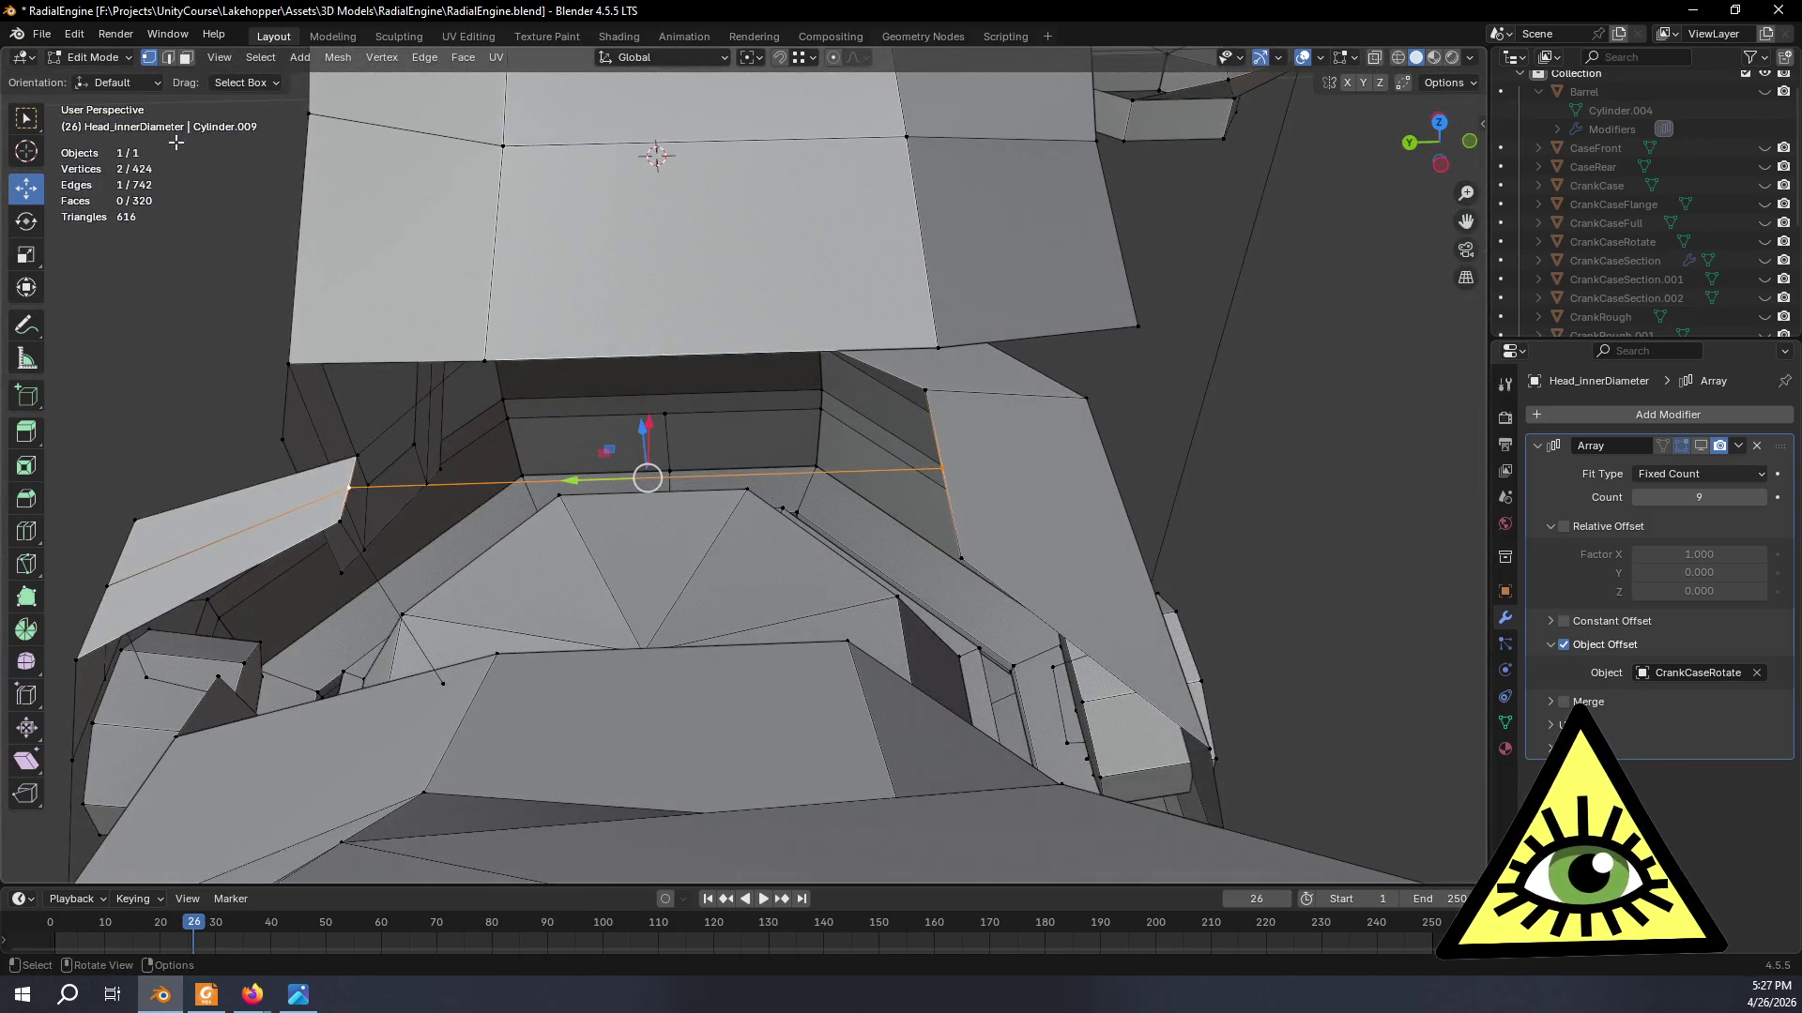
- Select the large face and the lower border edge and fill the gap with a new face
click(182, 60)
click(880, 355)
middle_drag(880, 355, 785, 375)
click(781, 372)
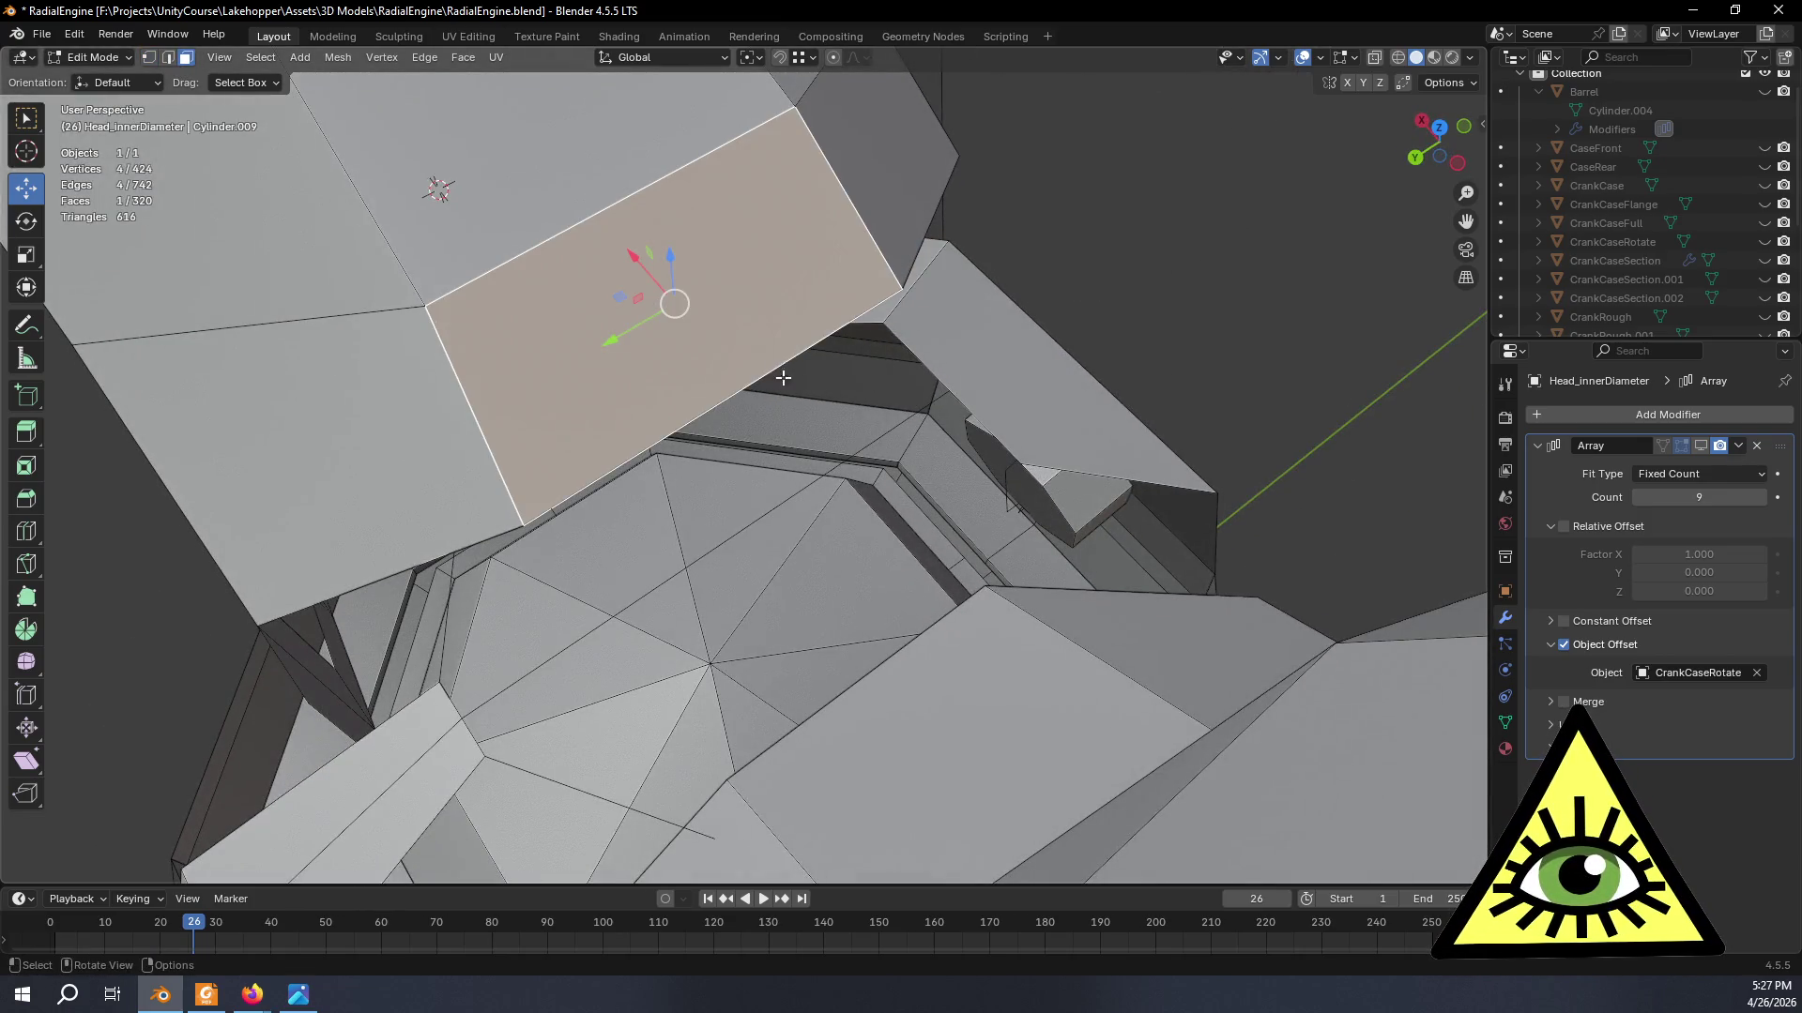
click(167, 56)
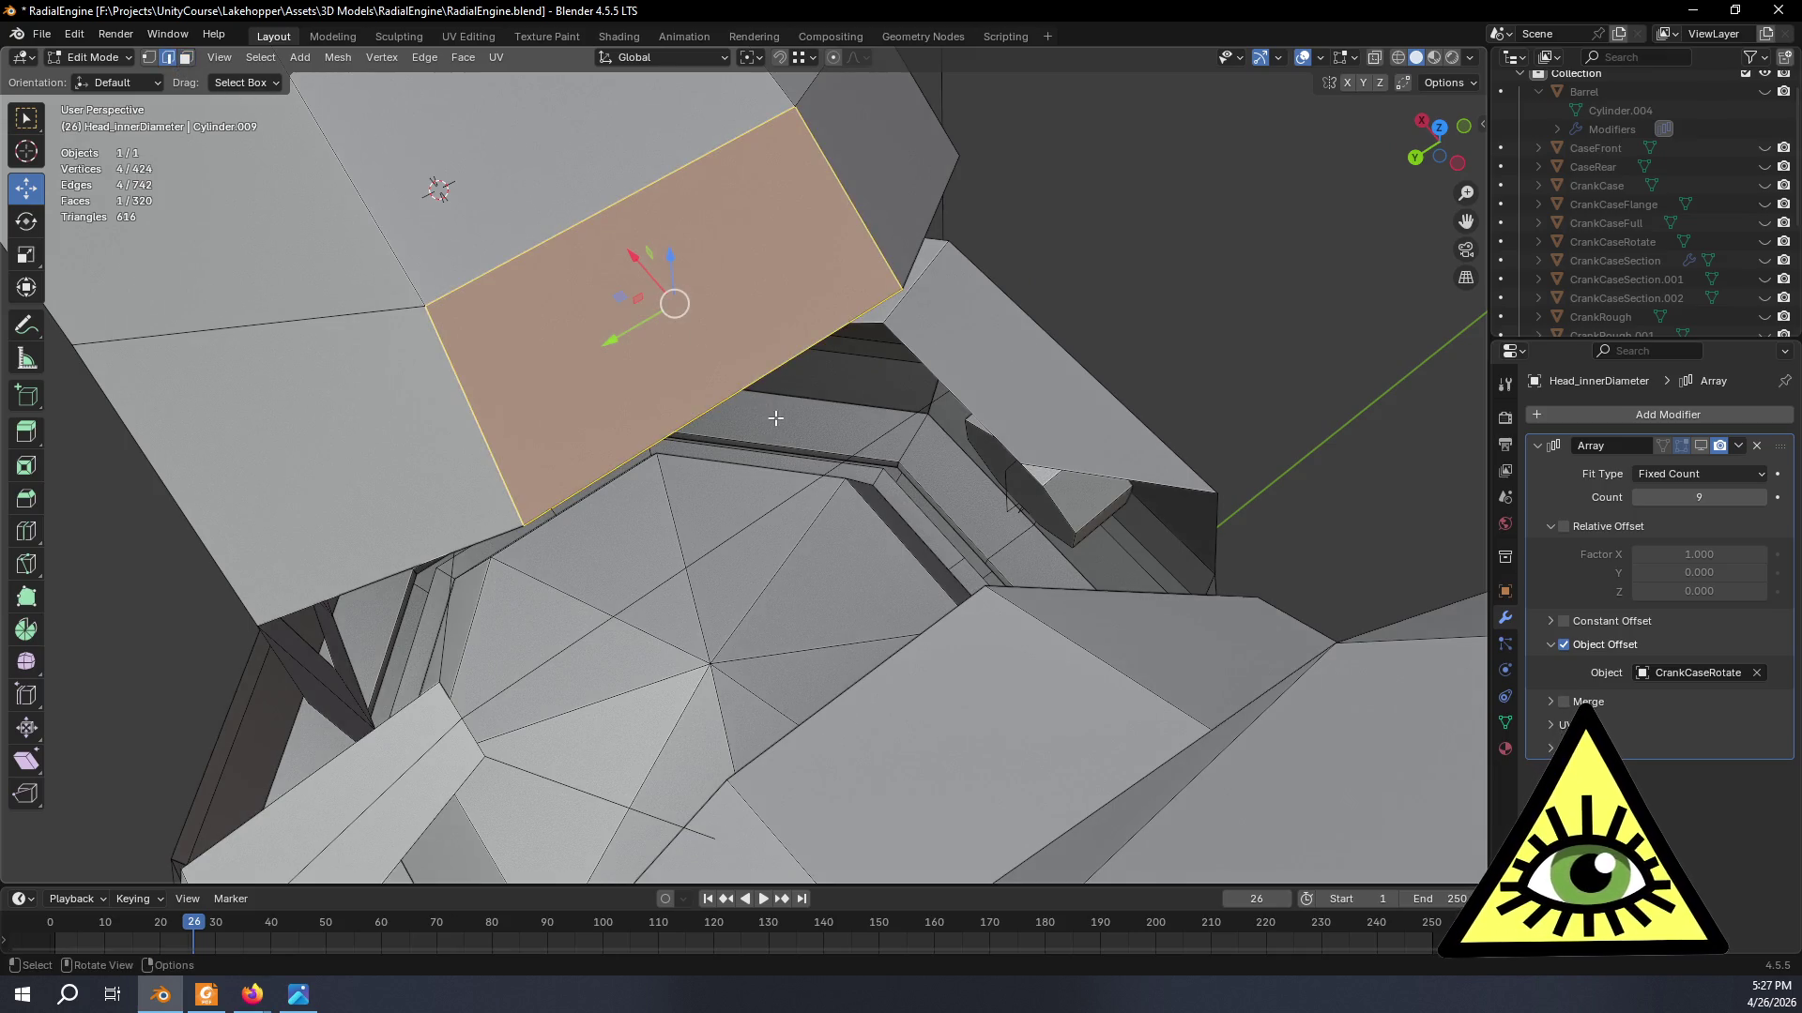
click(747, 430)
key(f)
mouse_move(656, 453)
middle_down()
mouse_move(526, 469)
mouse_move(556, 392)
mouse_move(732, 549)
mouse_move(687, 357)
middle_up()
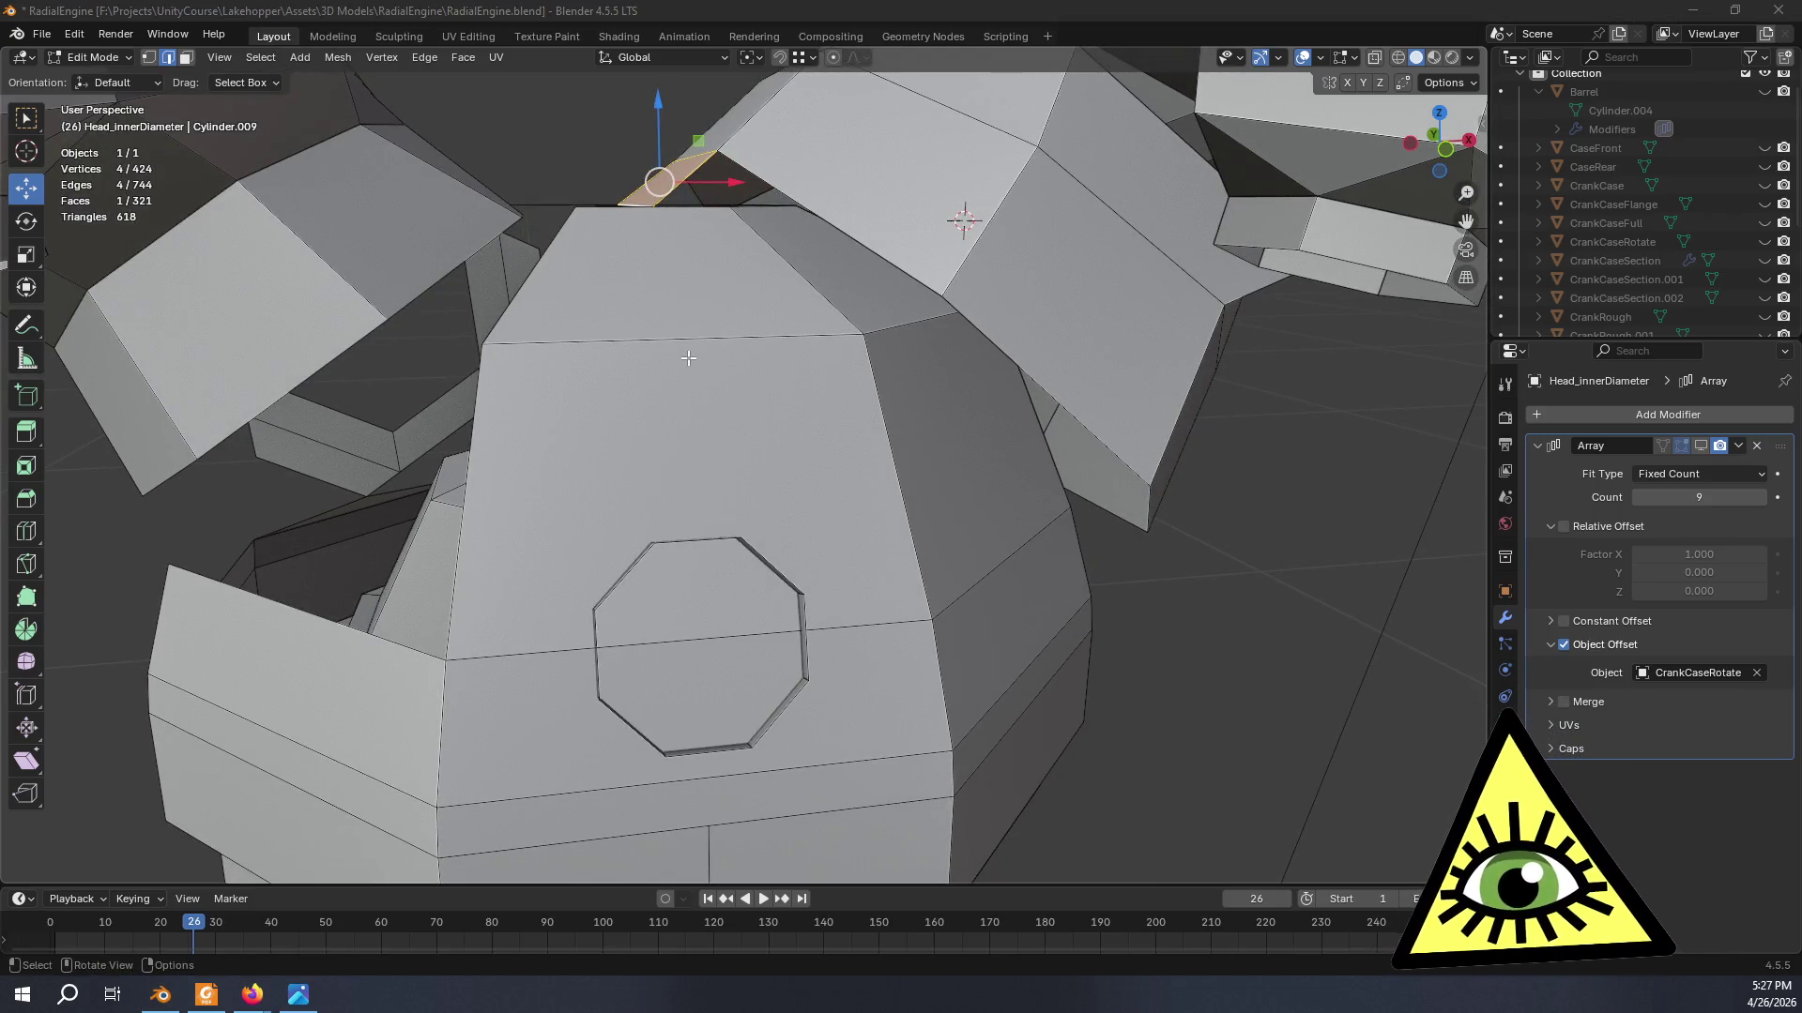
- Seek the Wasp Junior video forward to the front view of the assembled engine, then return to Blender
key(alt+Tab)
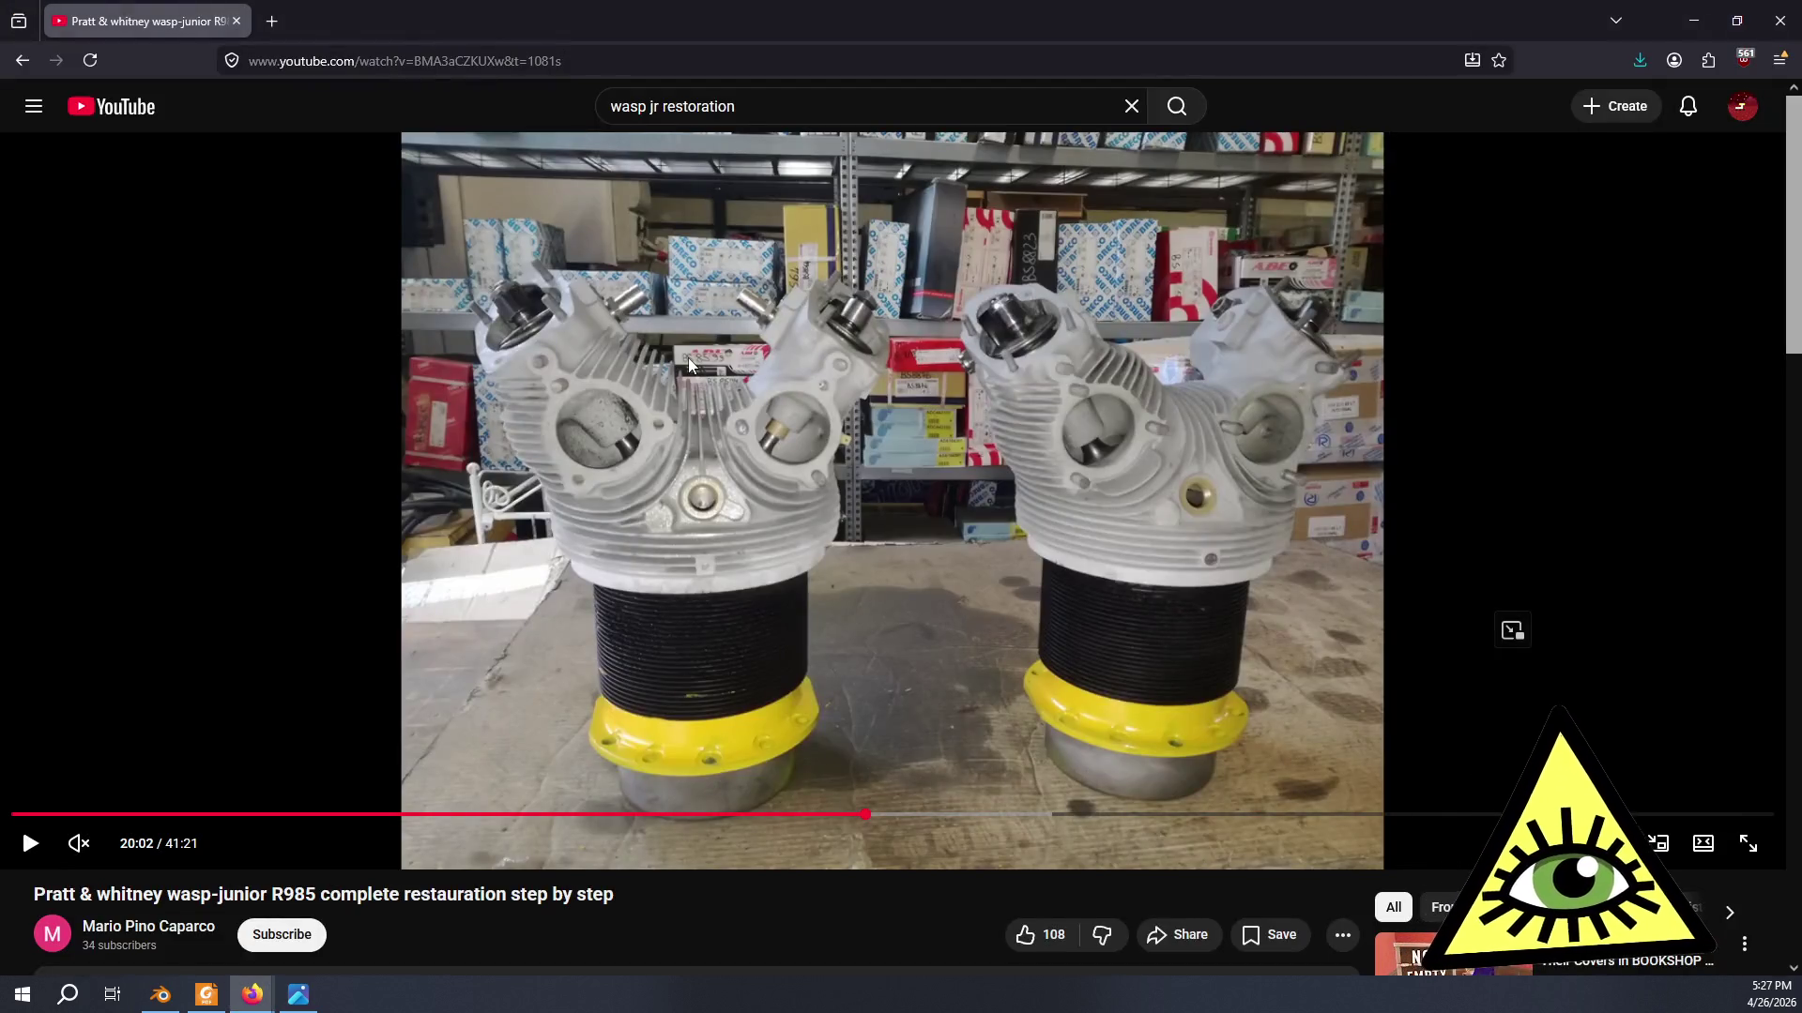
key(Right)
key(Right)
key(Right)
key(Right)
key(Right)
key(Right)
key(Right)
key(Right)
key(Right)
key(Right)
key(Right)
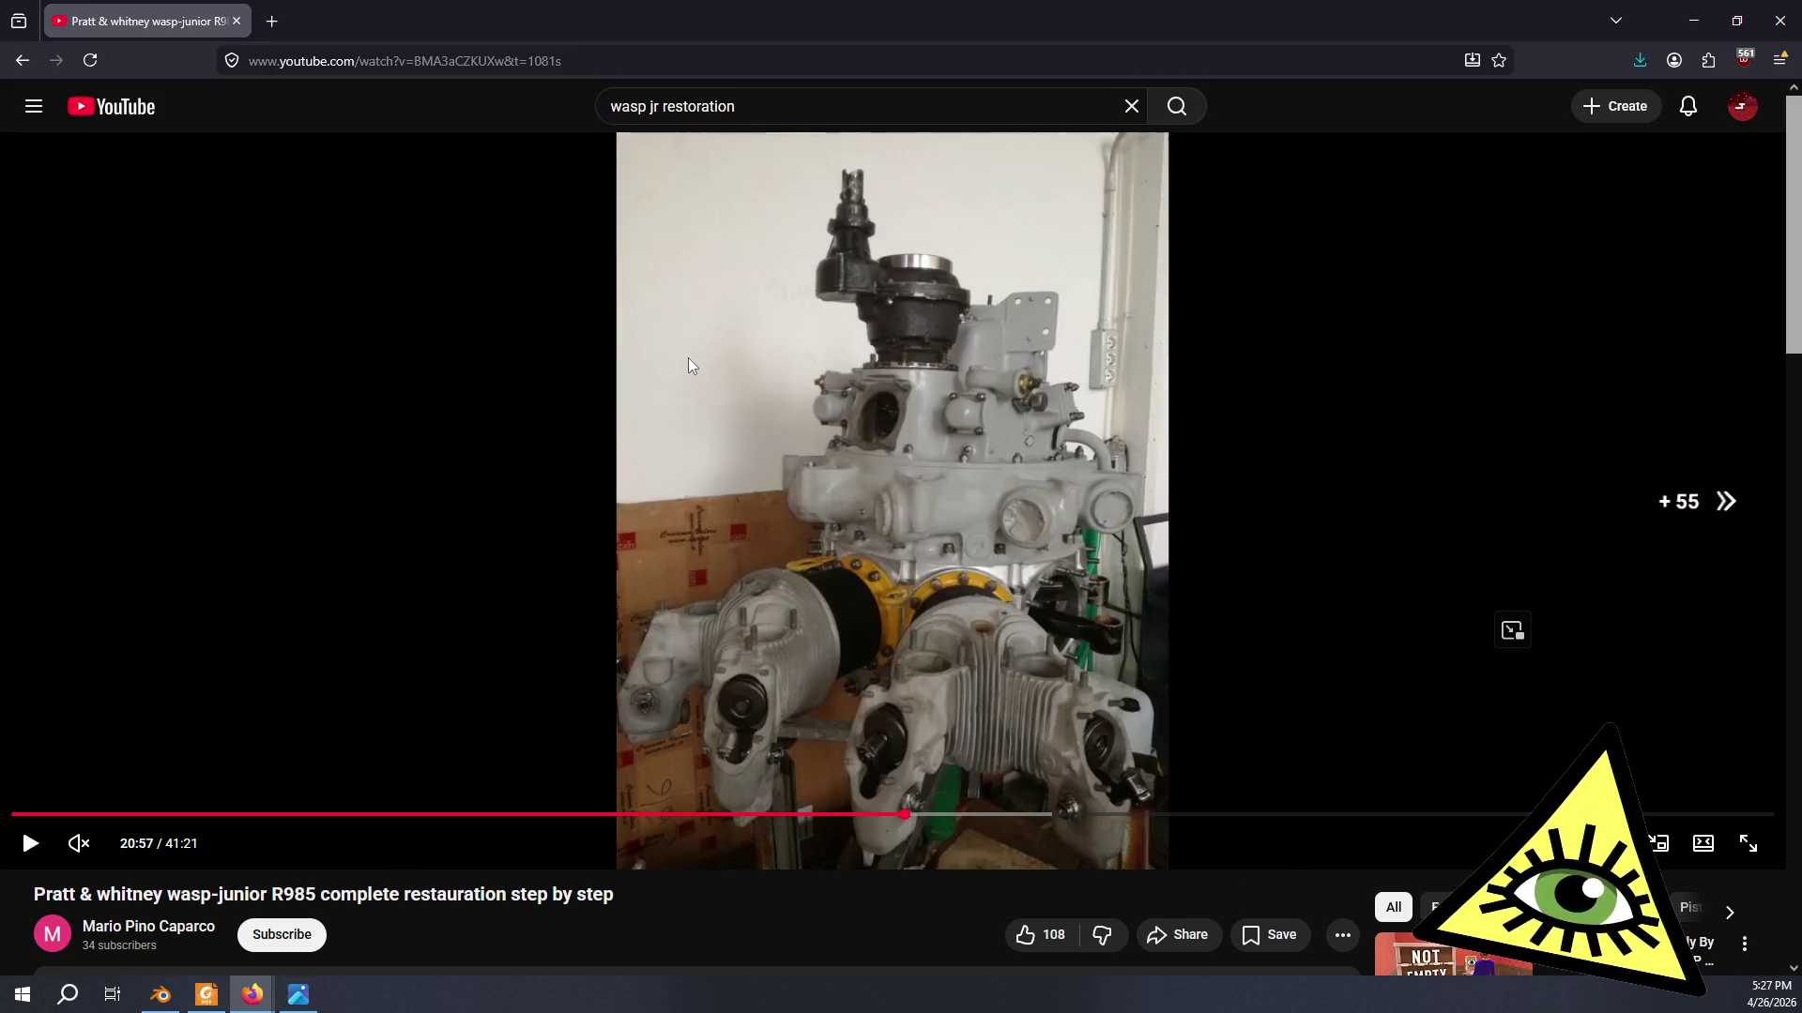
key(Right)
key(Right)
key(Right)
key(Right)
key(Right)
key(Right)
key(Right)
key(Right)
key(Right)
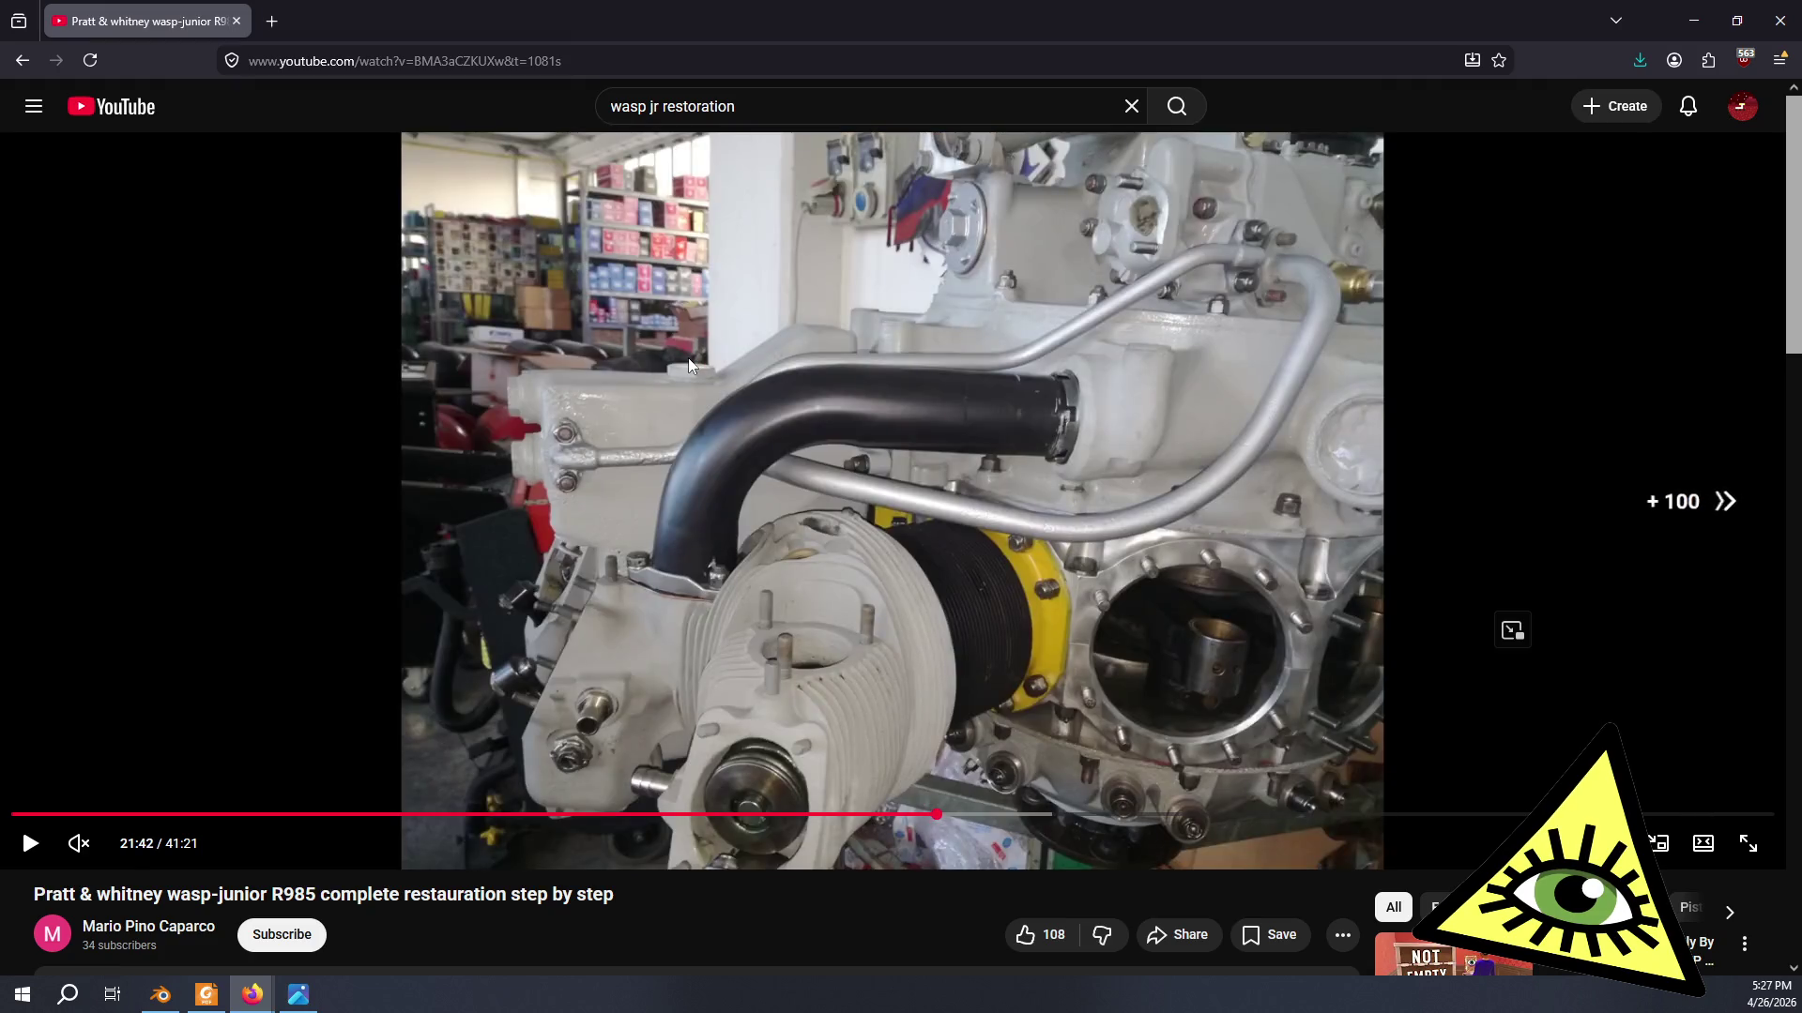
key(Right)
key(Right)
key(Right)
key(Right)
key(Right)
key(Right)
key(Right)
key(Right)
key(Right)
key(Right)
key(Right)
key(Right)
key(Right)
key(Right)
key(Right)
key(Right)
key(Right)
key(Right)
key(Right)
key(Right)
key(Right)
key(Right)
key(Right)
key(Right)
key(Right)
key(Right)
key(Right)
key(Right)
key(Right)
key(Right)
key(Right)
key(Right)
key(Left)
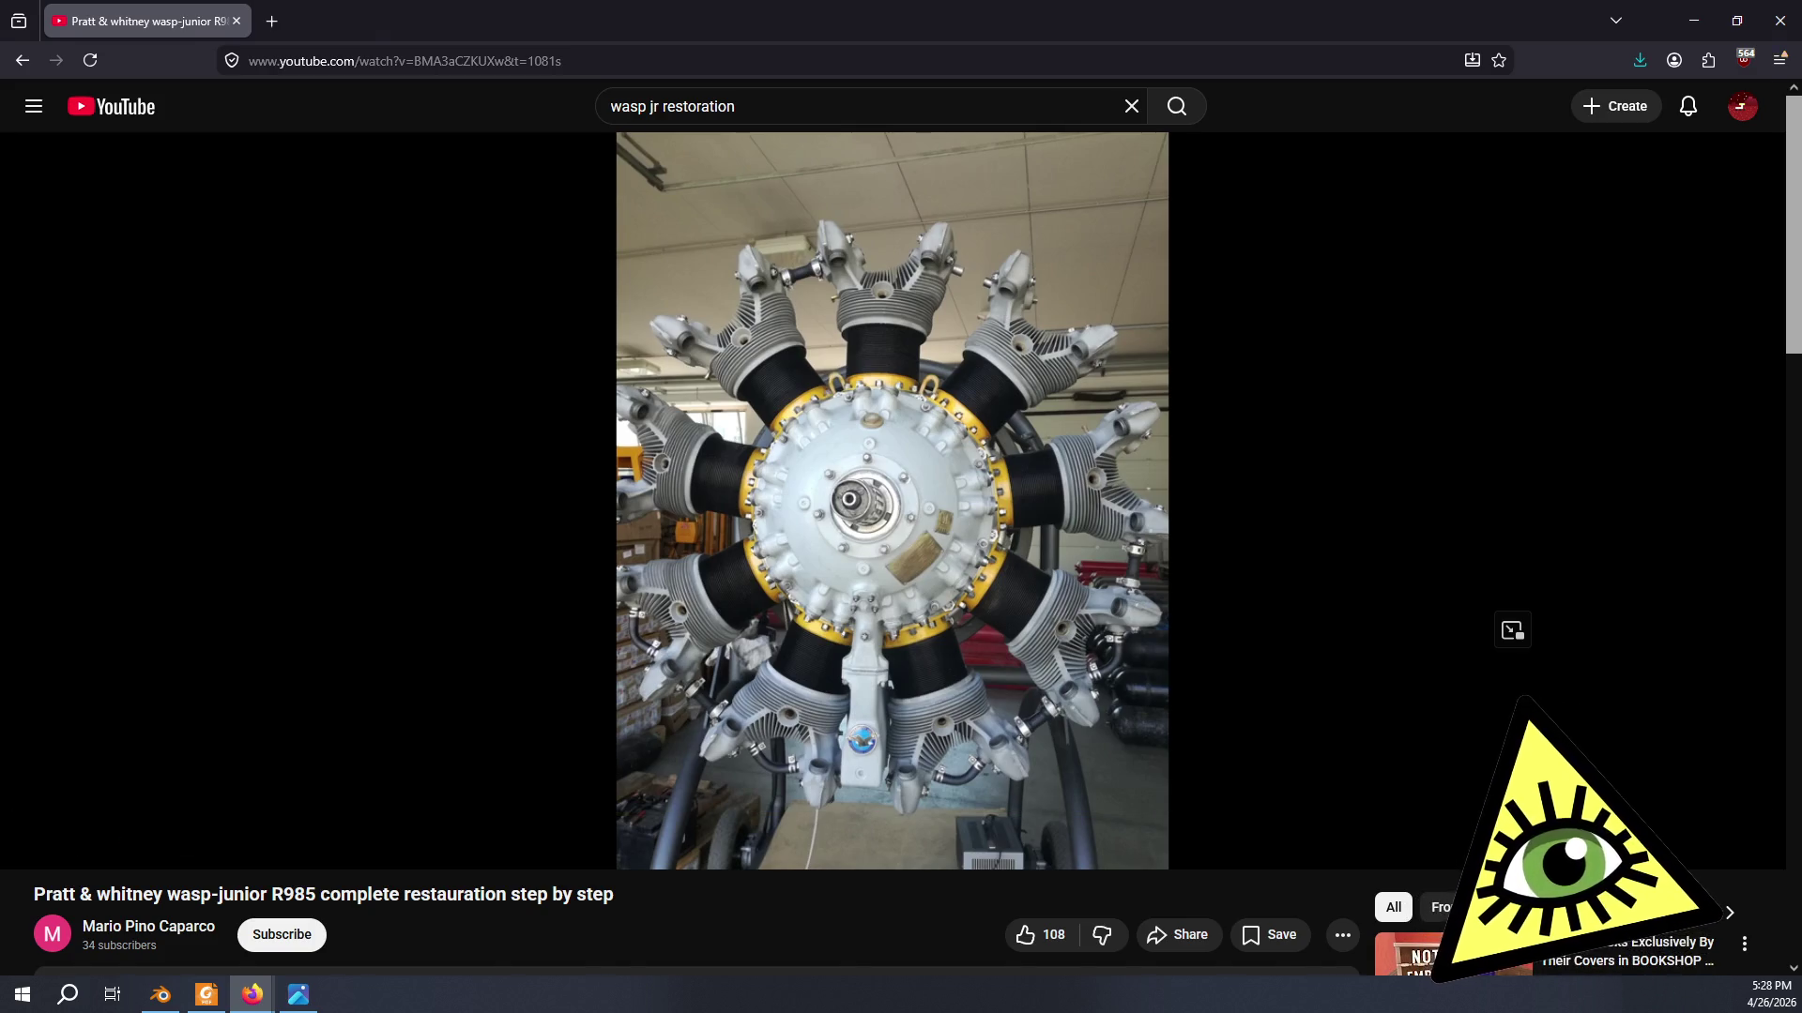
key(alt+Tab)
scroll(689, 359, down, 5)
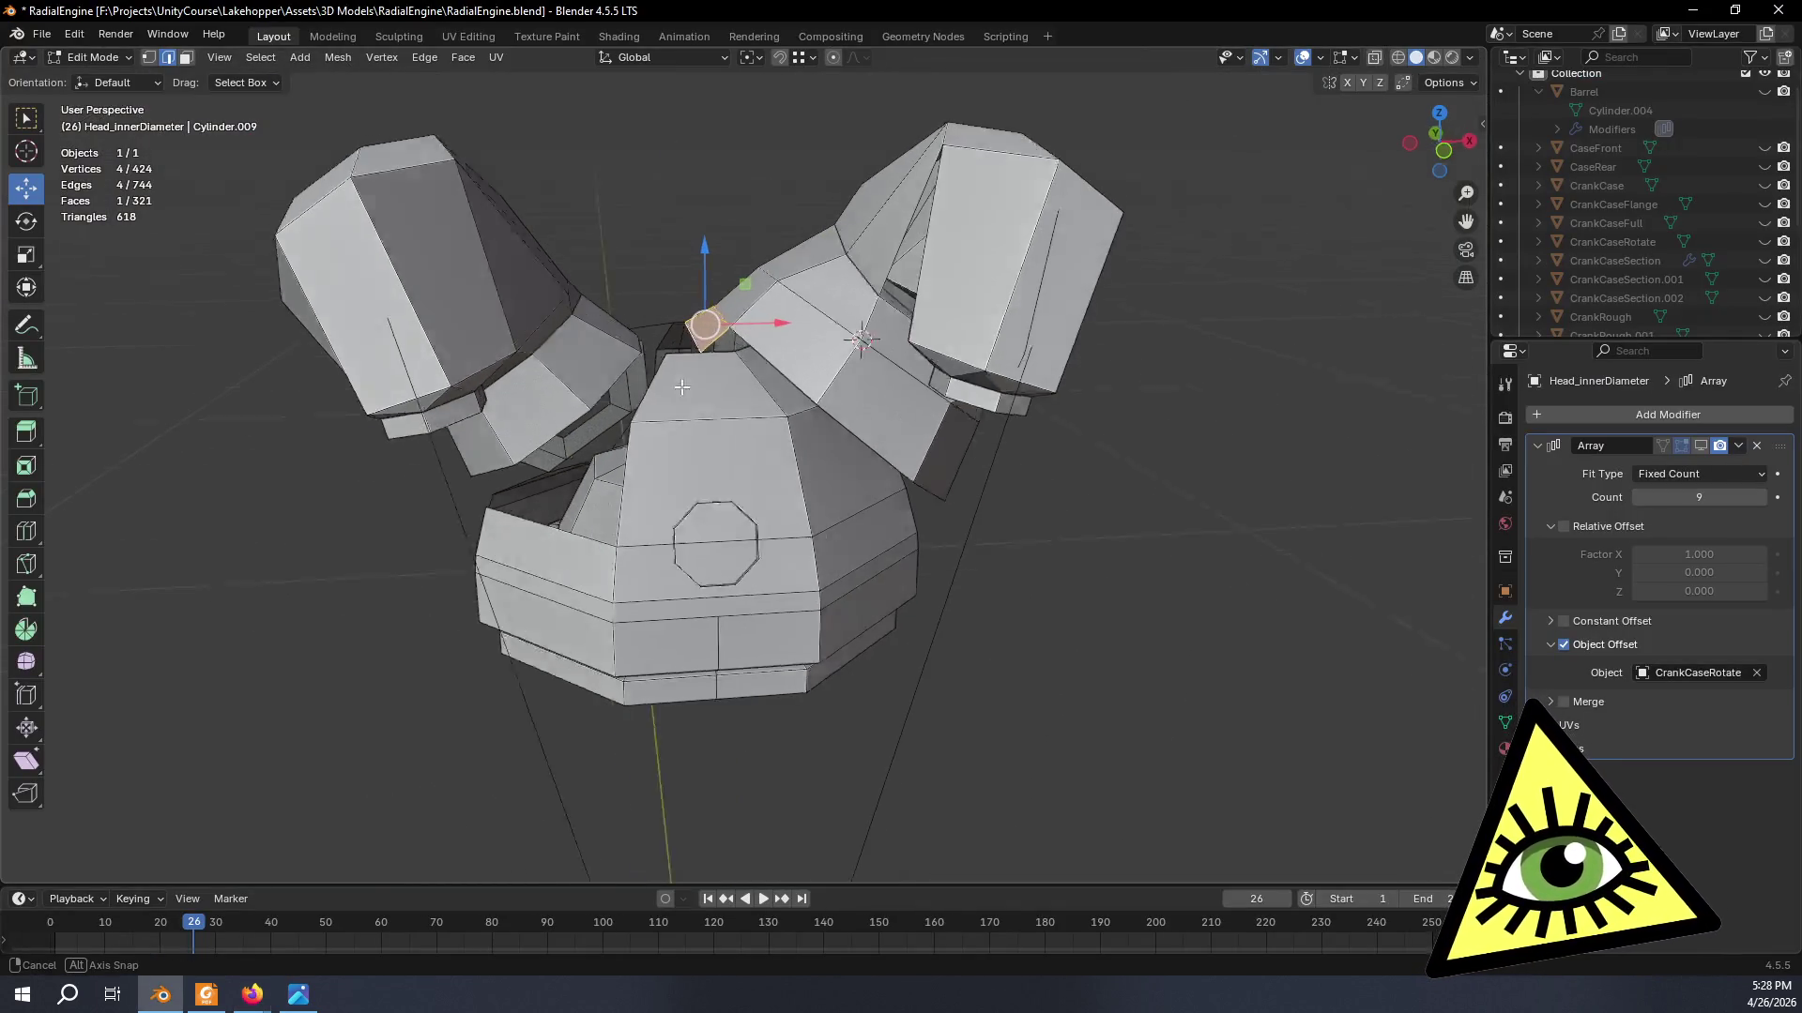
middle_drag(697, 324, 706, 307)
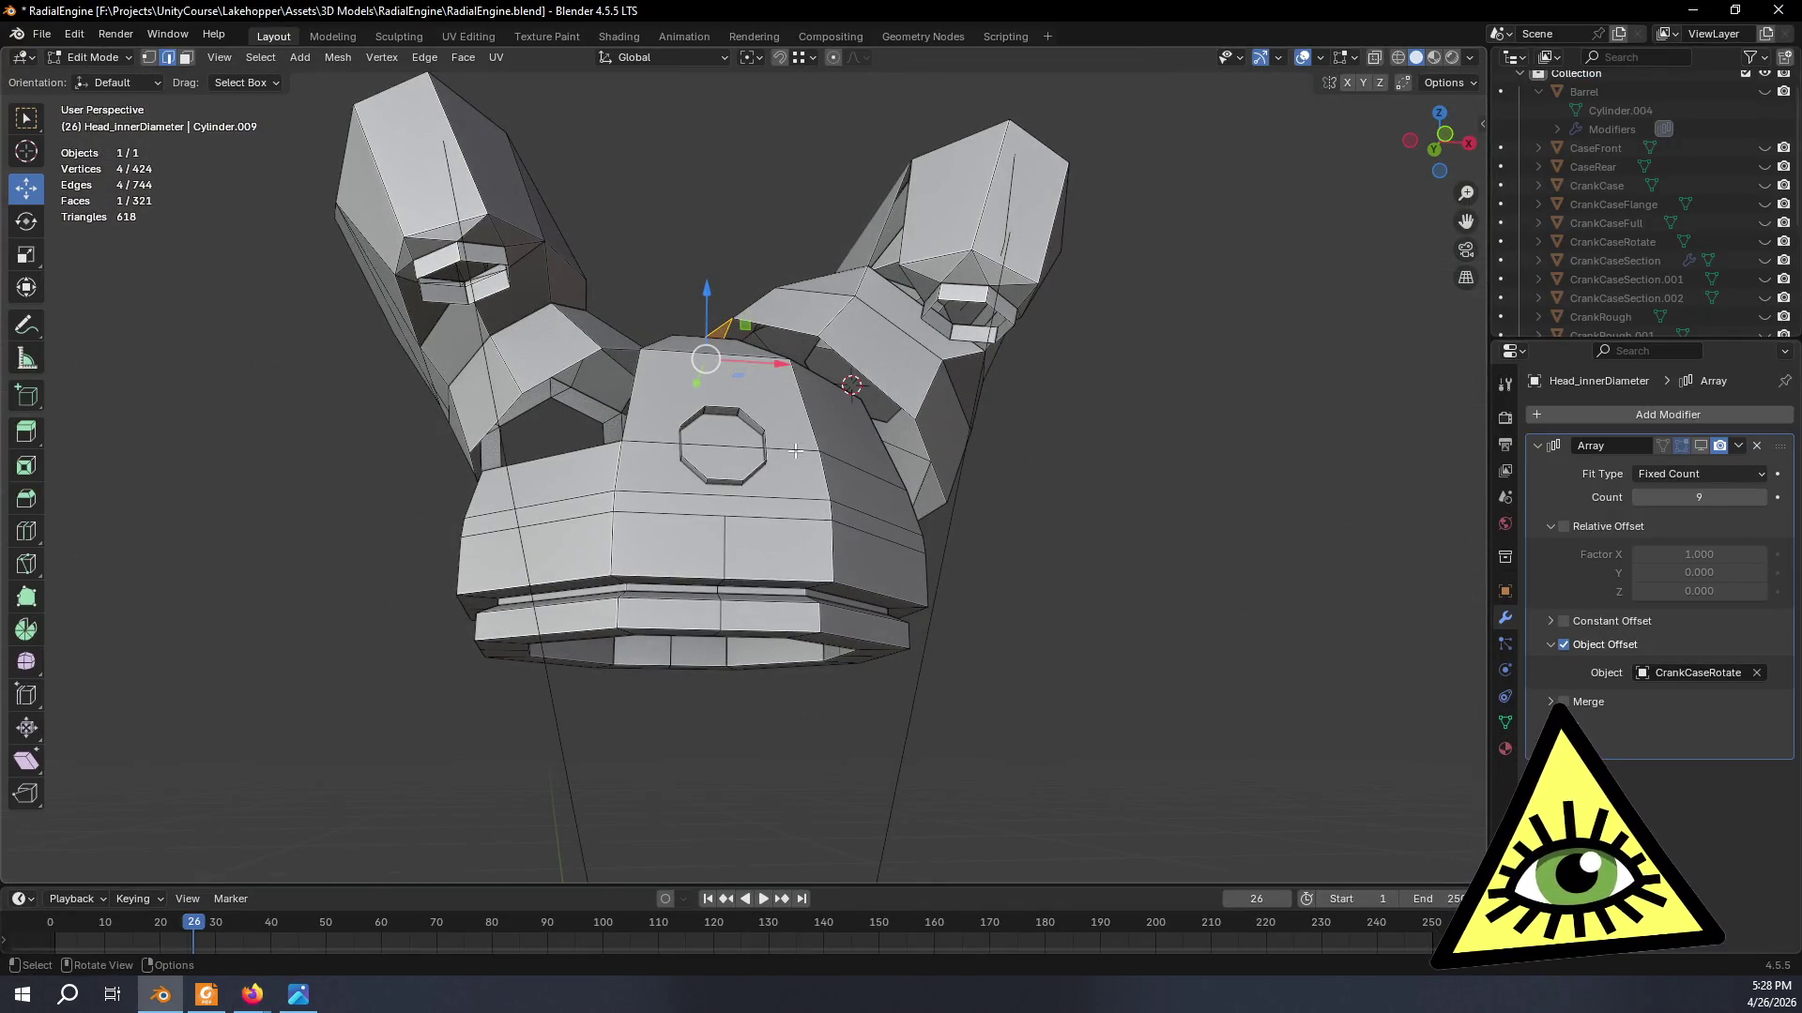
middle_drag(795, 450, 777, 445)
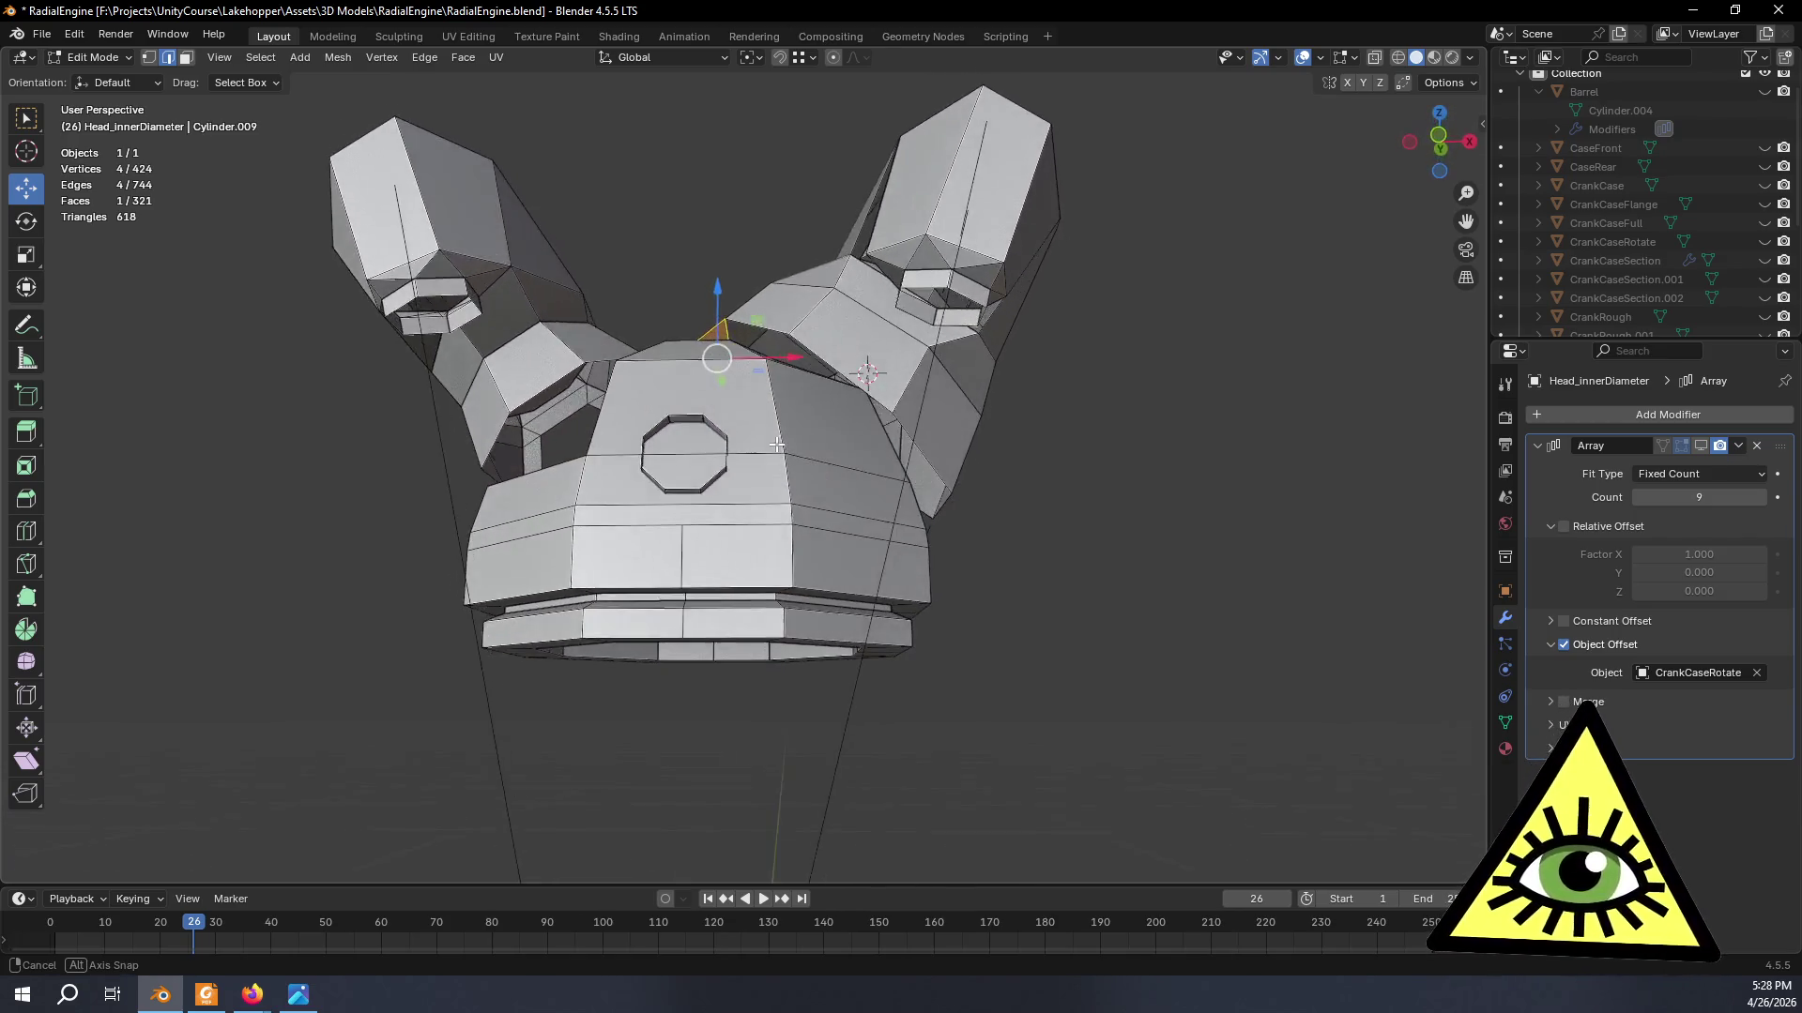
mouse_move(777, 445)
middle_down()
mouse_move(796, 522)
mouse_move(760, 423)
middle_up()
scroll(731, 337, up, 4)
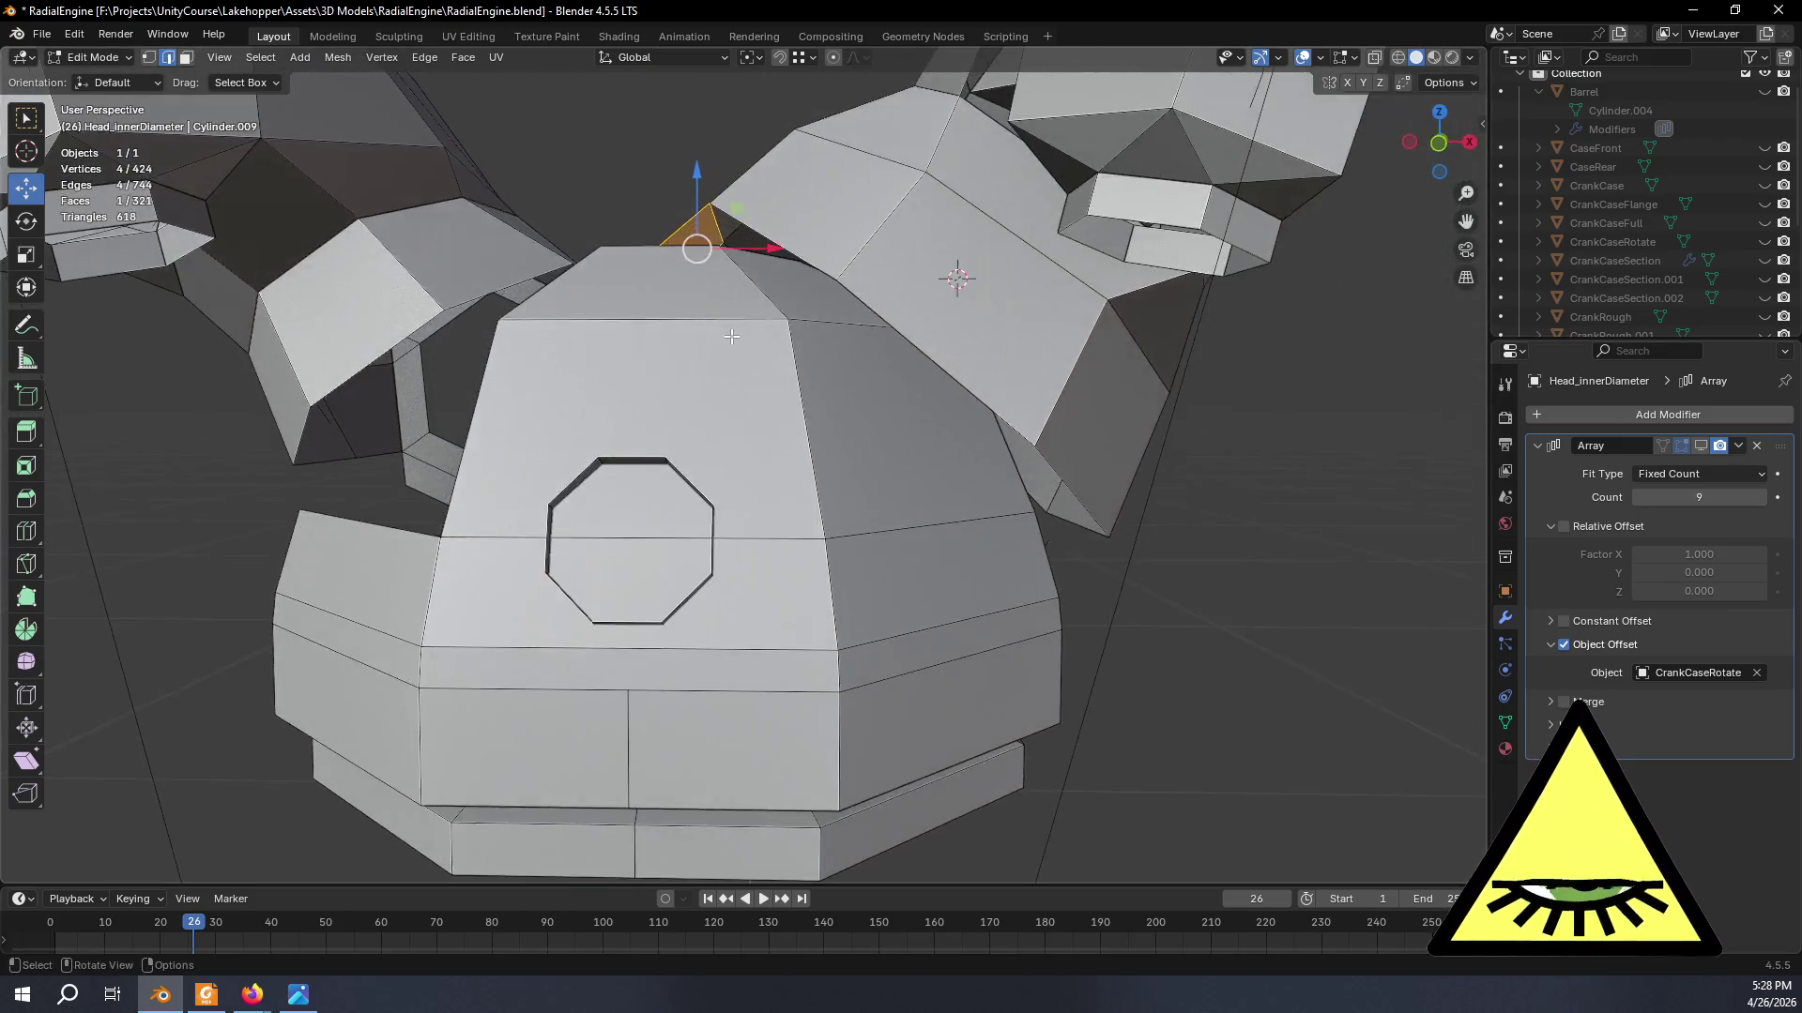
key(alt+Tab)
key(alt+Tab)
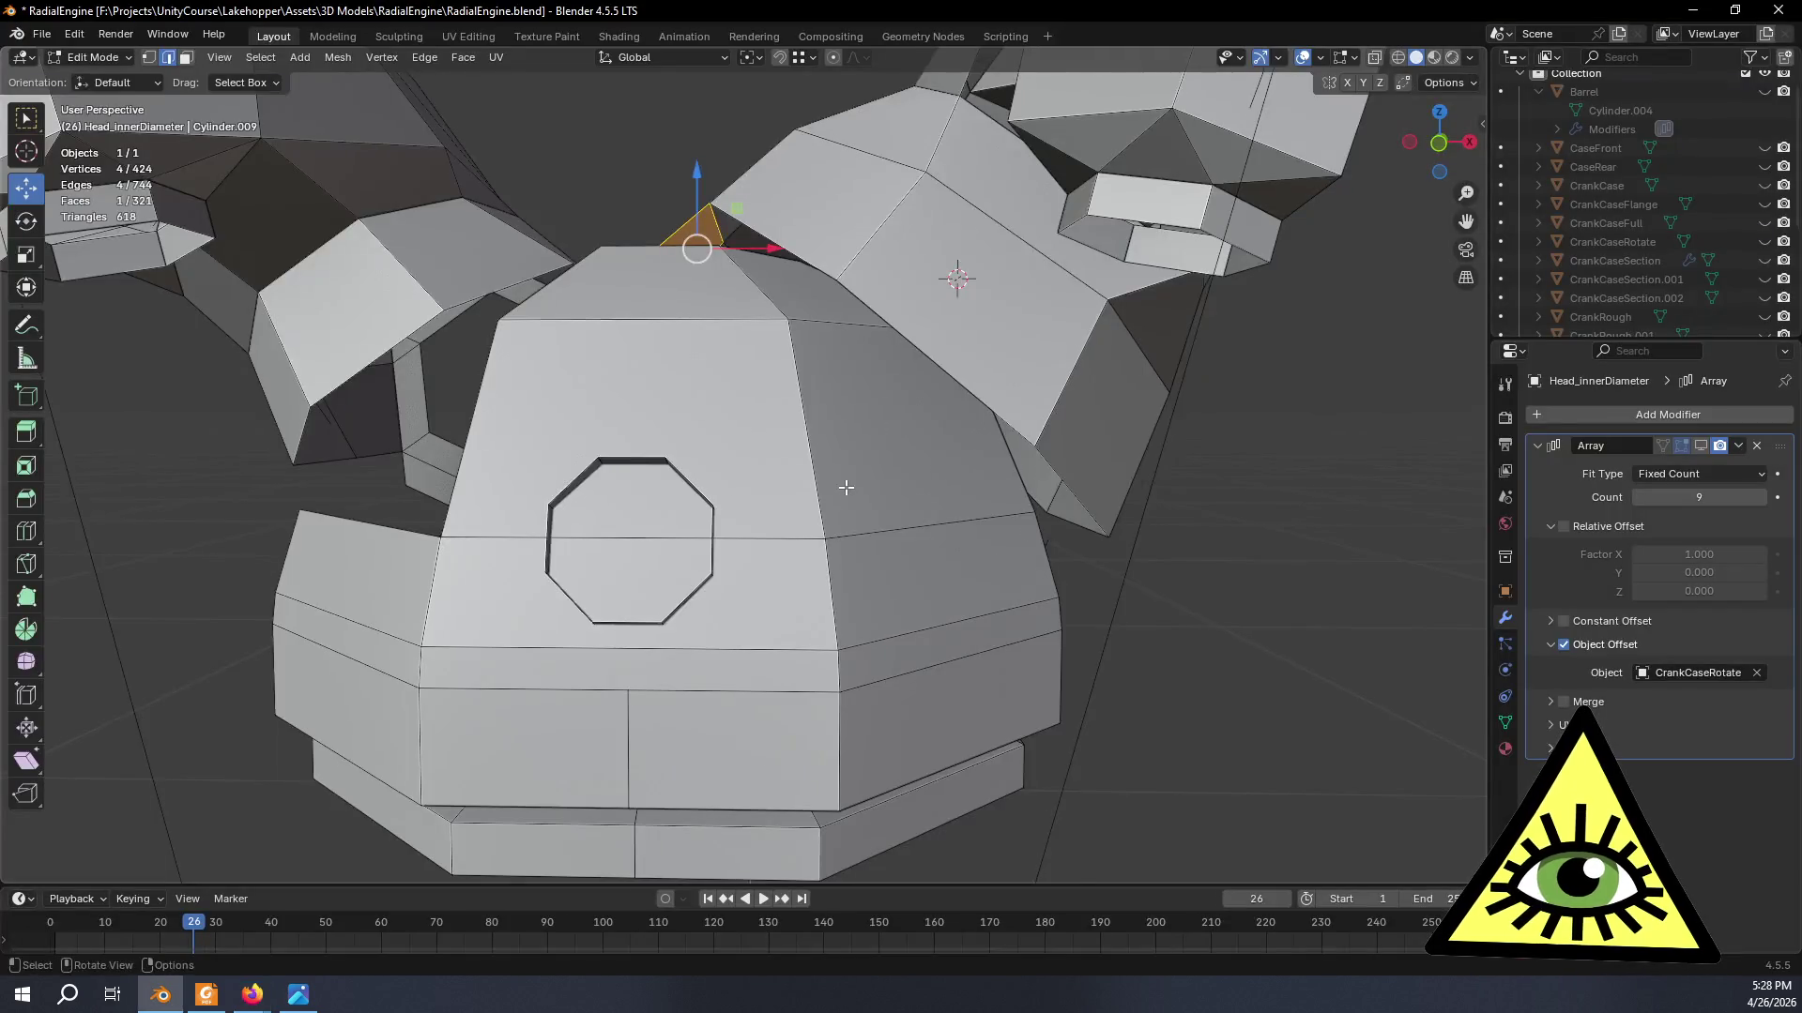
key(alt+Tab)
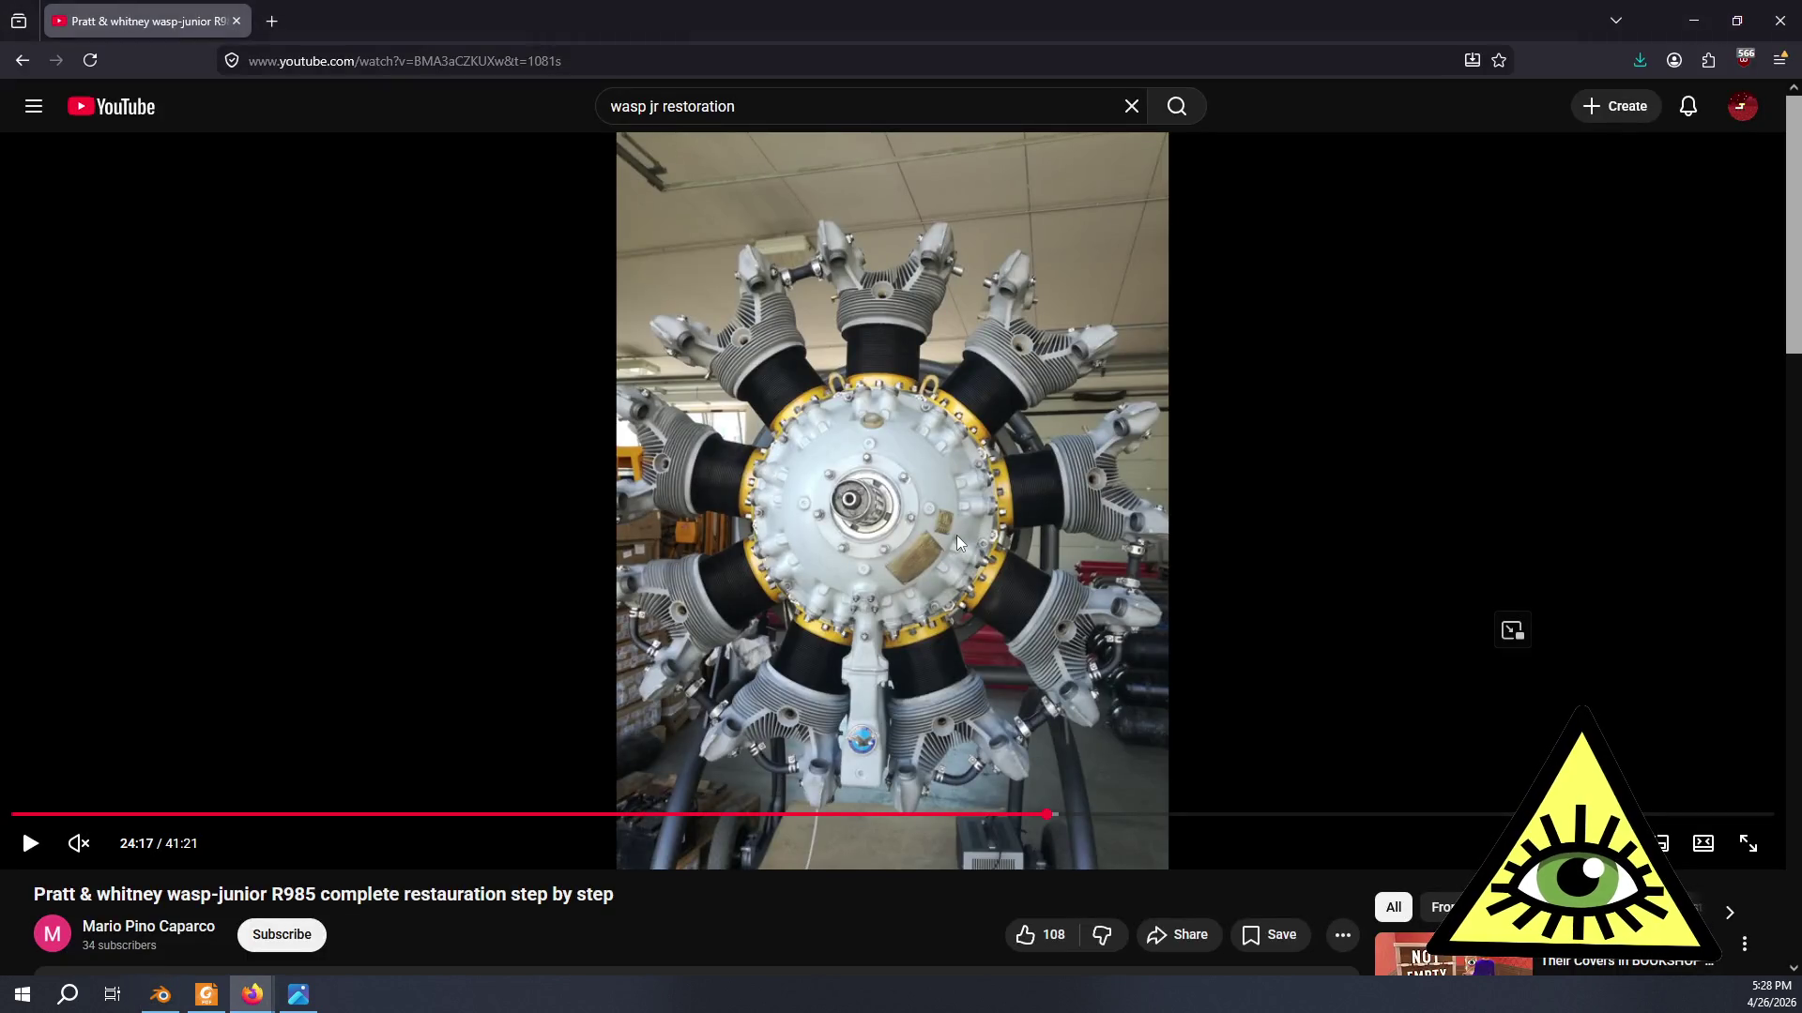
key(alt+Tab)
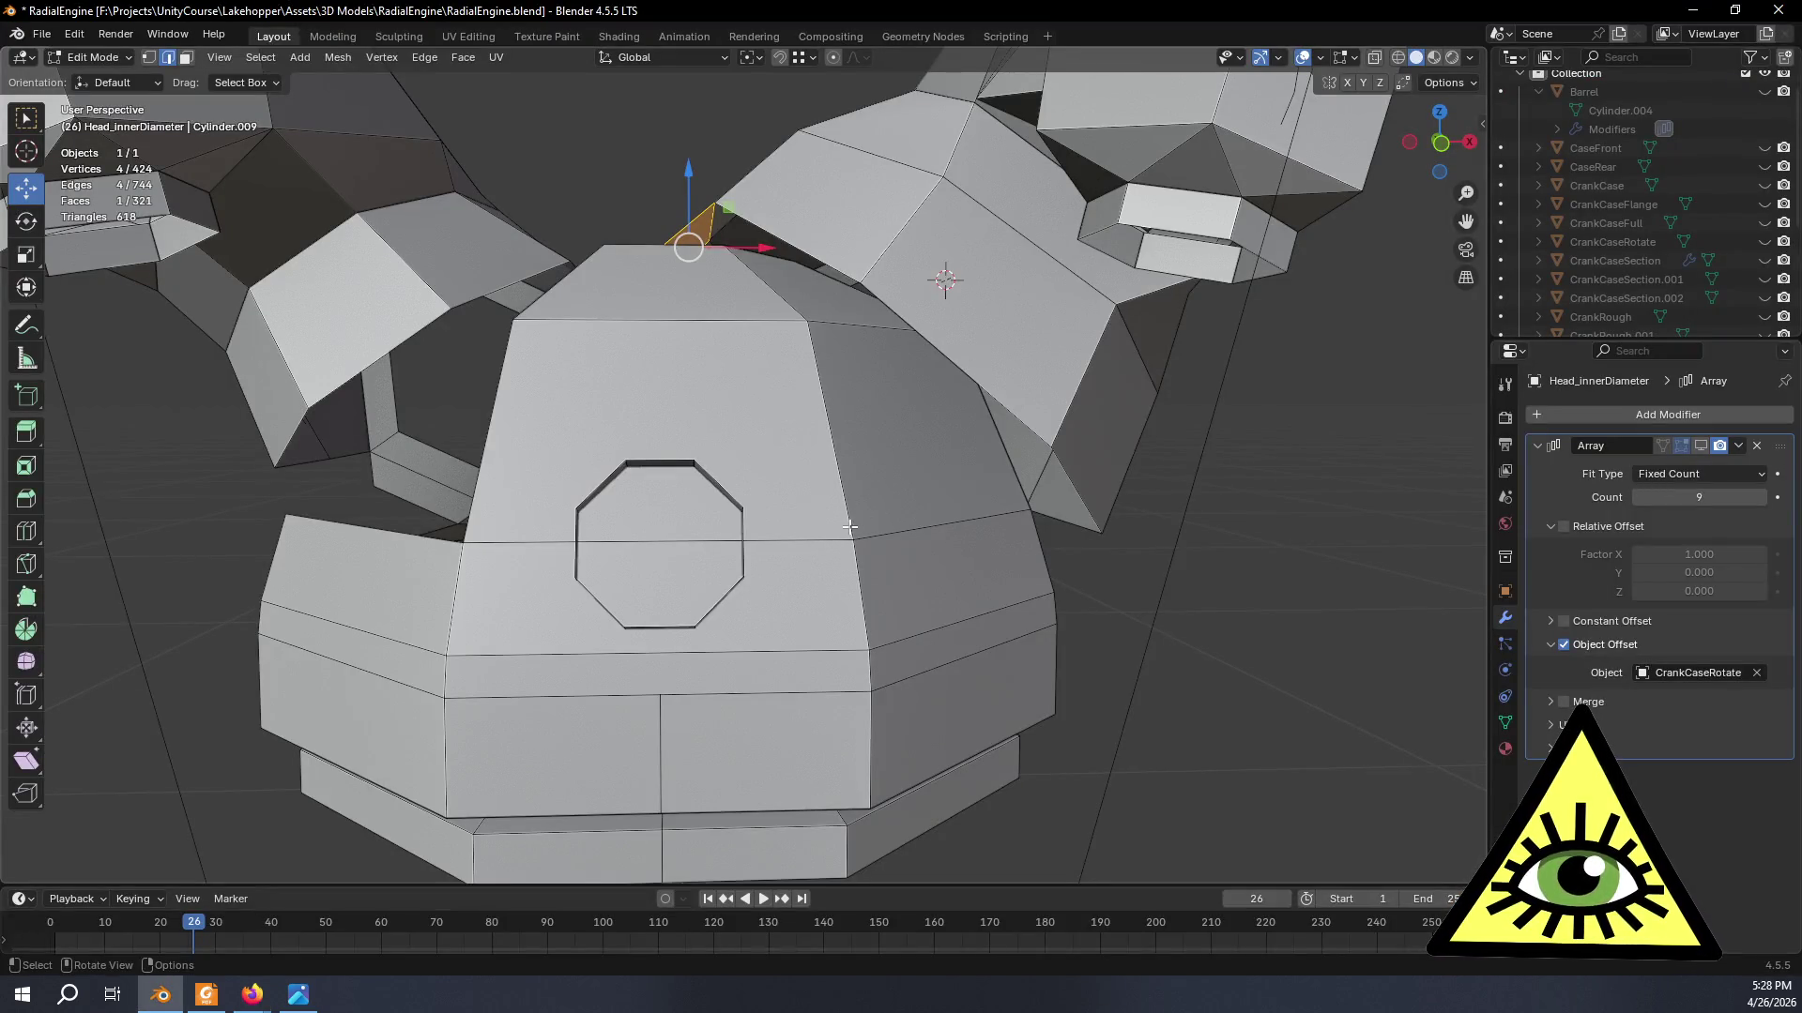
- In vertex mode, select the face's bottom edge by its two corners and subdivide it
mouse_move(701, 493)
middle_down()
mouse_move(745, 422)
mouse_move(321, 182)
middle_up()
scroll(718, 466, up, 4)
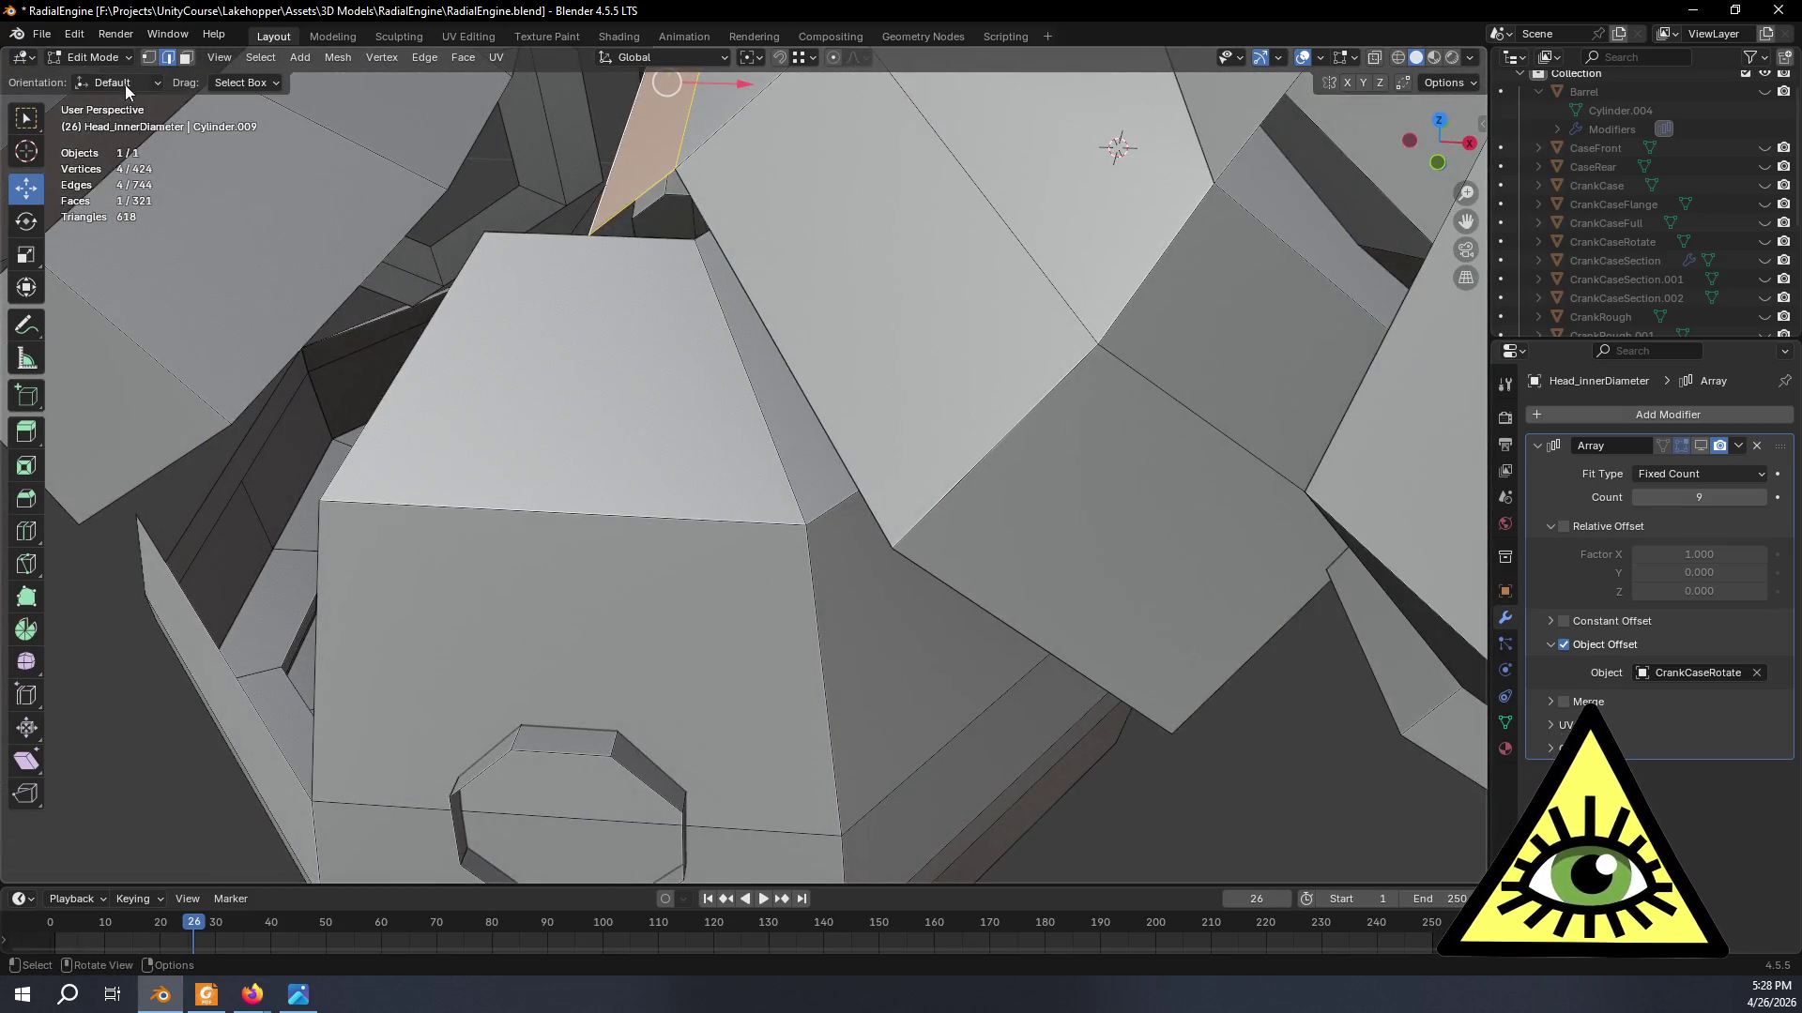
click(145, 58)
click(321, 502)
shift+click(807, 524)
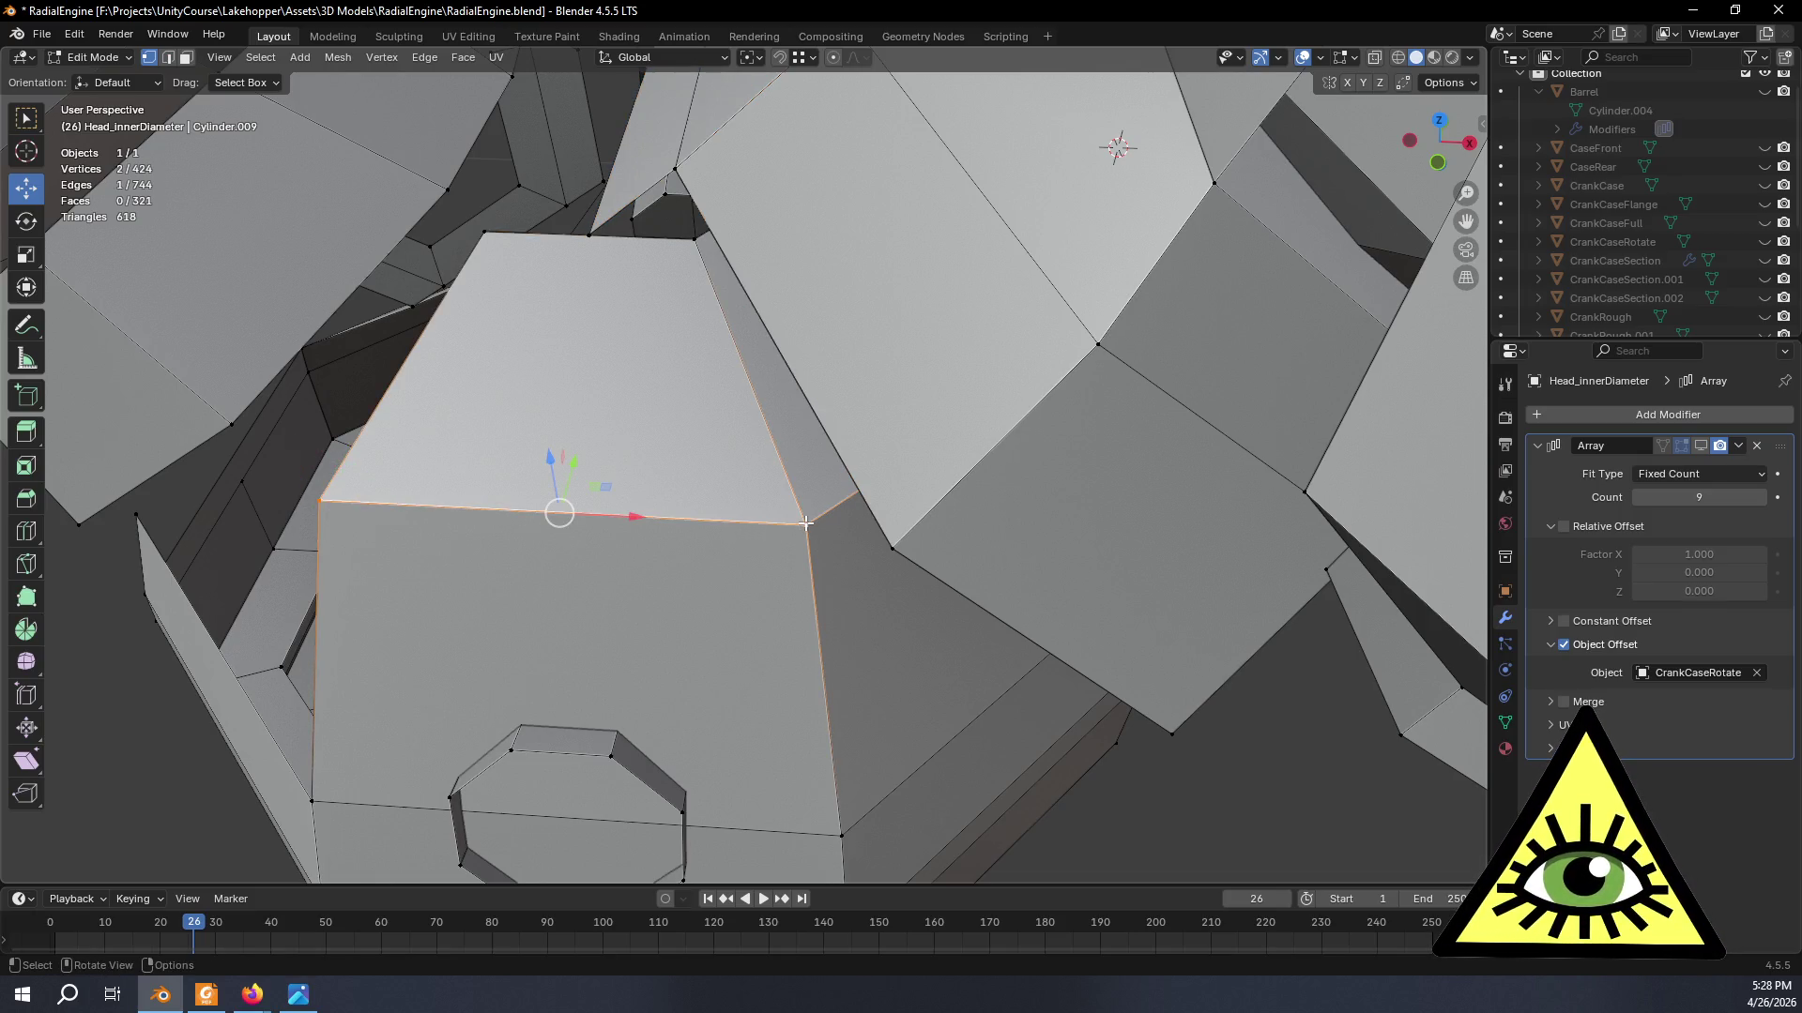
right_click(782, 505)
click(645, 439)
- Select the two unwanted seam-corner vertices and delete them
click(584, 236)
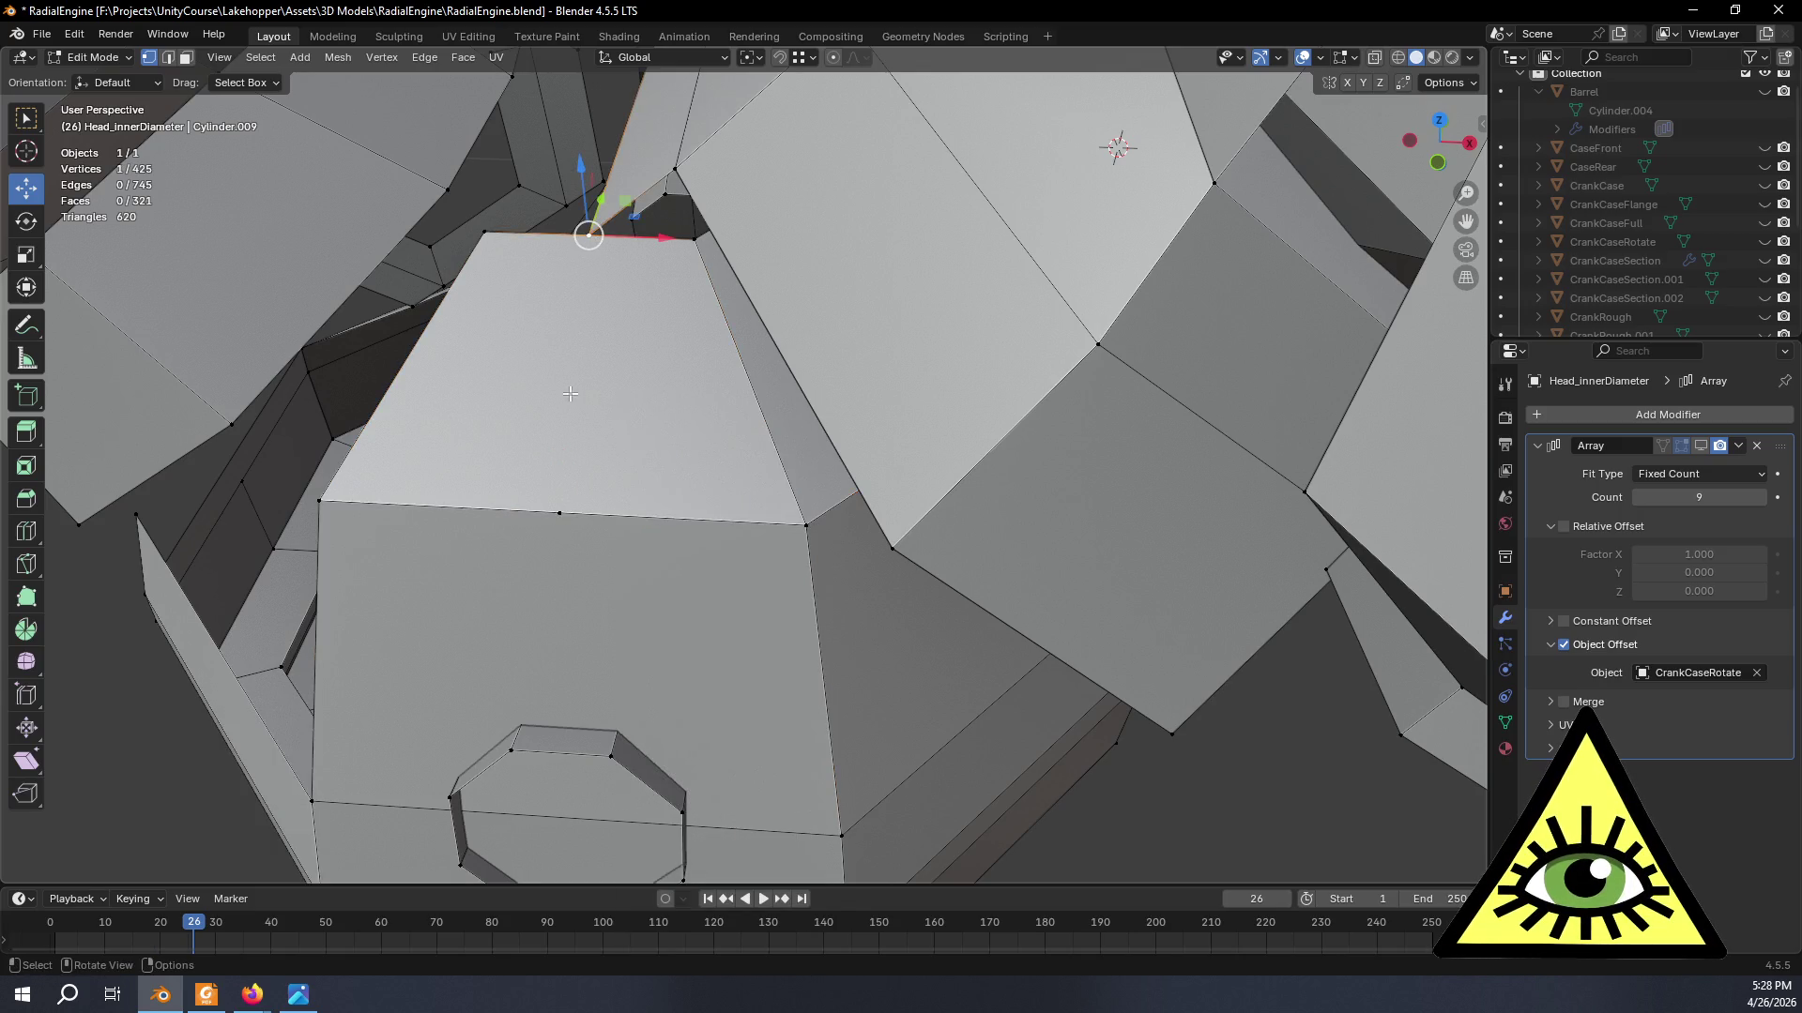
shift+click(559, 519)
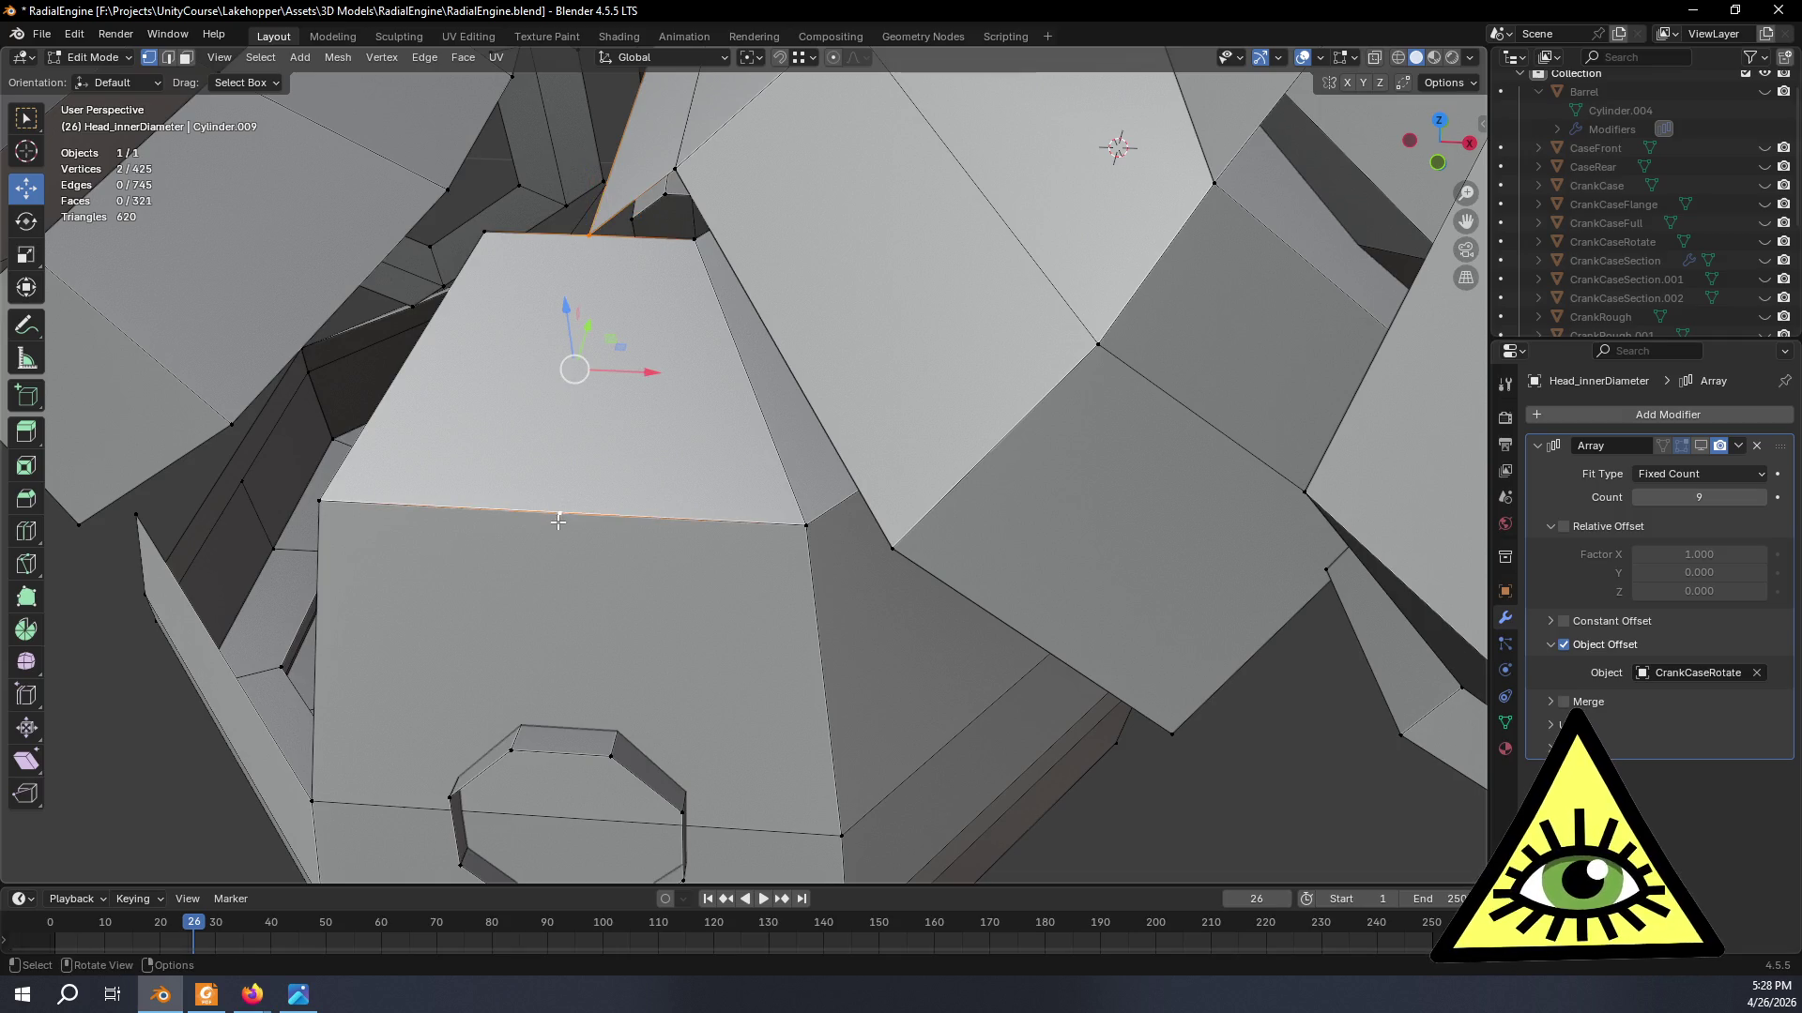
middle_drag(600, 520, 638, 477)
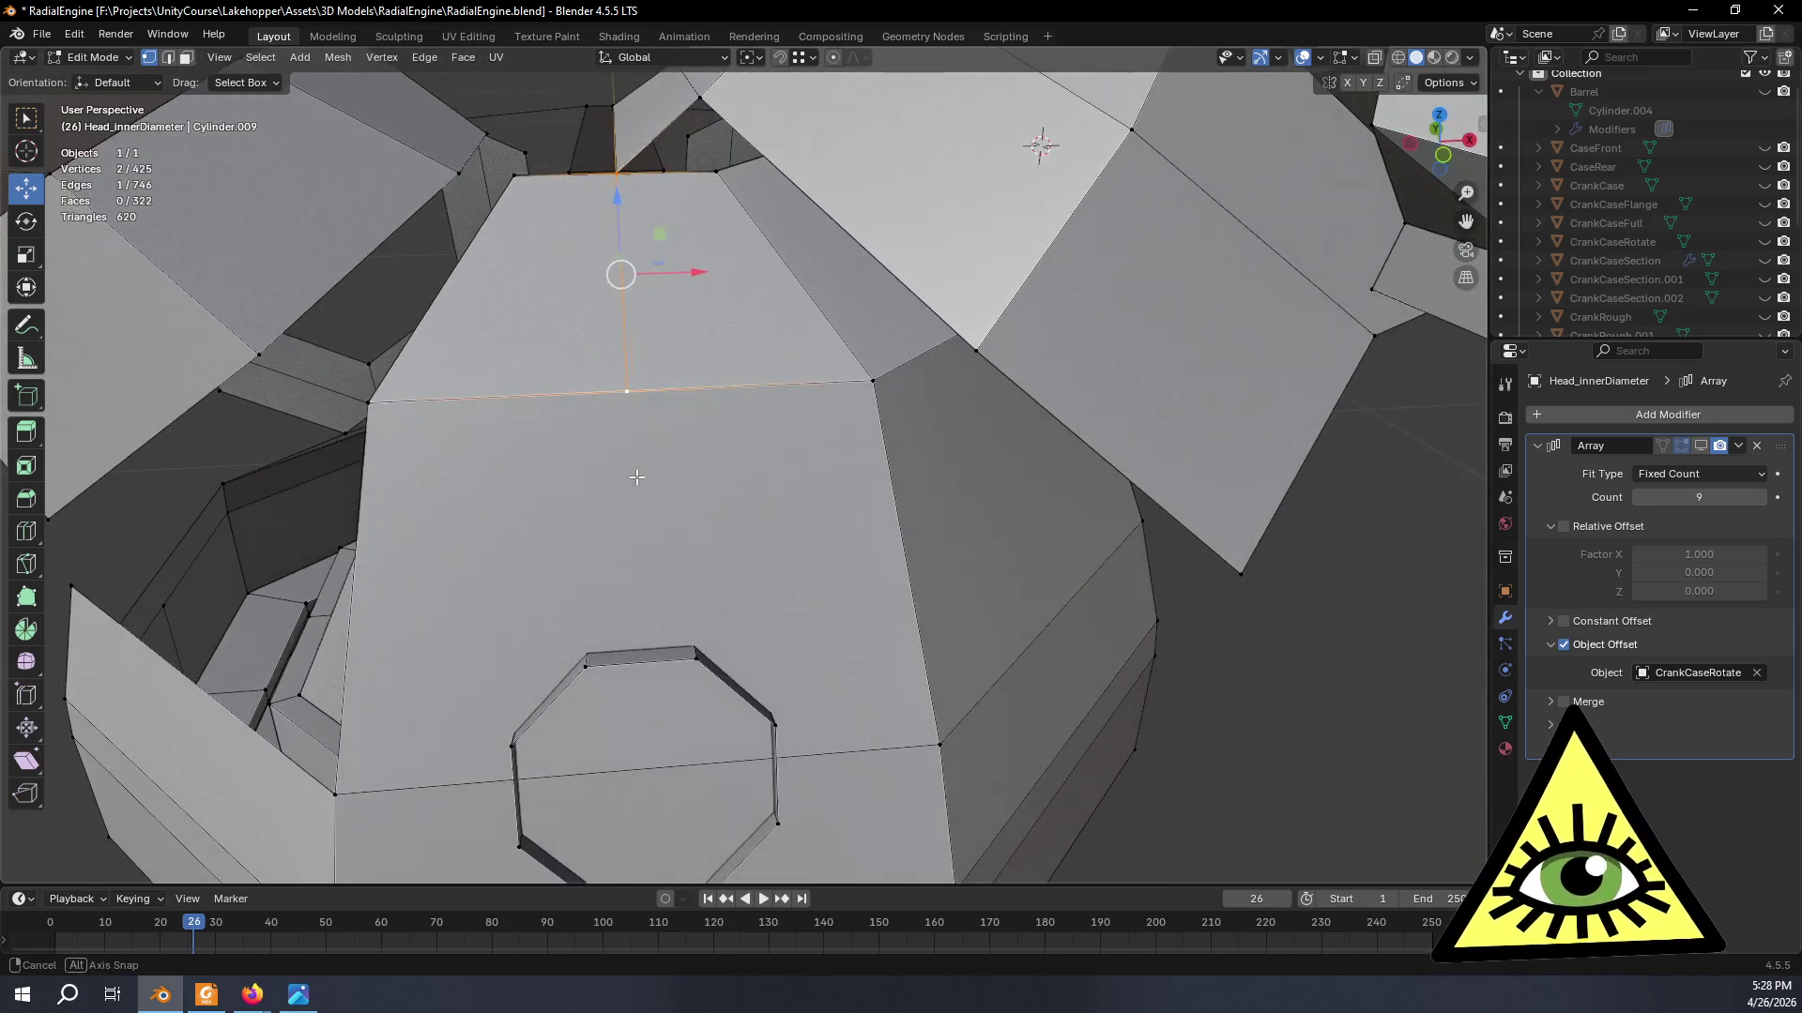
middle_drag(736, 222, 783, 438)
click(761, 358)
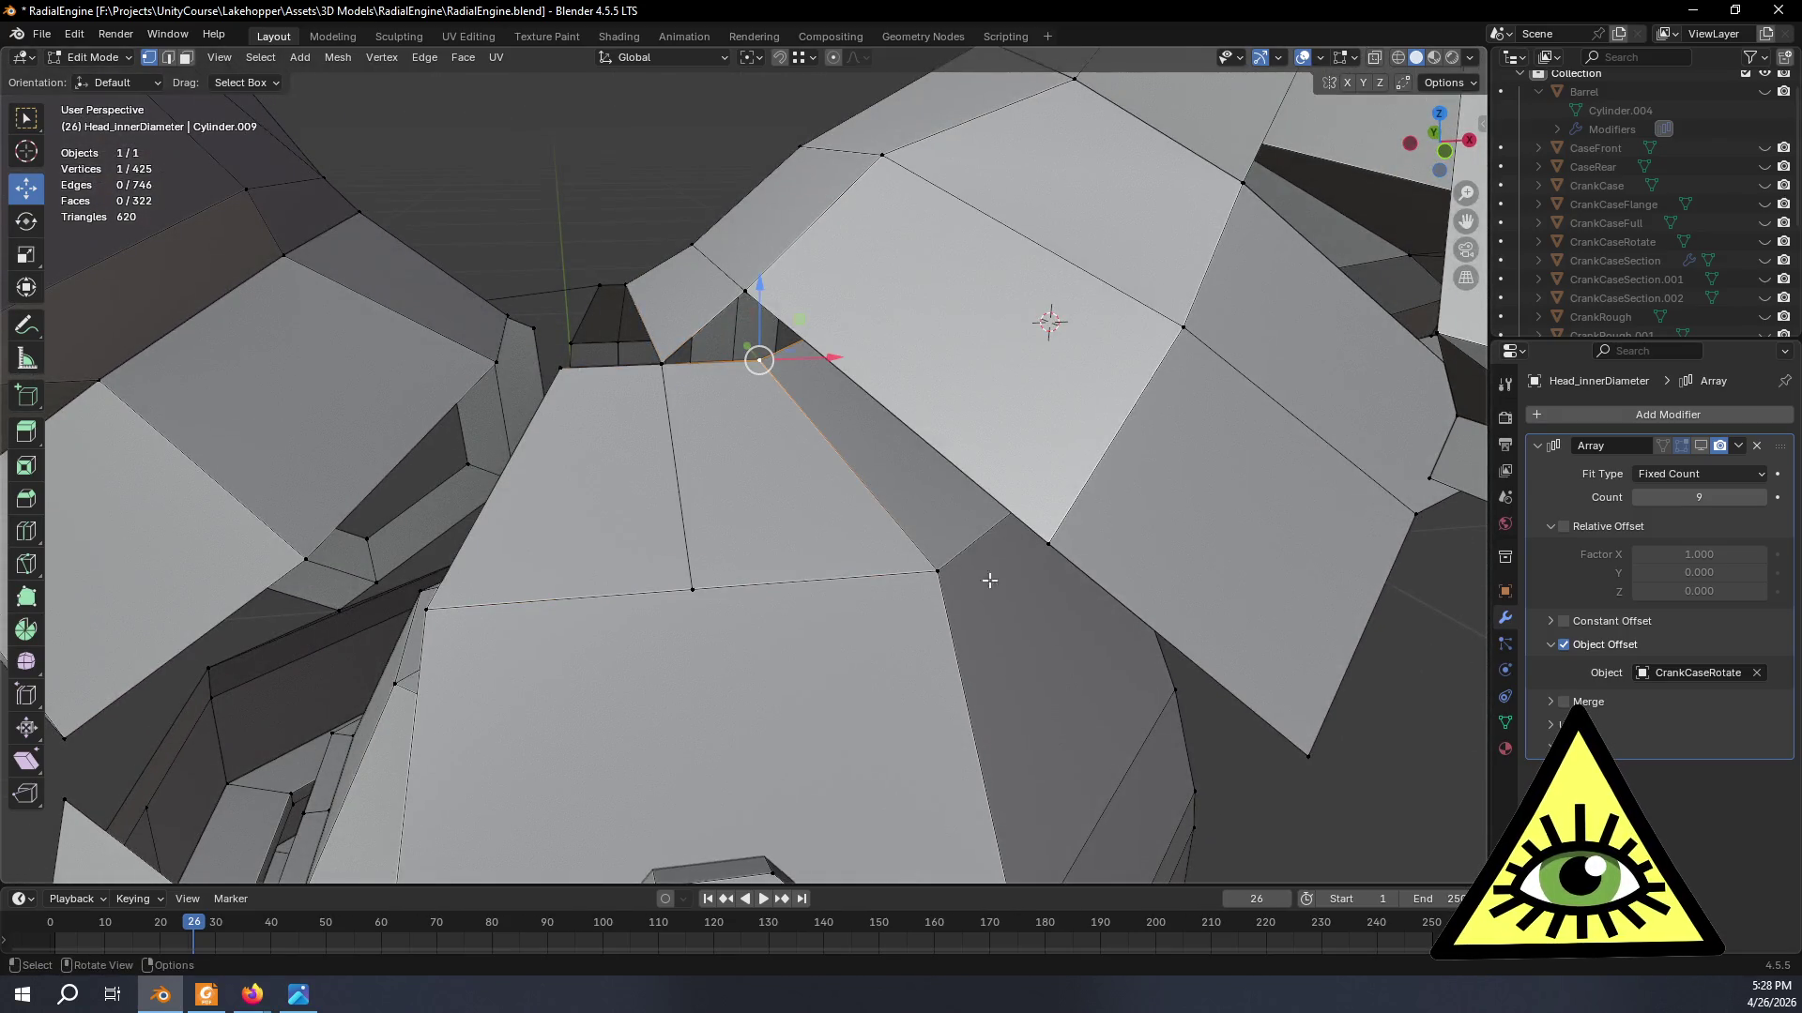
shift+click(940, 571)
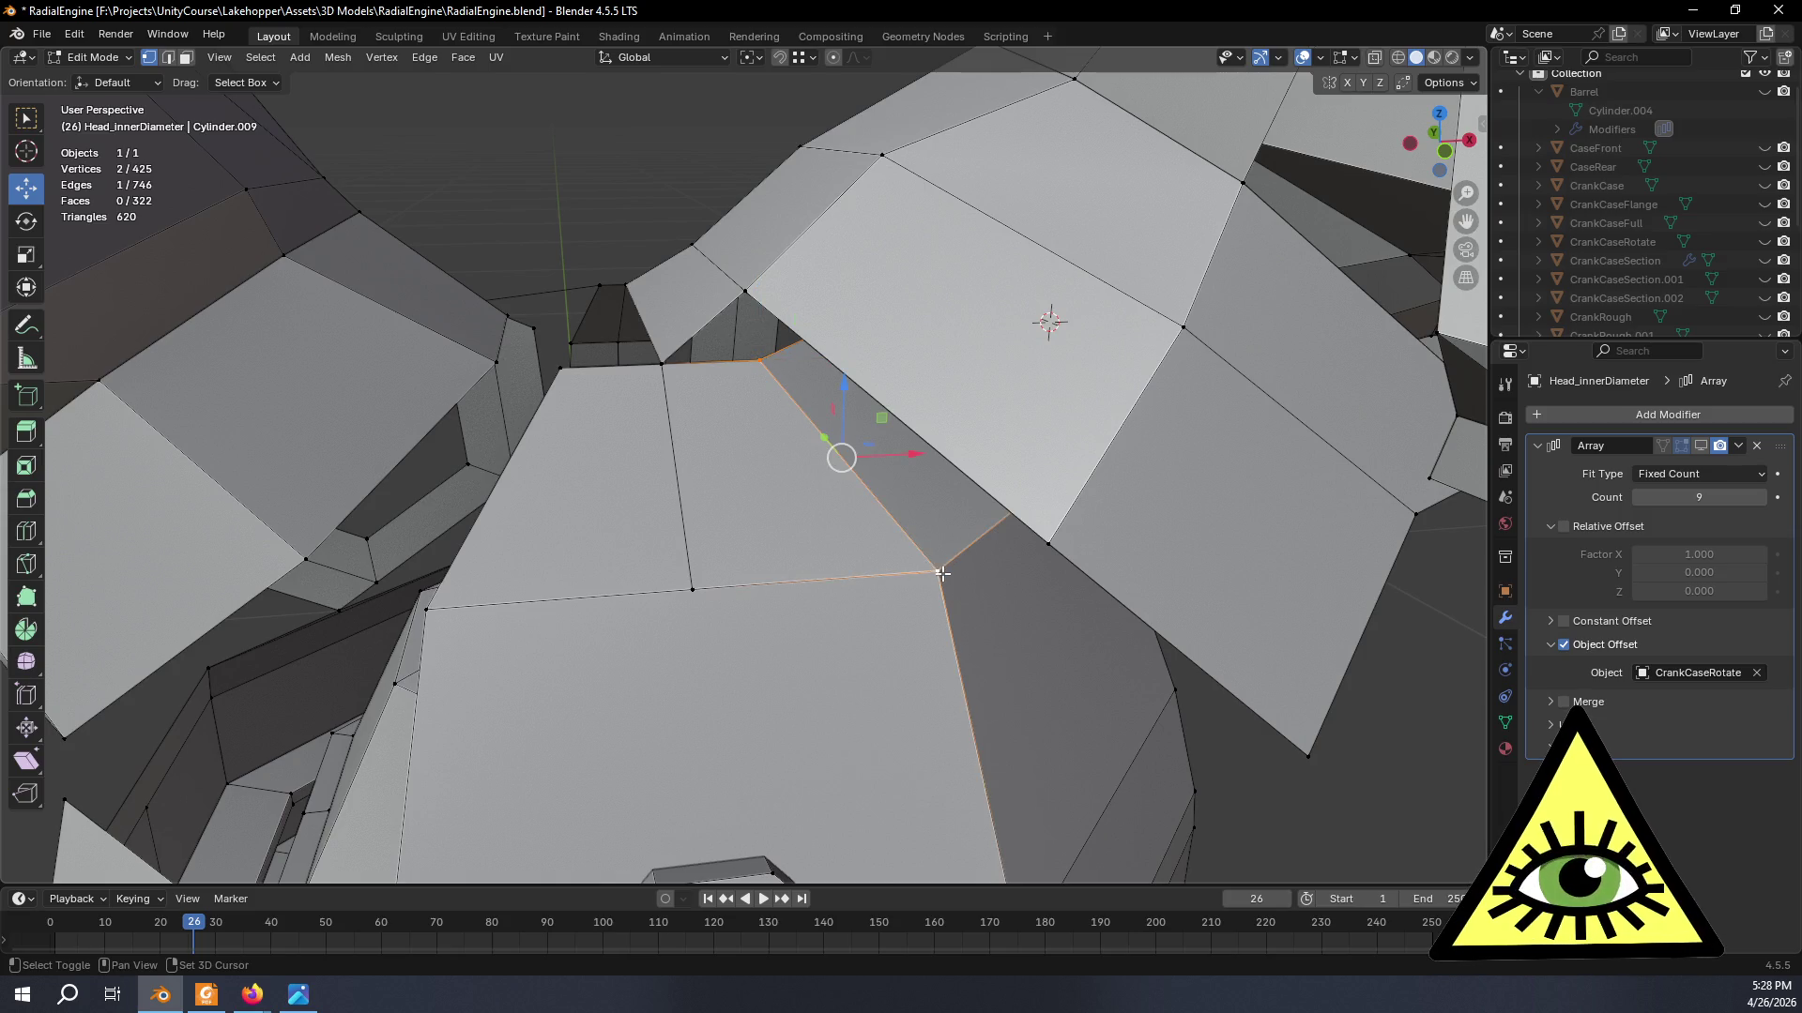
middle_drag(1013, 580, 791, 369)
key(x)
click(941, 542)
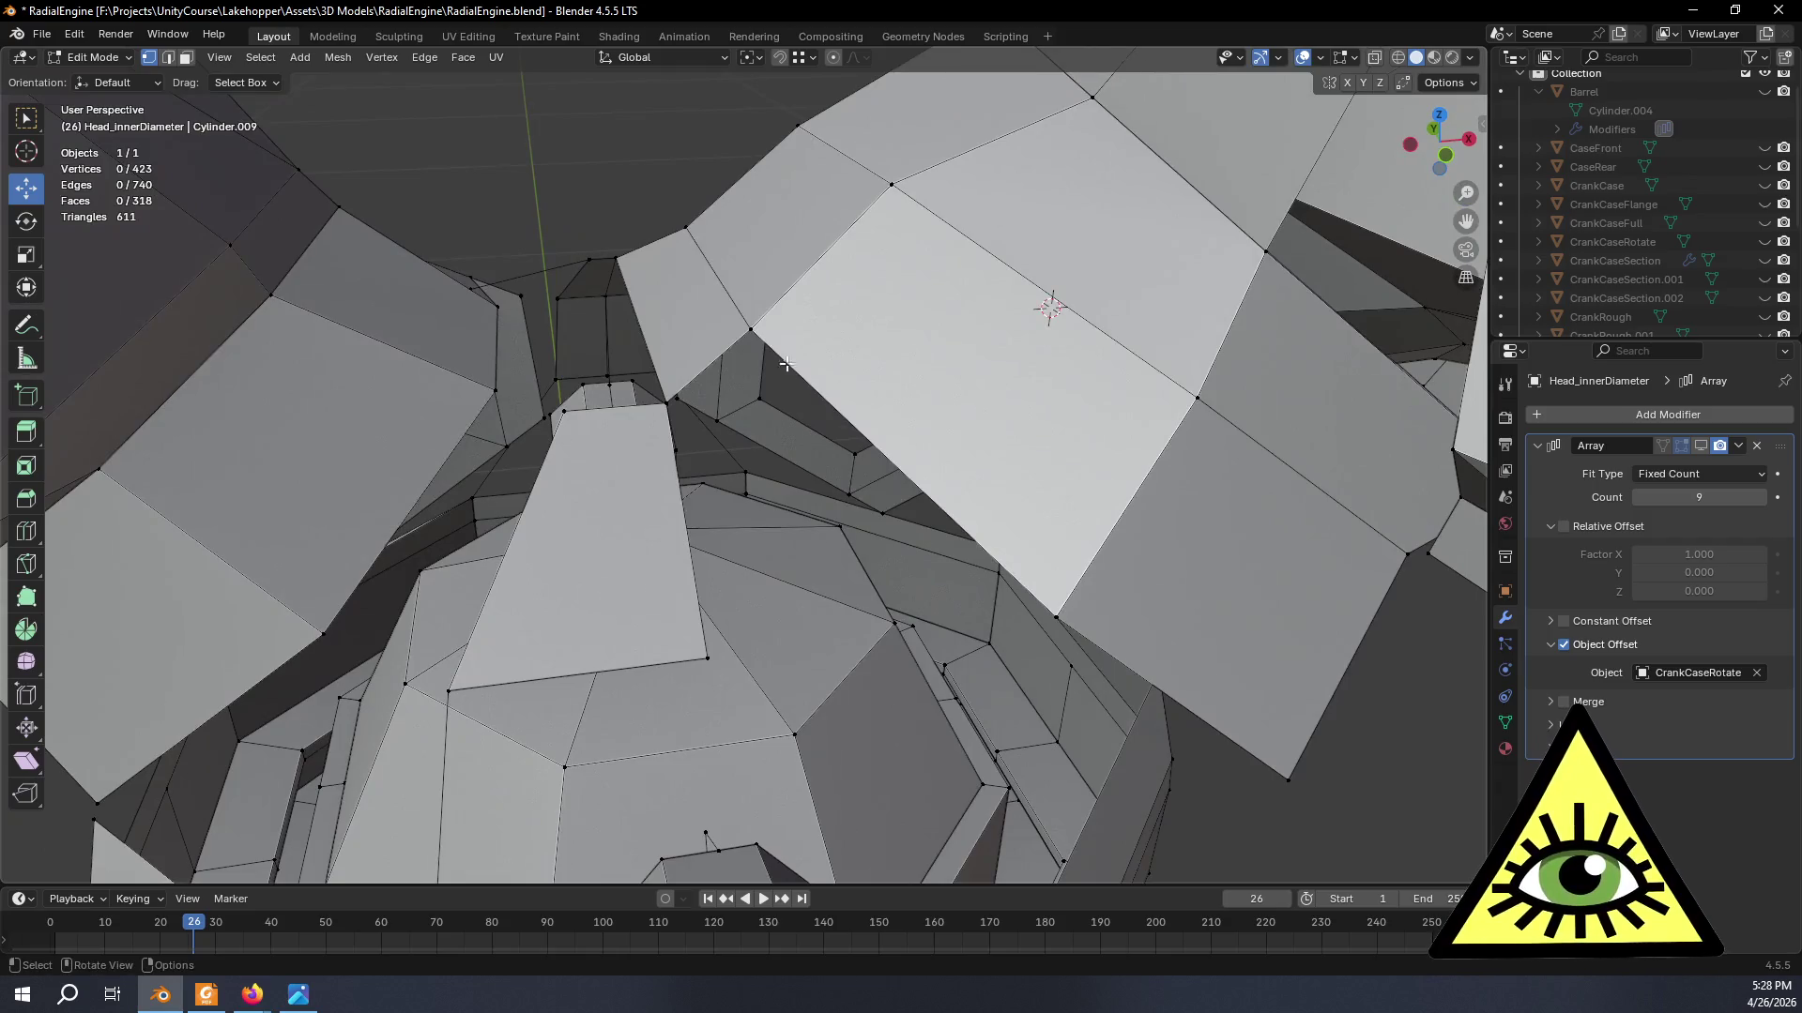
- Pick four gap-border vertices, grow the selection and delete the seven loose vertices
click(750, 332)
shift+click(673, 409)
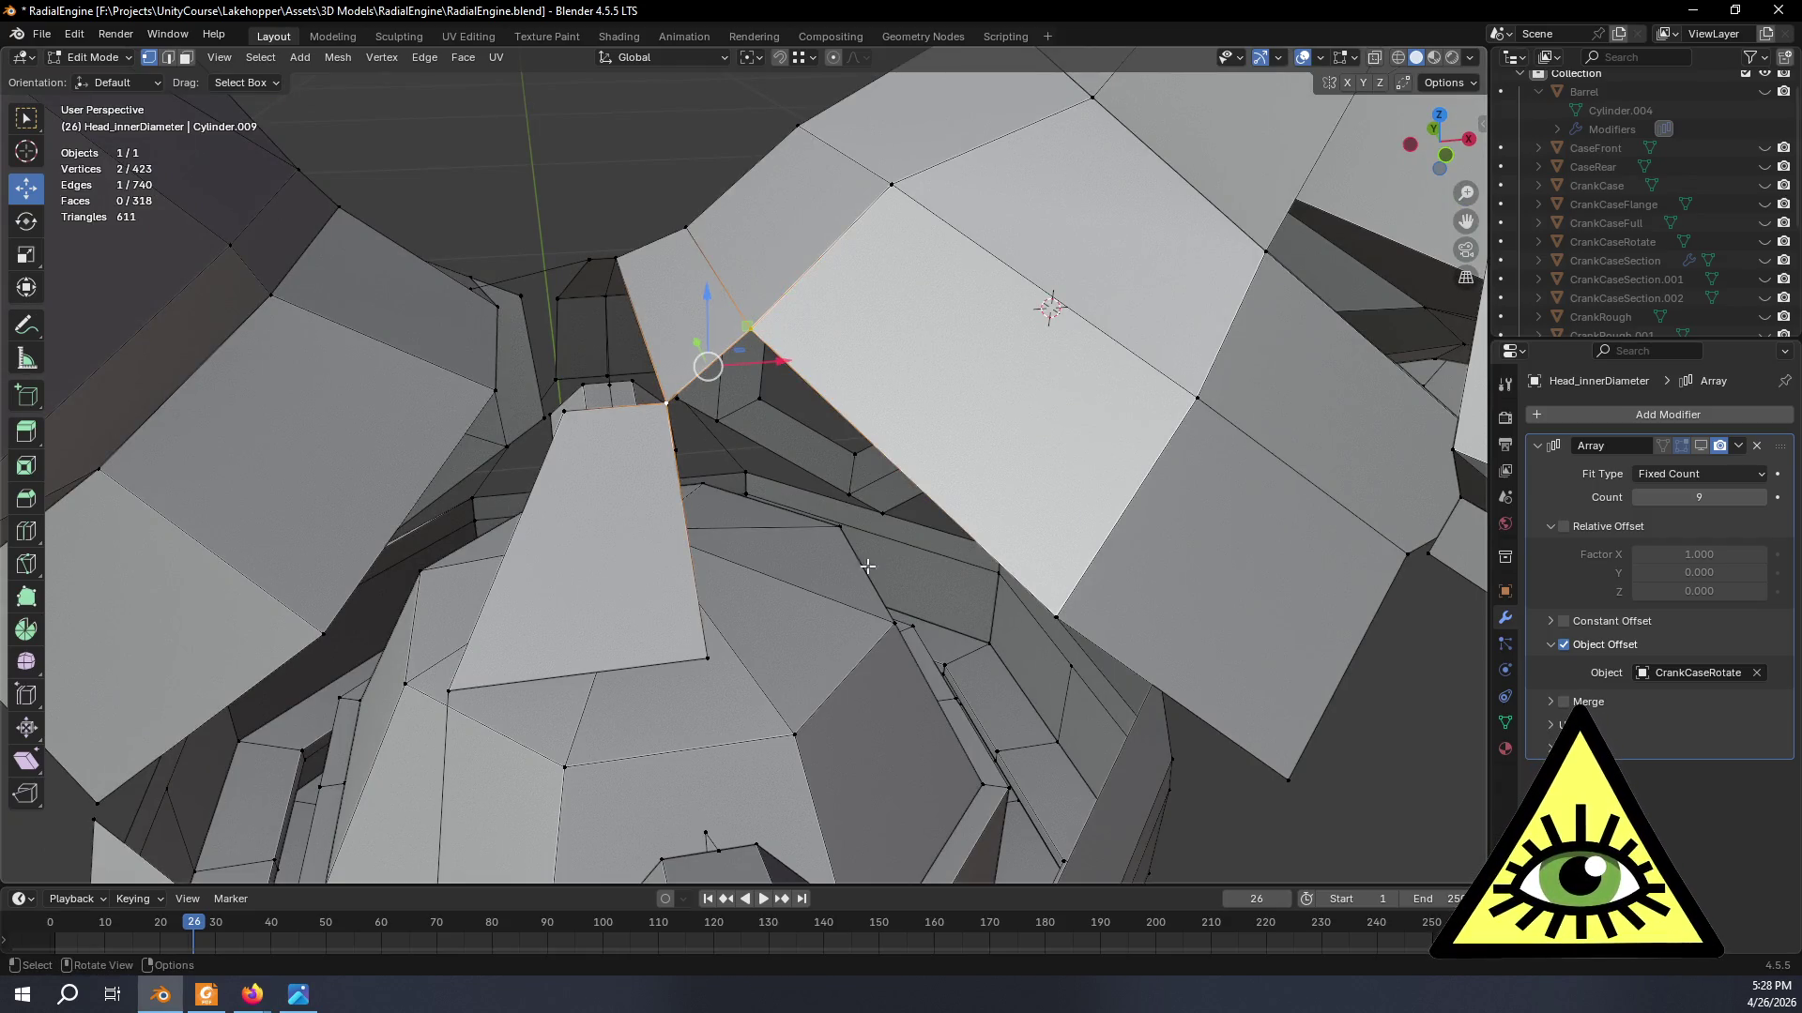
shift+click(1050, 612)
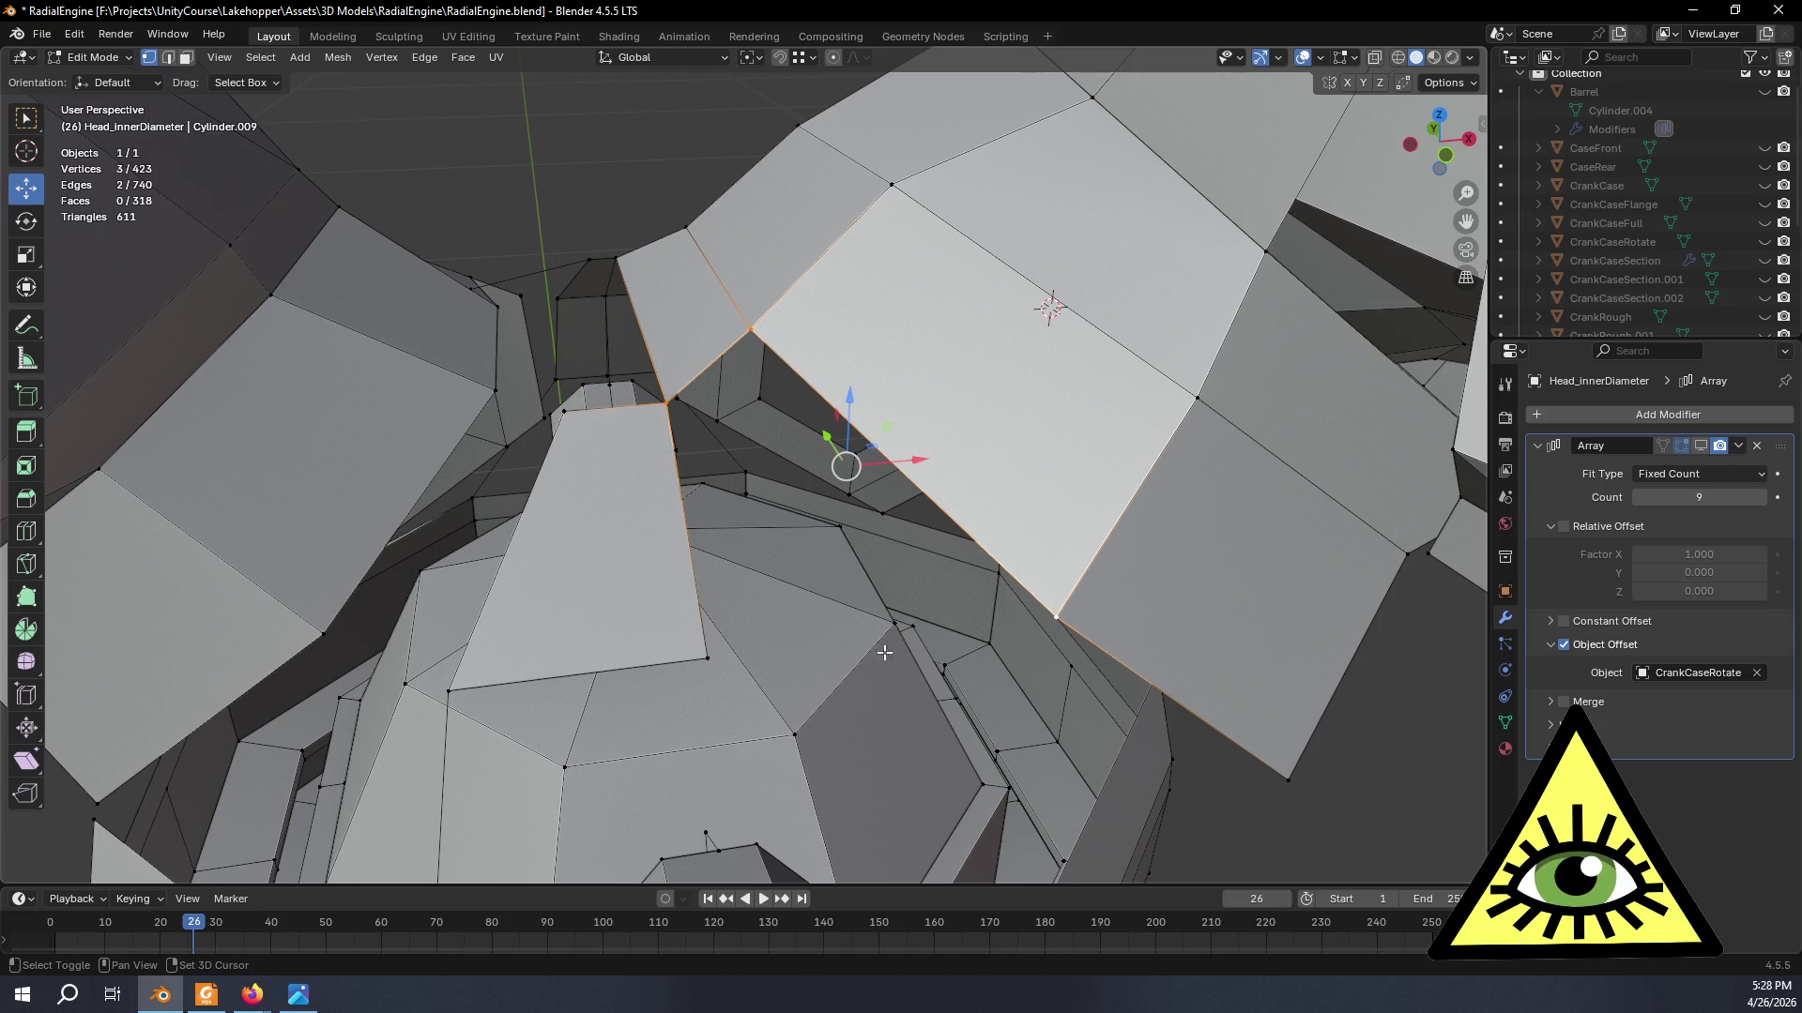
shift+click(709, 659)
mouse_move(870, 730)
middle_down()
mouse_move(884, 645)
mouse_move(826, 604)
mouse_move(821, 563)
mouse_move(851, 581)
mouse_move(793, 596)
mouse_move(961, 518)
middle_up()
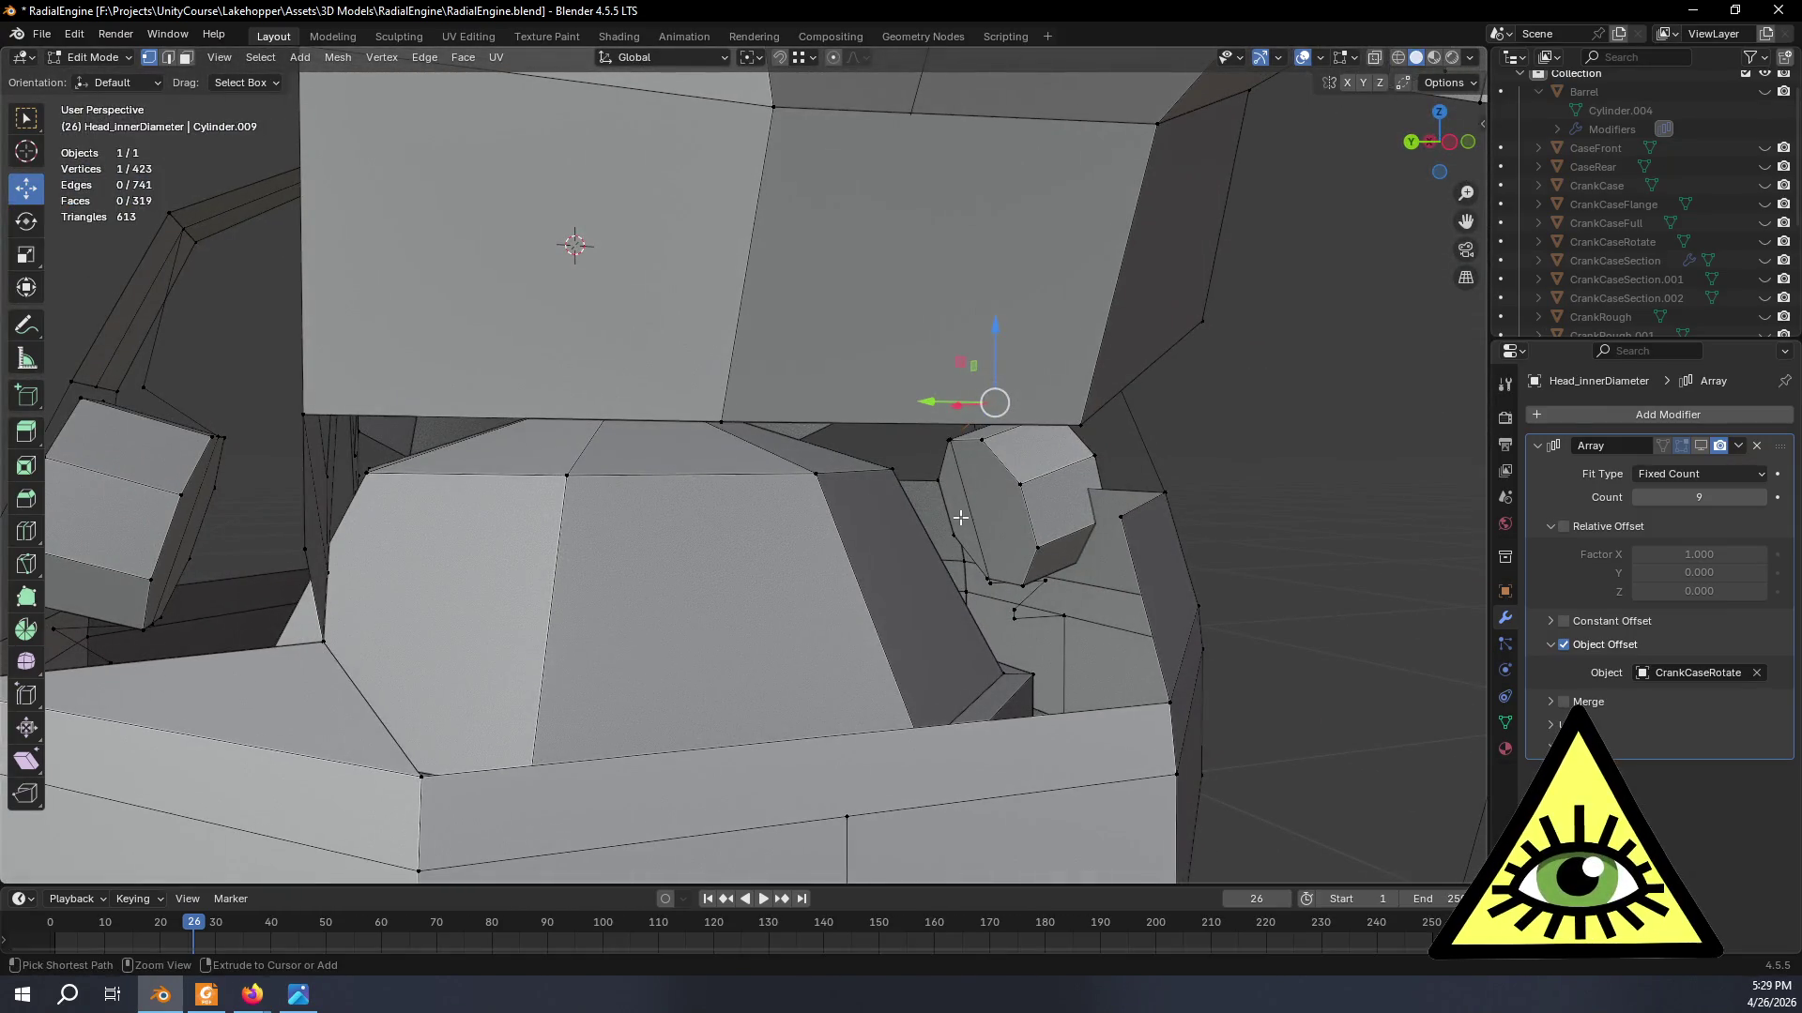
key(ctrl+KP_Add)
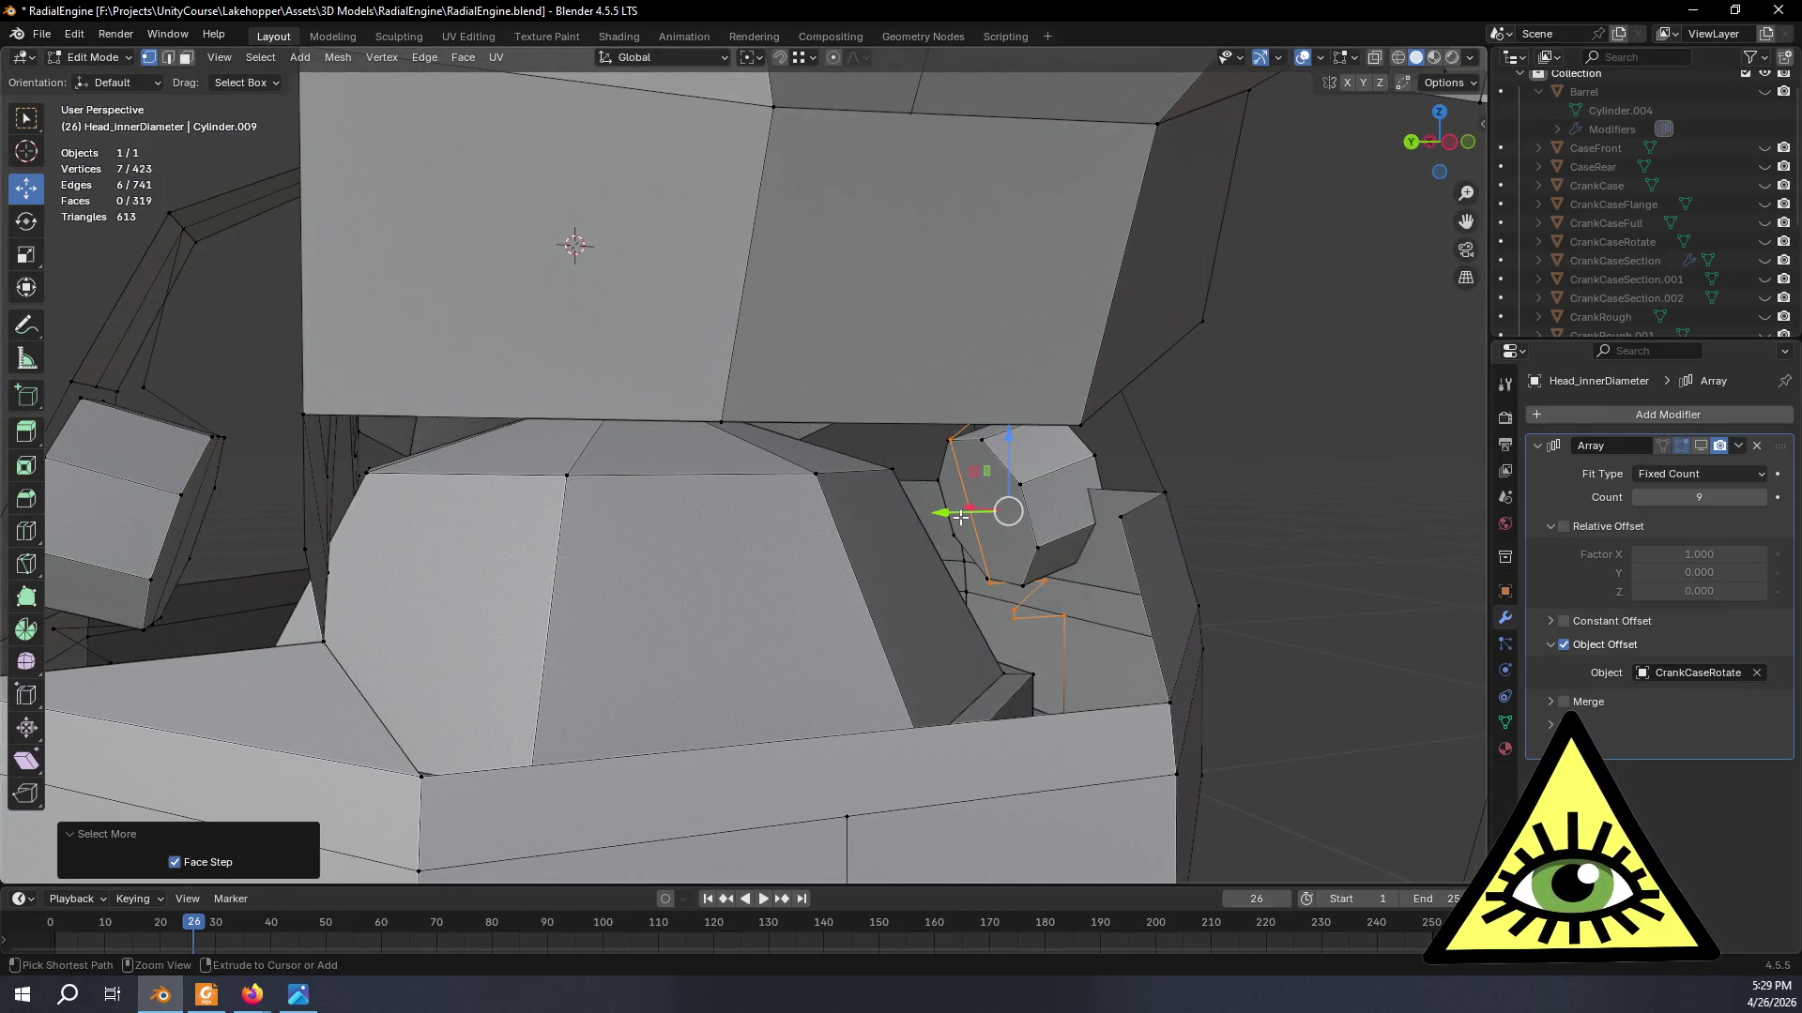
key(x)
click(960, 517)
mouse_move(960, 517)
middle_down()
mouse_move(854, 602)
mouse_move(923, 548)
middle_up()
key(alt+Tab)
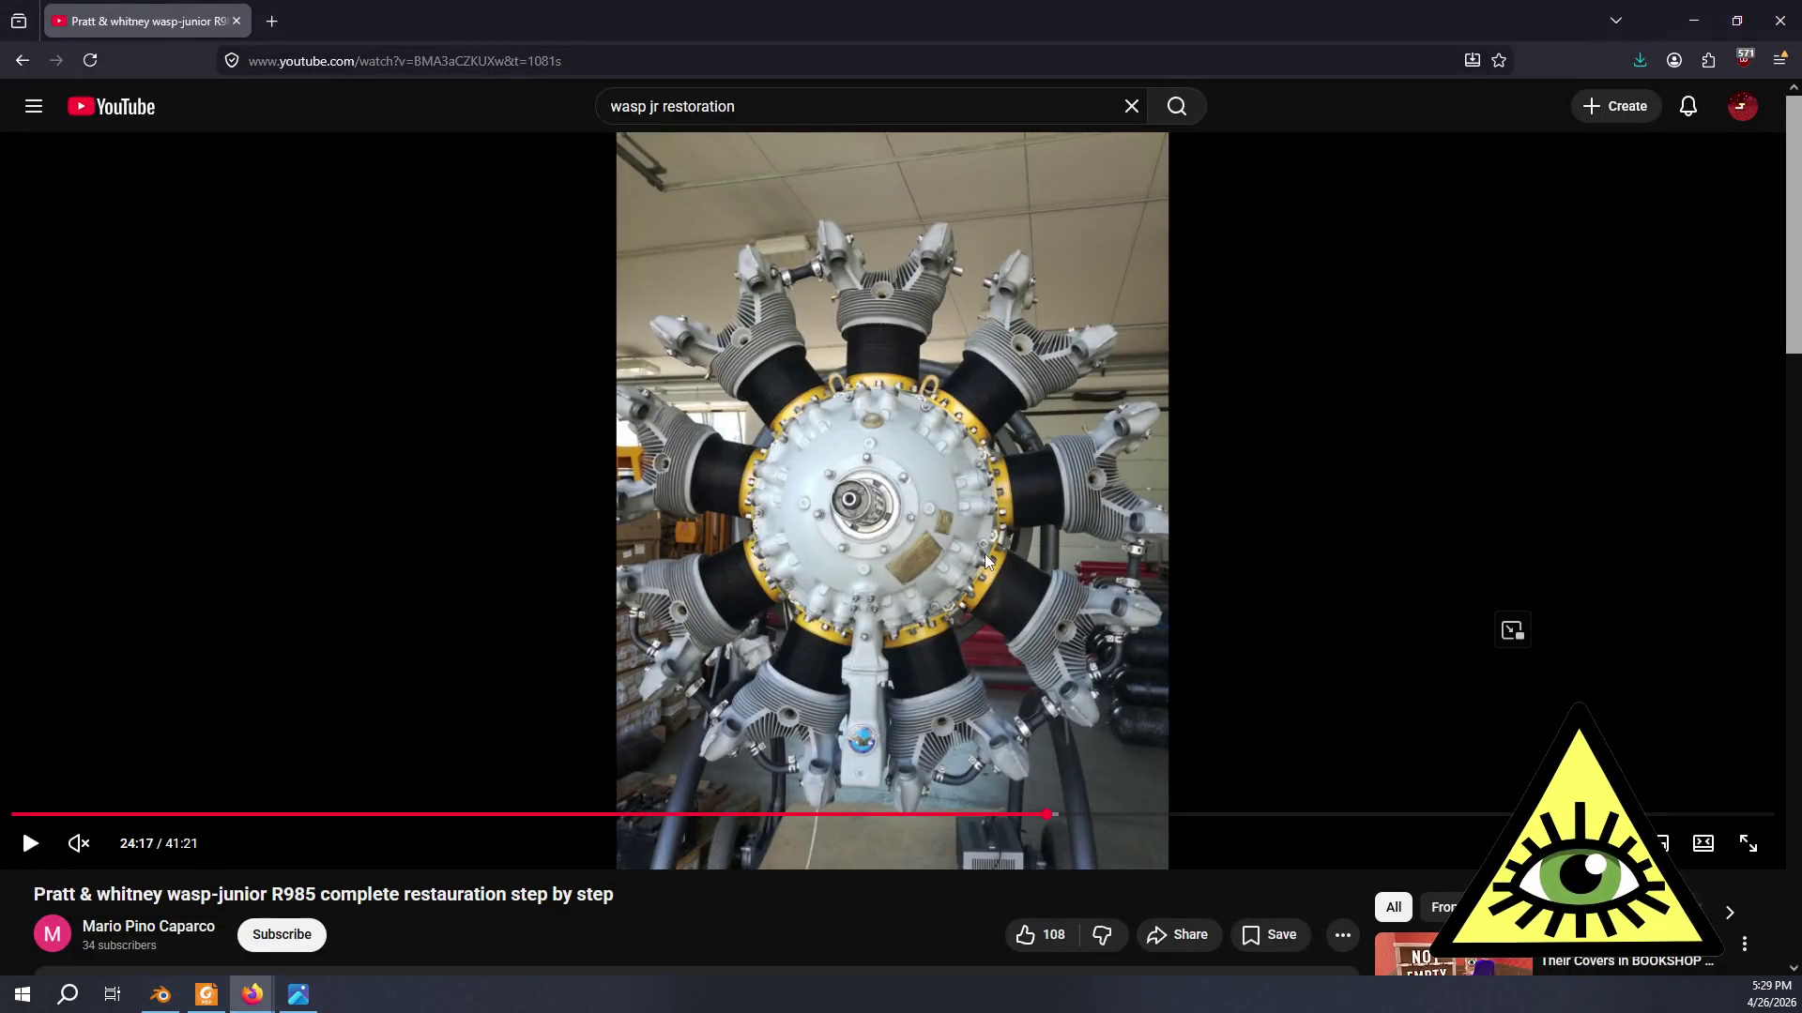
key(alt+Tab)
middle_drag(961, 573, 921, 491)
key(alt+Tab)
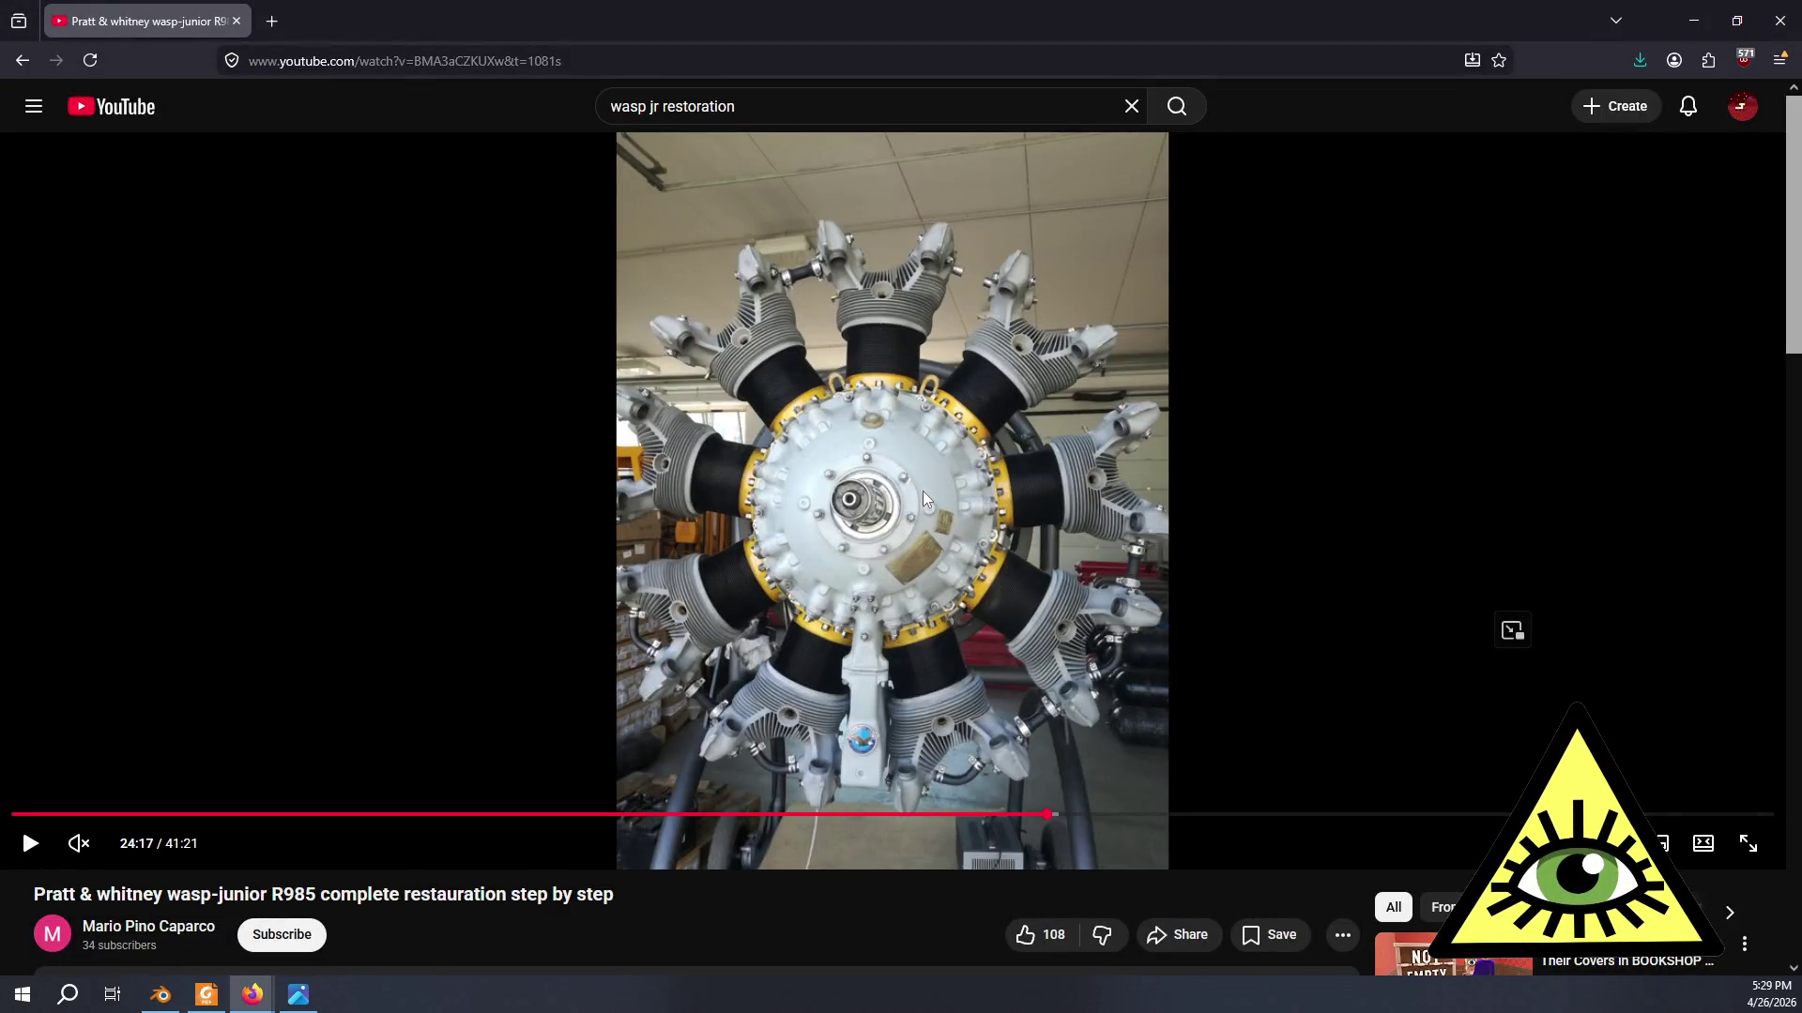
key(alt+Tab)
mouse_move(930, 491)
middle_down()
mouse_move(950, 580)
mouse_move(907, 746)
mouse_move(731, 462)
middle_up()
scroll(907, 747, up, 3)
scroll(907, 746, down, 3)
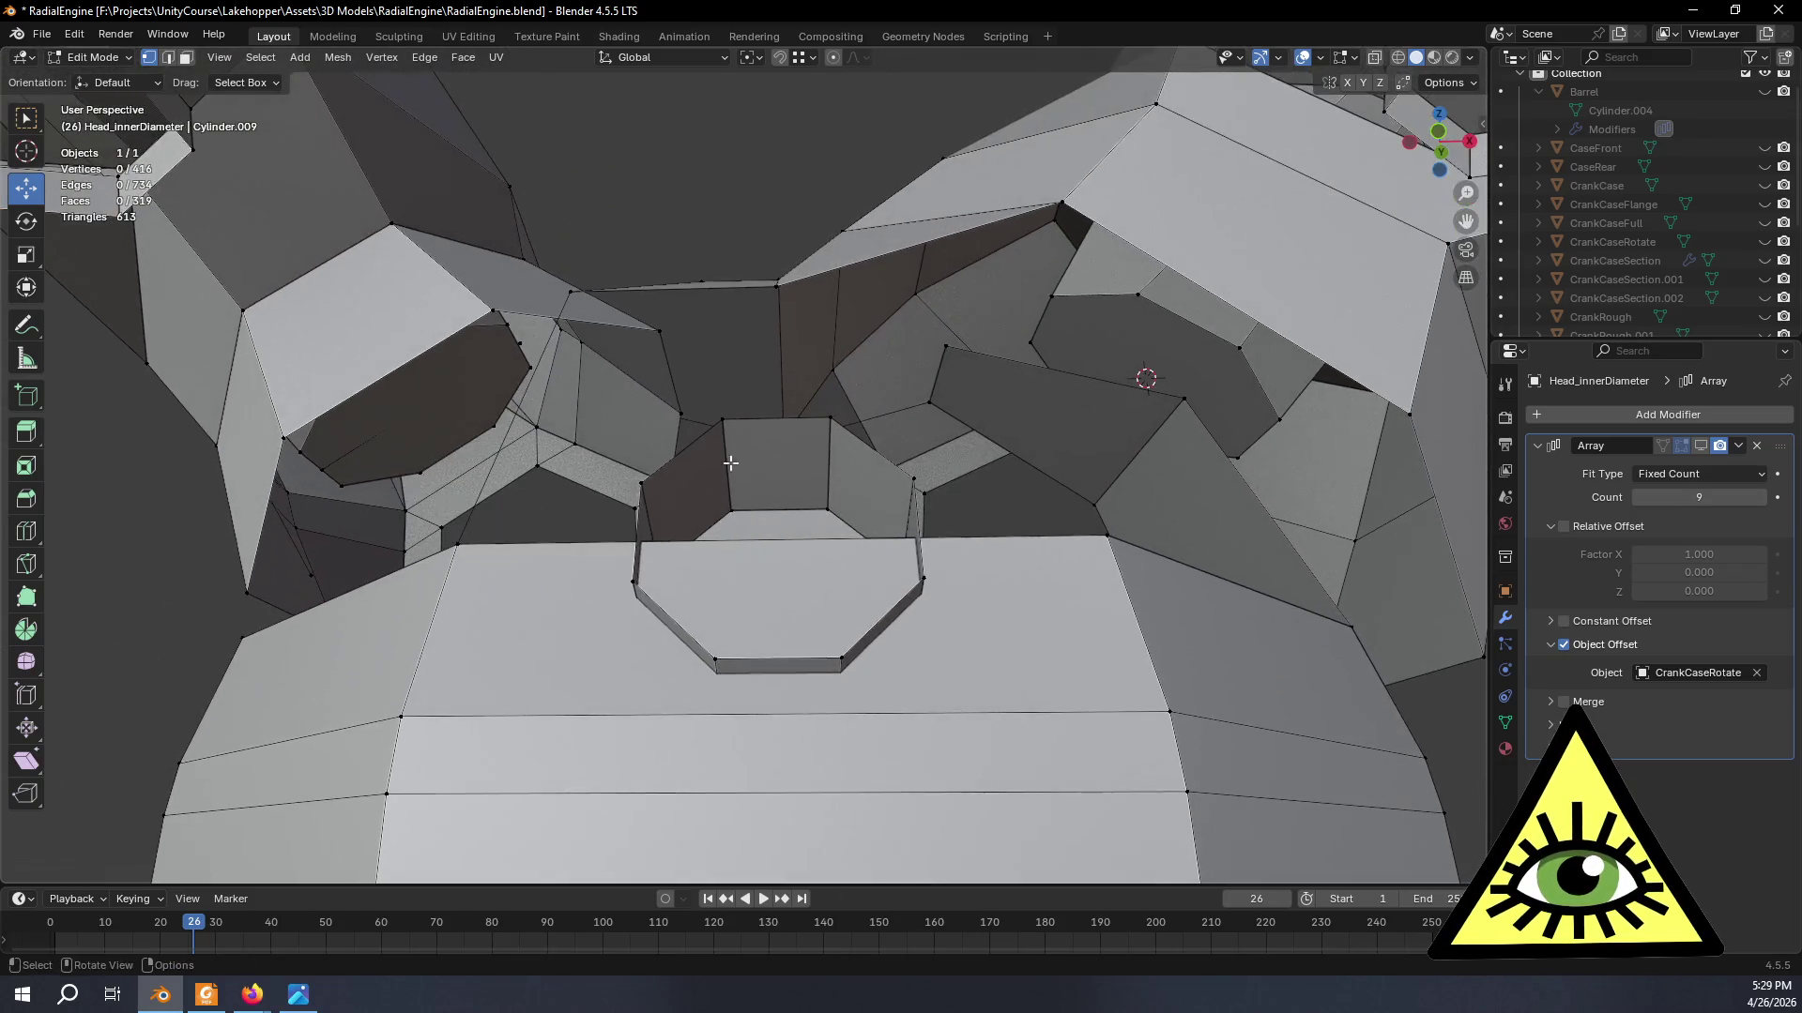
- Subdivide the edge above the octagonal opening, adding a vertex
shift+click(833, 417)
right_click(832, 419)
click(753, 416)
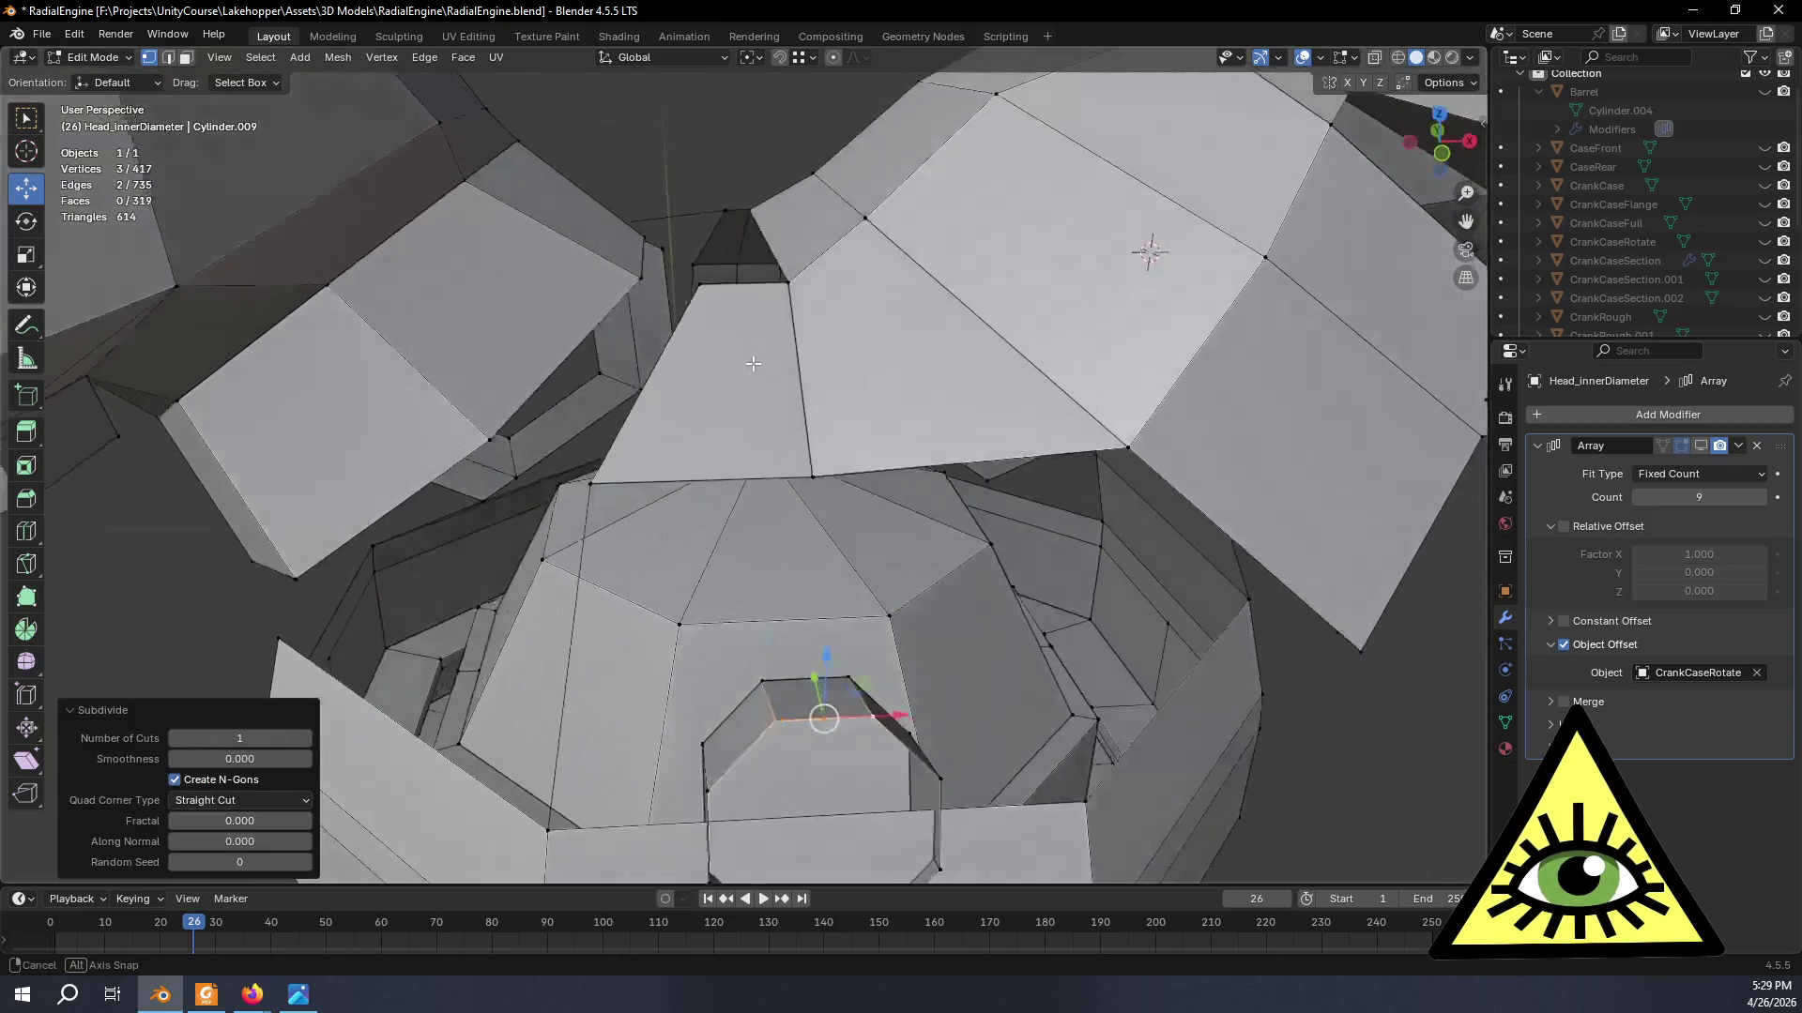
middle_drag(731, 231, 842, 493)
click(840, 486)
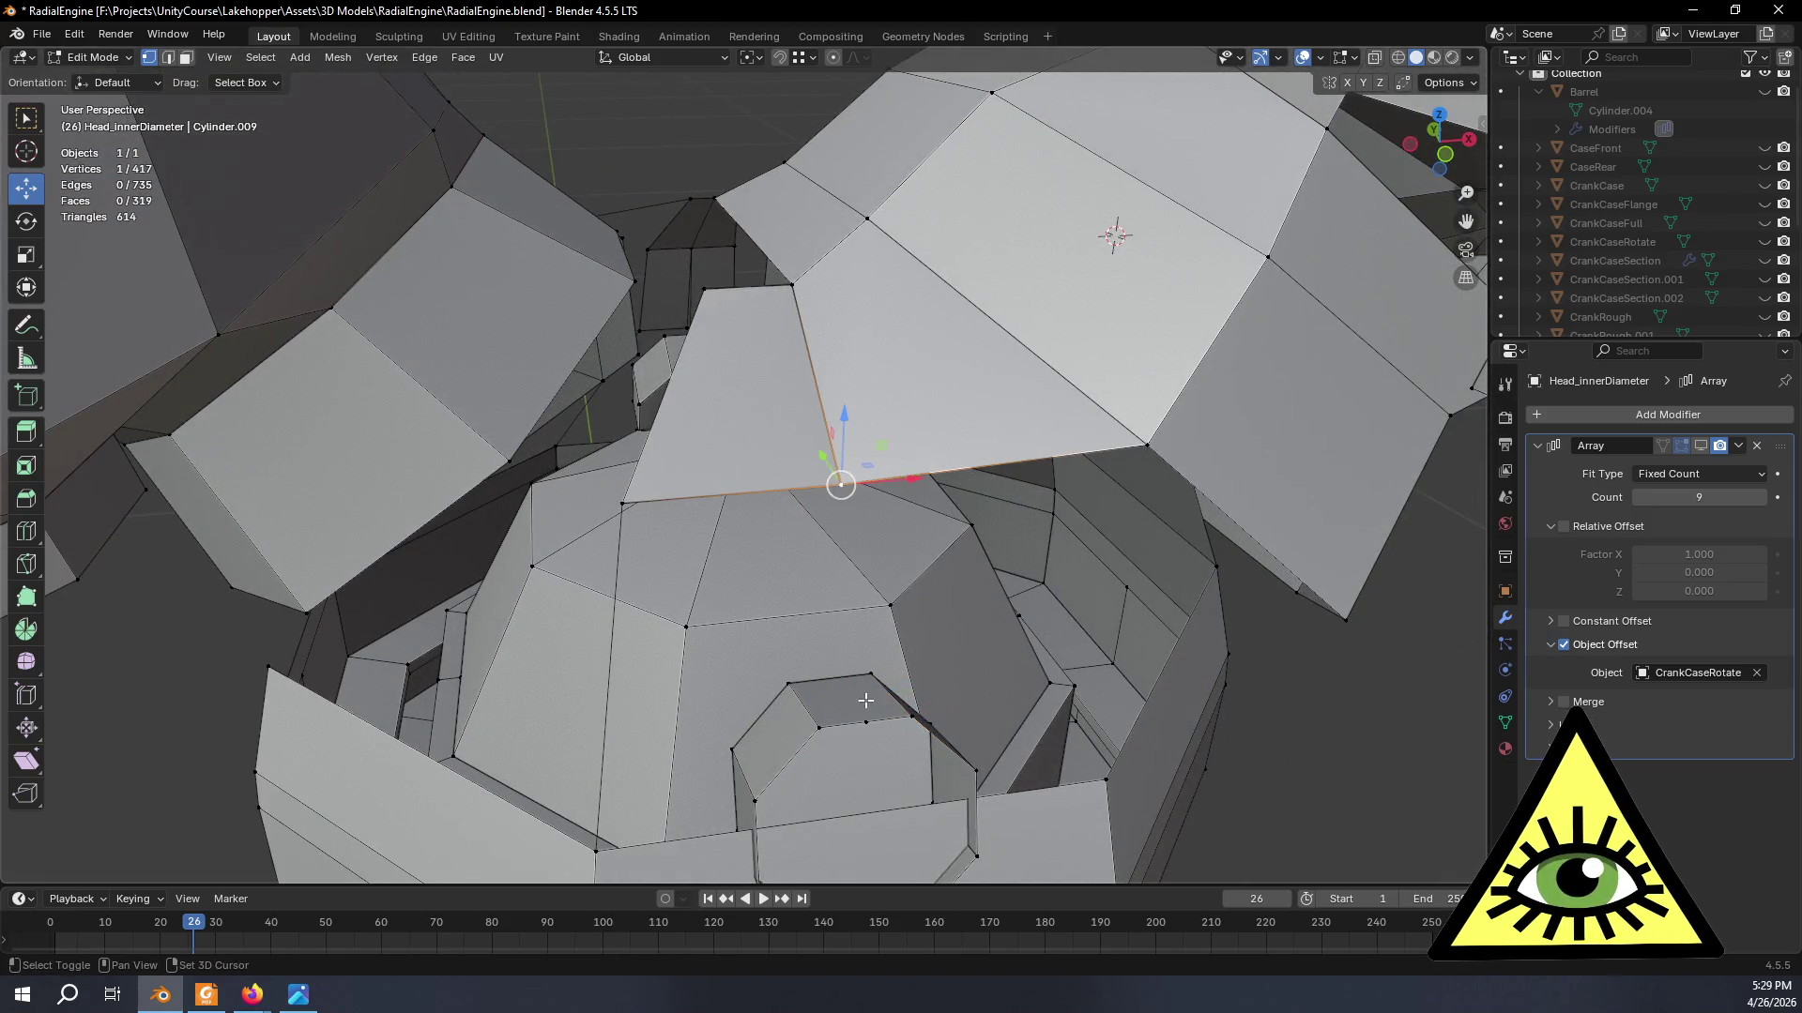
- Look through the gaps from above and glance at the reference video for comparison
middle_drag(865, 724, 1023, 616)
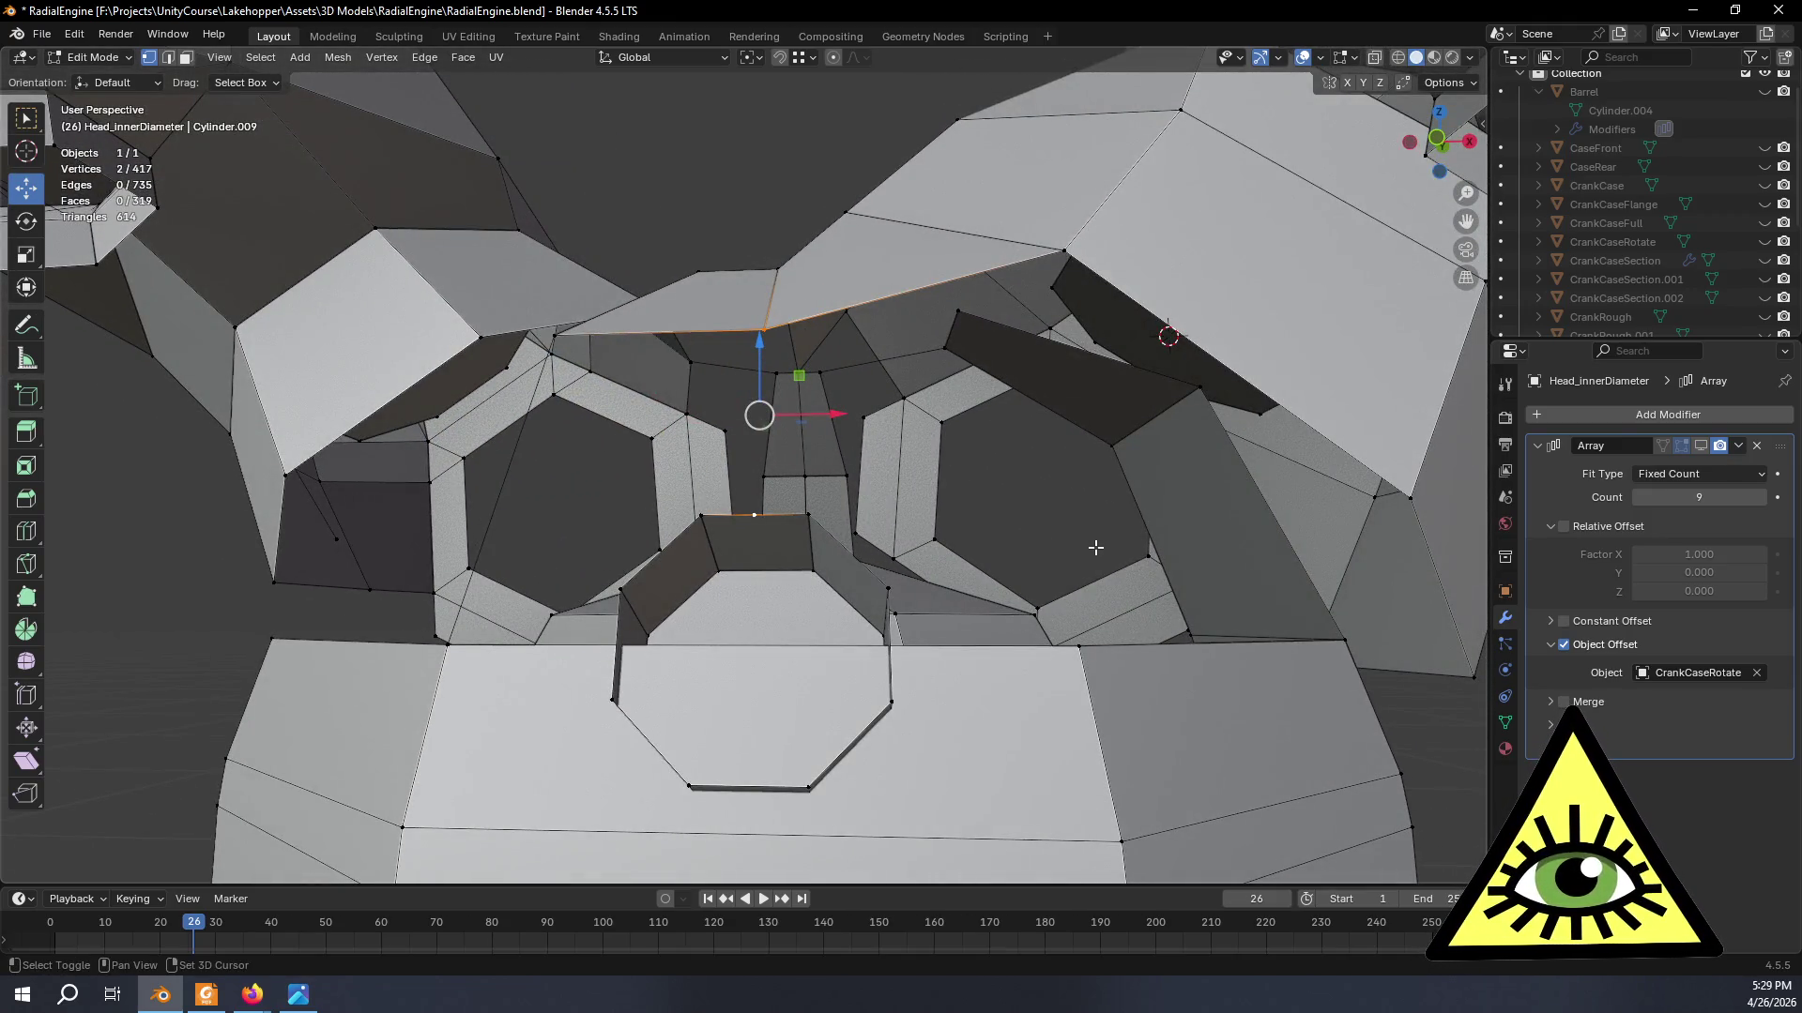
scroll(1082, 567, down, 4)
mouse_move(1083, 567)
middle_down()
mouse_move(1007, 597)
mouse_move(1018, 632)
middle_up()
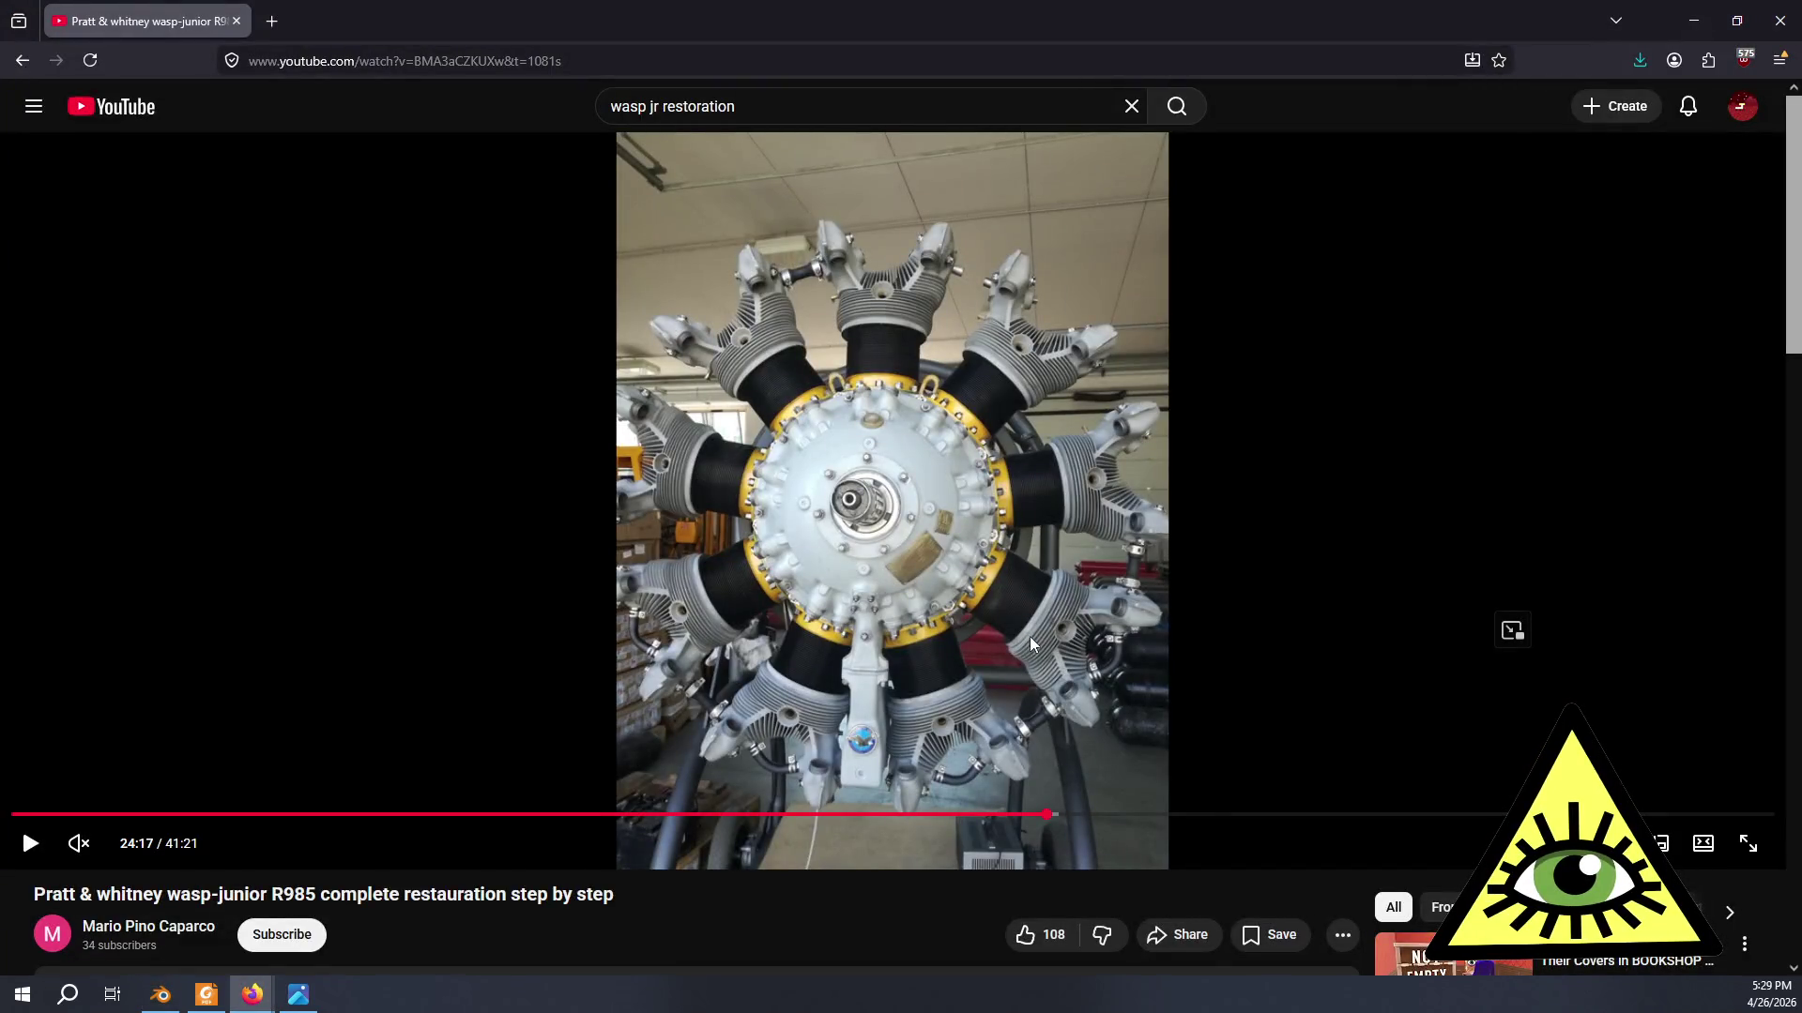
key(alt+Tab)
key(alt+Tab)
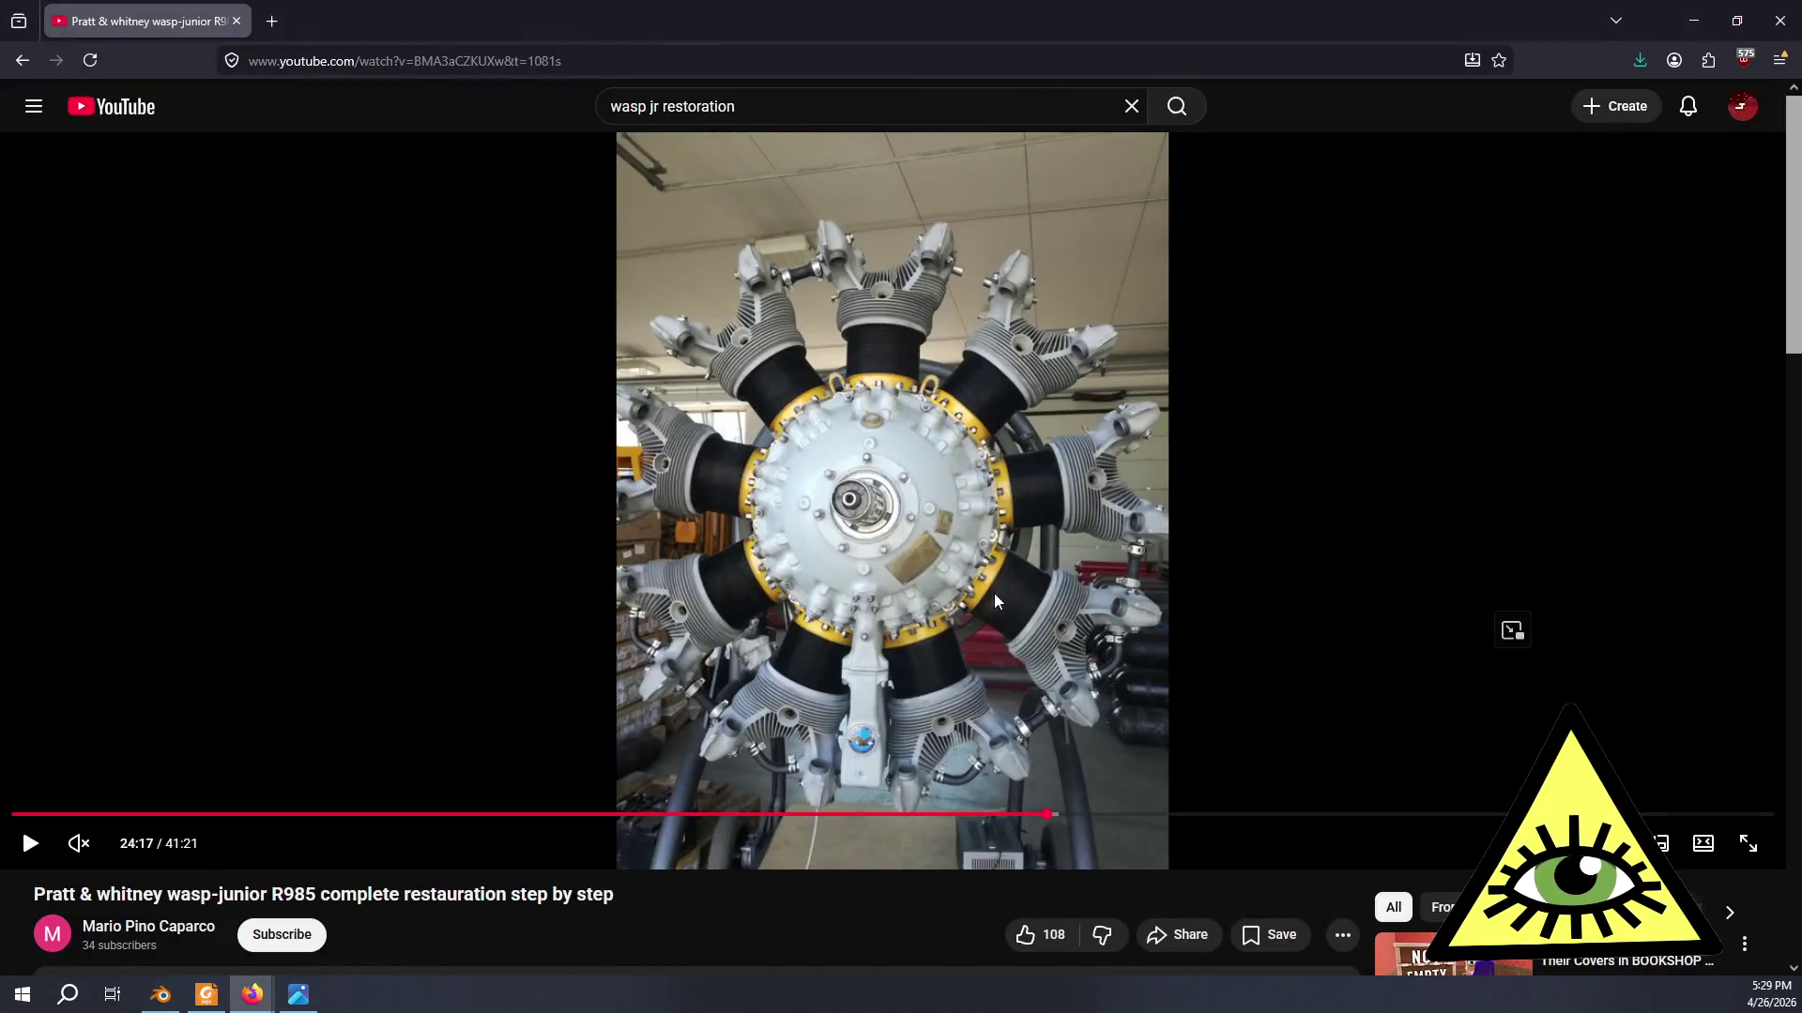
key(alt+Tab)
middle_drag(995, 594, 1010, 596)
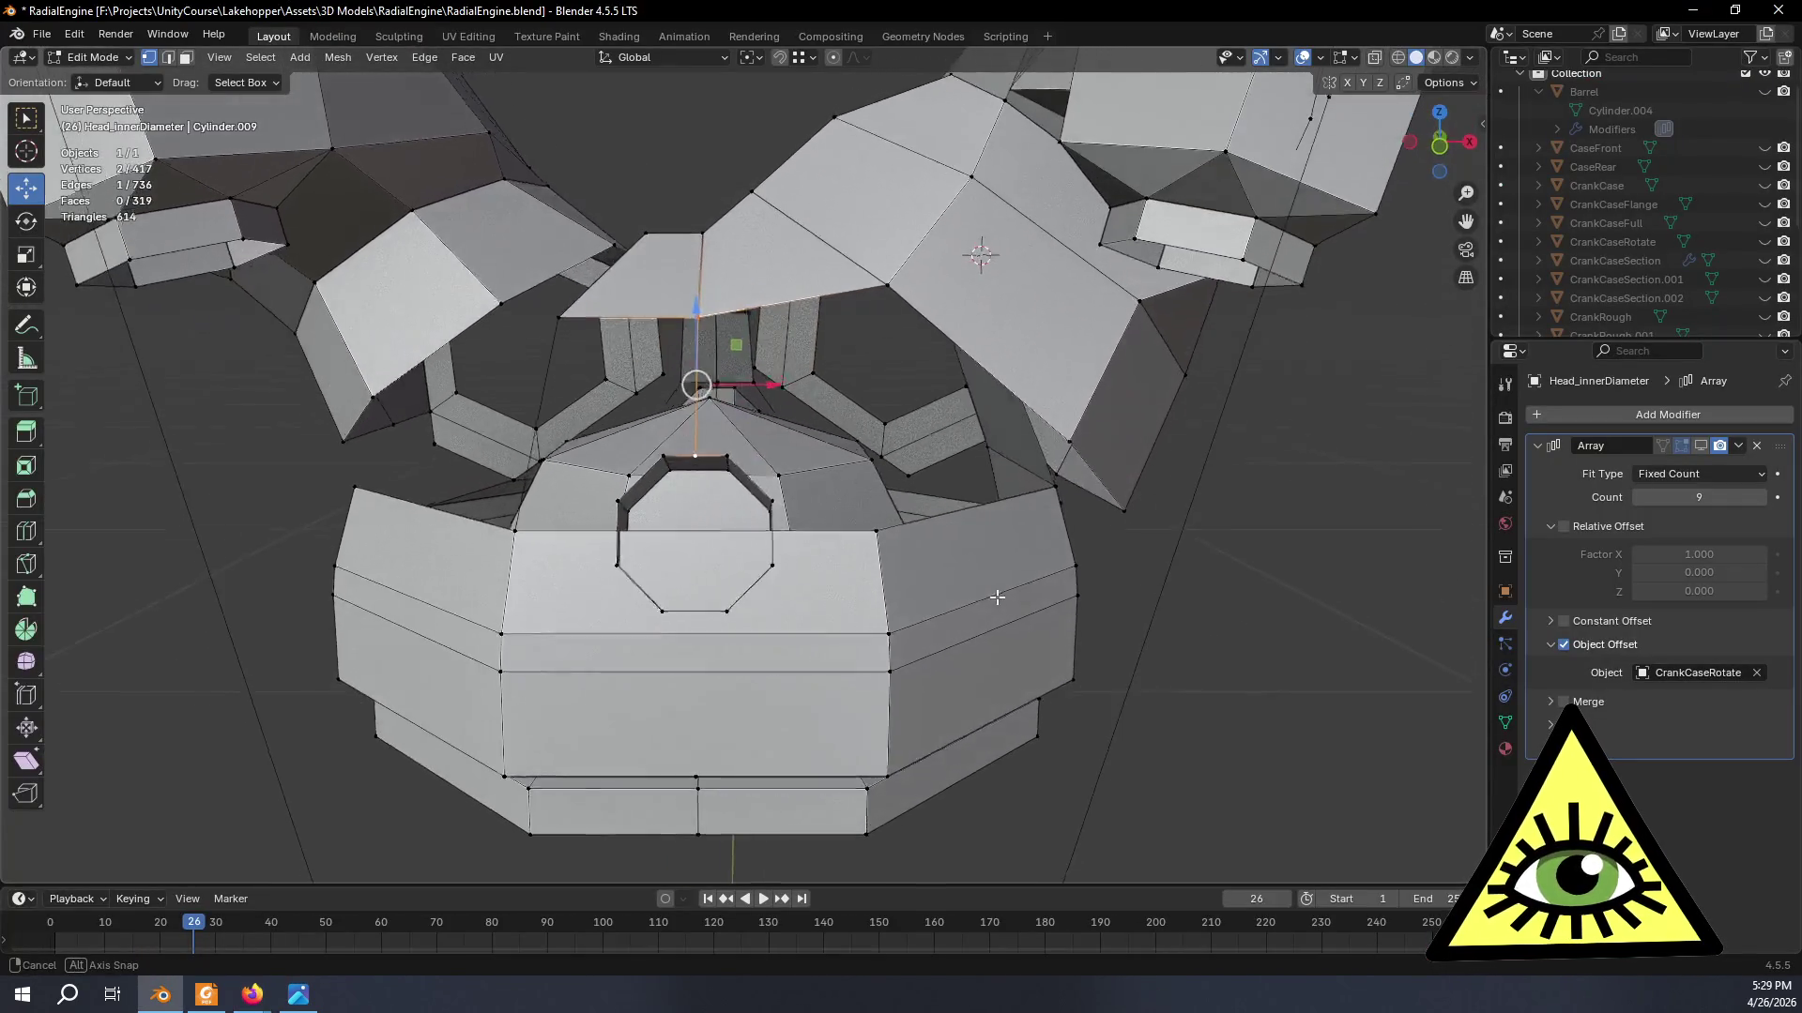
mouse_move(757, 460)
middle_down()
mouse_move(741, 491)
mouse_move(733, 457)
middle_up()
scroll(757, 423, up, 2)
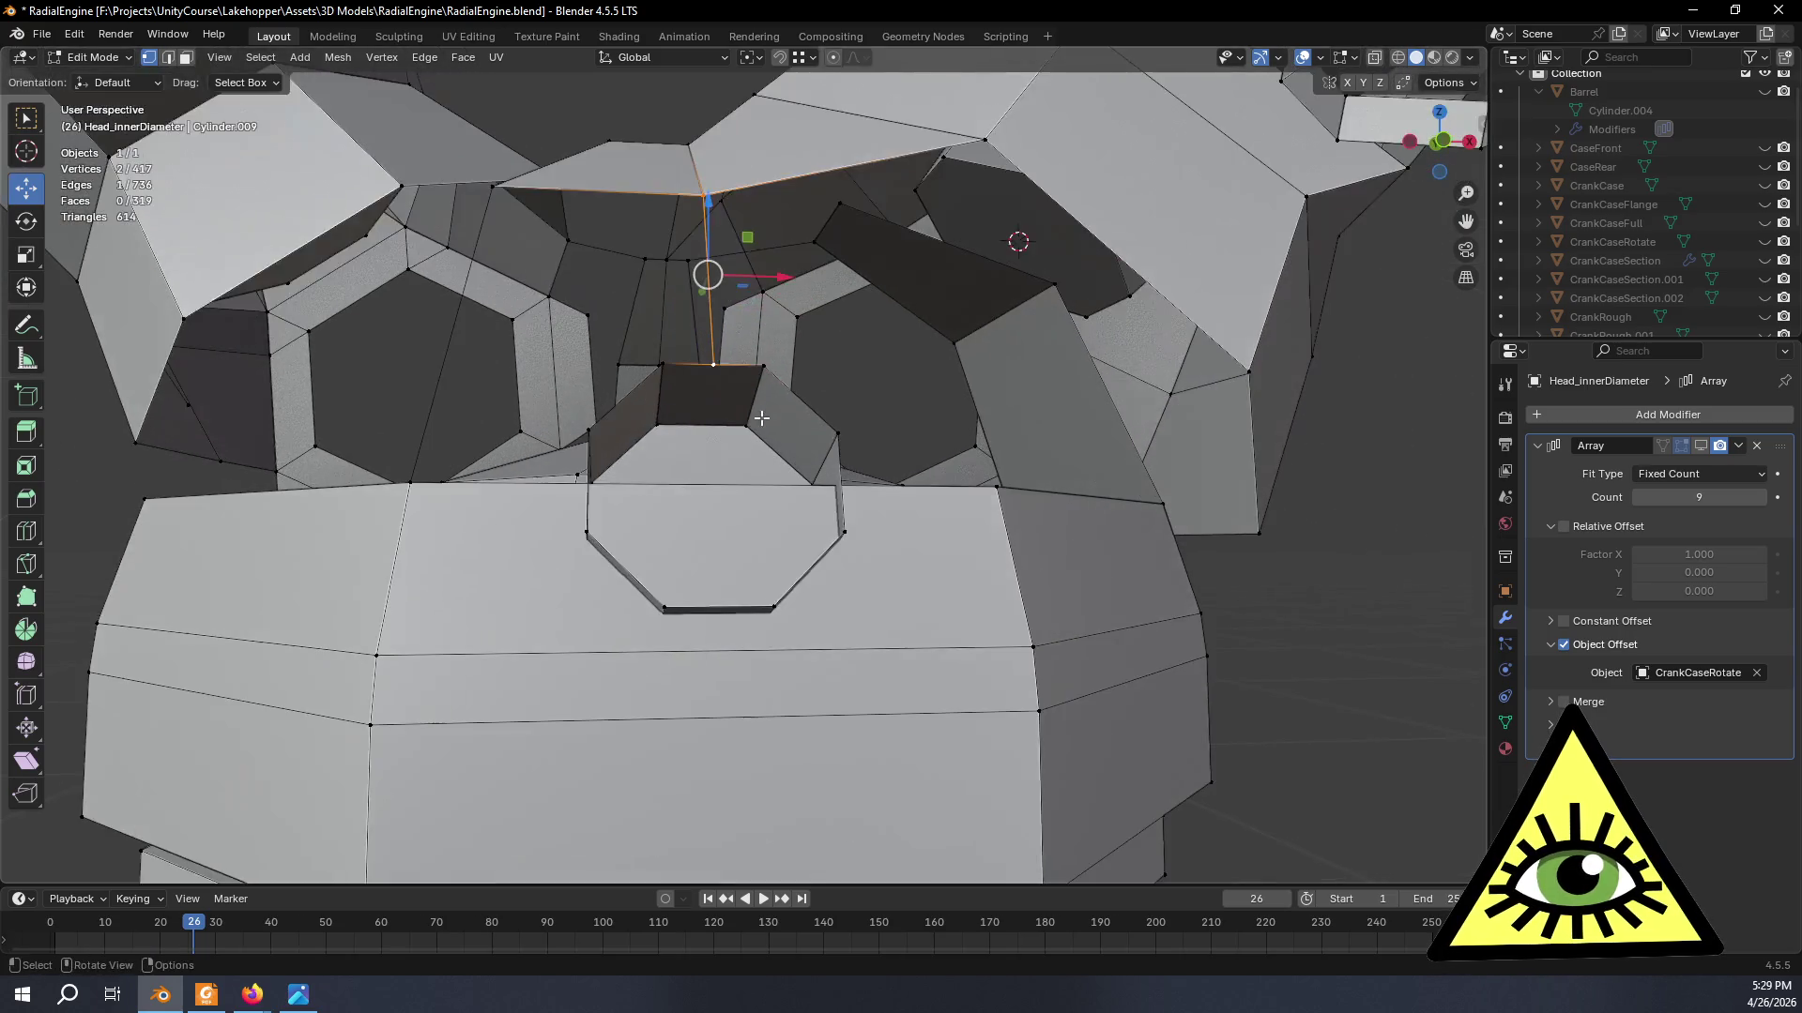
click(714, 365)
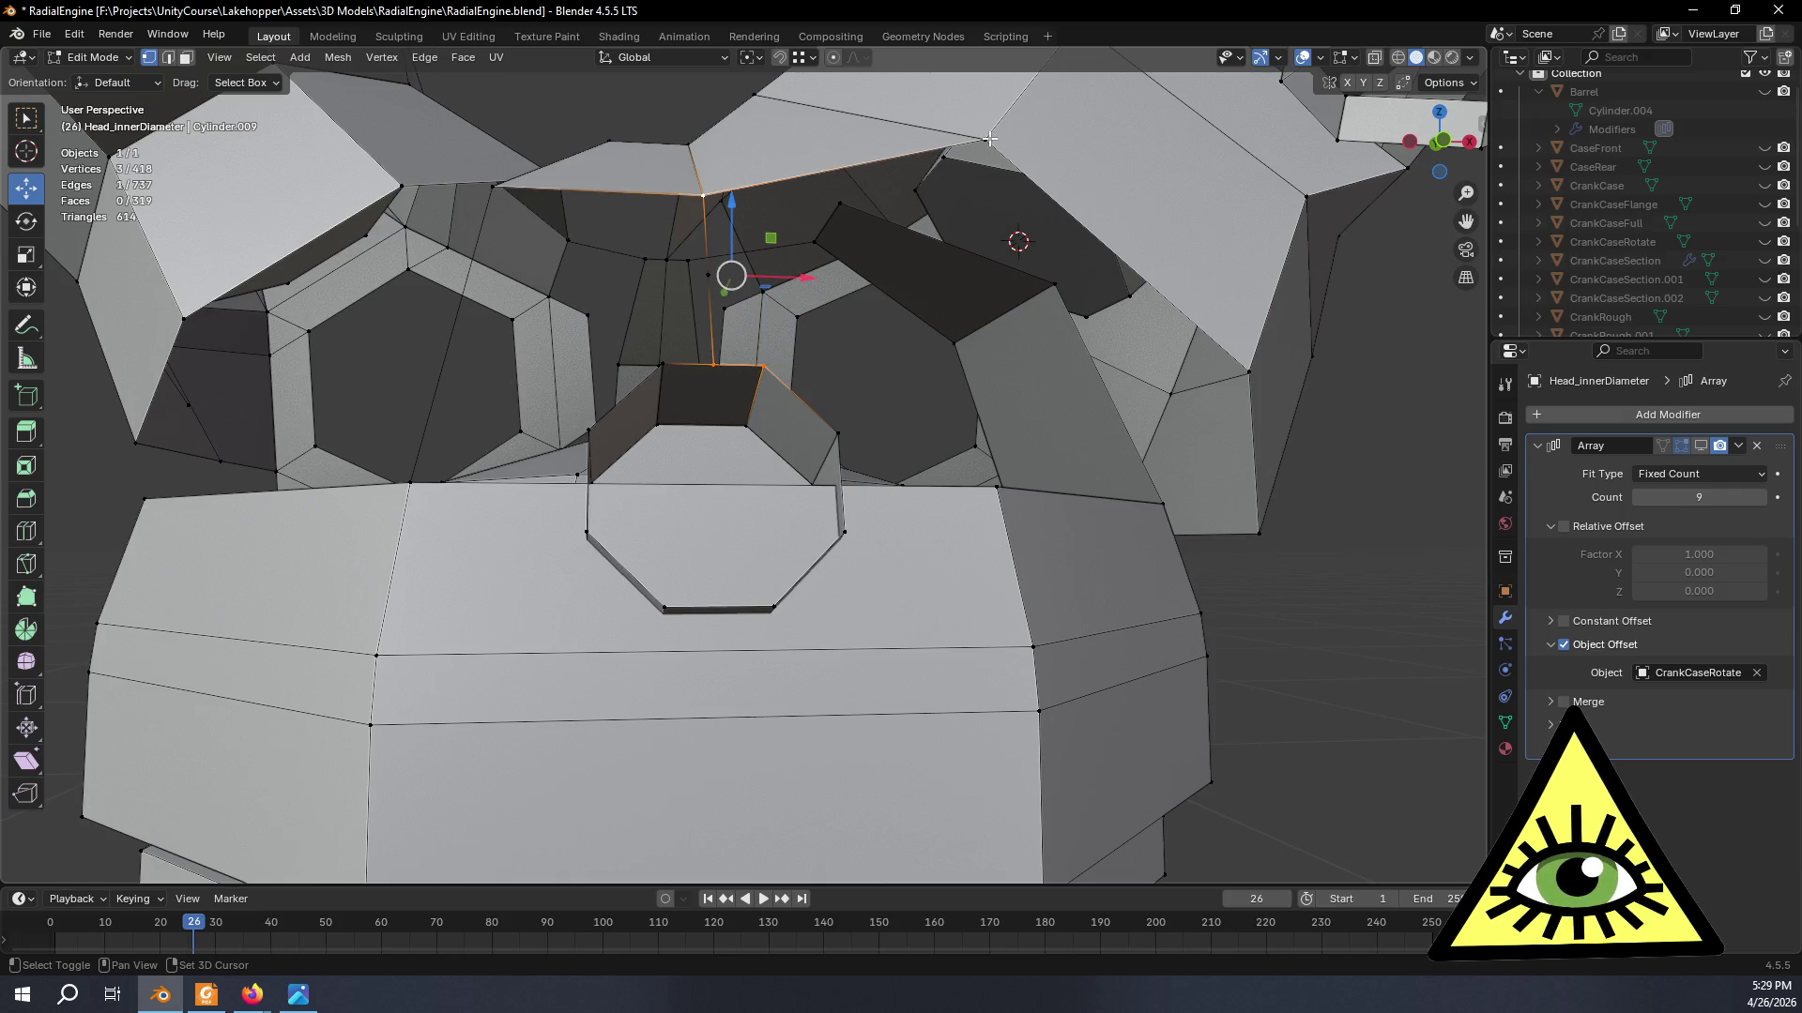
shift+click(1026, 307)
mouse_move(1018, 334)
middle_down()
mouse_move(1002, 497)
mouse_move(1021, 409)
mouse_move(1029, 422)
middle_up()
key(alt+Tab)
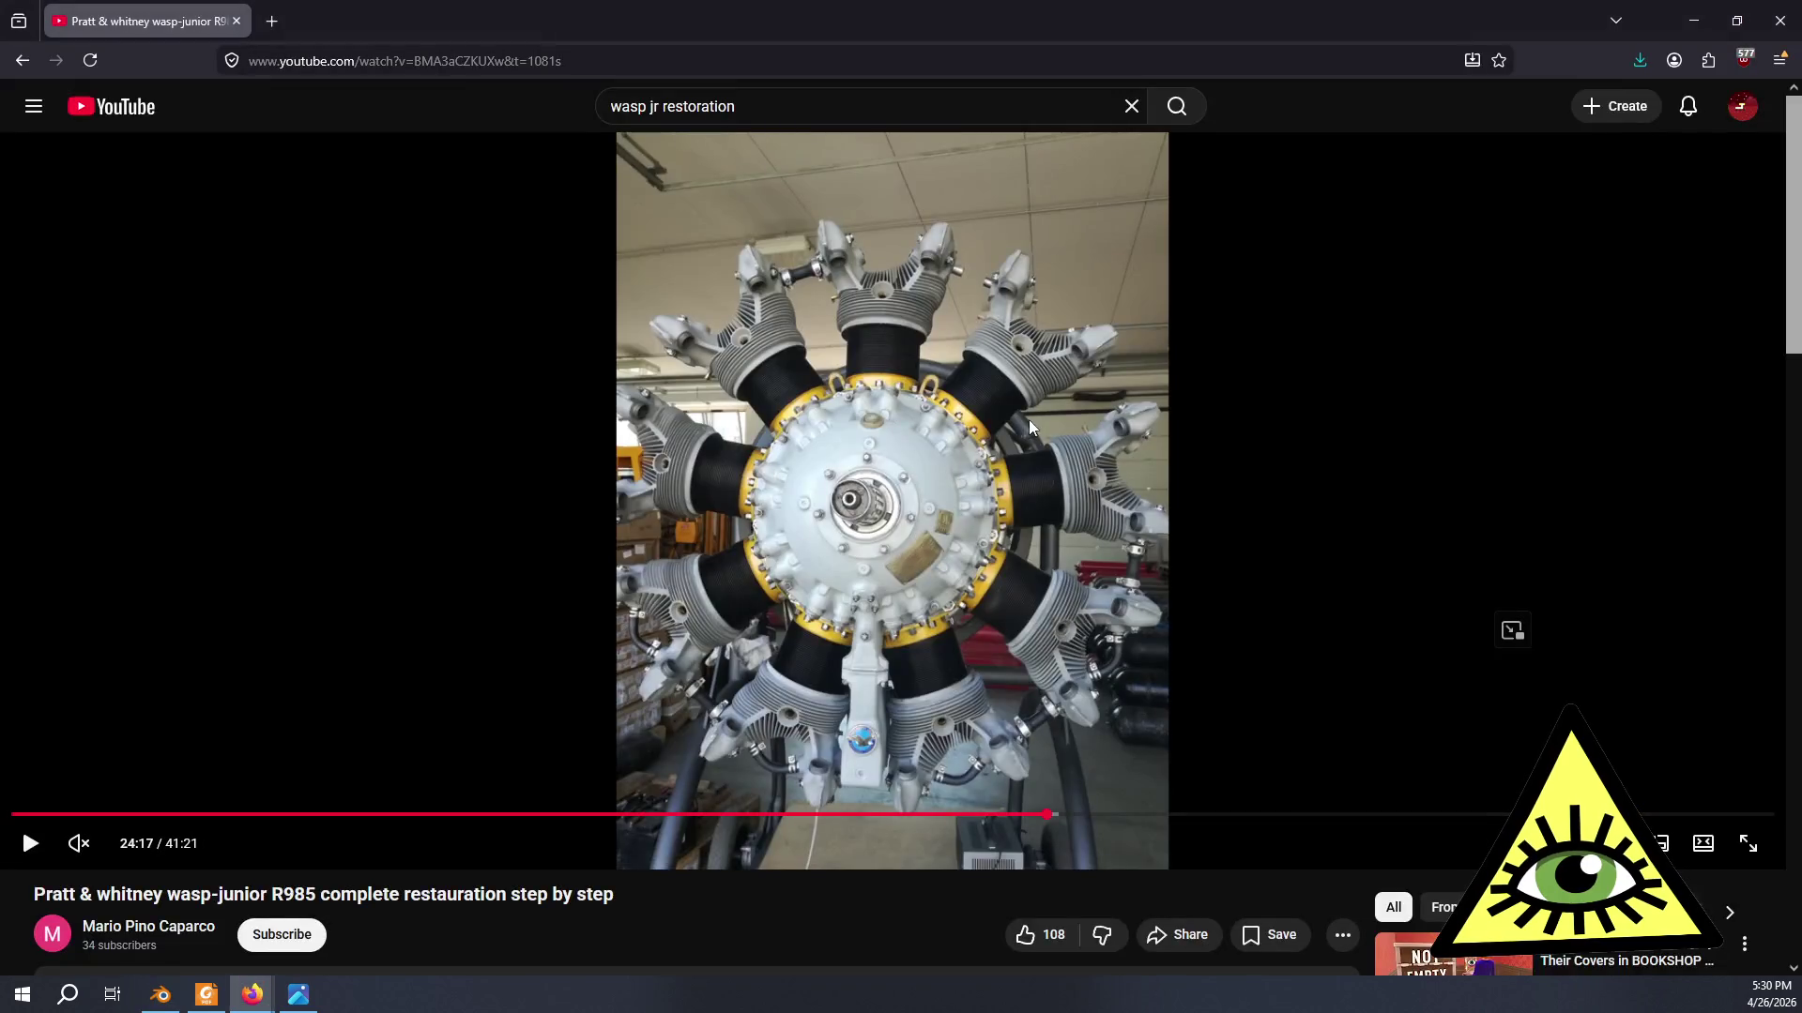
key(alt+Tab)
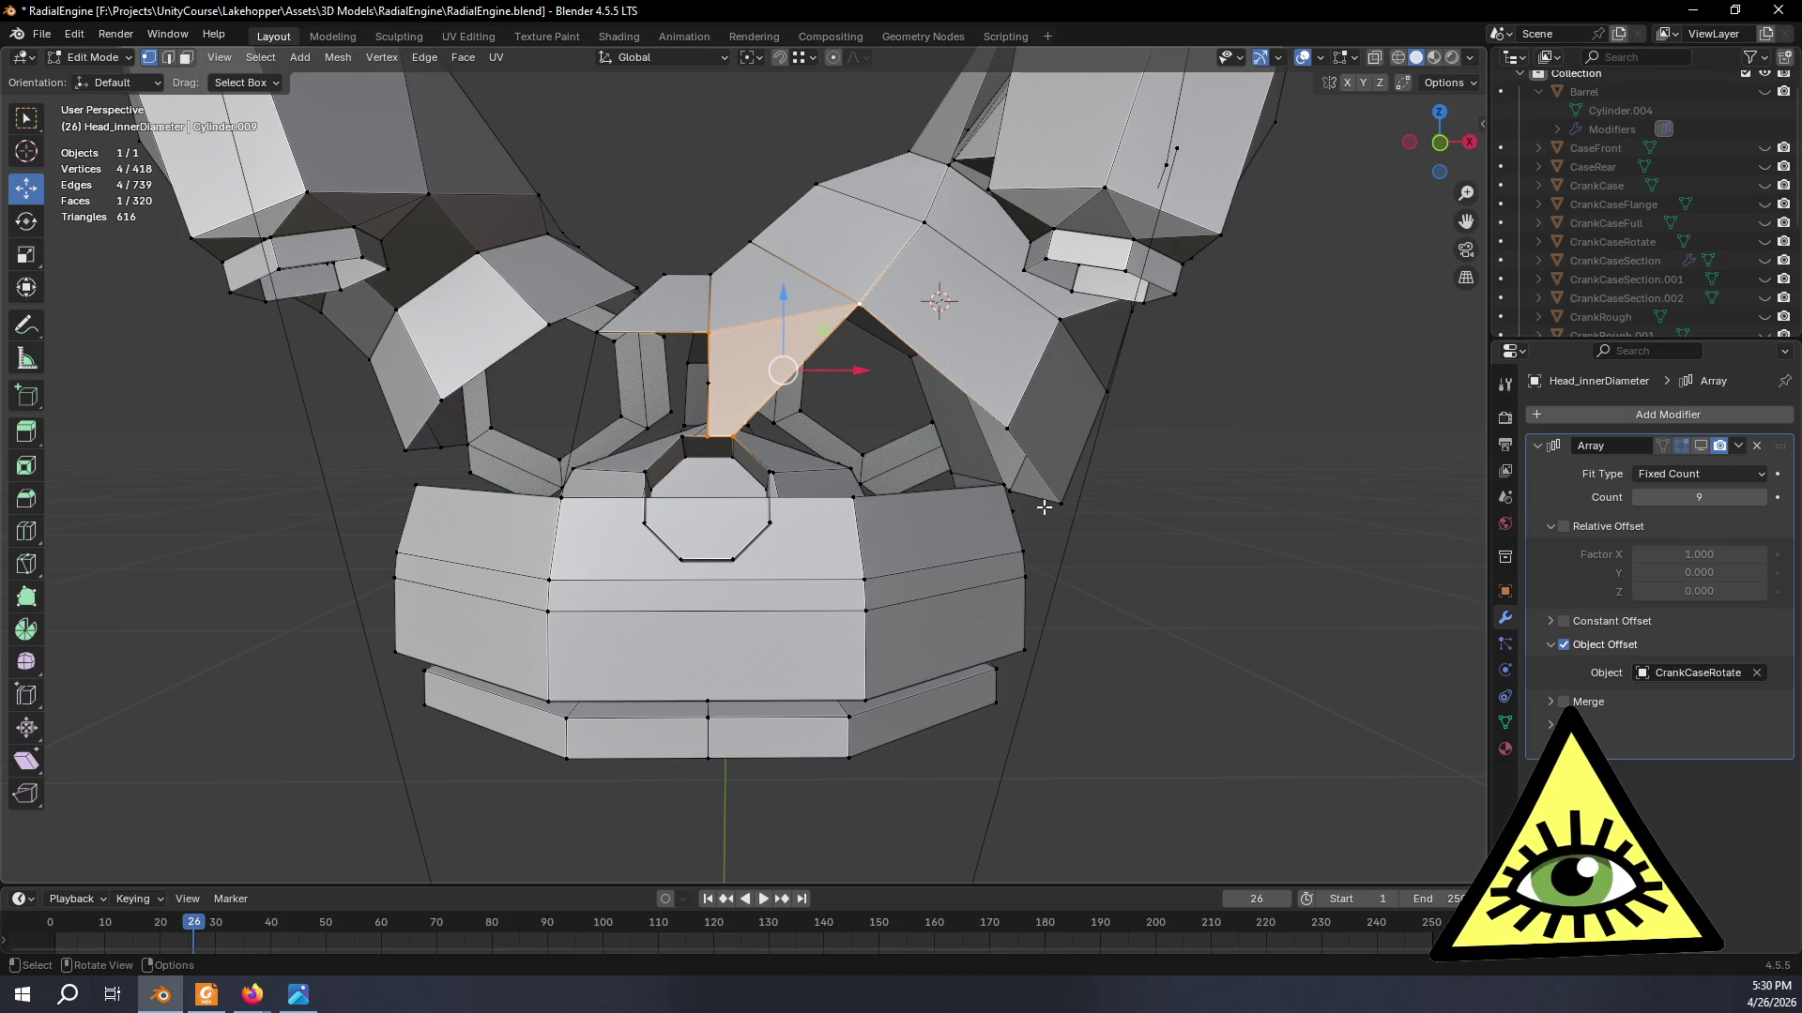
scroll(1043, 508, up, 3)
- Select the stray vertex on the head and delete it
middle_drag(1042, 506, 893, 391)
click(830, 356)
mouse_move(1029, 340)
middle_down()
mouse_move(1014, 386)
mouse_move(1072, 379)
mouse_move(928, 408)
middle_up()
key(x)
click(1008, 381)
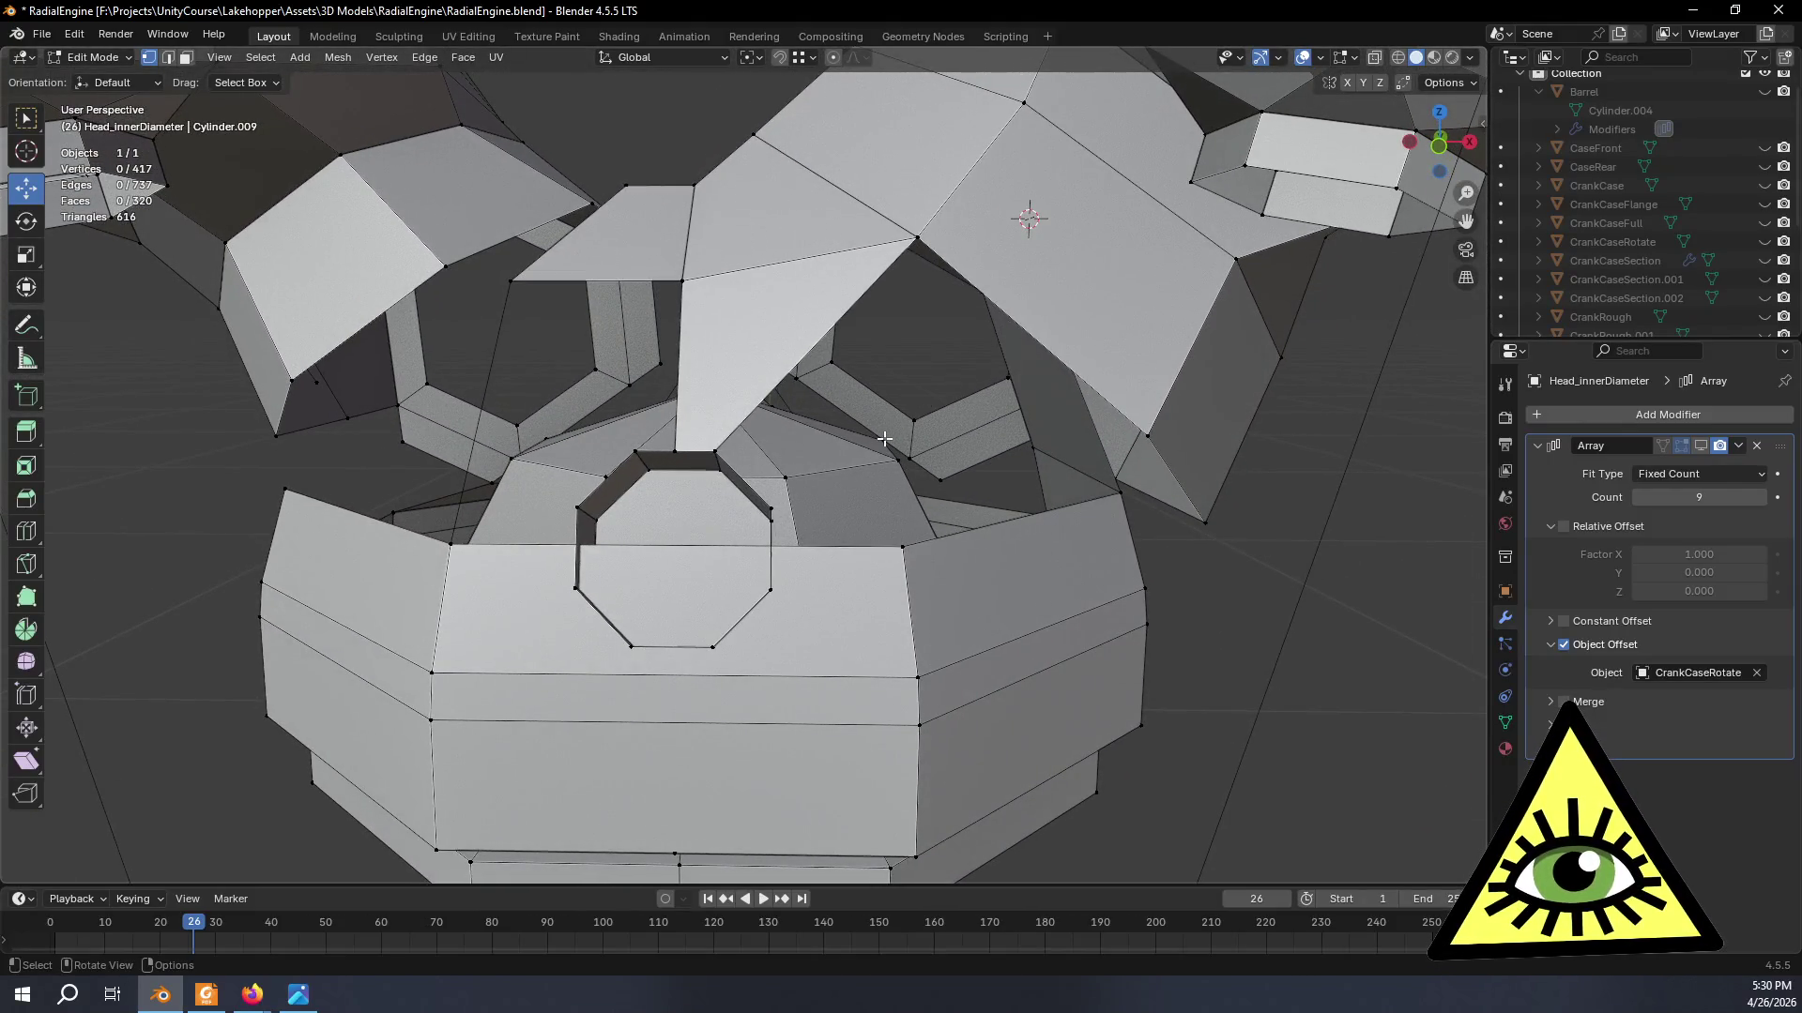
- Orbit down to a lower frontal view to inspect the seam
middle_drag(767, 514, 810, 502)
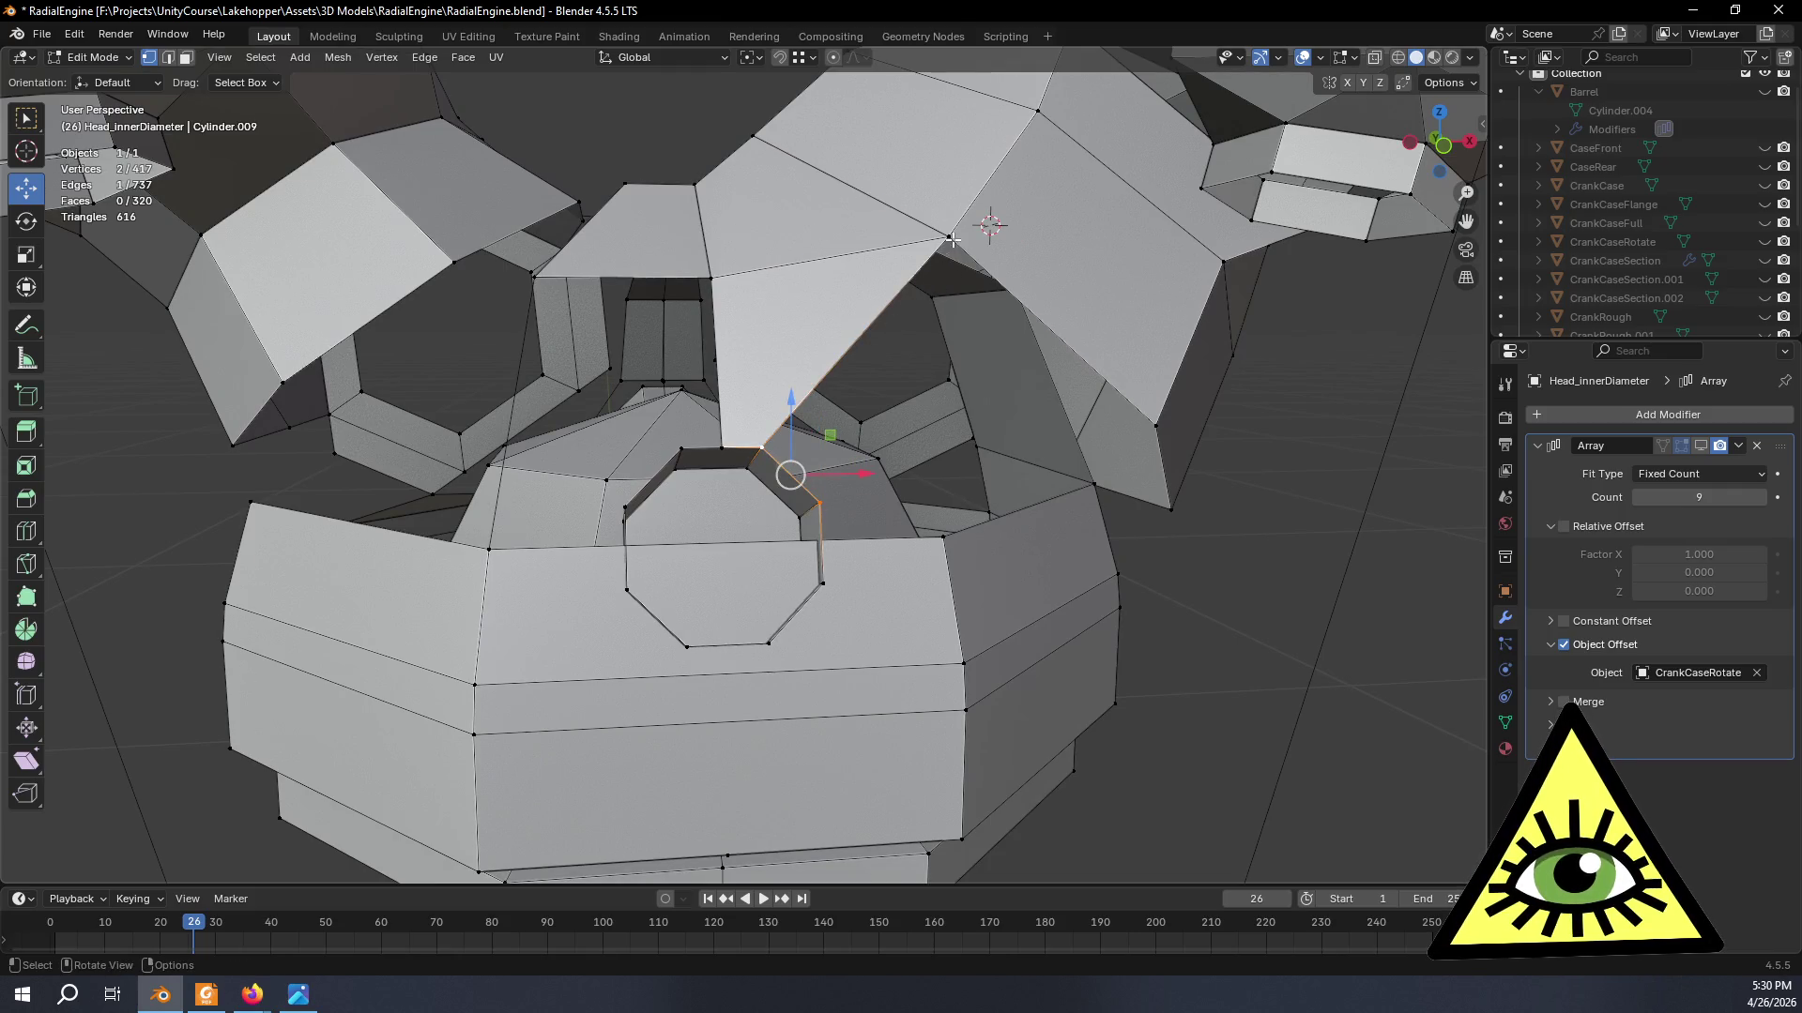
mouse_move(771, 448)
middle_down()
mouse_move(1068, 452)
mouse_move(1044, 485)
middle_up()
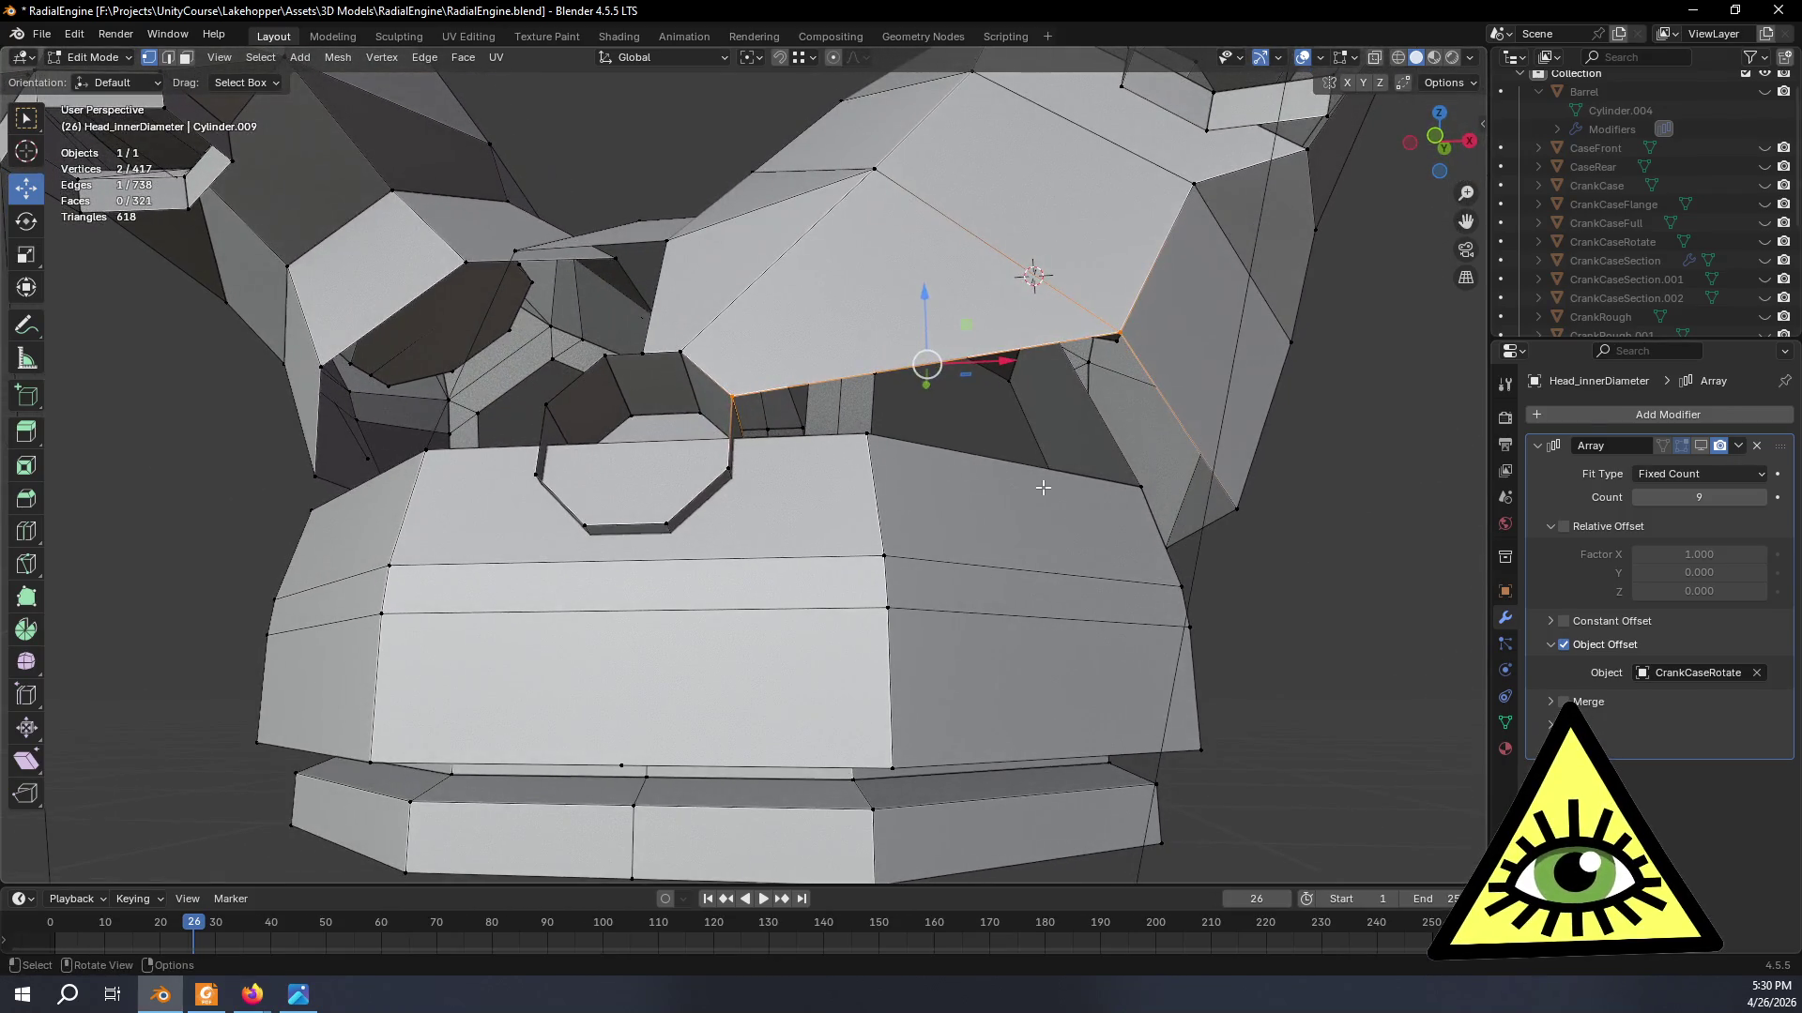
middle_drag(811, 457, 817, 501)
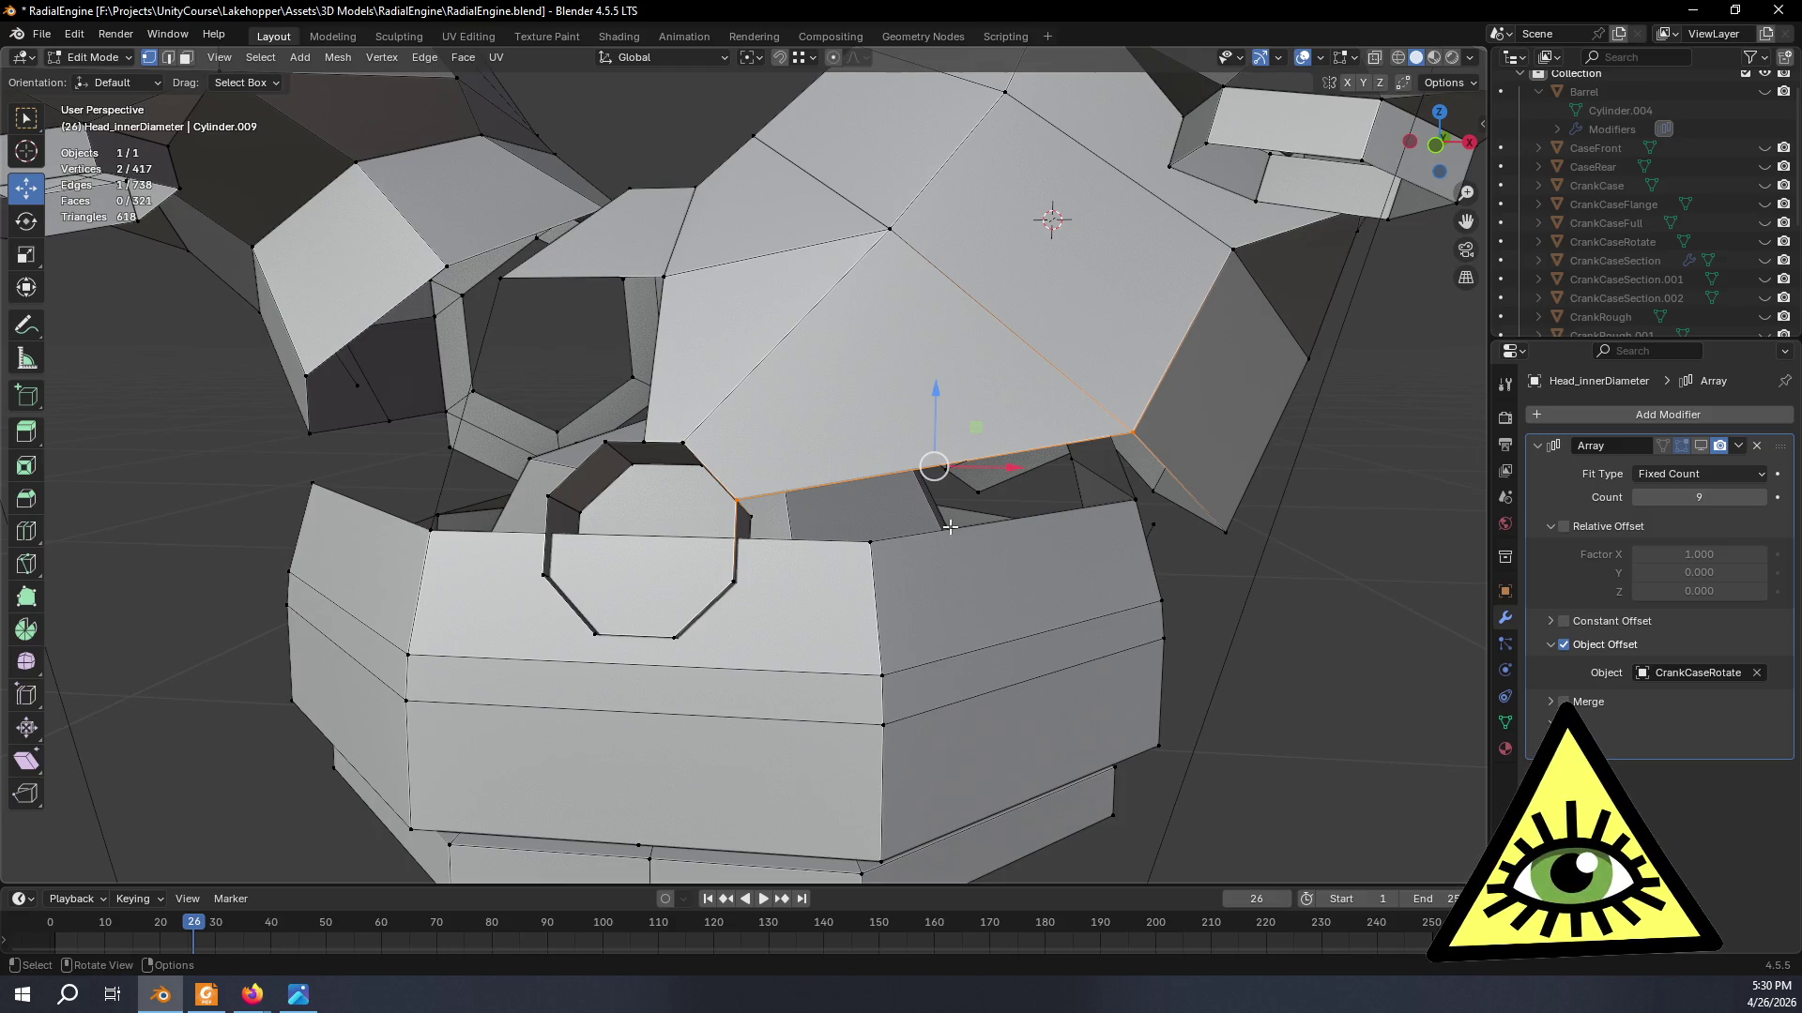
middle_drag(949, 527, 1011, 541)
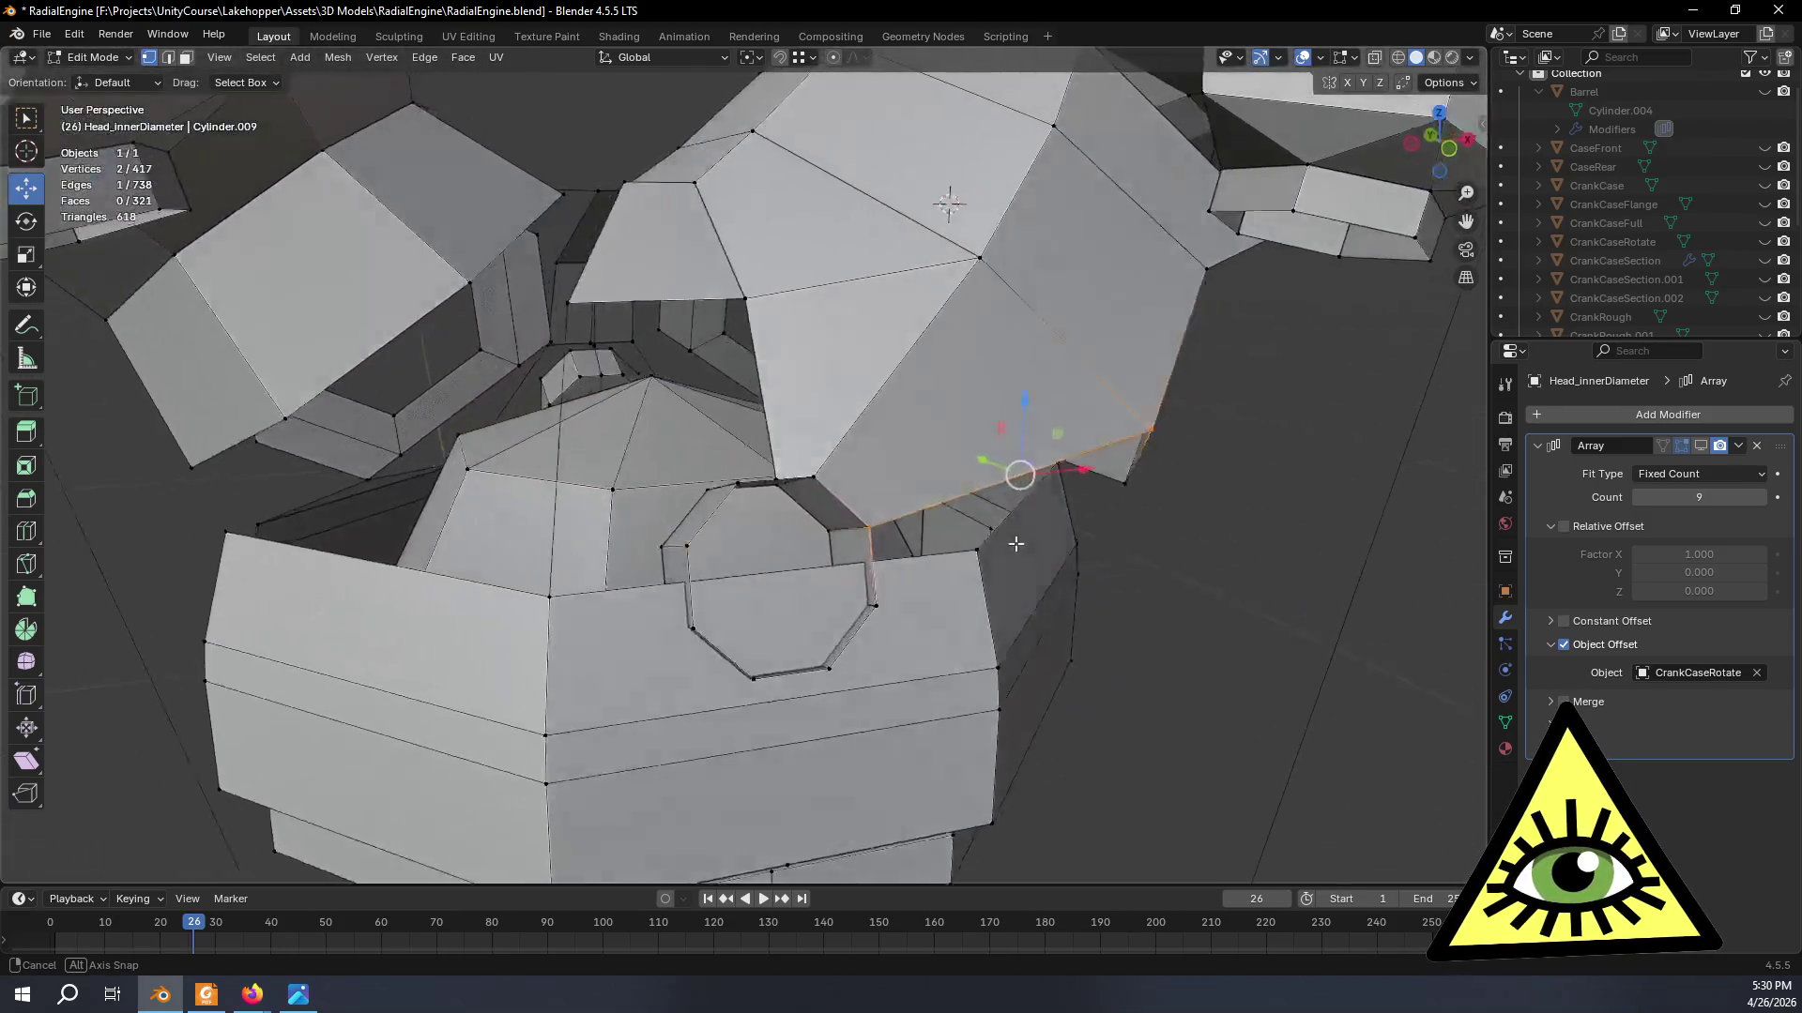
mouse_move(1011, 543)
middle_down()
mouse_move(1014, 587)
mouse_move(1112, 591)
mouse_move(1019, 579)
mouse_move(1048, 537)
middle_up()
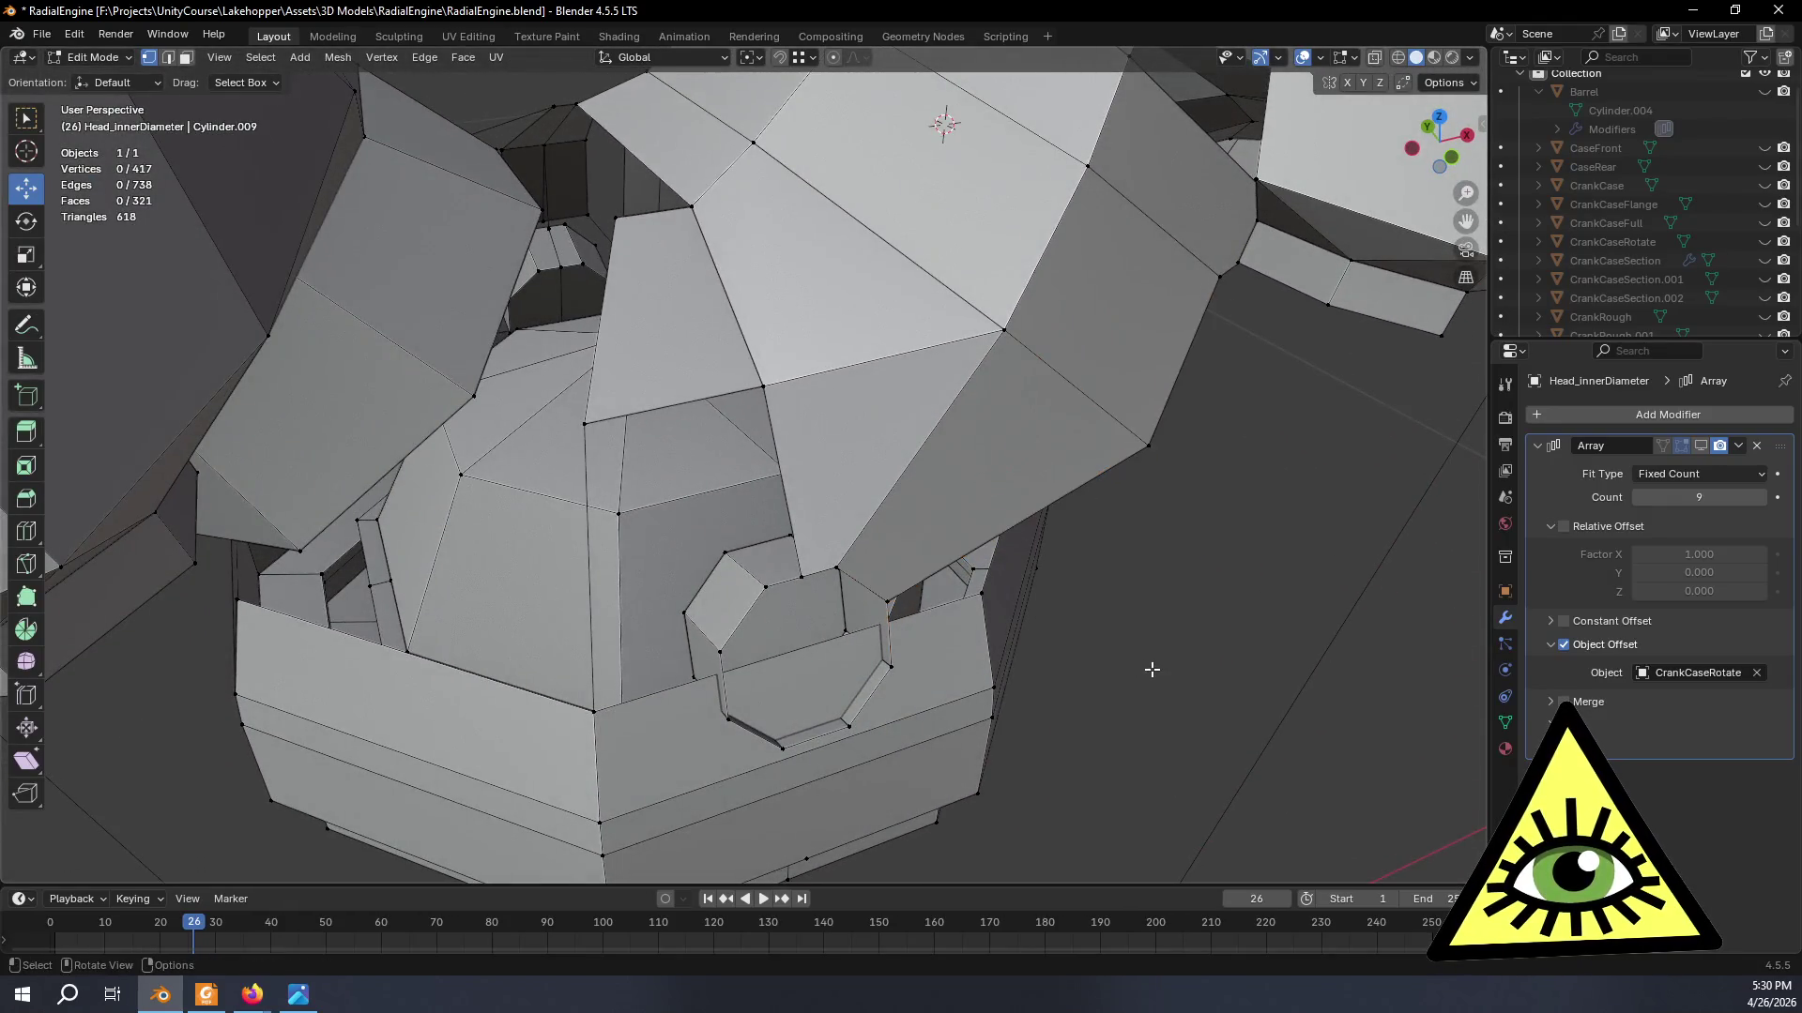
scroll(1065, 595, down, 3)
scroll(1065, 582, down, 4)
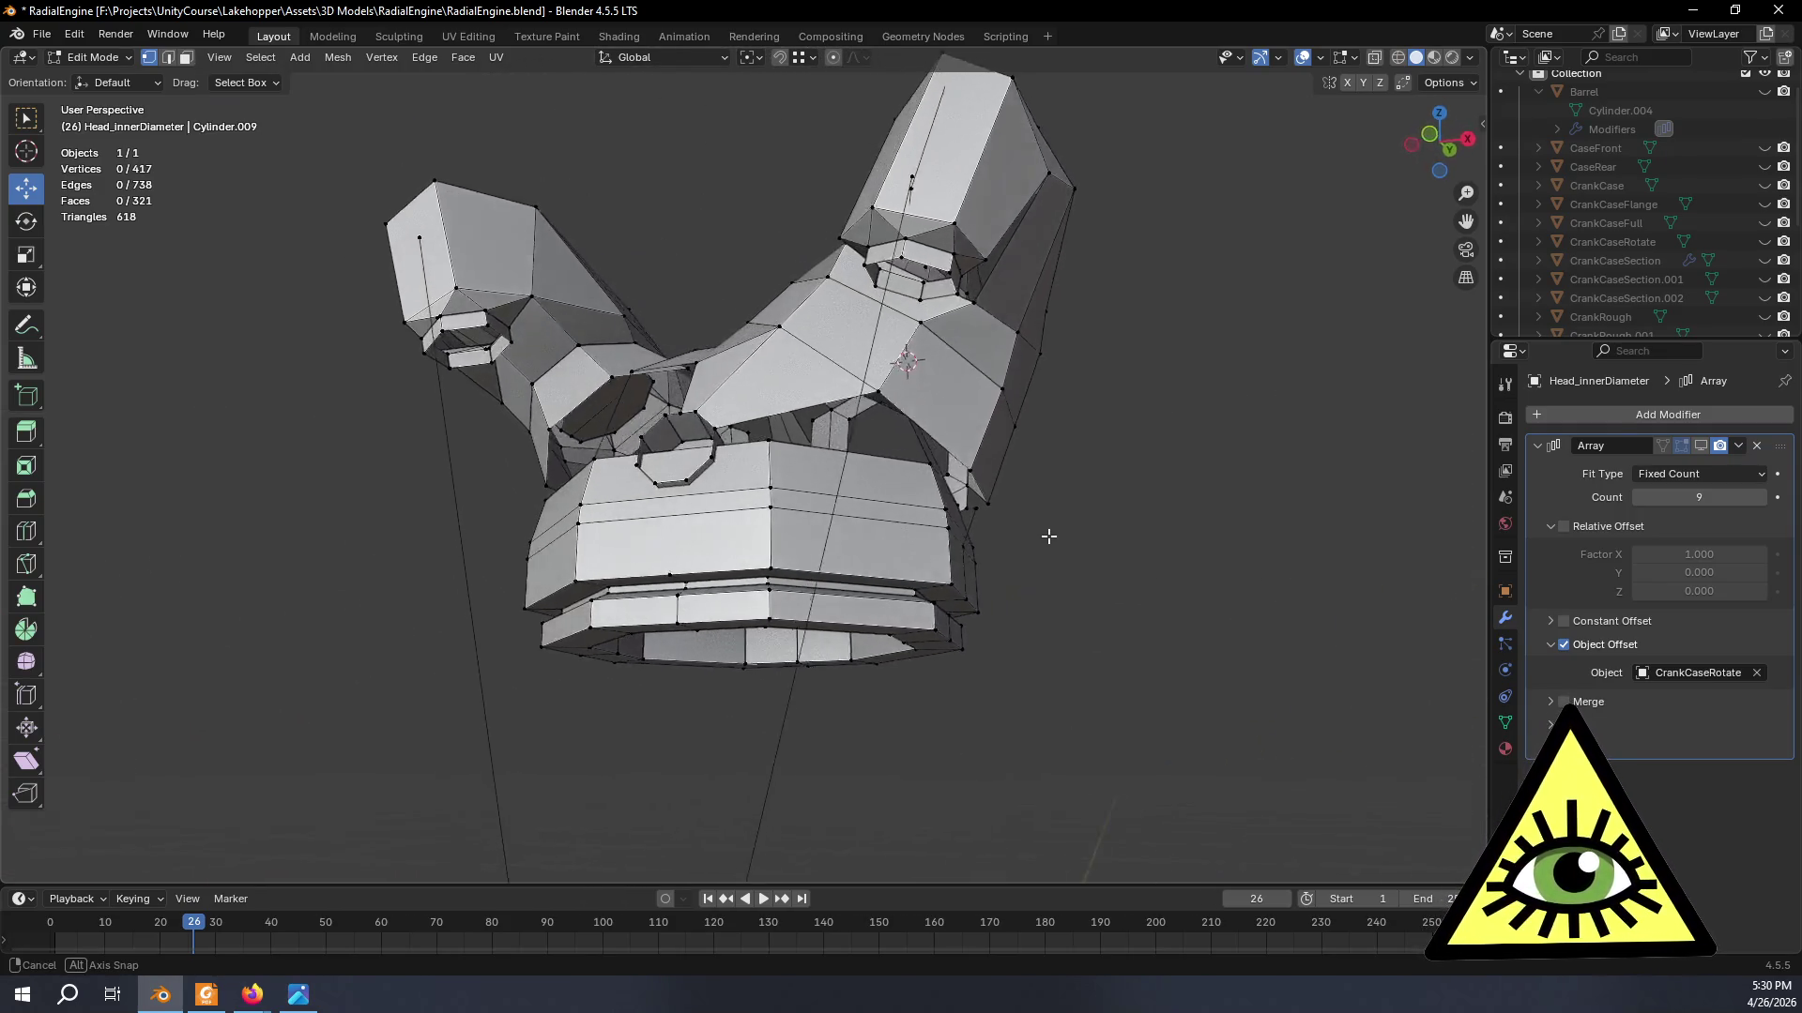
- Fill two gaps between the head panels with new faces using F
mouse_move(1088, 563)
middle_down()
mouse_move(975, 566)
mouse_move(1046, 572)
mouse_move(825, 472)
mouse_move(819, 607)
middle_up()
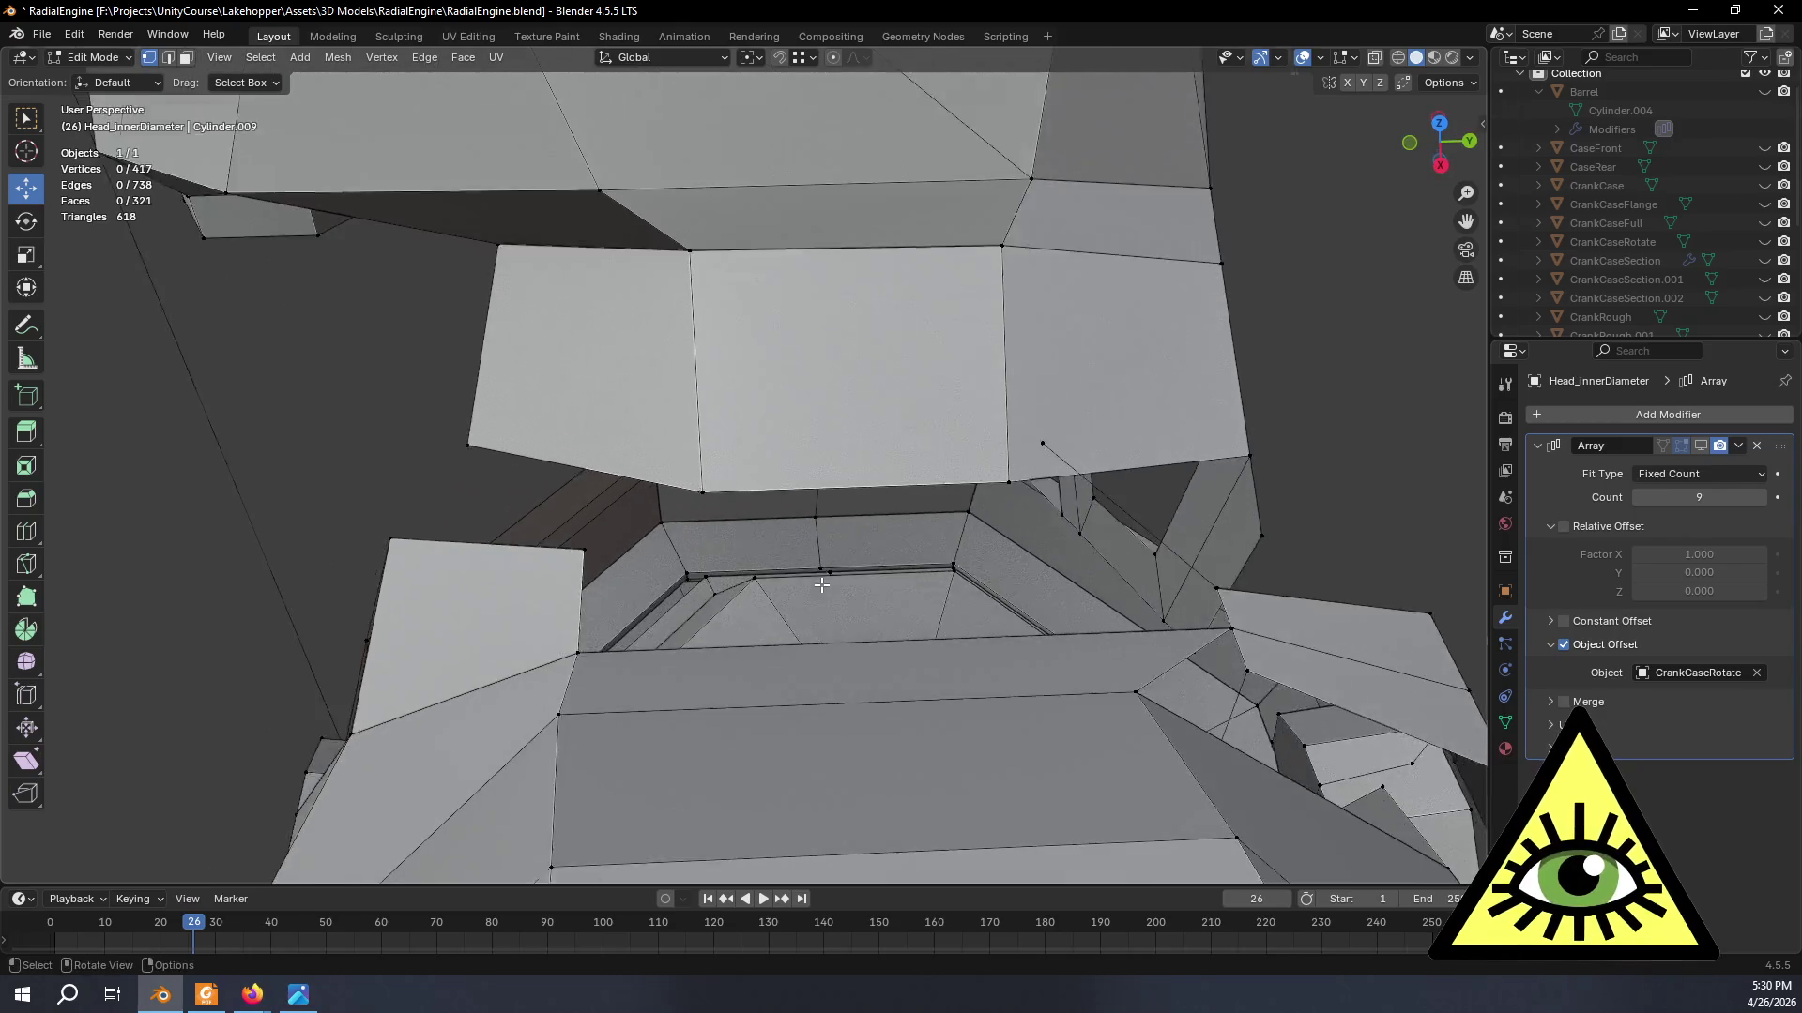
mouse_move(819, 607)
middle_down()
mouse_move(839, 622)
mouse_move(762, 636)
middle_up()
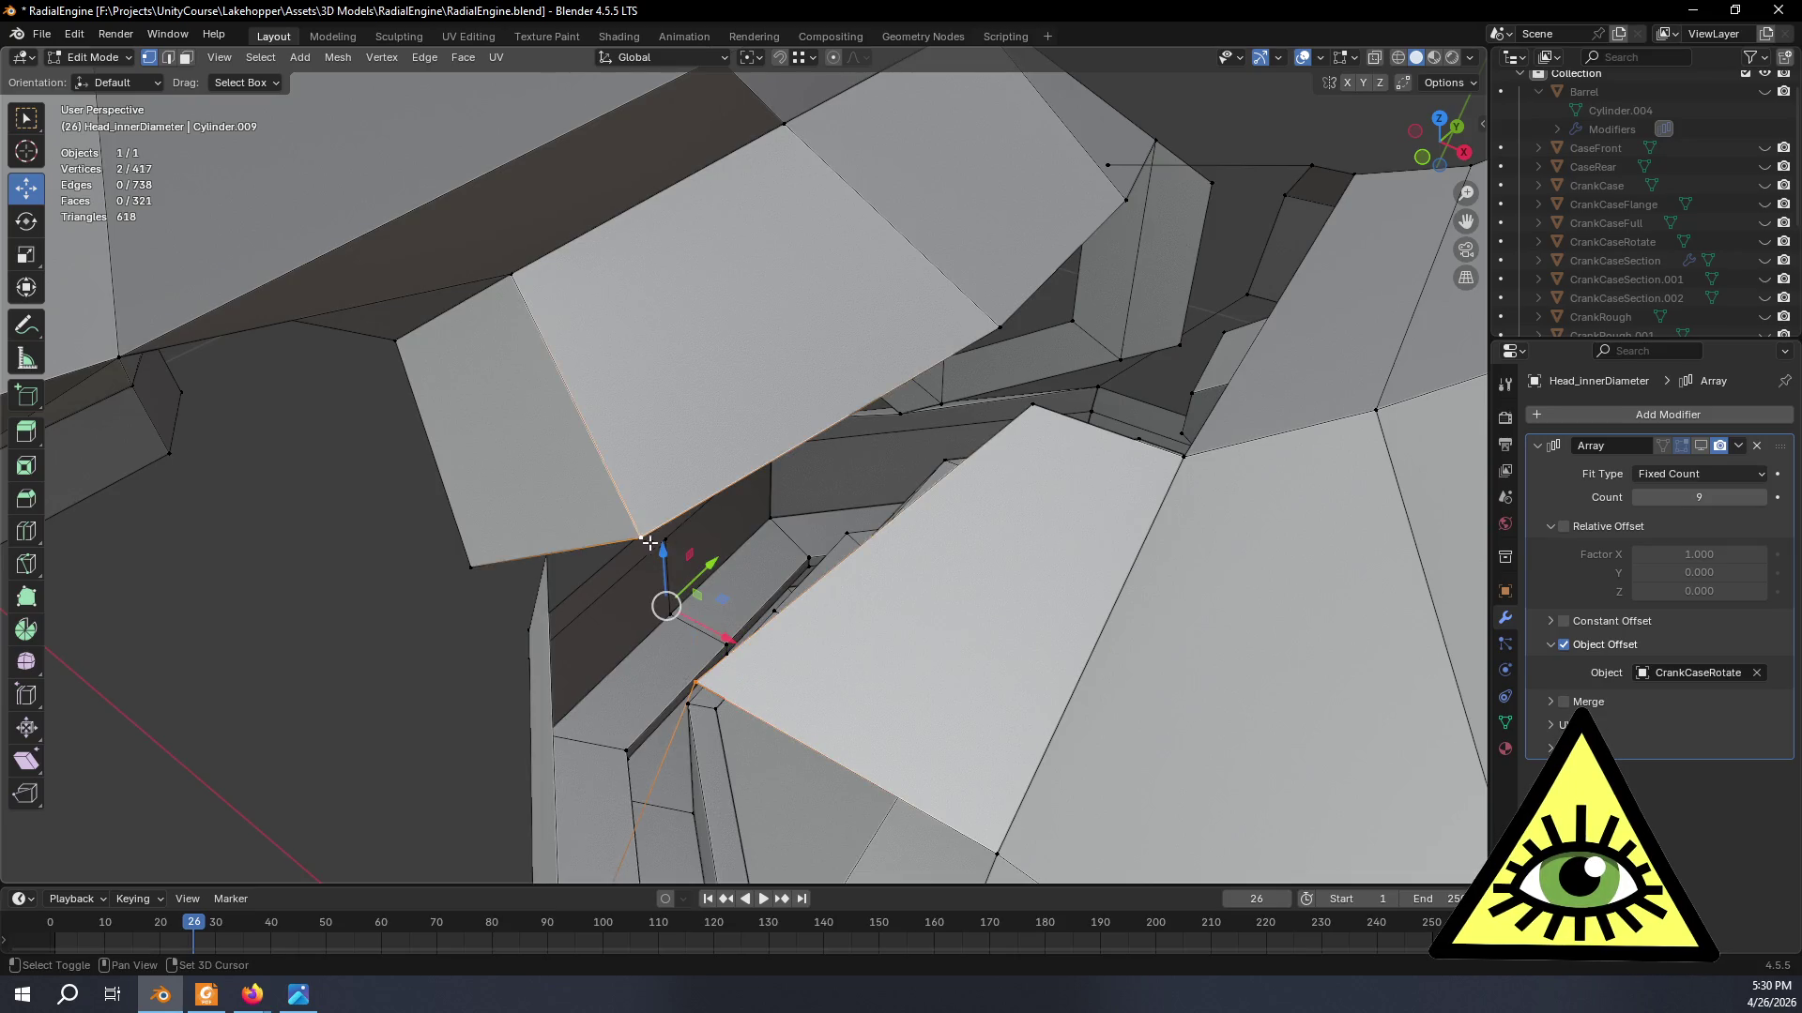
key(f)
mouse_move(1040, 415)
middle_down()
mouse_move(810, 493)
mouse_move(766, 687)
middle_up()
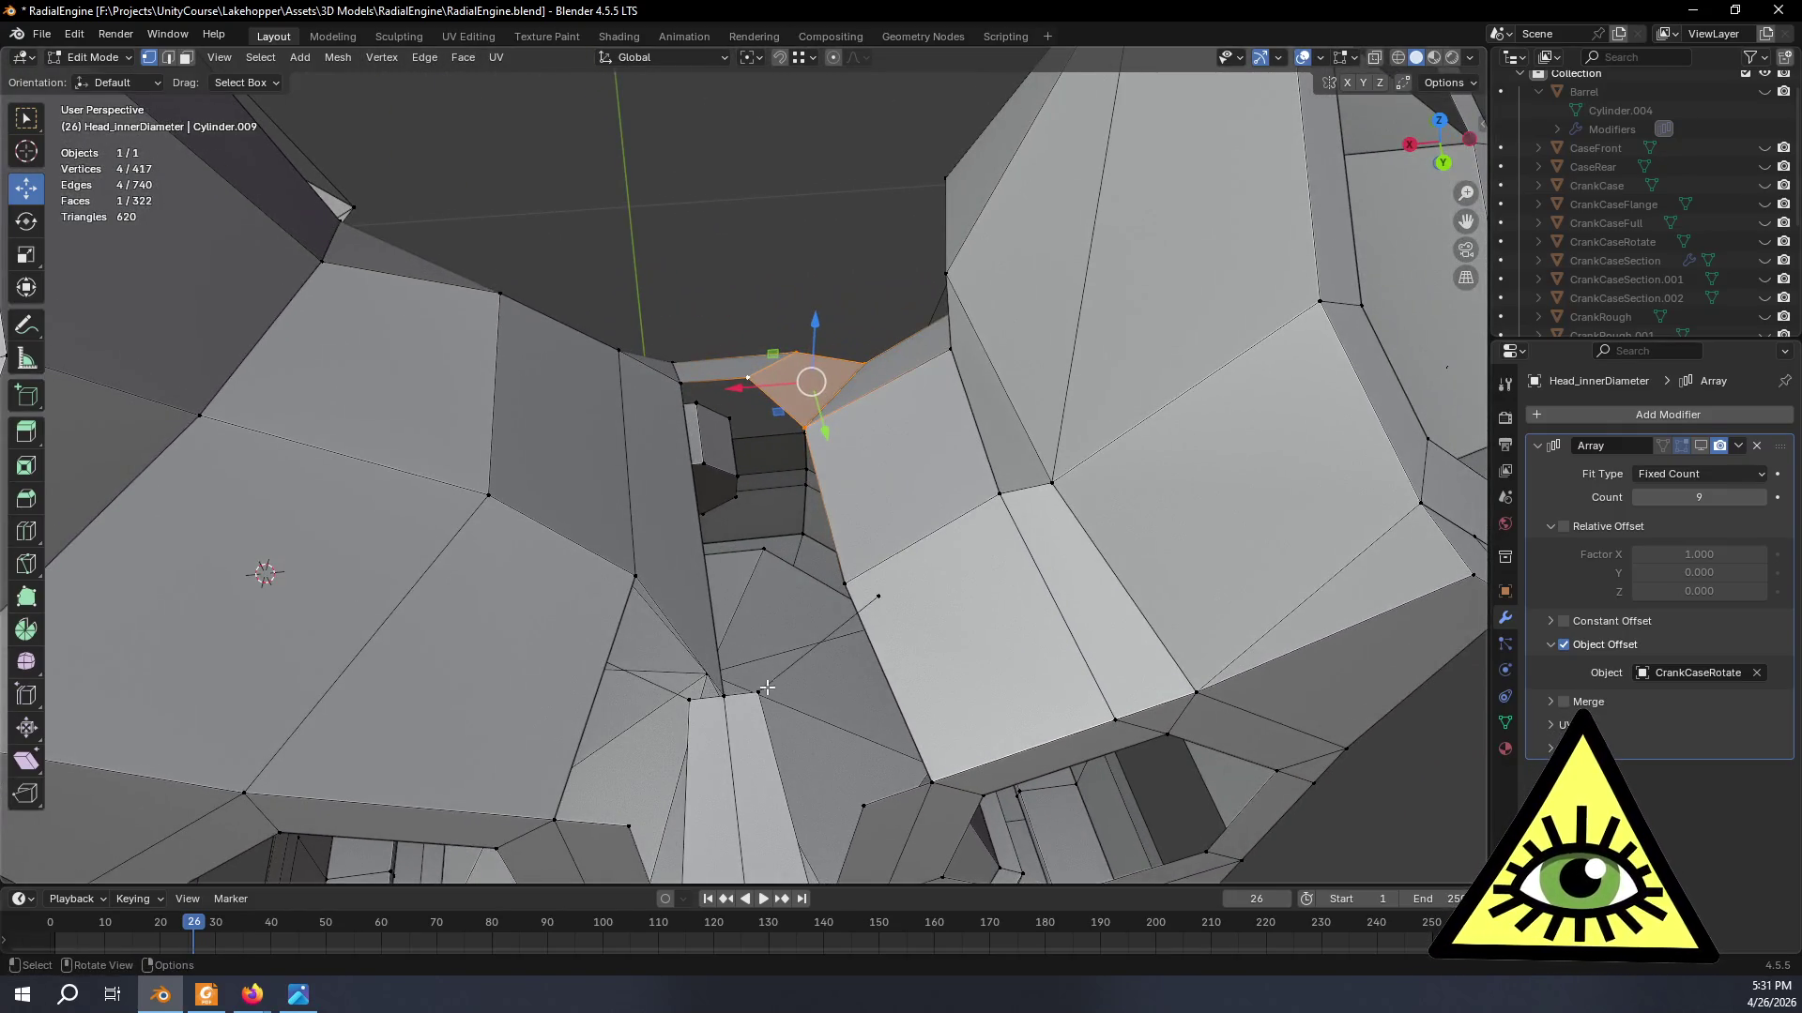
click(766, 688)
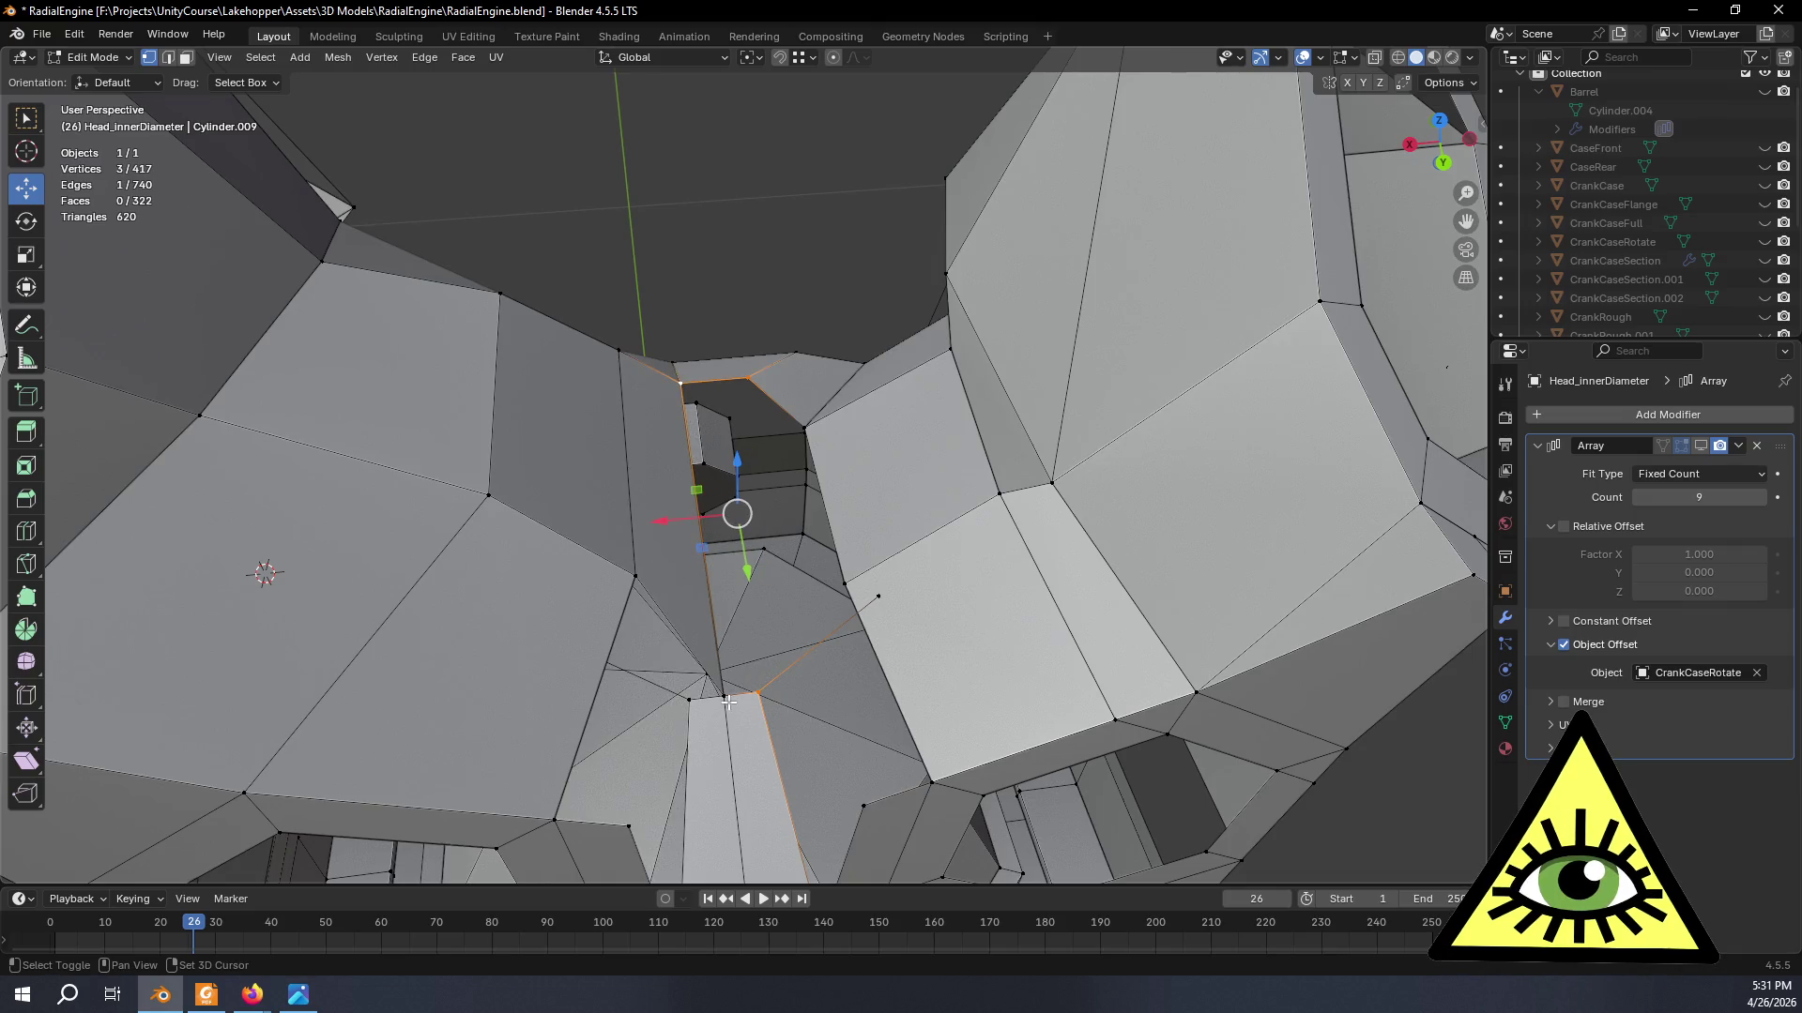
middle_drag(869, 731, 791, 694)
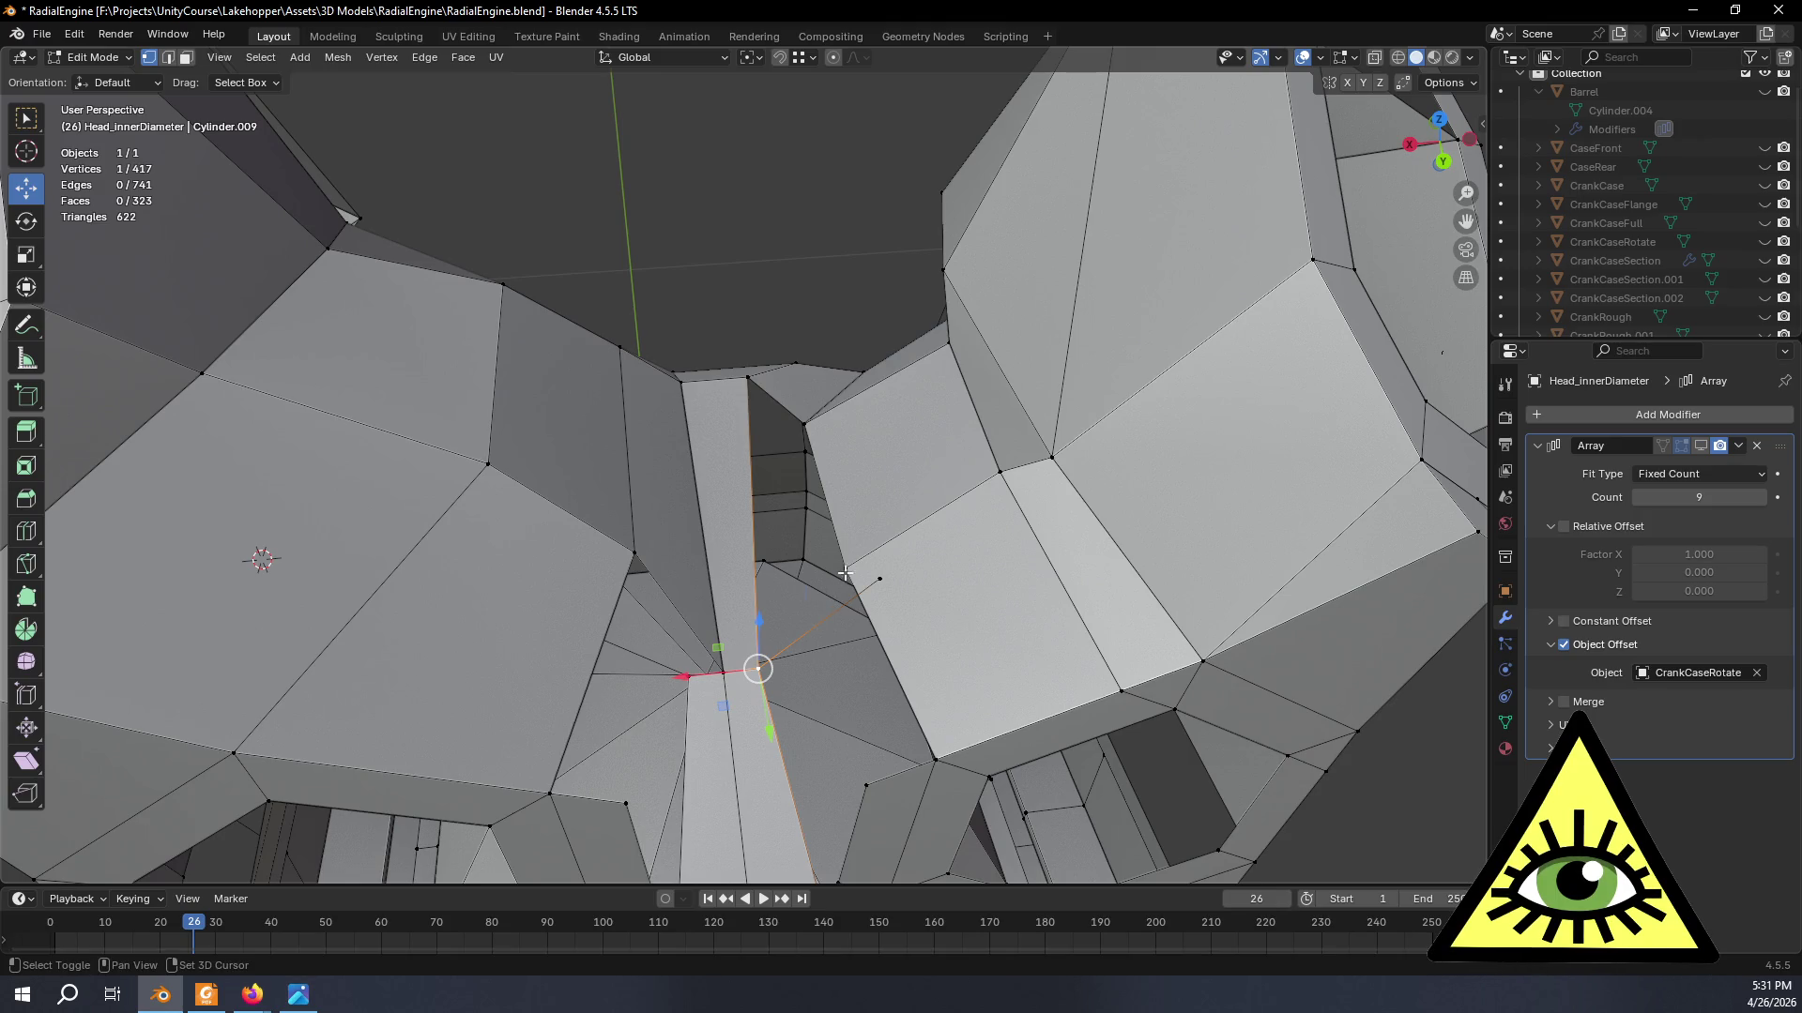
key(f)
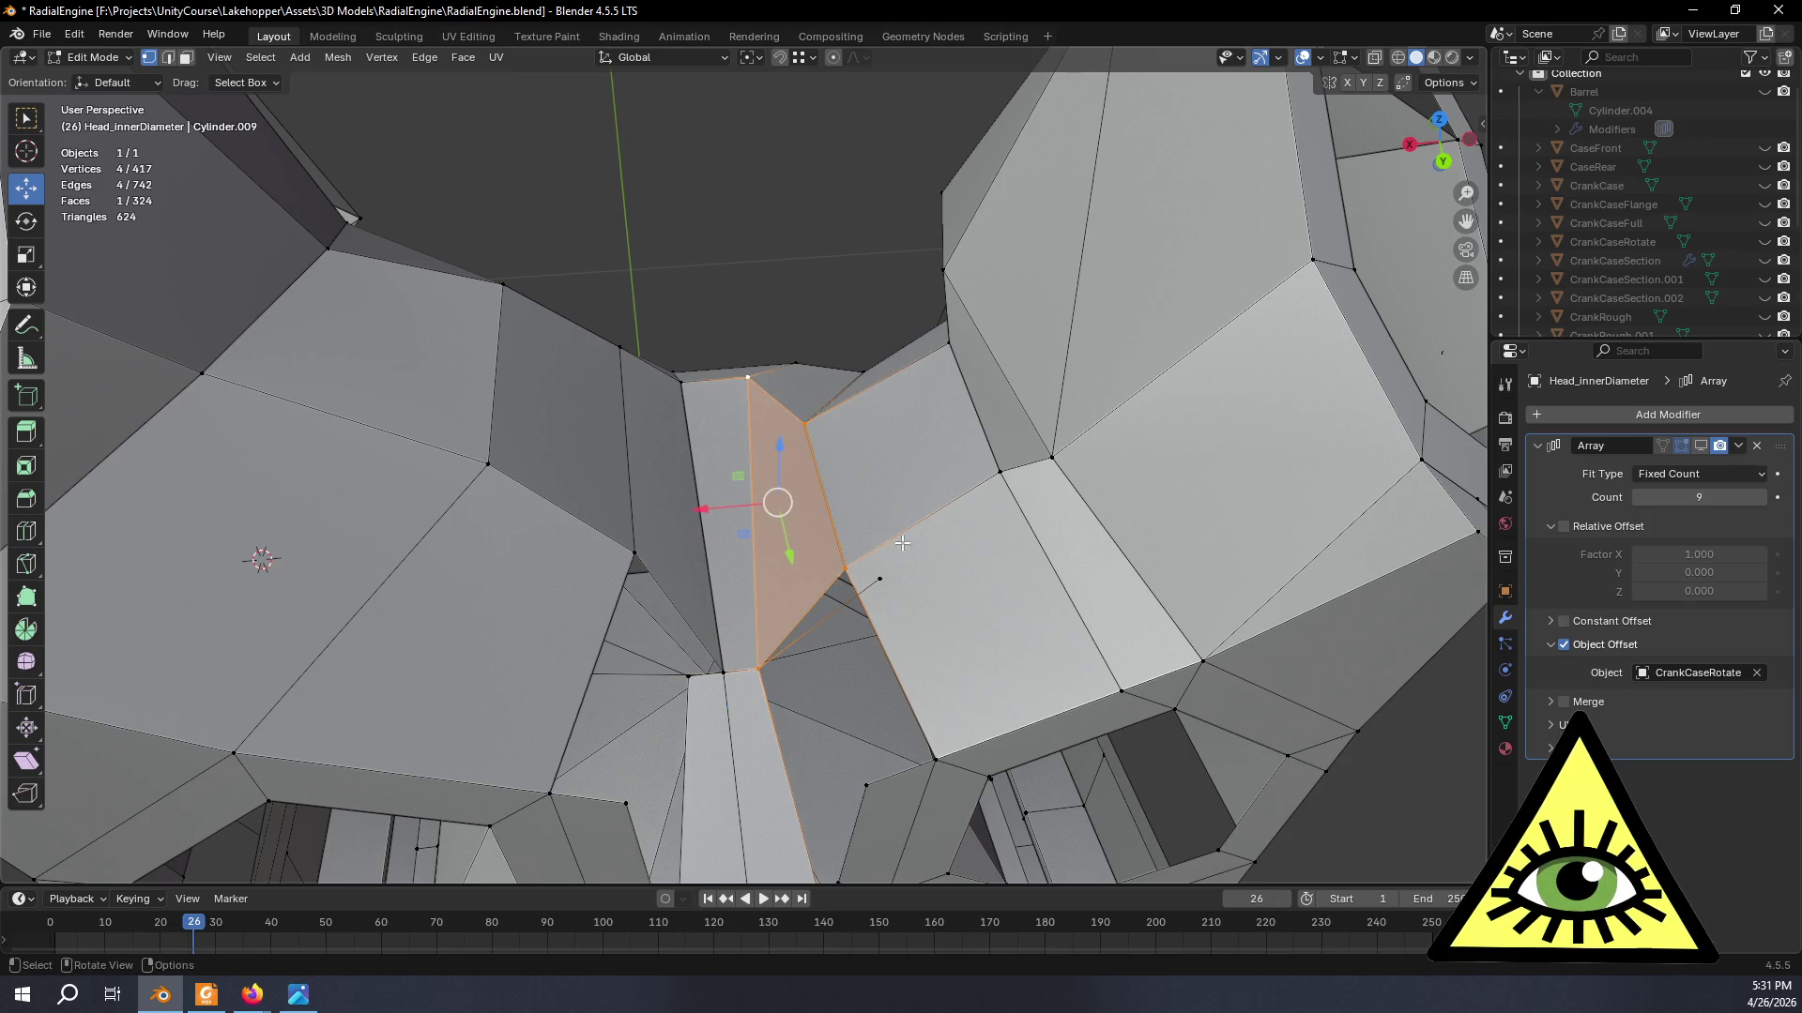
- Delete the leftover vertex and look over the result
click(878, 581)
key(x)
click(1015, 577)
mouse_move(1015, 578)
middle_down()
mouse_move(962, 640)
mouse_move(1303, 451)
middle_up()
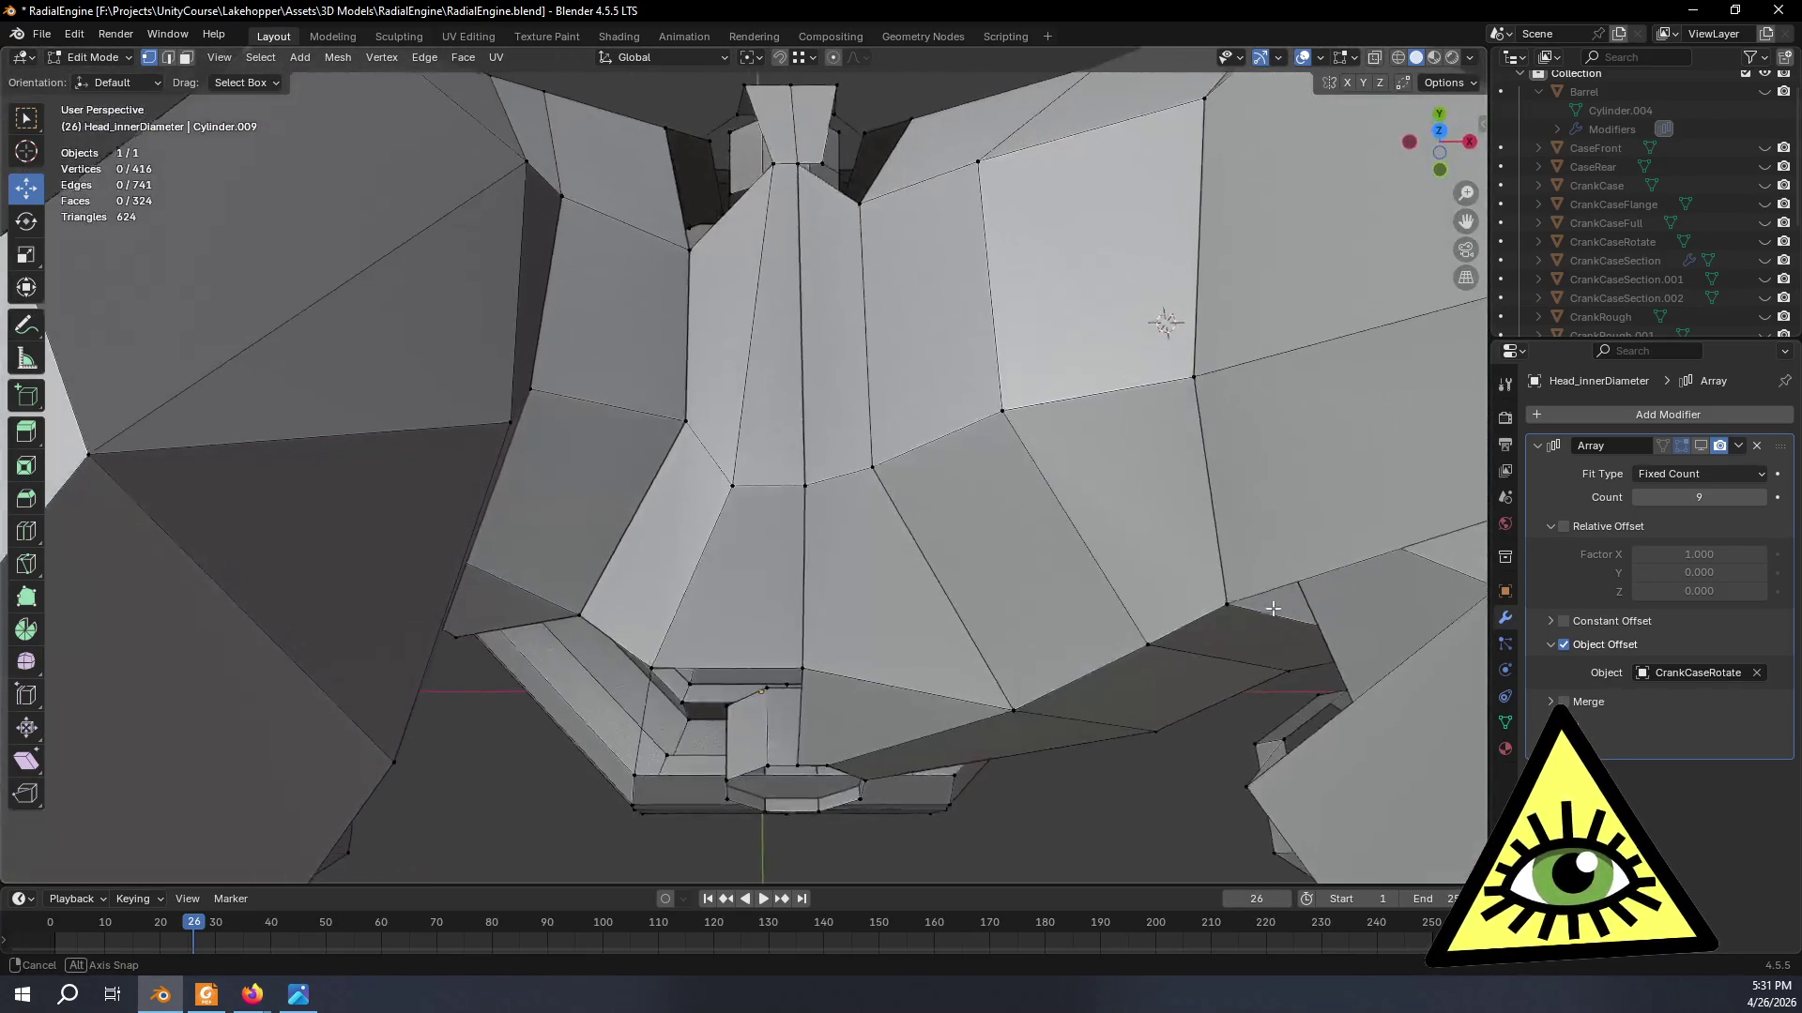
mouse_move(1302, 452)
middle_down()
mouse_move(1167, 322)
mouse_move(1006, 719)
mouse_move(789, 522)
mouse_move(836, 678)
mouse_move(806, 529)
middle_up()
scroll(788, 522, up, 5)
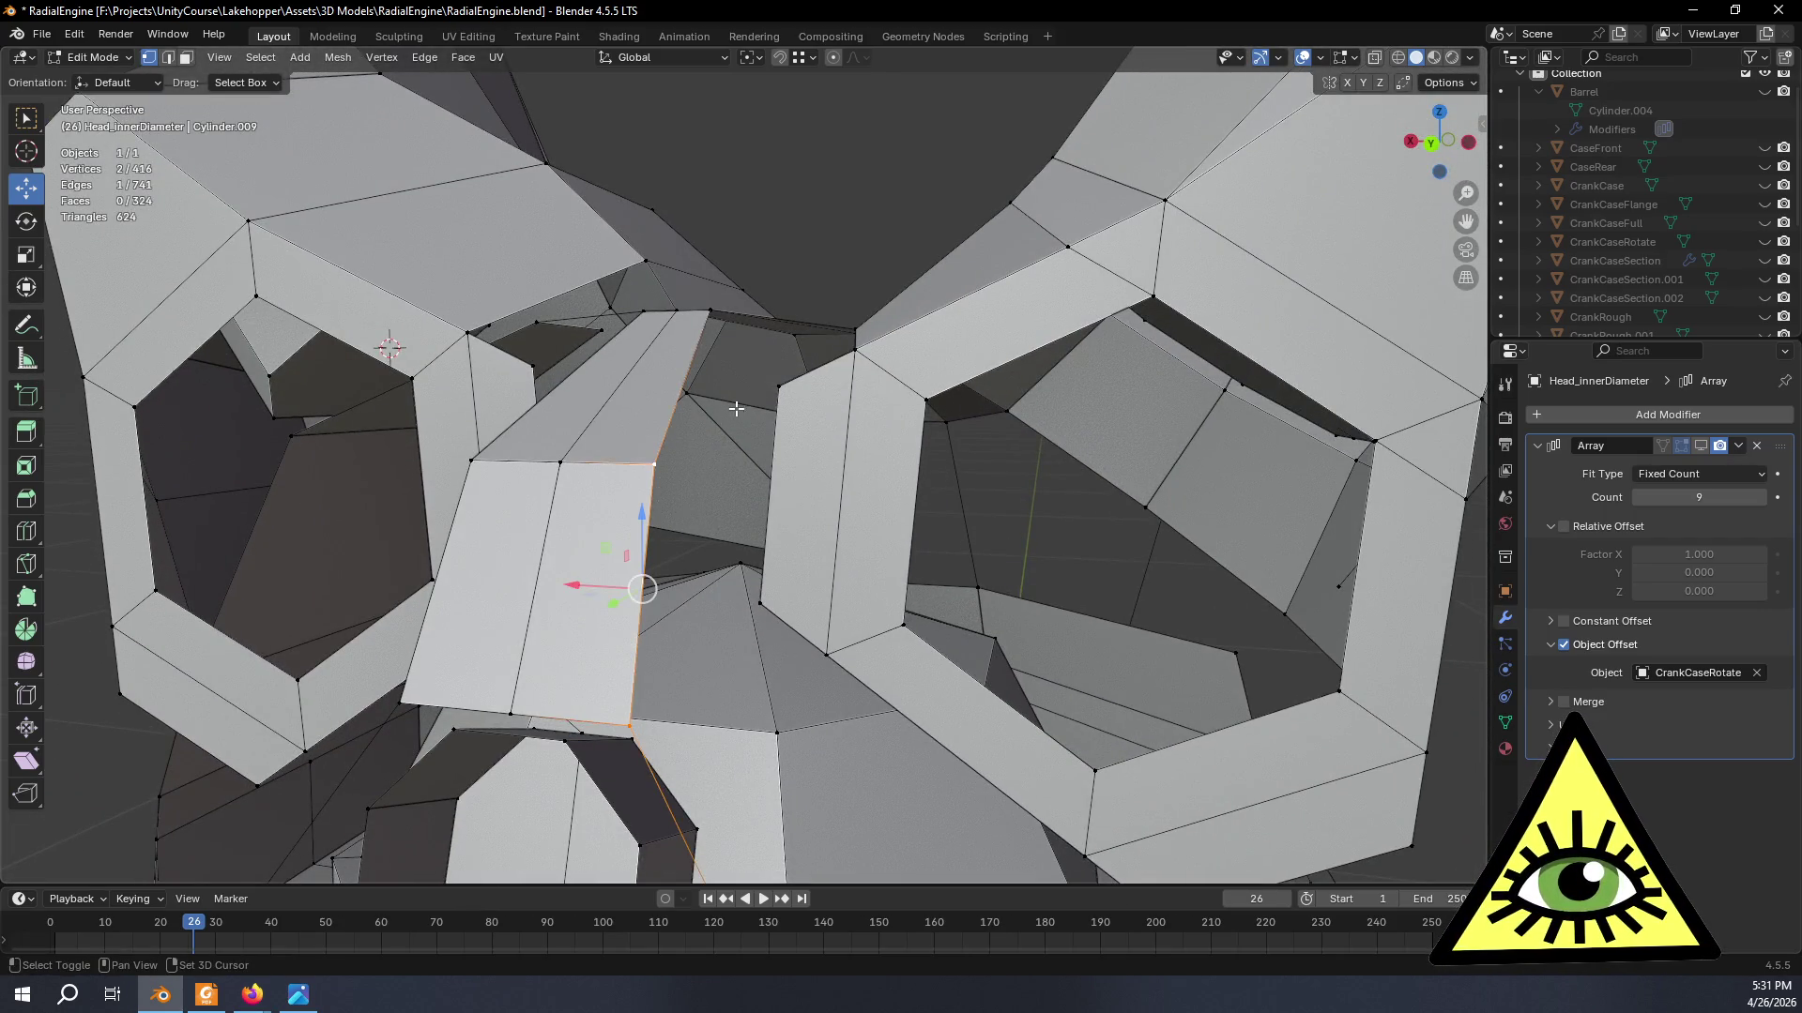
- Fill the first few holes along the side seam with new faces between the panel edges
key(f)
mouse_move(761, 603)
middle_down()
mouse_move(791, 633)
mouse_move(668, 585)
middle_up()
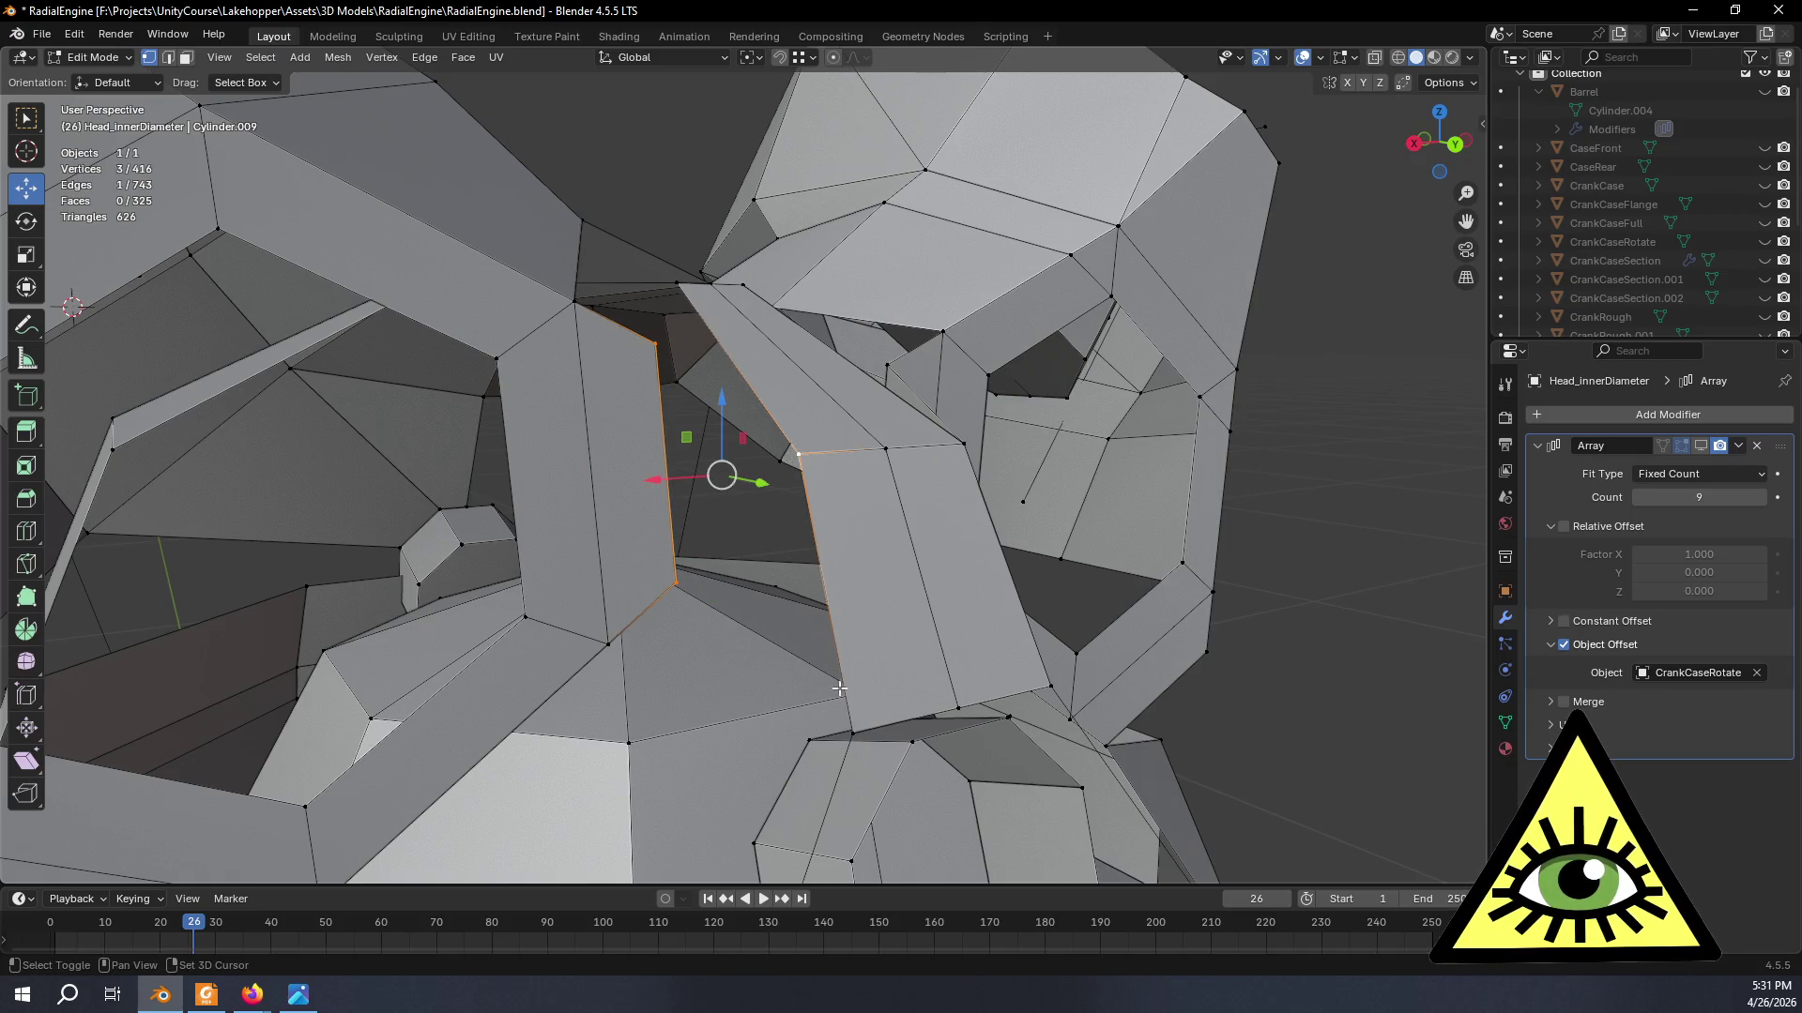
key(f)
middle_drag(865, 724, 886, 563)
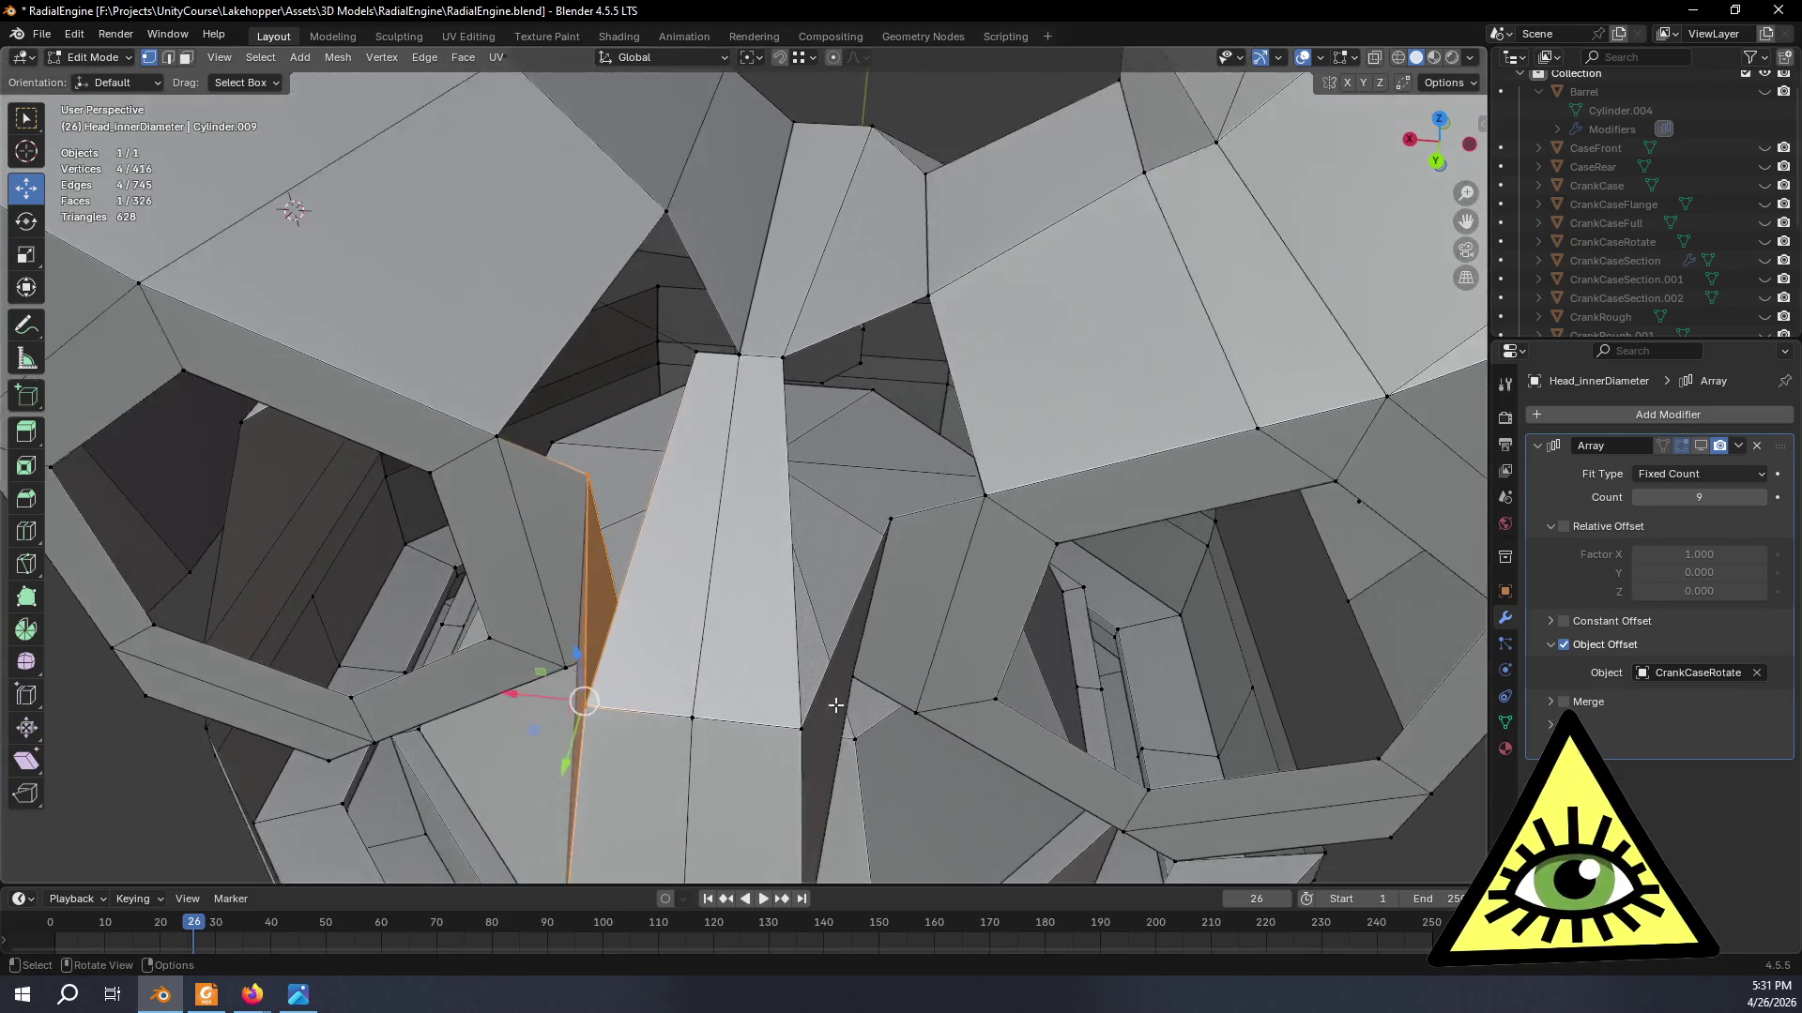
click(920, 532)
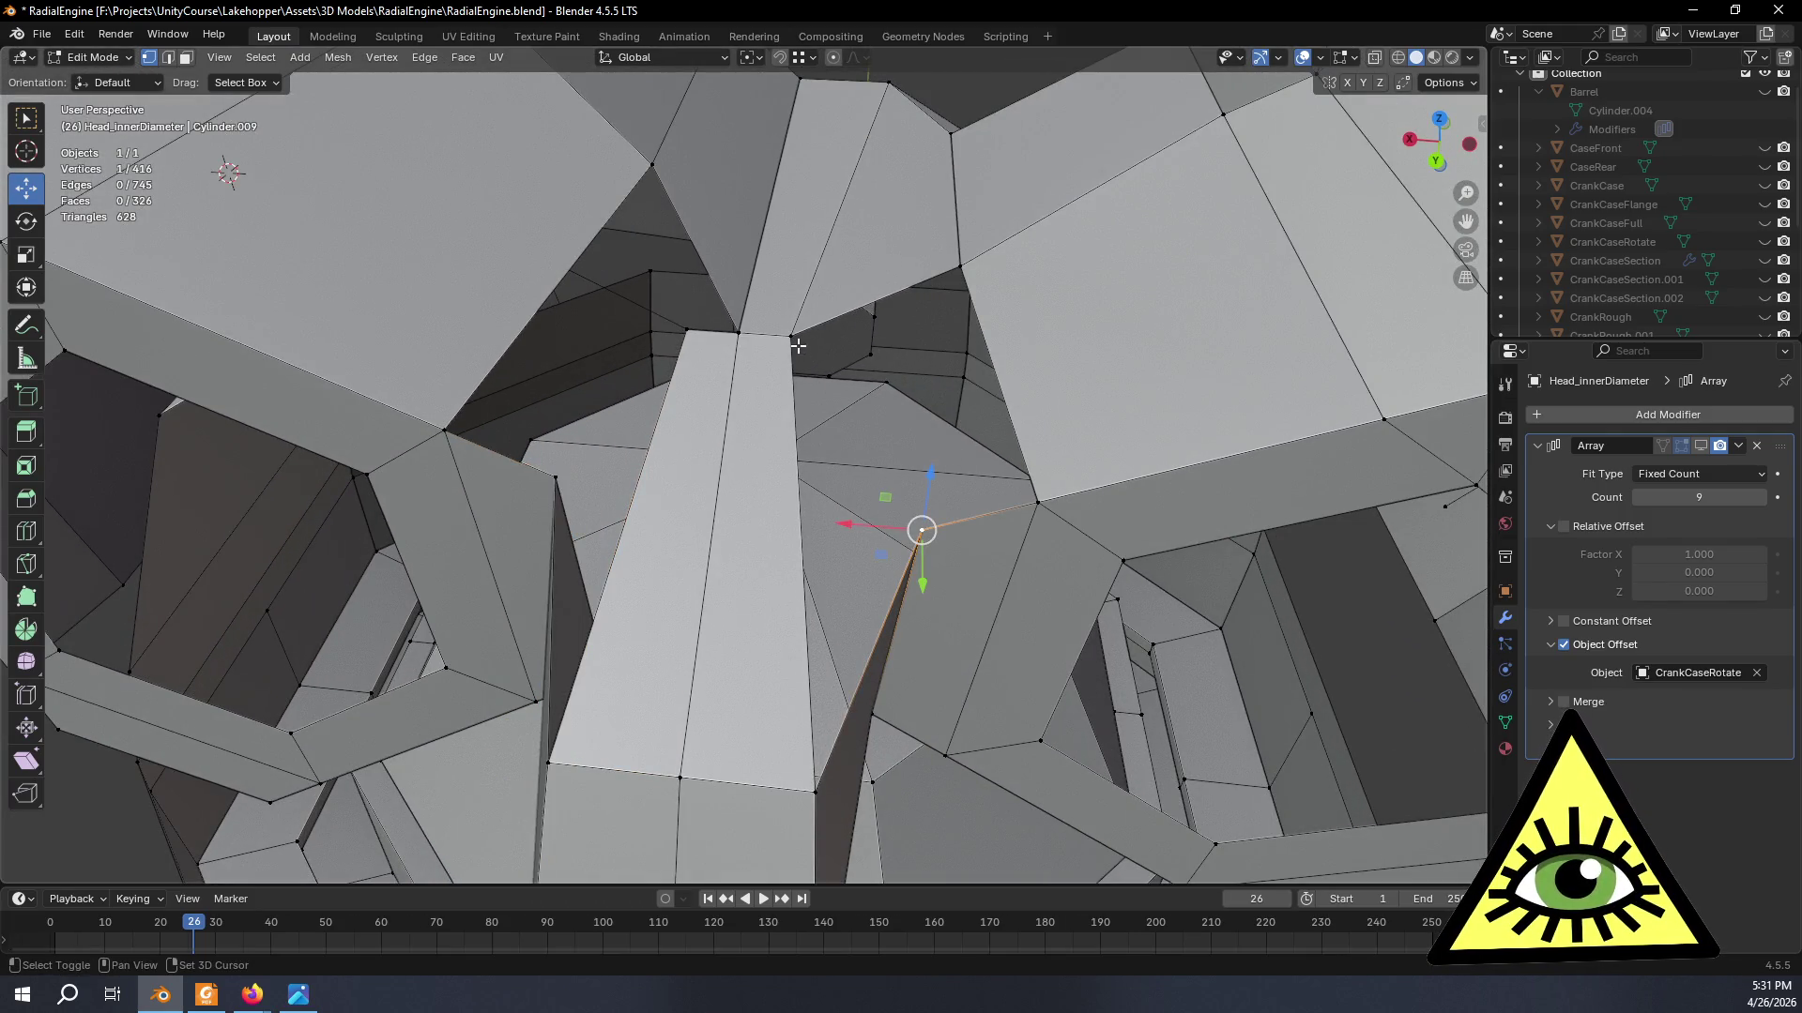
shift+click(1039, 505)
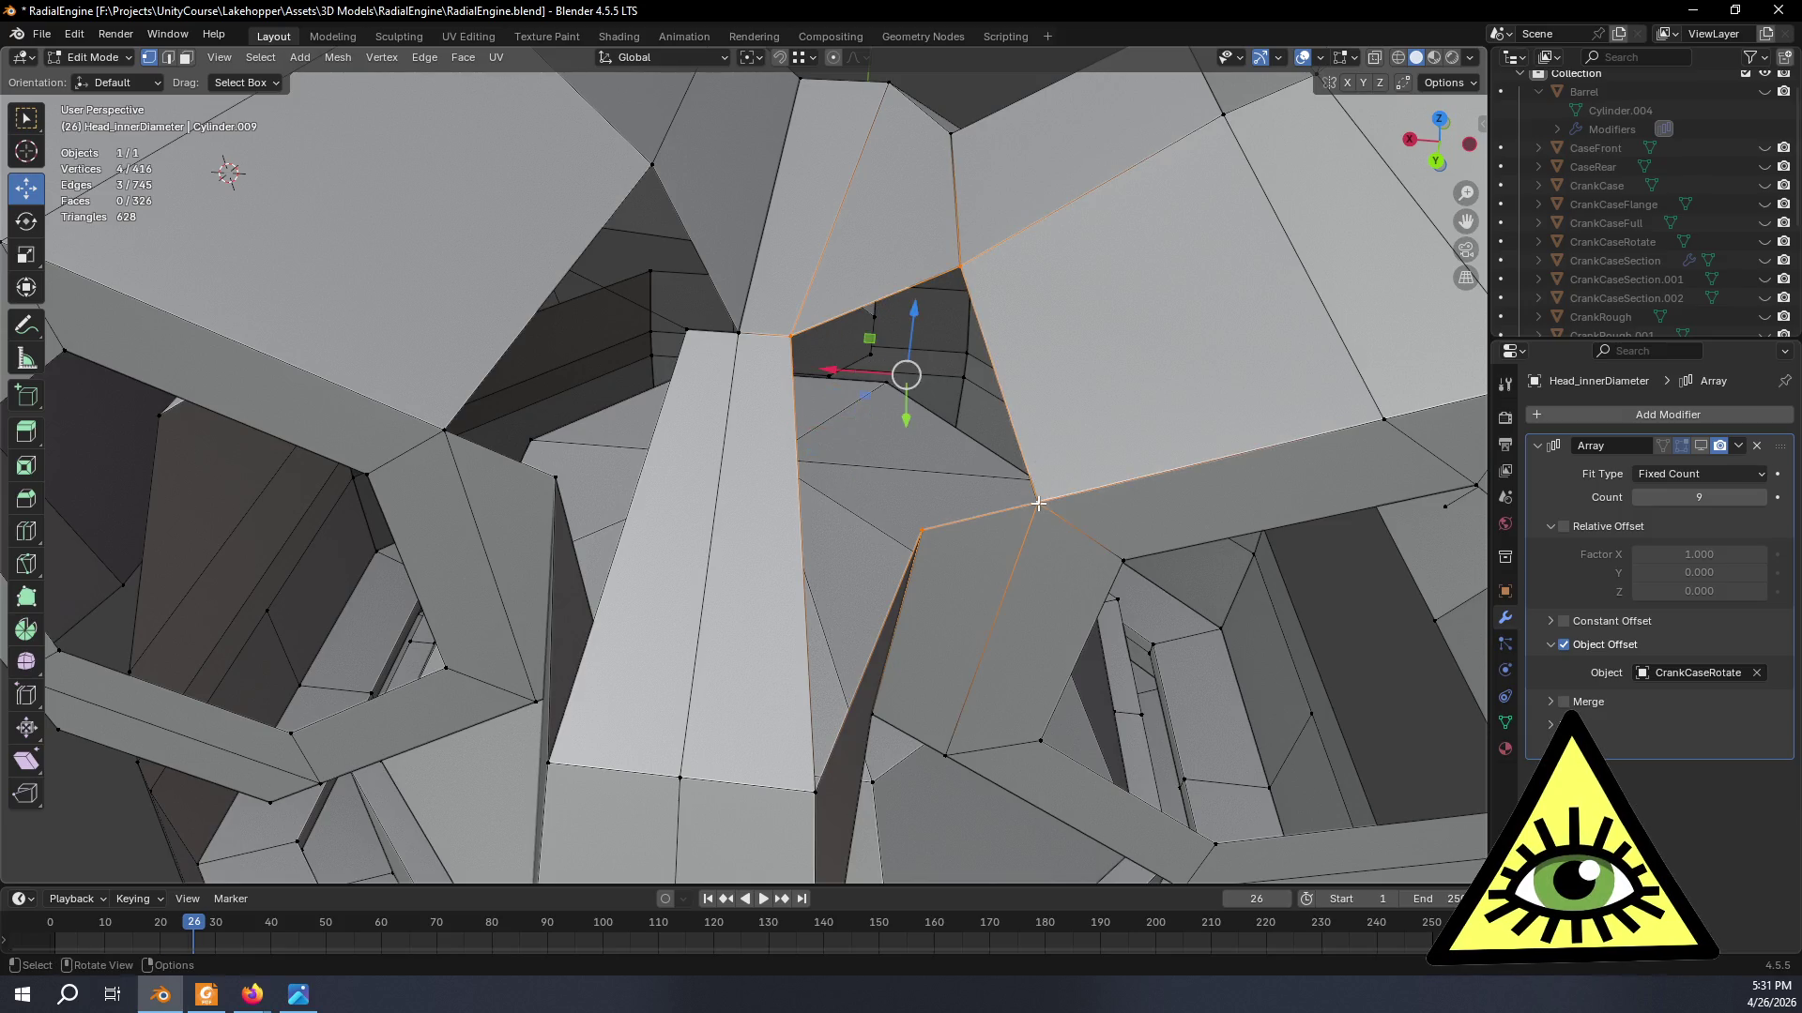
key(f)
click(791, 335)
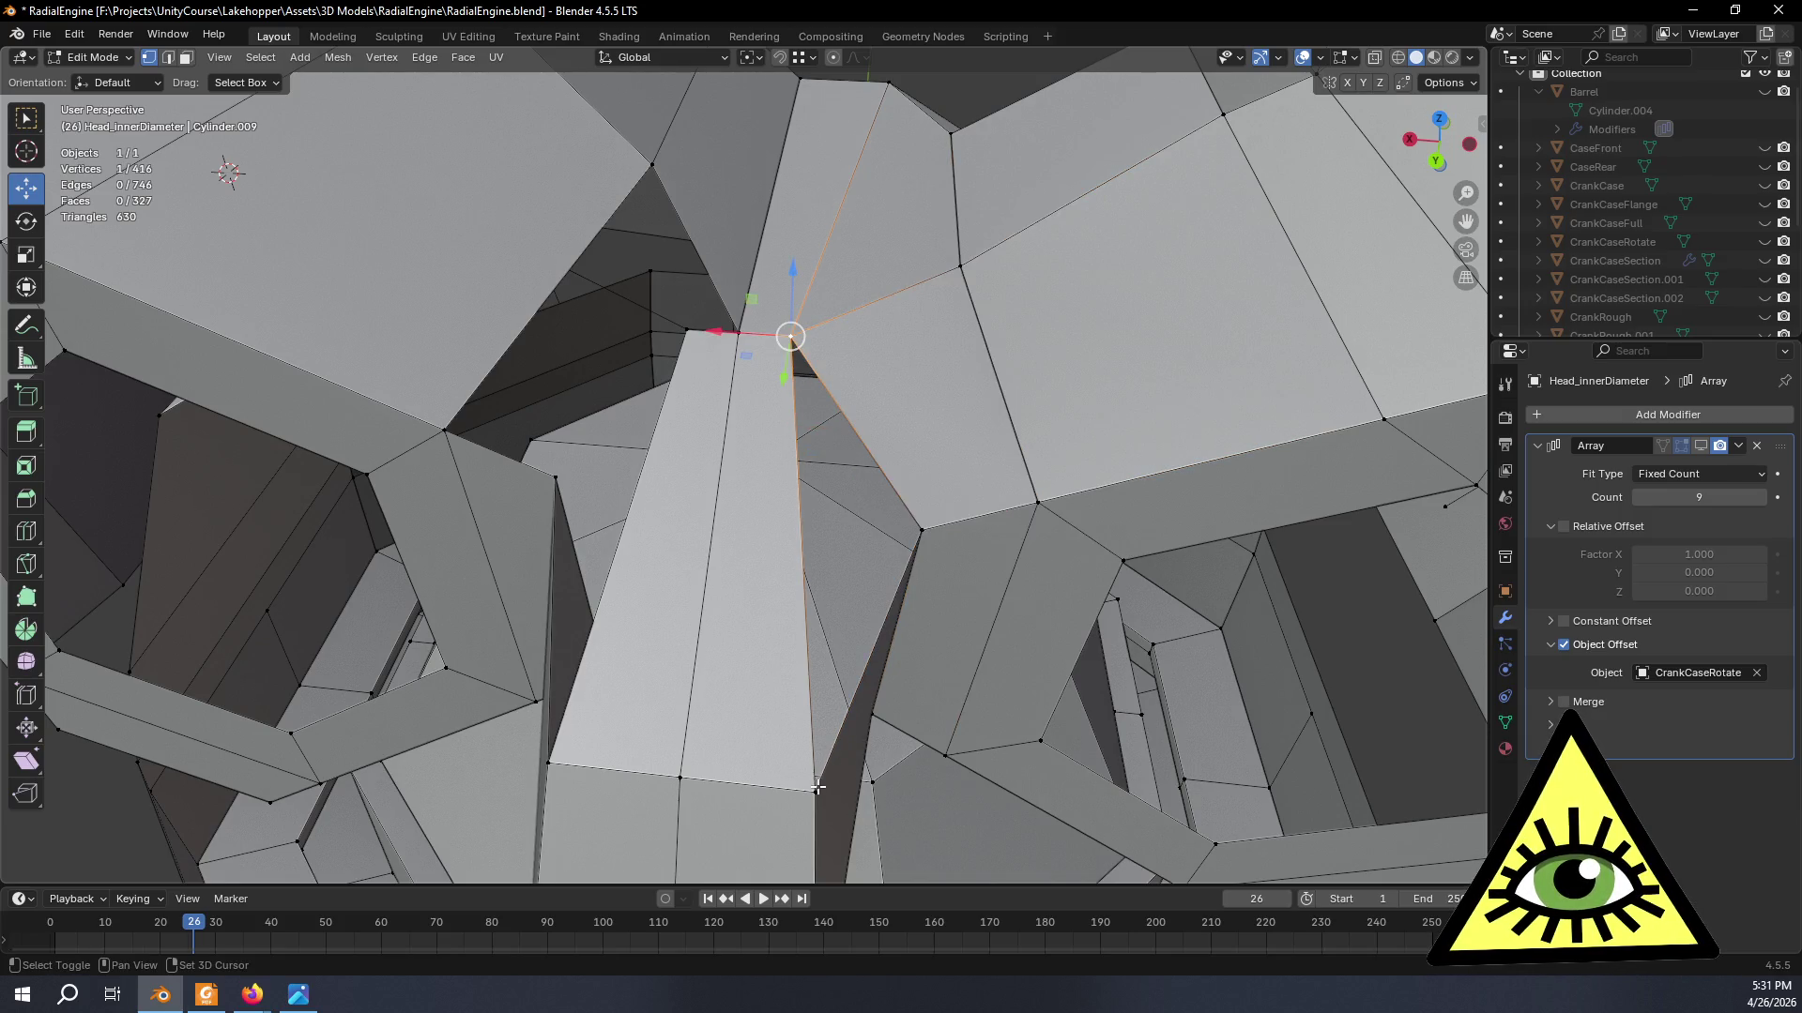
key(f)
middle_drag(966, 624, 663, 547)
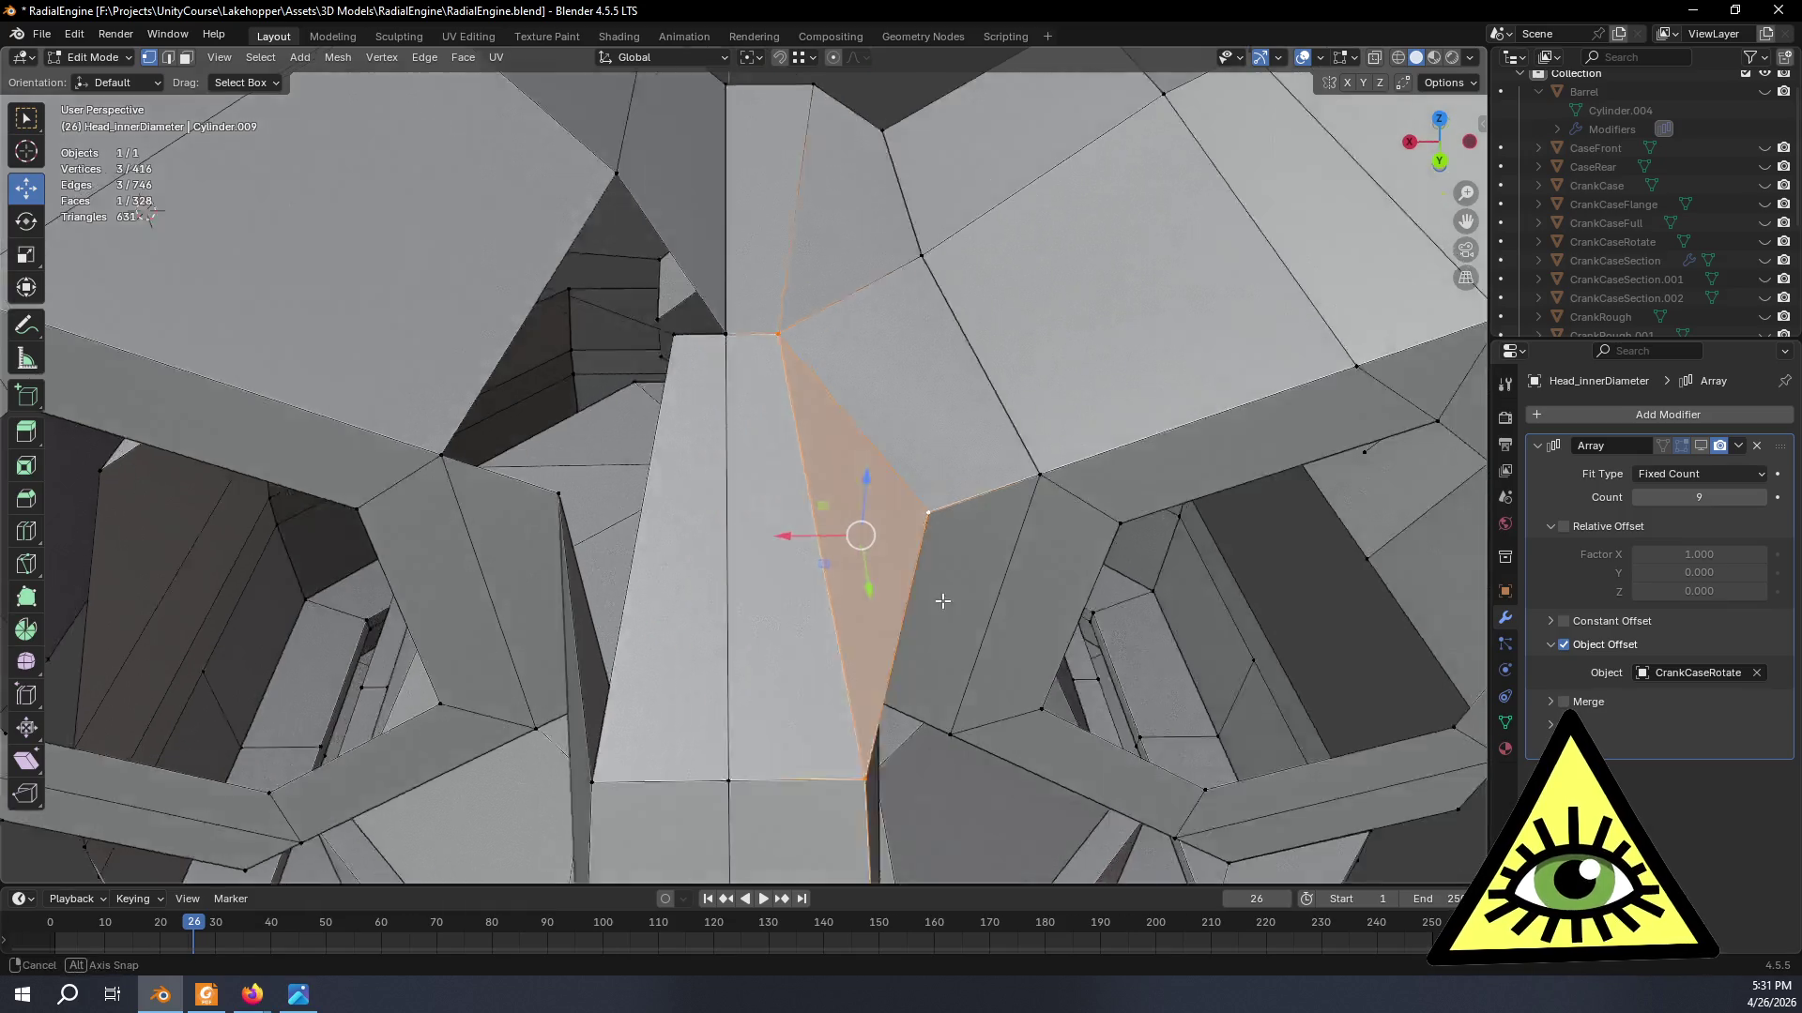
- Fill the next hole with a face and delete the unwanted vertex left beside it
click(562, 507)
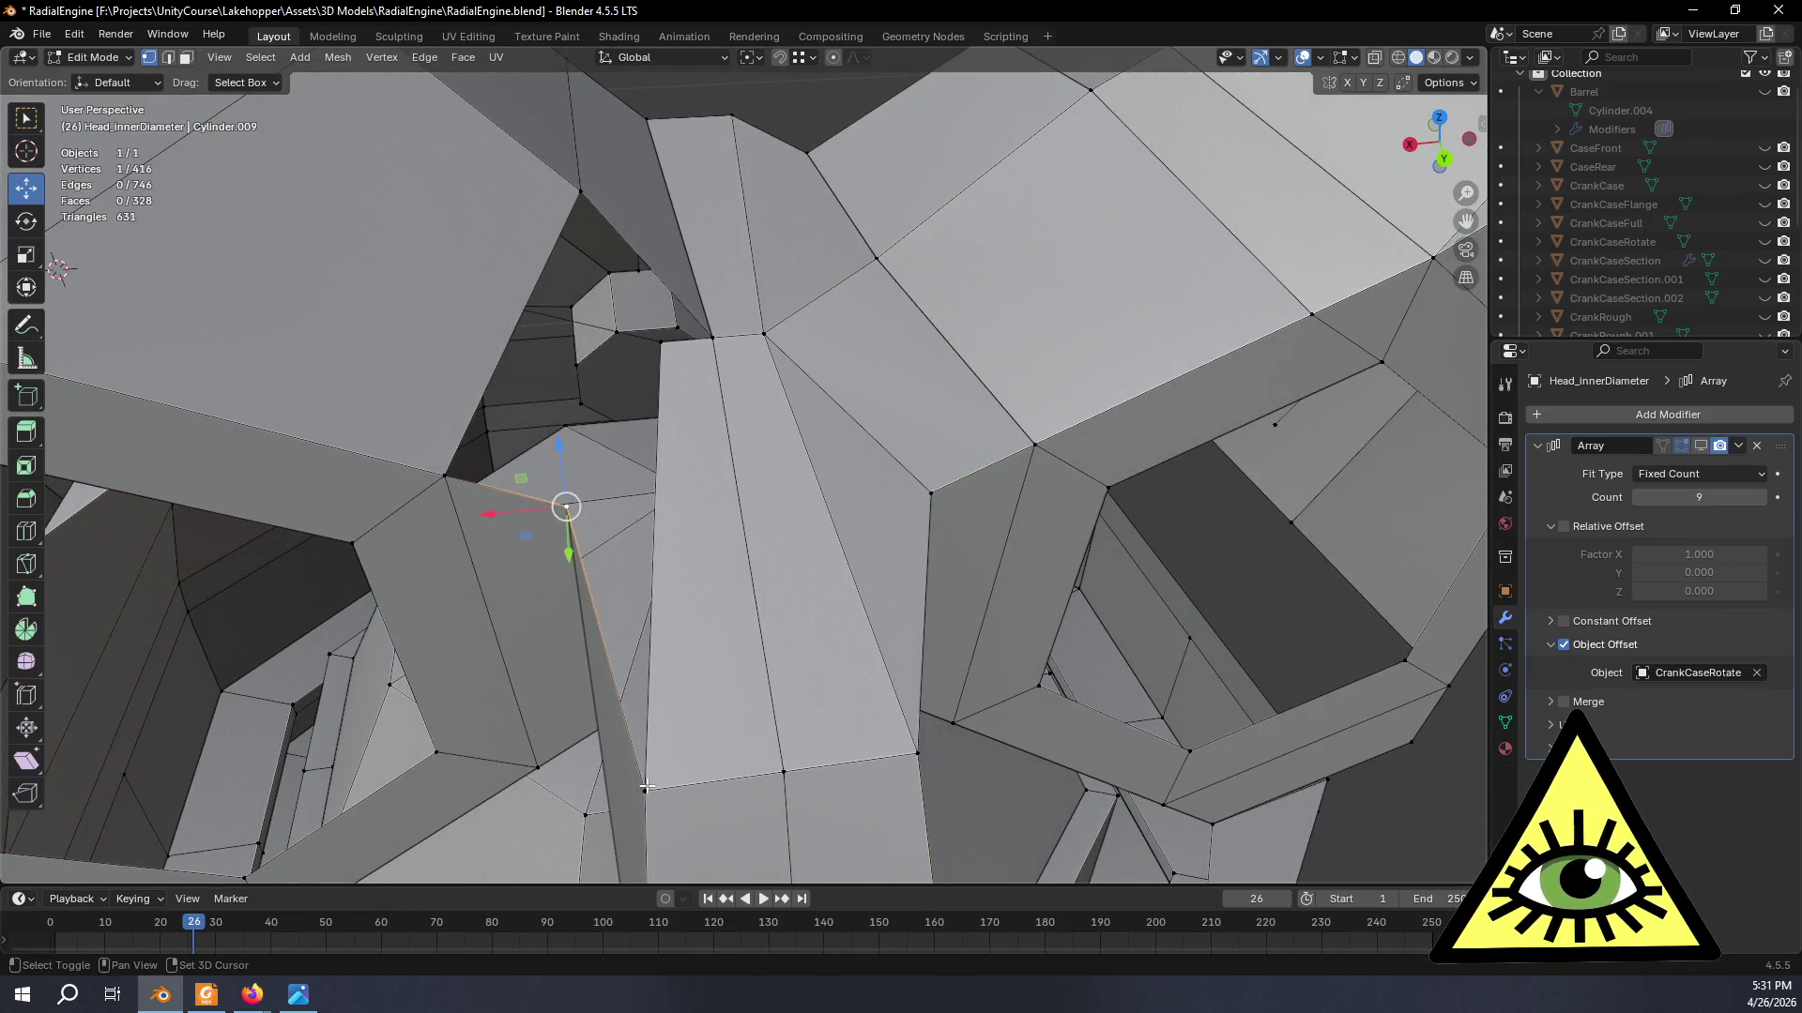
key(f)
mouse_move(661, 340)
middle_down()
mouse_move(613, 390)
mouse_move(588, 377)
mouse_move(612, 426)
middle_up()
mouse_move(811, 394)
middle_down()
mouse_move(901, 263)
mouse_move(796, 410)
middle_up()
key(x)
click(801, 389)
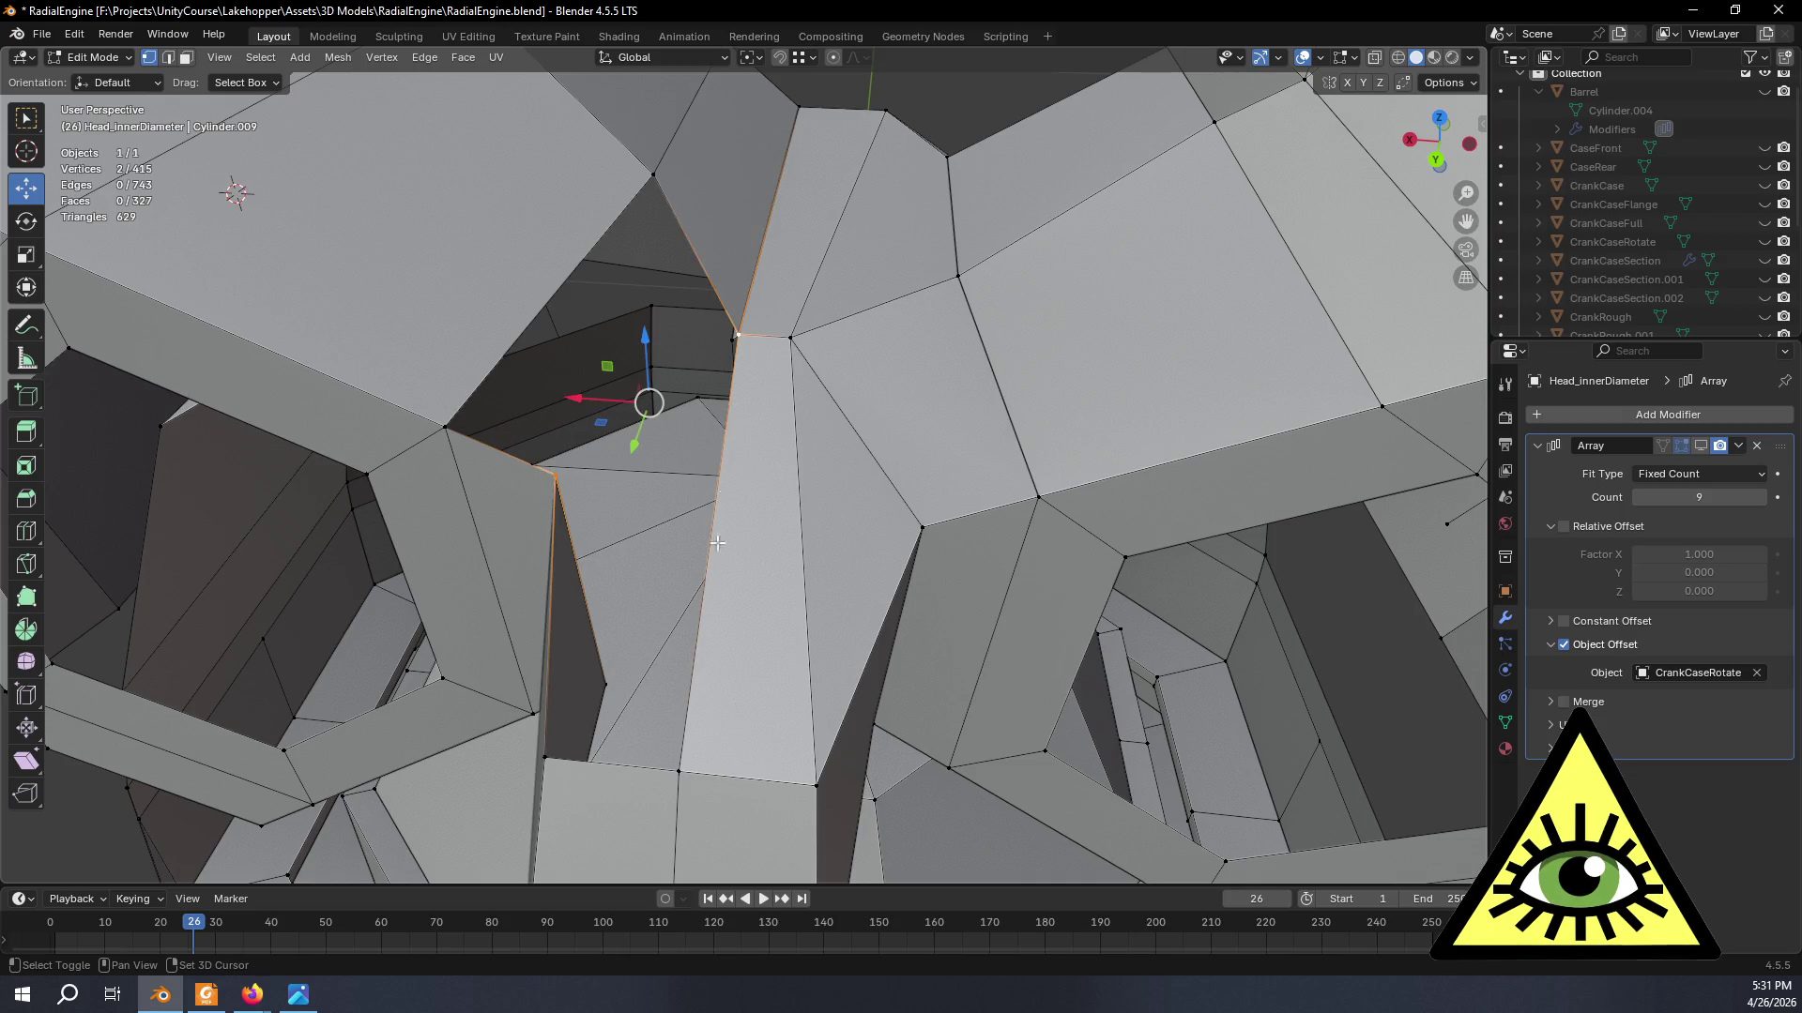
- Fill two more gaps with quad faces and delete the remaining stray vertices
shift+click(544, 762)
key(f)
middle_drag(545, 762, 657, 558)
click(555, 483)
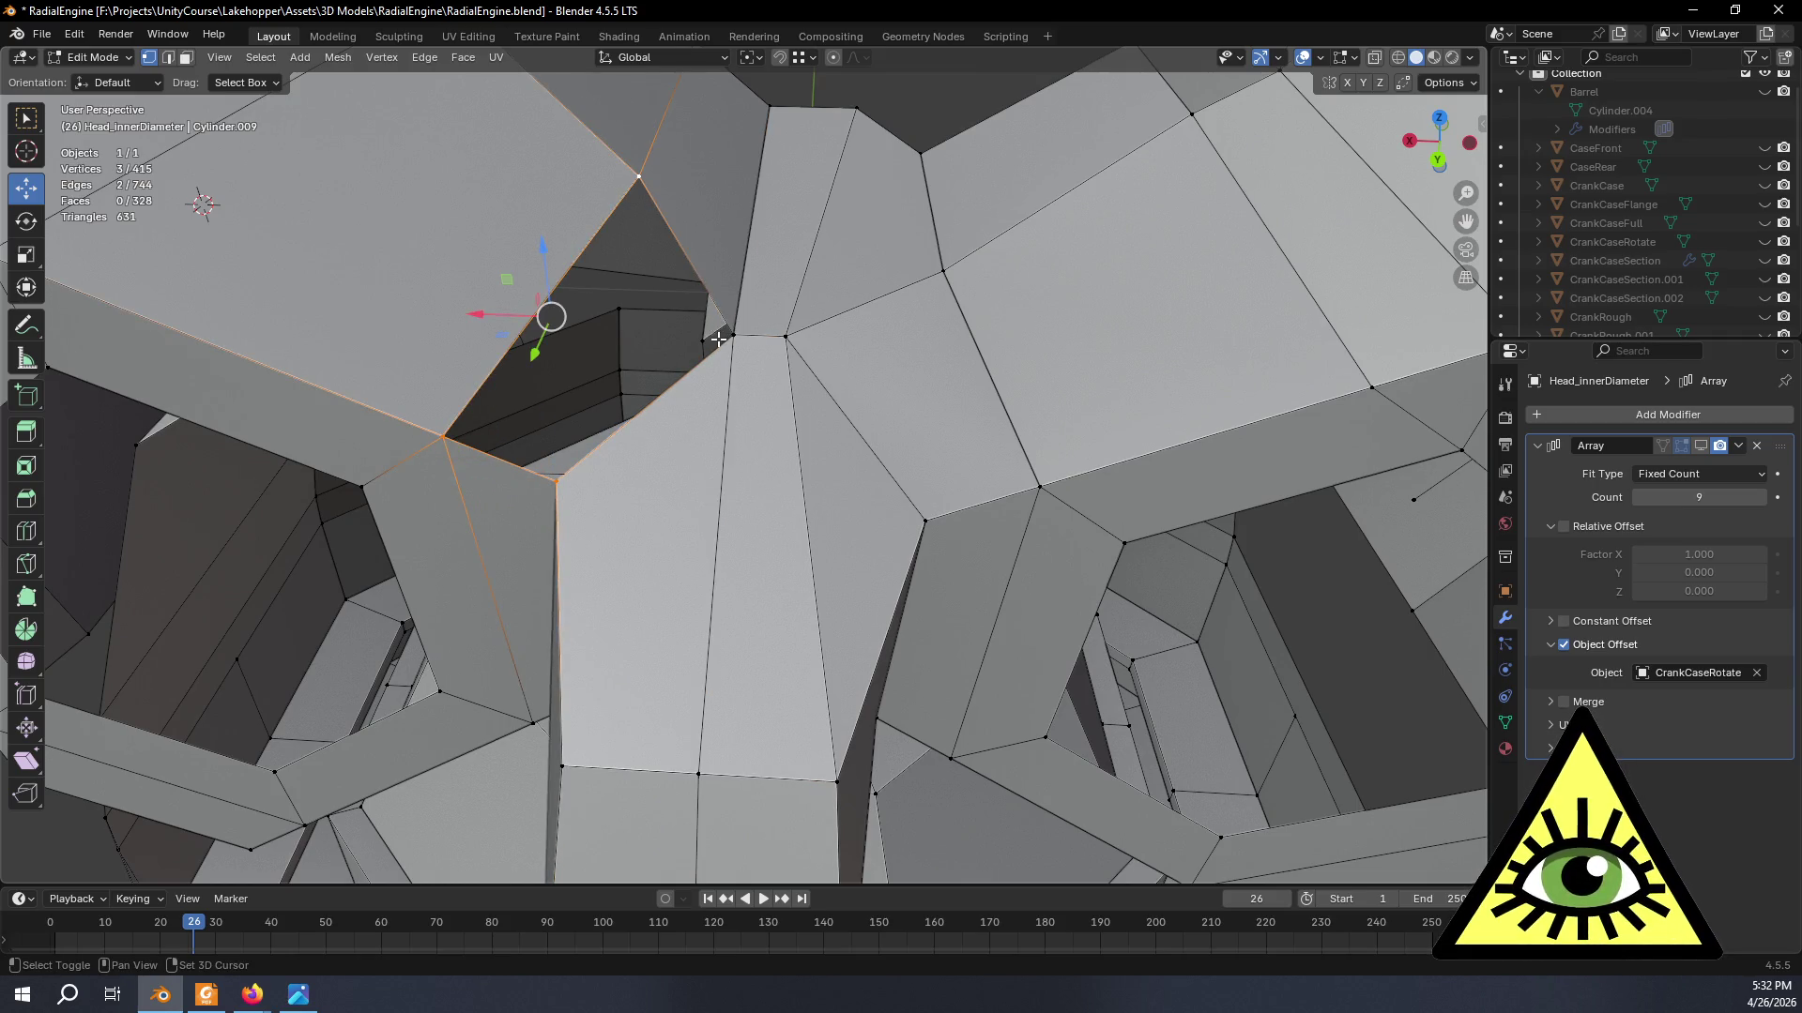
key(f)
middle_drag(733, 339, 625, 638)
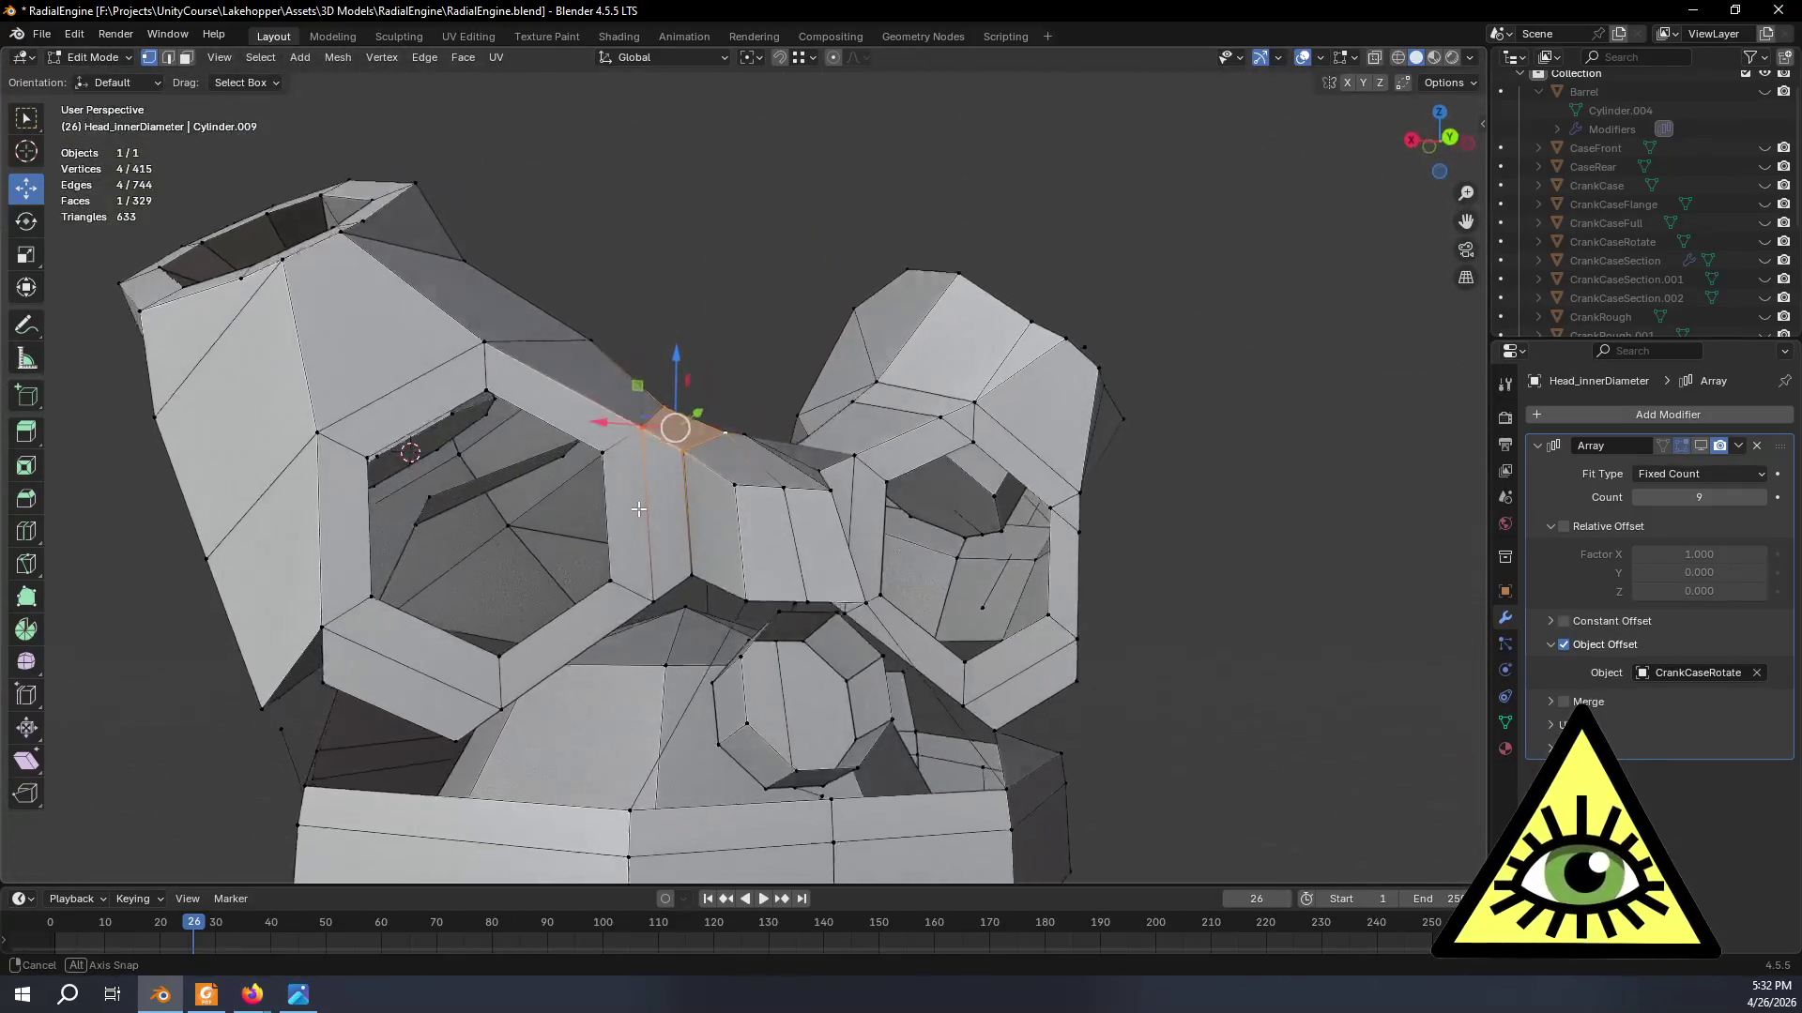
middle_drag(625, 638, 612, 483)
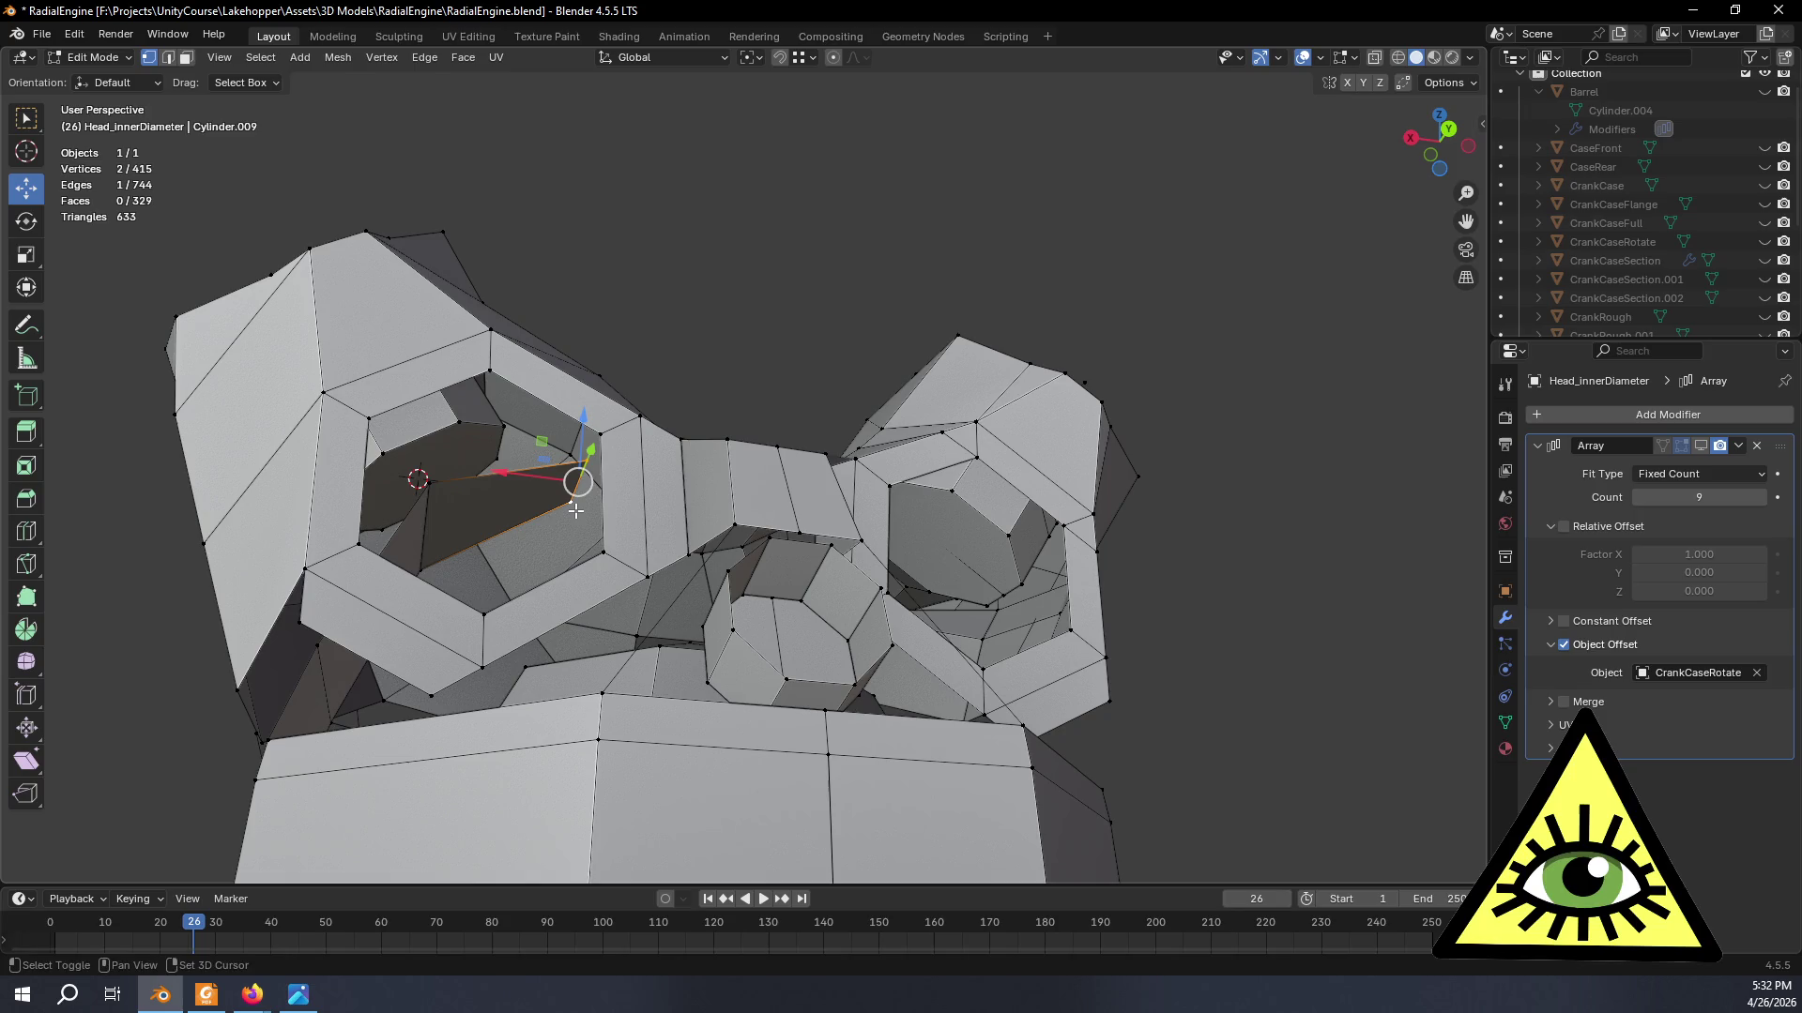
key(x)
click(584, 508)
mouse_move(583, 509)
middle_down()
mouse_move(547, 568)
mouse_move(511, 519)
mouse_move(472, 515)
middle_up()
key(x)
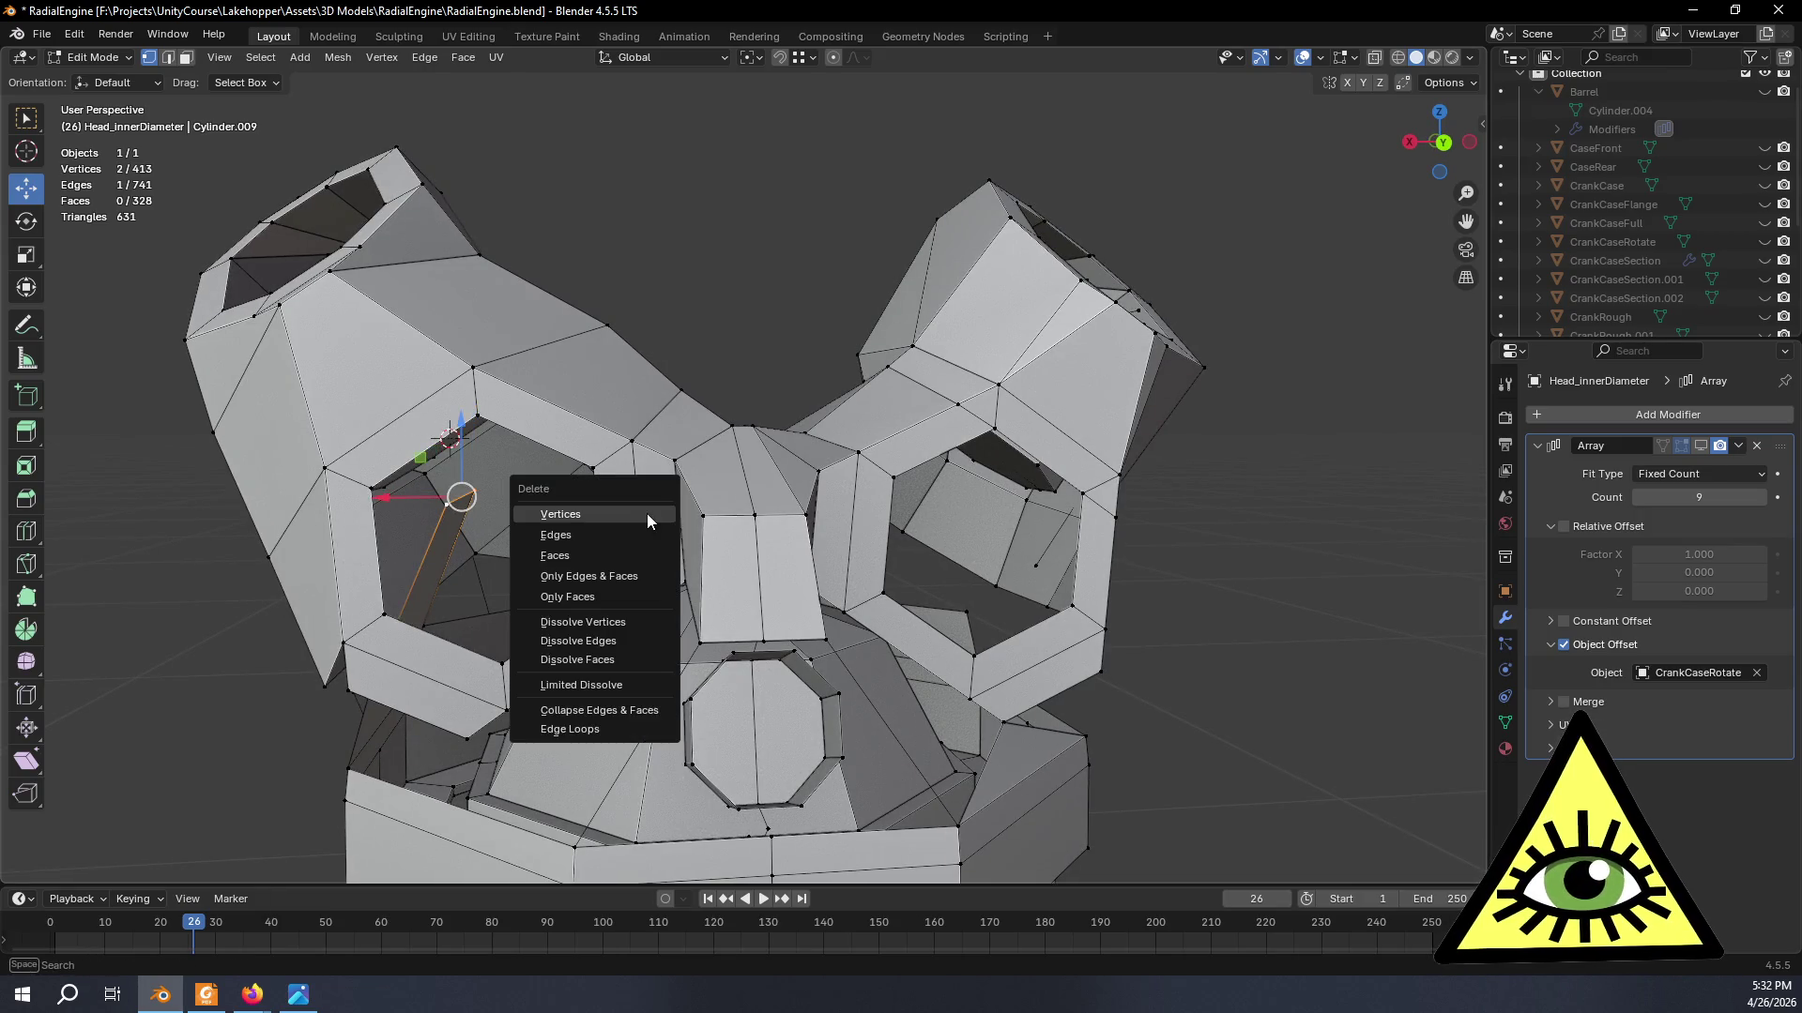
click(646, 514)
mouse_move(646, 515)
middle_down()
mouse_move(595, 578)
mouse_move(720, 477)
middle_up()
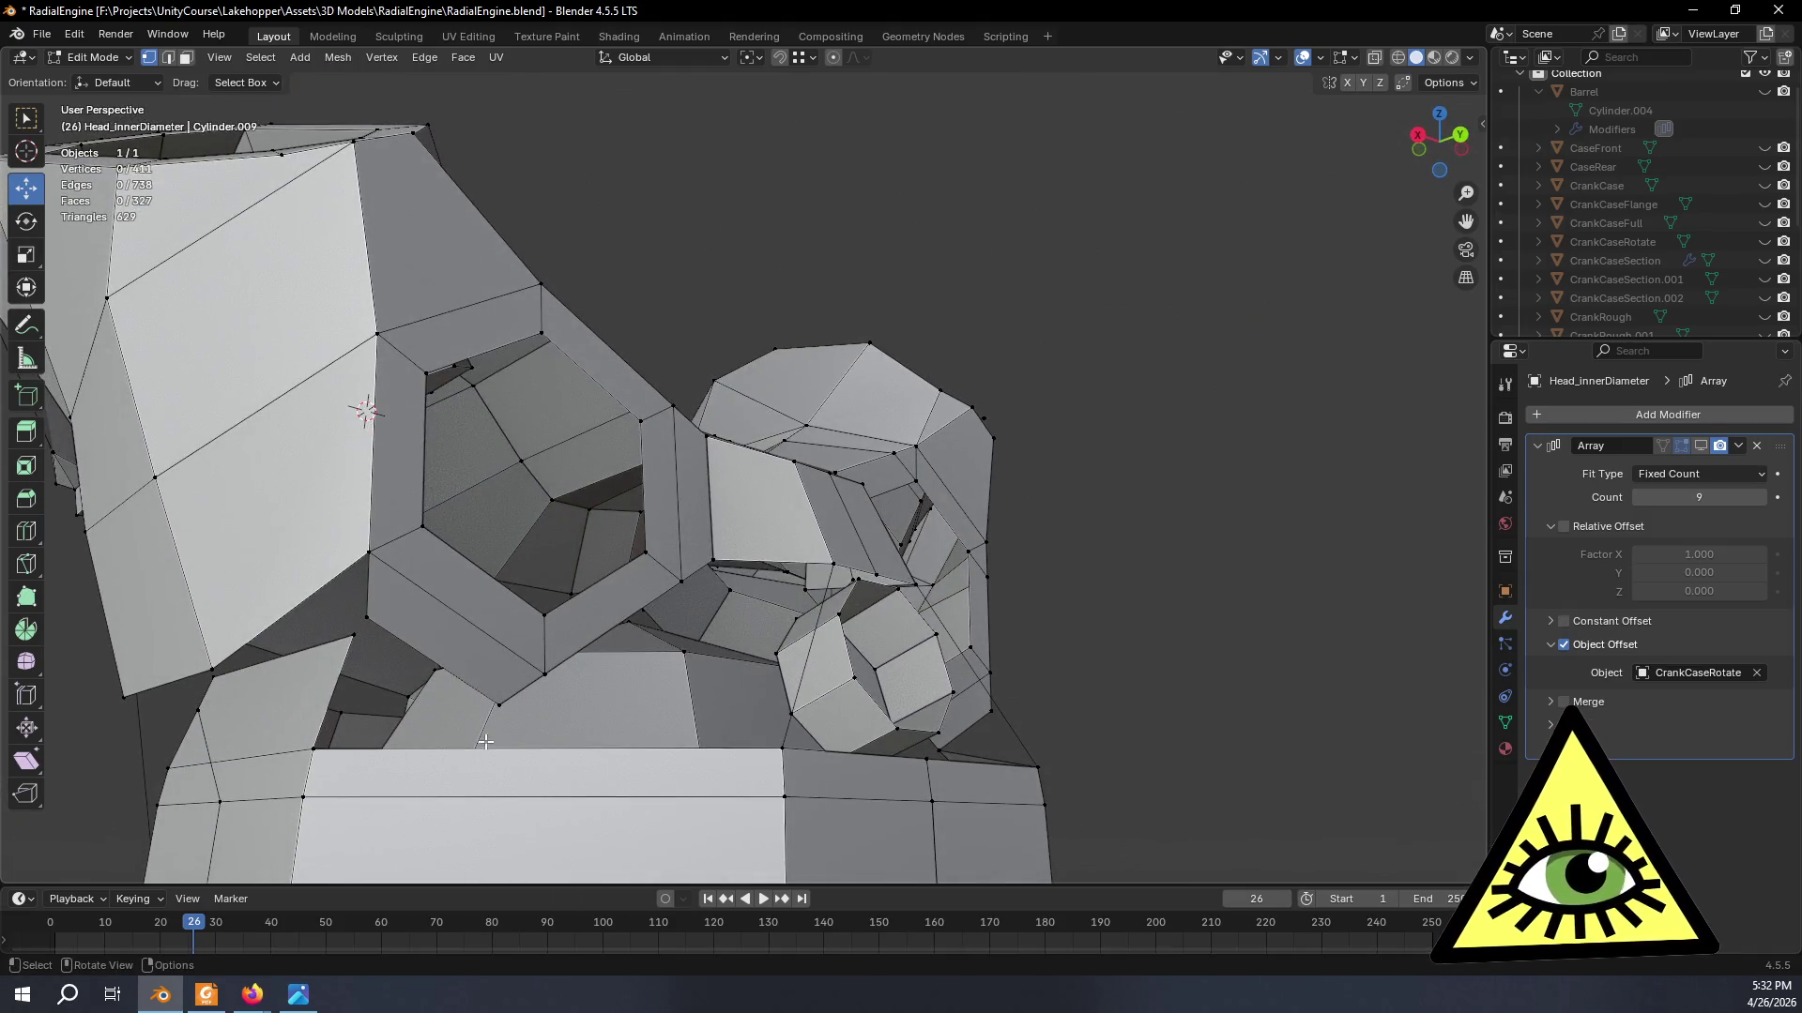
middle_drag(483, 741, 757, 748)
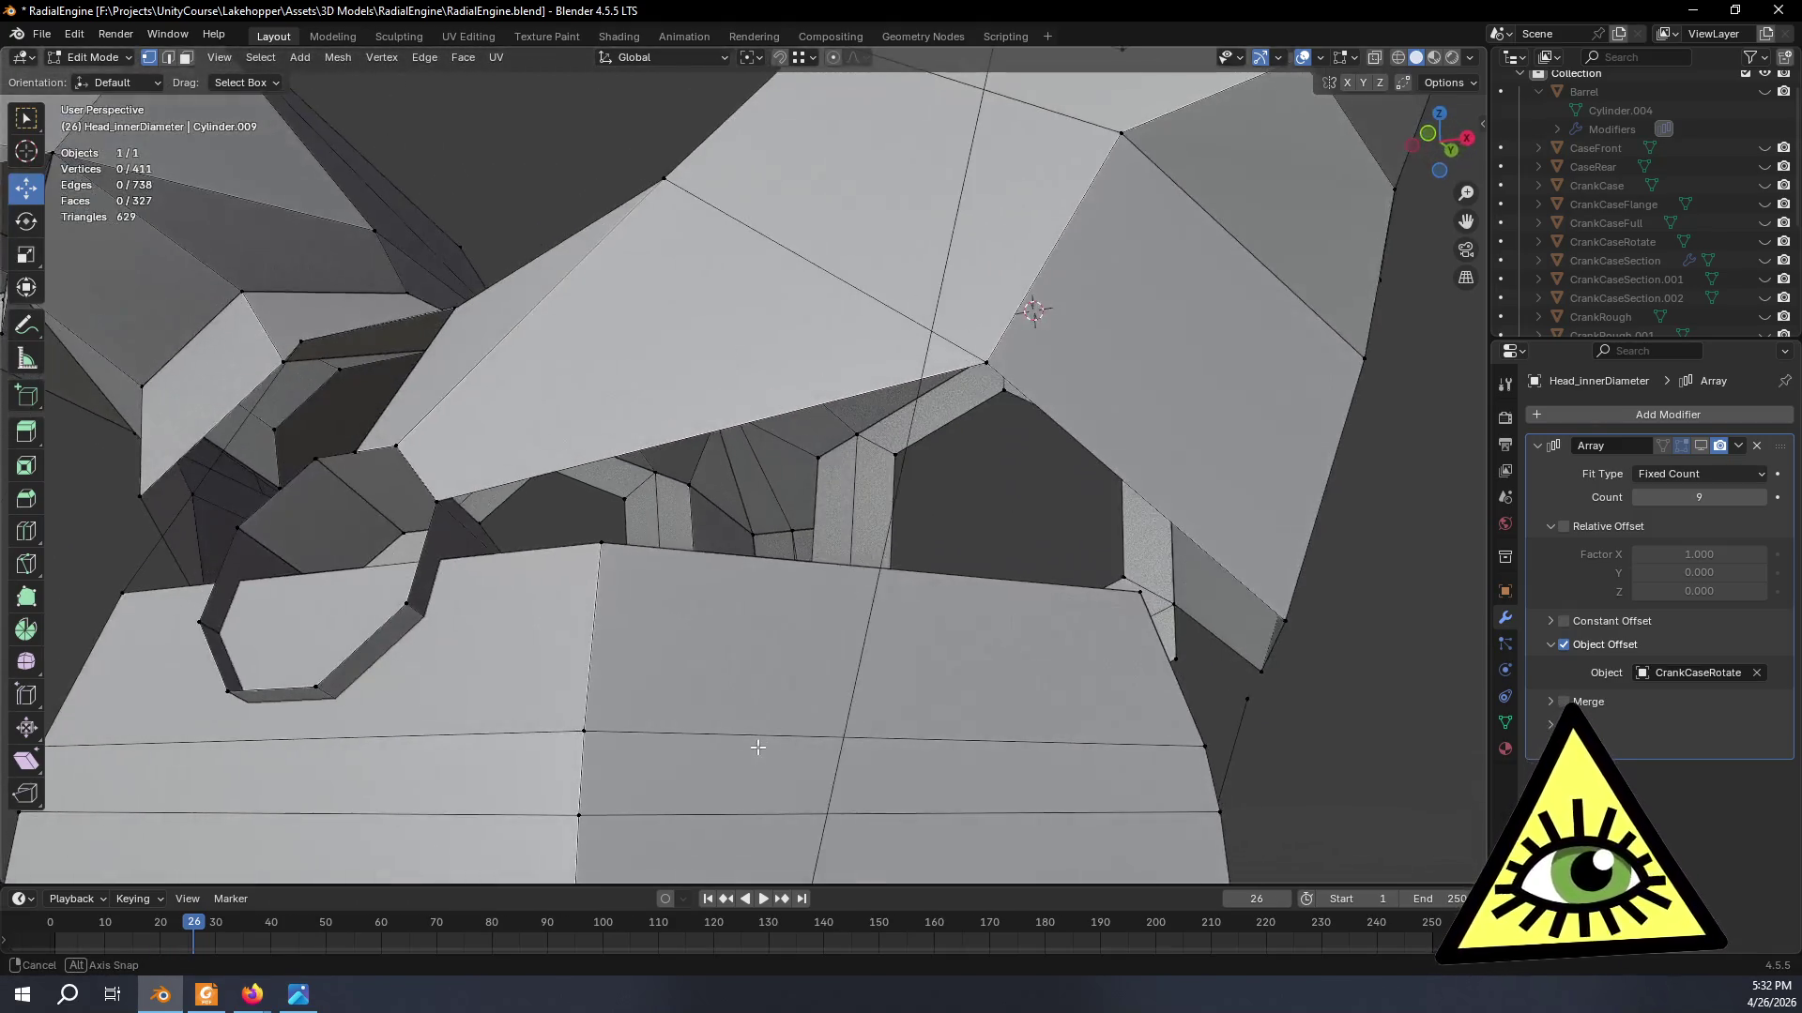
middle_drag(758, 747, 475, 707)
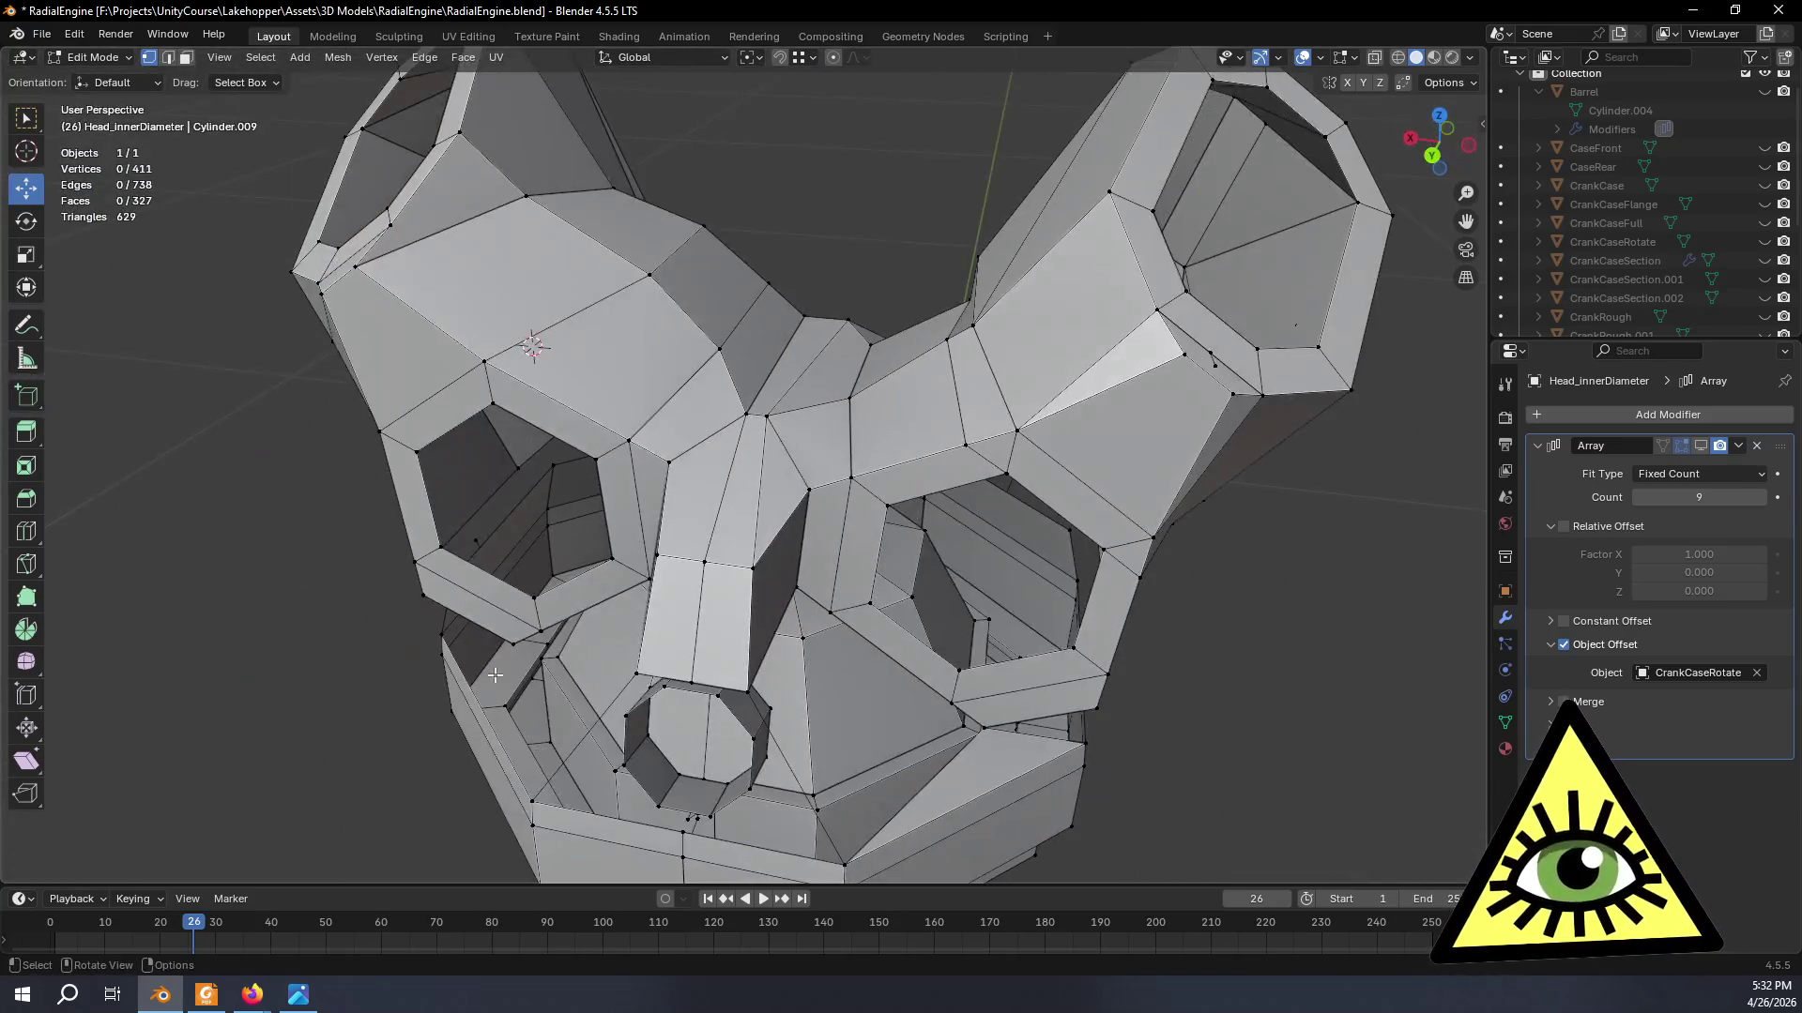
scroll(596, 603, down, 5)
key(Tab)
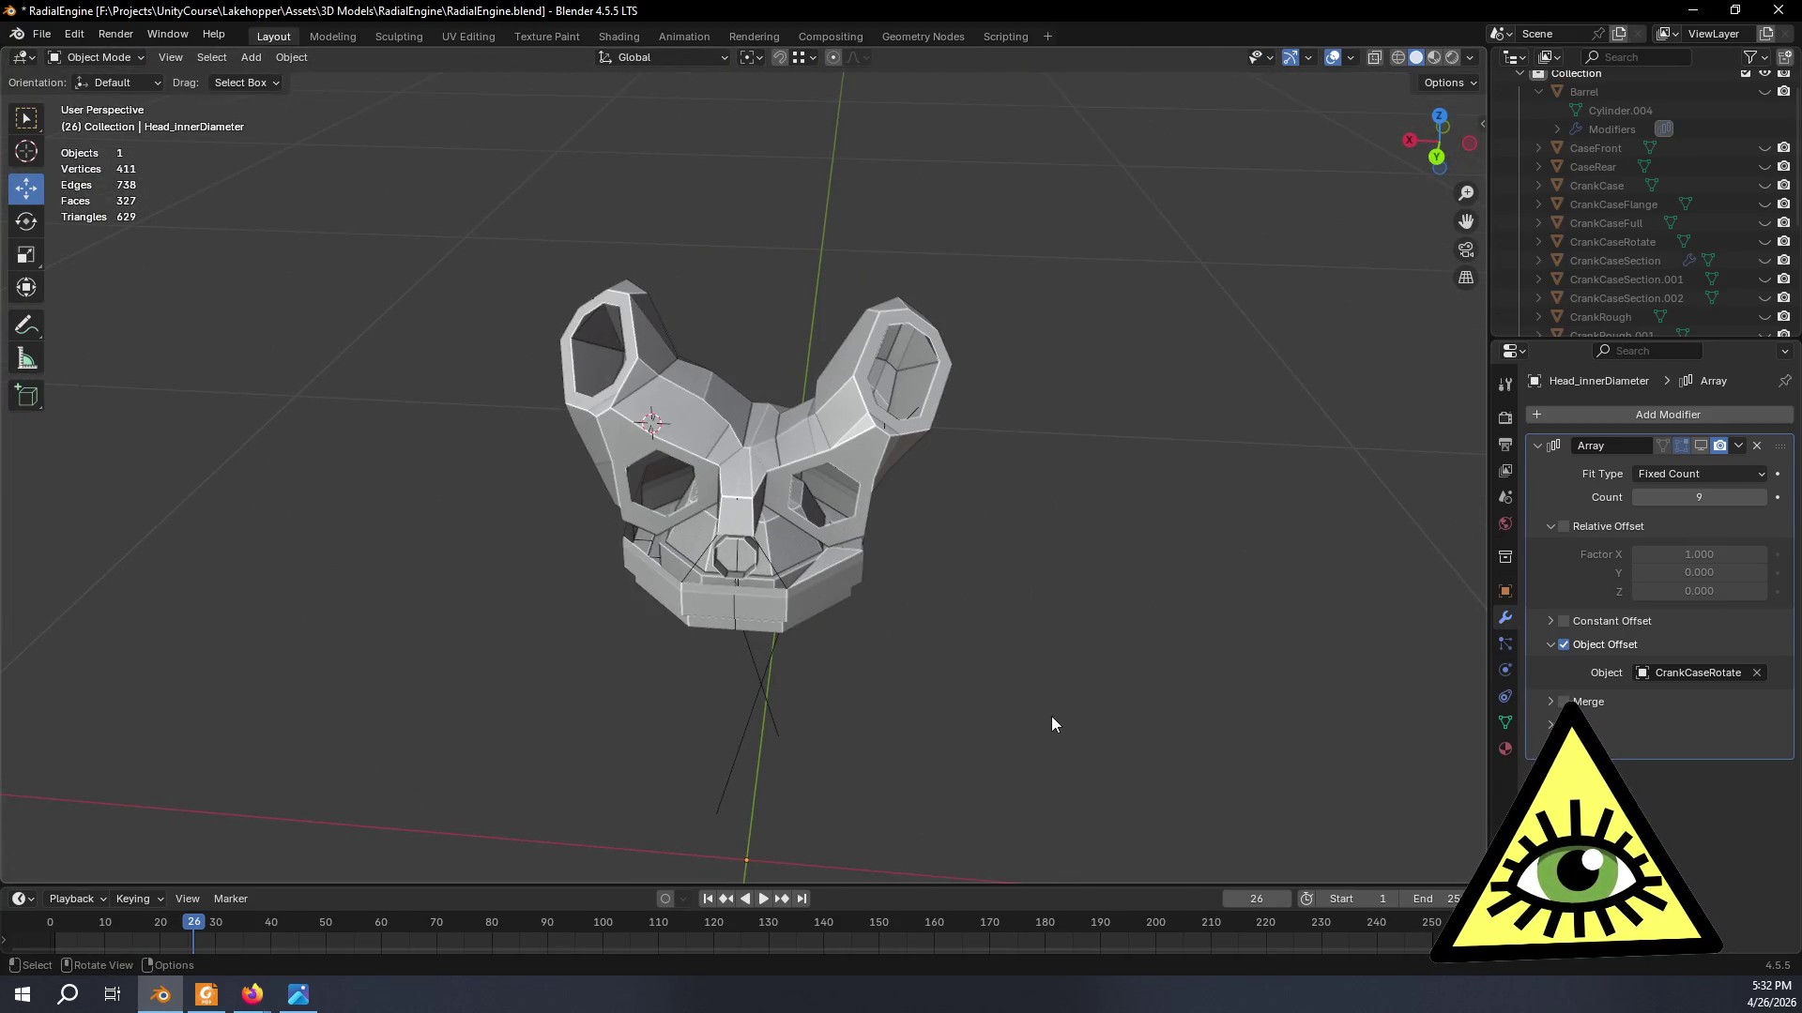
middle_drag(1013, 735, 740, 866)
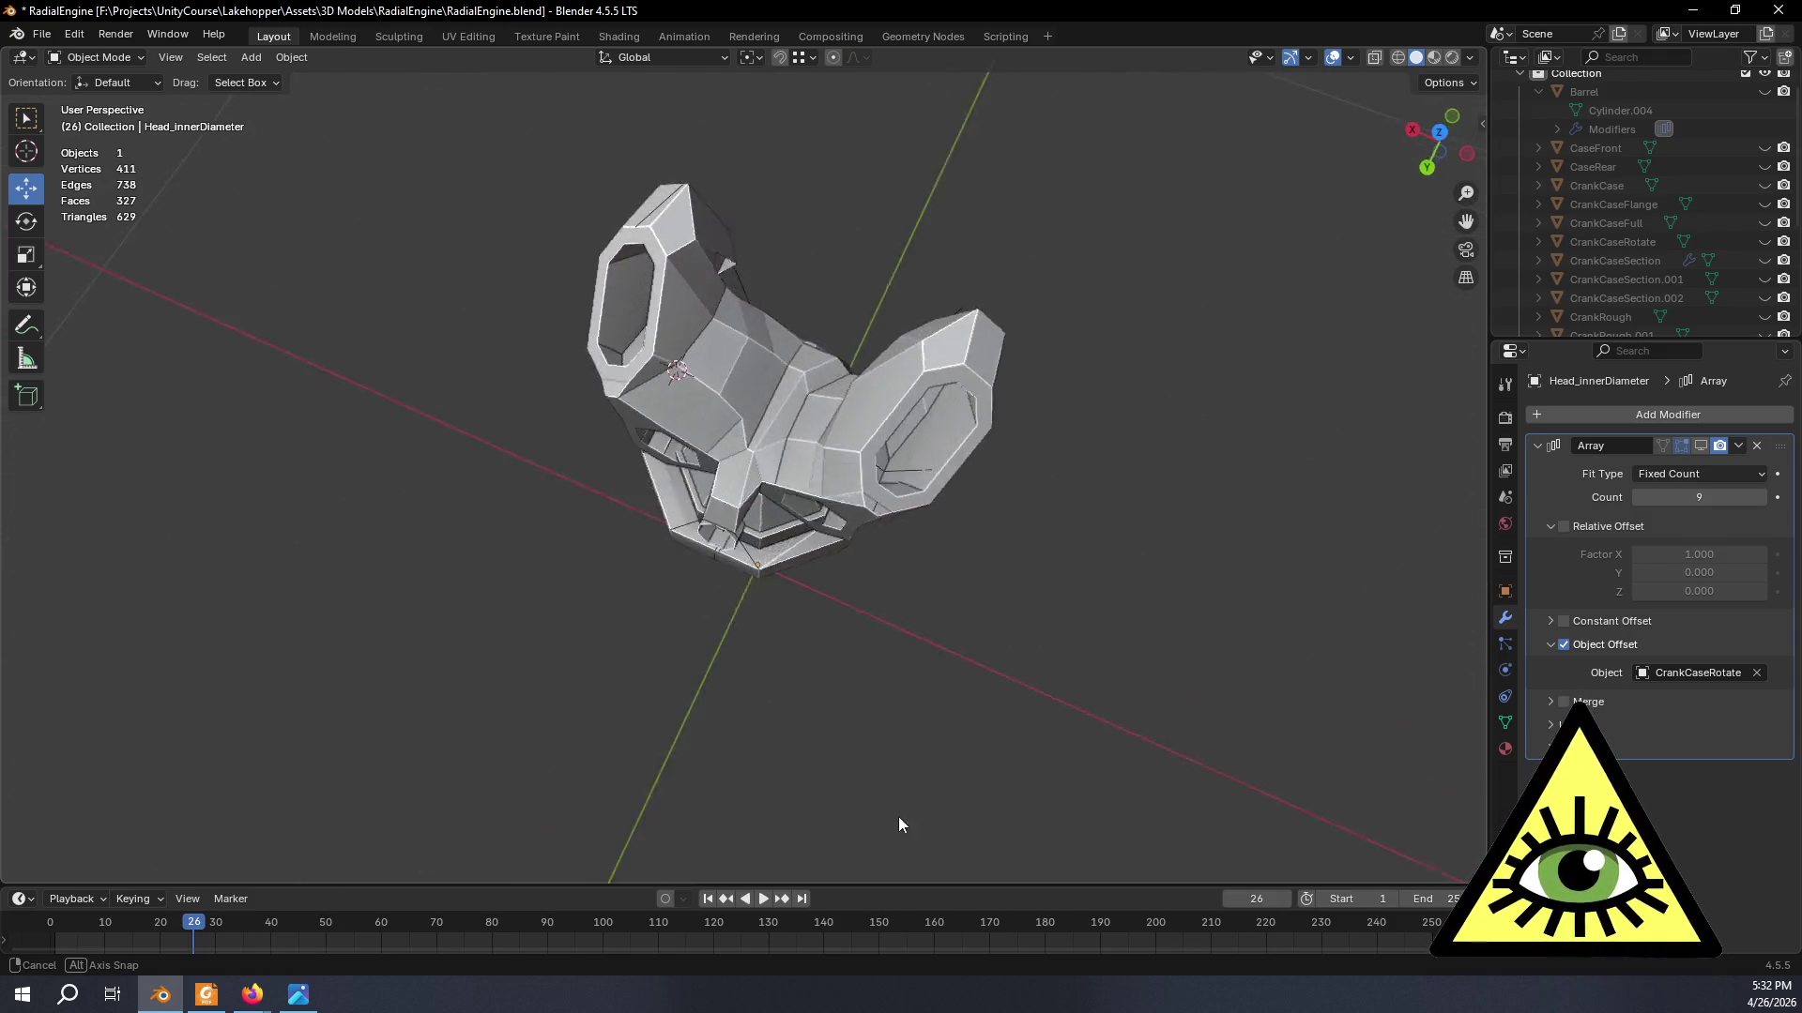
scroll(909, 743, up, 2)
scroll(770, 658, up, 2)
scroll(750, 581, up, 2)
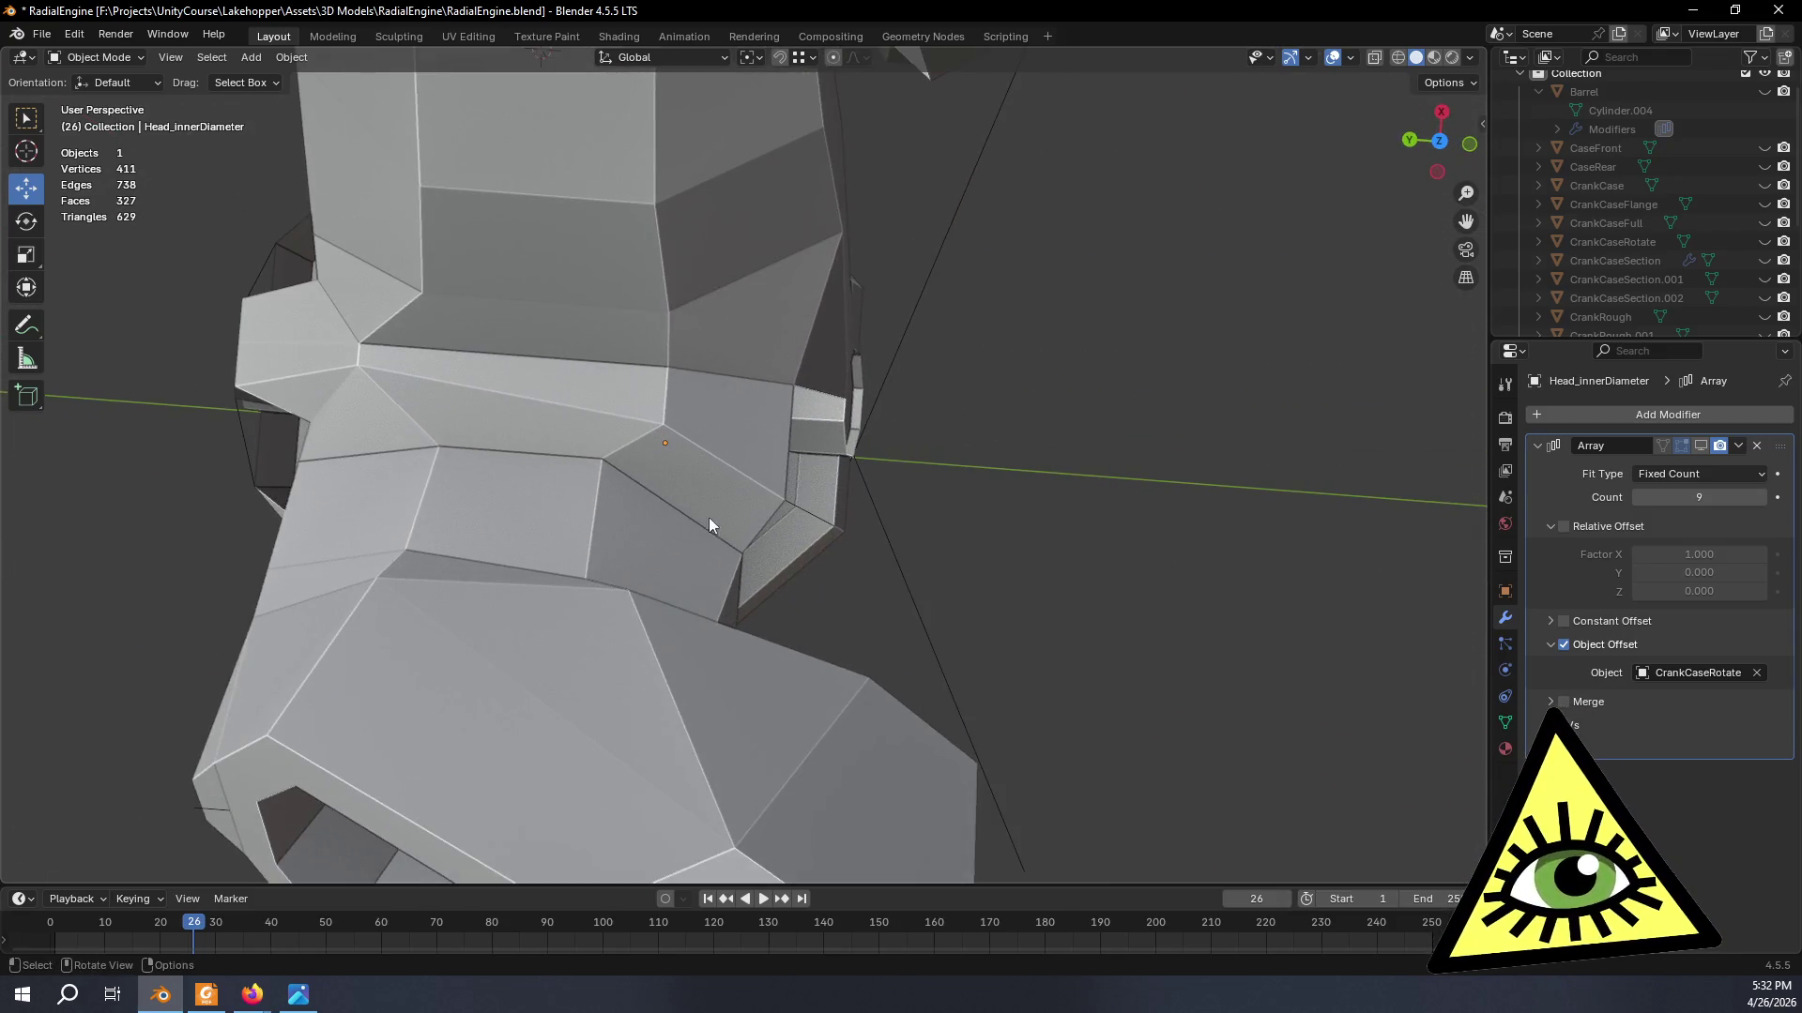
key(Tab)
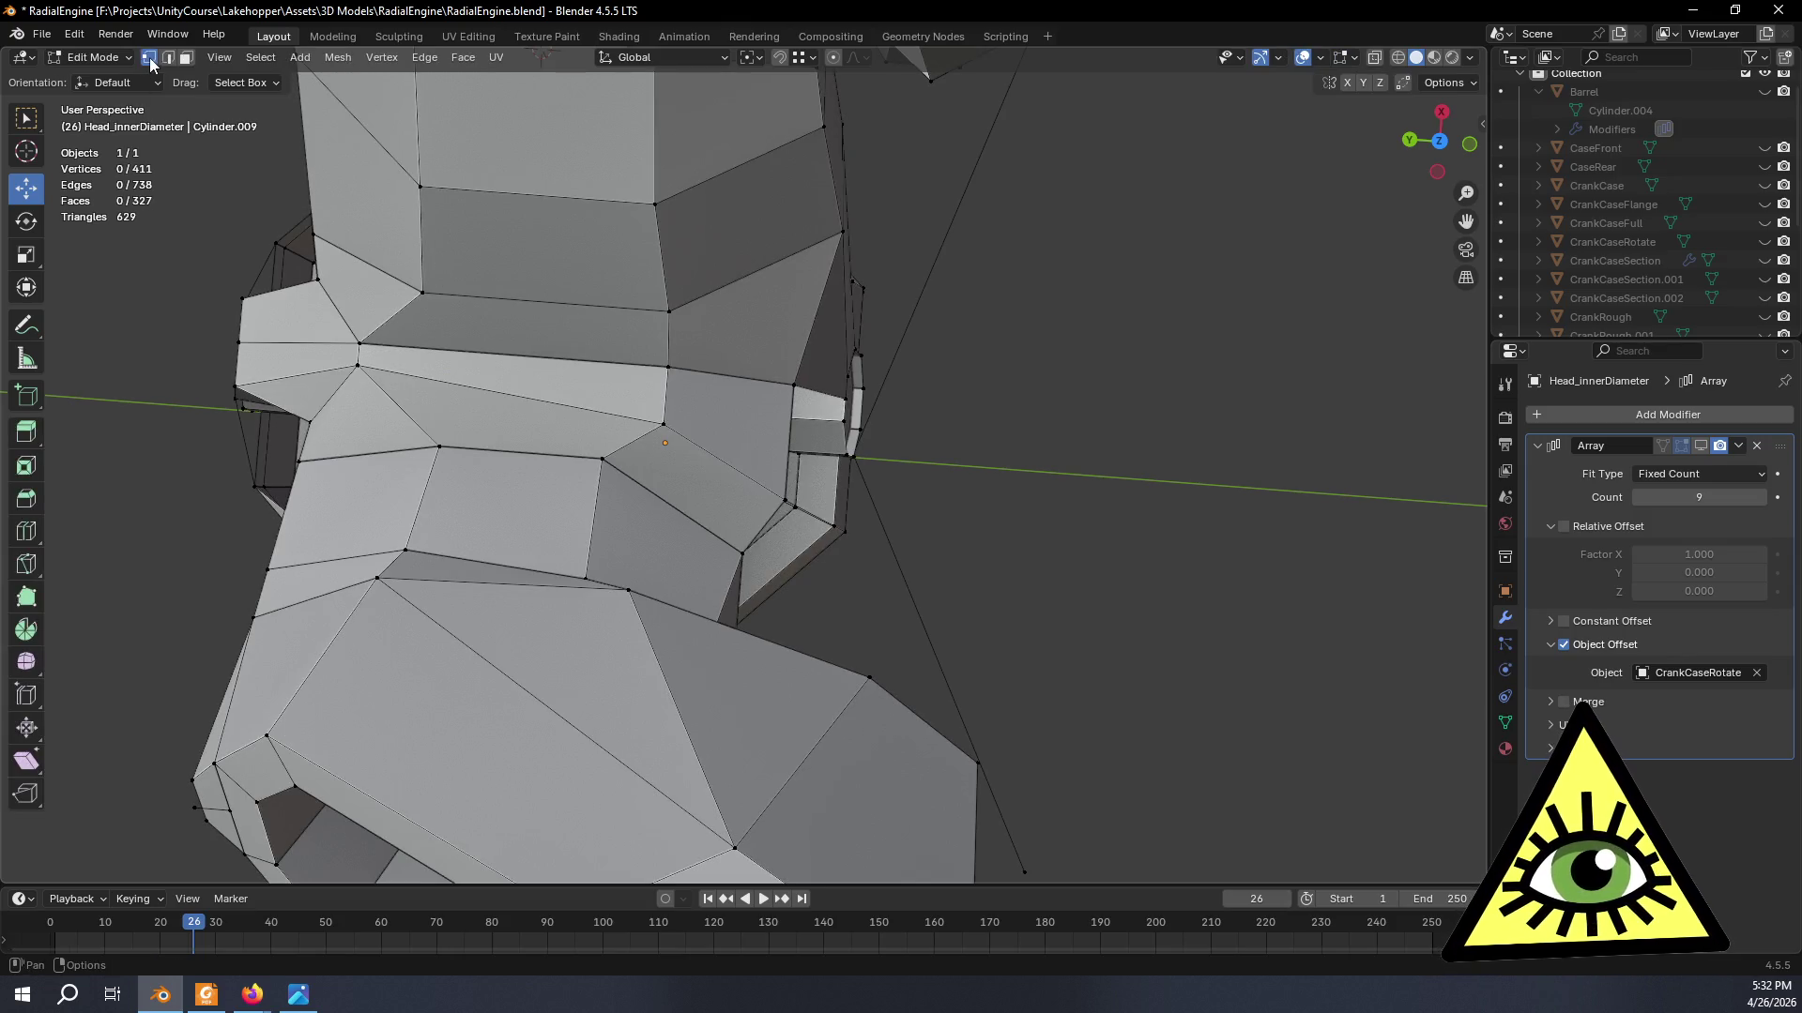
scroll(770, 429, up, 3)
- Vertex-slide two seam vertices along their edges so the seam lines up with neighbours
shift+middle_drag(709, 382, 838, 487)
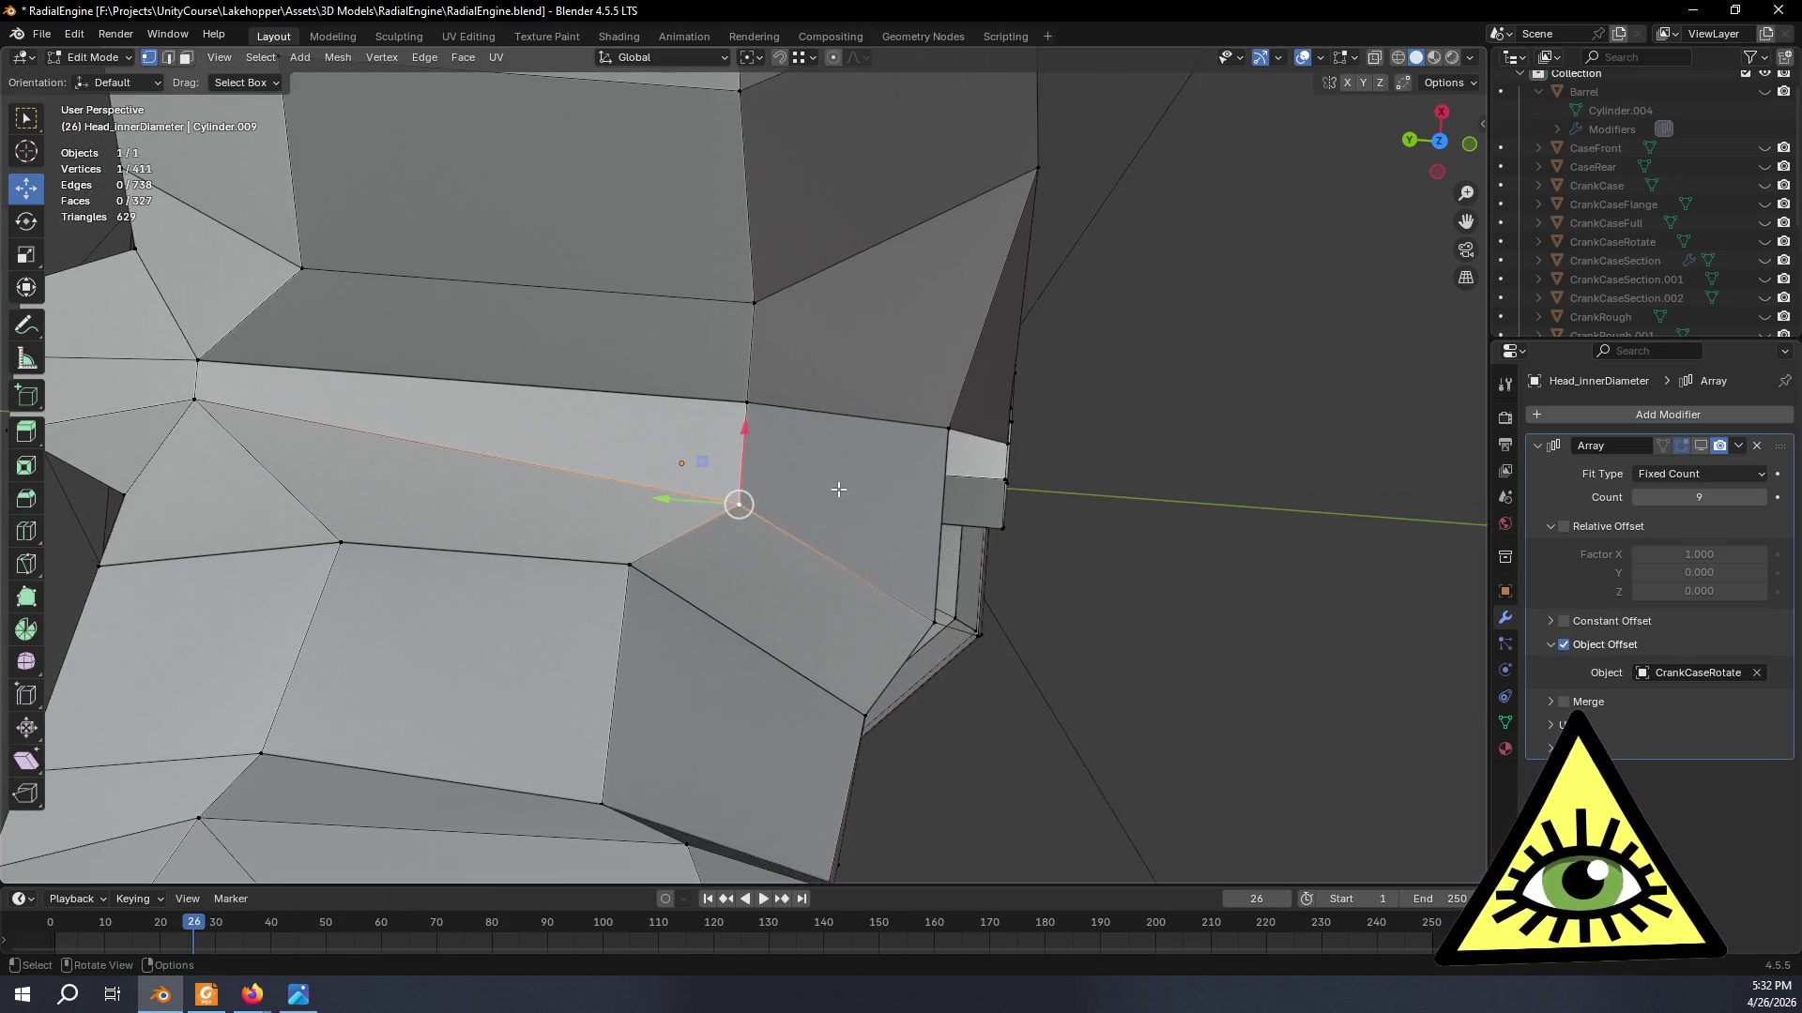
key(shift+v)
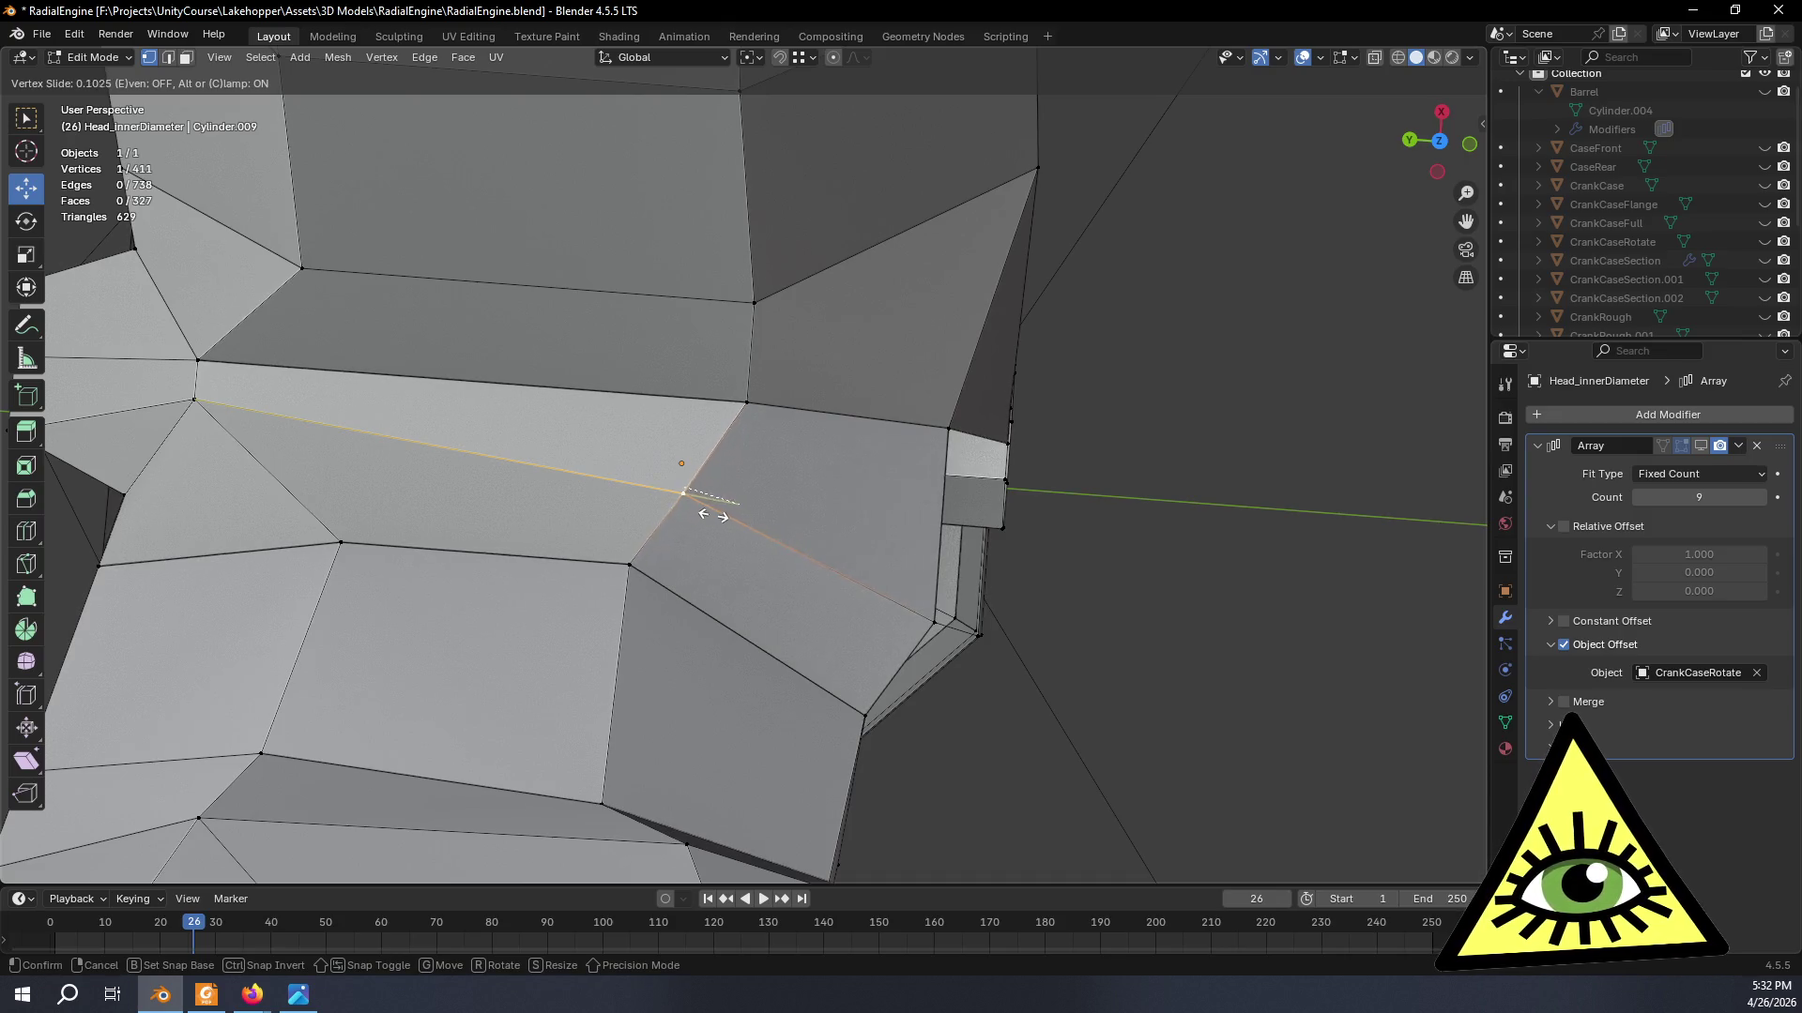
click(681, 492)
mouse_move(682, 494)
middle_down()
mouse_move(591, 395)
mouse_move(567, 455)
mouse_move(511, 465)
mouse_move(564, 466)
mouse_move(521, 390)
mouse_move(704, 483)
mouse_move(936, 461)
mouse_move(748, 459)
middle_up()
scroll(748, 460, up, 4)
scroll(748, 460, up, 3)
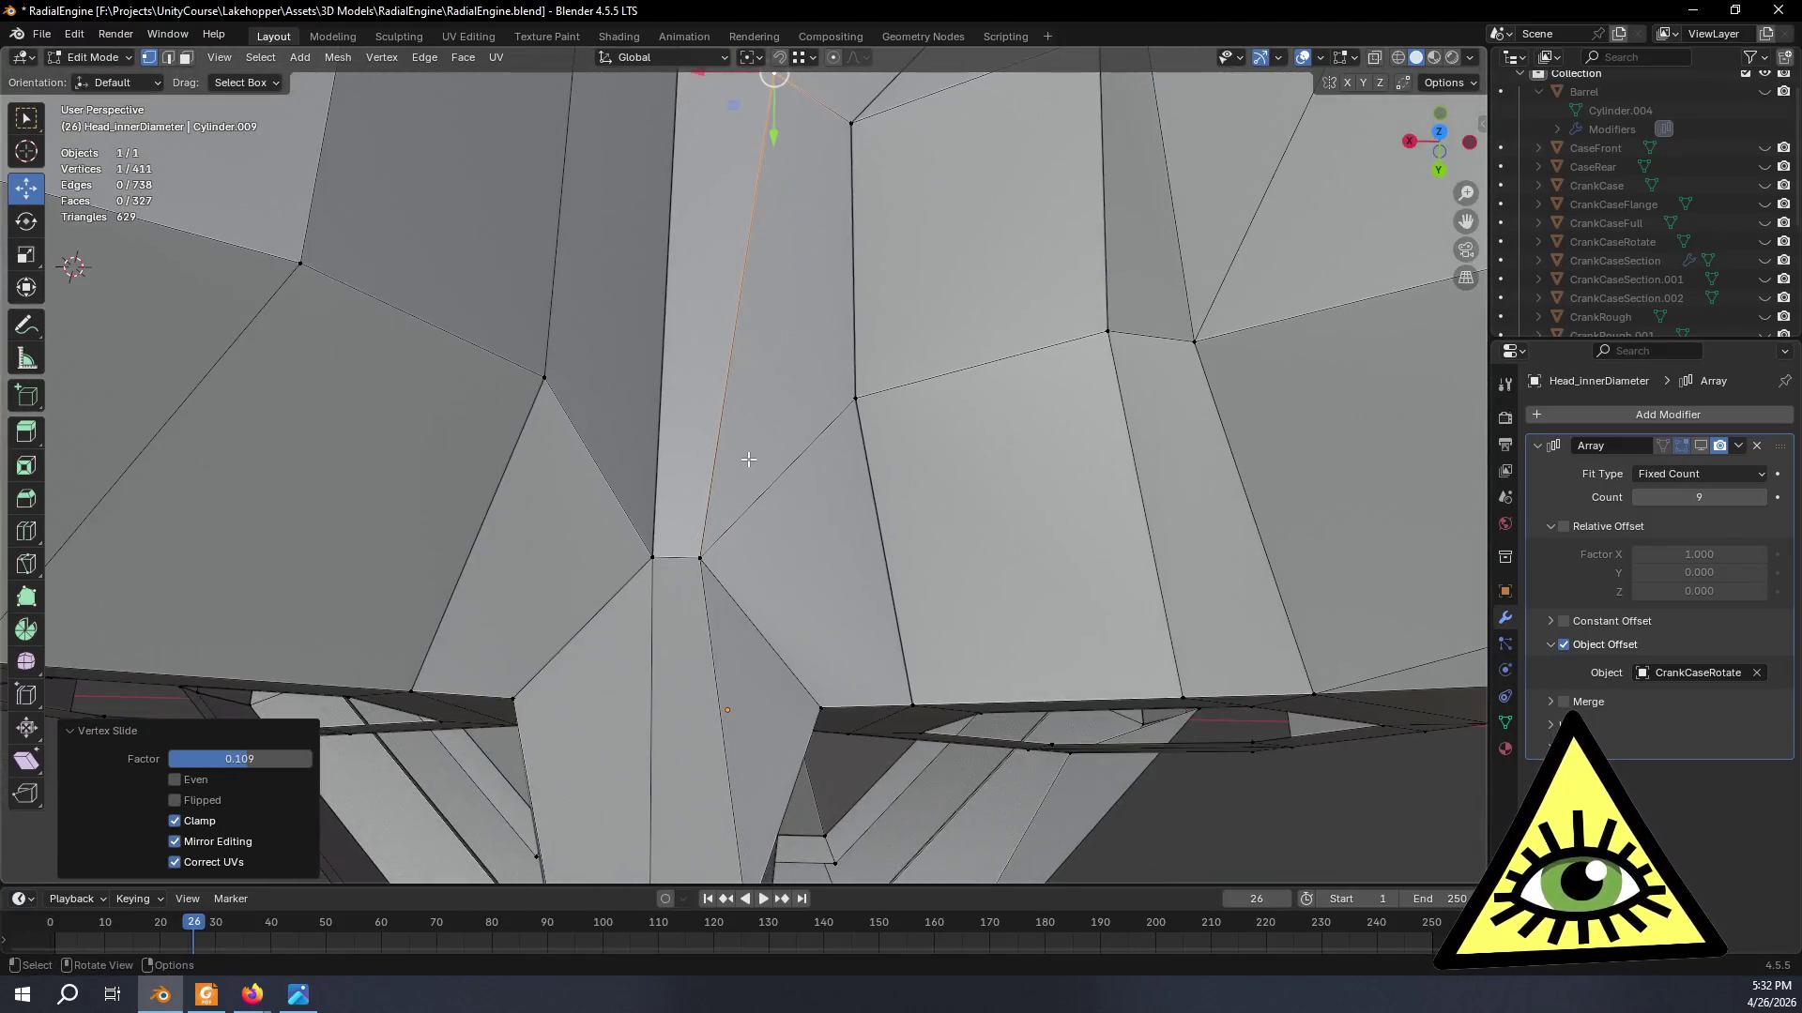
click(699, 557)
key(shift+v)
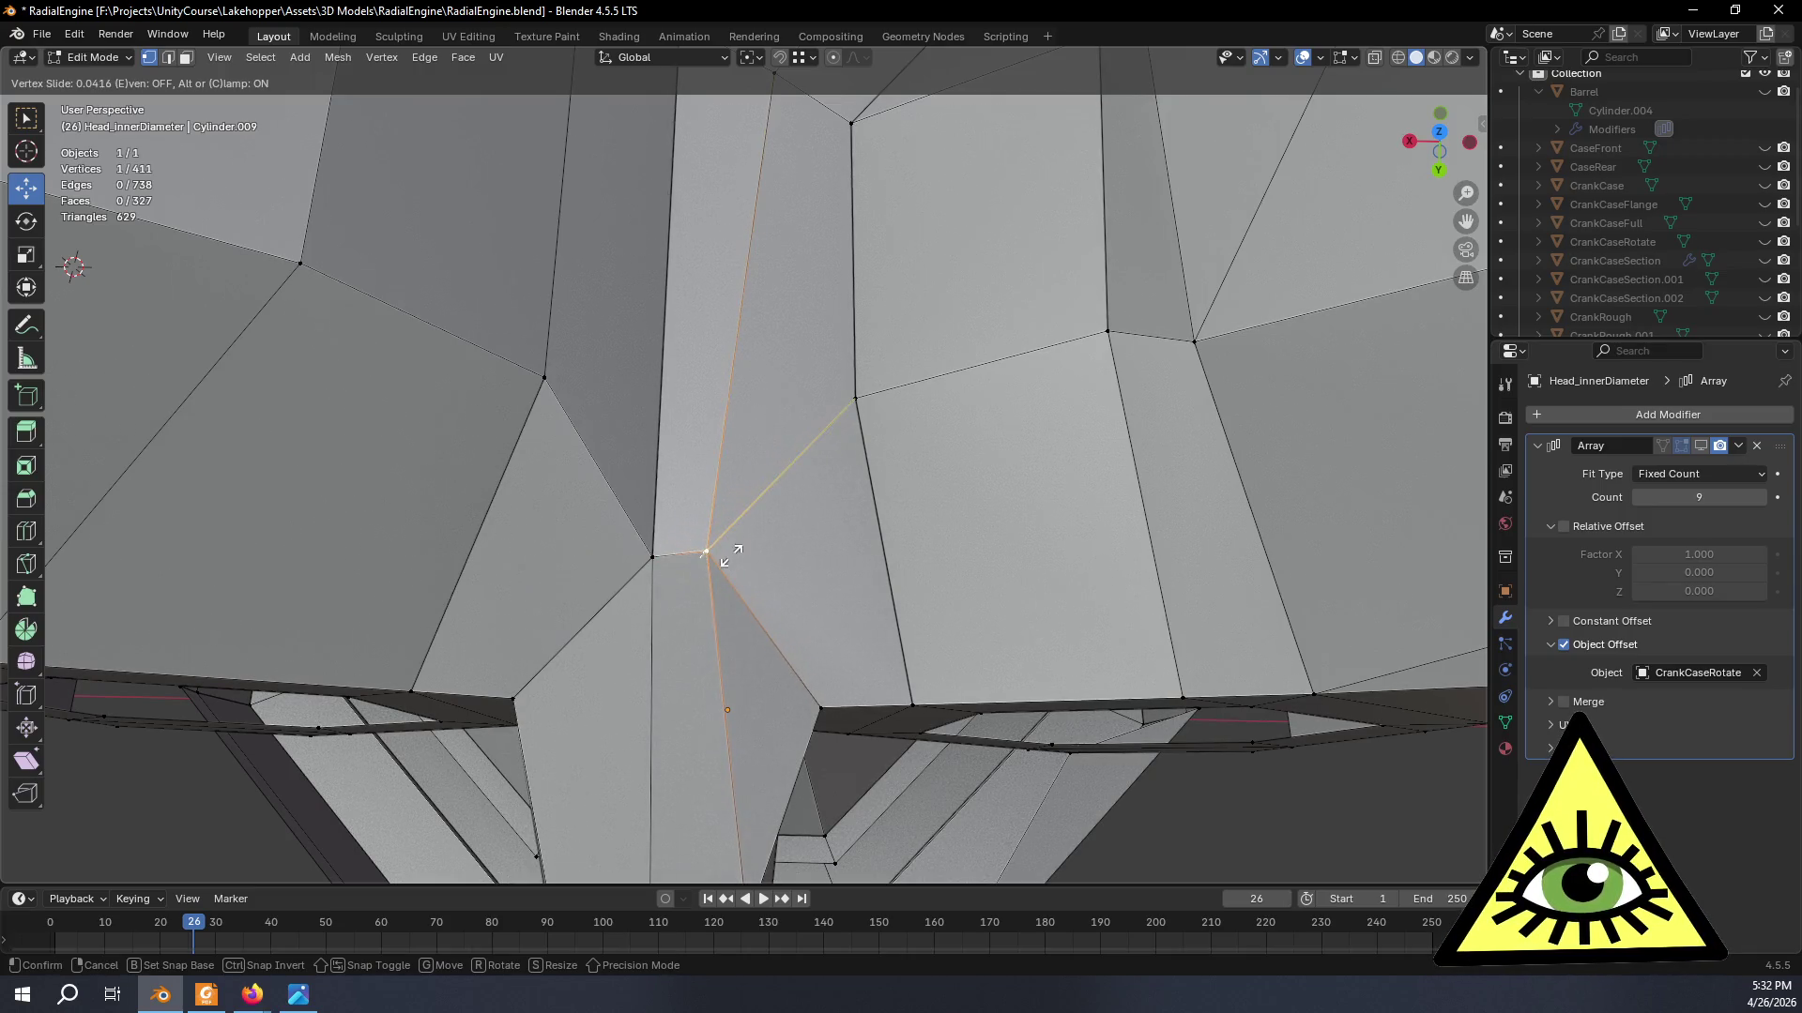
click(723, 544)
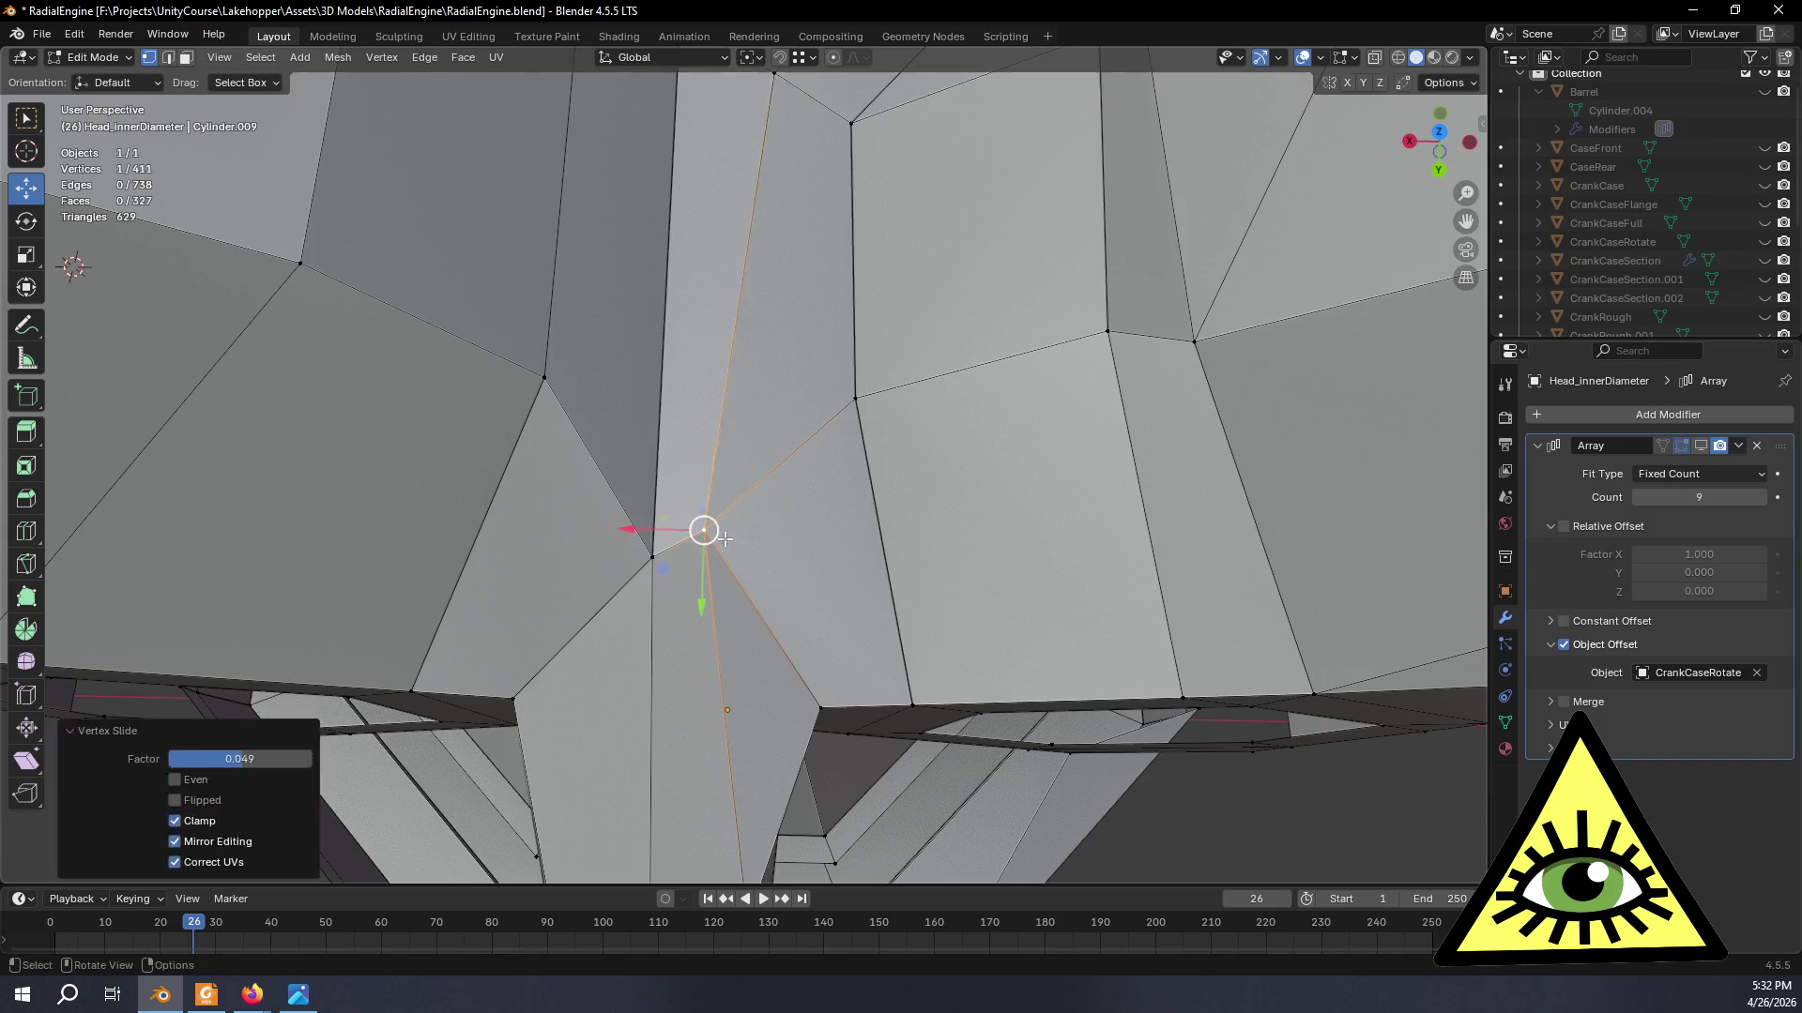
scroll(697, 520, down, 3)
scroll(714, 389, down, 4)
scroll(747, 308, down, 2)
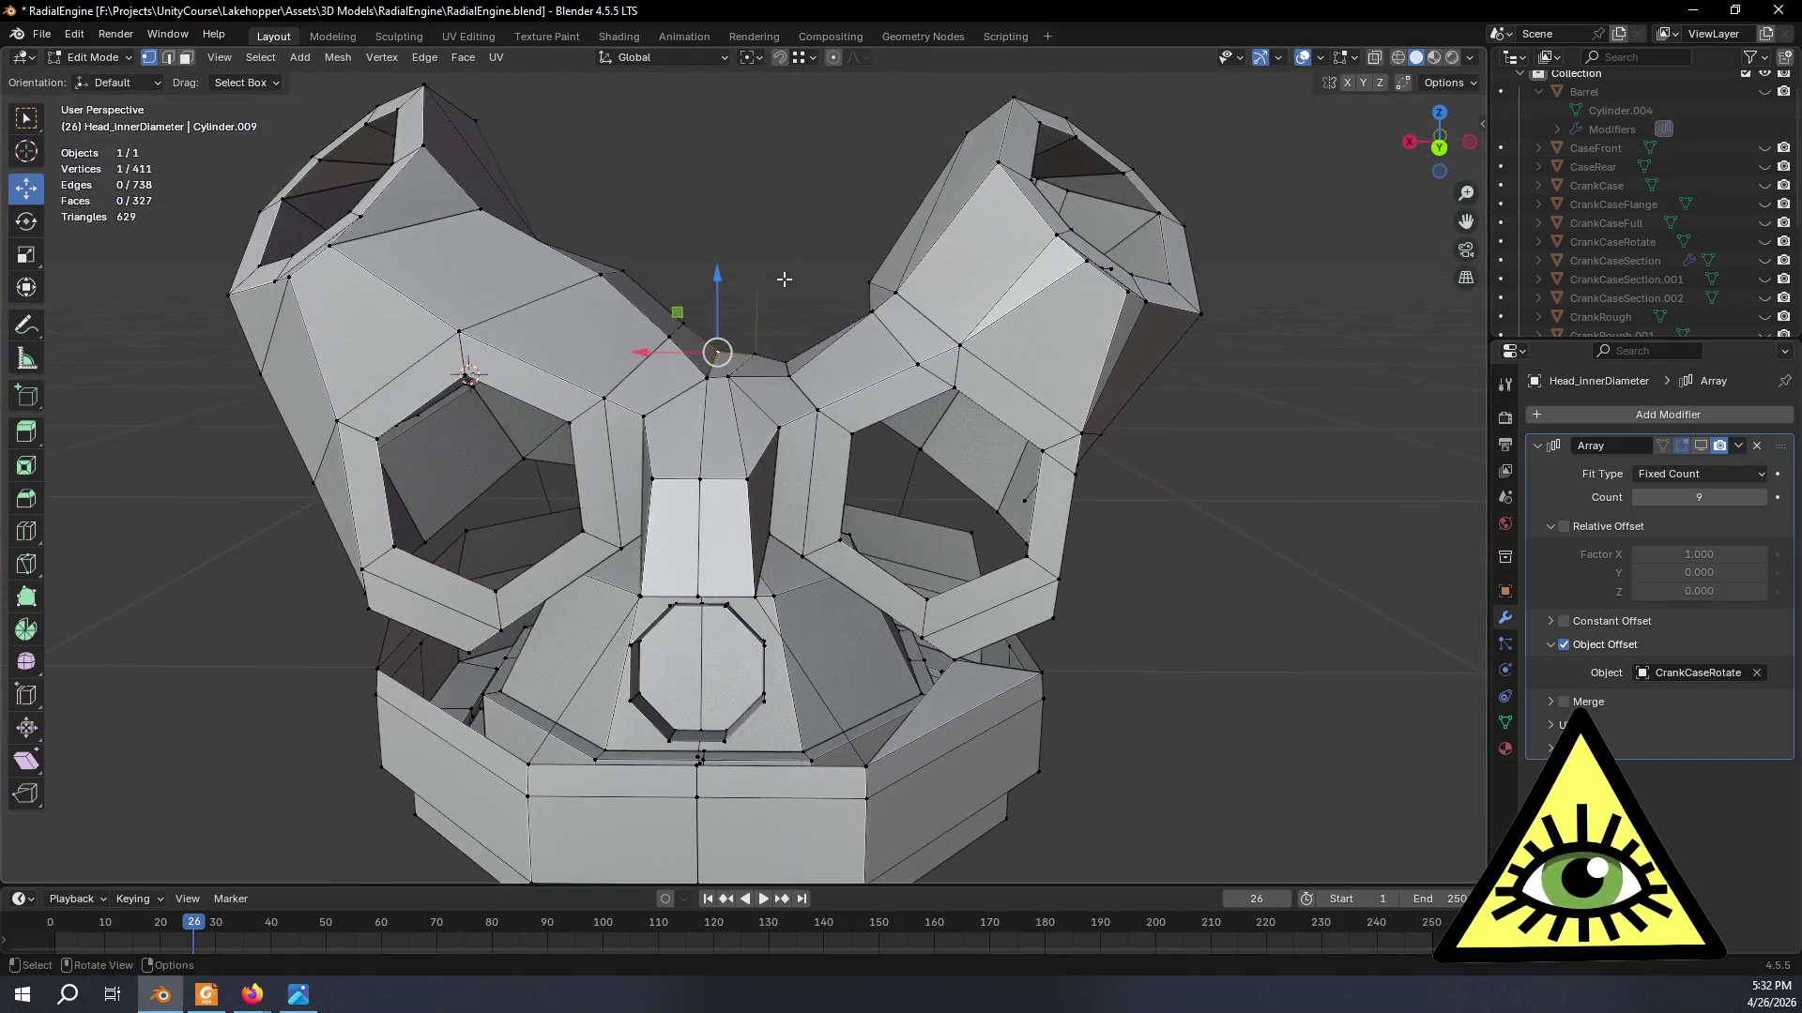
- Check the shape in Object Mode, then slide two more seam vertices into line
key(Tab)
mouse_move(777, 278)
middle_down()
mouse_move(762, 416)
mouse_move(740, 298)
mouse_move(684, 289)
mouse_move(581, 409)
middle_up()
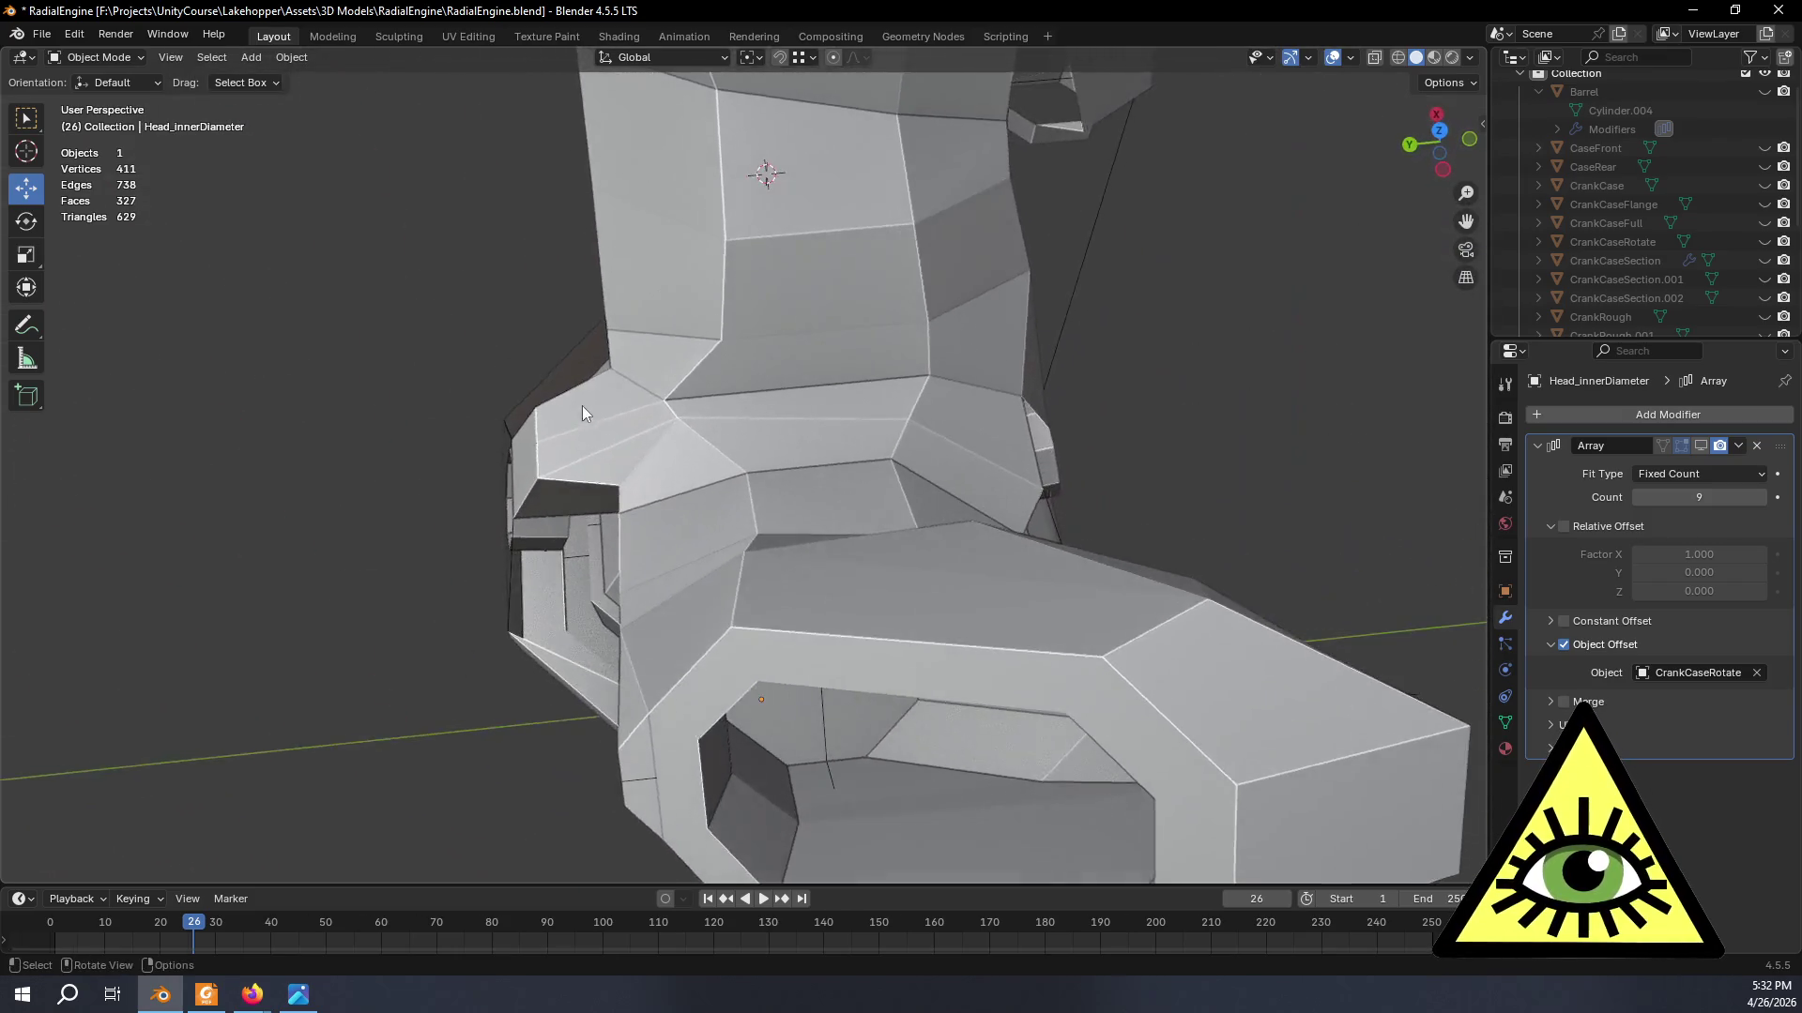
scroll(639, 387, up, 4)
middle_drag(602, 328, 670, 466)
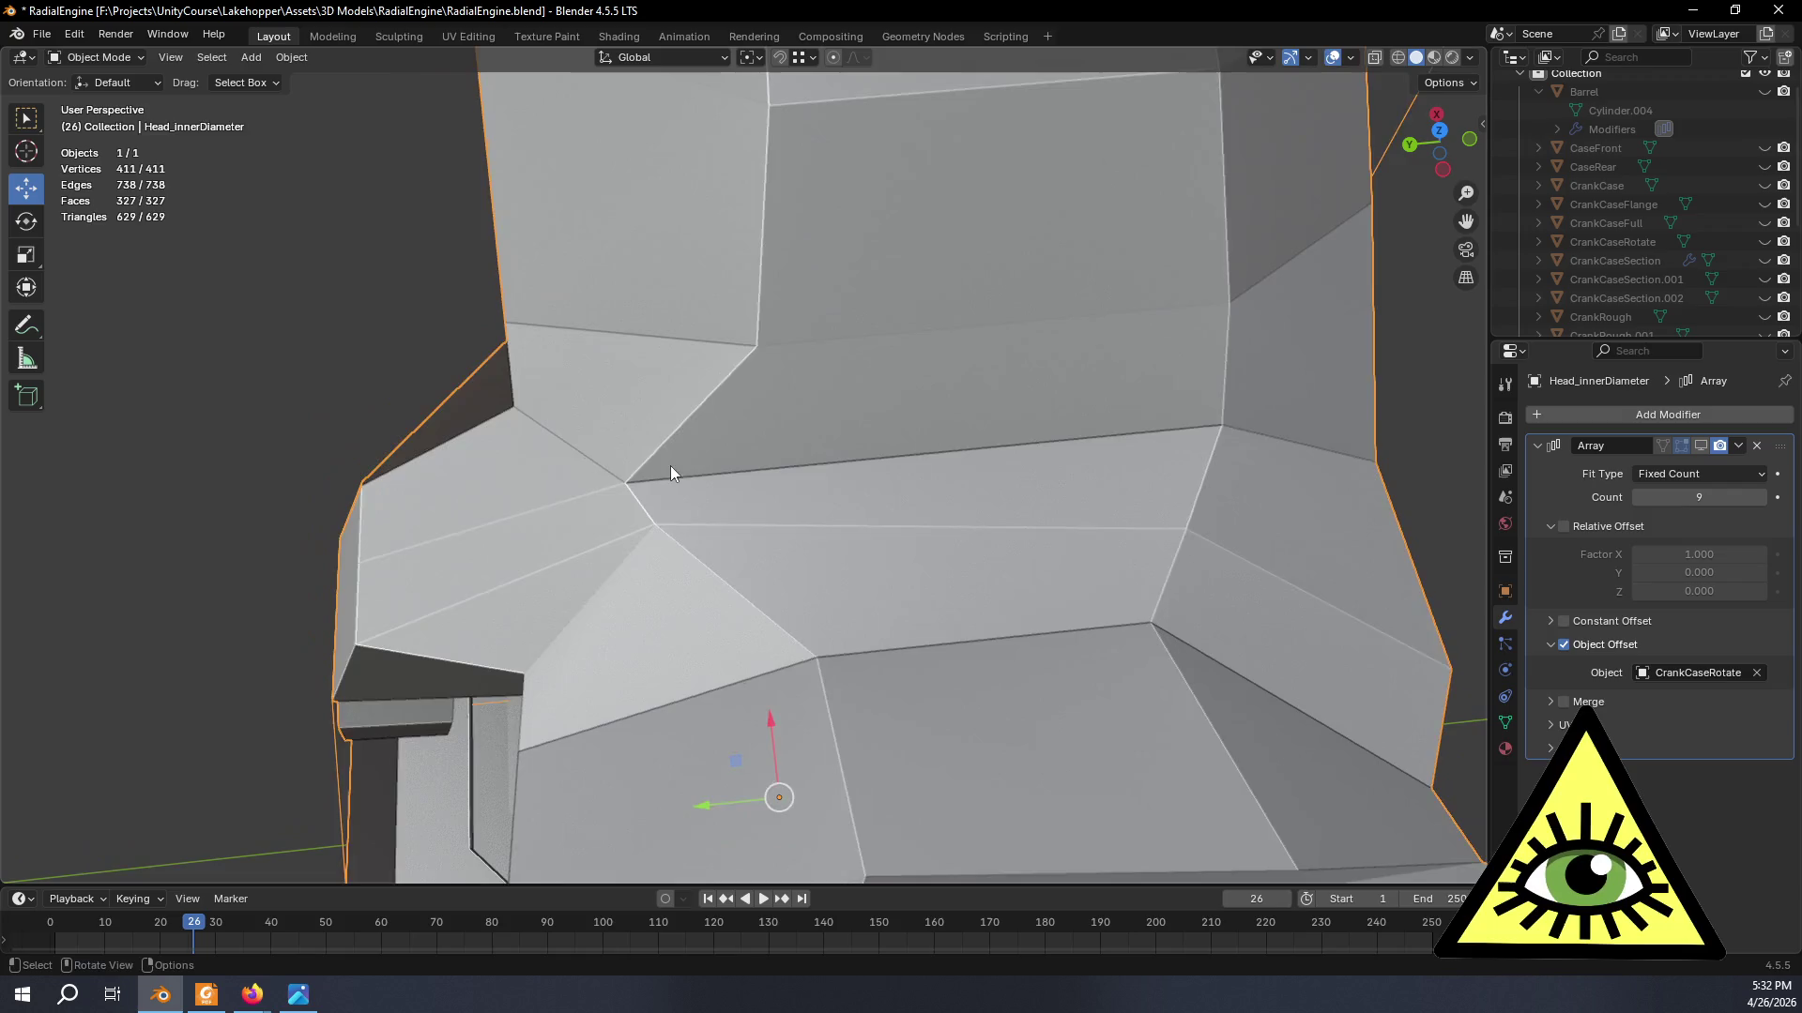
key(Tab)
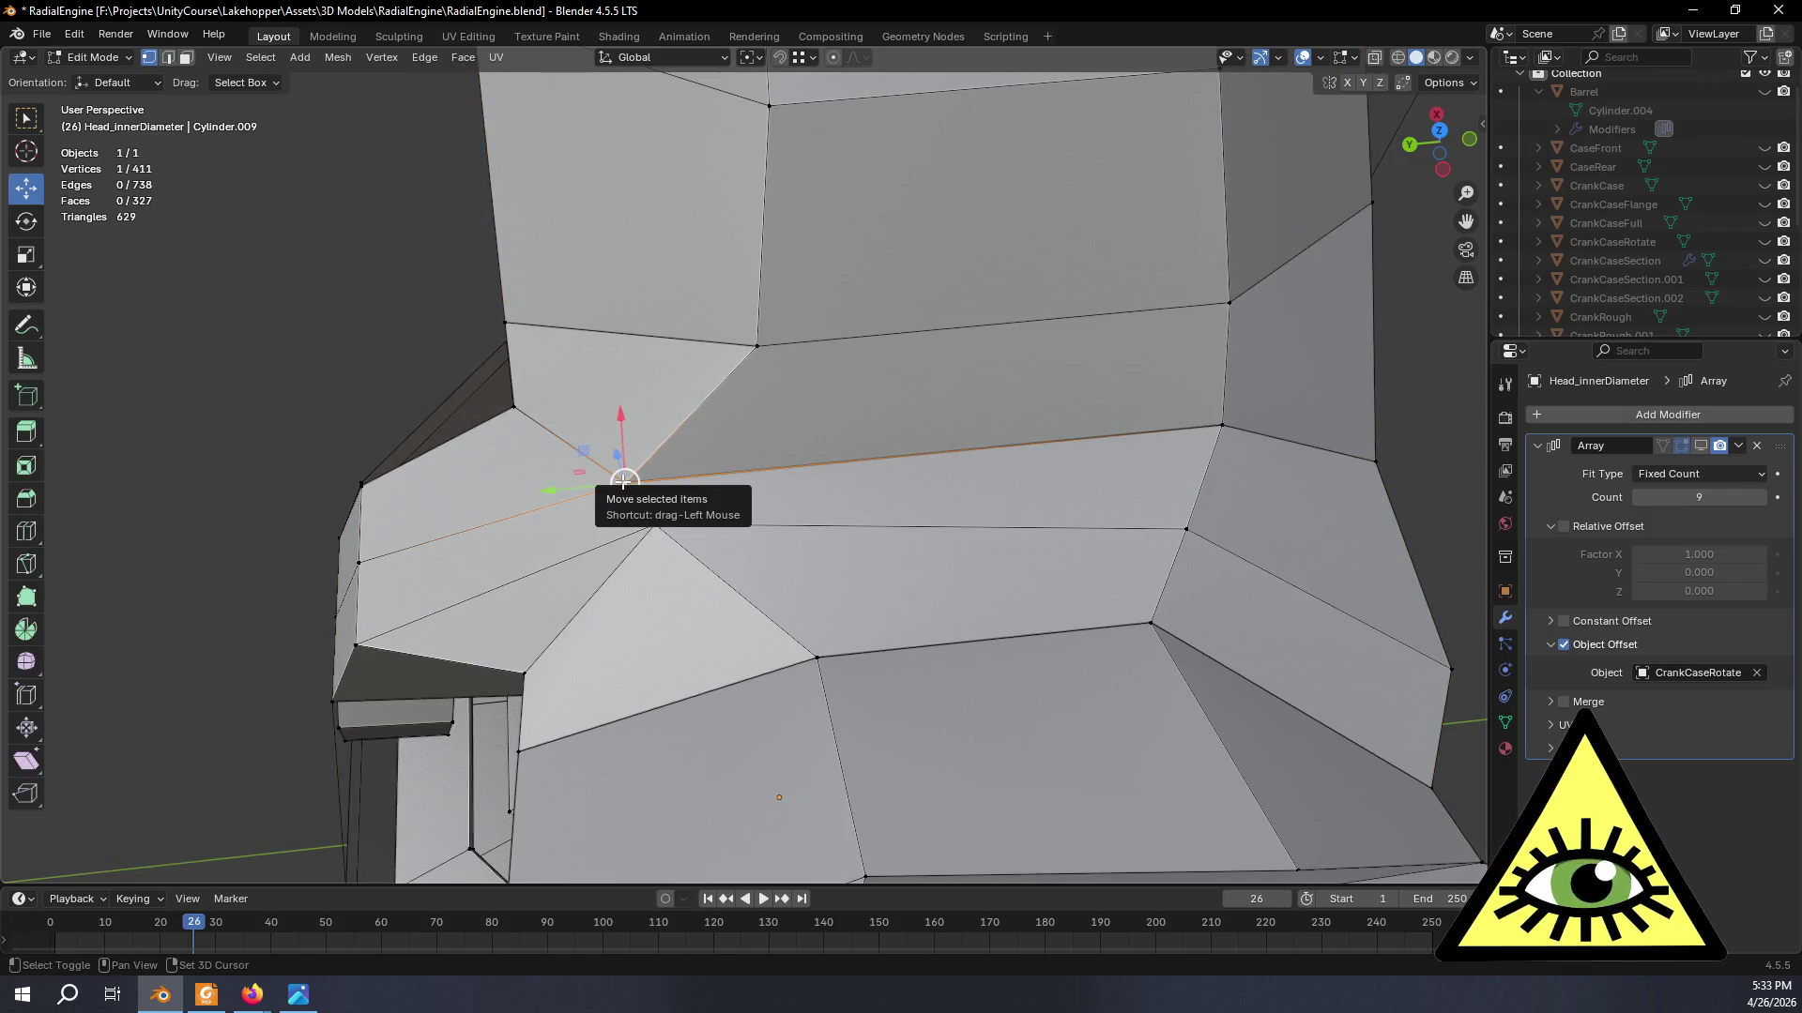
key(shift+v)
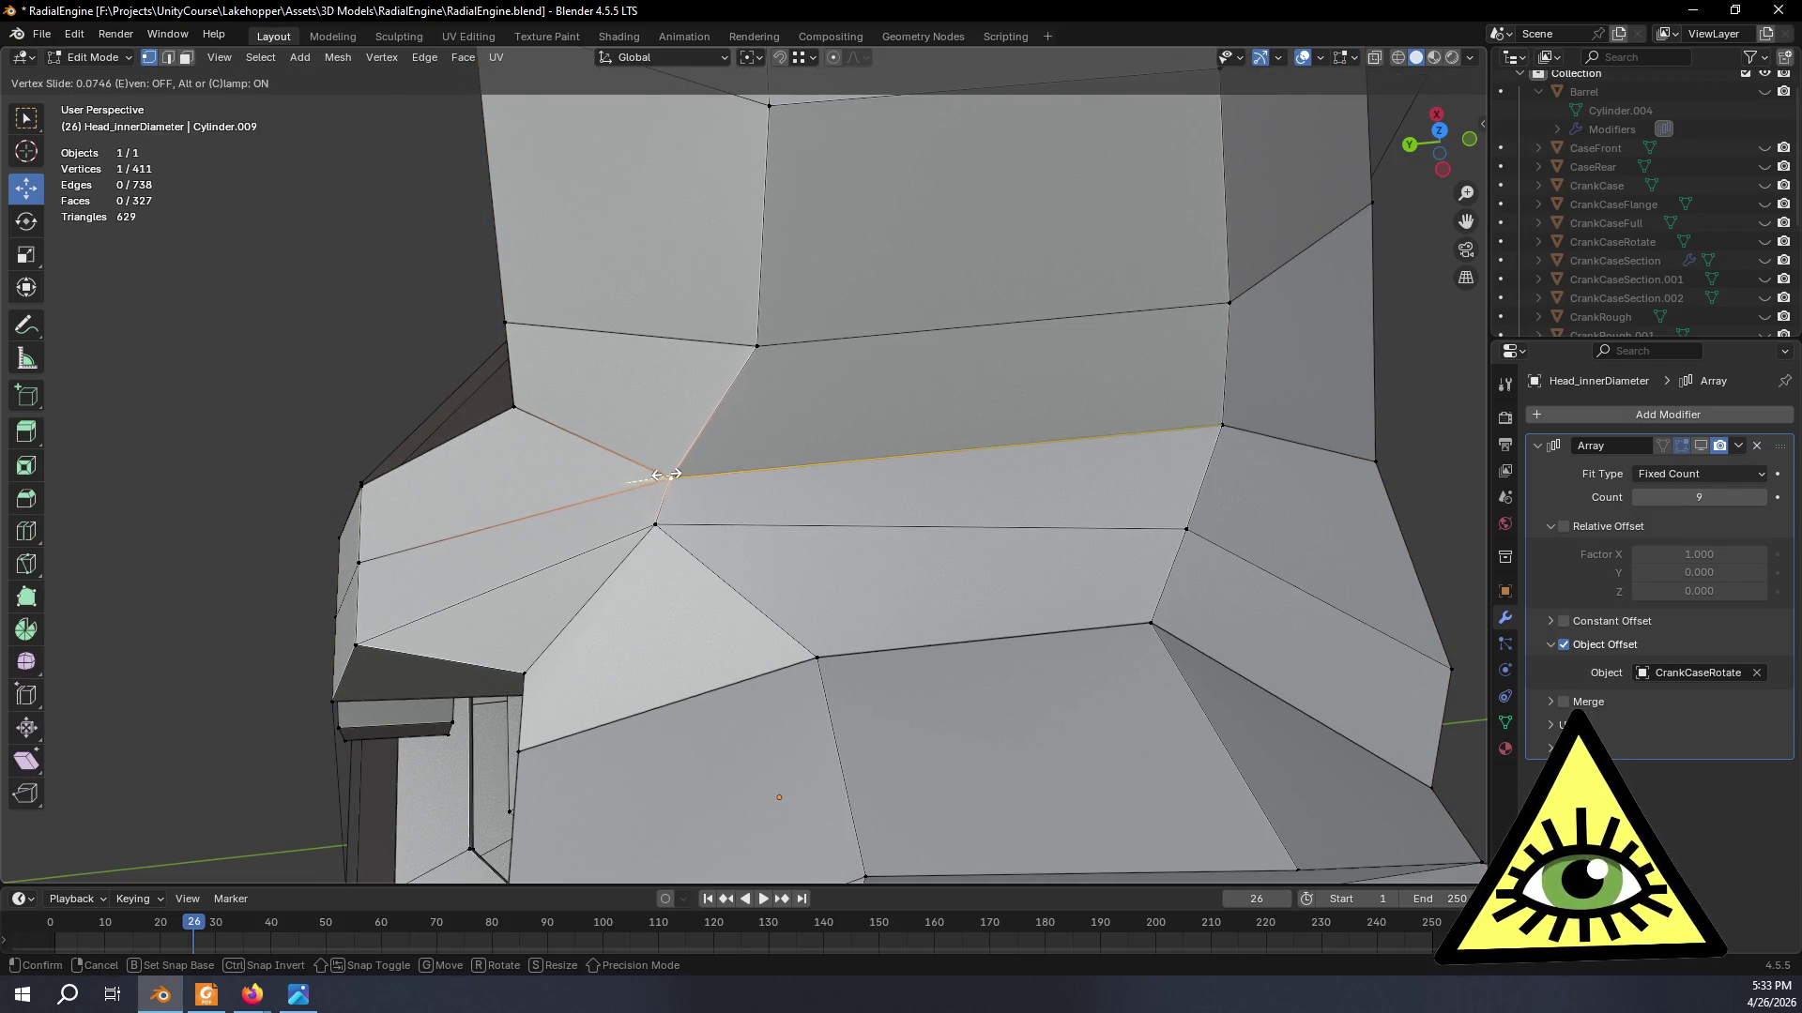
click(664, 477)
click(655, 522)
key(shift+v)
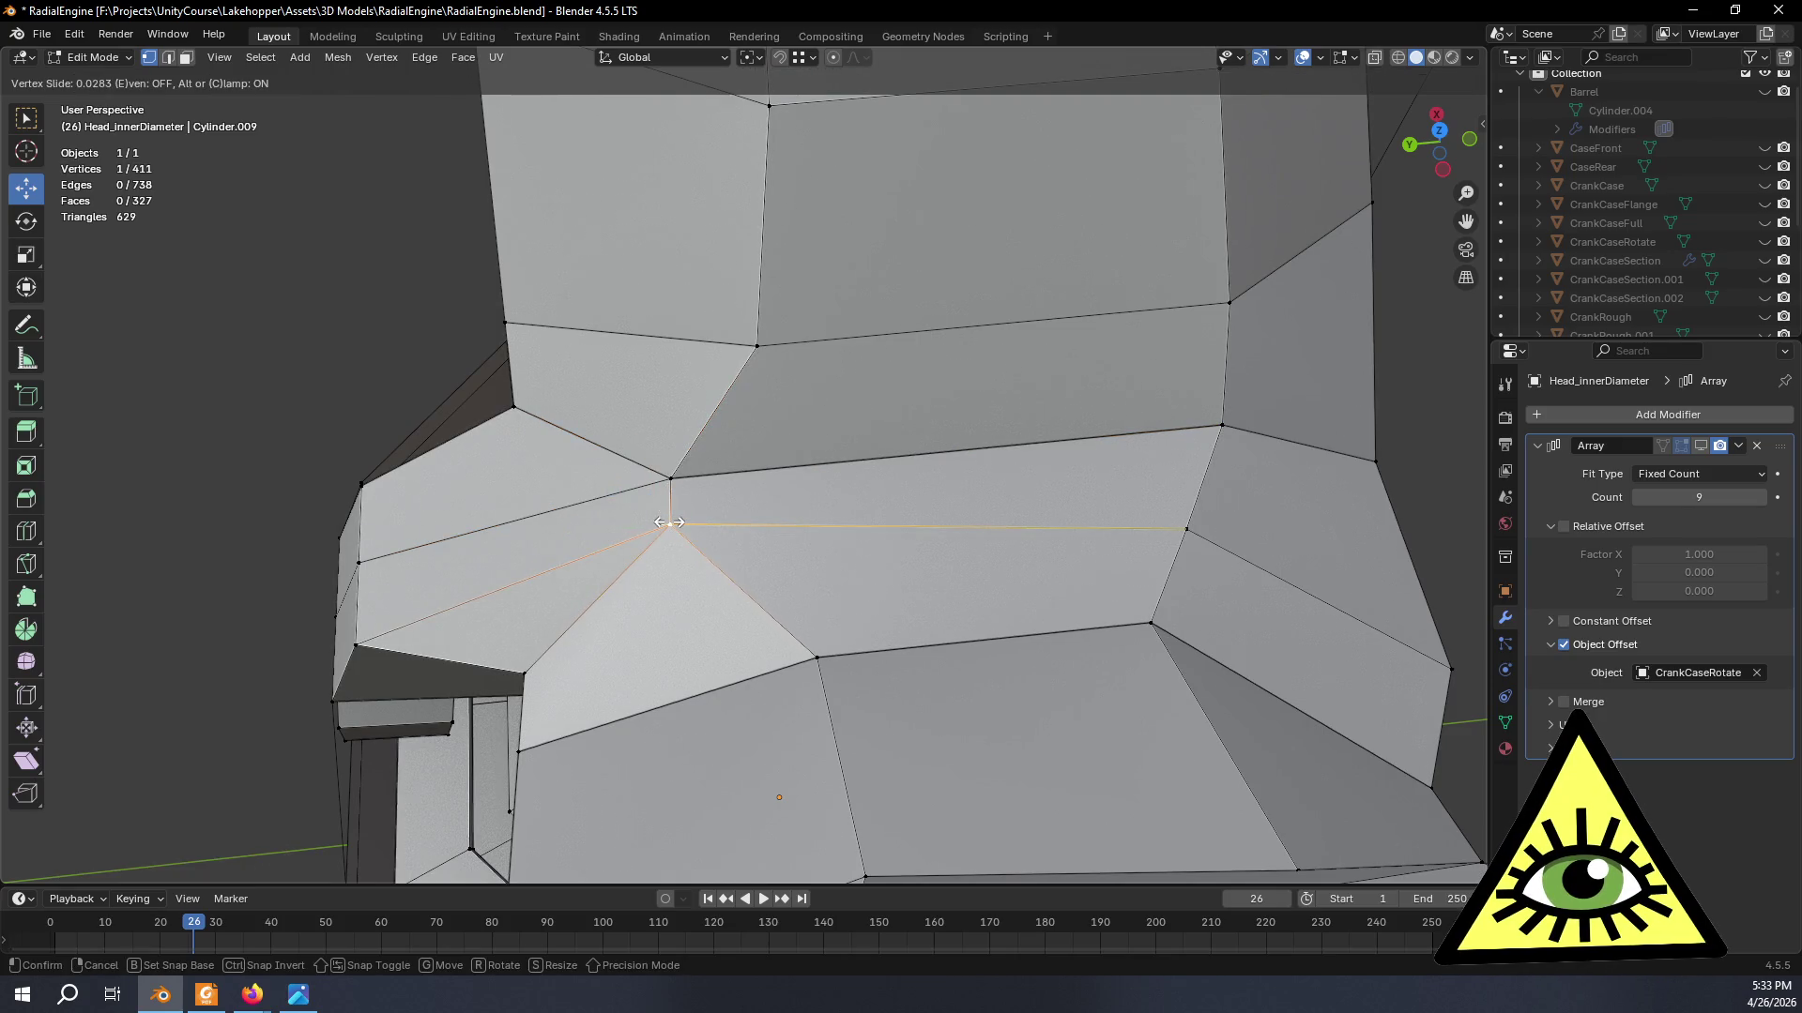
click(670, 522)
- Orbit around the head from front and side, in and out of Edit Mode, to review the seams
mouse_move(675, 522)
middle_down()
mouse_move(470, 340)
mouse_move(612, 366)
mouse_move(495, 424)
middle_up()
scroll(470, 339, down, 5)
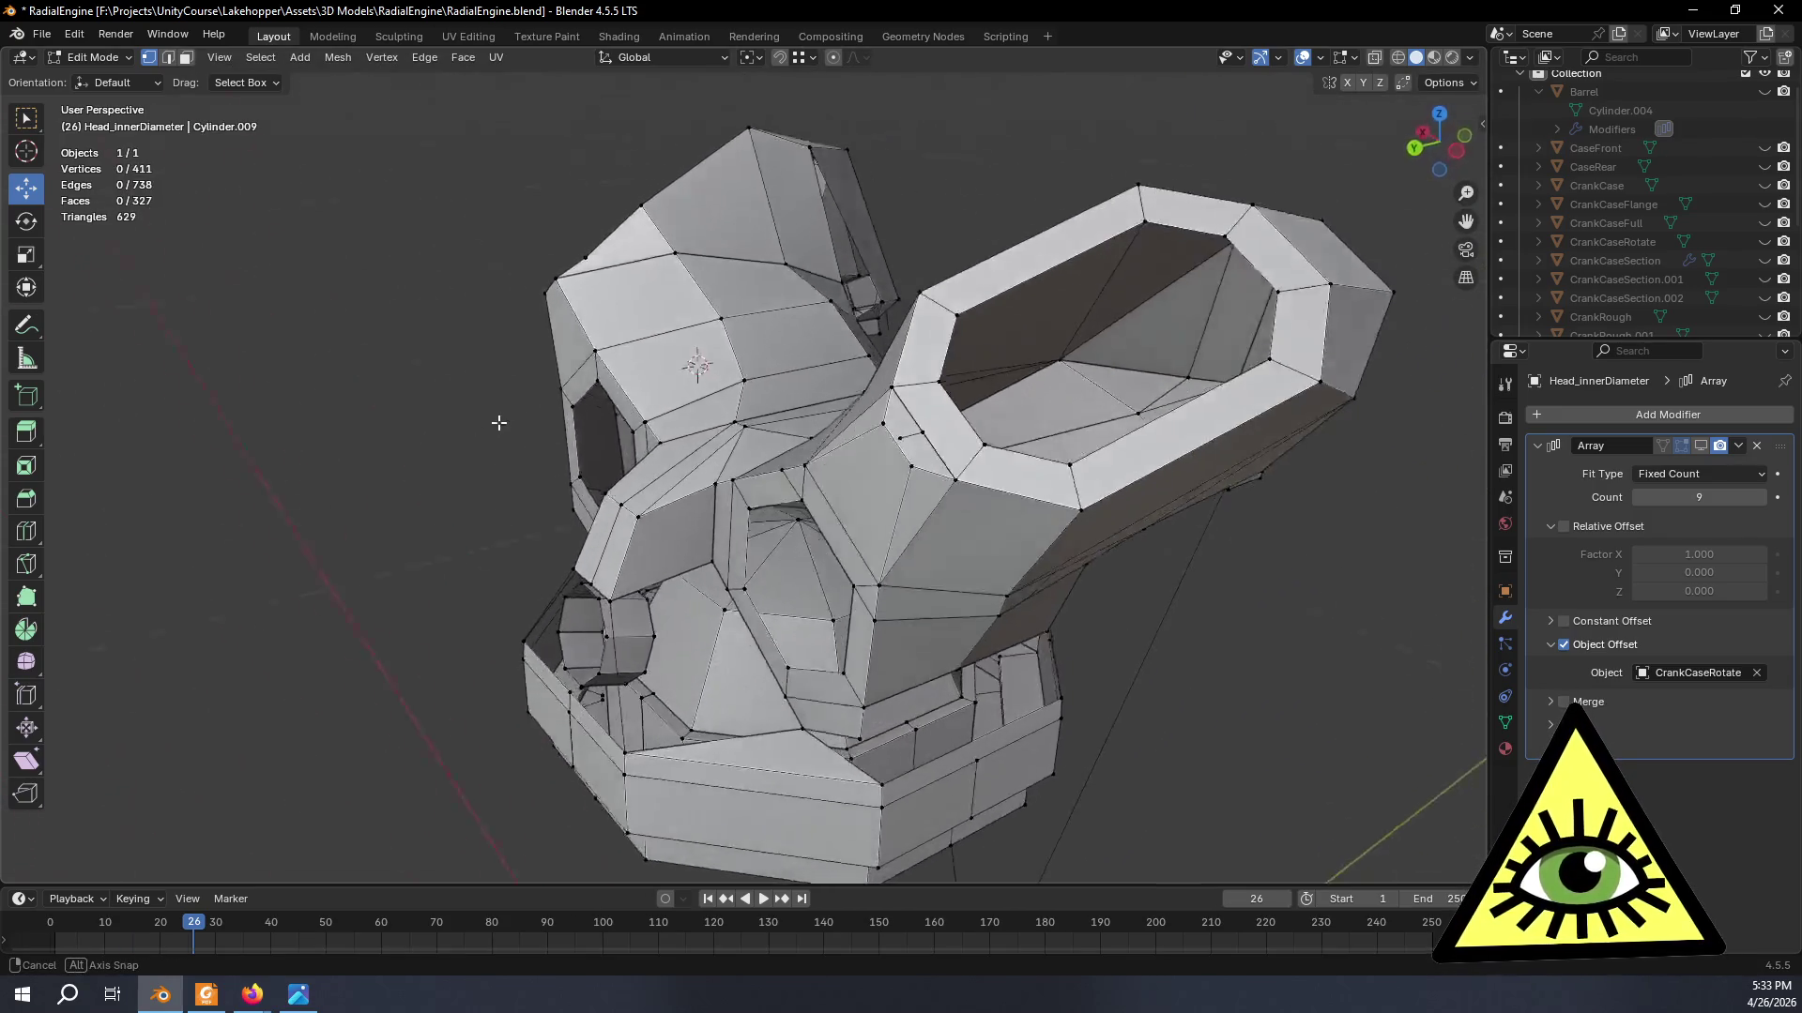
middle_drag(495, 424, 662, 345)
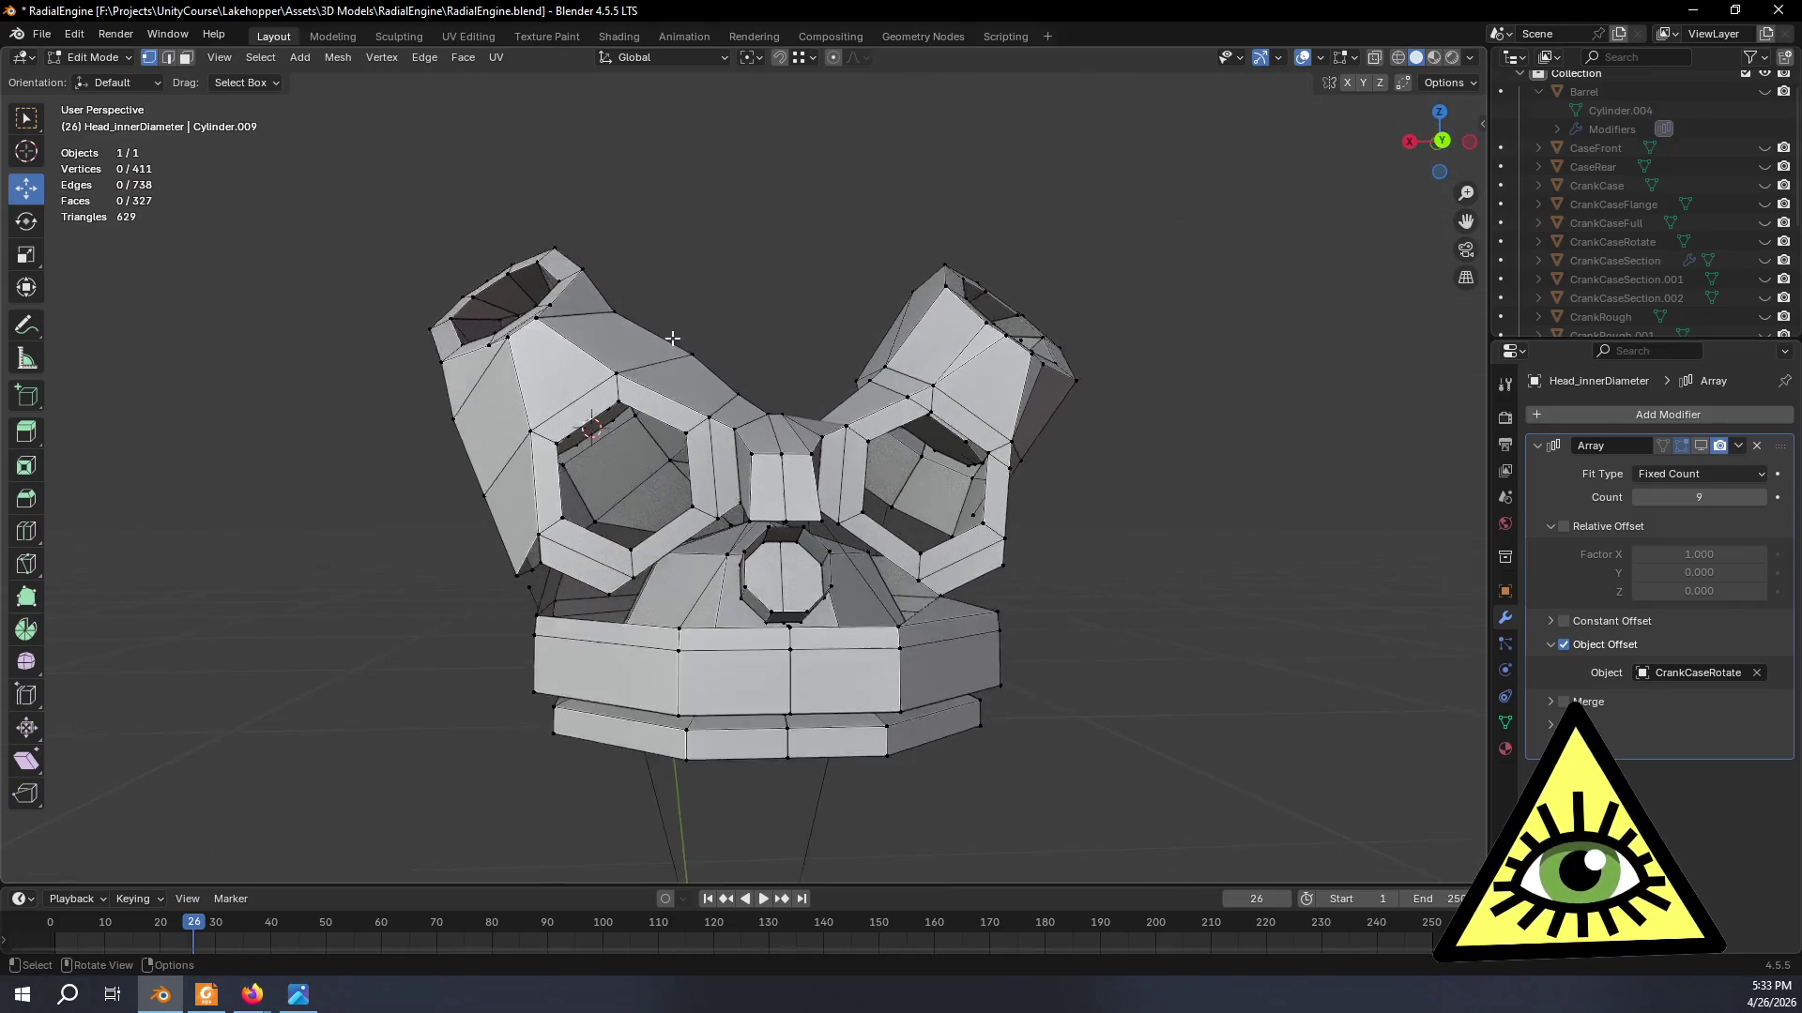
scroll(765, 273, down, 3)
middle_drag(764, 273, 770, 337)
key(Tab)
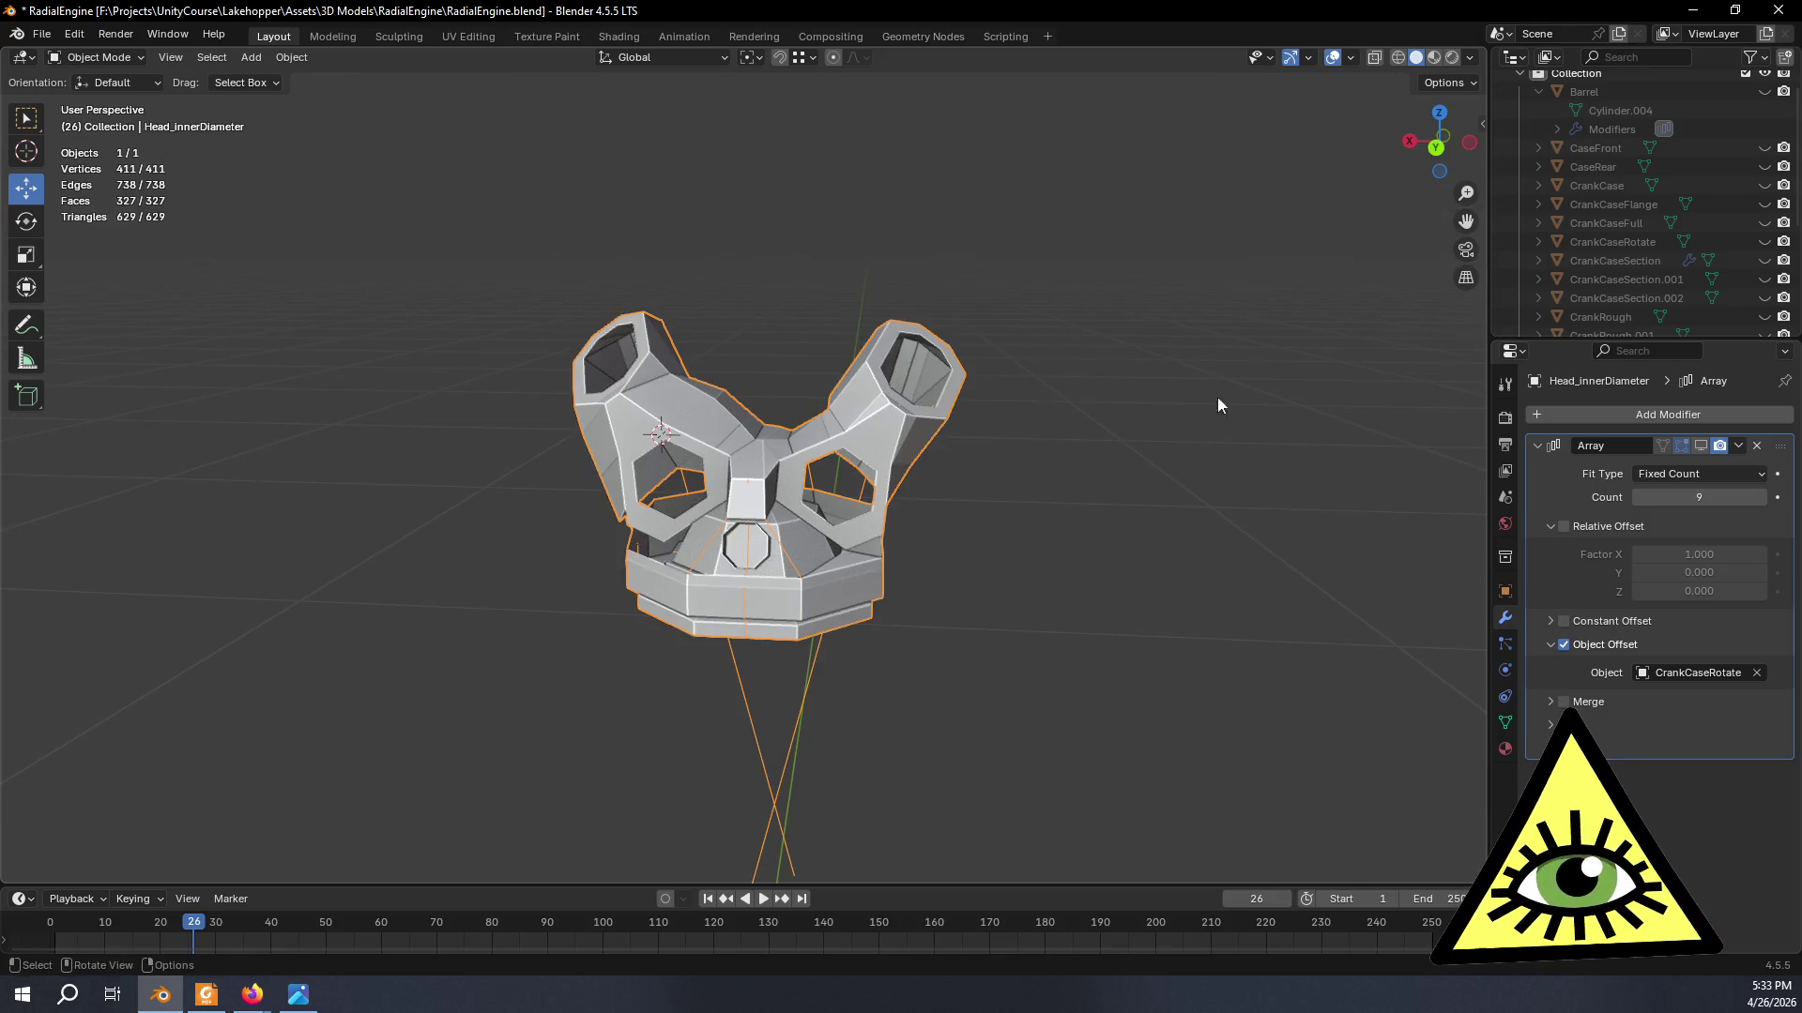
middle_drag(1243, 469, 1224, 596)
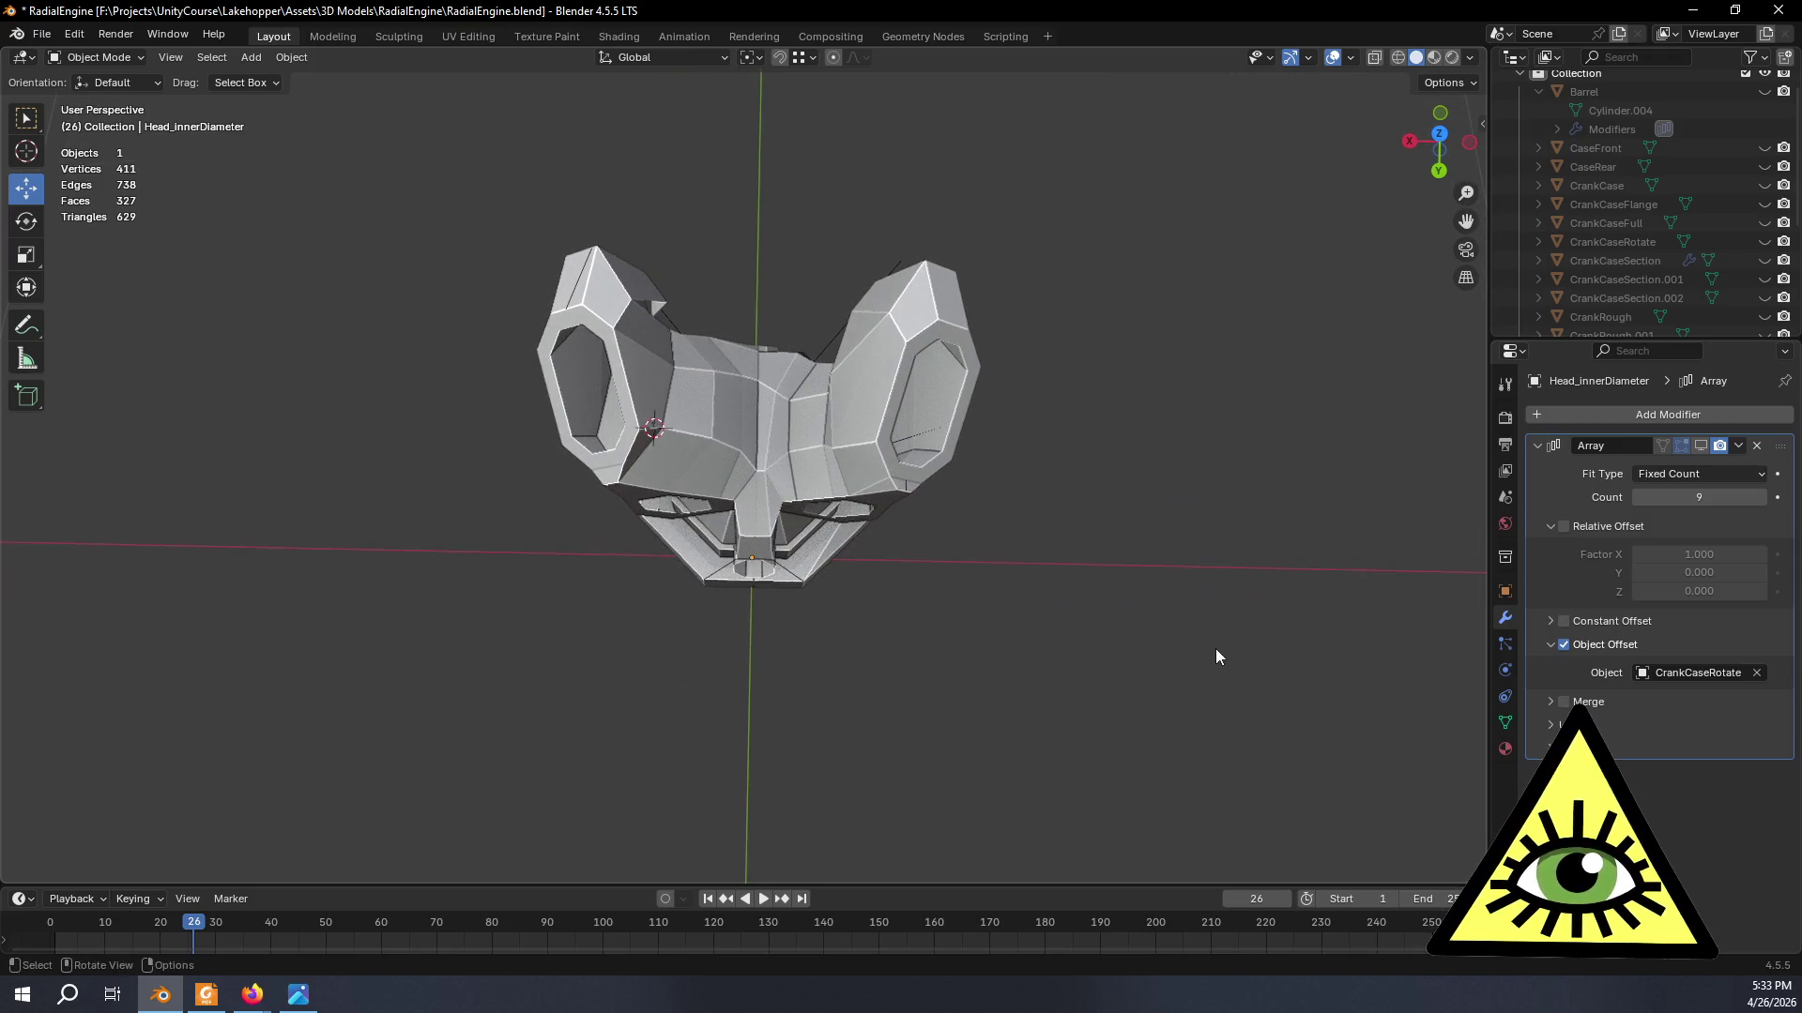
middle_drag(1222, 603, 1120, 596)
scroll(1119, 595, up, 2)
key(Tab)
mouse_move(1119, 755)
middle_down()
mouse_move(847, 744)
mouse_move(824, 639)
middle_up()
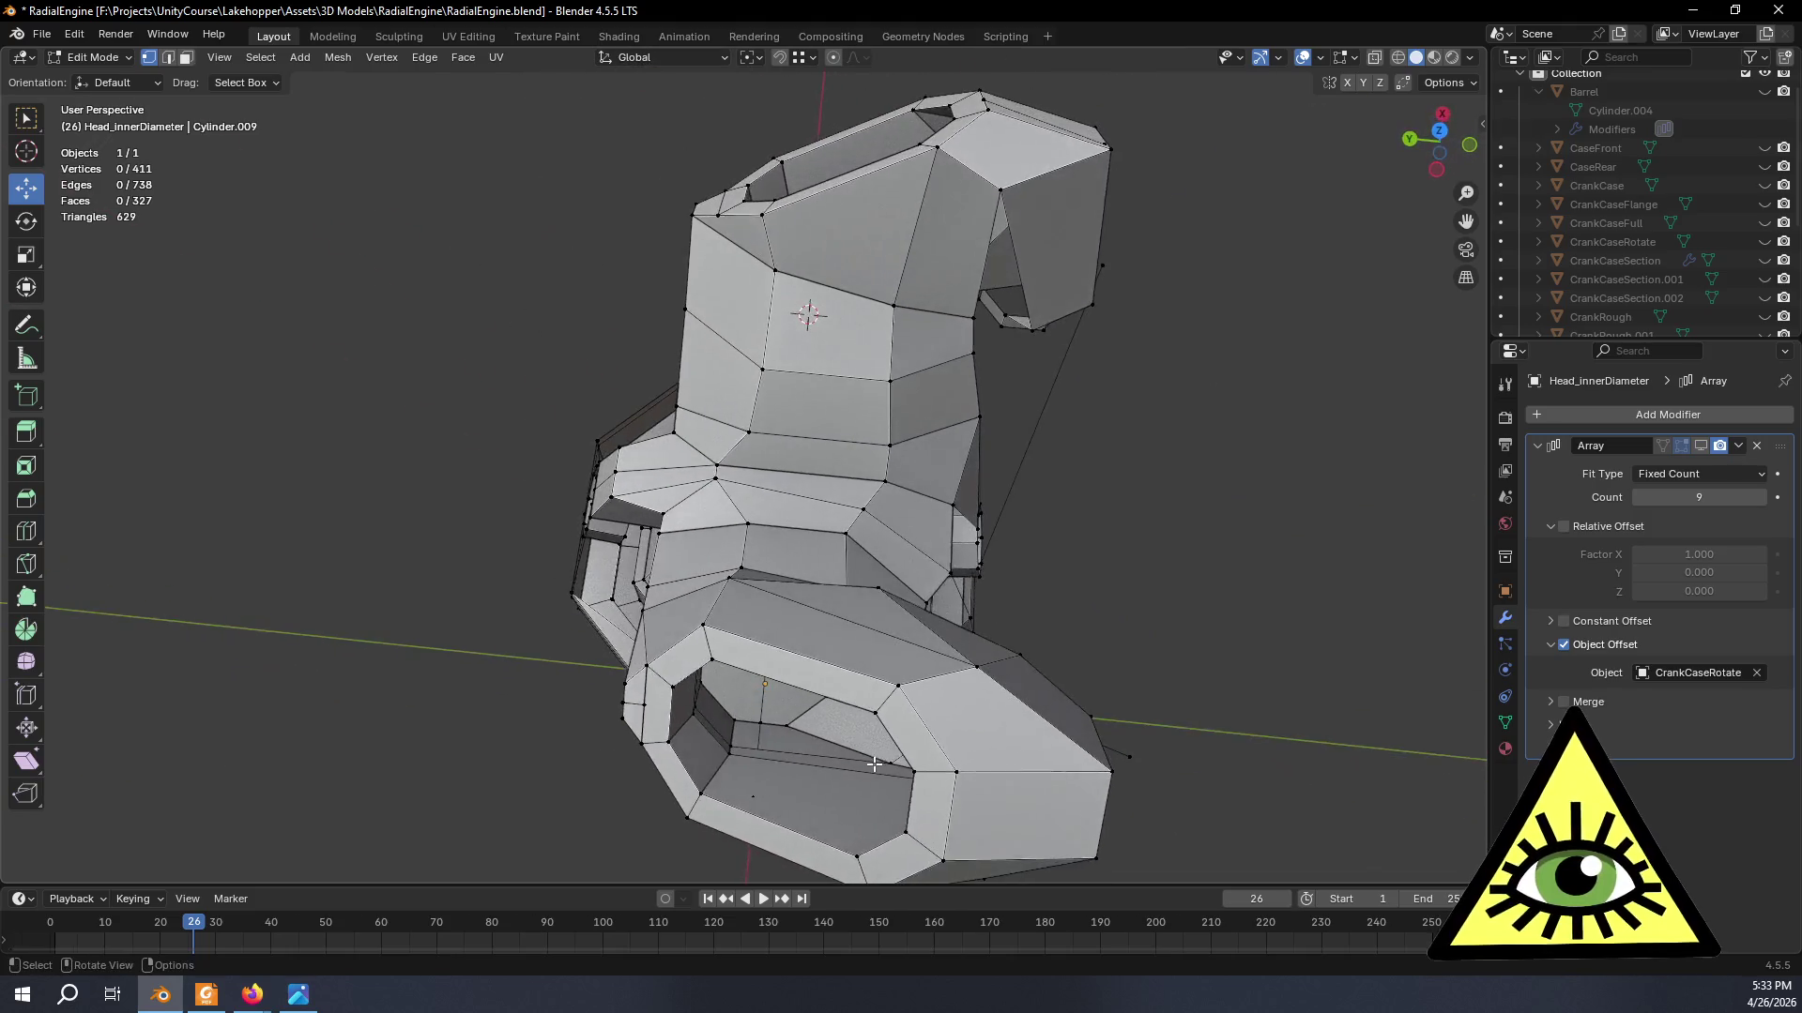
scroll(824, 639, up, 2)
scroll(823, 639, up, 2)
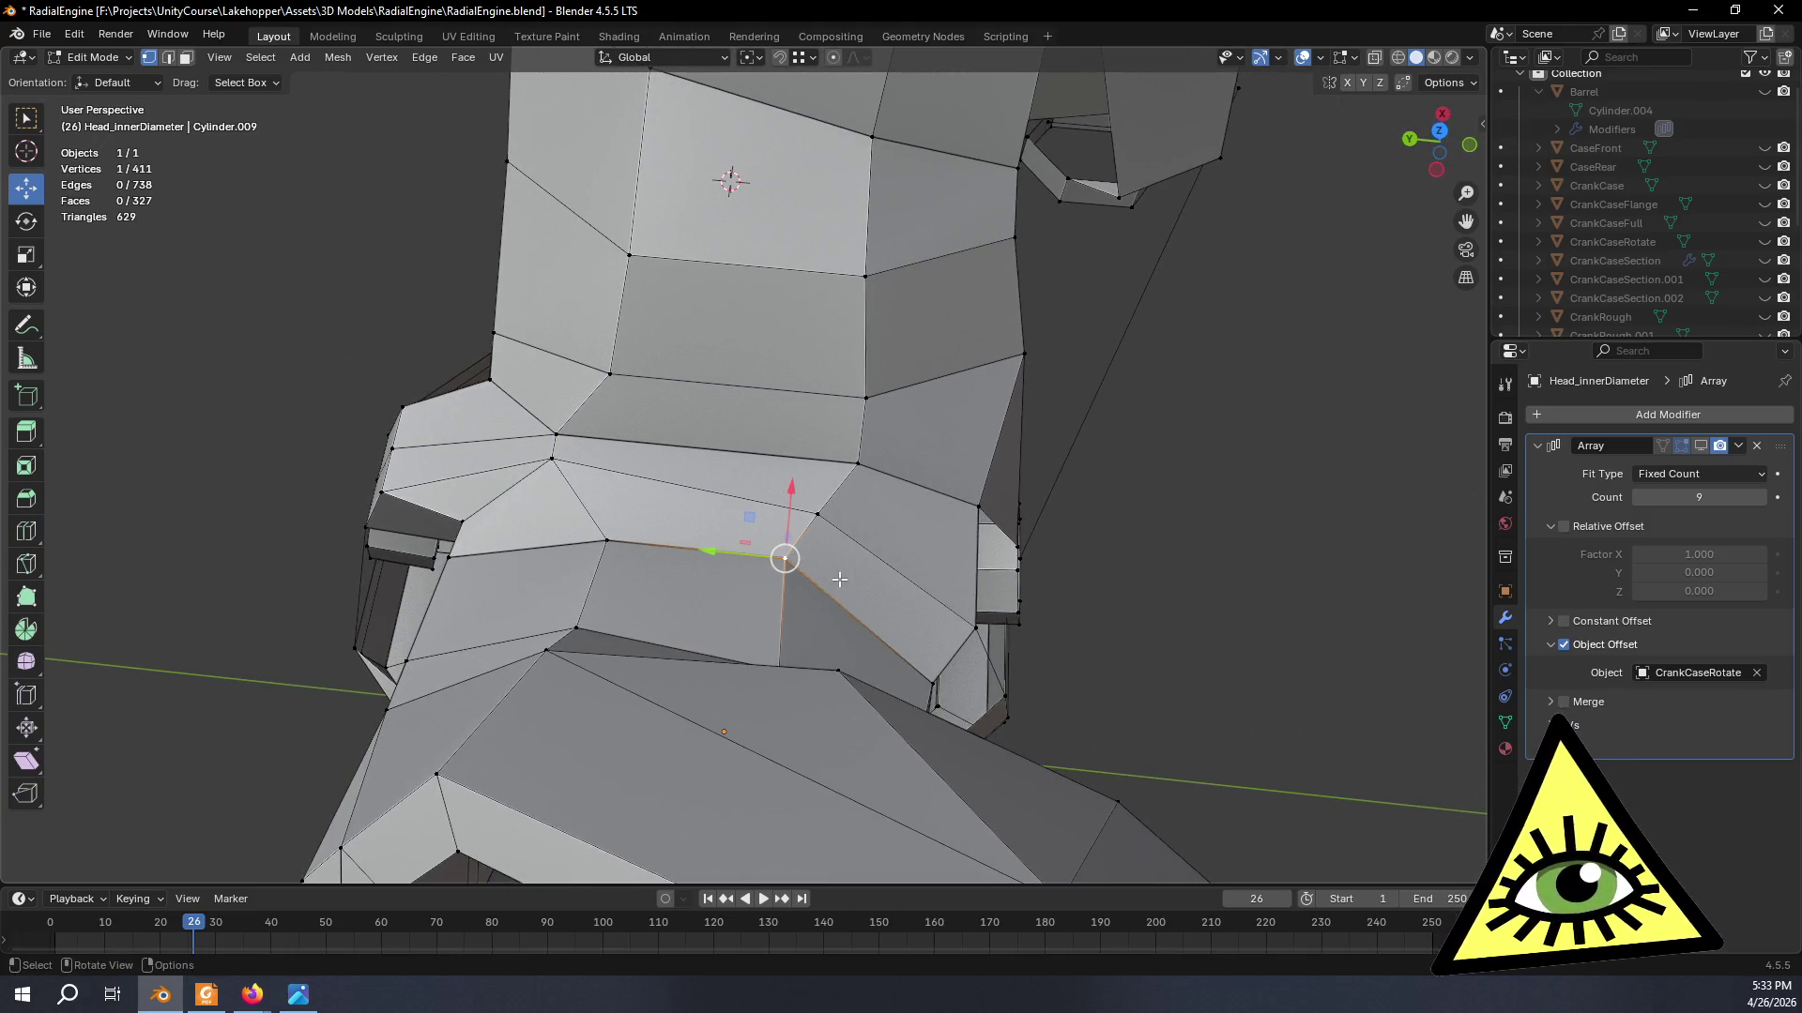
- Slide a seam vertex along its edge, undoing and redoing until its position looks right
key(g)
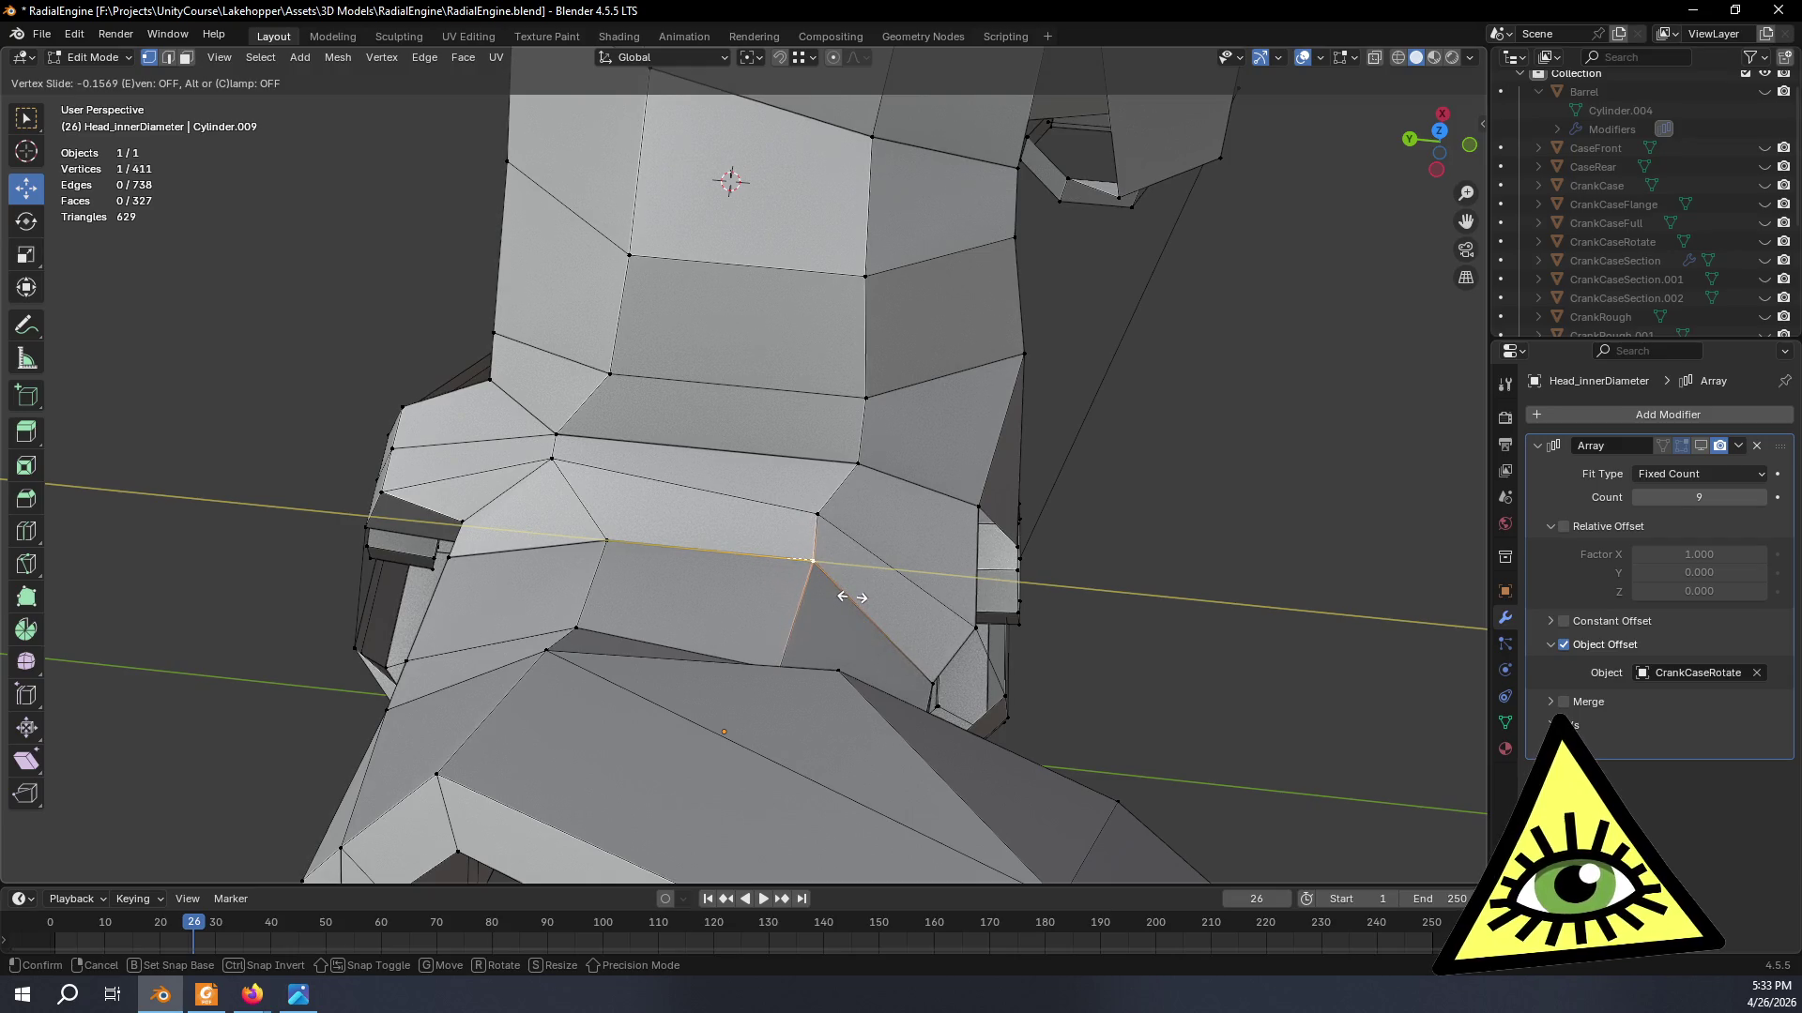
click(824, 563)
key(ctrl+z)
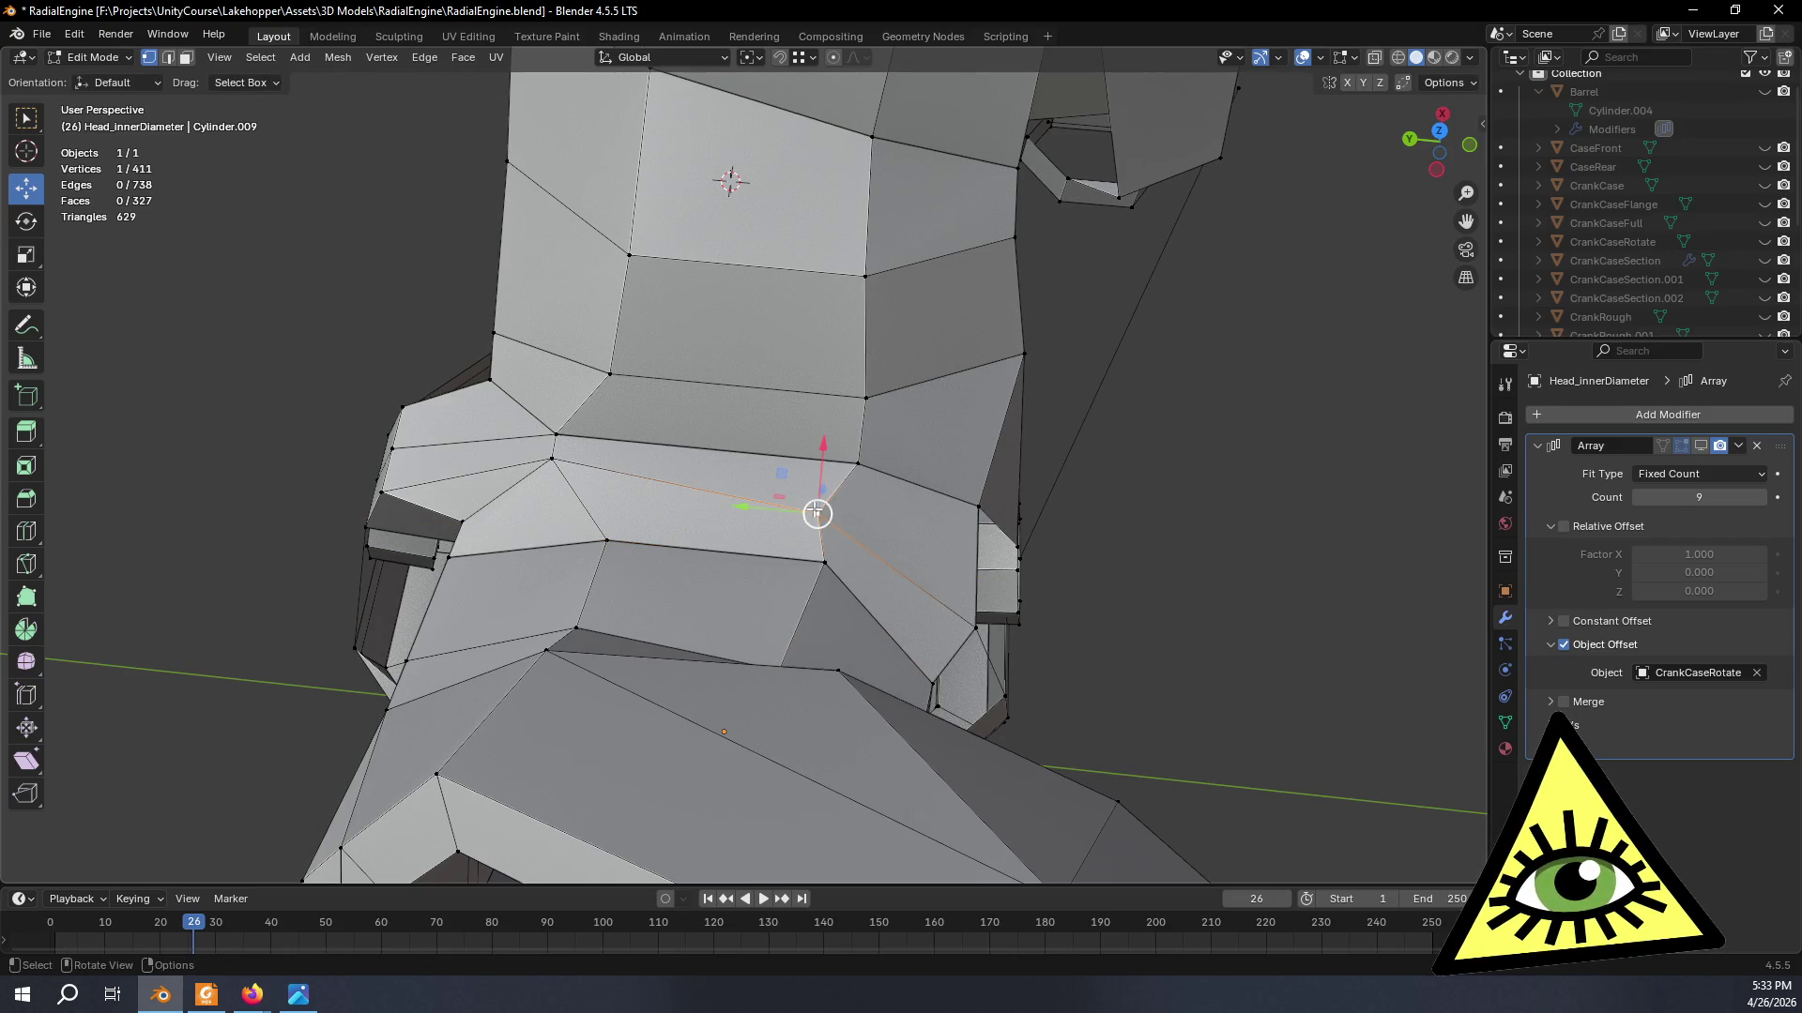
key(g)
key(g)
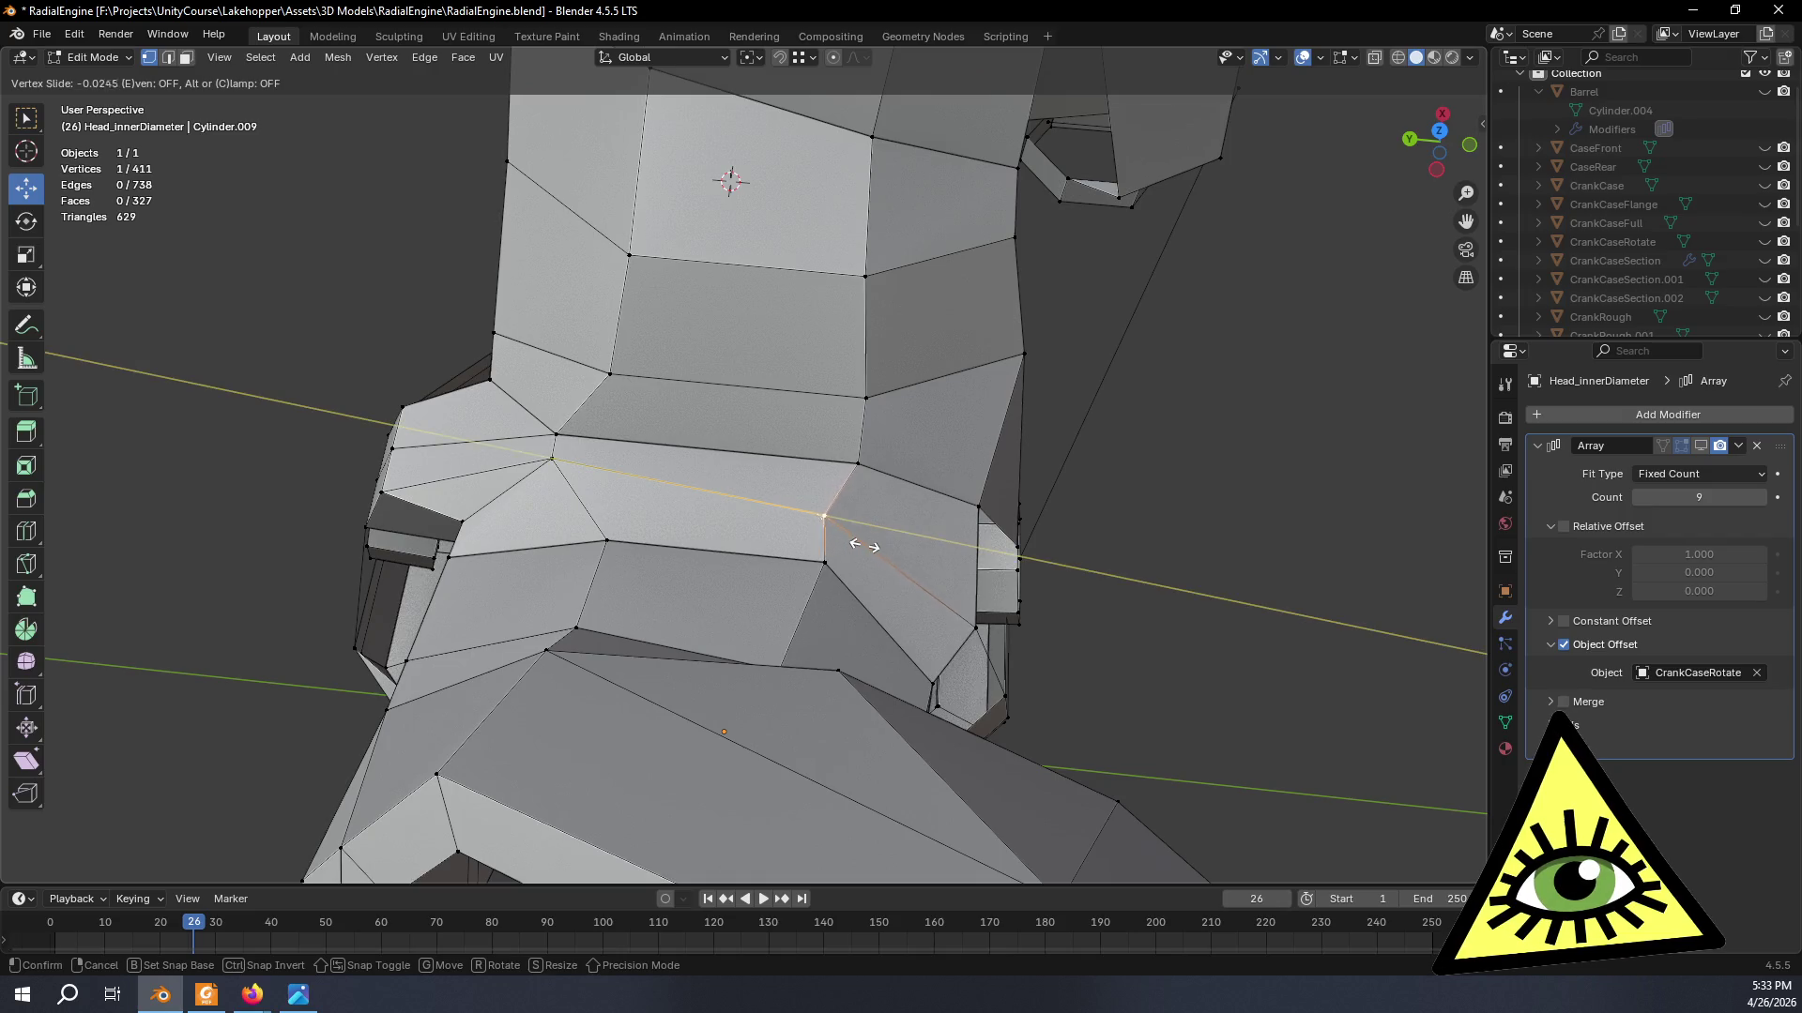
click(879, 547)
middle_drag(705, 540, 711, 625)
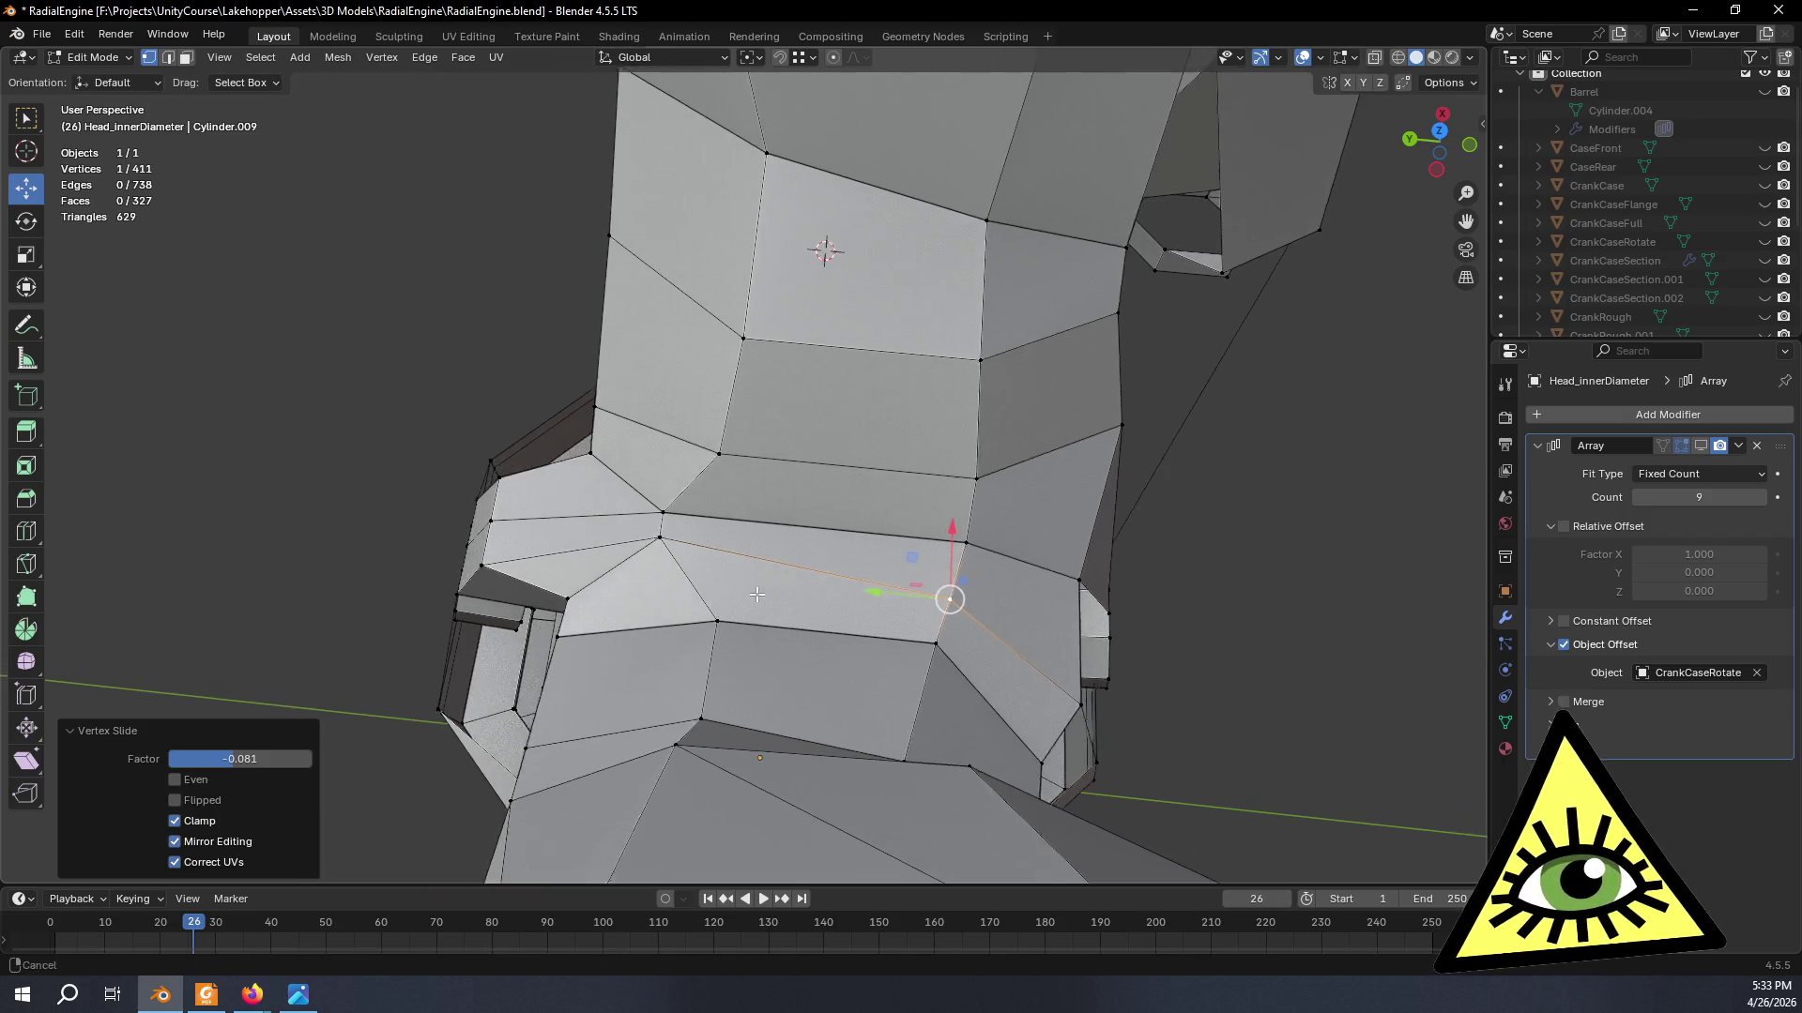
key(ctrl+z)
key(g)
key(g)
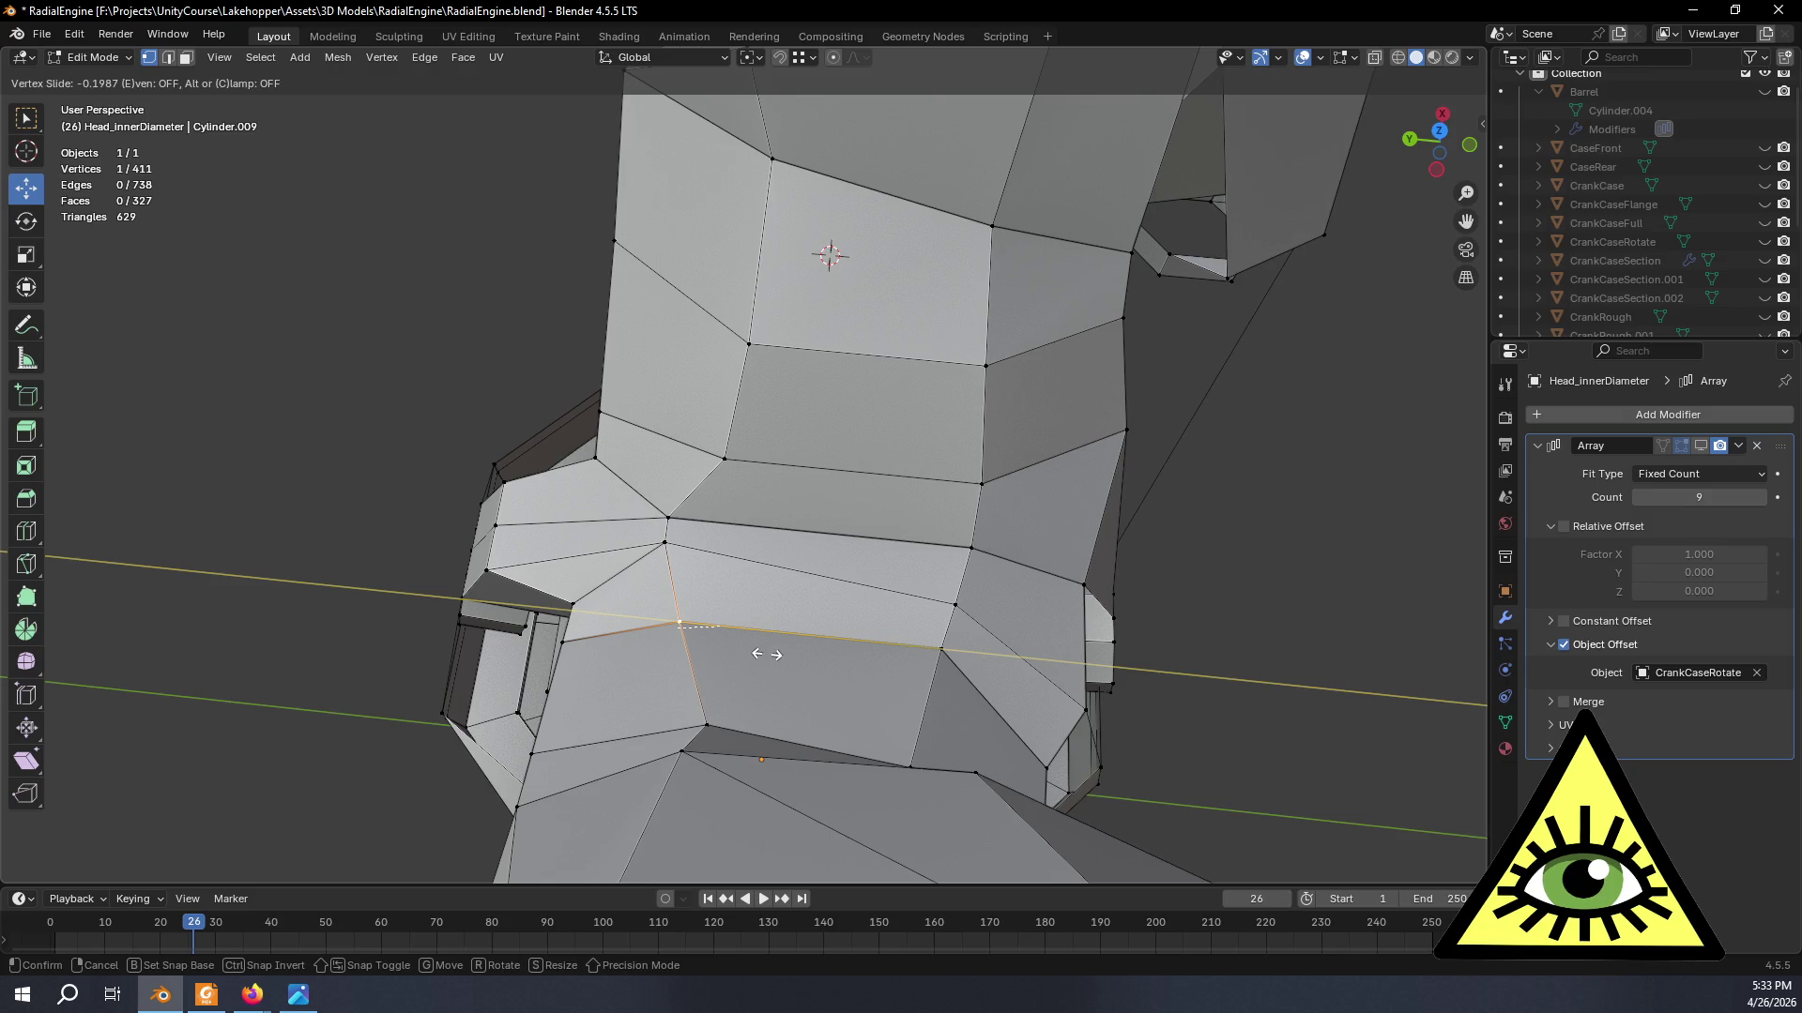
click(766, 653)
- Slide the next two seam vertices along their edges into better positions
click(732, 461)
key(g)
key(g)
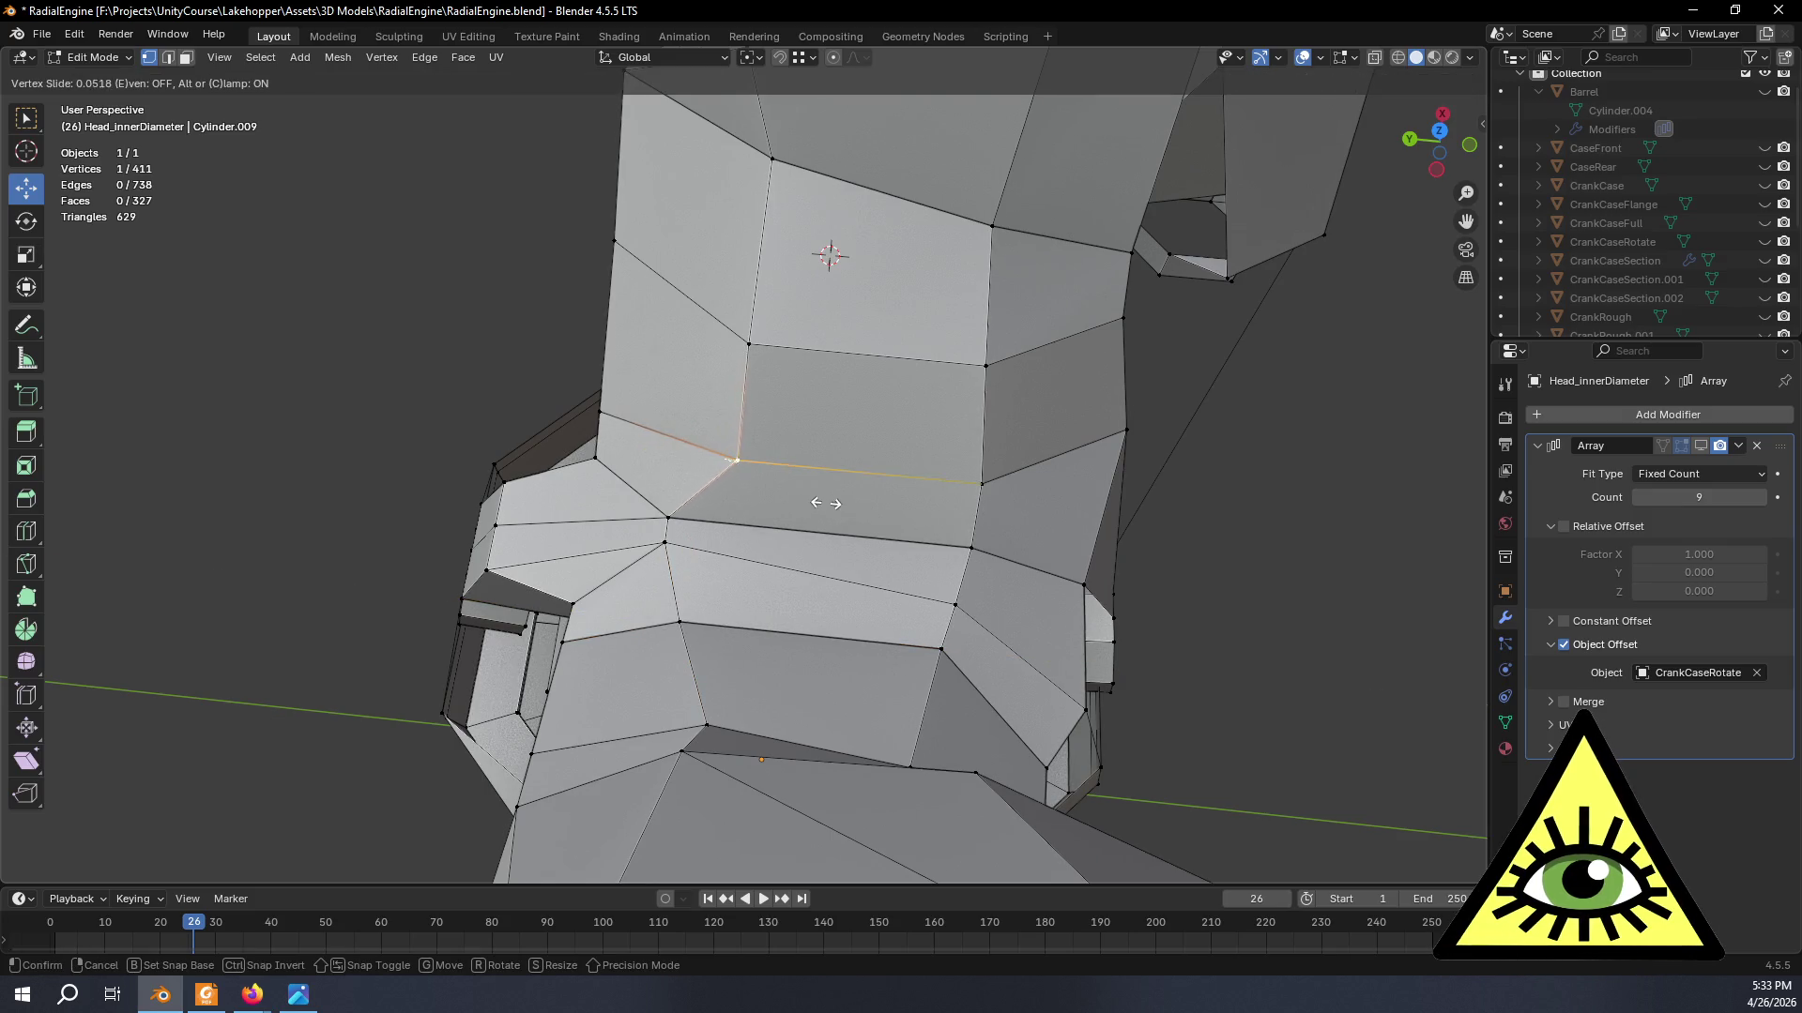
click(786, 514)
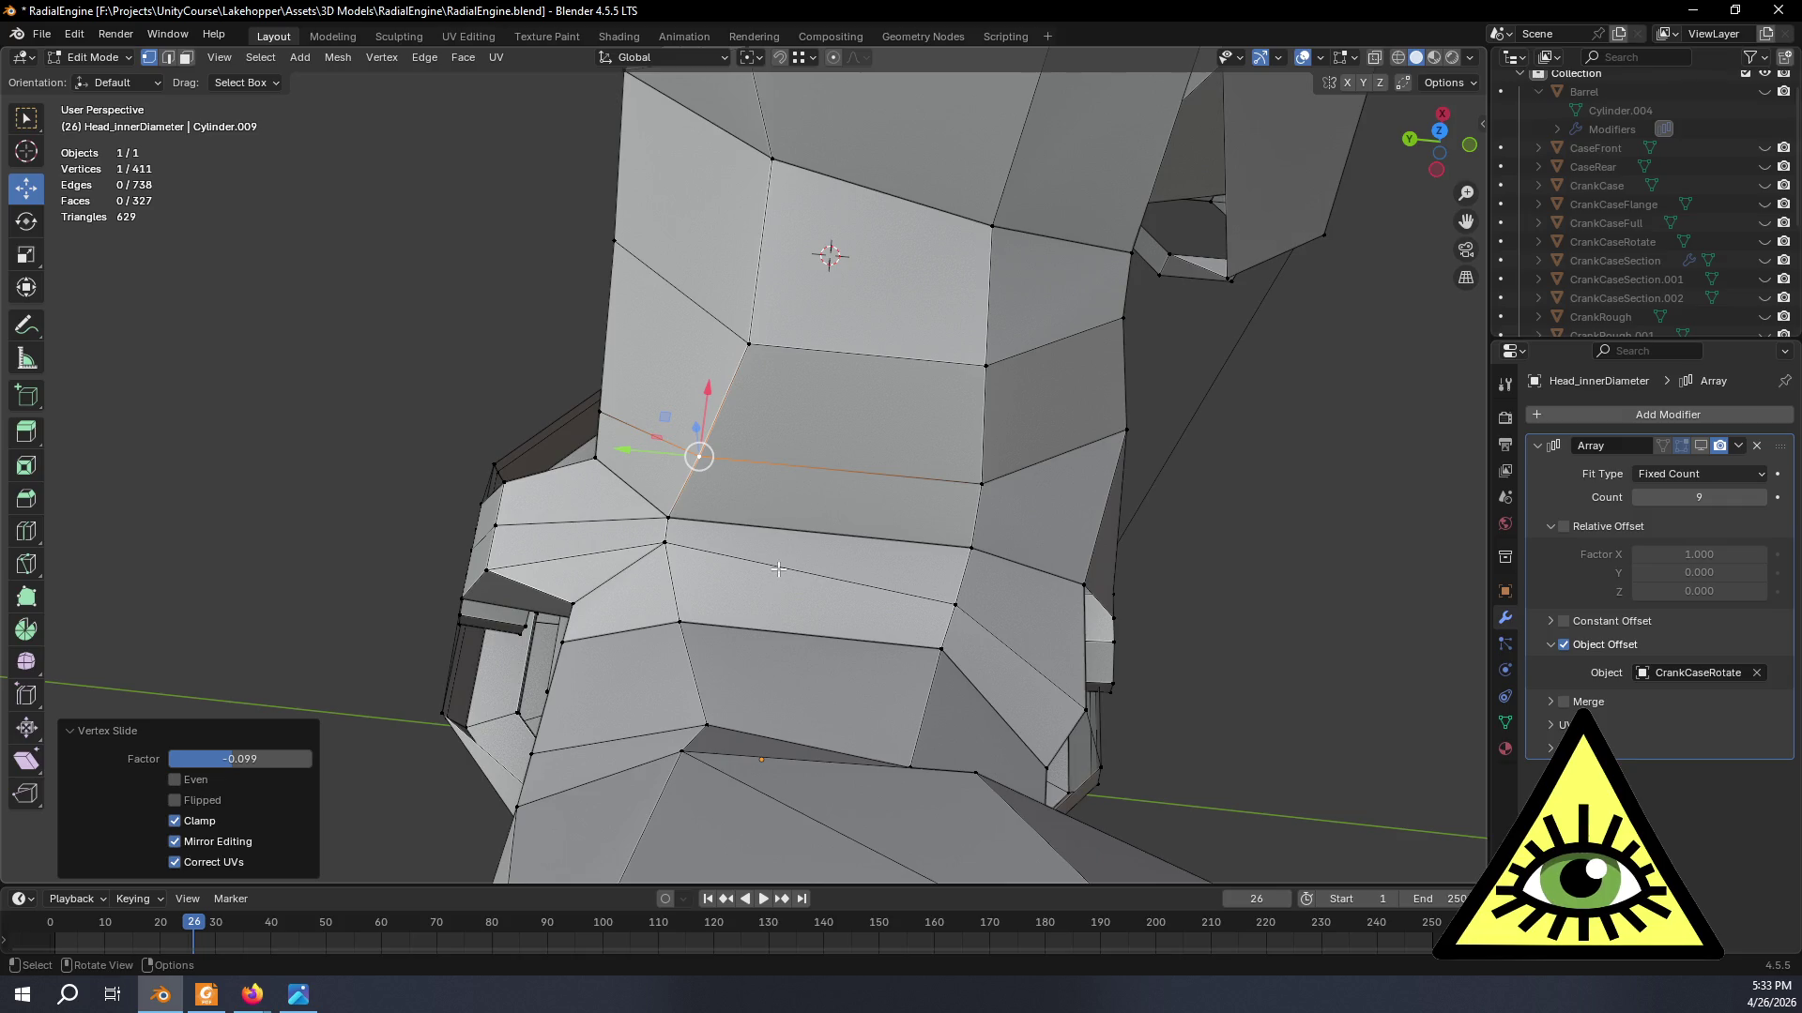
click(671, 547)
middle_drag(670, 547, 686, 600)
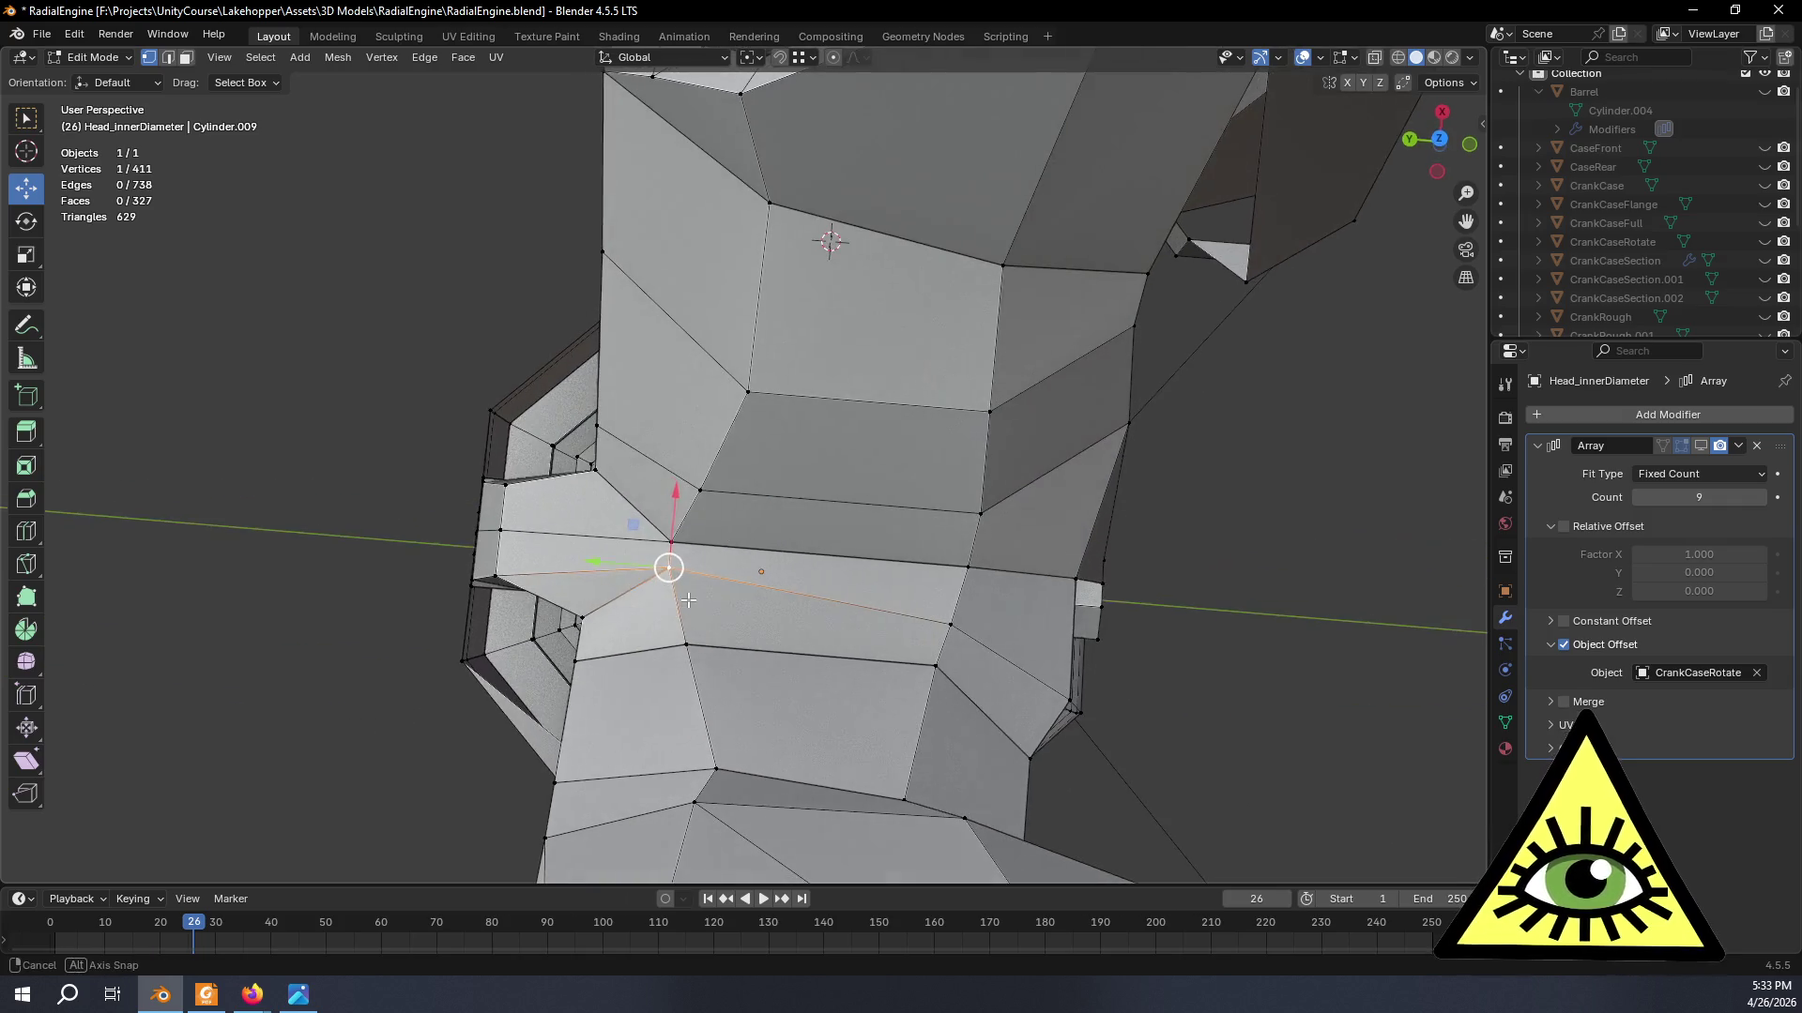
key(g)
key(g)
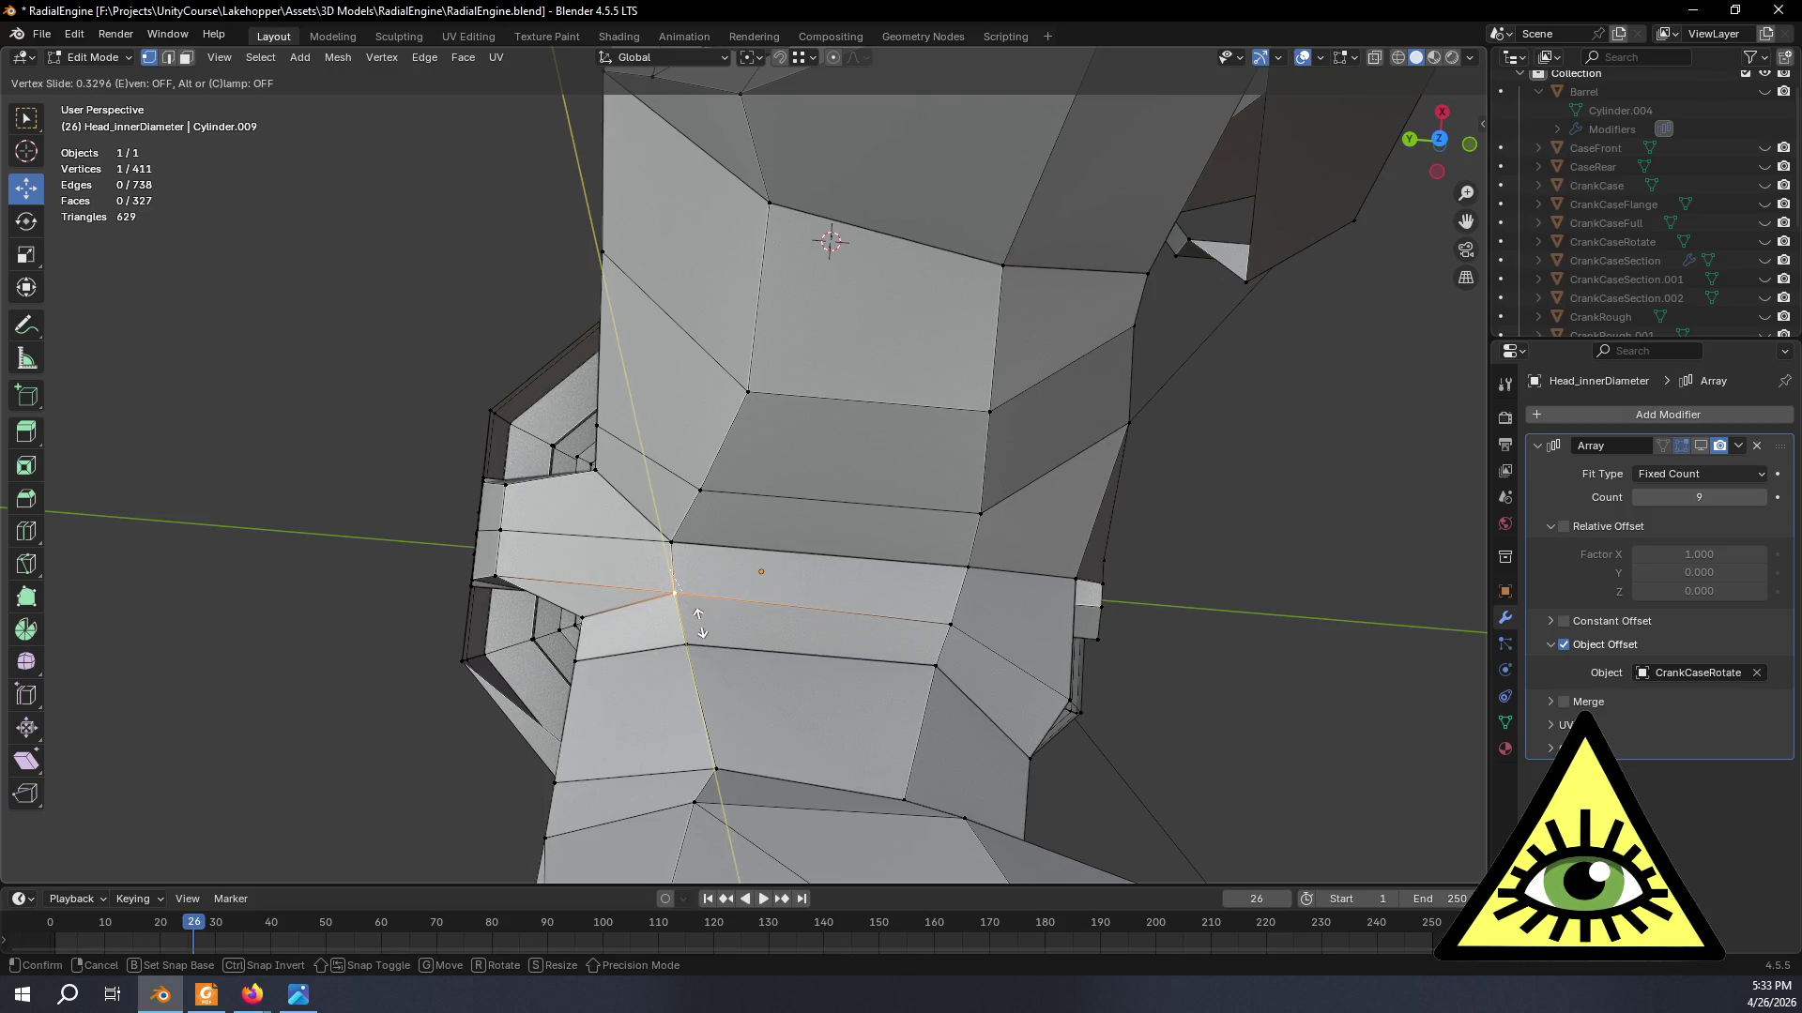
click(698, 620)
mouse_move(698, 621)
middle_down()
mouse_move(872, 324)
mouse_move(889, 534)
mouse_move(1034, 515)
mouse_move(885, 417)
mouse_move(871, 608)
middle_up()
scroll(872, 324, down, 3)
click(883, 305)
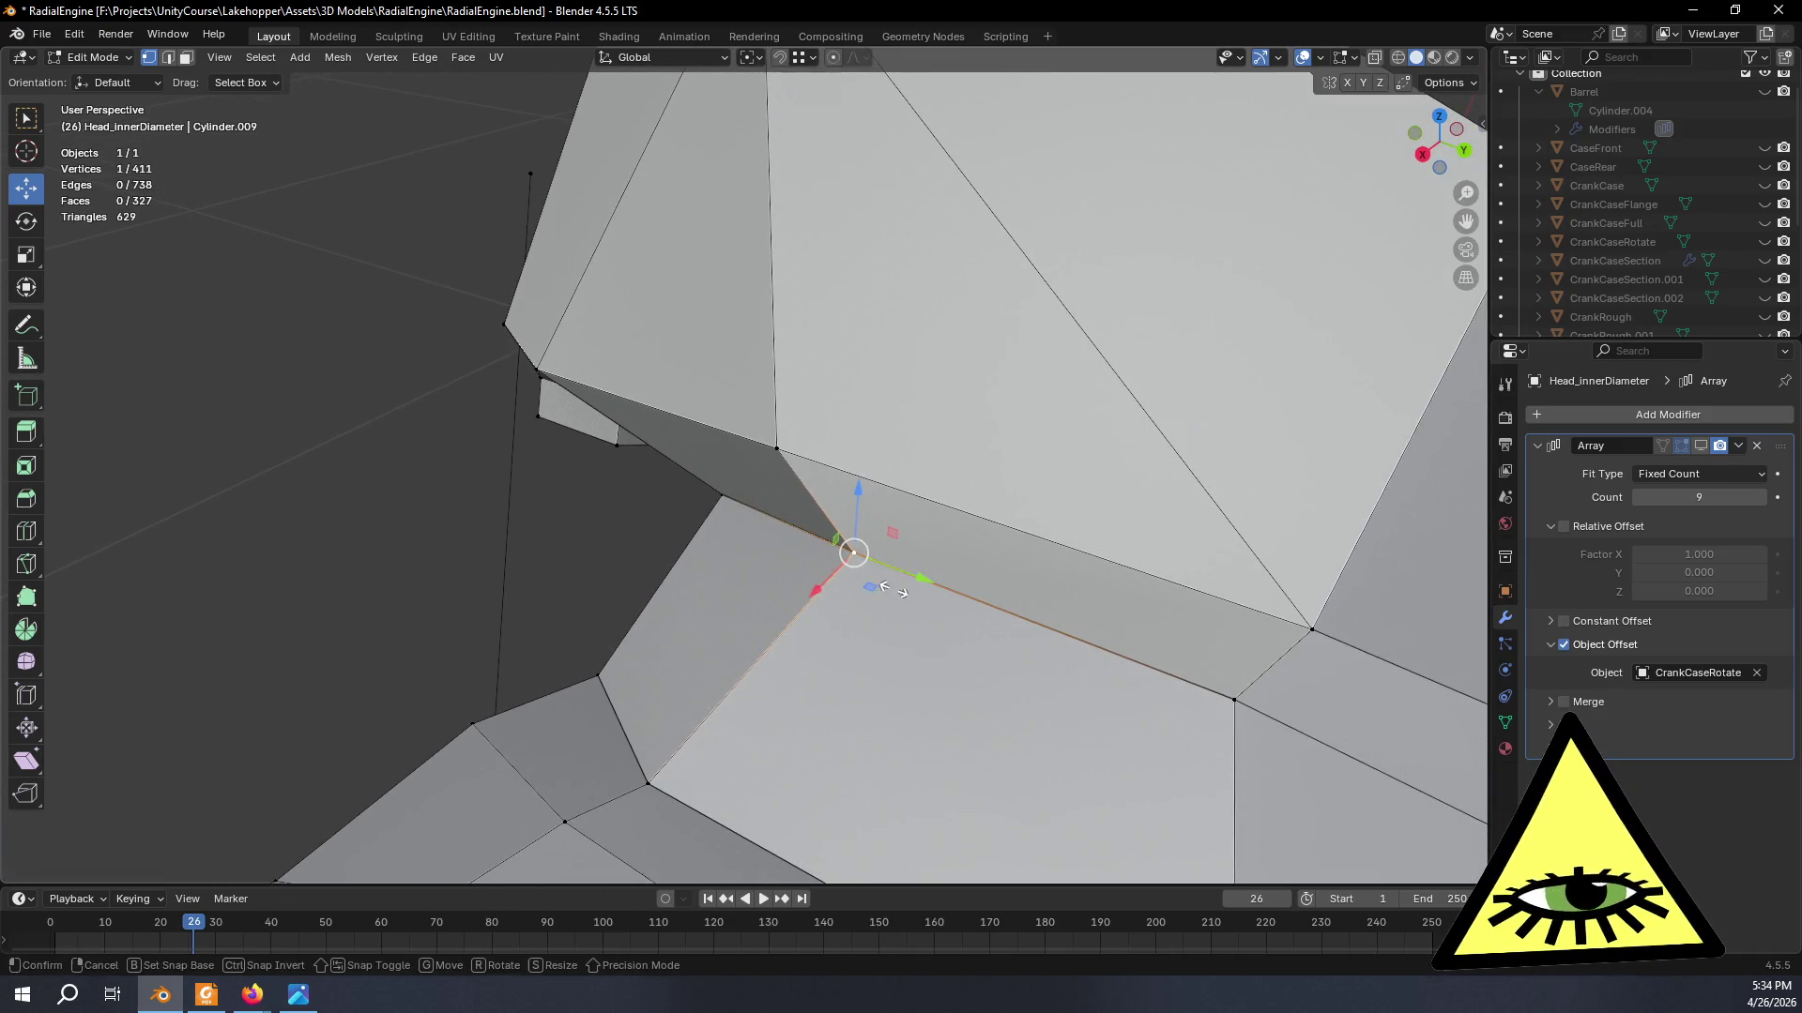
- Vertex-slide two further seam vertices and orbit around the head to check the result
key(shift+v)
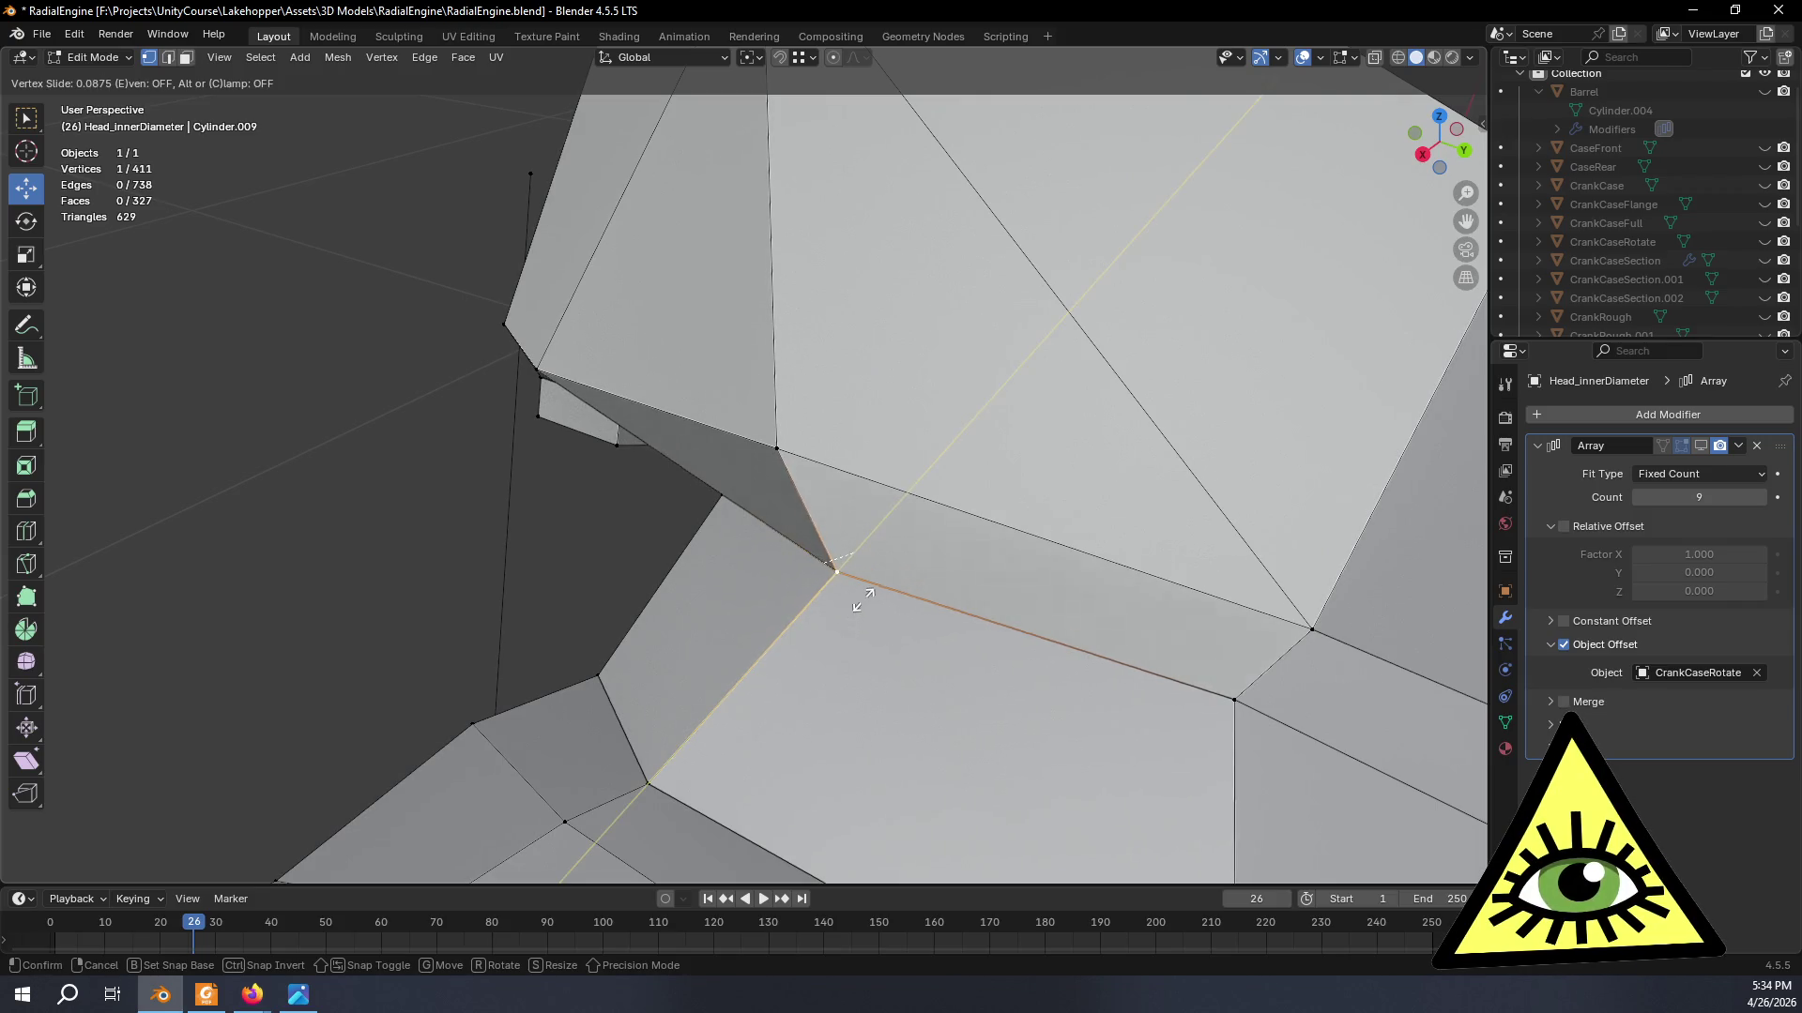
click(874, 599)
mouse_move(874, 601)
middle_down()
mouse_move(779, 654)
mouse_move(742, 652)
mouse_move(752, 692)
mouse_move(794, 694)
mouse_move(830, 789)
middle_up()
click(747, 648)
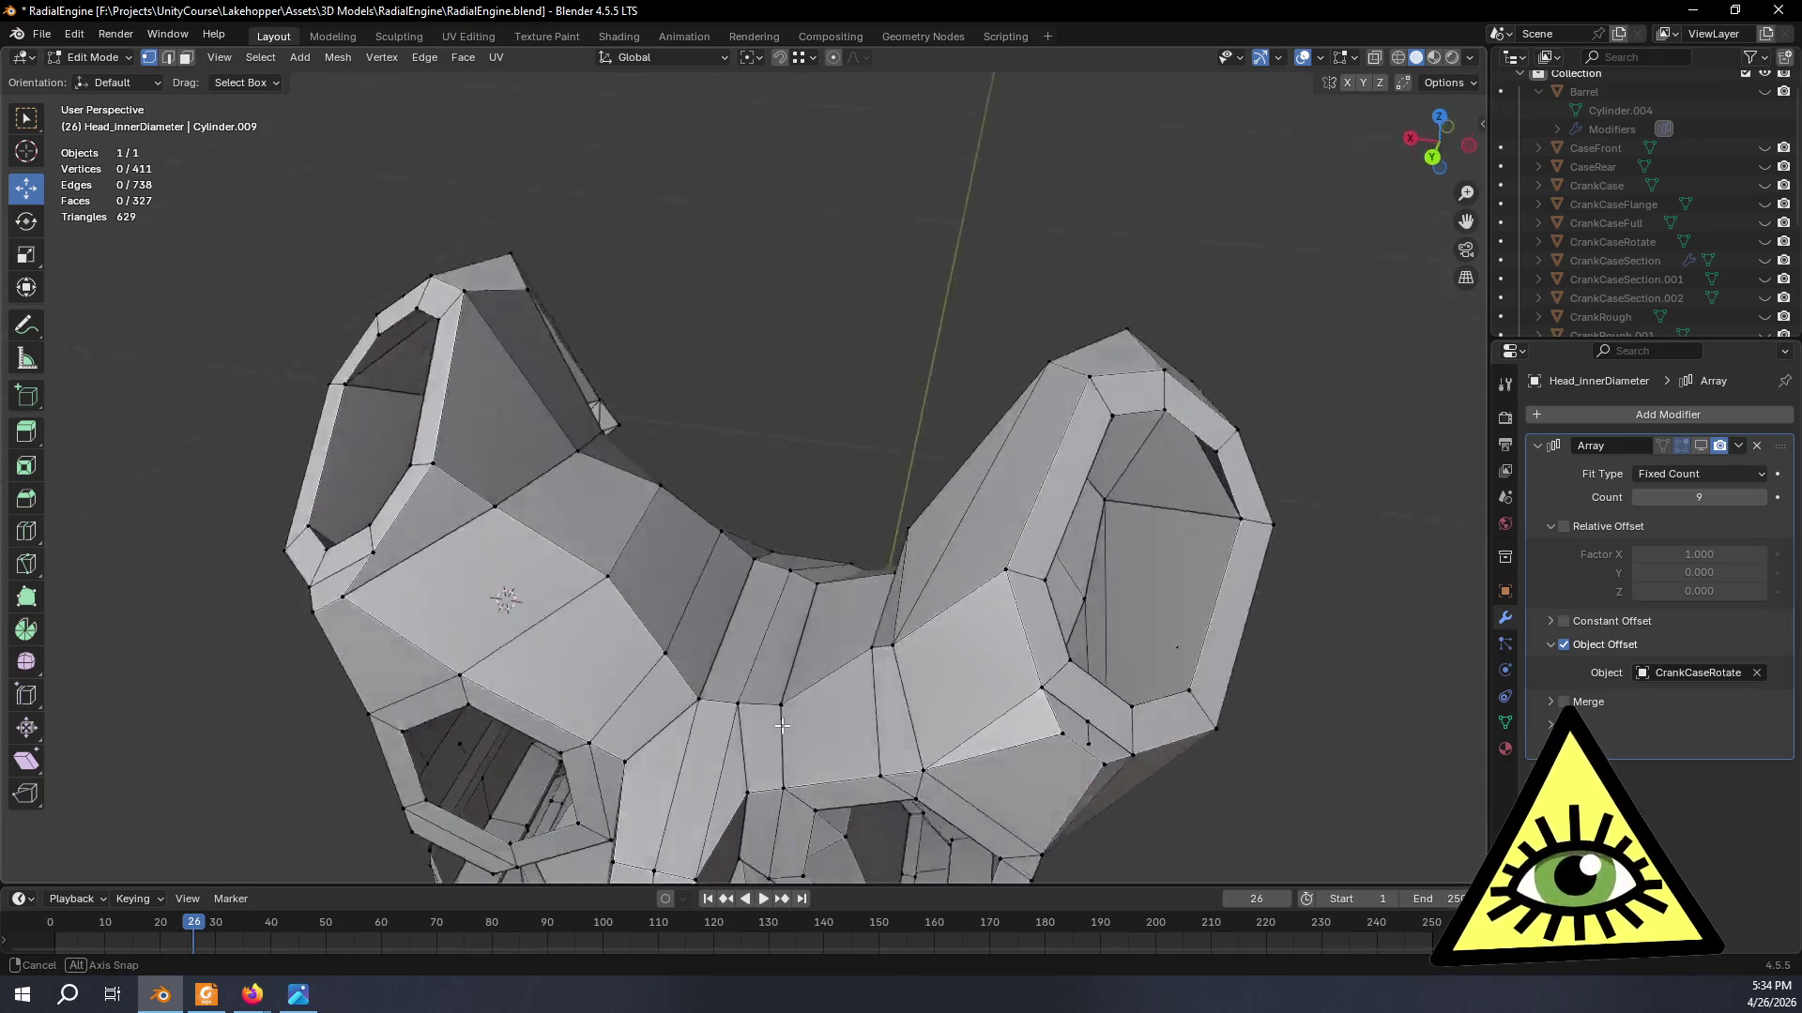
scroll(832, 494, up, 3)
scroll(789, 591, up, 2)
scroll(796, 676, up, 2)
scroll(812, 635, up, 1)
mouse_move(812, 636)
shift+middle_down()
mouse_move(834, 574)
mouse_move(891, 569)
mouse_move(778, 587)
mouse_move(676, 447)
mouse_move(659, 347)
shift+middle_up()
click(886, 553)
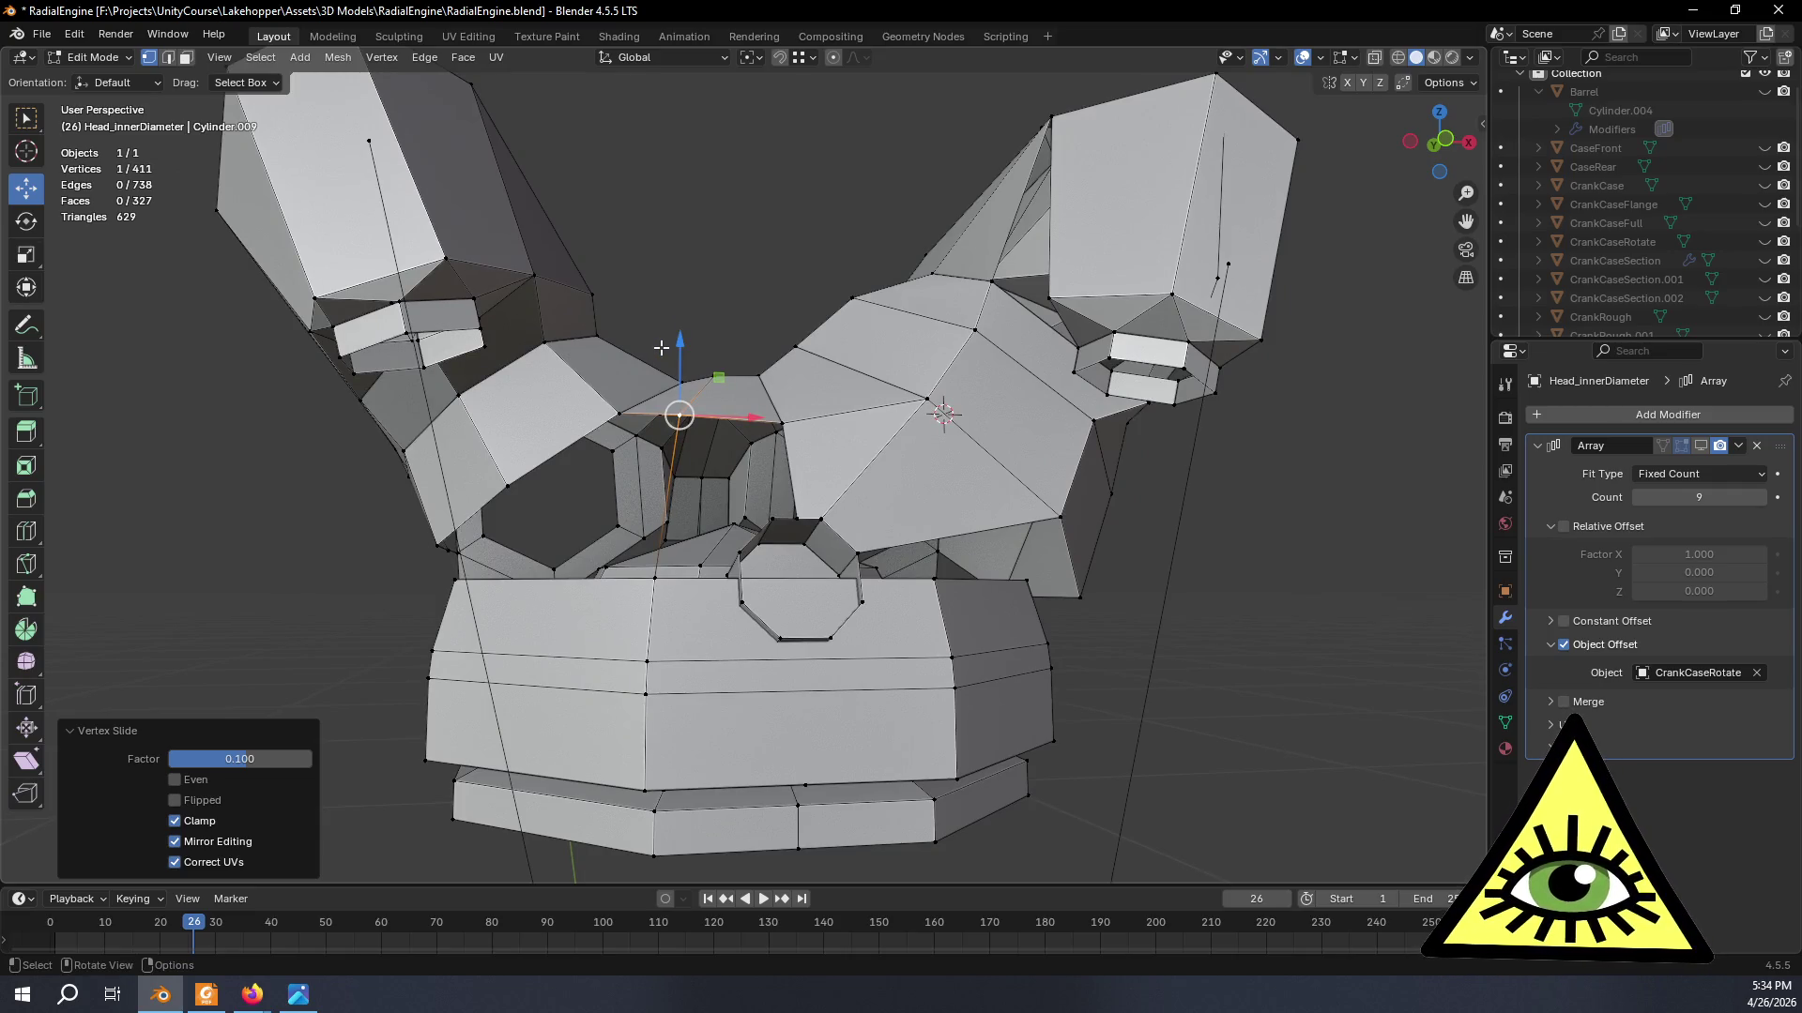
click(1444, 769)
mouse_move(1445, 769)
middle_down()
mouse_move(1085, 551)
mouse_move(713, 390)
mouse_move(1057, 375)
middle_up()
scroll(1057, 374, up, 3)
scroll(785, 490, up, 3)
mouse_move(784, 490)
middle_down()
mouse_move(781, 713)
mouse_move(496, 570)
mouse_move(674, 708)
mouse_move(730, 449)
middle_up()
scroll(781, 714, up, 3)
scroll(781, 714, down, 3)
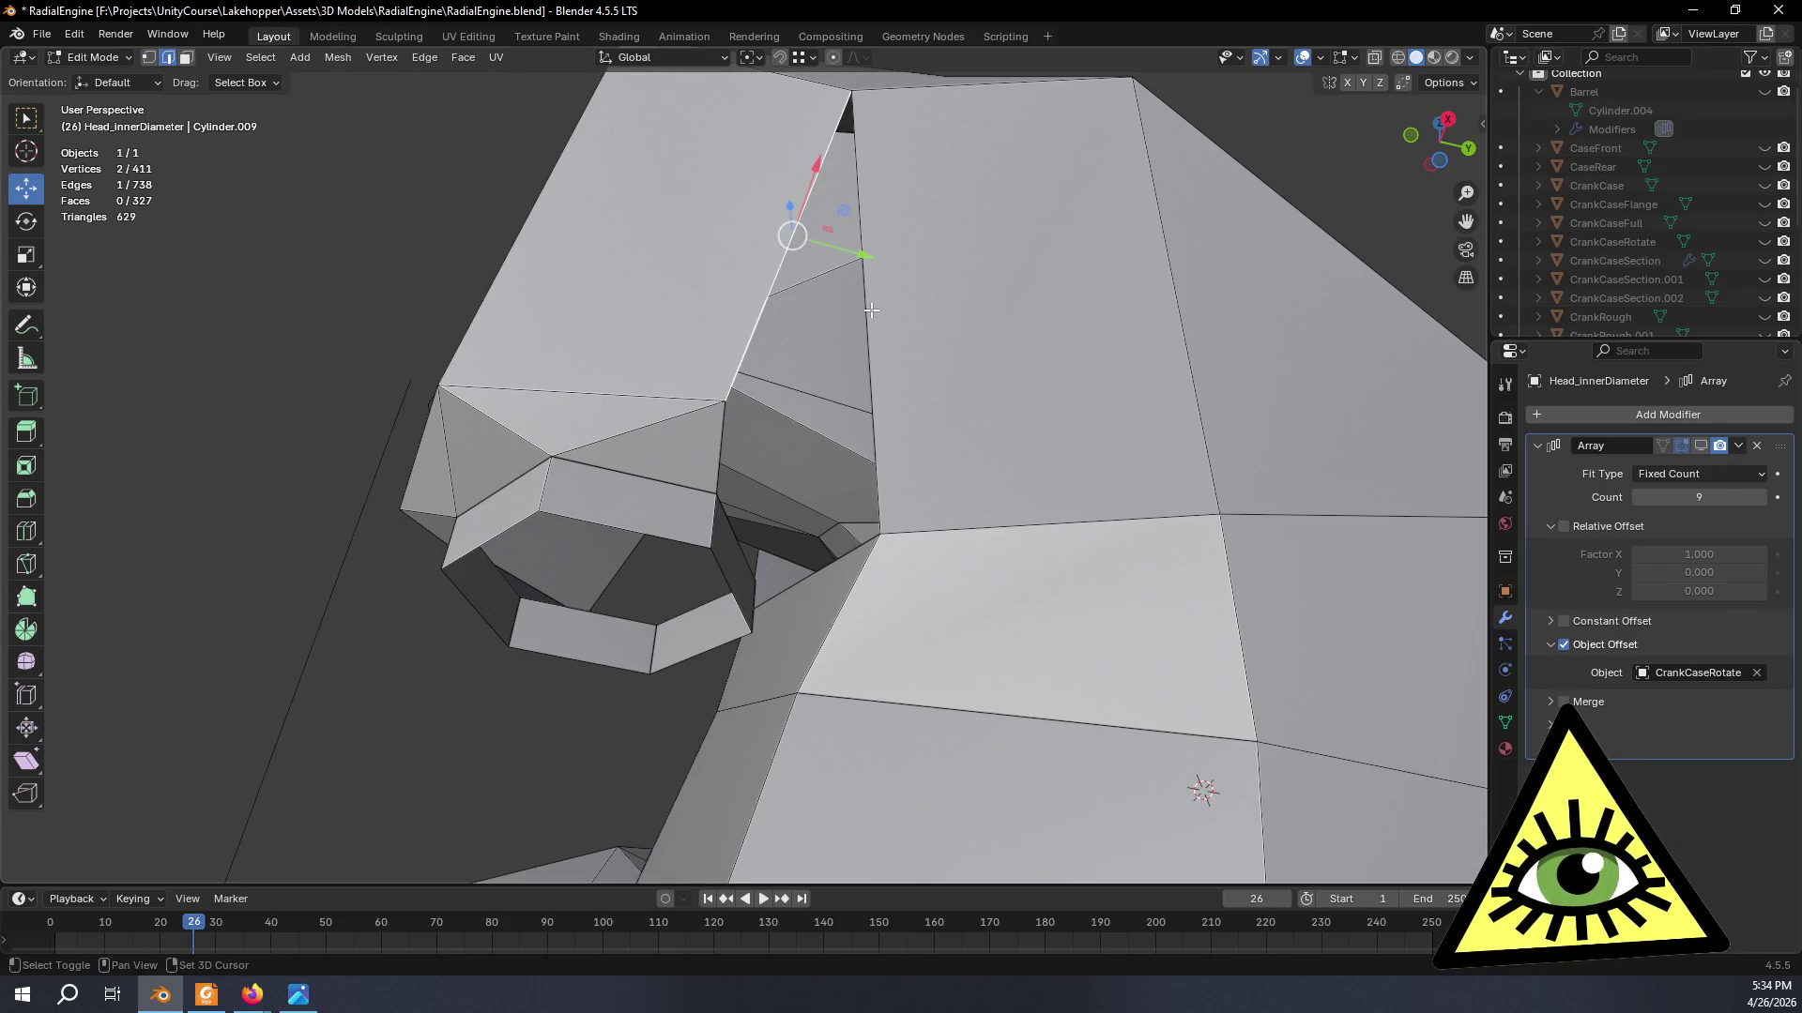
- Fill the first gaps in the head's side with new triangular faces
middle_drag(900, 417, 841, 464)
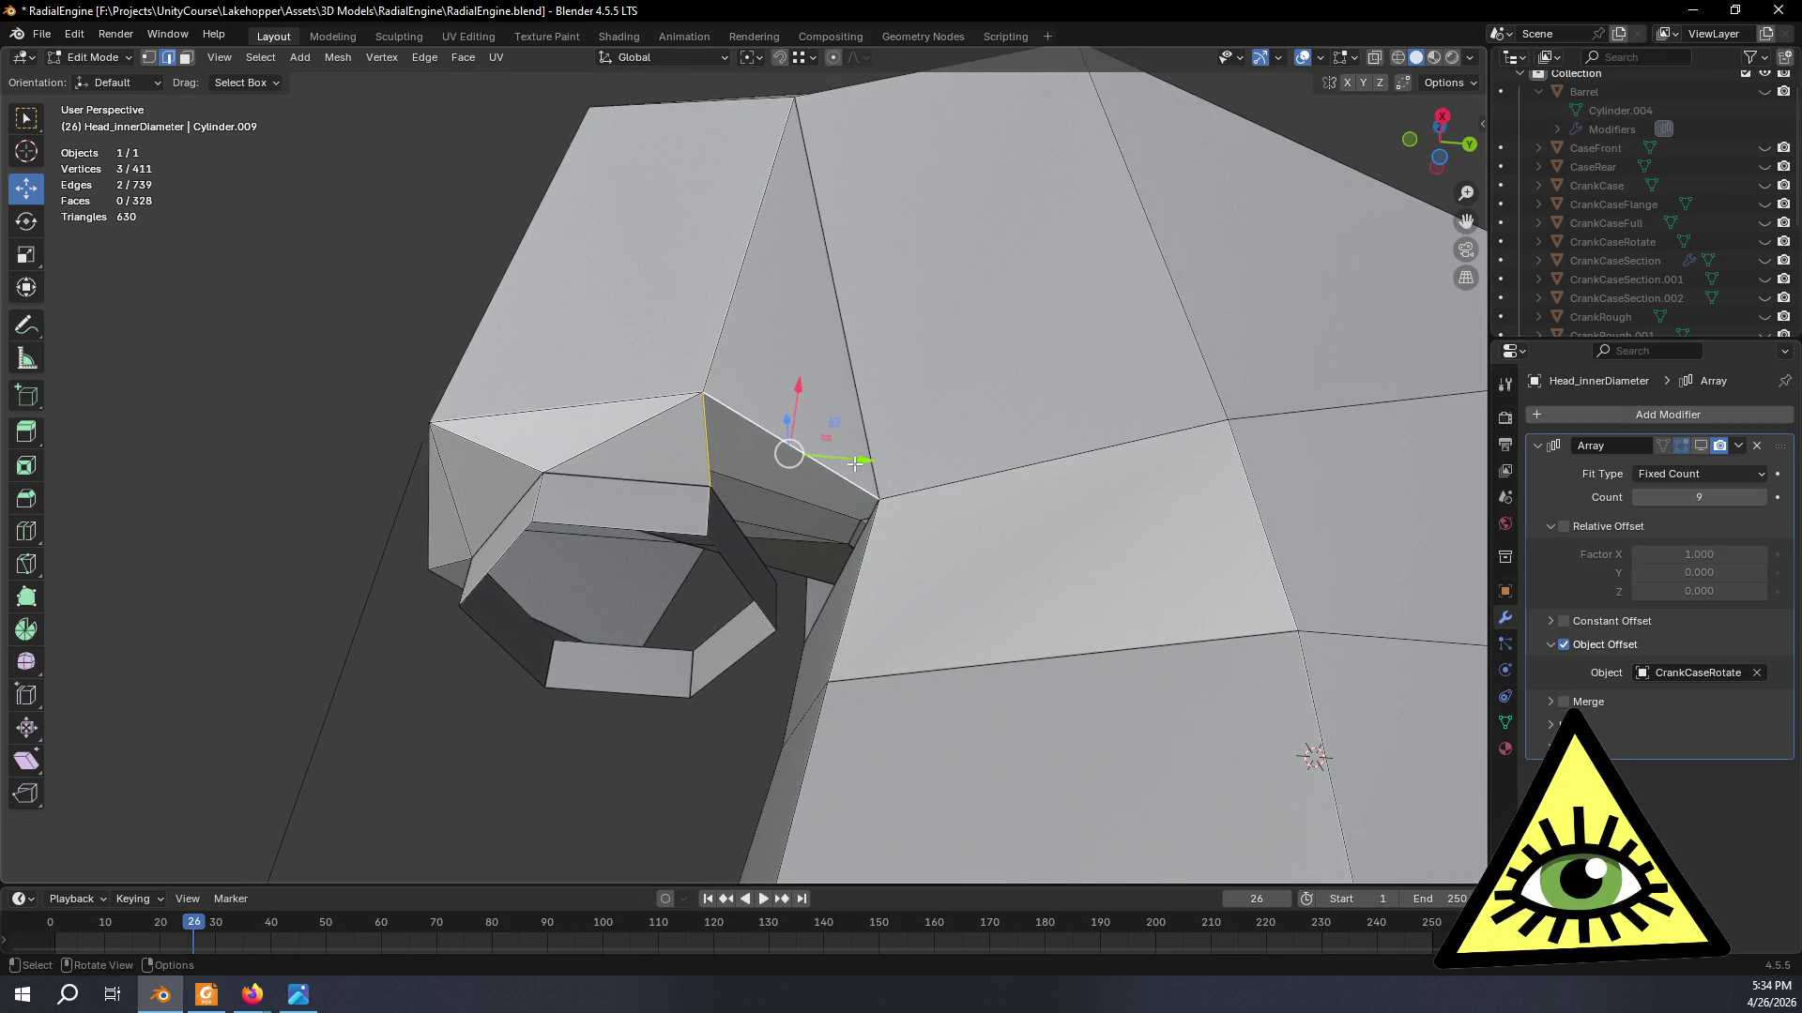
key(f)
mouse_move(856, 461)
middle_down()
mouse_move(1253, 600)
mouse_move(942, 467)
mouse_move(615, 444)
middle_up()
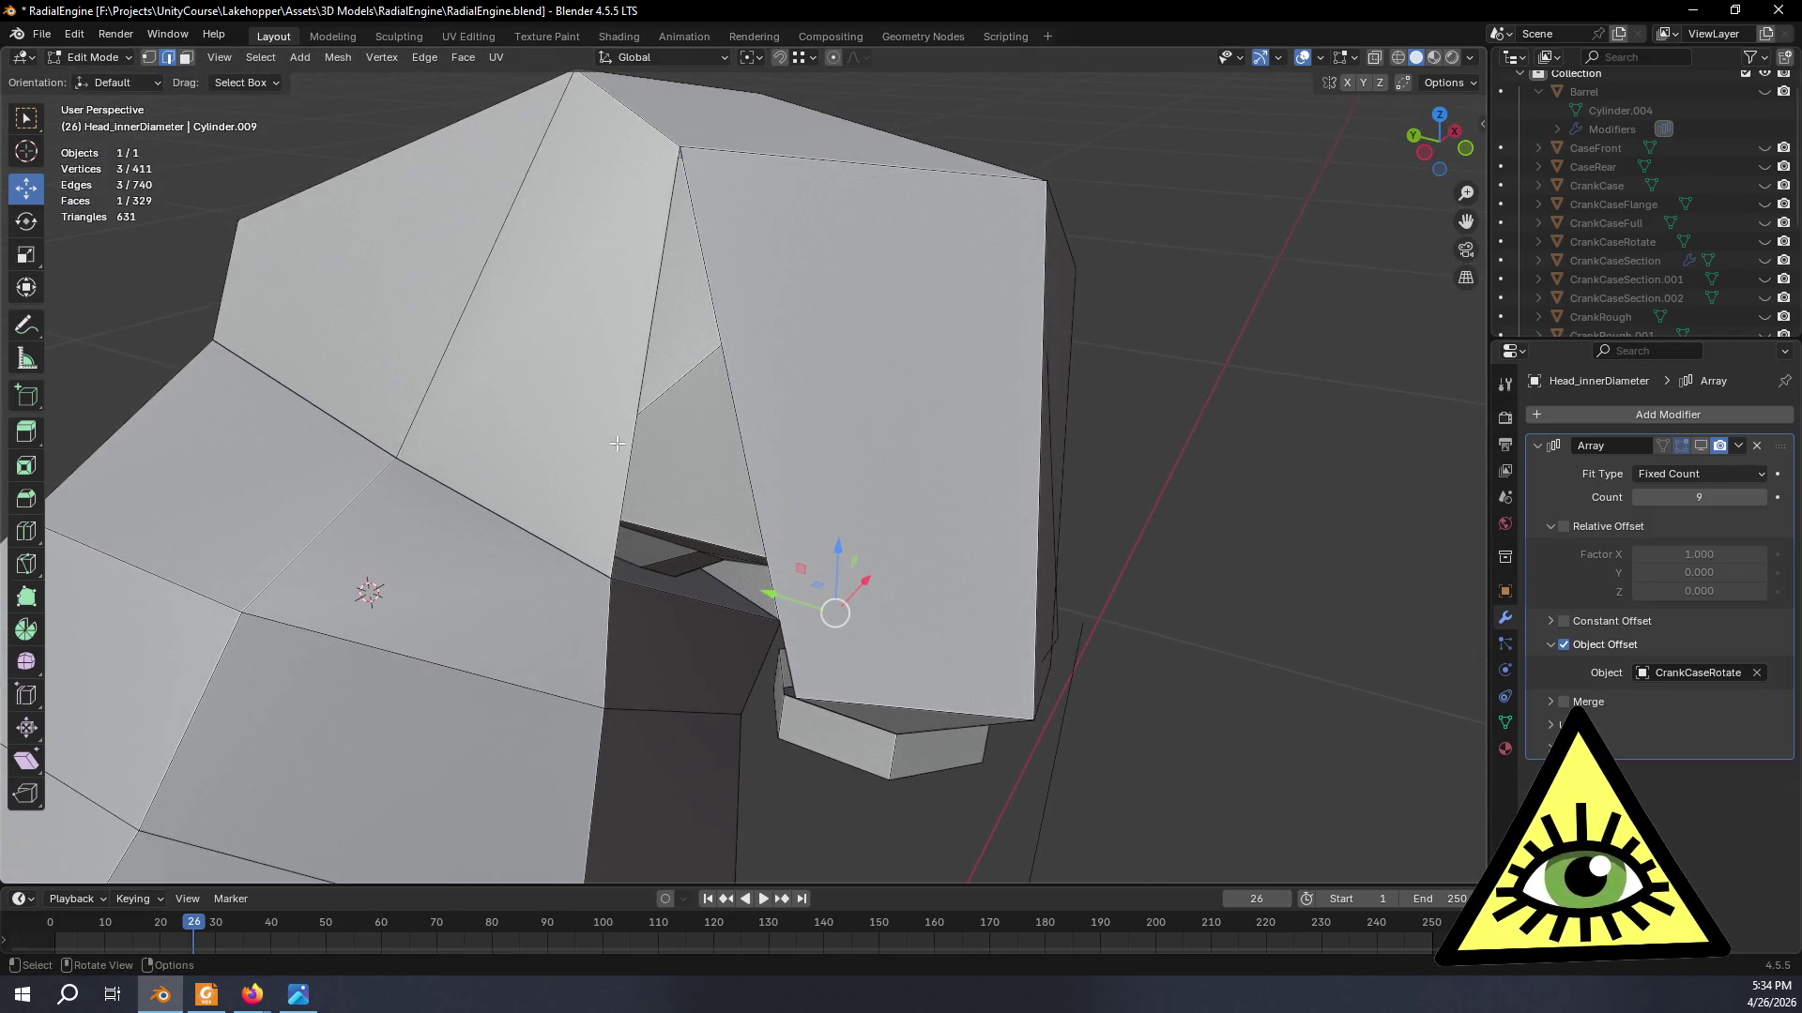
key(f)
mouse_move(829, 511)
middle_down()
mouse_move(927, 571)
mouse_move(864, 603)
mouse_move(925, 631)
mouse_move(924, 656)
mouse_move(685, 481)
mouse_move(837, 535)
mouse_move(825, 474)
mouse_move(663, 482)
mouse_move(691, 475)
mouse_move(675, 466)
mouse_move(802, 479)
mouse_move(876, 536)
mouse_move(882, 596)
middle_up()
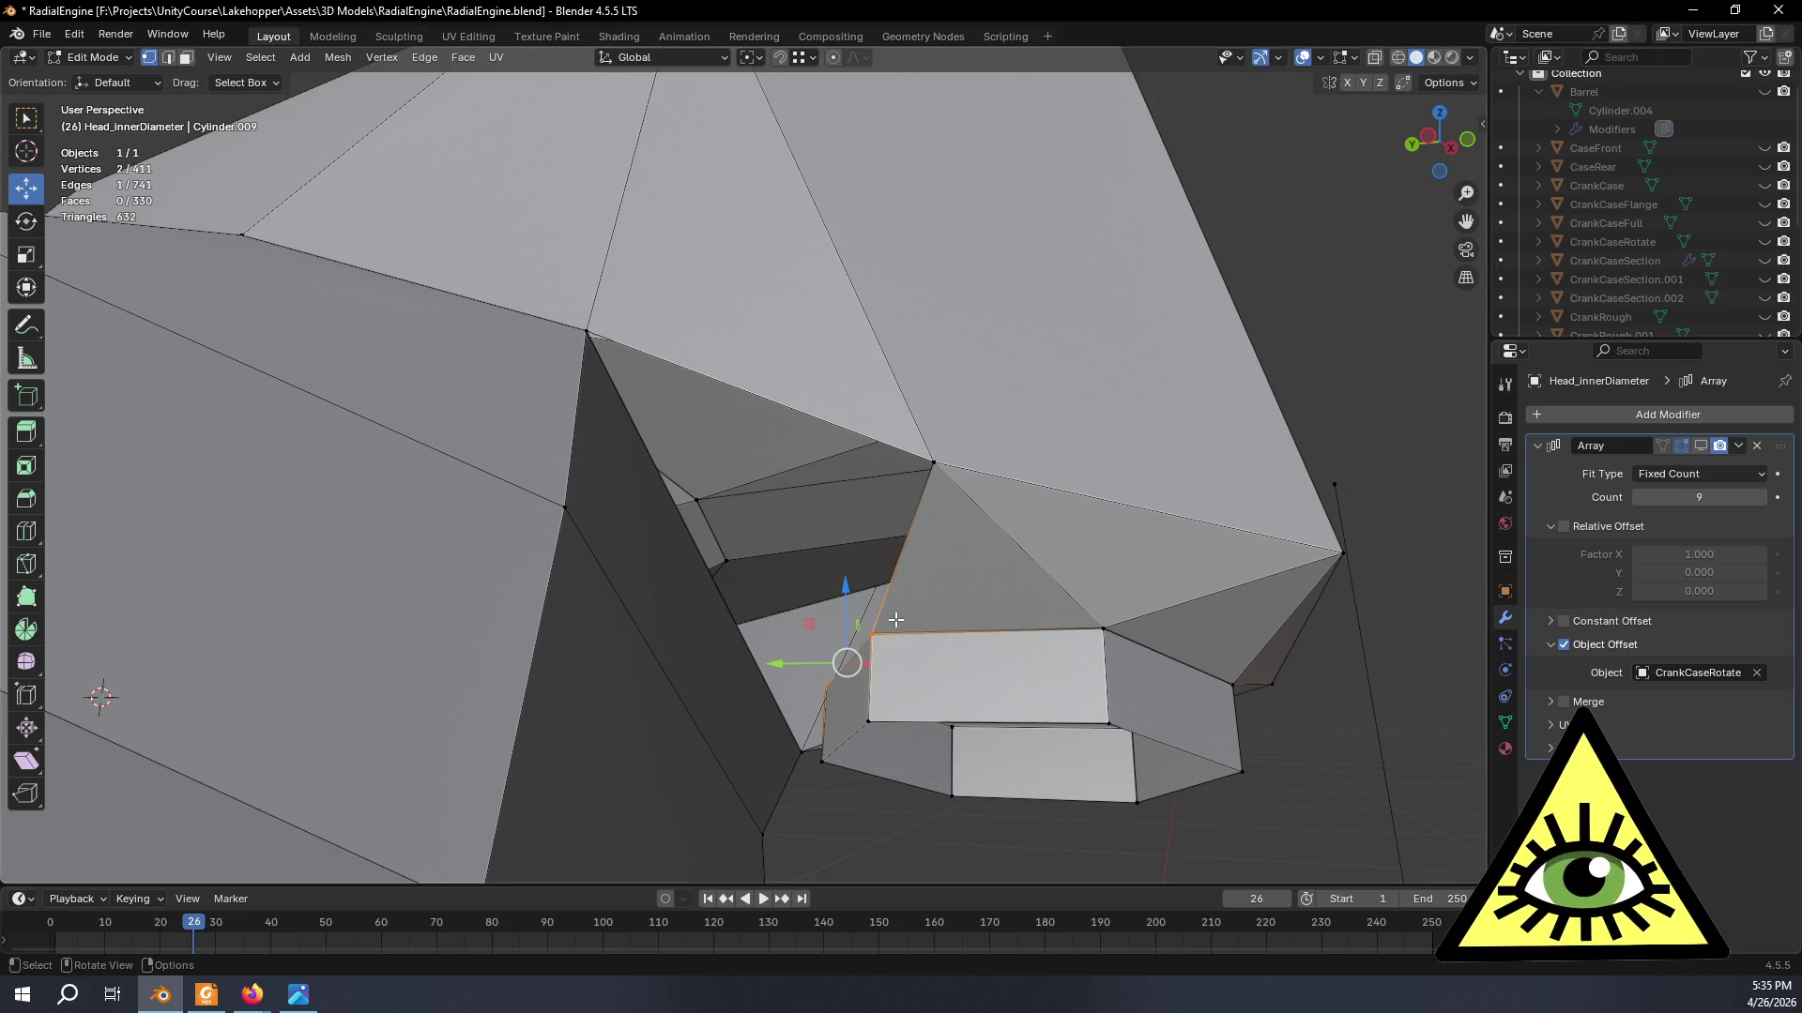
shift+click(930, 461)
key(f)
mouse_move(930, 461)
middle_down()
mouse_move(771, 604)
mouse_move(605, 584)
middle_up()
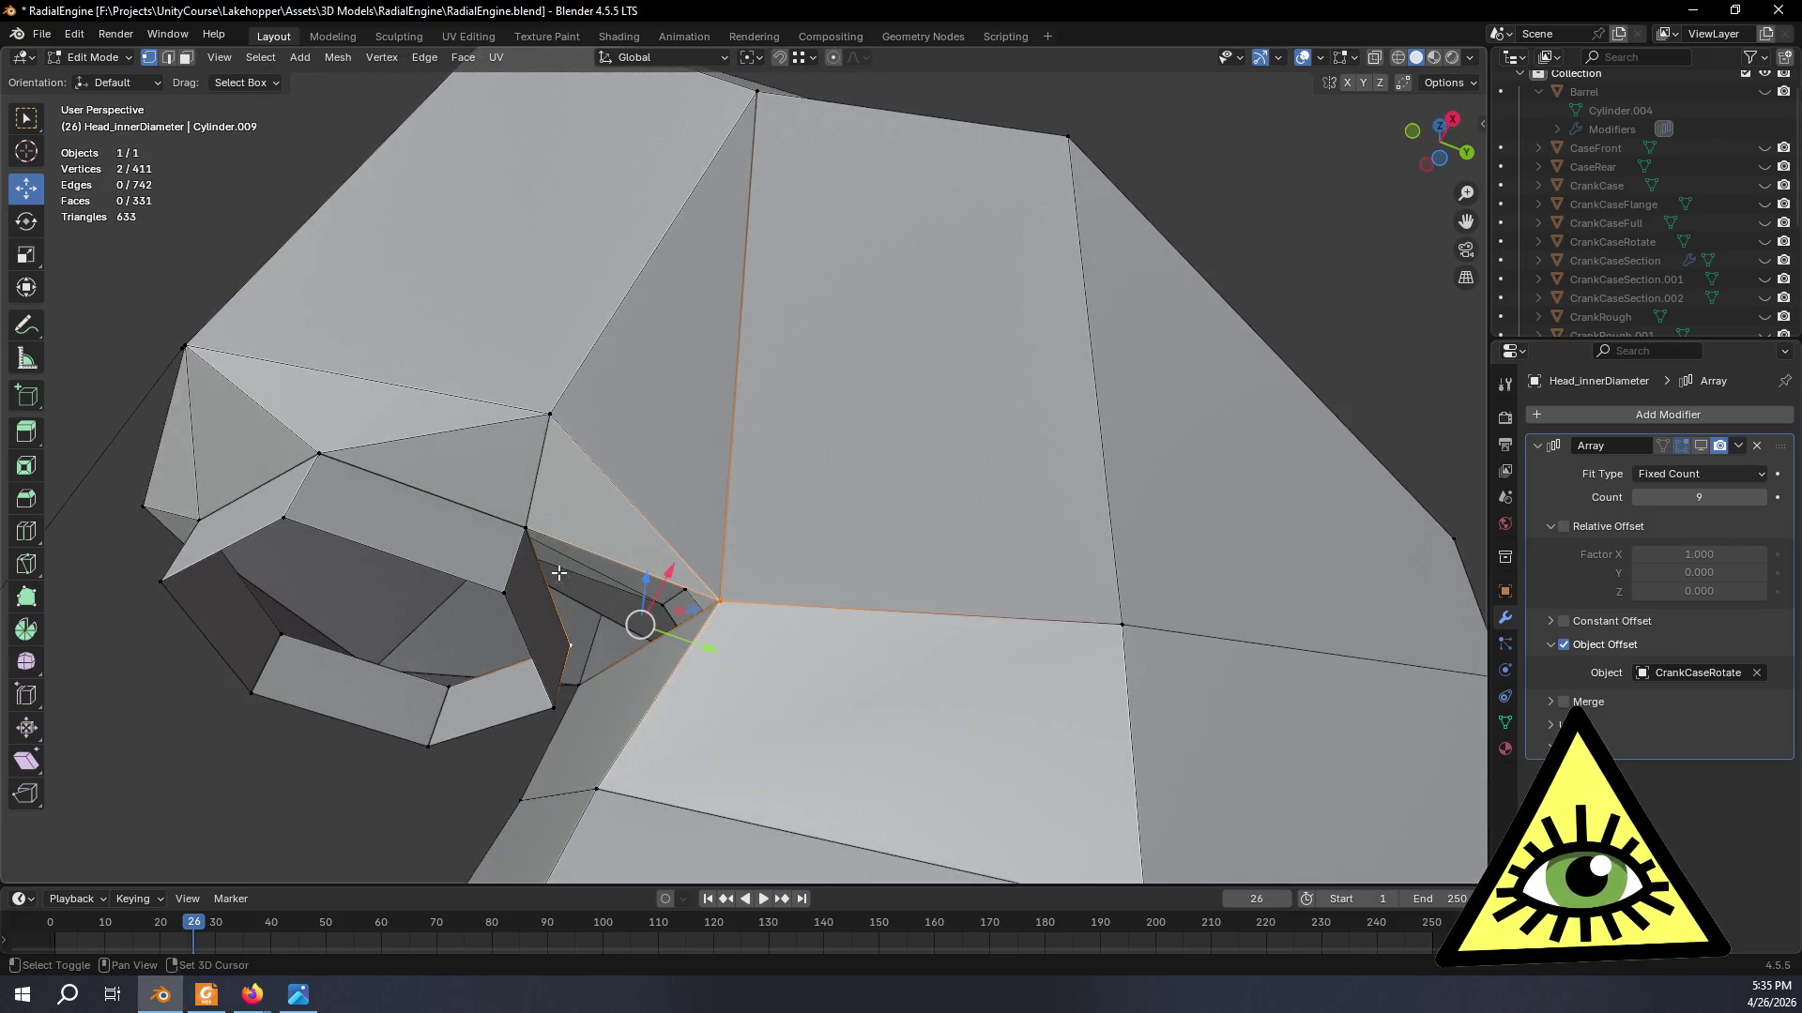
mouse_move(564, 650)
middle_down()
mouse_move(663, 632)
mouse_move(748, 644)
mouse_move(908, 708)
mouse_move(825, 724)
mouse_move(853, 735)
mouse_move(837, 749)
mouse_move(882, 723)
middle_up()
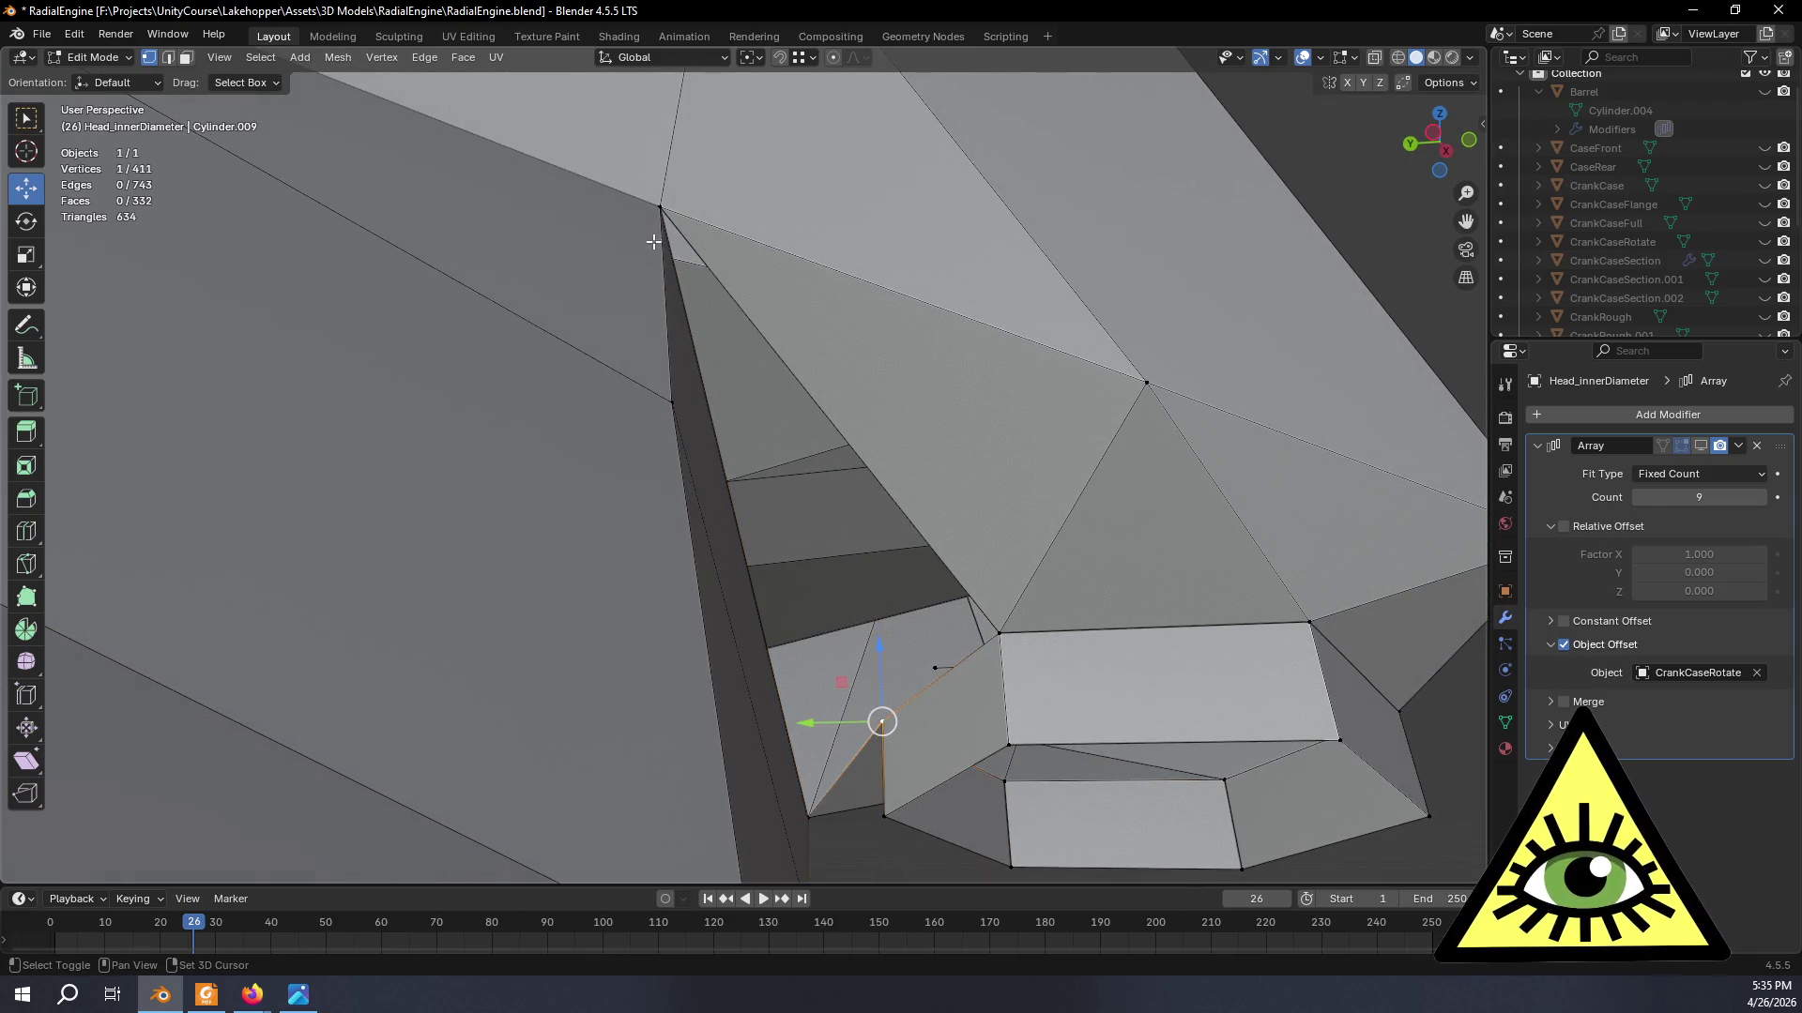
- Fill the last two triangular gaps between top and bottom corners, then return to Object Mode
shift+click(654, 214)
key(f)
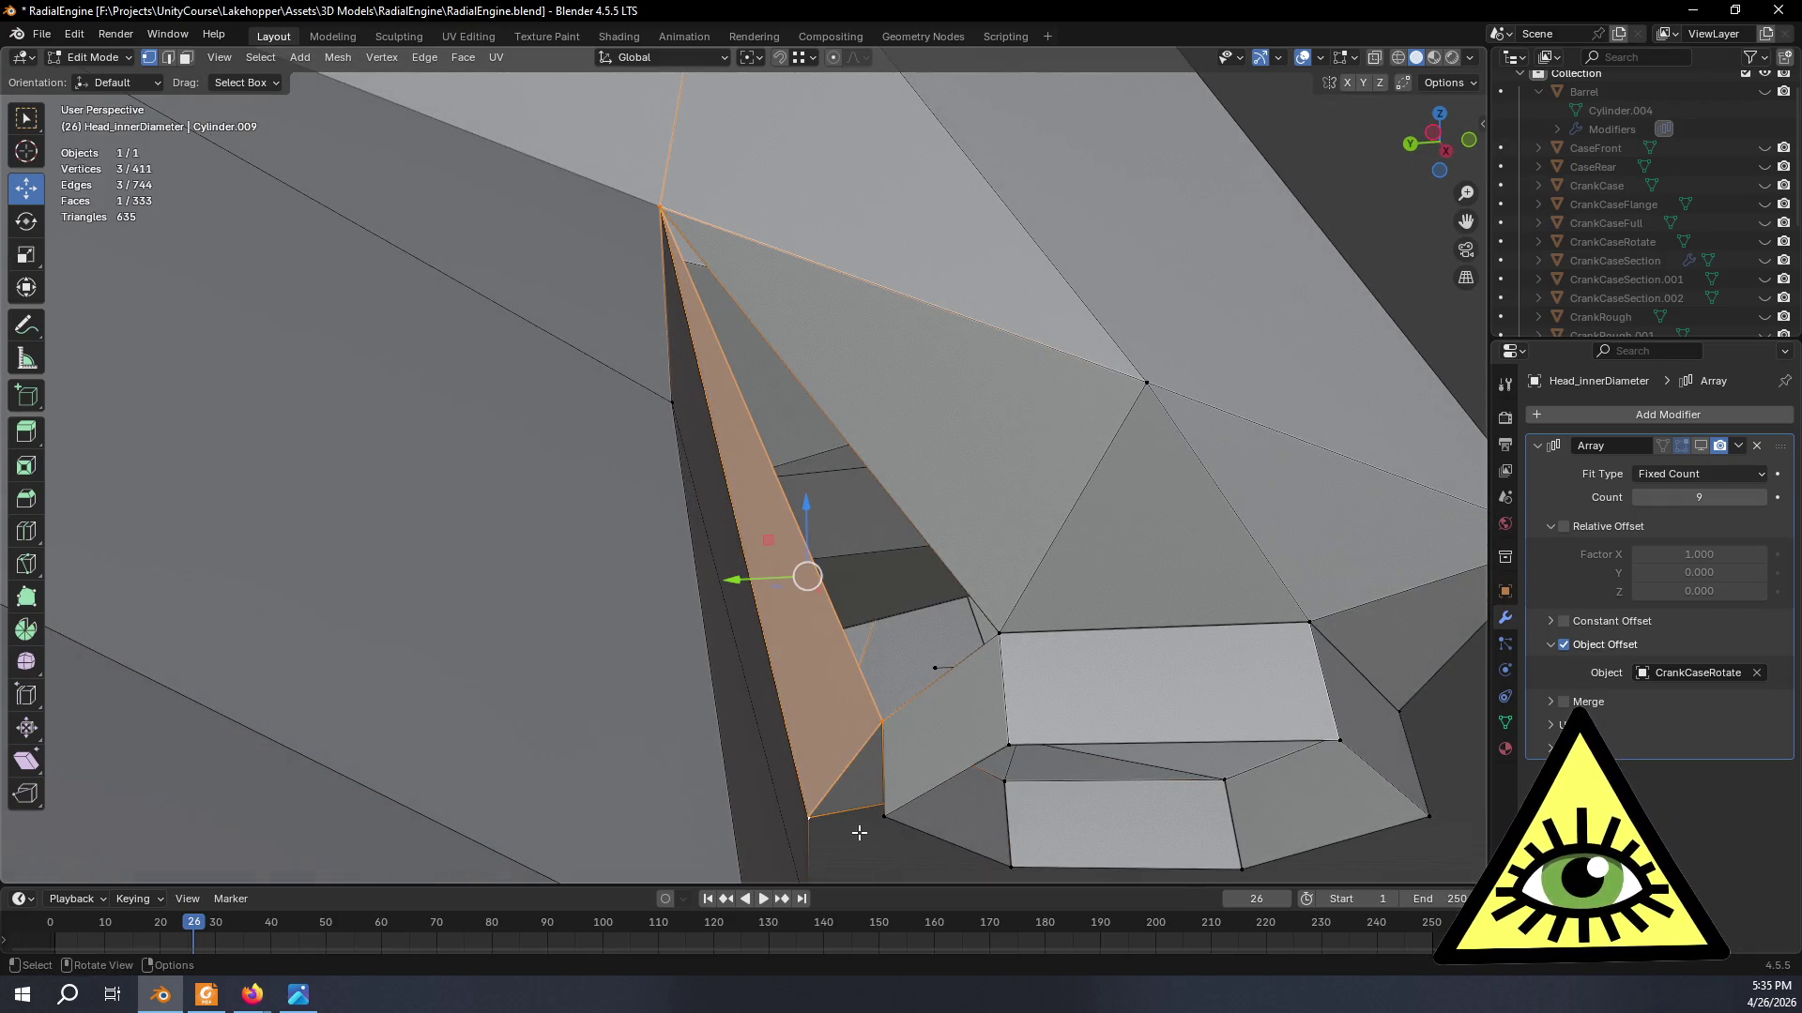
click(893, 730)
shift+click(661, 213)
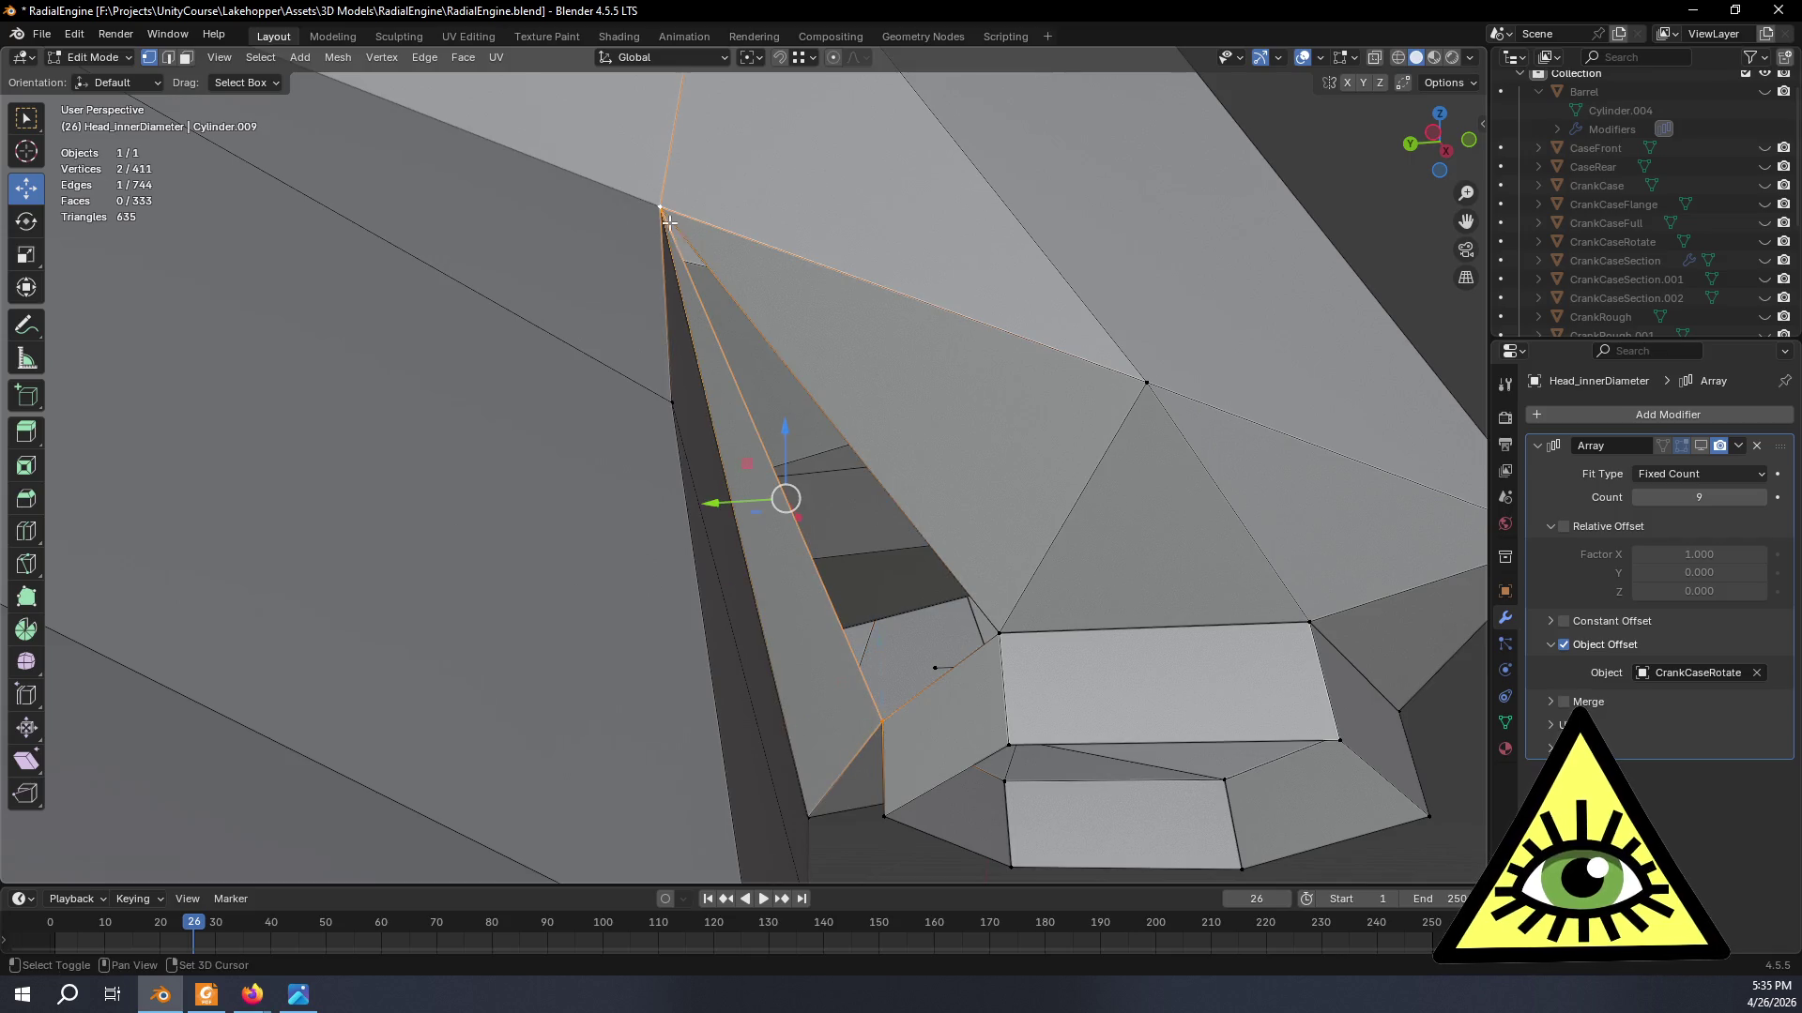
key(f)
middle_drag(992, 638, 970, 755)
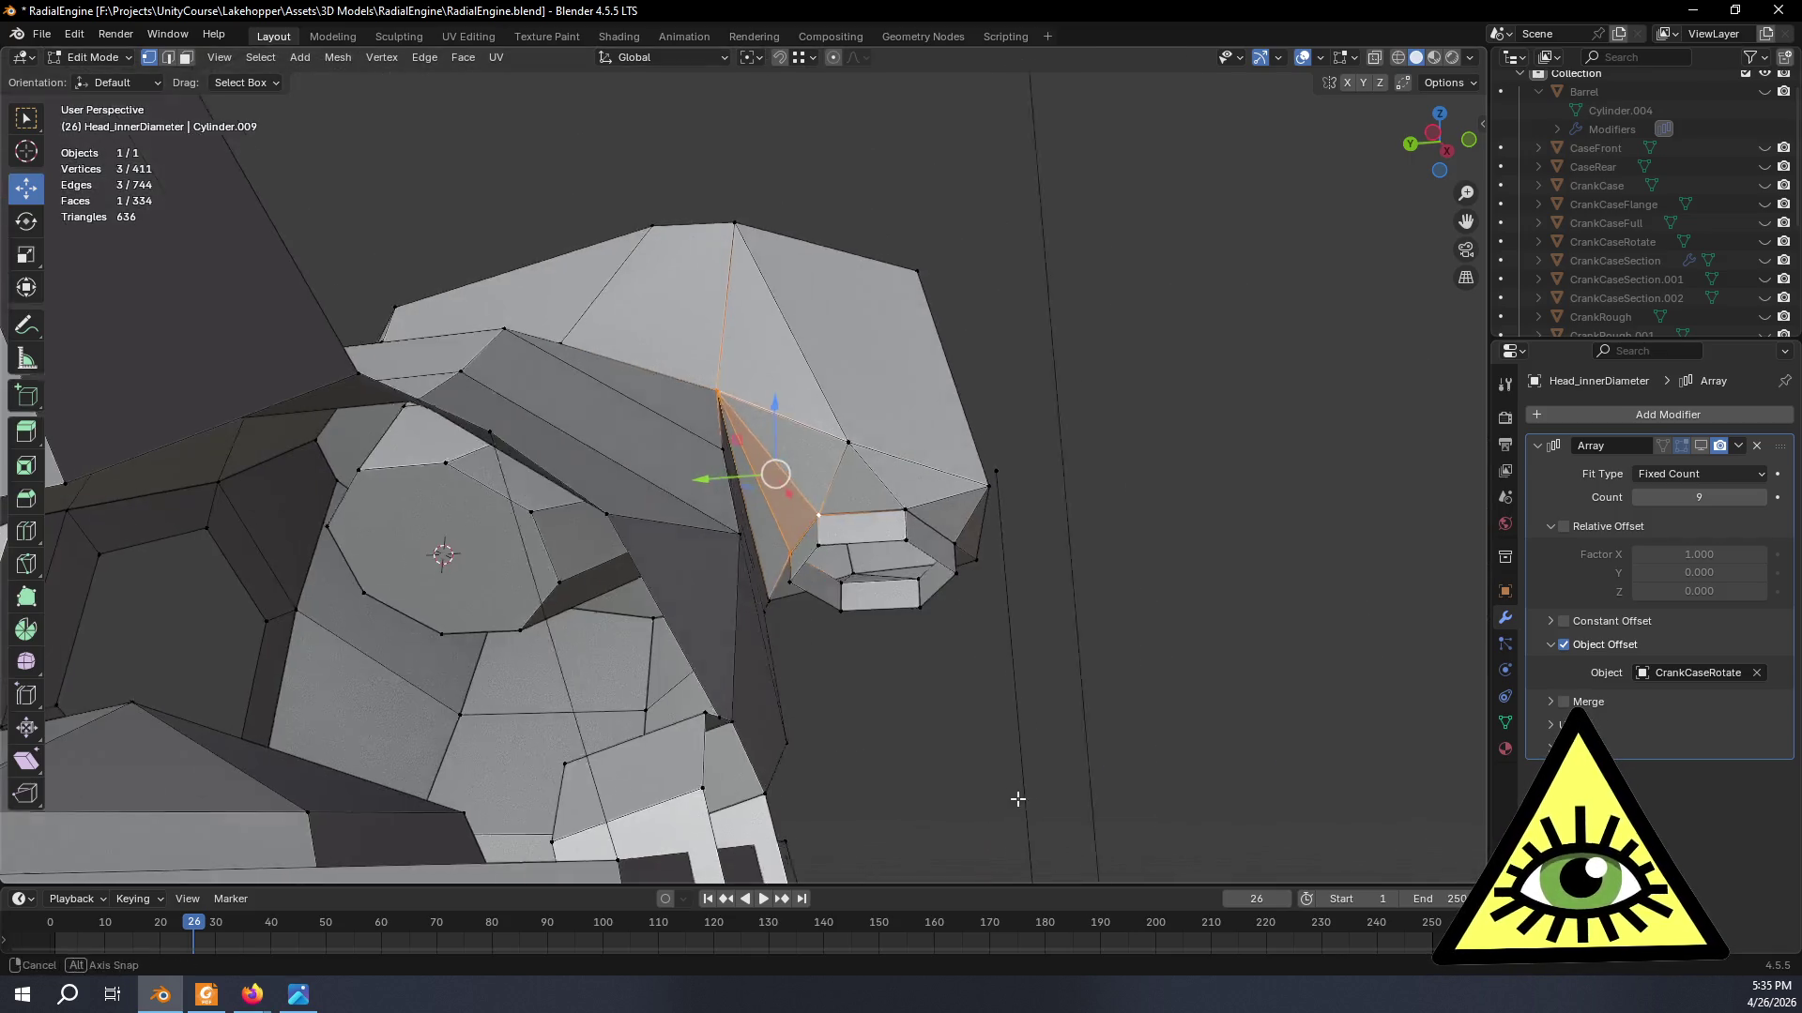
key(Tab)
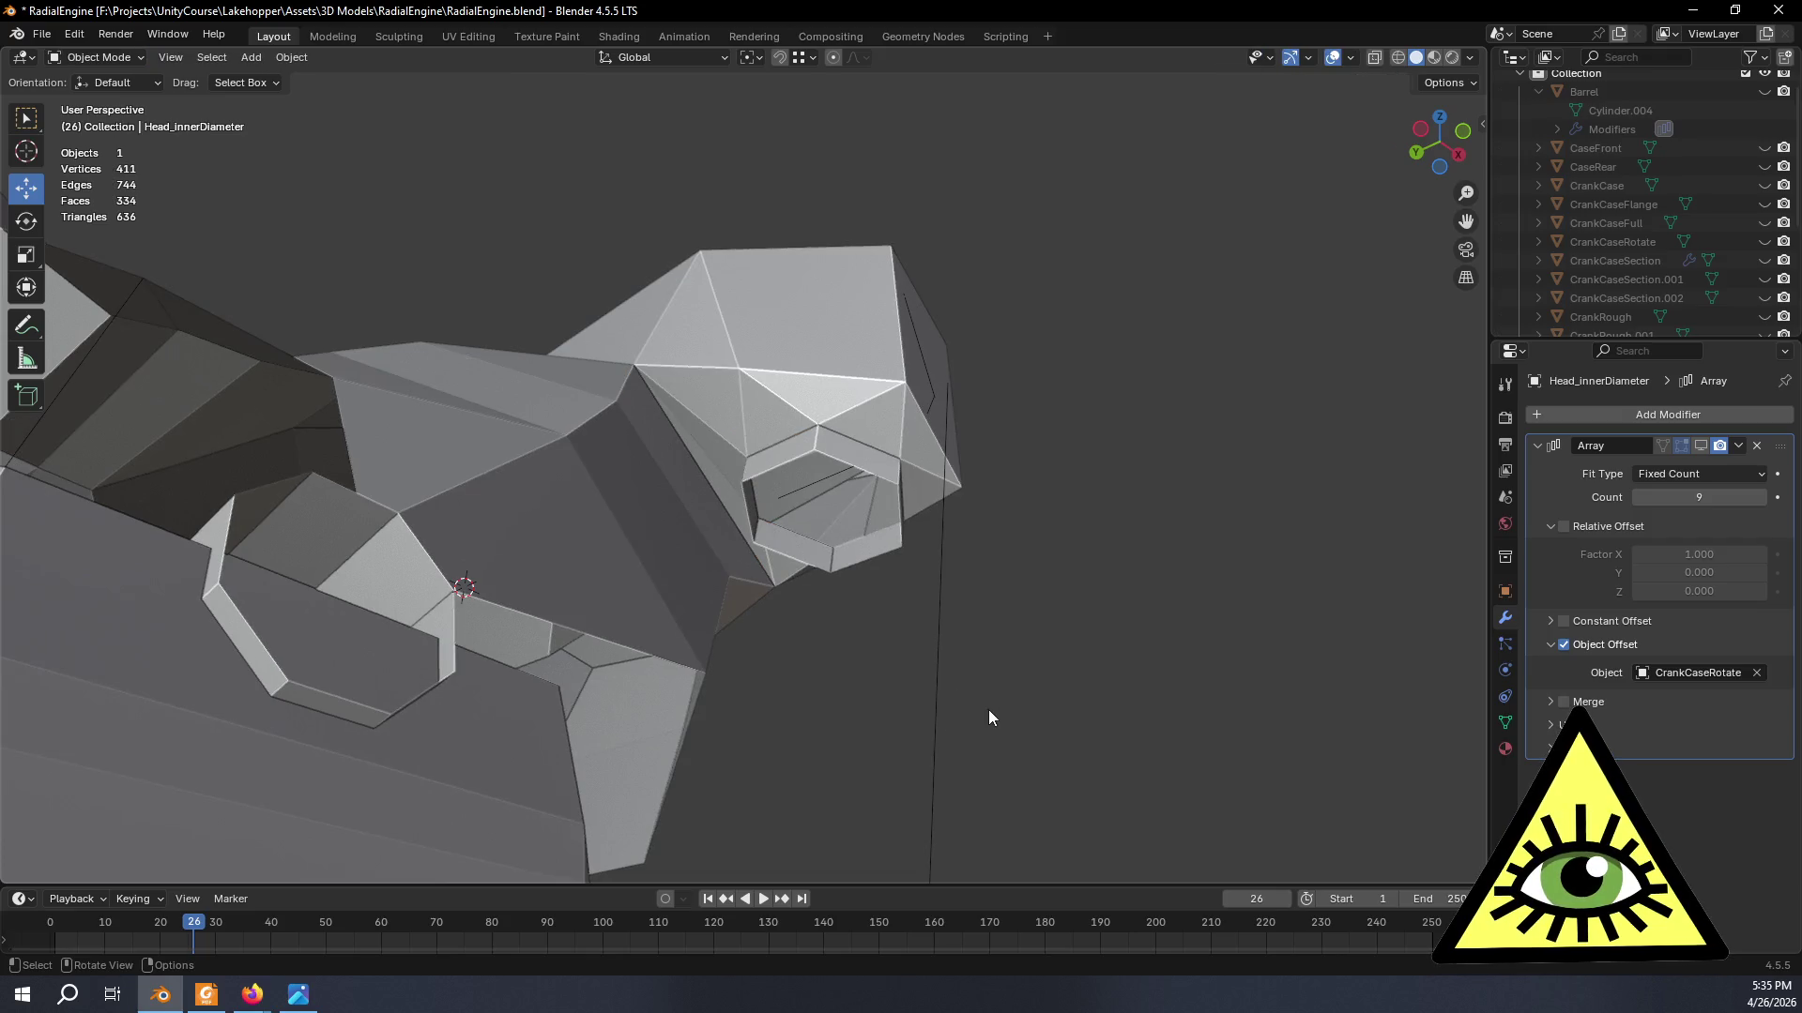
mouse_move(957, 711)
middle_down()
mouse_move(1024, 779)
mouse_move(1025, 828)
middle_up()
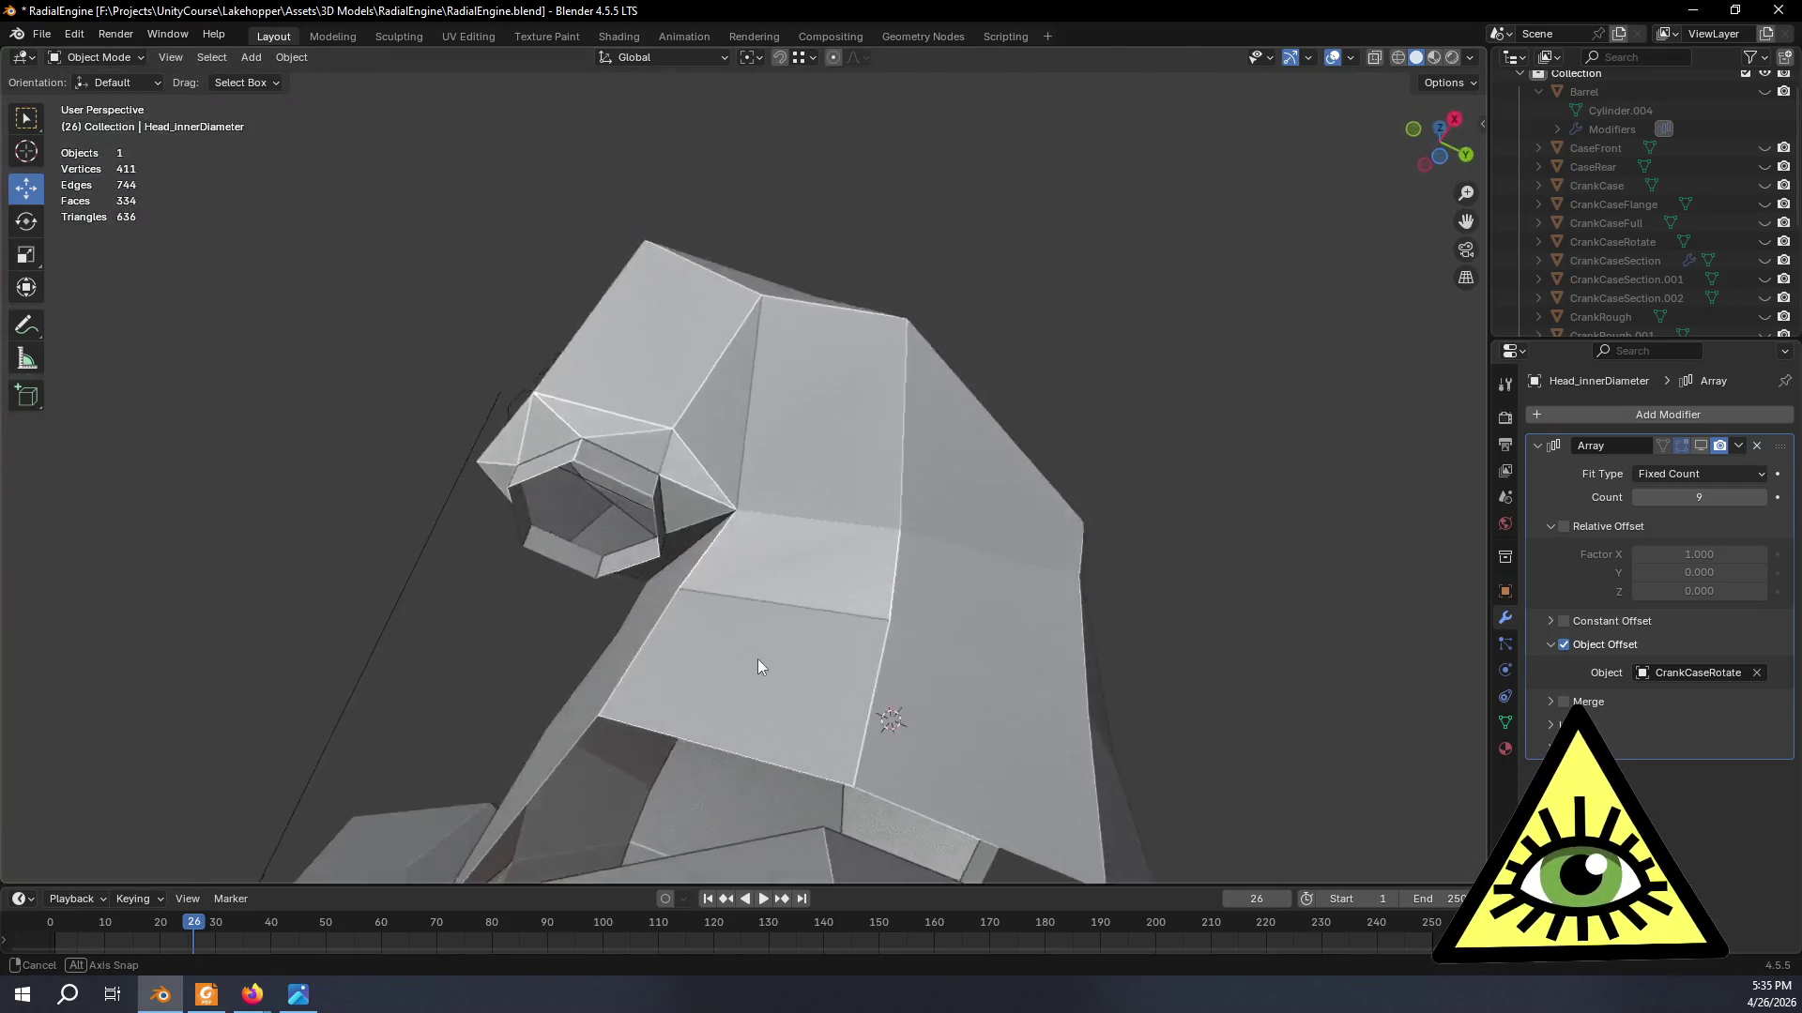
scroll(985, 841, down, 5)
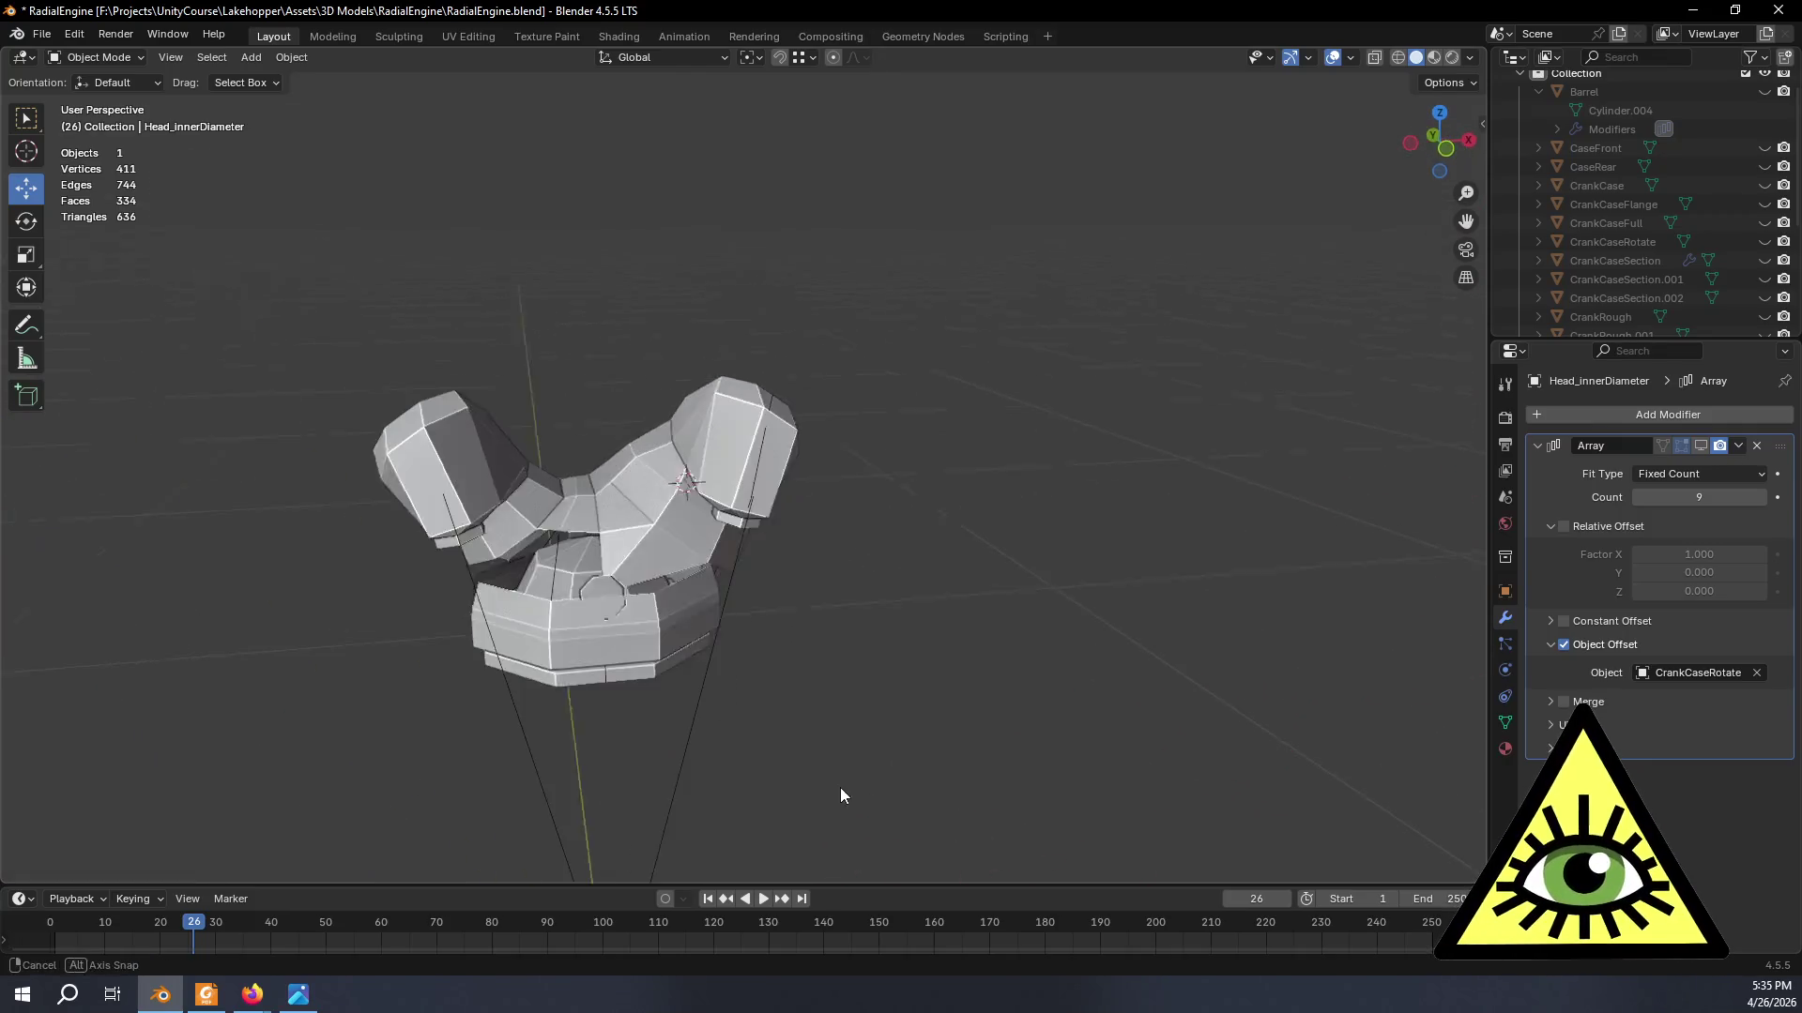
mouse_move(844, 788)
middle_down()
mouse_move(794, 617)
mouse_move(920, 593)
mouse_move(939, 688)
mouse_move(972, 690)
middle_up()
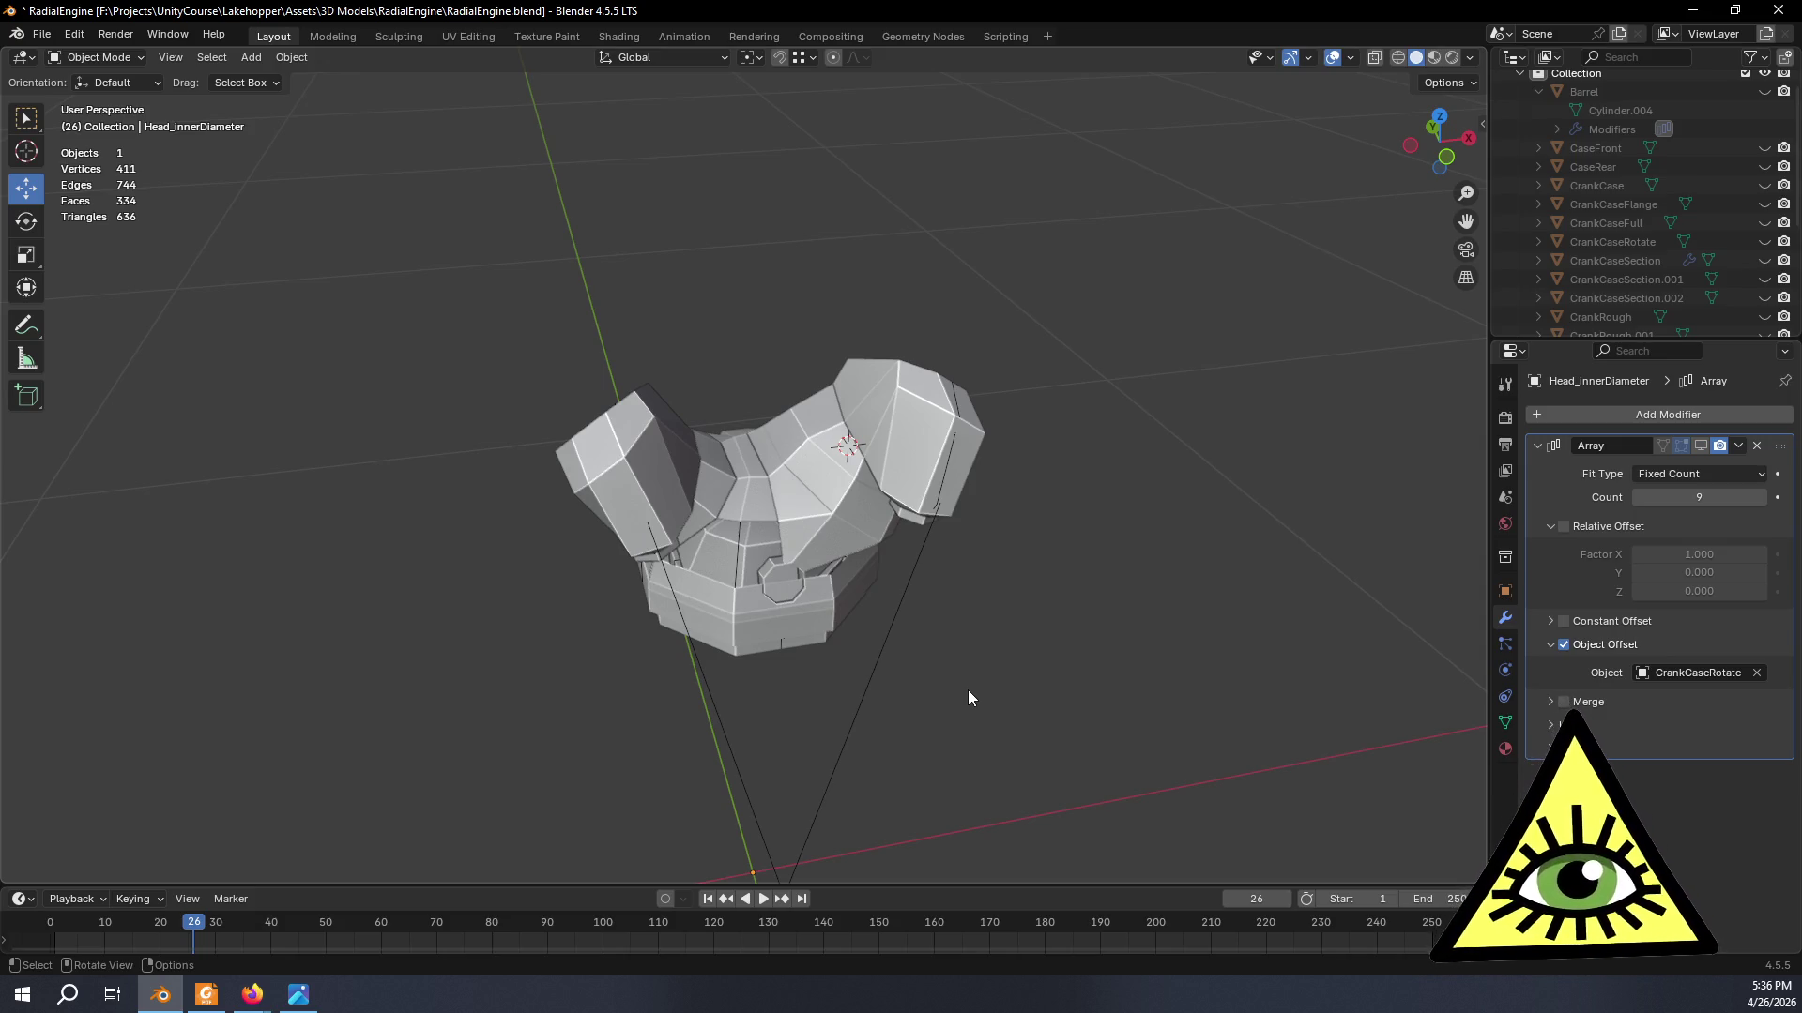
mouse_move(958, 694)
middle_down()
mouse_move(778, 667)
mouse_move(1077, 609)
mouse_move(966, 650)
mouse_move(987, 675)
mouse_move(1053, 641)
mouse_move(988, 583)
middle_up()
scroll(987, 619, down, 4)
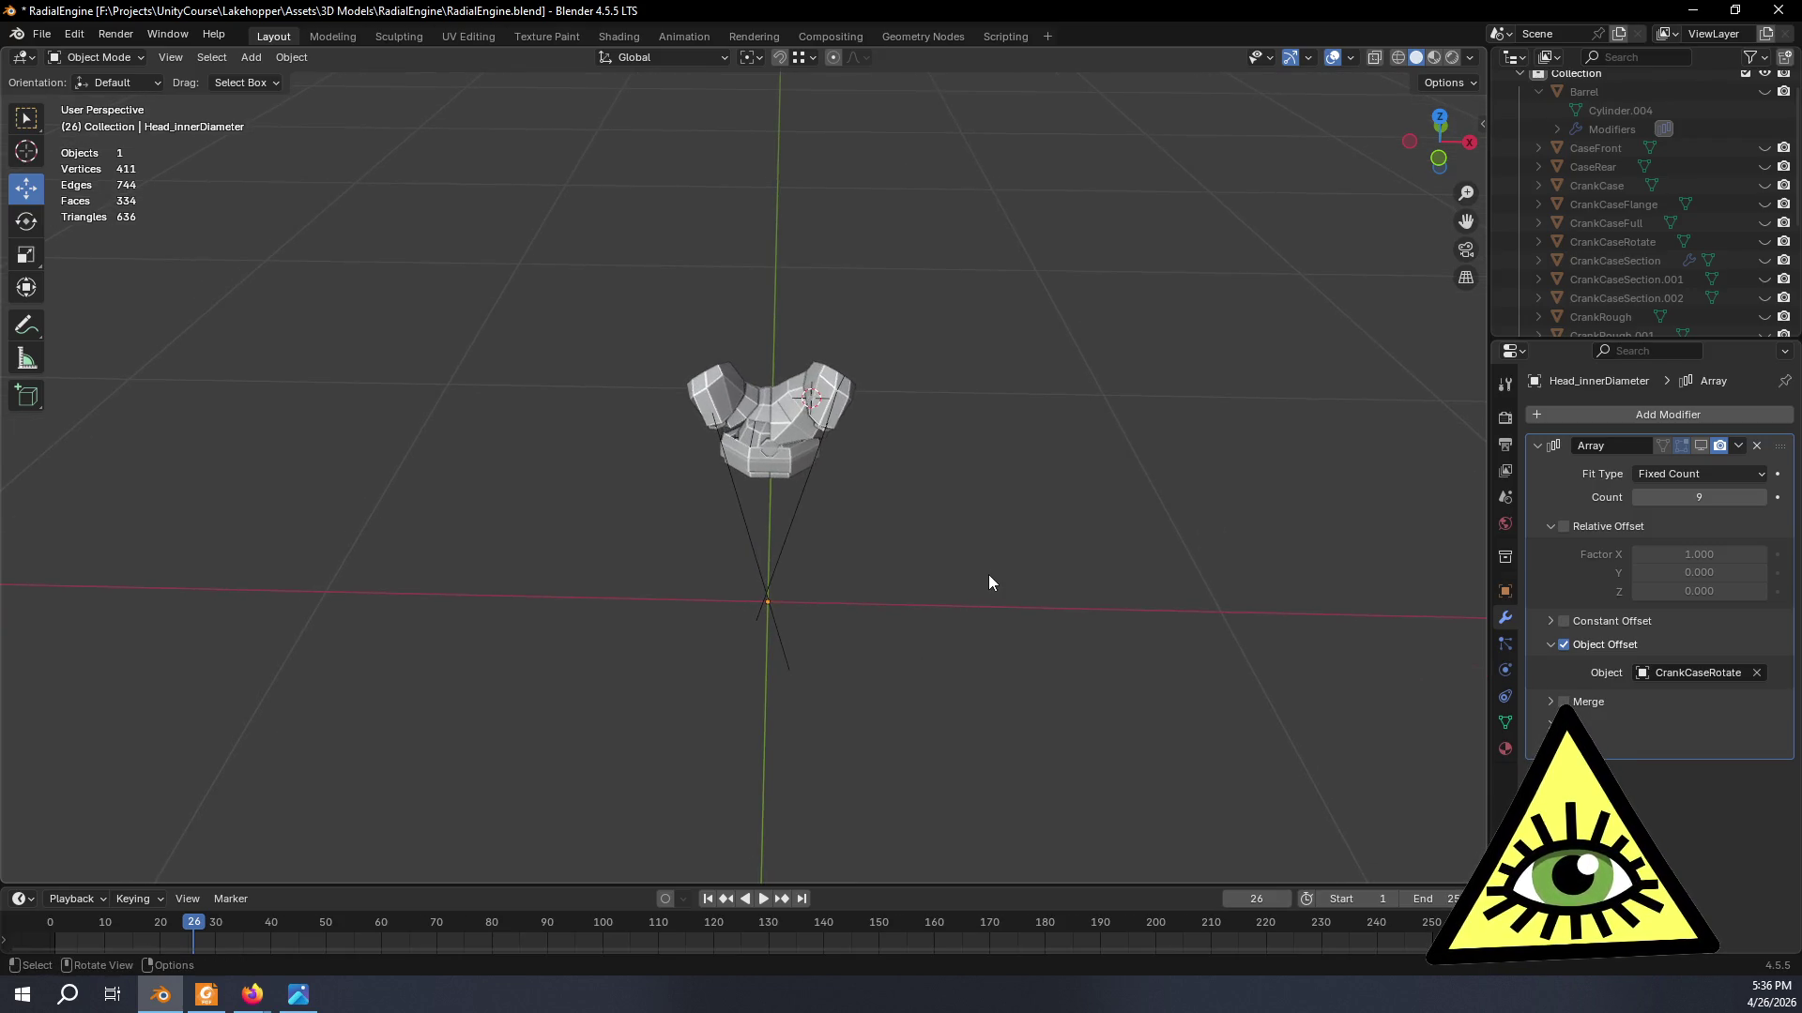
click(1471, 58)
mouse_move(1090, 608)
middle_down()
mouse_move(643, 615)
mouse_move(660, 595)
mouse_move(579, 597)
mouse_move(706, 597)
mouse_move(630, 565)
mouse_move(809, 567)
mouse_move(943, 617)
mouse_move(818, 612)
mouse_move(924, 602)
mouse_move(991, 654)
mouse_move(883, 618)
mouse_move(1002, 639)
mouse_move(1209, 623)
mouse_move(1302, 529)
mouse_move(1246, 652)
mouse_move(949, 675)
mouse_move(804, 637)
mouse_move(836, 586)
mouse_move(899, 562)
mouse_move(896, 508)
mouse_move(908, 552)
mouse_move(889, 584)
mouse_move(856, 484)
mouse_move(973, 611)
mouse_move(966, 557)
mouse_move(981, 560)
mouse_move(985, 656)
mouse_move(935, 684)
mouse_move(669, 666)
mouse_move(573, 590)
mouse_move(626, 524)
mouse_move(843, 495)
mouse_move(963, 536)
middle_up()
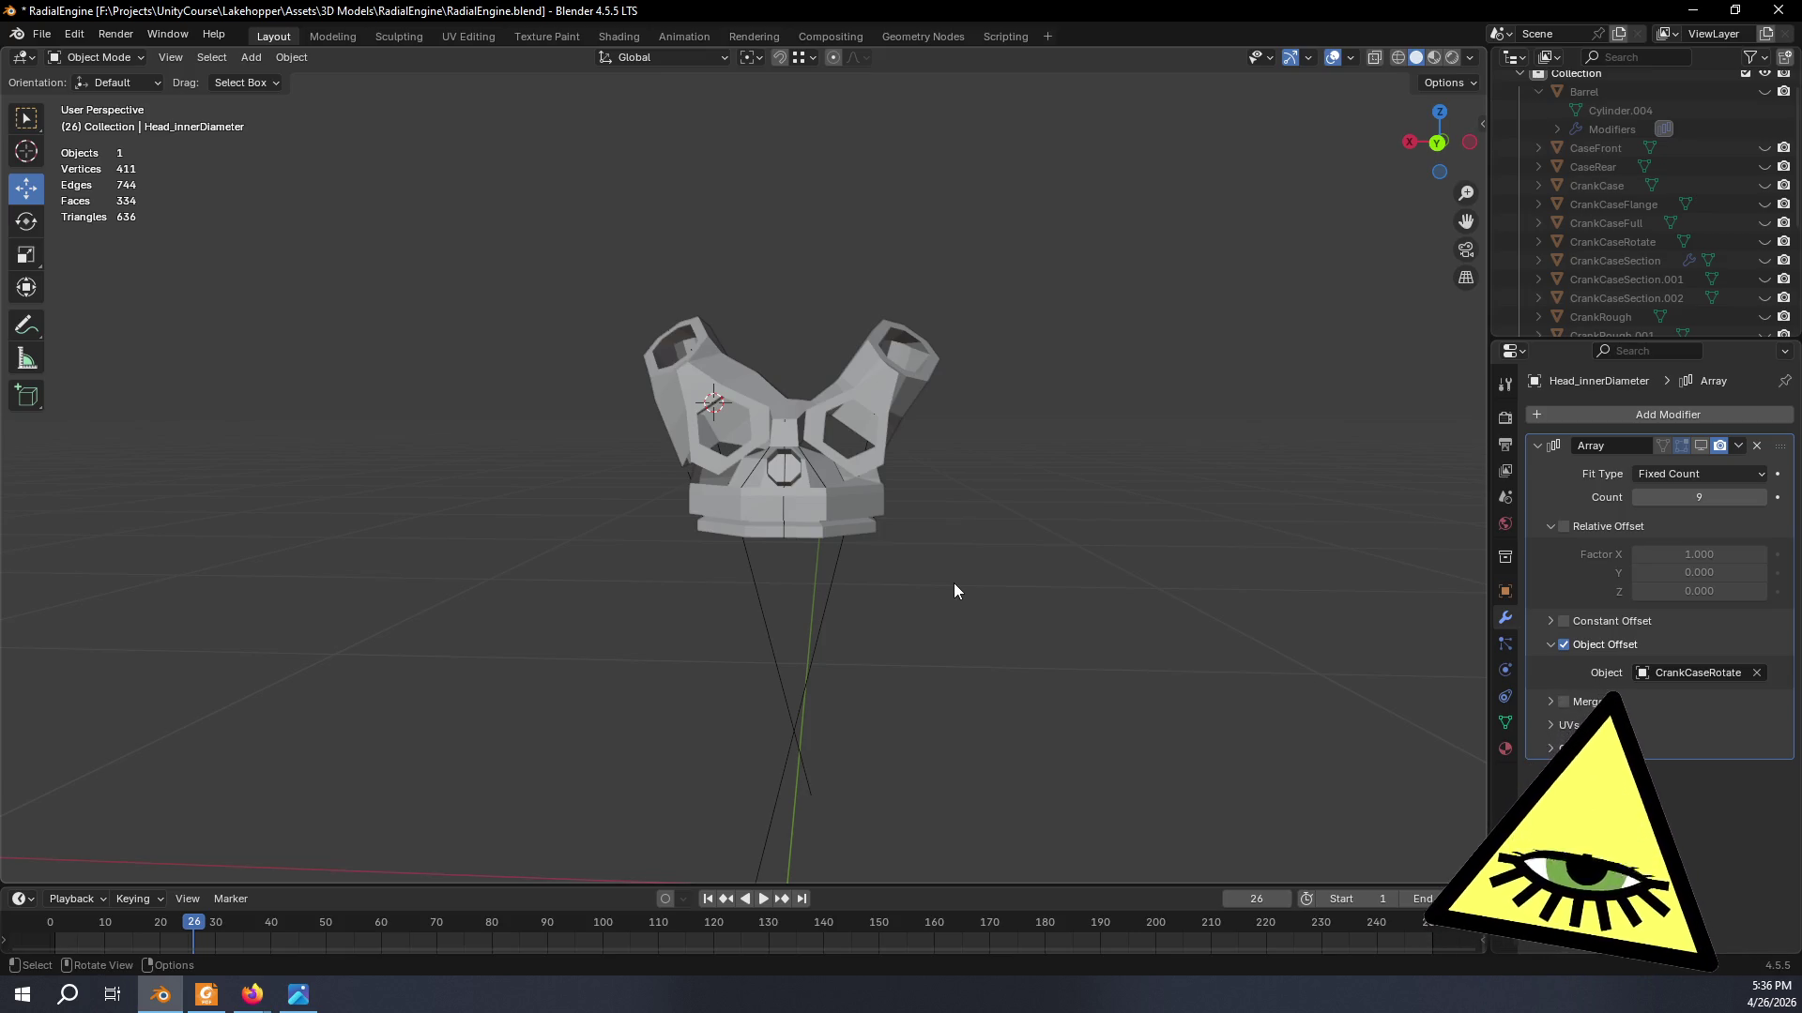
scroll(908, 506, up, 3)
scroll(927, 469, up, 4)
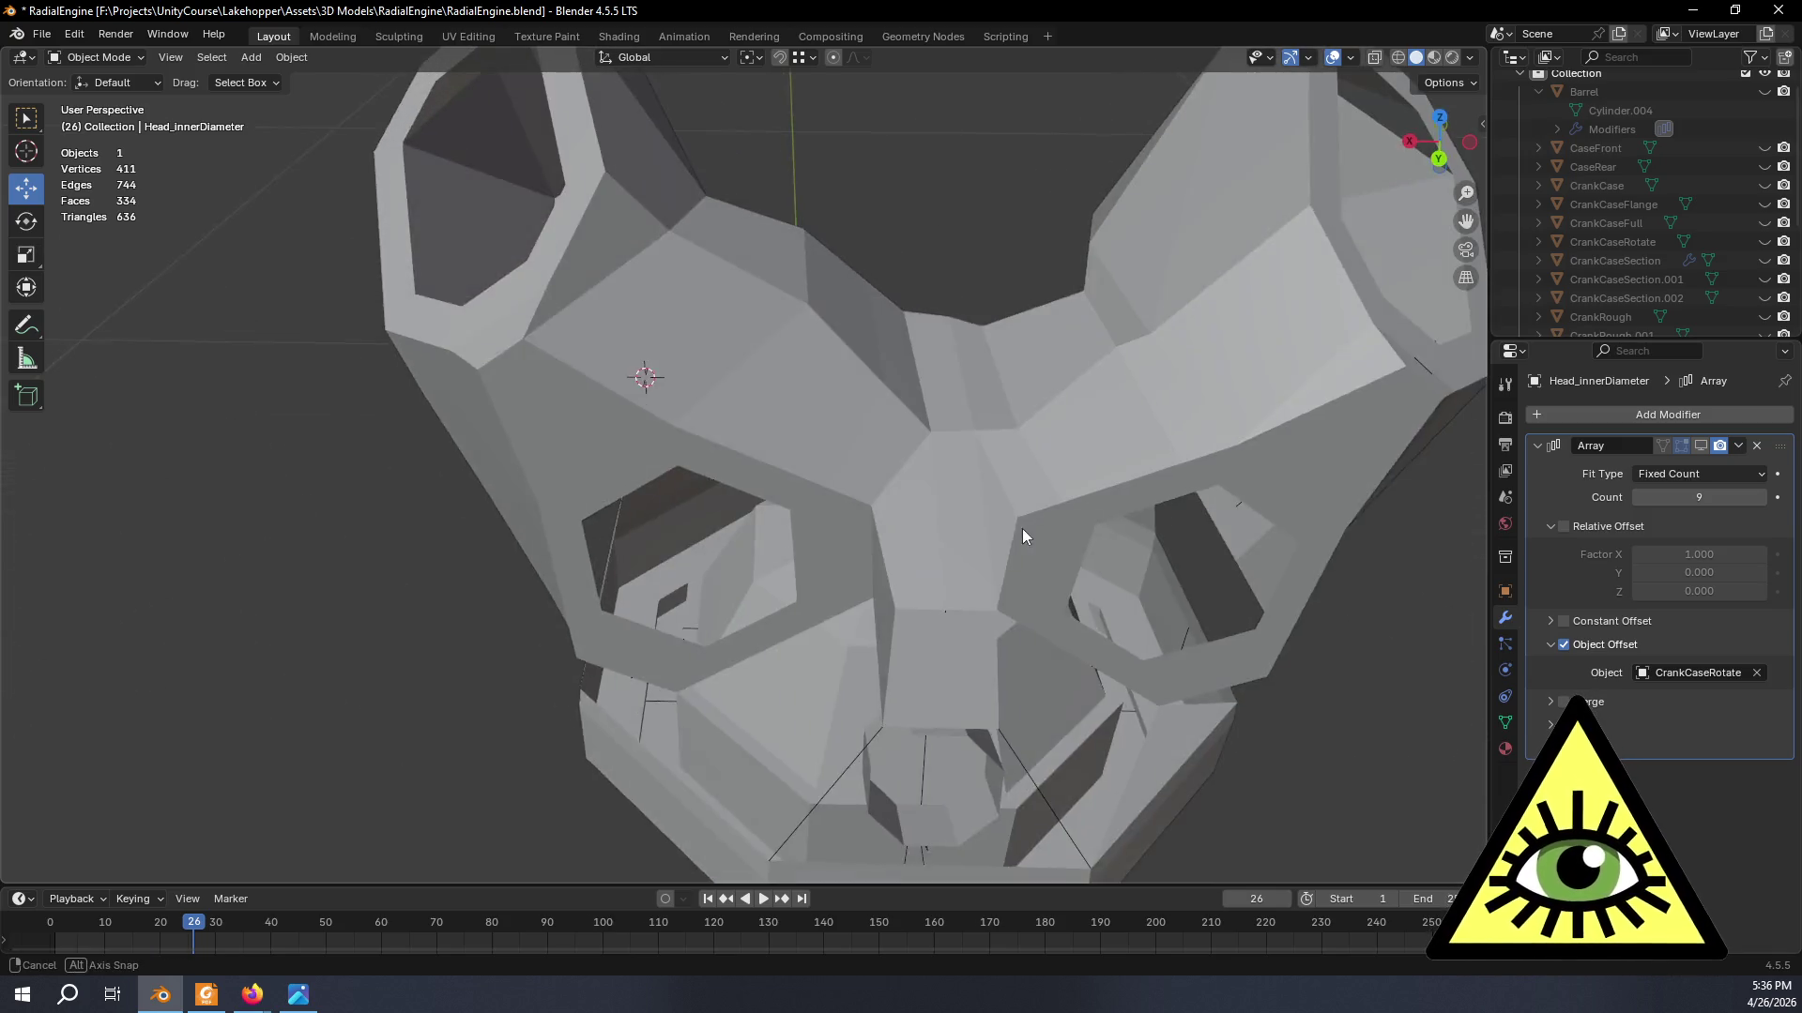
scroll(1021, 528, up, 1)
- Inspect the head in Edit Mode, then switch to the YouTube restoration video and rewind it
key(Tab)
mouse_move(997, 525)
middle_down()
mouse_move(1097, 746)
mouse_move(1222, 595)
middle_up()
scroll(1222, 594, up, 1)
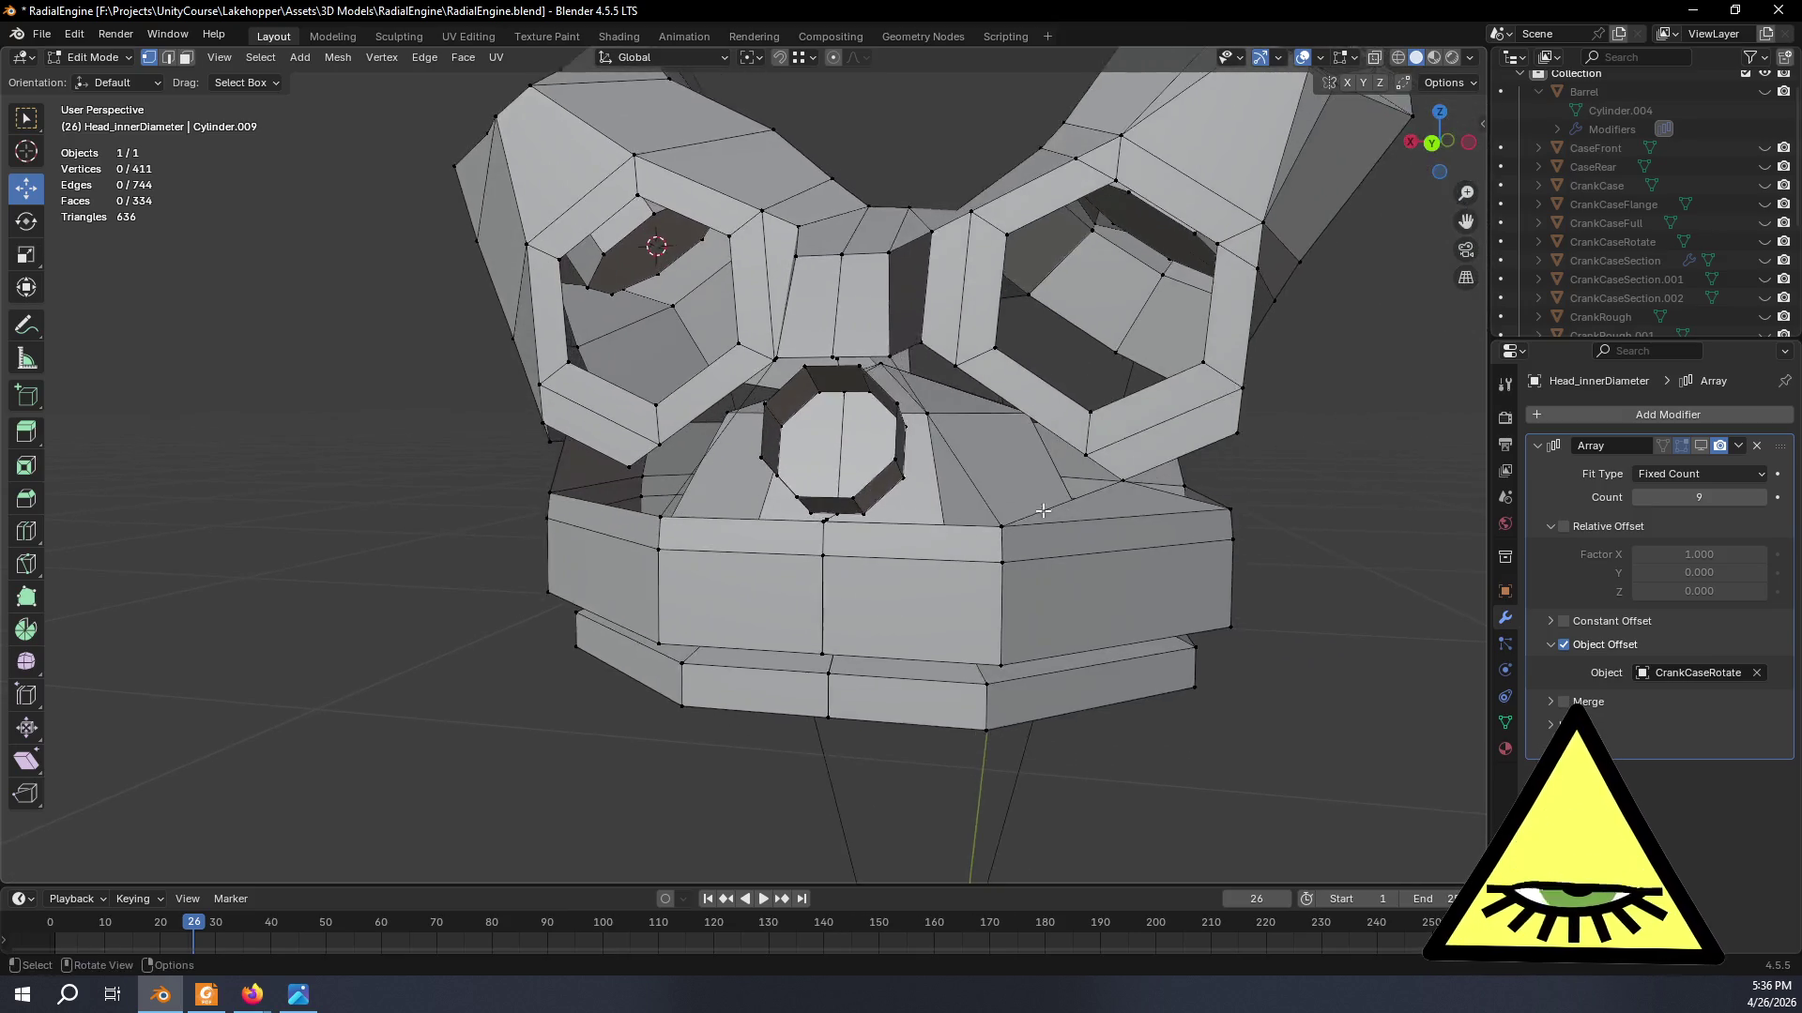
scroll(1161, 560, up, 1)
scroll(1098, 525, up, 1)
scroll(1014, 477, up, 1)
mouse_move(988, 459)
middle_down()
mouse_move(1138, 487)
mouse_move(1015, 467)
middle_up()
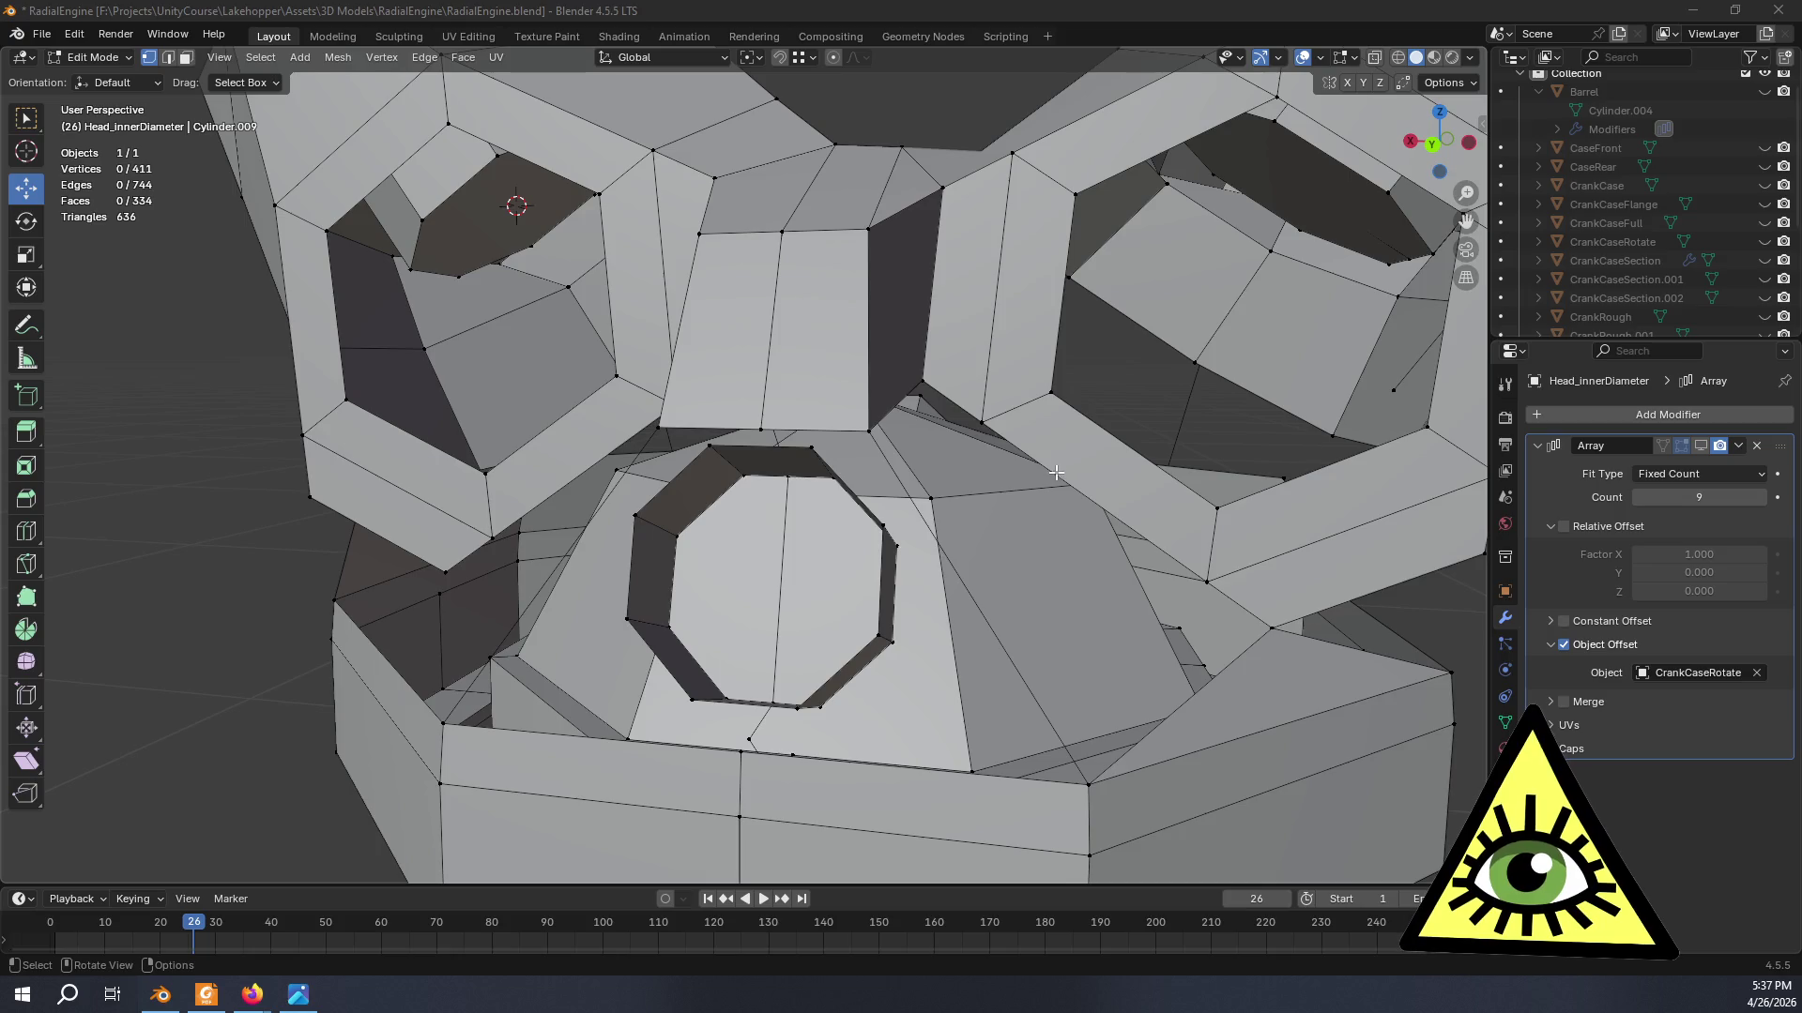
key(alt+Tab)
key(Left)
key(Left)
key(Left)
key(Left)
key(Left)
key(Left)
key(Left)
key(Left)
key(Left)
key(Left)
key(Left)
key(Left)
key(Left)
key(Left)
key(Left)
key(Left)
key(Left)
key(Left)
key(Left)
key(Left)
key(Left)
key(Left)
key(Left)
key(Left)
key(Left)
key(Left)
key(Left)
key(Left)
key(Left)
key(Left)
key(Left)
key(Left)
key(Left)
key(Left)
key(Left)
key(Left)
key(Left)
key(Left)
key(Left)
- Seek the video back to the two assembled cylinder heads at 20:02
key(Left)
key(Left)
key(Left)
key(Left)
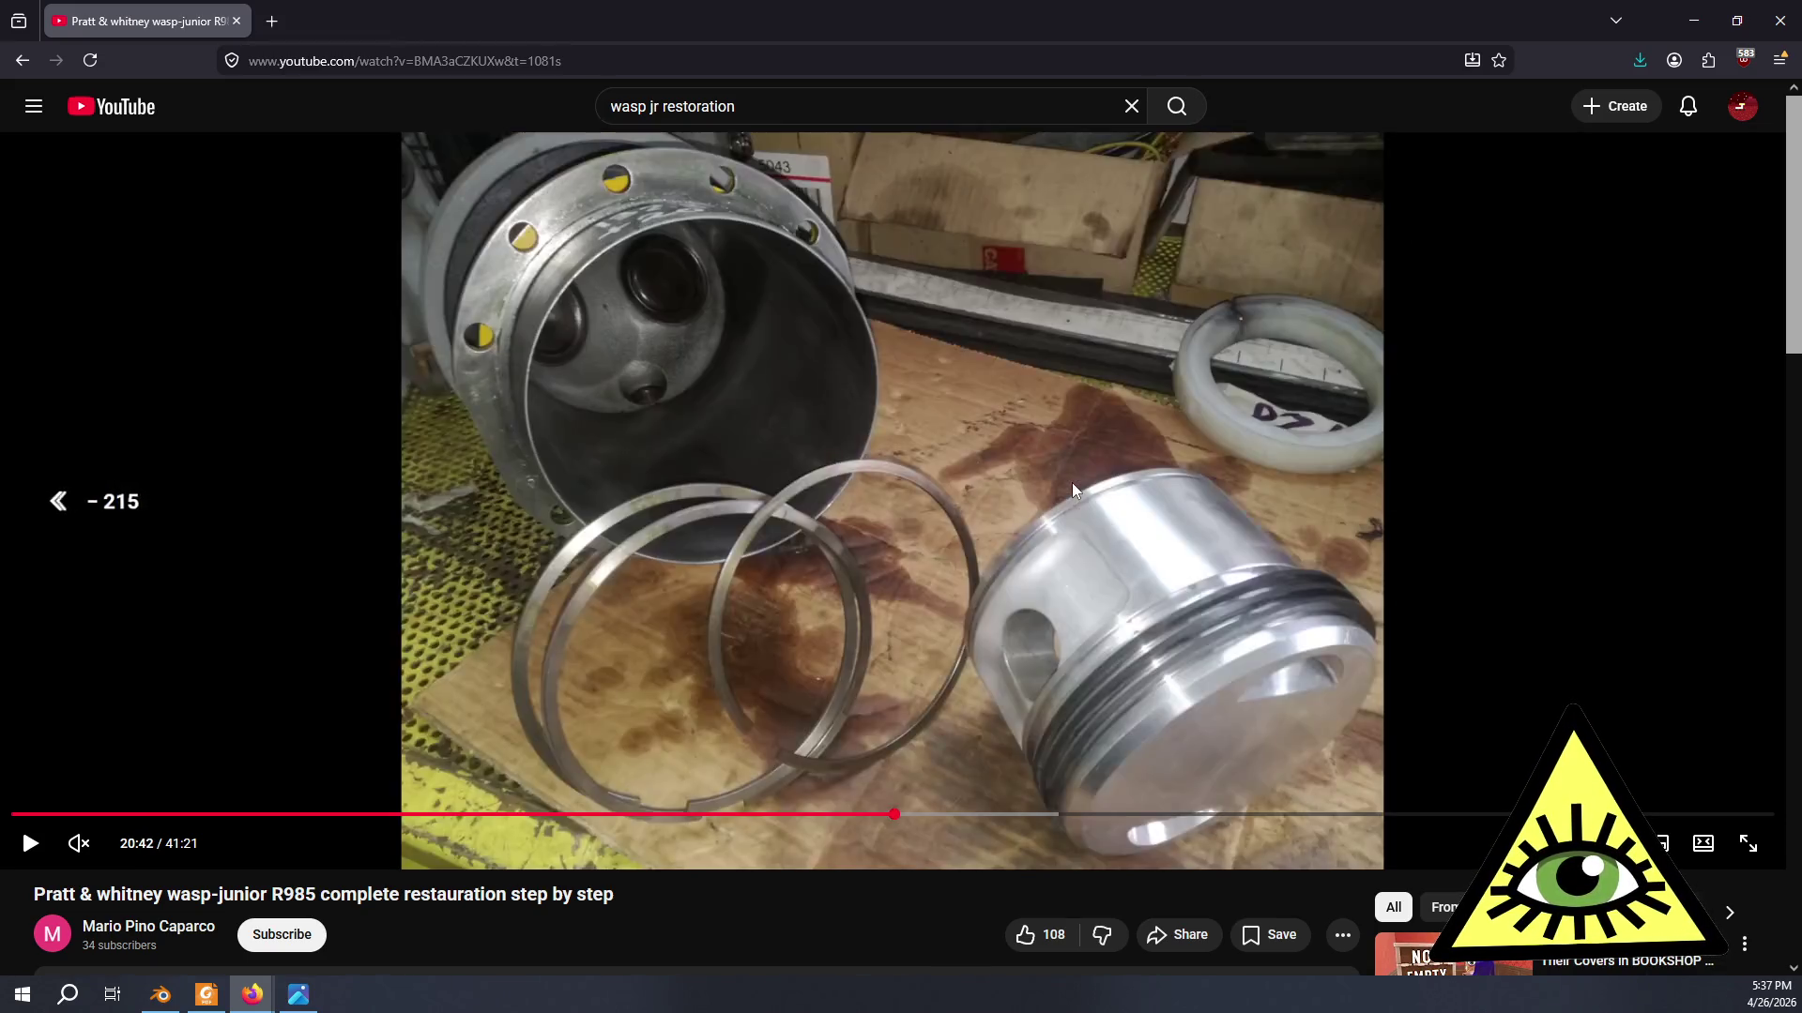
key(Left)
key(Left)
key(Left)
key(Left)
key(Left)
key(Left)
key(Left)
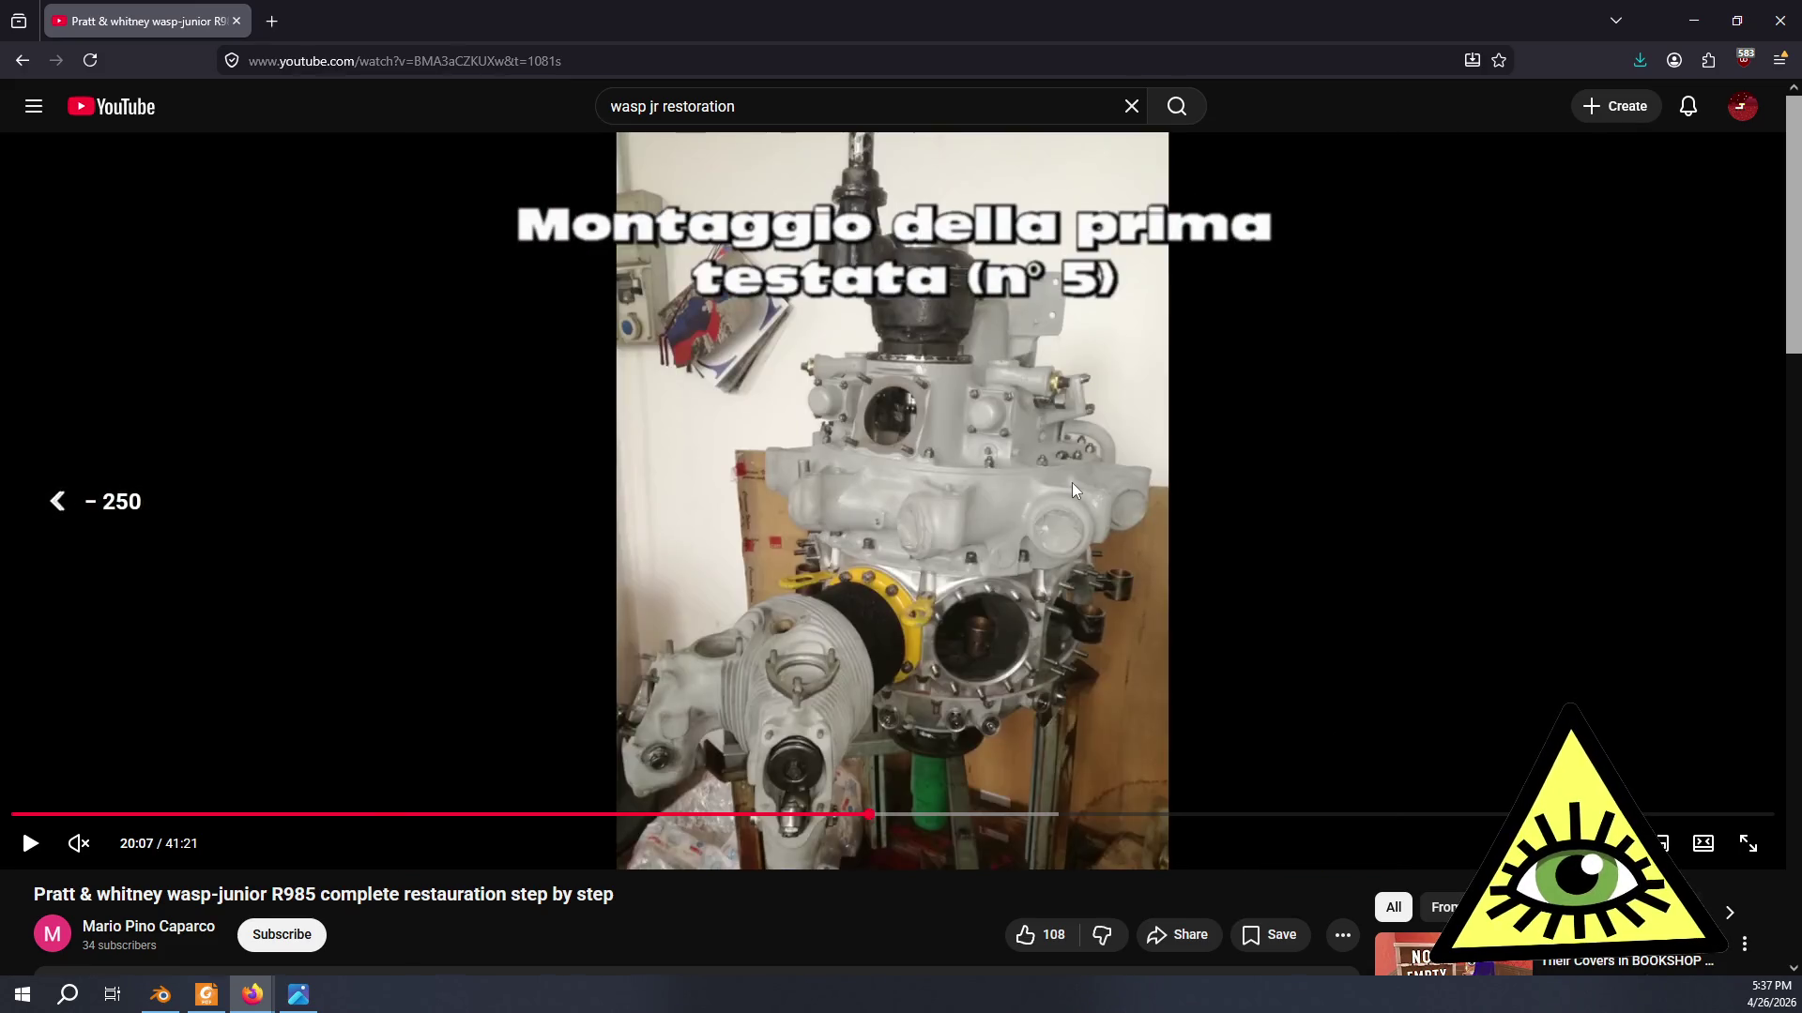
key(Left)
key(Left)
key(Right)
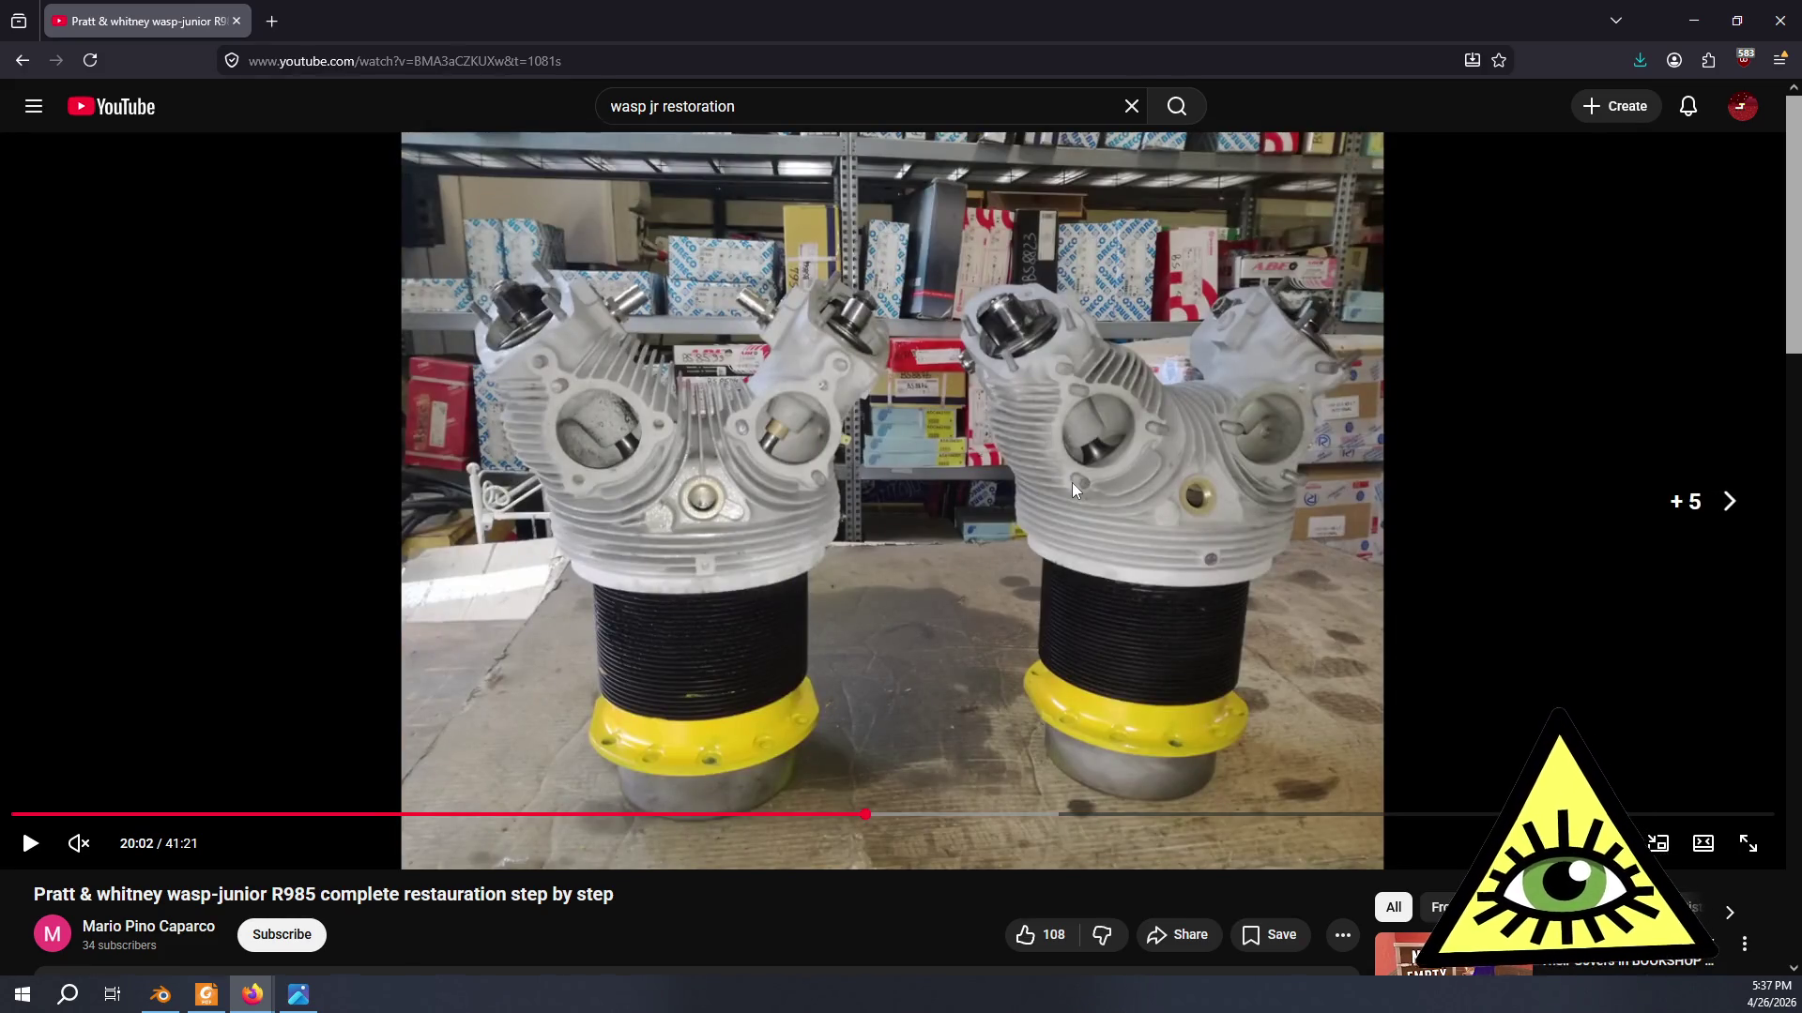
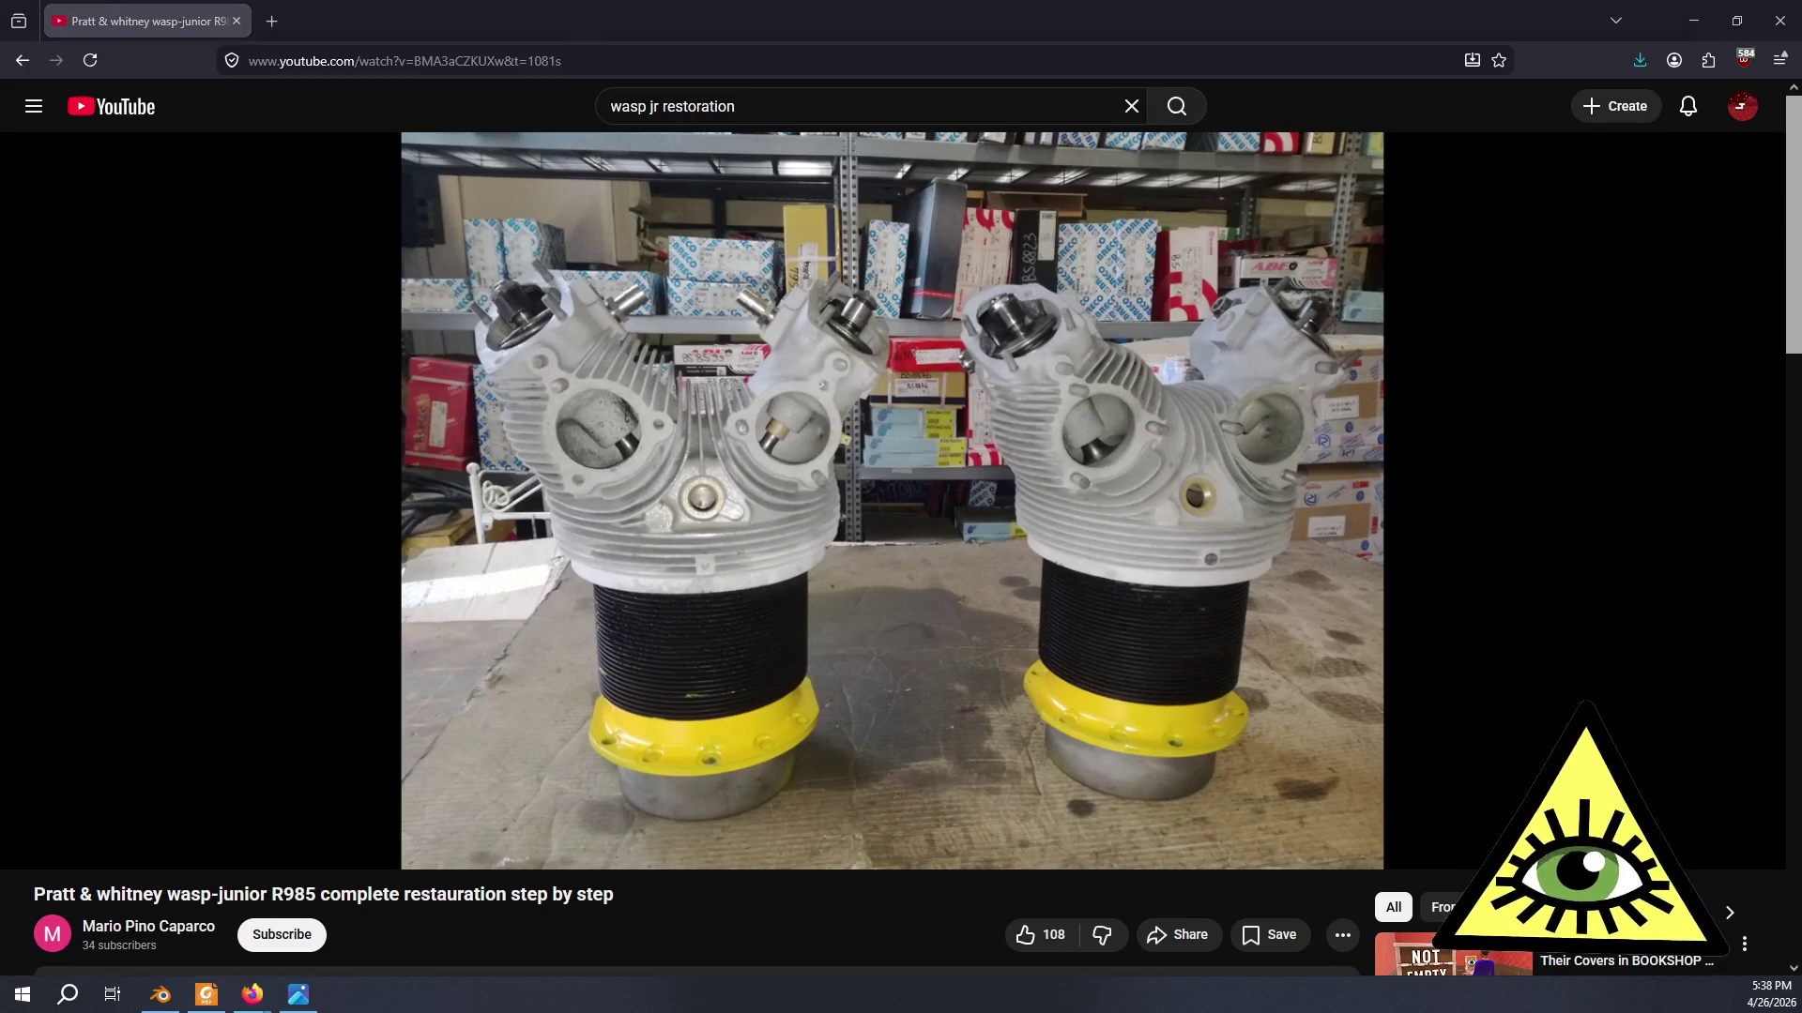
- Flip between the Wasp Jr reference video and the model, orbiting to a low front-on view of the head
key(alt+Tab)
scroll(1025, 444, down, 8)
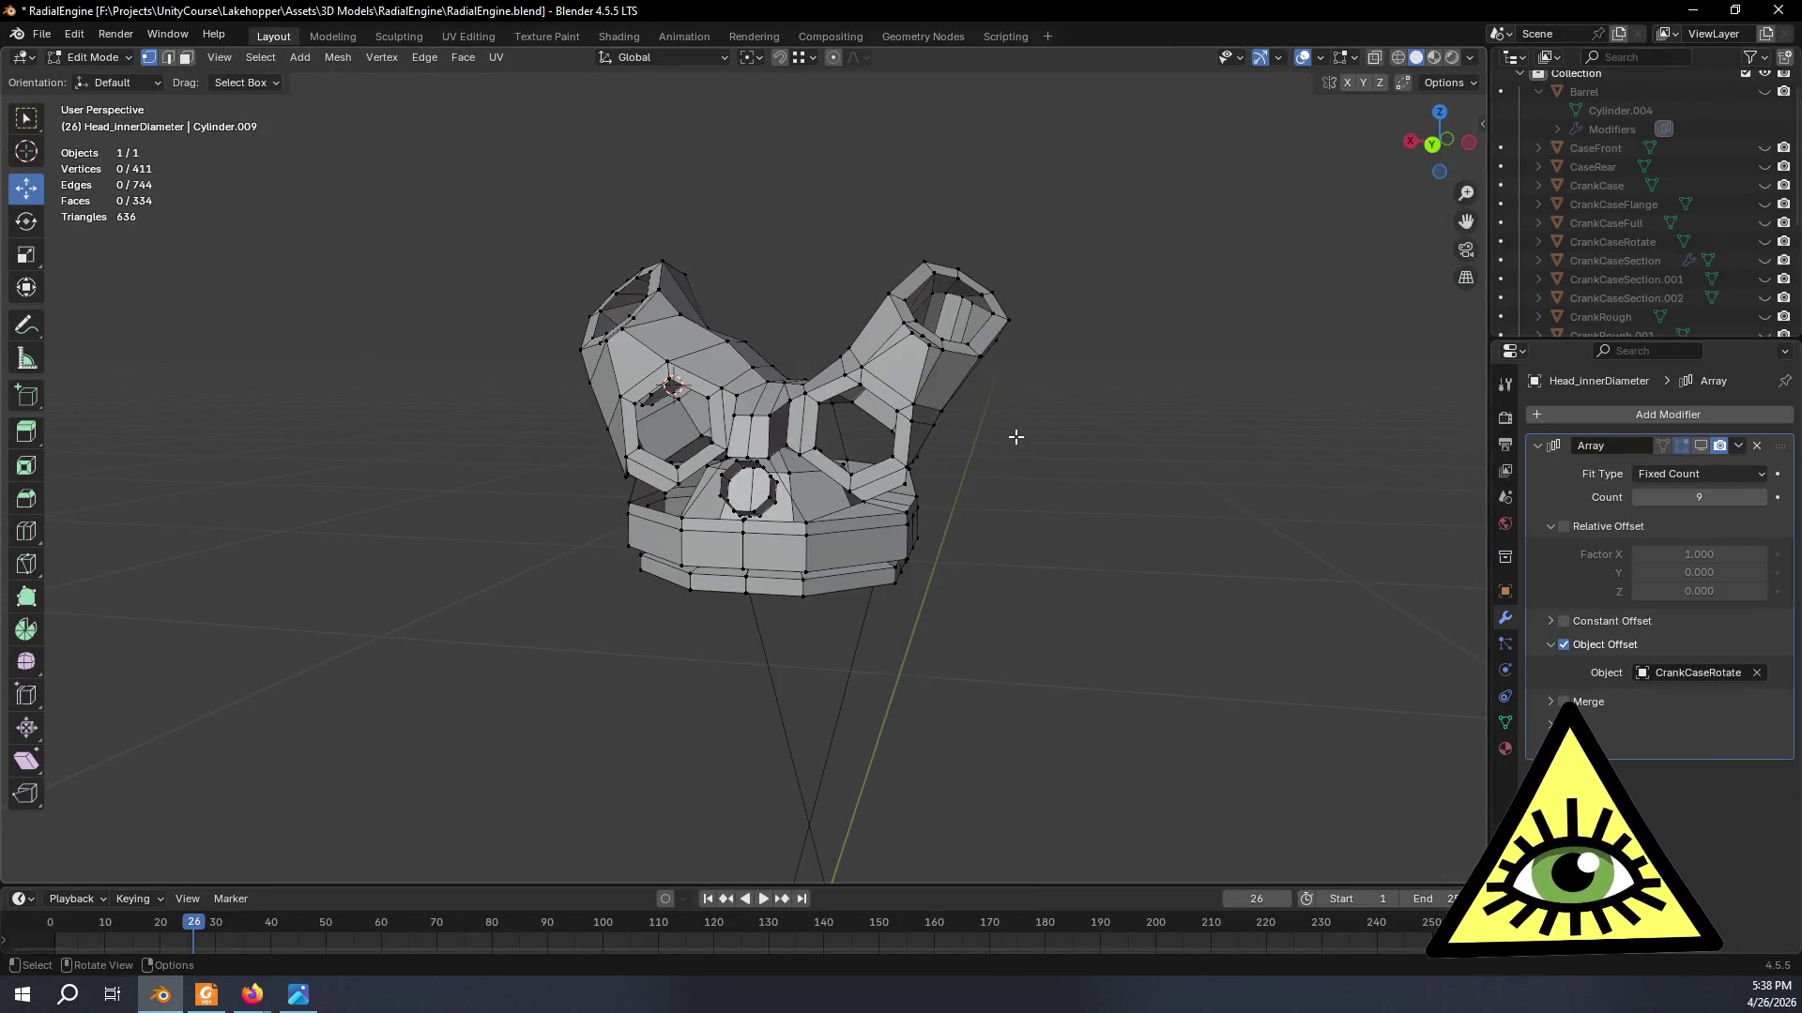
key(alt+Tab)
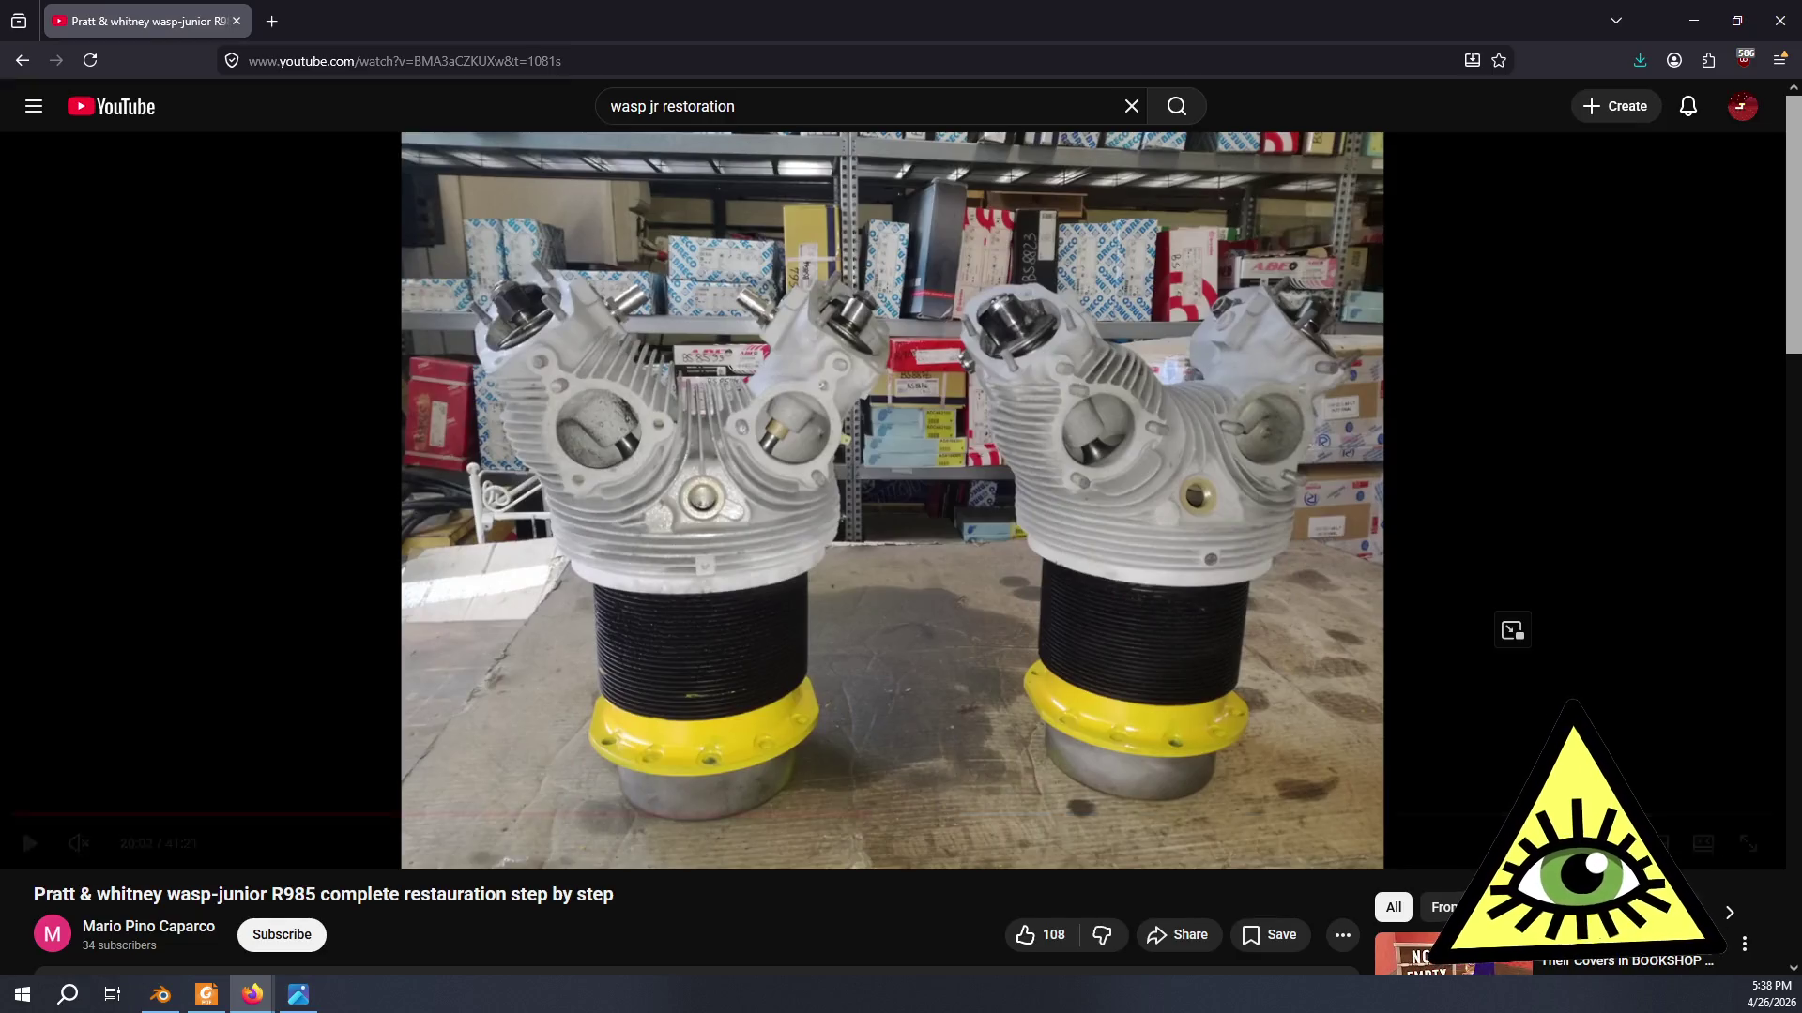
key(alt+Tab)
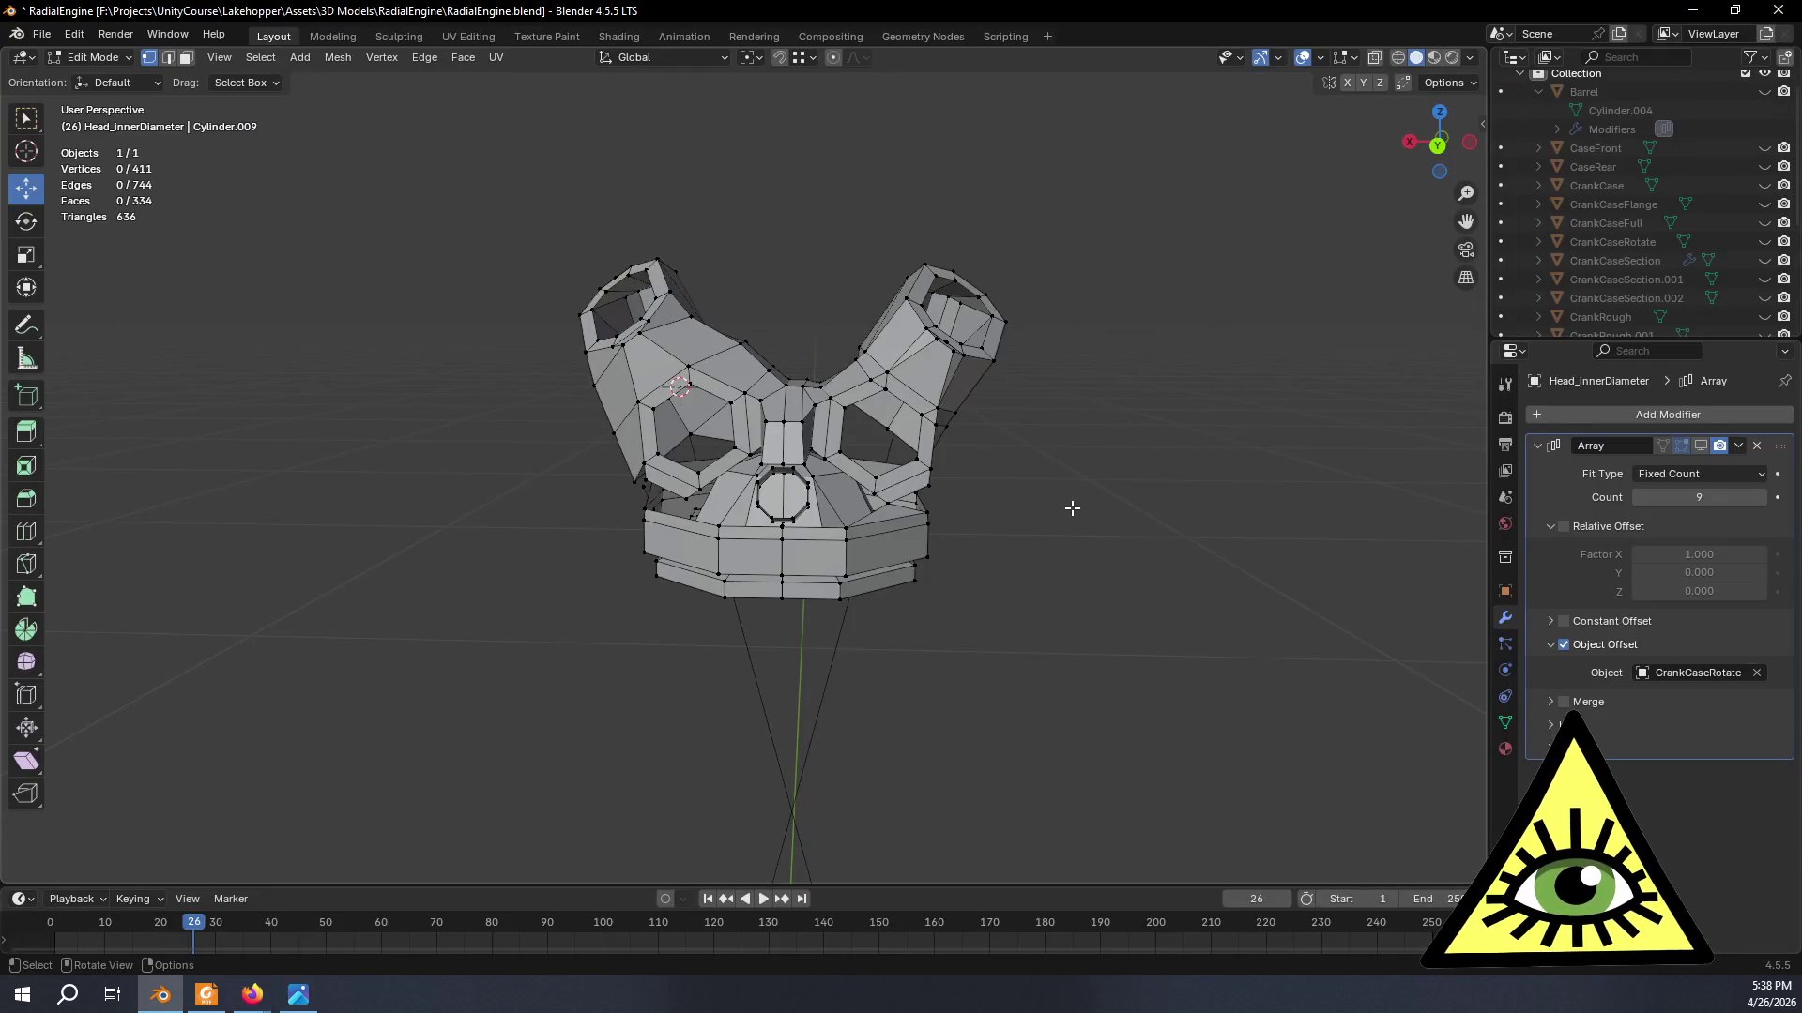
key(alt+Tab)
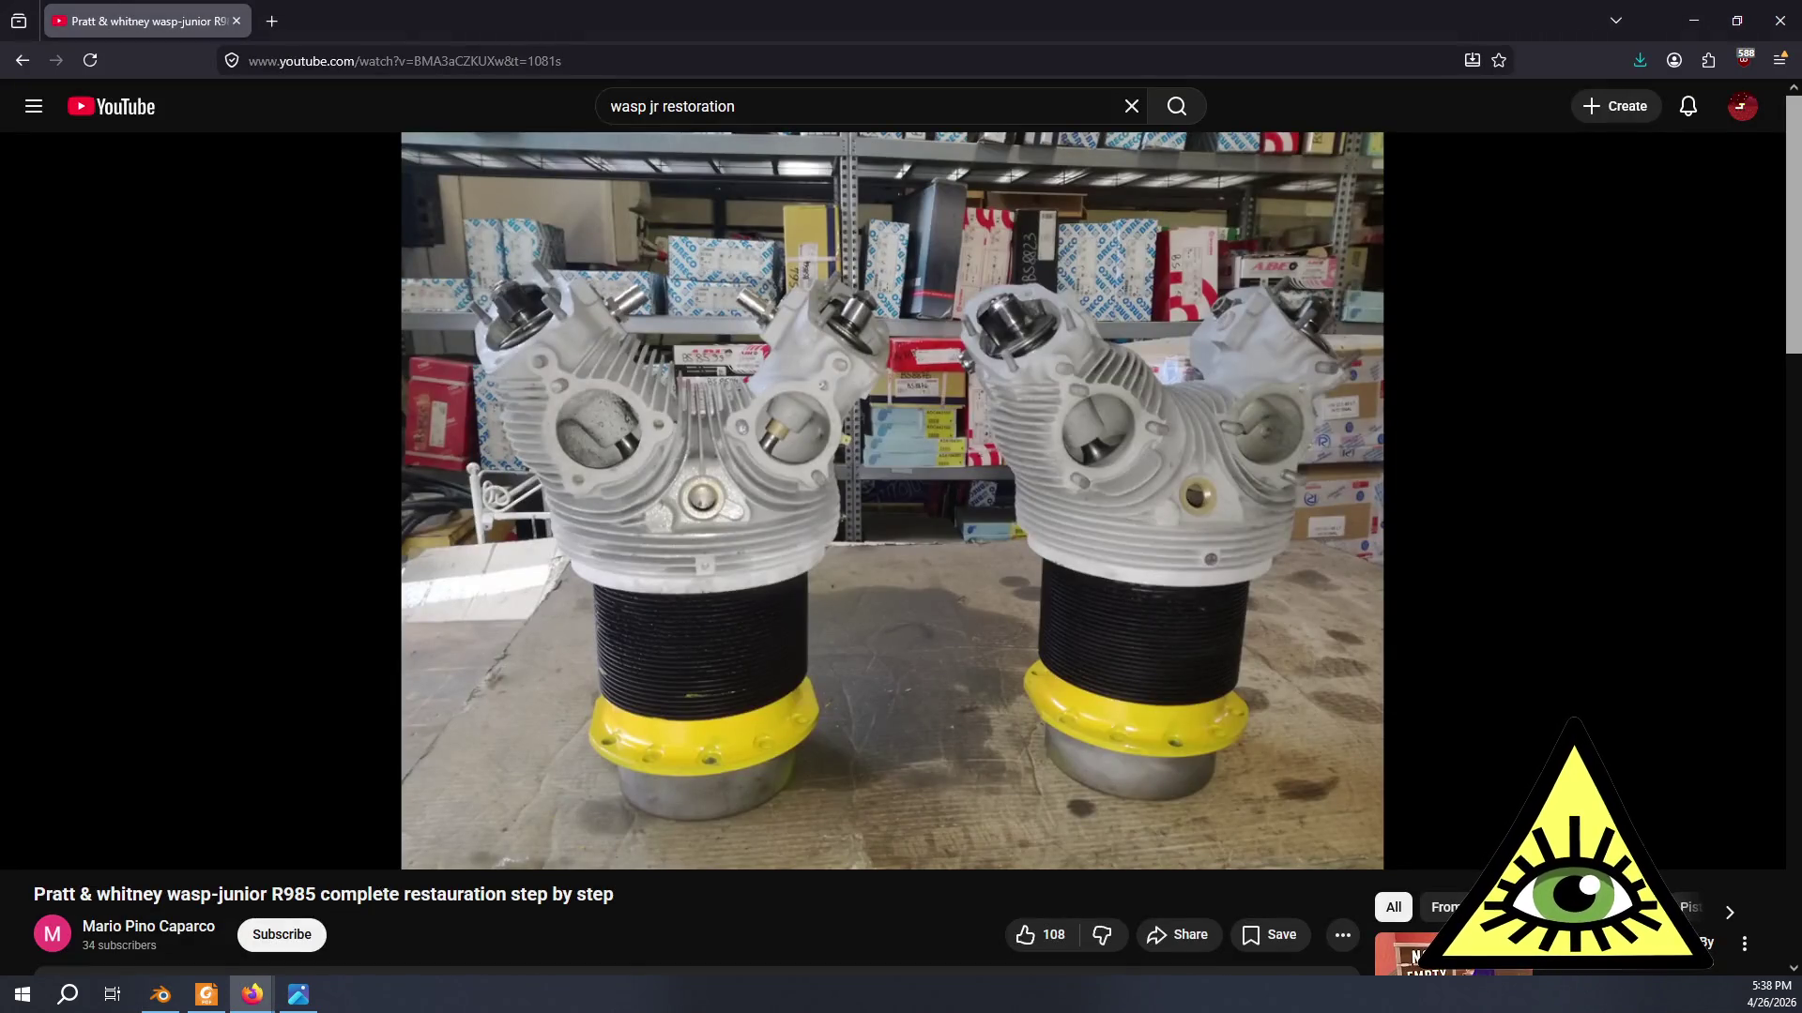
key(alt+Tab)
key(alt+Tab)
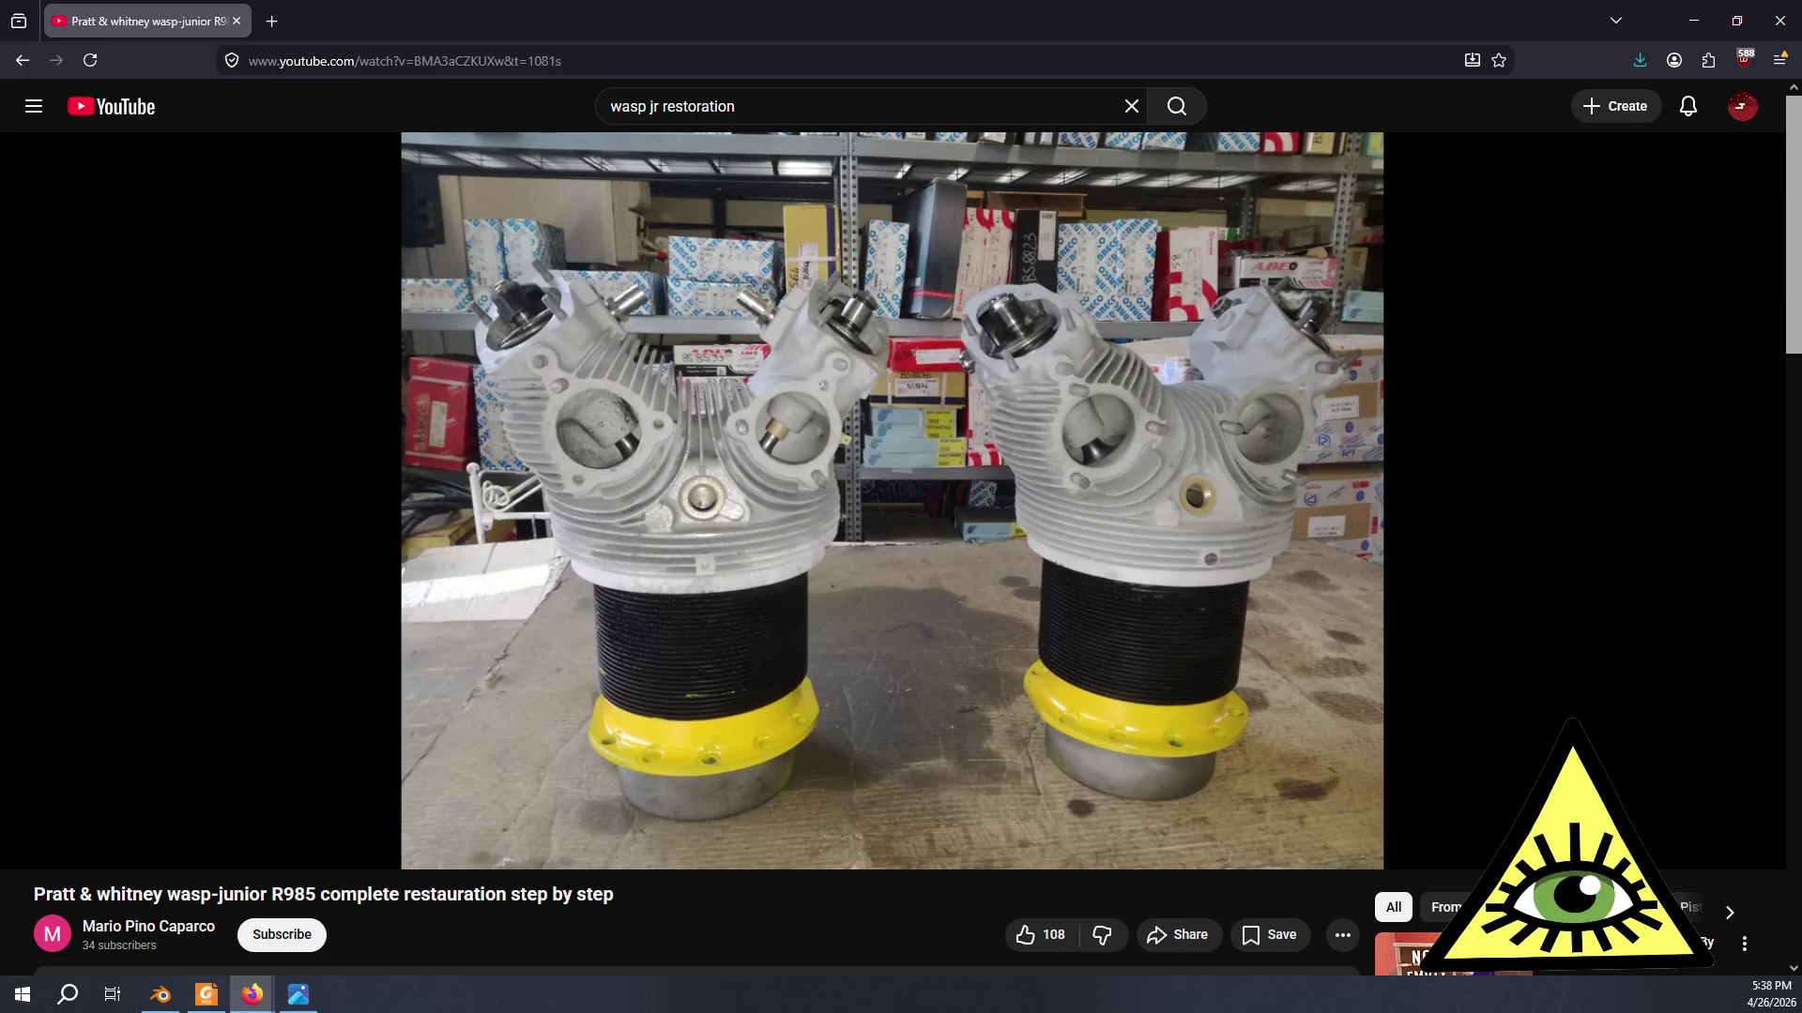
key(alt+Tab)
key(alt+Tab)
key(alt+Tab)
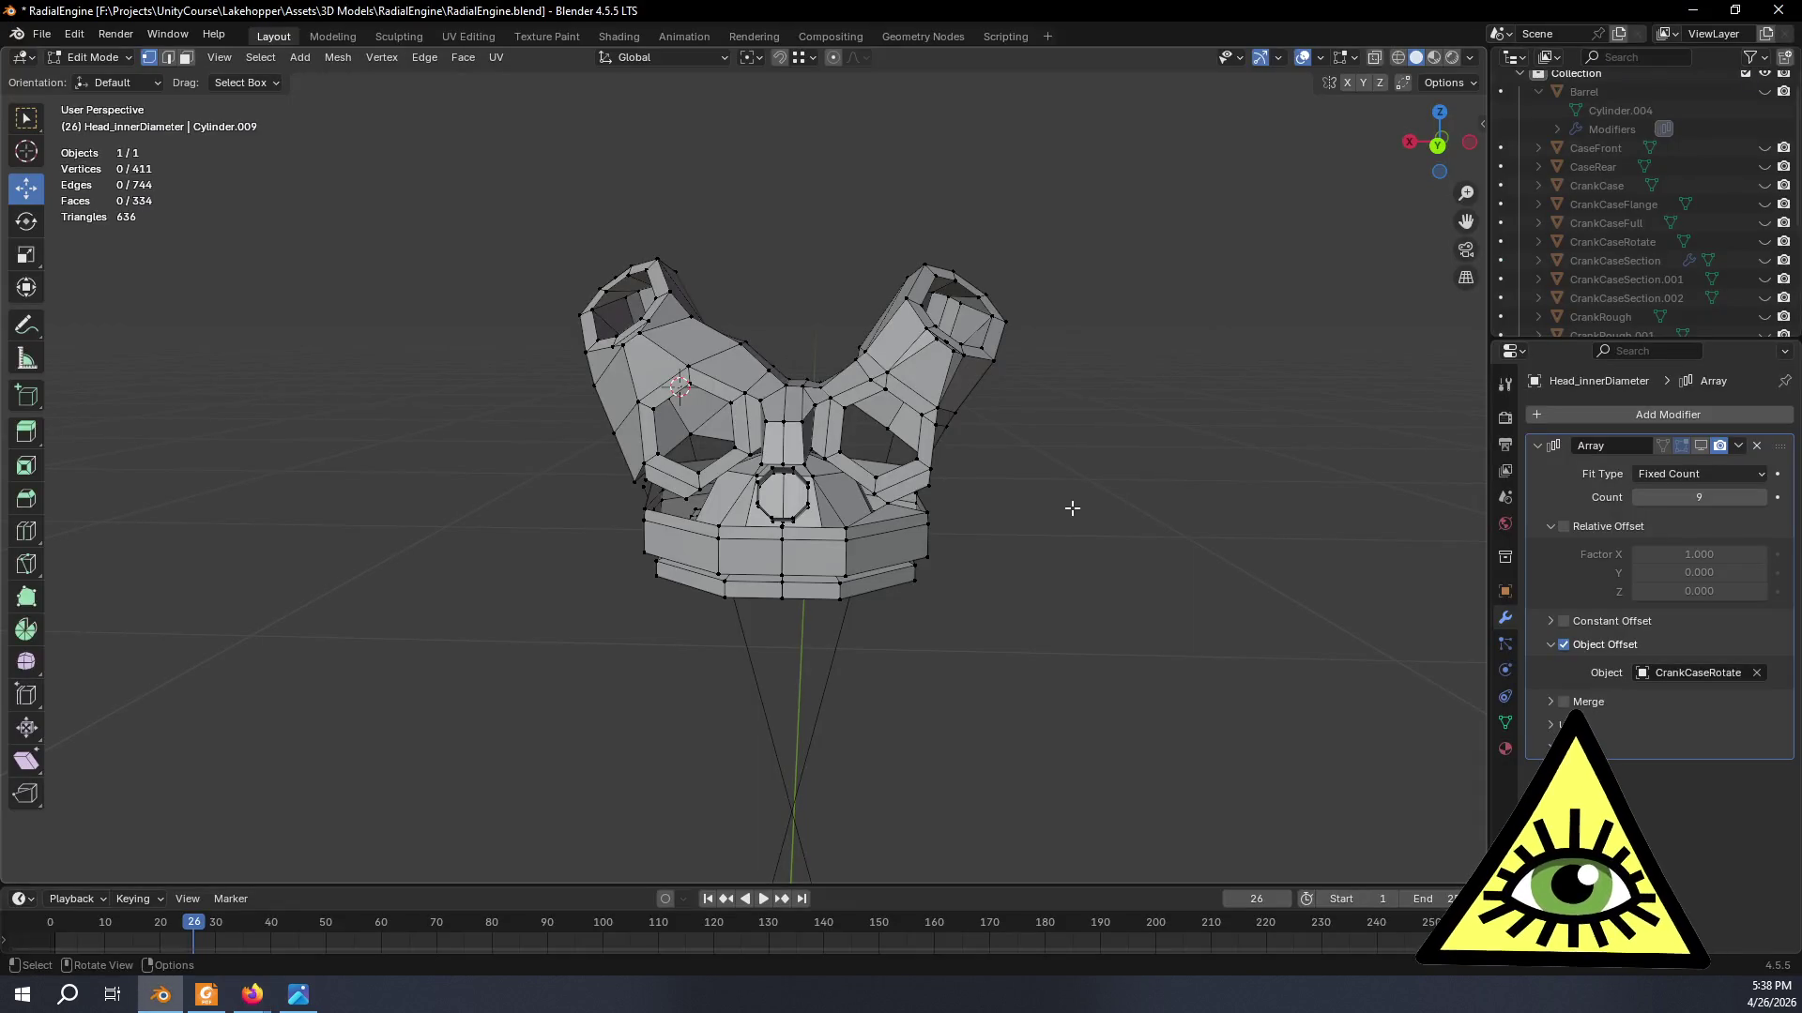
mouse_move(1107, 507)
middle_down()
mouse_move(1109, 600)
mouse_move(1093, 512)
mouse_move(1139, 470)
mouse_move(1112, 521)
mouse_move(1013, 563)
mouse_move(777, 620)
mouse_move(1119, 507)
mouse_move(1137, 522)
mouse_move(1126, 605)
mouse_move(1054, 575)
mouse_move(1065, 527)
middle_up()
scroll(1109, 600, up, 2)
scroll(1098, 569, up, 2)
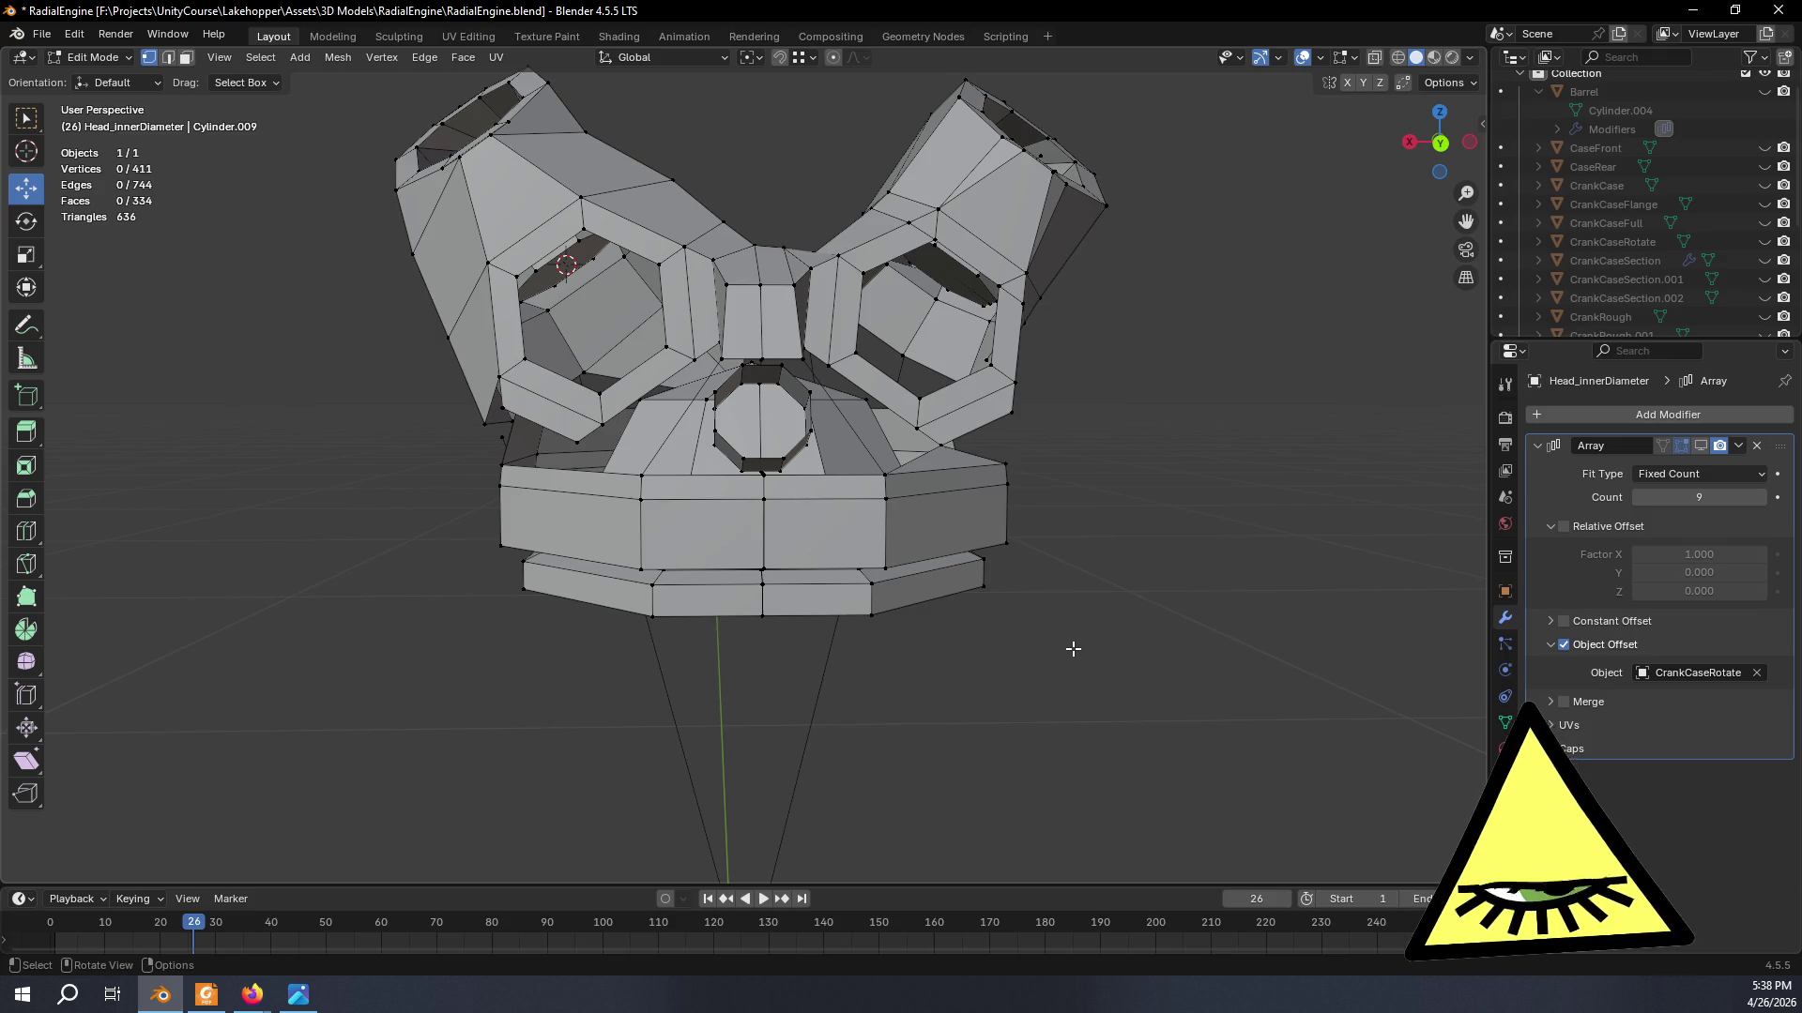
mouse_move(1041, 578)
middle_down()
mouse_move(977, 616)
mouse_move(944, 604)
middle_up()
- Keep comparing against the reference while orbiting the cylinder head to a frontal view
key(alt+Tab)
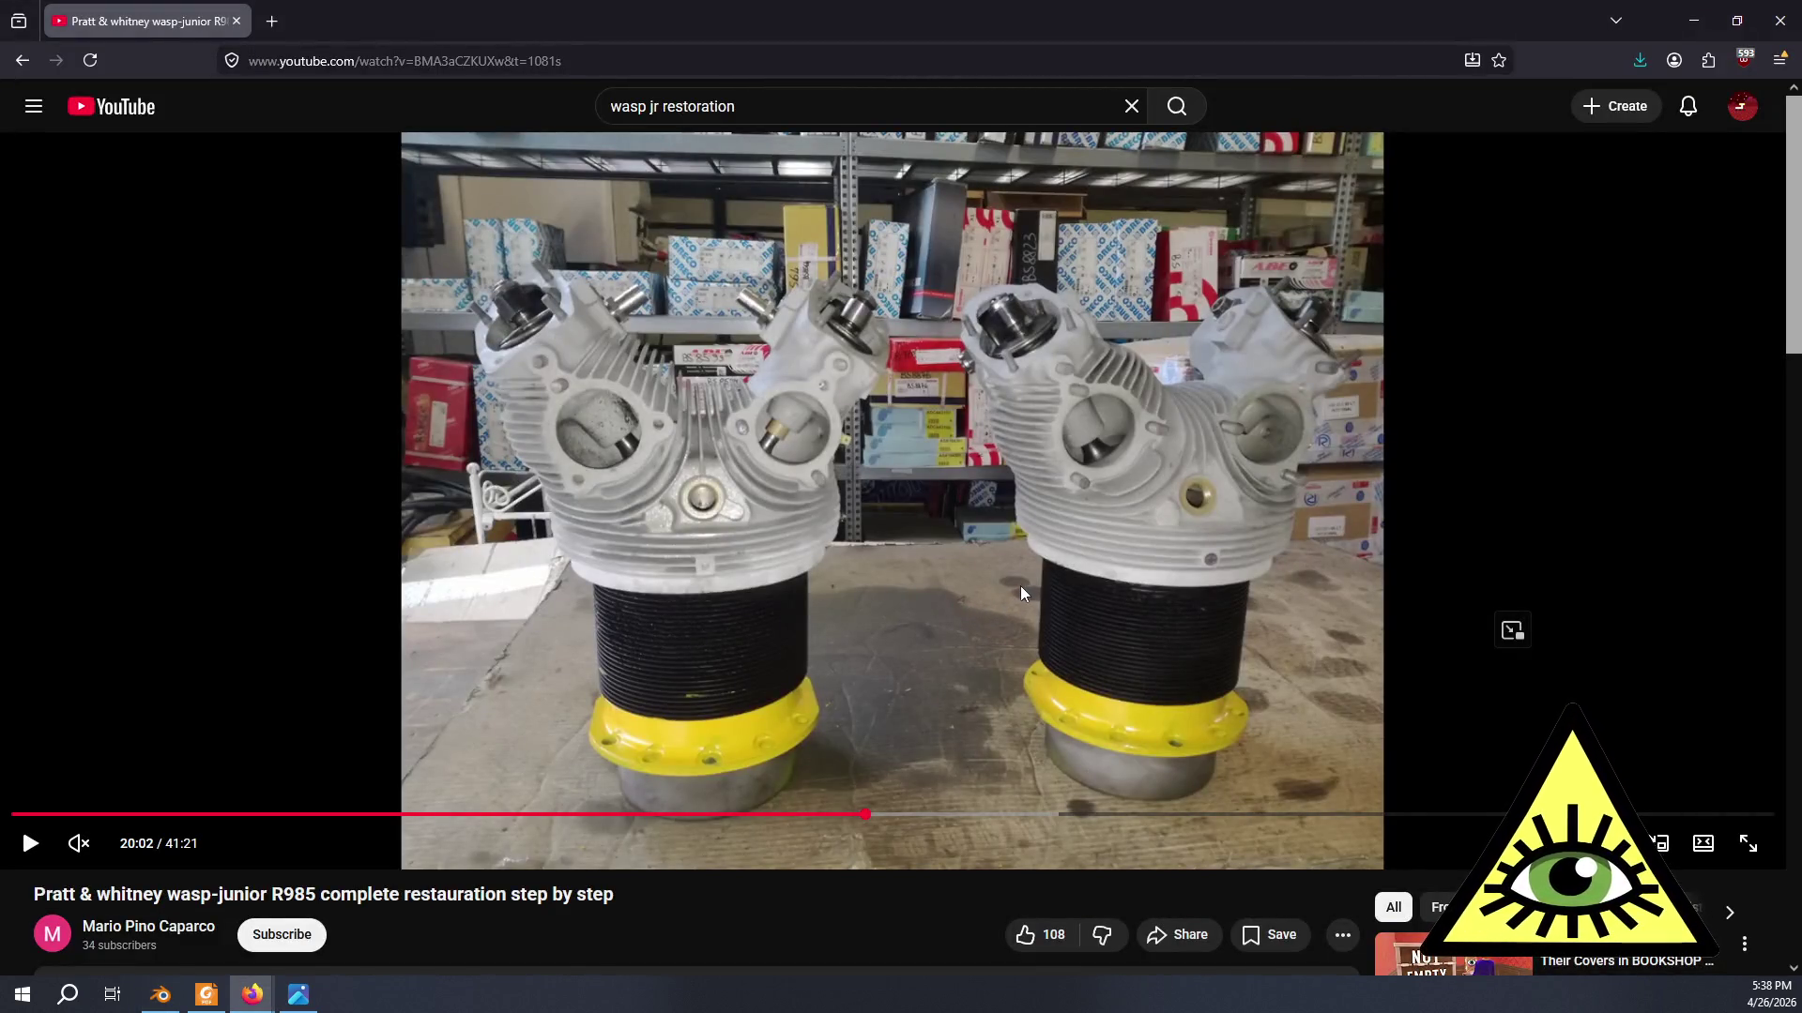
key(alt+Tab)
scroll(1037, 556, up, 3)
mouse_move(1037, 555)
middle_down()
mouse_move(811, 583)
mouse_move(980, 568)
middle_up()
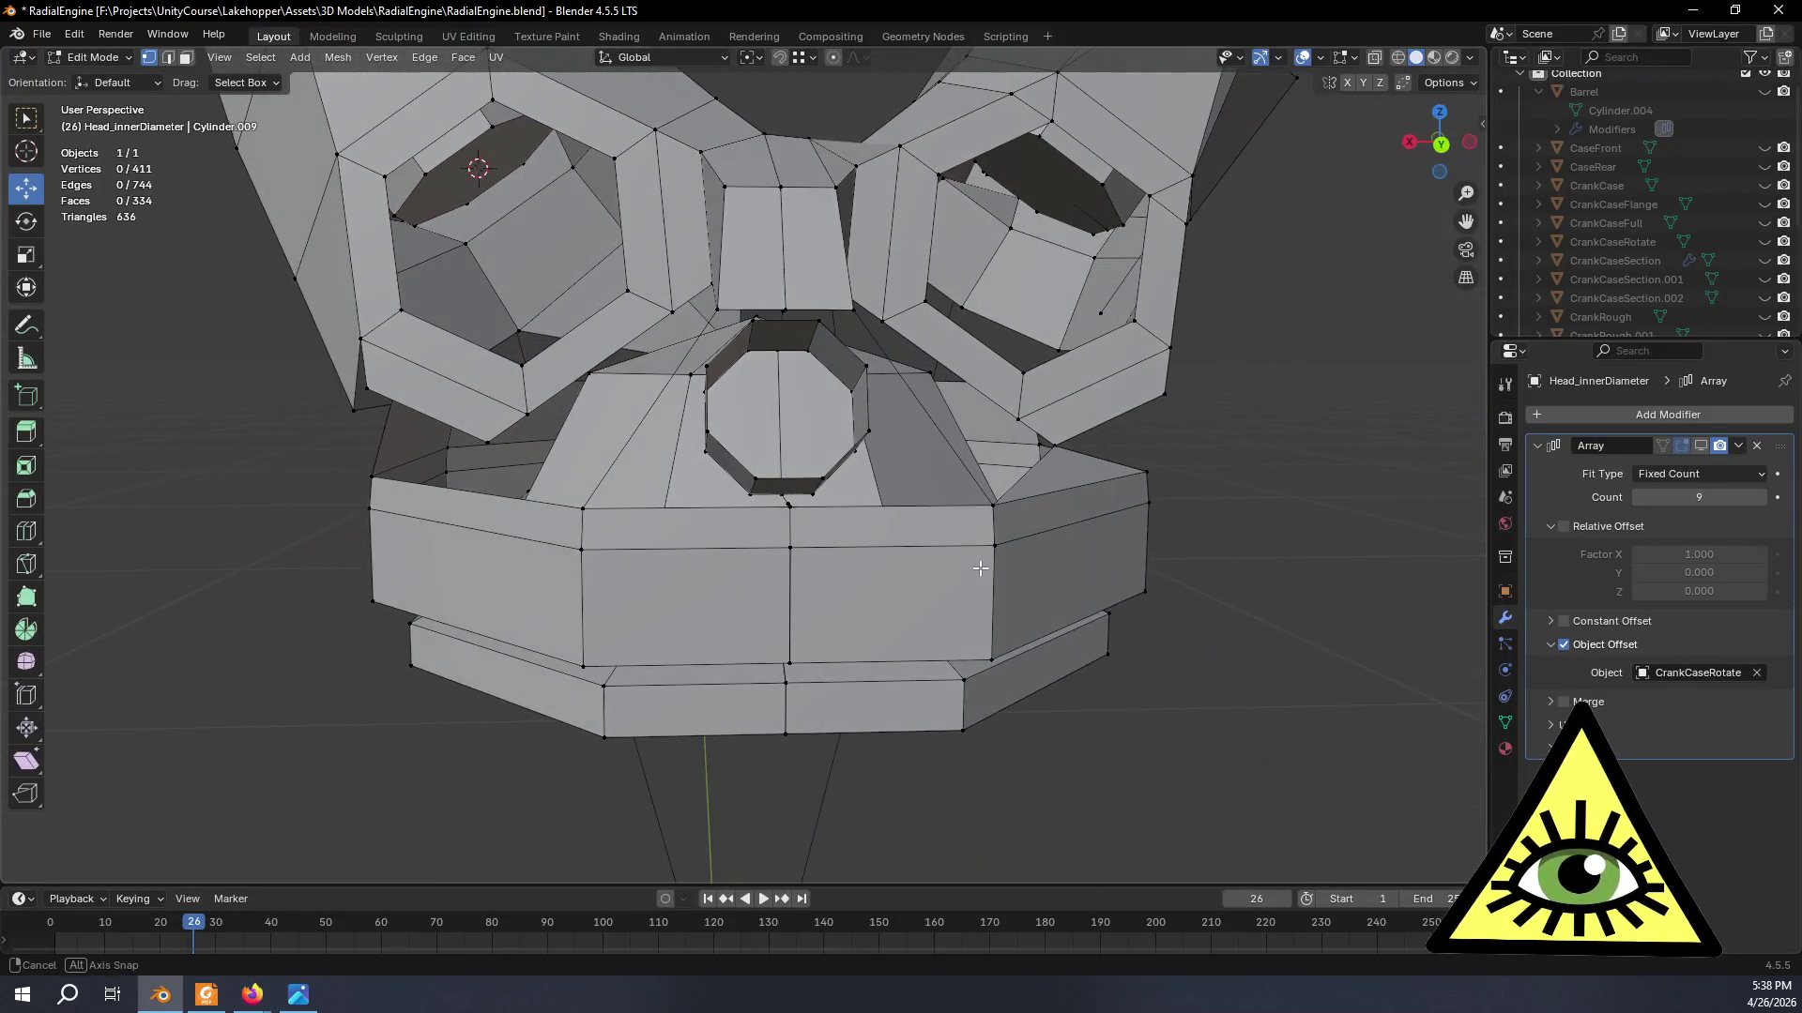
key(alt+Tab)
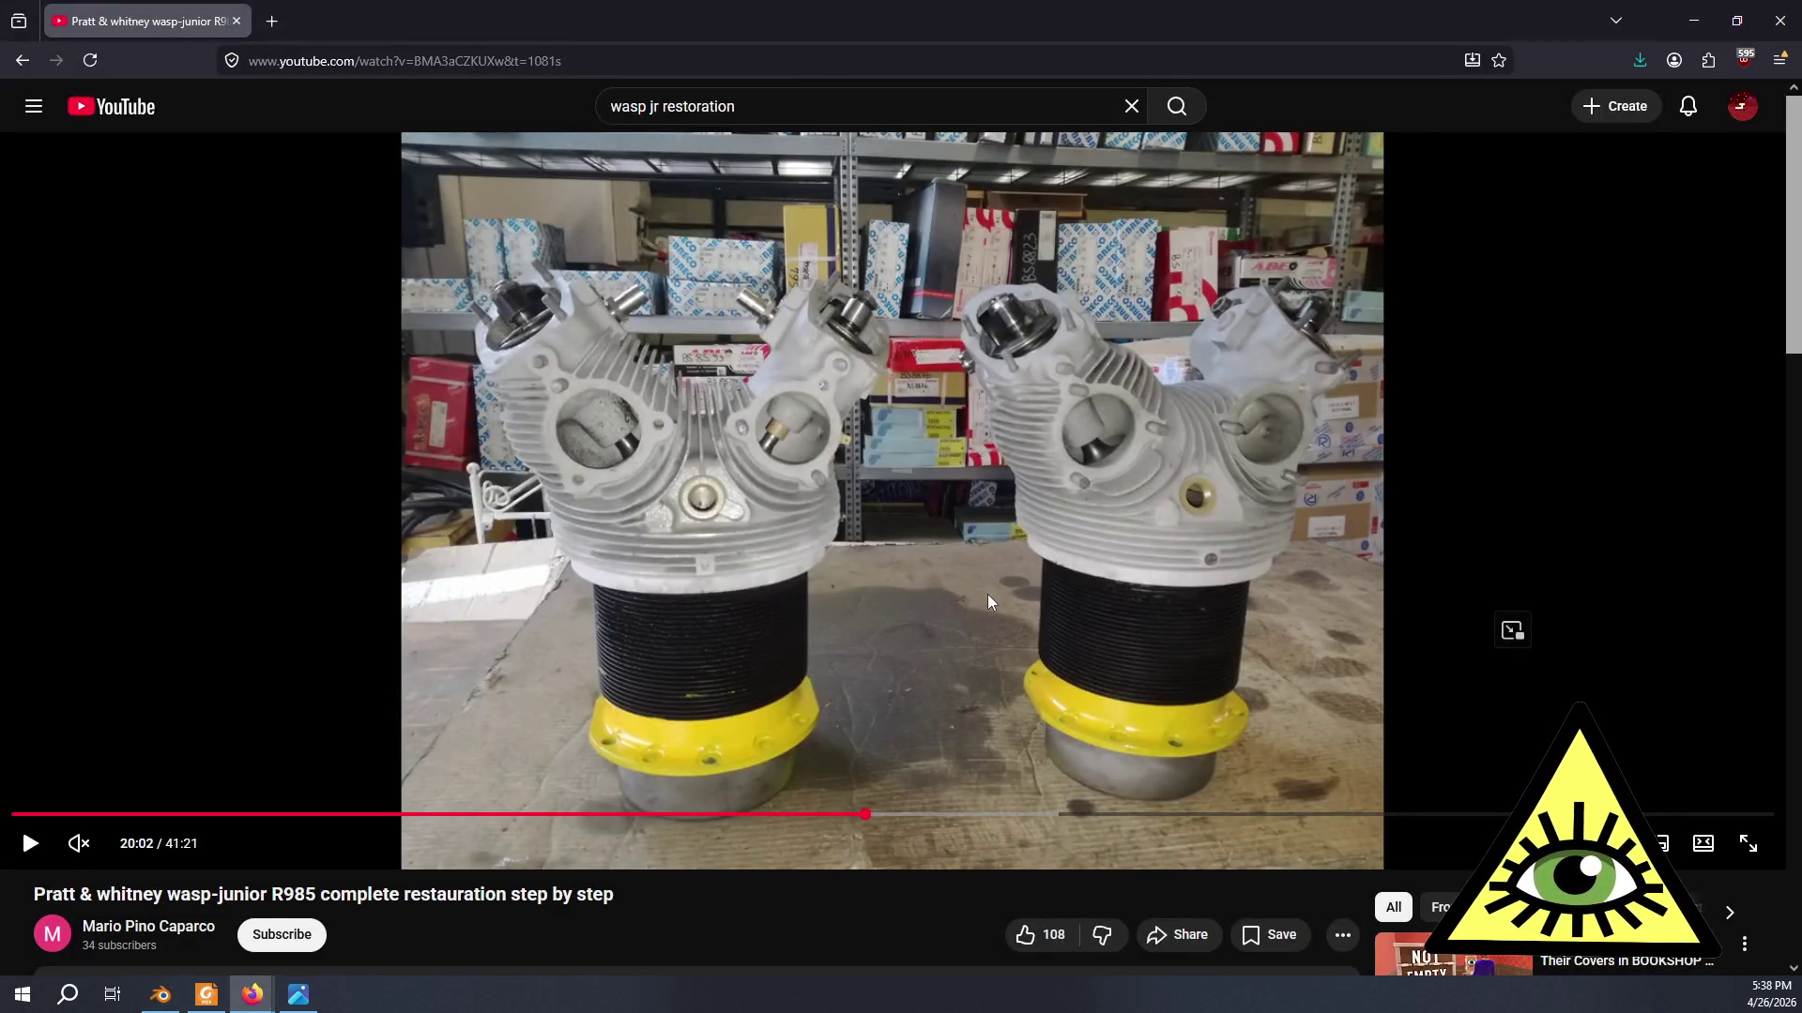
key(alt+Tab)
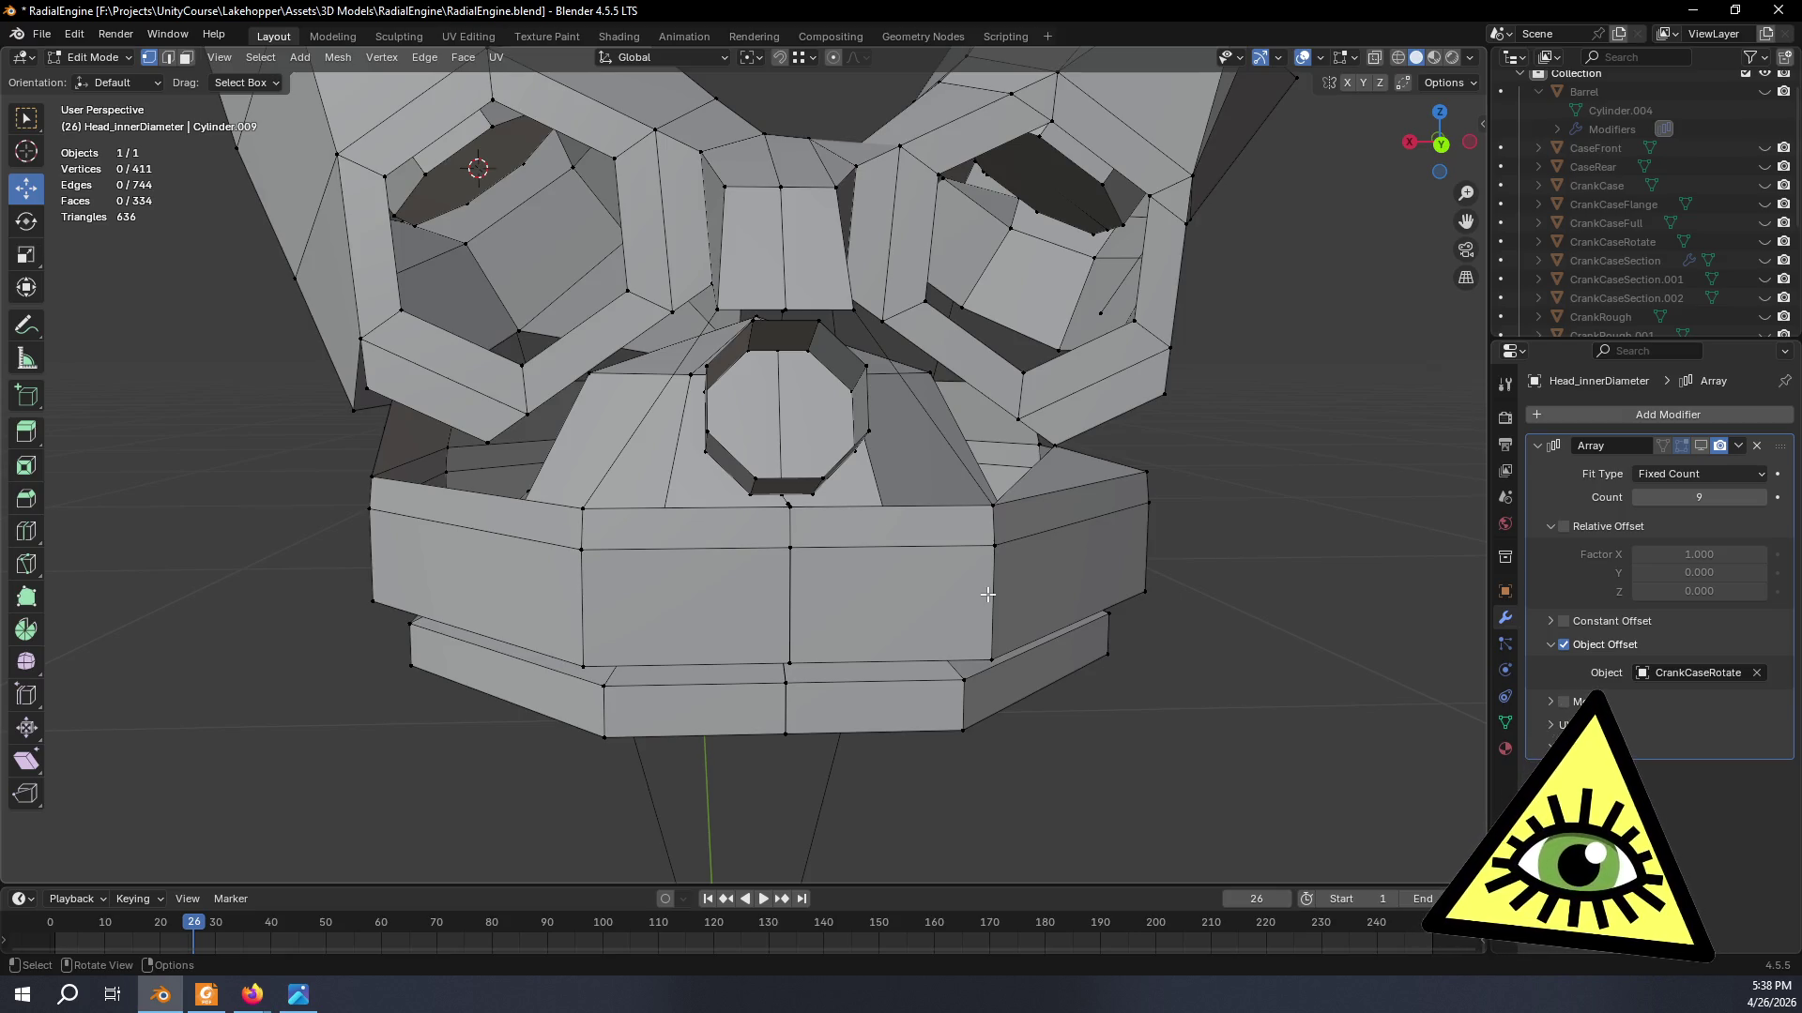
mouse_move(1069, 613)
middle_down()
mouse_move(940, 592)
mouse_move(1138, 631)
middle_up()
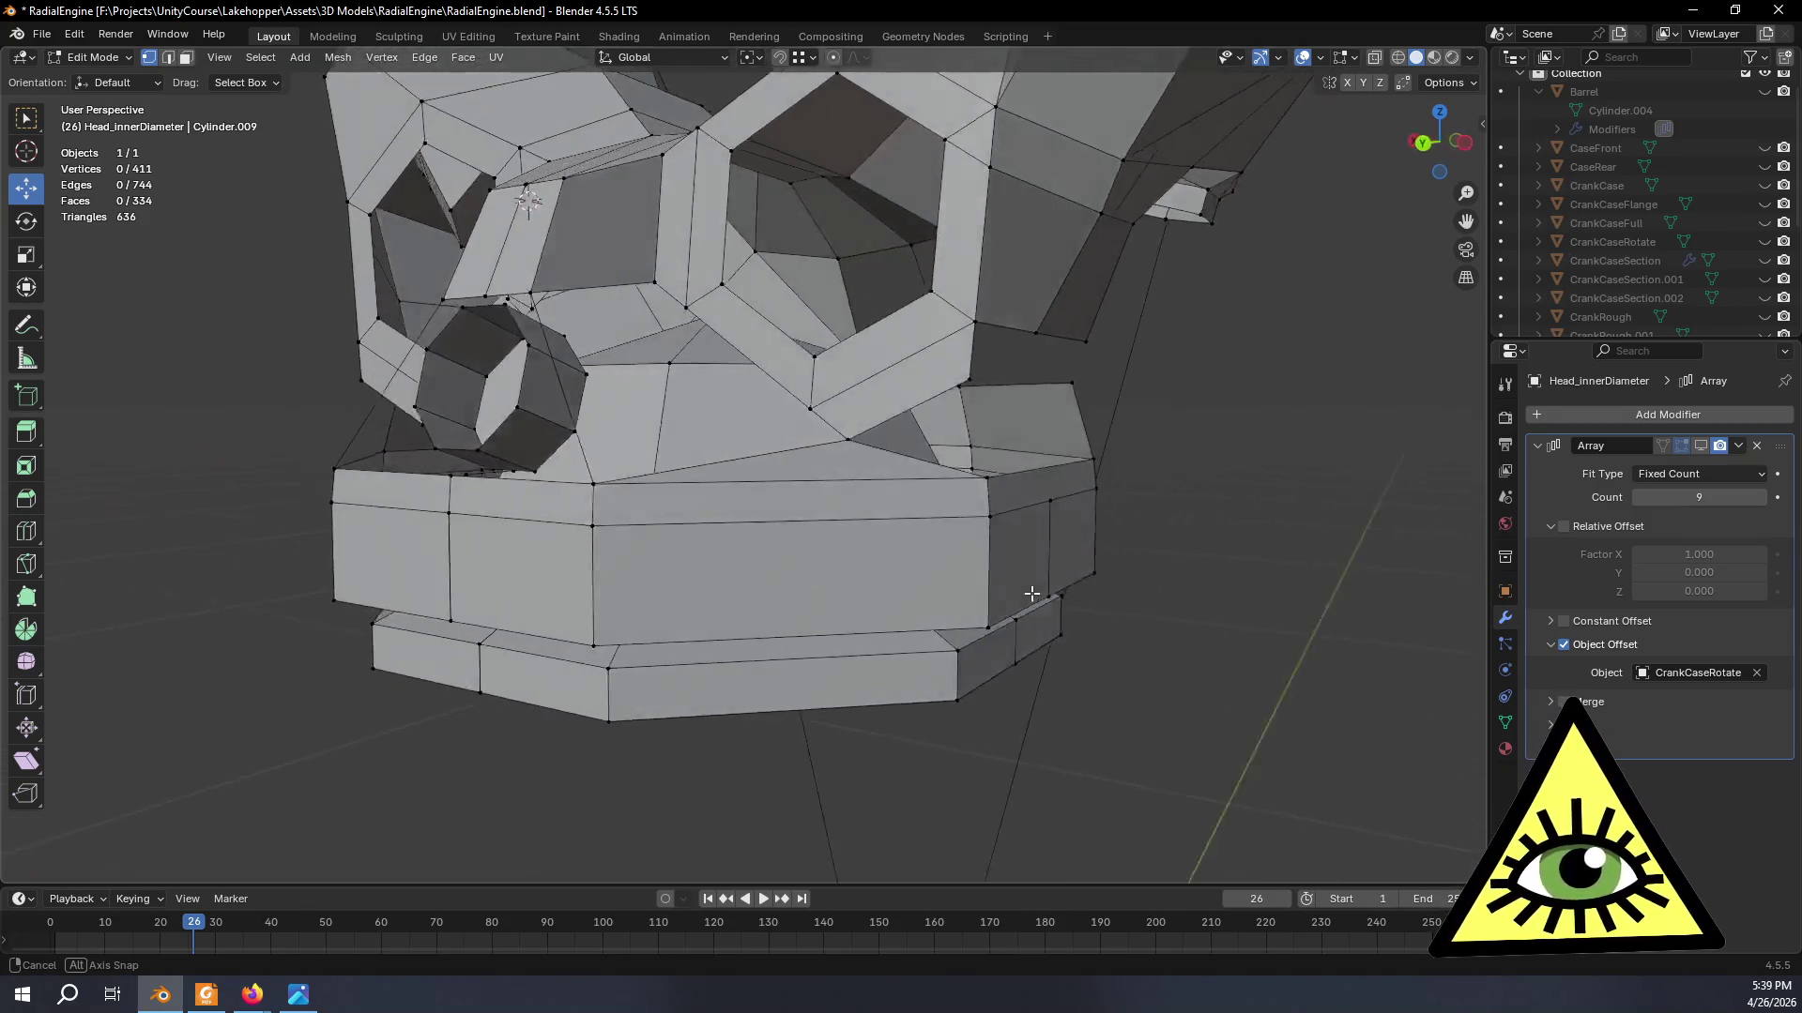
middle_drag(1137, 633, 1132, 597)
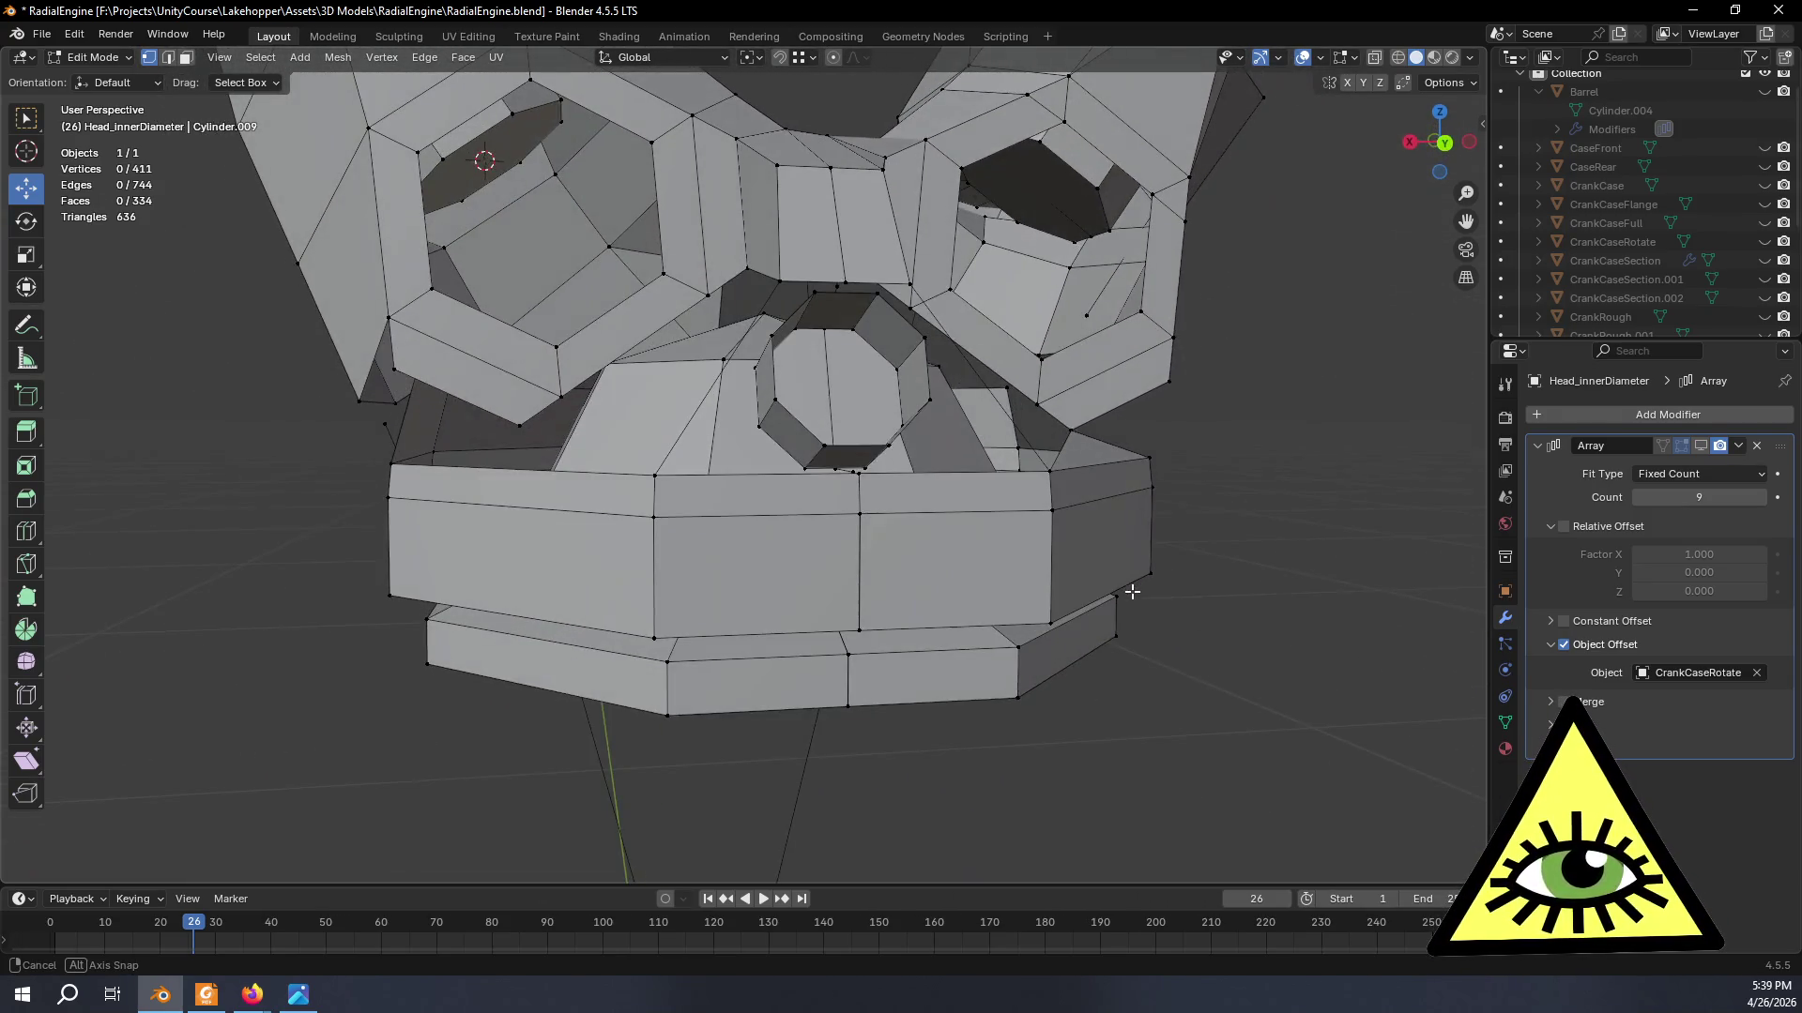
key(alt+Tab)
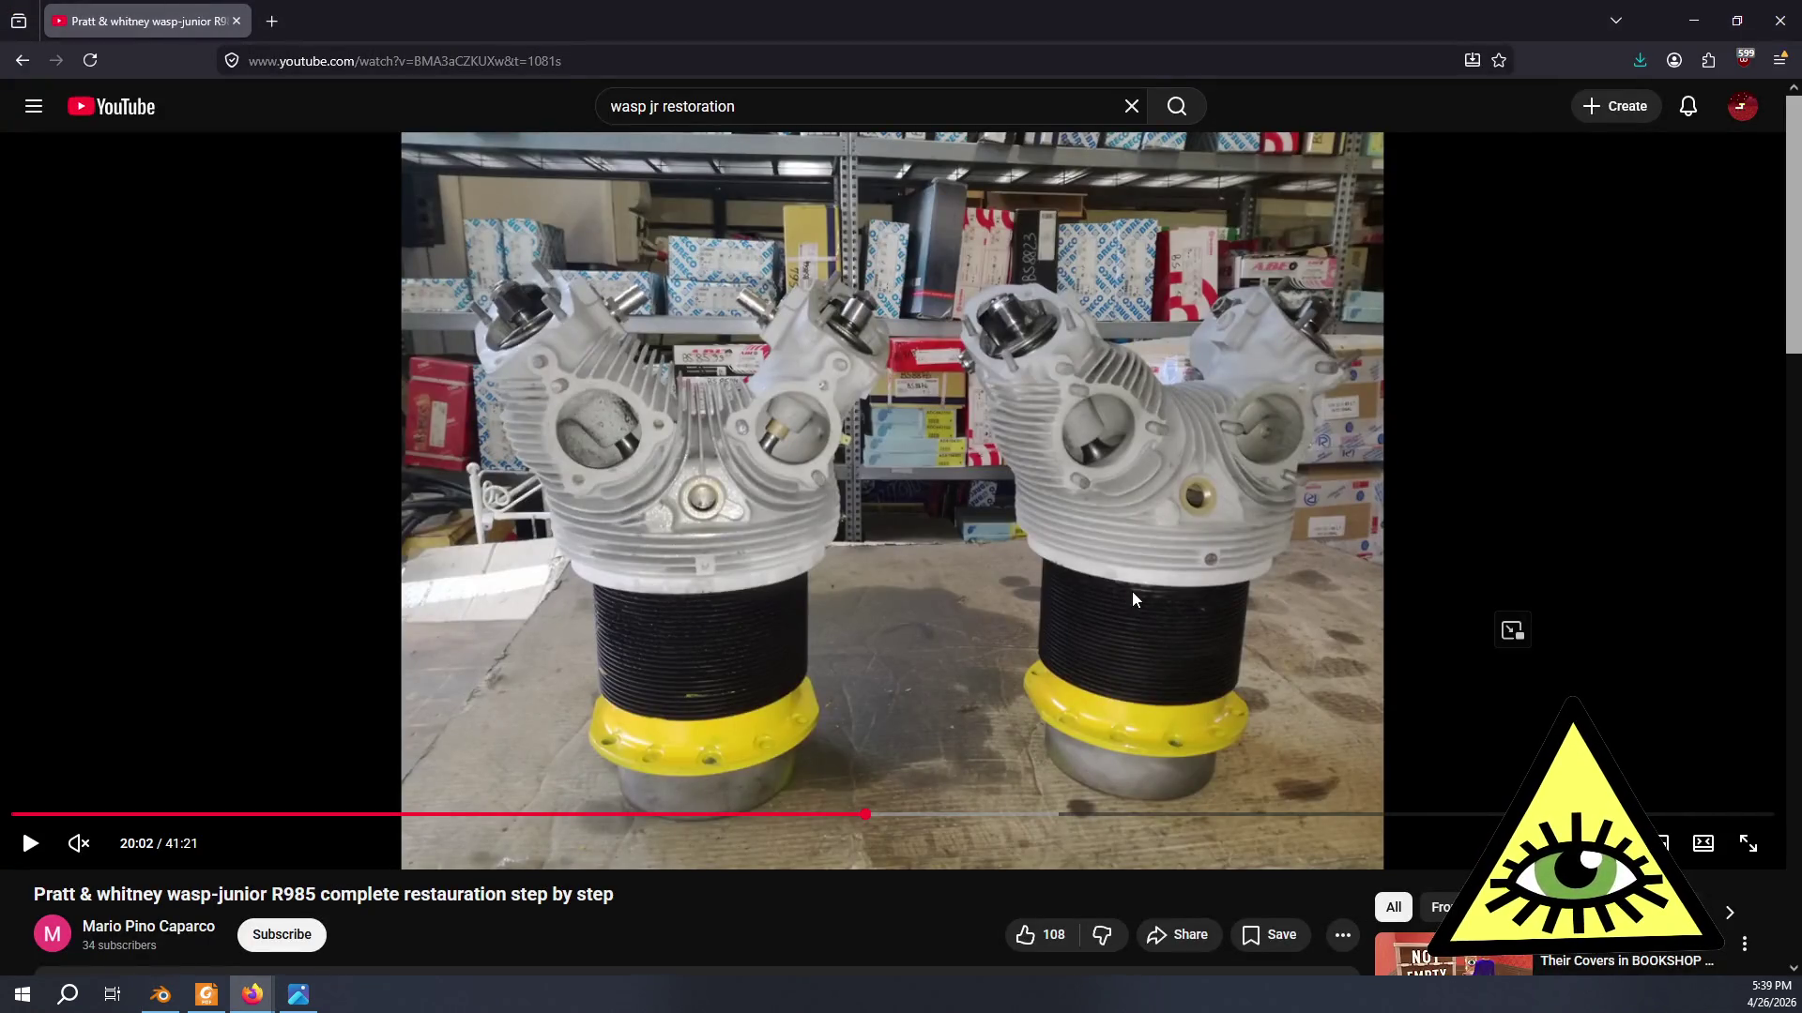
key(alt+Tab)
middle_drag(1137, 592, 810, 591)
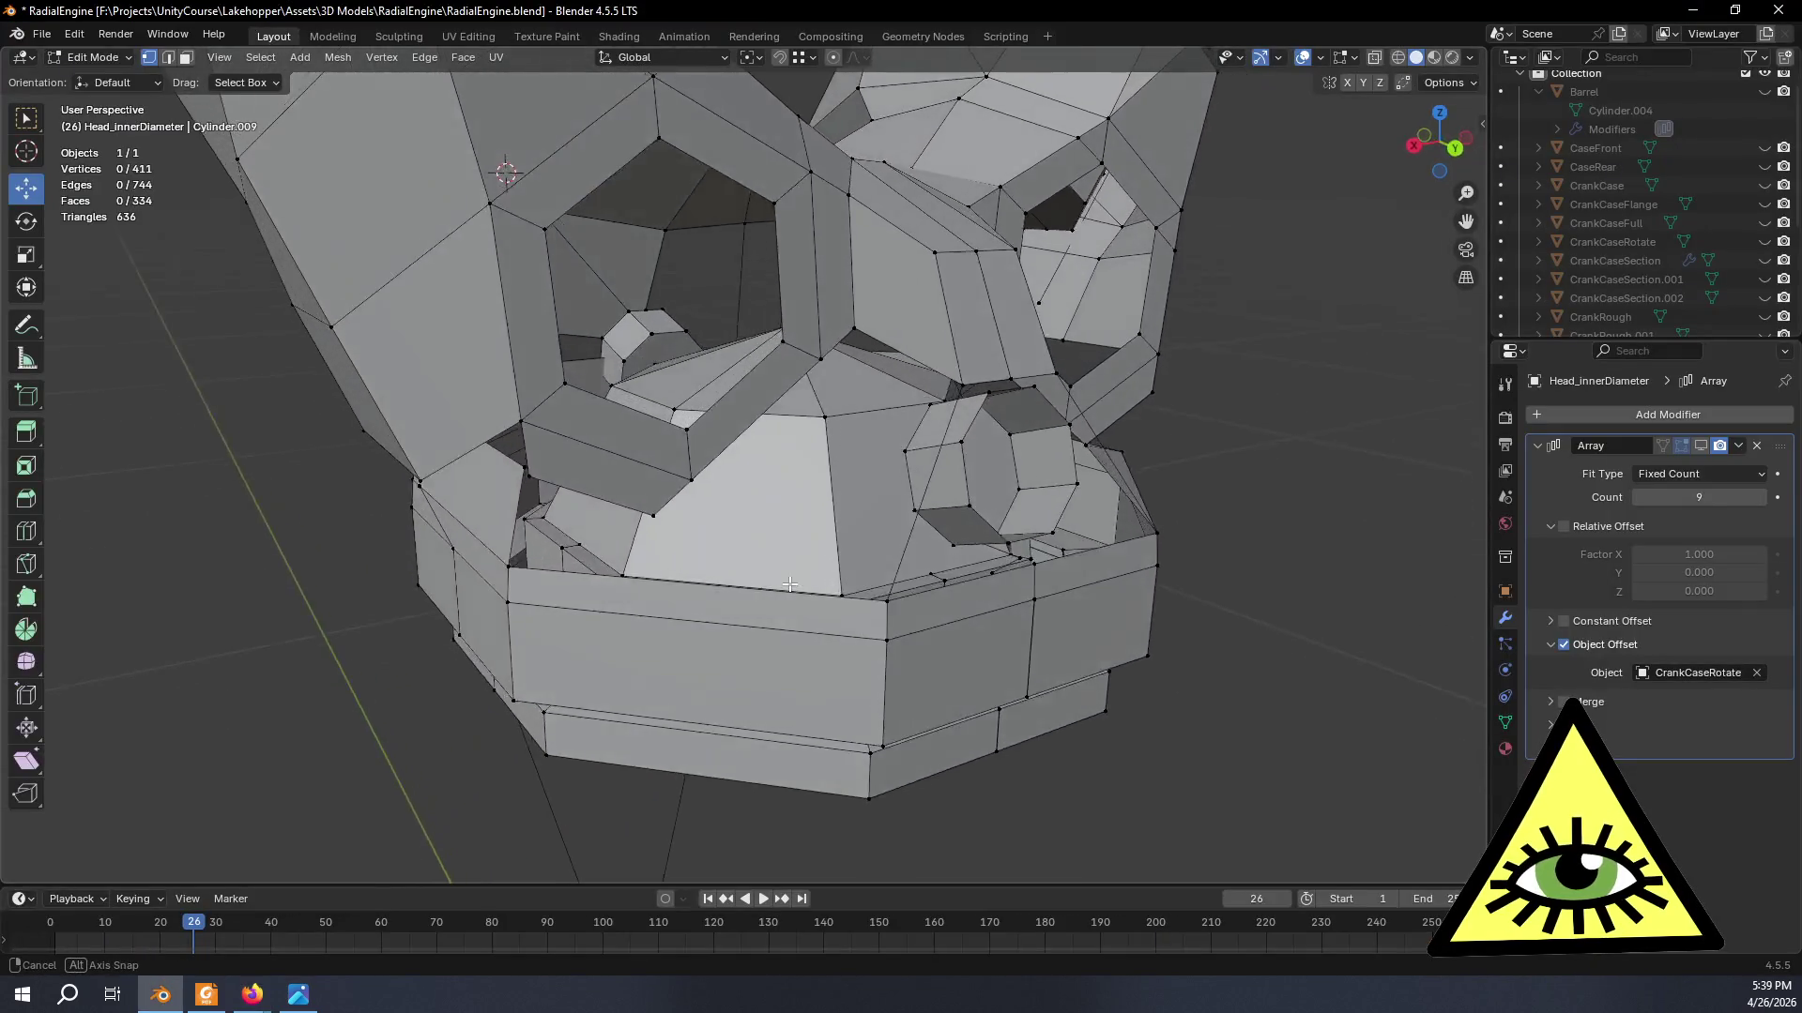
- Delete two stray corner vertices on the cylinder head from a side view
mouse_move(809, 590)
middle_down()
mouse_move(766, 562)
mouse_move(703, 565)
mouse_move(742, 580)
middle_up()
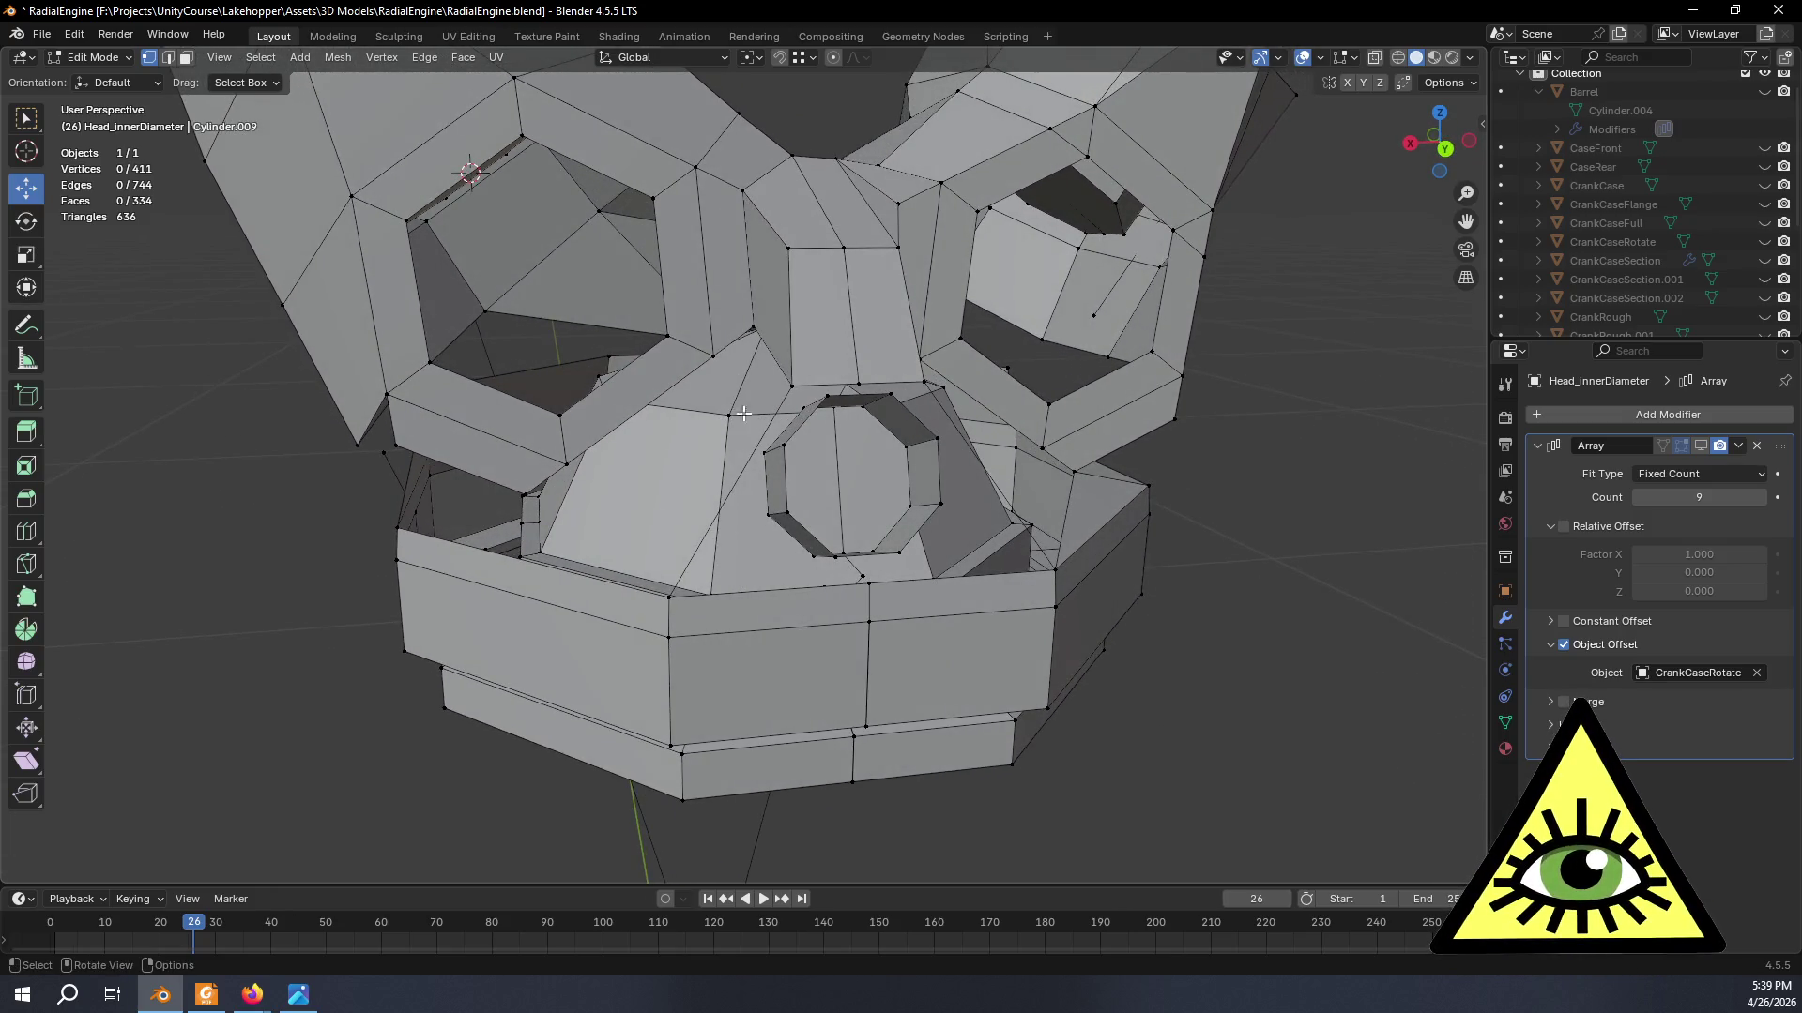
click(791, 385)
mouse_move(792, 387)
middle_down()
mouse_move(623, 450)
mouse_move(1071, 359)
middle_up()
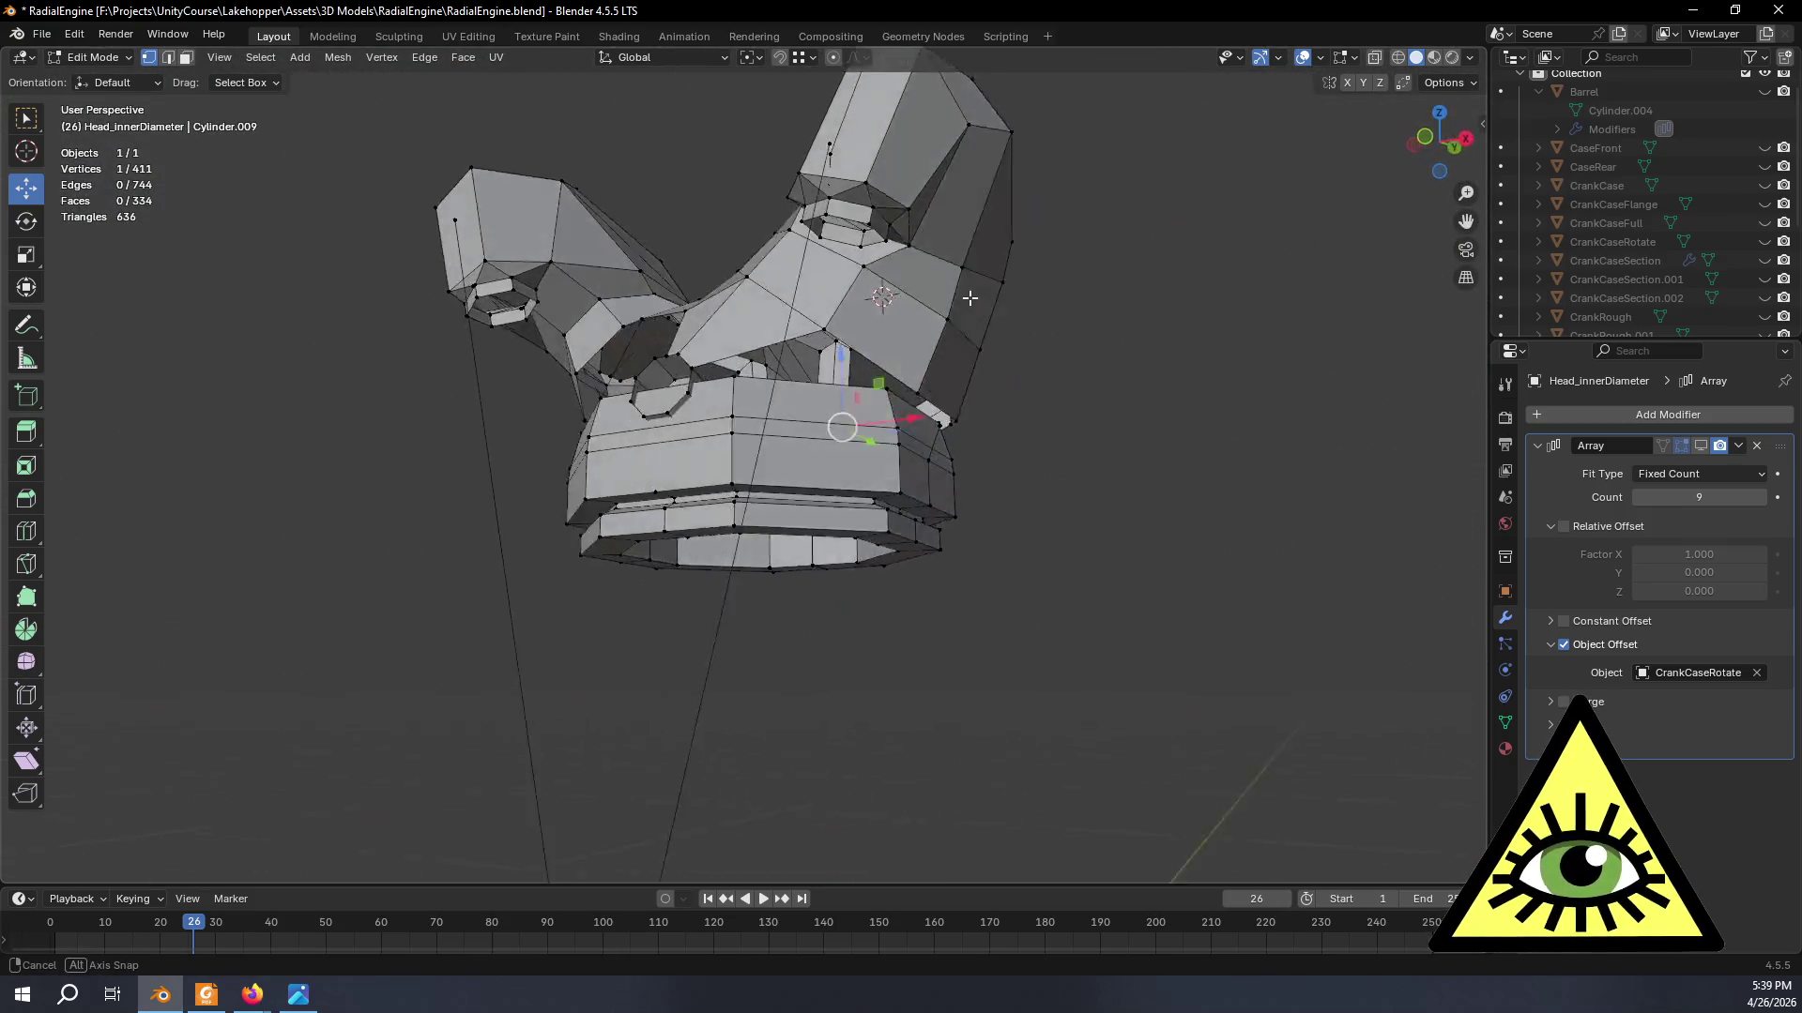
mouse_move(1071, 357)
middle_down()
mouse_move(752, 312)
mouse_move(798, 454)
mouse_move(878, 421)
mouse_move(497, 231)
middle_up()
scroll(798, 453, up, 2)
scroll(799, 453, up, 2)
scroll(798, 453, up, 2)
click(1044, 255)
key(x)
click(1094, 258)
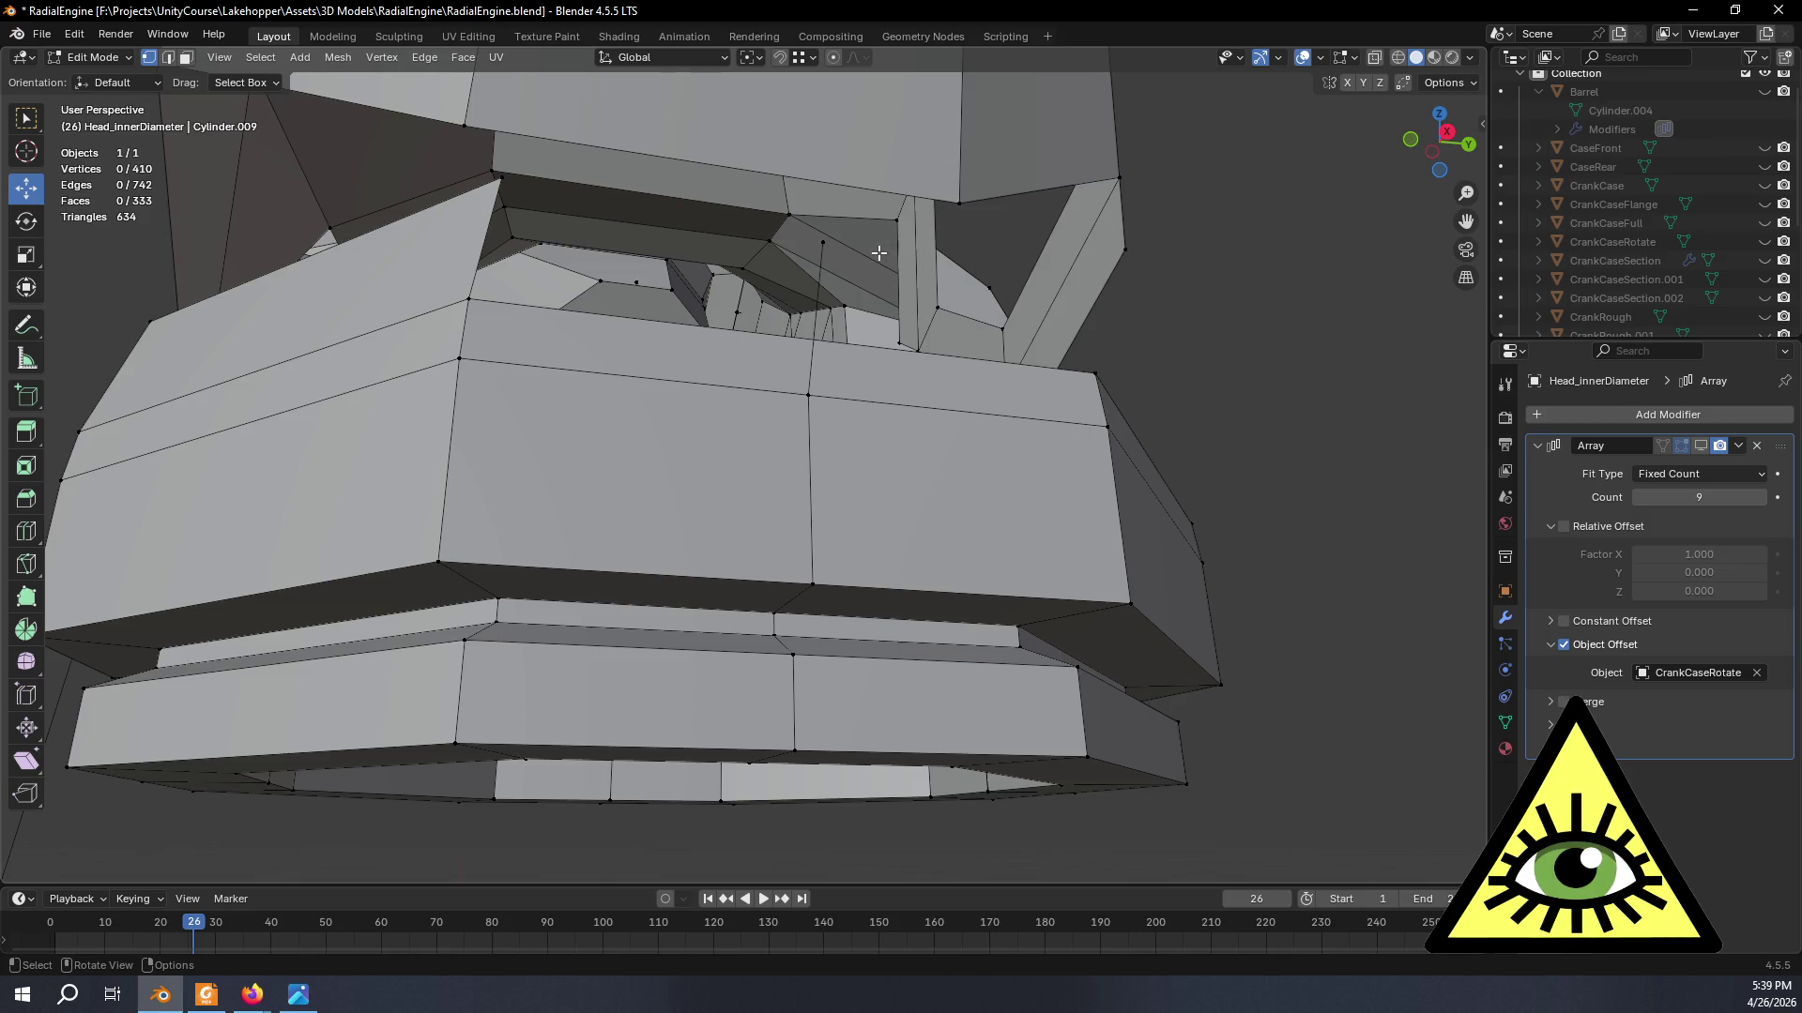
click(822, 243)
key(x)
click(853, 290)
- Delete the nine-vertex vertical loop inside the head with X-ray shading on
mouse_move(852, 291)
middle_down()
mouse_move(889, 330)
mouse_move(737, 350)
middle_up()
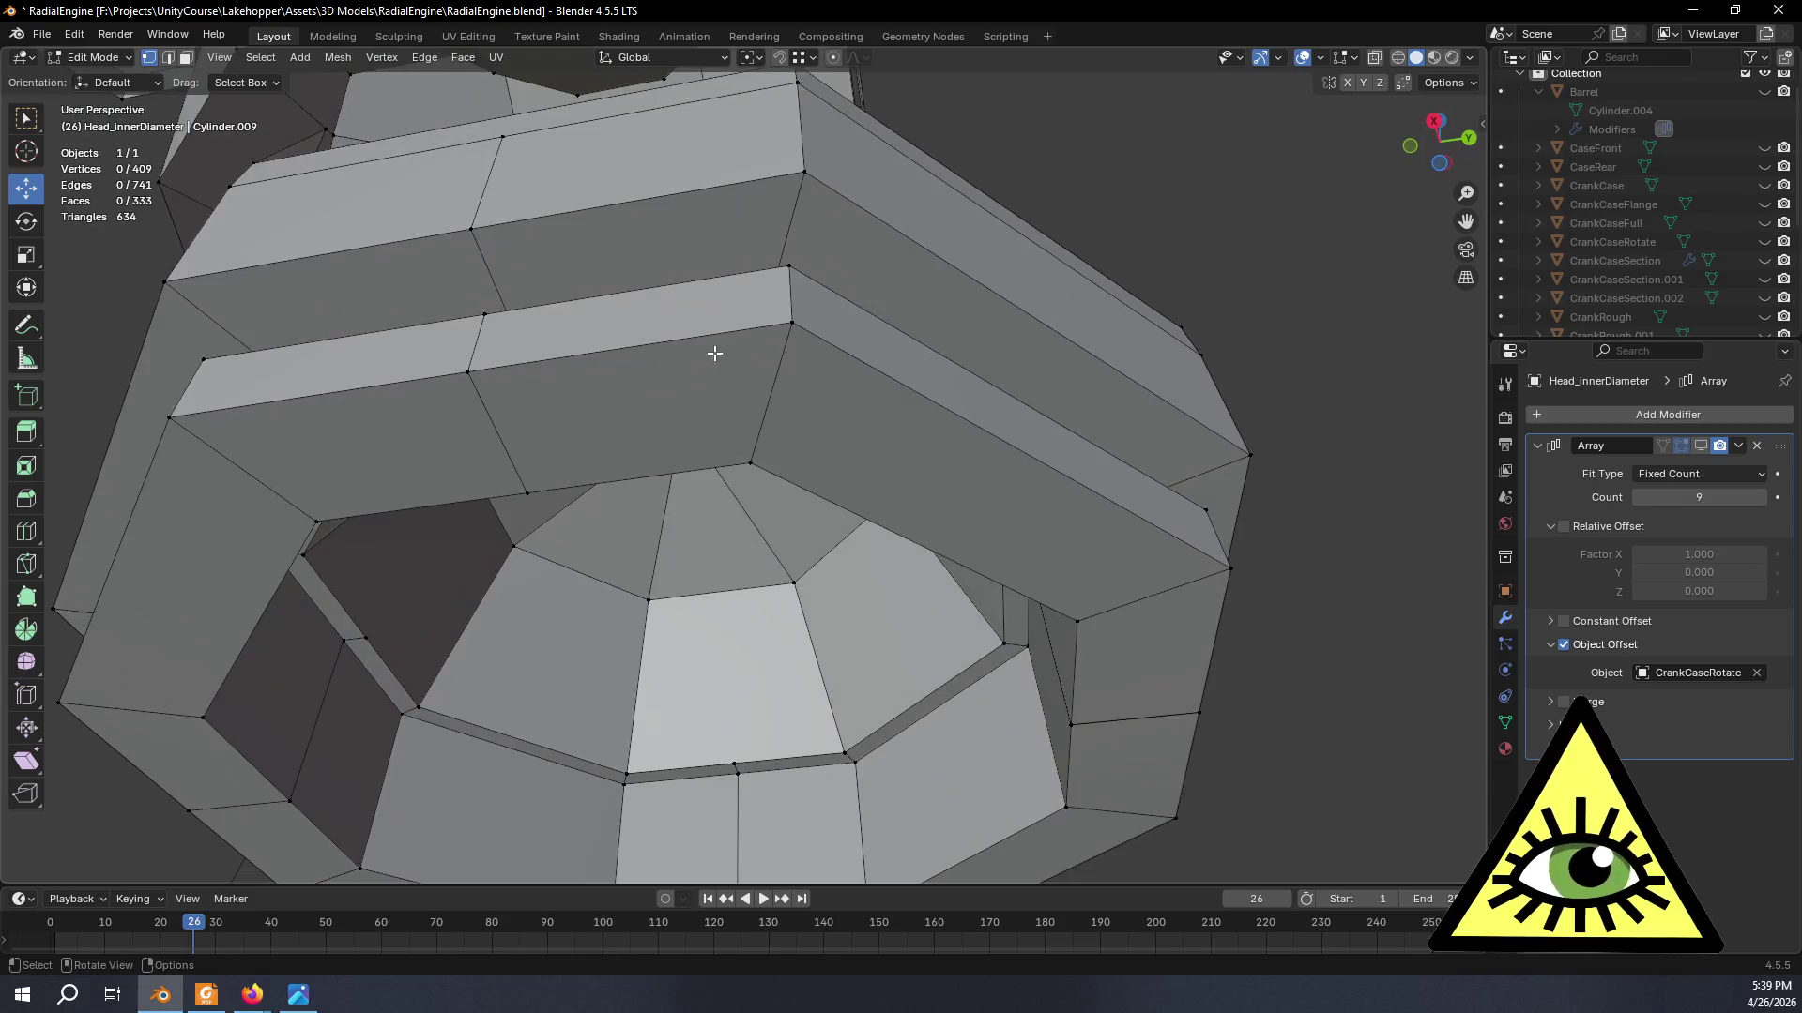
click(787, 319)
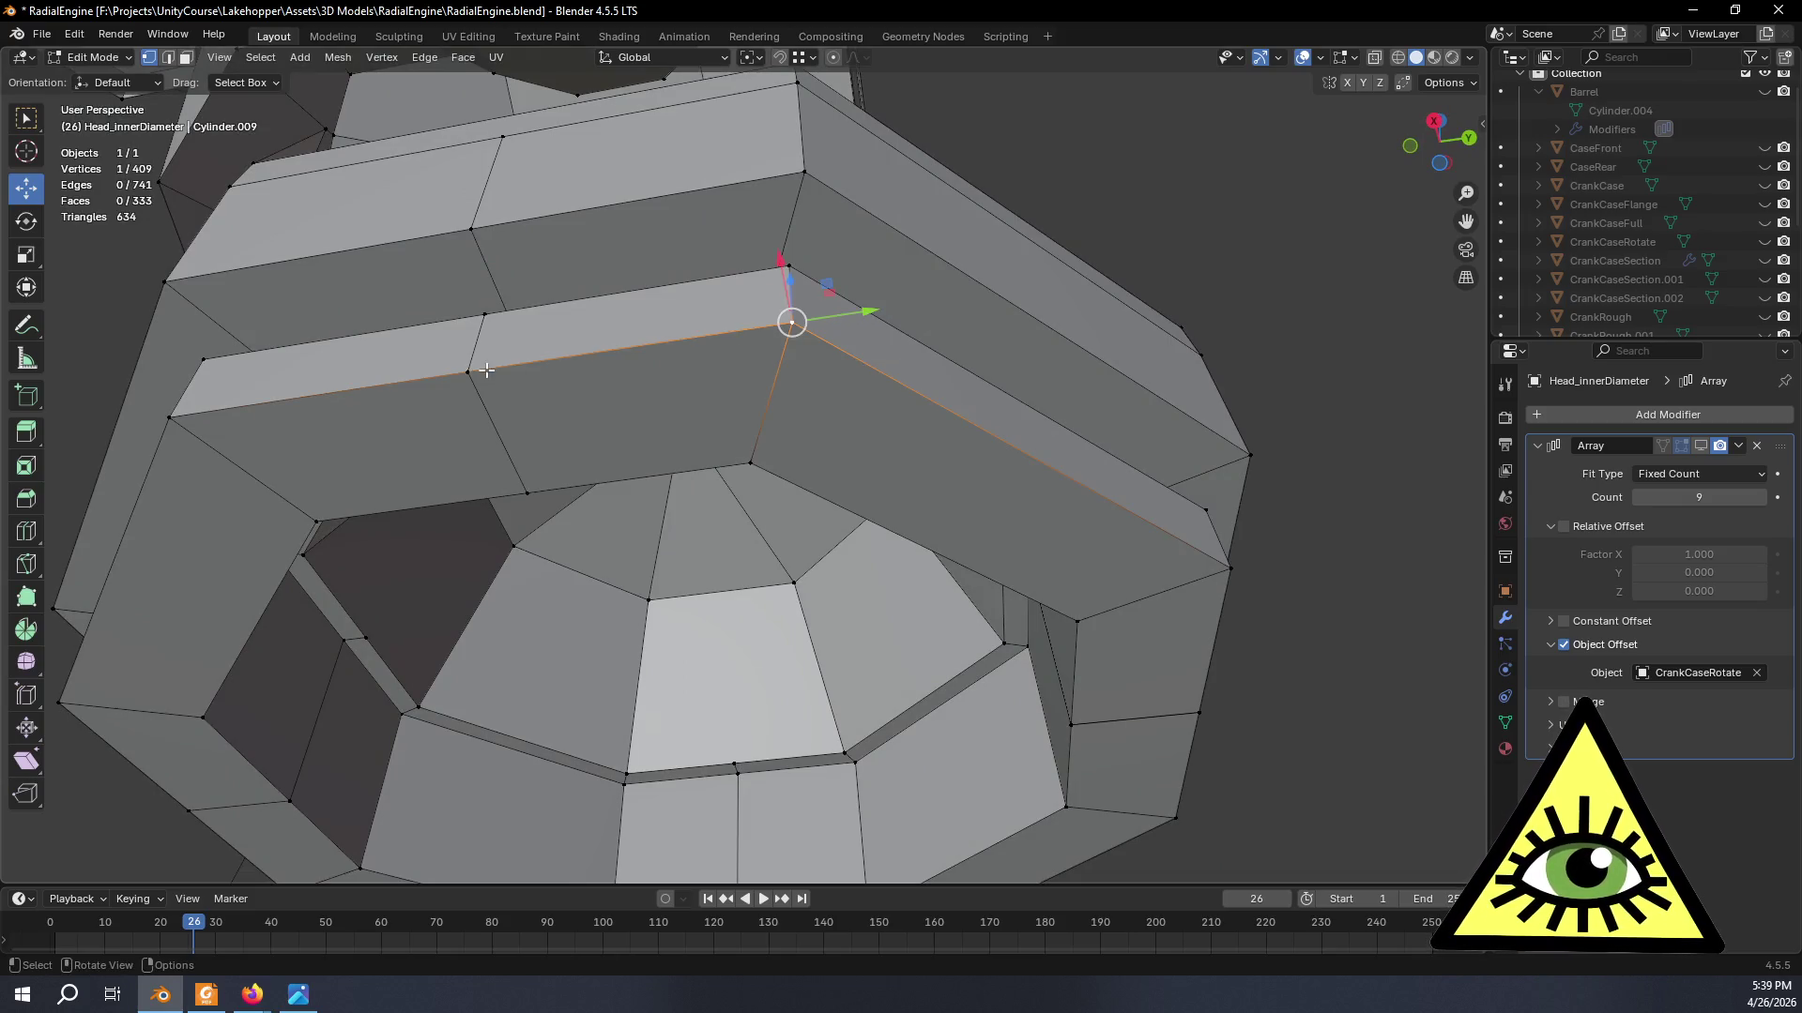
mouse_move(545, 476)
middle_down()
mouse_move(522, 402)
mouse_move(536, 356)
mouse_move(250, 386)
mouse_move(423, 512)
mouse_move(523, 522)
mouse_move(504, 615)
middle_up()
alt+click(574, 334)
key(alt+z)
key(x)
click(534, 537)
- Delete one more leftover vertex and return the mesh to solid shading
click(331, 555)
middle_drag(414, 552, 467, 532)
key(x)
click(517, 552)
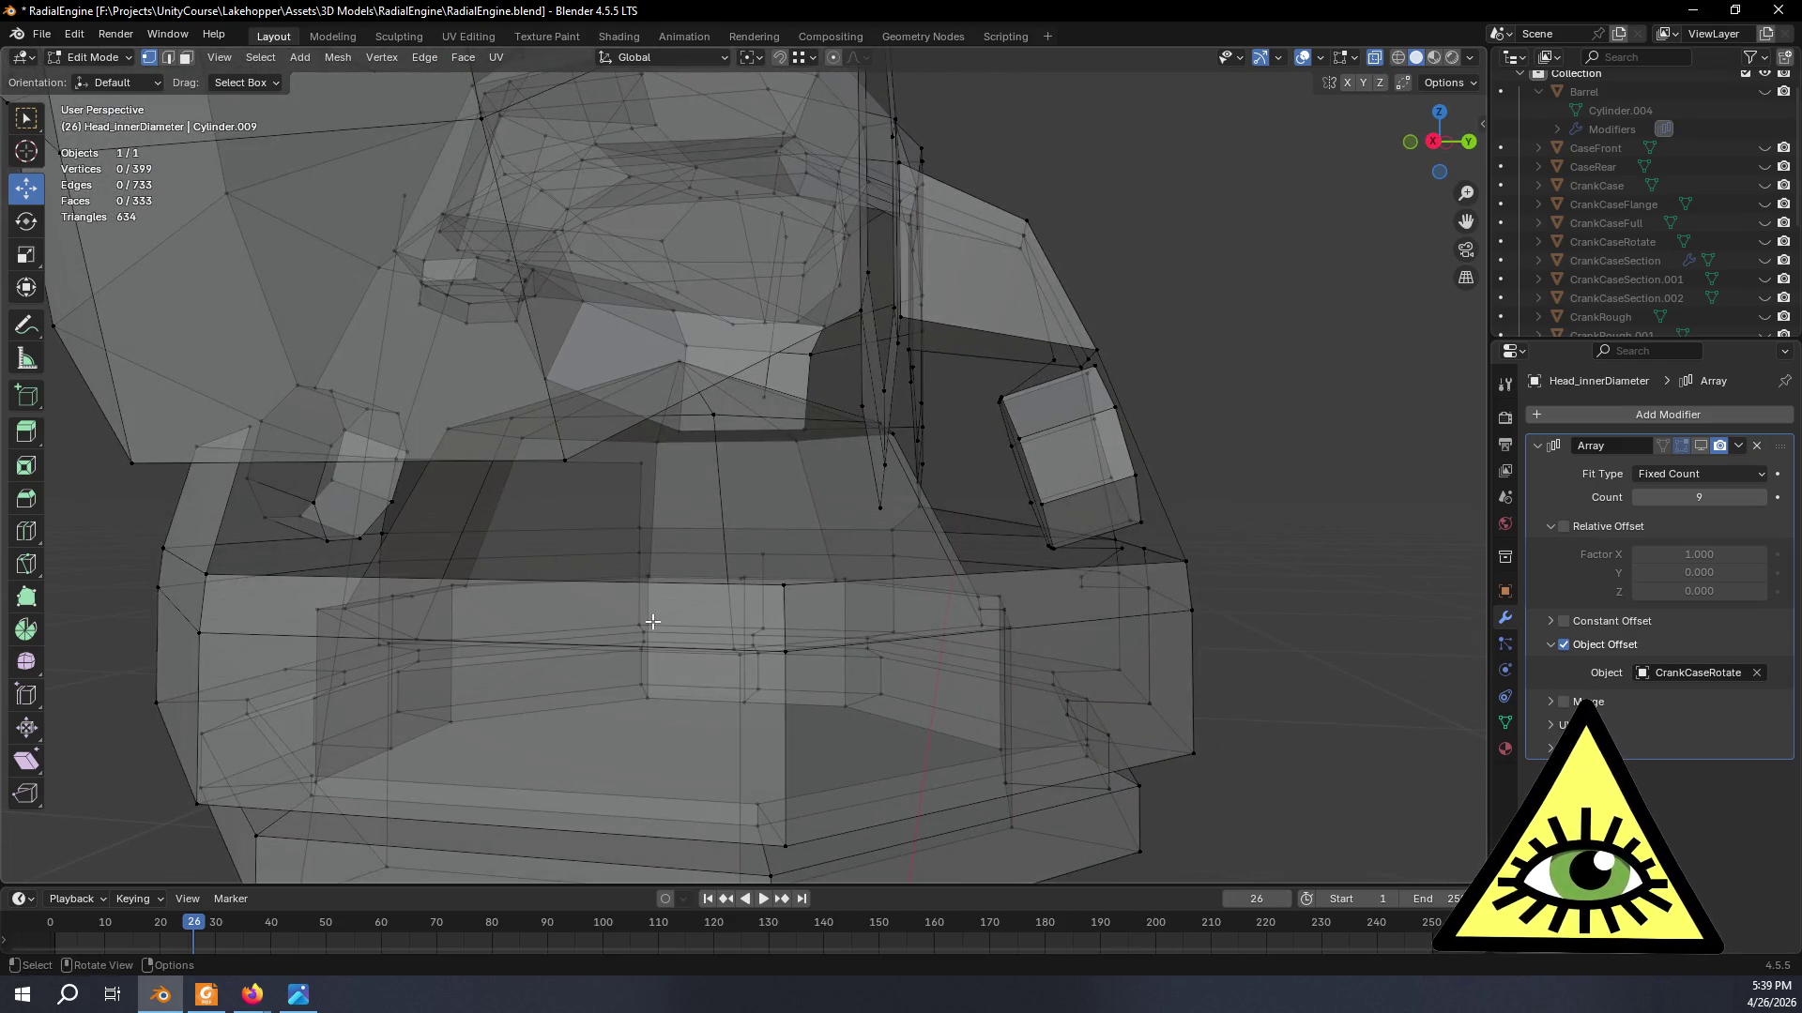
key(alt+z)
mouse_move(622, 609)
middle_down()
mouse_move(809, 604)
mouse_move(912, 528)
middle_up()
scroll(810, 605, up, 3)
scroll(809, 604, up, 1)
- Delete two more stray vertices at the base of the head
click(943, 518)
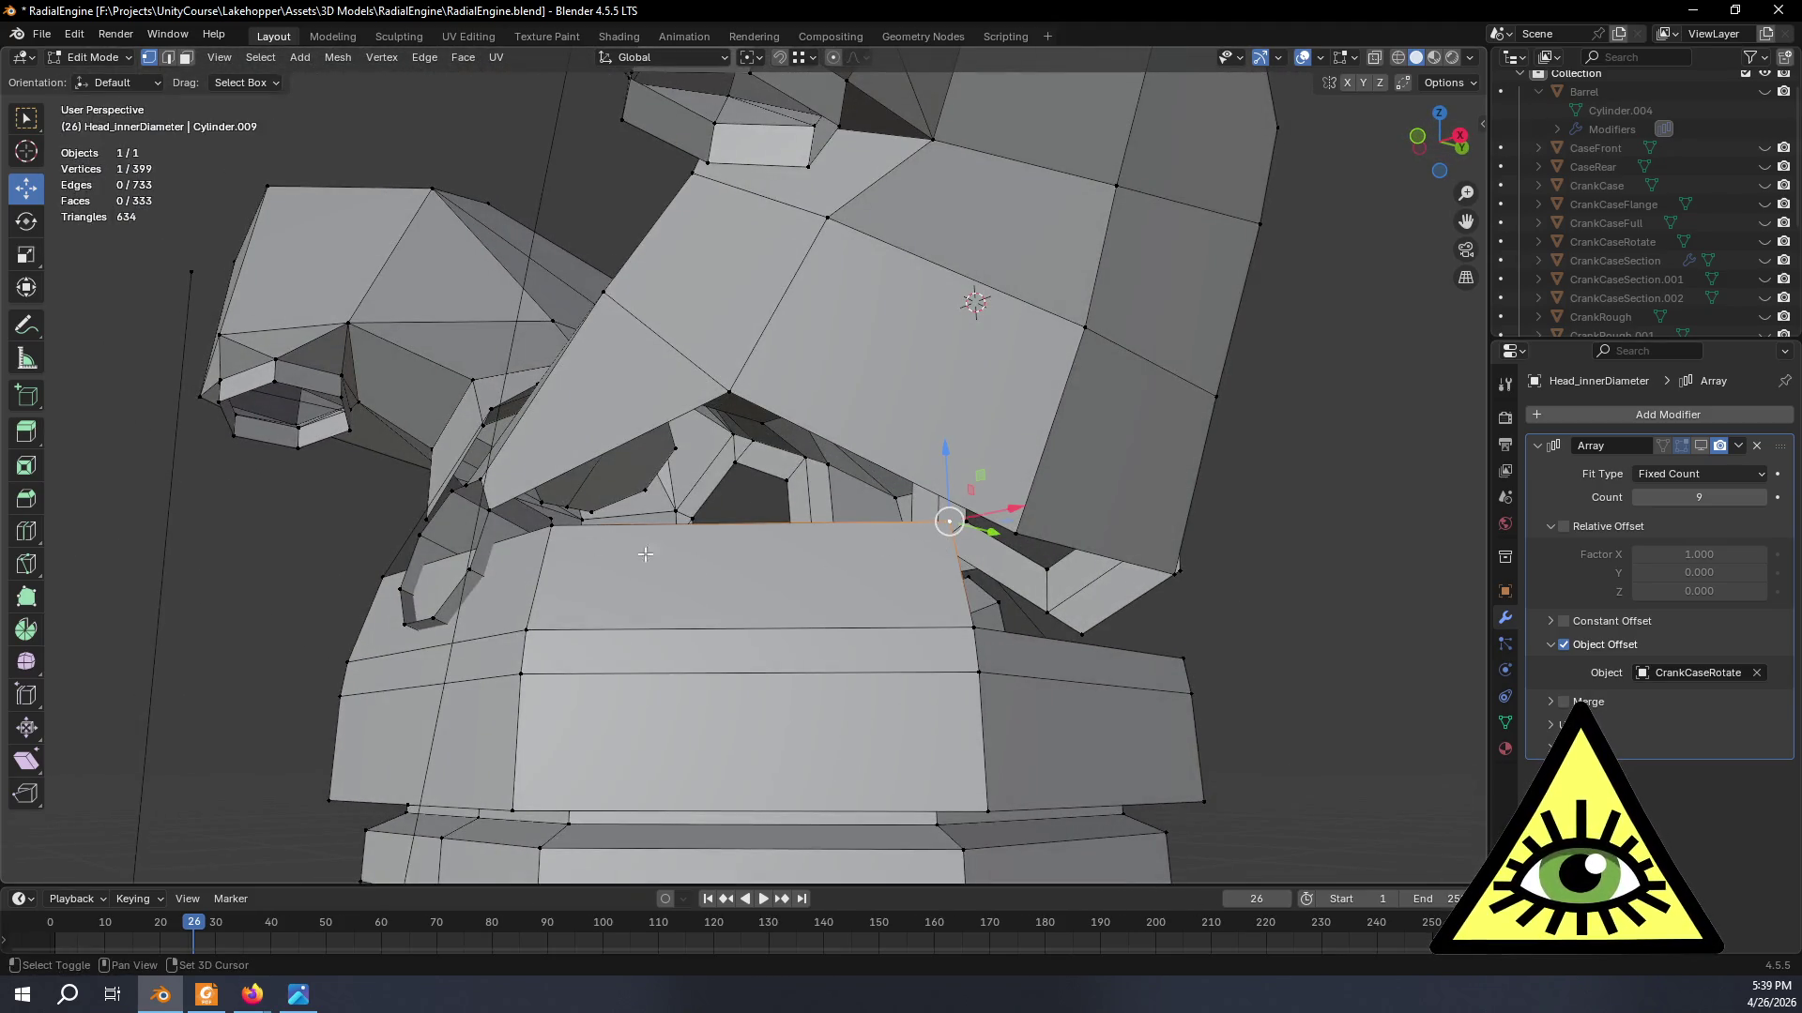
shift+click(550, 533)
mouse_move(548, 533)
middle_down()
mouse_move(676, 573)
mouse_move(512, 524)
mouse_move(533, 533)
middle_up()
key(x)
click(678, 572)
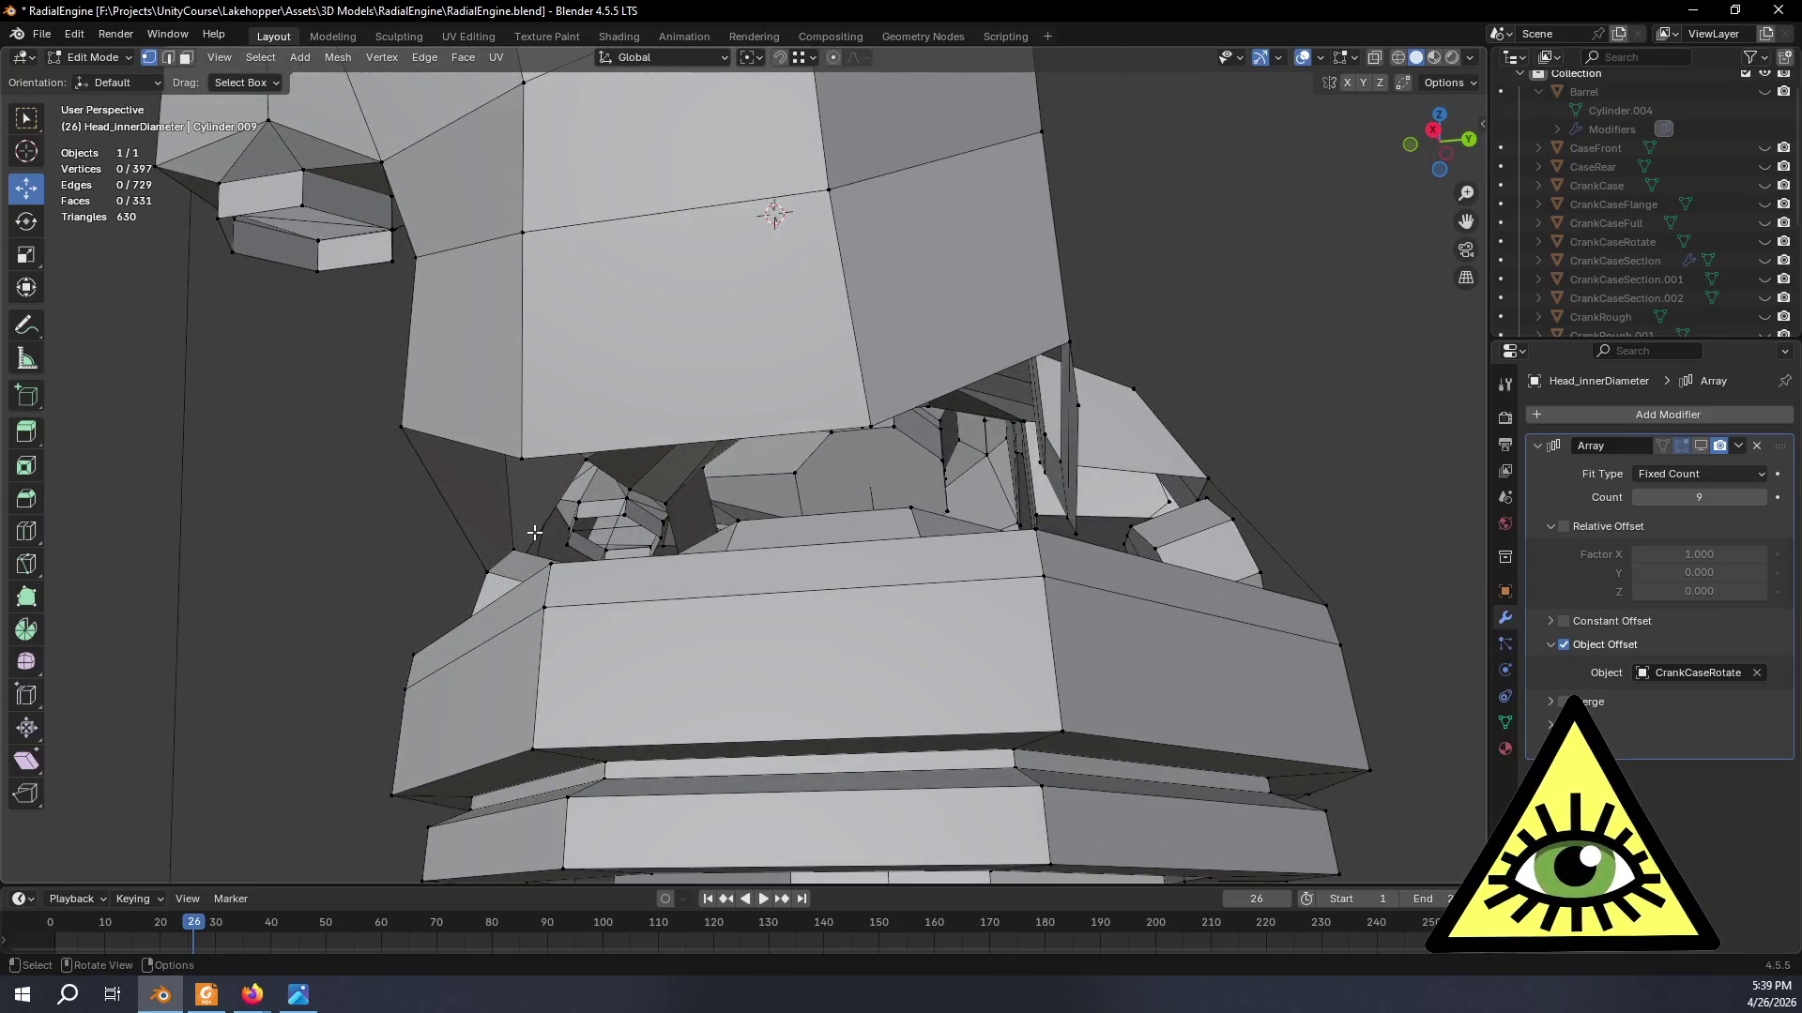
middle_drag(851, 430, 886, 443)
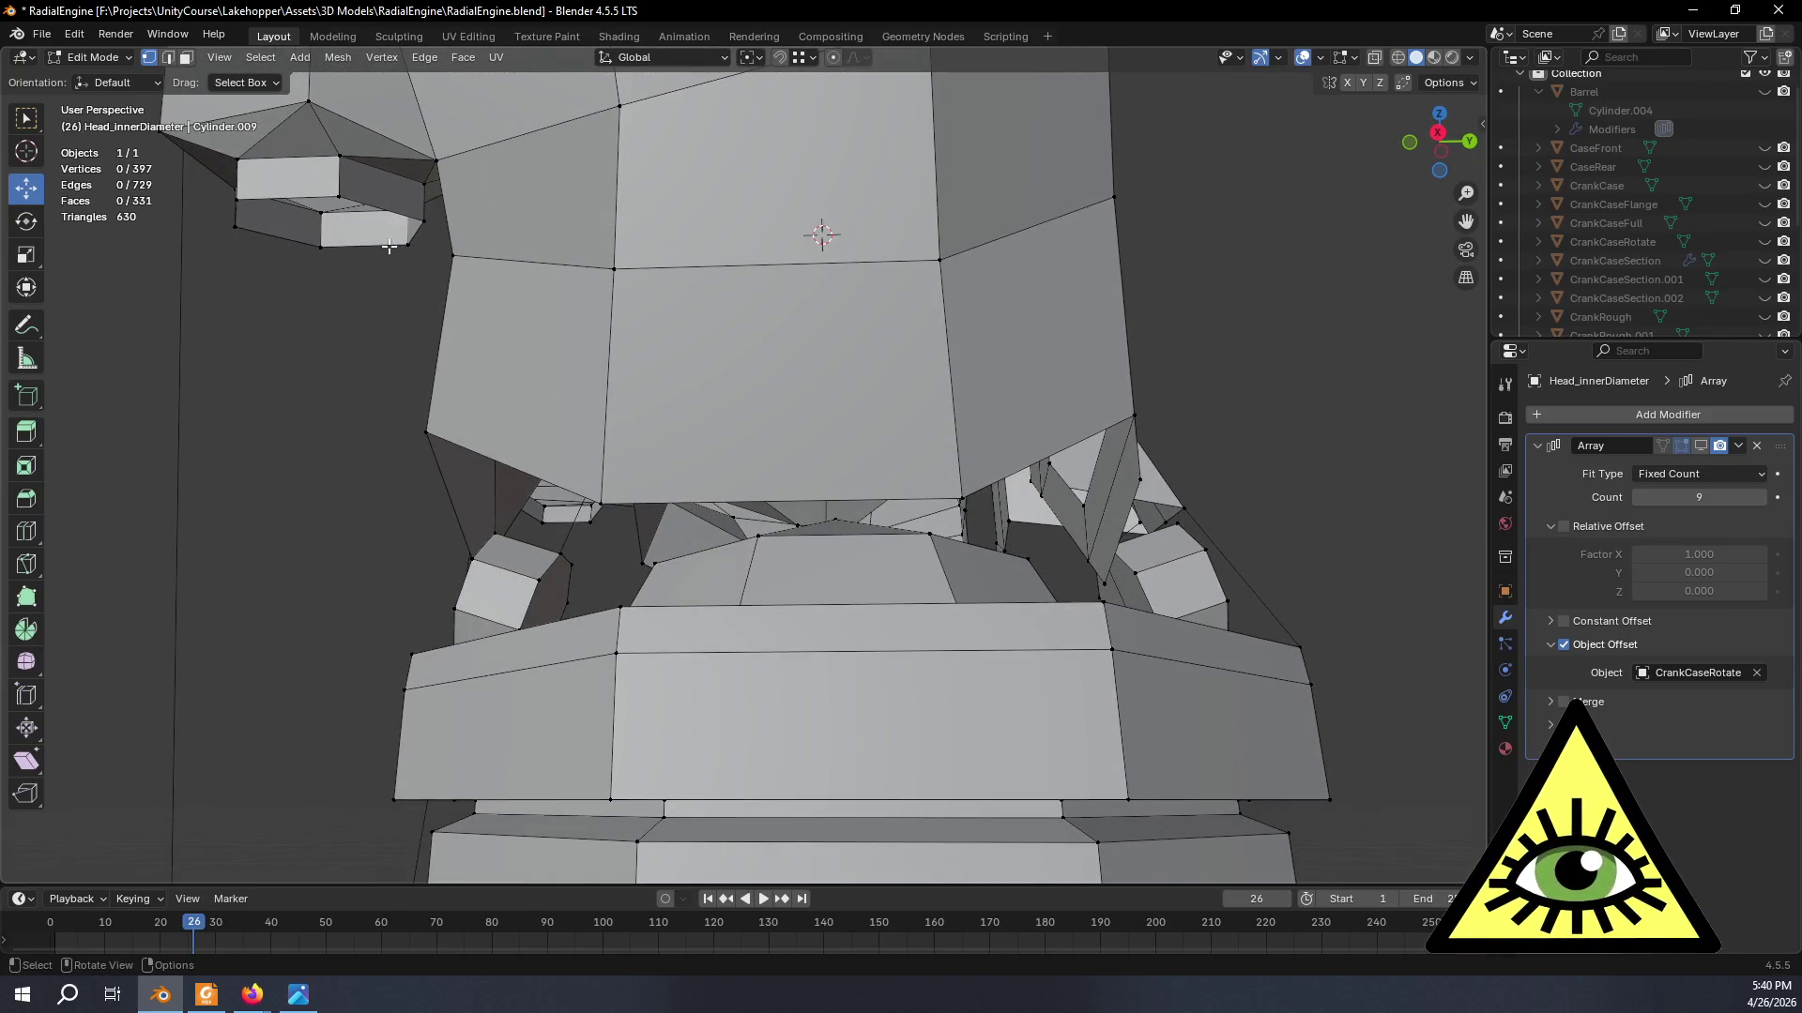
- In edge select, fill two gaps beside the base with new faces between opposite edge pairs
click(168, 57)
mouse_move(629, 465)
middle_down()
mouse_move(716, 523)
mouse_move(776, 628)
middle_up()
click(825, 595)
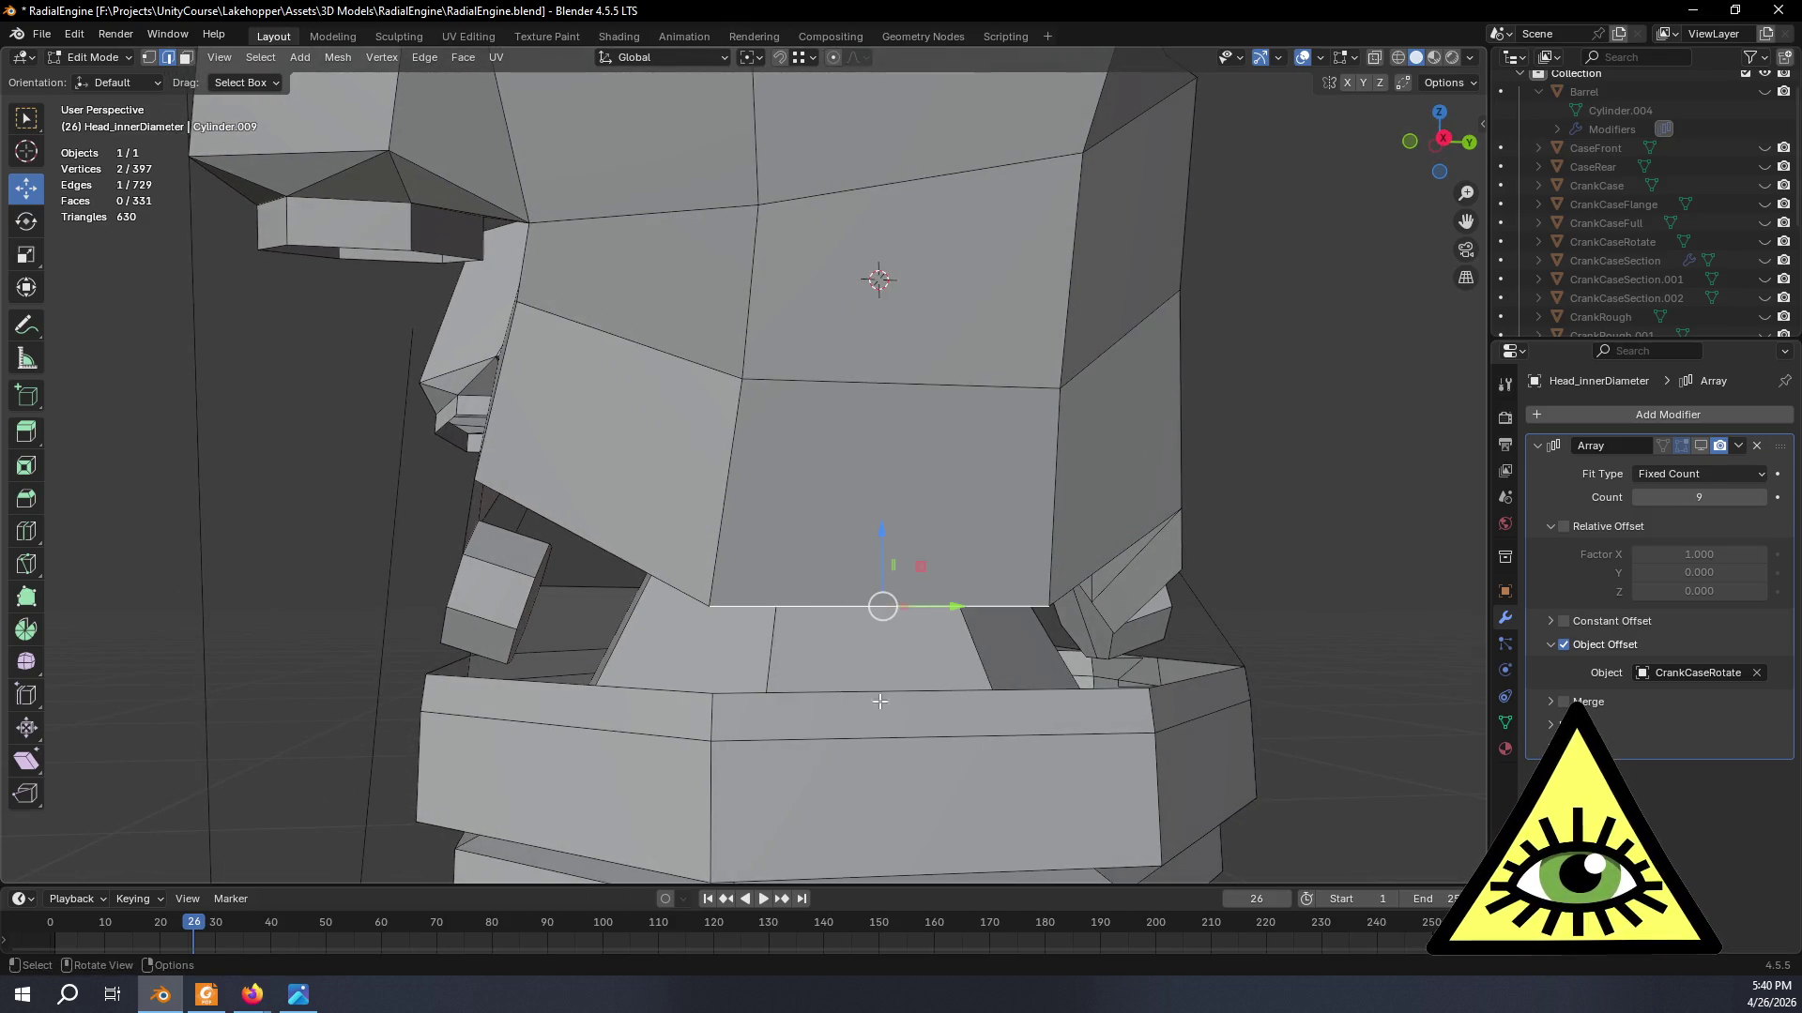
shift+click(1002, 711)
key(f)
mouse_move(1083, 735)
middle_down()
mouse_move(1137, 707)
mouse_move(684, 504)
middle_up()
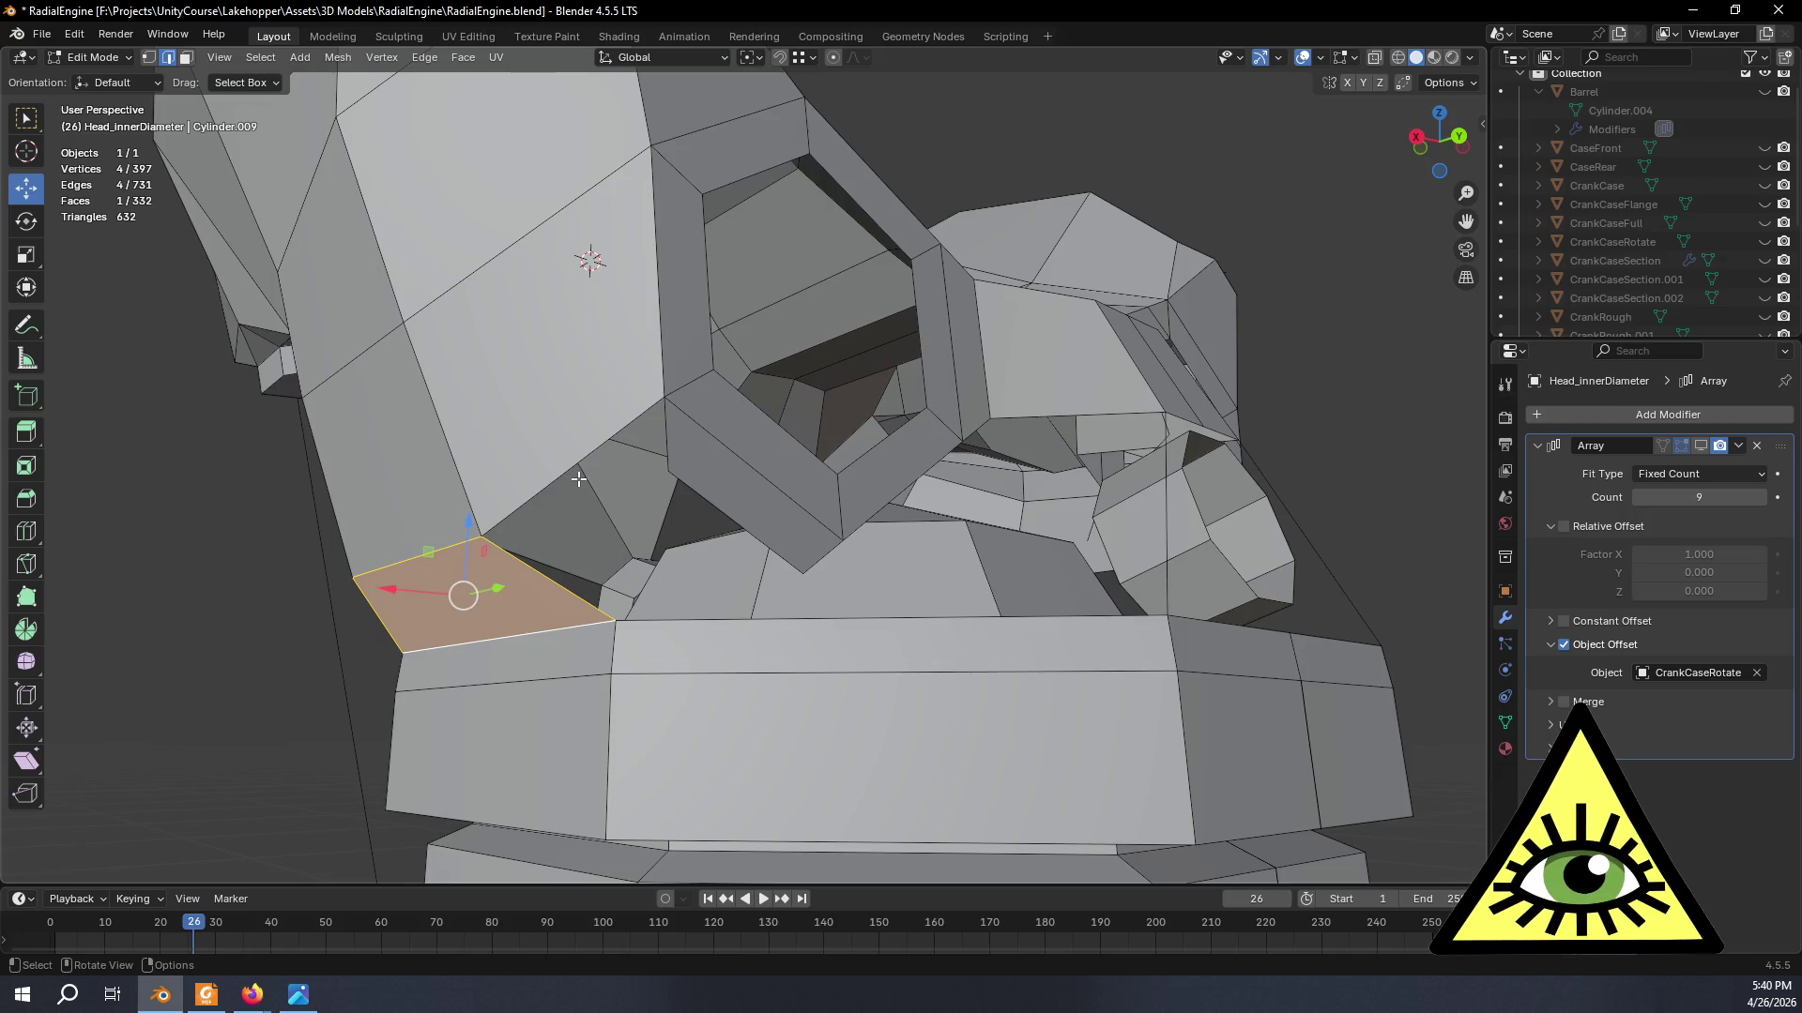
click(663, 447)
shift+click(564, 584)
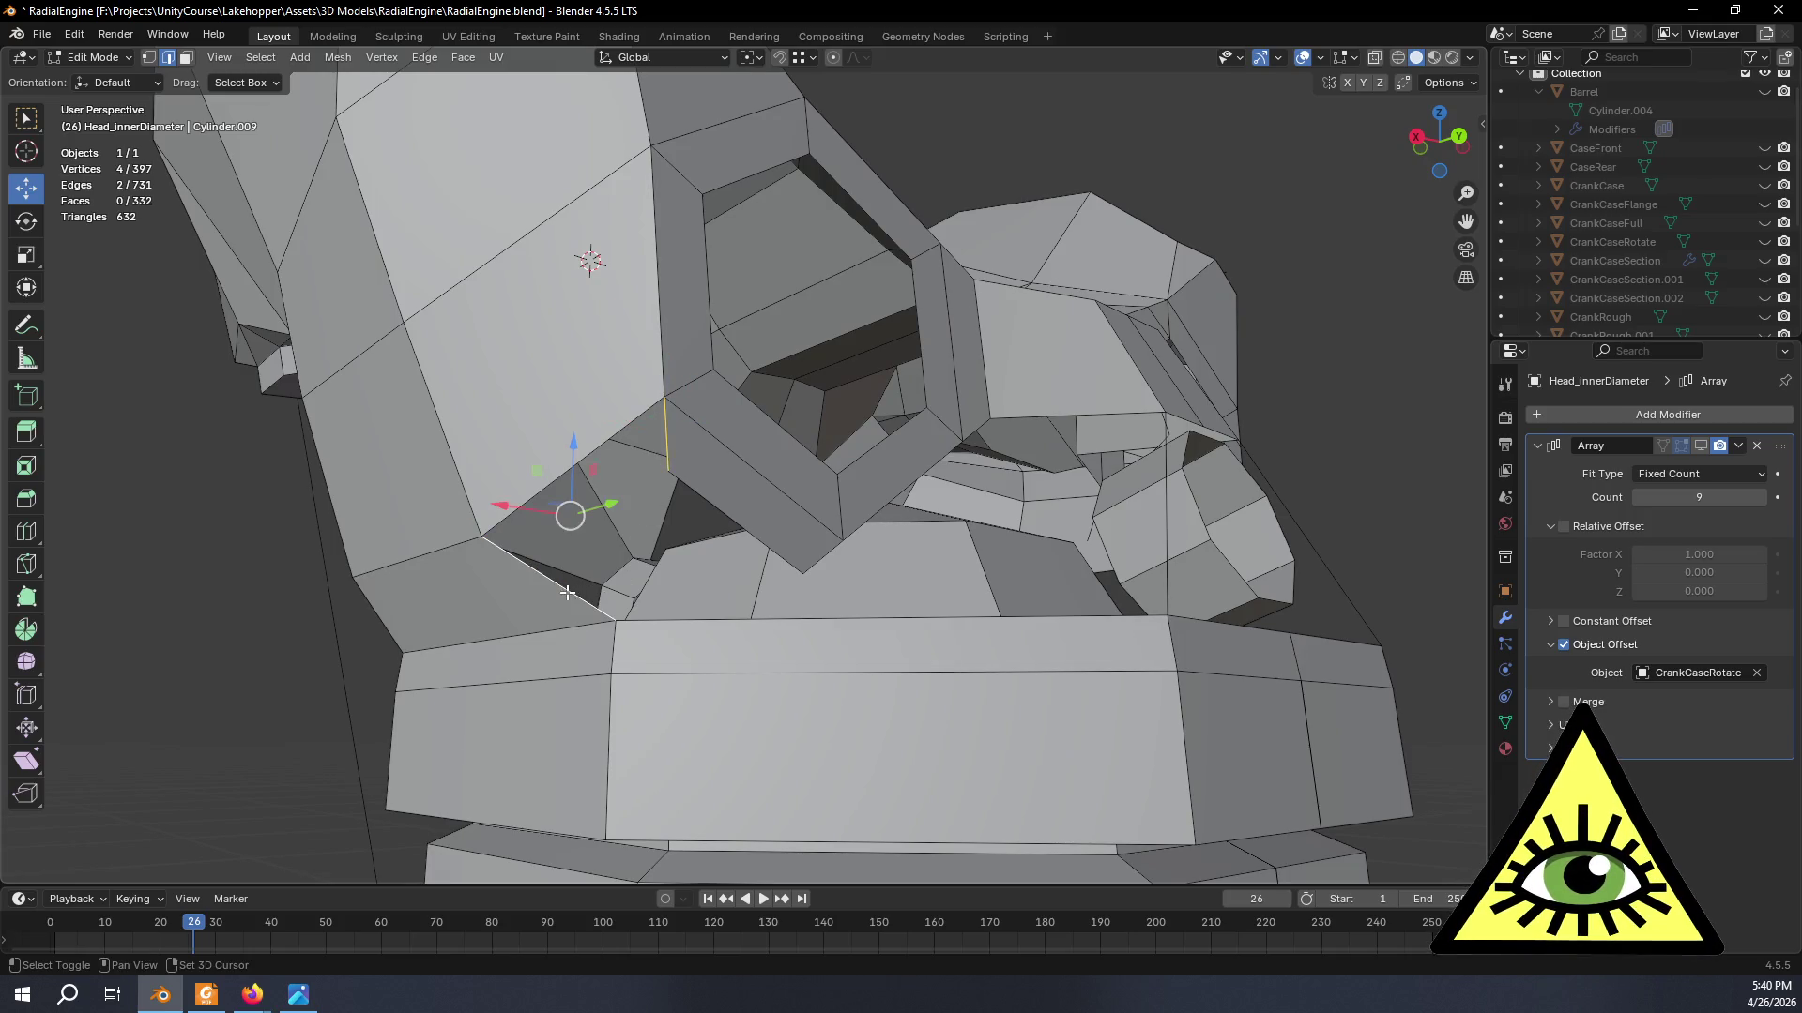
key(f)
mouse_move(637, 670)
middle_down()
mouse_move(844, 670)
mouse_move(604, 675)
middle_up()
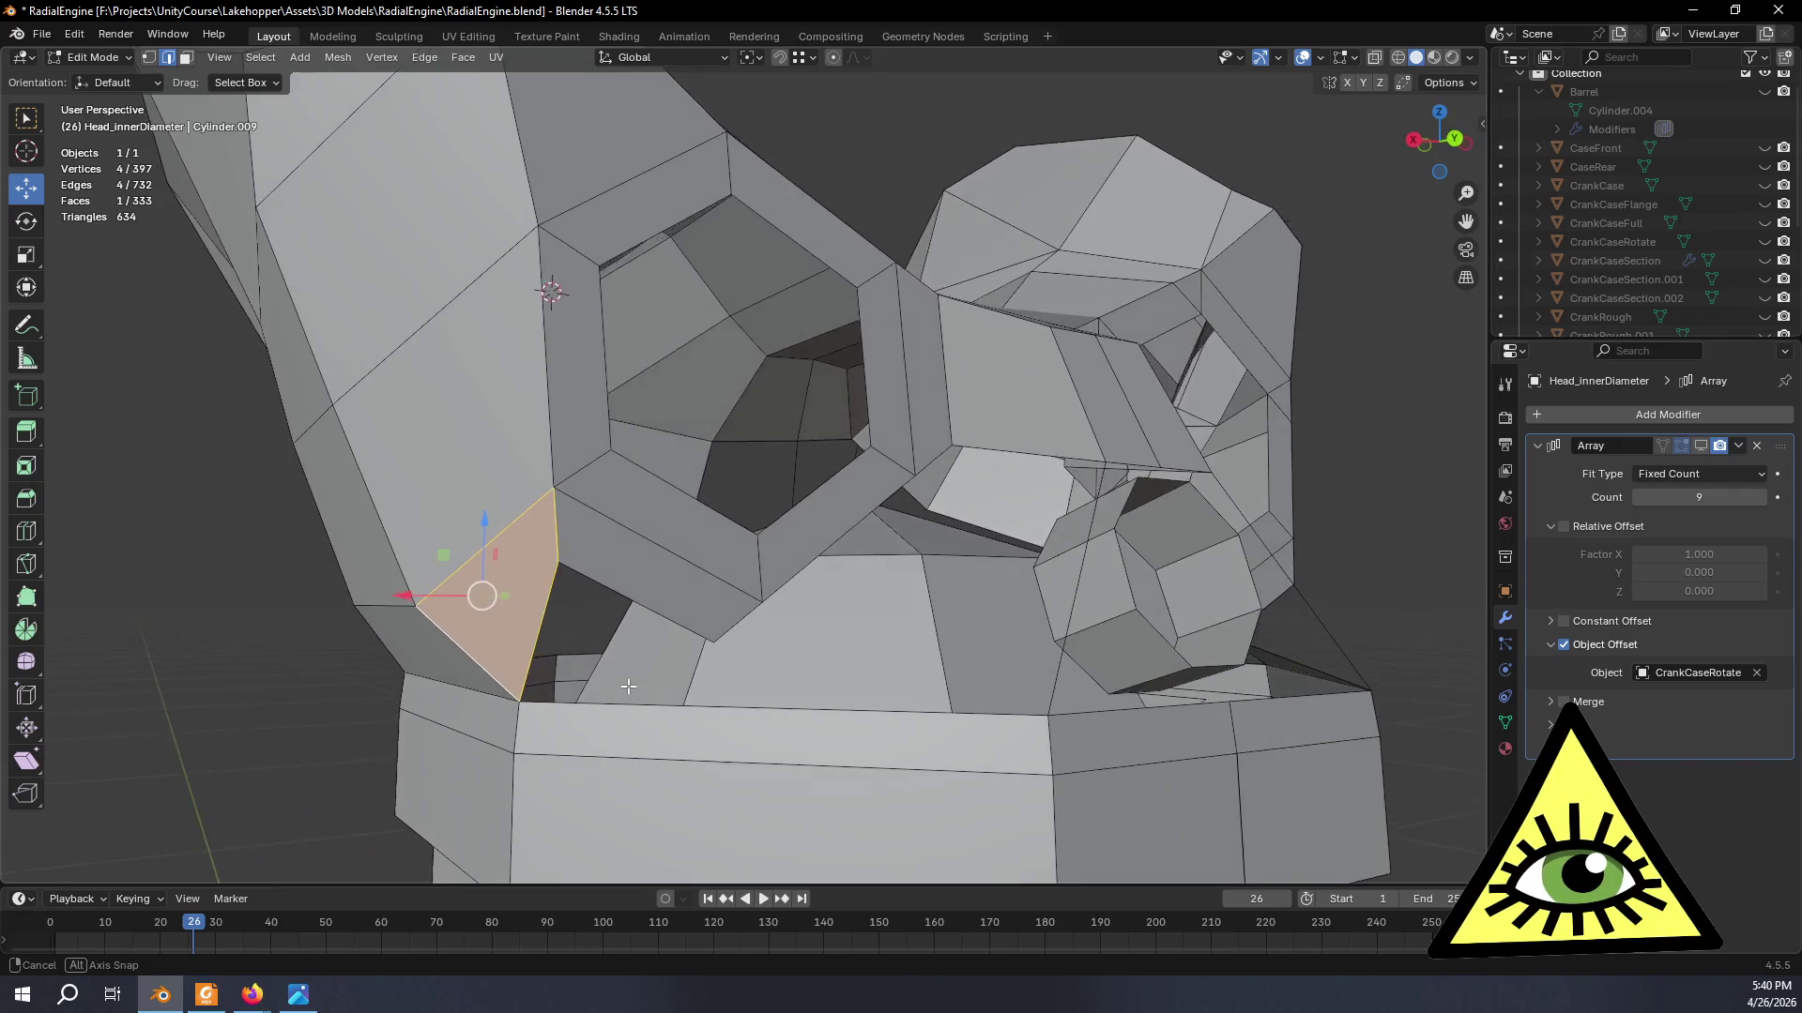
- In vertex select, fill a triangular face across three vertices of the first gap
mouse_move(604, 674)
middle_down()
mouse_move(657, 699)
mouse_move(482, 422)
middle_up()
key(1)
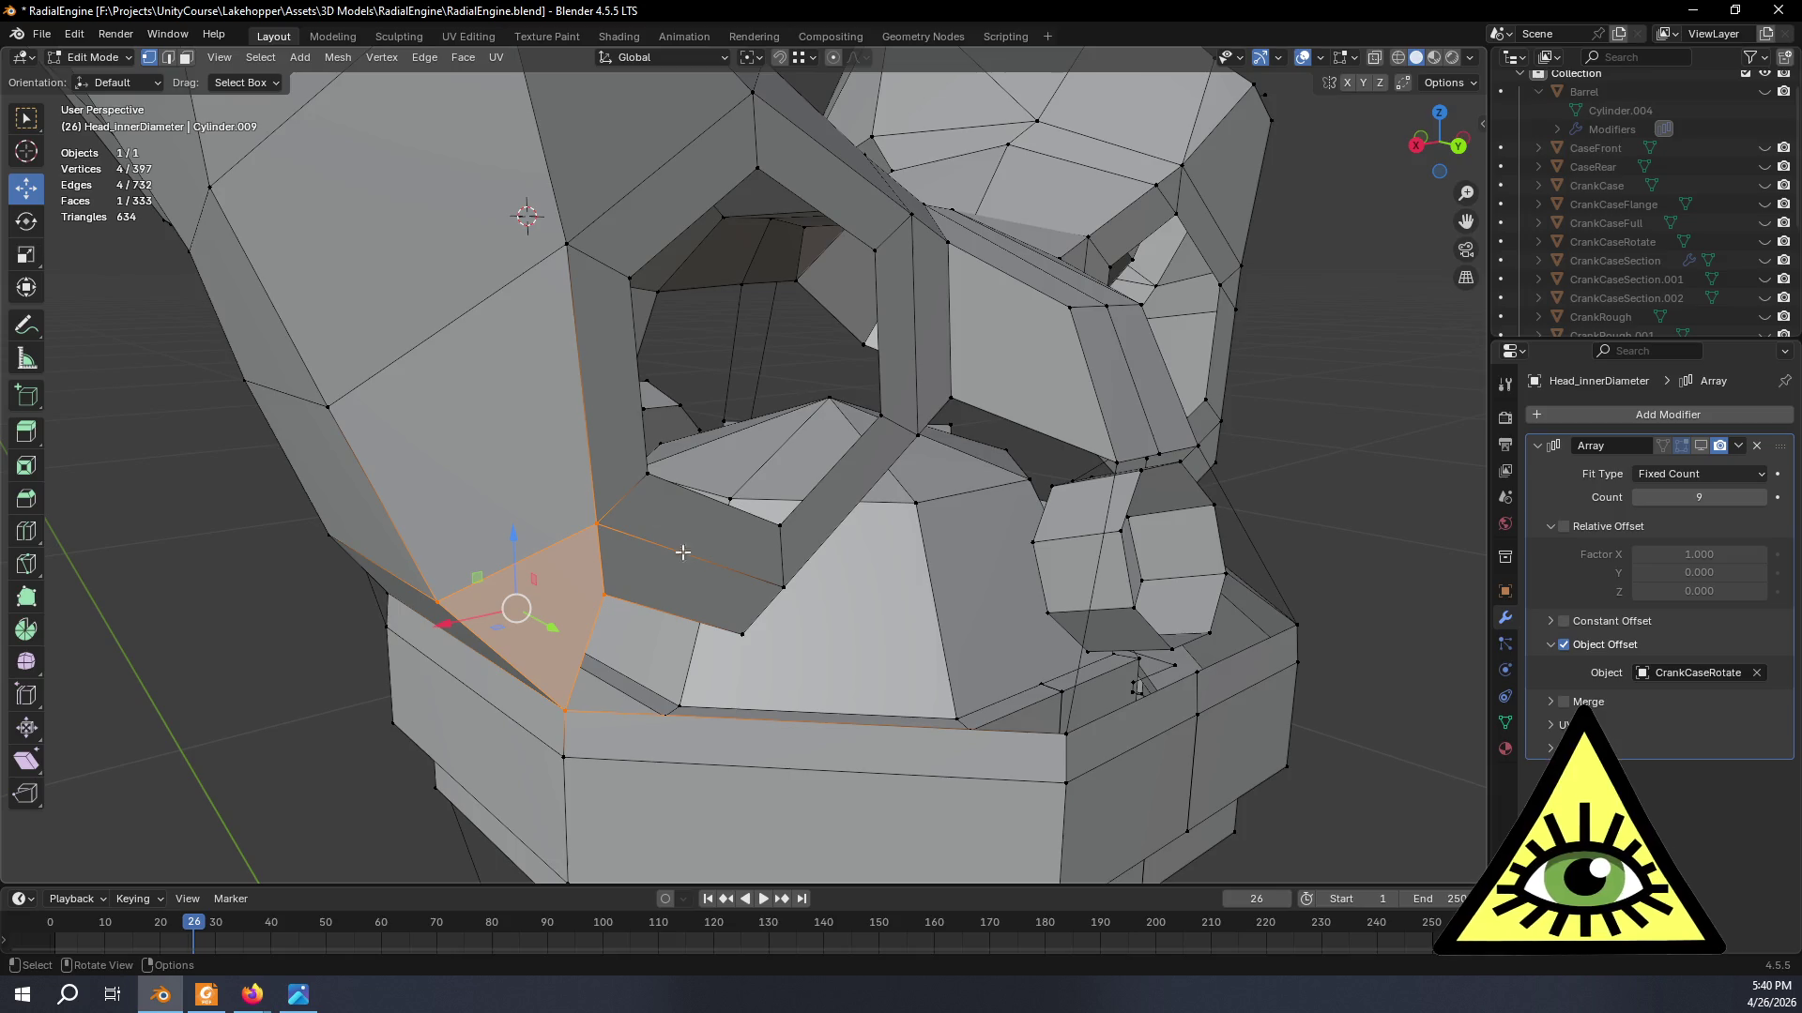
click(743, 646)
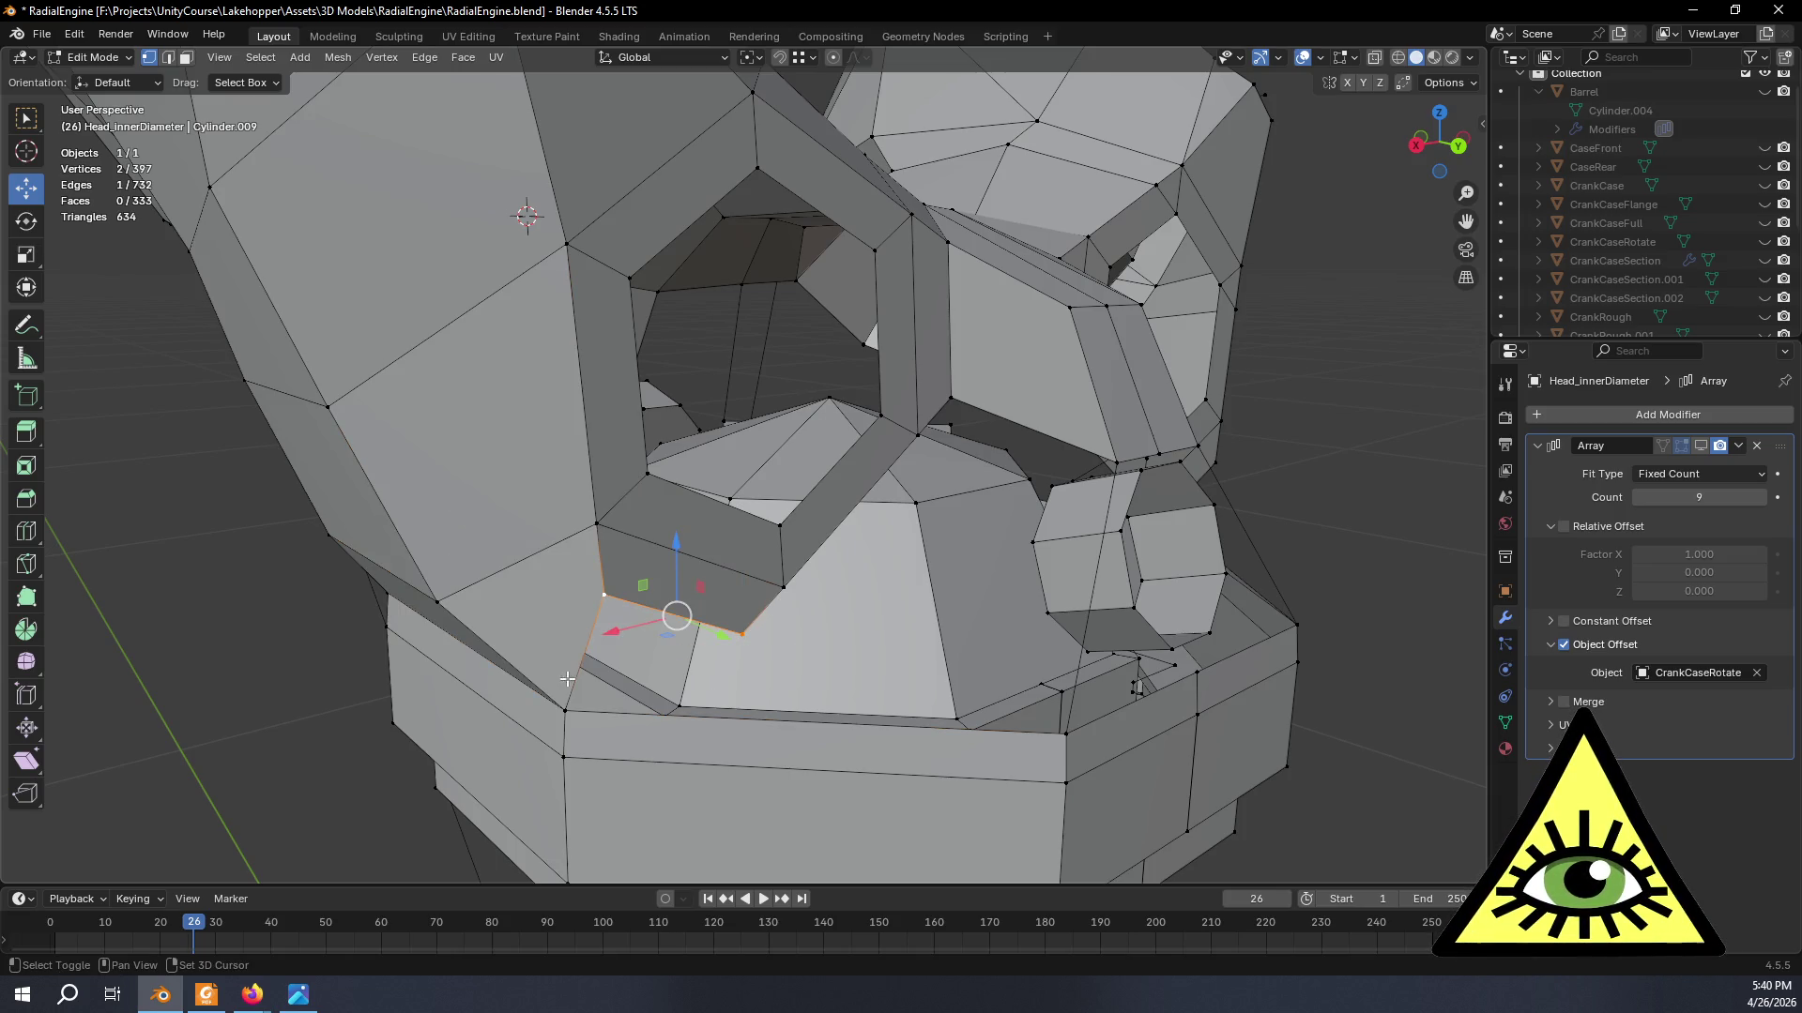
shift+click(566, 714)
key(f)
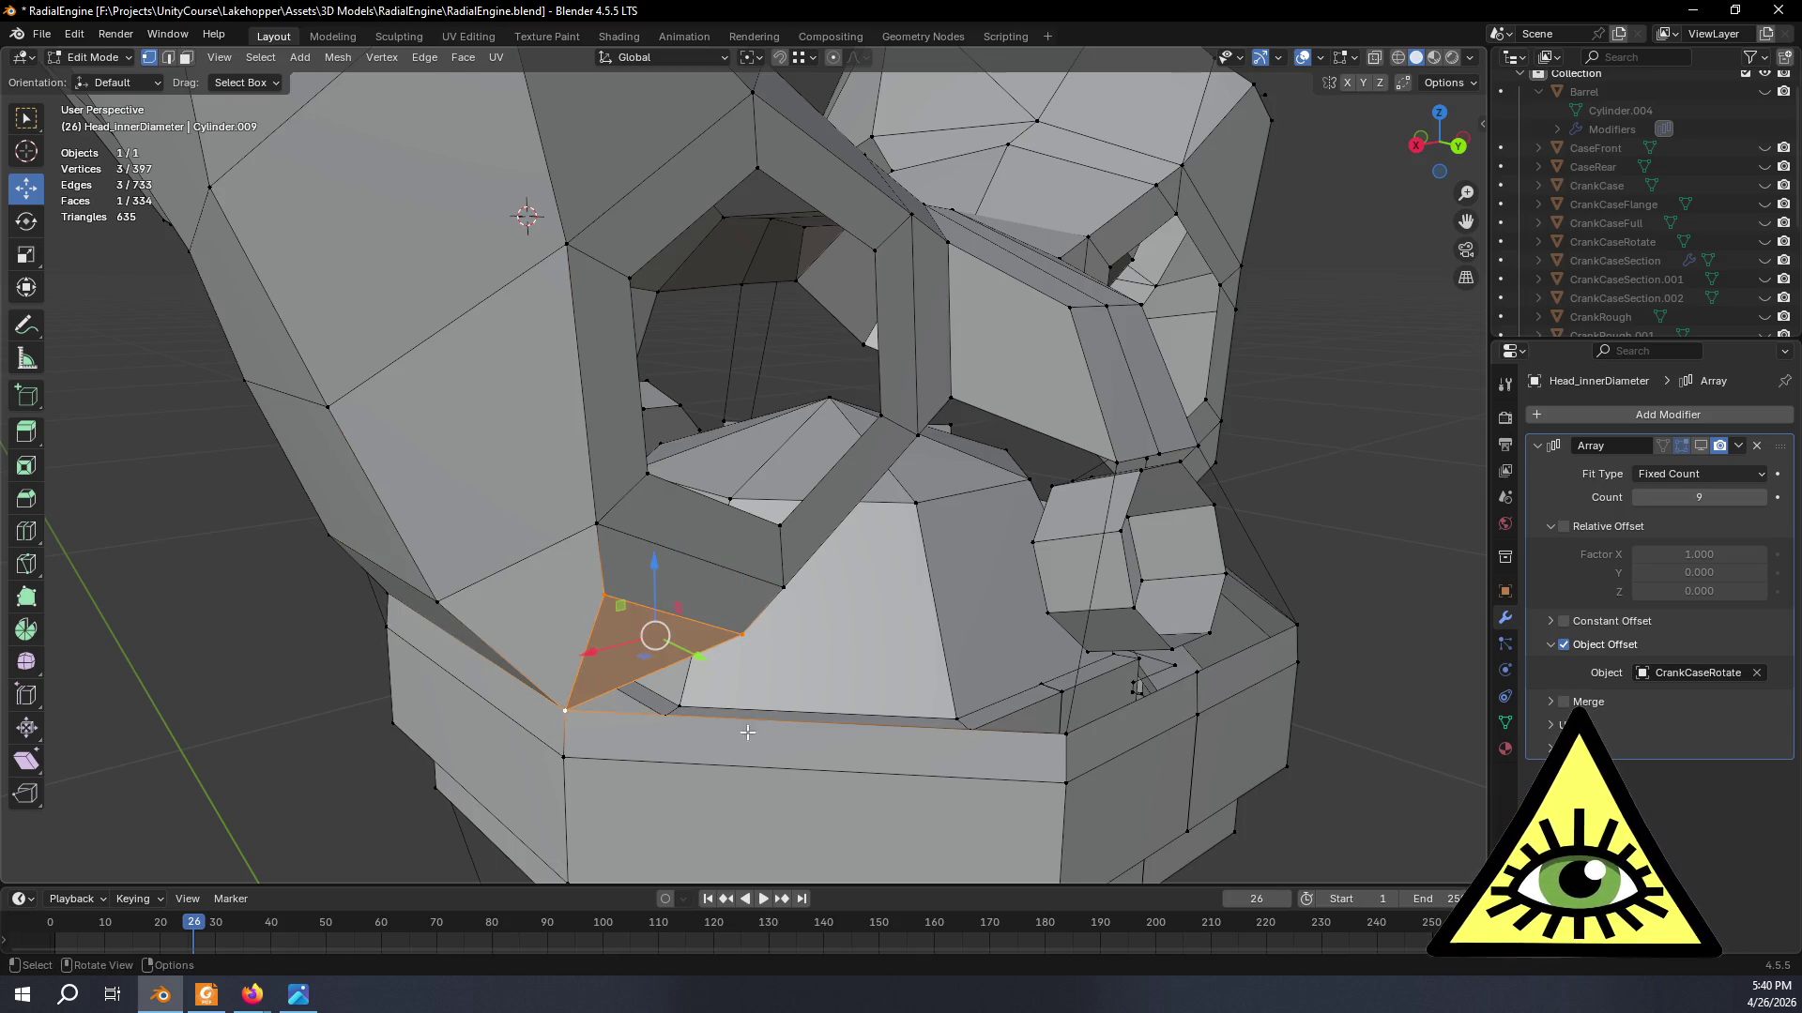
middle_drag(746, 732, 711, 725)
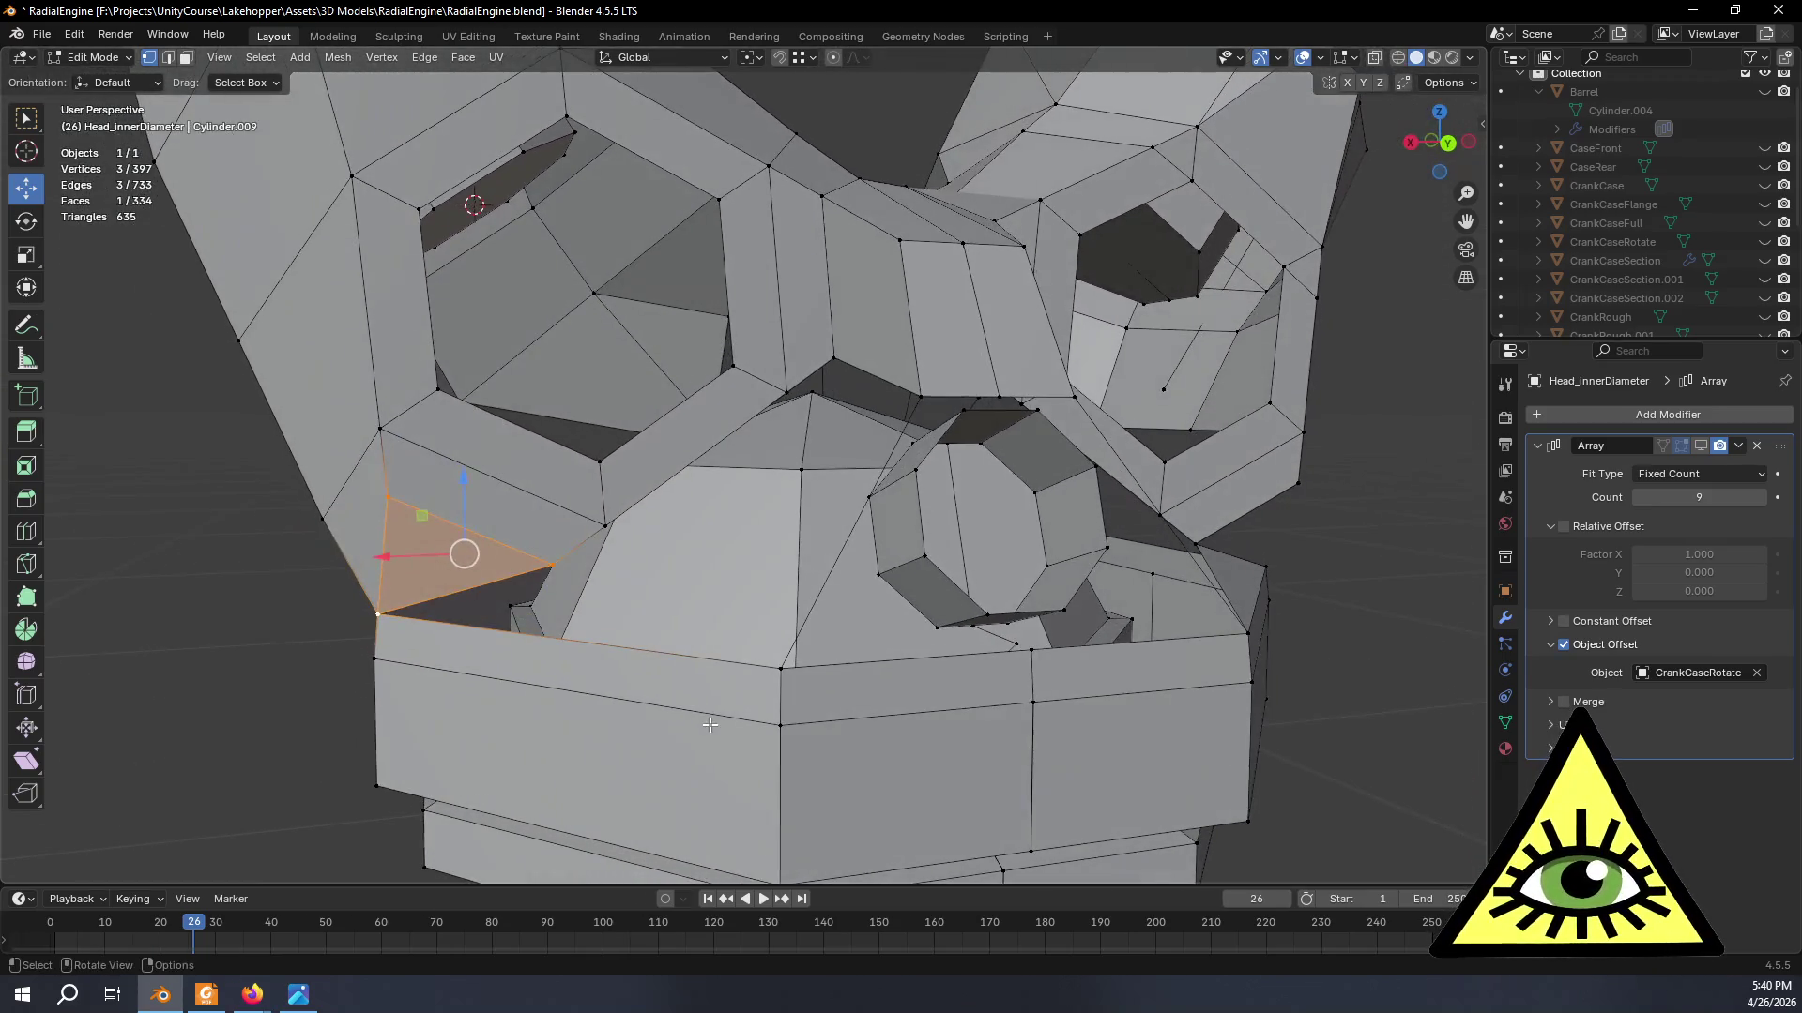
- Fill a second gap with a face from three vertices and inspect the result
click(780, 662)
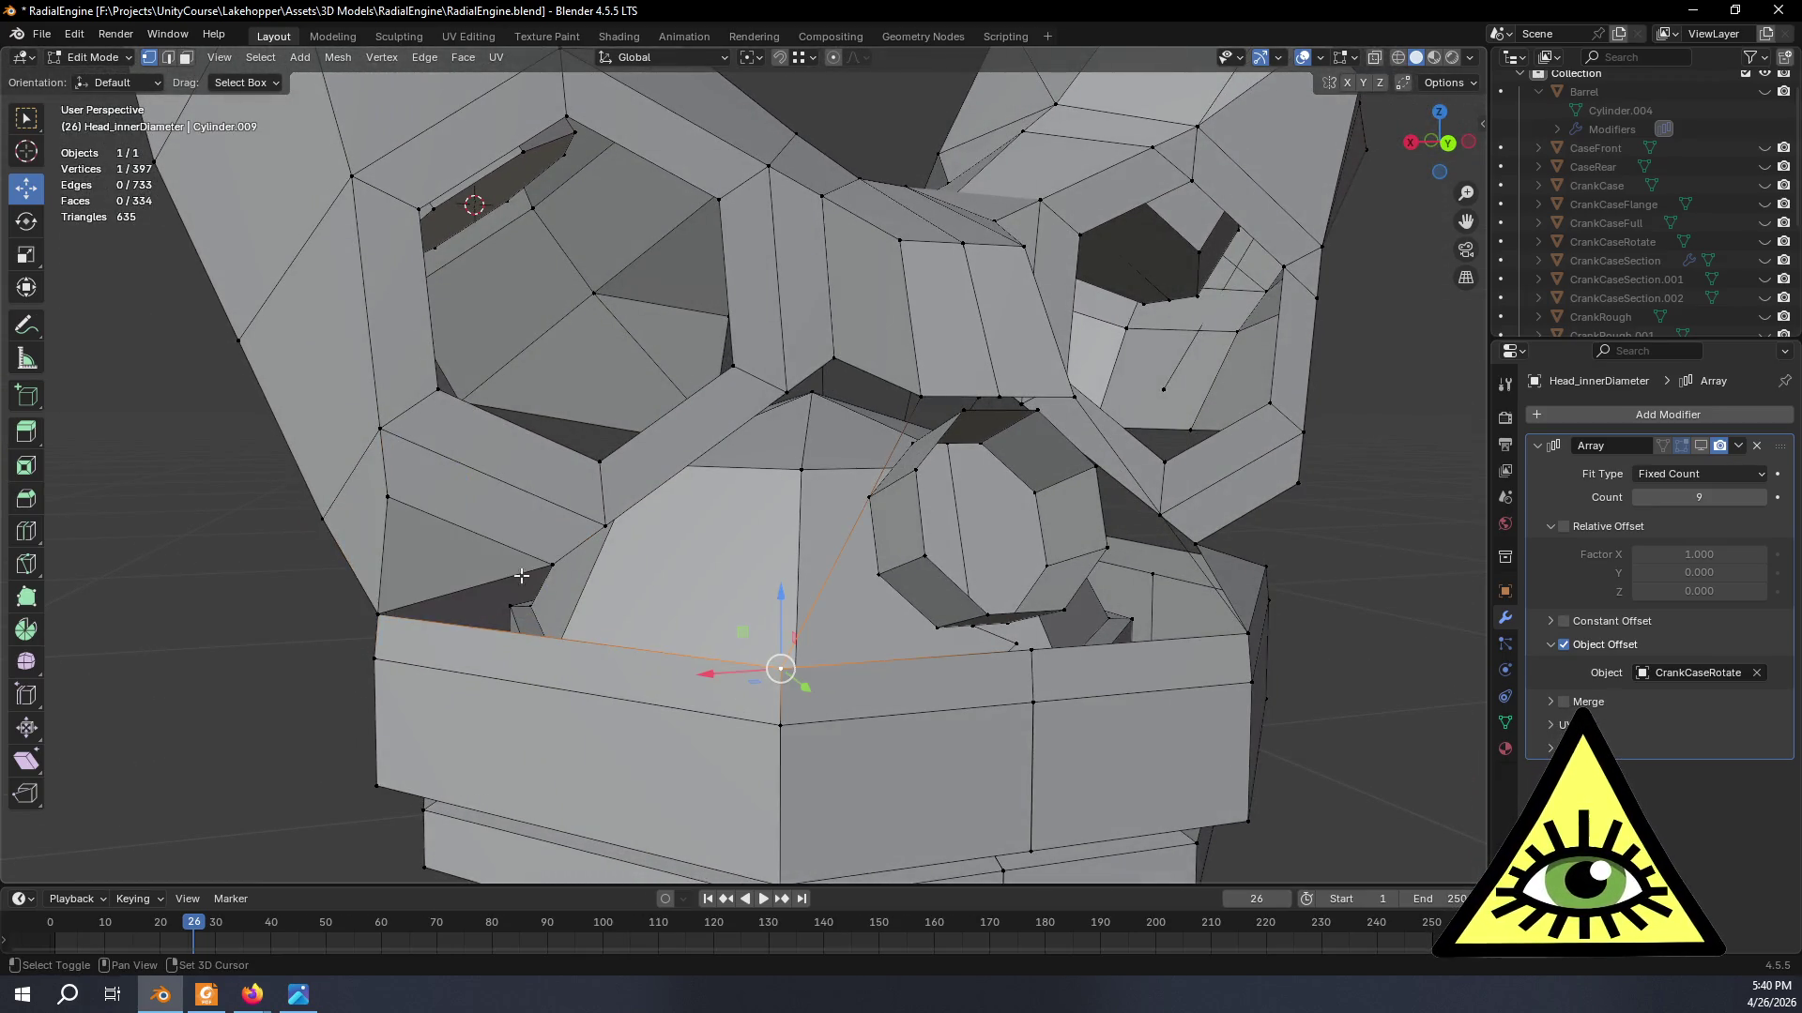
shift+click(550, 565)
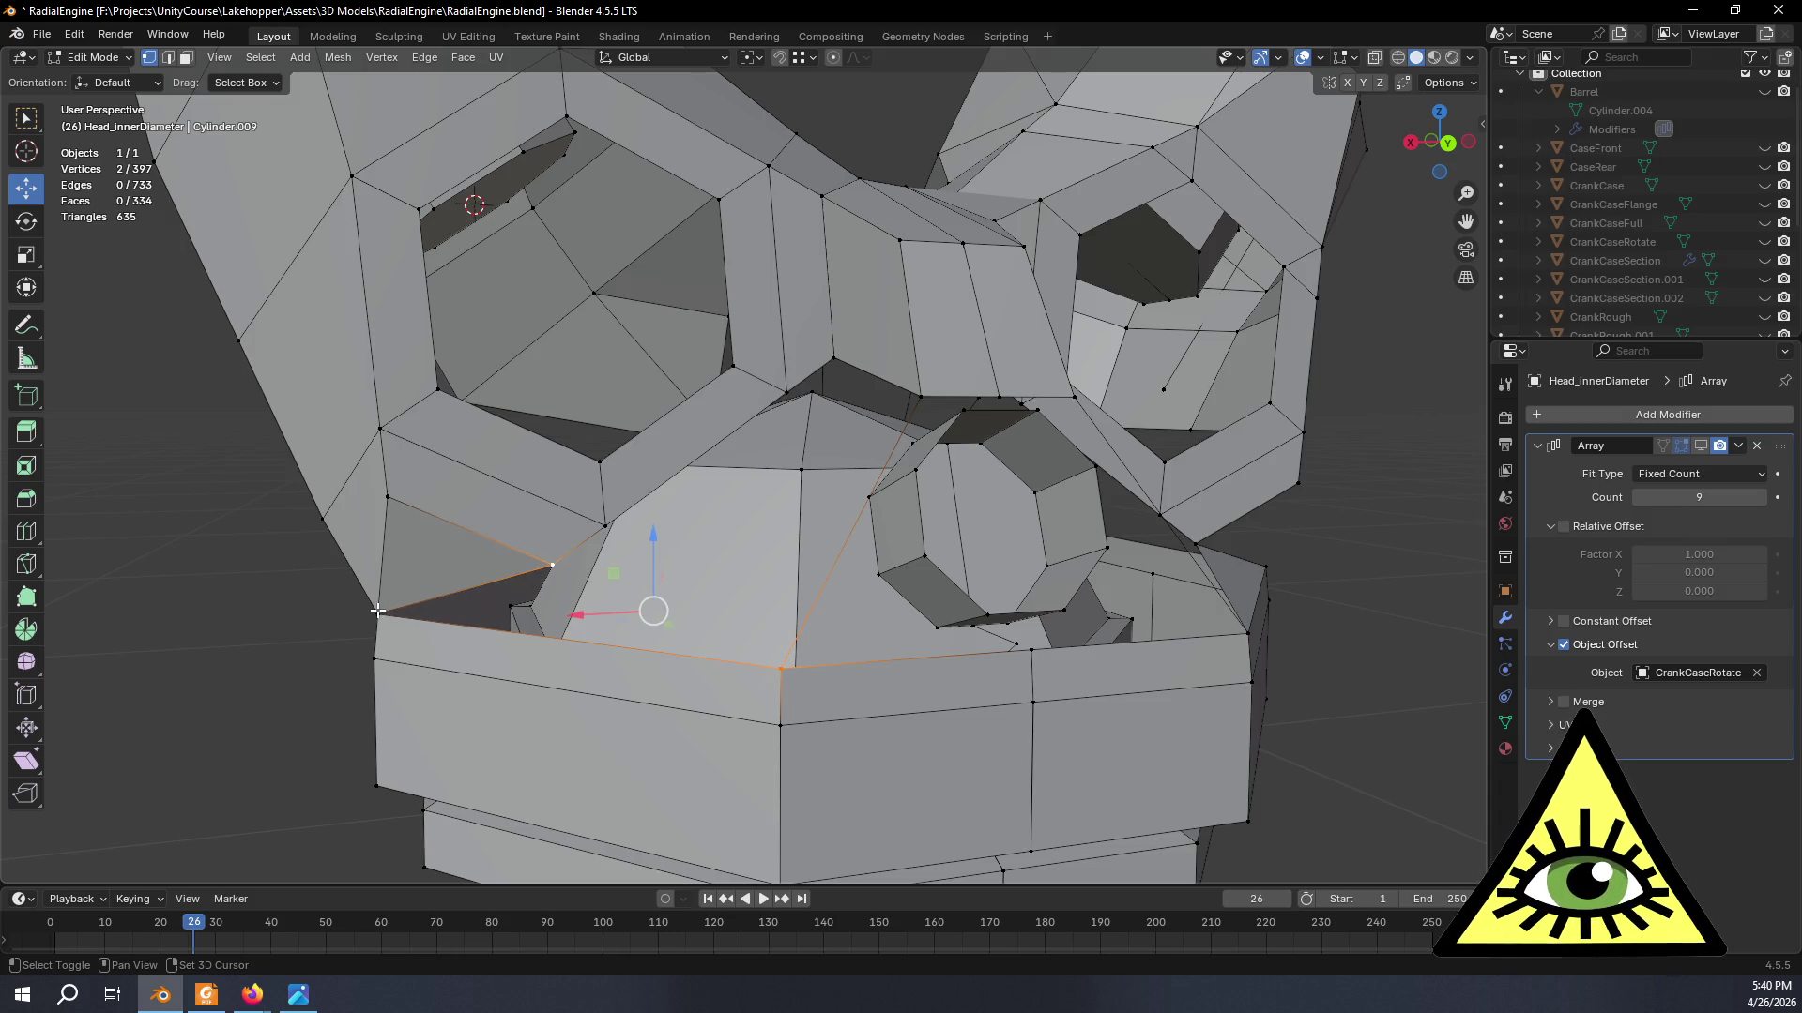
shift+click(377, 609)
key(f)
mouse_move(377, 610)
middle_down()
mouse_move(718, 640)
mouse_move(621, 647)
middle_up()
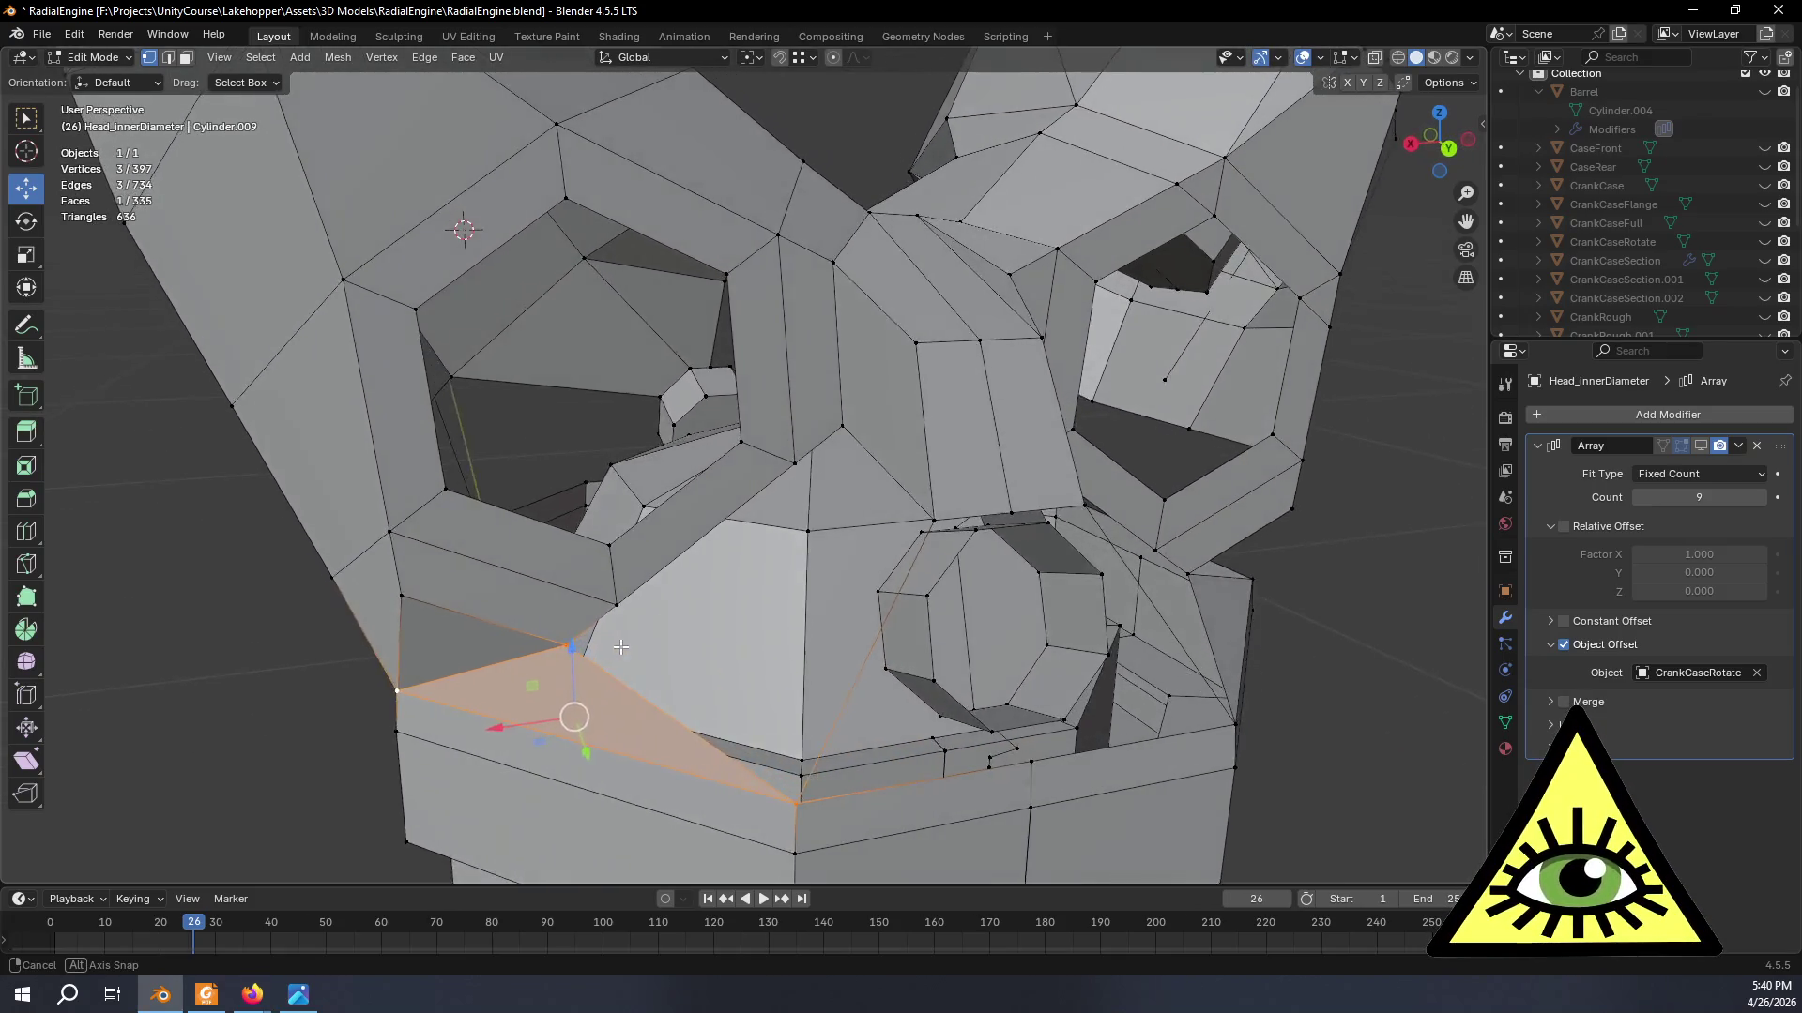
middle_drag(621, 646, 640, 606)
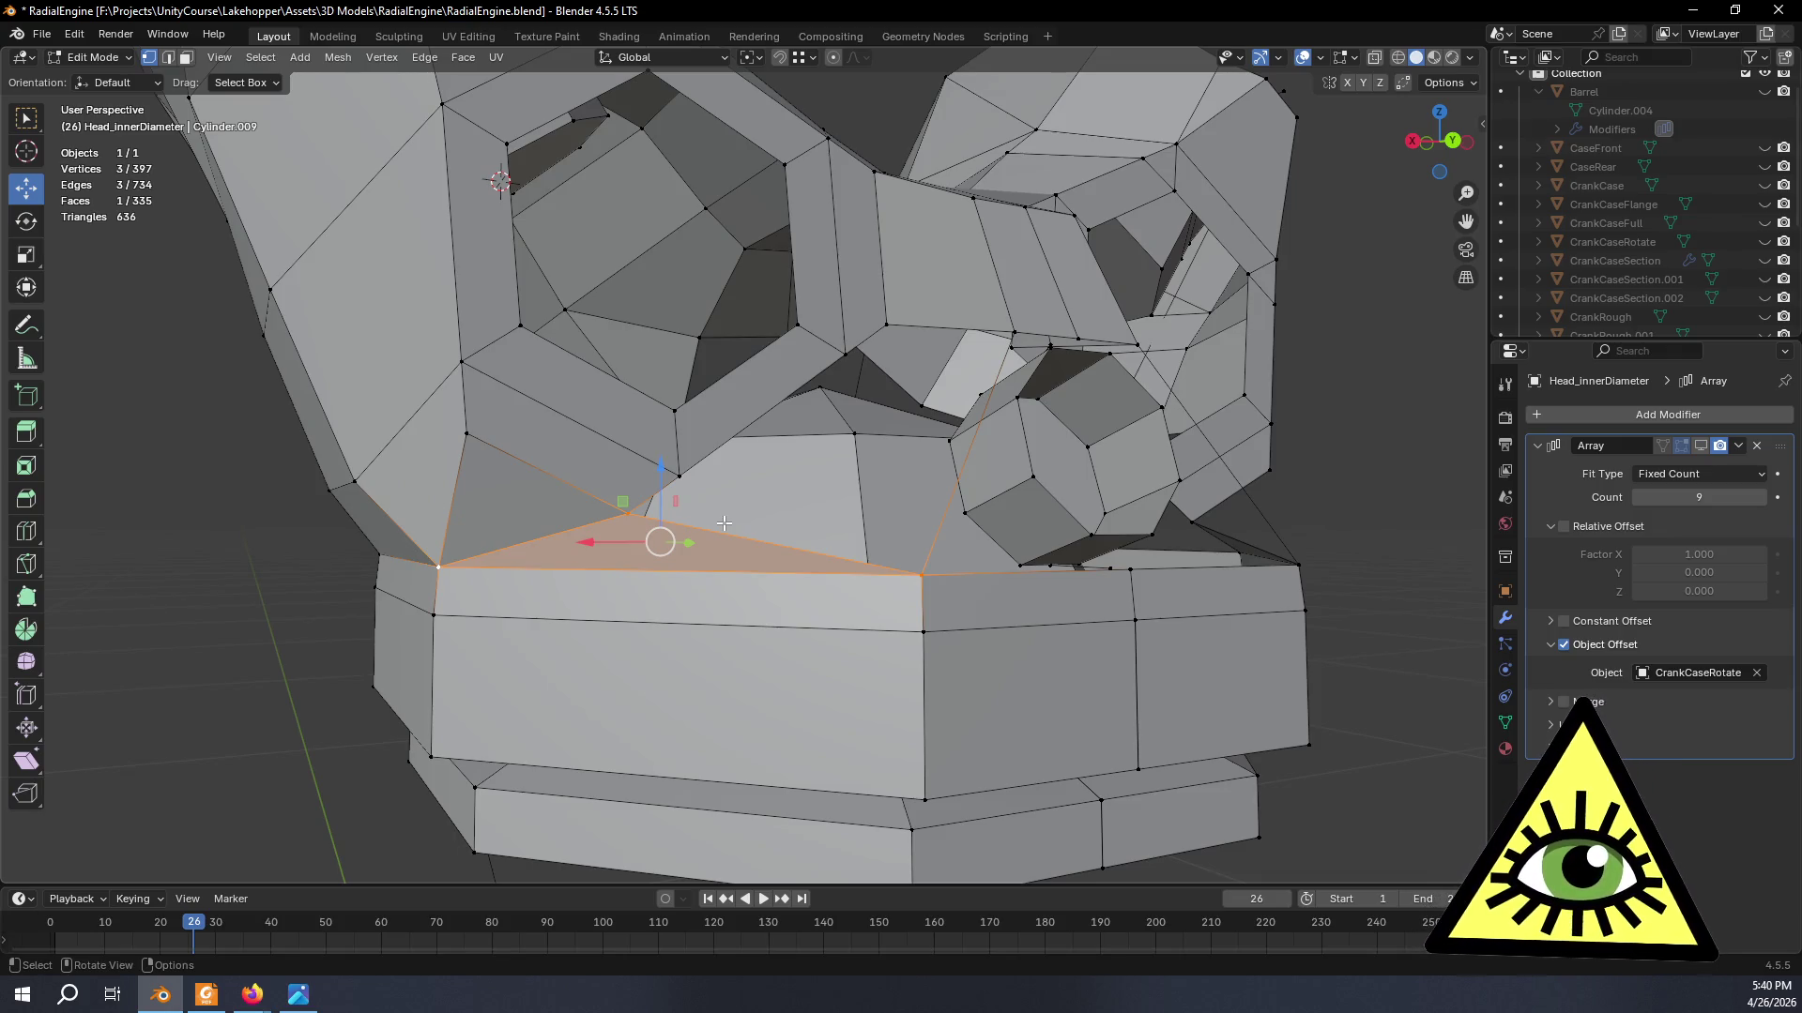
click(679, 473)
- Try dissolving a two-vertex edge near the boss, then undo it
shift+click(843, 351)
middle_drag(843, 351, 884, 361)
key(x)
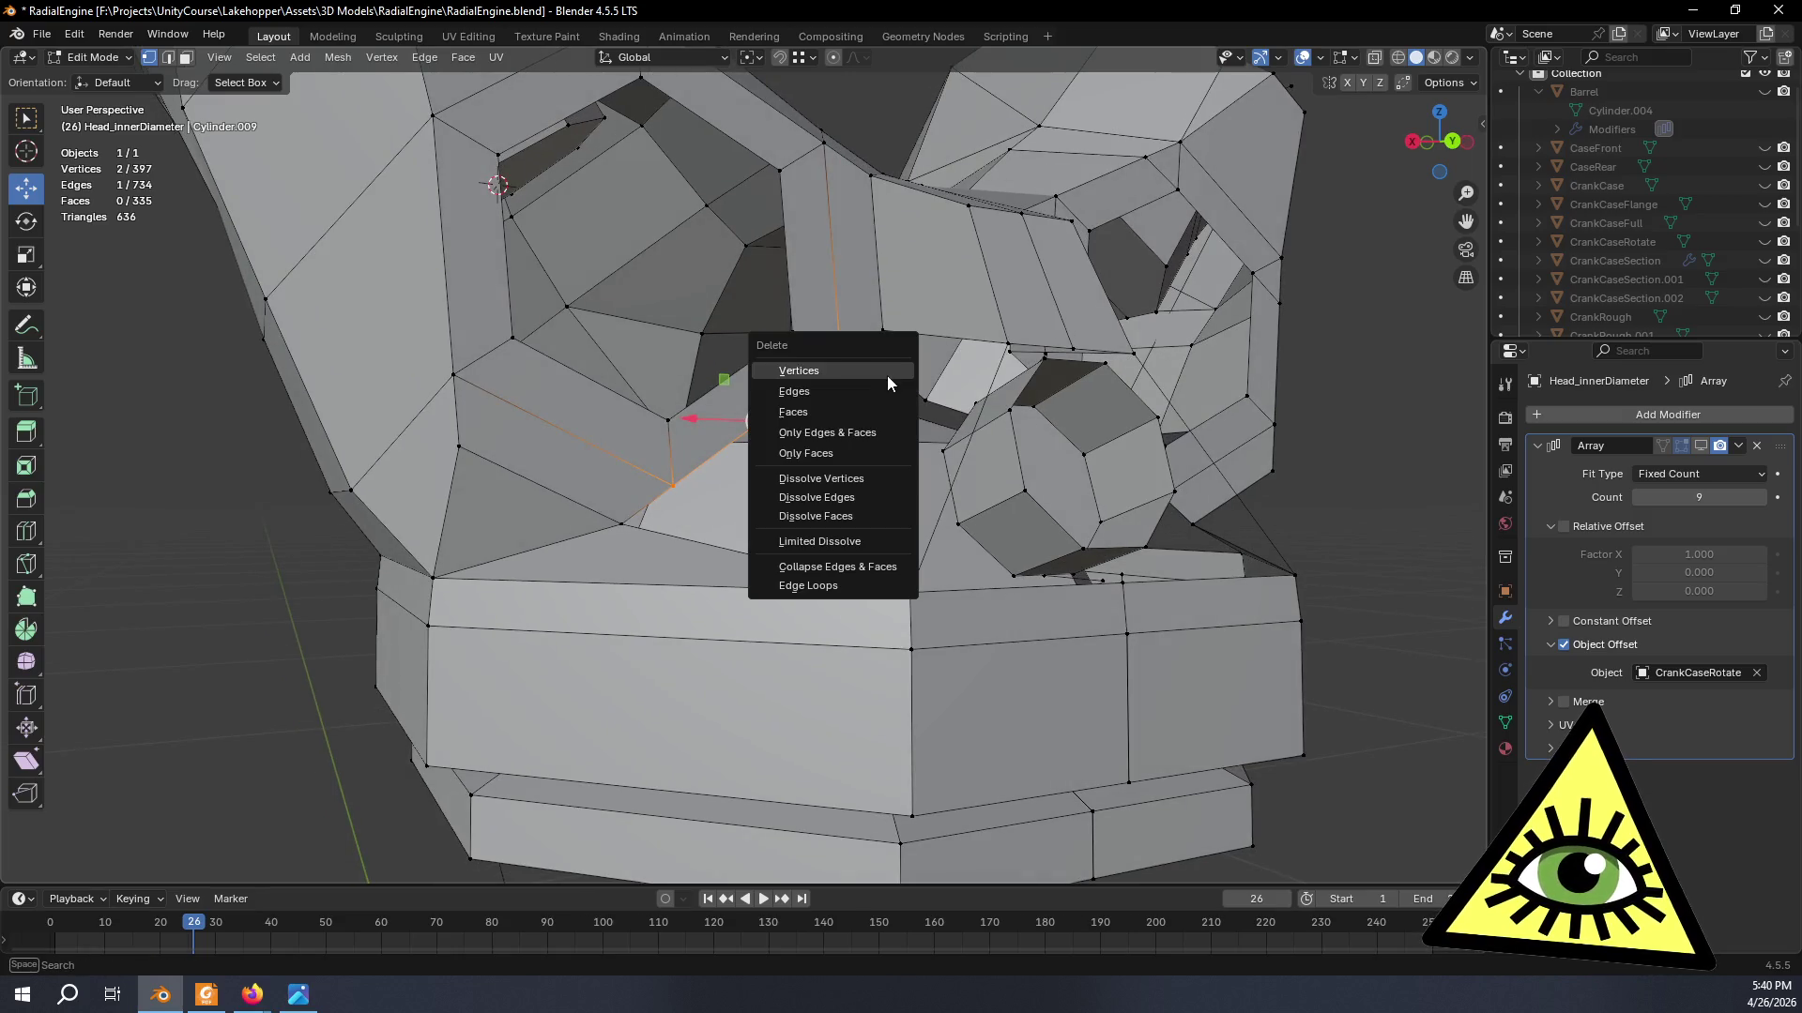
click(858, 482)
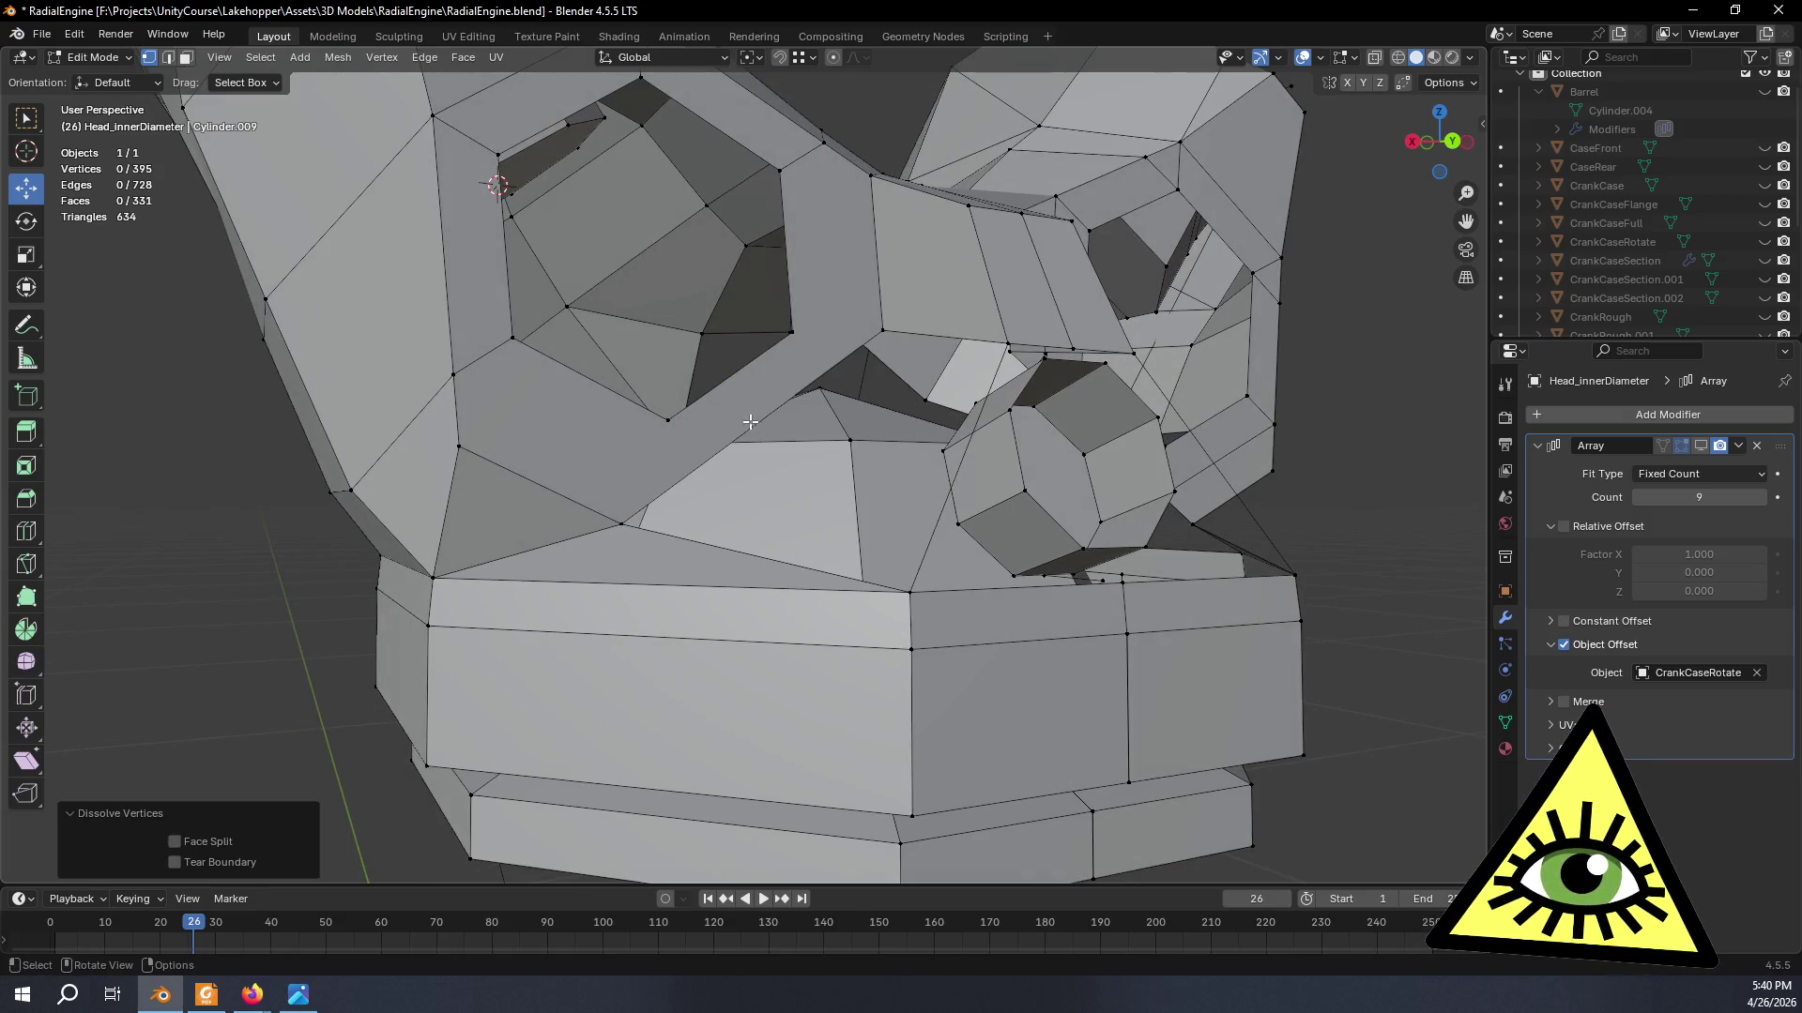
key(ctrl+z)
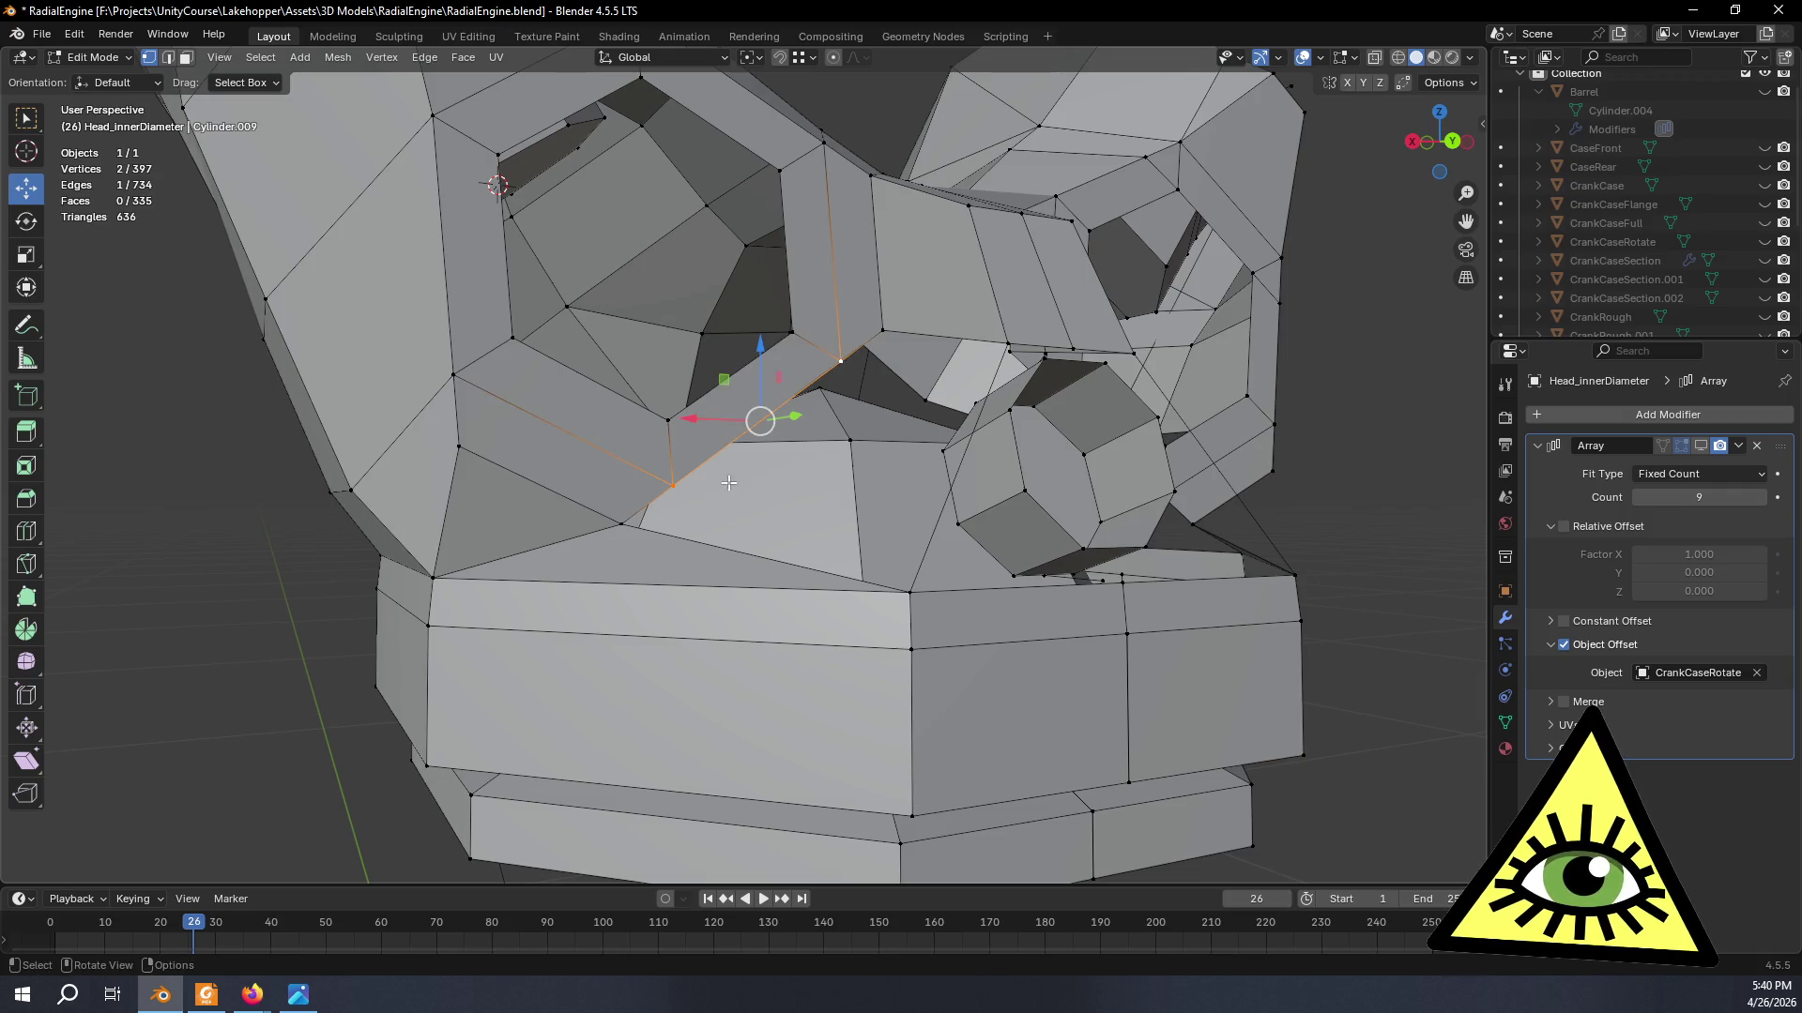
- Merge two stray vertex pairs near the boss using Merge Vertices At Last
click(678, 487)
shift+click(621, 521)
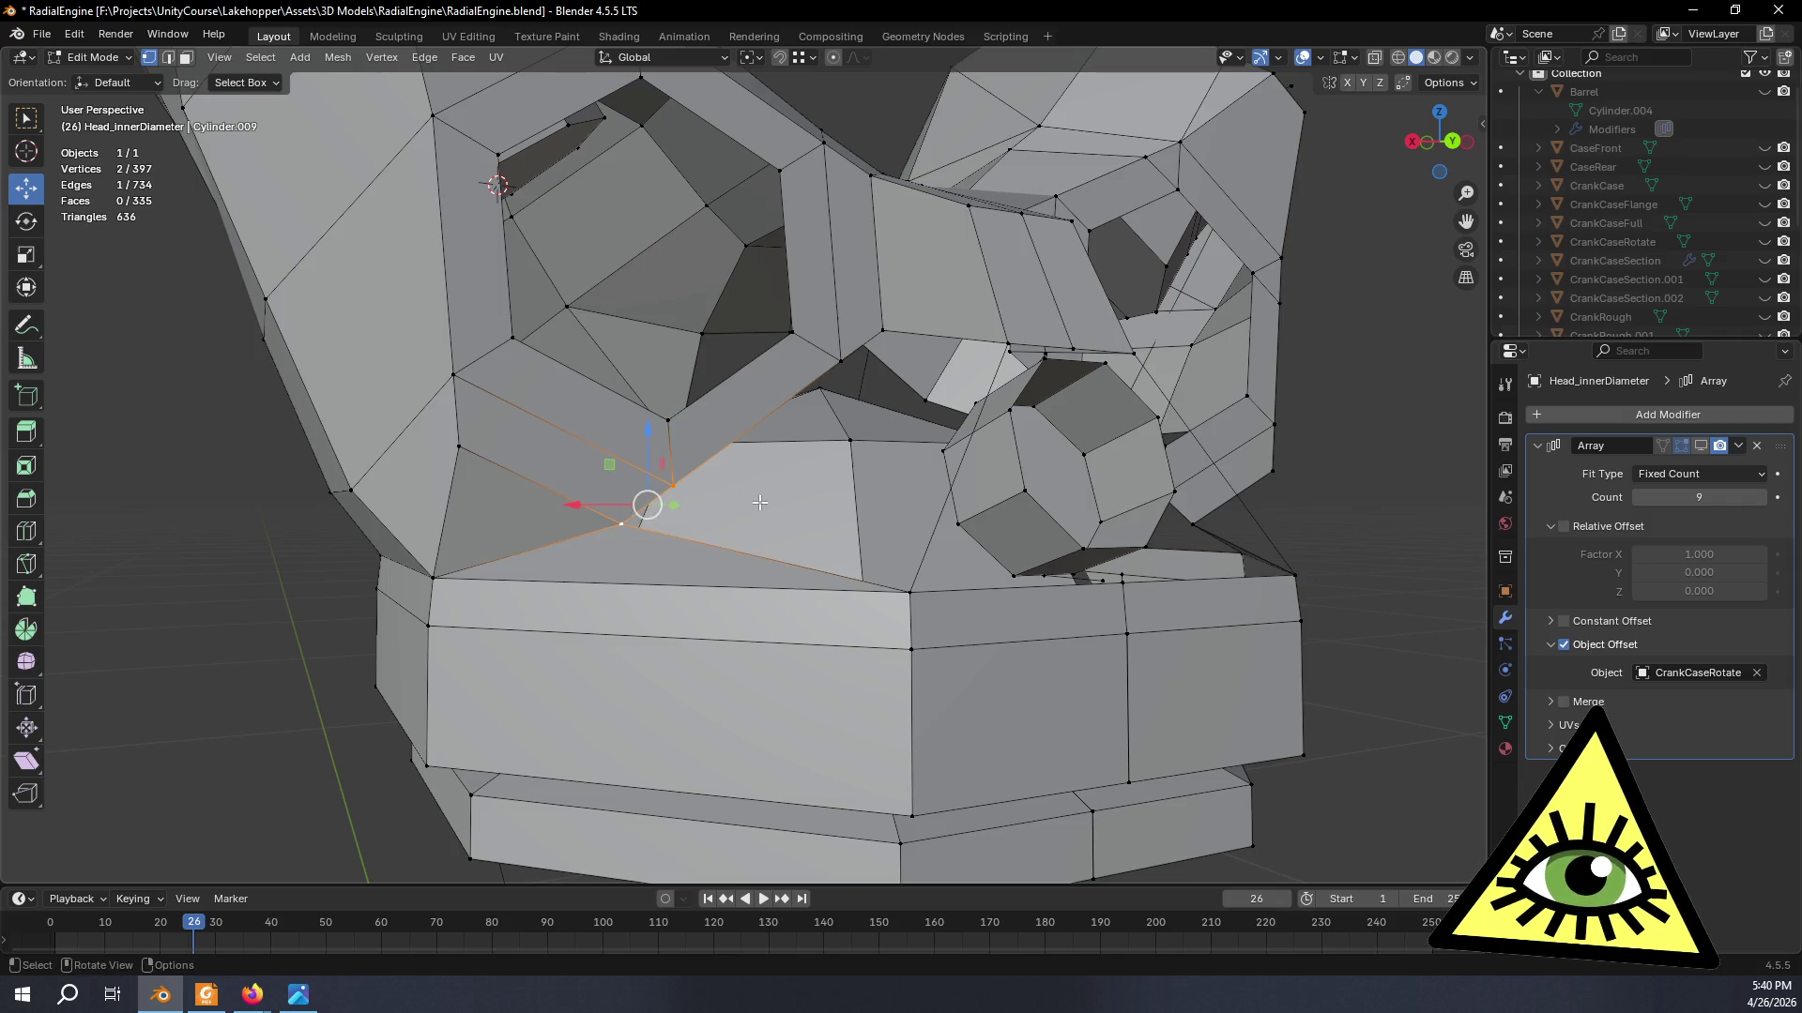
middle_drag(621, 522, 793, 449)
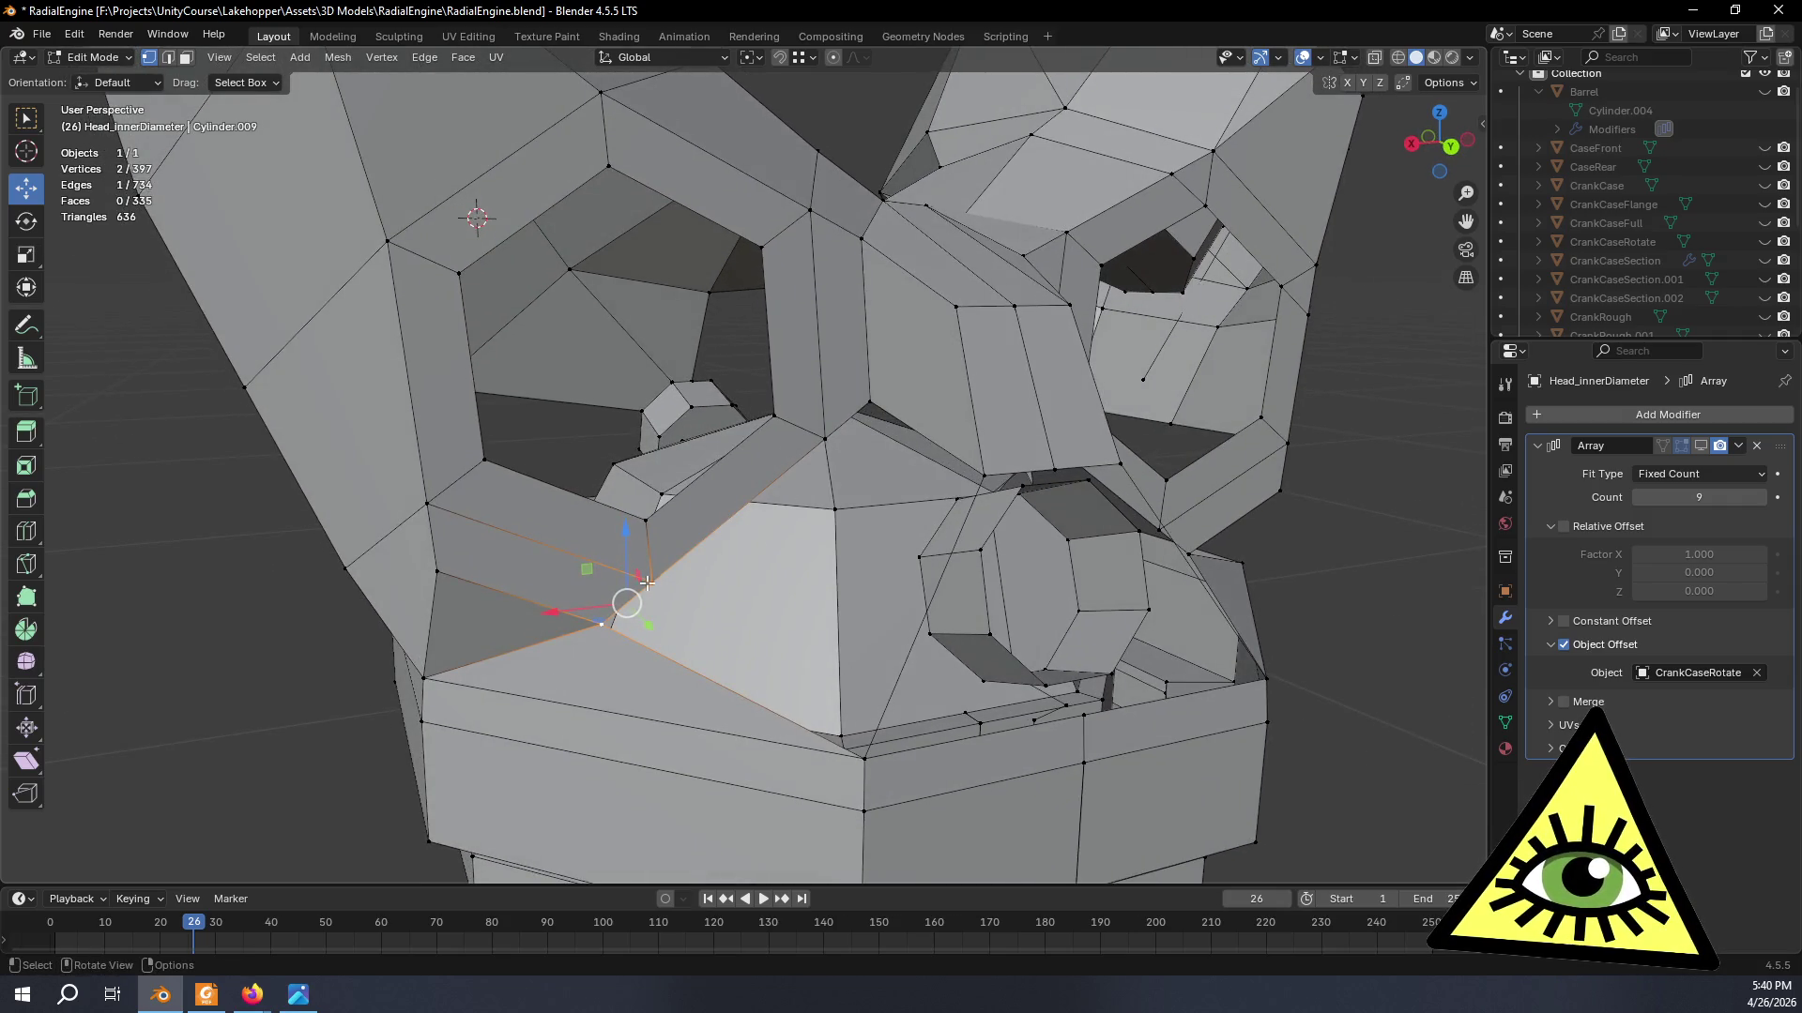
right_click(645, 579)
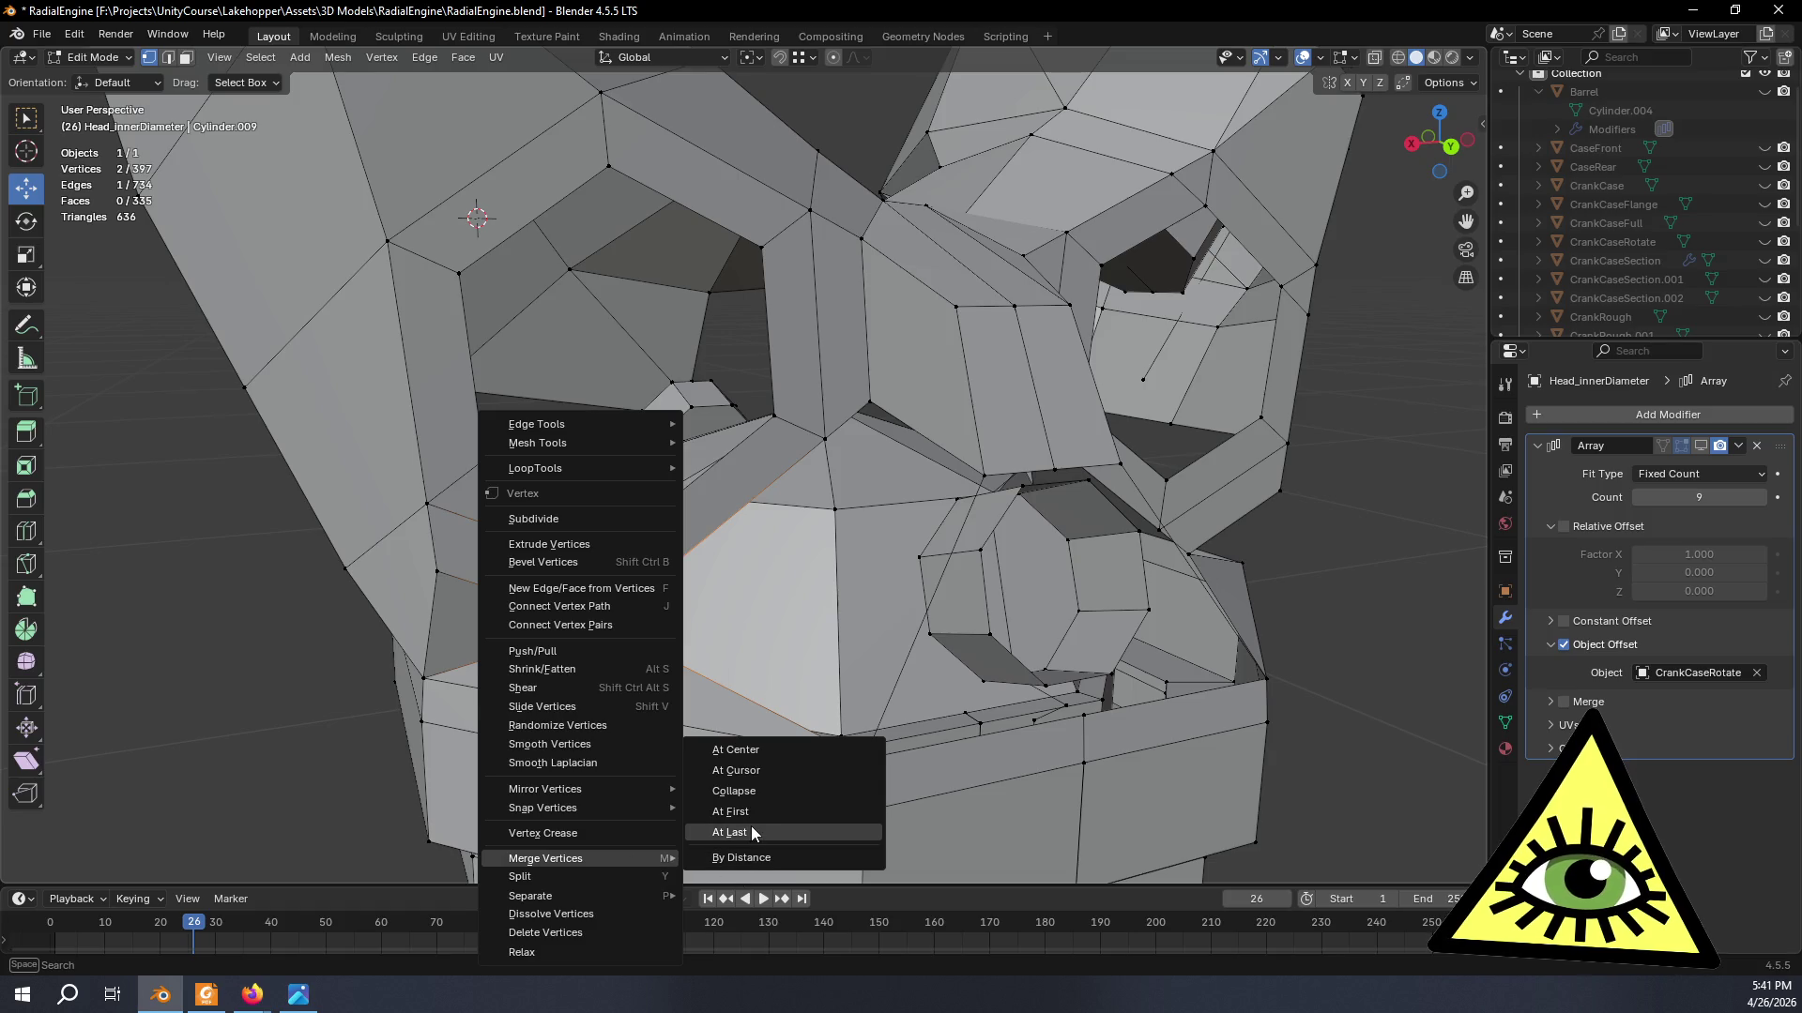
click(753, 834)
shift+click(823, 437)
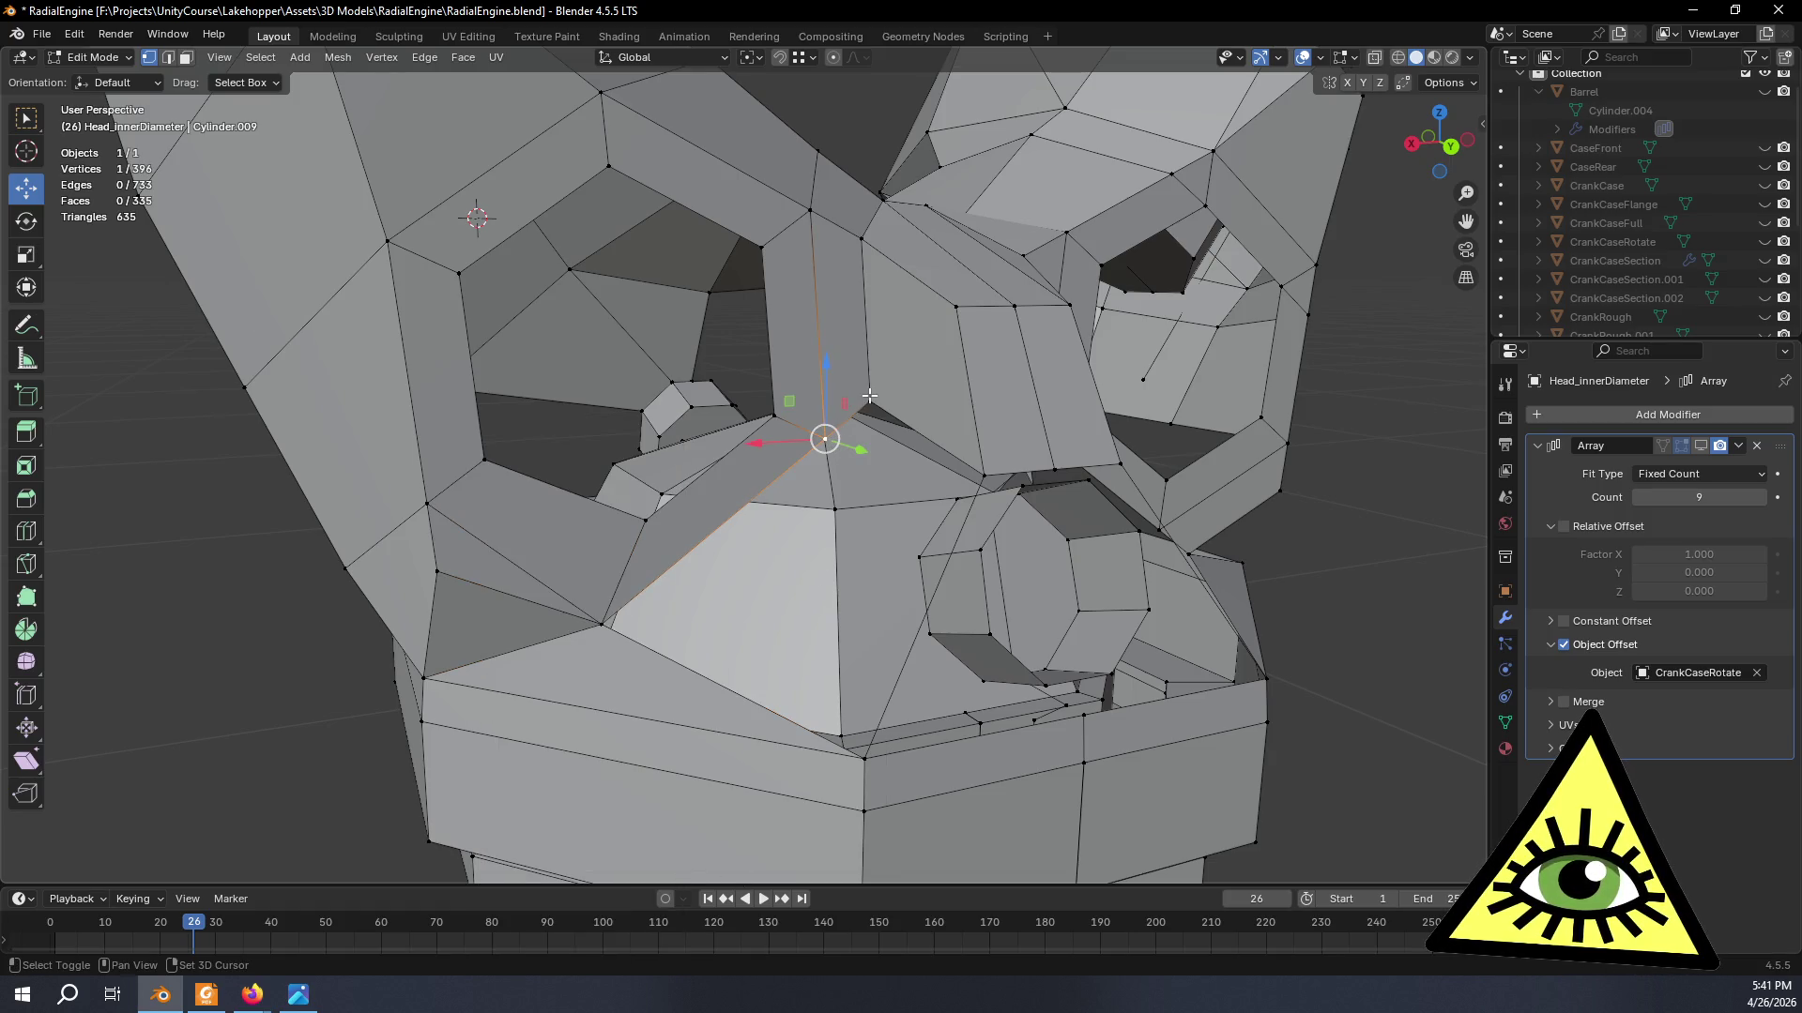
right_click(874, 477)
mouse_move(773, 481)
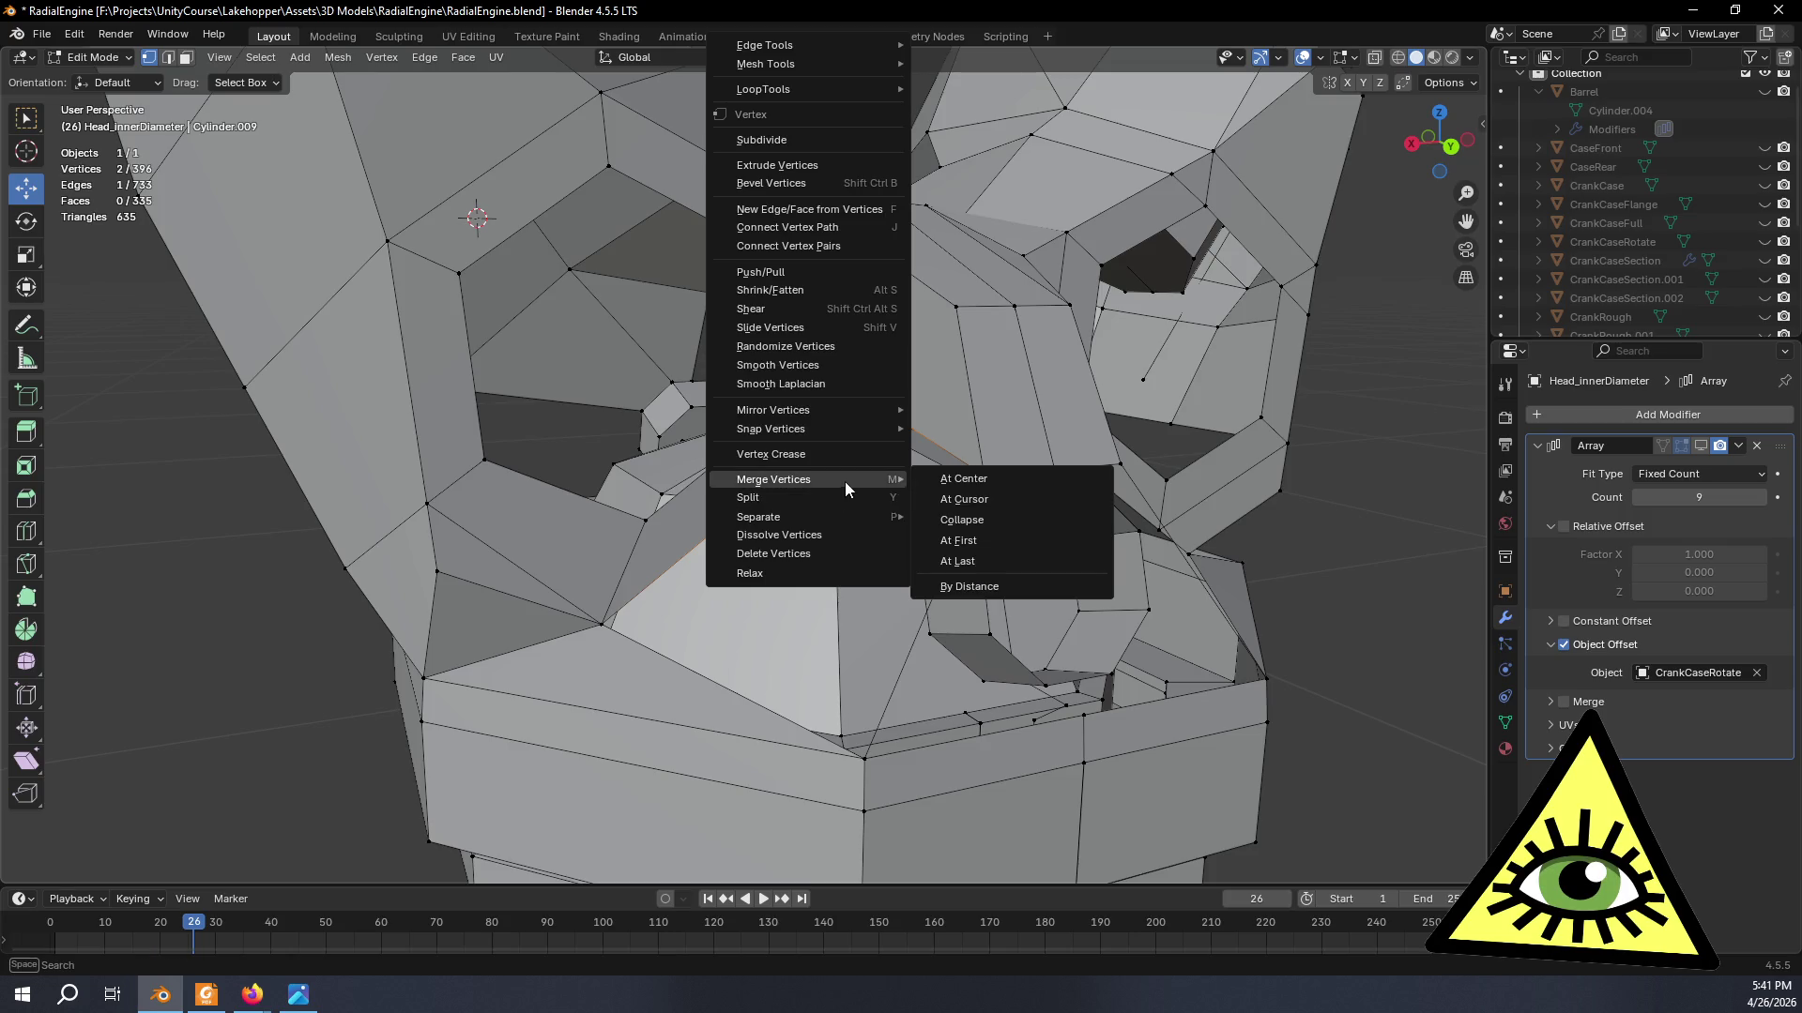
click(963, 561)
middle_drag(962, 562, 509, 499)
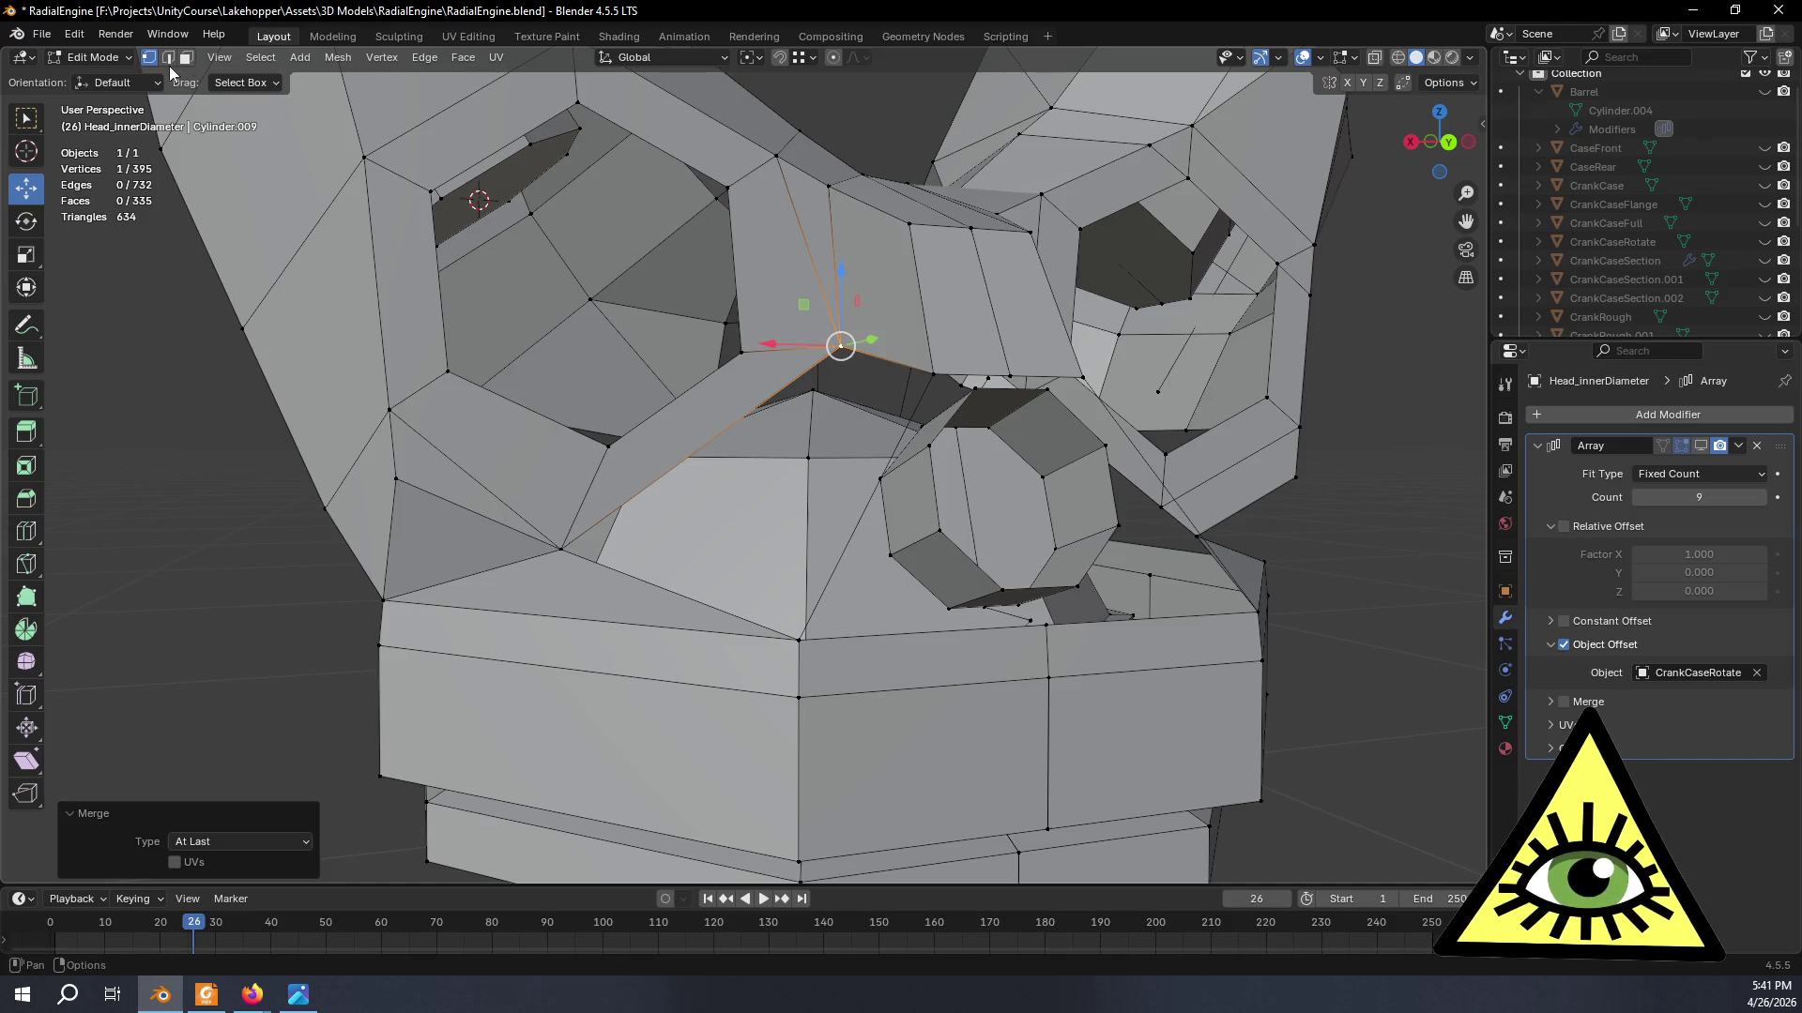
middle_drag(493, 338, 574, 369)
- Fill the remaining gap with a face between two edges, leaving 336 faces, then bring up the browser
click(905, 652)
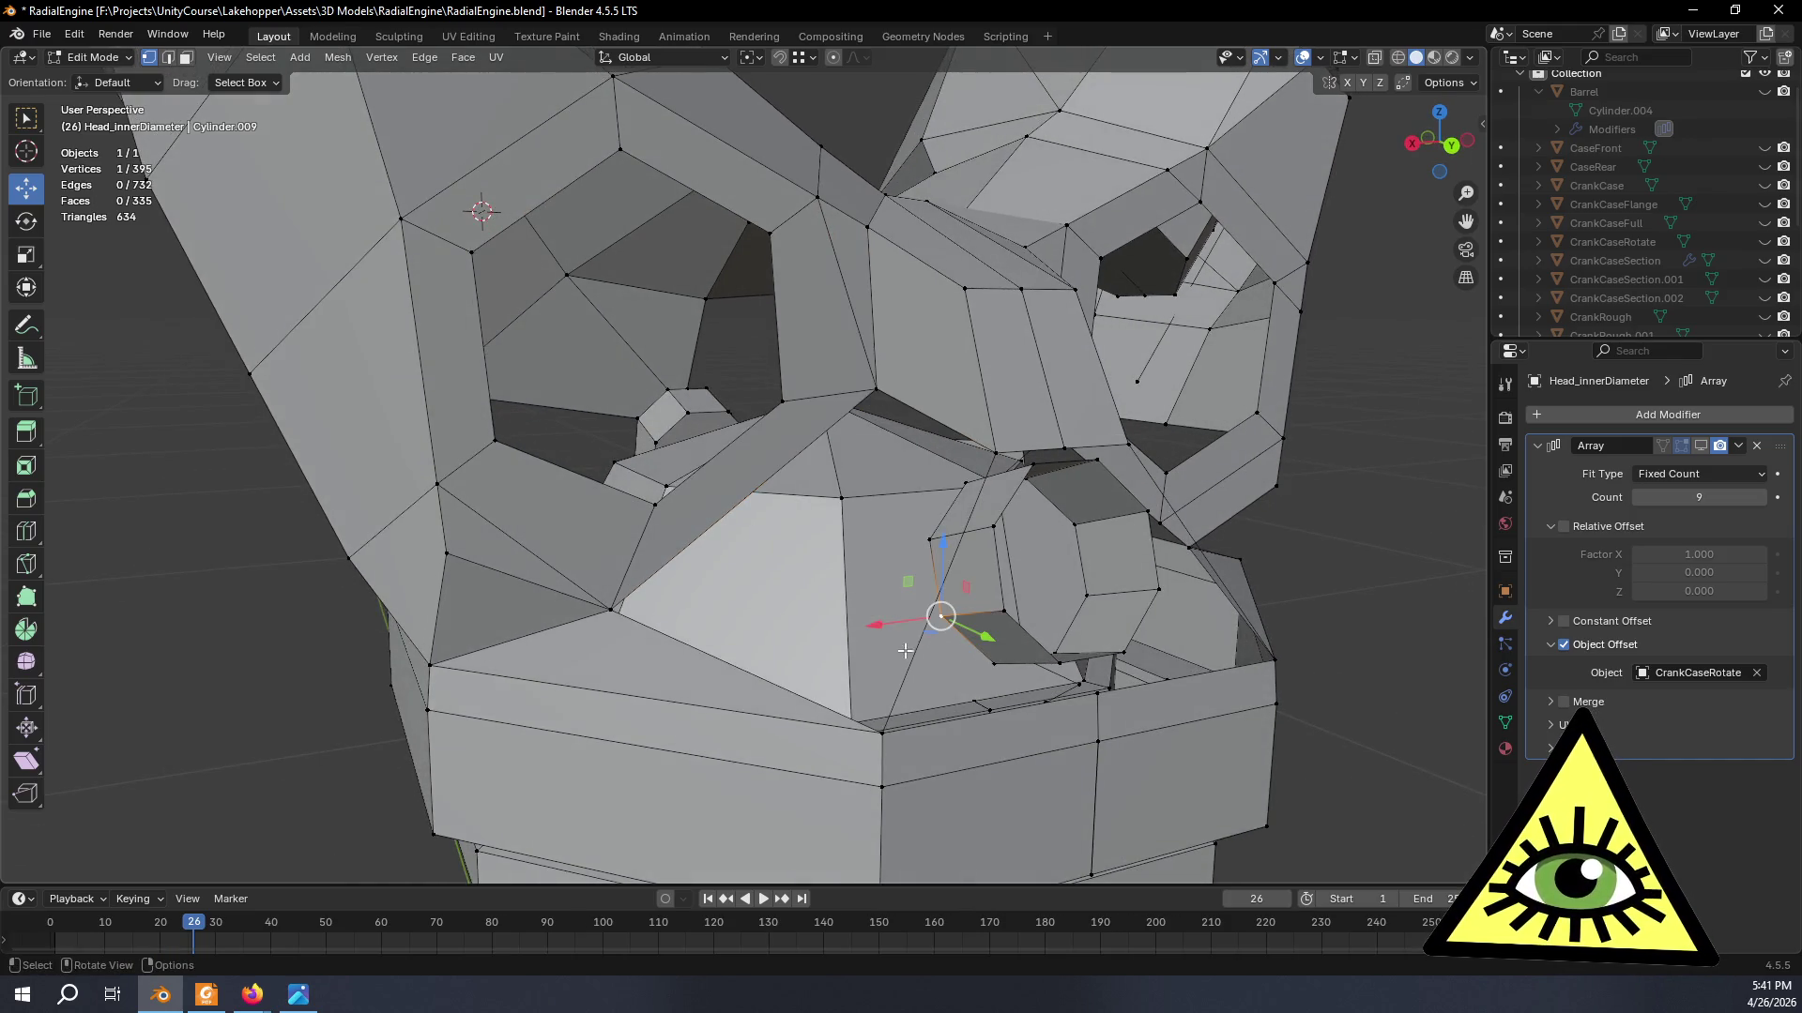
click(877, 734)
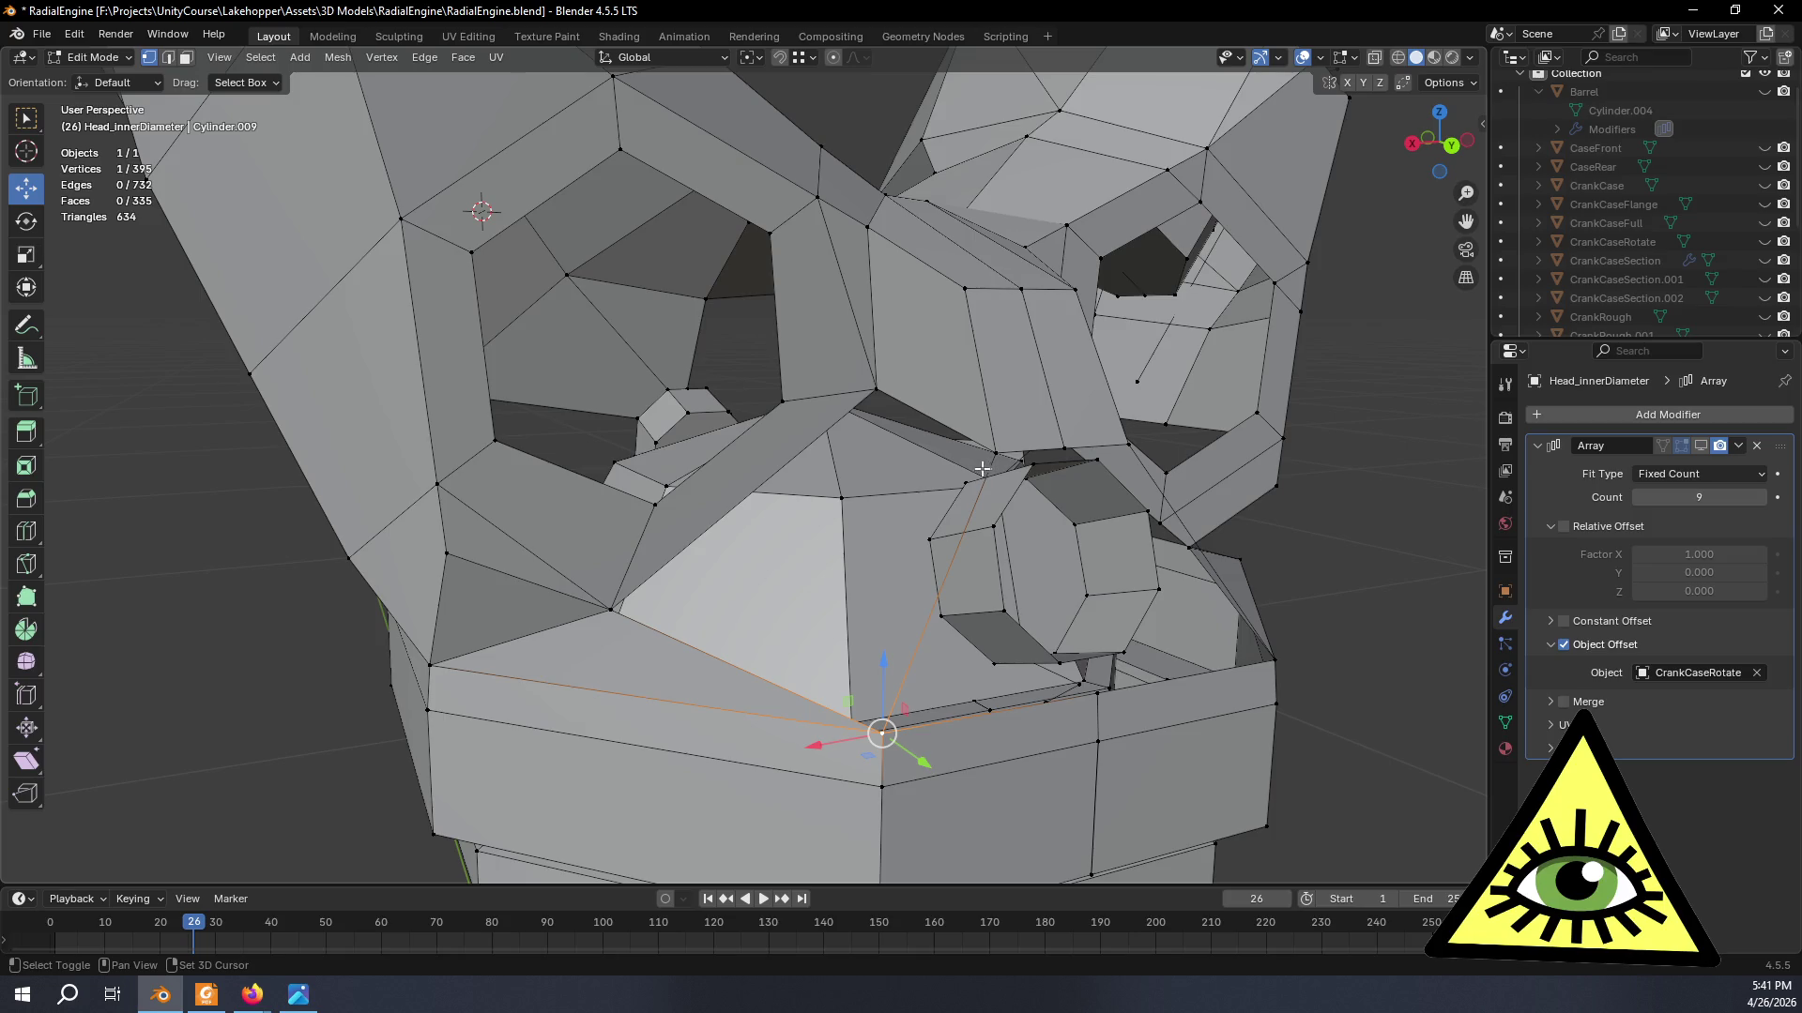
click(168, 58)
click(689, 551)
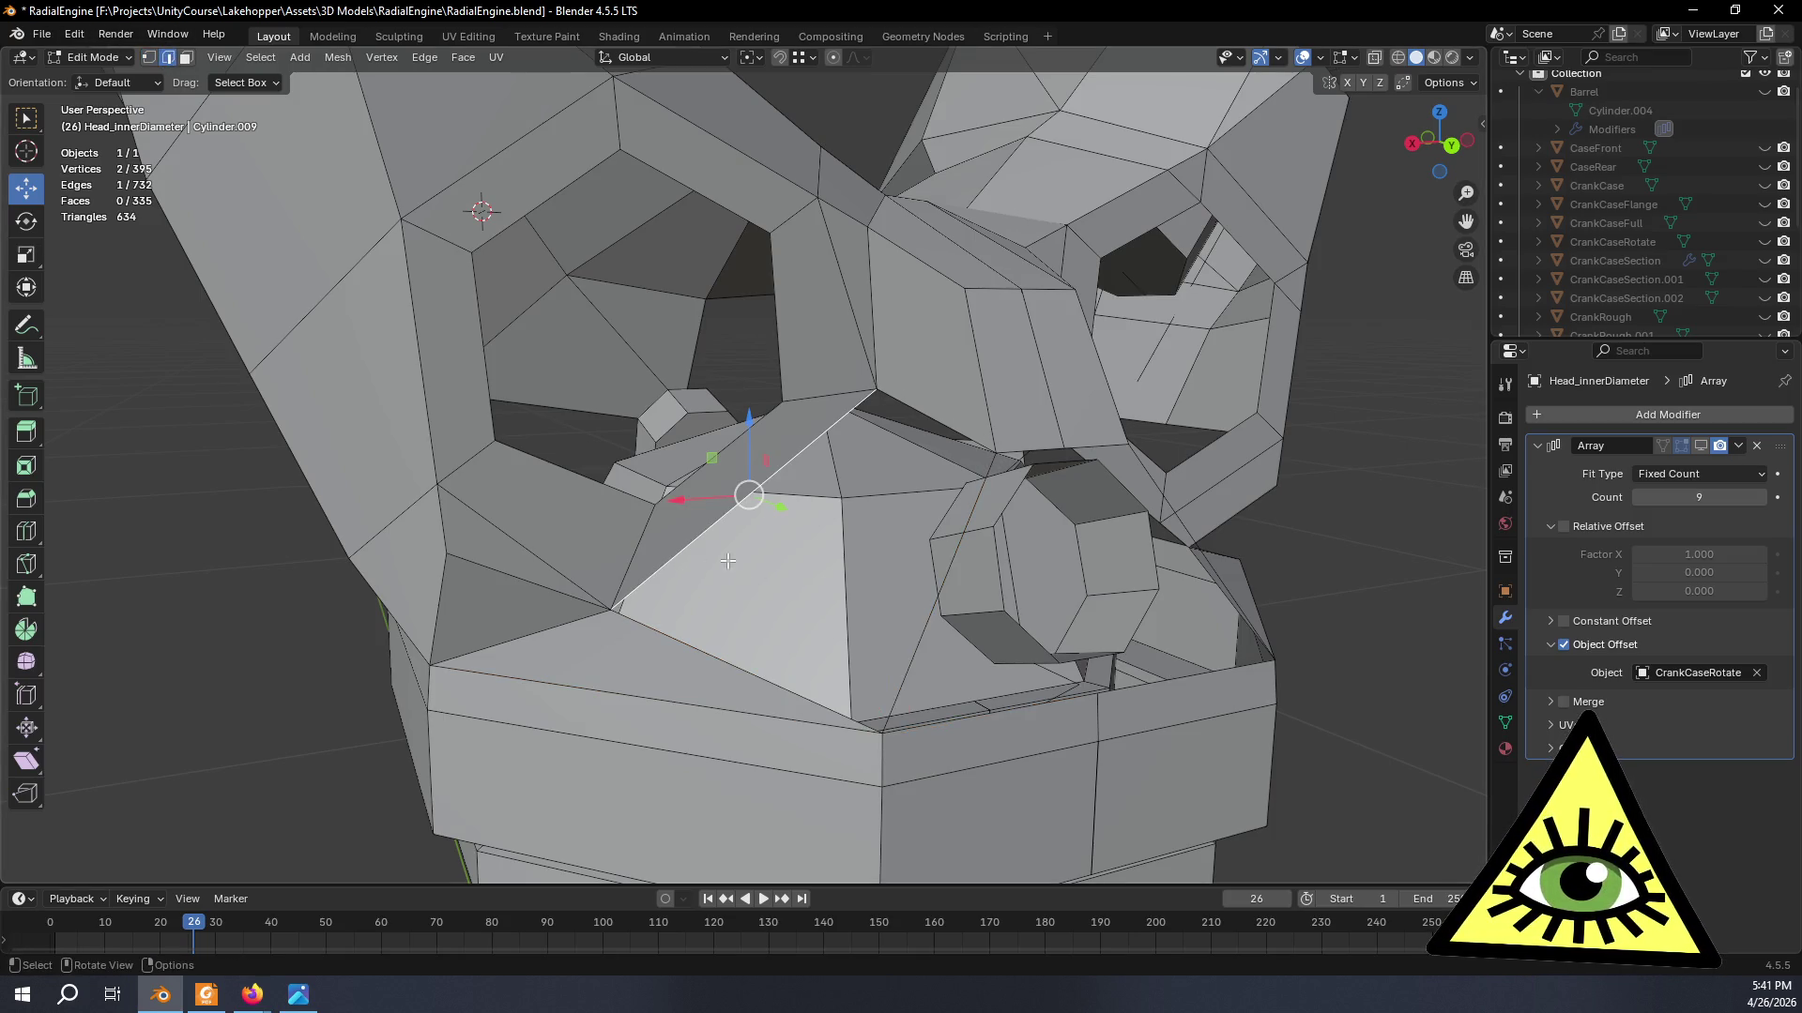
shift+click(901, 677)
key(f)
scroll(938, 675, down, 3)
scroll(957, 655, down, 3)
scroll(987, 615, down, 3)
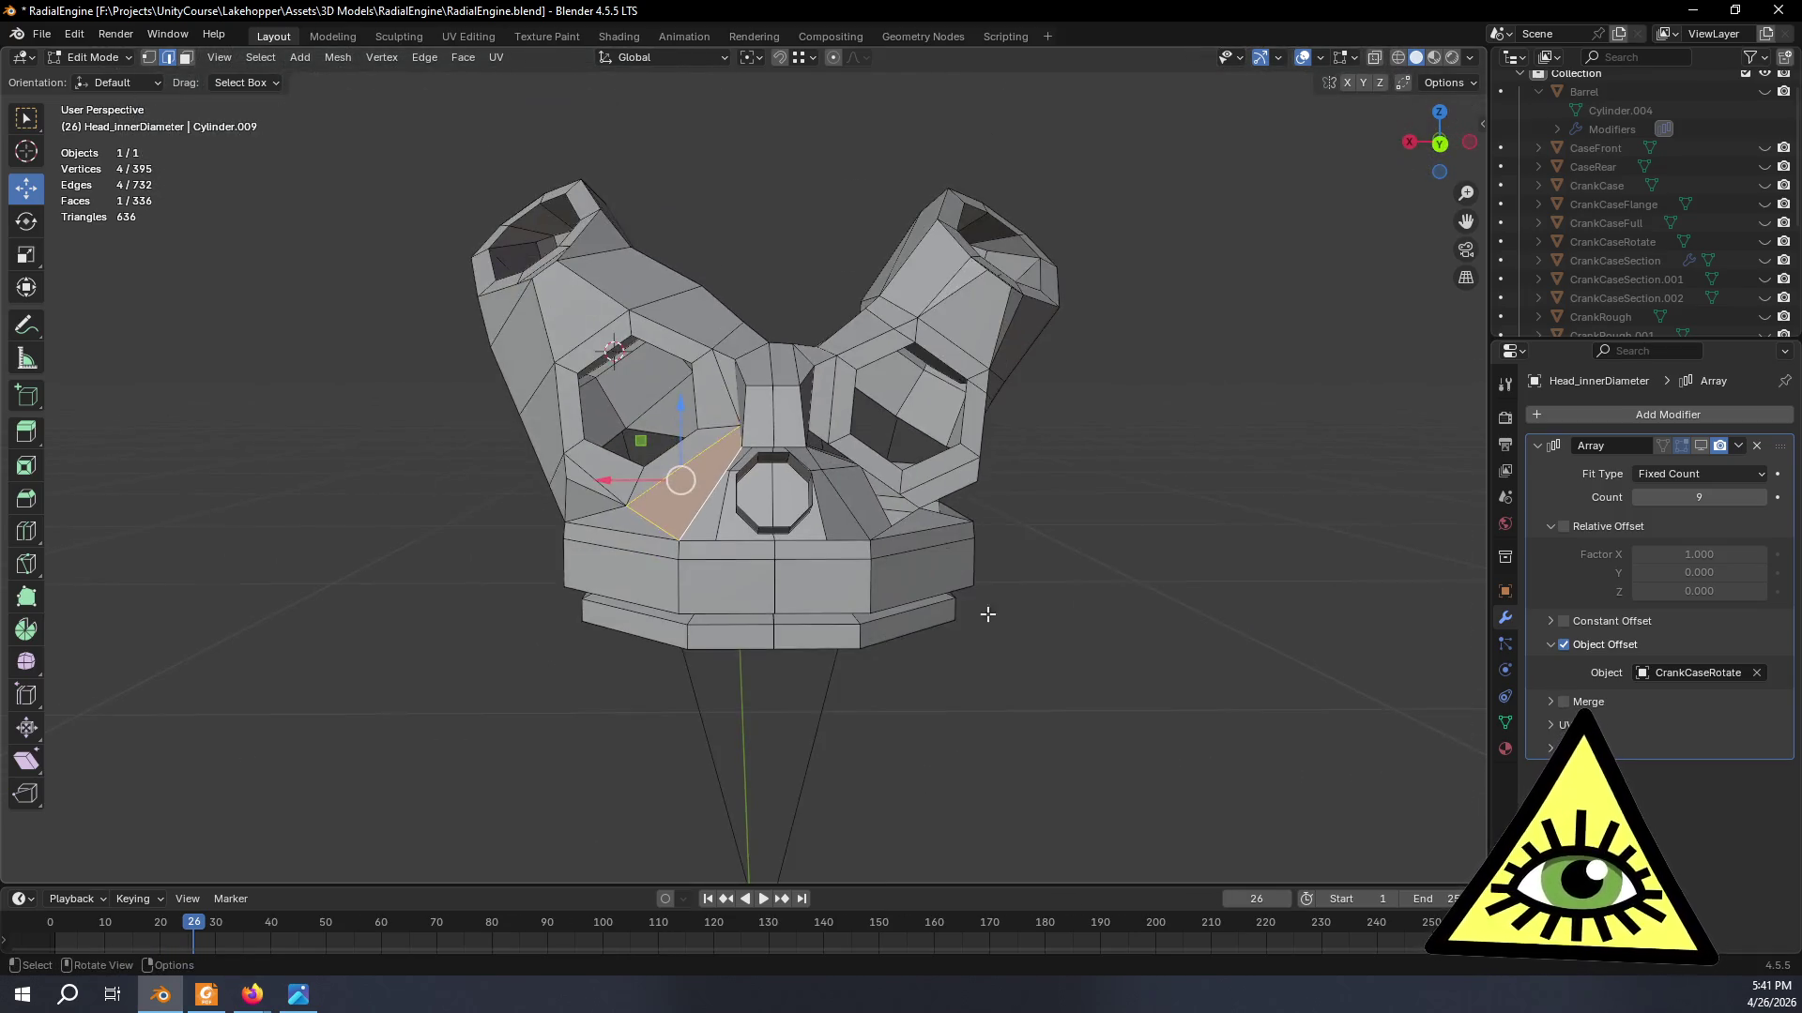
click(1079, 614)
mouse_move(1078, 614)
middle_down()
mouse_move(1094, 650)
mouse_move(1005, 671)
mouse_move(1114, 712)
mouse_move(1074, 793)
mouse_move(1054, 551)
mouse_move(1100, 545)
mouse_move(1167, 610)
mouse_move(1075, 637)
middle_up()
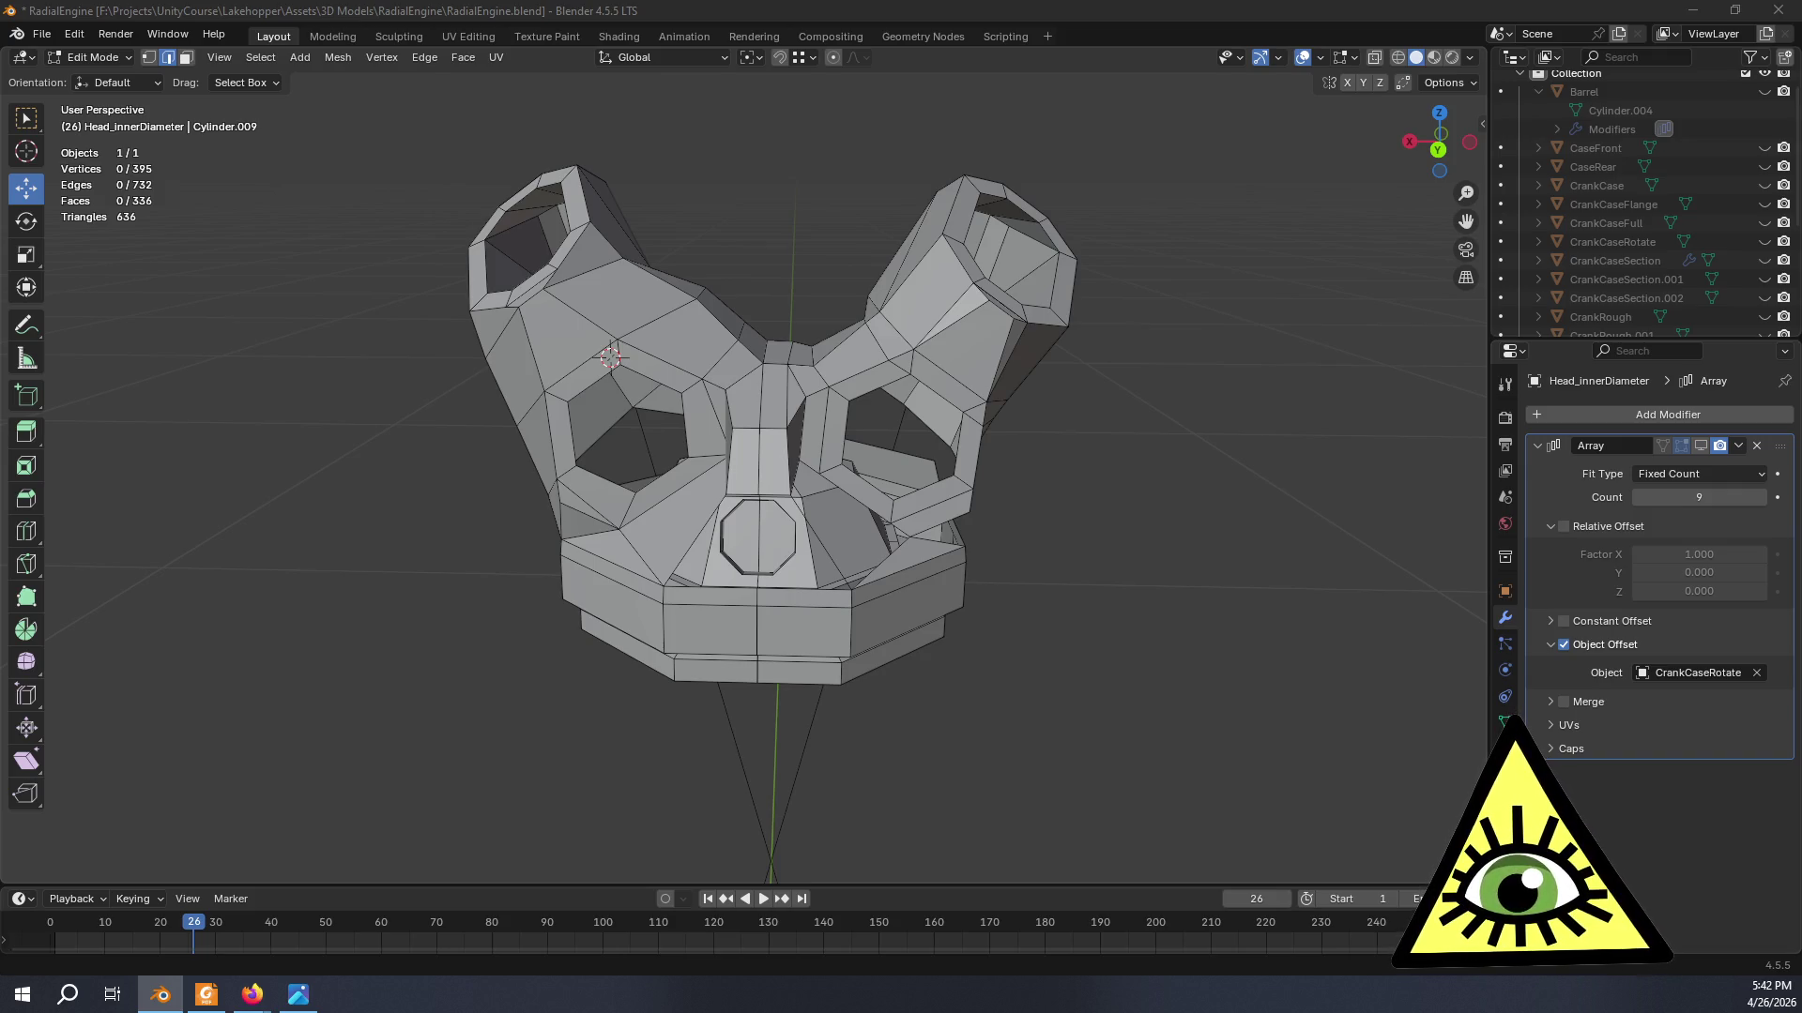
key(alt+Tab)
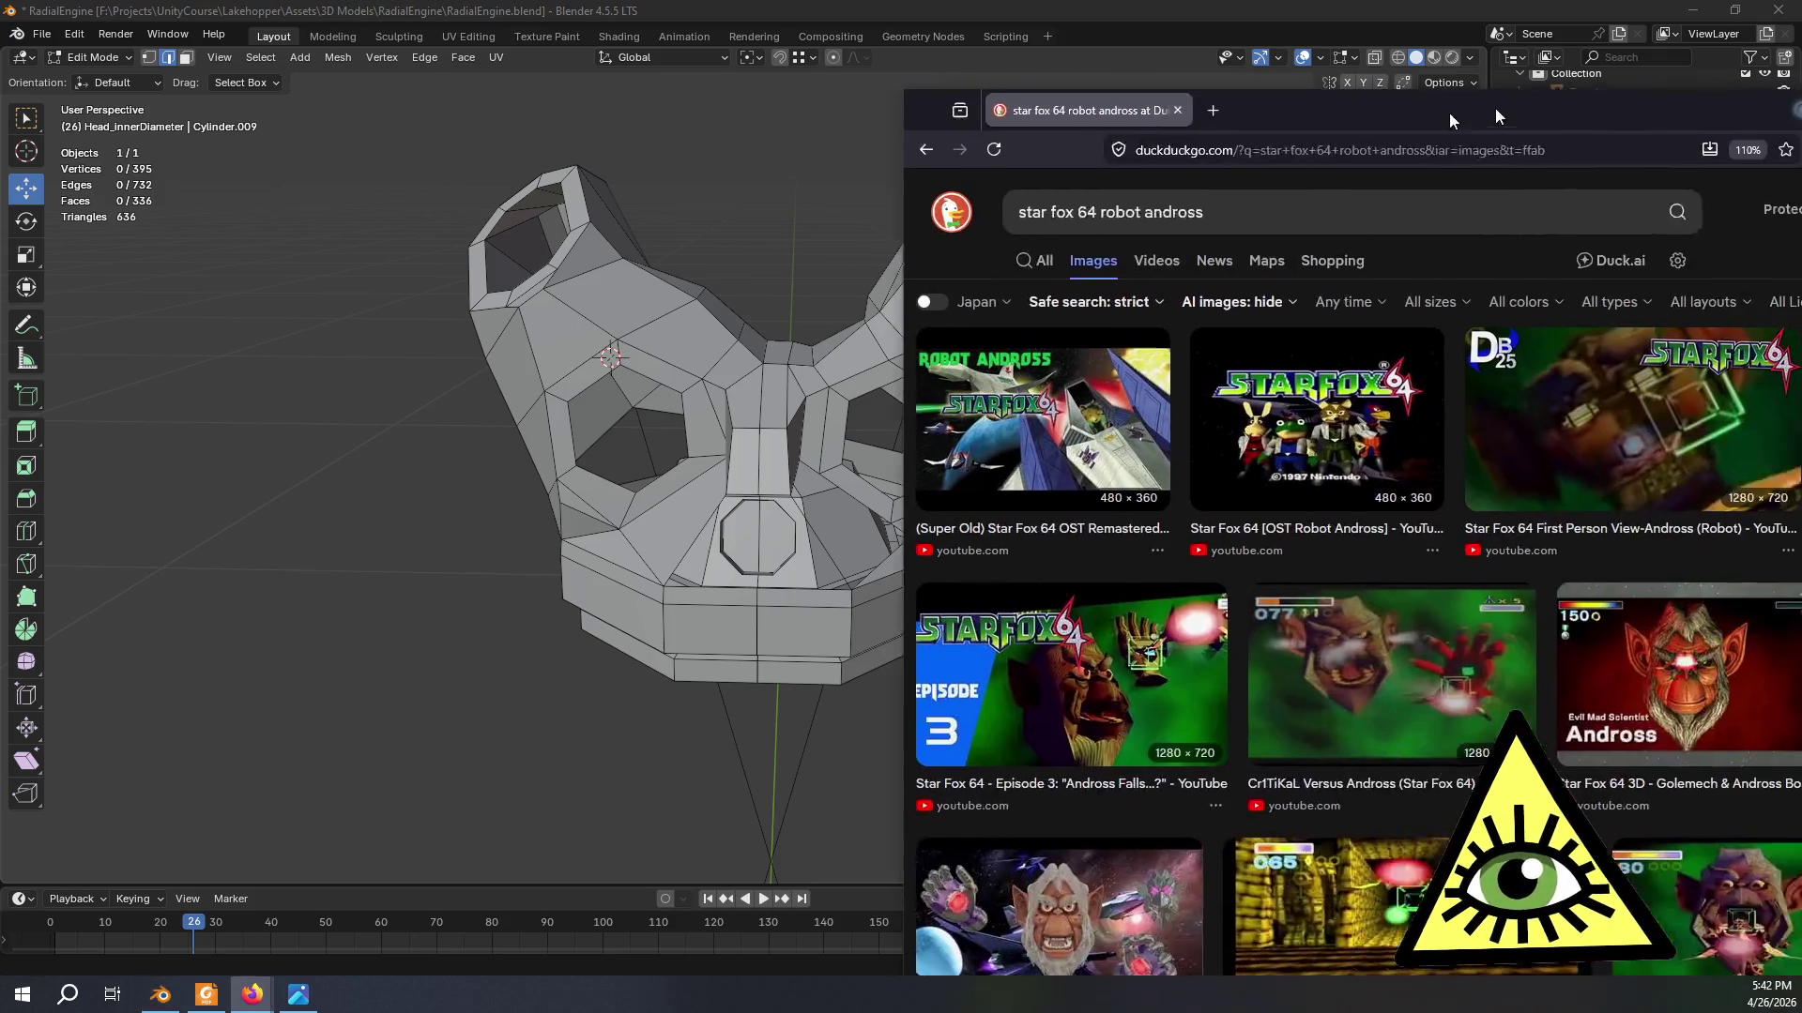
- Look over the Star Fox 64 Andross image results and minimize Firefox to show Blender
drag(1490, 108, 1131, 119)
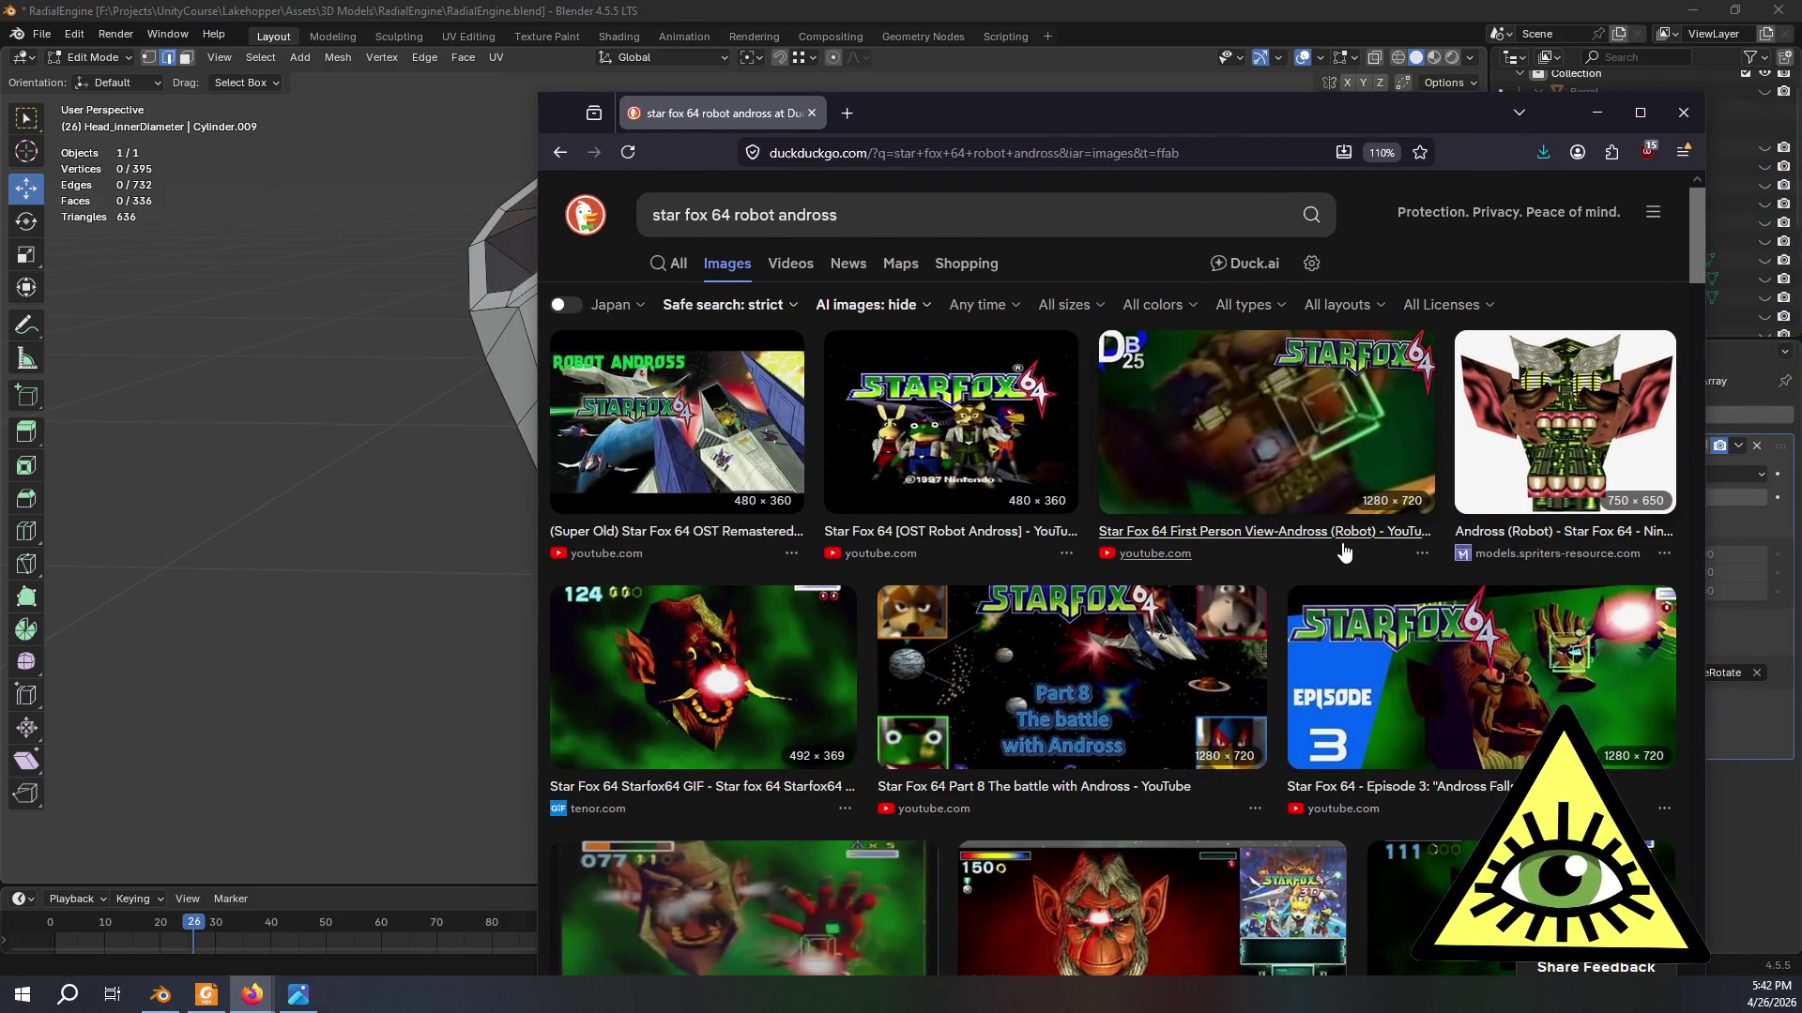
scroll(1342, 553, down, 1)
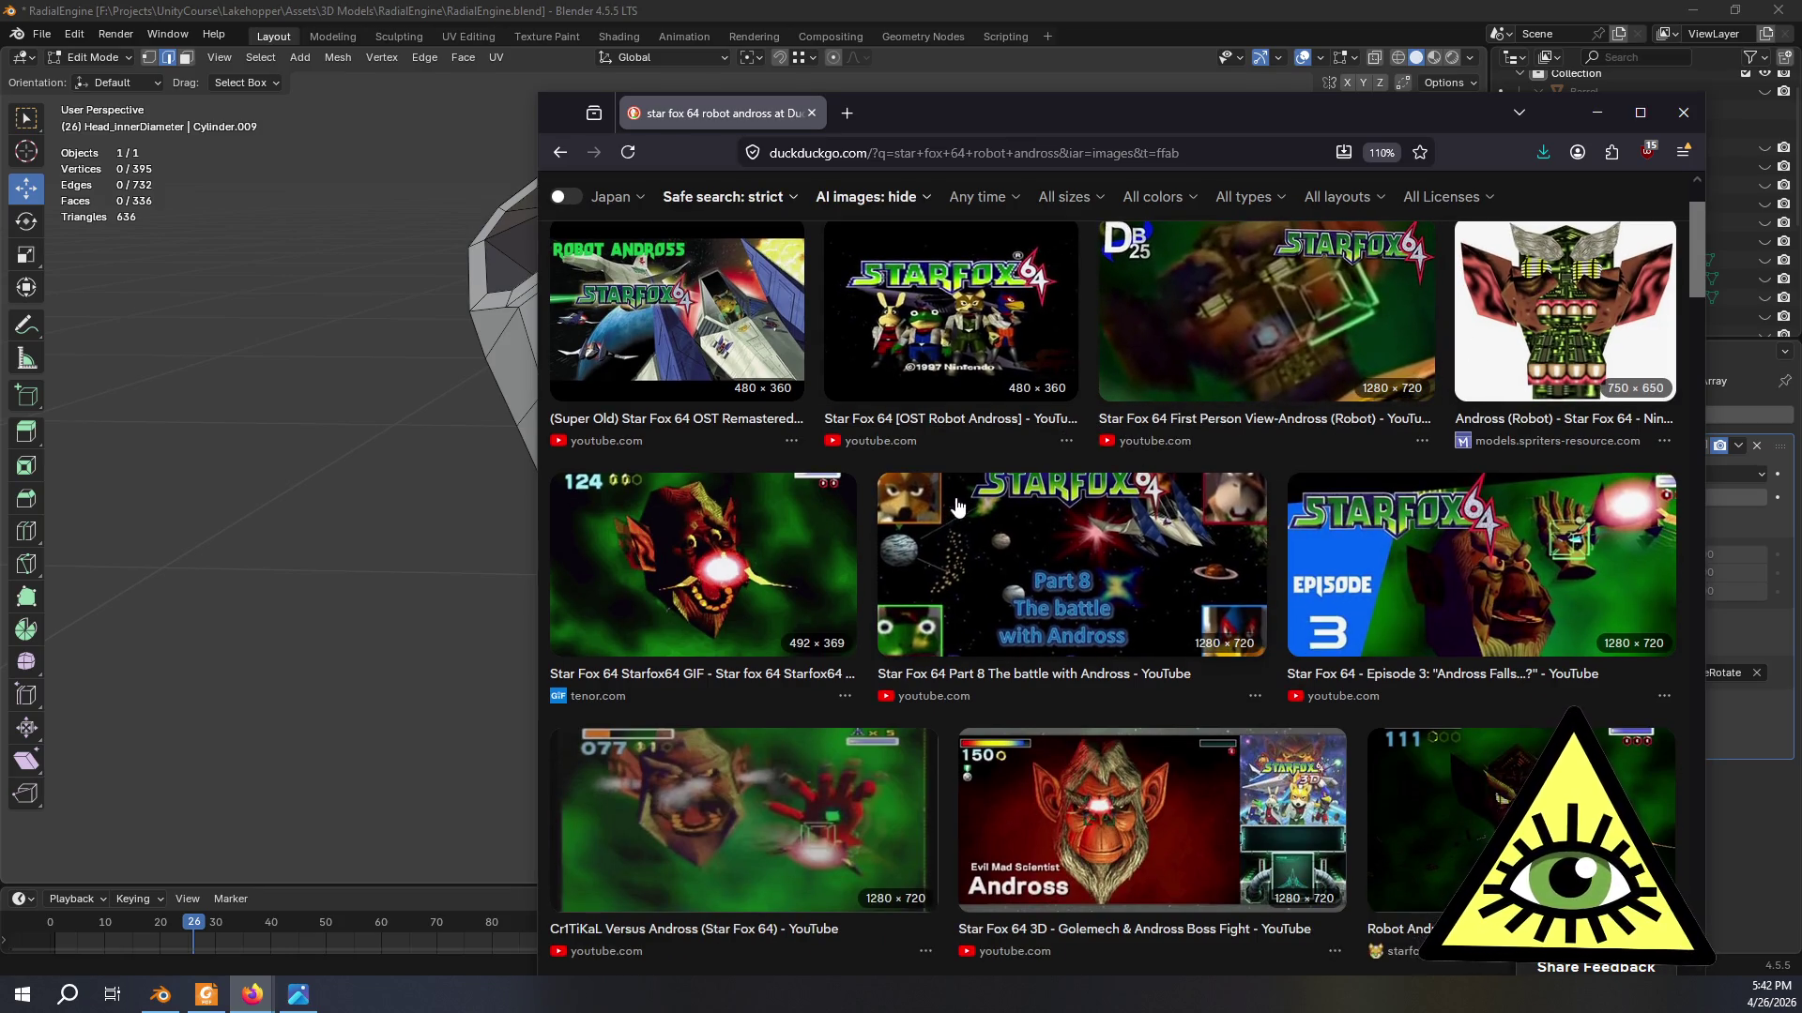
scroll(972, 508, down, 1)
scroll(1186, 524, down, 1)
scroll(1073, 413, up, 3)
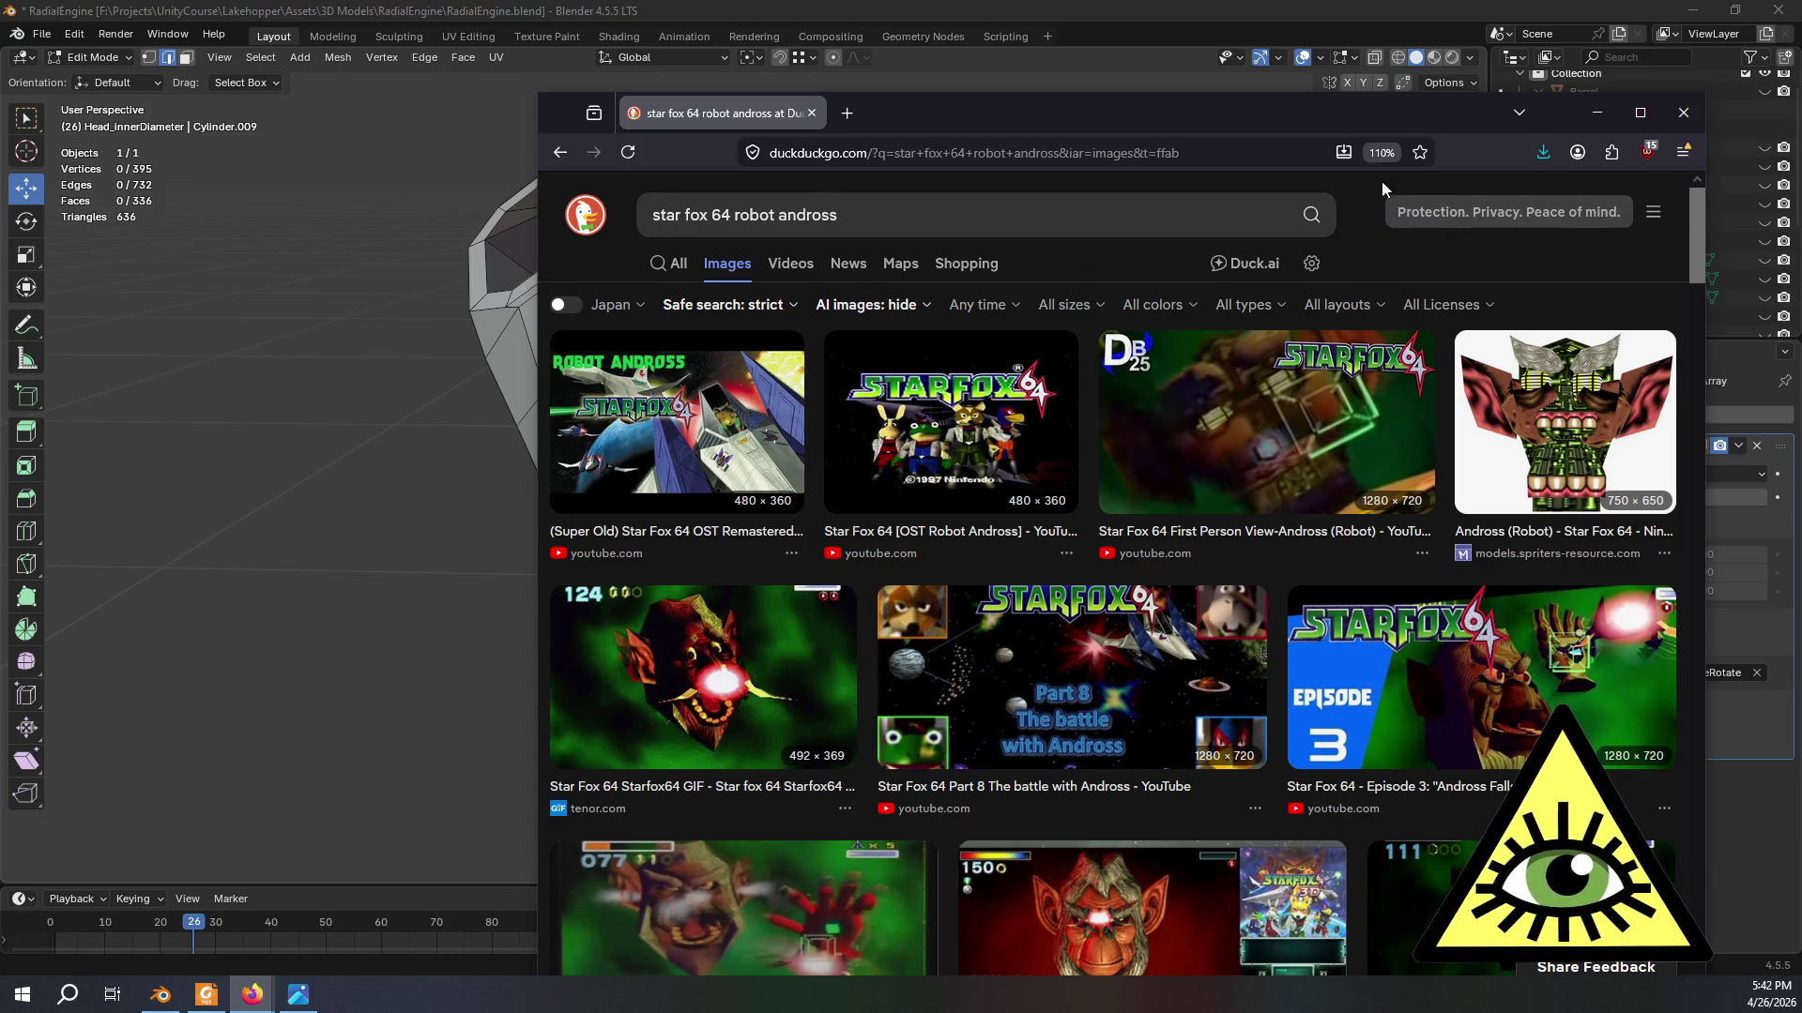
click(845, 70)
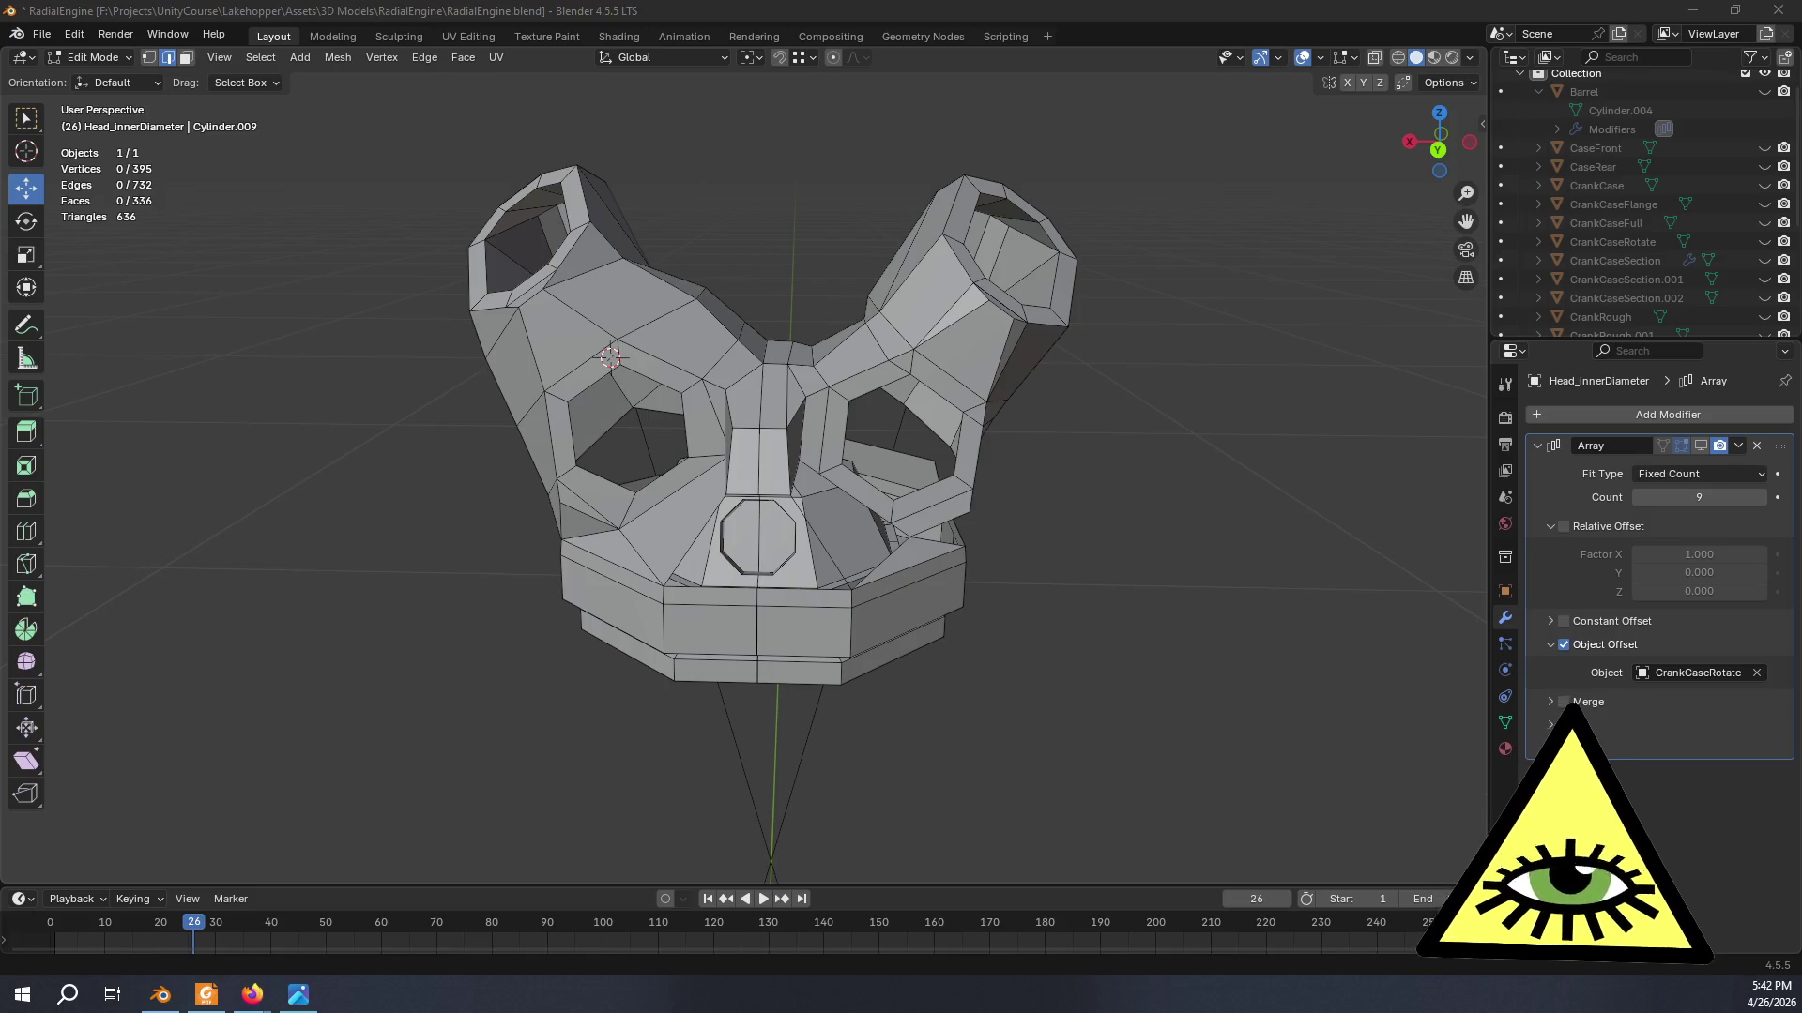
- Move the browser aside and show the head's Array modifier copies in Edit Mode
click(250, 993)
mouse_move(751, 631)
mouse_down()
mouse_move(553, 565)
mouse_move(1800, 563)
mouse_up()
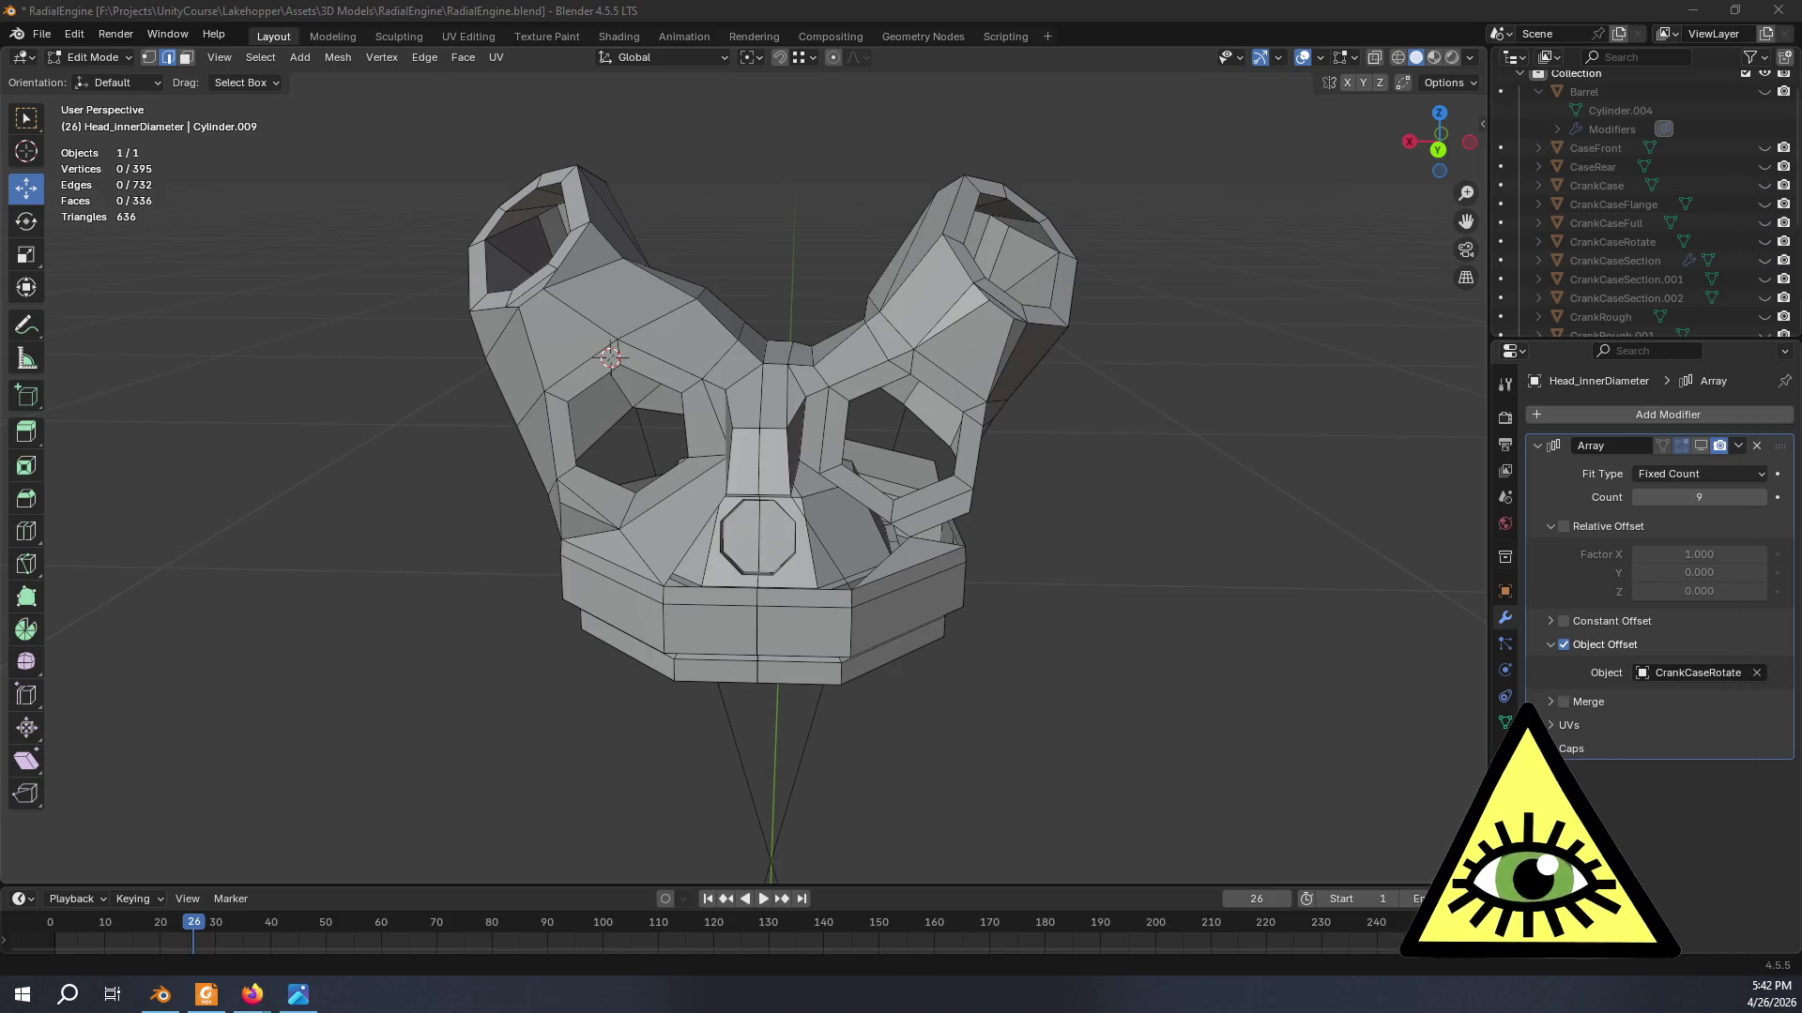
mouse_move(1340, 608)
middle_down()
mouse_move(1196, 631)
mouse_move(1103, 612)
mouse_move(1090, 576)
mouse_move(1142, 627)
mouse_move(1118, 668)
mouse_move(1089, 661)
middle_up()
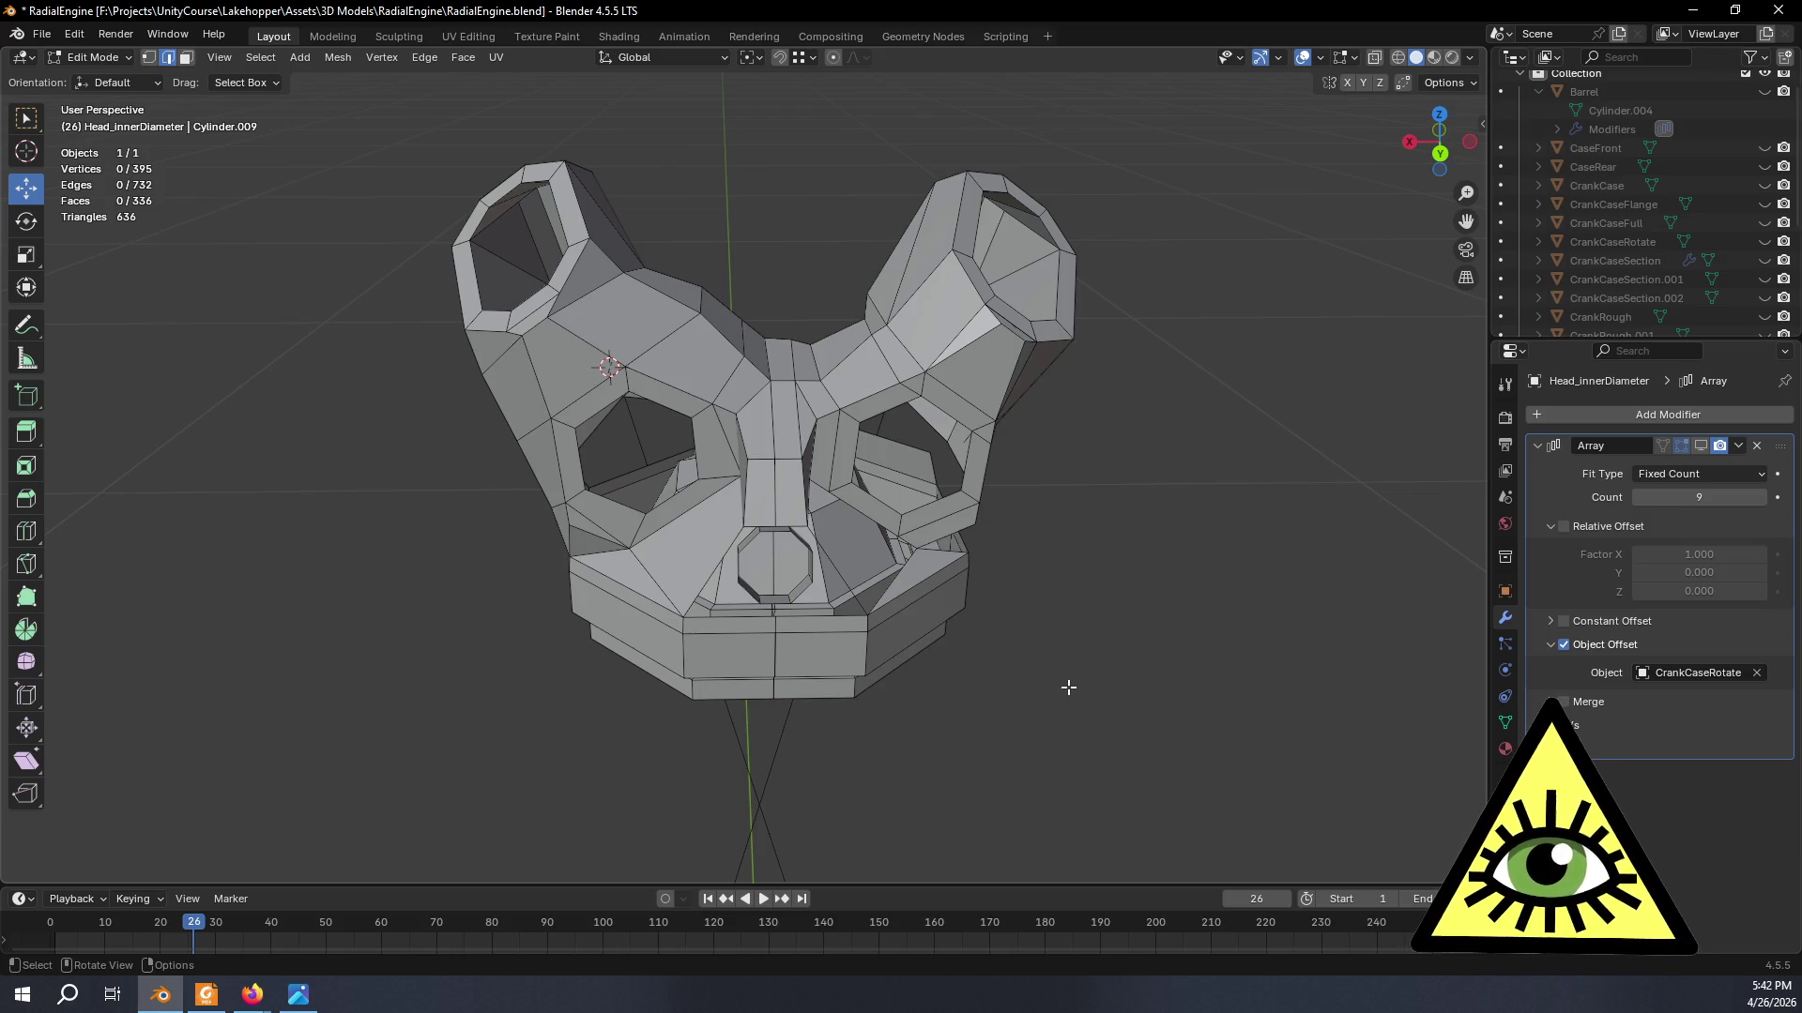
scroll(1067, 687, down, 4)
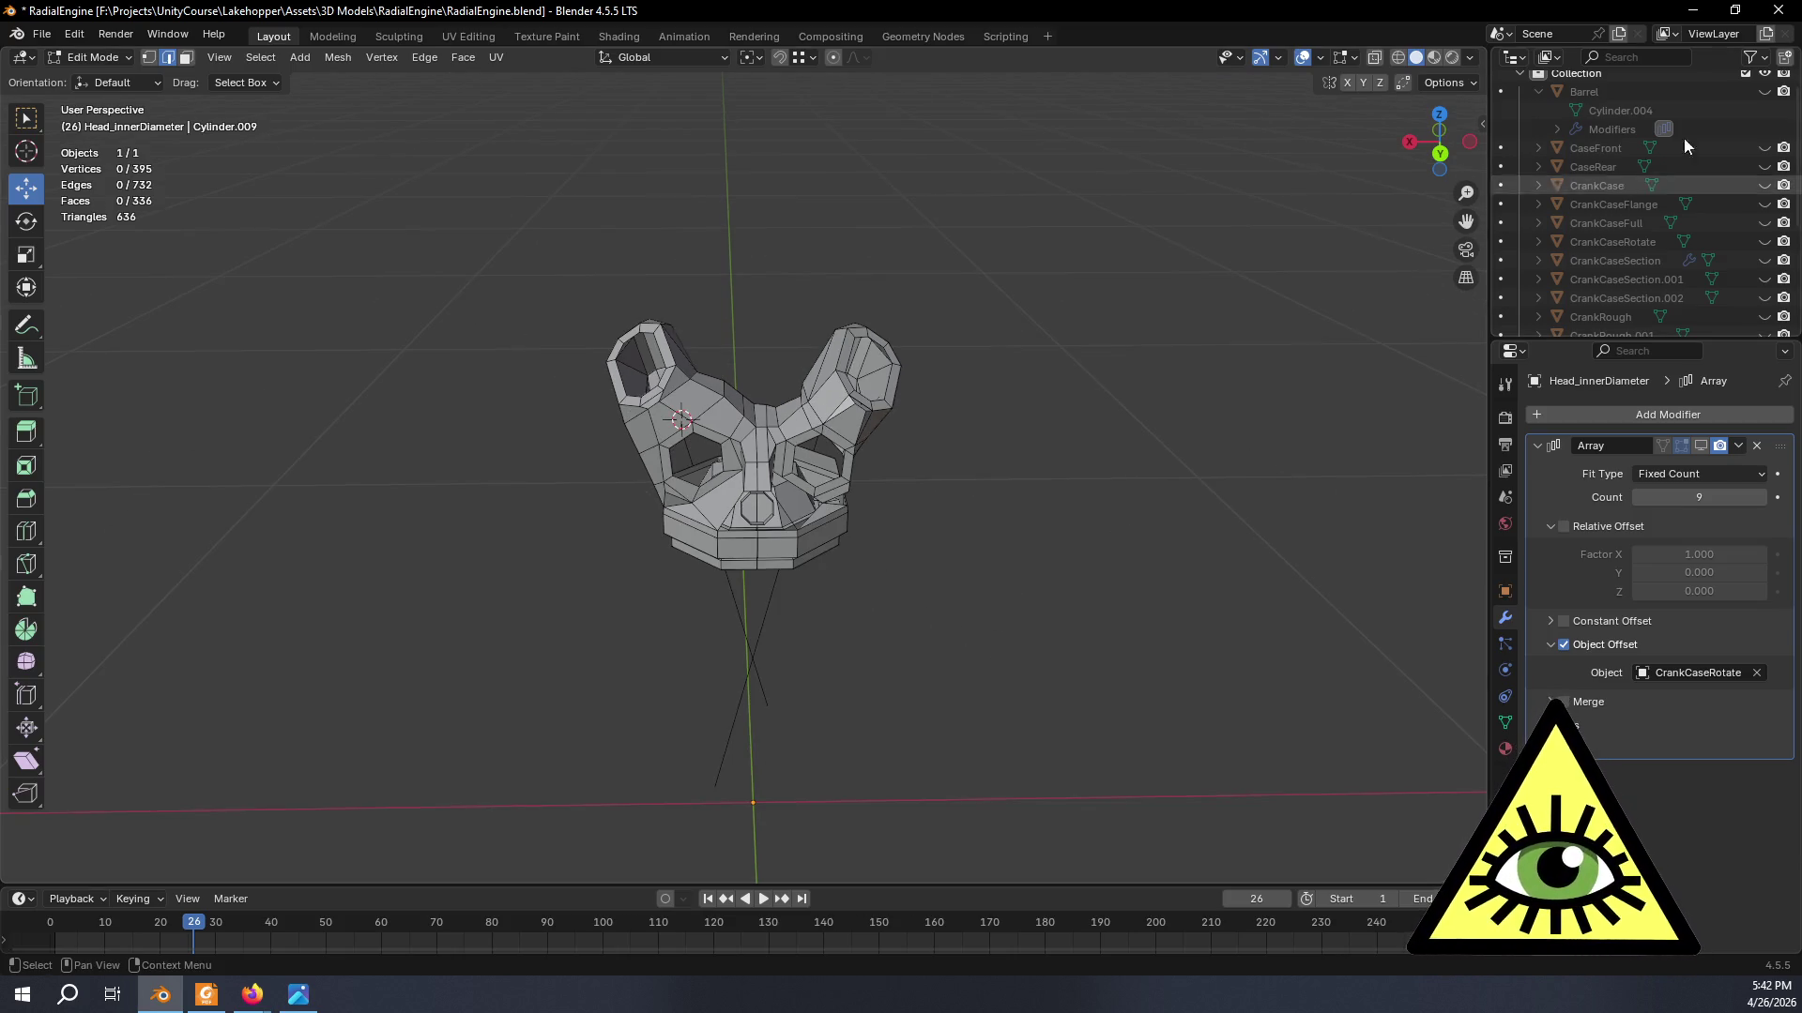
click(1765, 91)
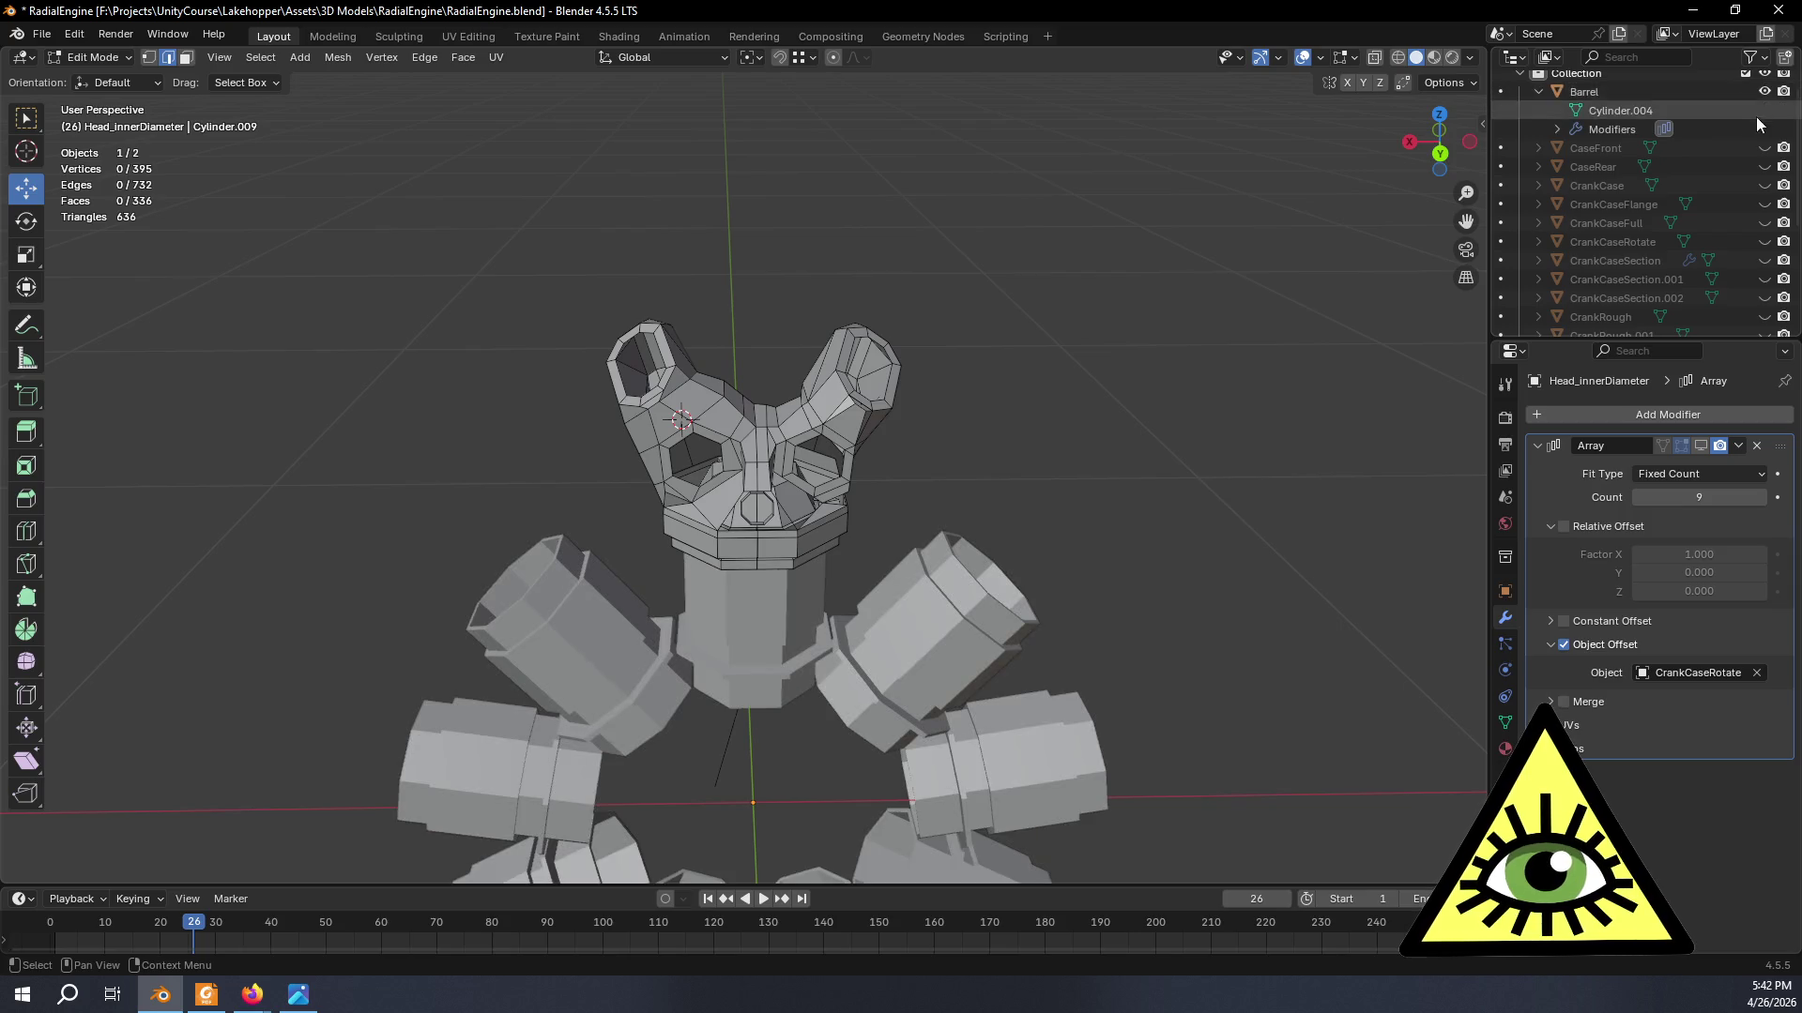
scroll(1746, 170, down, 5)
click(1699, 446)
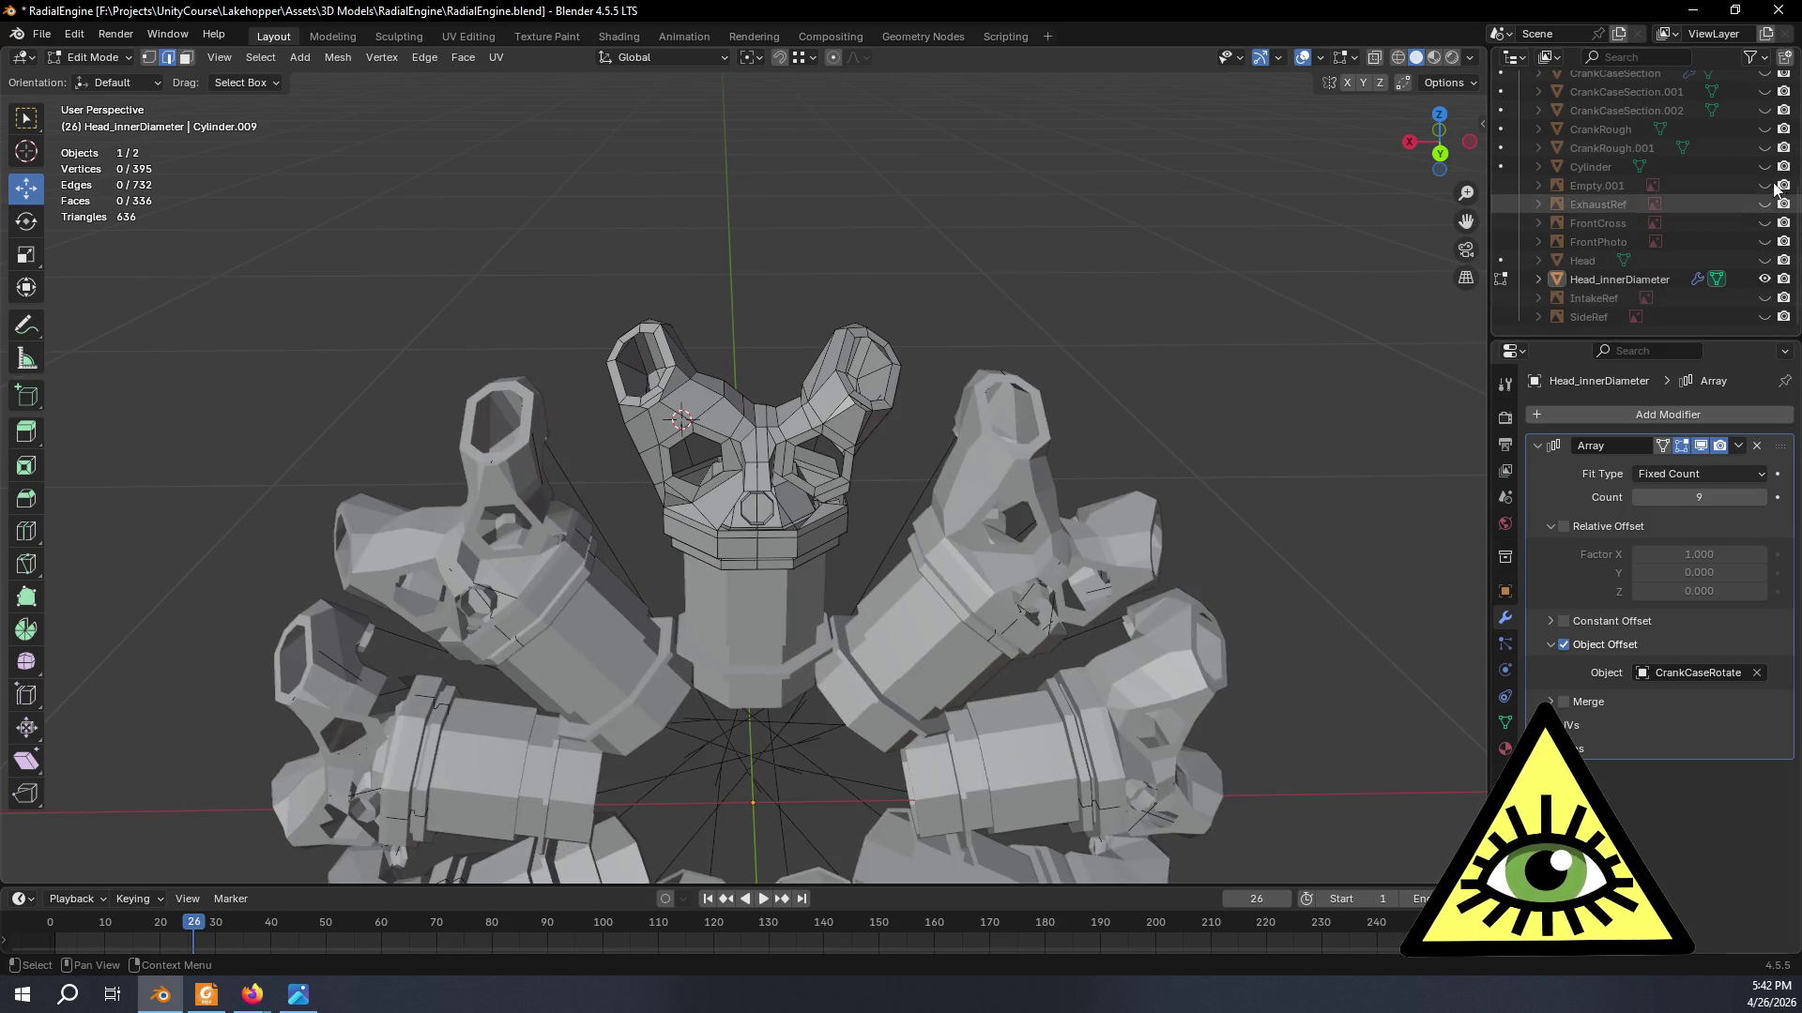
- Unhide CrankCaseSection.001 and .002 and leave Edit Mode to view the full nine-cylinder engine
click(1765, 91)
click(1766, 111)
mouse_move(1136, 407)
middle_down()
mouse_move(1154, 414)
mouse_move(1018, 435)
mouse_move(828, 368)
mouse_move(1004, 321)
mouse_move(1286, 360)
mouse_move(1001, 449)
mouse_move(1130, 463)
mouse_move(937, 432)
mouse_move(976, 427)
mouse_move(1001, 440)
mouse_move(898, 435)
mouse_move(885, 377)
mouse_move(740, 387)
mouse_move(757, 411)
mouse_move(742, 560)
mouse_move(673, 578)
mouse_move(778, 566)
mouse_move(1035, 451)
mouse_move(883, 427)
mouse_move(936, 438)
mouse_move(772, 474)
middle_up()
key(Tab)
scroll(846, 352, down, 4)
scroll(771, 474, up, 4)
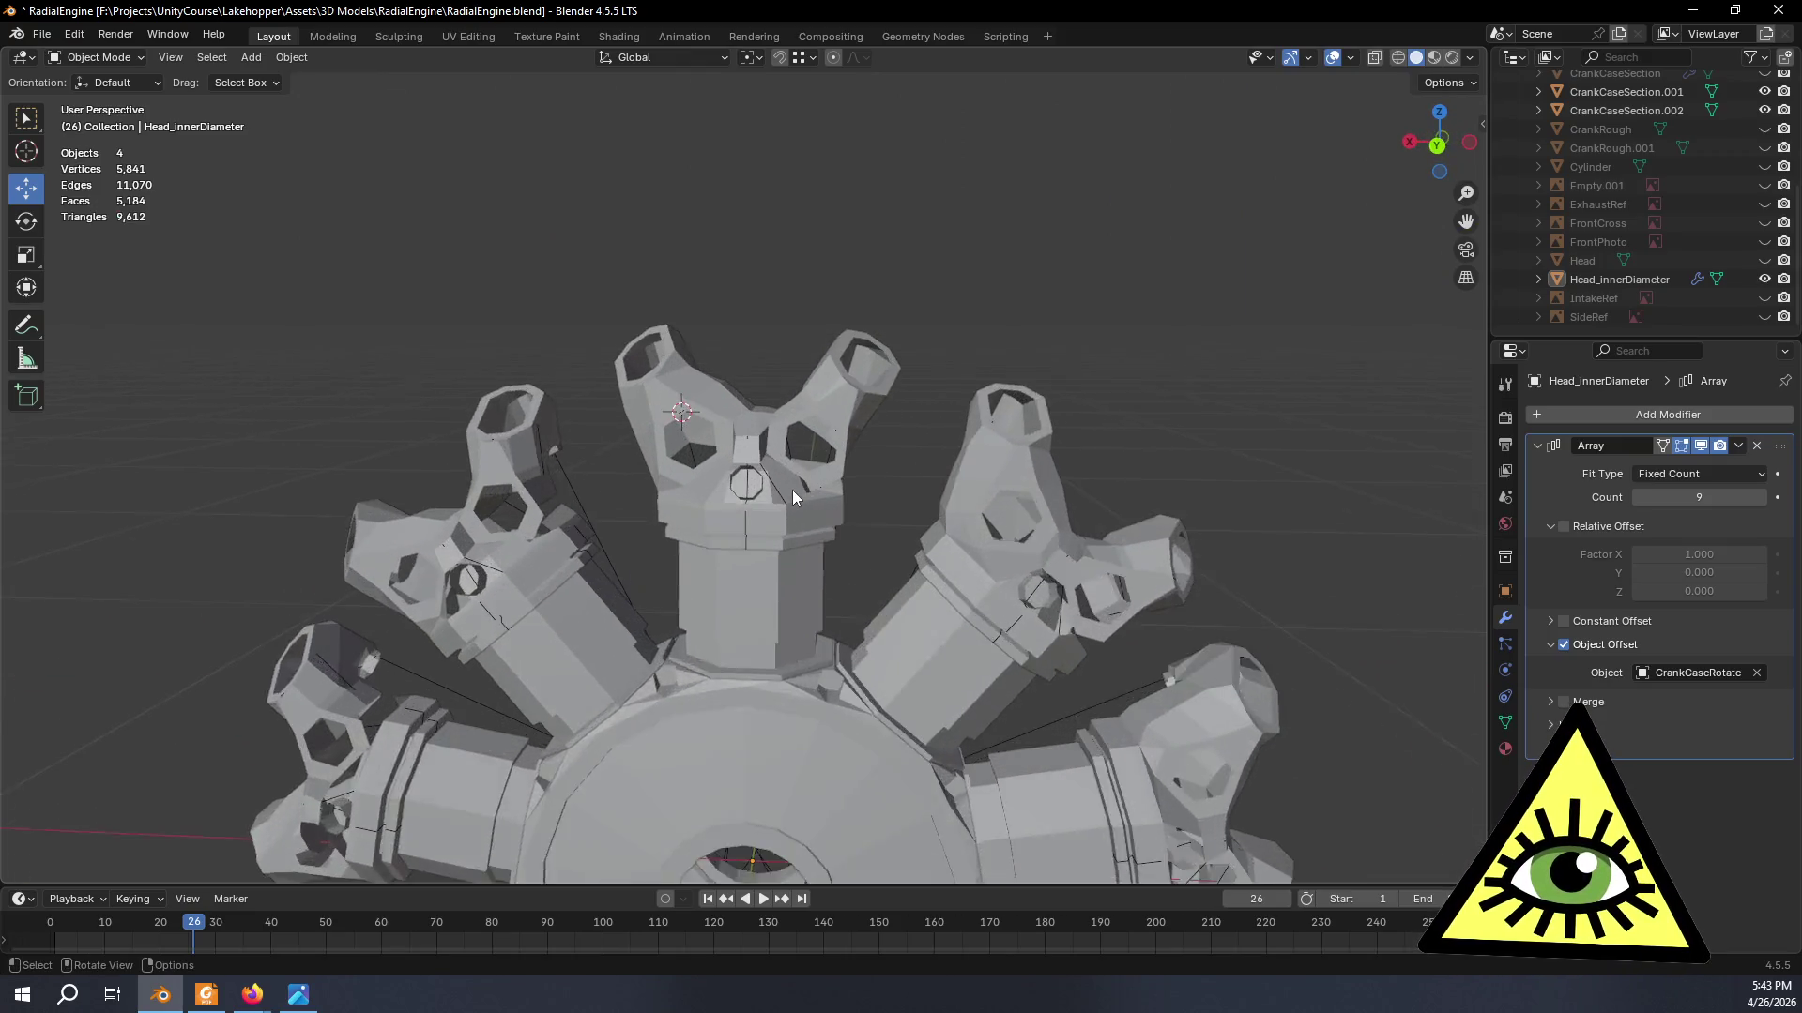
scroll(793, 489, up, 2)
scroll(827, 528, up, 2)
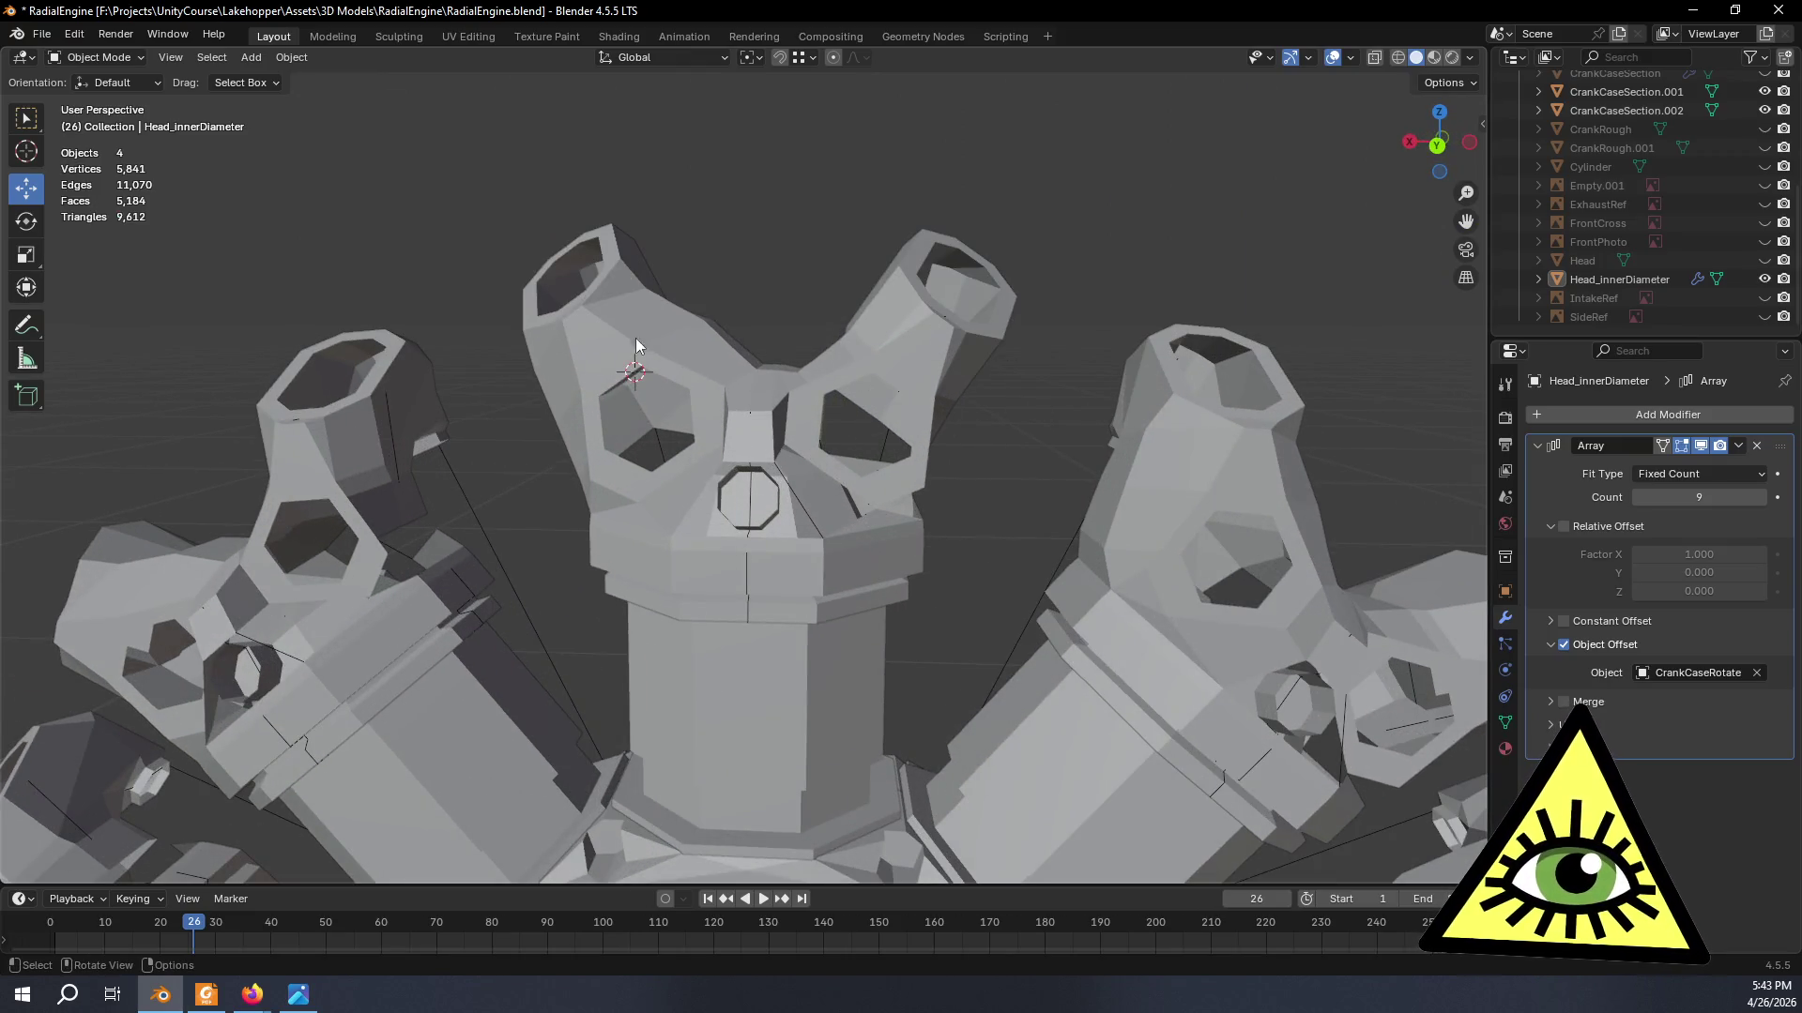
mouse_move(914, 545)
middle_down()
mouse_move(873, 475)
mouse_move(804, 522)
mouse_move(958, 523)
mouse_move(746, 542)
middle_up()
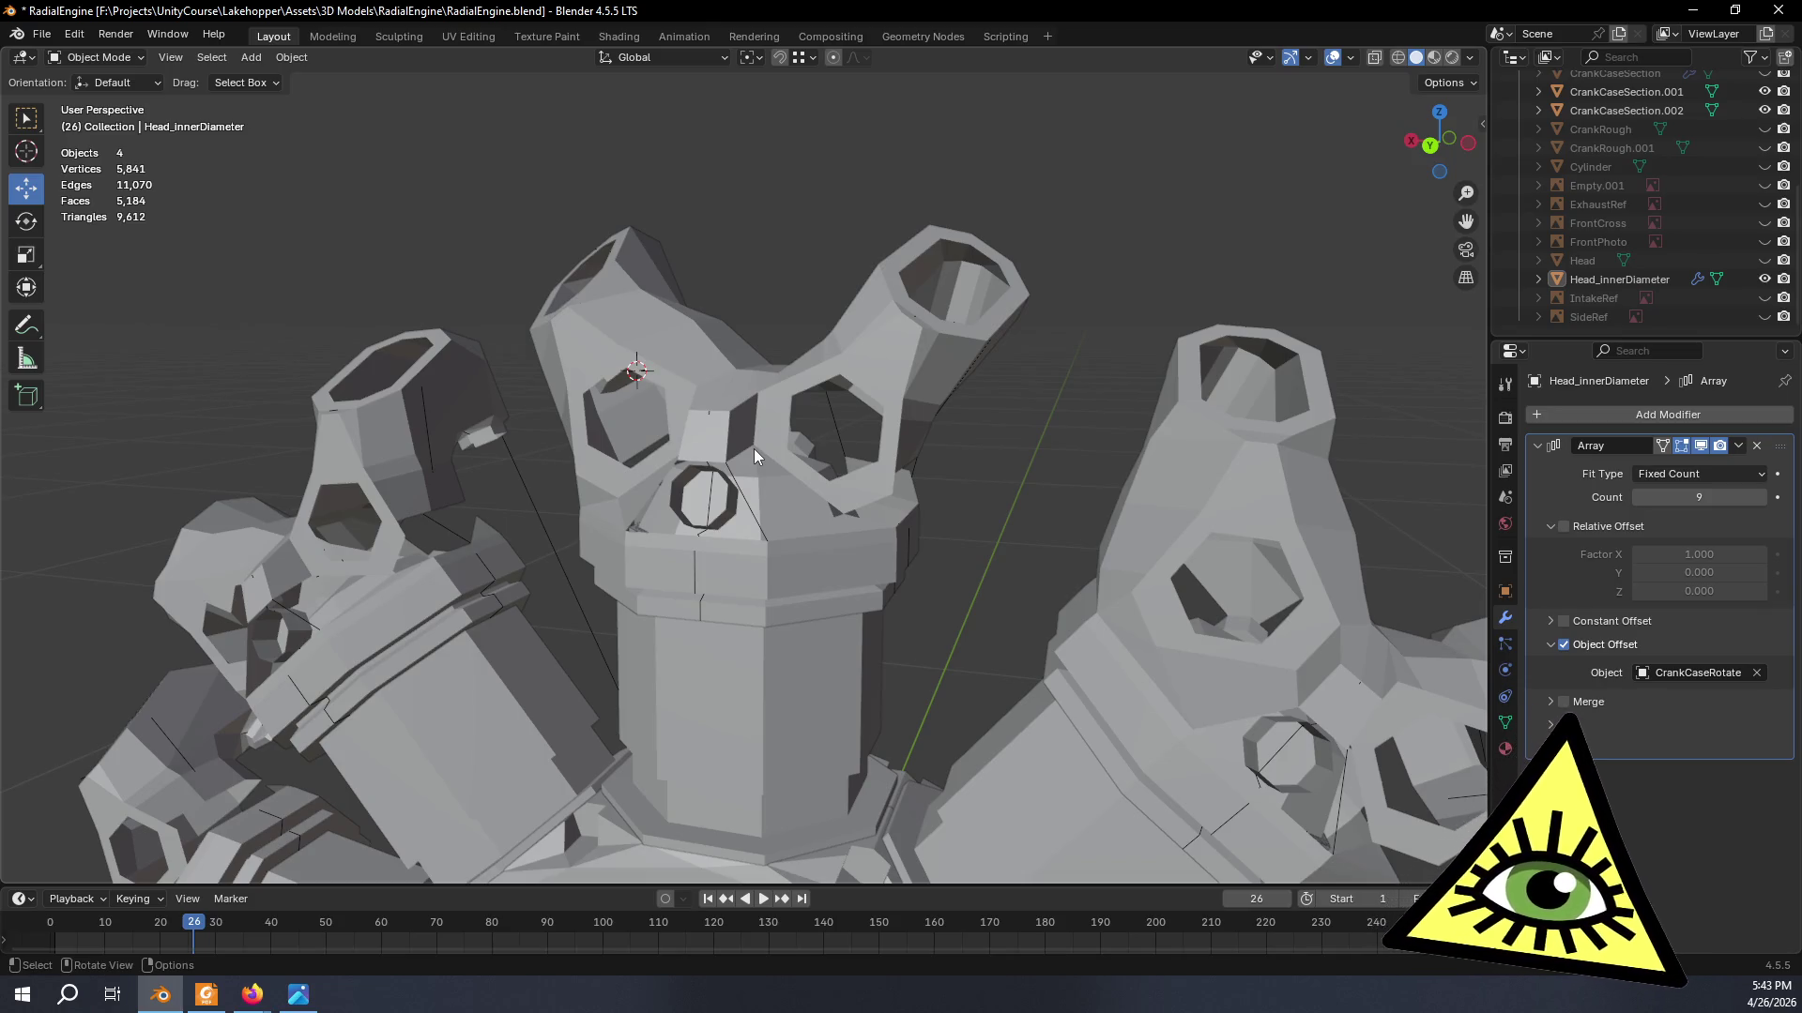
scroll(752, 453, down, 5)
mouse_move(783, 558)
middle_down()
mouse_move(690, 592)
mouse_move(797, 670)
mouse_move(854, 567)
middle_up()
scroll(853, 568, up, 5)
mouse_move(906, 635)
middle_down()
mouse_move(861, 604)
mouse_move(893, 686)
mouse_move(884, 614)
mouse_move(947, 300)
mouse_move(770, 385)
mouse_move(999, 220)
middle_up()
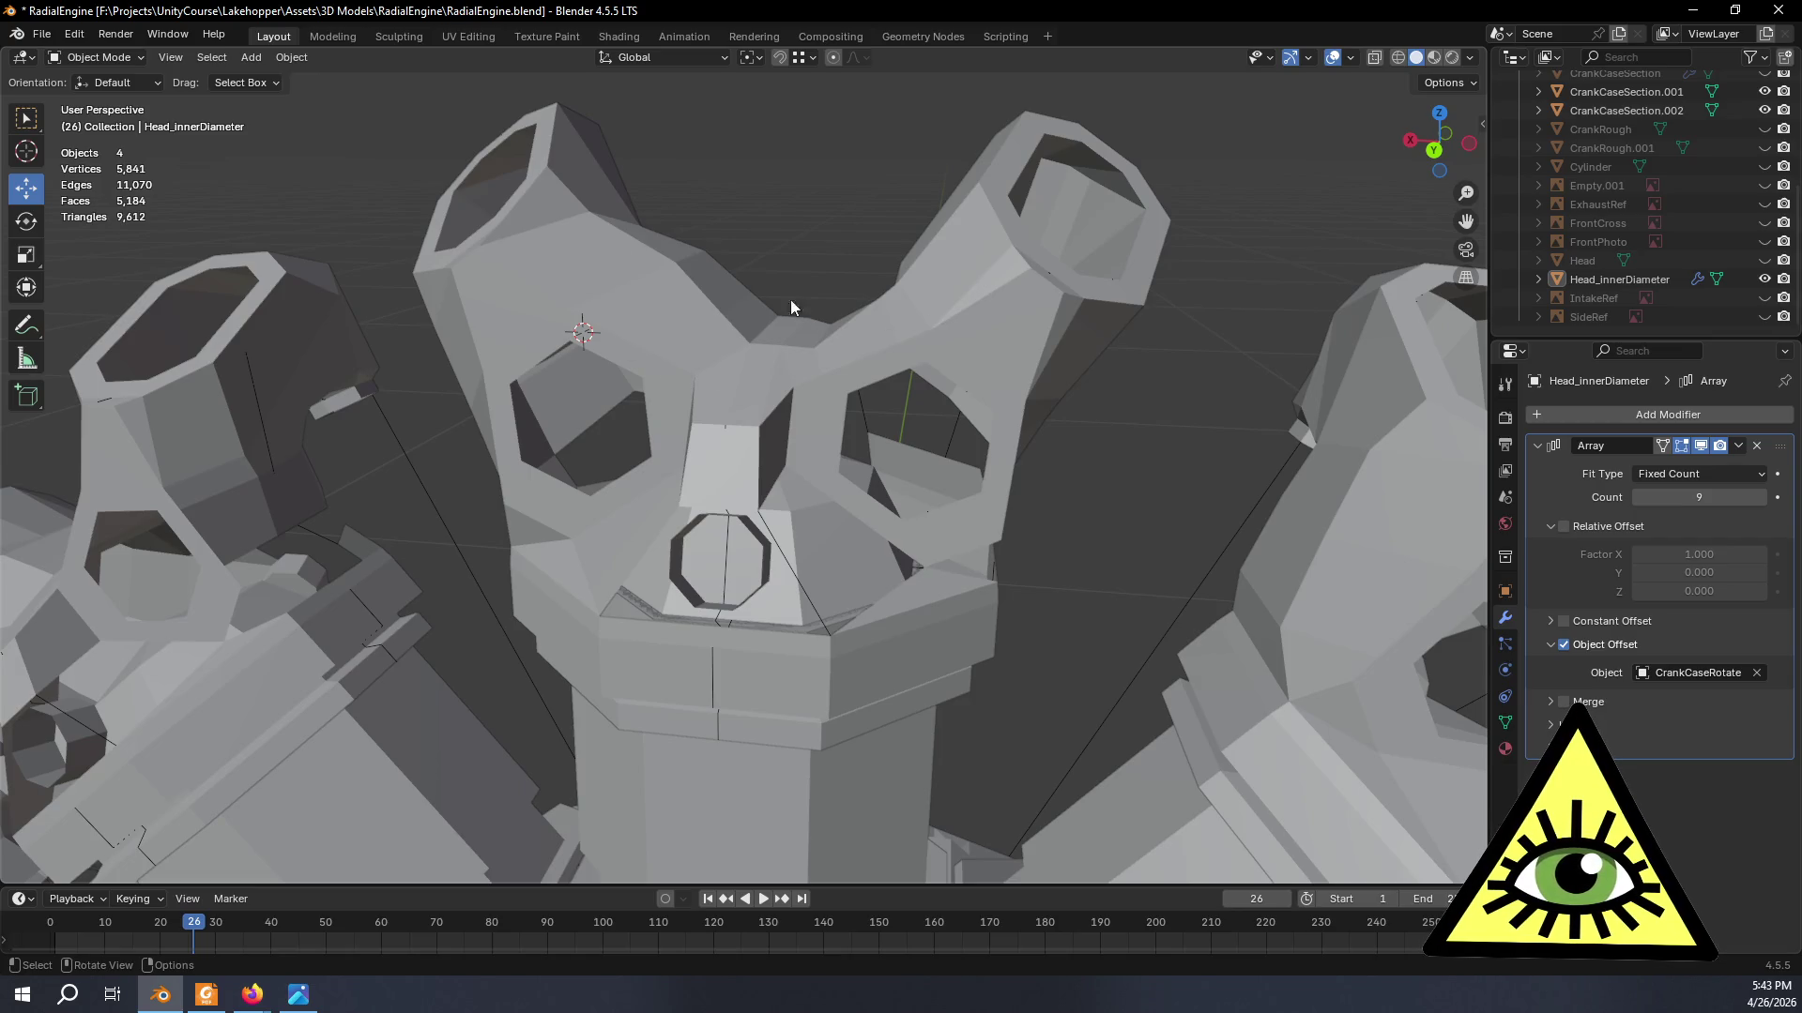
mouse_move(936, 283)
middle_down()
mouse_move(983, 368)
mouse_move(957, 380)
mouse_move(947, 283)
middle_up()
middle_drag(763, 324, 750, 401)
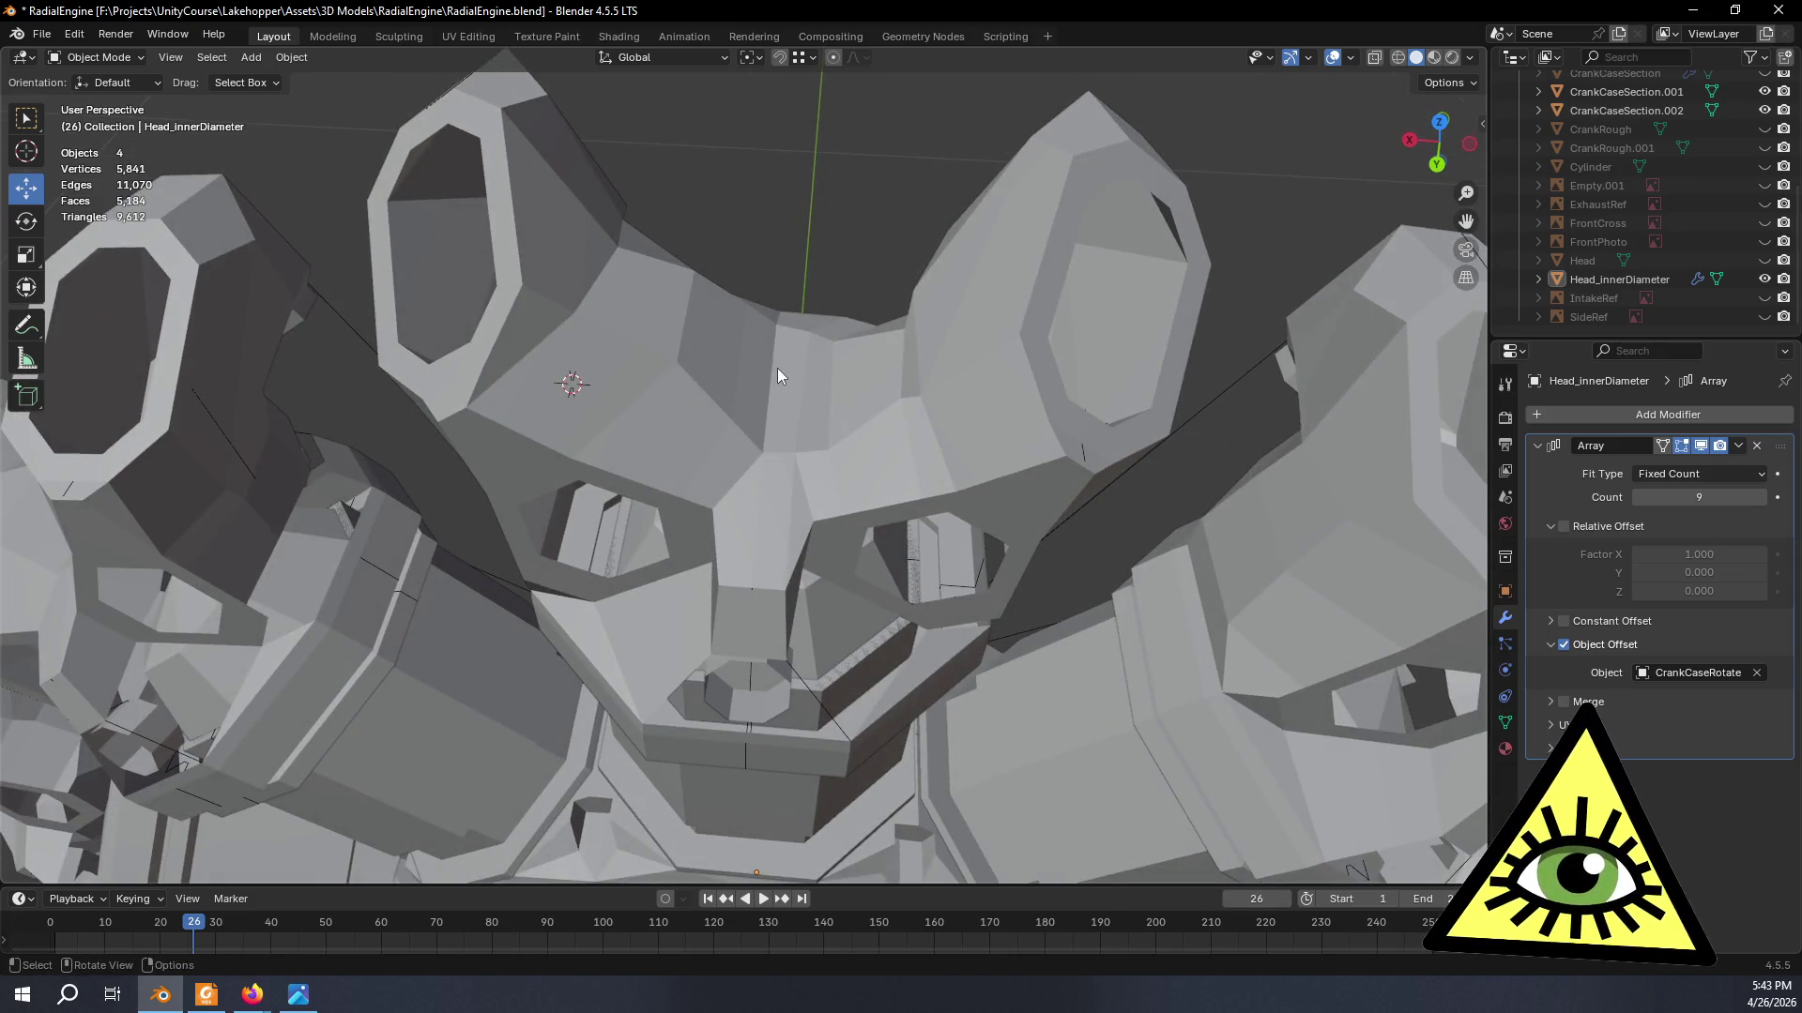
mouse_move(780, 381)
middle_down()
mouse_move(807, 307)
mouse_move(777, 365)
mouse_move(894, 289)
mouse_move(860, 294)
mouse_move(886, 269)
mouse_move(860, 380)
mouse_move(875, 425)
mouse_move(908, 337)
mouse_move(875, 275)
mouse_move(834, 263)
mouse_move(931, 203)
middle_up()
click(907, 279)
key(ctrl+z)
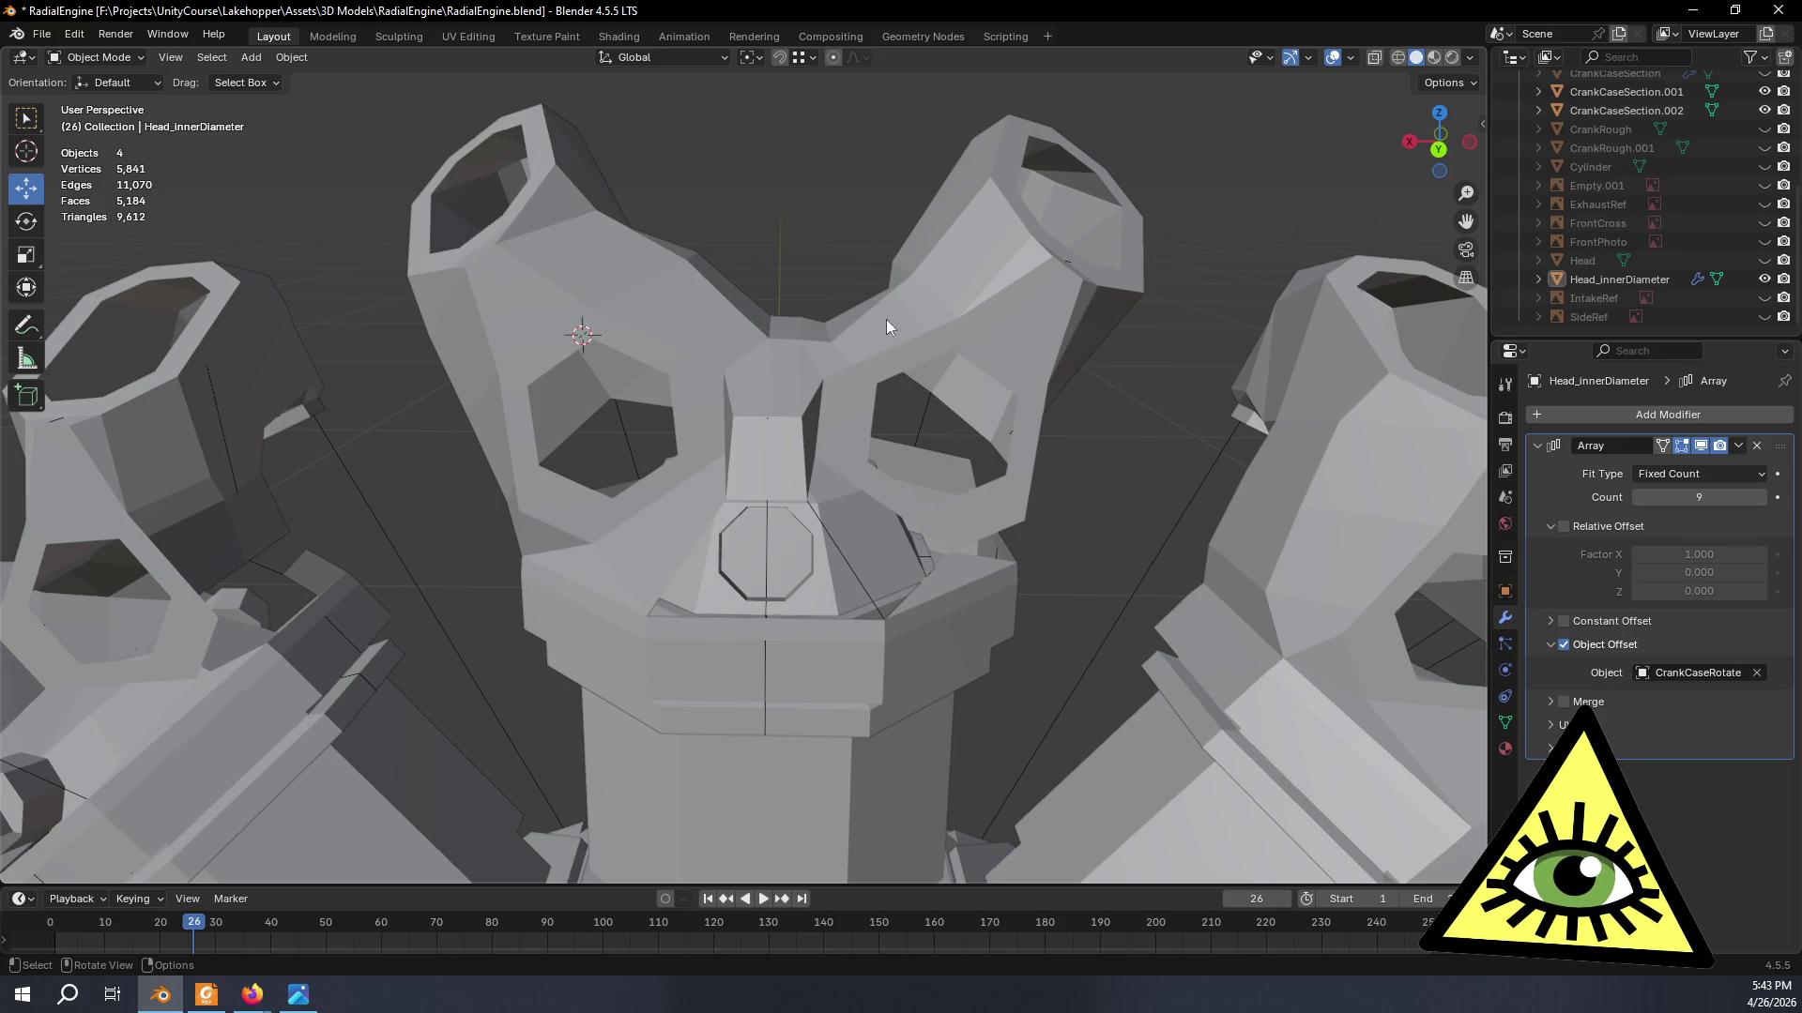
mouse_move(956, 306)
middle_down()
mouse_move(847, 390)
mouse_move(809, 340)
mouse_move(553, 388)
mouse_move(442, 364)
mouse_move(446, 328)
mouse_move(505, 279)
mouse_move(570, 266)
mouse_move(557, 304)
mouse_move(472, 348)
mouse_move(481, 405)
mouse_move(598, 514)
mouse_move(882, 480)
mouse_move(657, 231)
mouse_move(696, 288)
mouse_move(654, 217)
mouse_move(683, 316)
middle_up()
mouse_move(806, 387)
middle_down()
mouse_move(772, 424)
mouse_move(709, 353)
mouse_move(707, 307)
middle_up()
scroll(710, 354, up, 5)
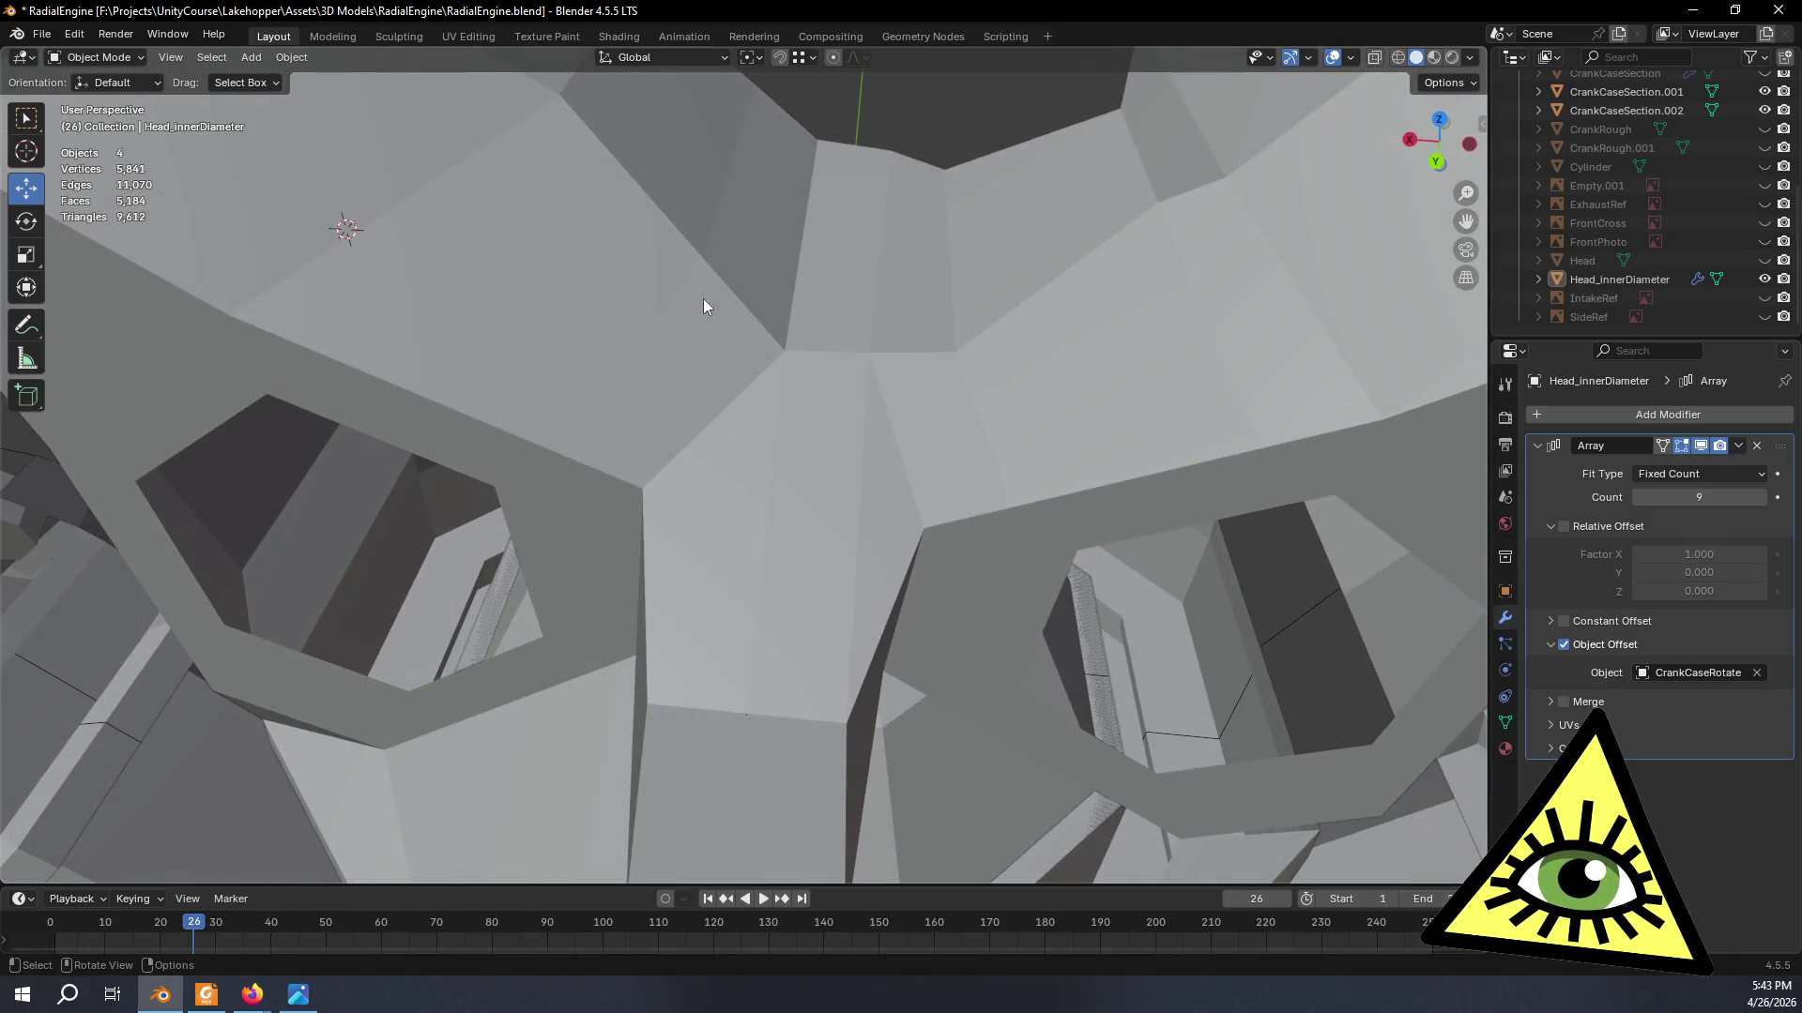
scroll(723, 150, down, 5)
middle_drag(701, 398, 746, 345)
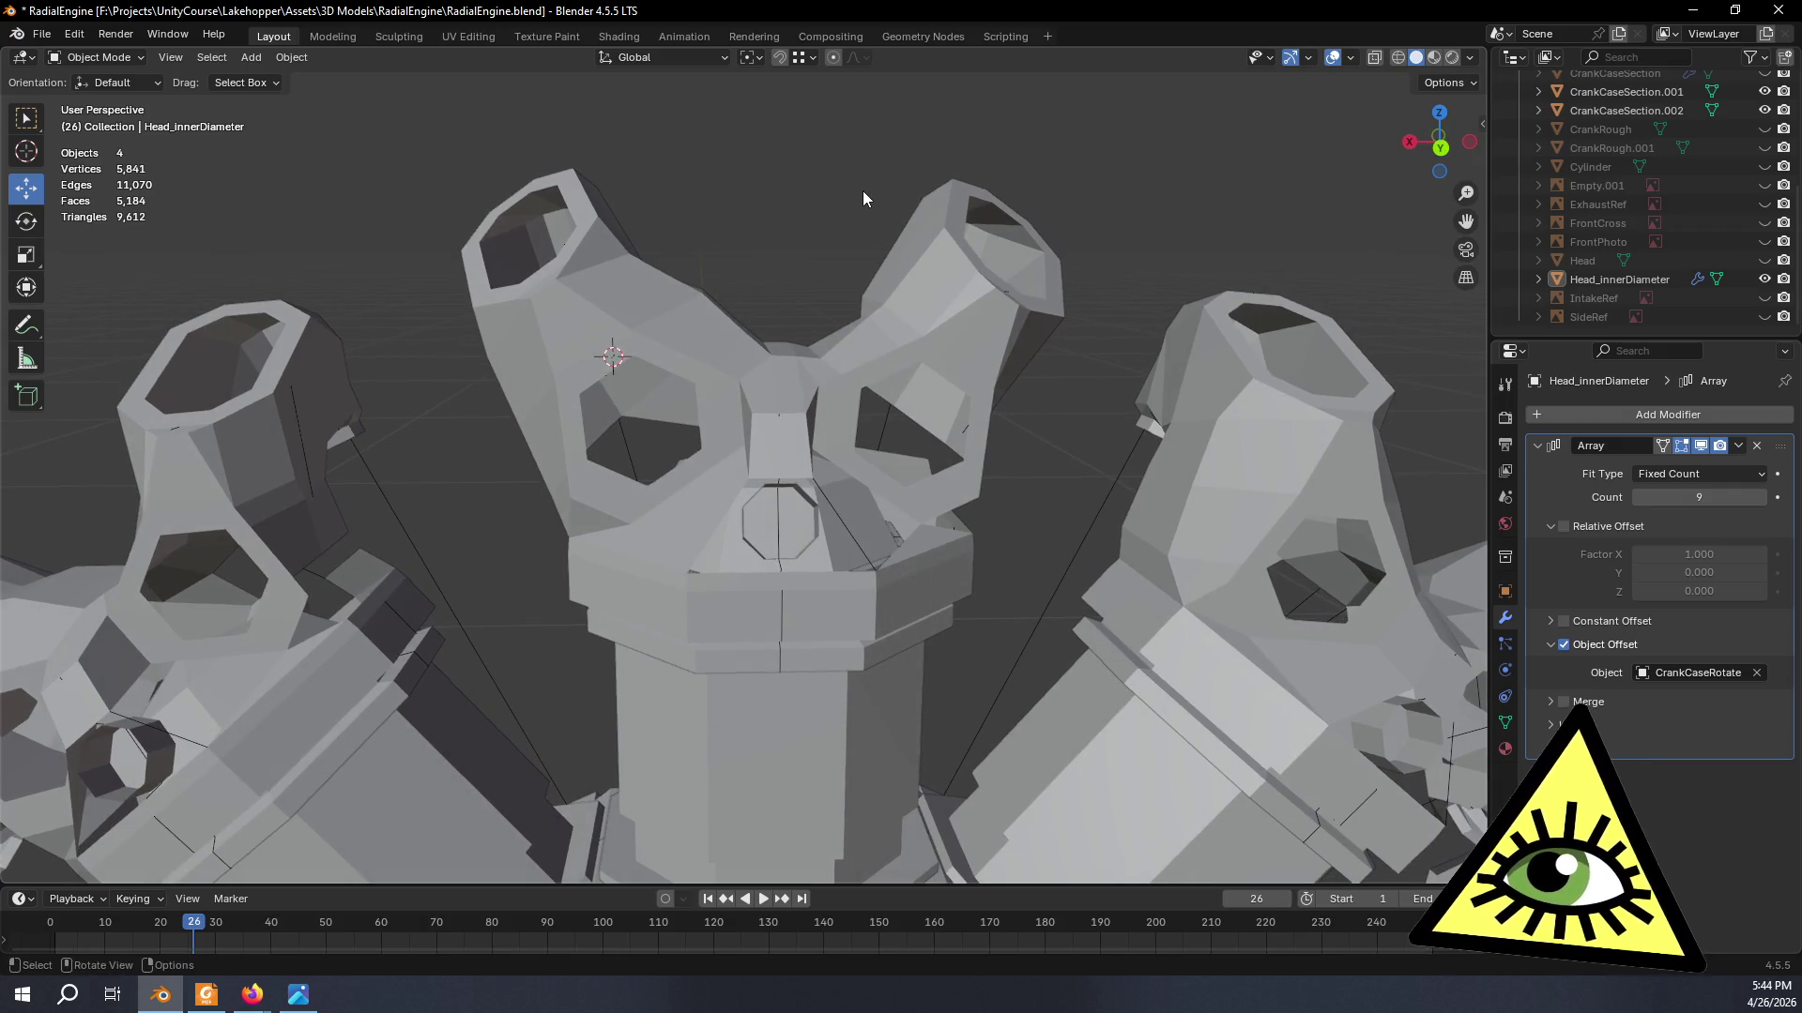
mouse_move(863, 199)
middle_down()
mouse_move(825, 279)
mouse_move(705, 259)
mouse_move(817, 212)
middle_up()
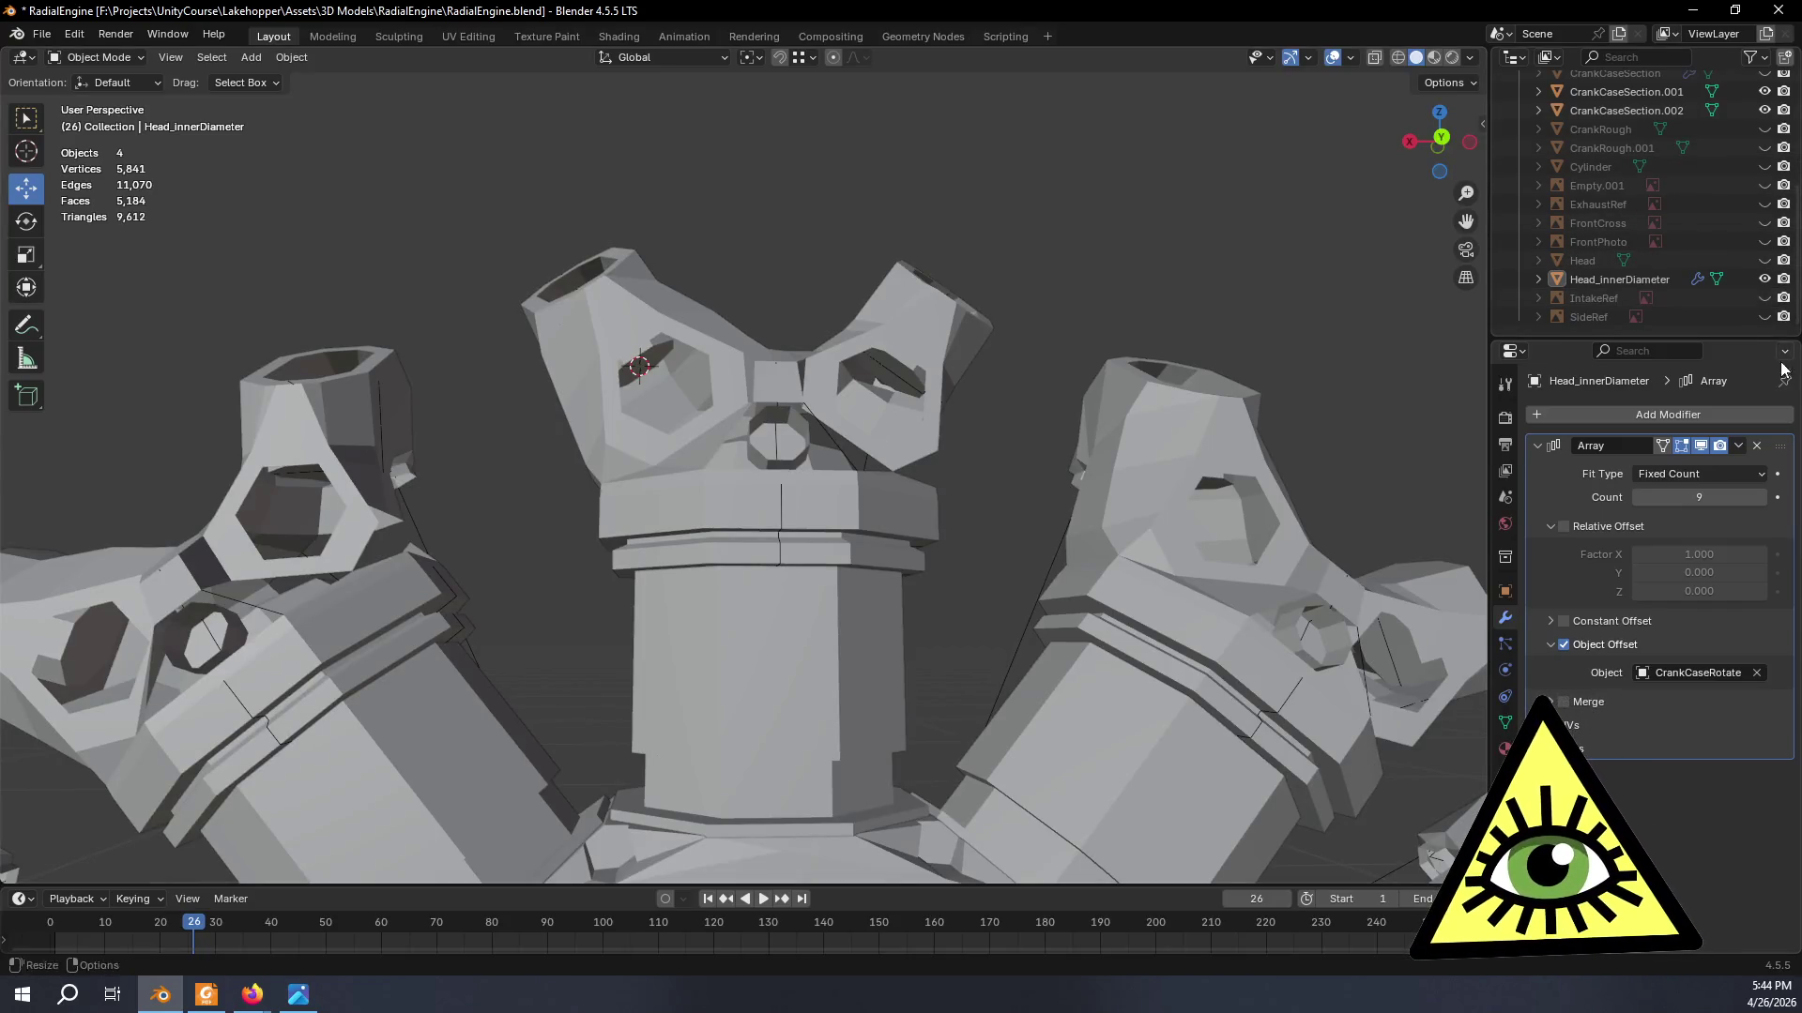
- Toggle the array copies, Barrel and crankcase sections off and back on to view the full engine
click(1701, 445)
scroll(1742, 212, up, 5)
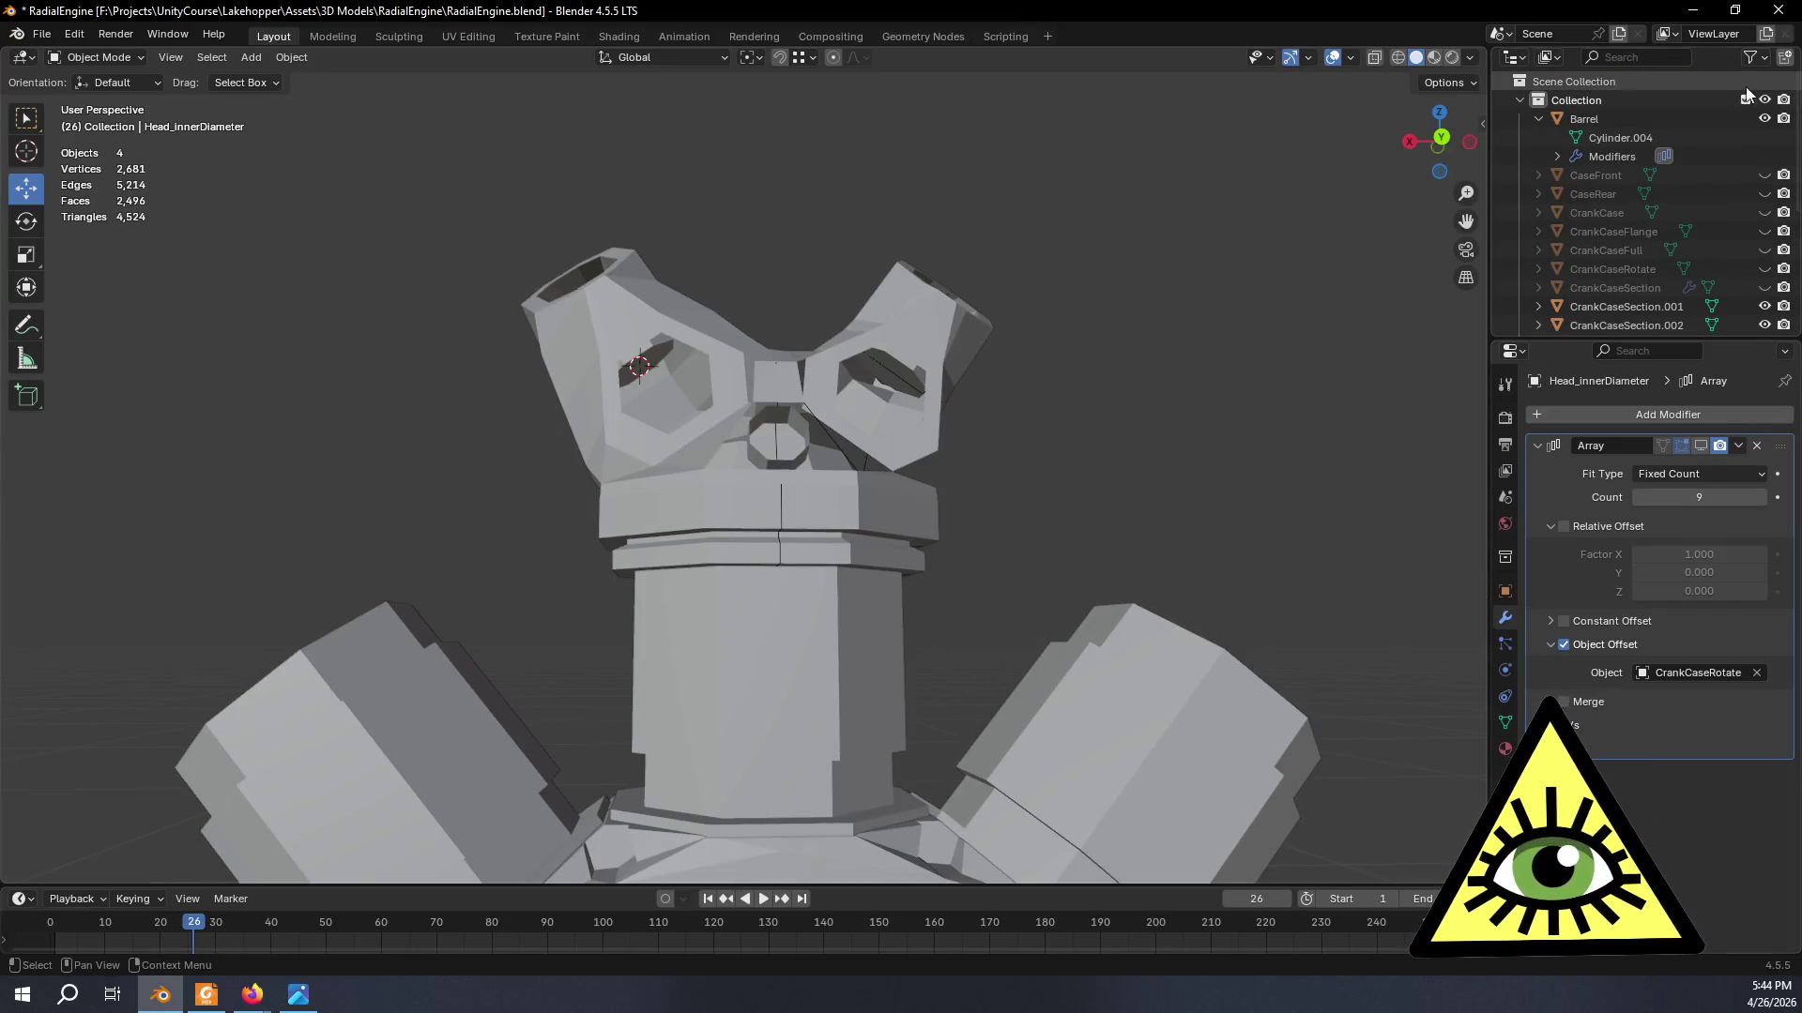
click(1763, 121)
click(1765, 306)
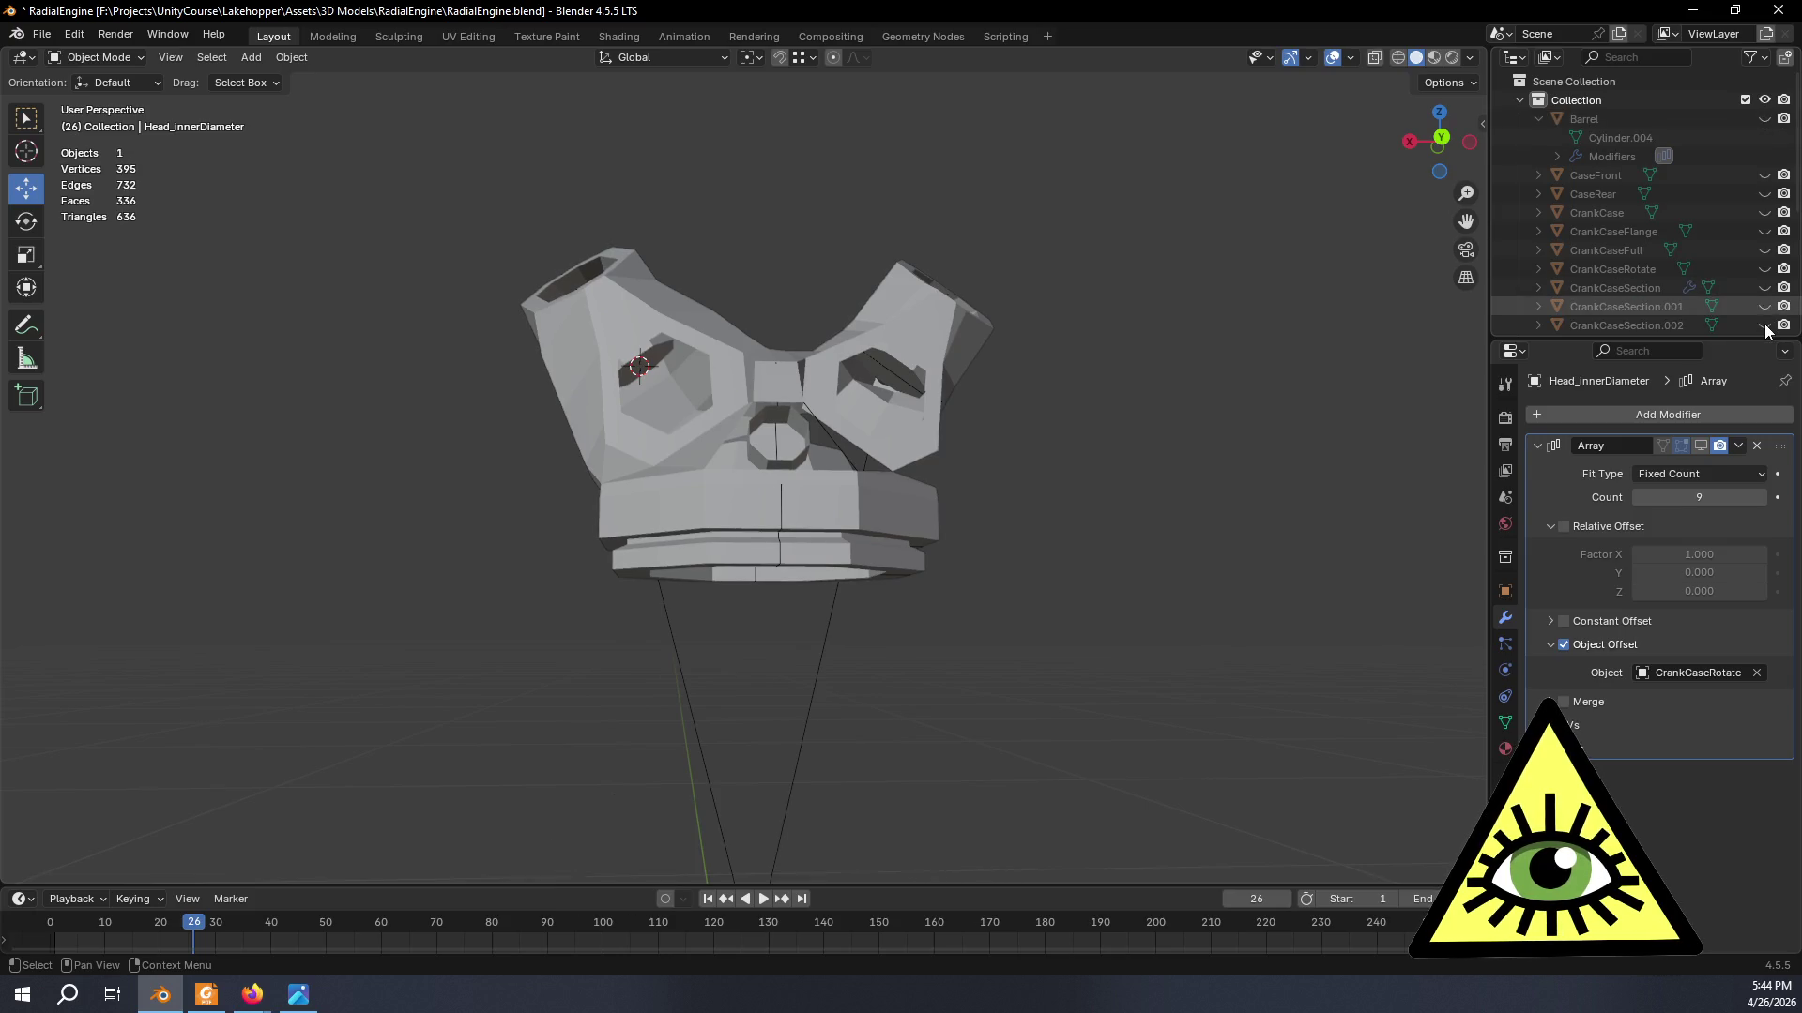
click(1765, 325)
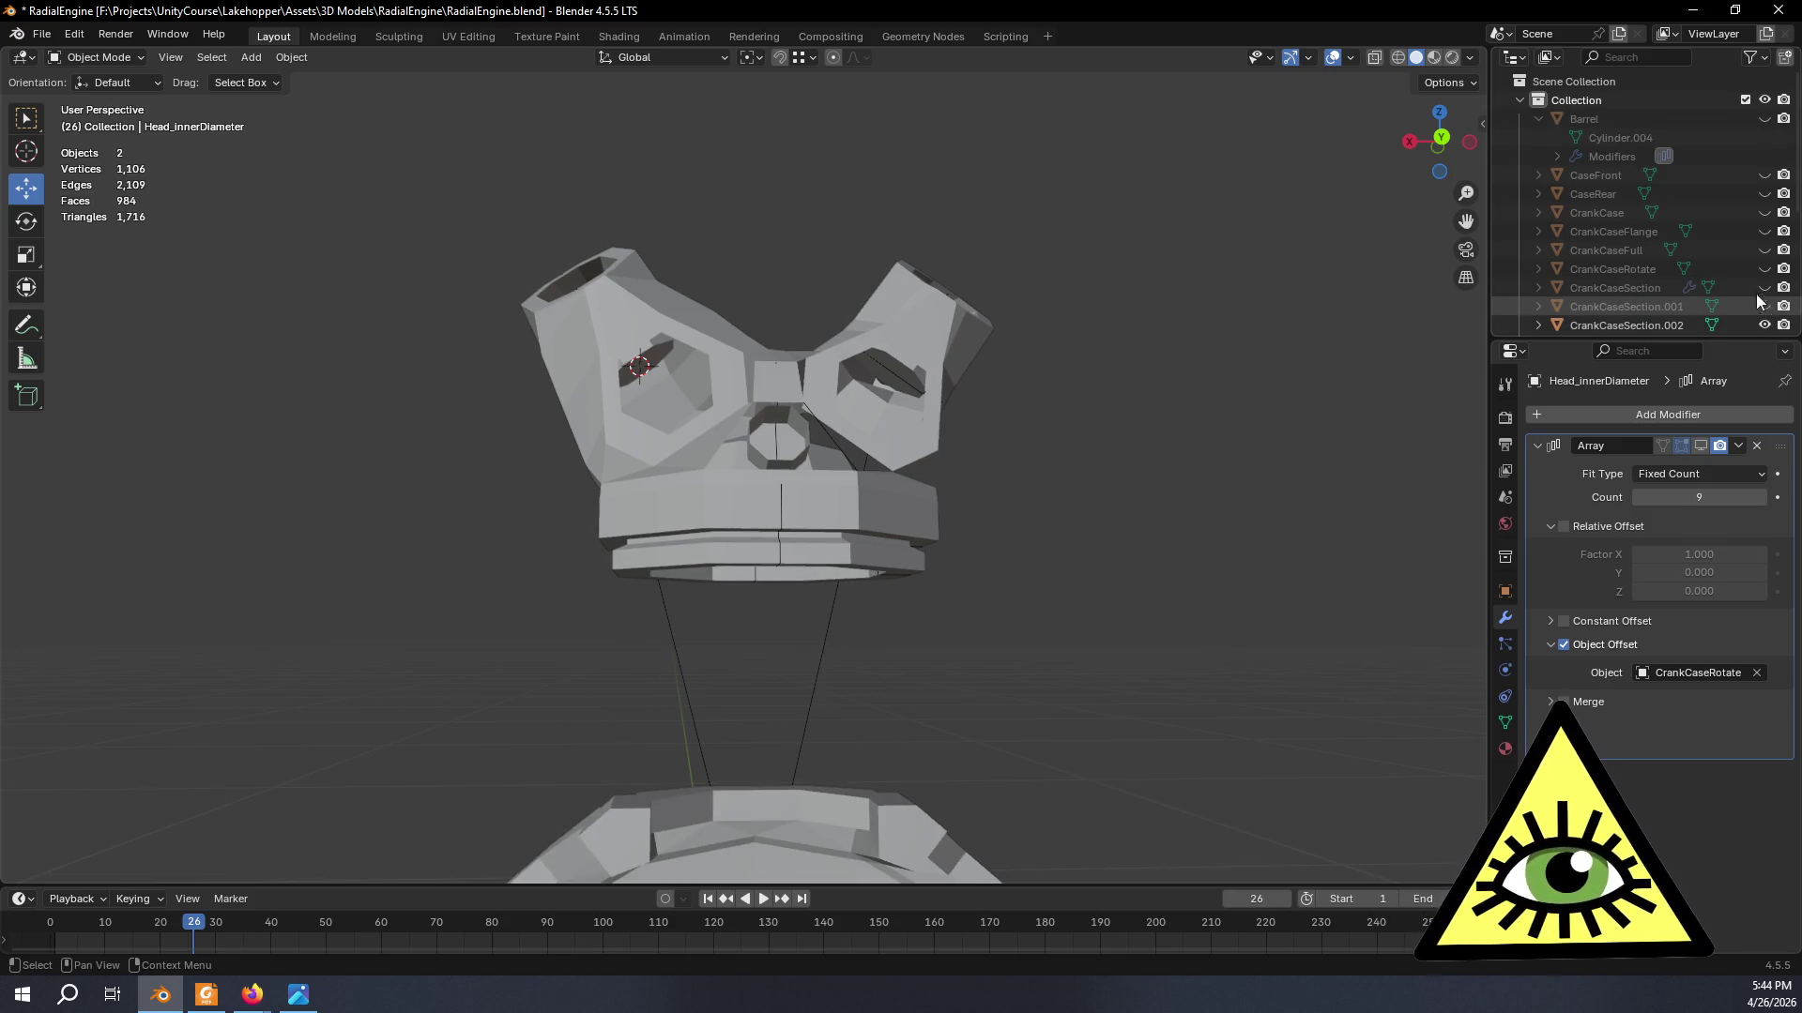
click(1763, 119)
click(1700, 444)
scroll(1144, 397, down, 5)
mouse_move(1144, 398)
middle_down()
mouse_move(1031, 575)
mouse_move(1198, 299)
mouse_move(1054, 396)
mouse_move(1221, 435)
mouse_move(1242, 232)
mouse_move(1347, 286)
mouse_move(1158, 378)
mouse_move(1311, 382)
mouse_move(1160, 351)
mouse_move(1128, 379)
mouse_move(1189, 401)
mouse_move(1159, 345)
mouse_move(1203, 332)
mouse_move(796, 348)
mouse_move(890, 379)
mouse_move(863, 367)
mouse_move(950, 365)
mouse_move(901, 353)
mouse_move(892, 366)
mouse_move(1262, 407)
mouse_move(1189, 336)
middle_up()
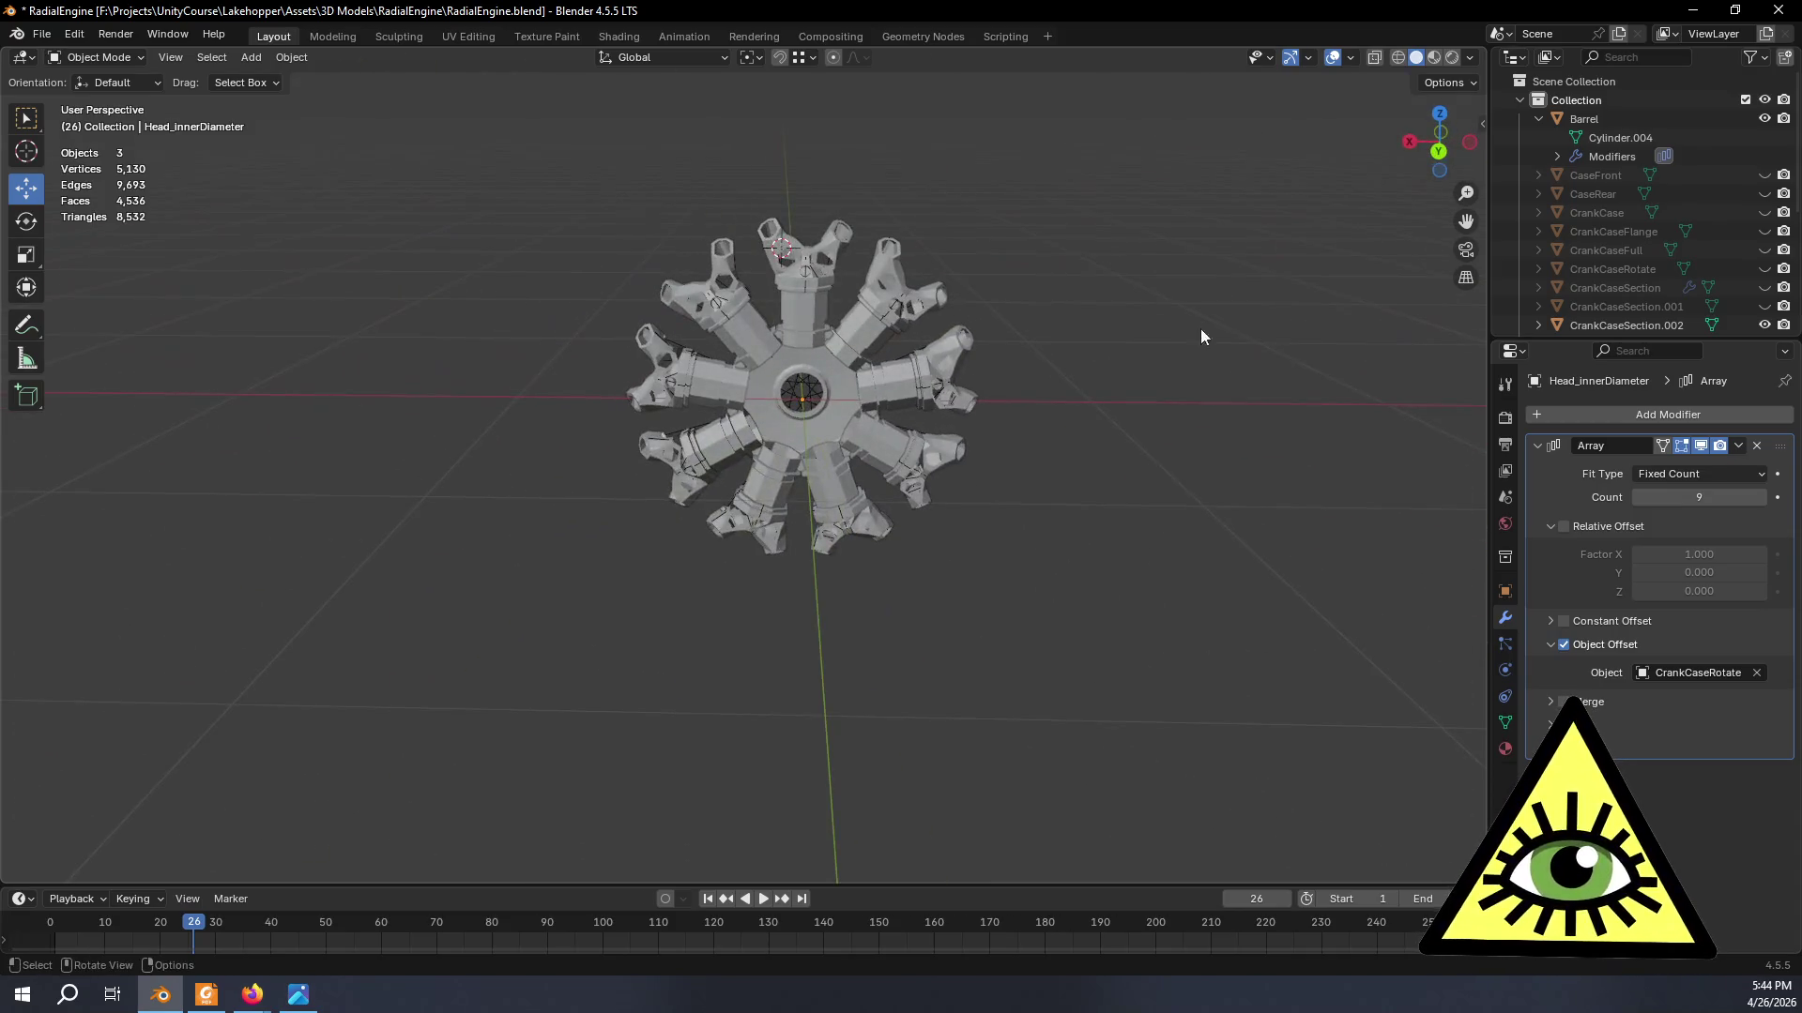
- Hide the array copies, CrankCaseSection.002 and Barrel to isolate the single cylinder head
click(1700, 446)
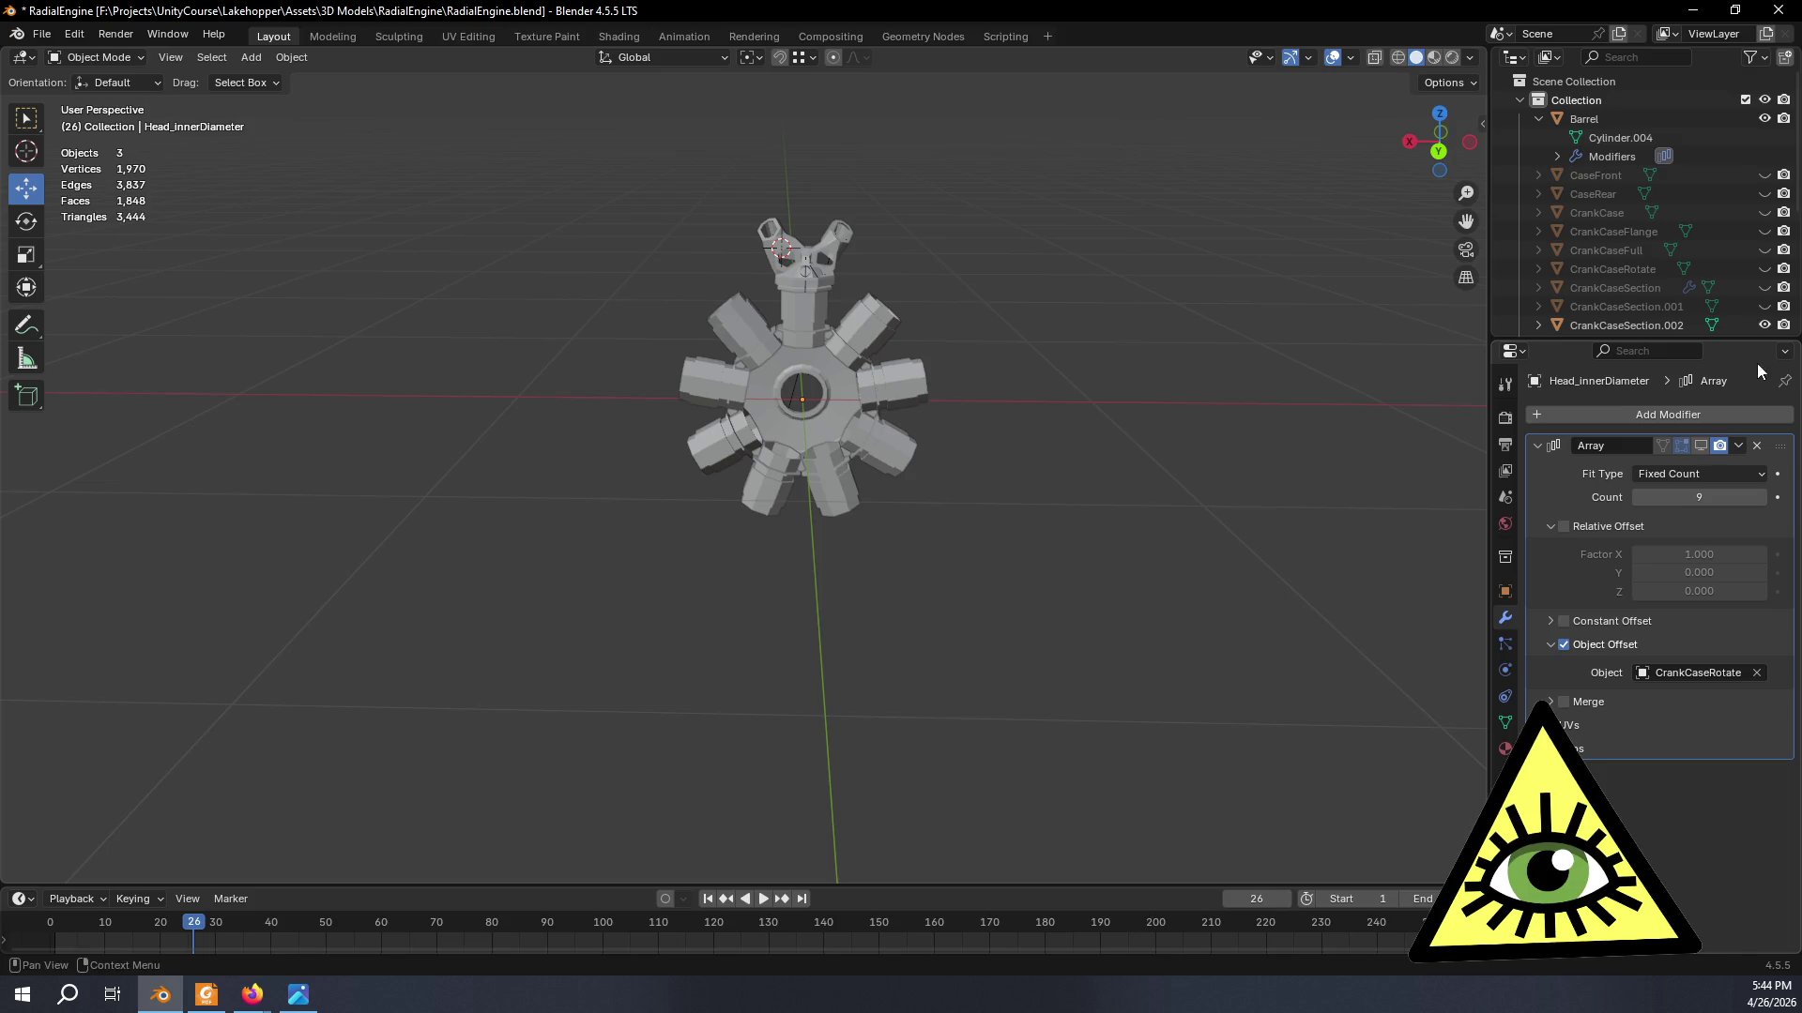
click(1764, 325)
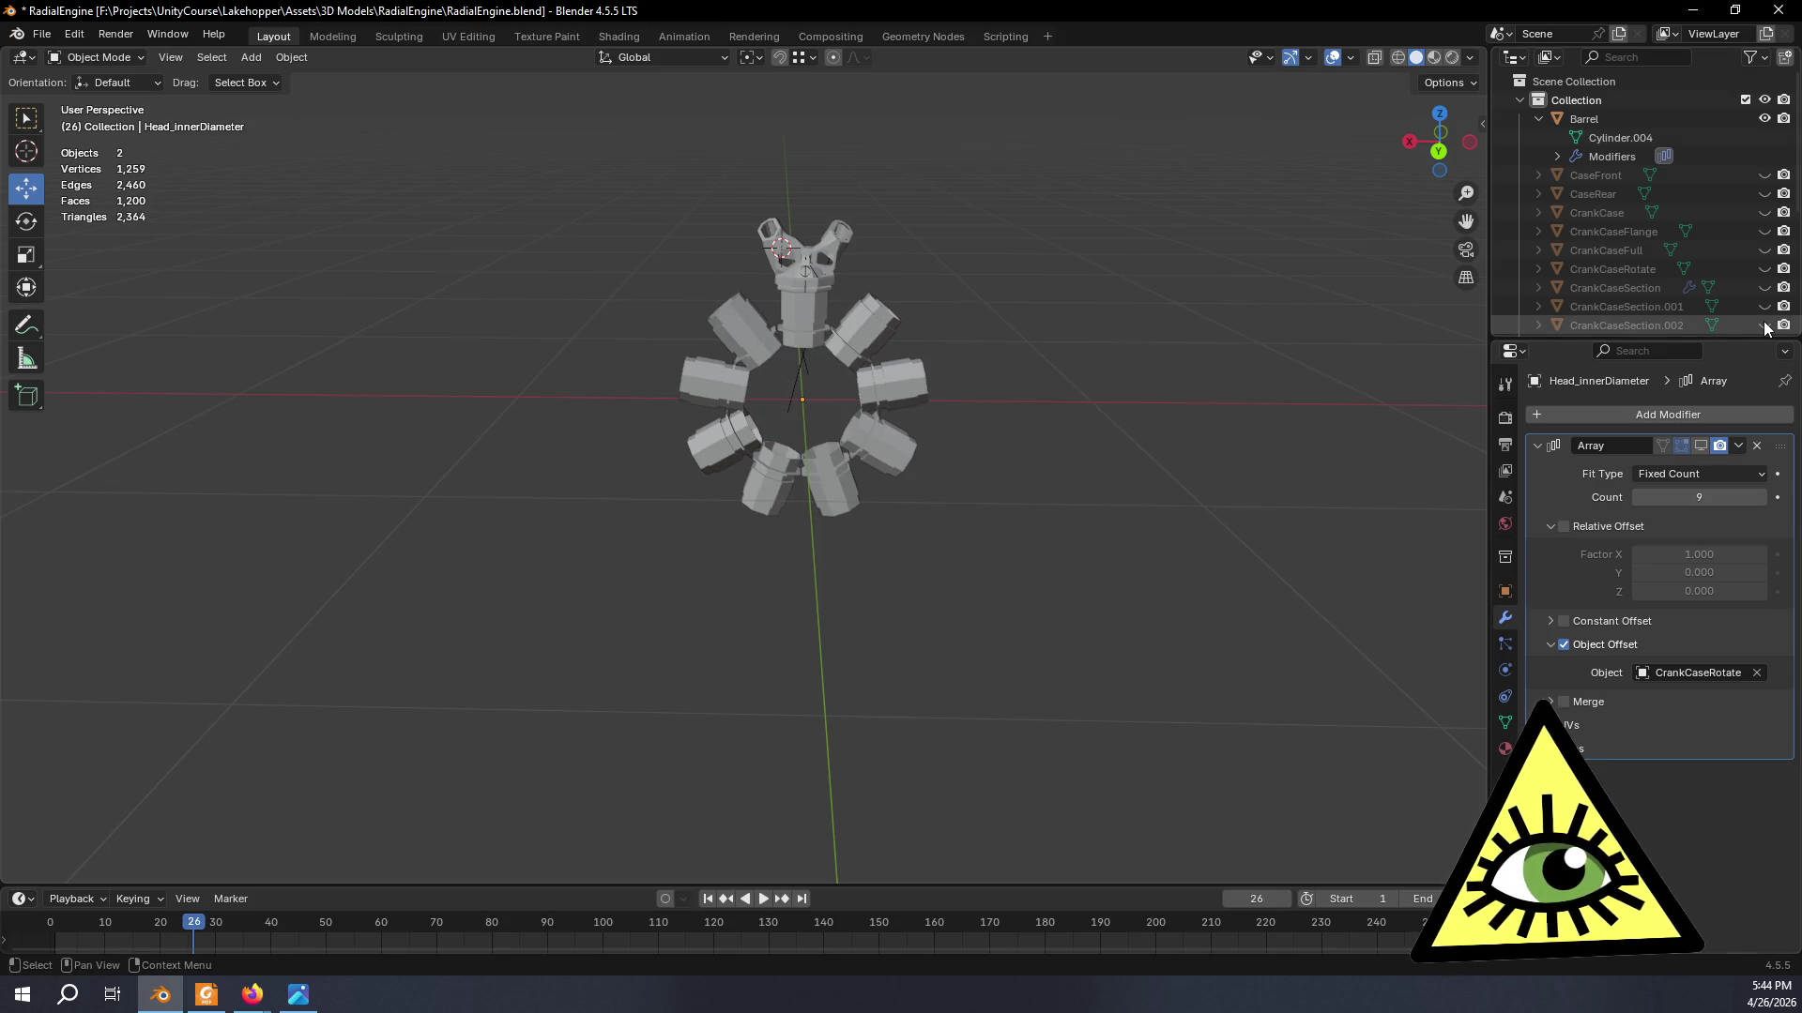
click(1764, 118)
mouse_move(710, 376)
middle_down()
mouse_move(738, 606)
mouse_move(859, 534)
middle_up()
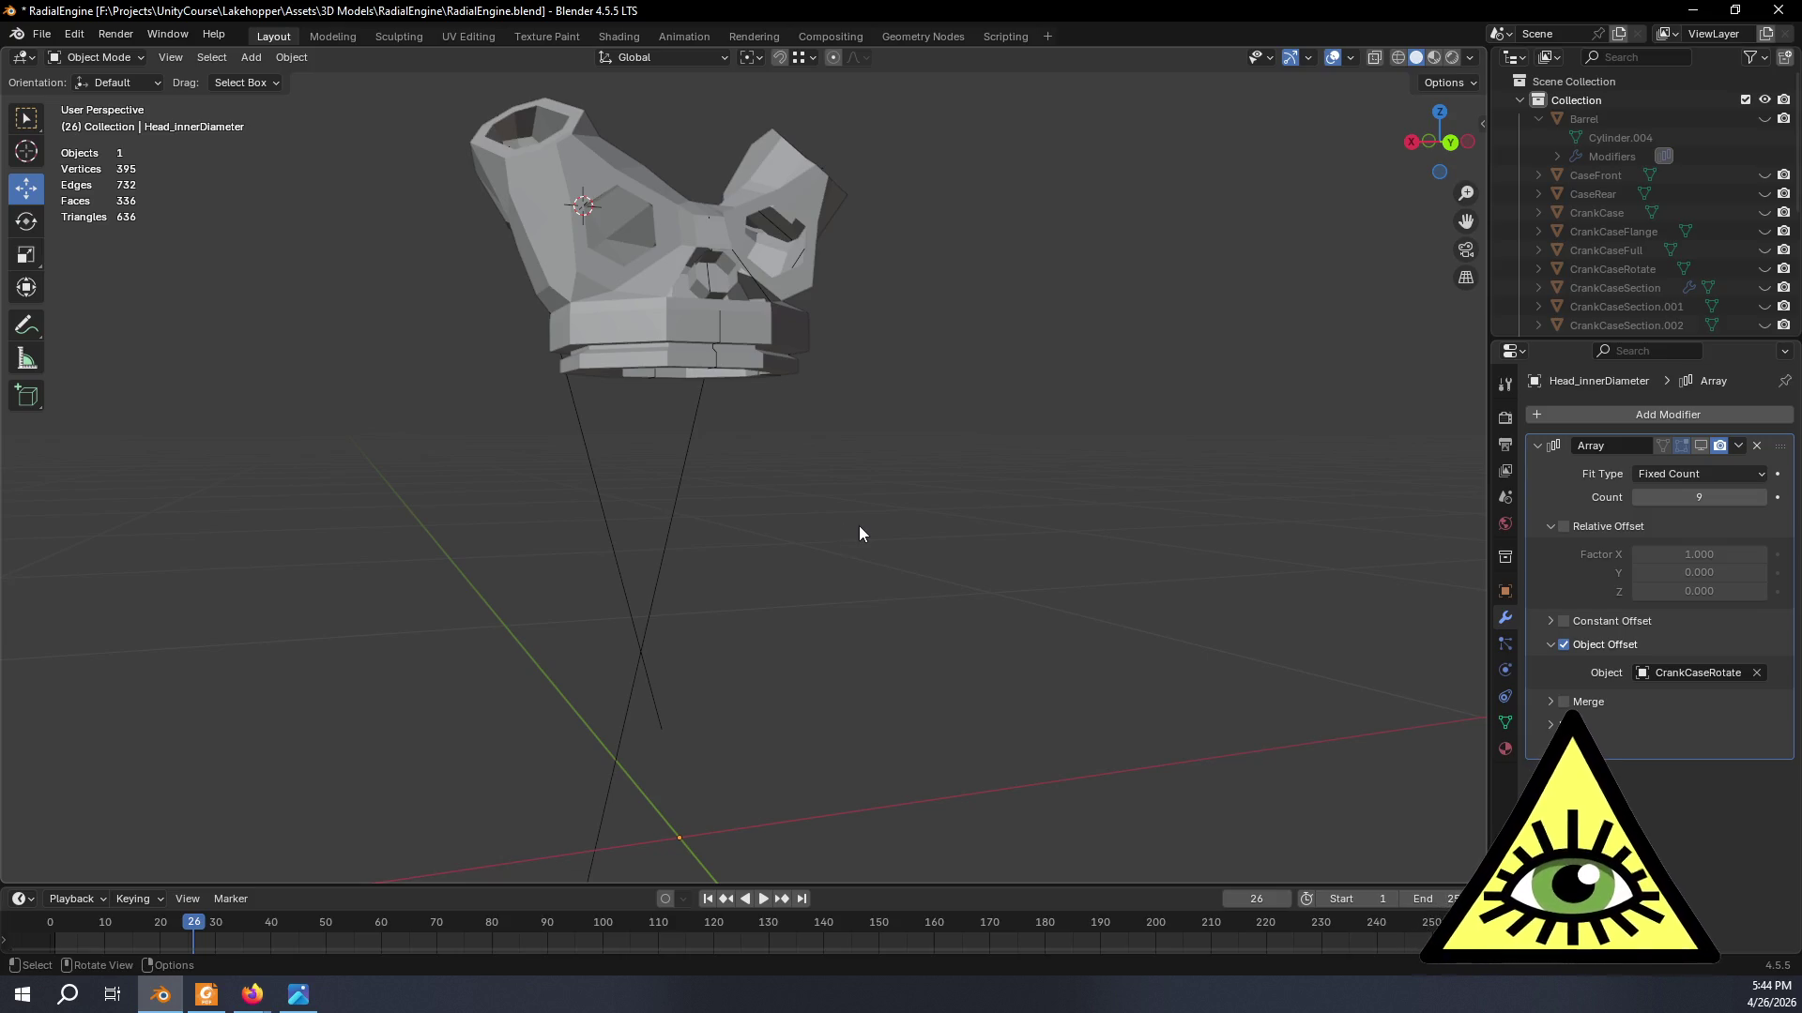
- In Edit Mode, extrude one side hexagon loop along Y and cap it with a face
middle_drag(859, 533, 885, 578)
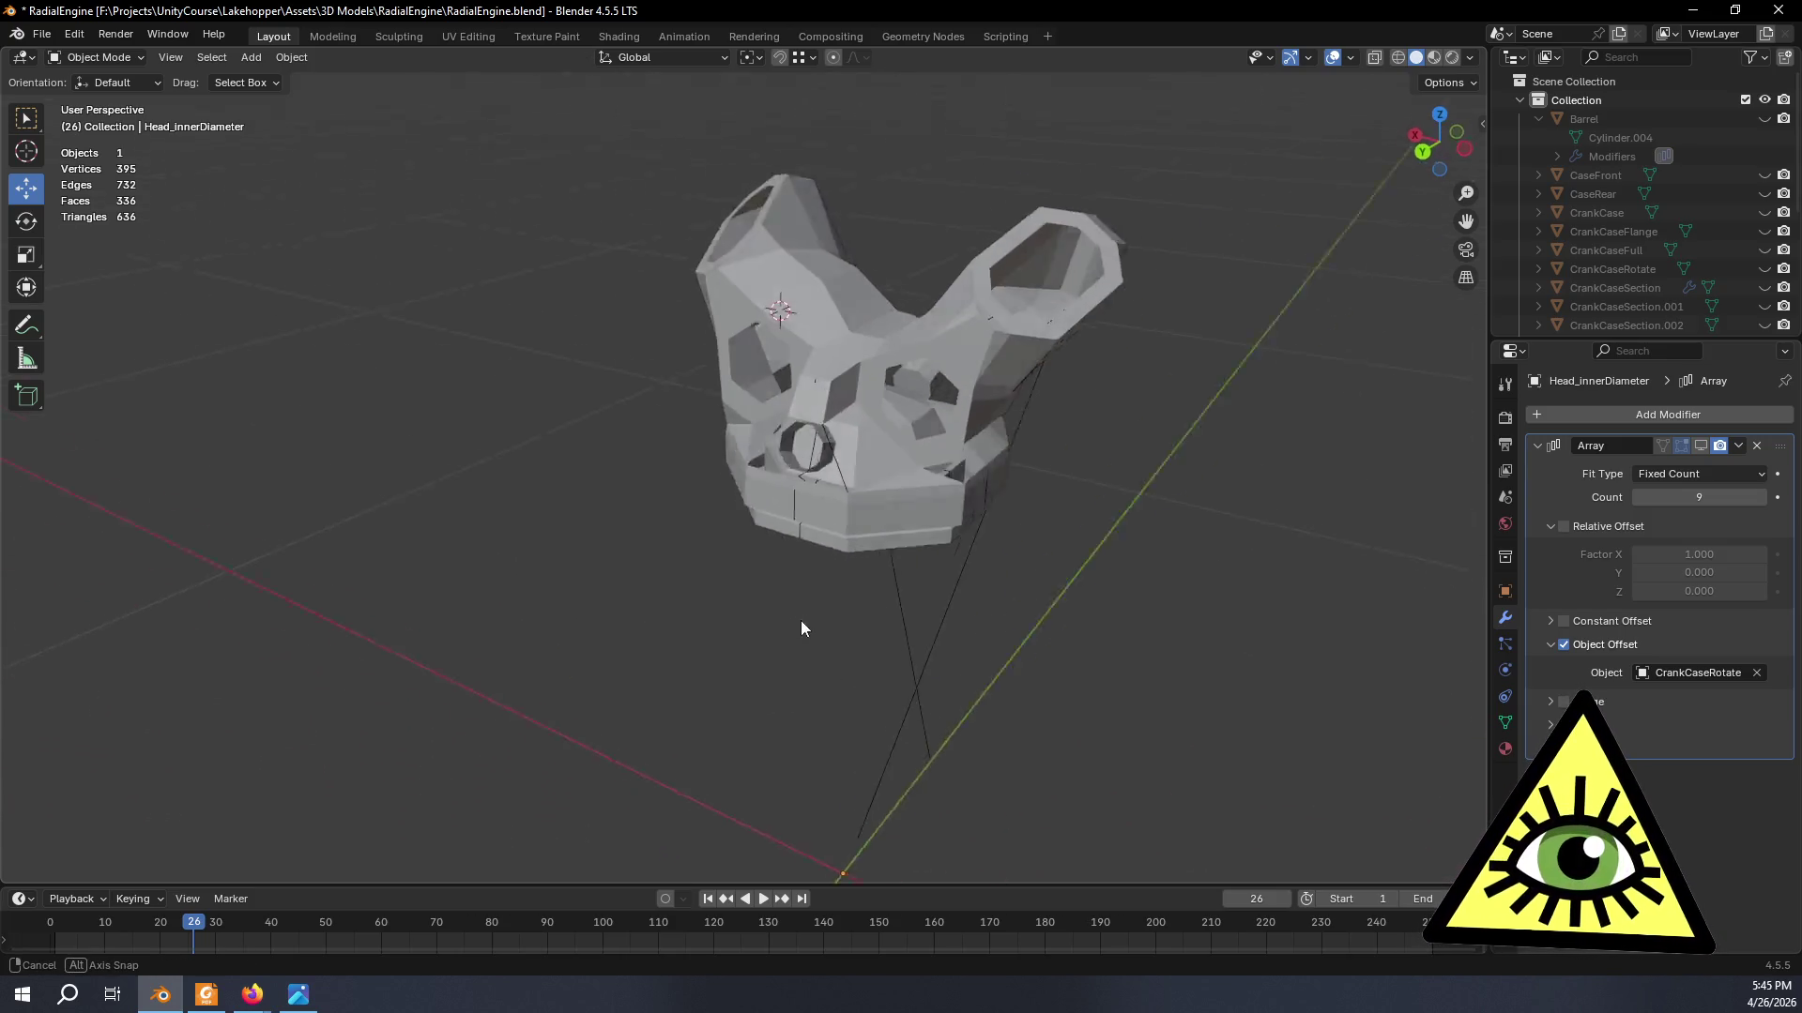
mouse_move(884, 577)
middle_down()
mouse_move(950, 622)
mouse_move(893, 615)
mouse_move(852, 545)
mouse_move(896, 593)
mouse_move(824, 567)
mouse_move(860, 568)
middle_up()
scroll(860, 569, up, 2)
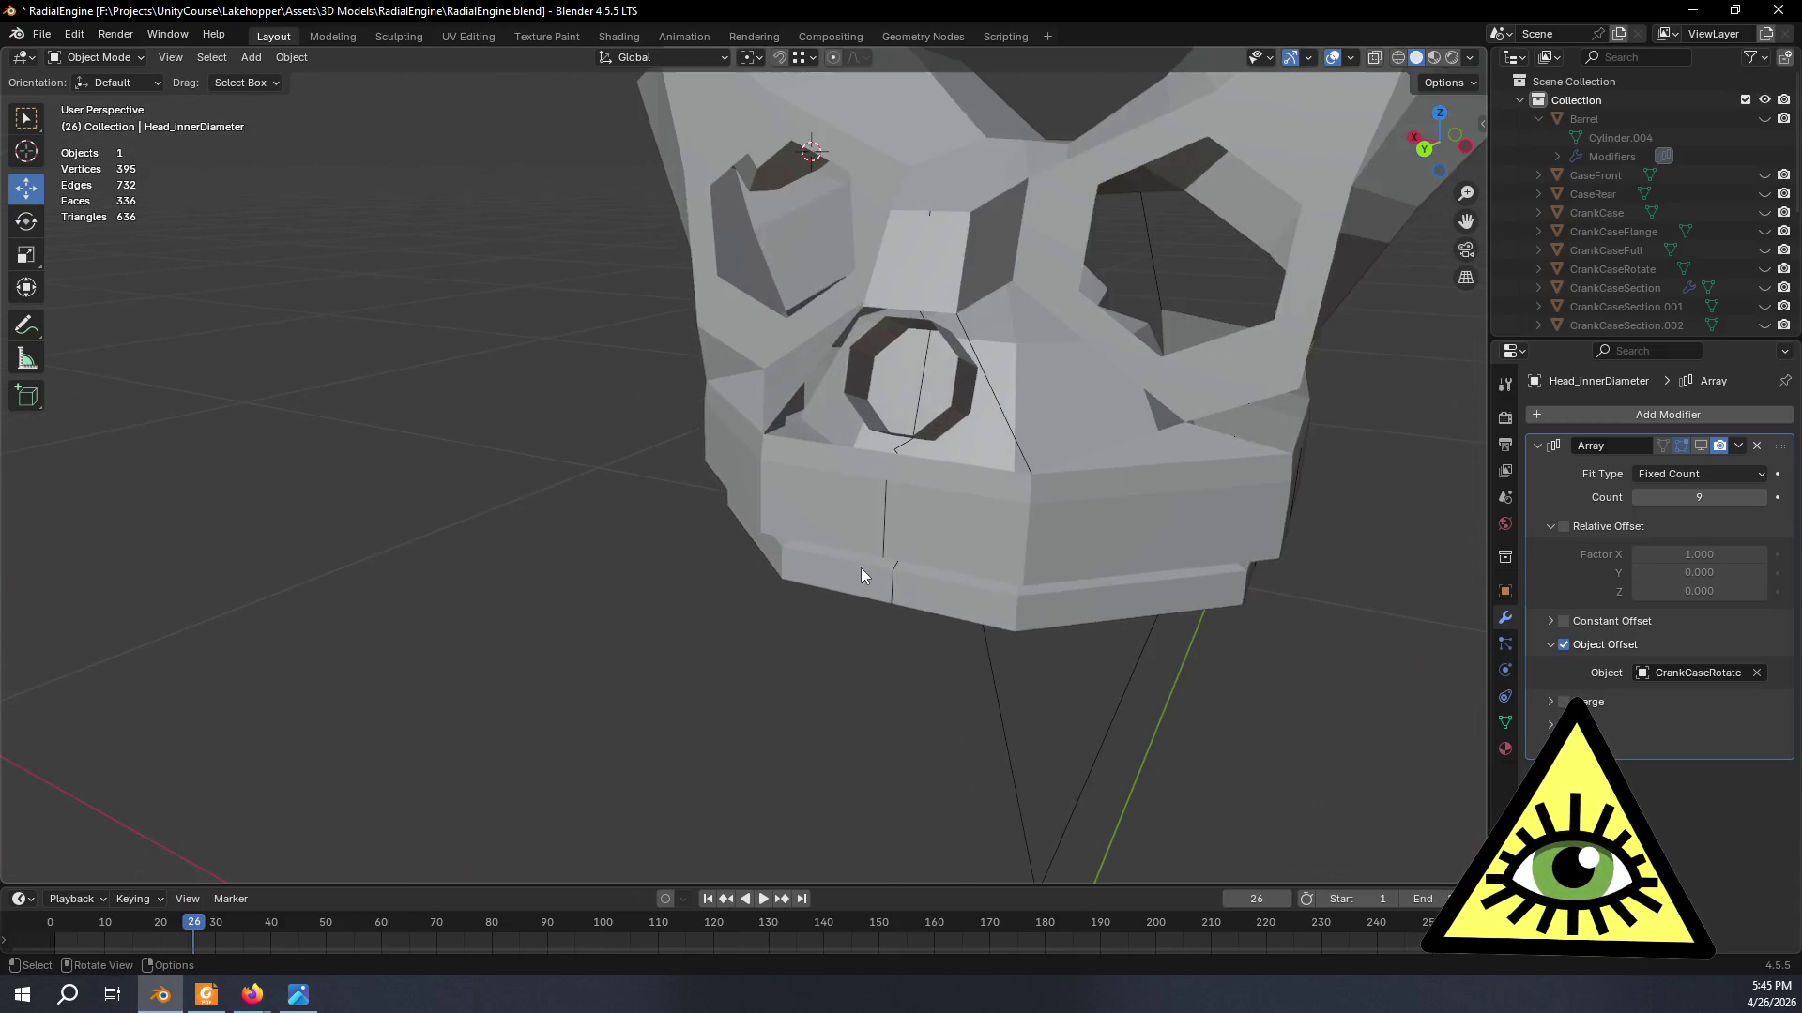
scroll(830, 662, up, 1)
scroll(794, 664, up, 2)
key(Tab)
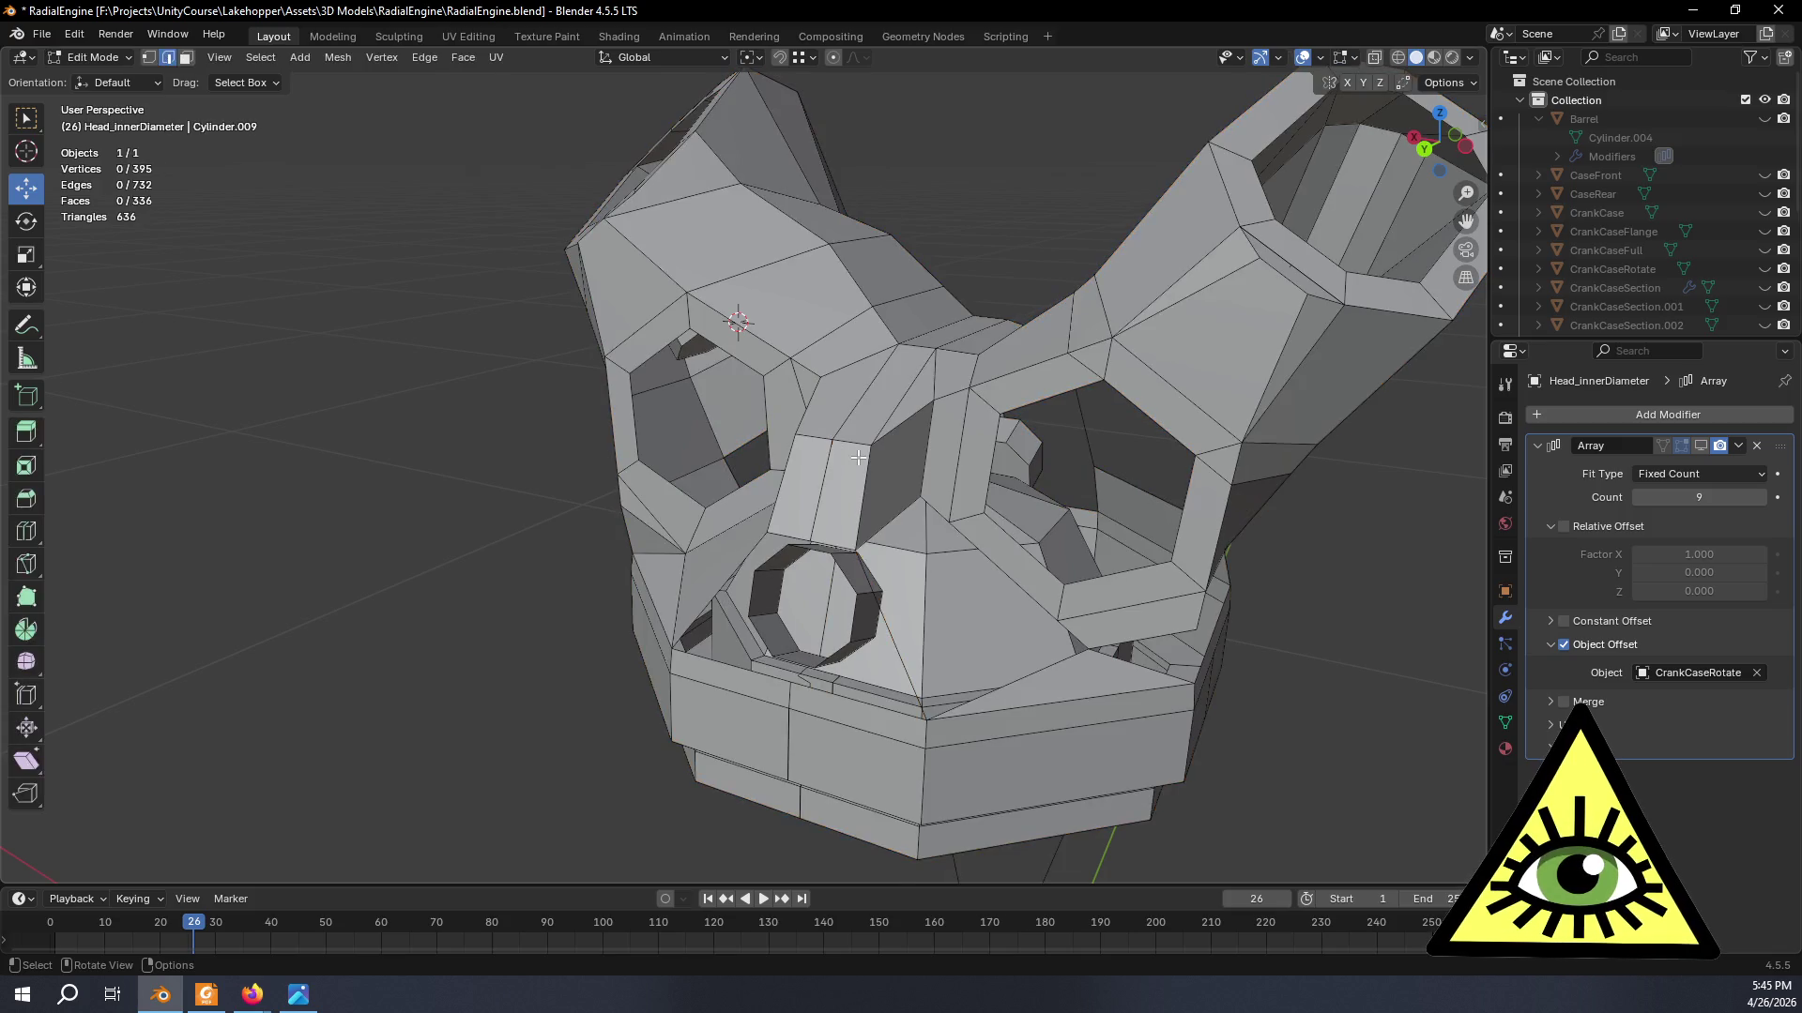
middle_drag(784, 452, 730, 489)
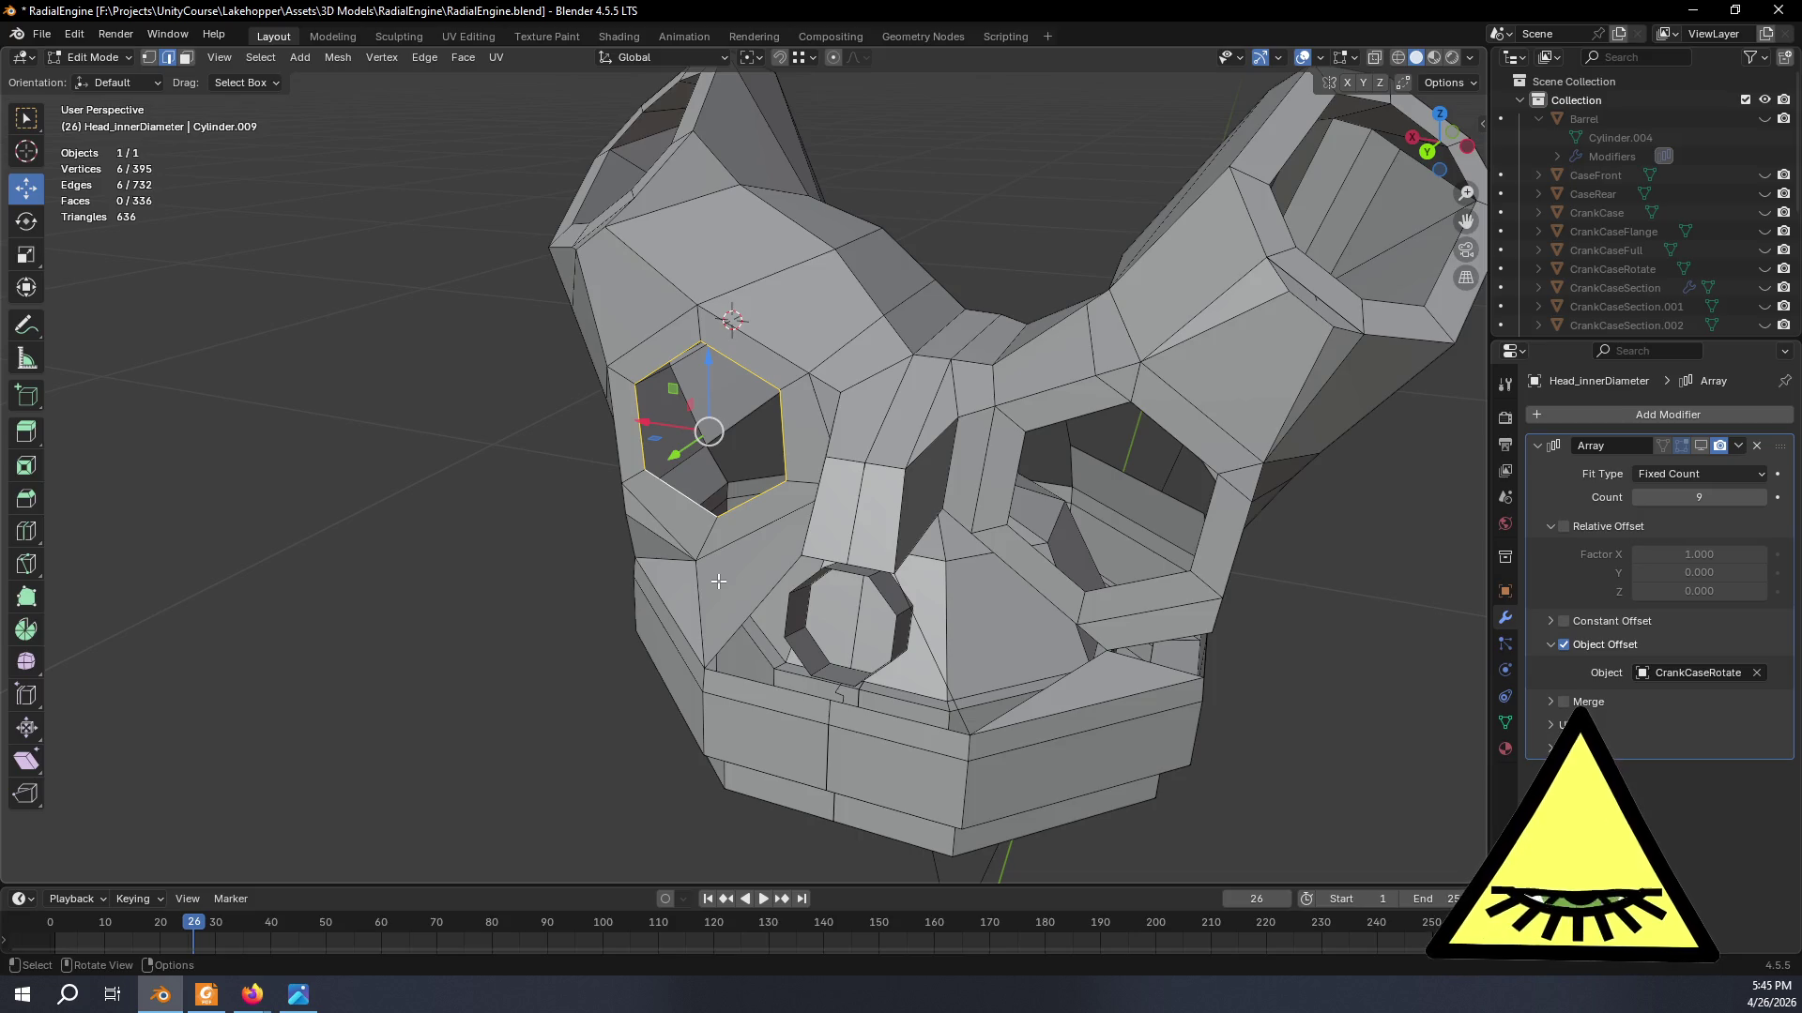
key(e)
key(y)
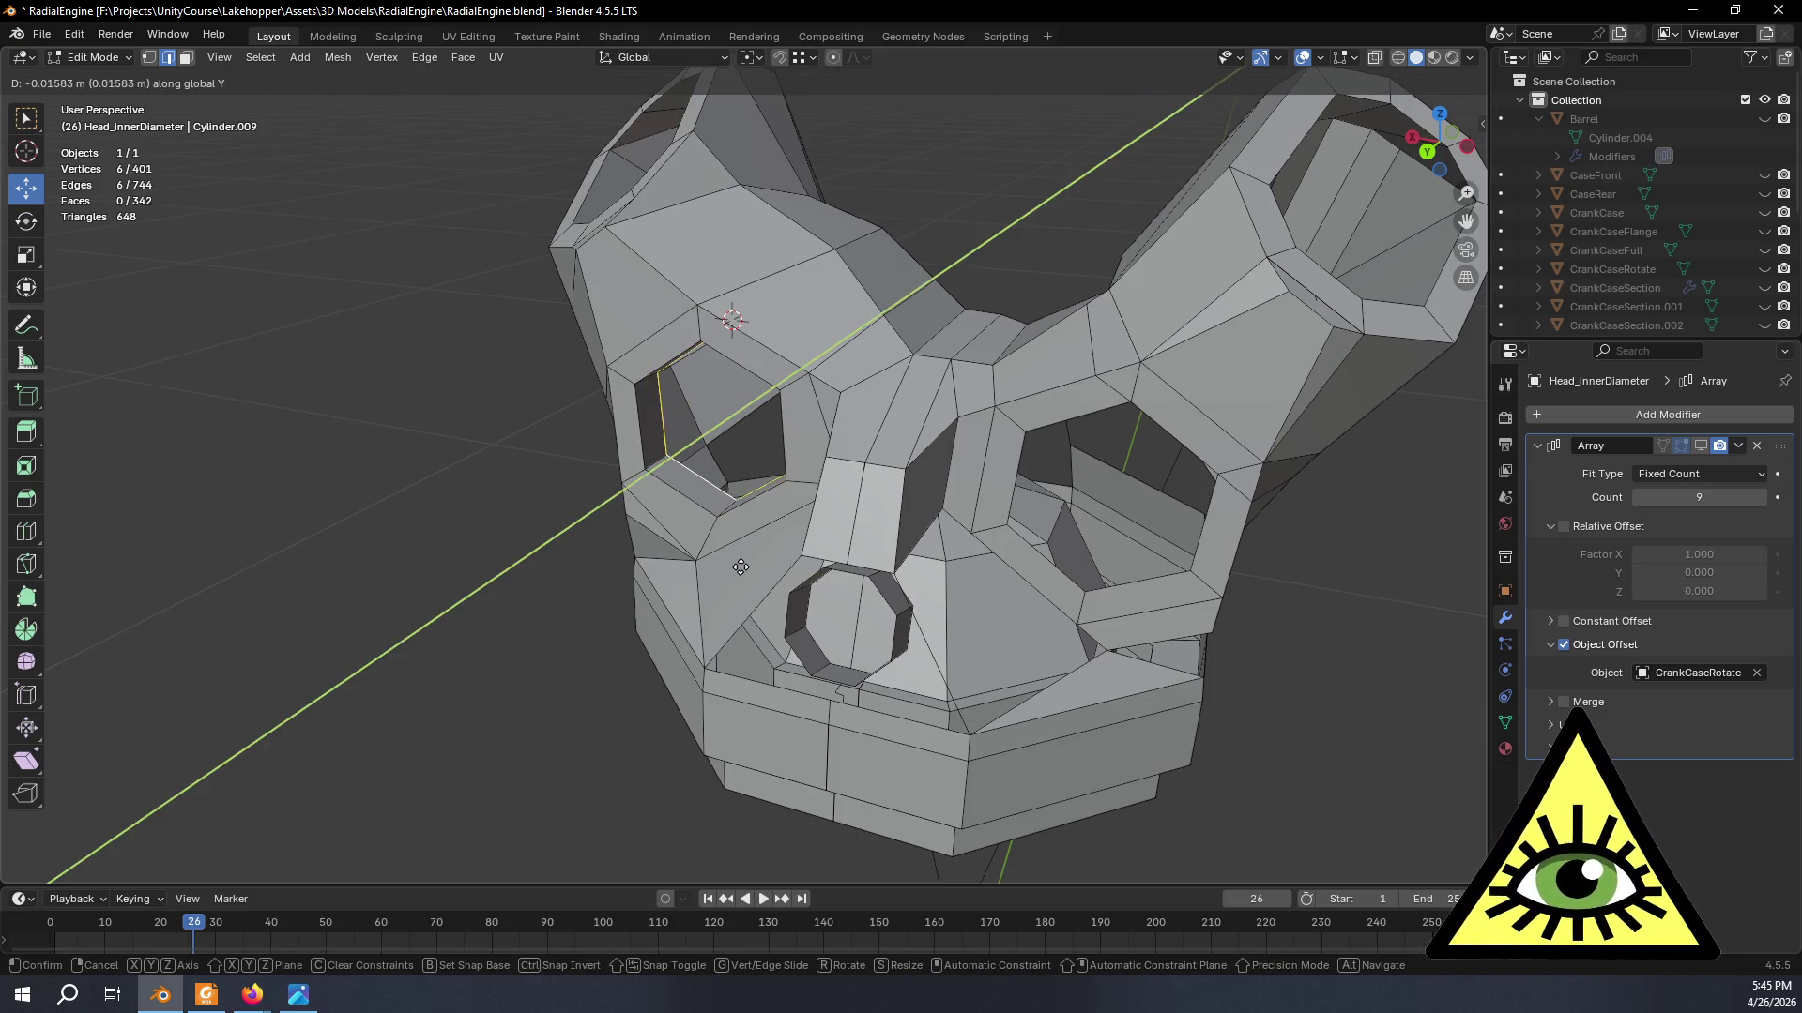
click(737, 560)
key(f)
- Extrude and cap the opposite hexagon opening the same way
mouse_move(739, 560)
middle_down()
mouse_move(930, 519)
mouse_move(903, 561)
middle_up()
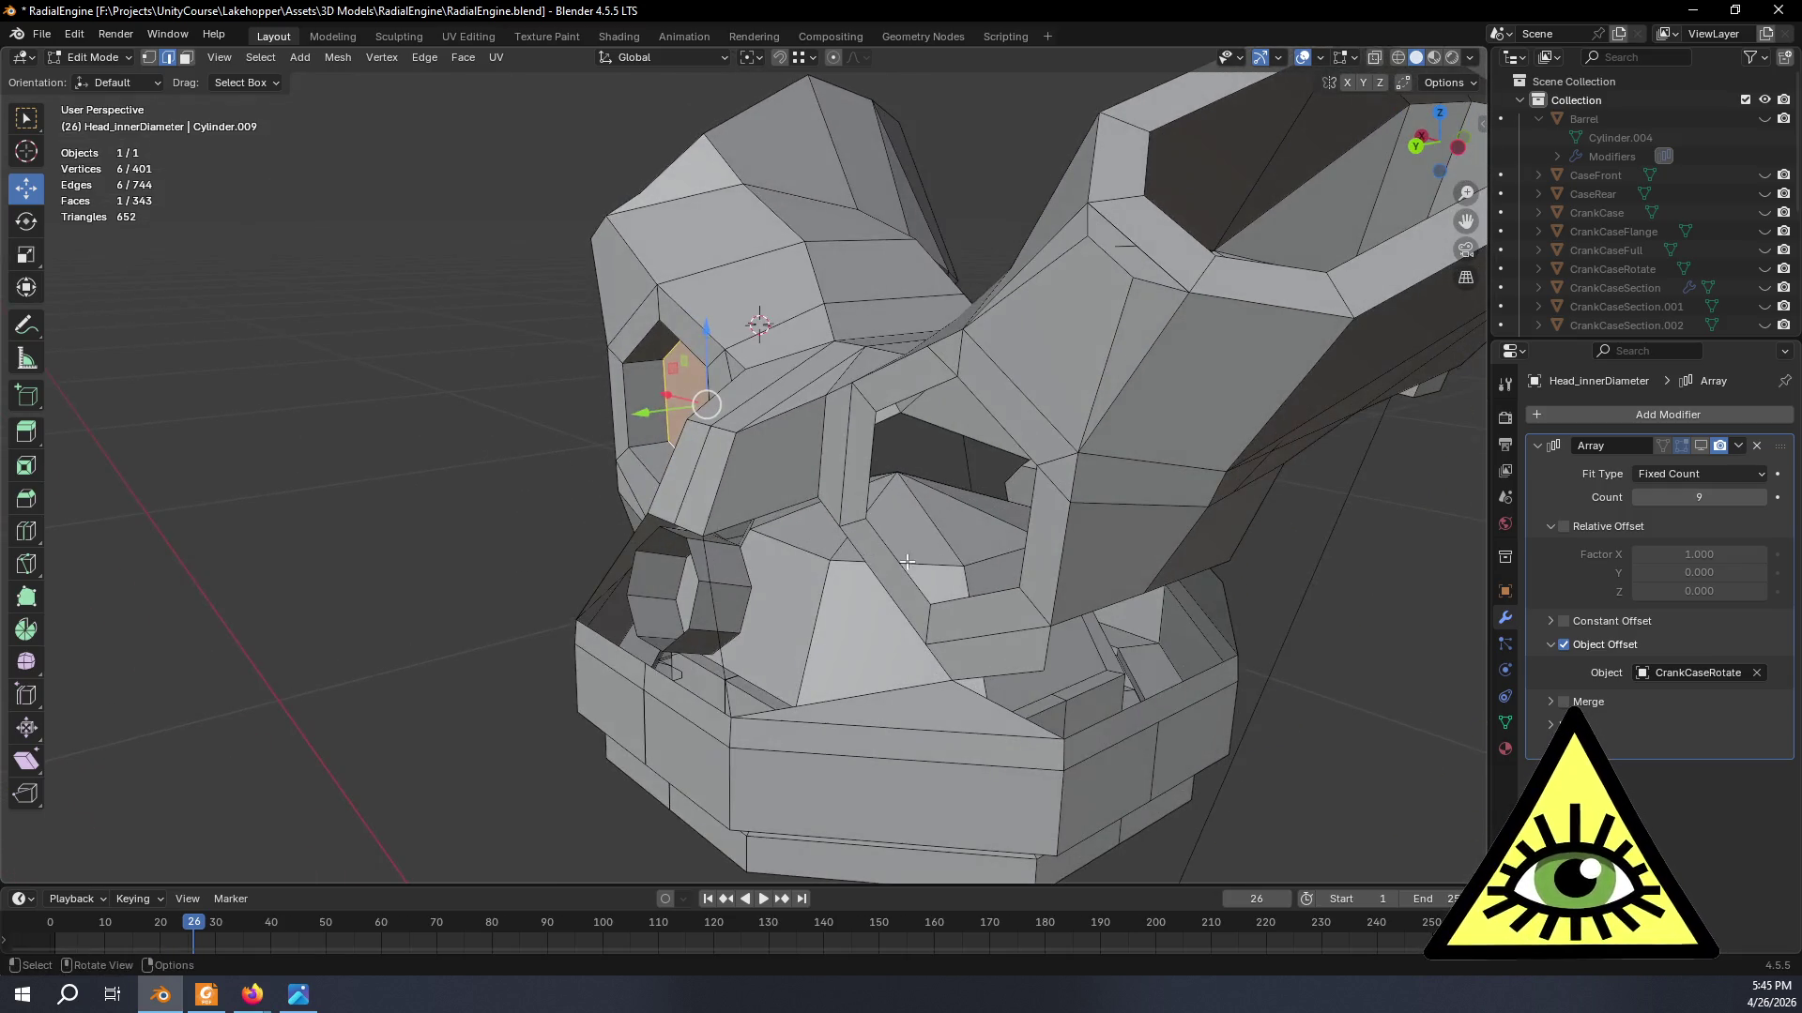
alt+click(895, 562)
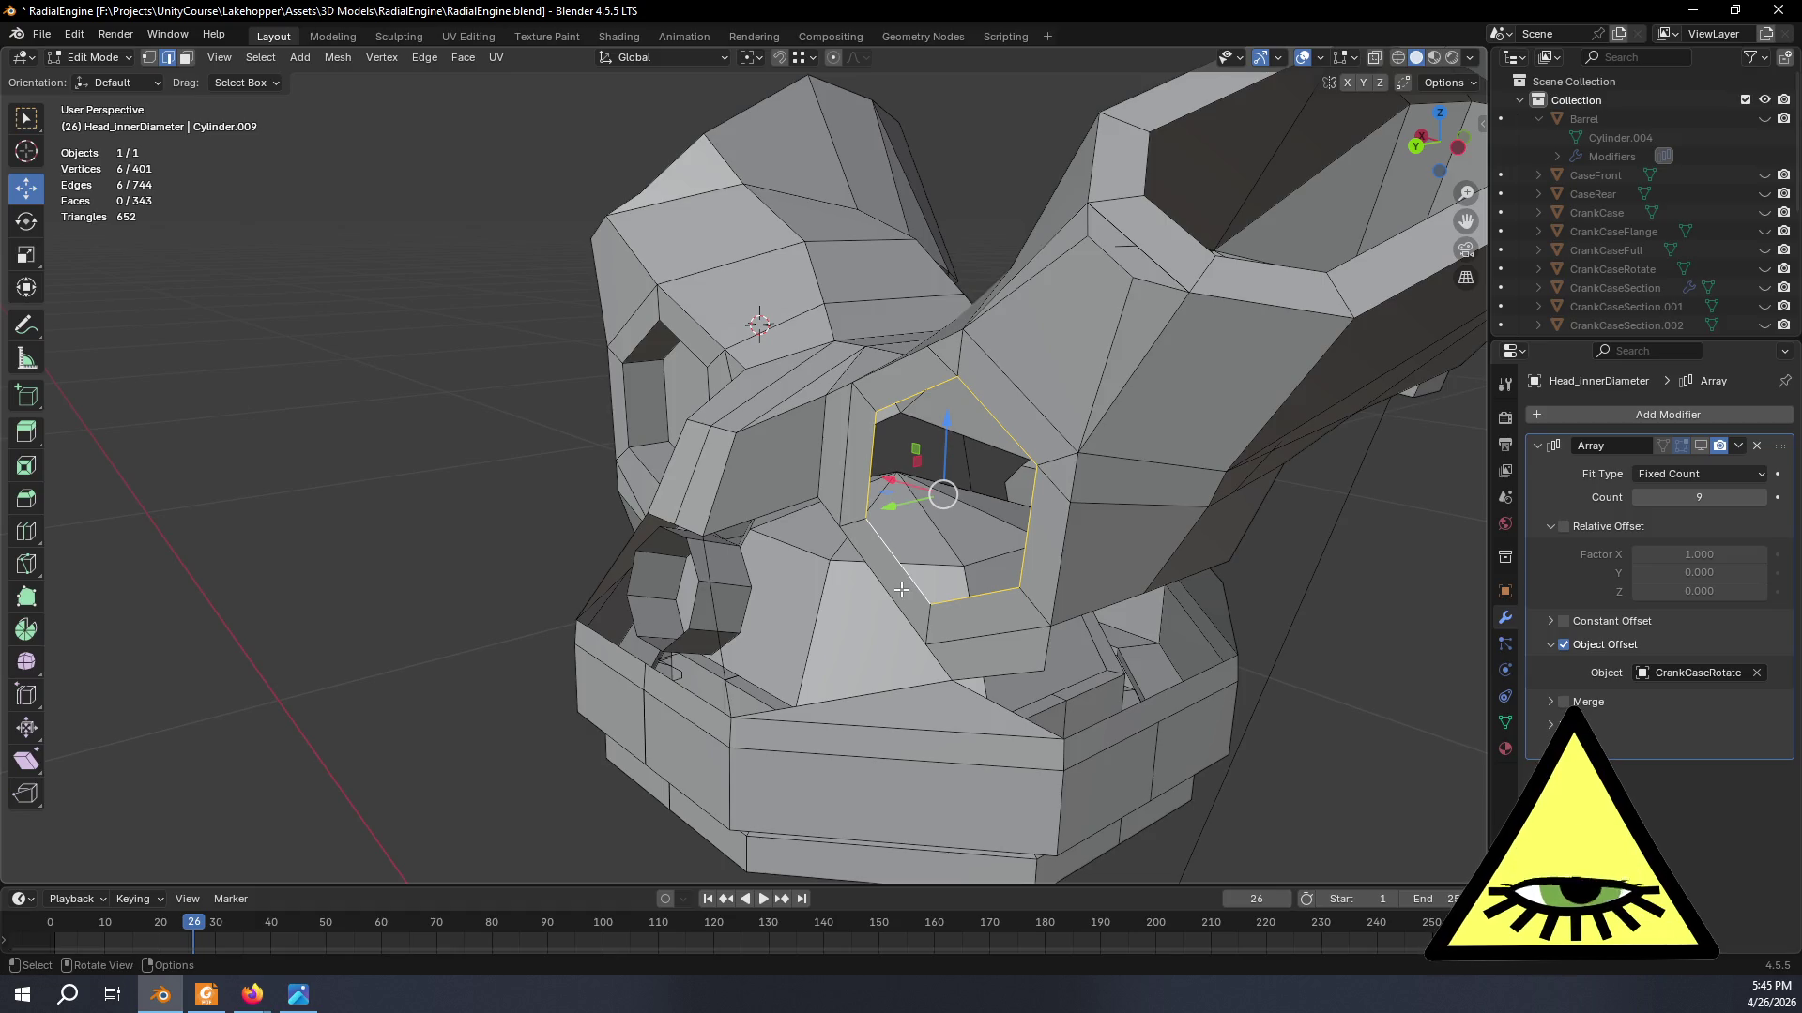
key(e)
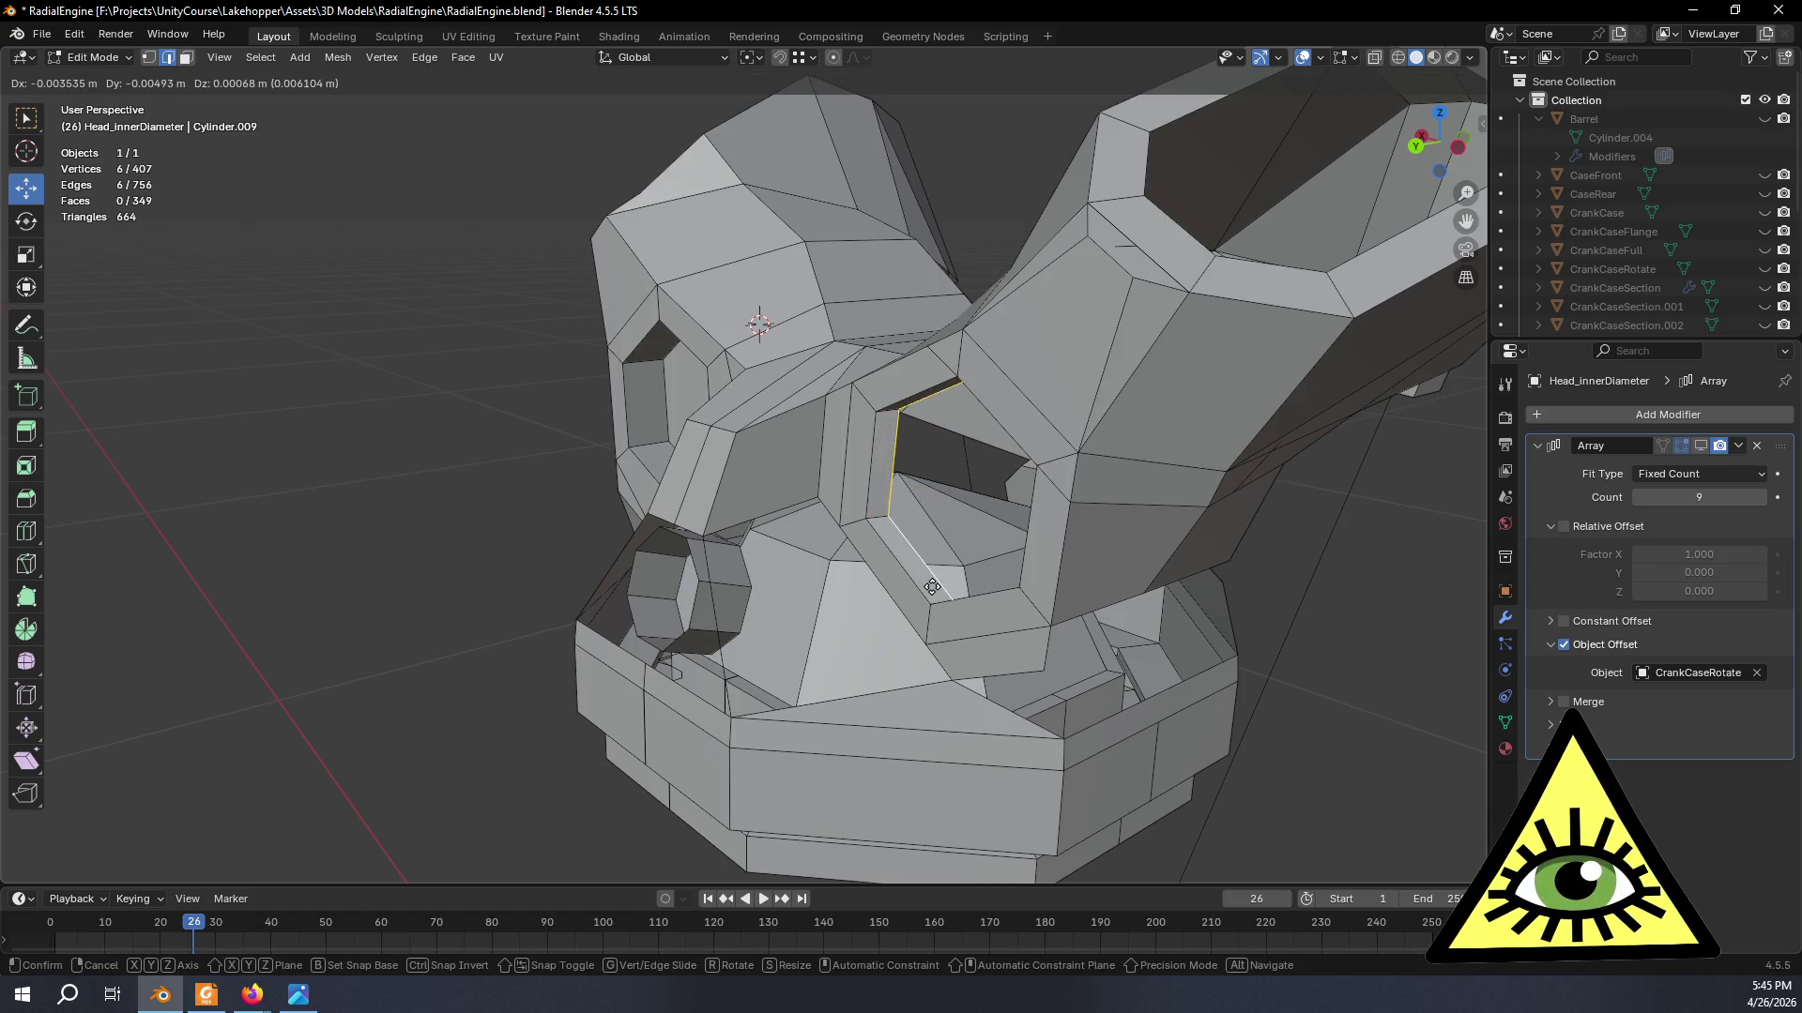
key(y)
click(935, 583)
key(f)
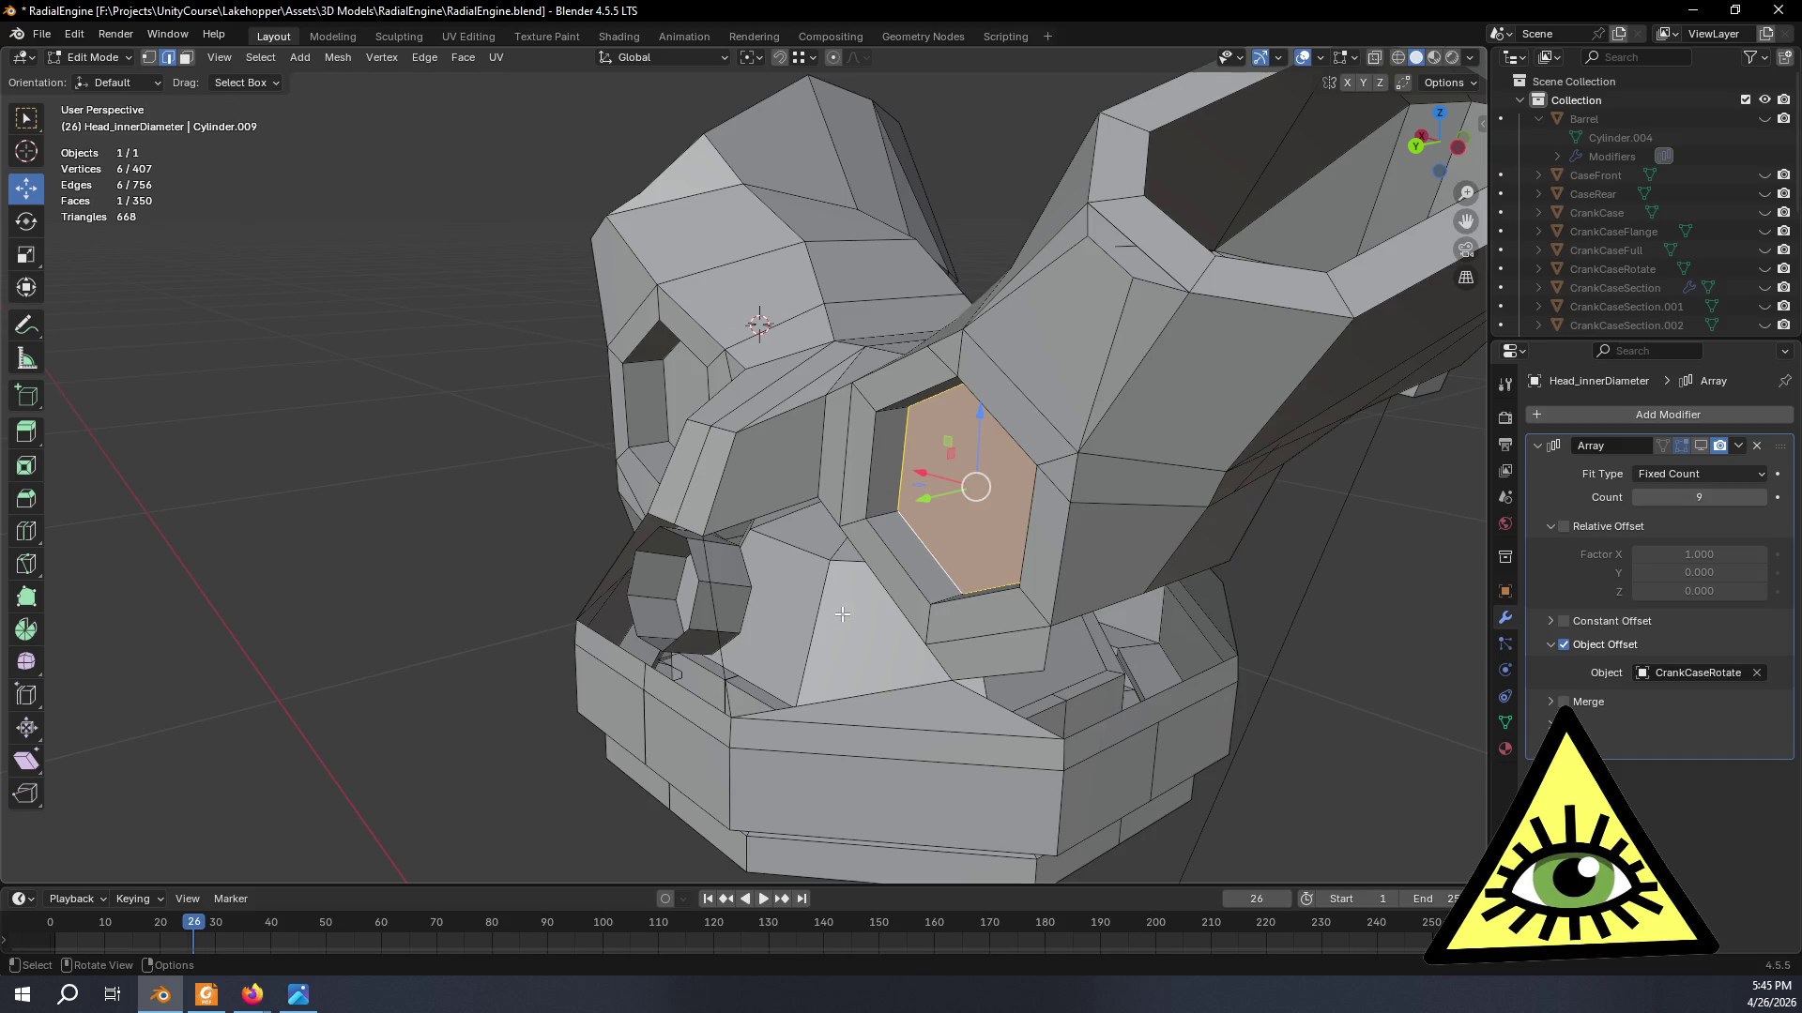
middle_drag(850, 614, 908, 596)
scroll(908, 595, down, 5)
middle_drag(856, 655, 786, 662)
- Check the head in Object Mode, re-enter Edit Mode and undo the trial capping back to 336 faces
click(799, 661)
key(Tab)
click(701, 632)
mouse_move(640, 619)
middle_down()
mouse_move(815, 621)
mouse_move(668, 637)
mouse_move(564, 602)
mouse_move(713, 563)
mouse_move(728, 596)
middle_up()
key(Tab)
key(ctrl+z)
key(ctrl+z)
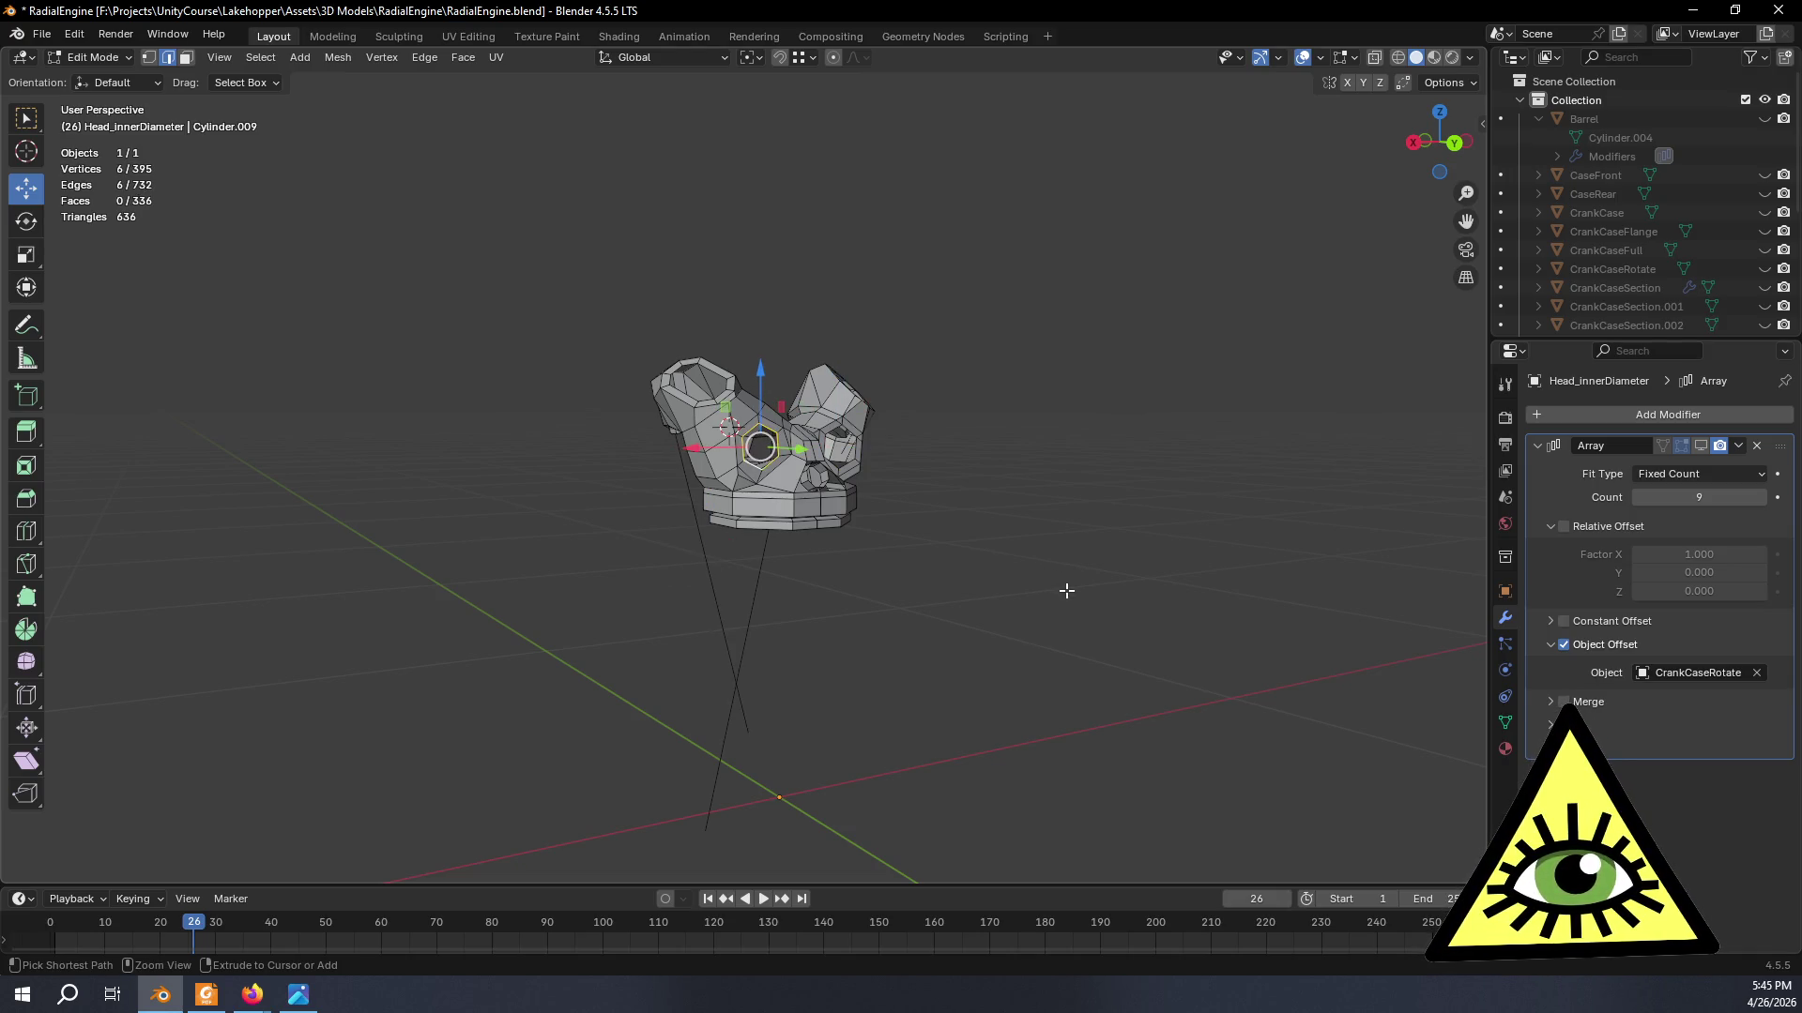
- Select the boss's octagonal end face and create a custom transform orientation from it
mouse_move(1066, 590)
middle_down()
mouse_move(965, 634)
mouse_move(944, 677)
mouse_move(985, 642)
middle_up()
scroll(967, 635, up, 5)
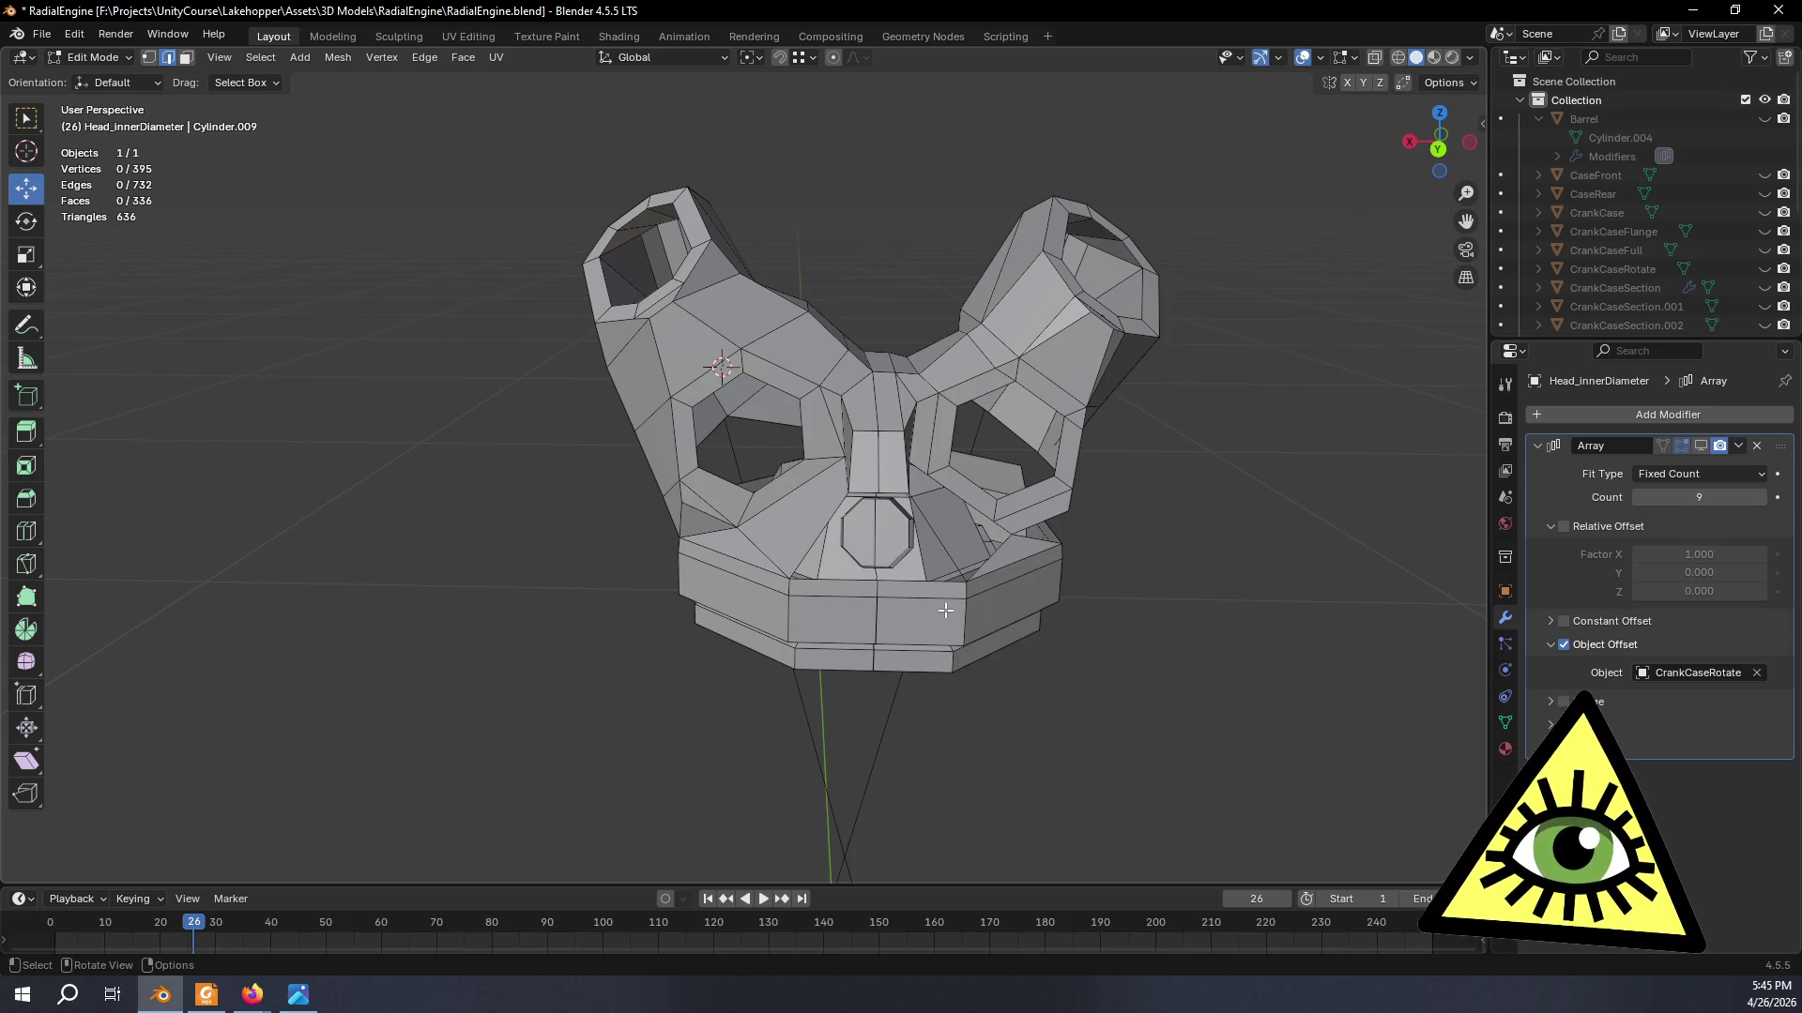
middle_drag(944, 609, 941, 590)
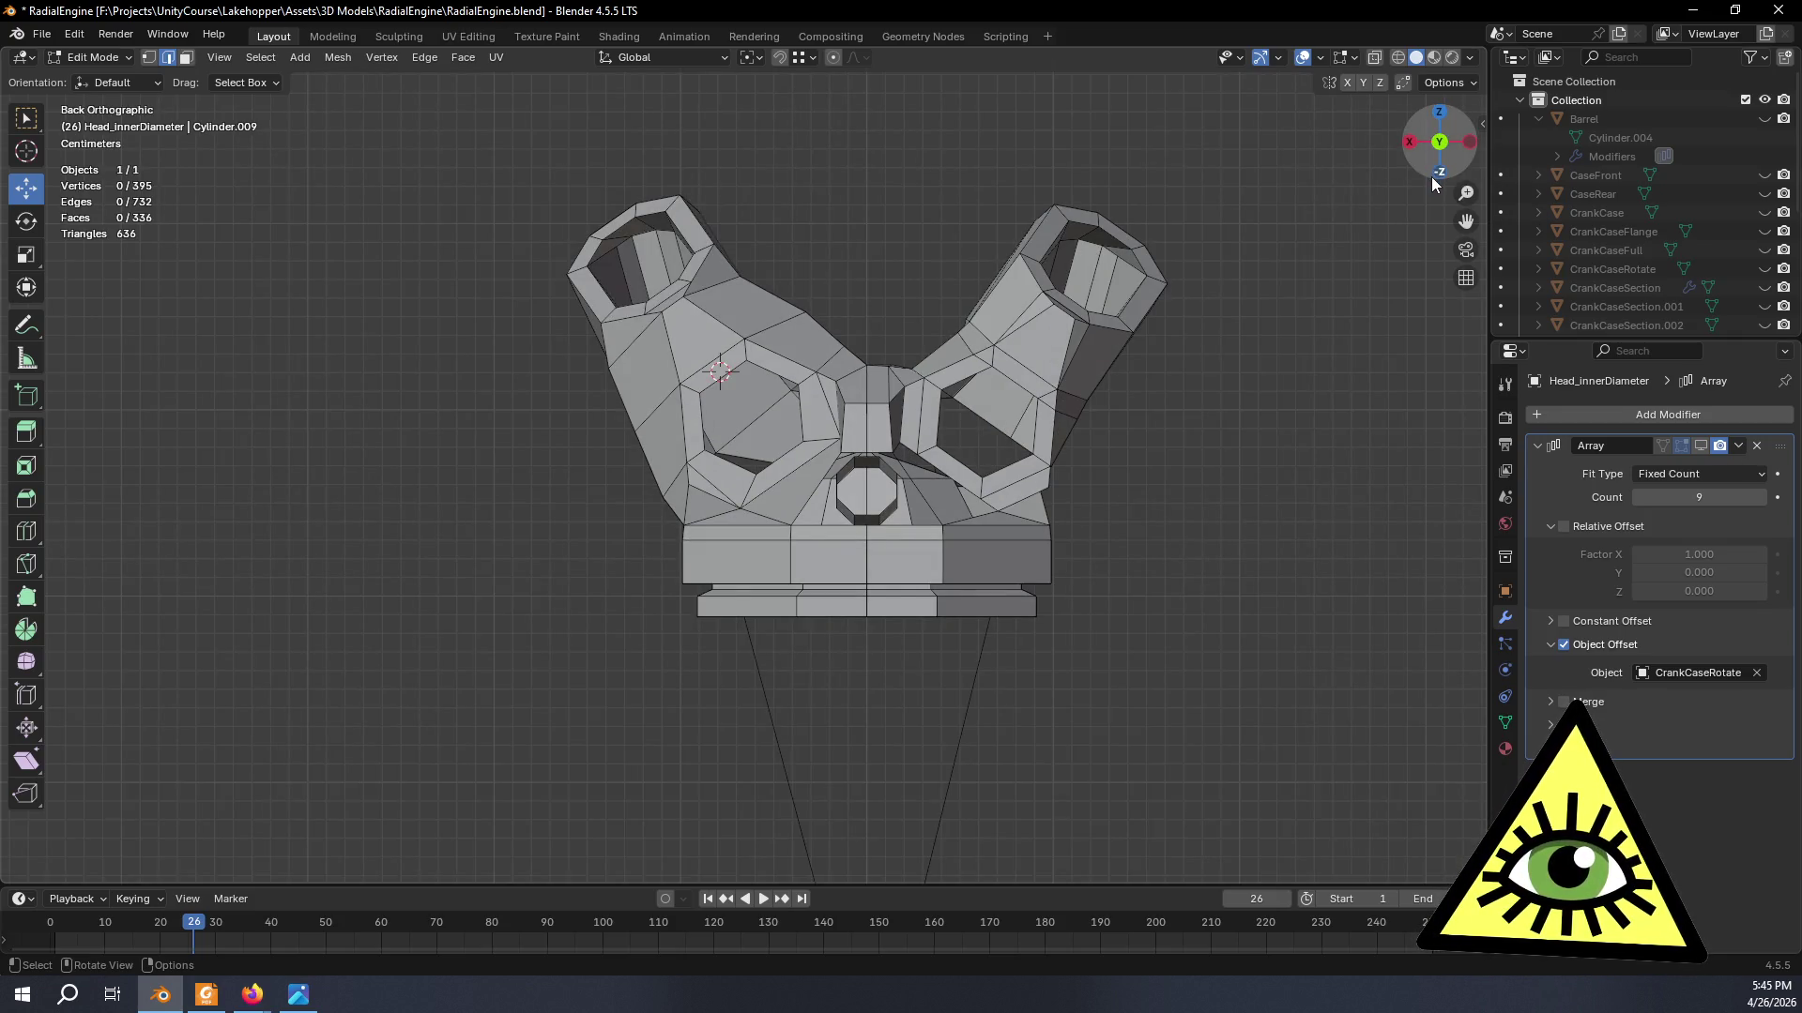
scroll(1306, 510, up, 3)
mouse_move(1234, 611)
middle_down()
mouse_move(1075, 649)
mouse_move(900, 627)
middle_up()
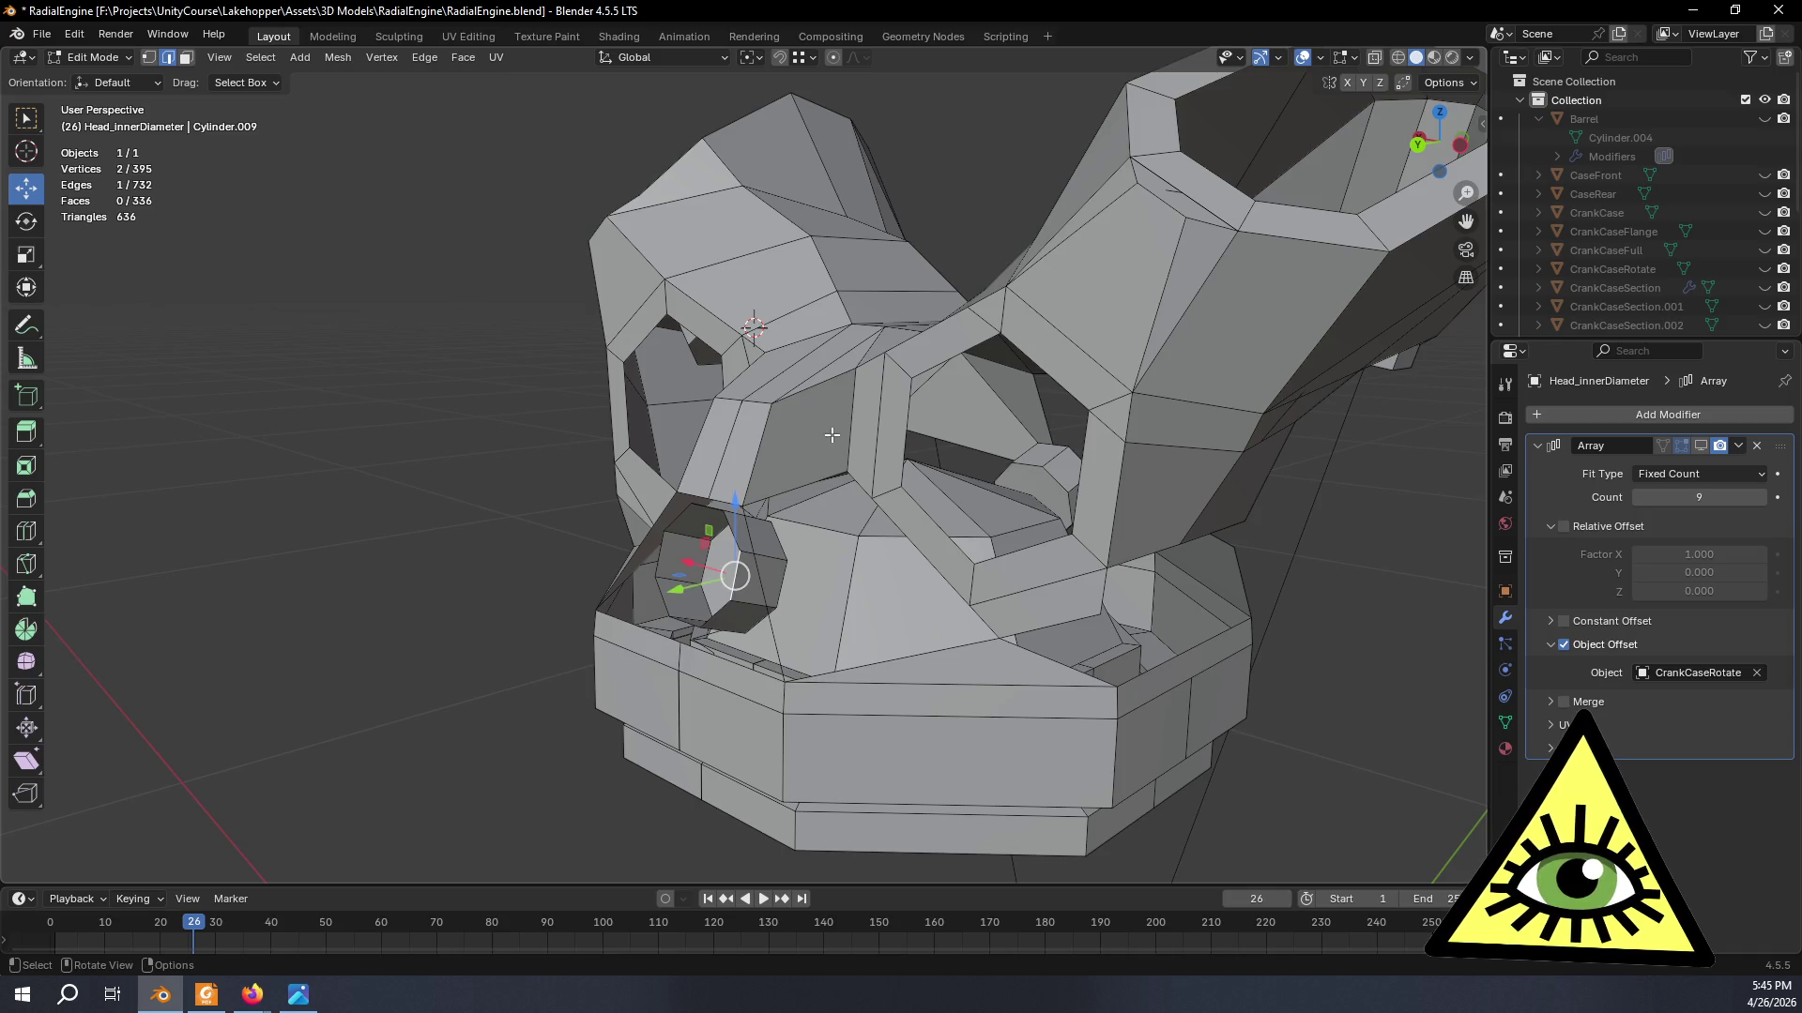
scroll(866, 481, down, 5)
scroll(793, 550, up, 6)
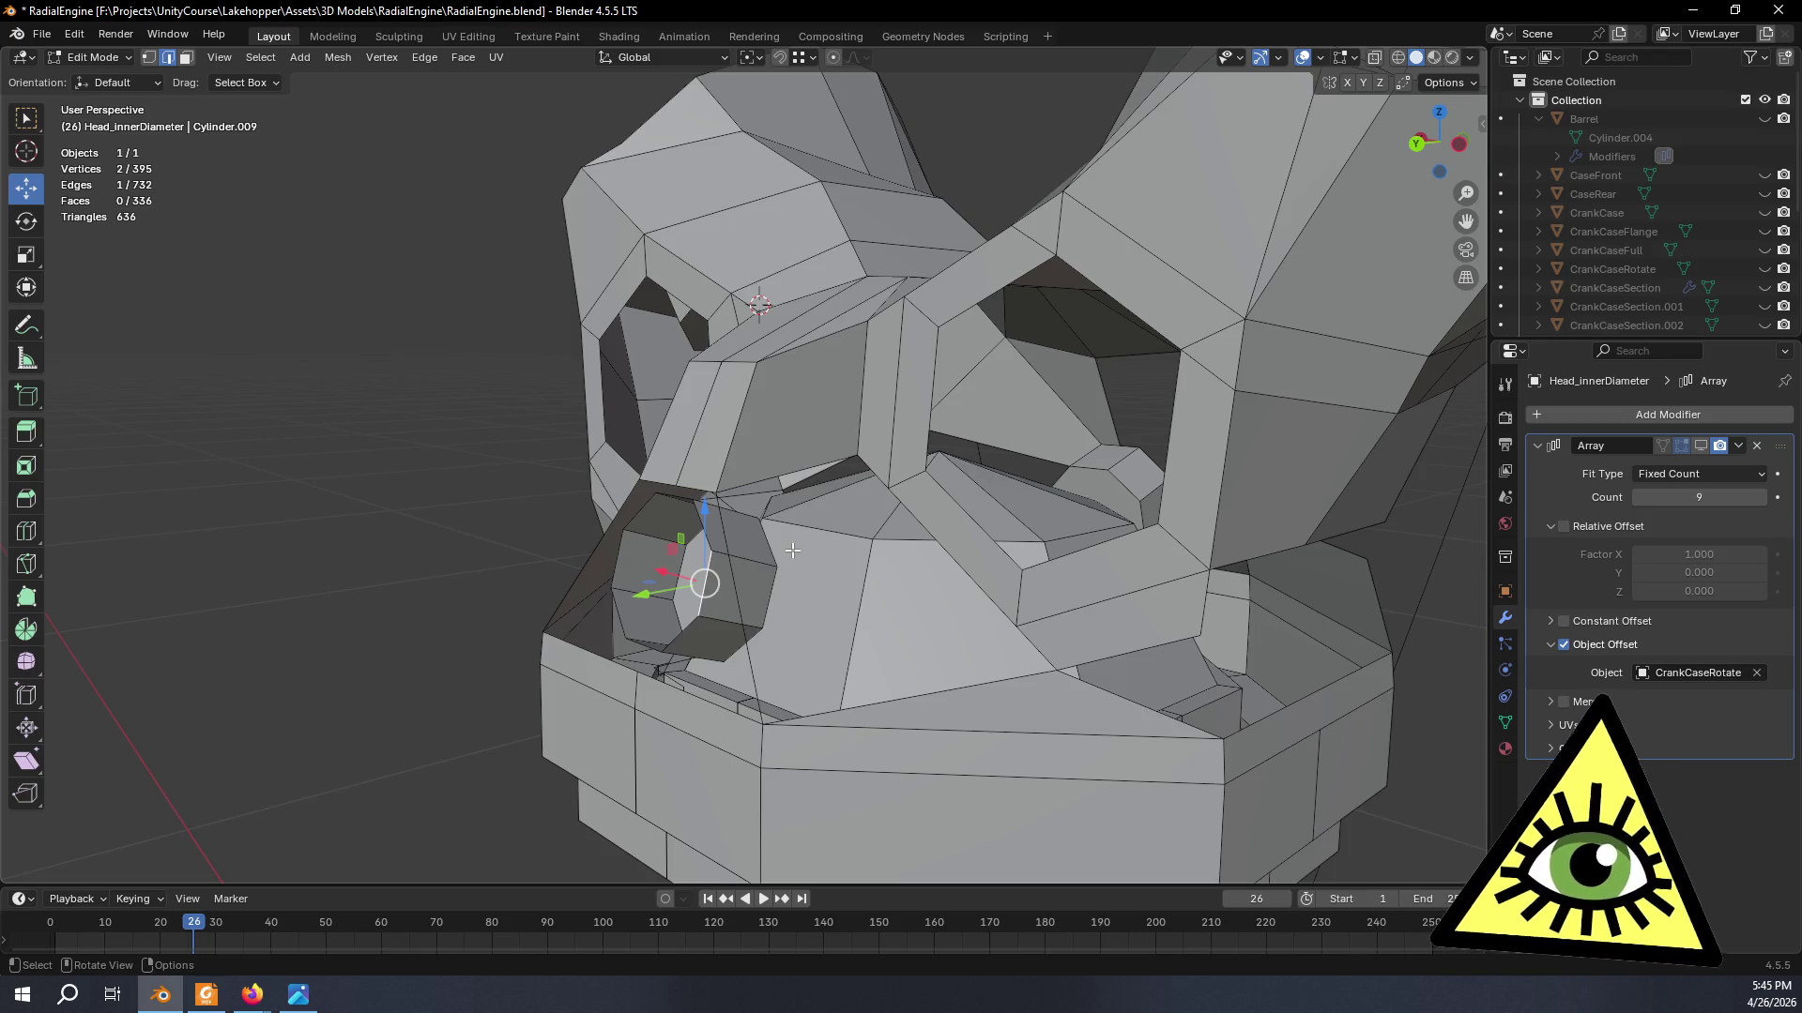
key(ctrl+KP_Add)
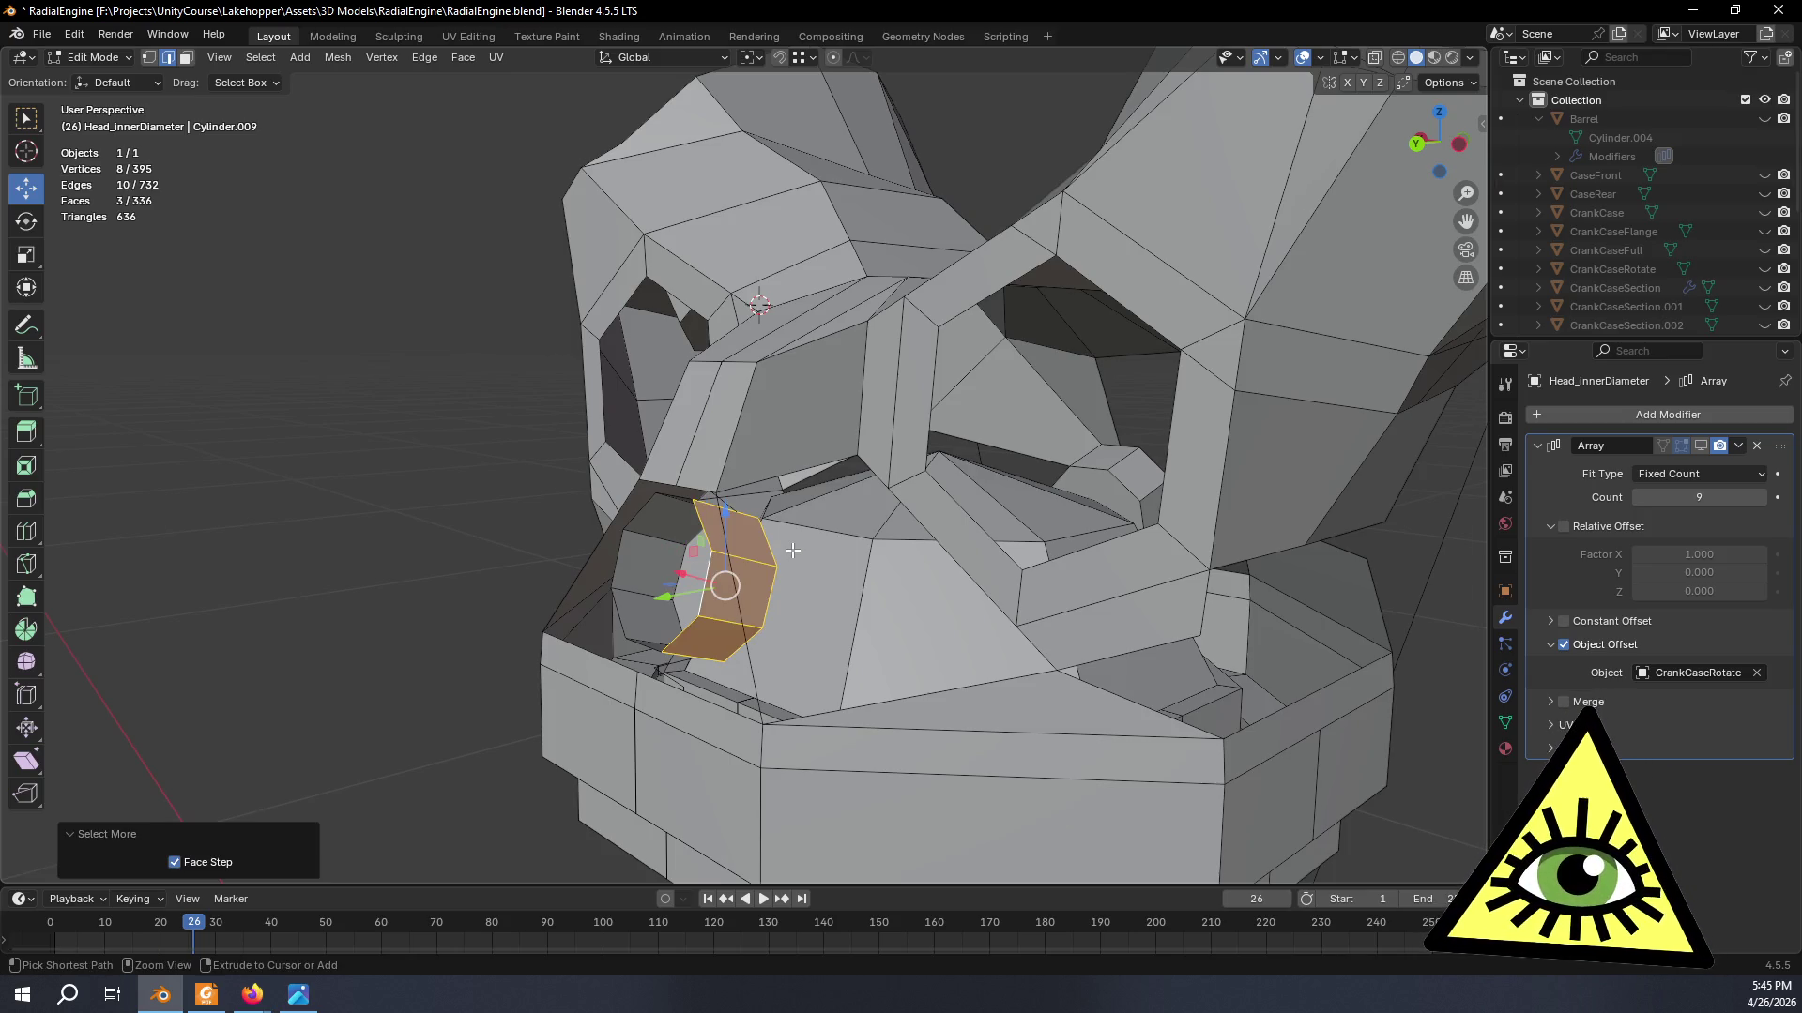
key(ctrl+KP_Add)
mouse_move(792, 551)
middle_down()
mouse_move(952, 361)
mouse_move(794, 417)
mouse_move(783, 562)
middle_up()
click(782, 563)
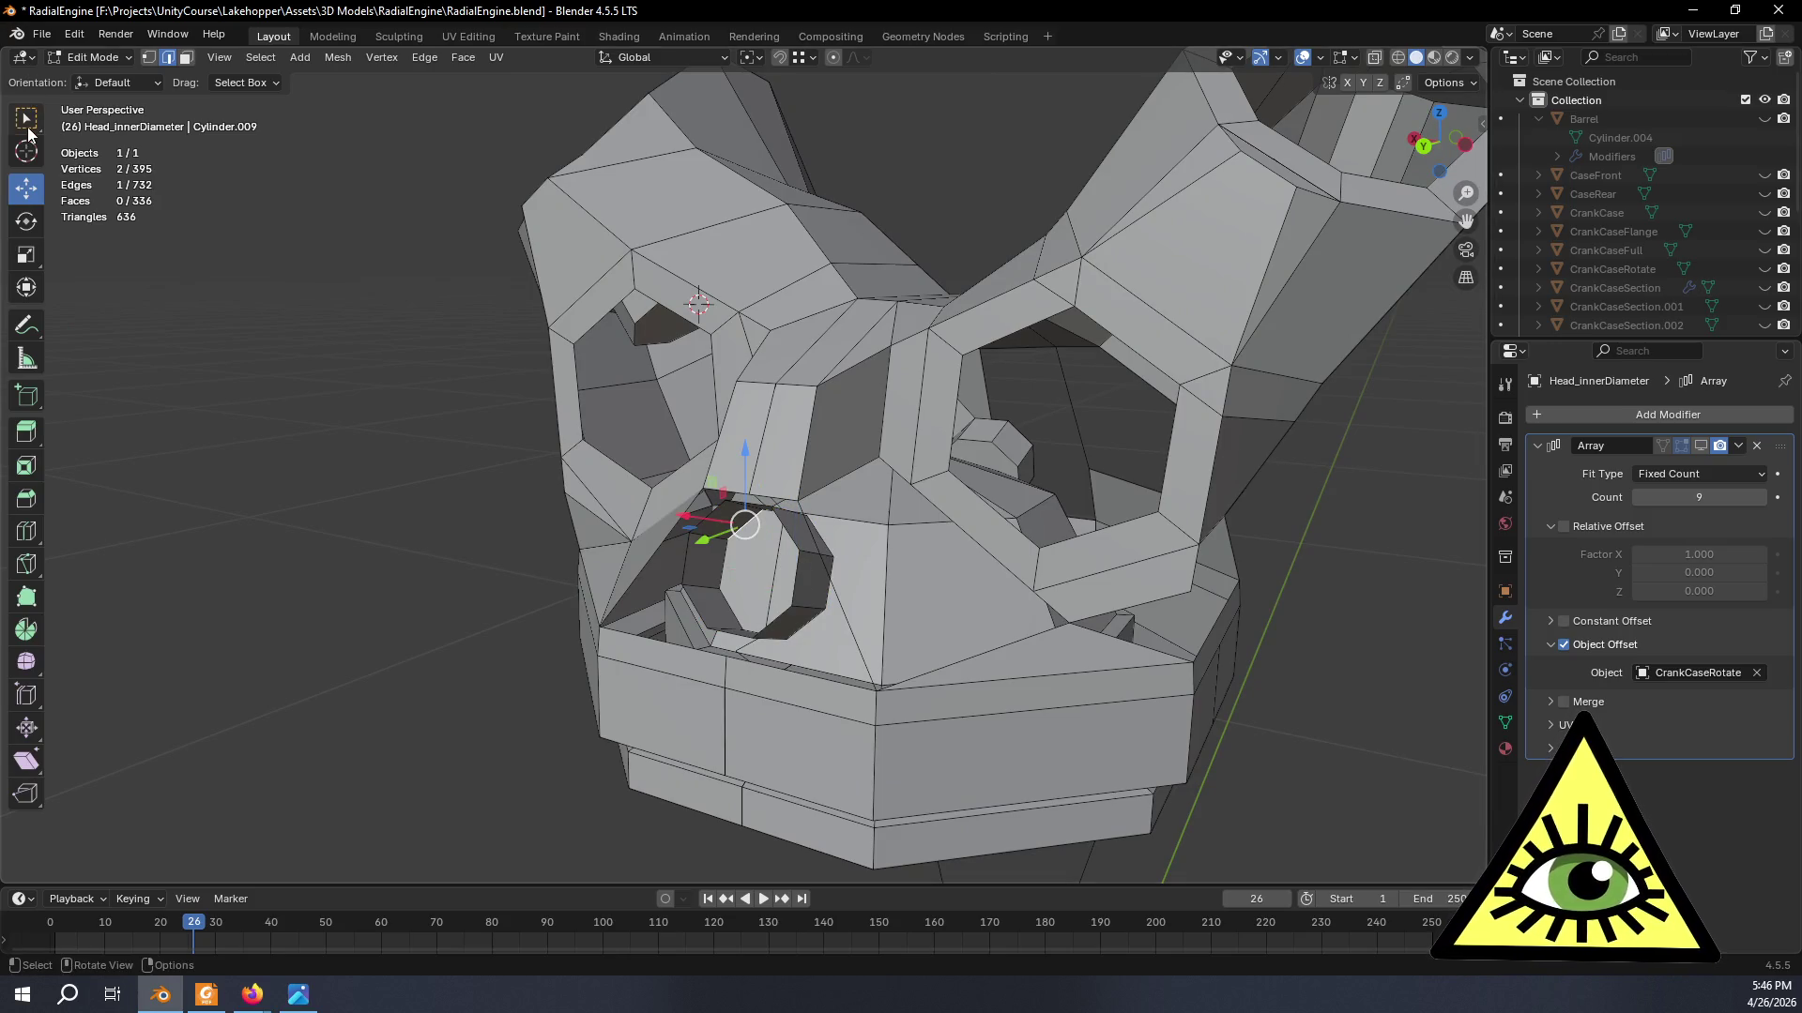
key(w)
key(3)
click(767, 571)
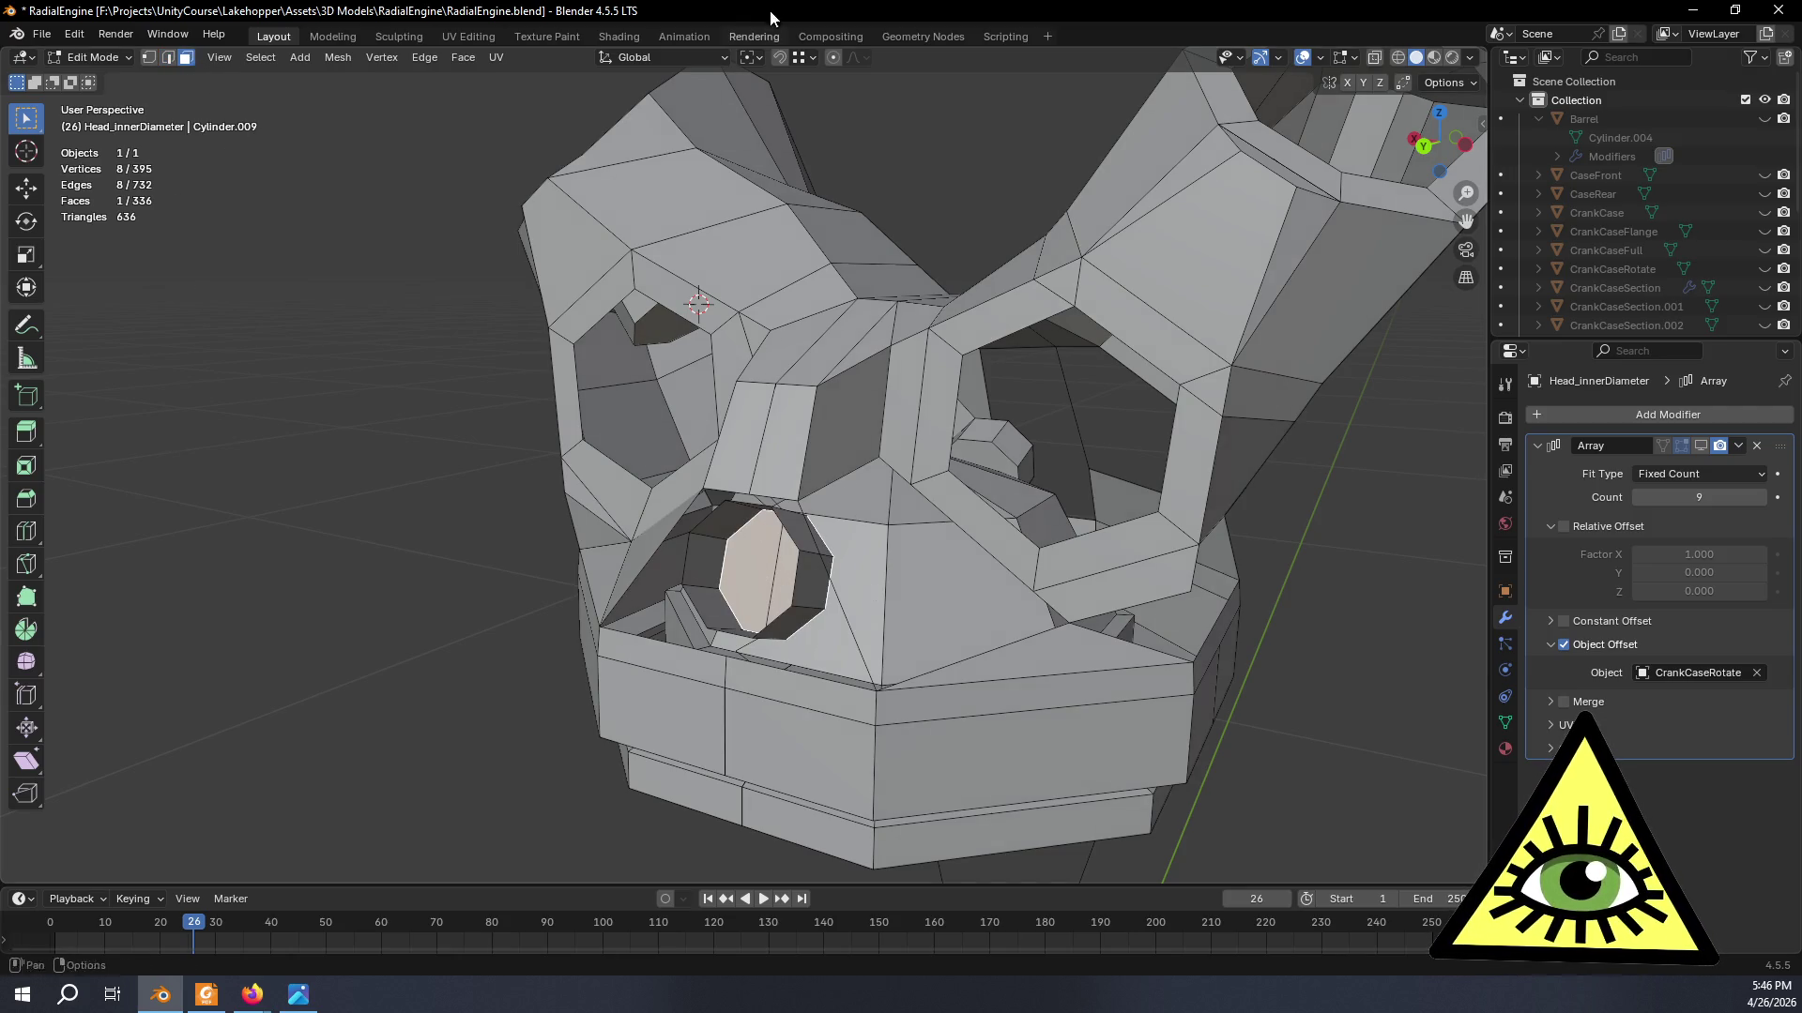
click(728, 57)
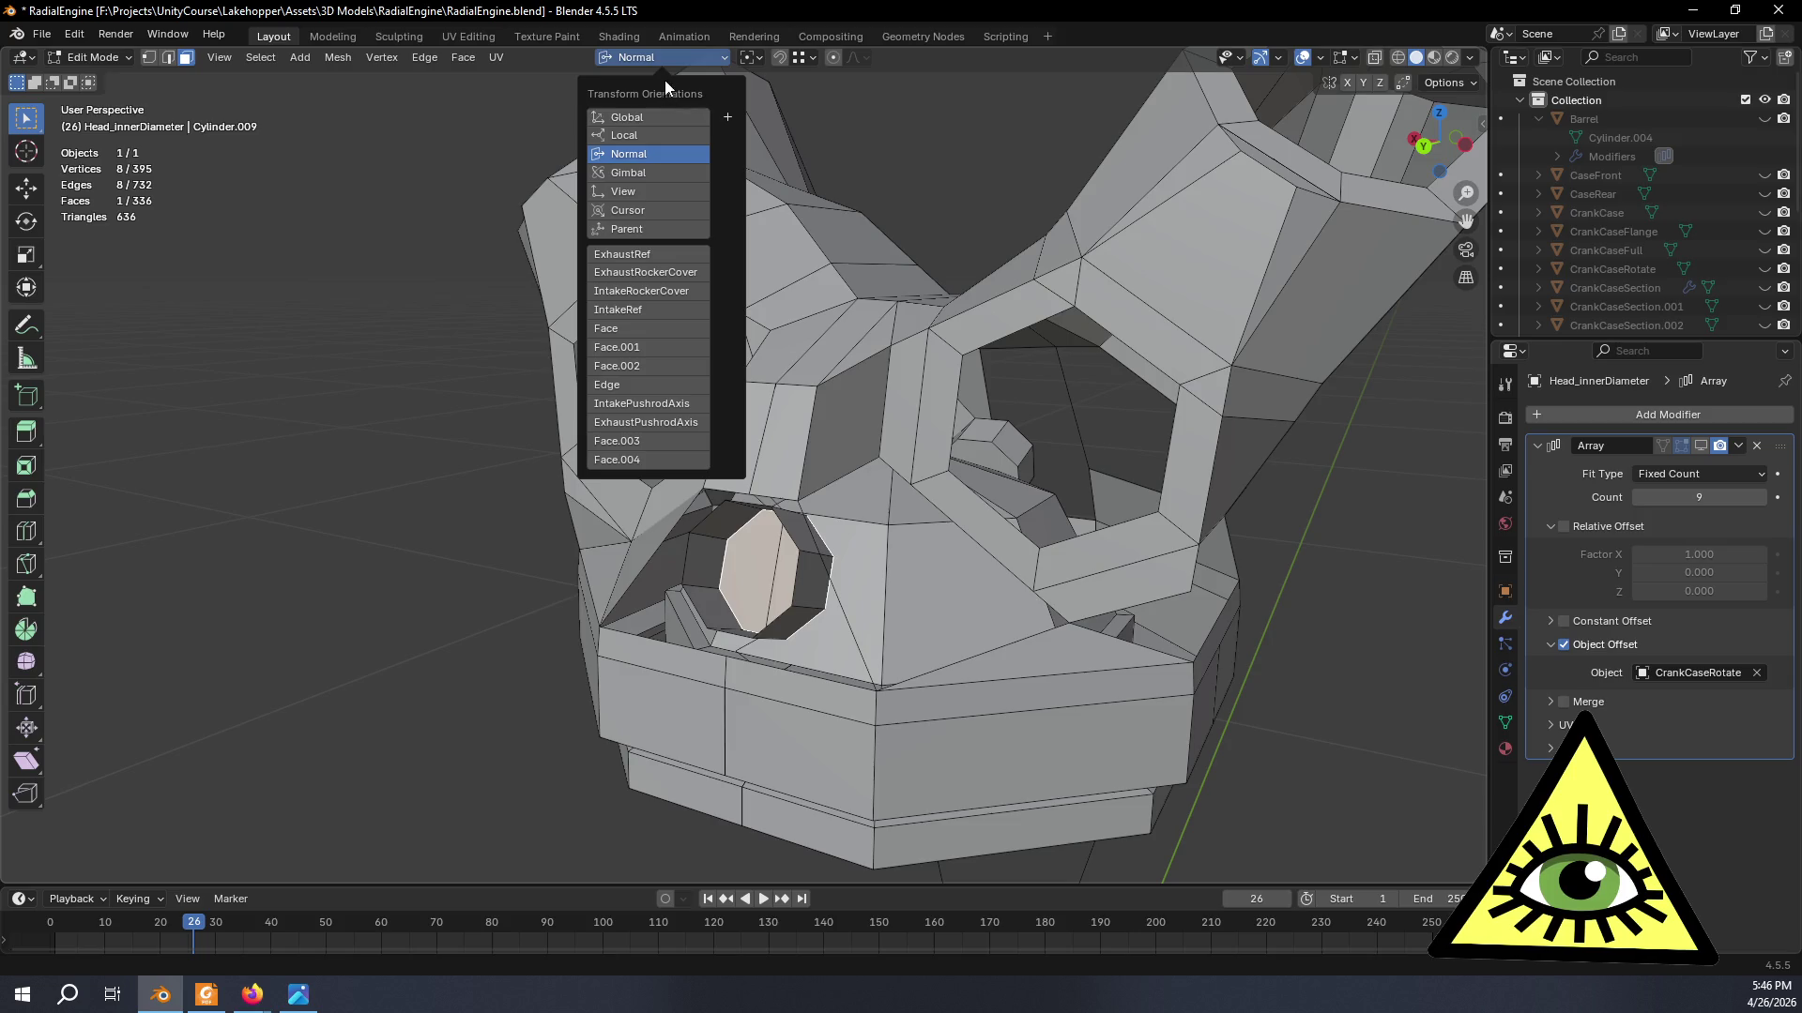
click(723, 98)
- Grow the selection to the whole boss and scale it to 0.467 excluding its length axis
mouse_move(634, 353)
middle_down()
mouse_move(540, 531)
mouse_move(543, 516)
middle_up()
key(ctrl+KP_Add)
key(s)
key(shift+z)
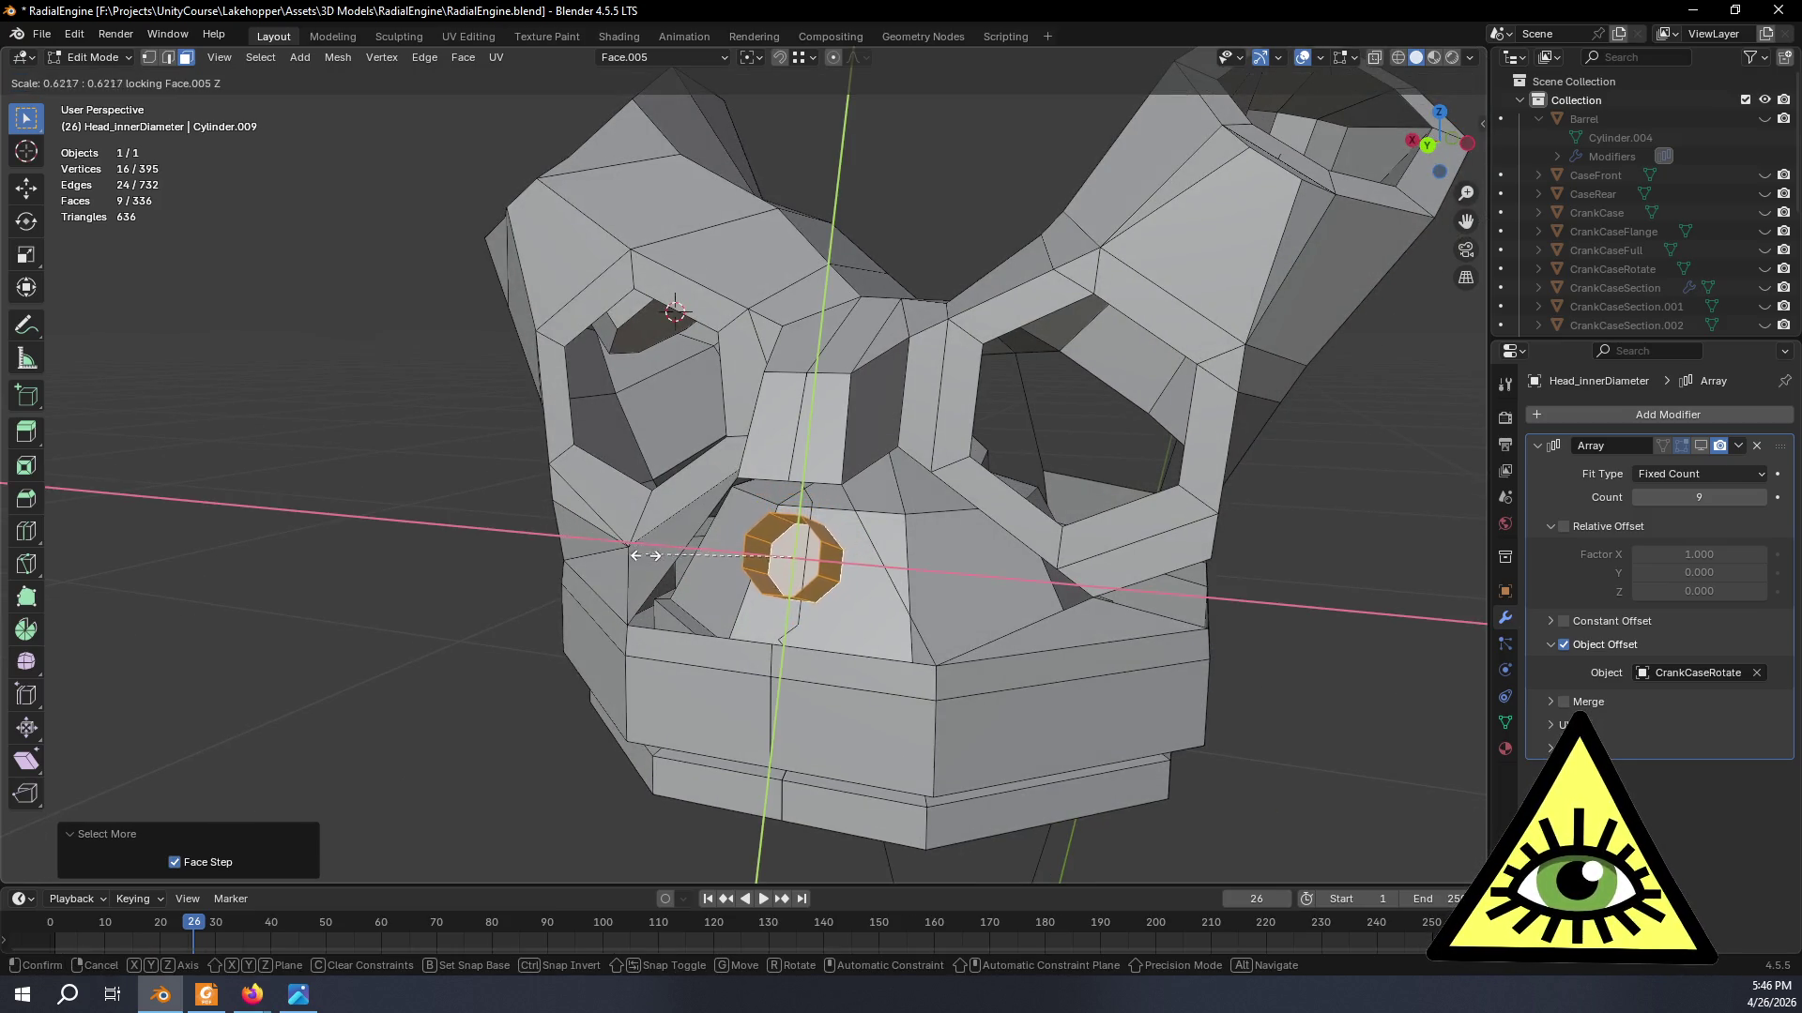
click(682, 556)
mouse_move(682, 557)
middle_down()
mouse_move(716, 610)
mouse_move(682, 613)
mouse_move(712, 610)
mouse_move(683, 611)
mouse_move(718, 577)
middle_up()
scroll(747, 547, up, 4)
scroll(748, 548, up, 2)
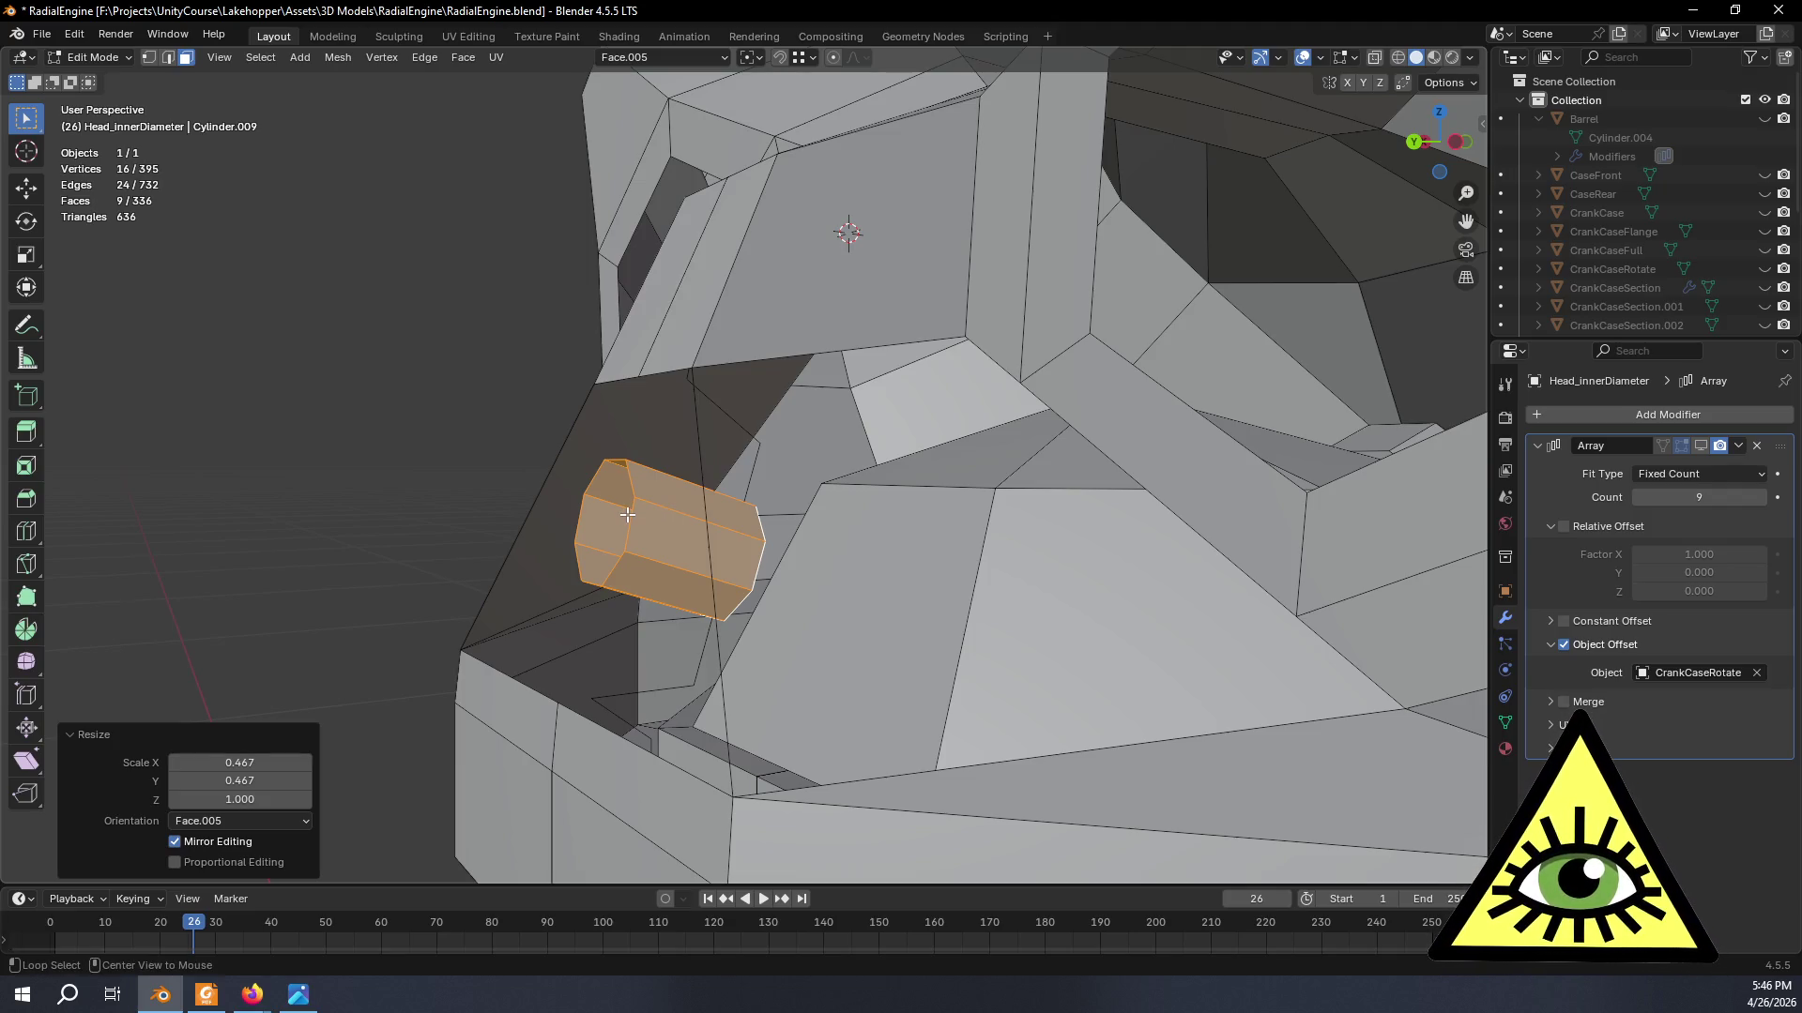
- Delete the vertices of the boss cylinder's outer end loop
key(alt+a)
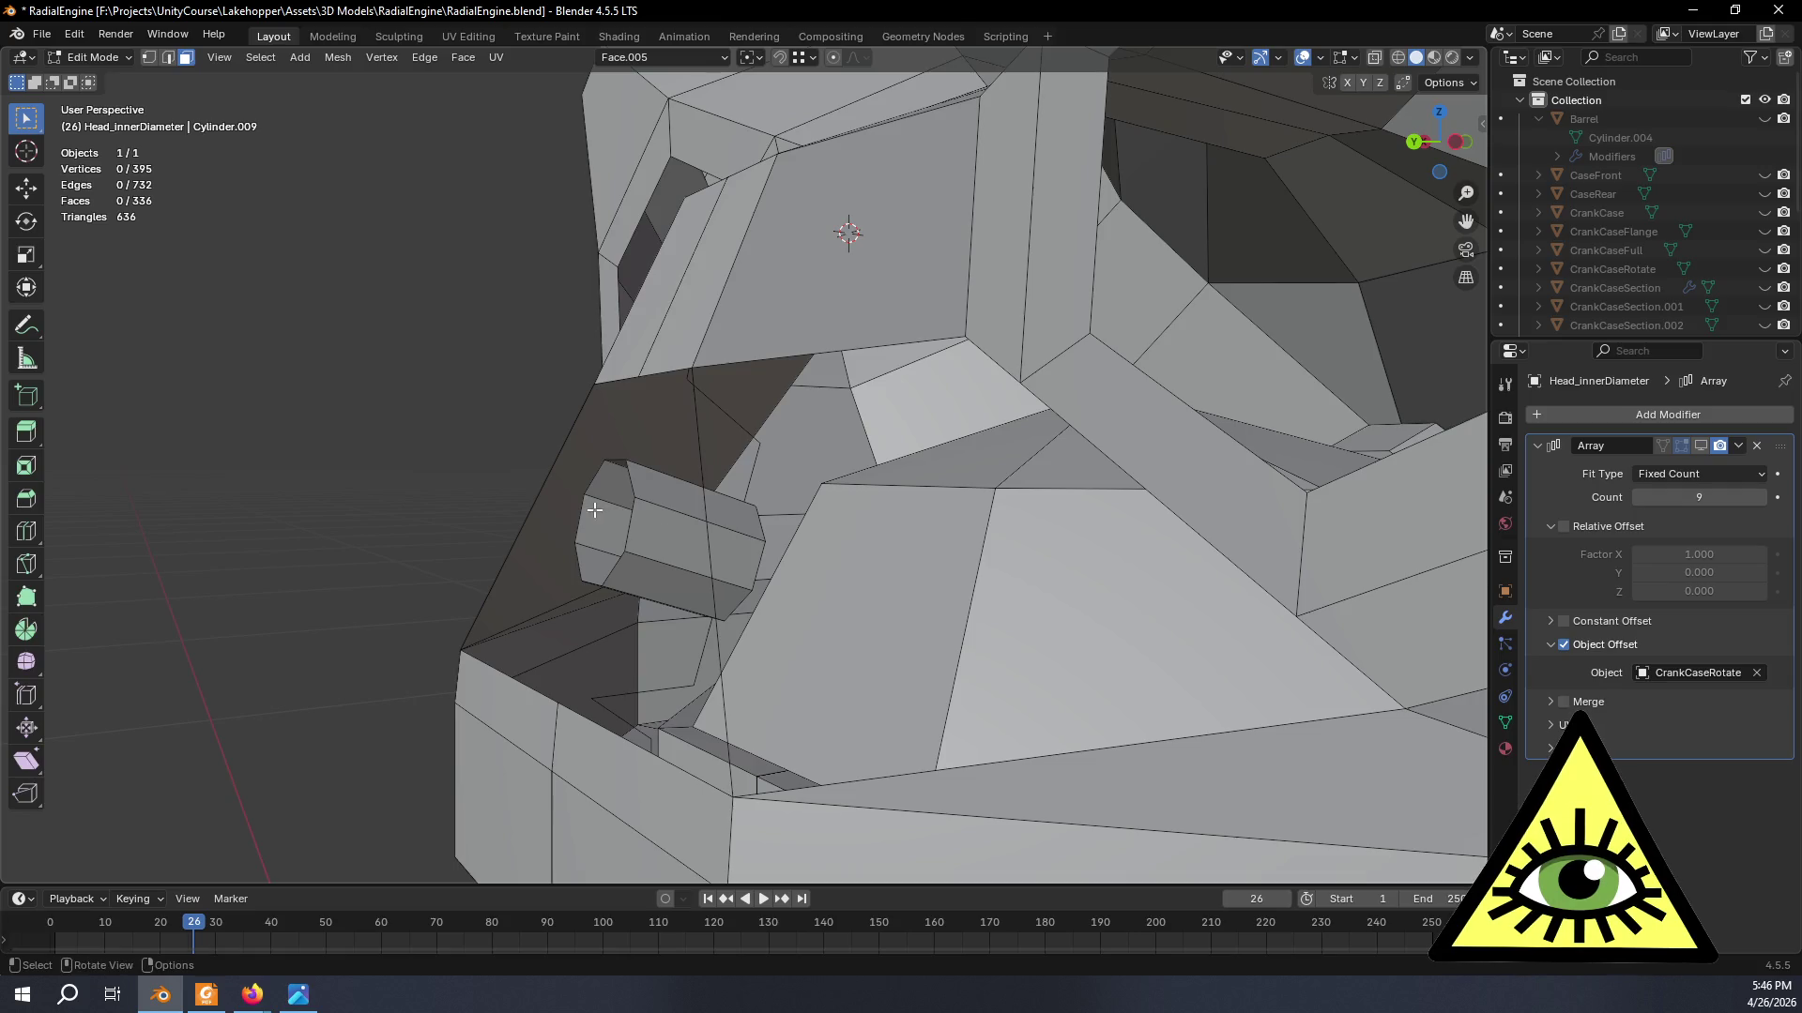
click(578, 507)
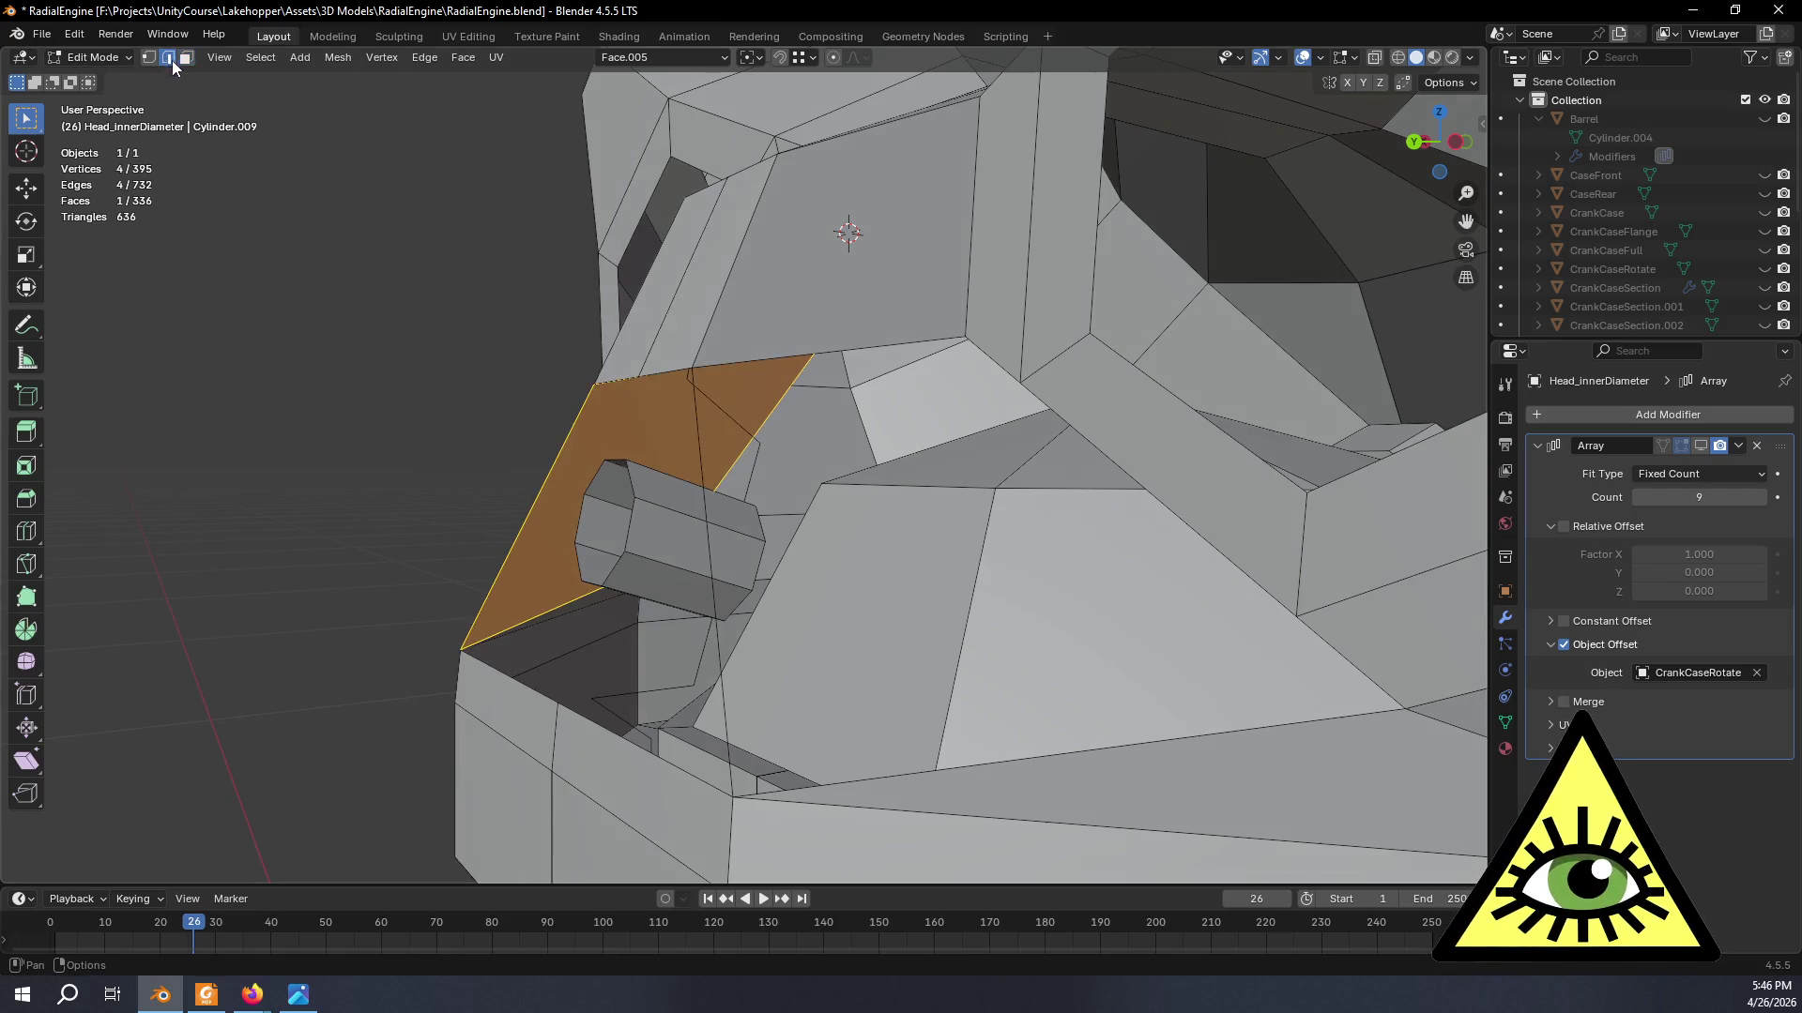
alt+click(574, 513)
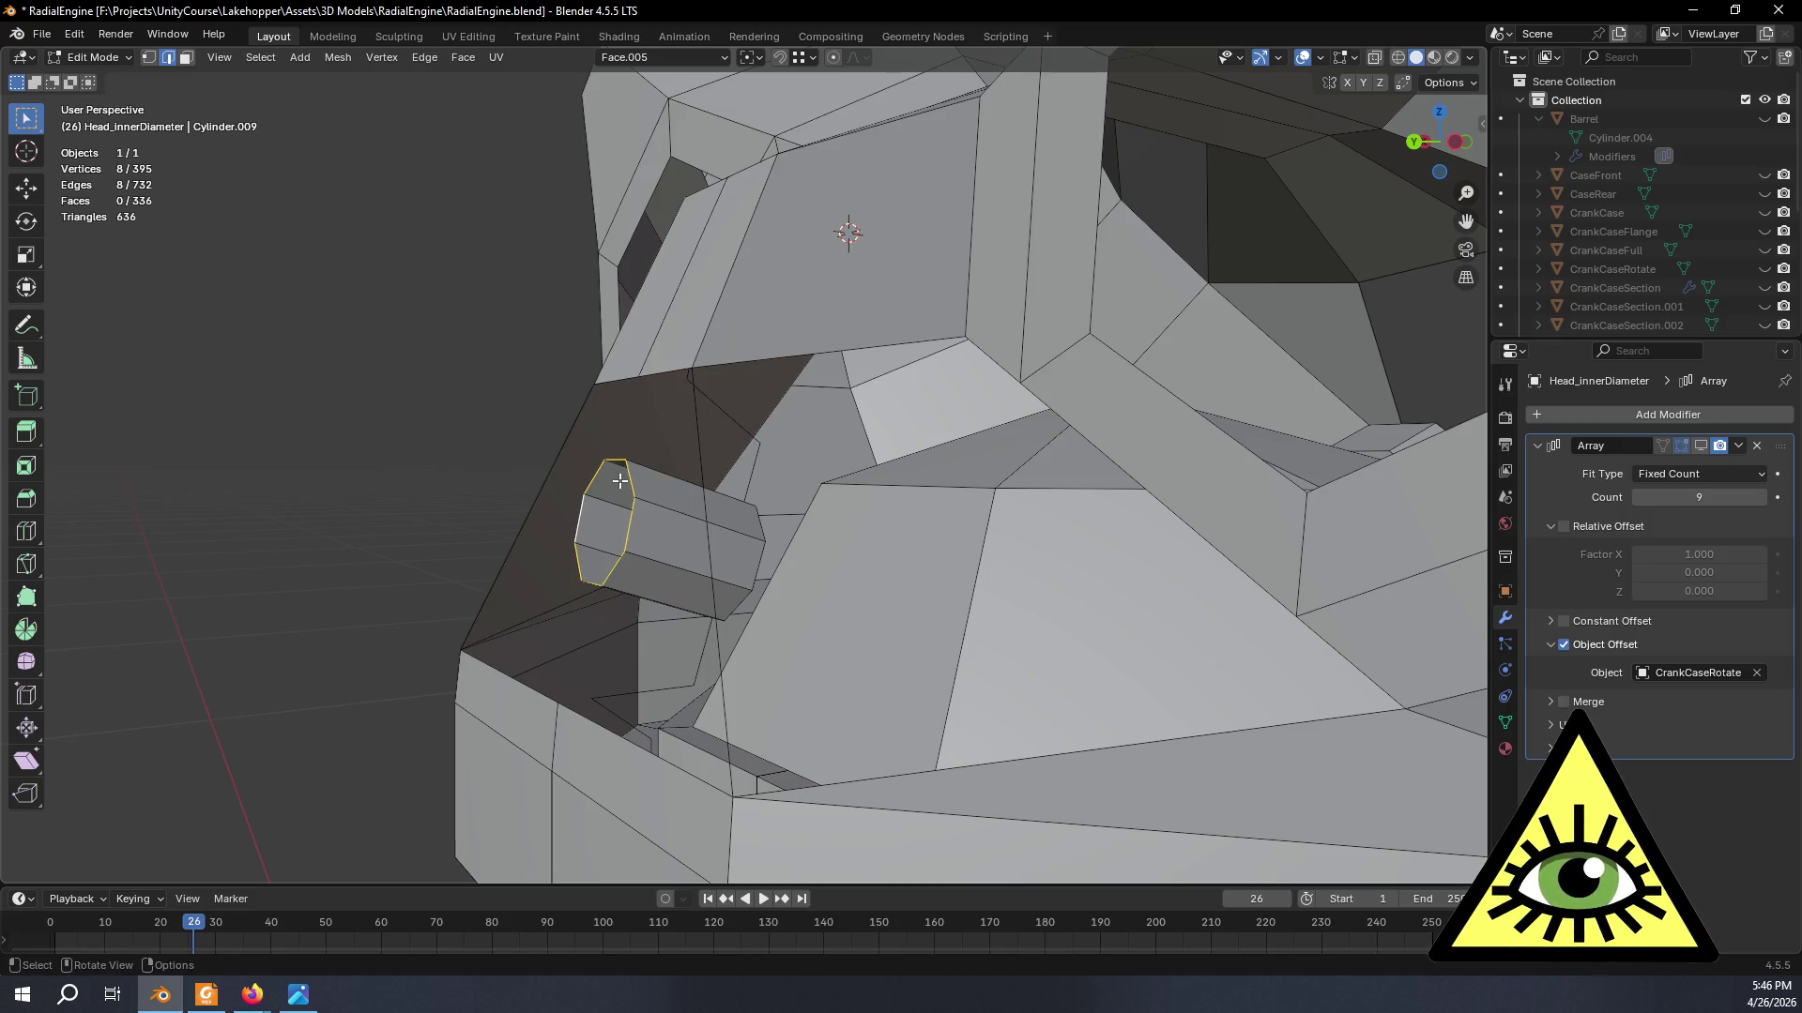
key(x)
click(531, 375)
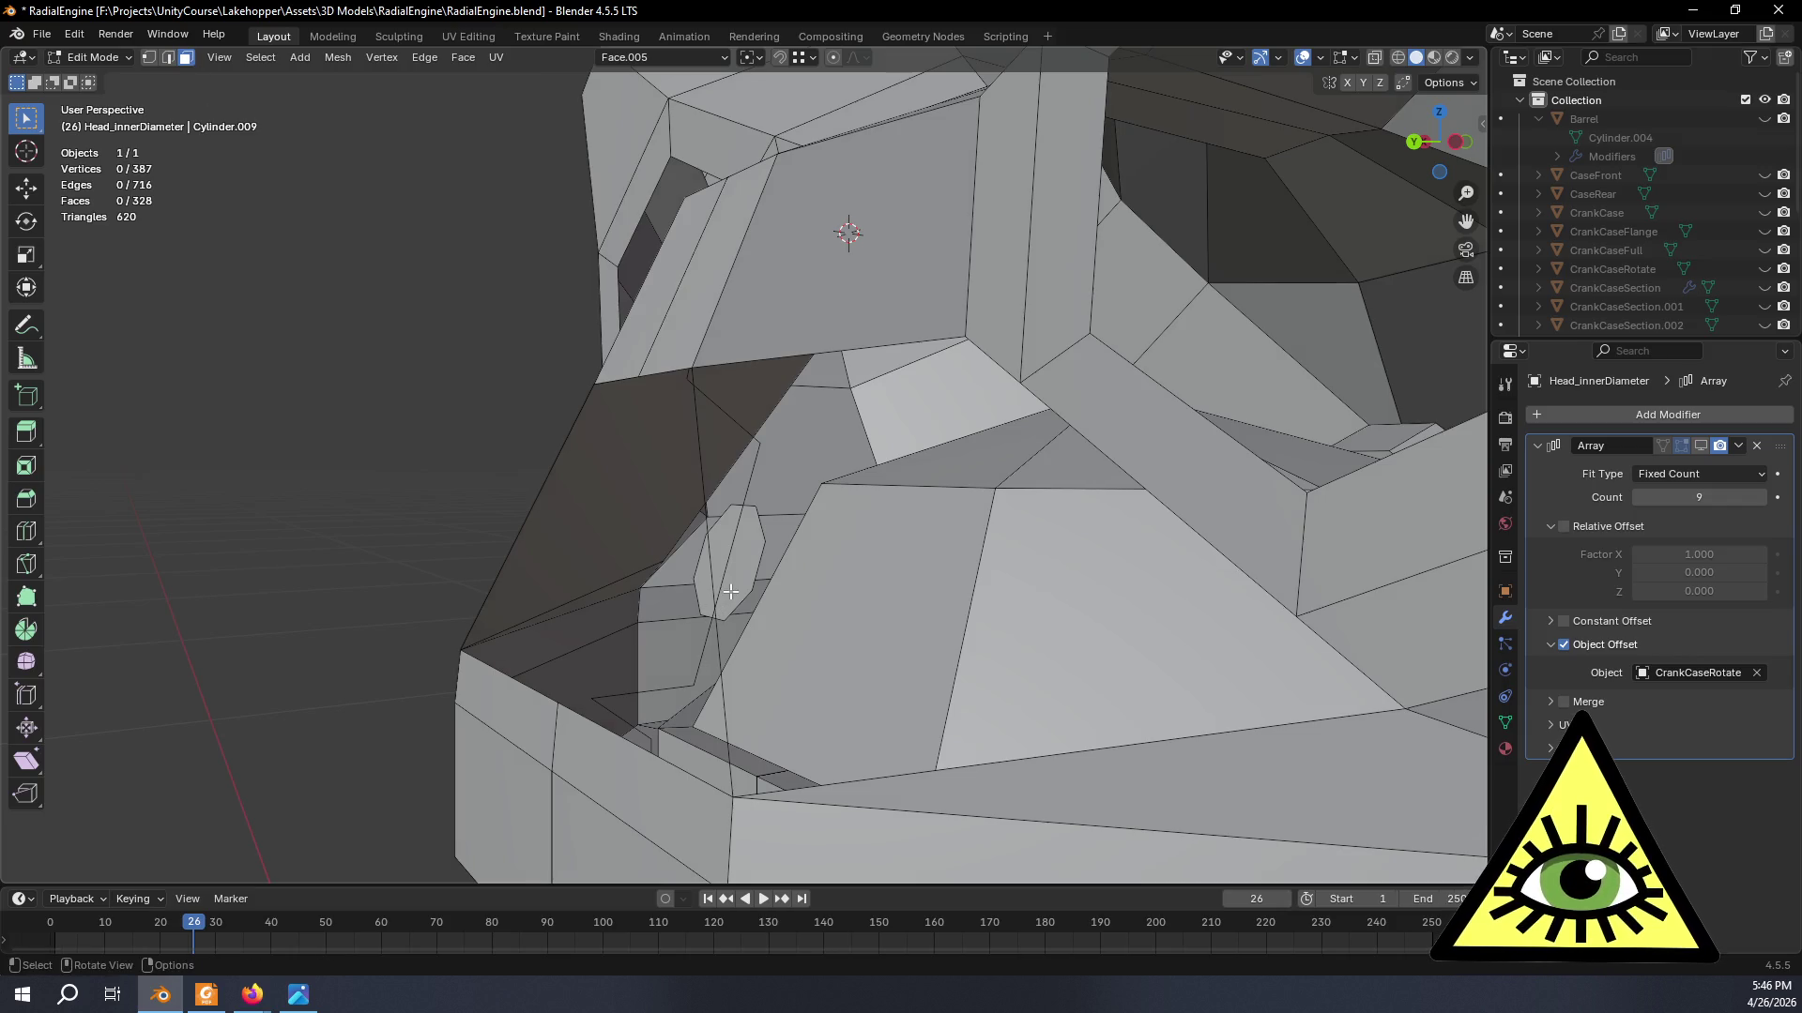
- Extrude the remaining octagon face slightly along its normal, then switch to the reference video
middle_drag(767, 603, 718, 616)
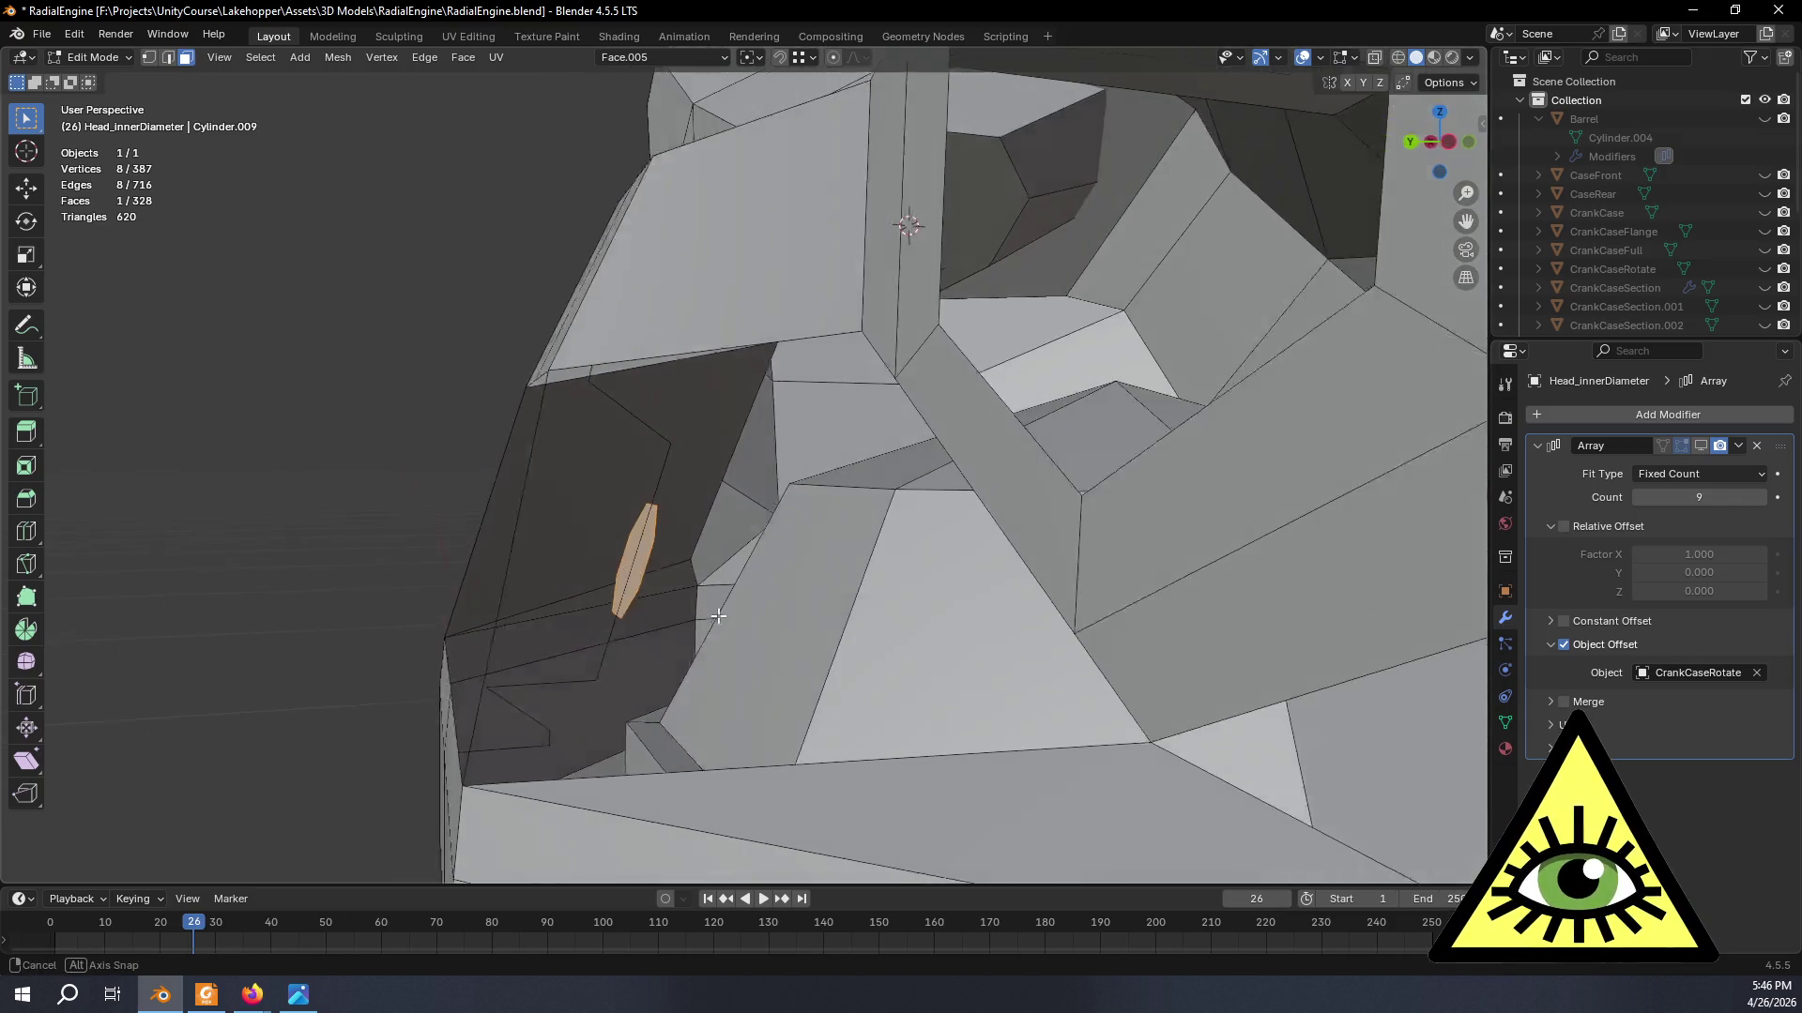
key(e)
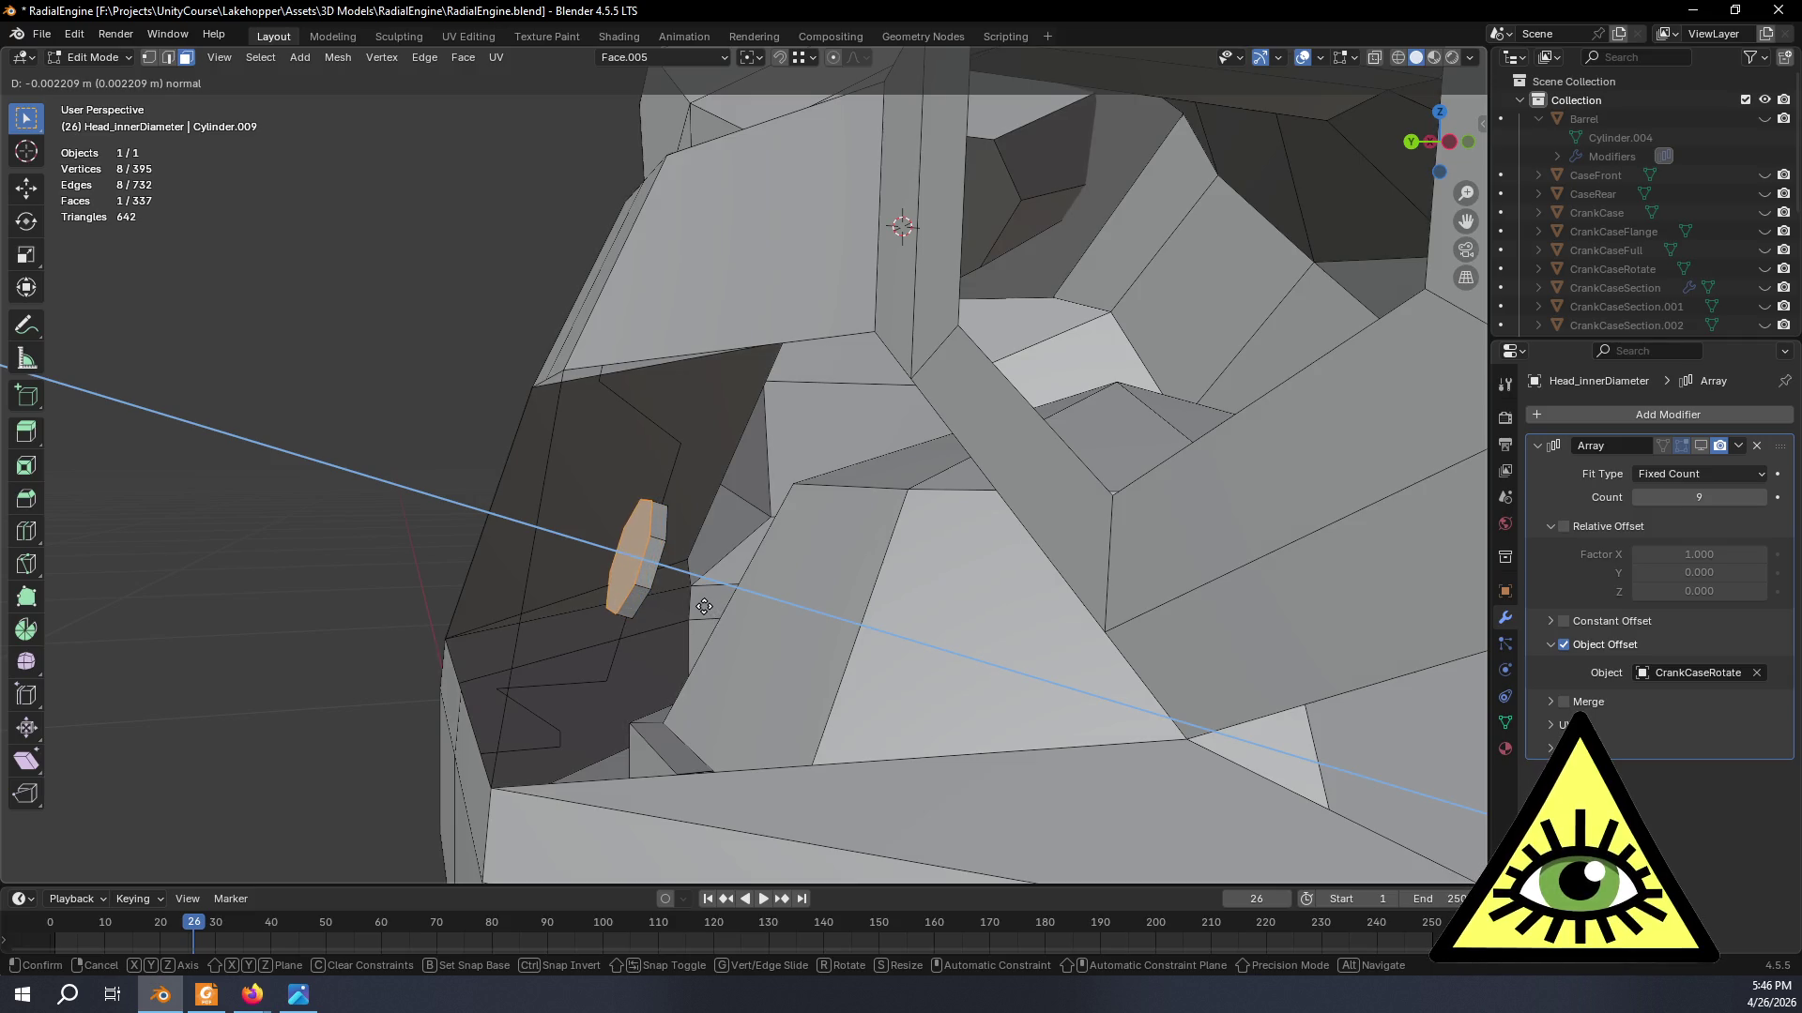
right_click(704, 605)
click(225, 466)
mouse_move(225, 466)
middle_down()
mouse_move(431, 487)
mouse_move(386, 528)
mouse_move(333, 498)
middle_up()
scroll(431, 487, down, 5)
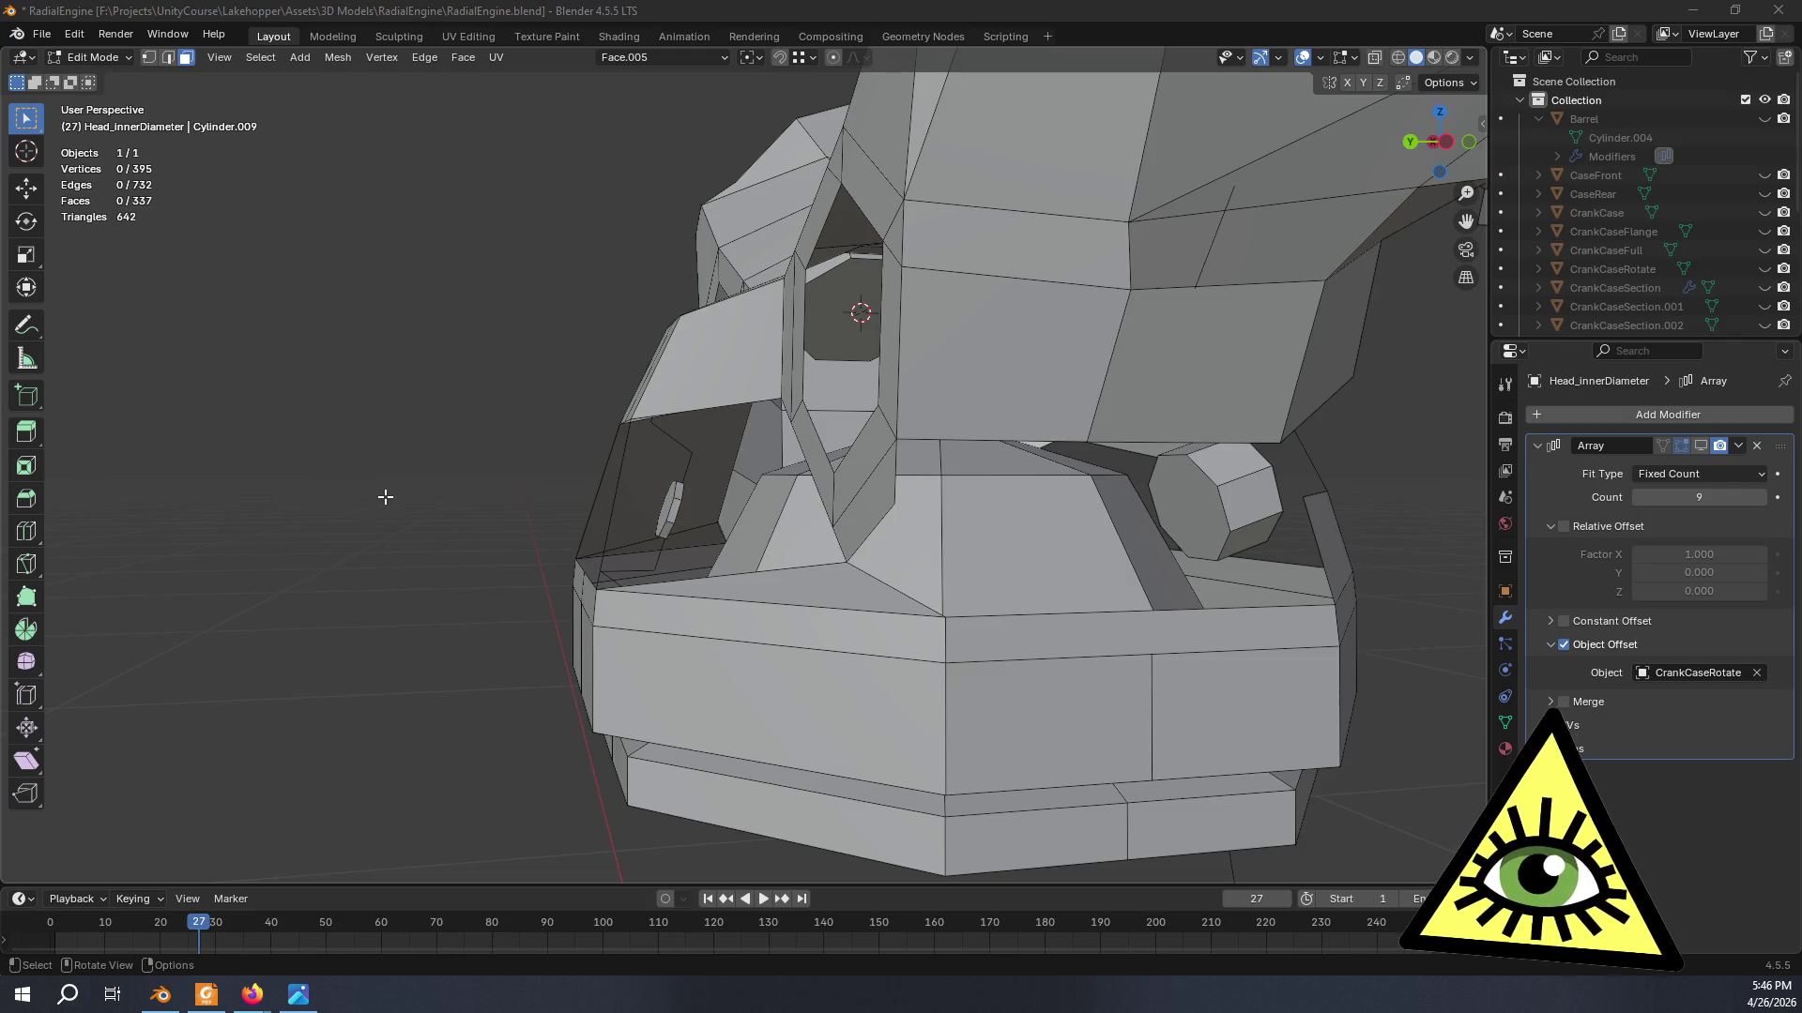
key(alt+Tab)
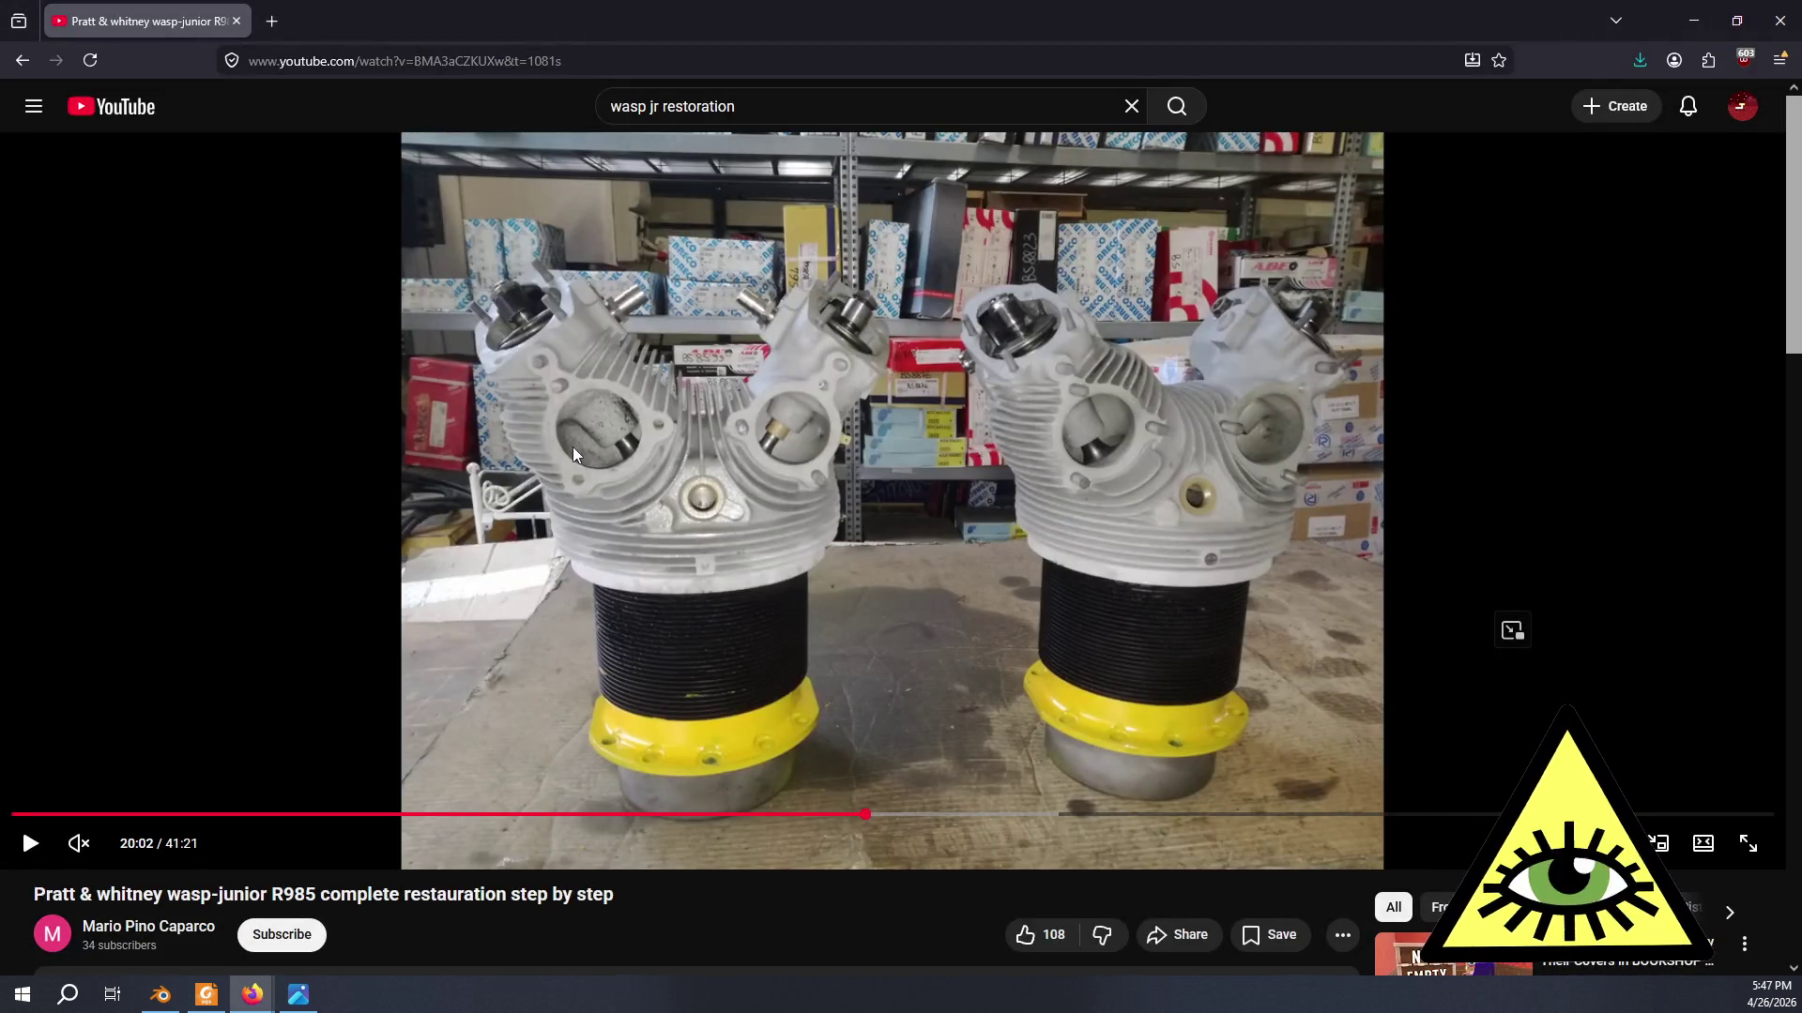
- Return from the Wasp Jr reference video to Blender and orbit the head
key(alt+Tab)
mouse_move(611, 463)
middle_down()
mouse_move(592, 464)
mouse_move(750, 557)
mouse_move(724, 574)
middle_up()
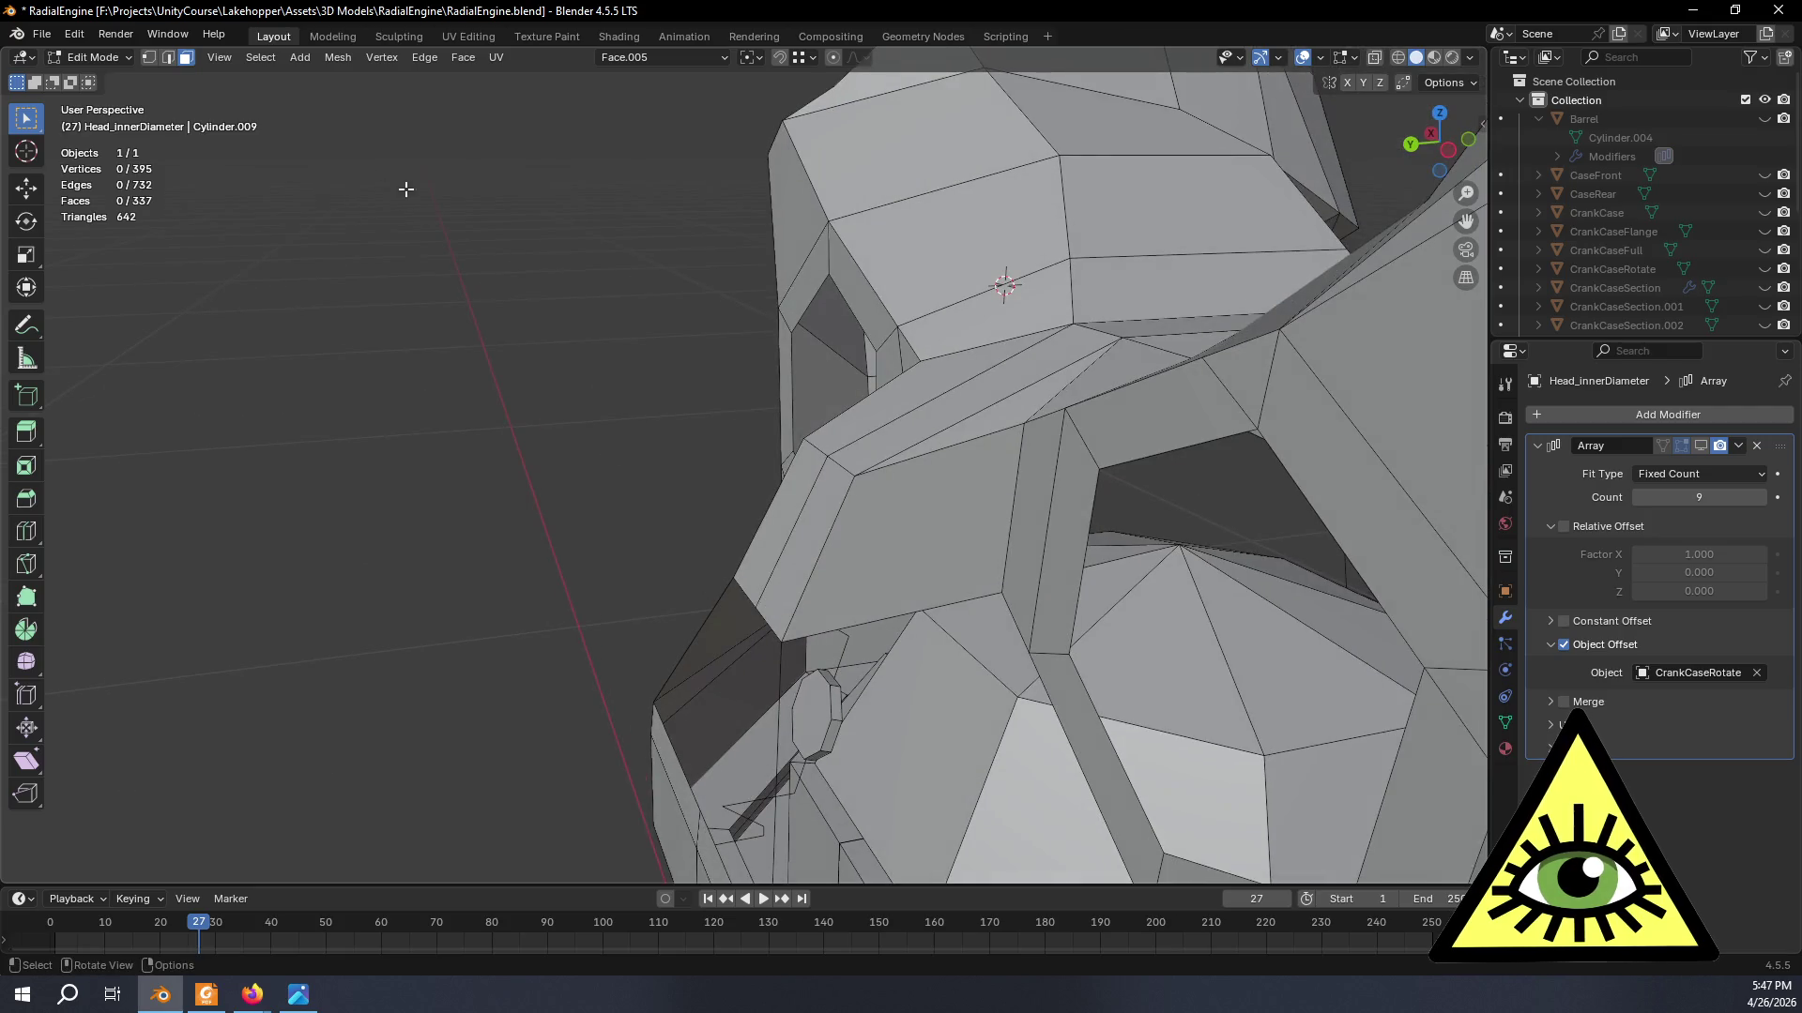
- Select the narrow faces above the boss in Left orthographic view with Global orientation
click(793, 554)
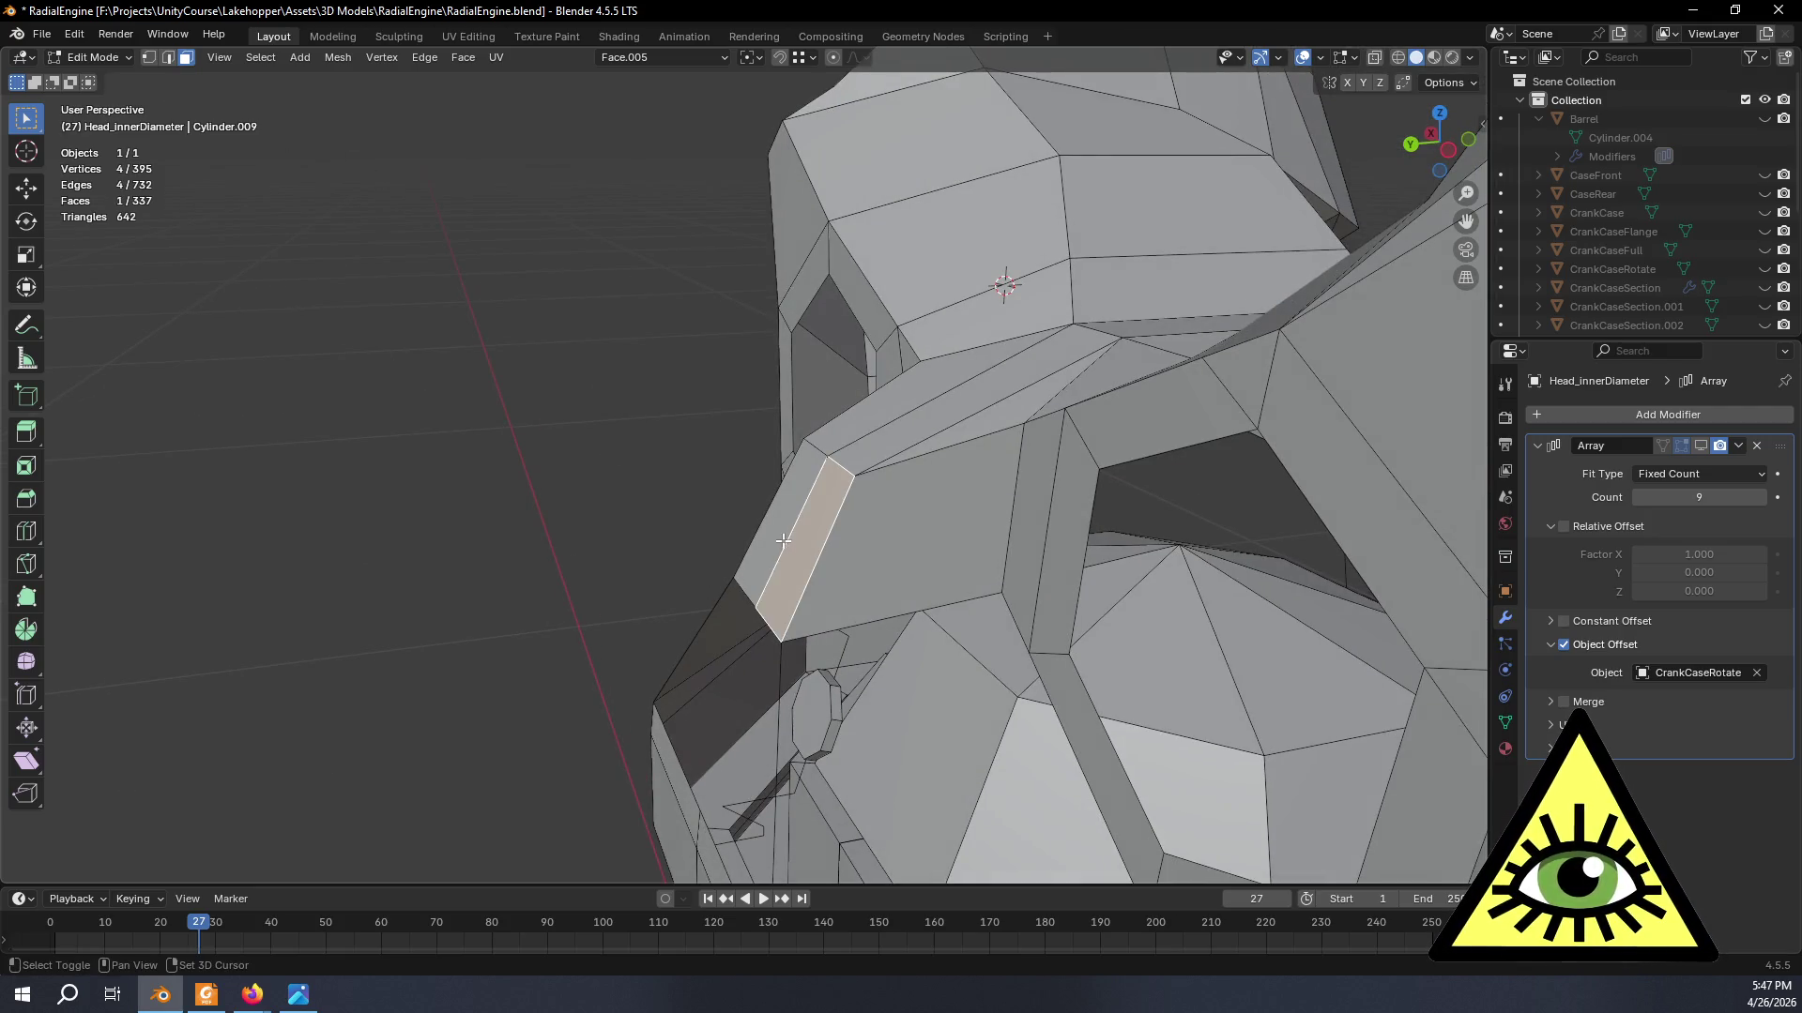
middle_drag(783, 542, 1446, 133)
click(1445, 143)
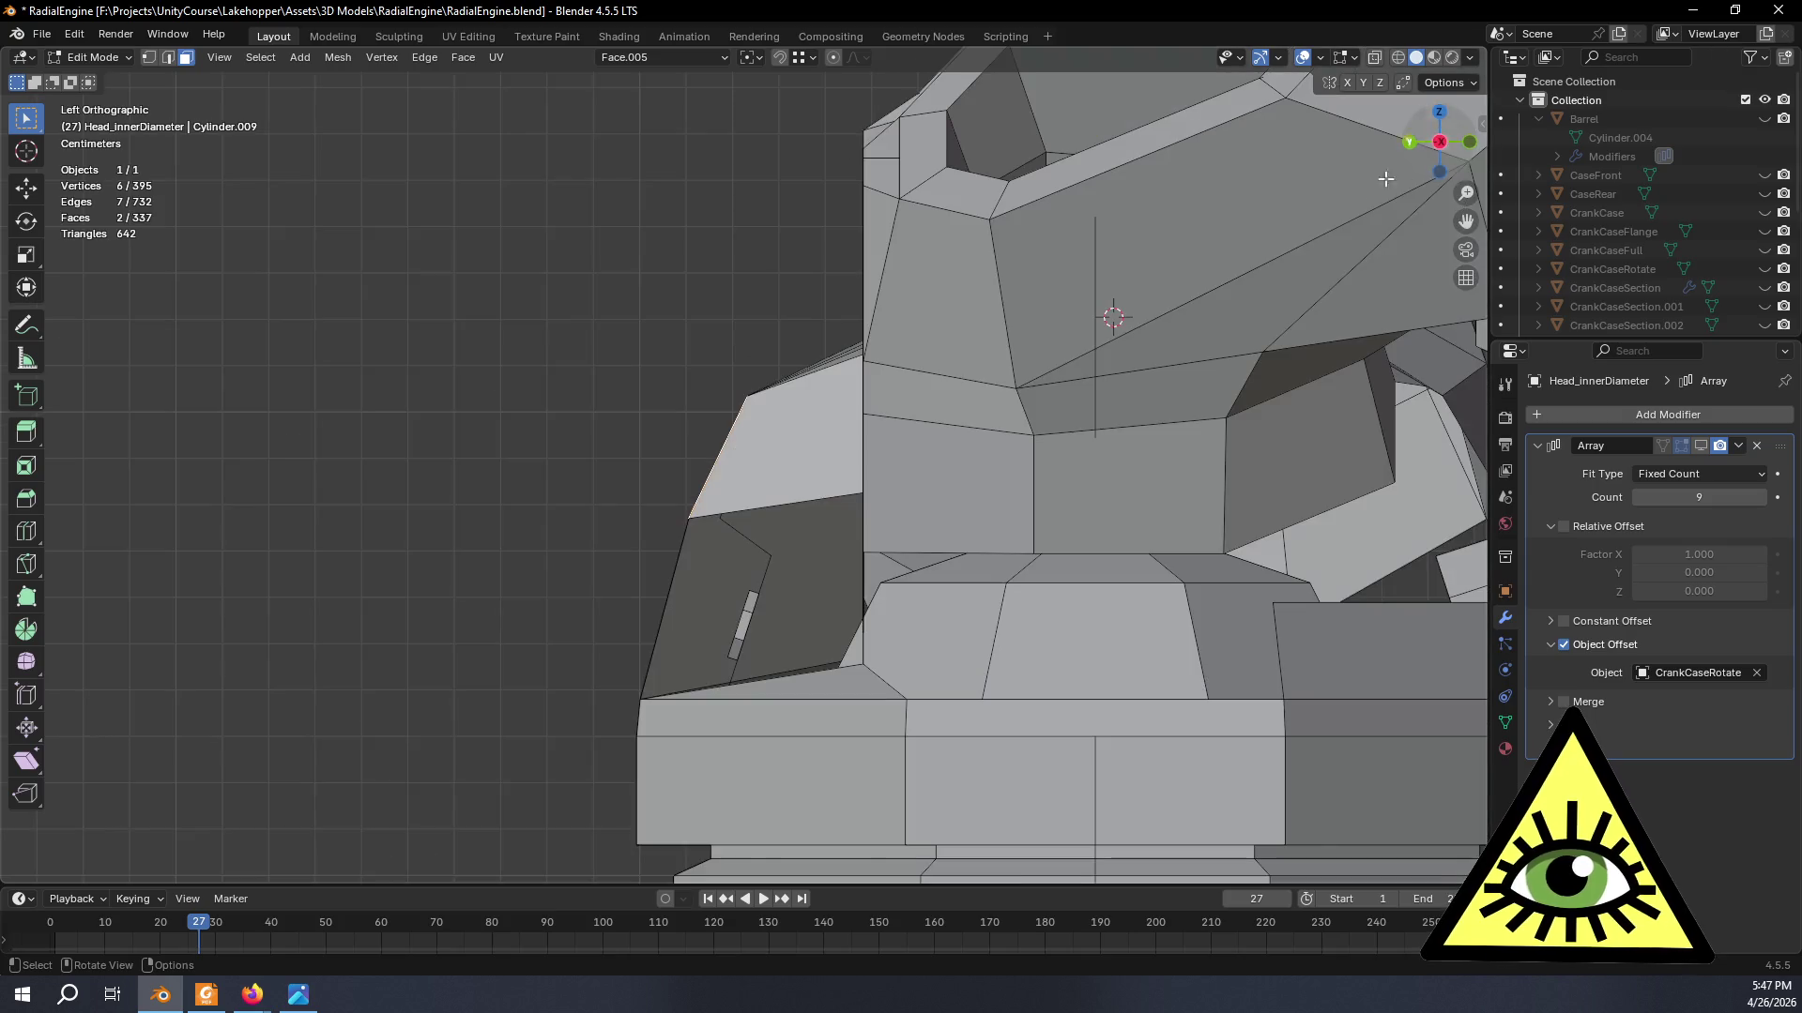
click(636, 71)
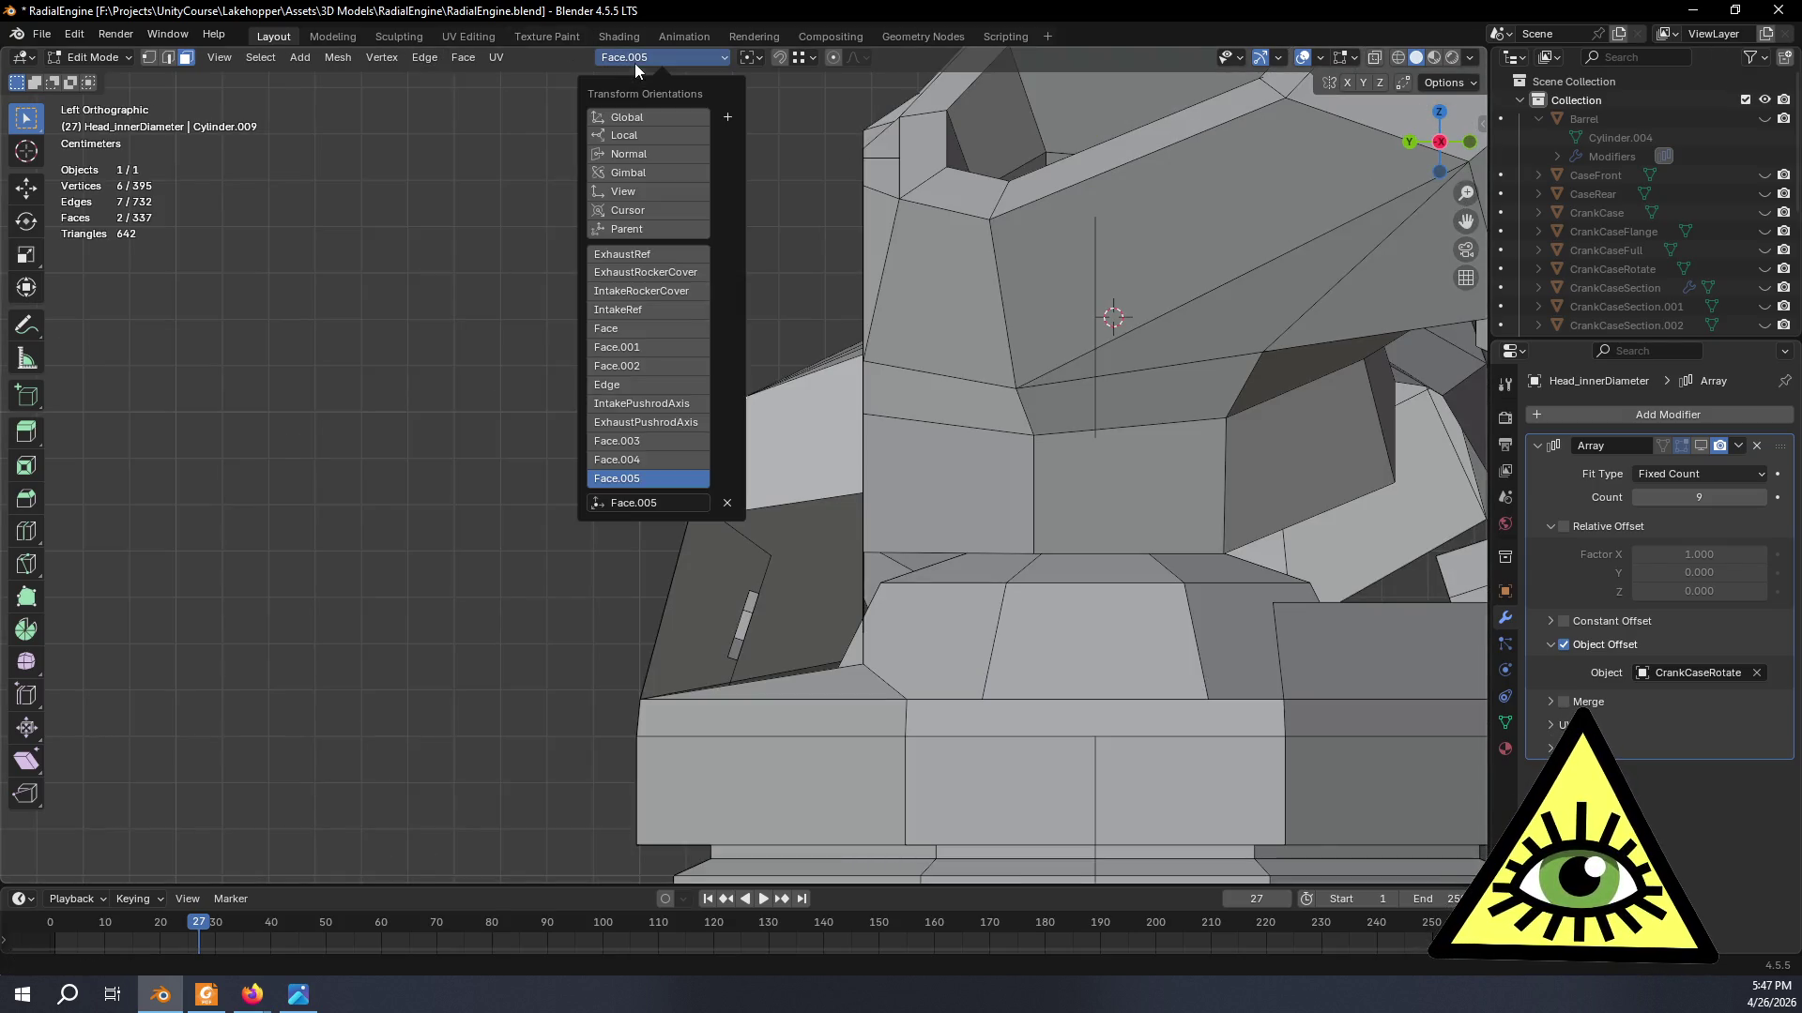
click(651, 119)
- Move the faces about 1 cm along Y and compare against the reference video
key(g)
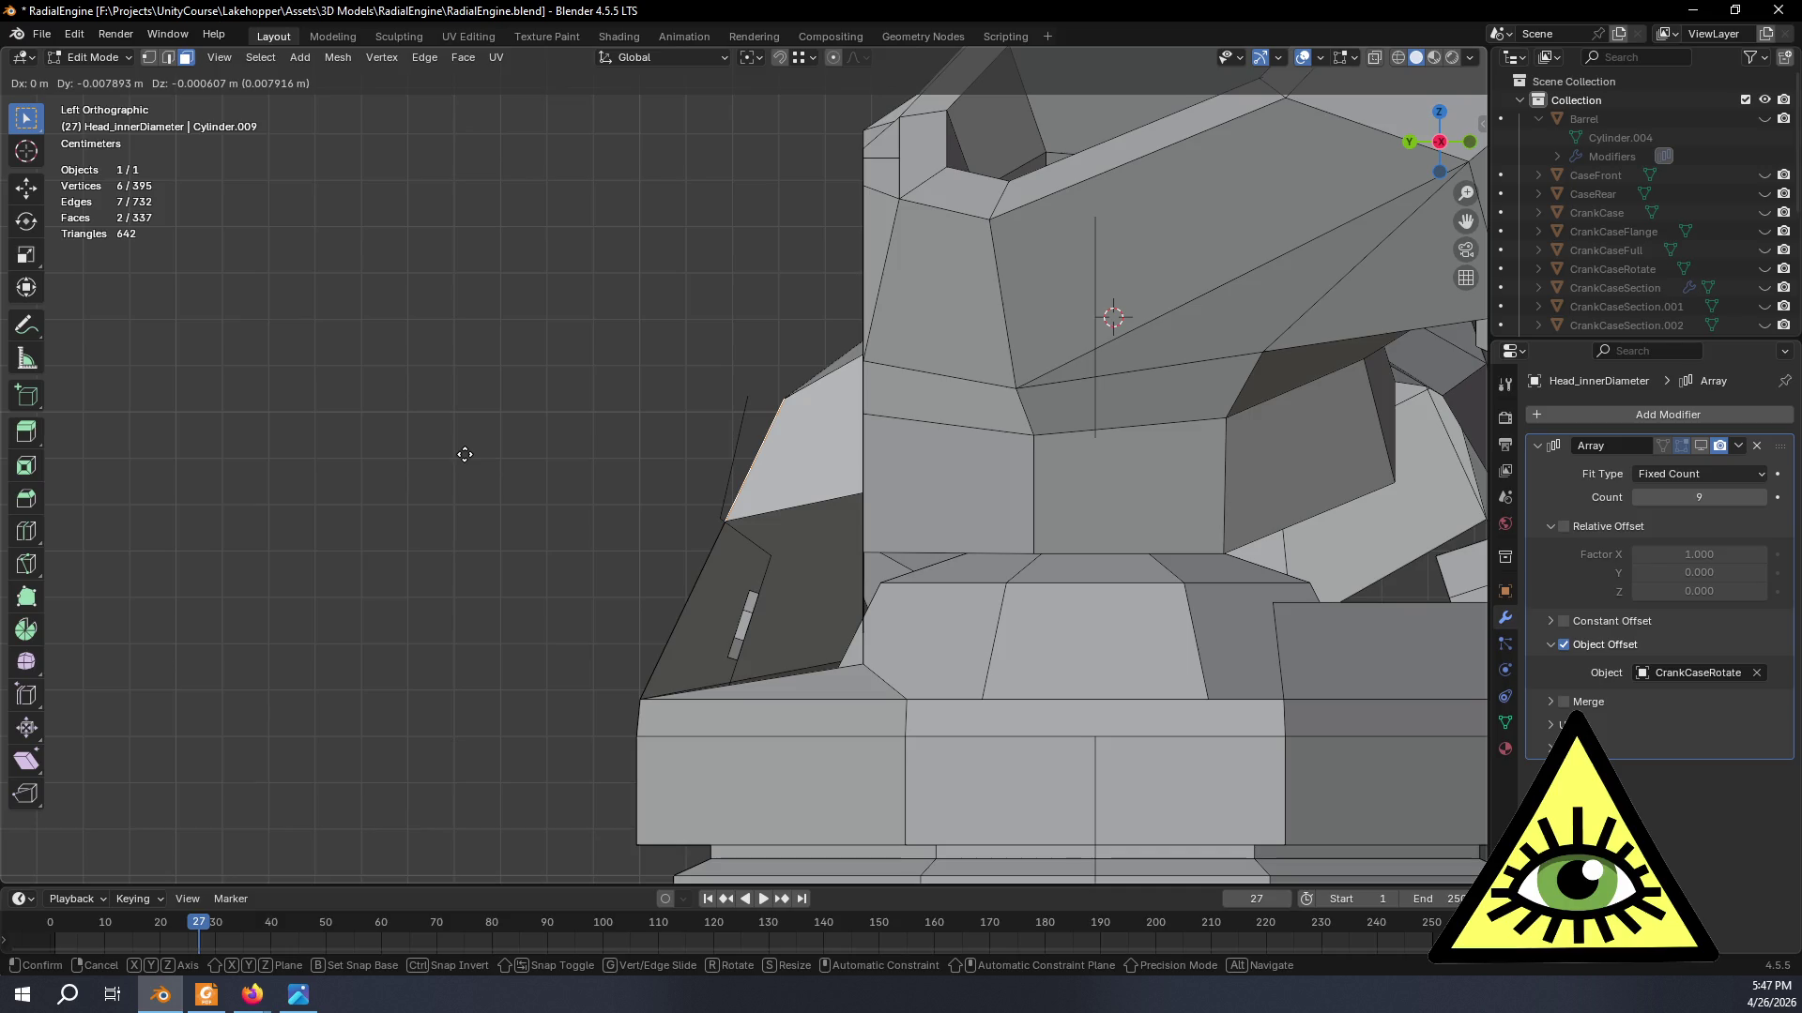
click(479, 450)
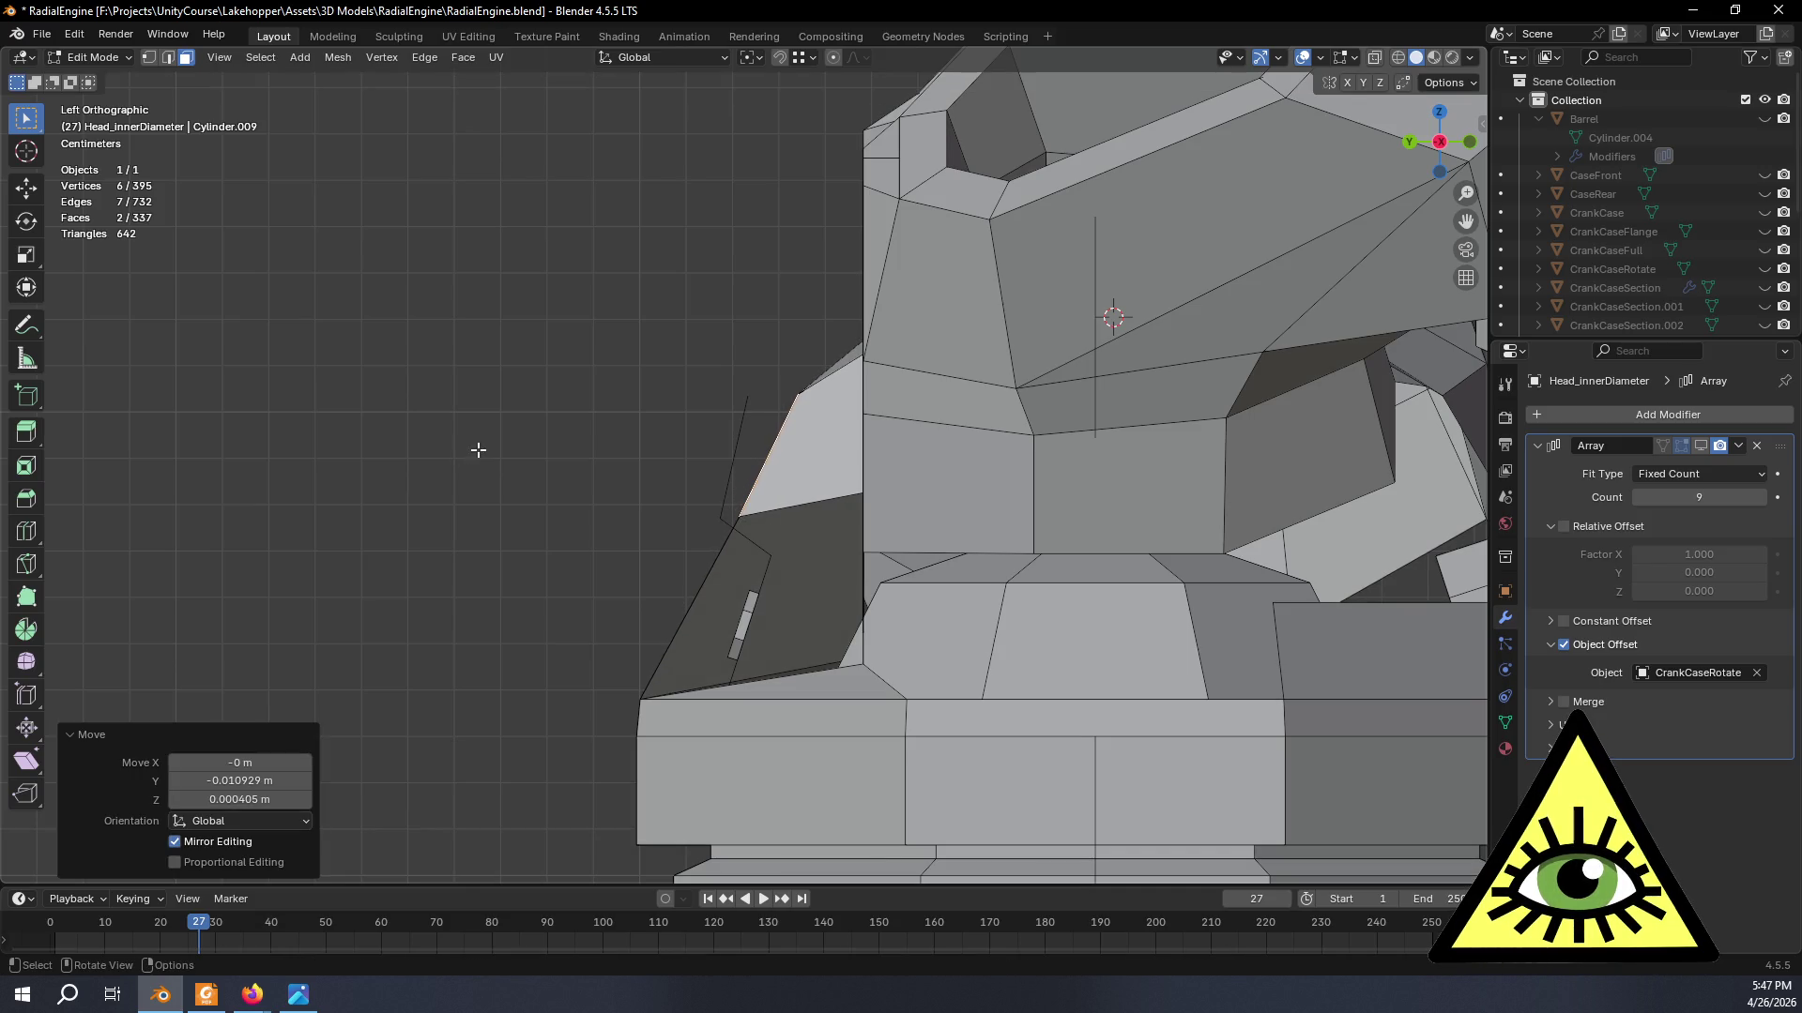
mouse_move(716, 525)
middle_down()
mouse_move(964, 540)
mouse_move(836, 577)
mouse_move(948, 552)
middle_up()
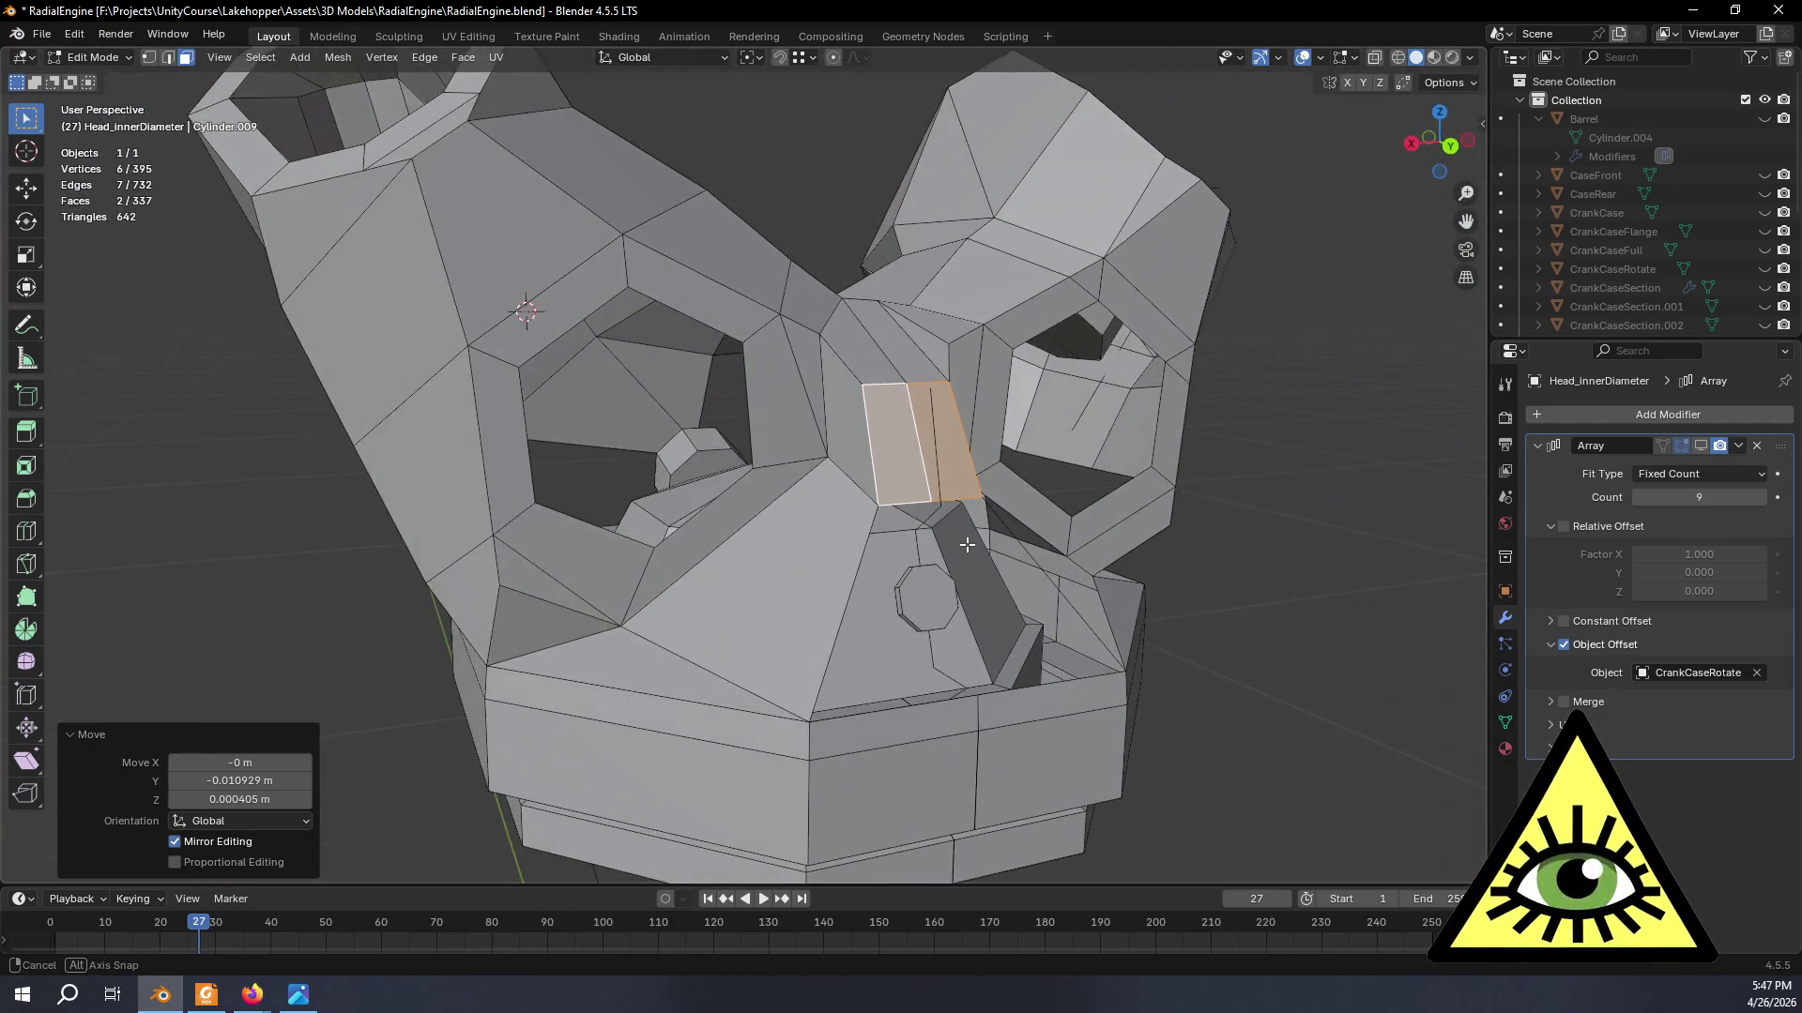
middle_drag(998, 641, 946, 643)
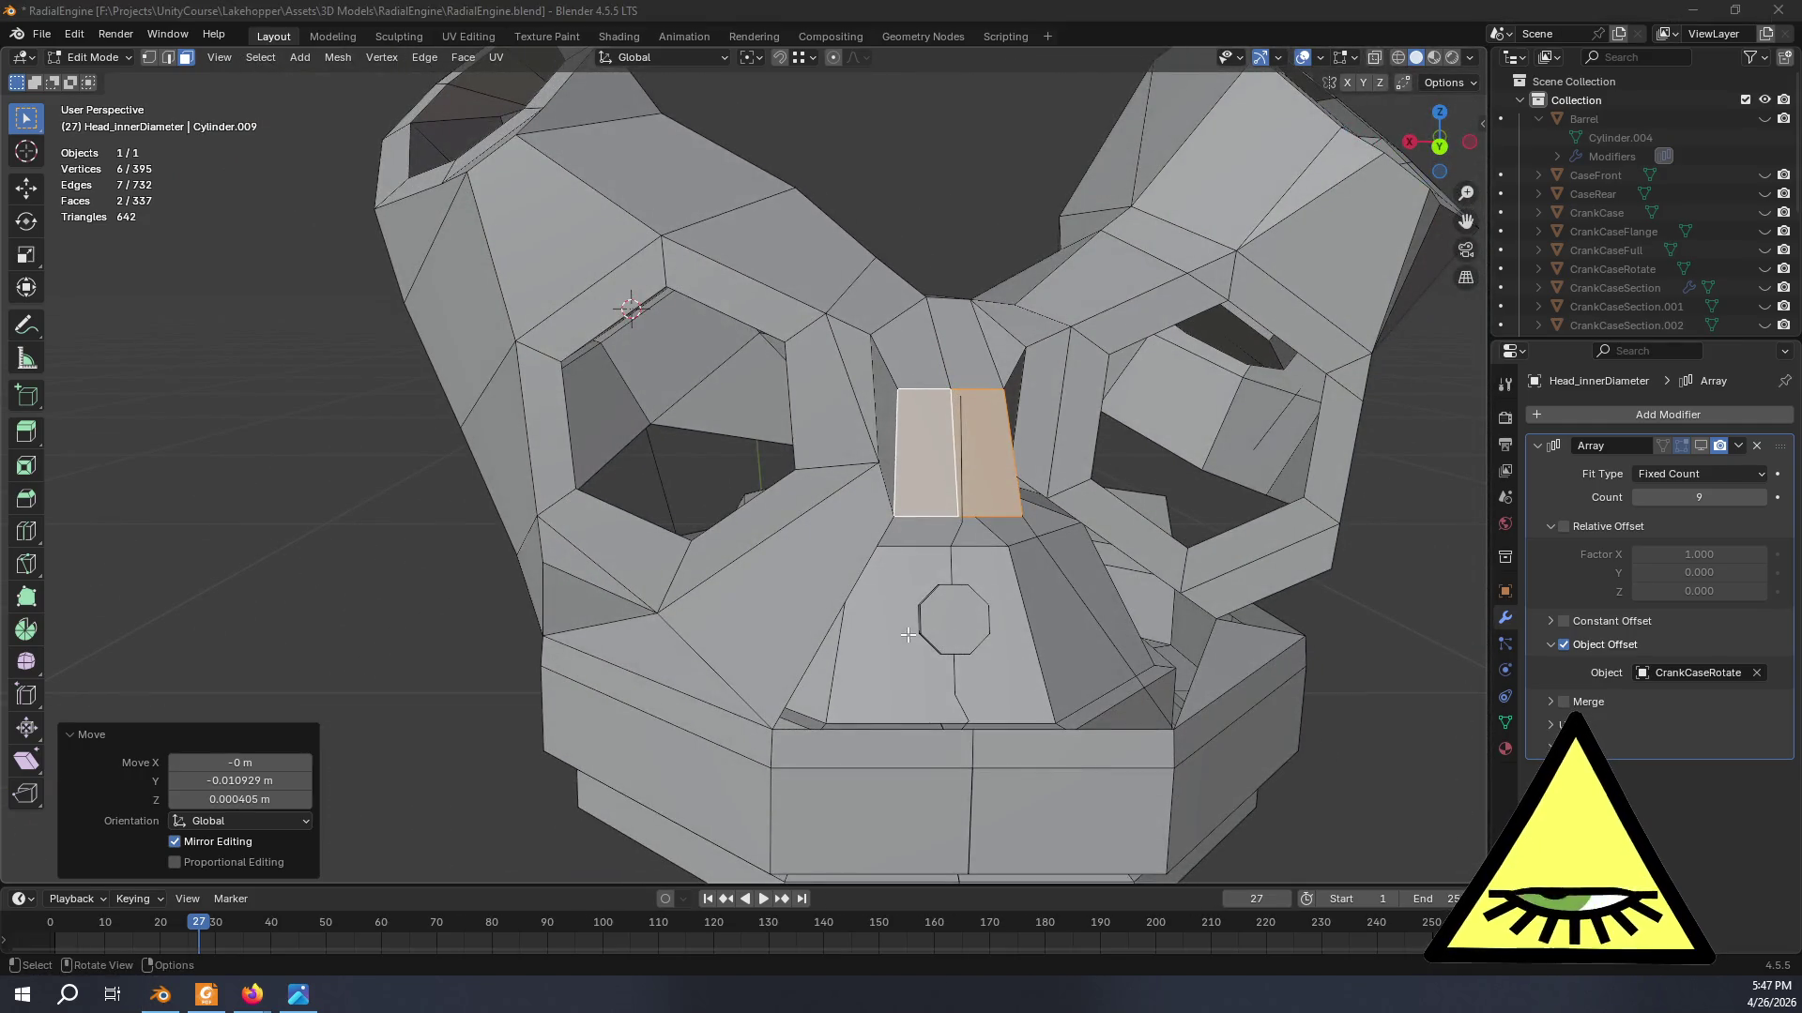
key(alt+Tab)
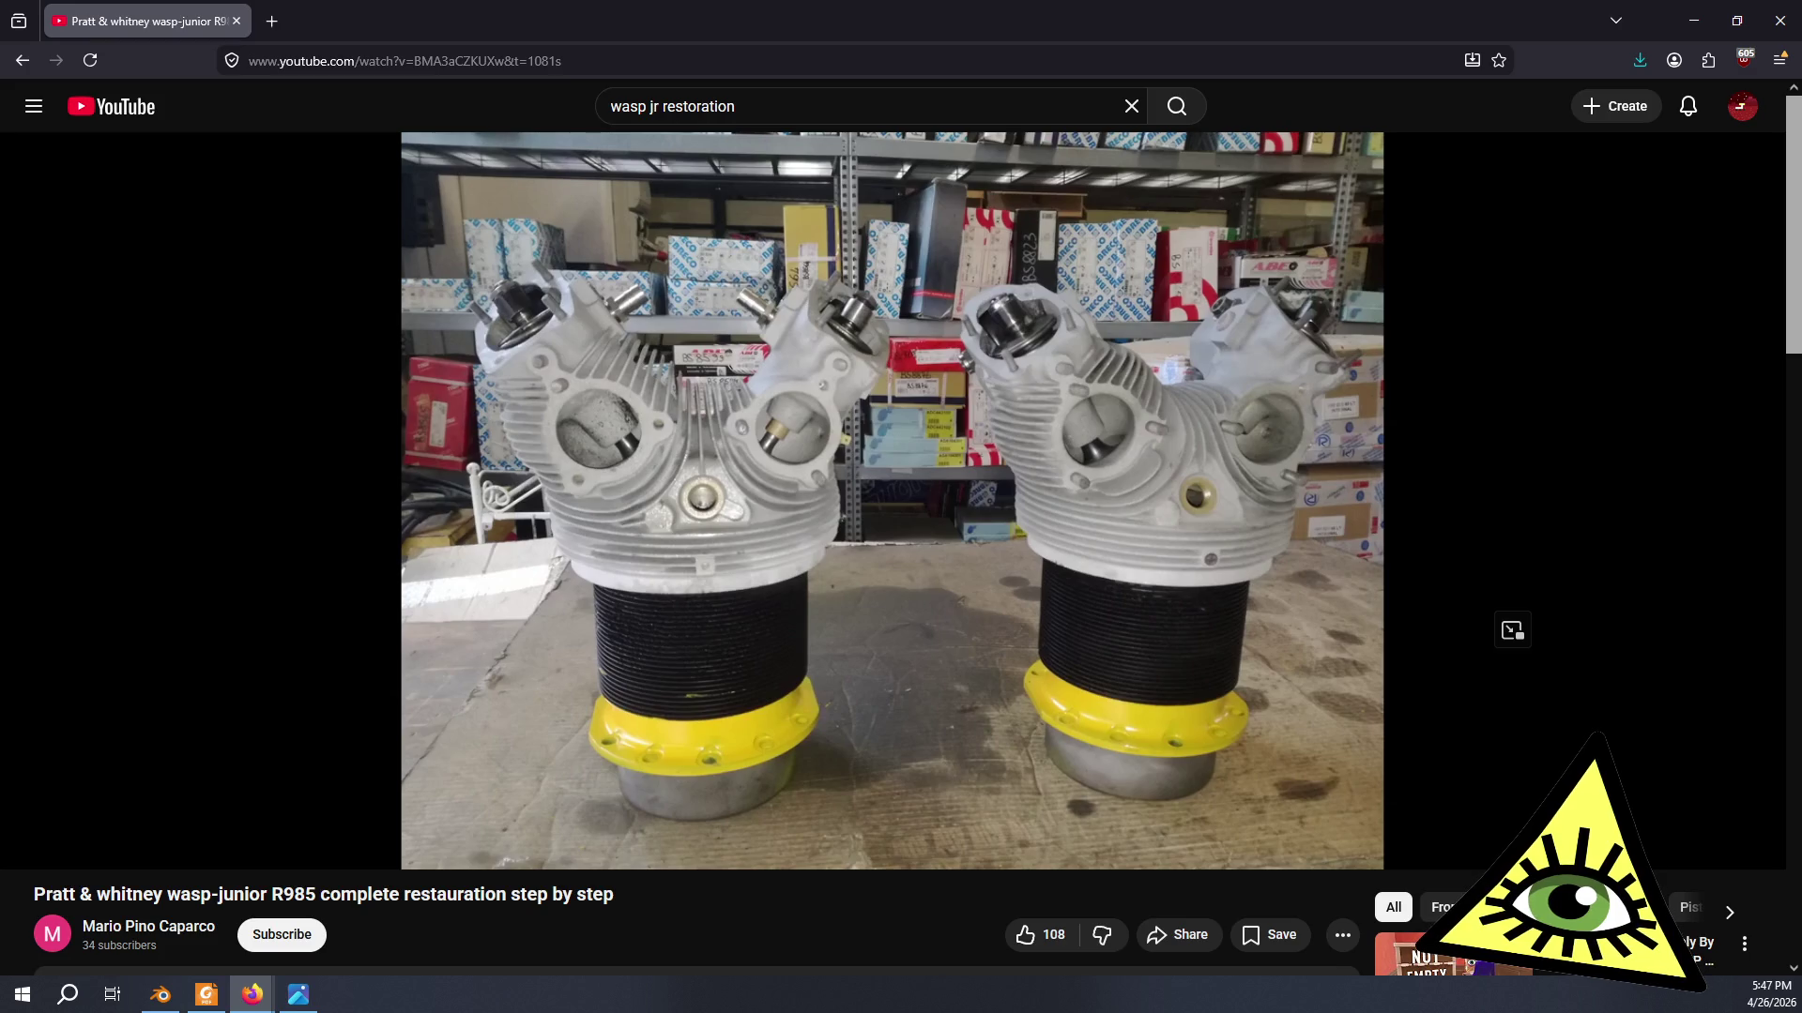
key(alt+Tab)
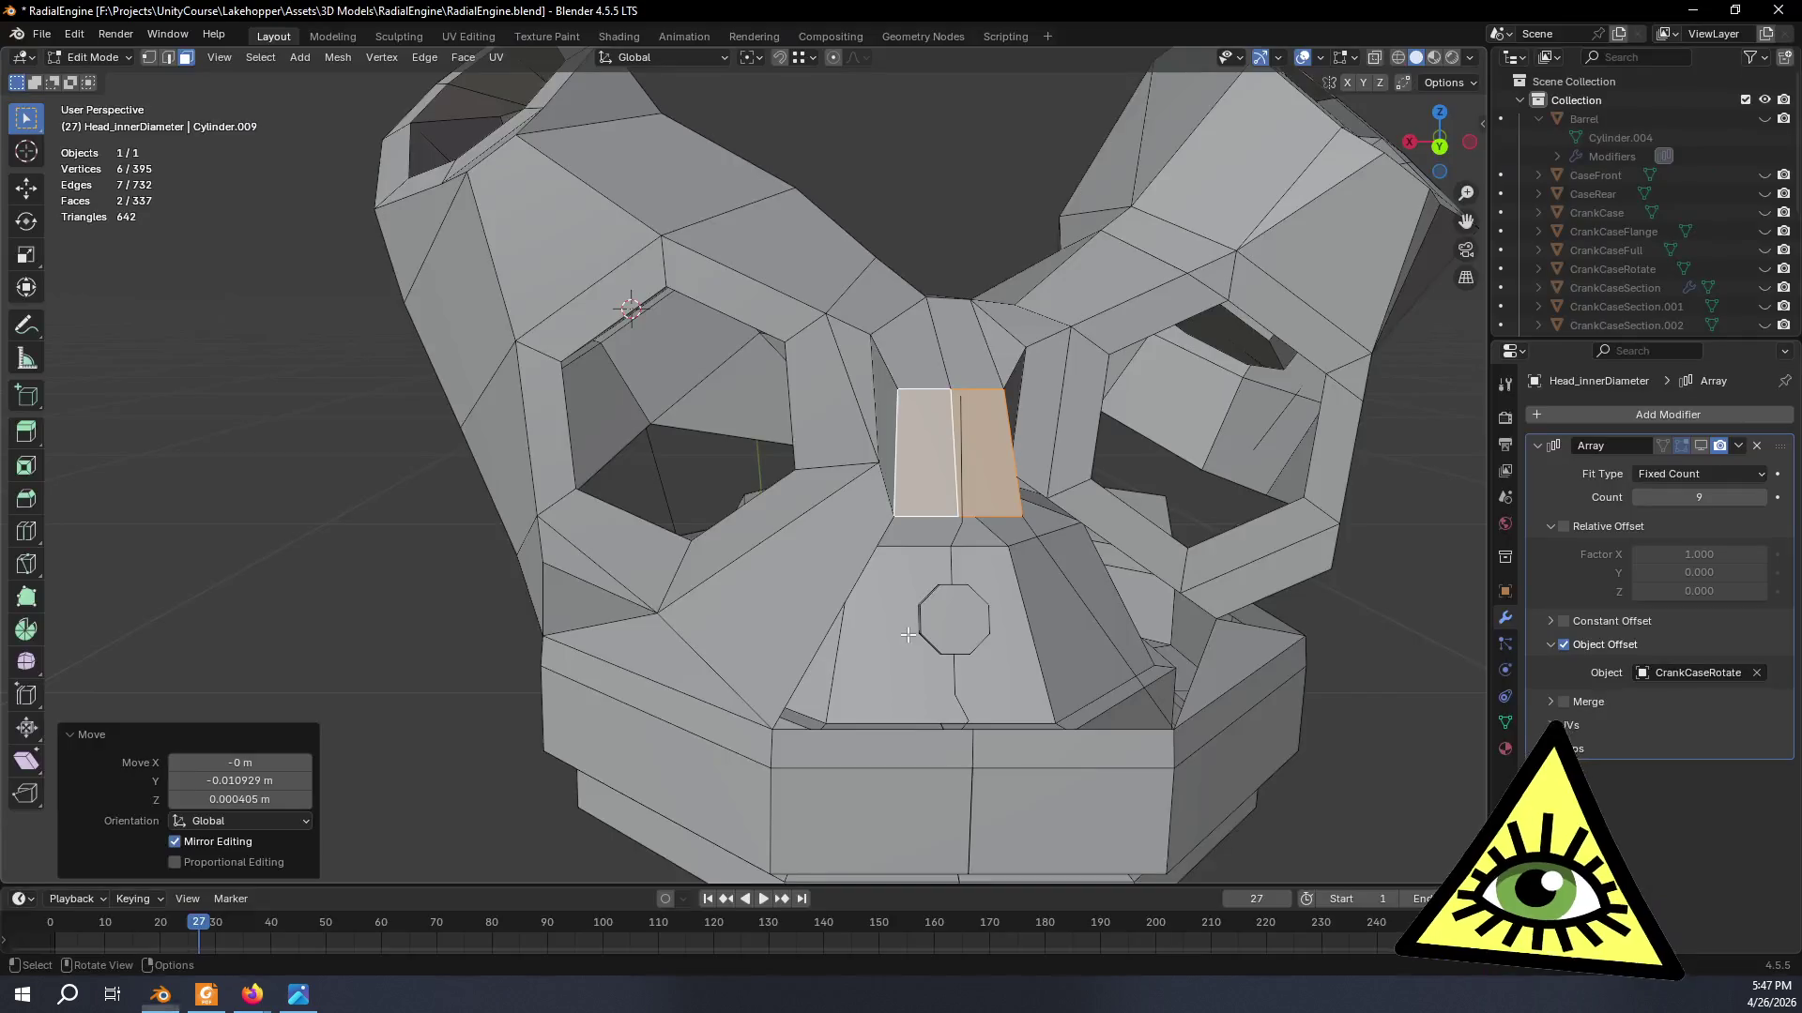
- Select the four vertices along both slanted lines below the moved faces
mouse_move(672, 583)
middle_down()
mouse_move(644, 589)
mouse_move(872, 686)
middle_up()
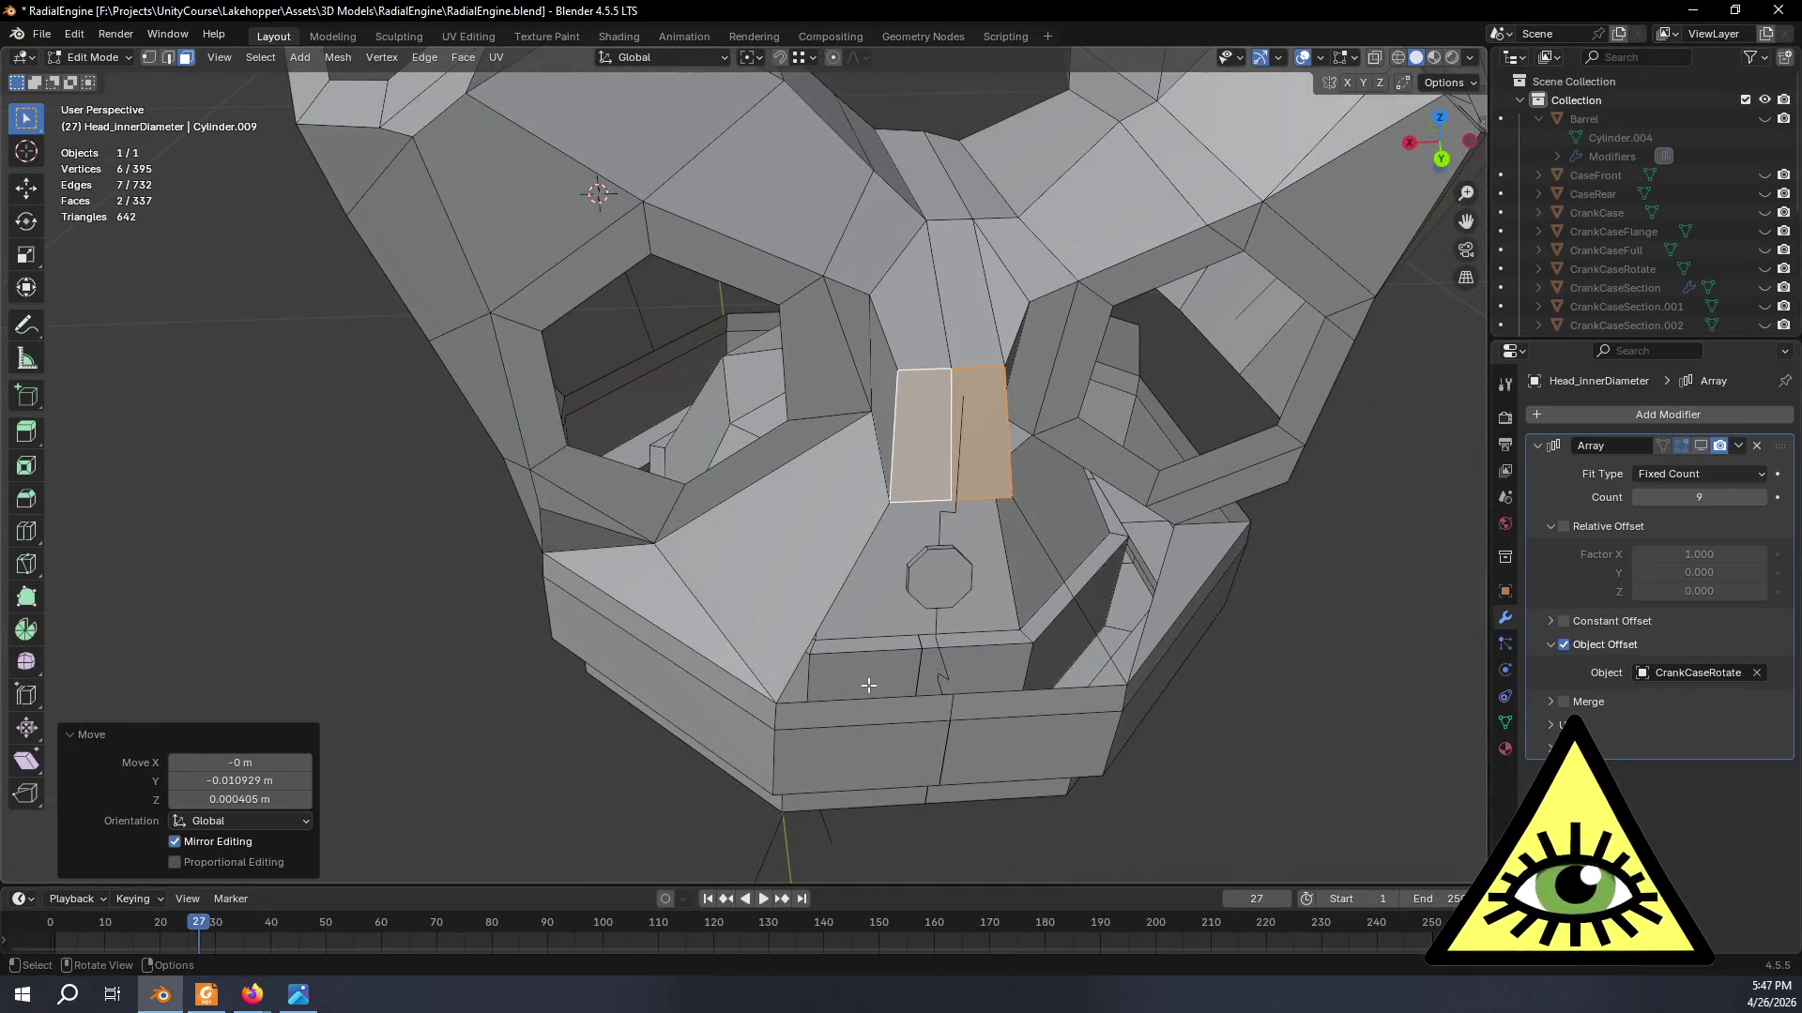
mouse_move(774, 651)
middle_down()
mouse_move(720, 652)
mouse_move(939, 668)
mouse_move(829, 661)
middle_up()
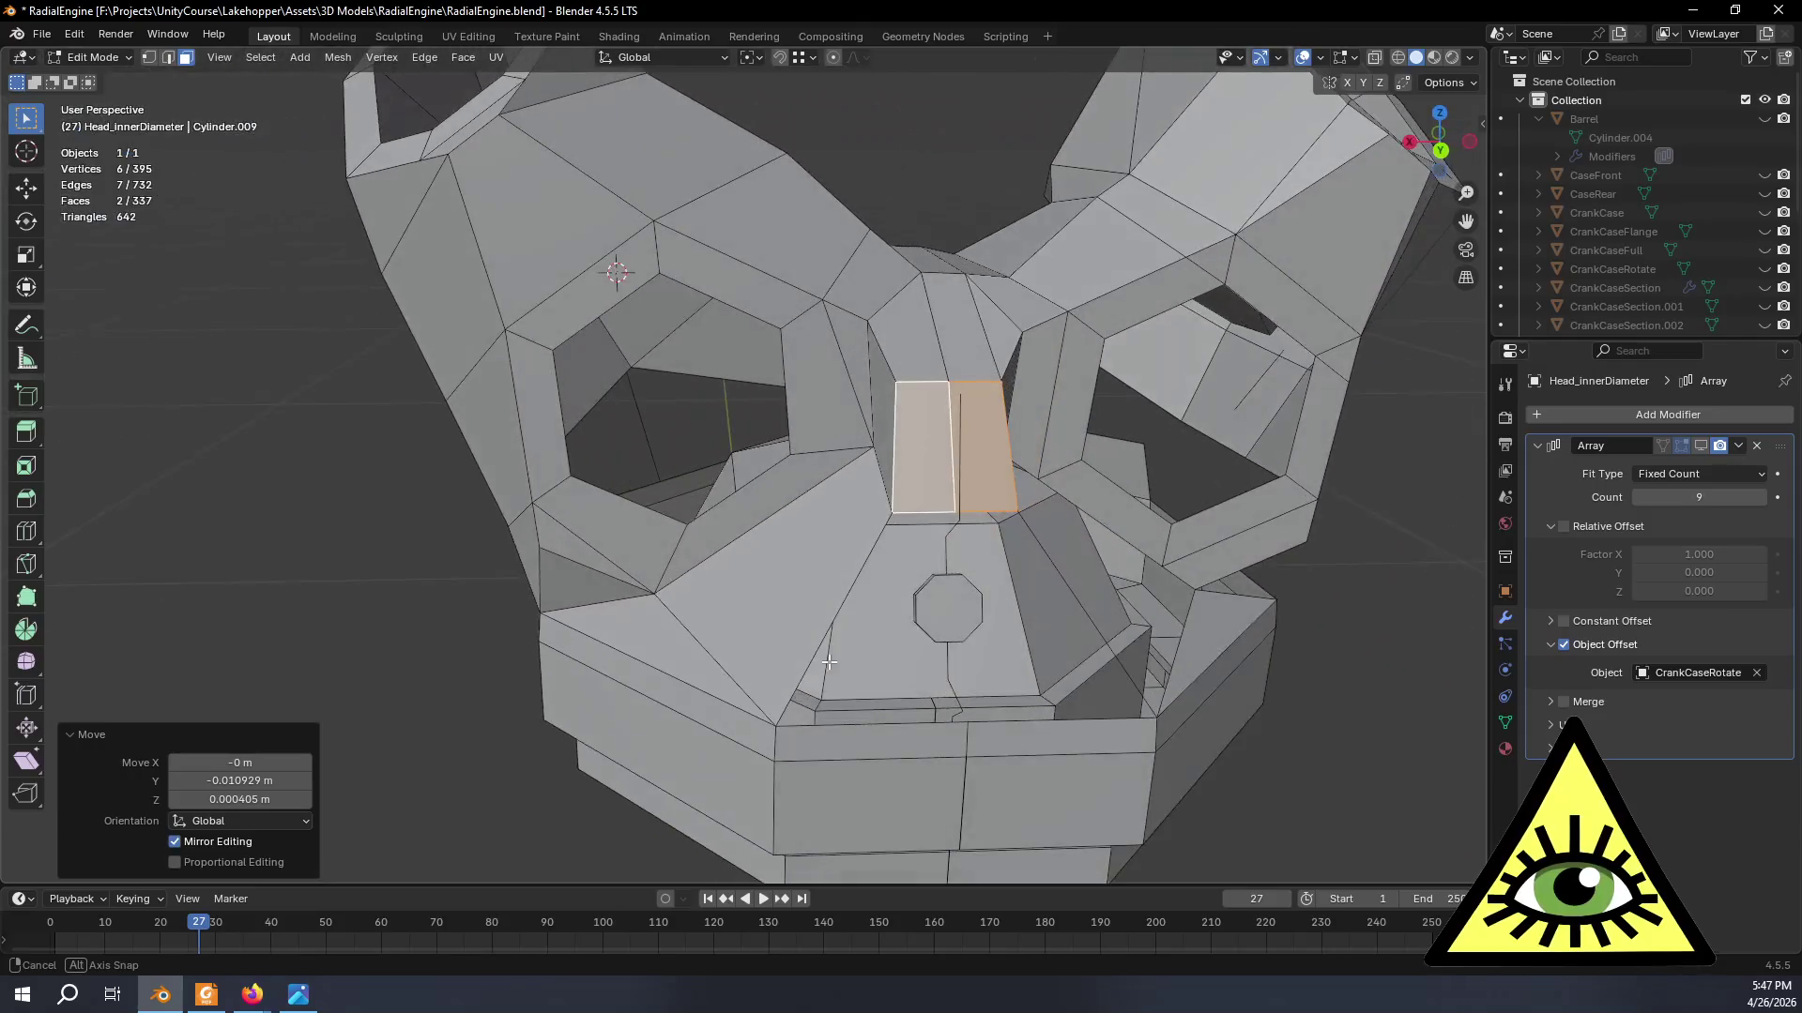
click(148, 57)
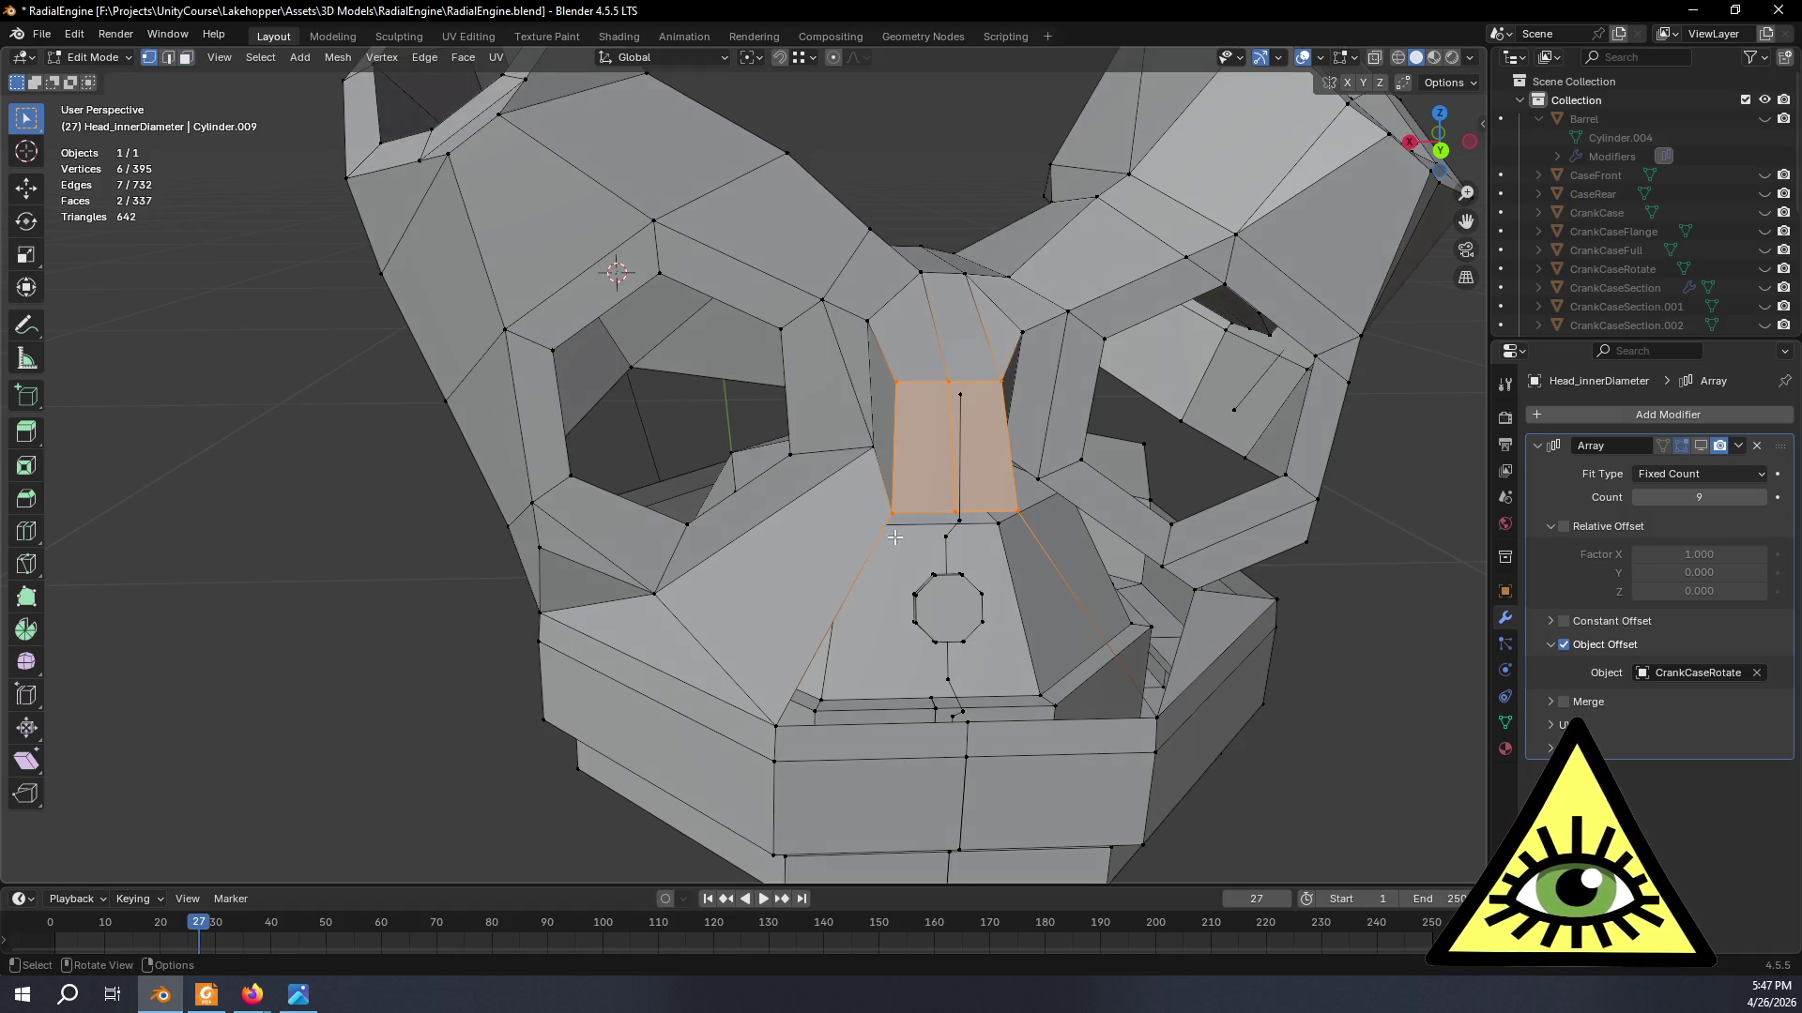
click(896, 515)
shift+click(776, 726)
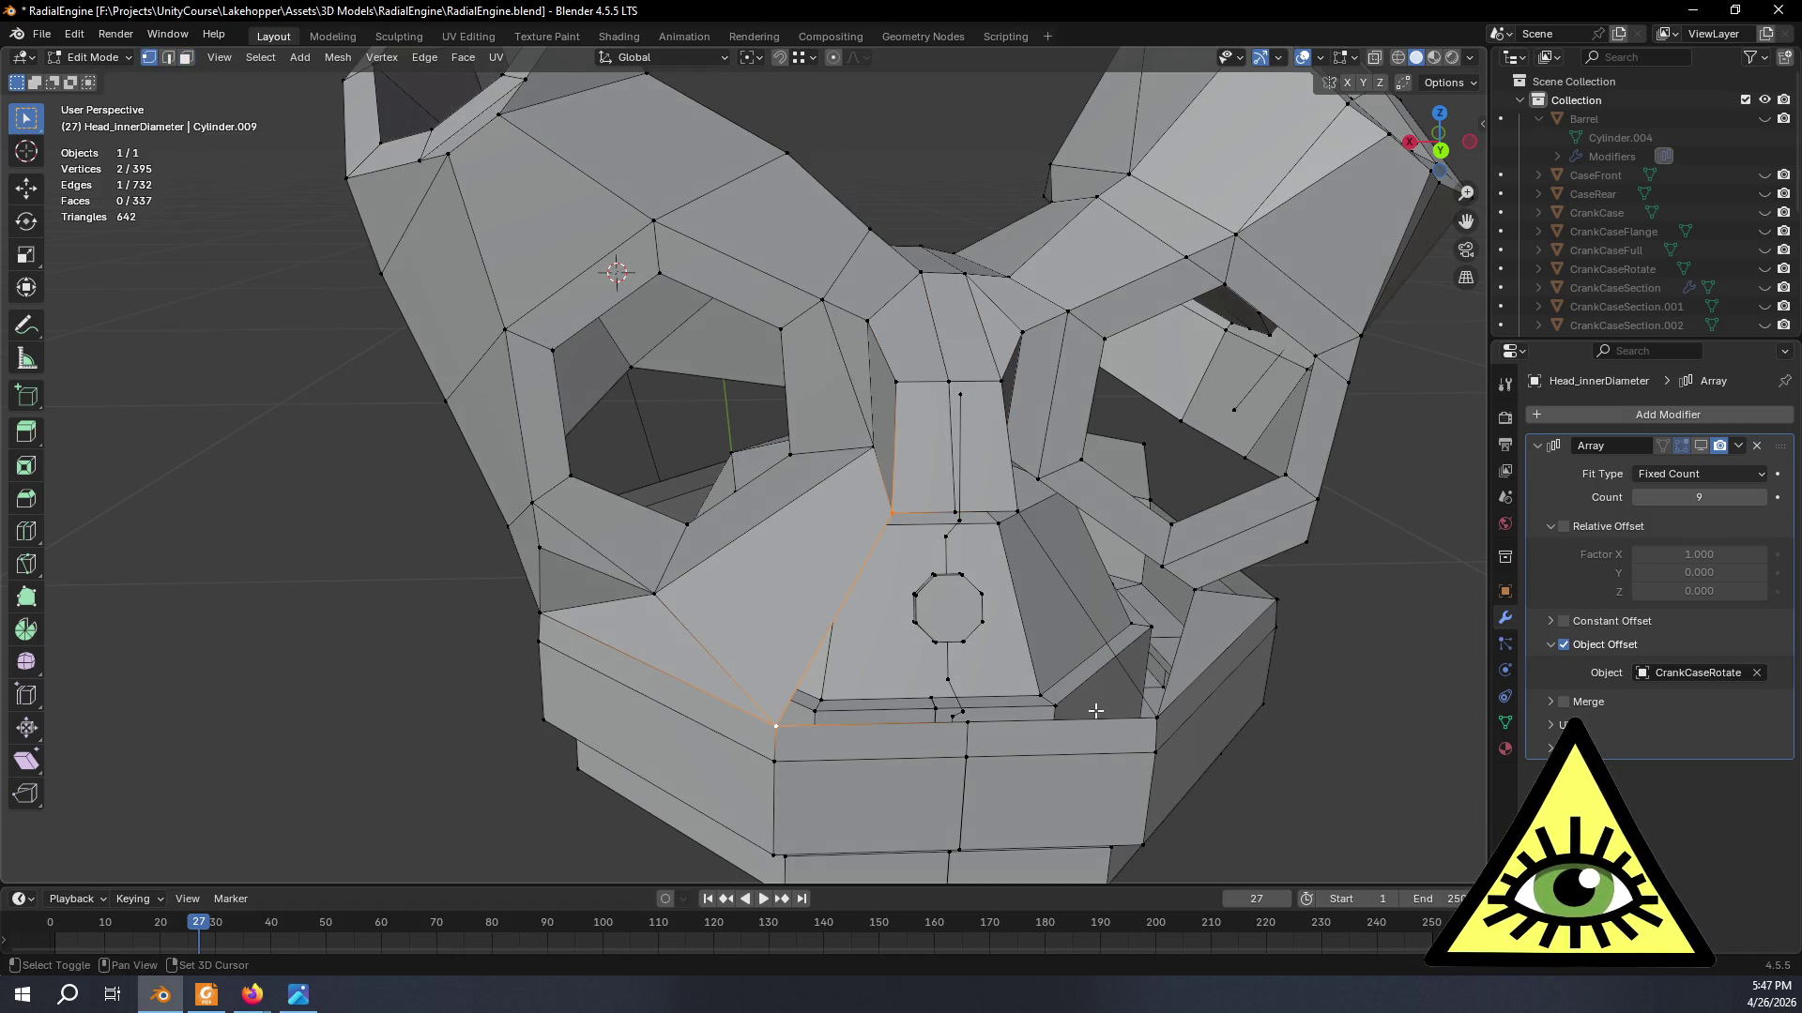
shift+click(1158, 714)
shift+click(1017, 507)
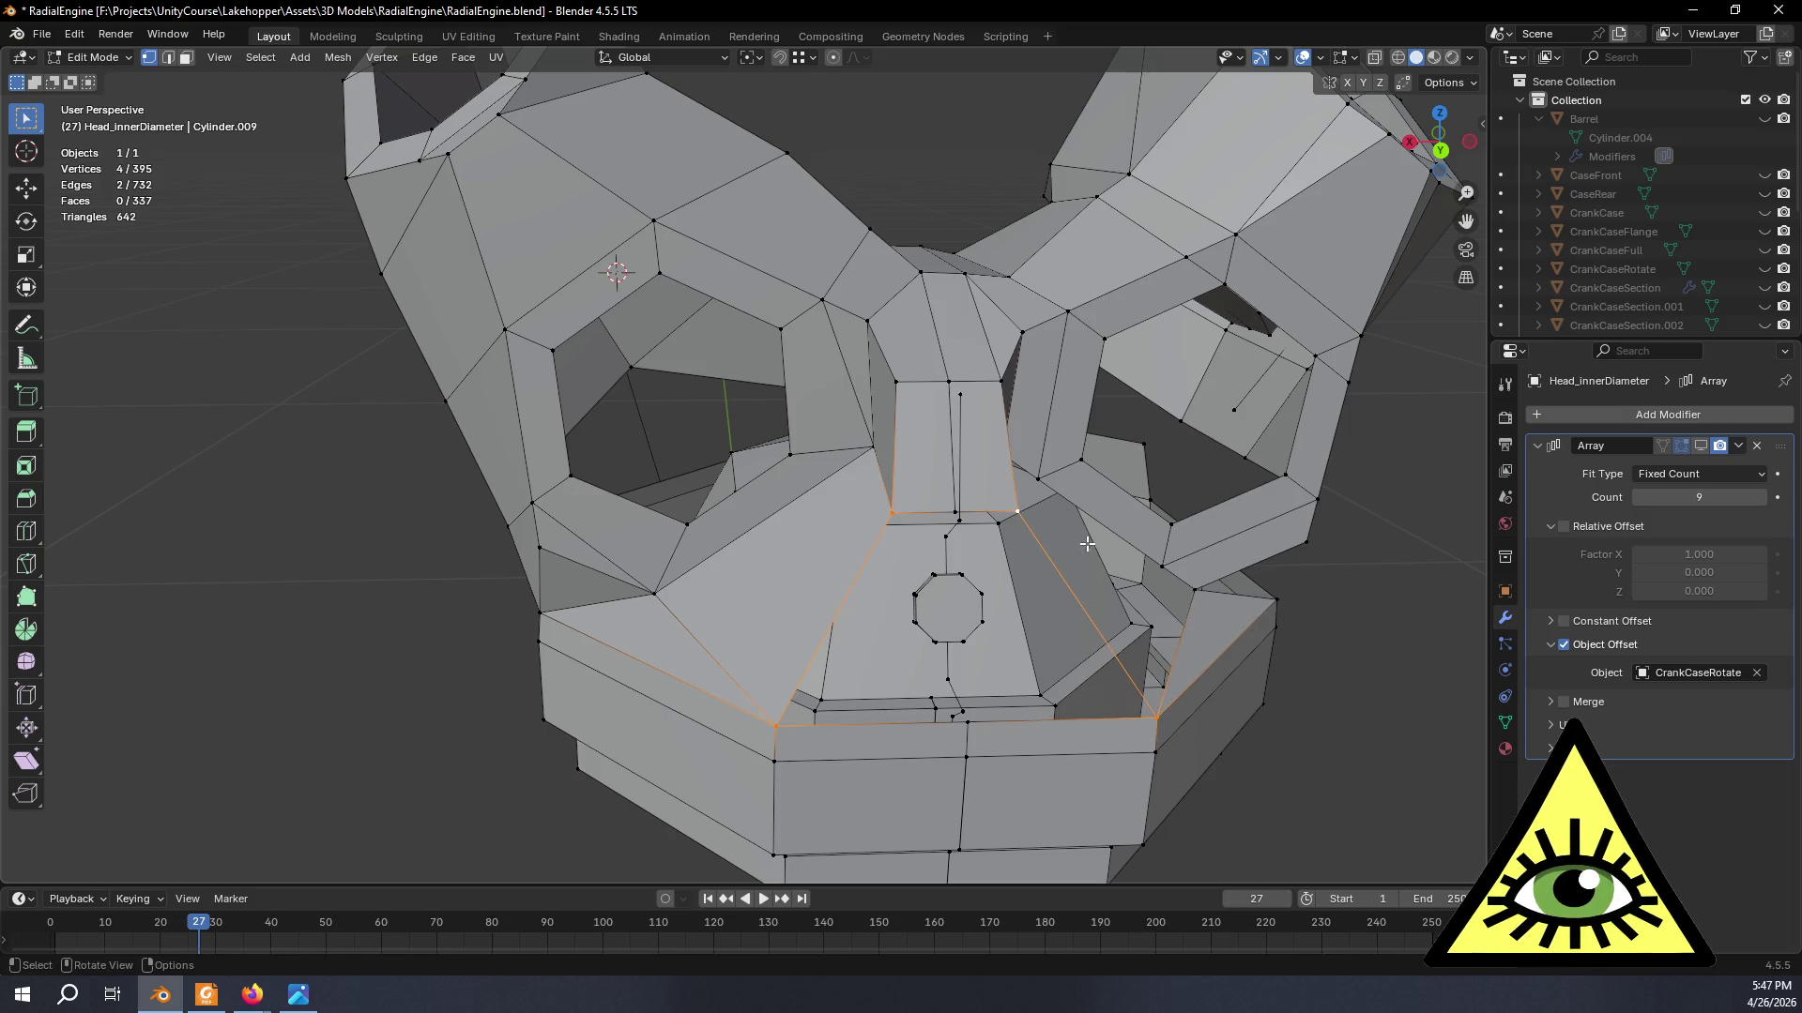
- Switch to edge select and bring up the edge menu for the two slanted edges
key(2)
right_click(993, 658)
middle_drag(1207, 793, 810, 626)
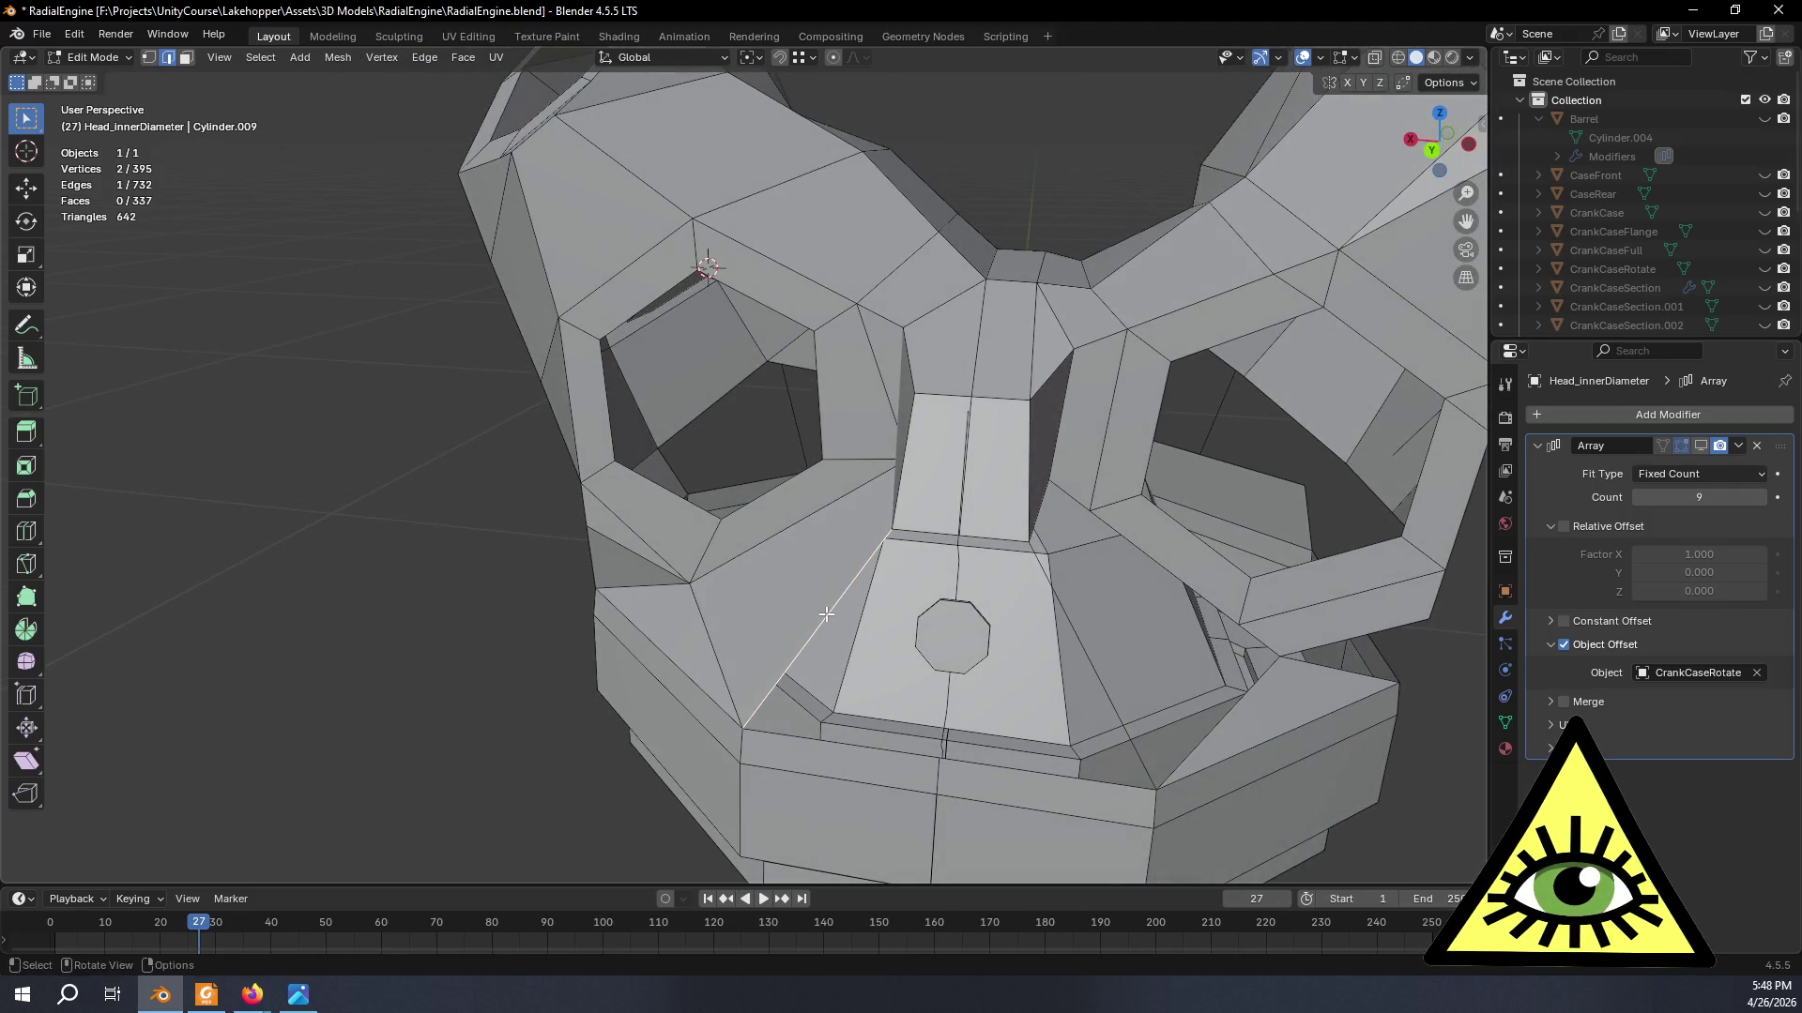
- Subdivide the two edges beside the octagonal boss
shift+click(1071, 632)
middle_drag(1071, 632, 786, 614)
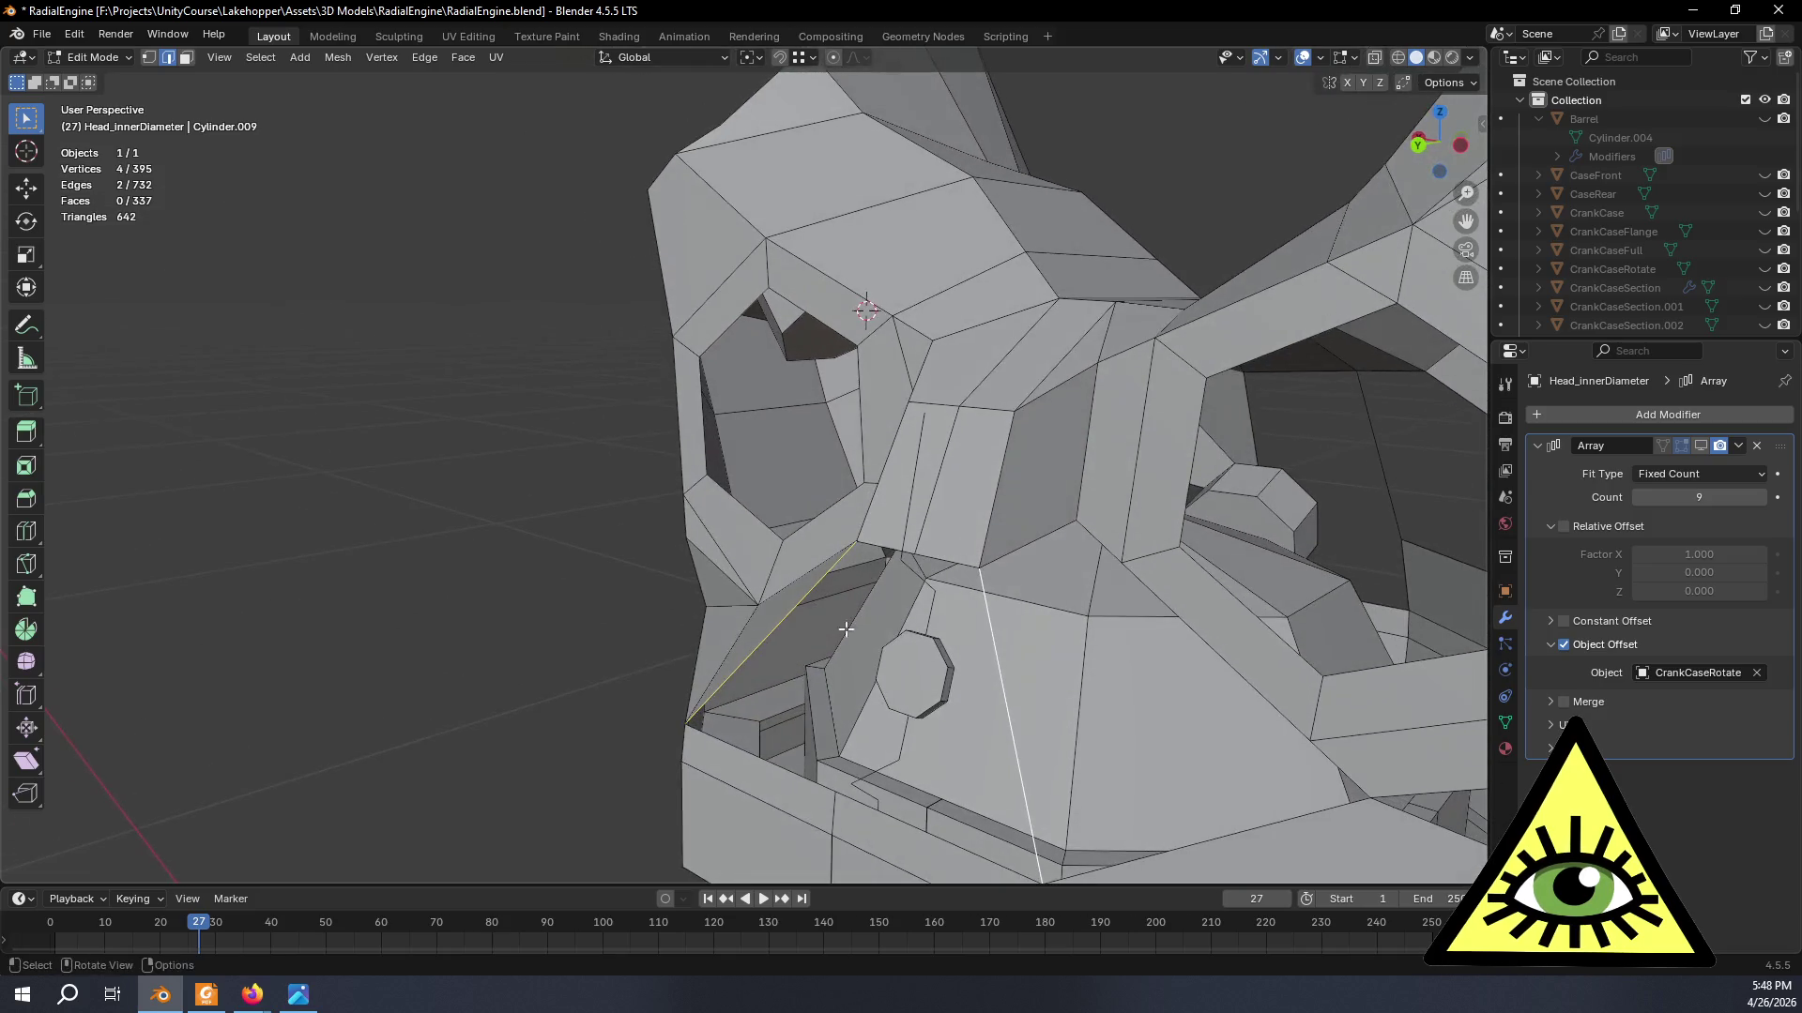
right_click(787, 615)
click(711, 386)
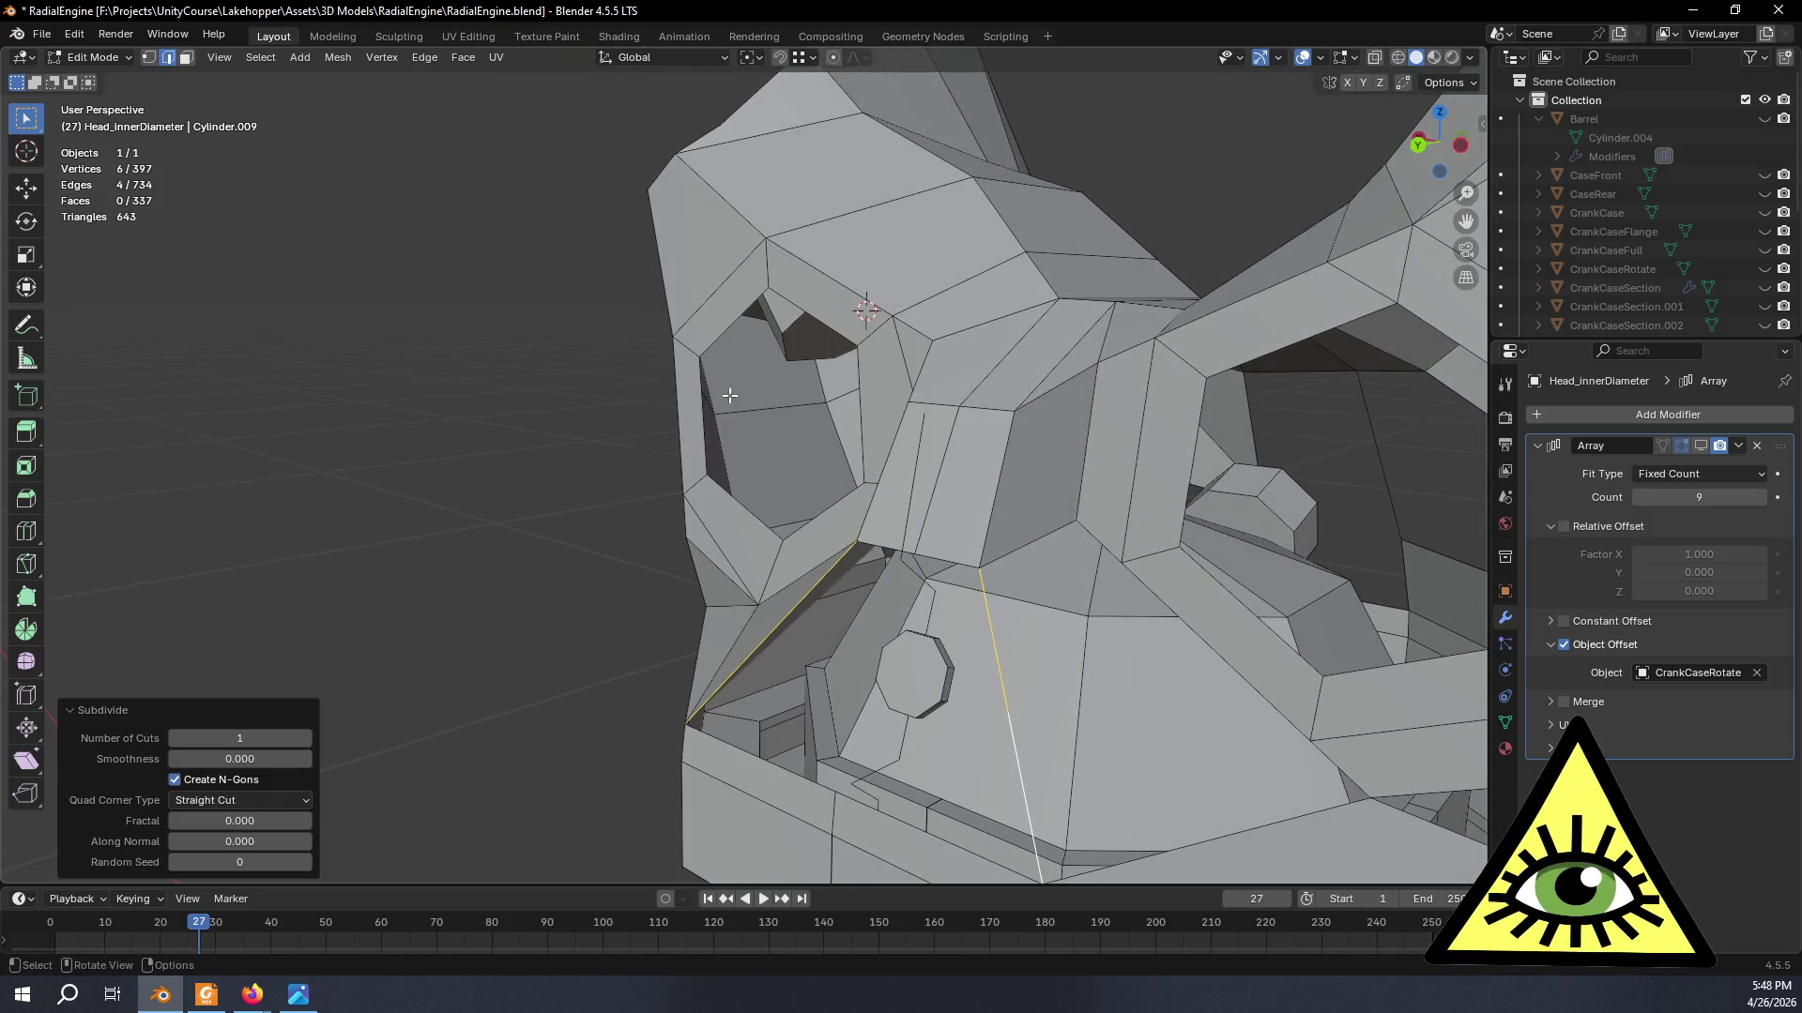
- Fill a new quad face between four vertices beneath the boss
click(149, 57)
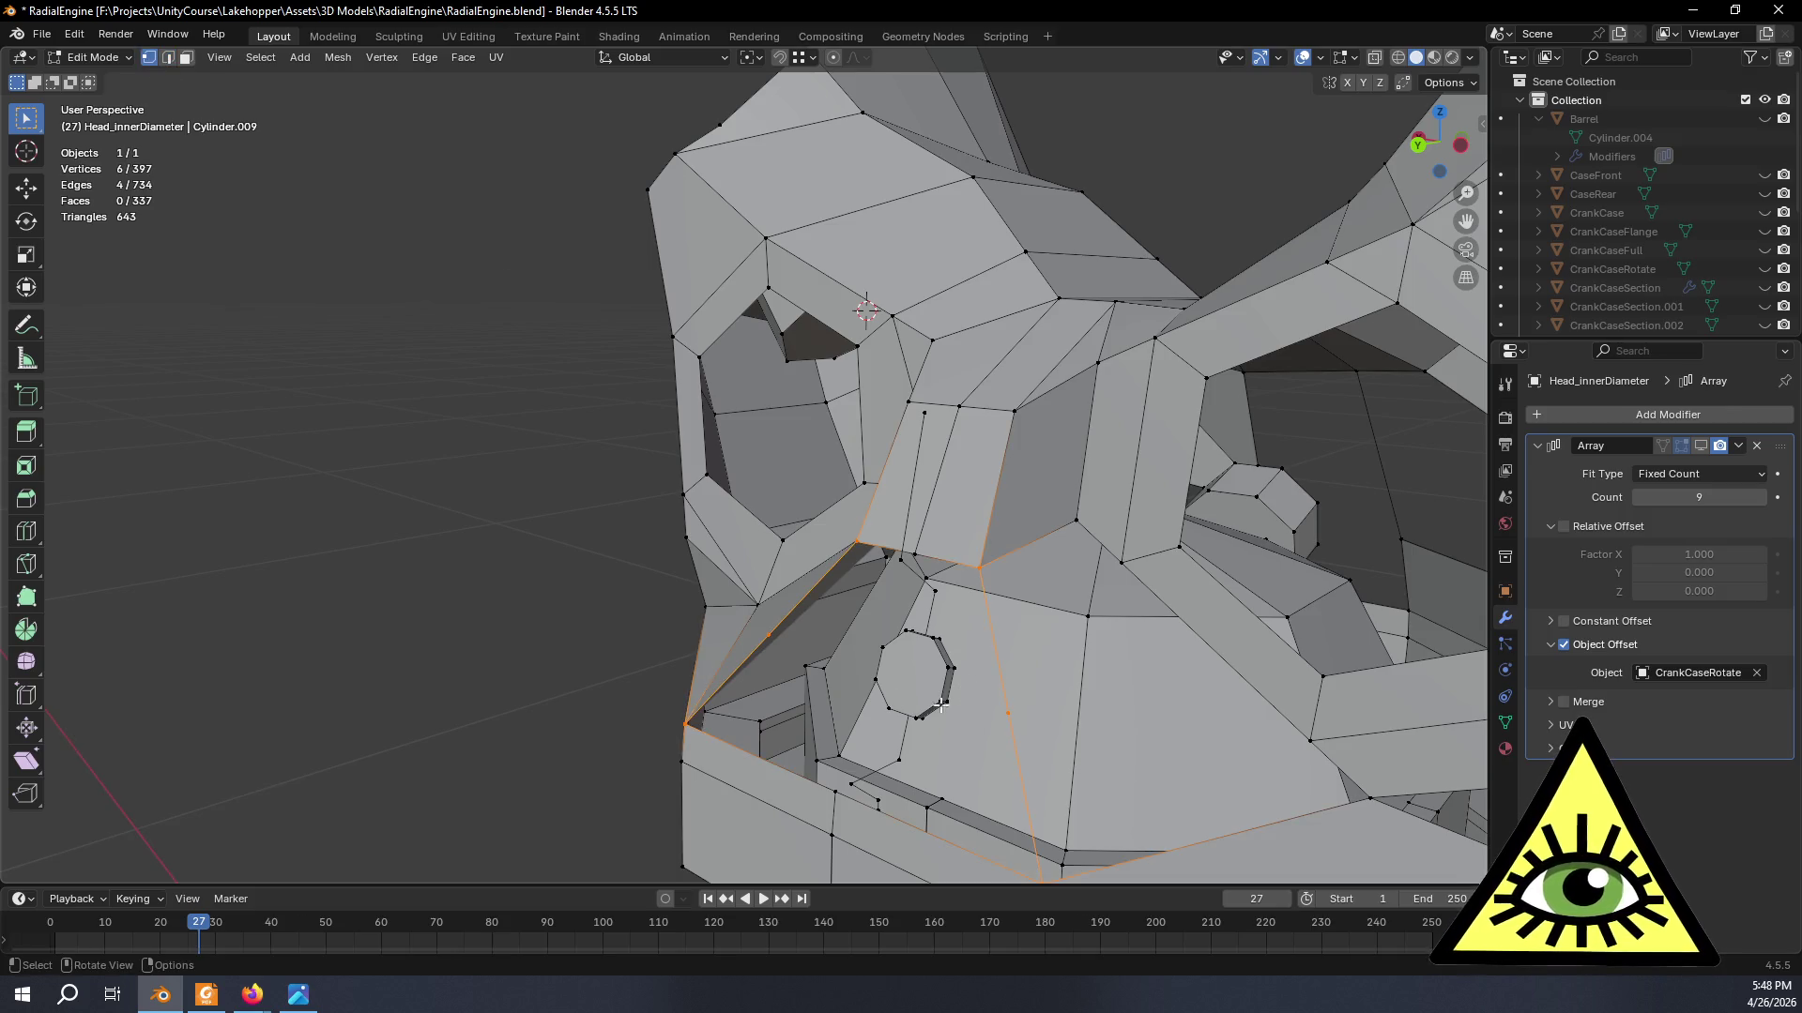
click(780, 643)
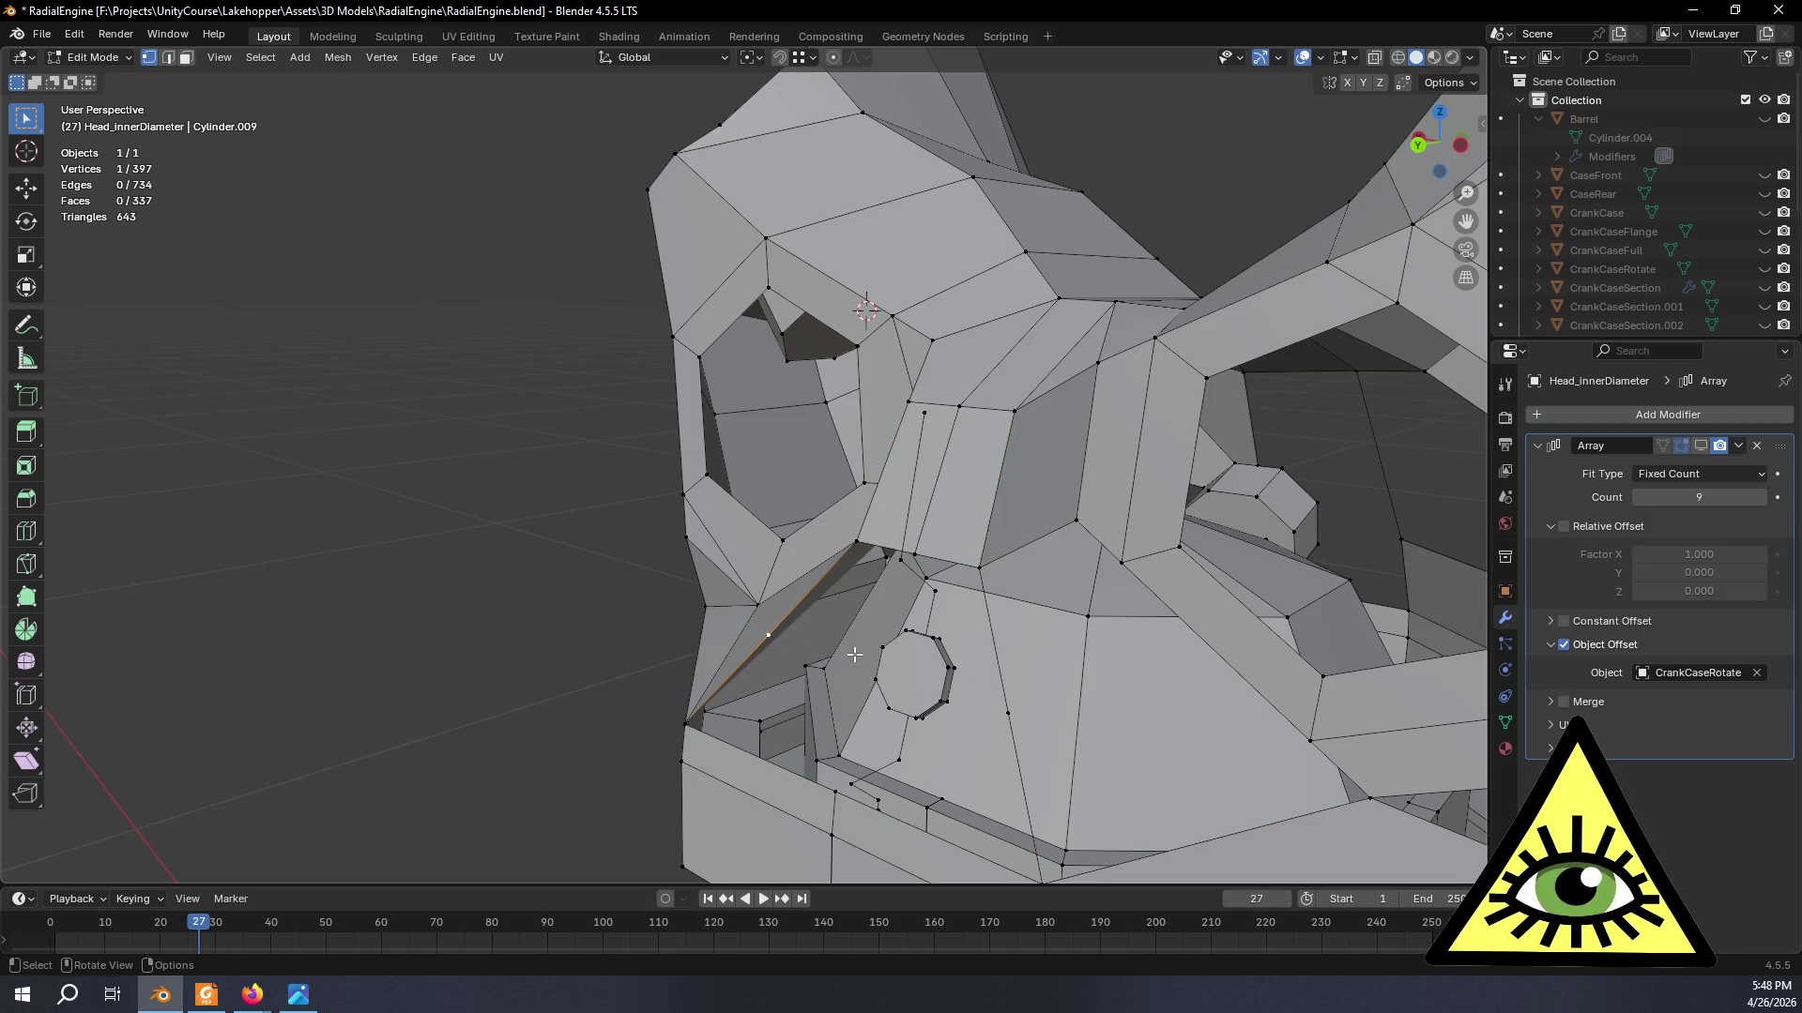
mouse_move(1008, 715)
middle_down()
mouse_move(957, 684)
mouse_move(833, 743)
middle_up()
shift+click(738, 724)
shift+click(1155, 807)
key(f)
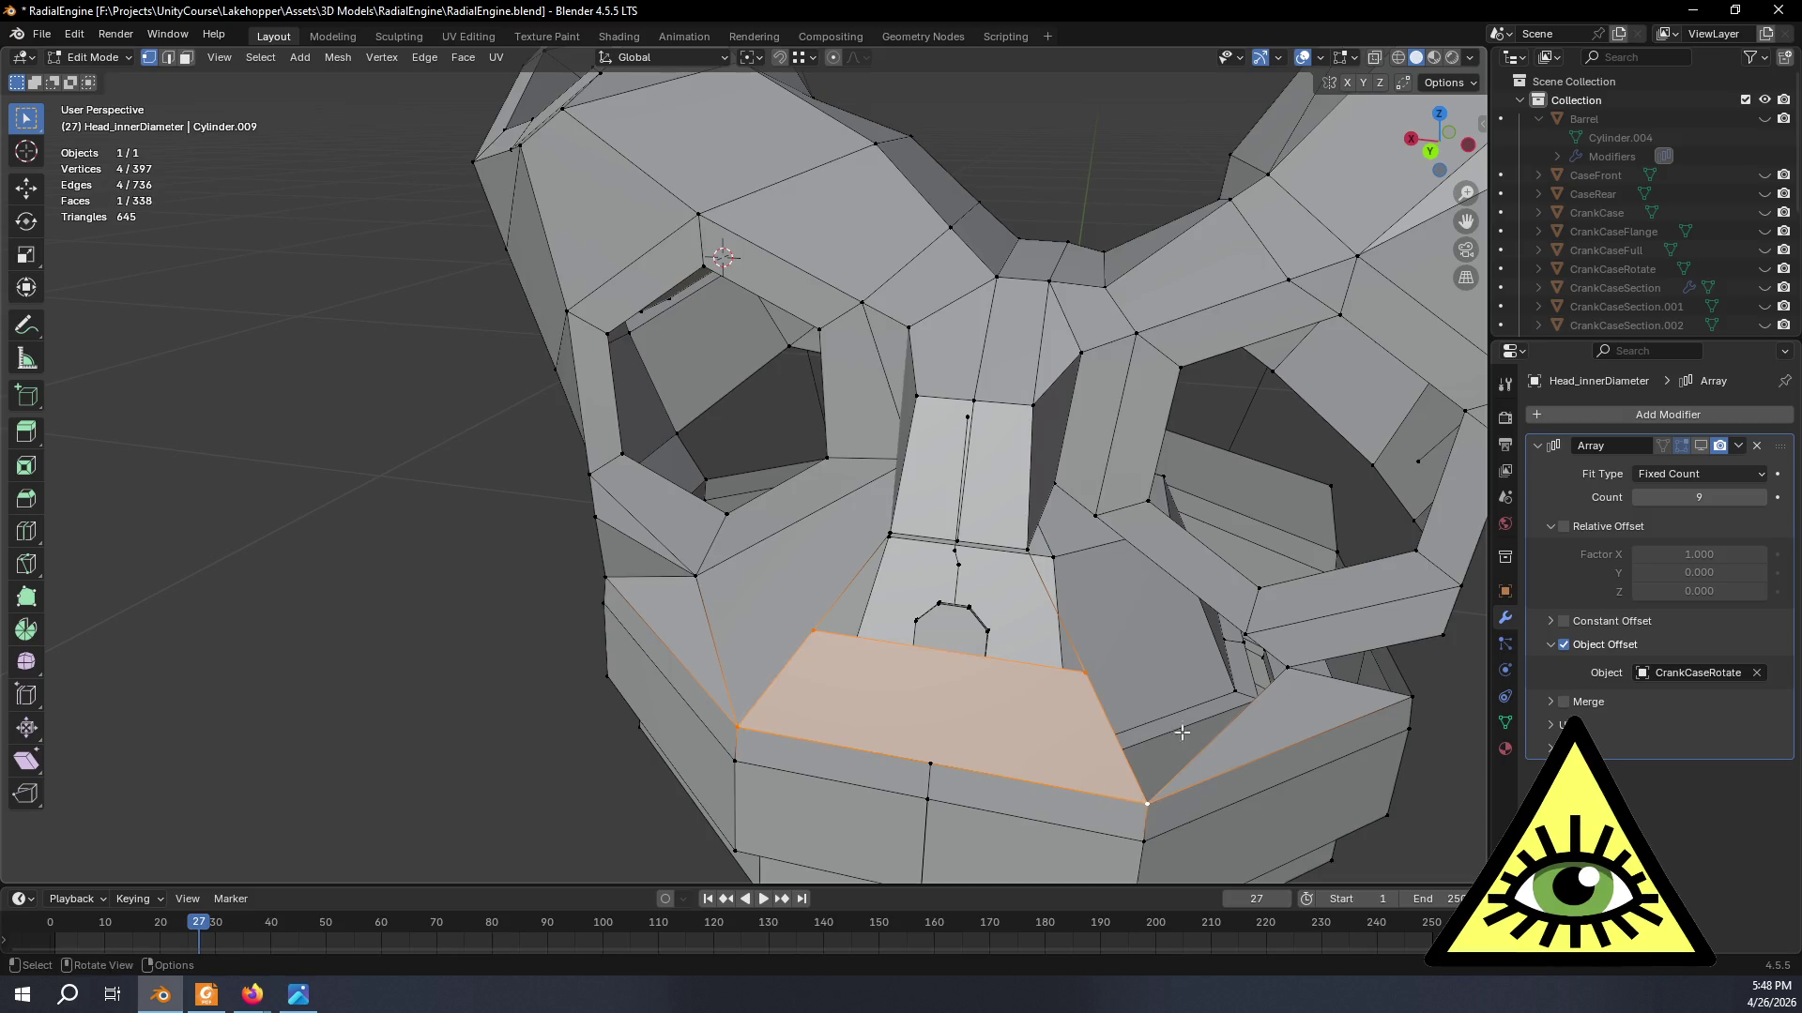
- Lower the front edge about 1.3 cm along Z from the left side view
click(166, 56)
click(904, 641)
middle_drag(903, 640, 1466, 235)
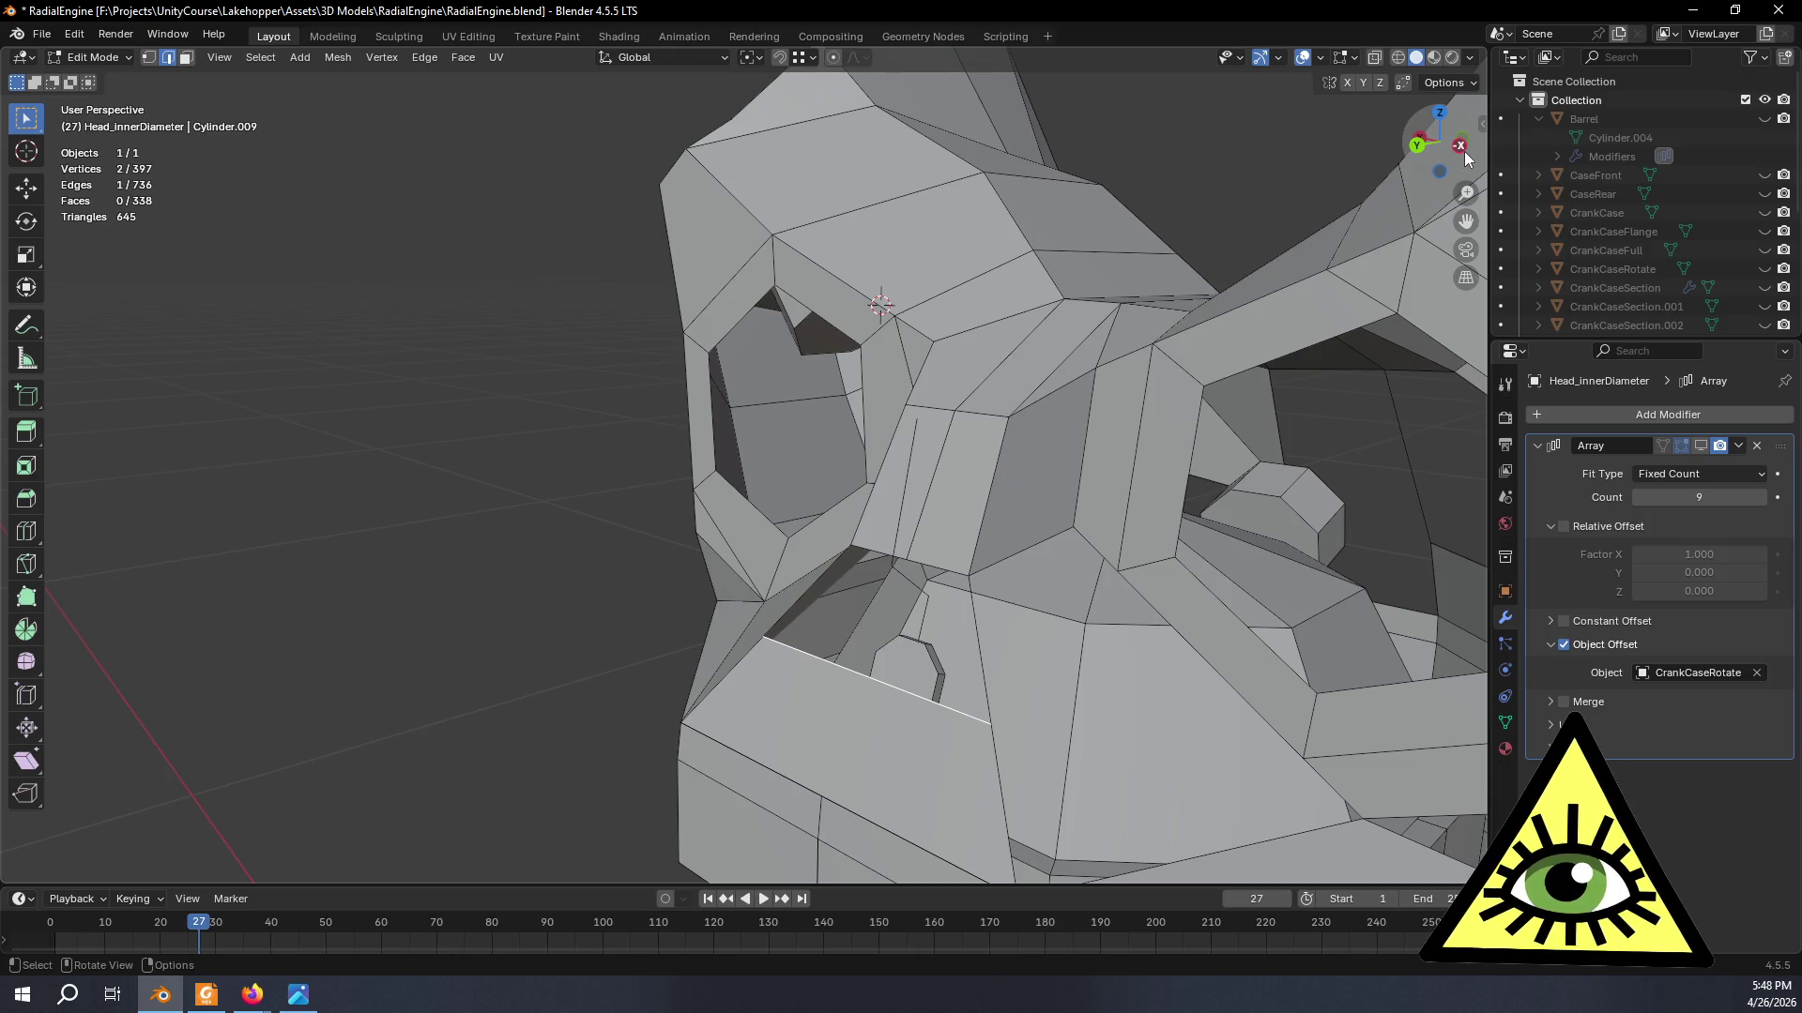
click(1461, 149)
key(g)
key(z)
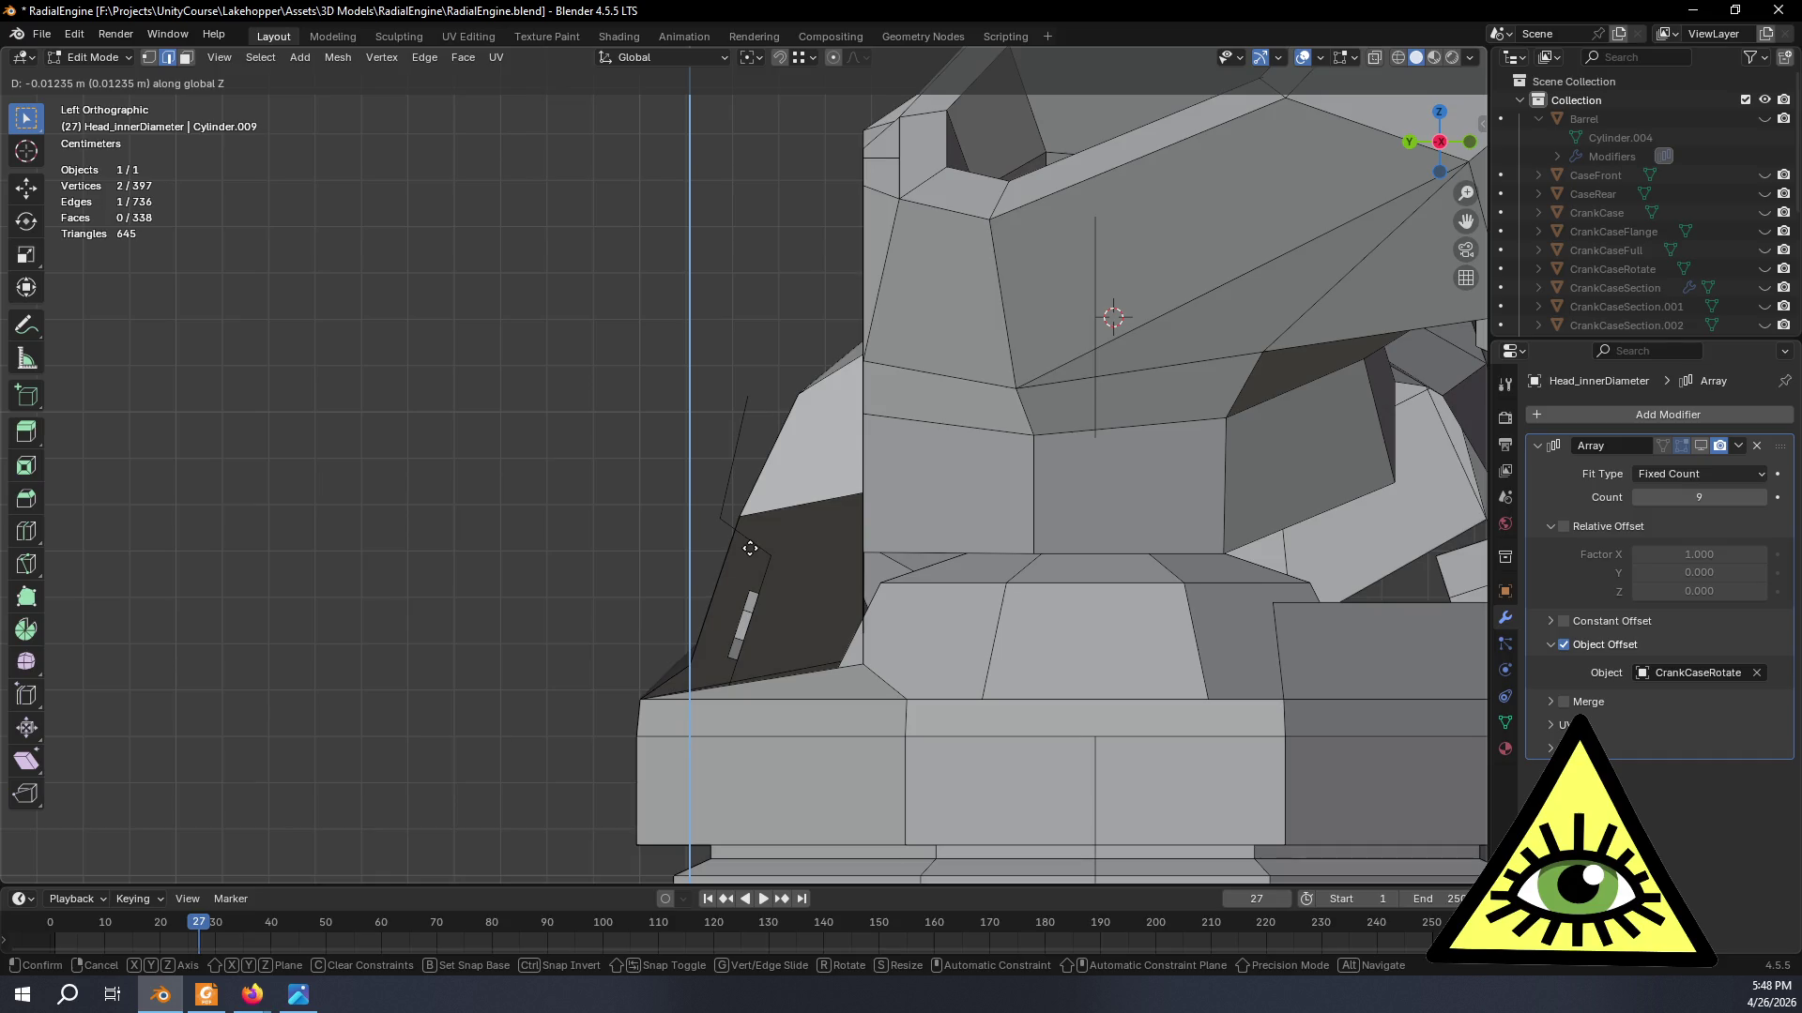
click(746, 546)
mouse_move(746, 561)
middle_down()
mouse_move(1166, 544)
mouse_move(1170, 523)
mouse_move(831, 579)
middle_up()
scroll(831, 581, down, 3)
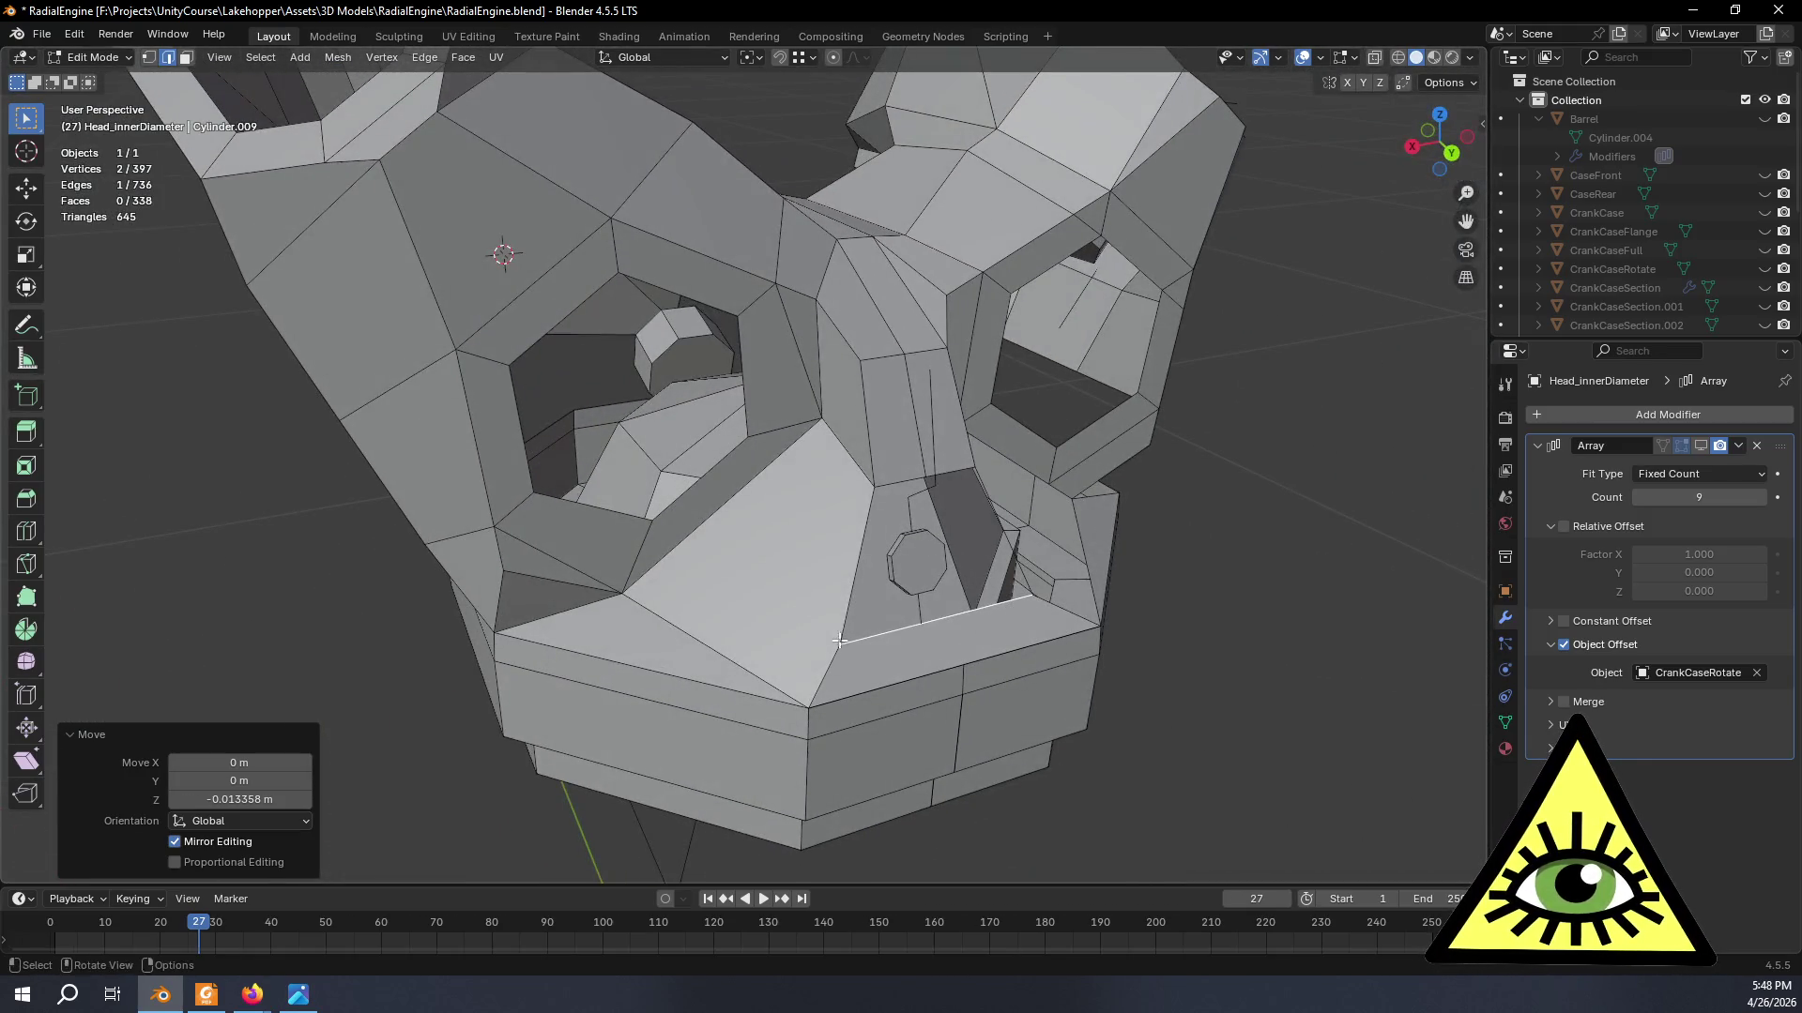
- Fill a triangular face between three vertices on the far side of the boss
click(148, 58)
click(626, 593)
shift+click(841, 650)
middle_drag(1078, 590, 1008, 588)
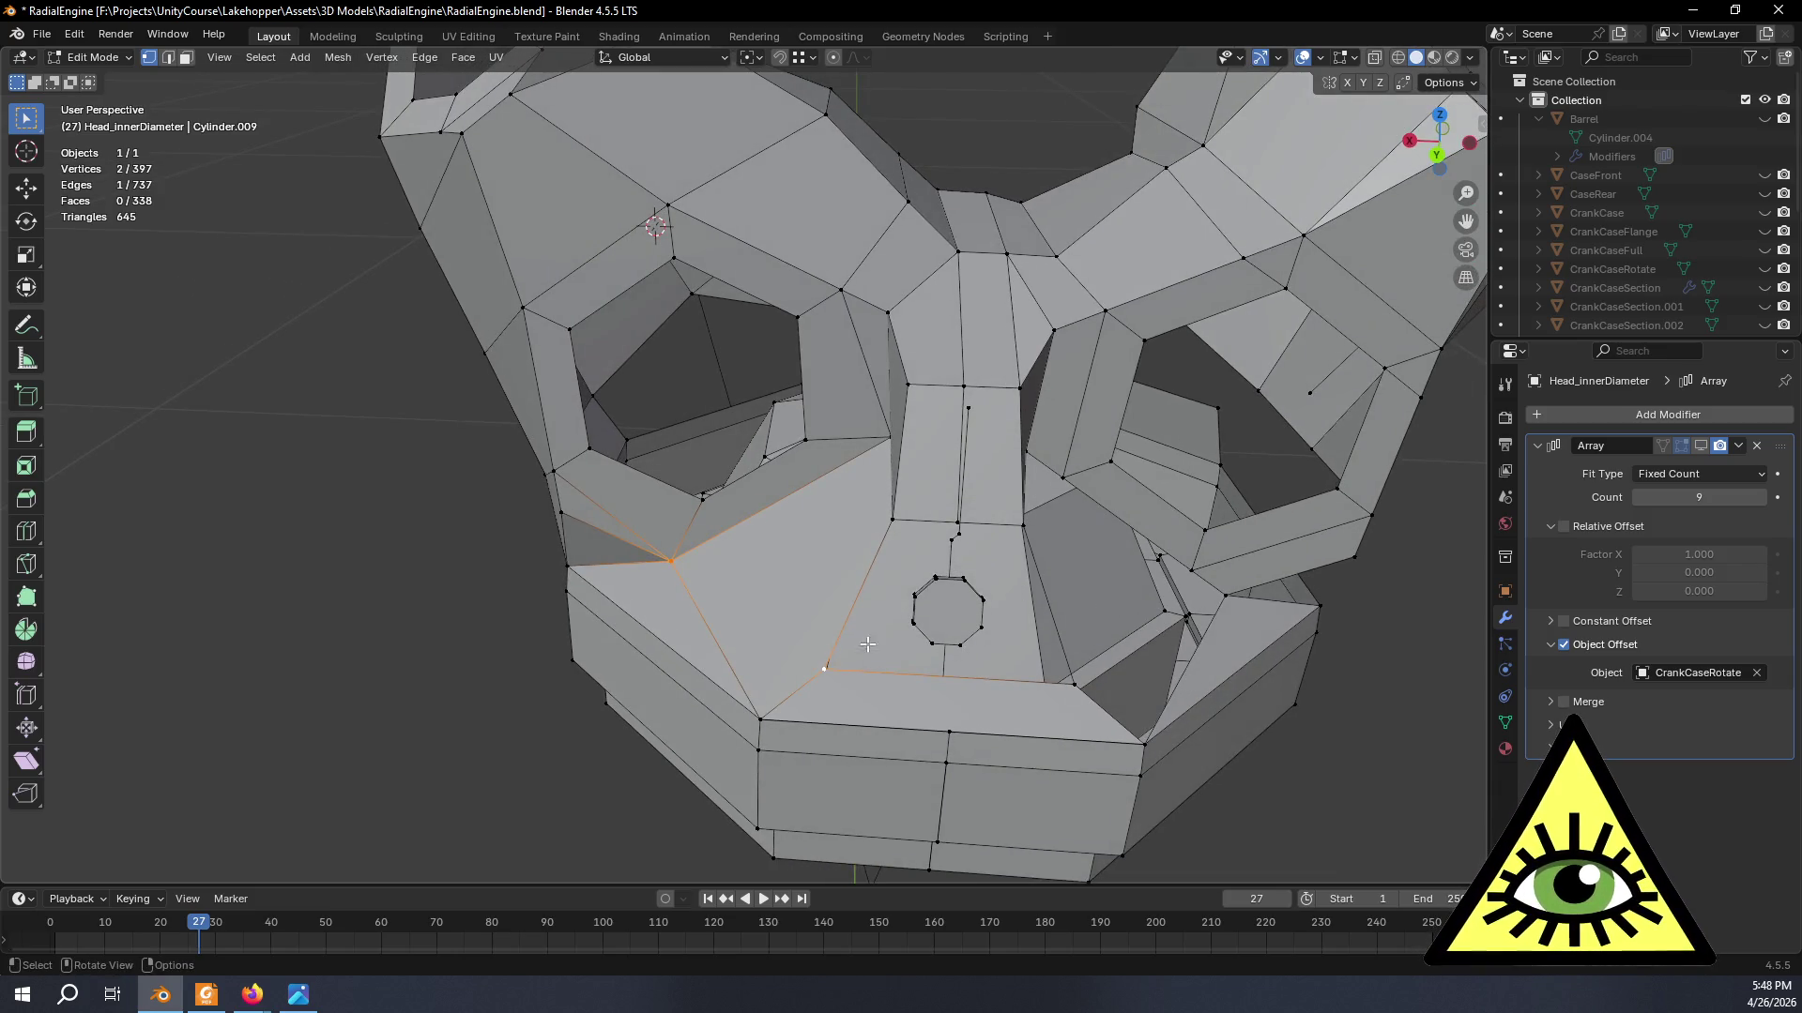
click(1074, 683)
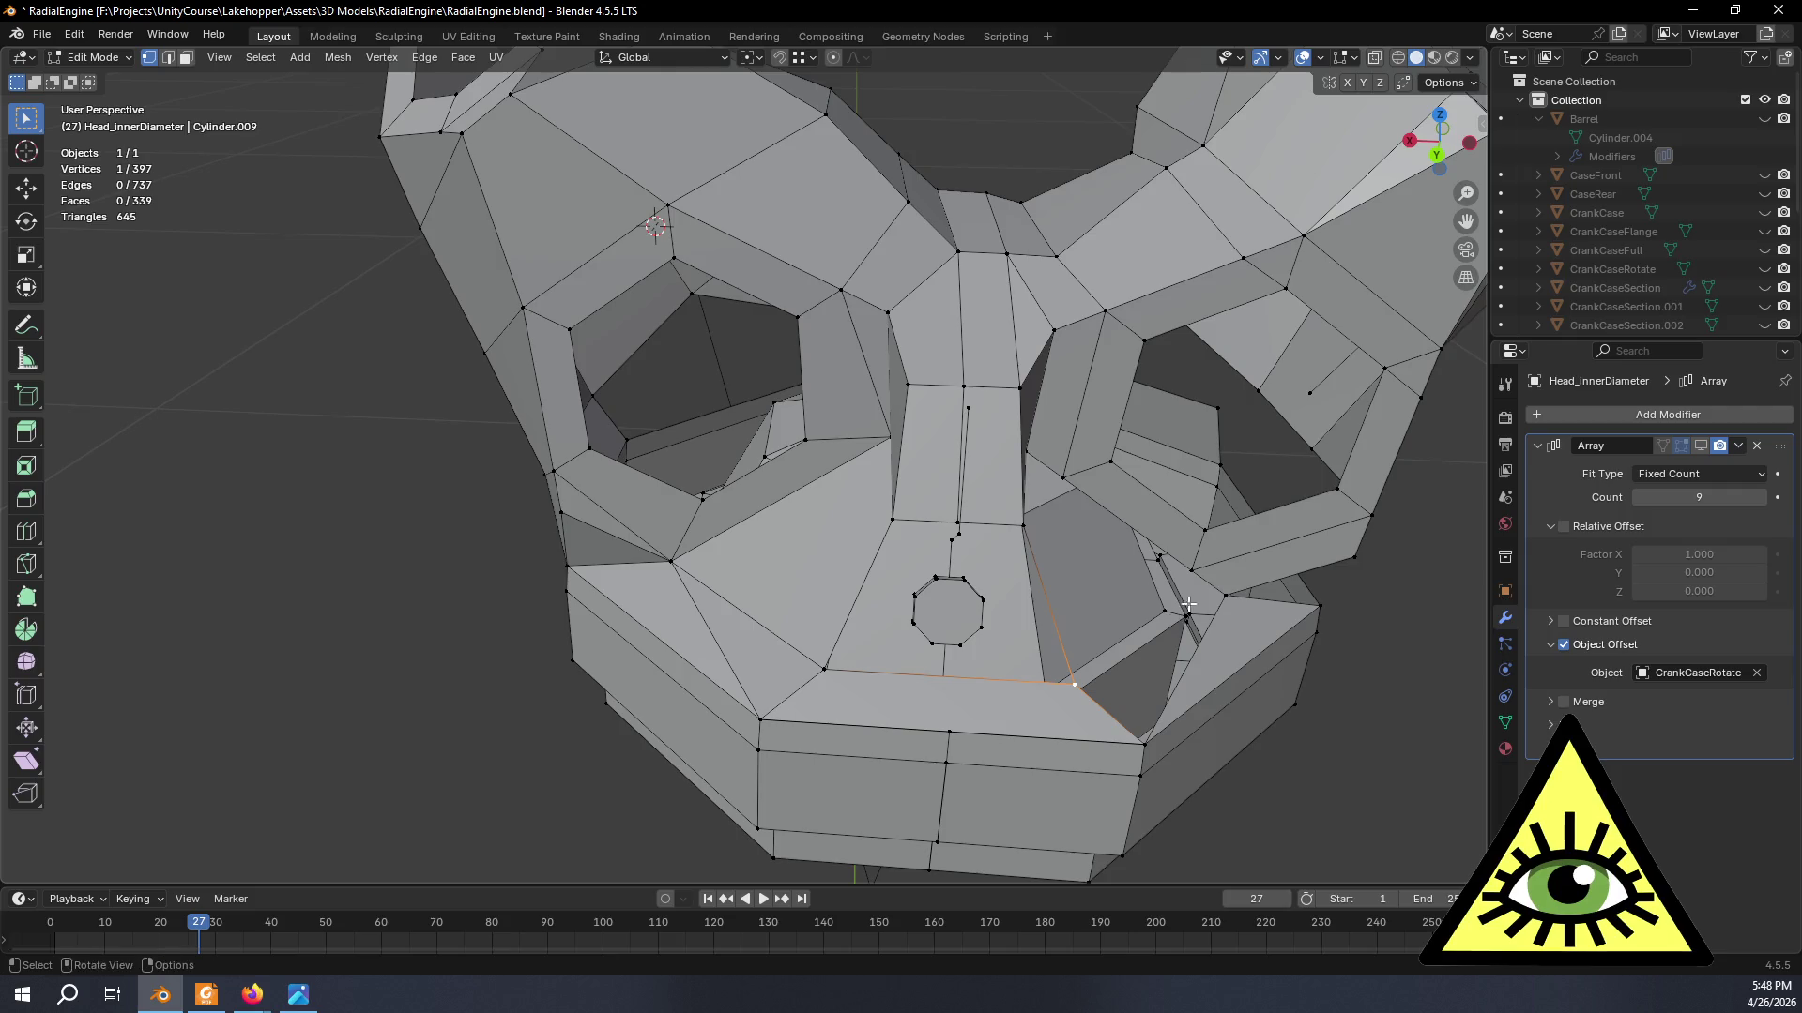
shift+click(1146, 742)
key(f)
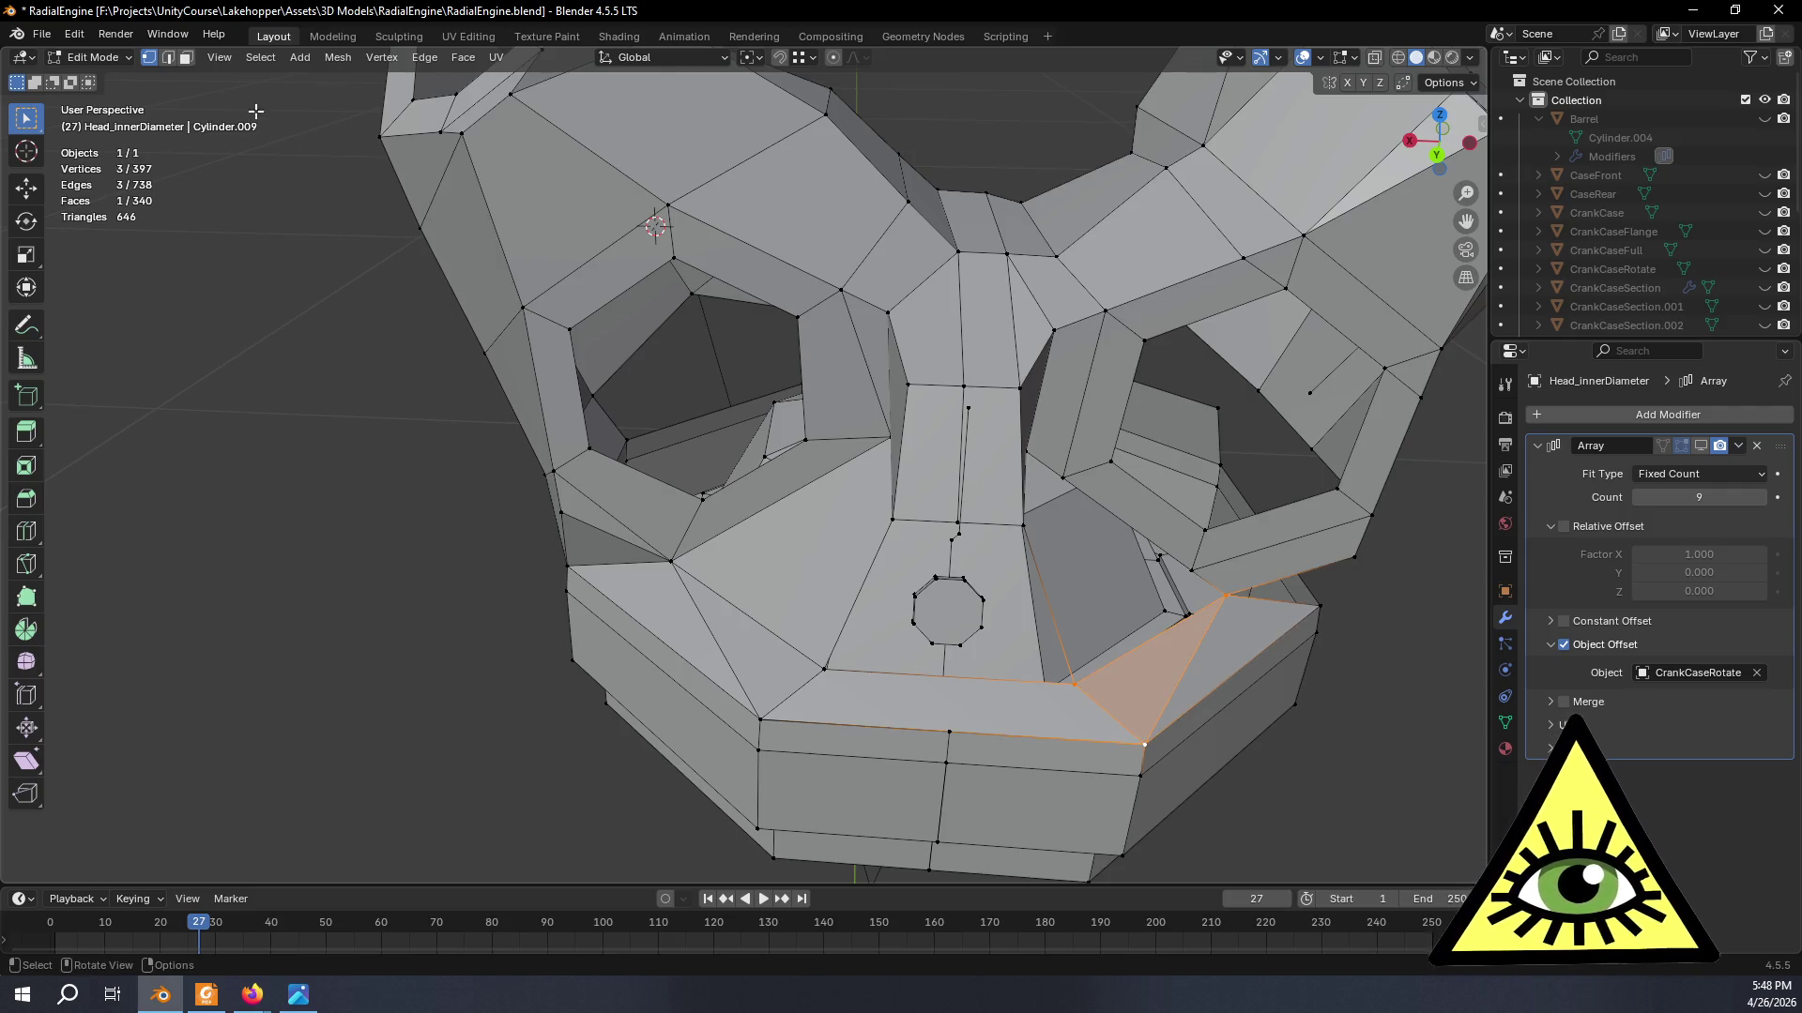
- Dissolve the two leftover edges and inspect the cleaned topology
key(2)
click(715, 649)
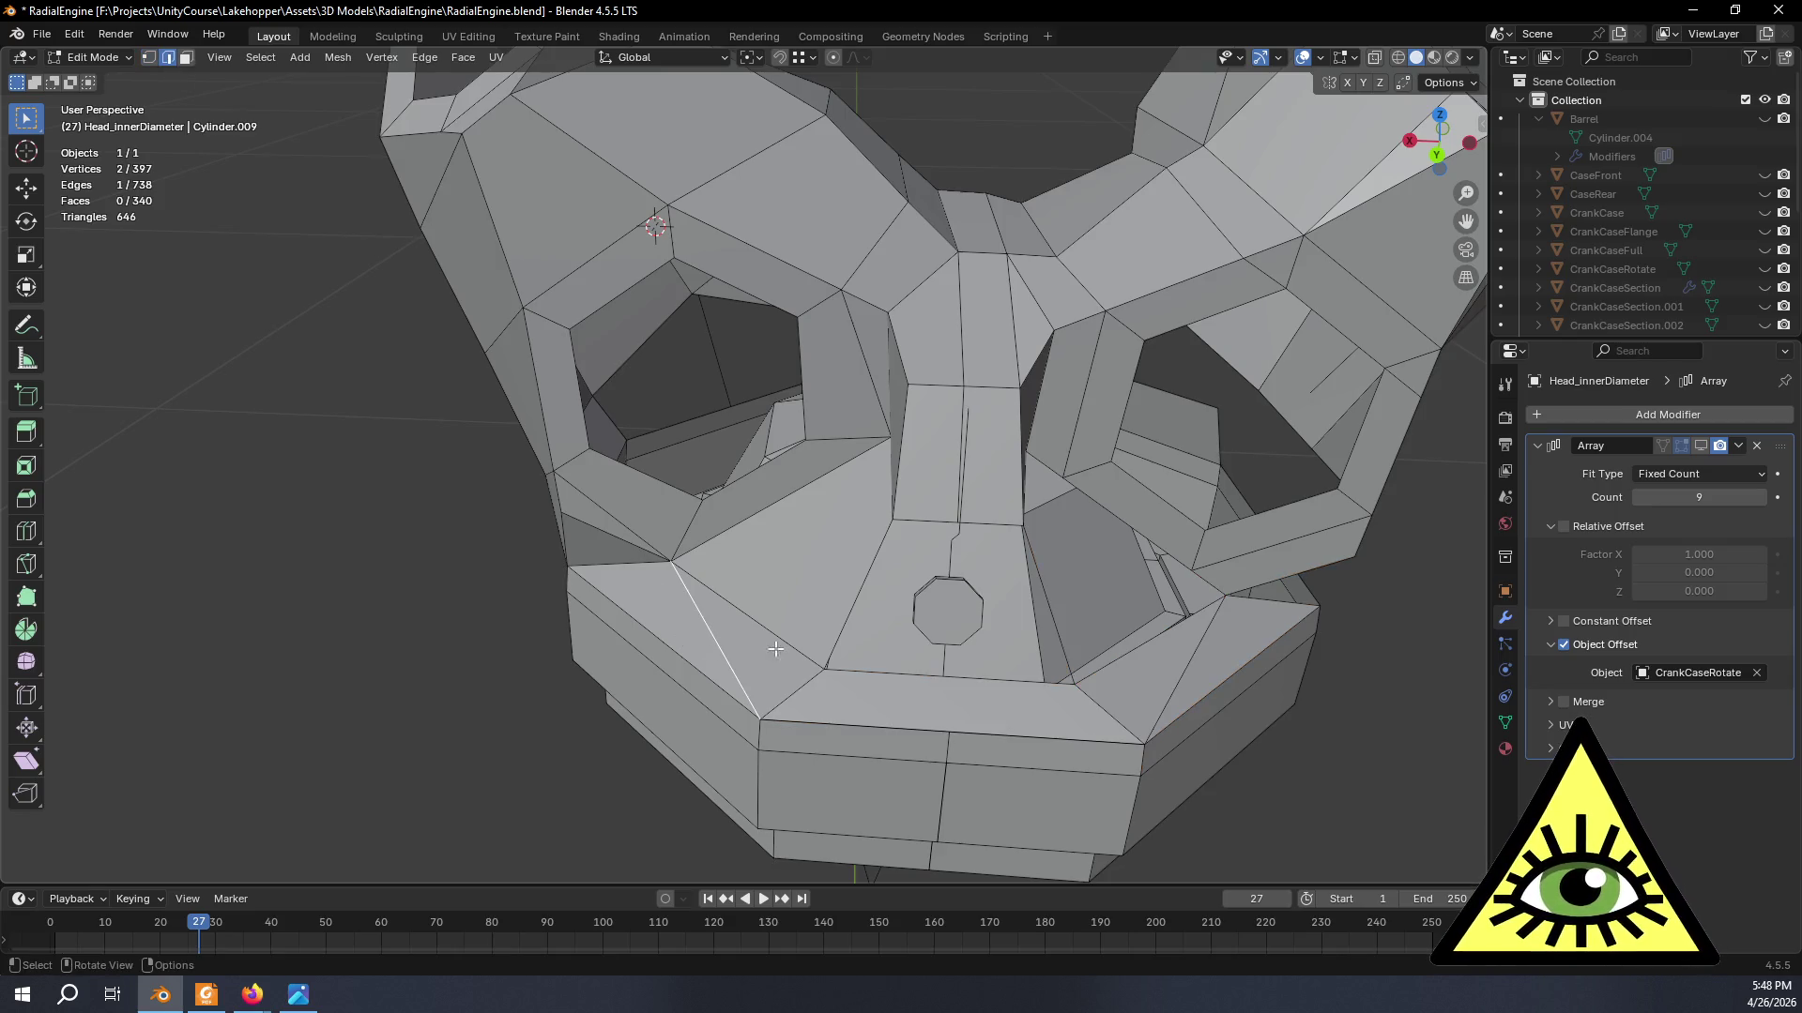
shift+click(1181, 667)
key(x)
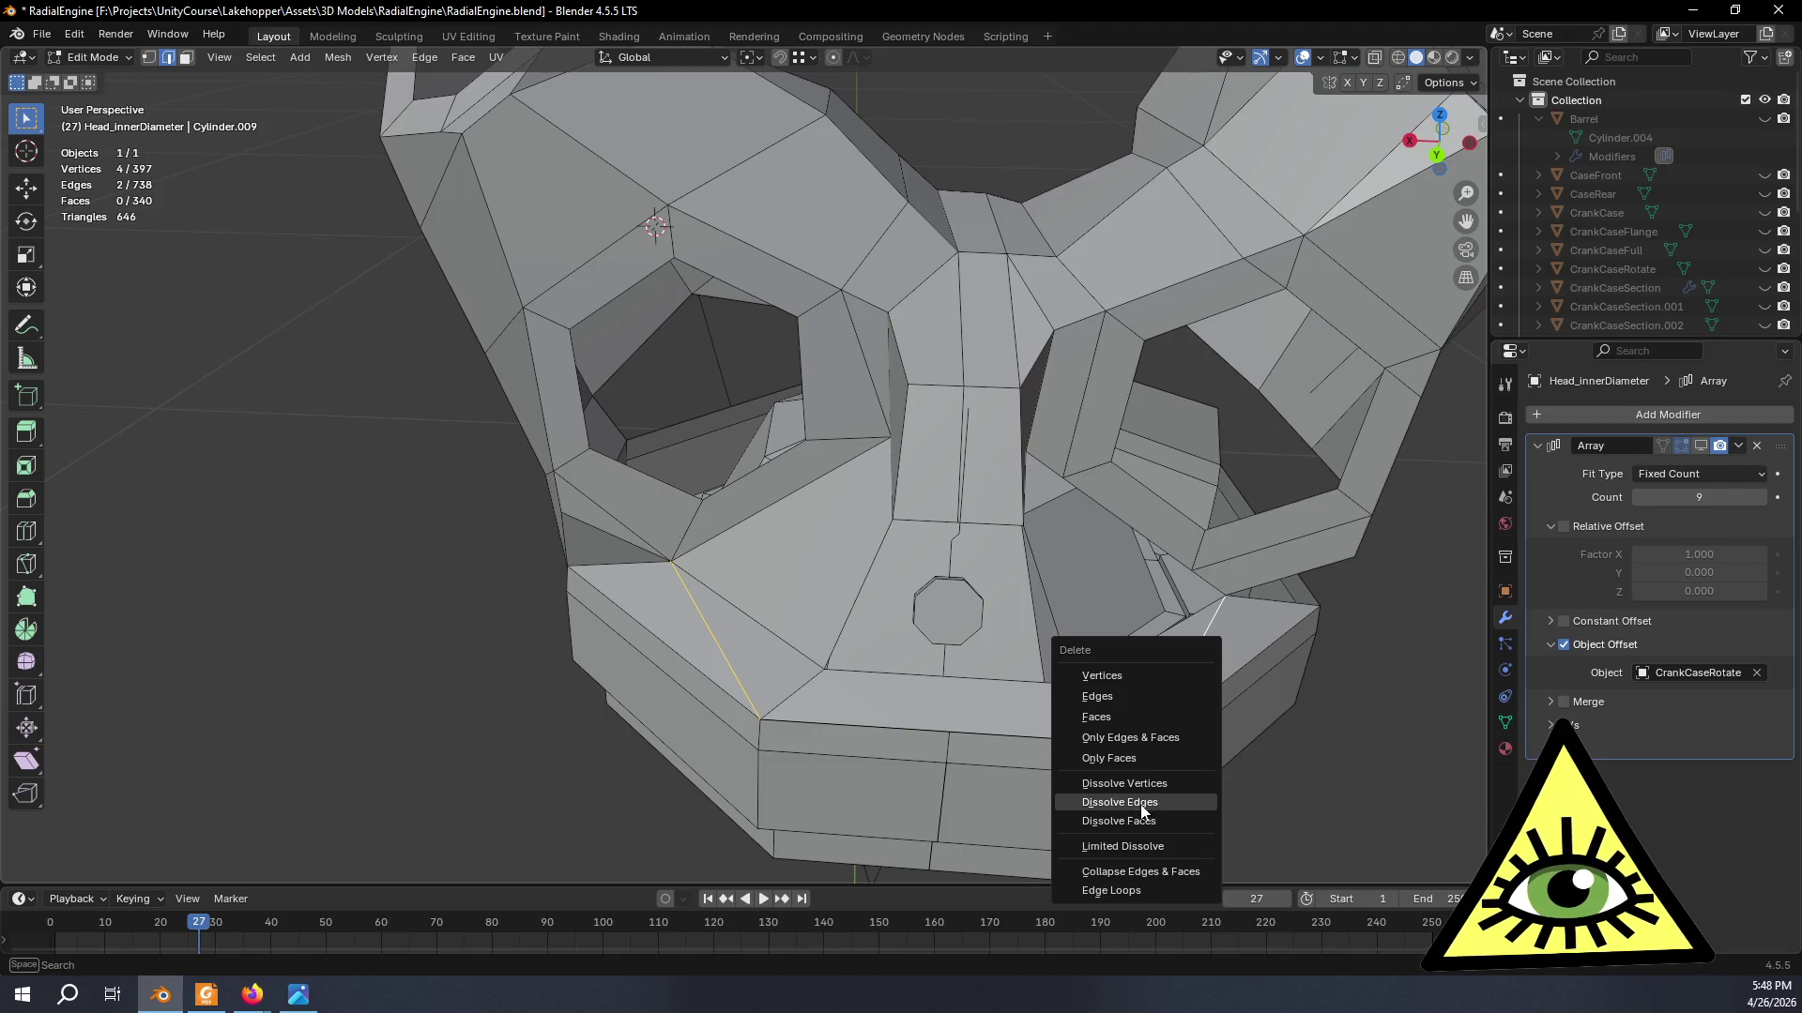
click(1142, 802)
mouse_move(1142, 811)
middle_down()
mouse_move(887, 693)
mouse_move(1075, 715)
mouse_move(1037, 741)
mouse_move(1077, 707)
mouse_move(909, 715)
middle_up()
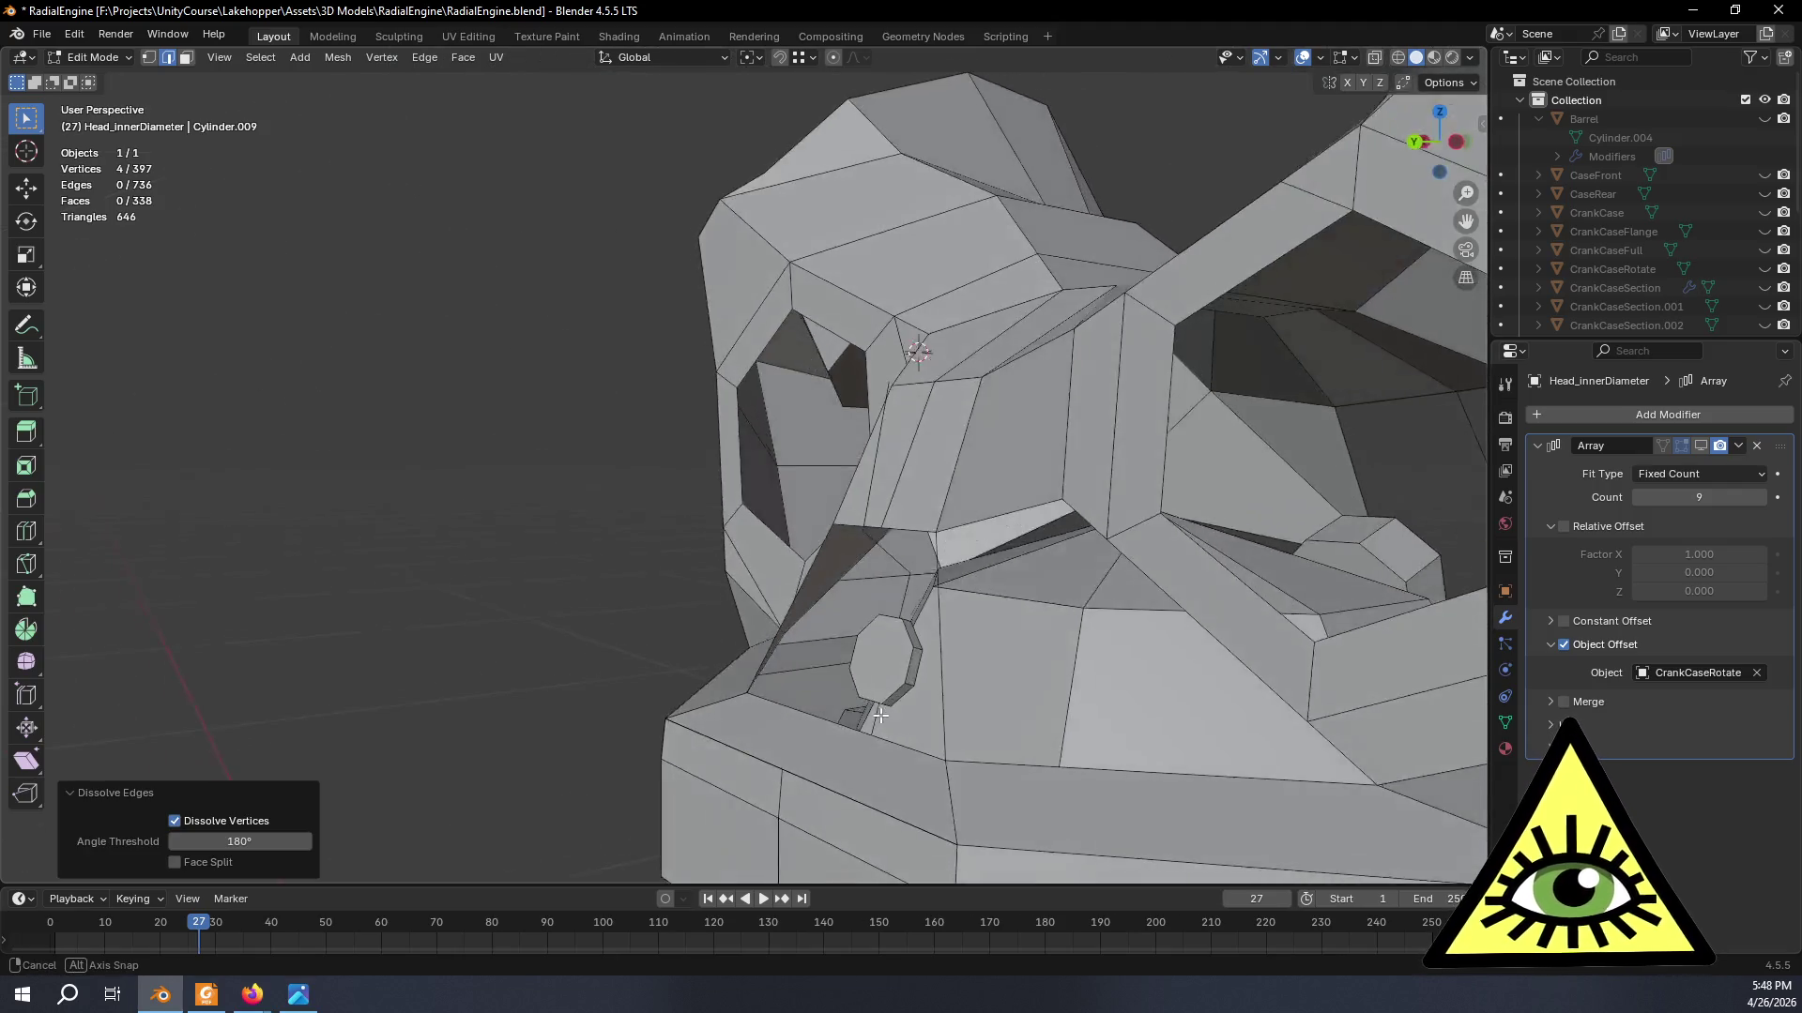
mouse_move(937, 717)
middle_down()
mouse_move(1040, 720)
mouse_move(954, 713)
mouse_move(986, 711)
middle_up()
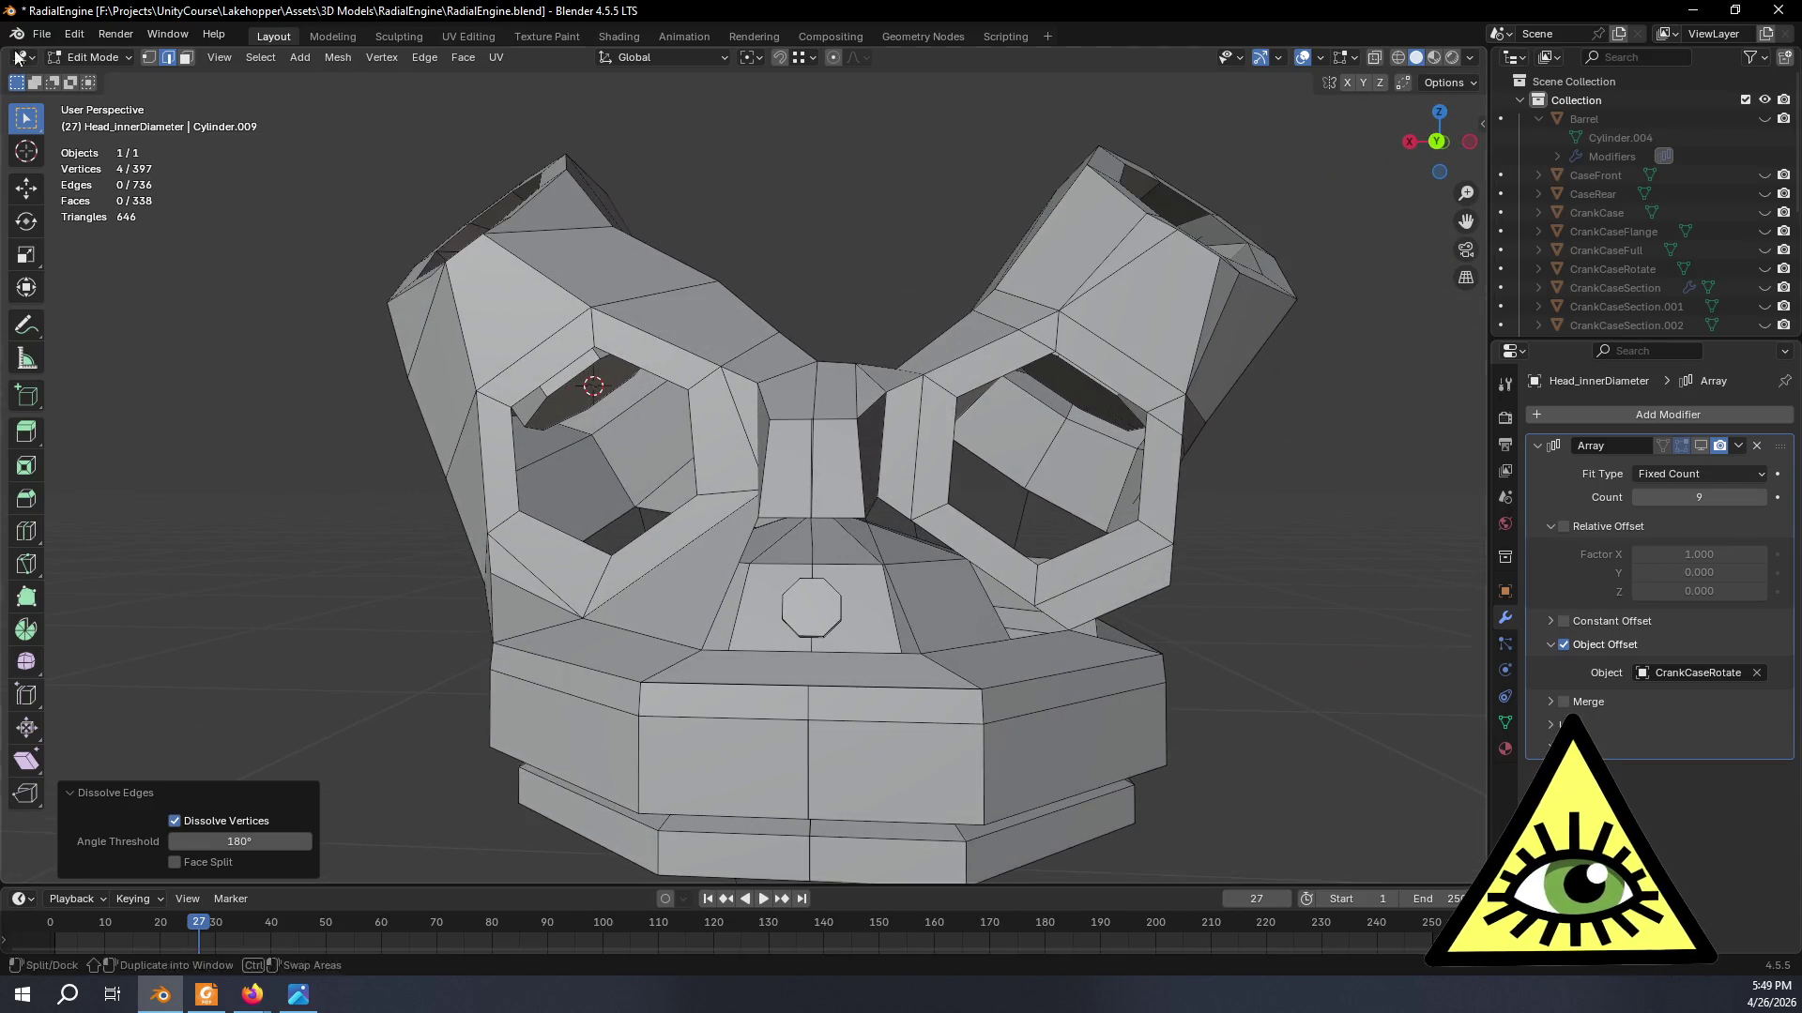
- Merge two pairs of stray vertices near the second boss using Merge At Last
click(149, 58)
mouse_move(844, 592)
middle_down()
mouse_move(898, 597)
mouse_move(828, 569)
middle_up()
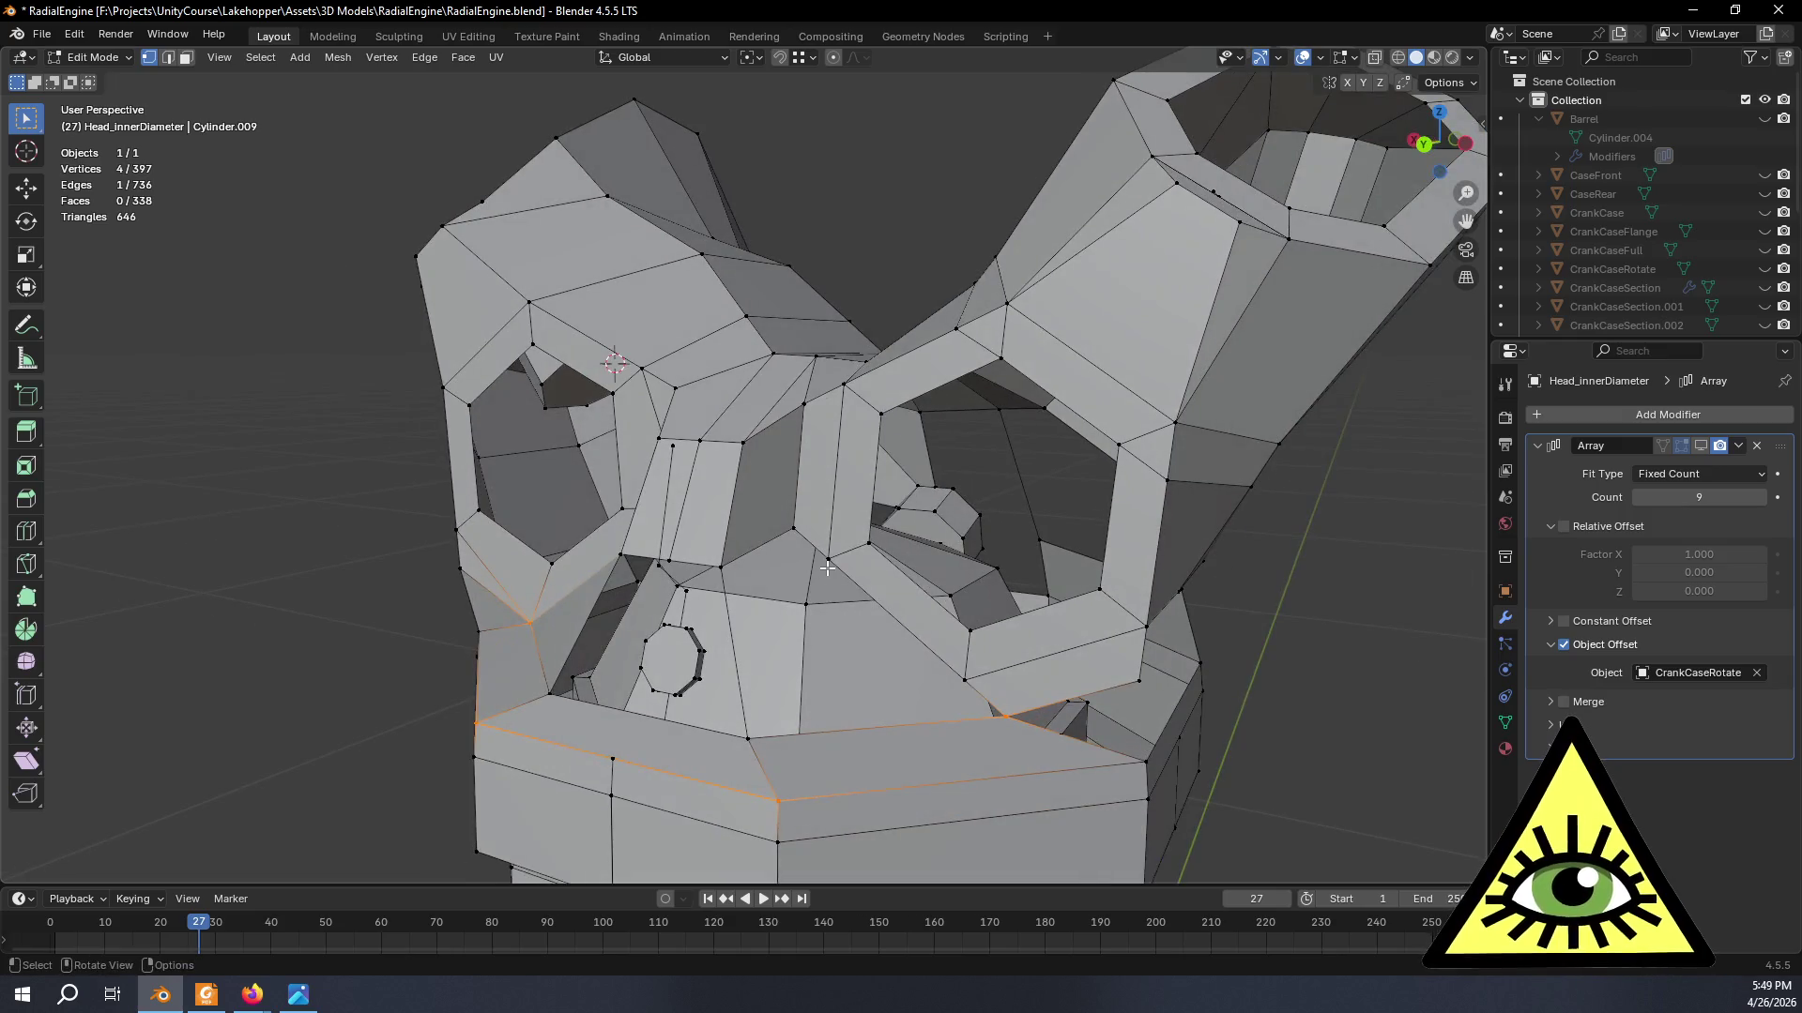
right_click(804, 619)
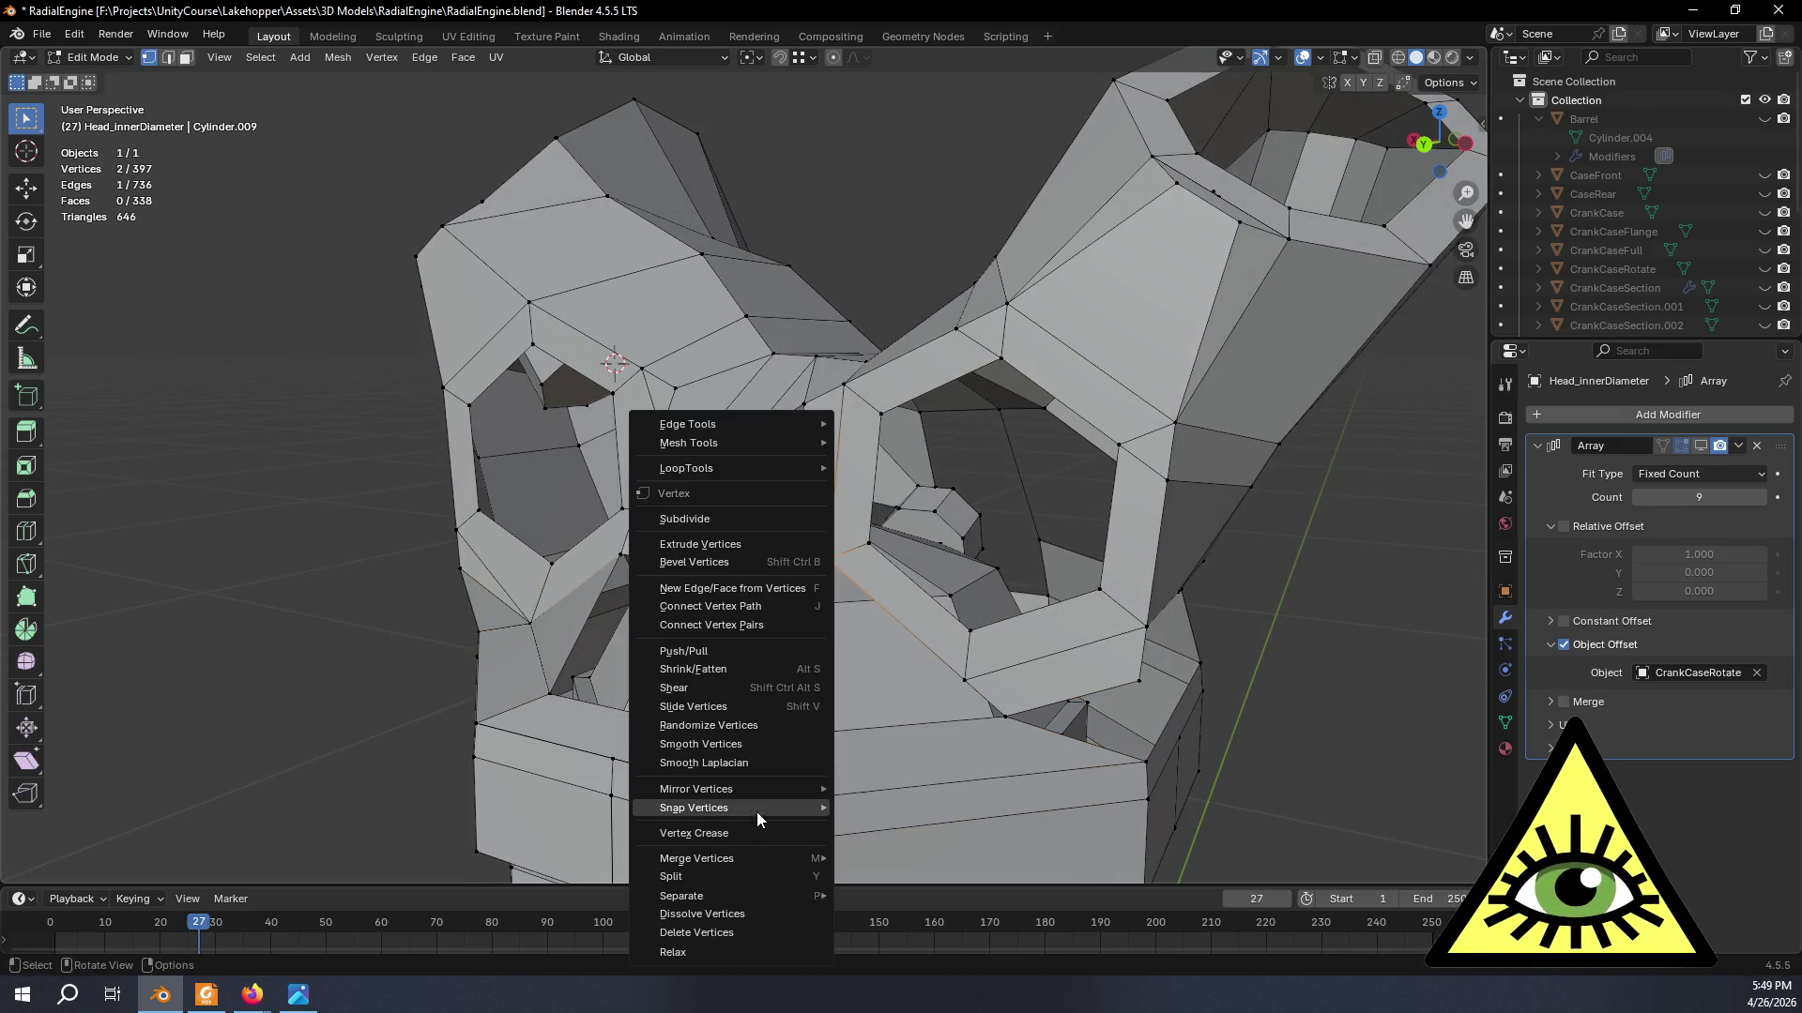
mouse_move(696, 856)
click(924, 831)
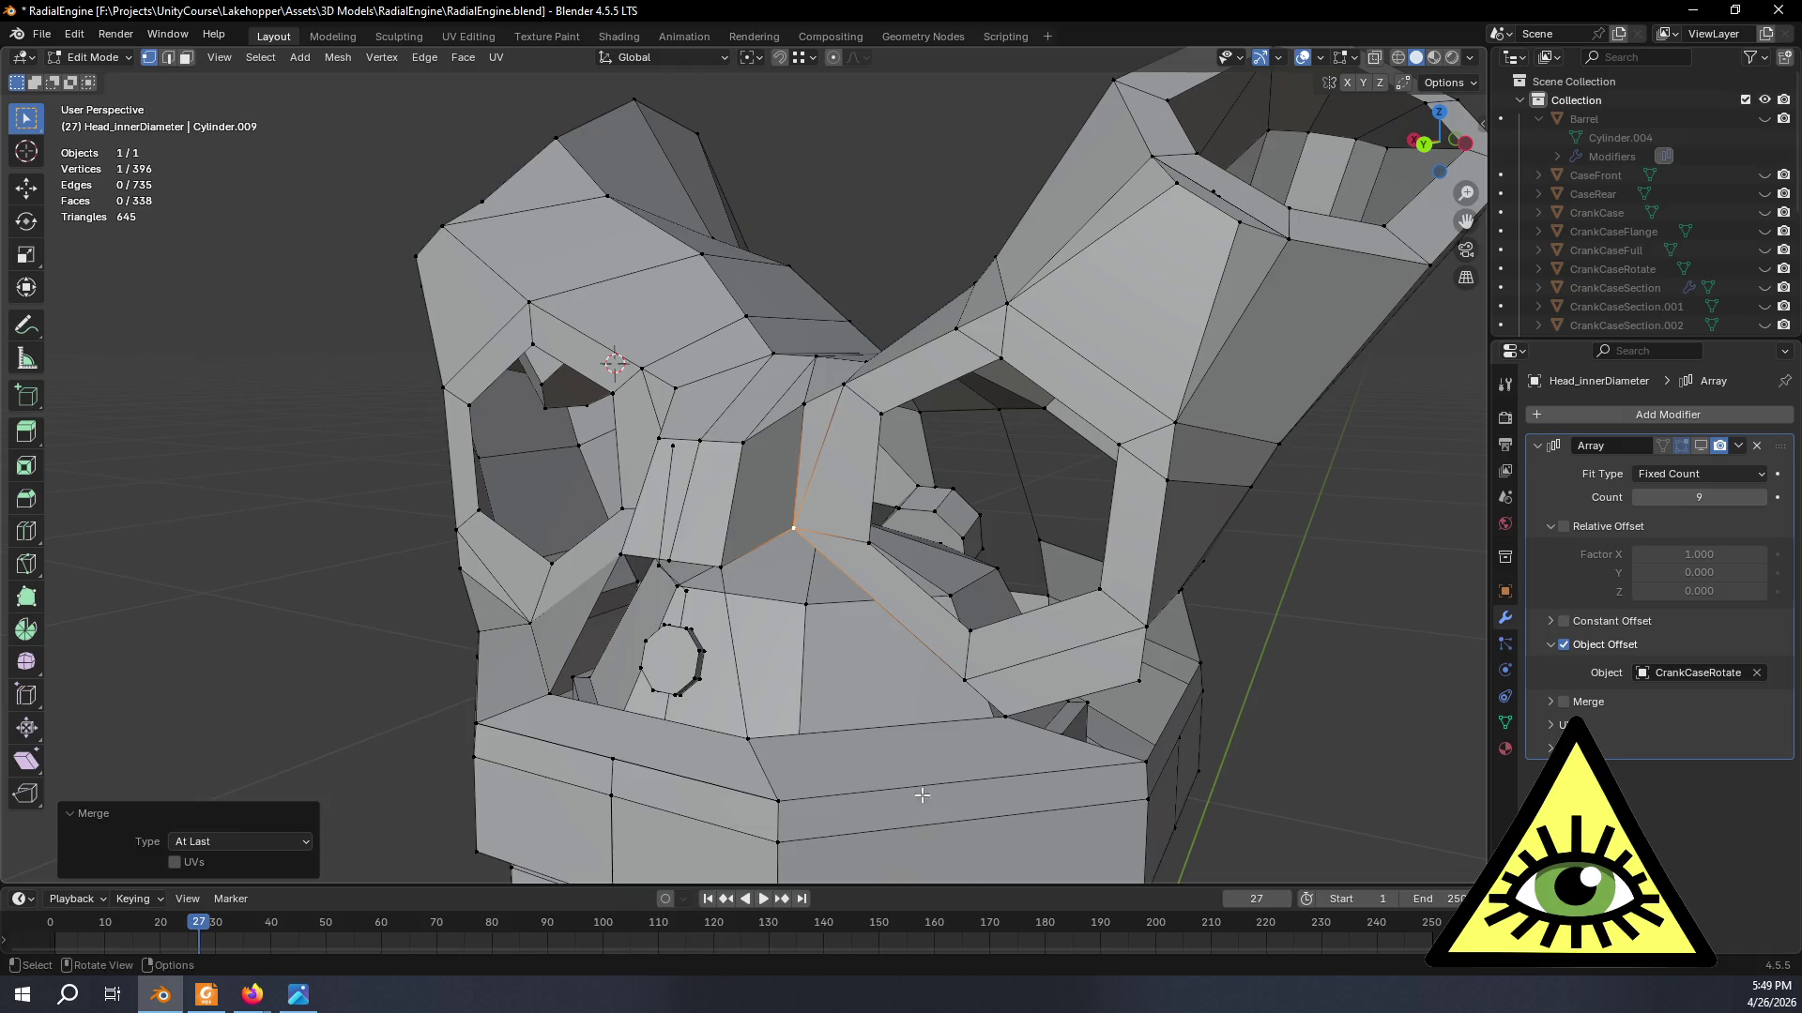
shift+click(967, 682)
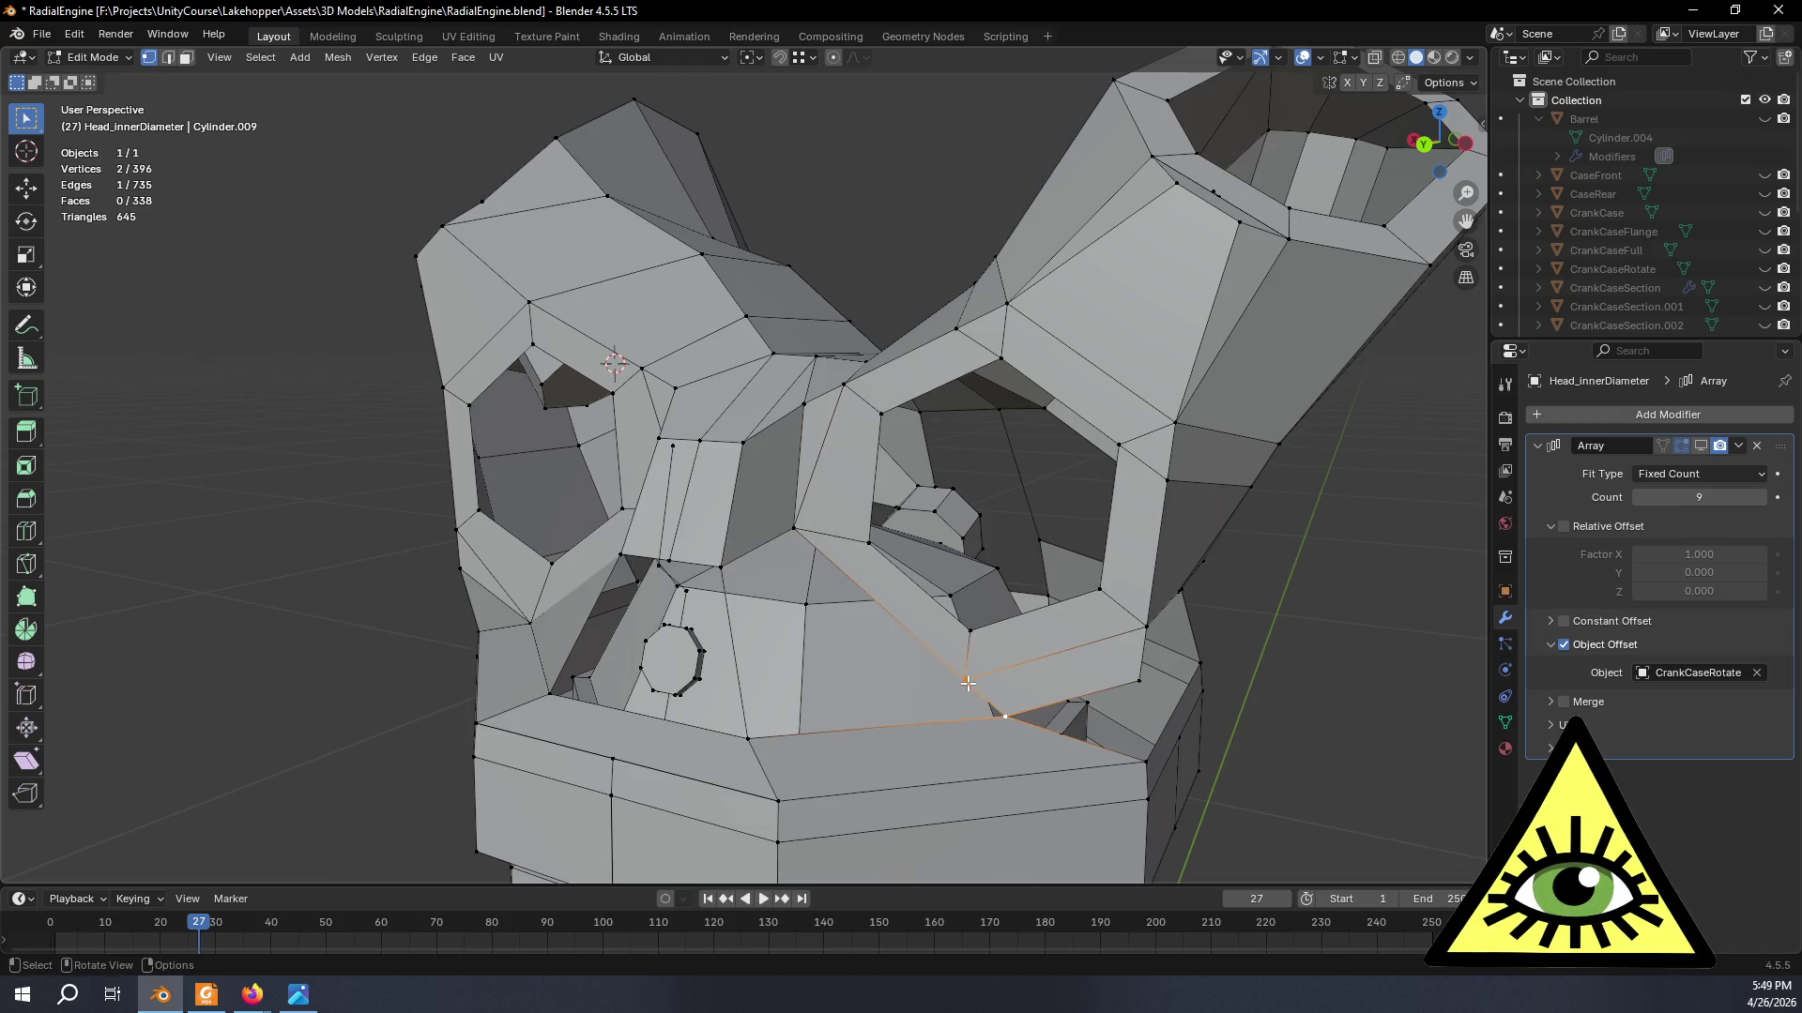
right_click(974, 707)
click(1051, 762)
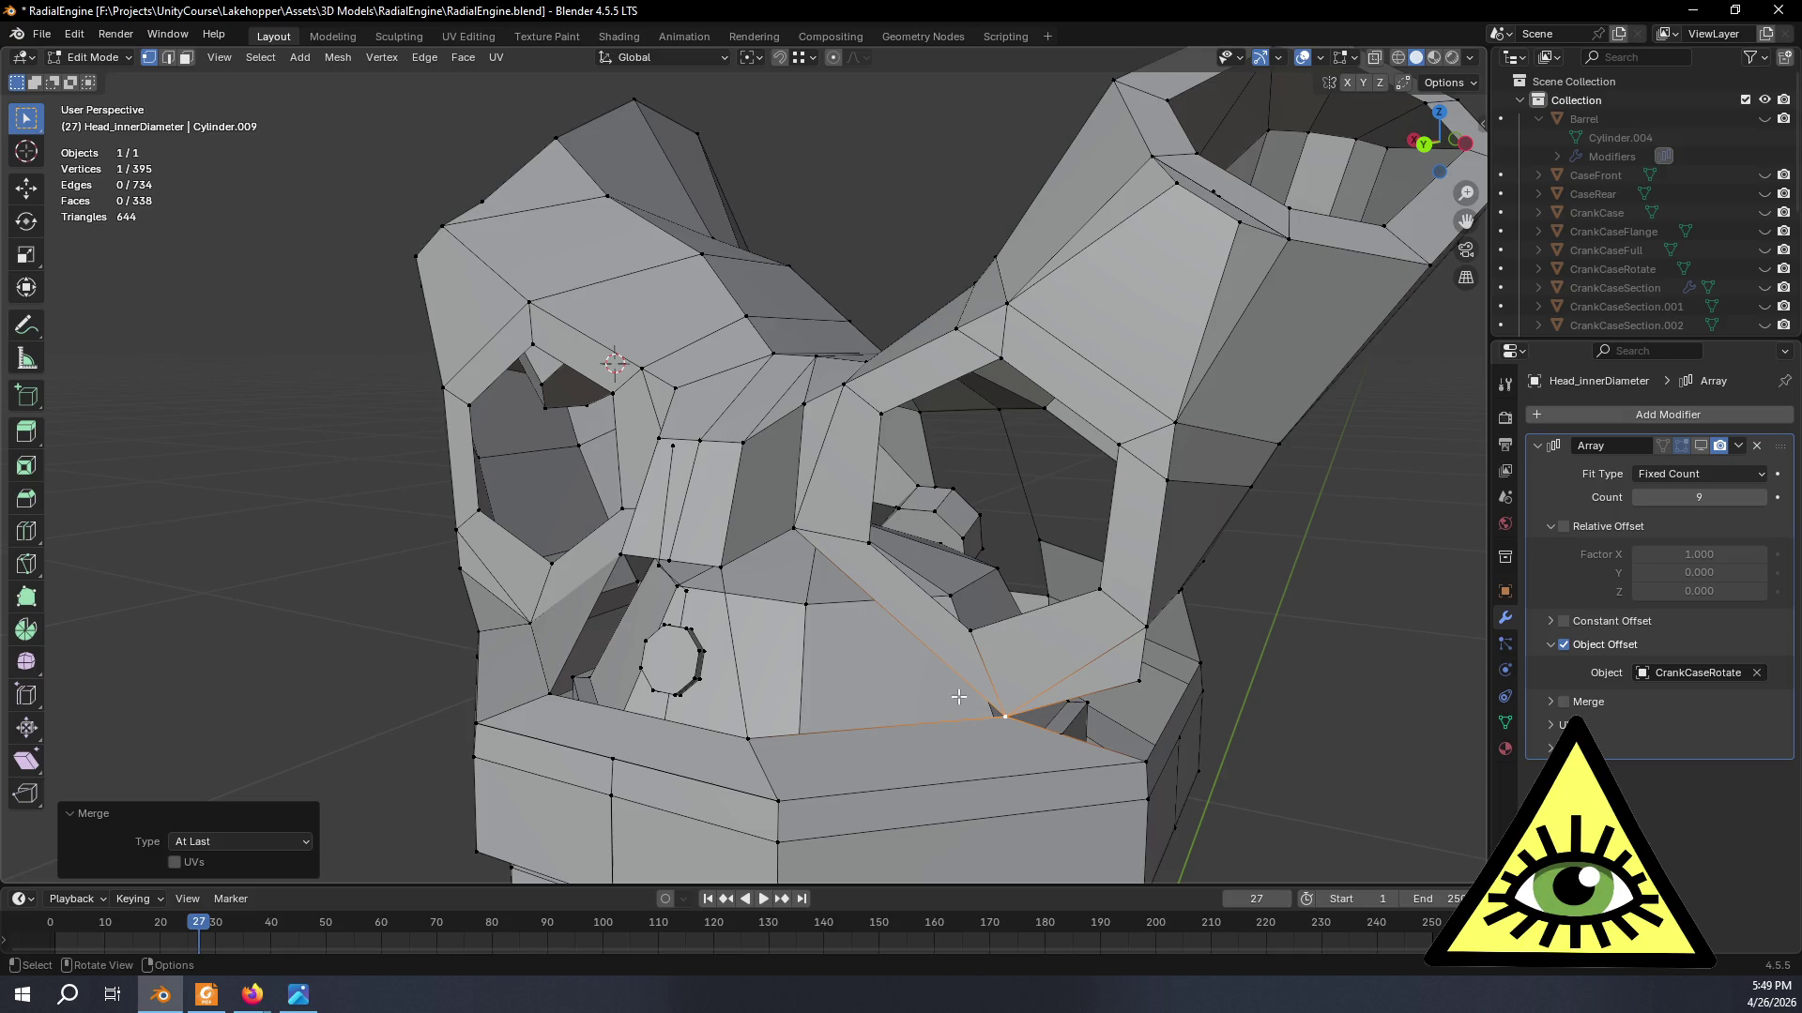
- Fill a face between two edges near the second boss
click(167, 57)
key(alt+a)
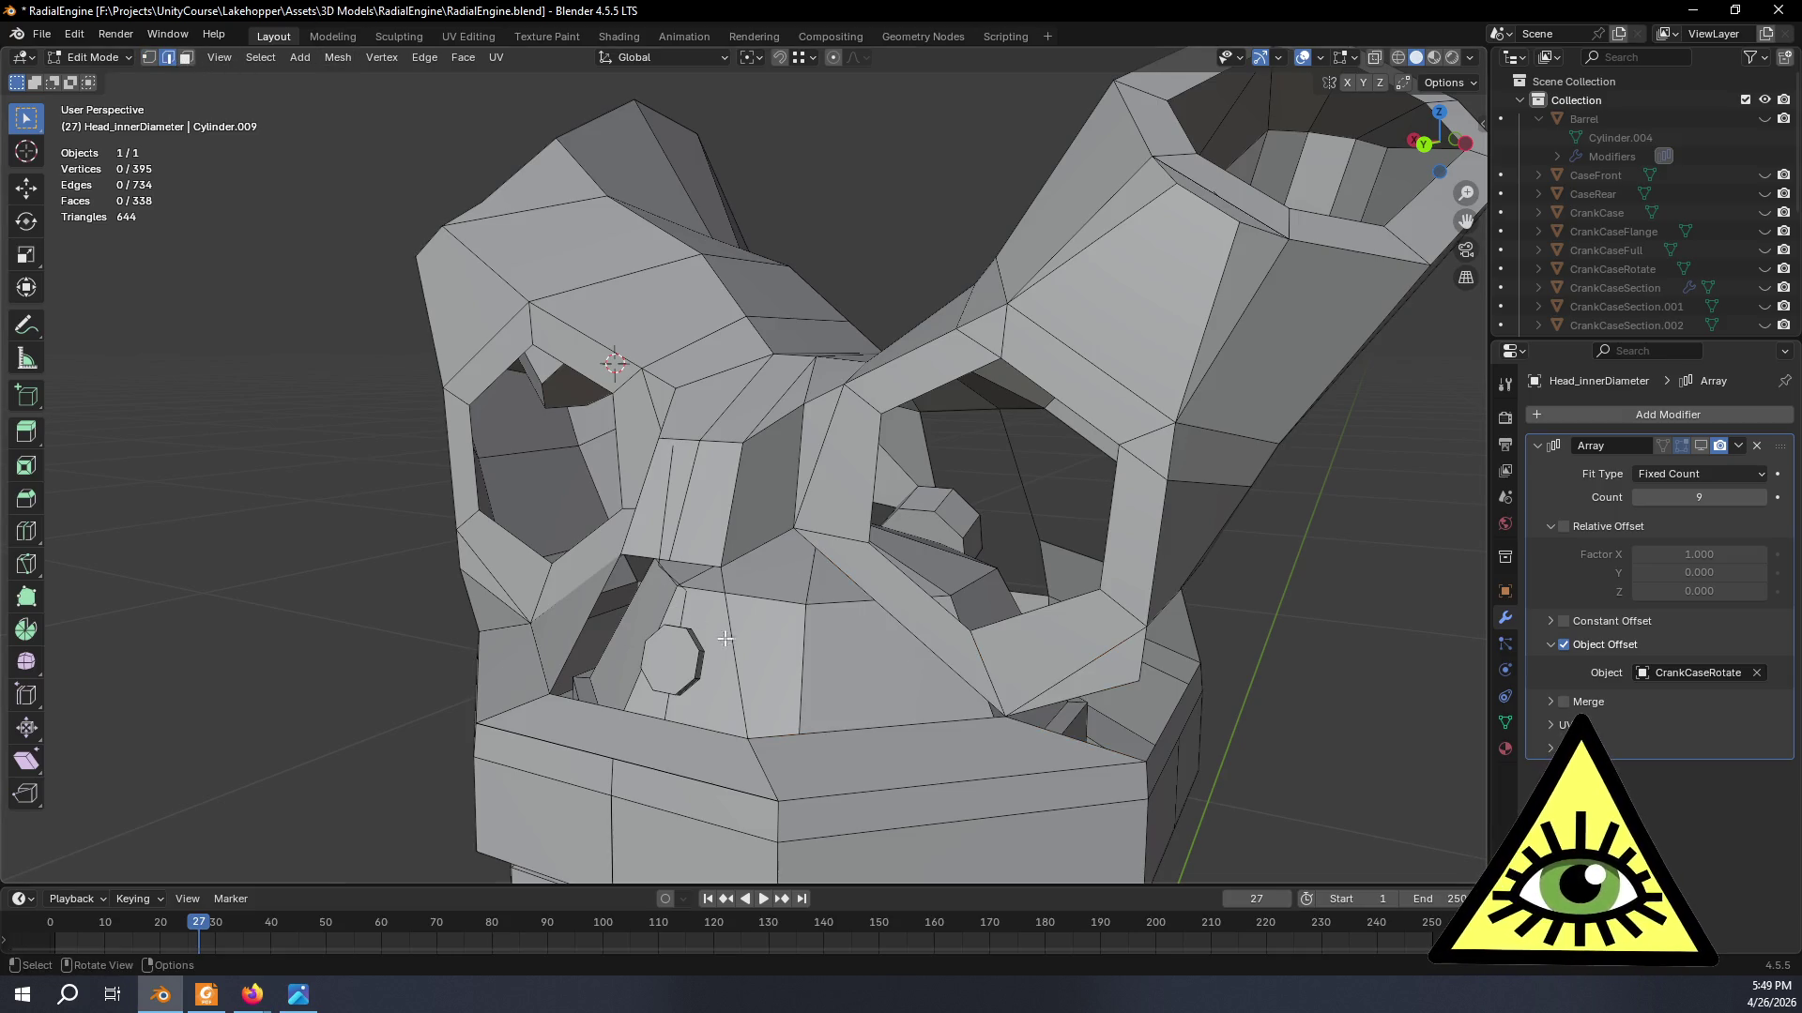
click(733, 642)
shift+click(884, 614)
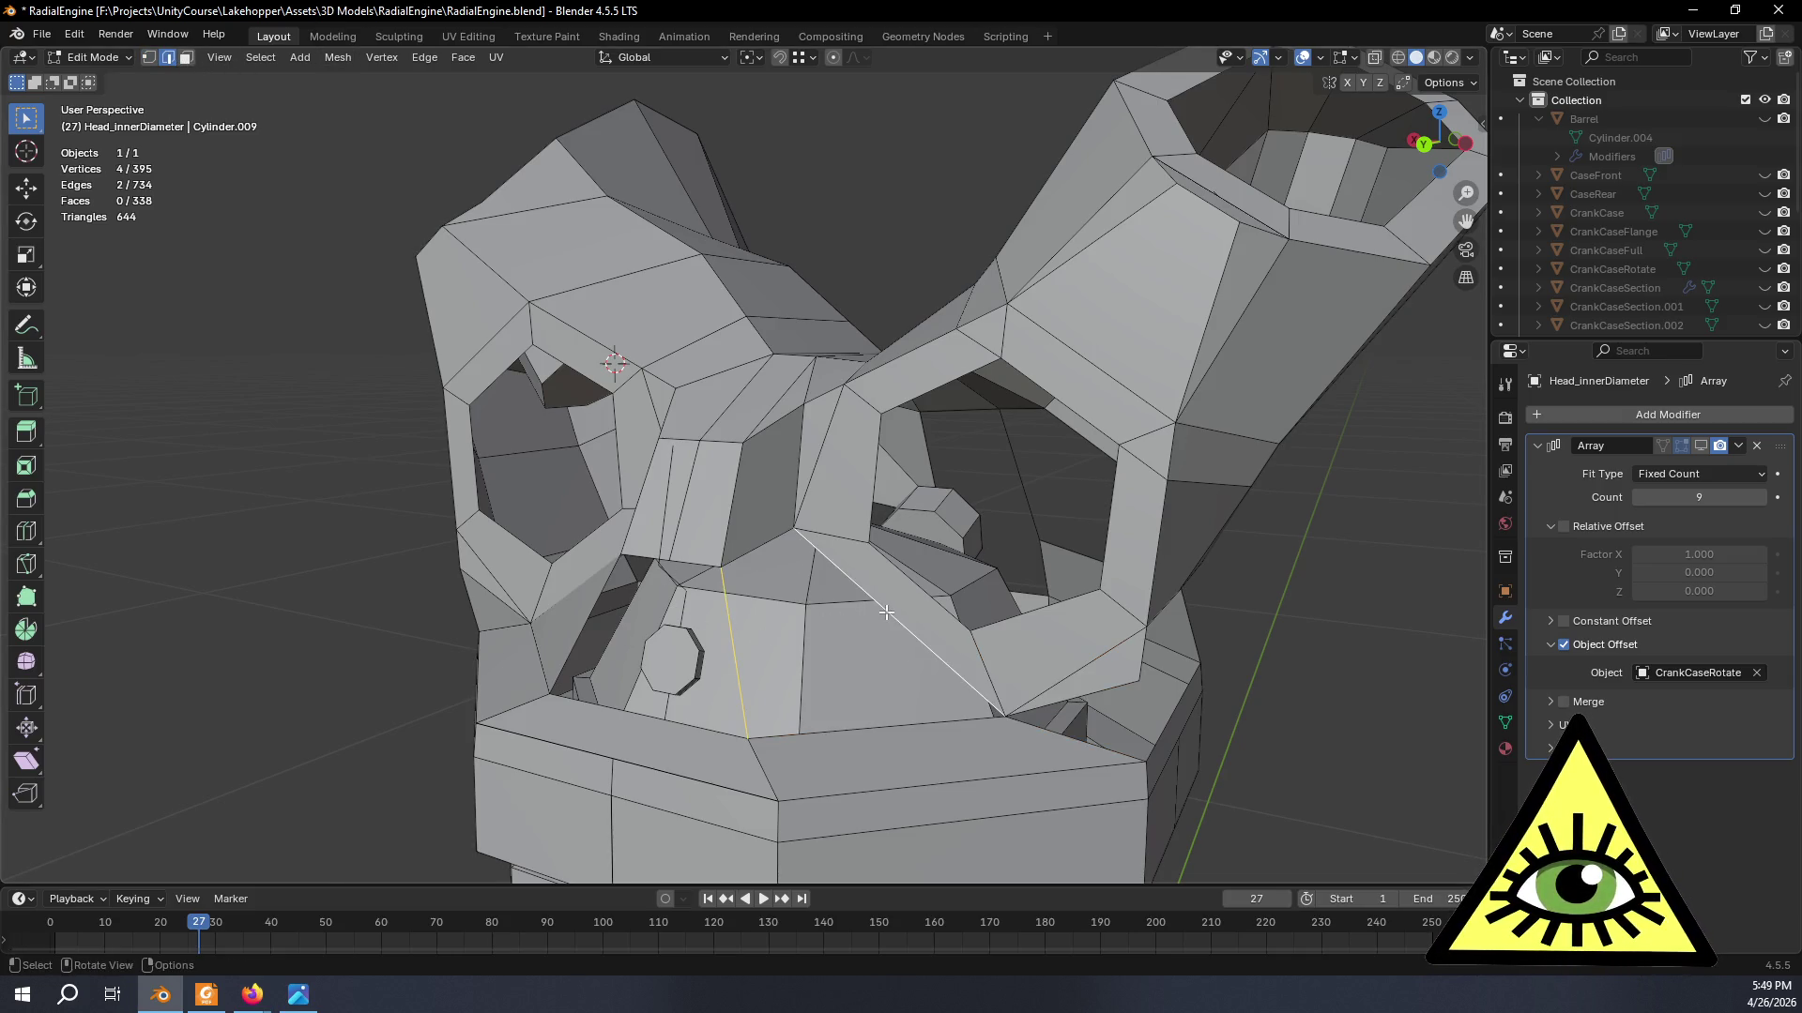
key(f)
mouse_move(661, 661)
middle_down()
mouse_move(1098, 716)
mouse_move(832, 685)
mouse_move(997, 712)
mouse_move(776, 744)
mouse_move(972, 551)
mouse_move(880, 548)
middle_up()
key(alt+a)
scroll(996, 712, up, 5)
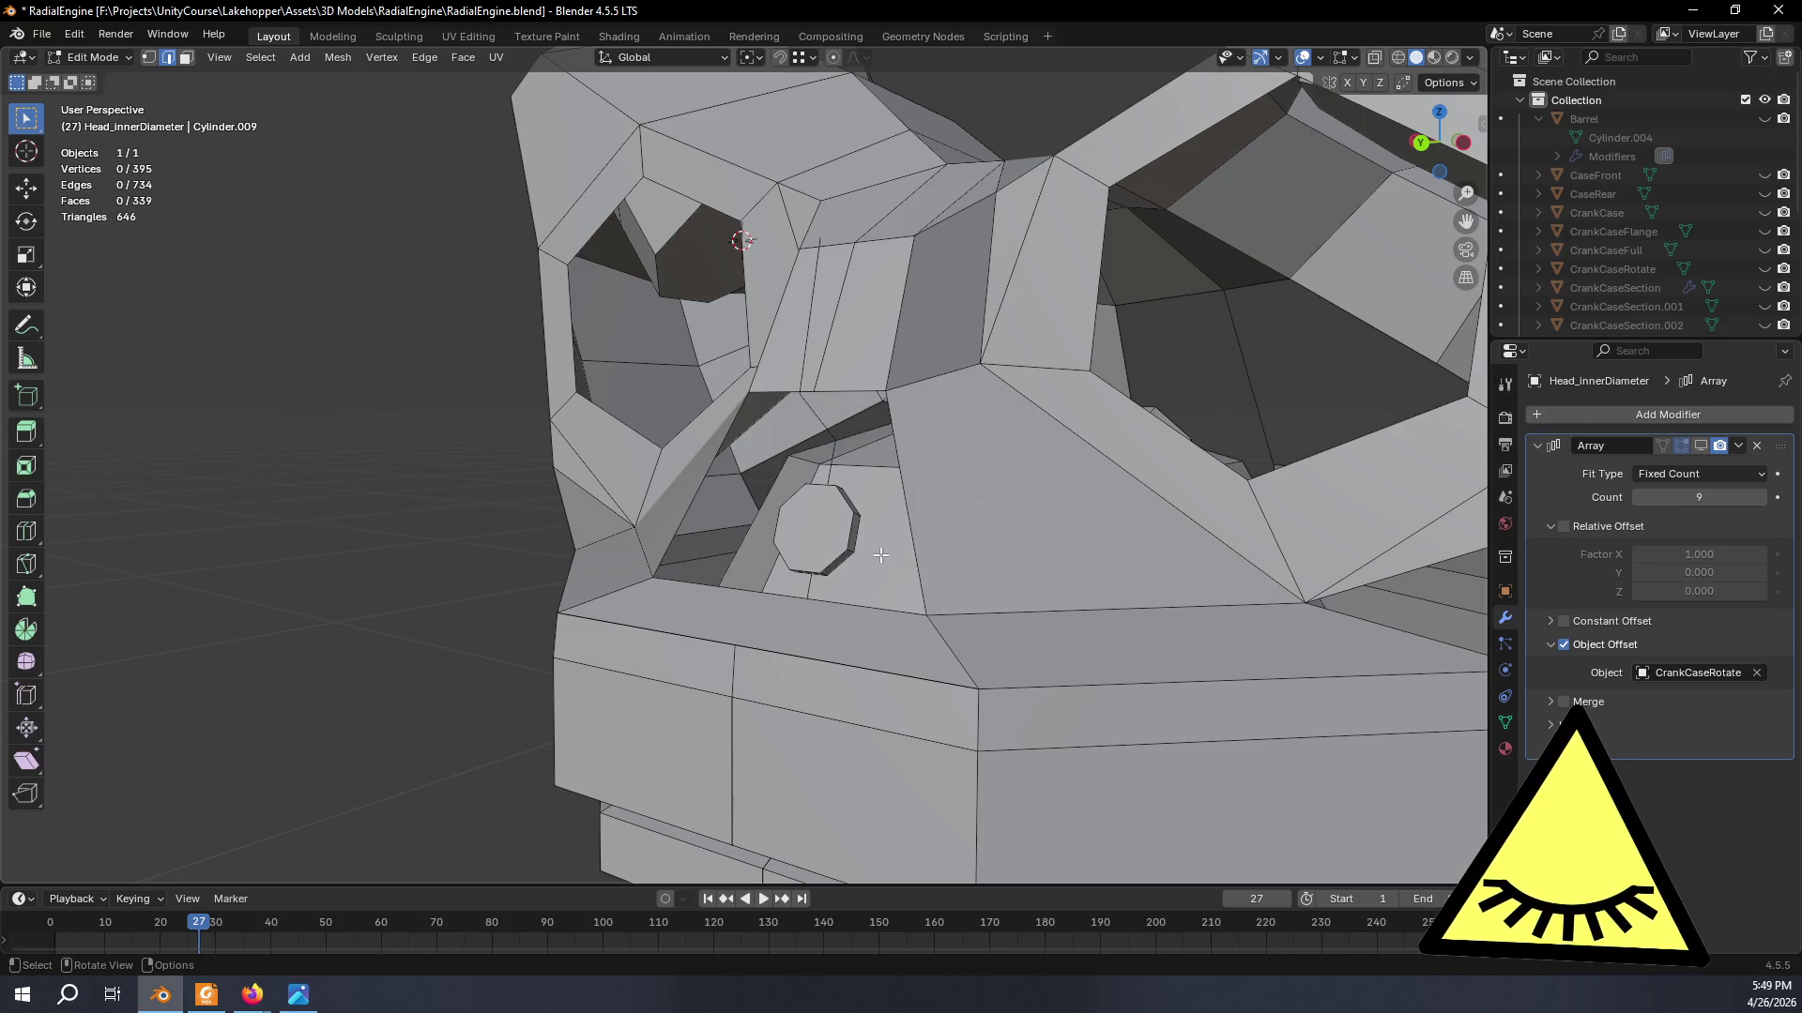
scroll(891, 543, up, 2)
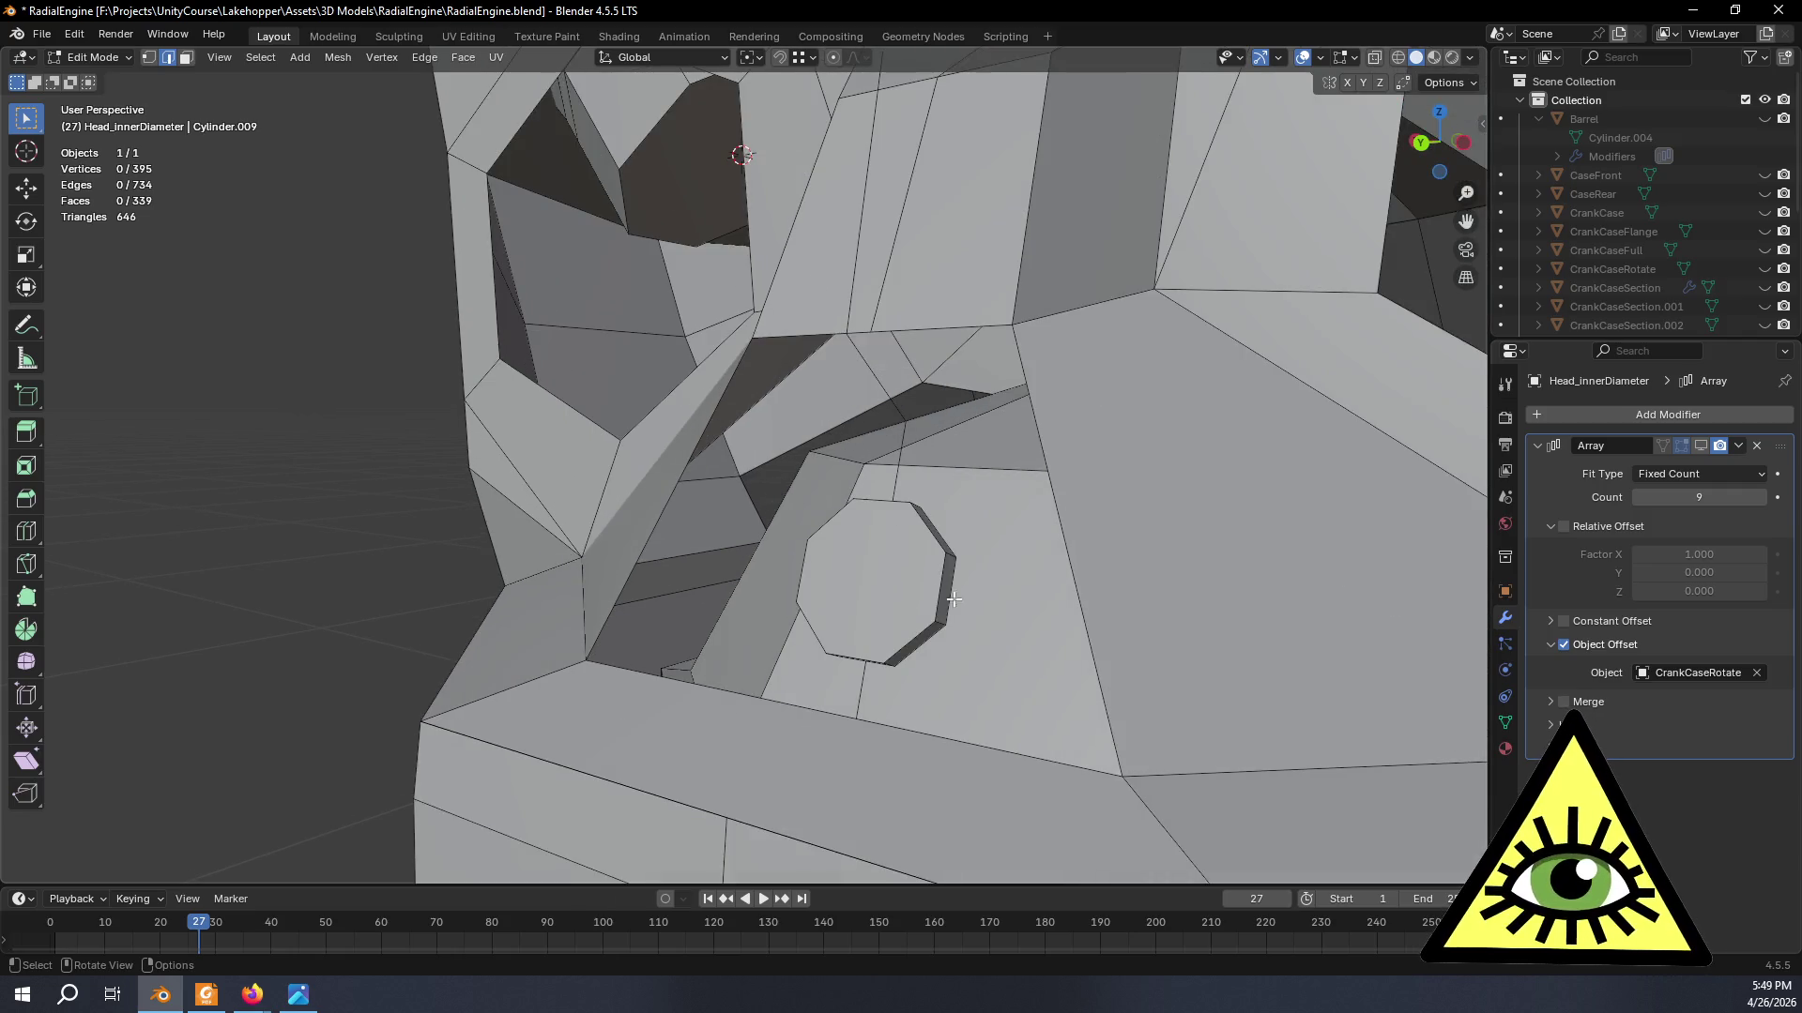
scroll(851, 591, up, 1)
scroll(816, 641, up, 2)
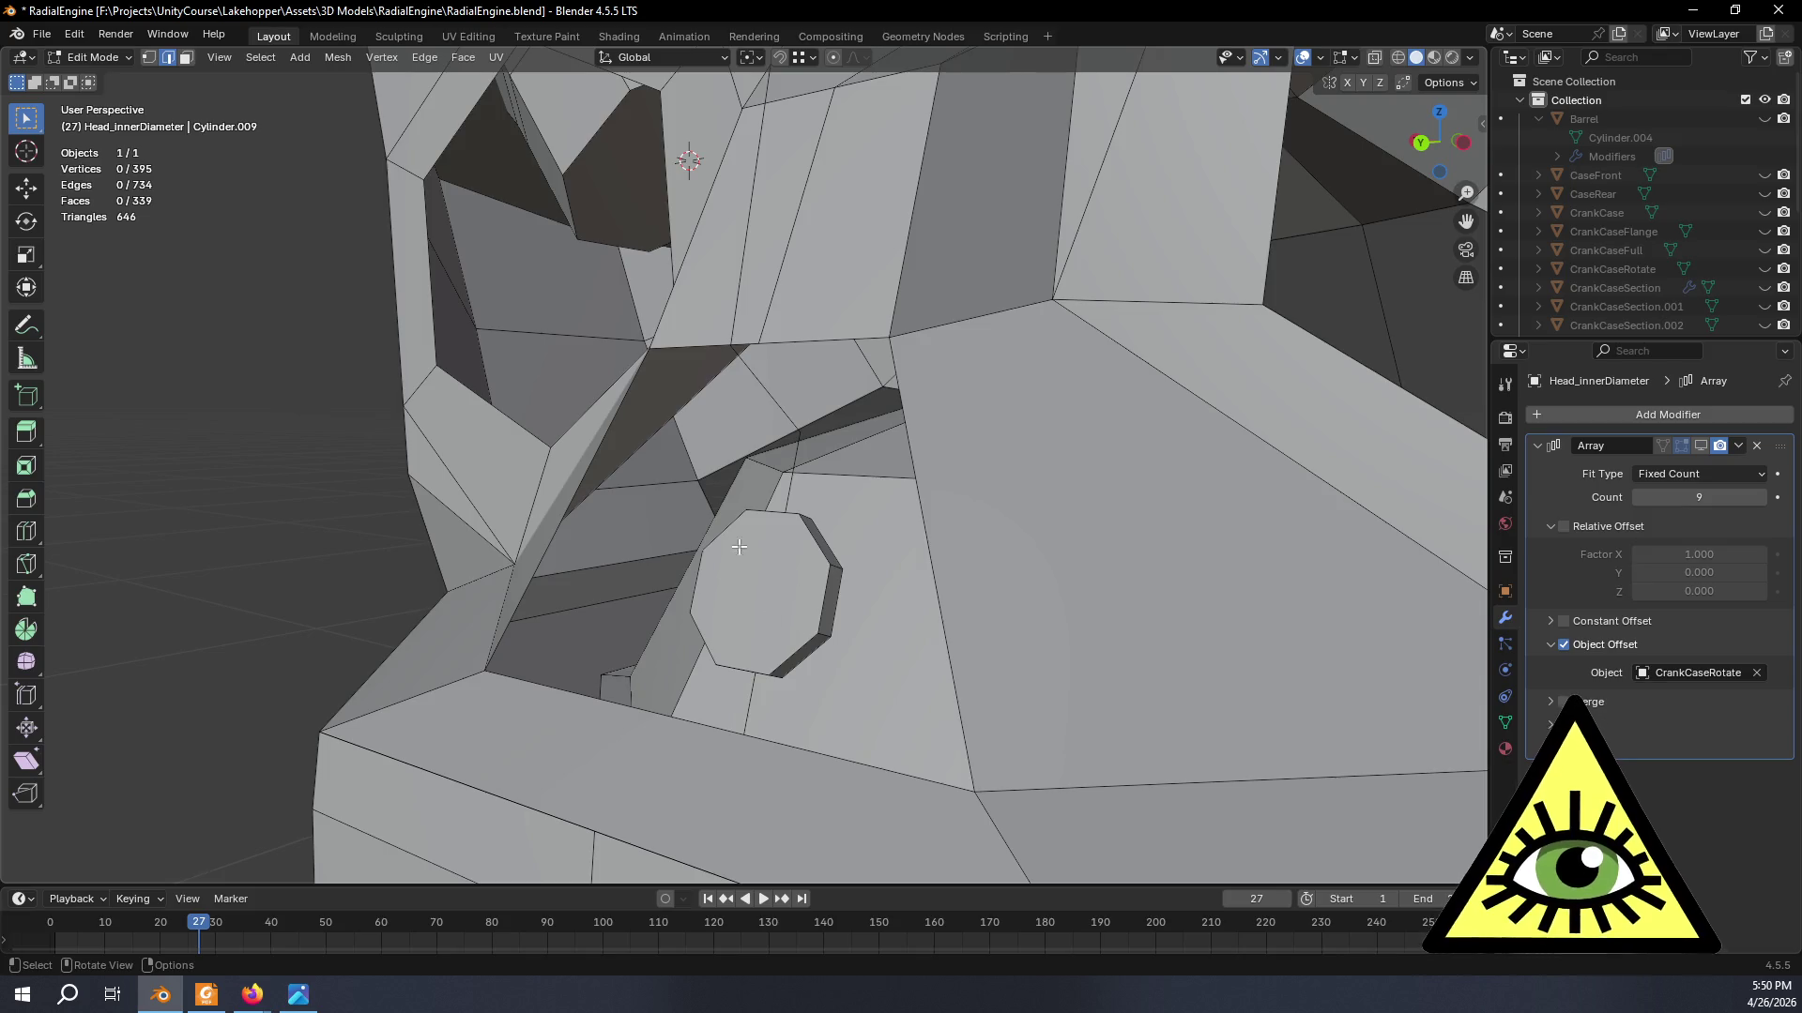
scroll(746, 521, down, 5)
scroll(623, 522, up, 3)
scroll(644, 522, down, 5)
- Unhide the Barrel and crankcase sections to check the head against the arrayed copies
mouse_move(644, 522)
middle_down()
mouse_move(949, 554)
mouse_move(795, 616)
mouse_move(643, 604)
mouse_move(727, 580)
middle_up()
scroll(948, 555, up, 4)
scroll(906, 542, up, 3)
mouse_move(906, 542)
middle_down()
mouse_move(773, 516)
mouse_move(860, 535)
mouse_move(817, 550)
middle_up()
scroll(878, 544, down, 5)
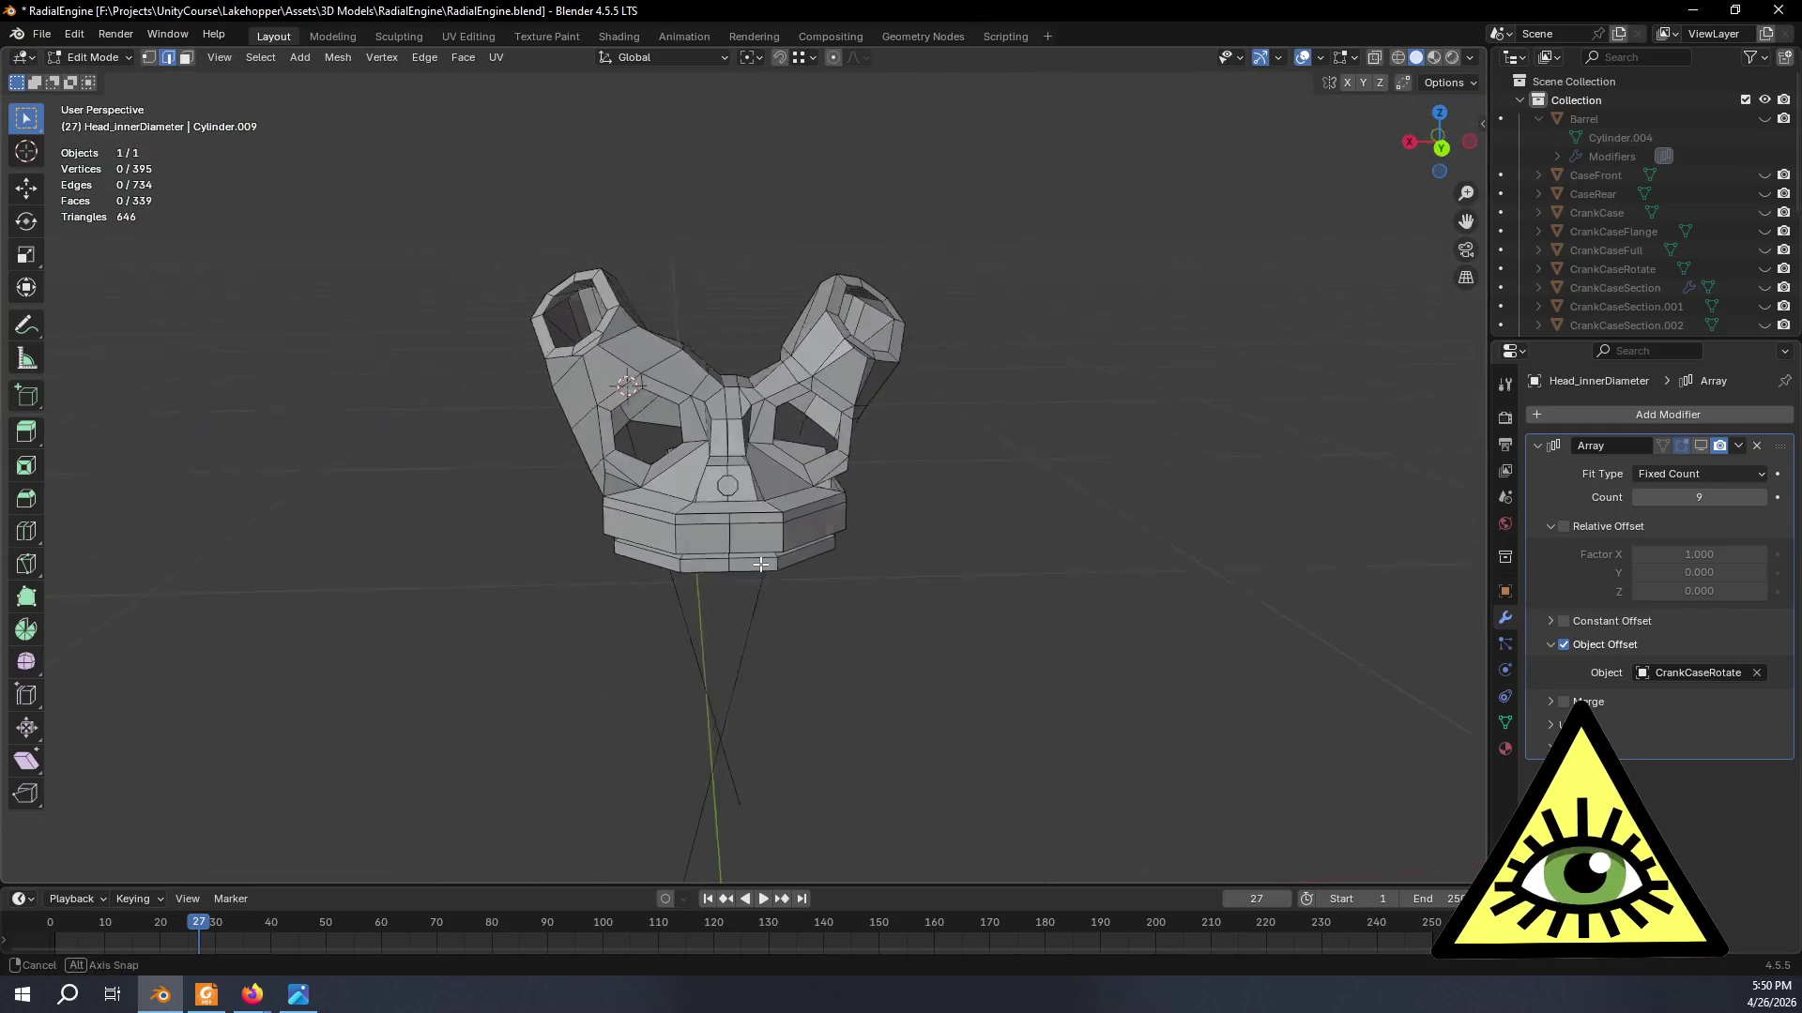
click(1763, 120)
scroll(1745, 211, down, 5)
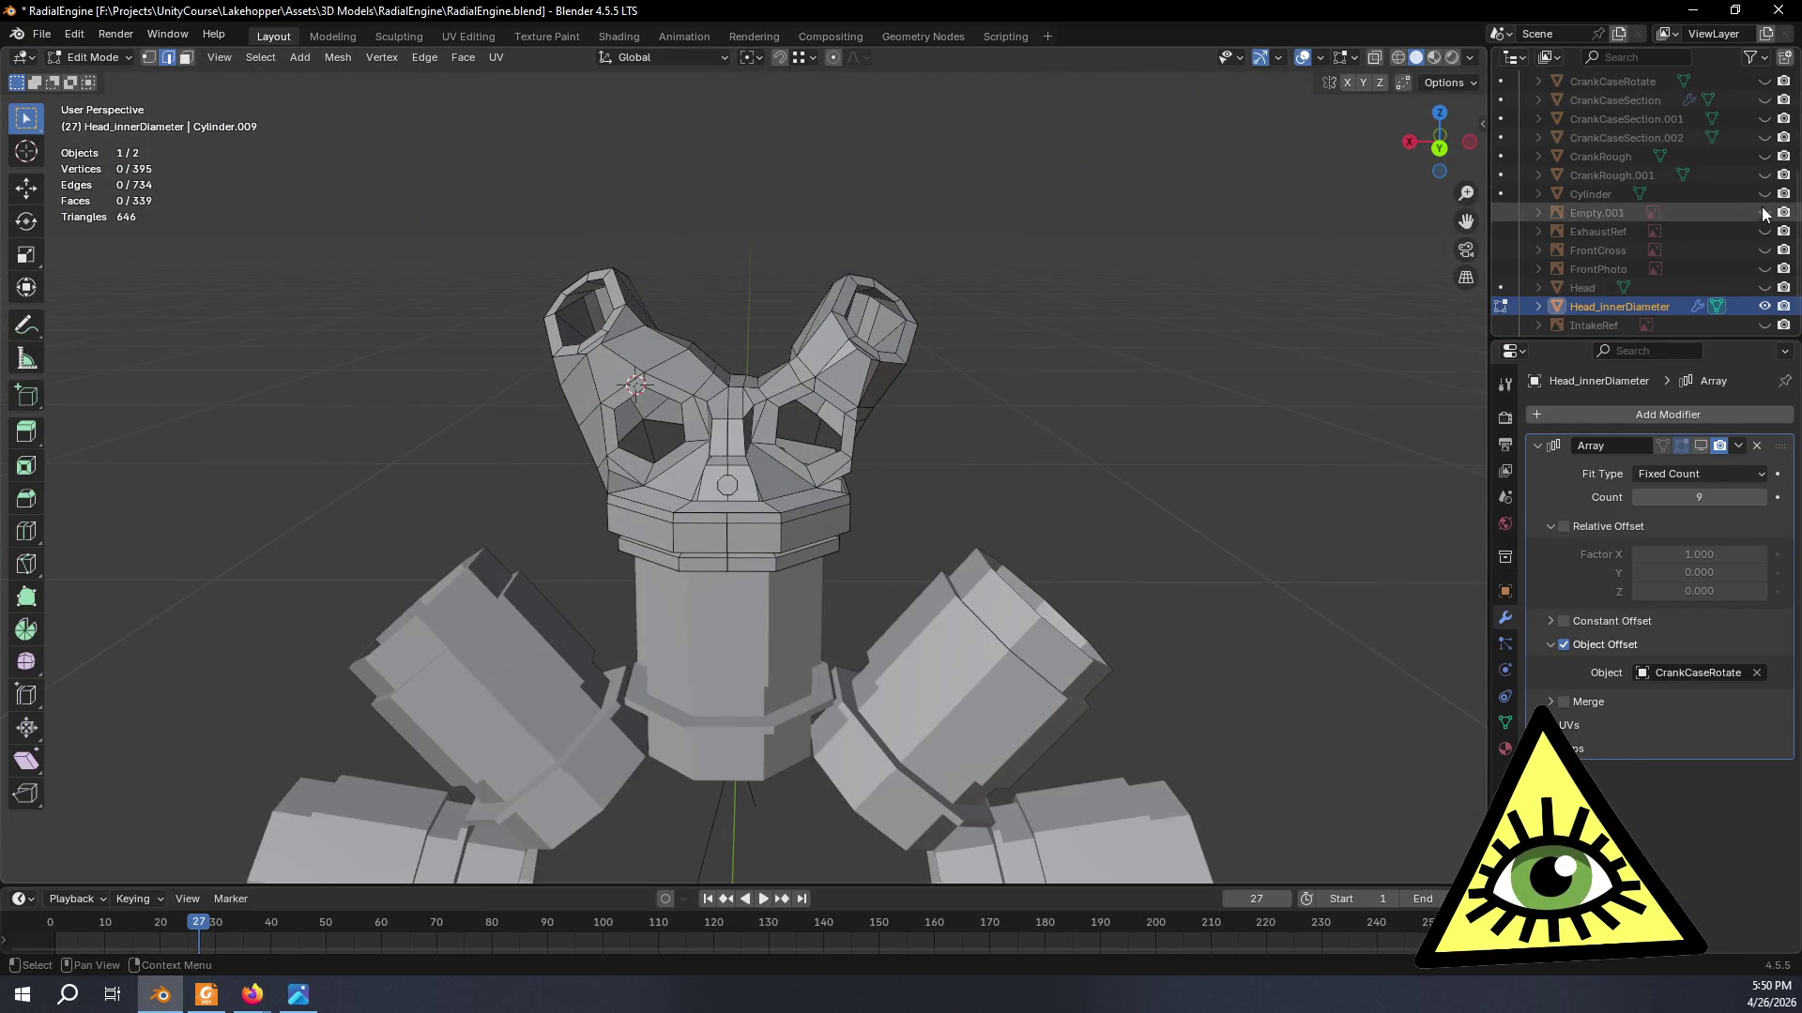
click(1764, 137)
scroll(1393, 343, down, 5)
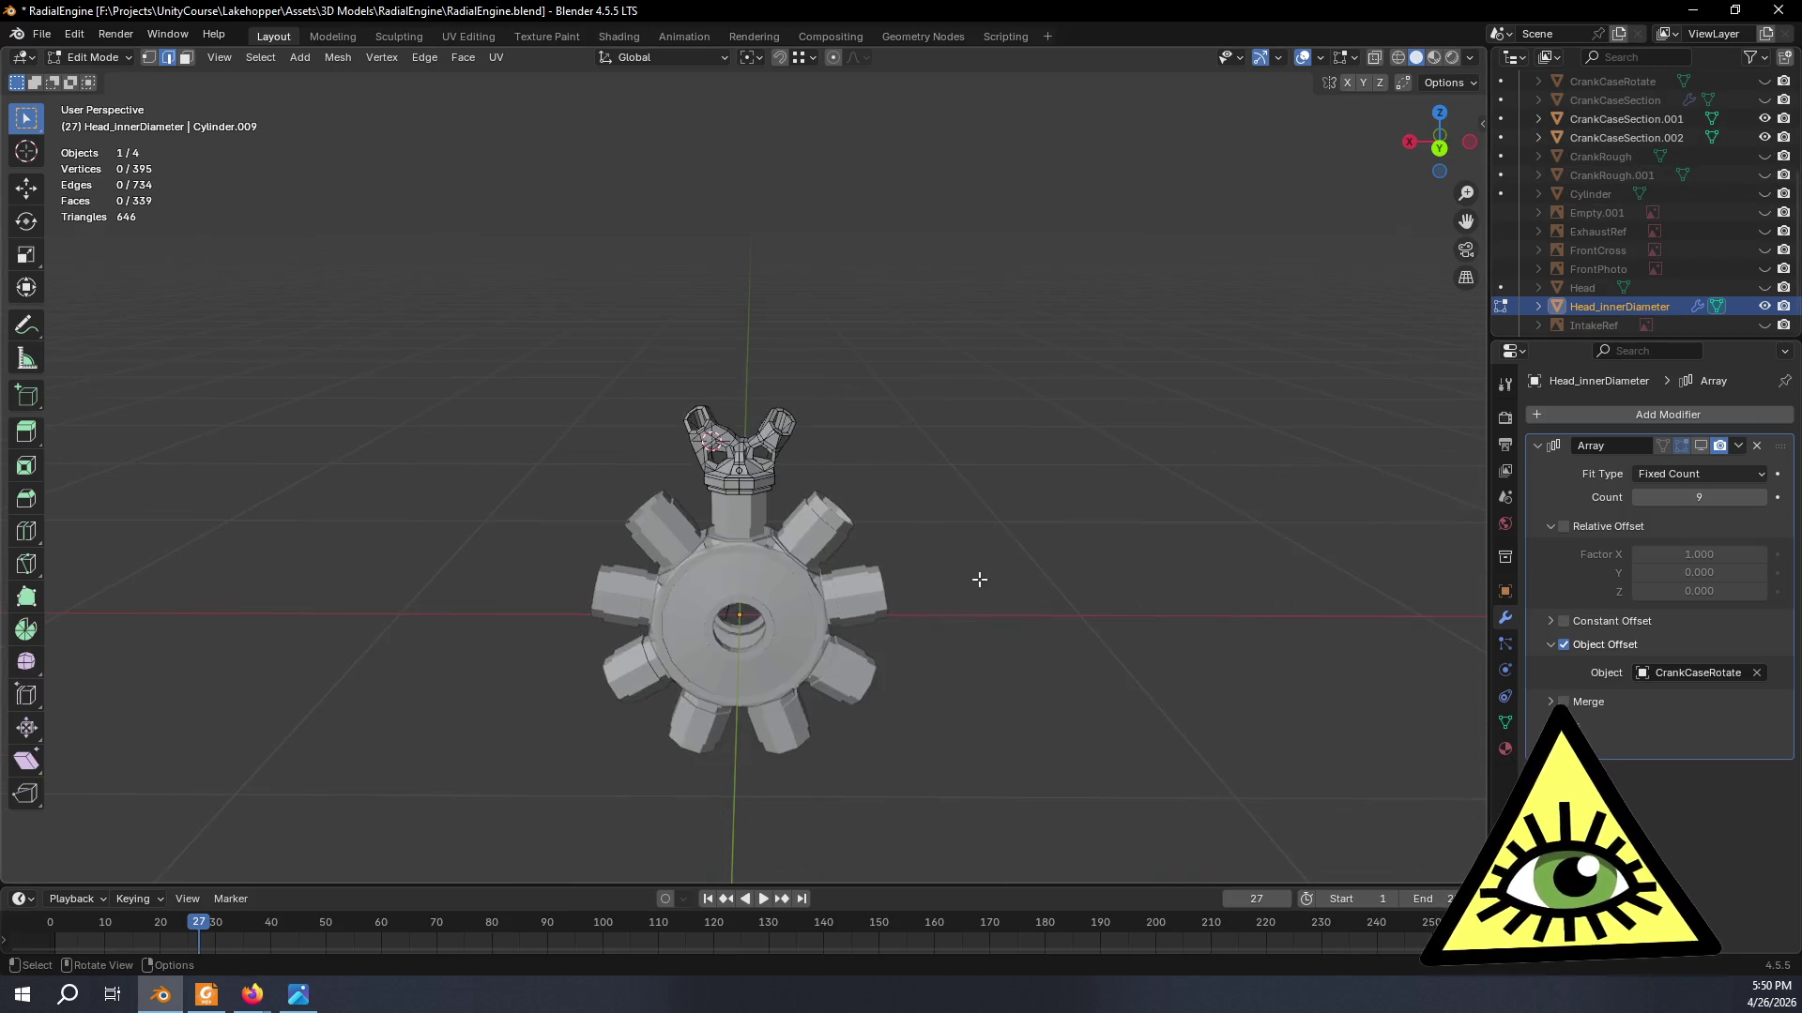
middle_drag(977, 576, 939, 596)
click(1700, 445)
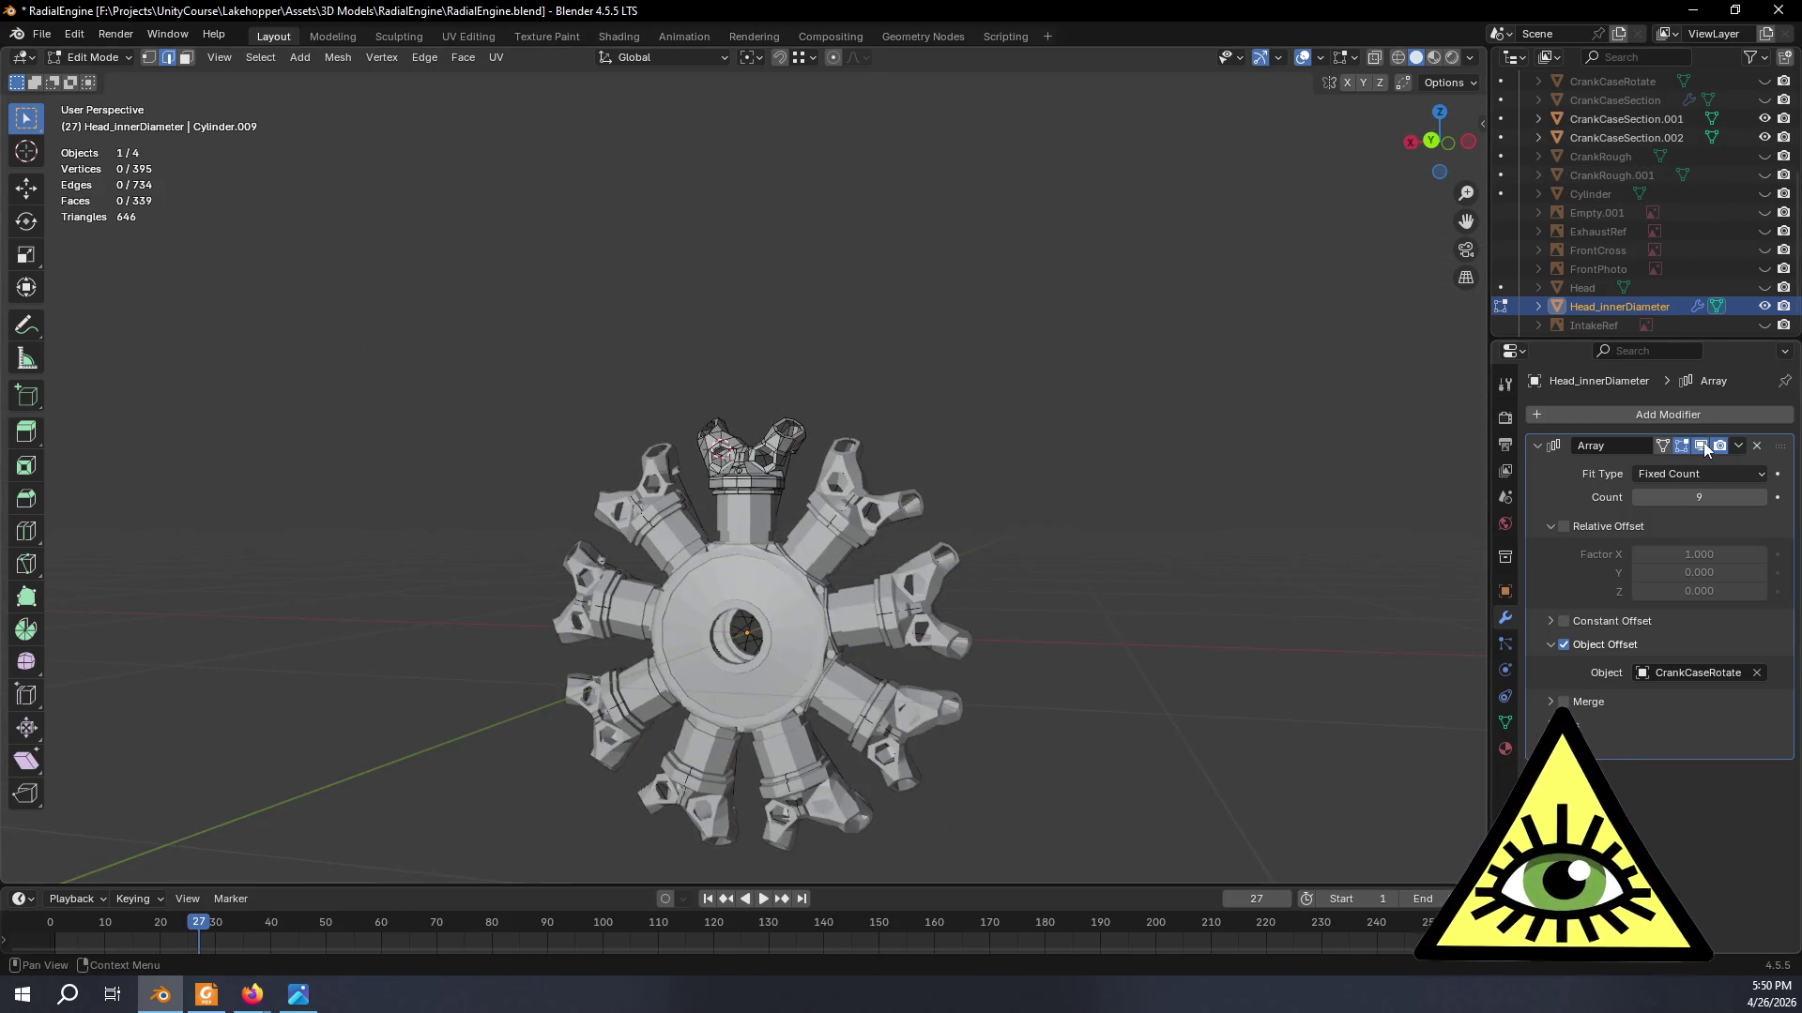
click(1700, 445)
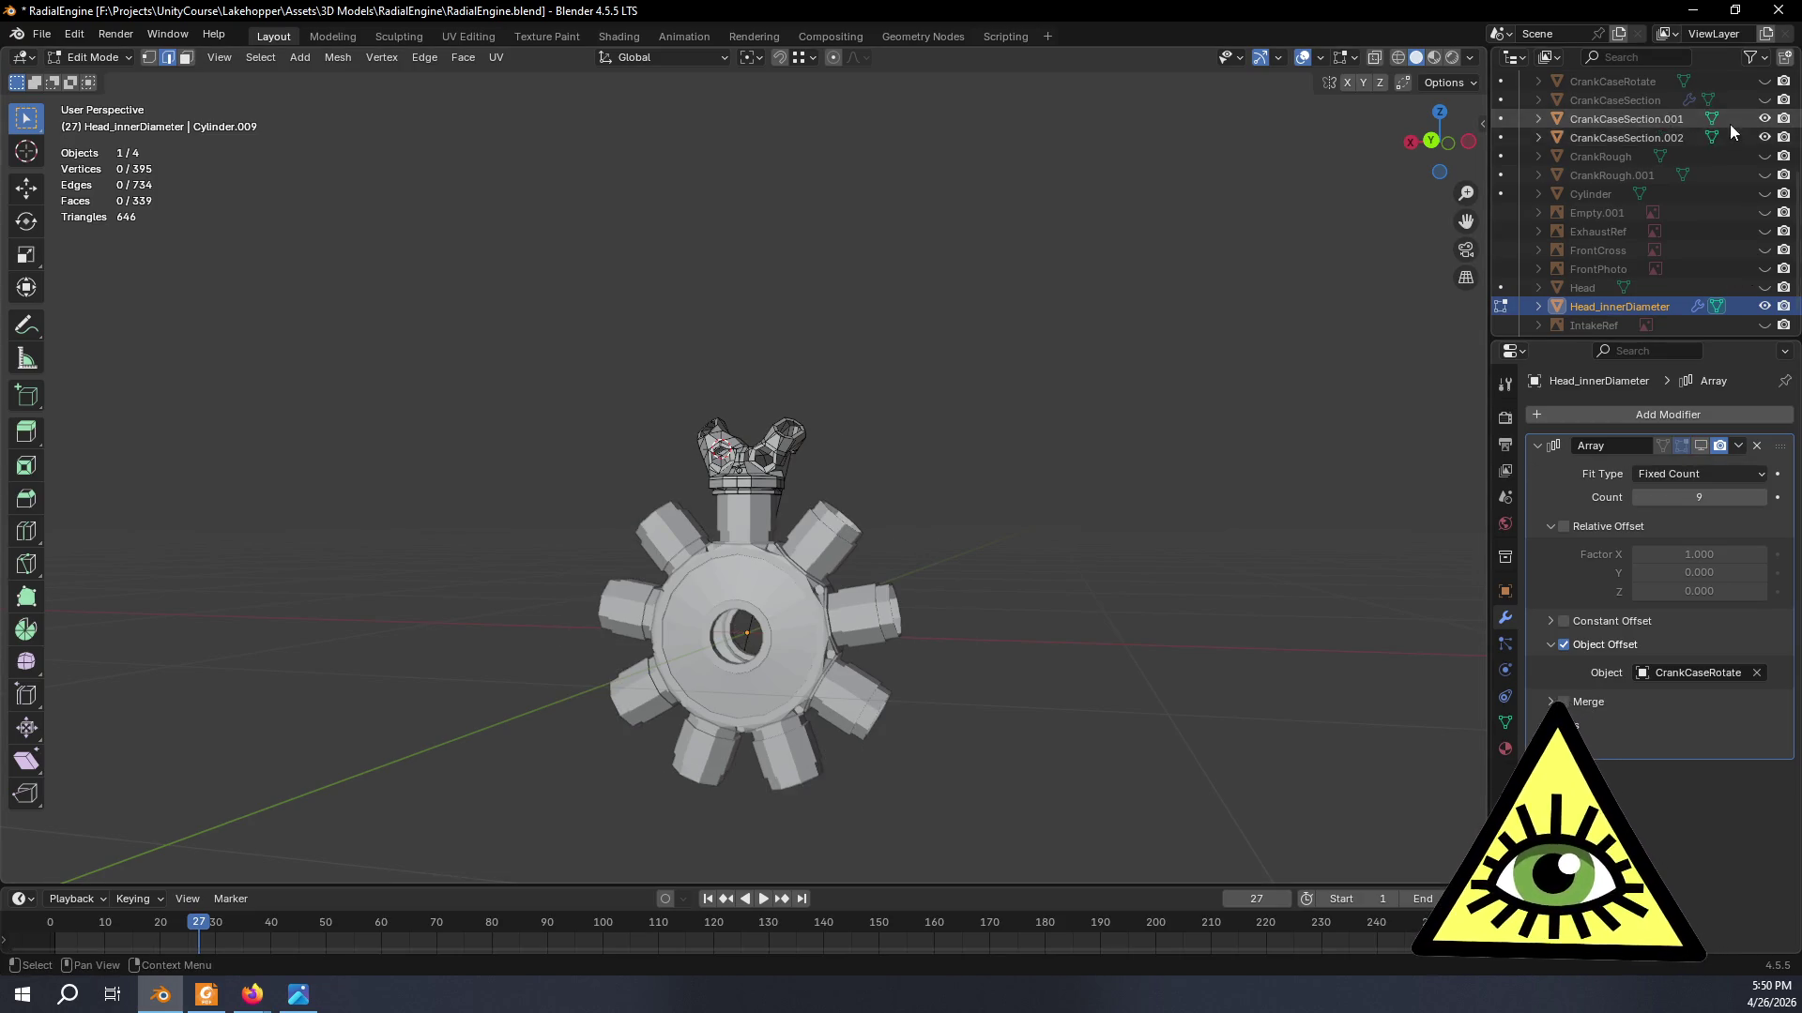
- Hide CrankCaseSection.001/.002 and Barrel again so only the cylinder head shows
drag(1762, 122, 1766, 136)
scroll(1729, 158, up, 5)
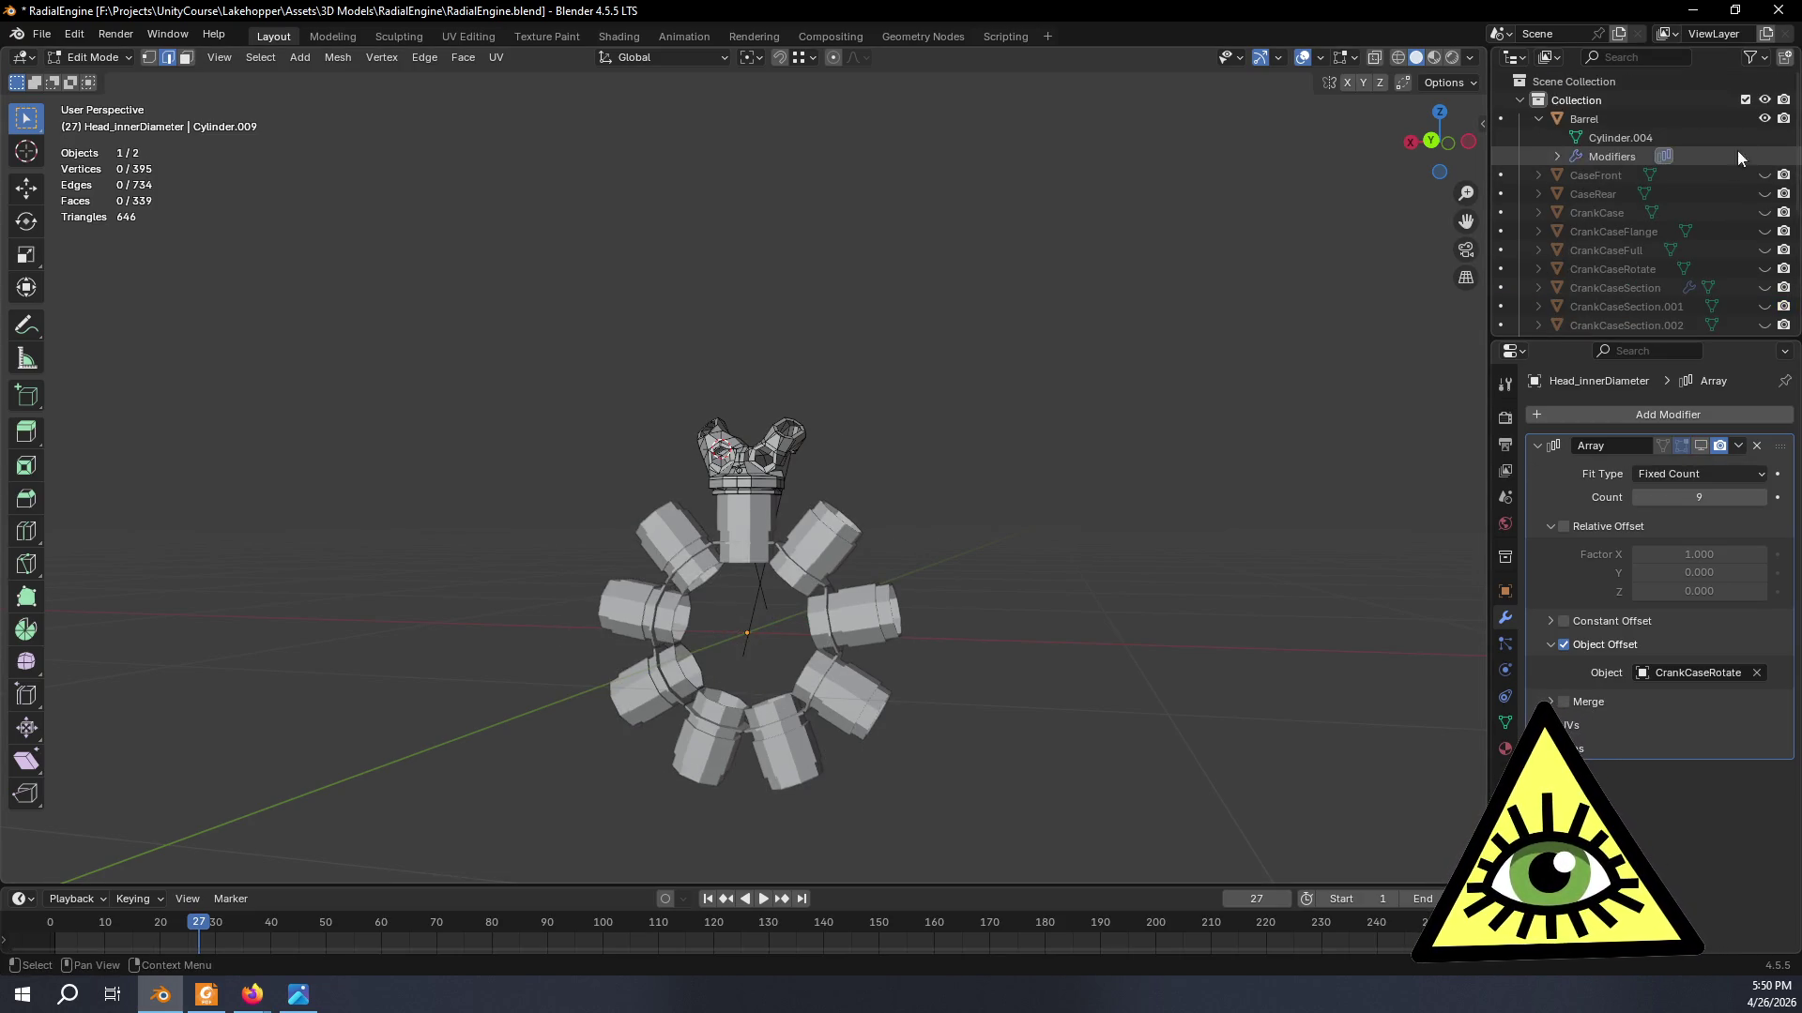
click(1765, 118)
scroll(515, 664, up, 4)
scroll(699, 666, up, 4)
mouse_move(699, 666)
middle_down()
mouse_move(756, 704)
mouse_move(643, 707)
mouse_move(596, 655)
mouse_move(696, 674)
mouse_move(678, 732)
middle_up()
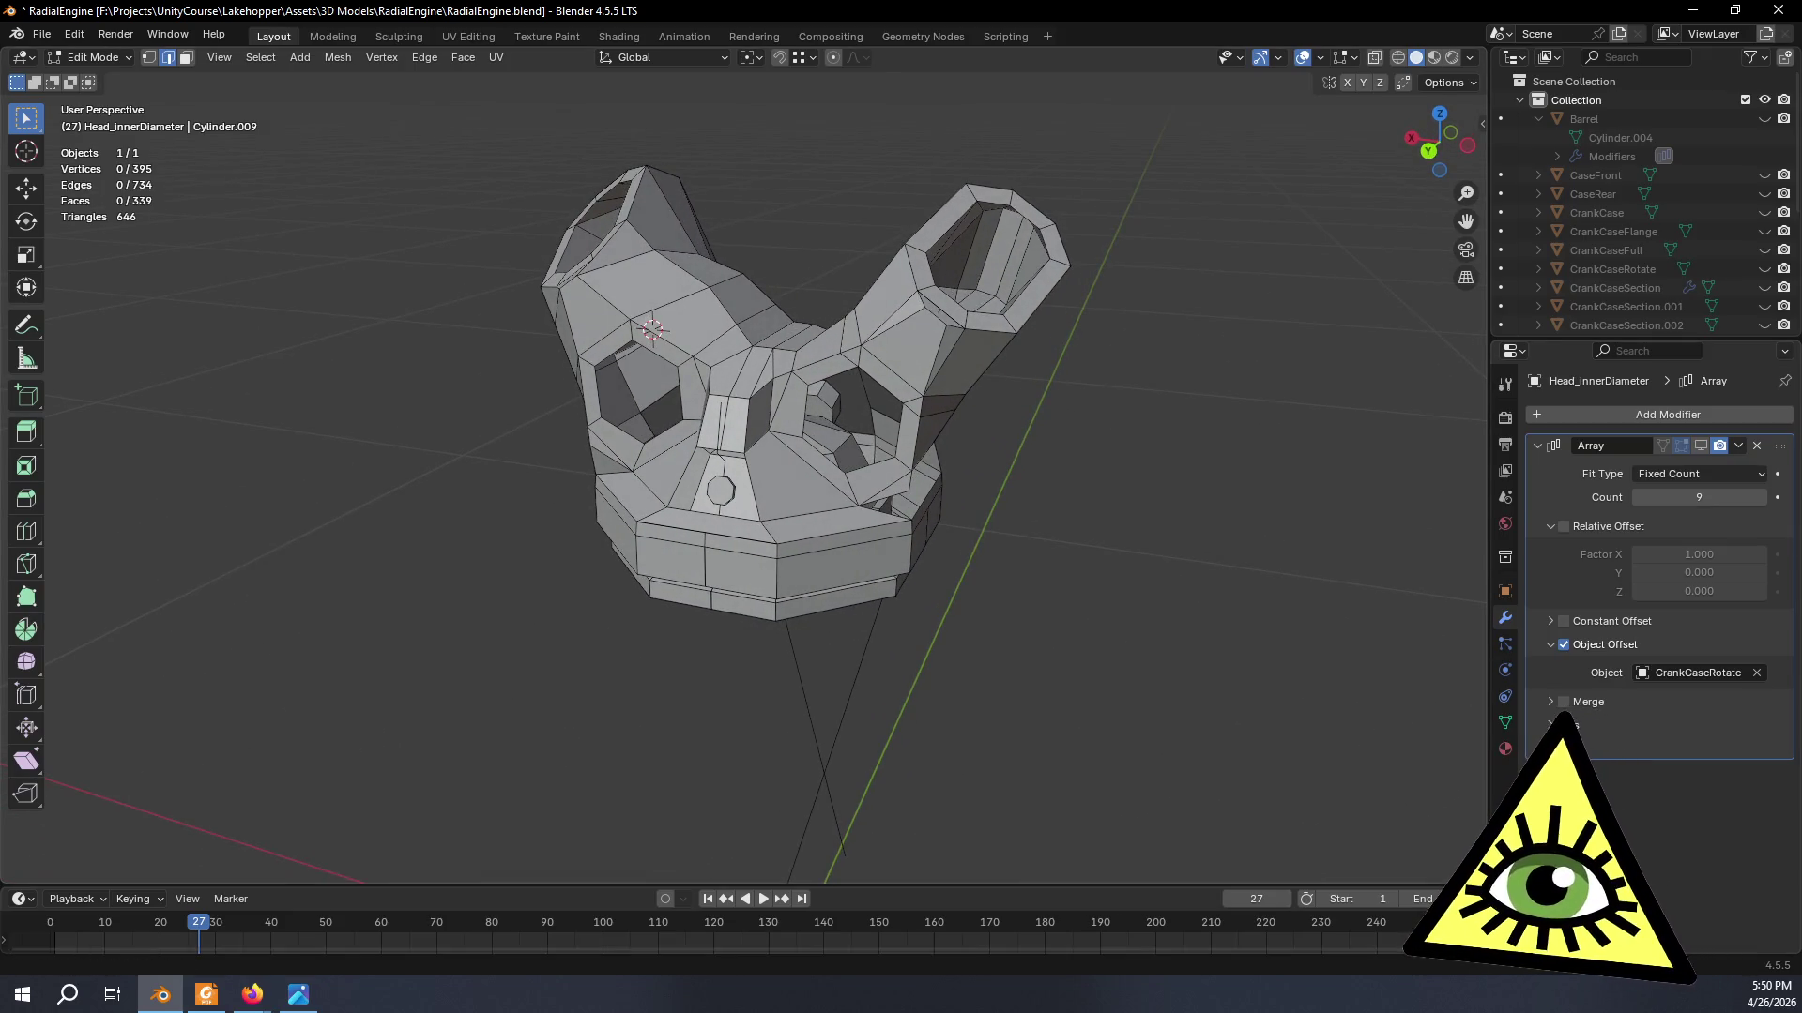
- Set the Transform Orientation to Face.005 and activate the Move tool
middle_drag(1078, 662, 1047, 611)
scroll(893, 638, up, 4)
mouse_move(894, 638)
middle_down()
mouse_move(925, 781)
mouse_move(989, 656)
mouse_move(876, 696)
mouse_move(643, 635)
middle_up()
scroll(990, 656, up, 3)
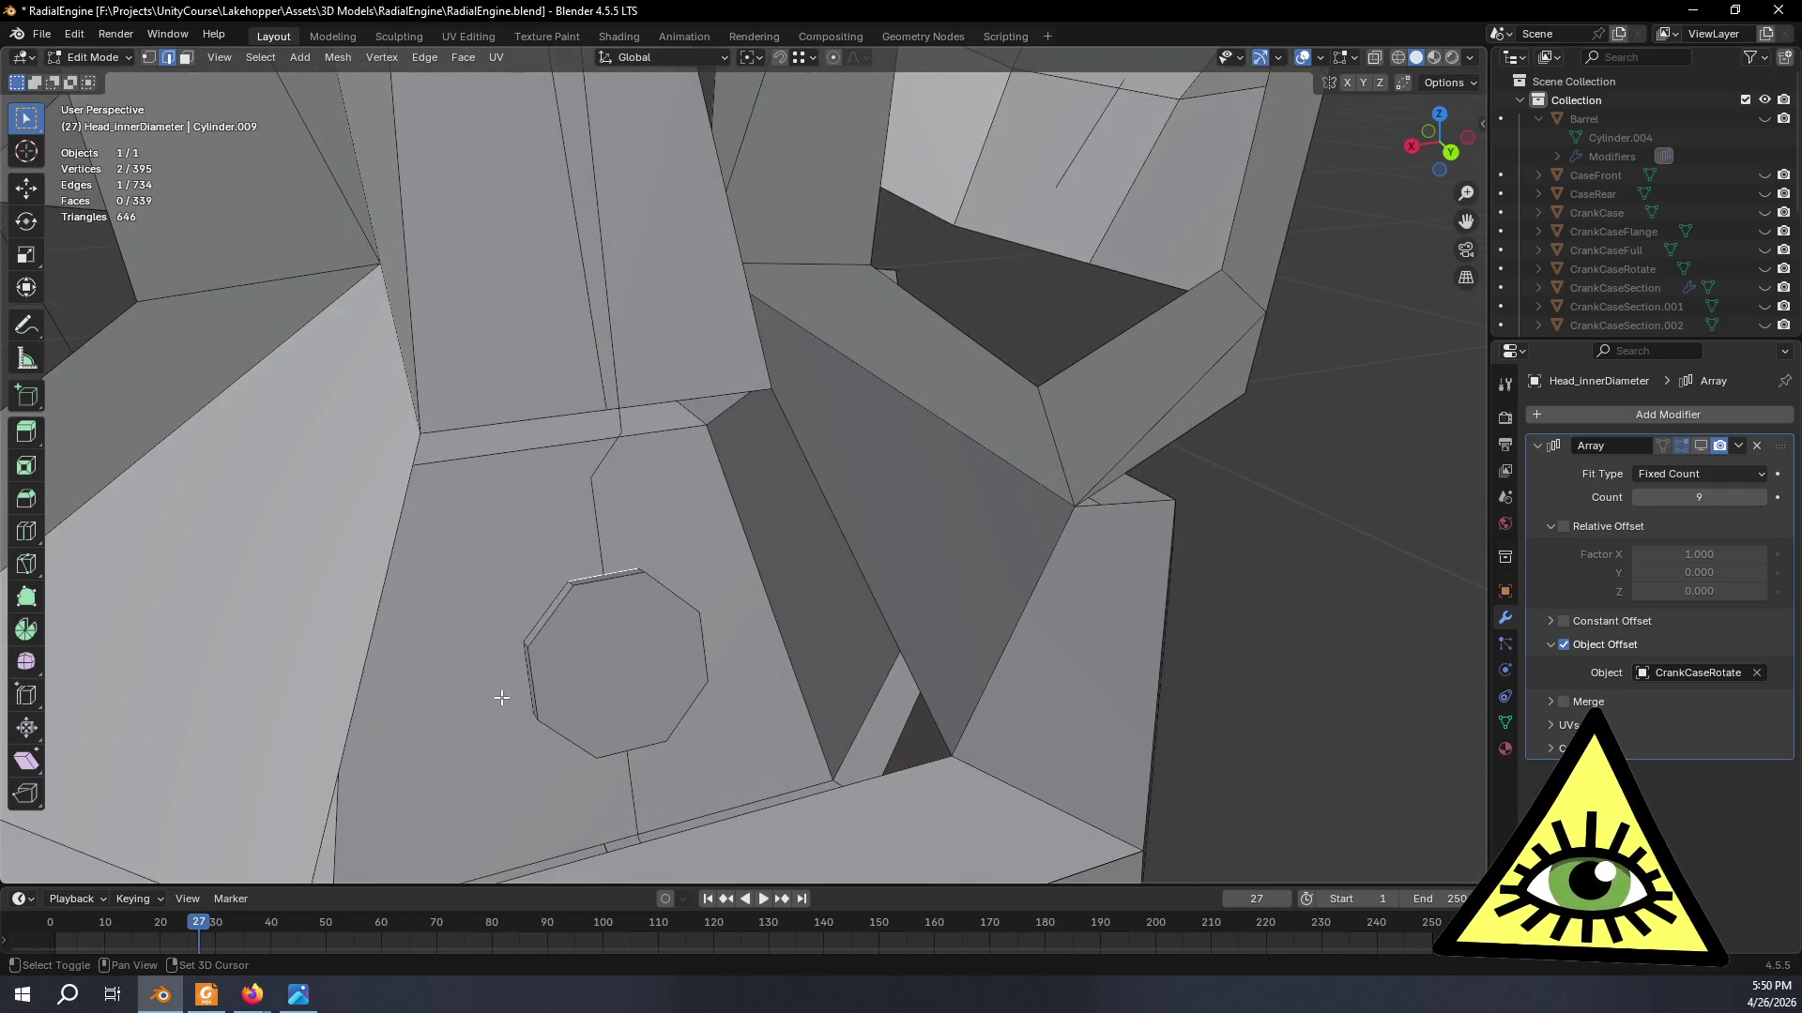
click(689, 57)
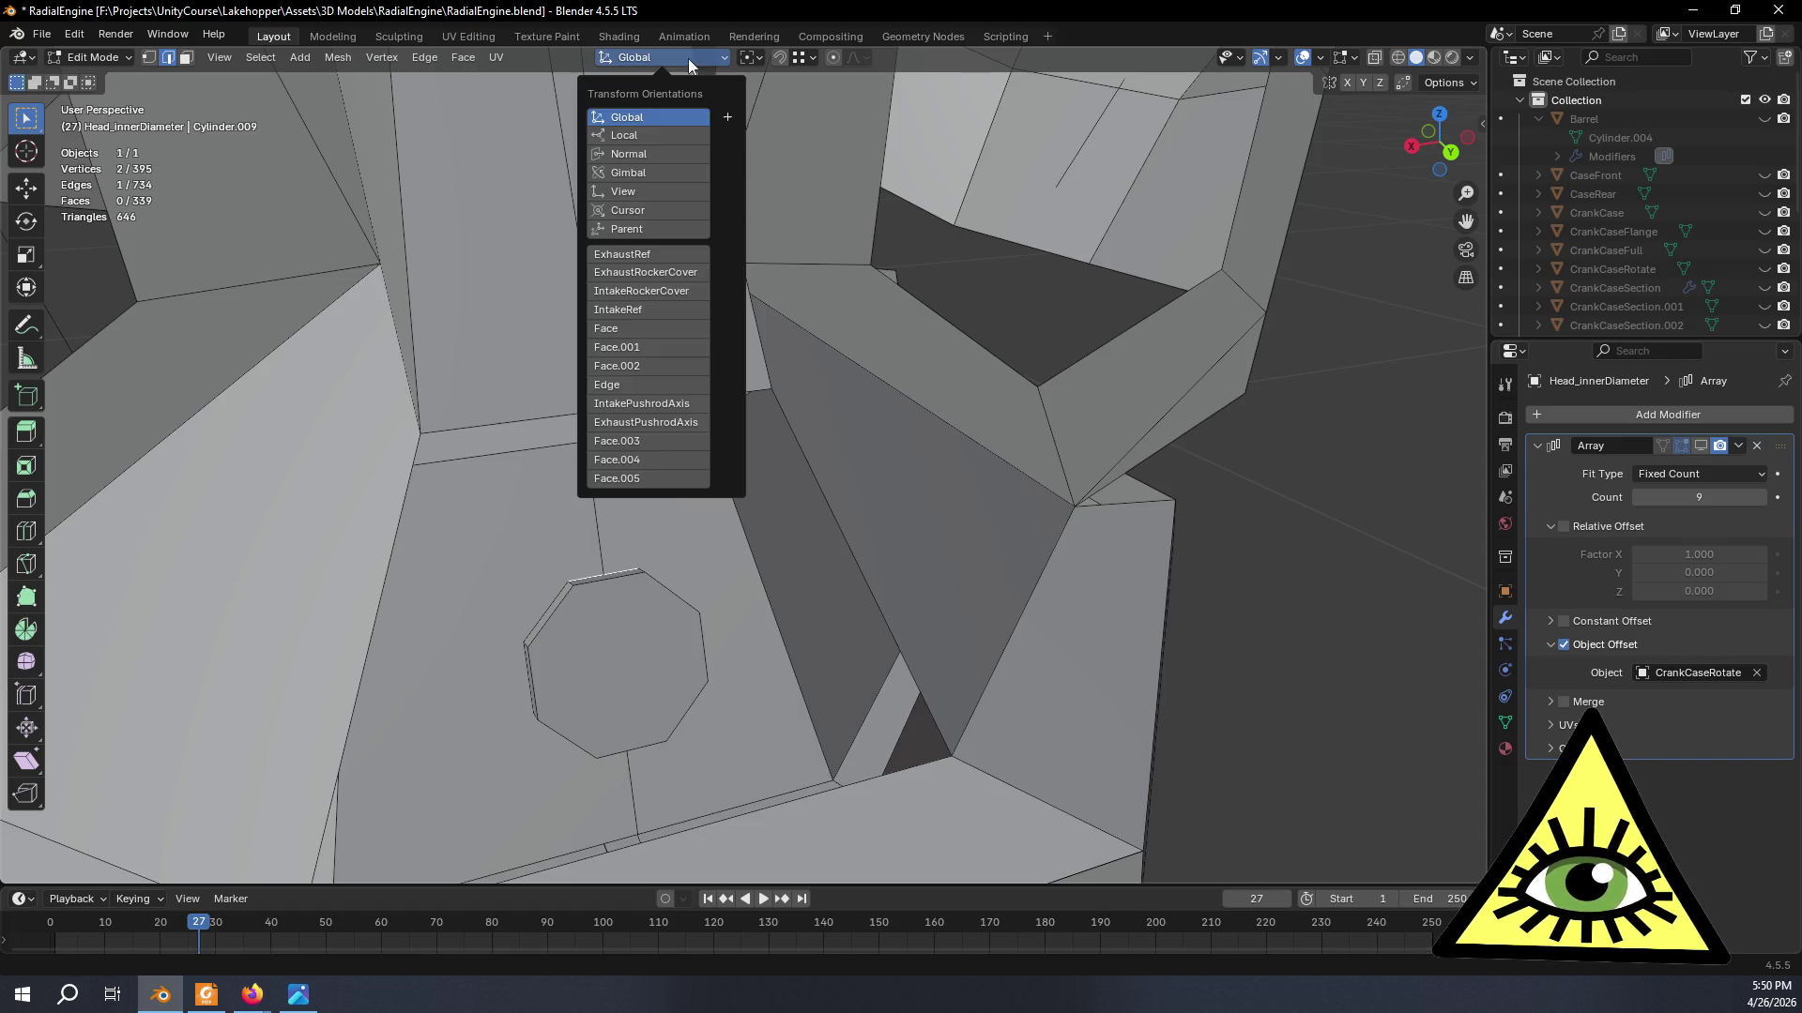
click(629, 479)
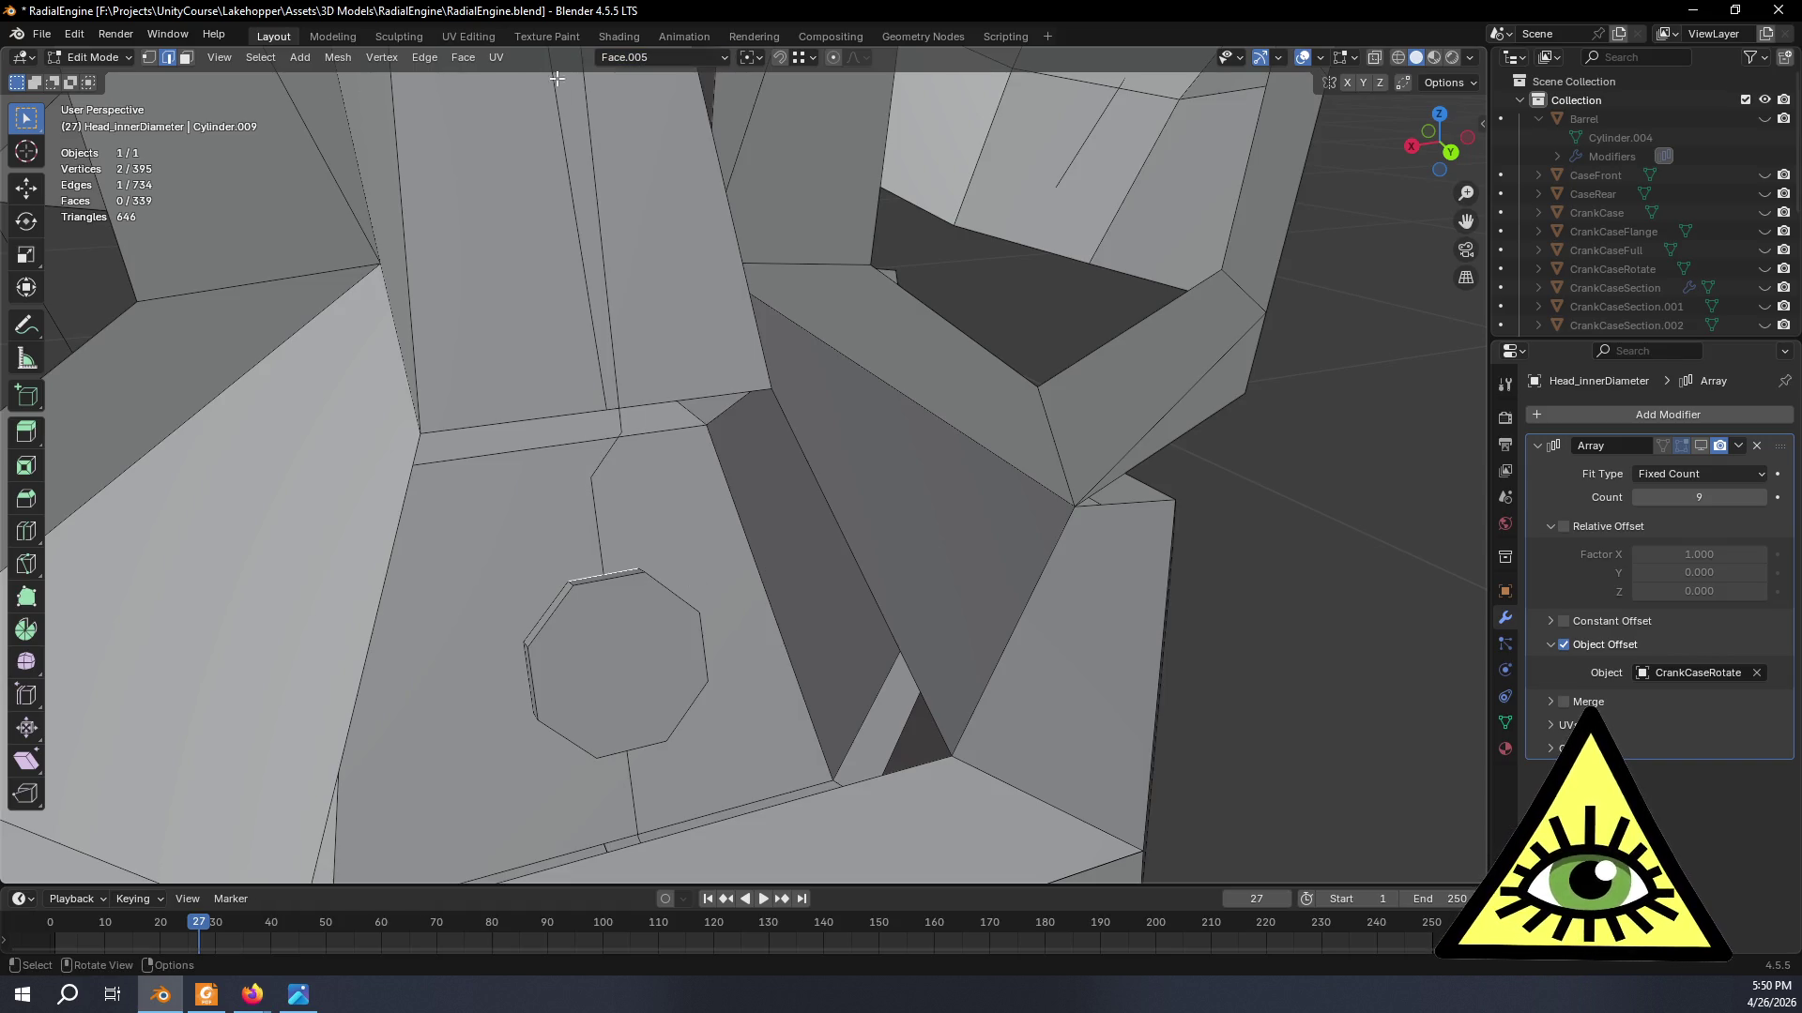
click(25, 188)
- Select four edges around the spark-plug octagon and start extruding them
mouse_move(422, 563)
middle_down()
mouse_move(551, 699)
mouse_move(637, 736)
middle_up()
shift+click(551, 699)
shift+click(637, 736)
mouse_move(743, 713)
middle_down()
mouse_move(678, 671)
mouse_move(755, 527)
mouse_move(724, 515)
mouse_move(830, 525)
mouse_move(773, 531)
middle_up()
shift+click(684, 662)
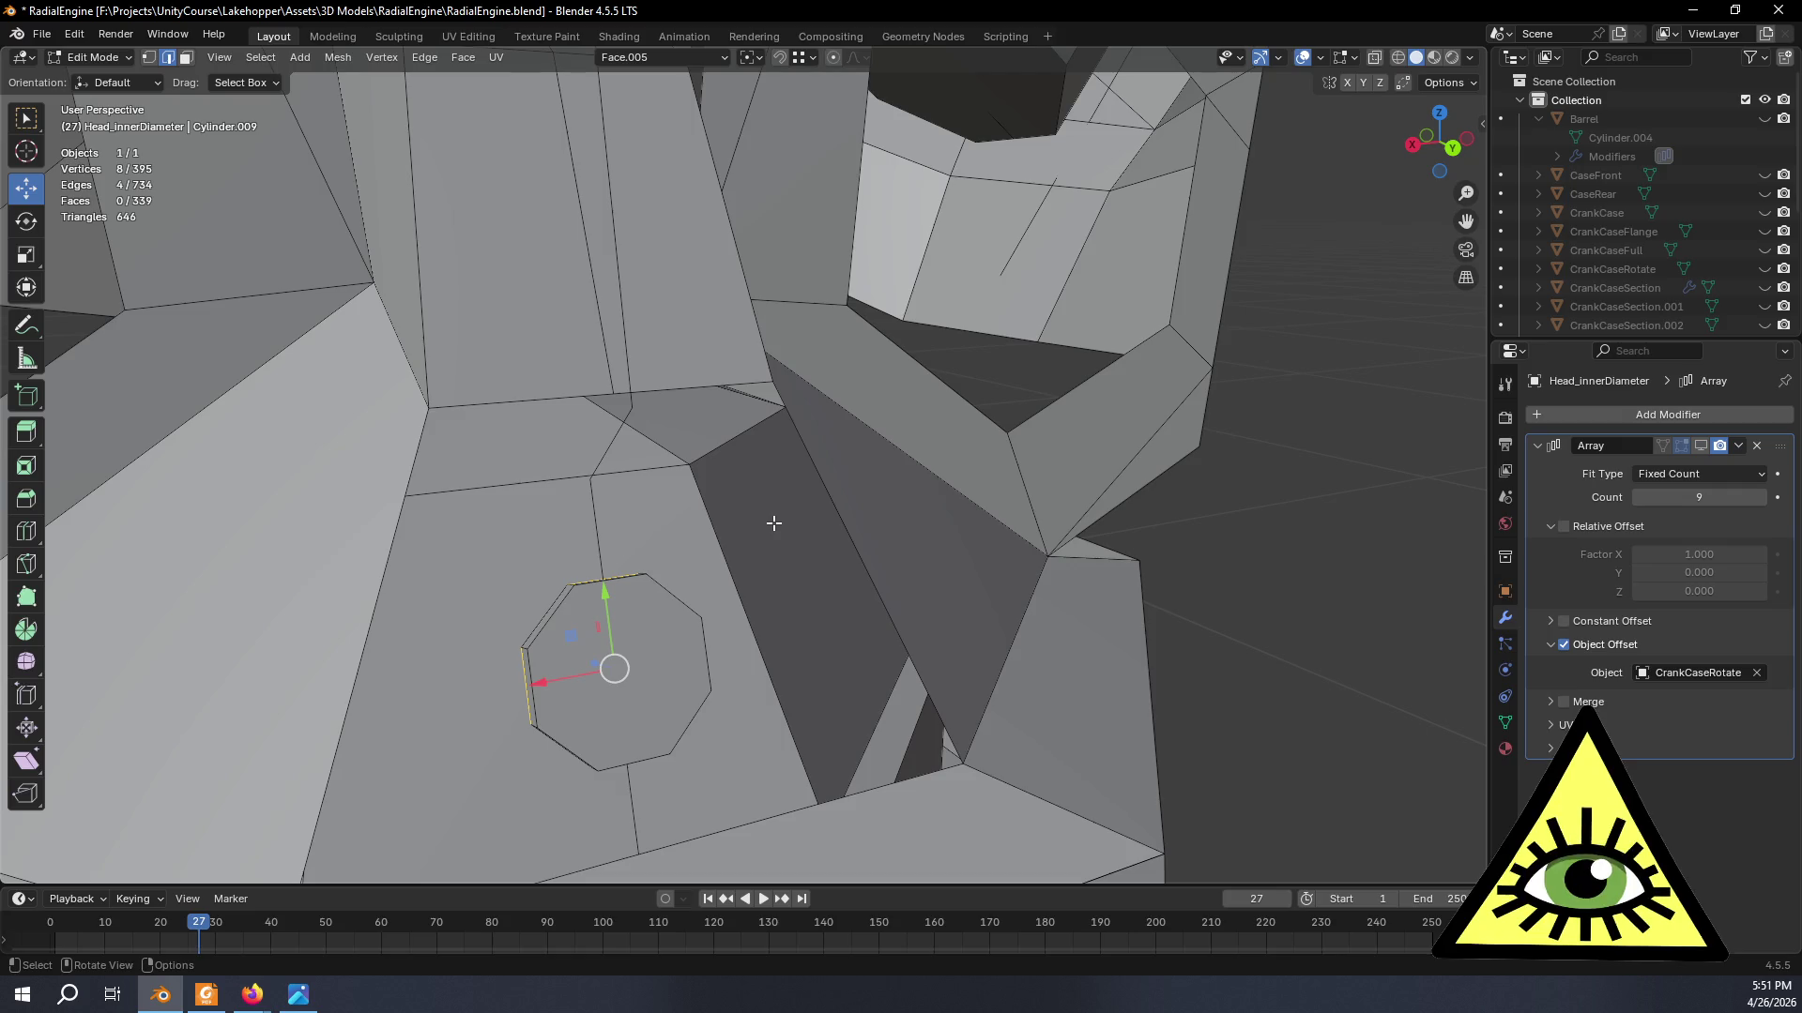
key(e)
- Scale the four extruded octagon edges outward in-plane (Shift+Z) to 1.393 to form tabs
right_click(770, 498)
key(s)
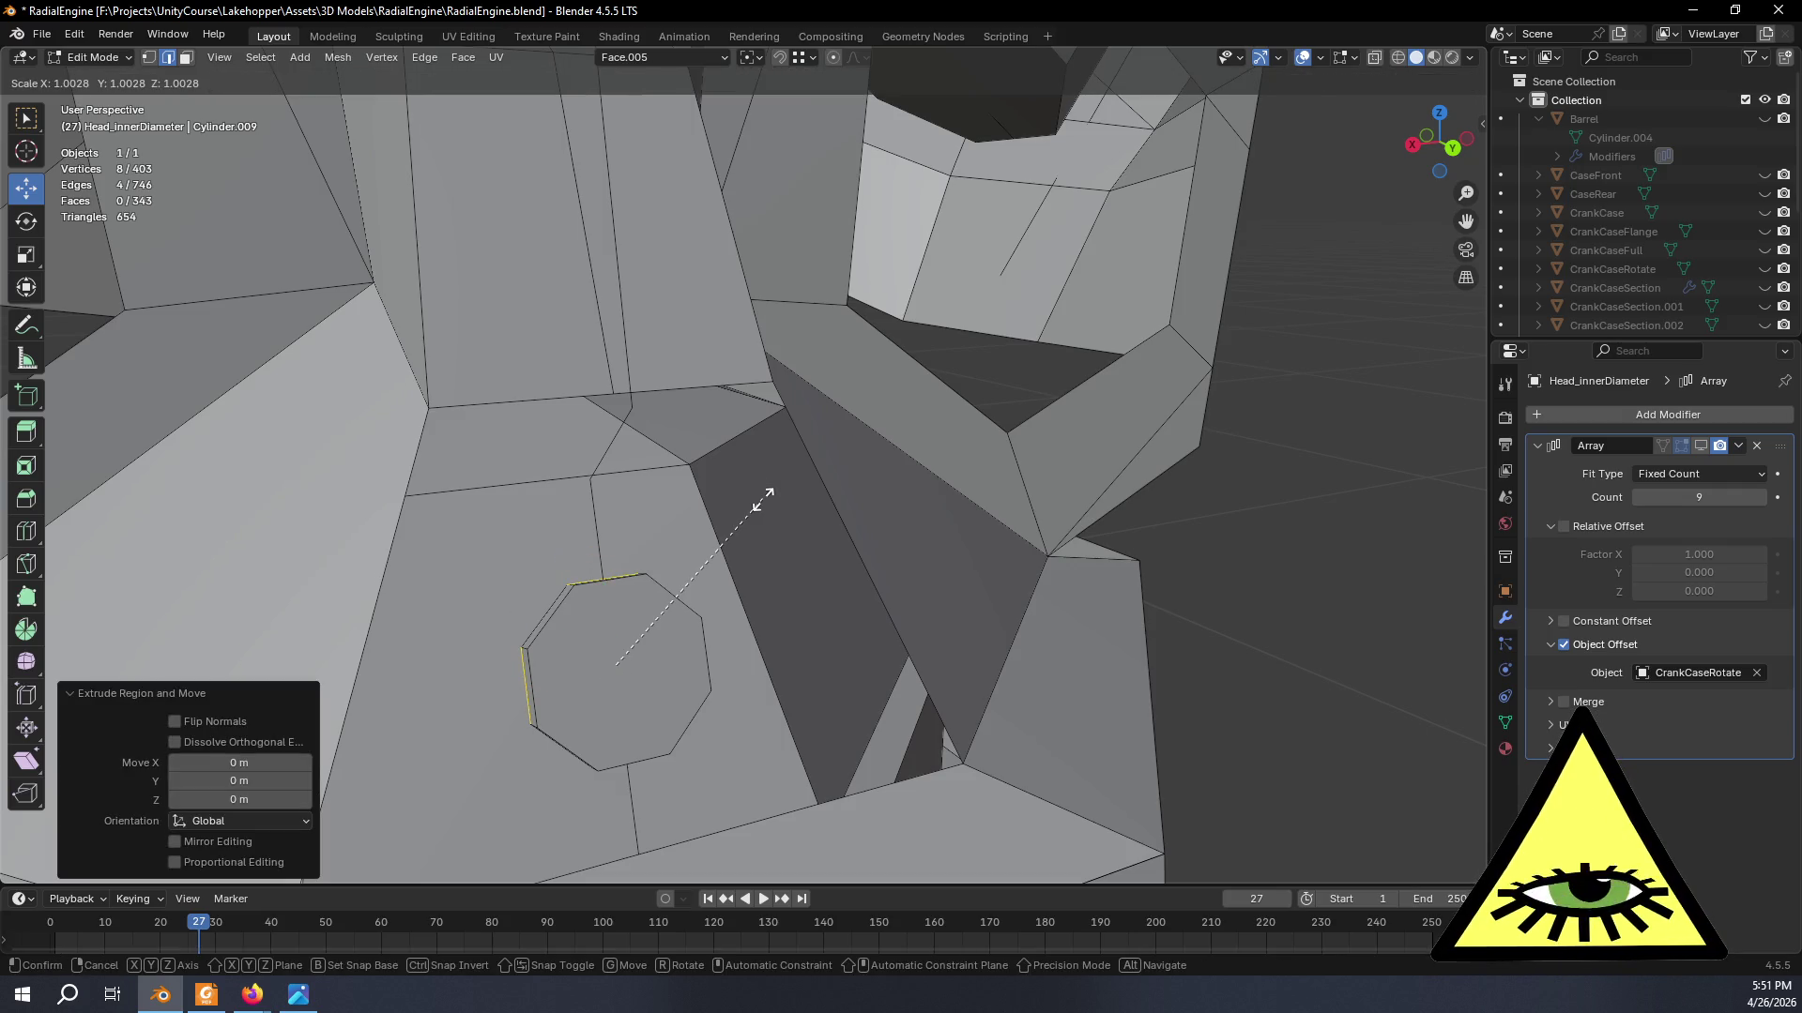
key(shift+z)
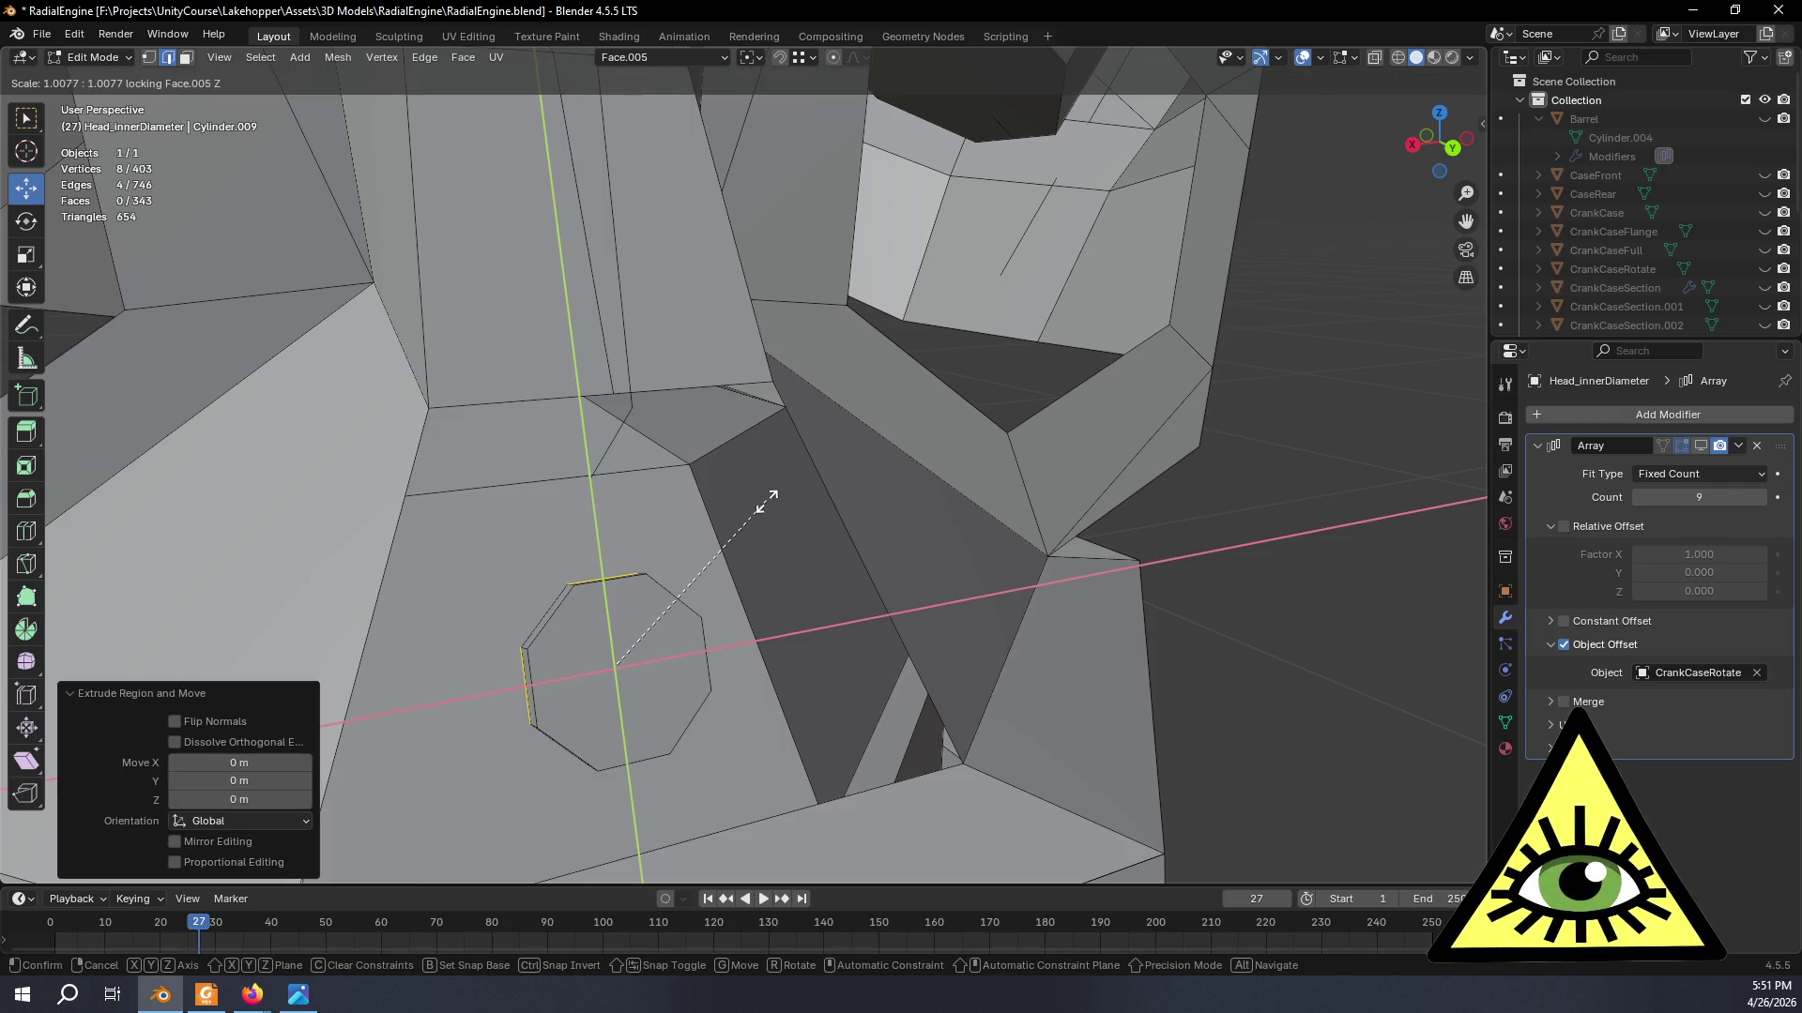
click(851, 465)
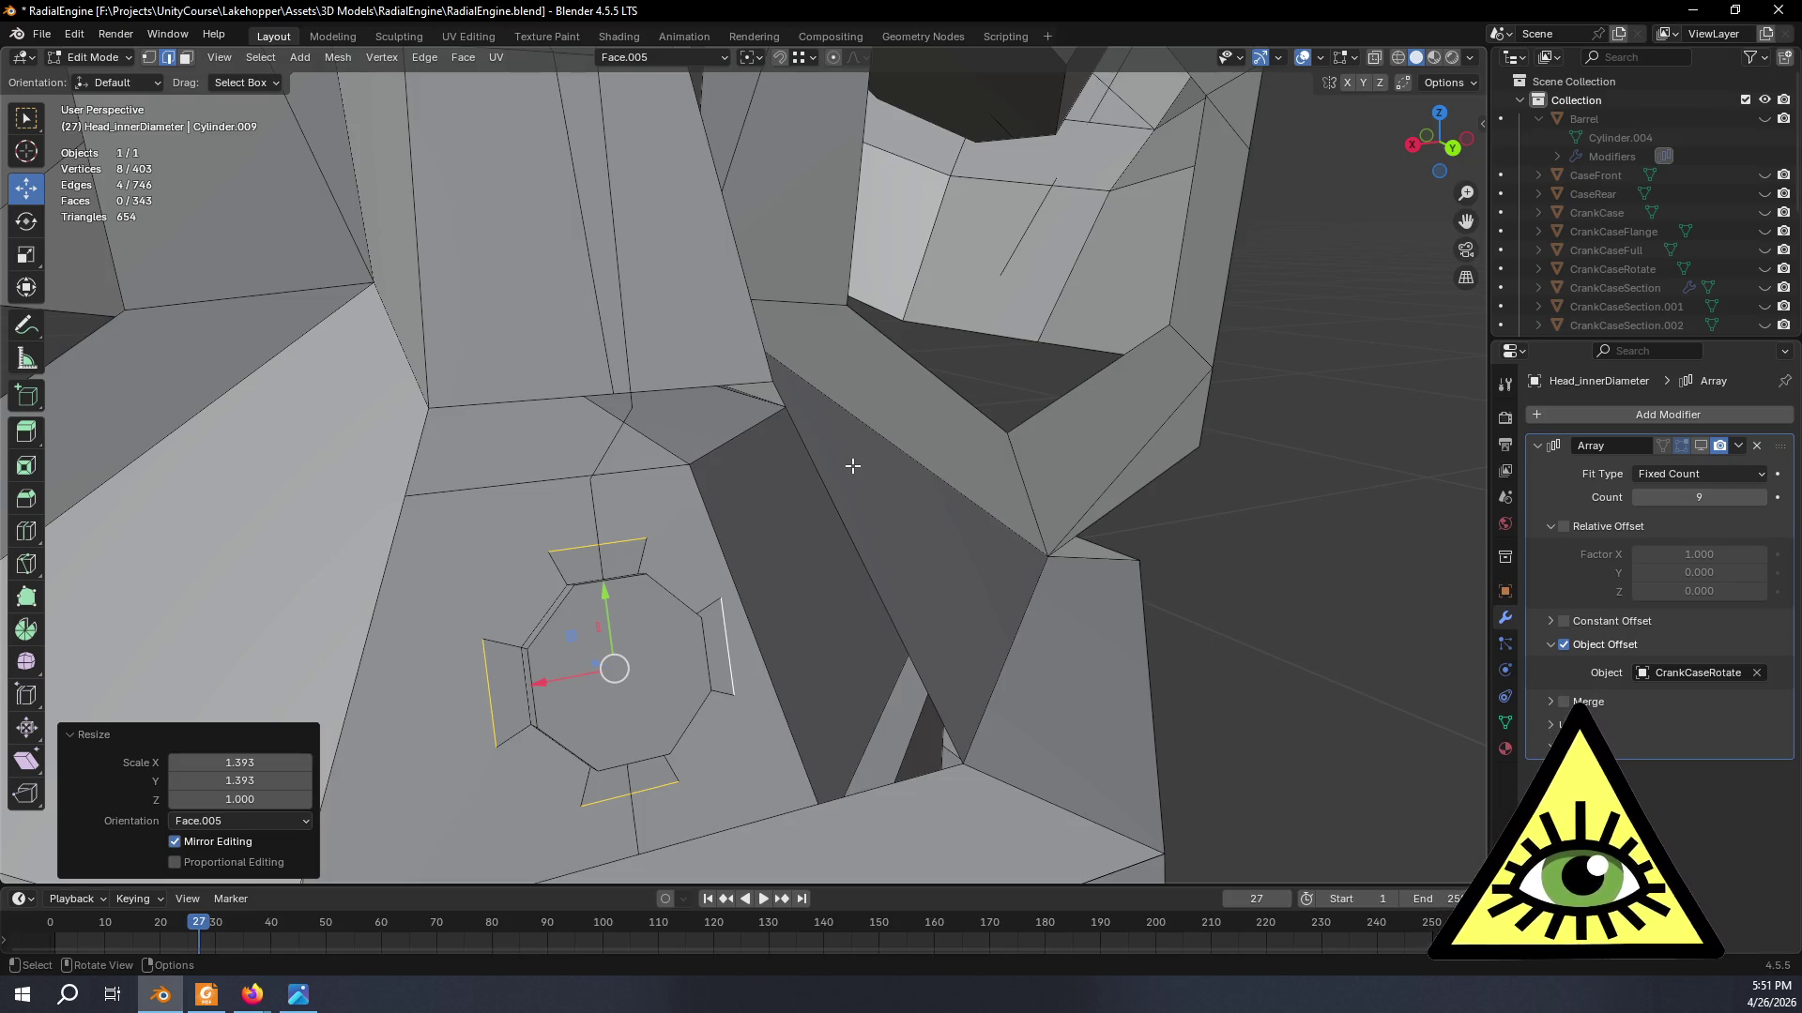
- Narrow the top and bottom tabs by scaling their edges along X to 0.408
middle_drag(720, 523, 641, 524)
click(633, 529)
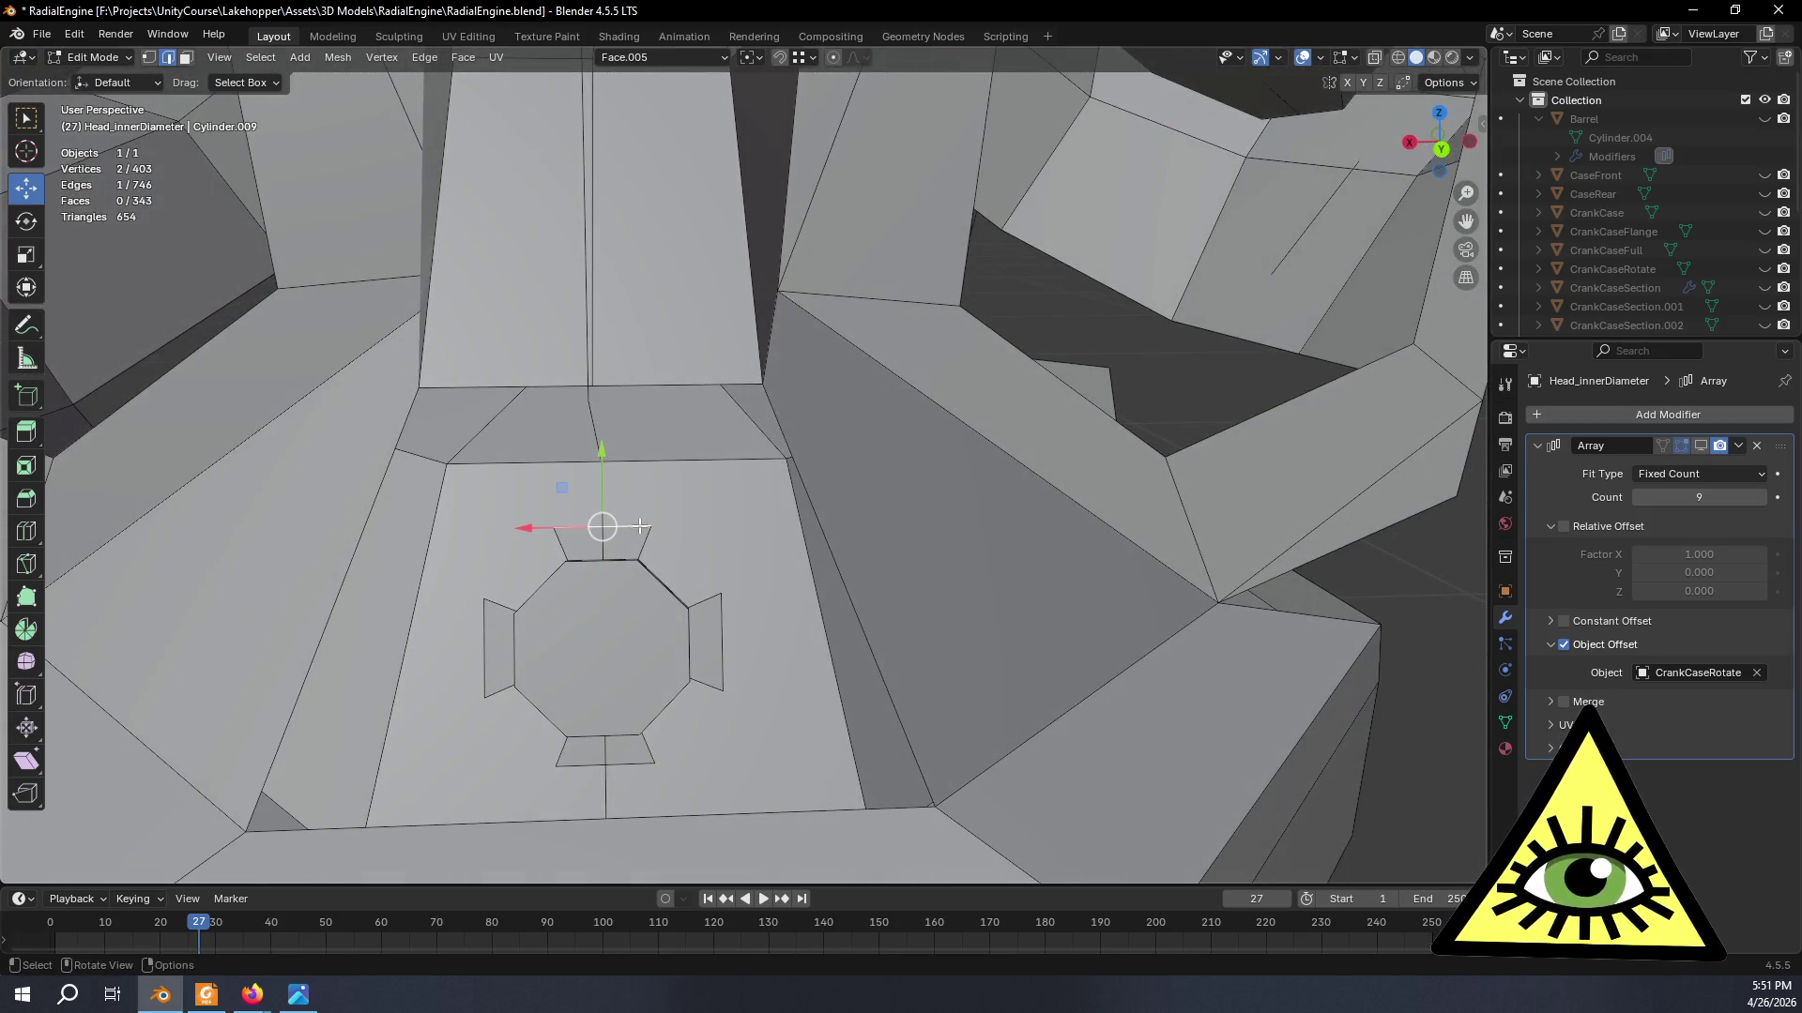
shift+click(619, 762)
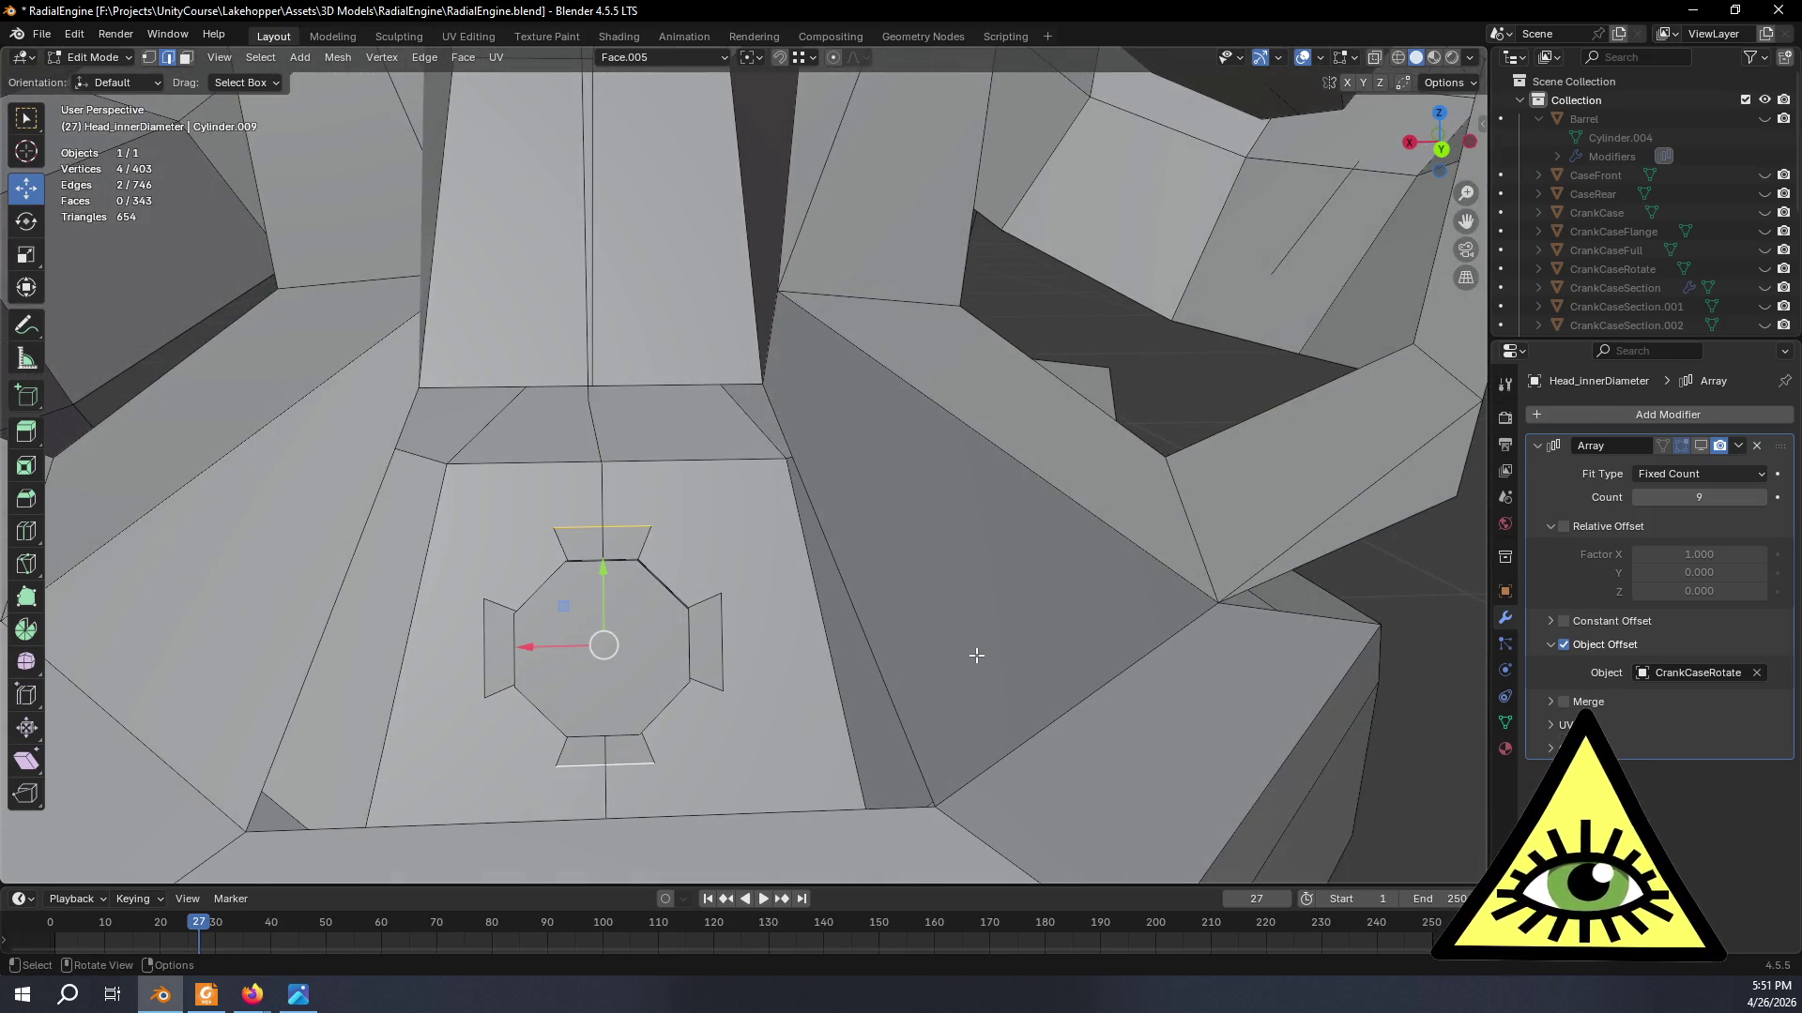
key(s)
key(x)
click(734, 641)
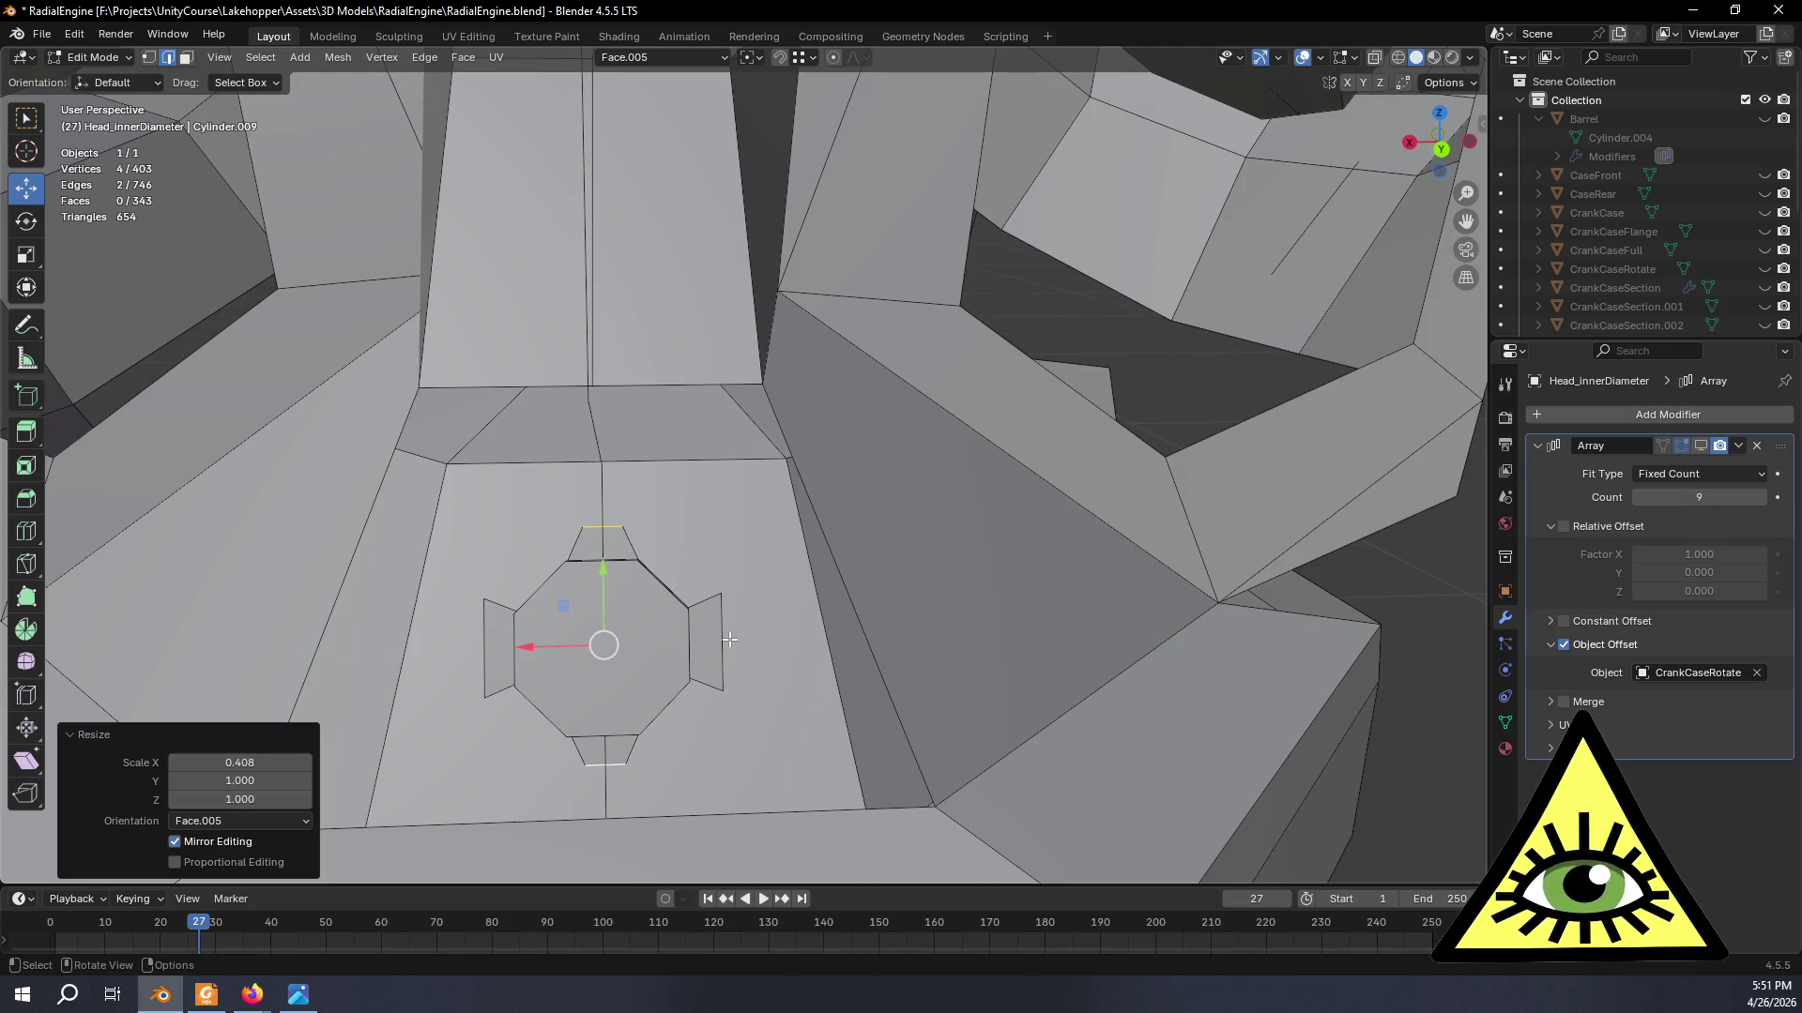
- Narrow the side tabs by scaling their edges along Y to 0.313, then switch to vertex select
shift+click(487, 642)
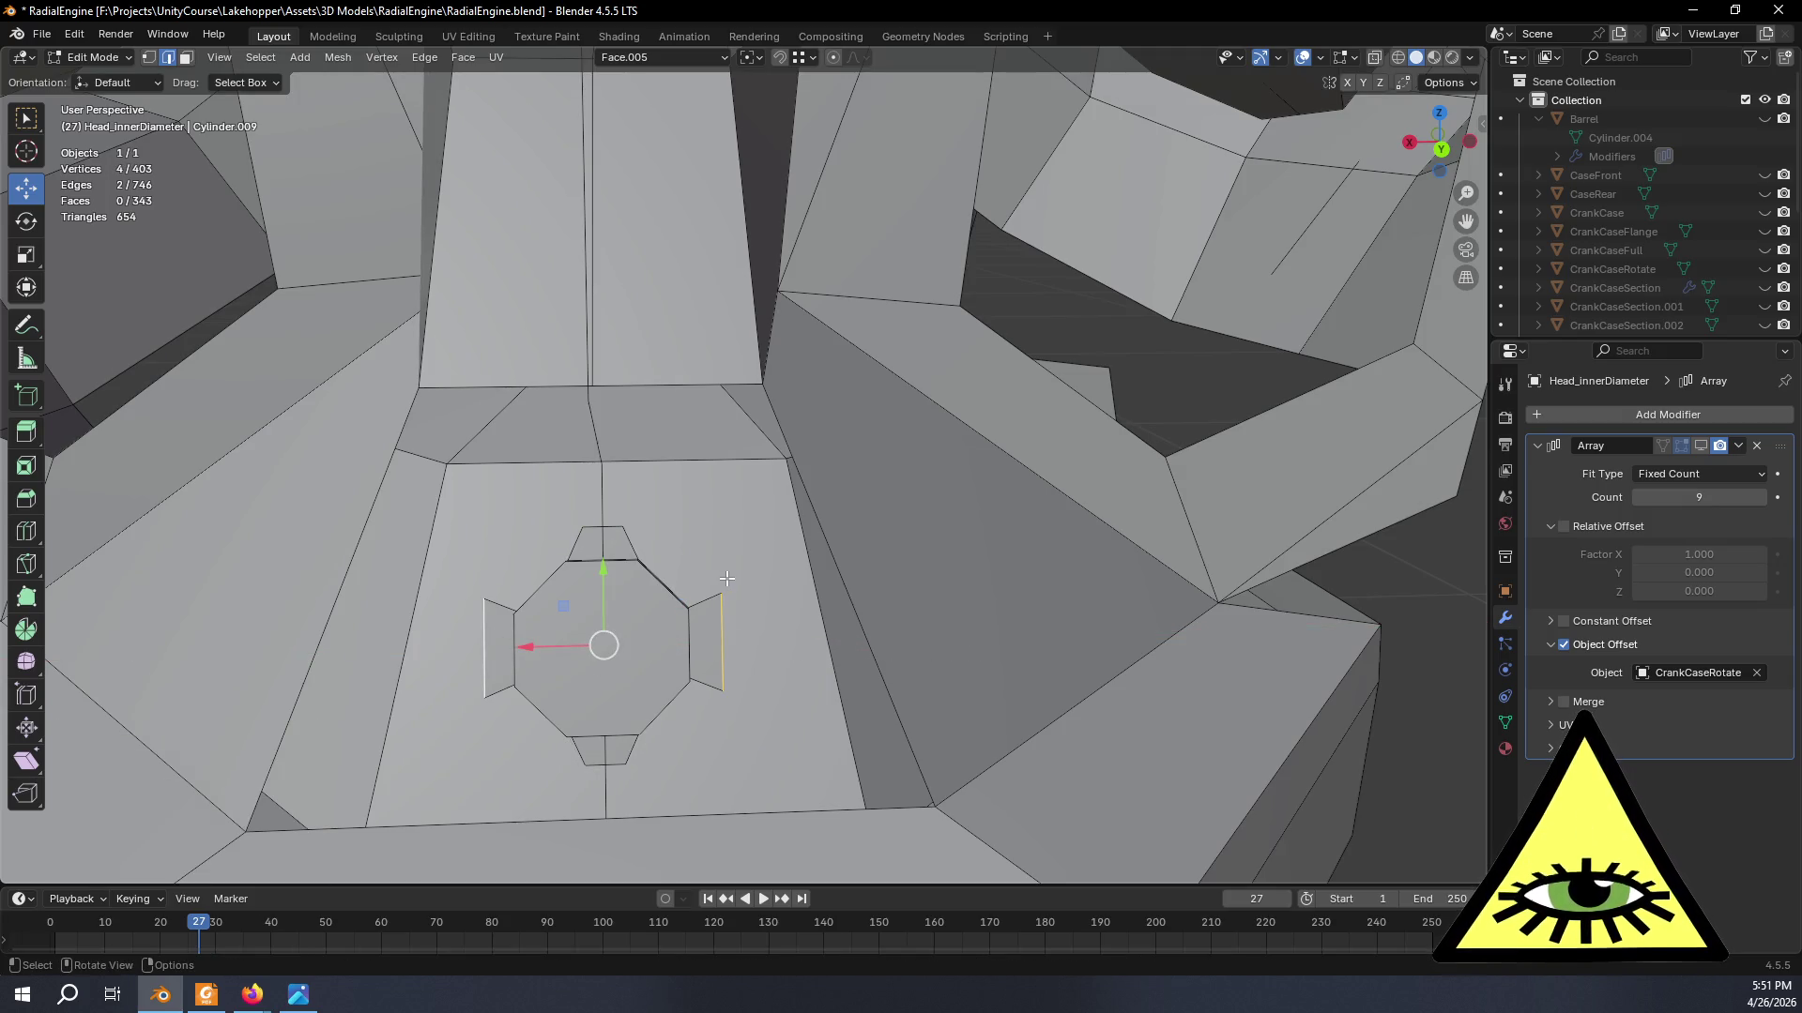
key(s)
key(y)
click(647, 658)
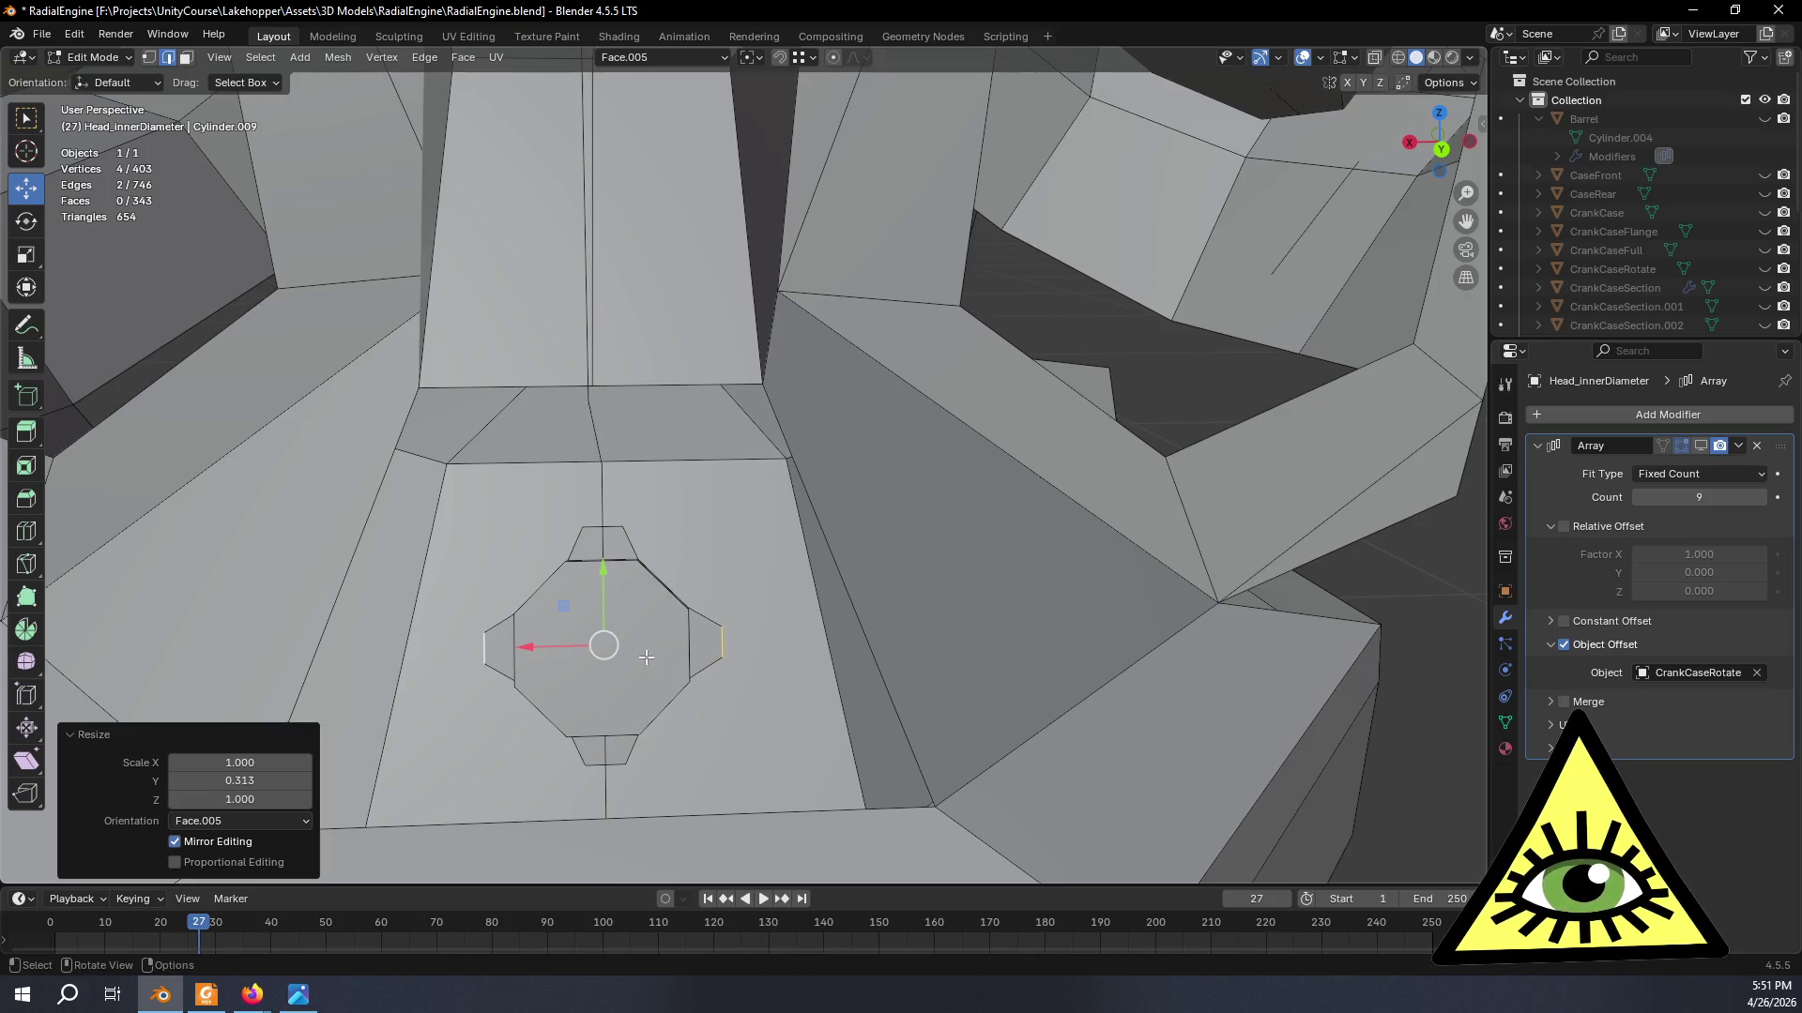
scroll(646, 656, up, 2)
click(149, 57)
mouse_move(535, 552)
middle_down()
mouse_move(493, 661)
mouse_move(448, 624)
mouse_move(517, 635)
mouse_move(538, 470)
middle_up()
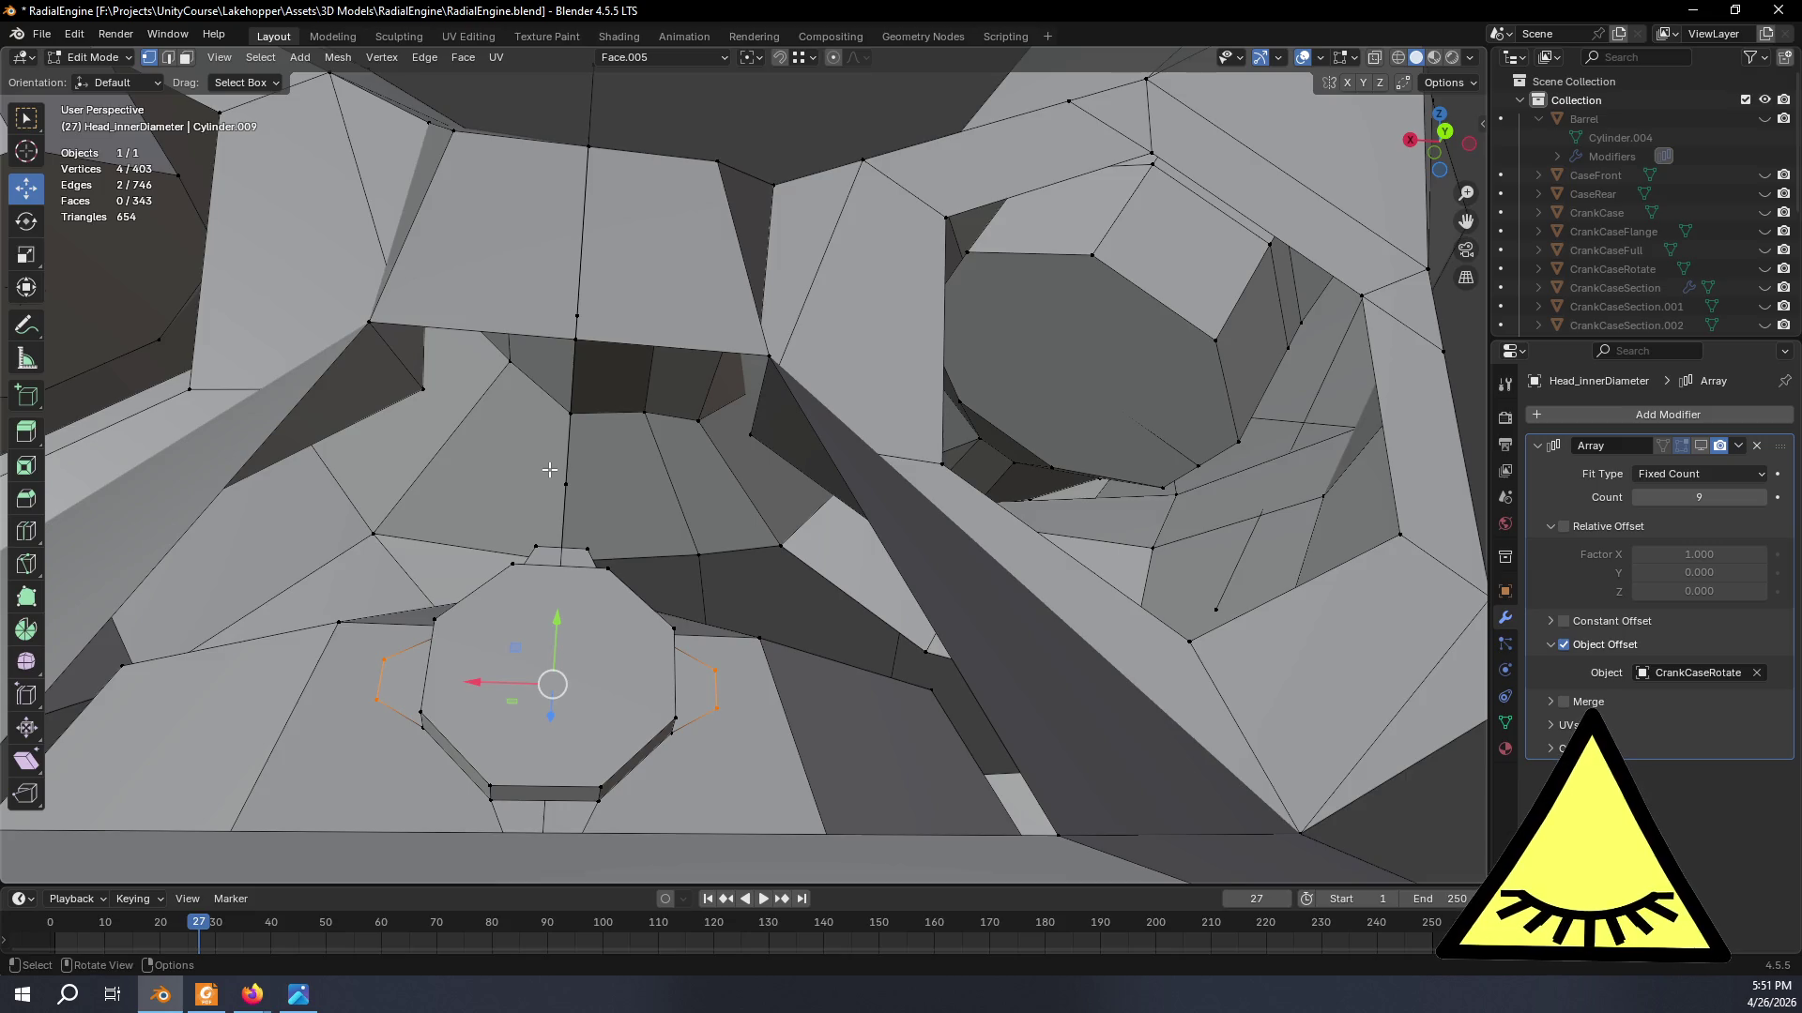
- Fill a quad between four vertices linking the top tab to the head mesh
mouse_move(550, 469)
middle_down()
mouse_move(592, 556)
mouse_move(728, 530)
mouse_move(711, 535)
middle_up()
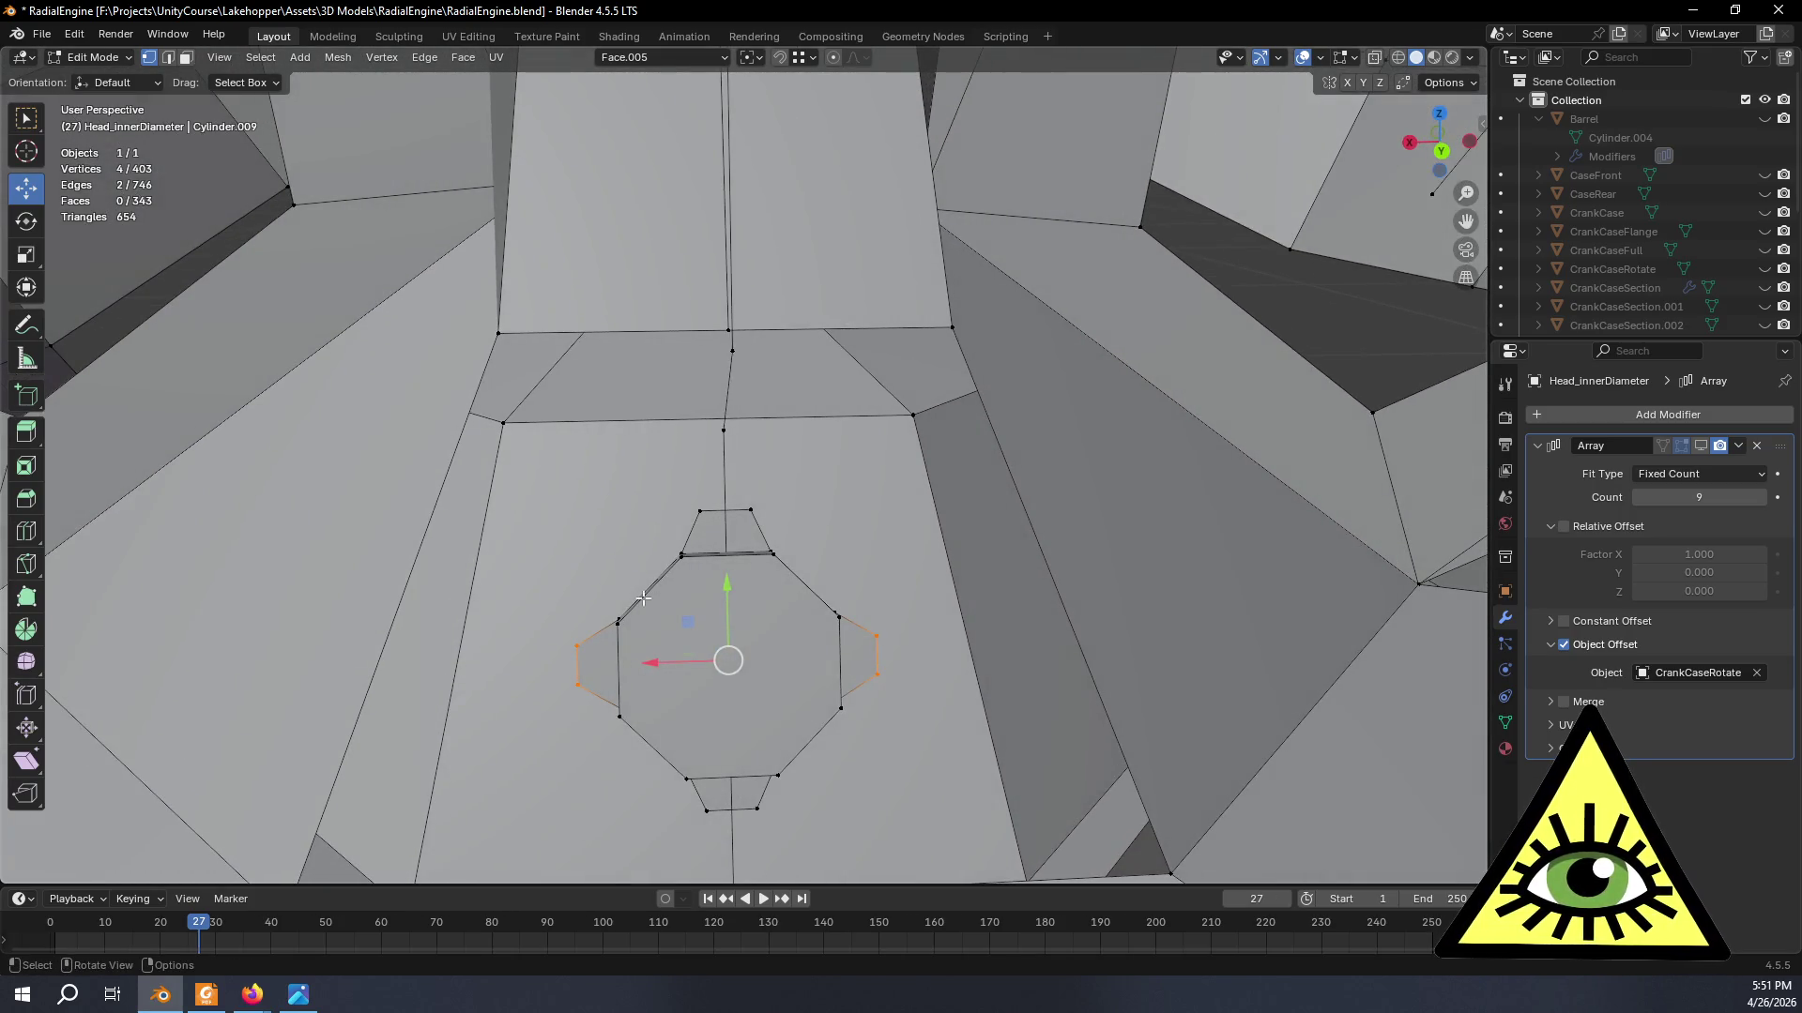
click(497, 334)
middle_drag(498, 334, 644, 635)
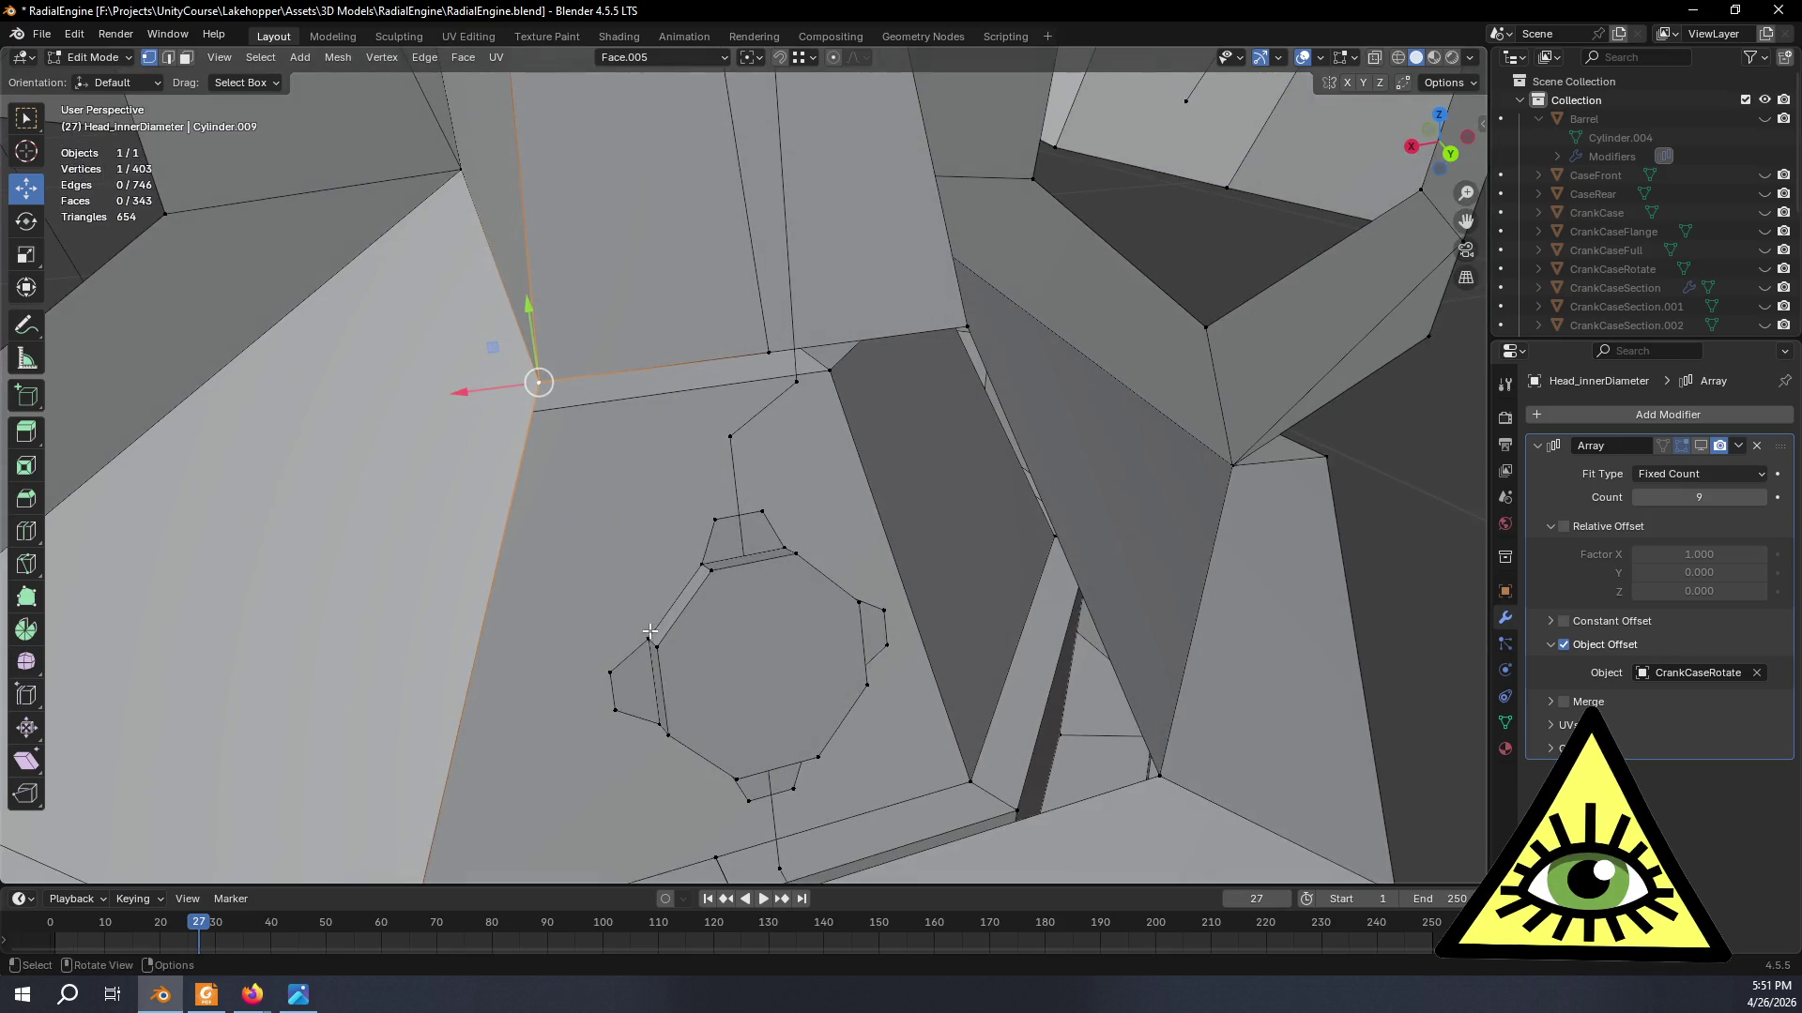
shift+click(644, 636)
shift+click(707, 563)
shift+click(714, 520)
key(f)
- Fill a triangle and another quad across the next gaps beside the tabs
middle_drag(784, 559, 694, 507)
click(695, 504)
shift+click(940, 306)
key(f)
click(741, 505)
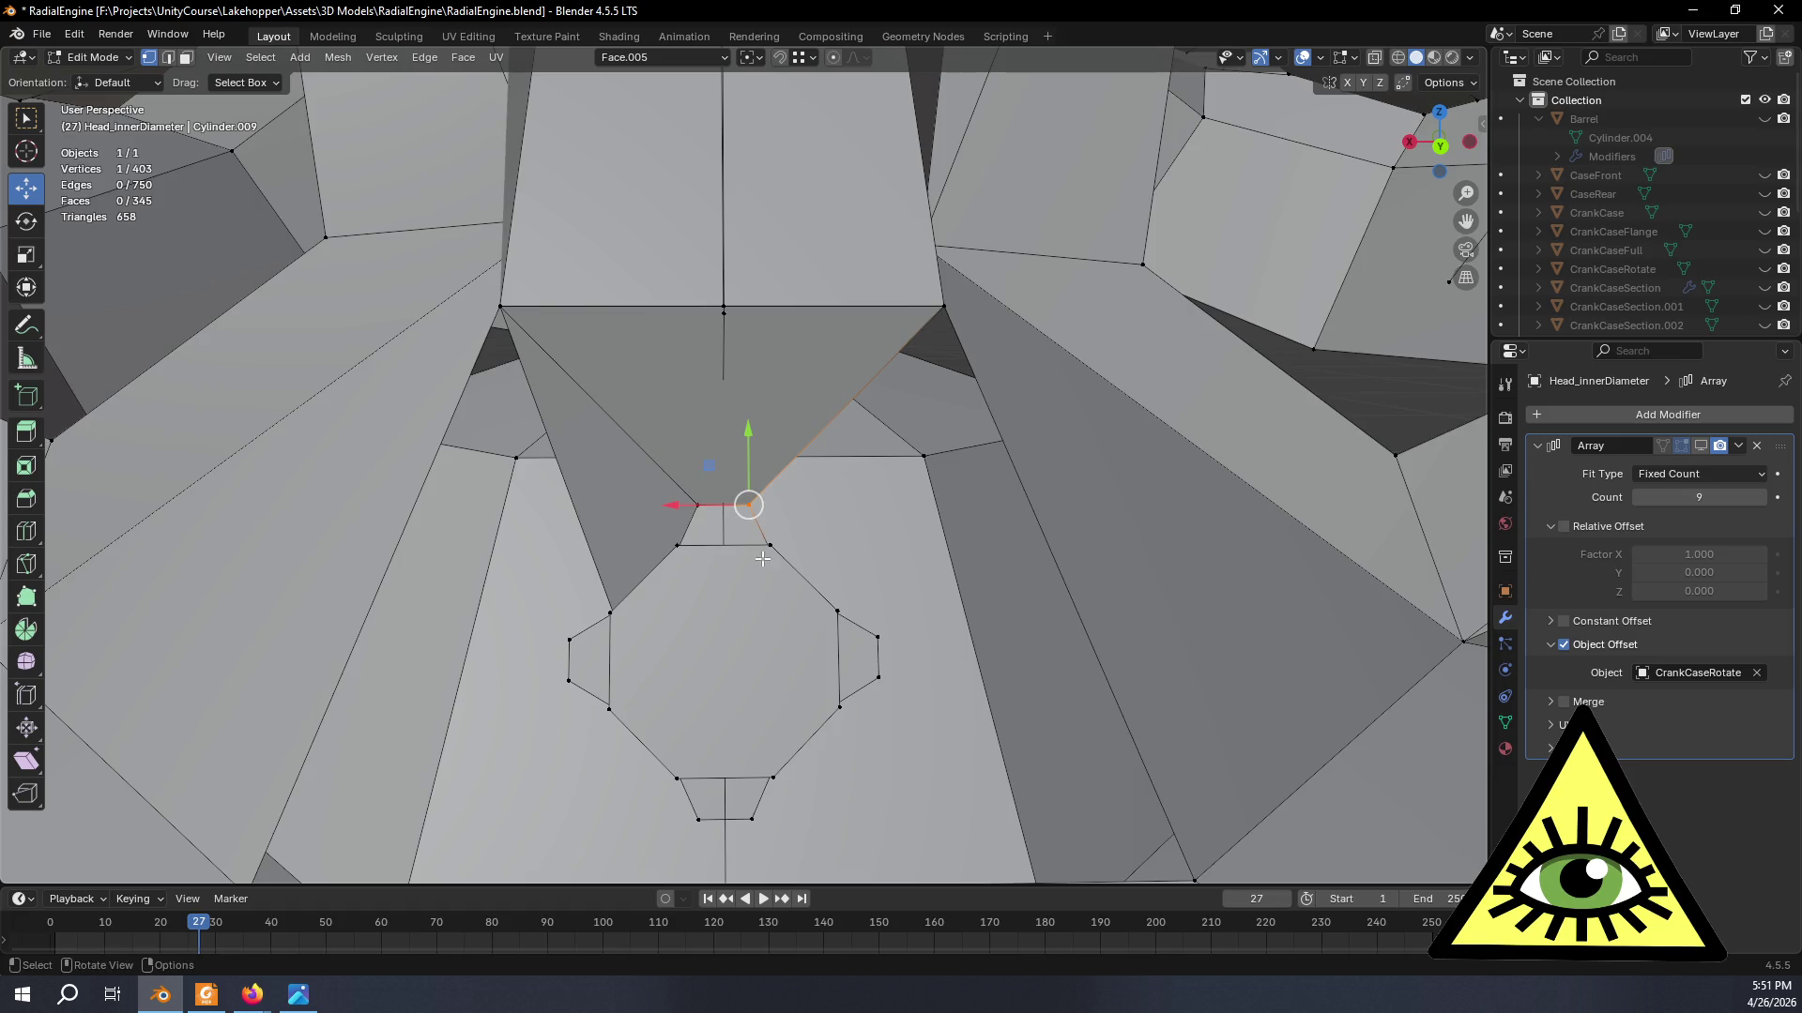
middle_drag(778, 577, 760, 561)
shift+click(760, 560)
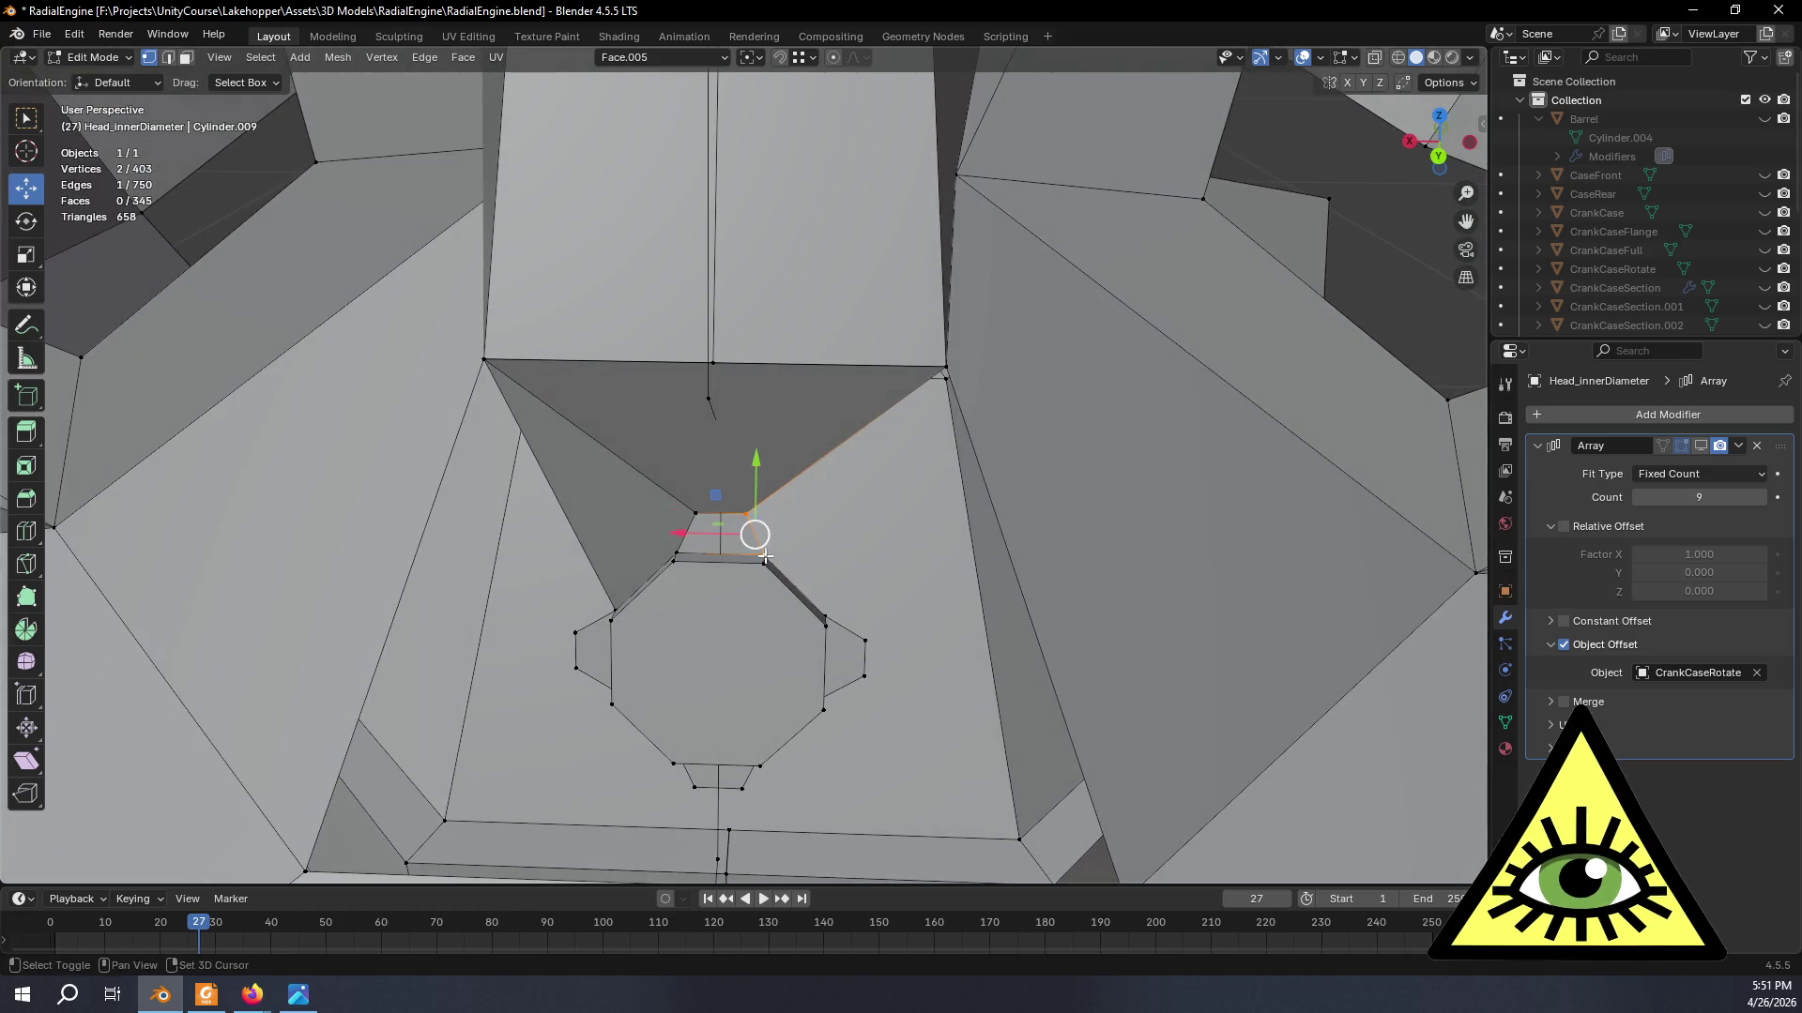
shift+click(828, 612)
shift+click(948, 369)
key(f)
- Delete two stray vertices left near the tabs, dropping the mesh to 401 vertices
mouse_move(947, 370)
middle_down()
mouse_move(919, 574)
mouse_move(945, 655)
middle_up()
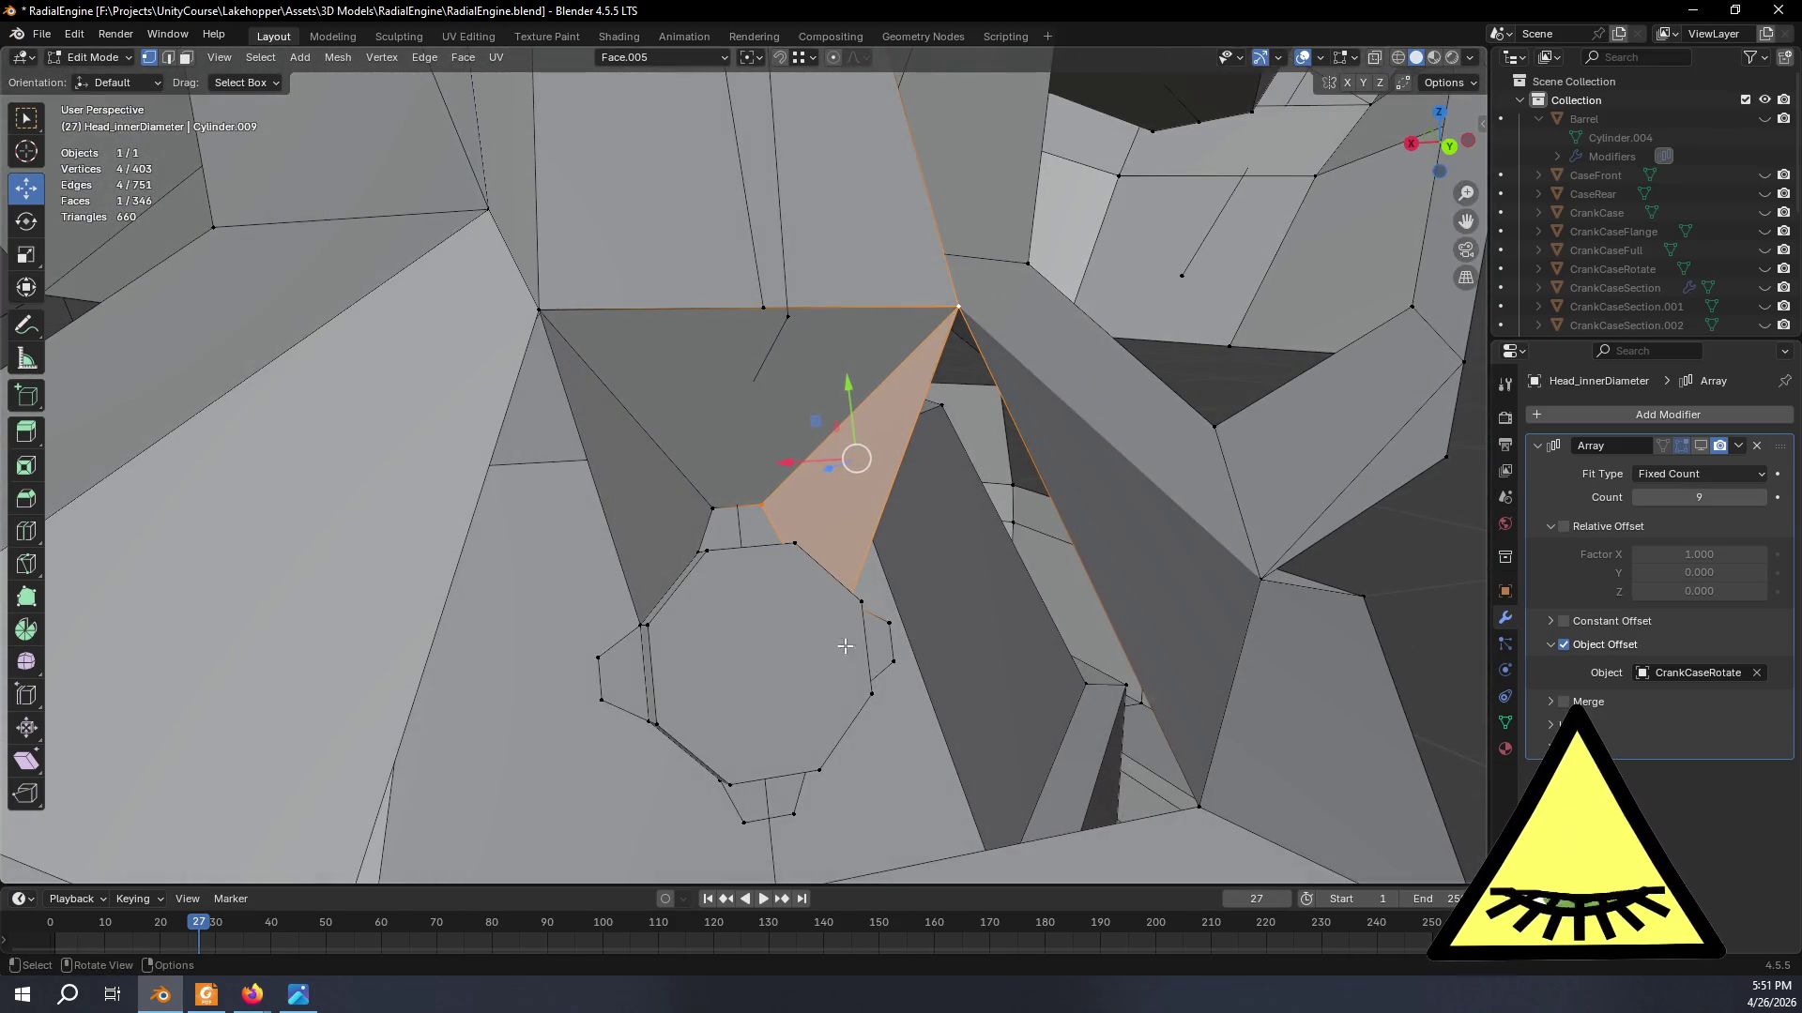
key(alt+a)
shift+right_click(602, 659)
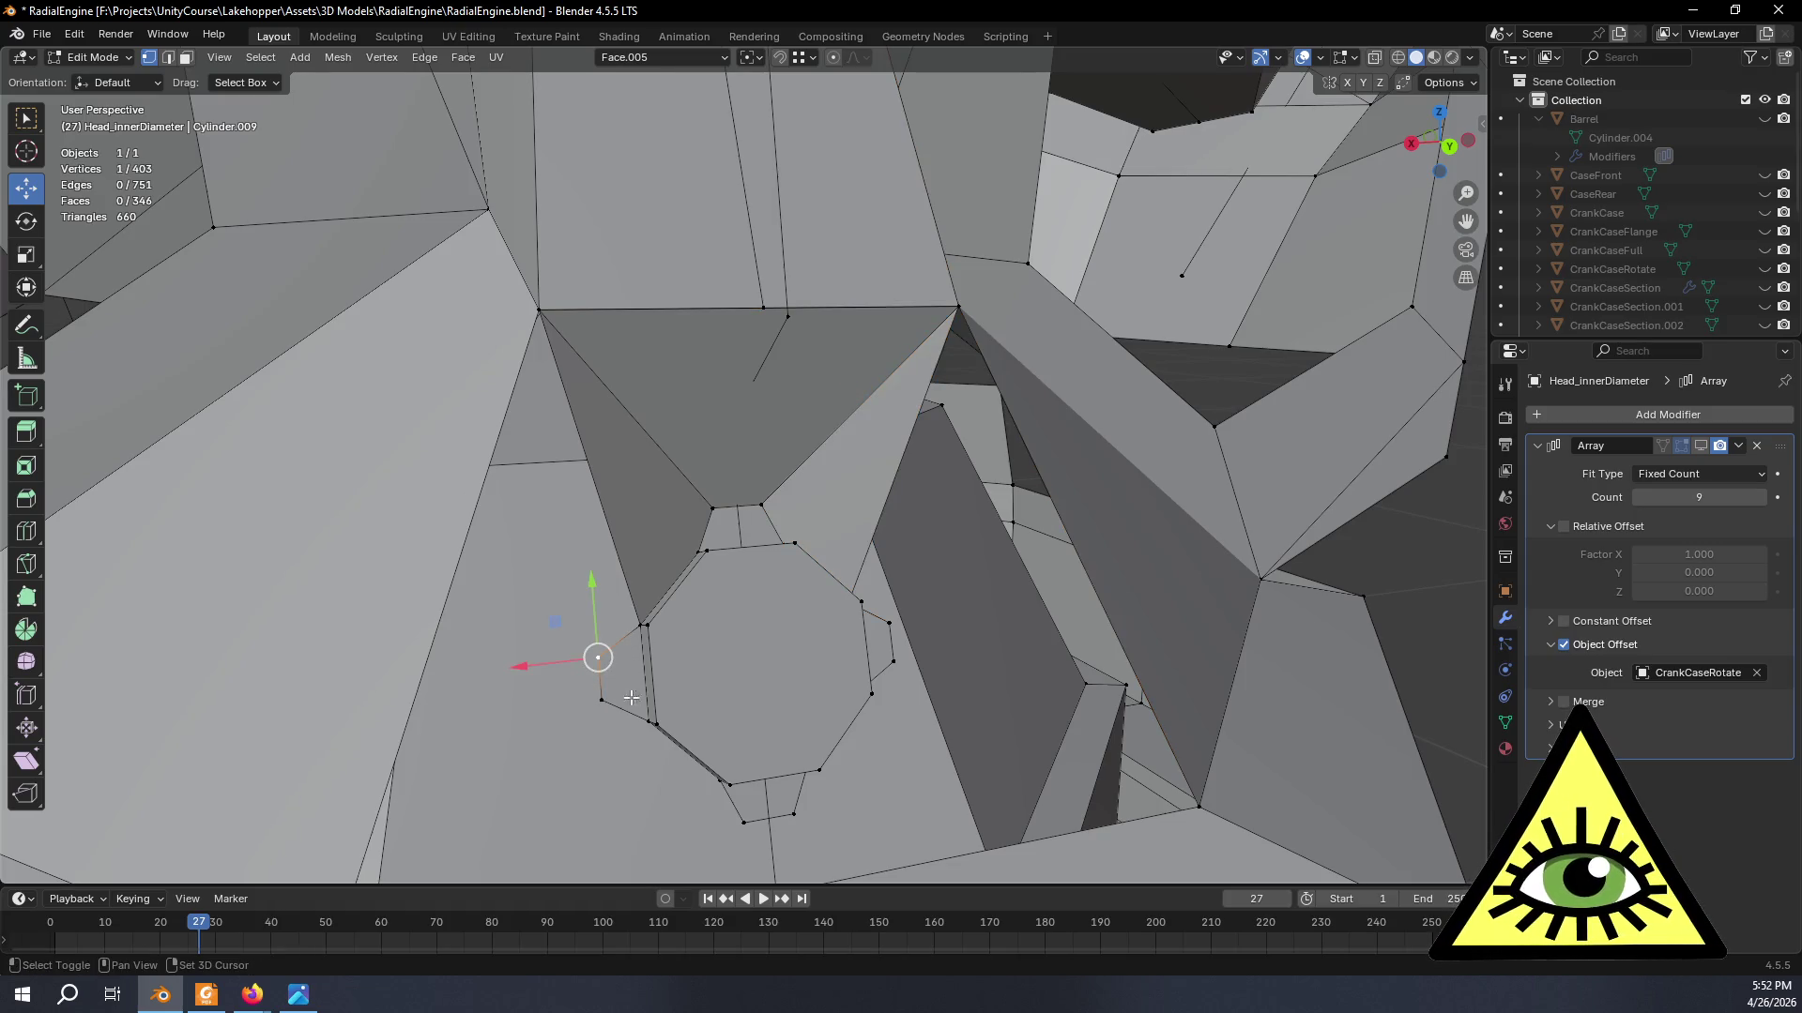
shift+click(598, 699)
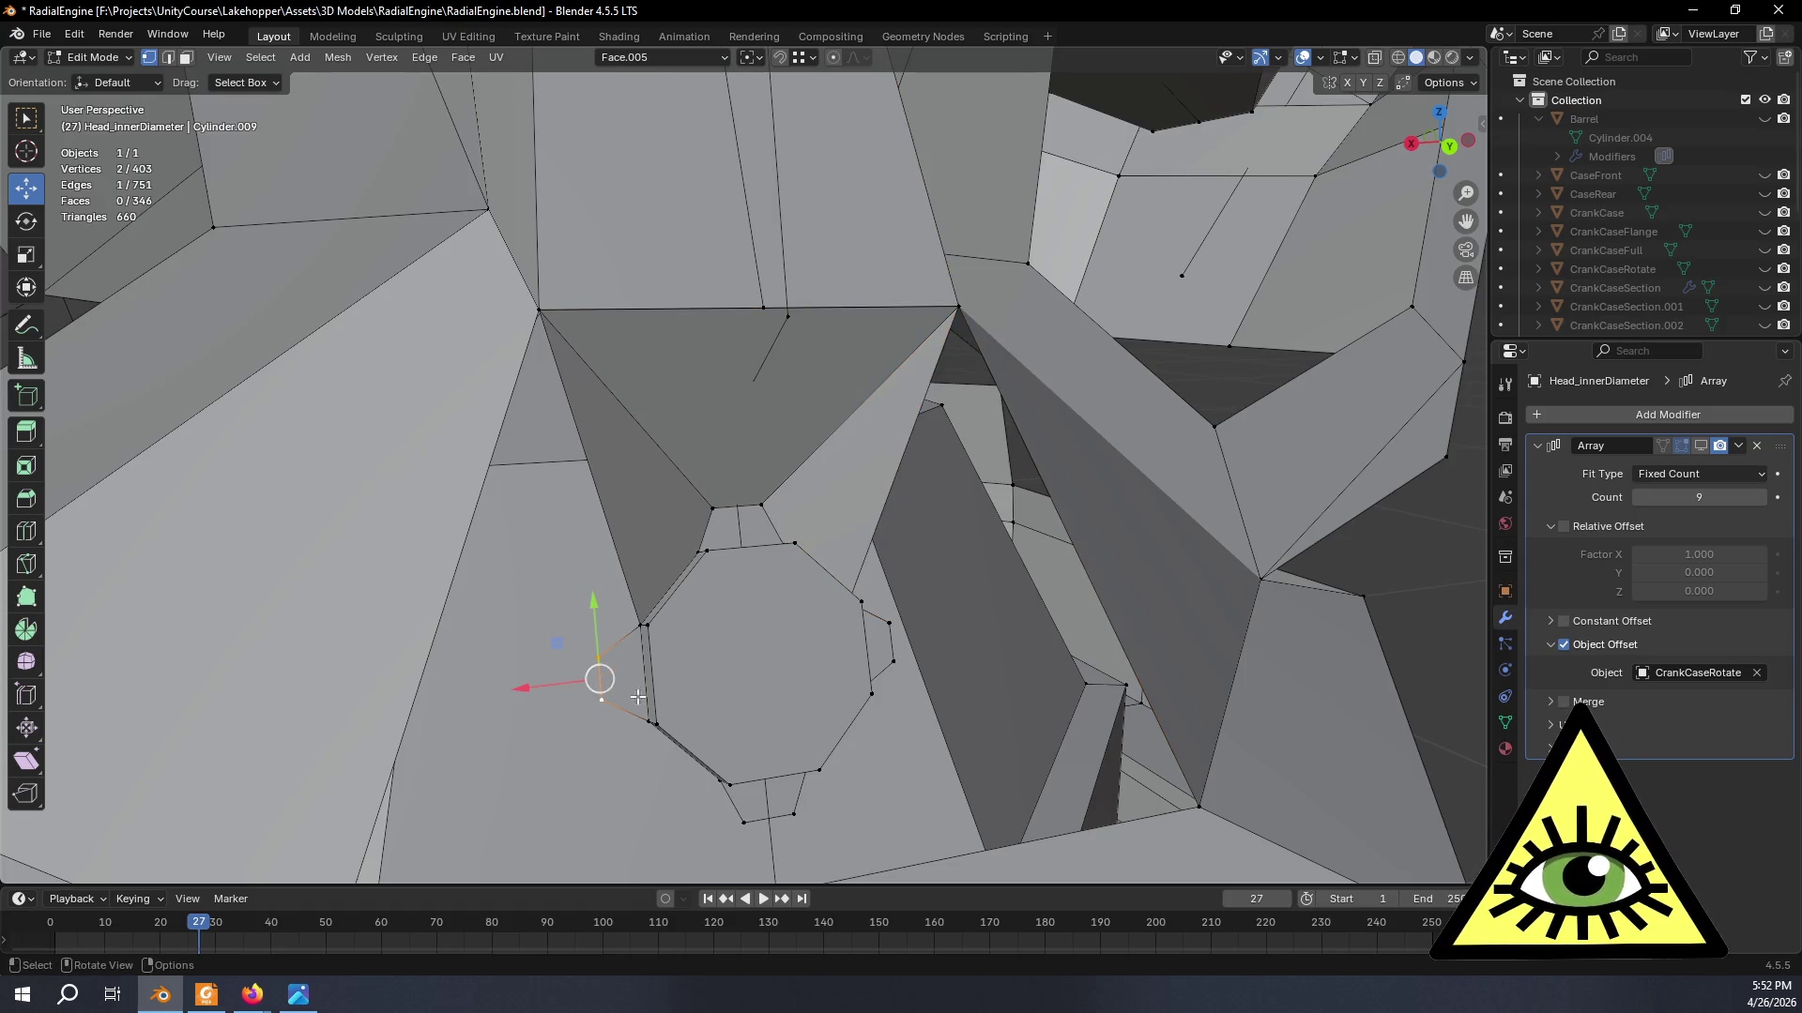
middle_drag(599, 699, 761, 561)
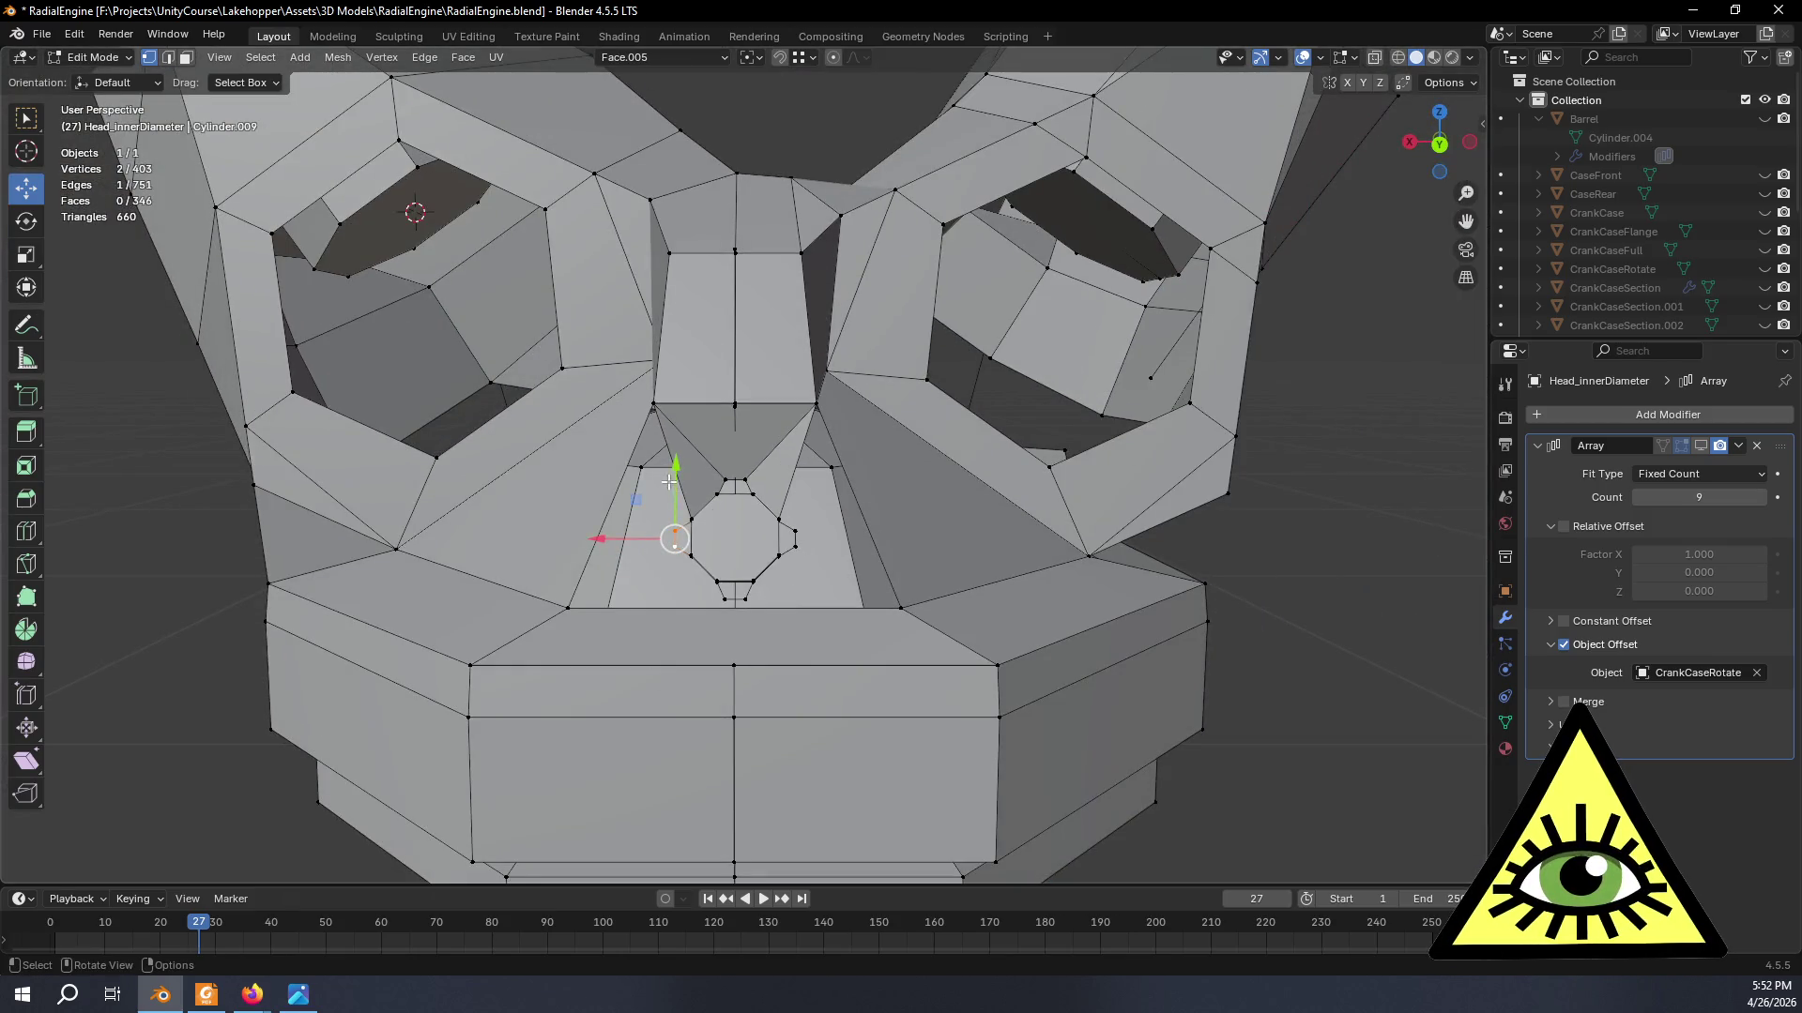
scroll(696, 510, up, 4)
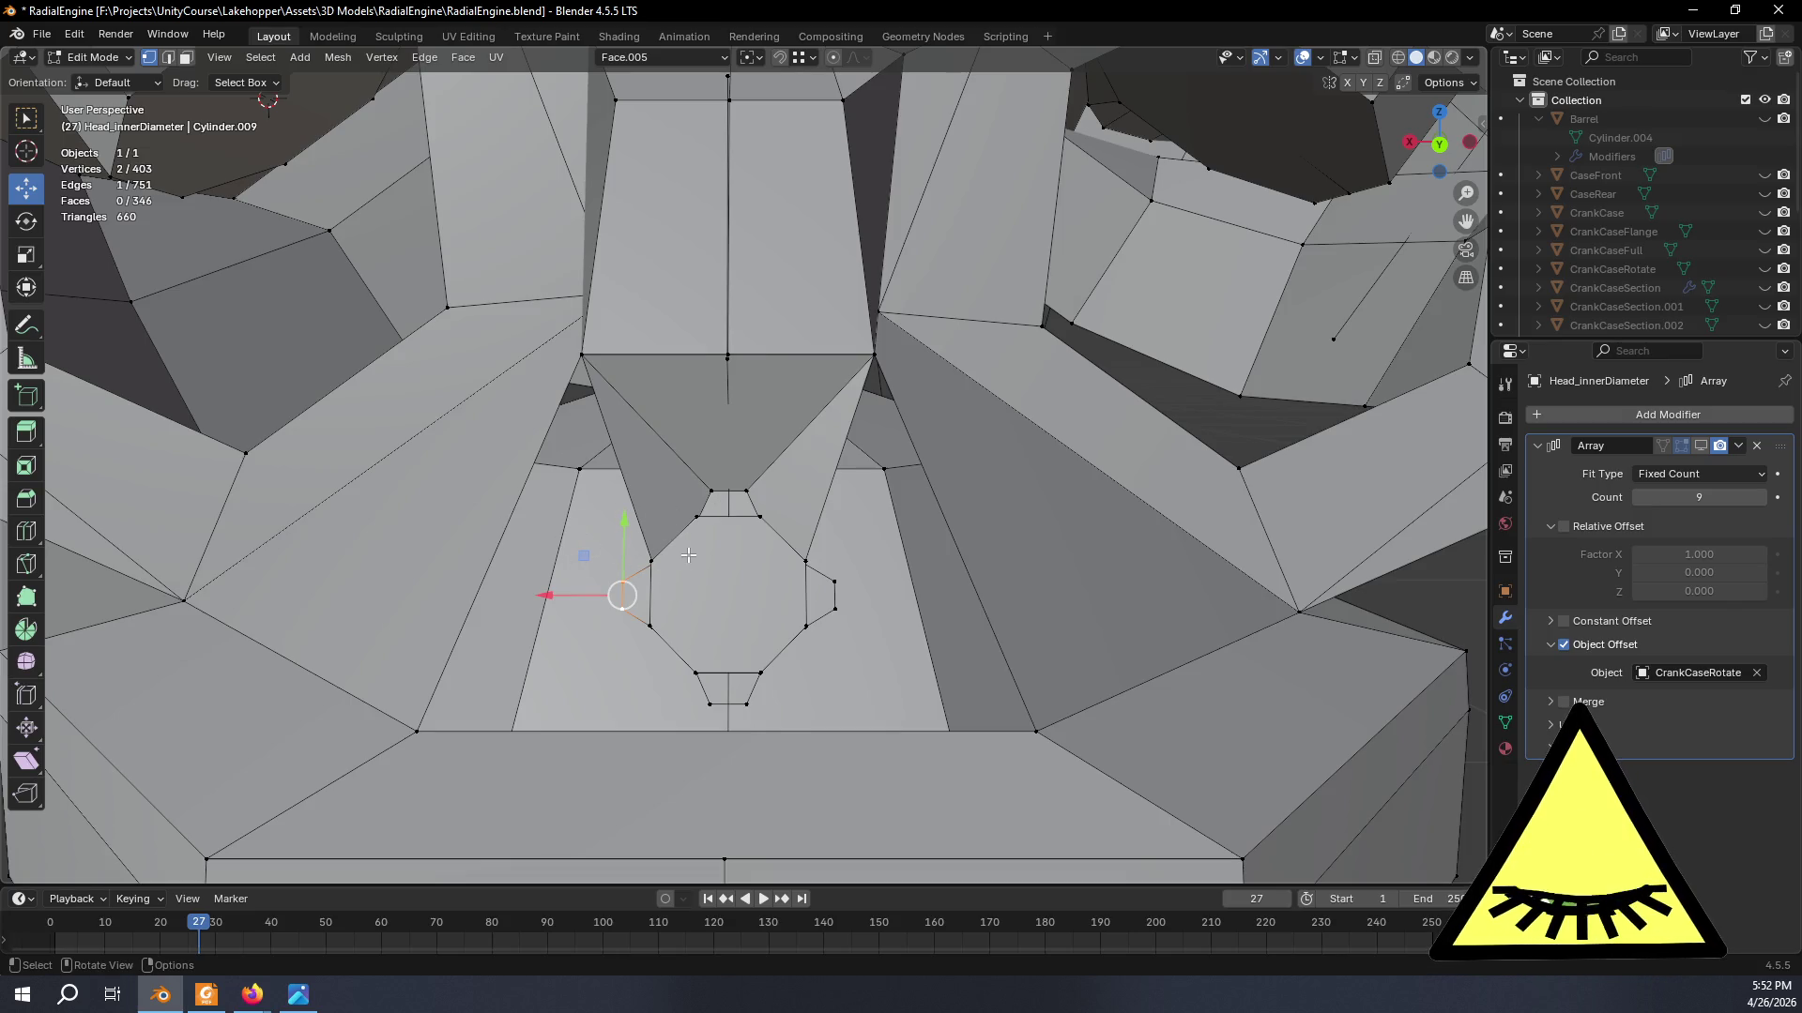
middle_drag(715, 547, 739, 580)
scroll(754, 599, up, 2)
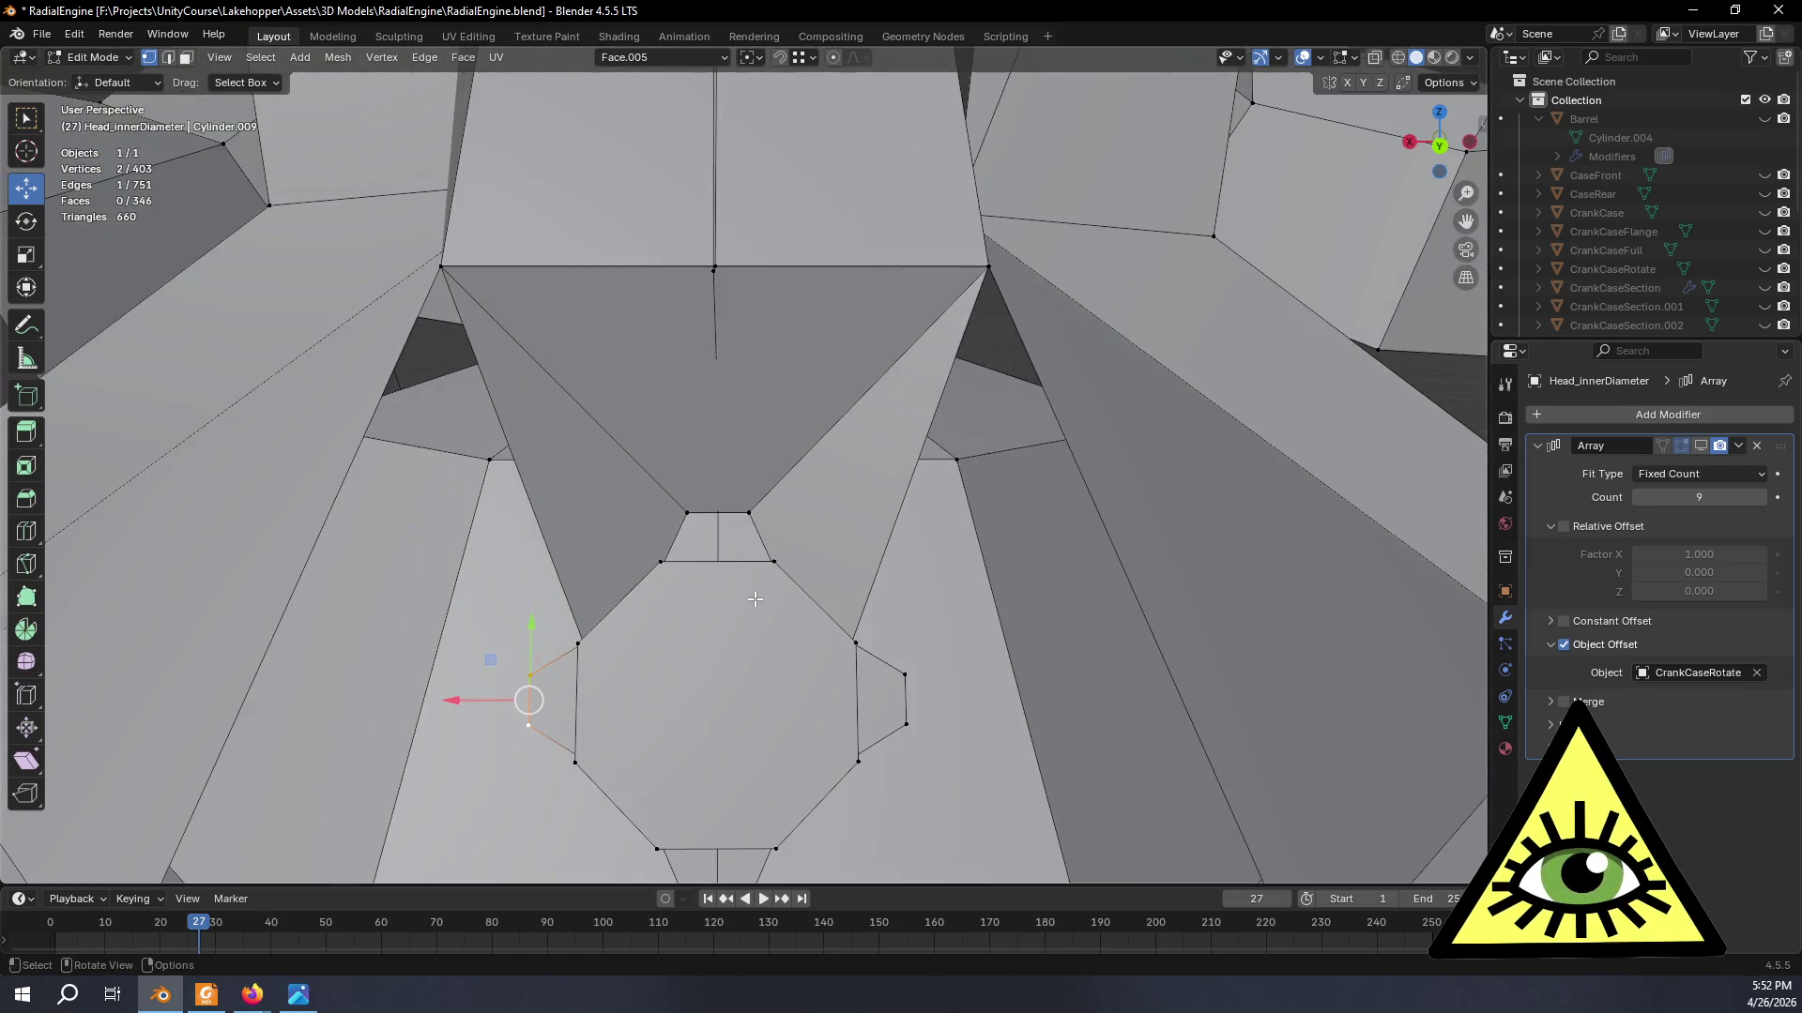
key(x)
click(845, 532)
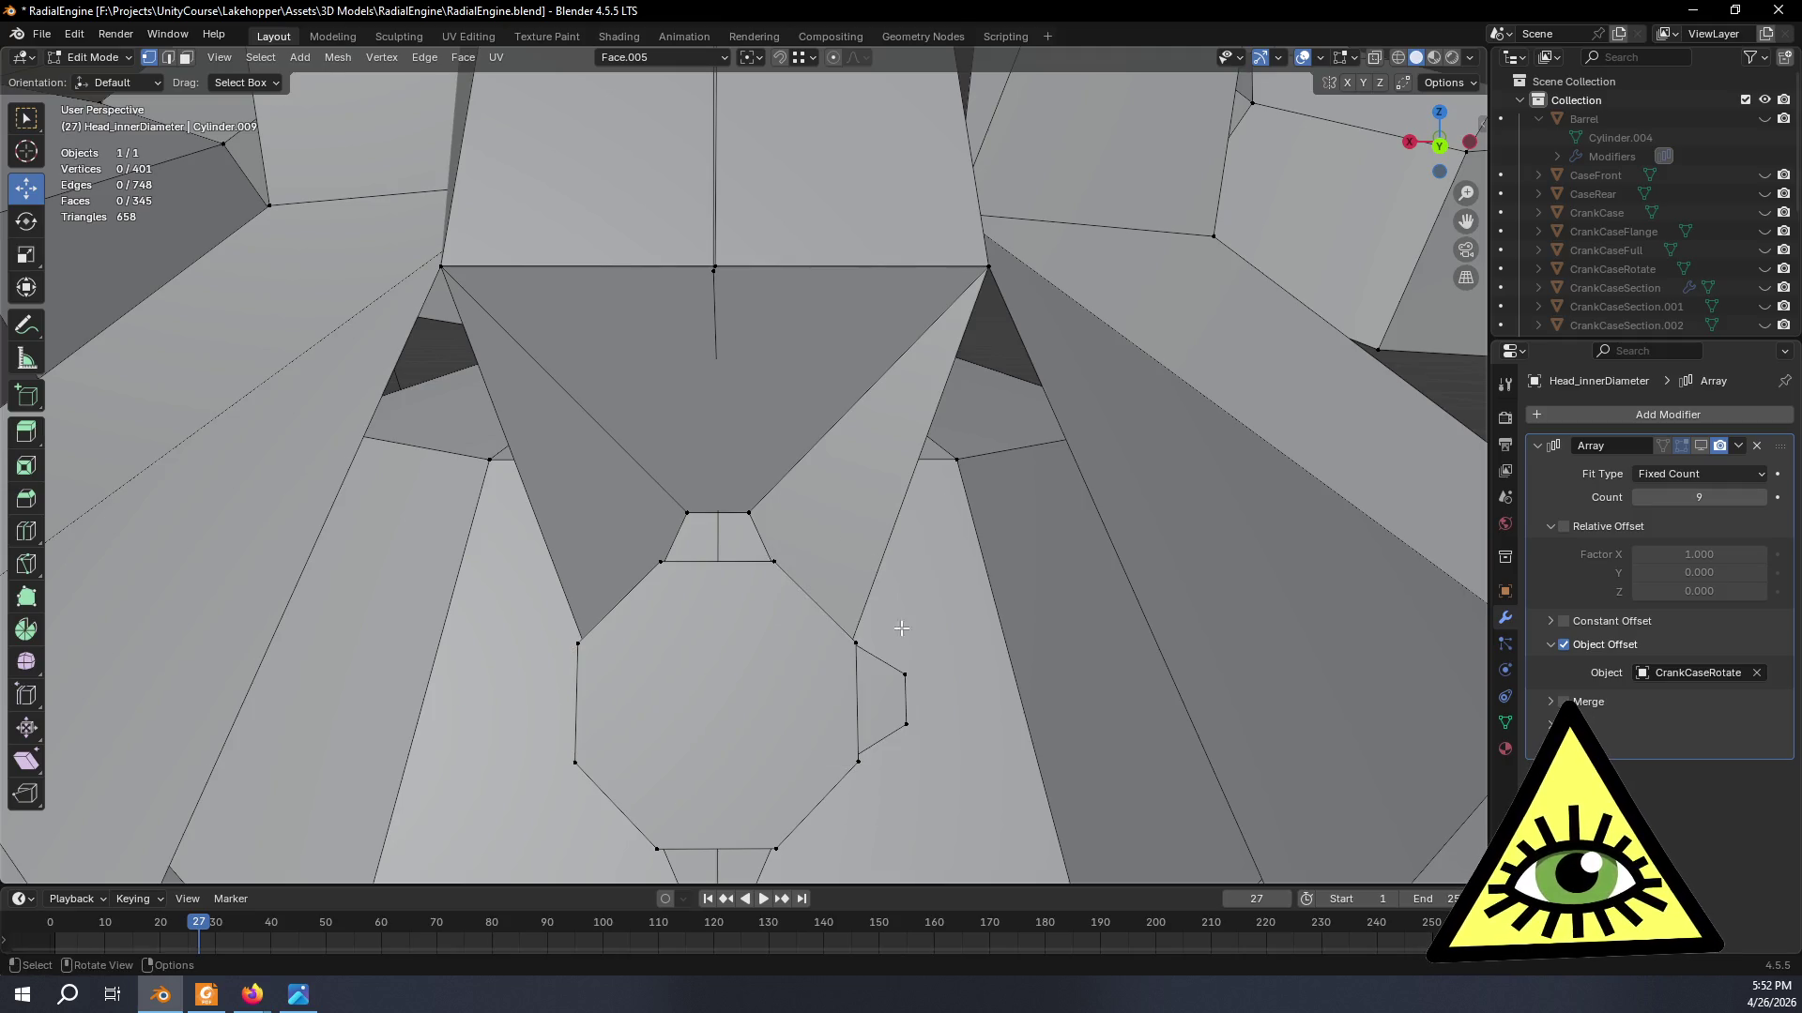
key(x)
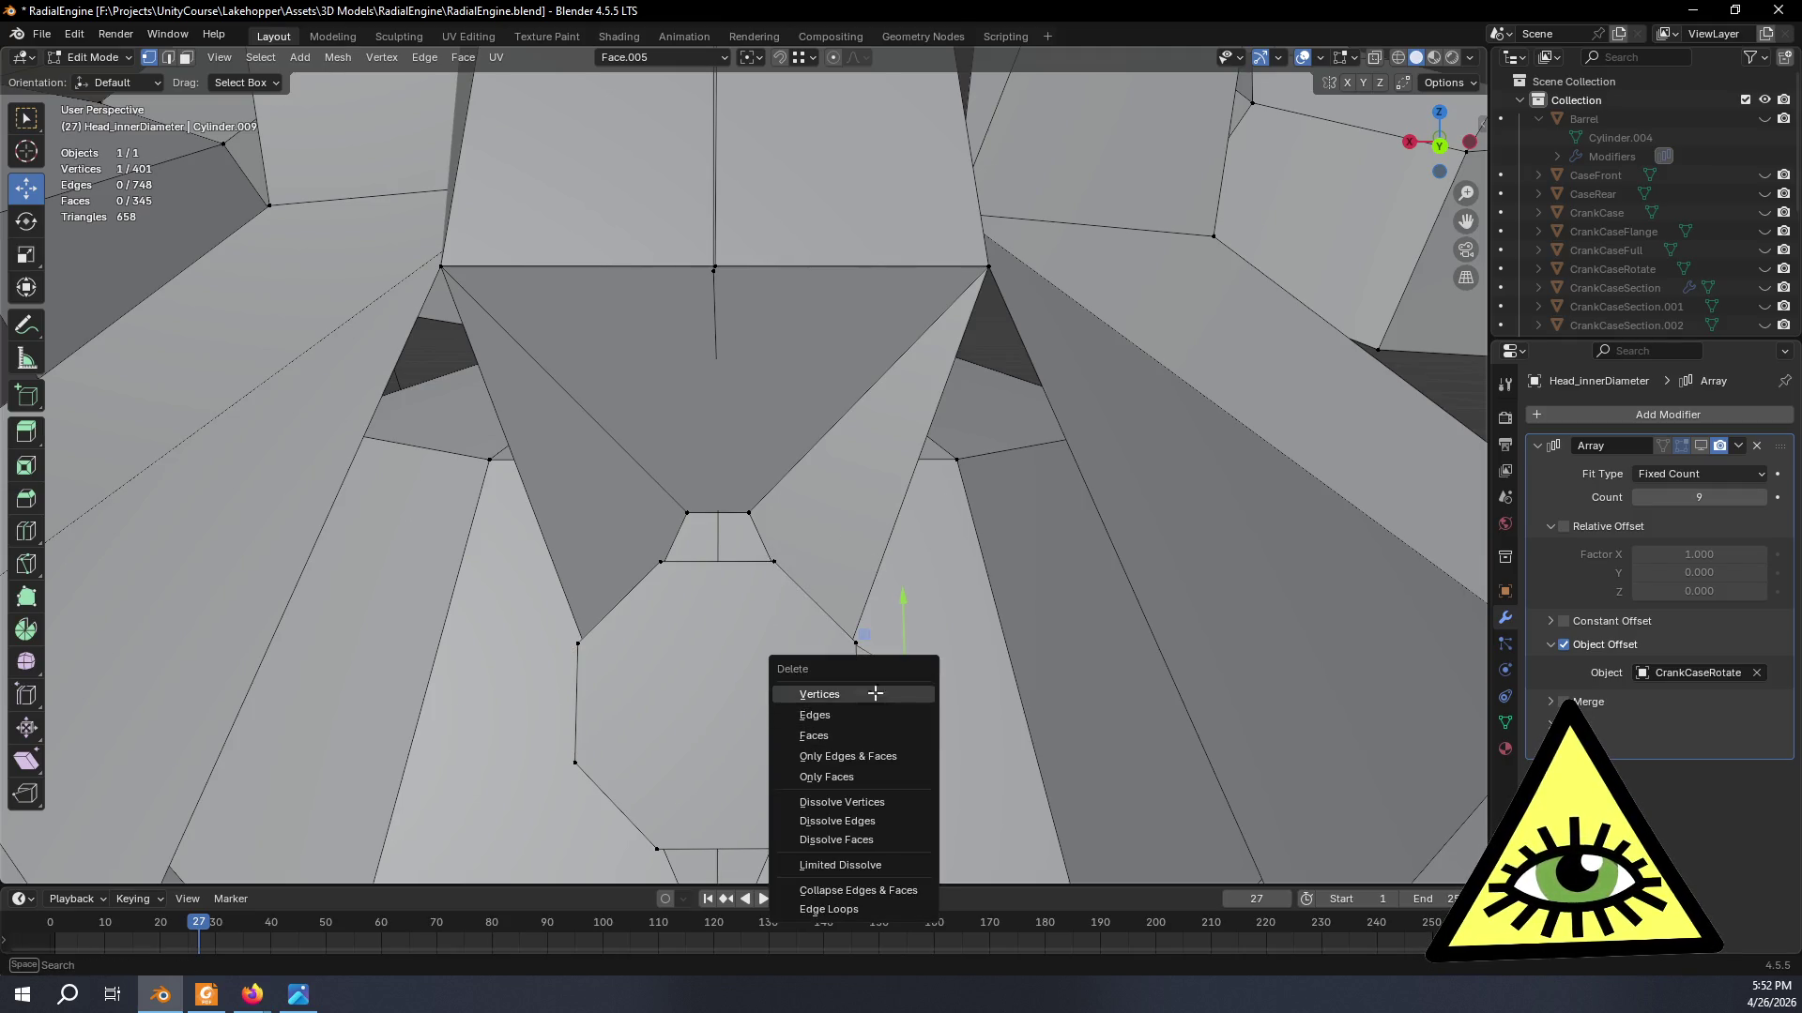
- Delete two more stray vertices, then fill a quad in the gap on the boss's other side
click(875, 694)
key(x)
click(904, 717)
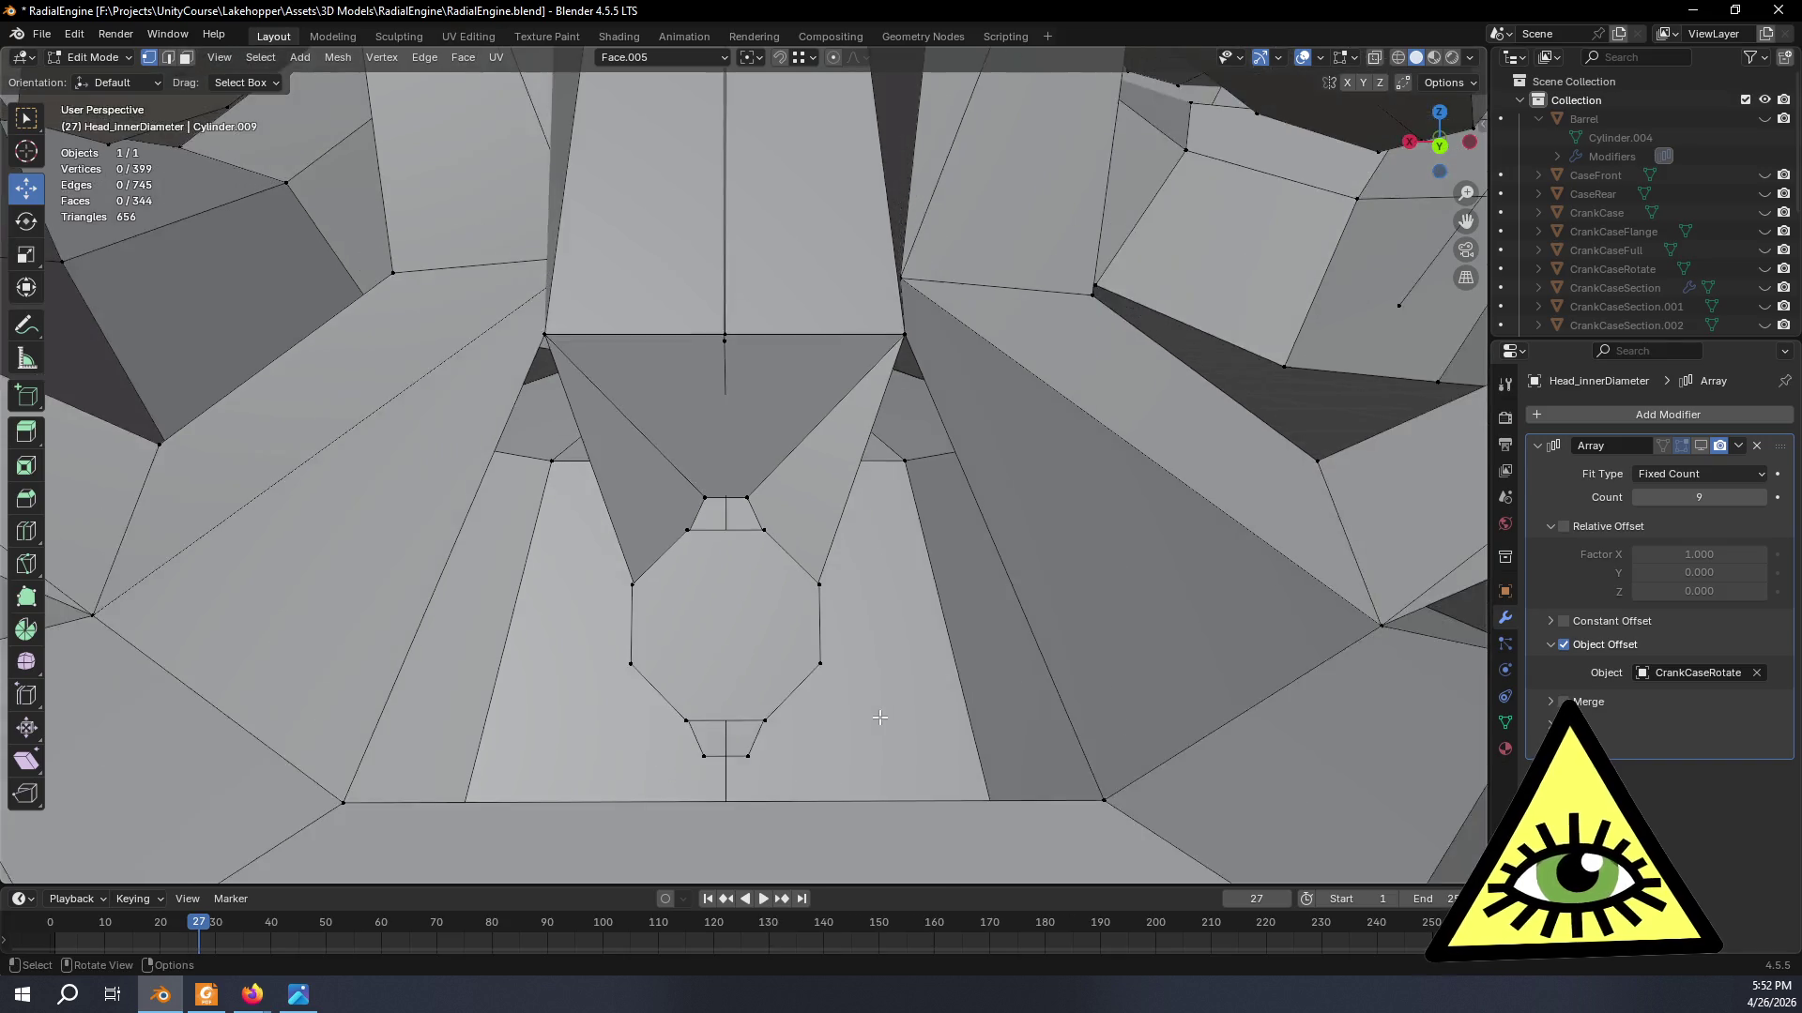
middle_drag(904, 717, 789, 593)
click(773, 582)
shift+click(768, 668)
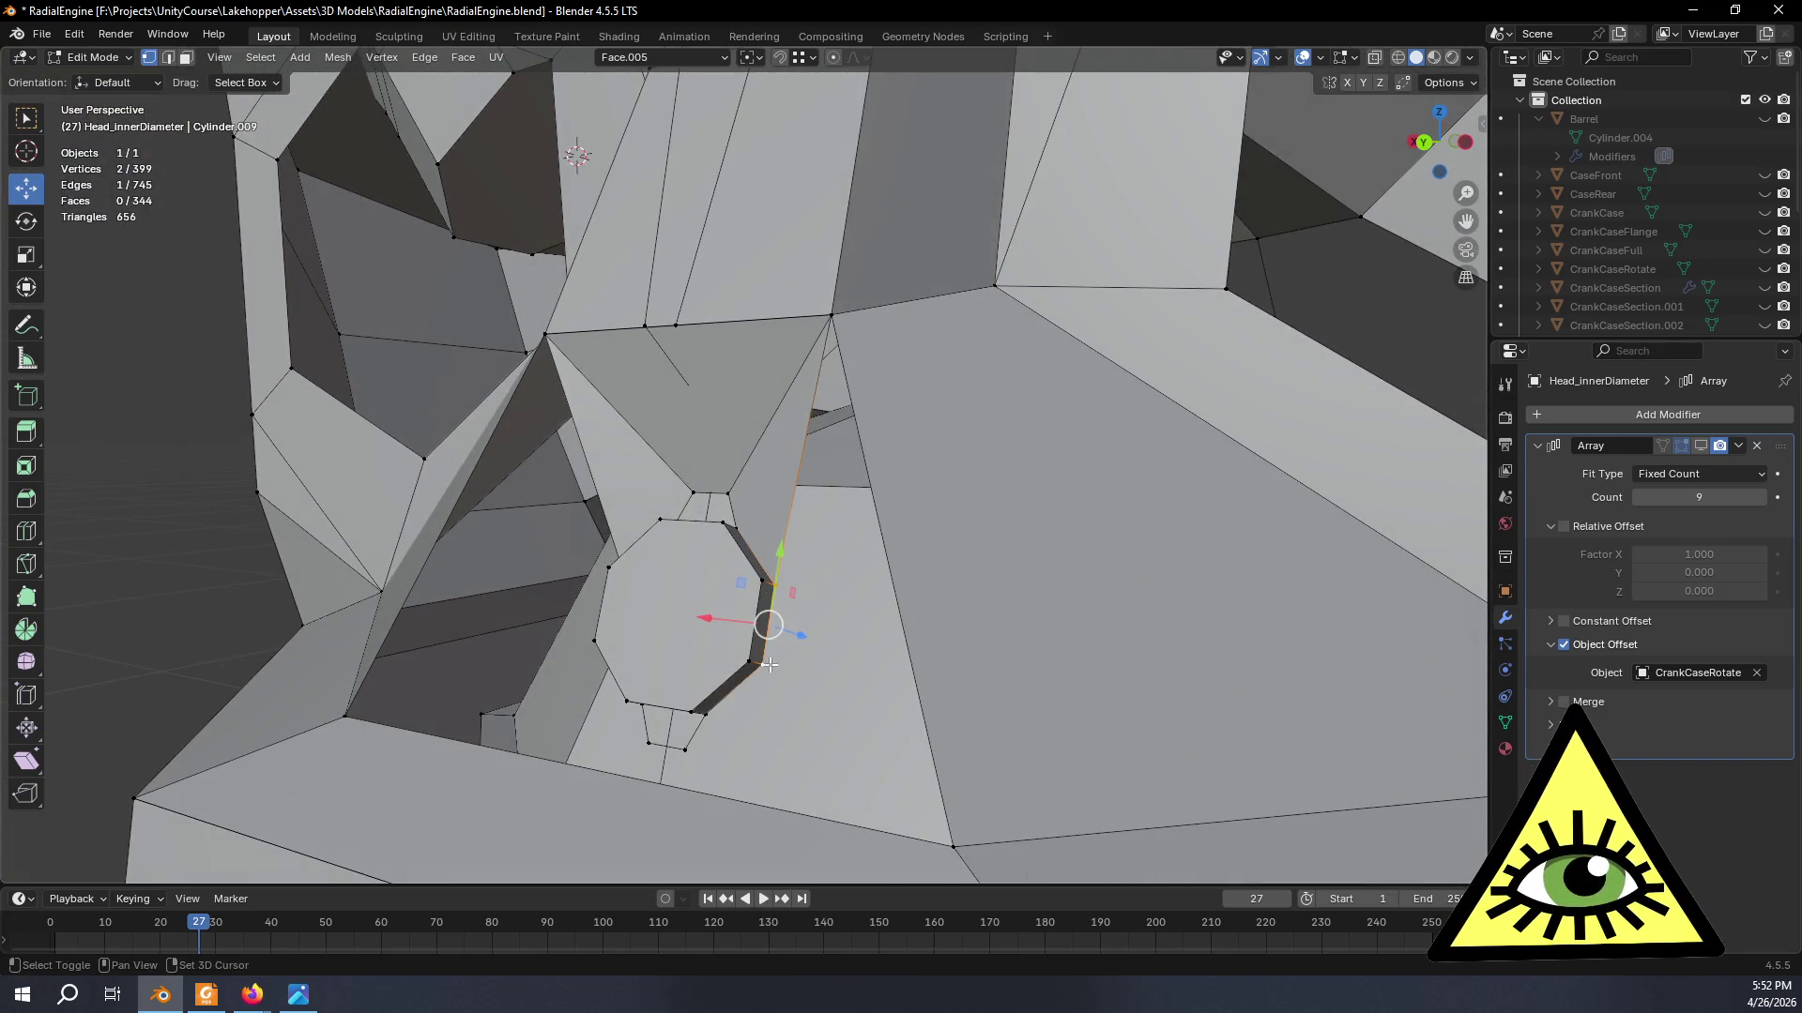
shift+click(959, 842)
key(f)
- Fill two more faces across the remaining gaps around the boss
mouse_move(958, 843)
middle_down()
mouse_move(784, 722)
mouse_move(720, 643)
middle_up()
click(704, 618)
shift+click(656, 382)
mouse_move(657, 382)
middle_down()
mouse_move(760, 565)
mouse_move(876, 563)
middle_up()
shift+click(495, 715)
shift+click(759, 563)
key(f)
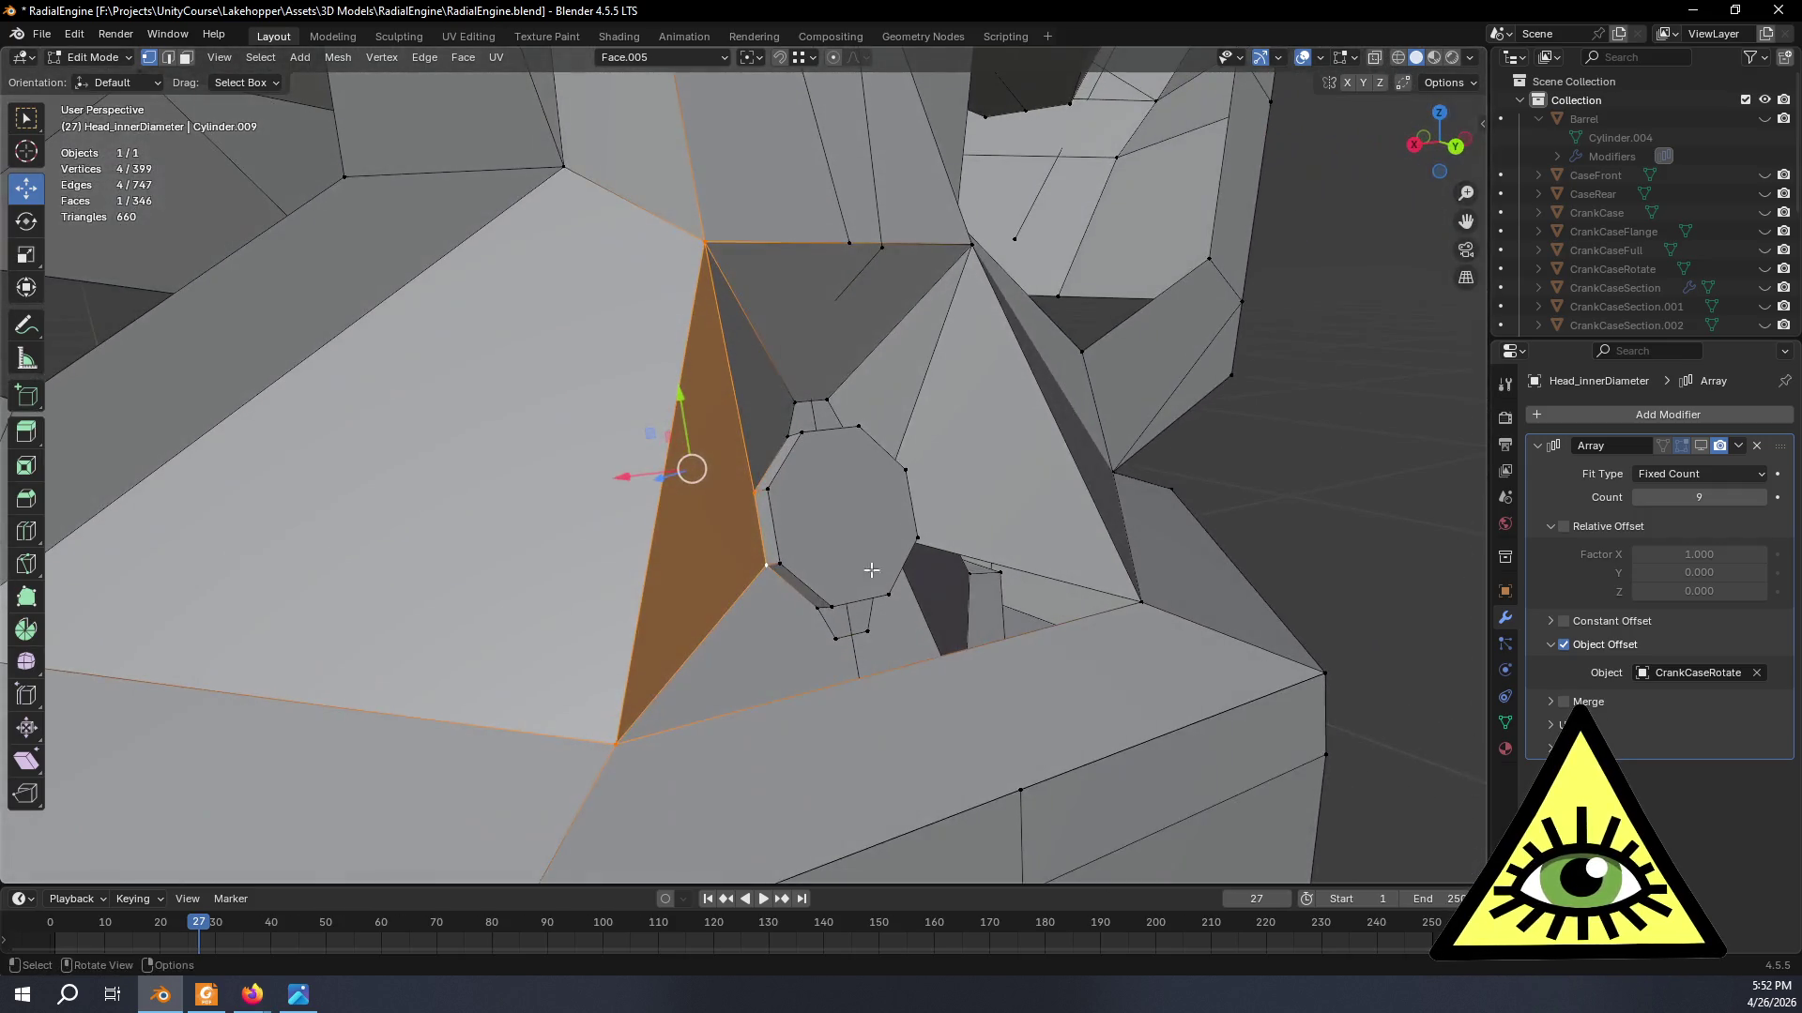
click(812, 609)
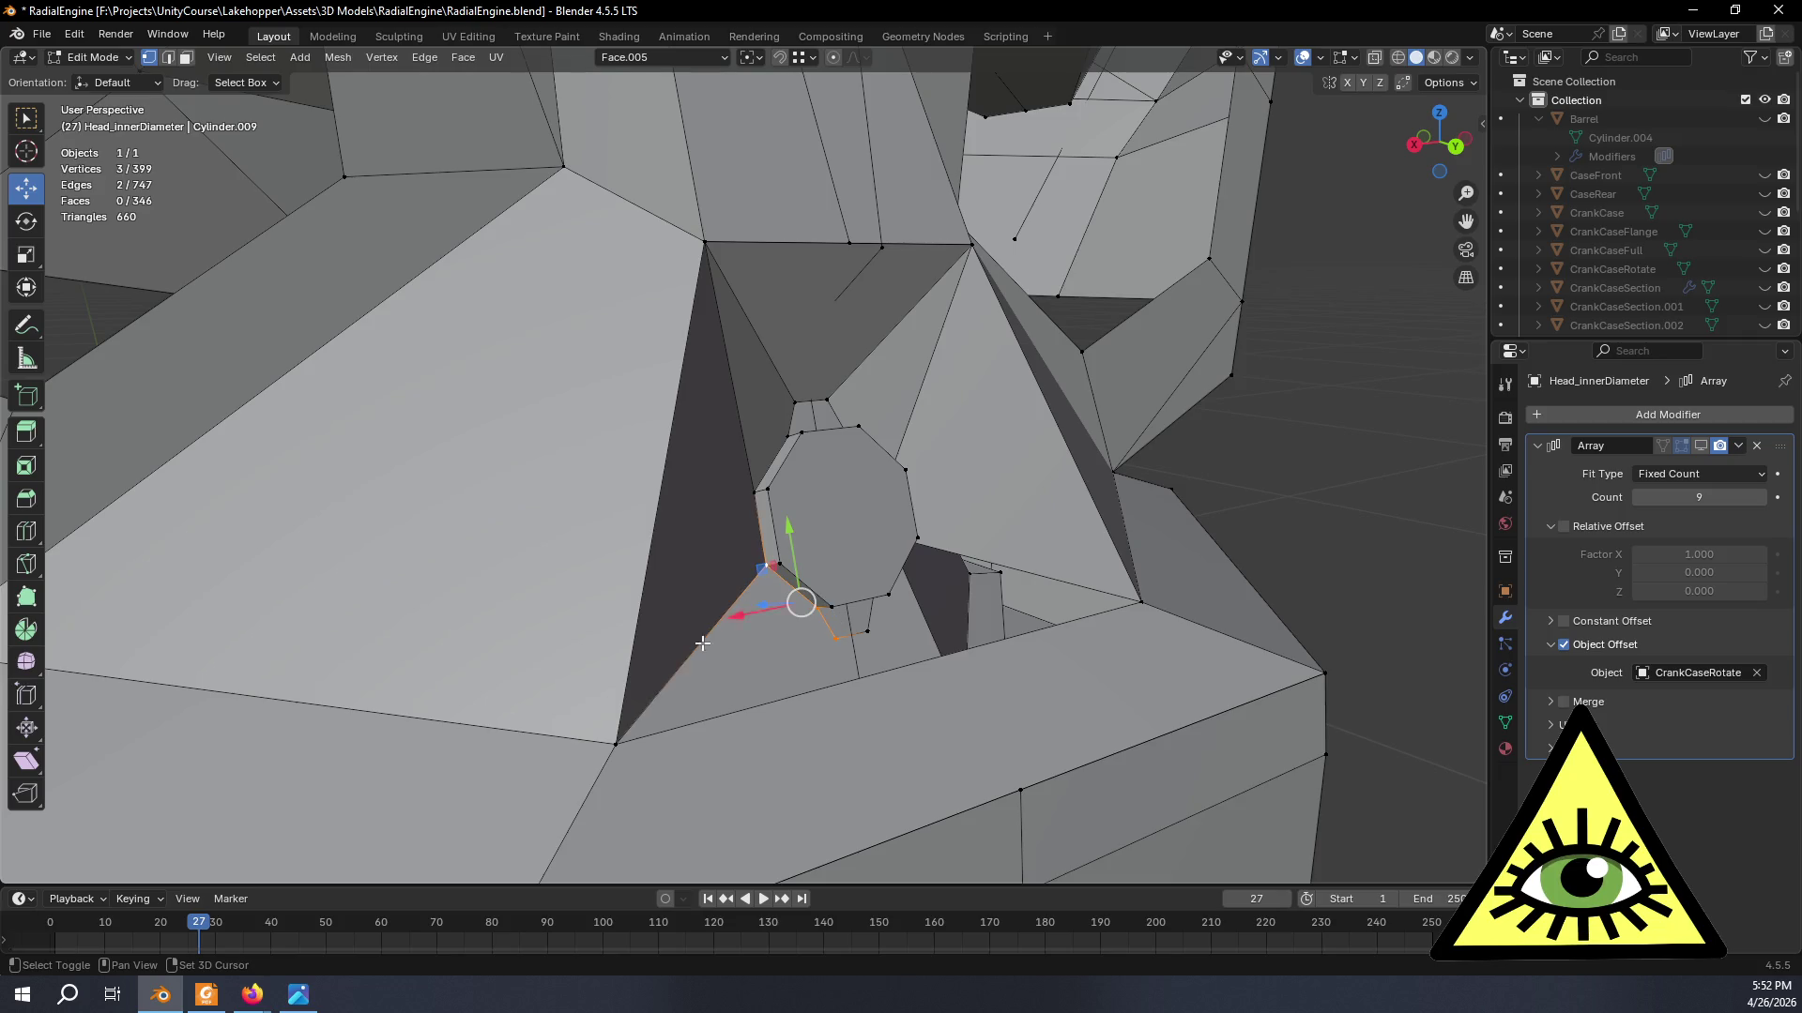
key(f)
- Fill the last two triangles beside the boss tabs, reaching 349 faces
middle_drag(615, 740, 720, 674)
click(809, 656)
shift+click(464, 694)
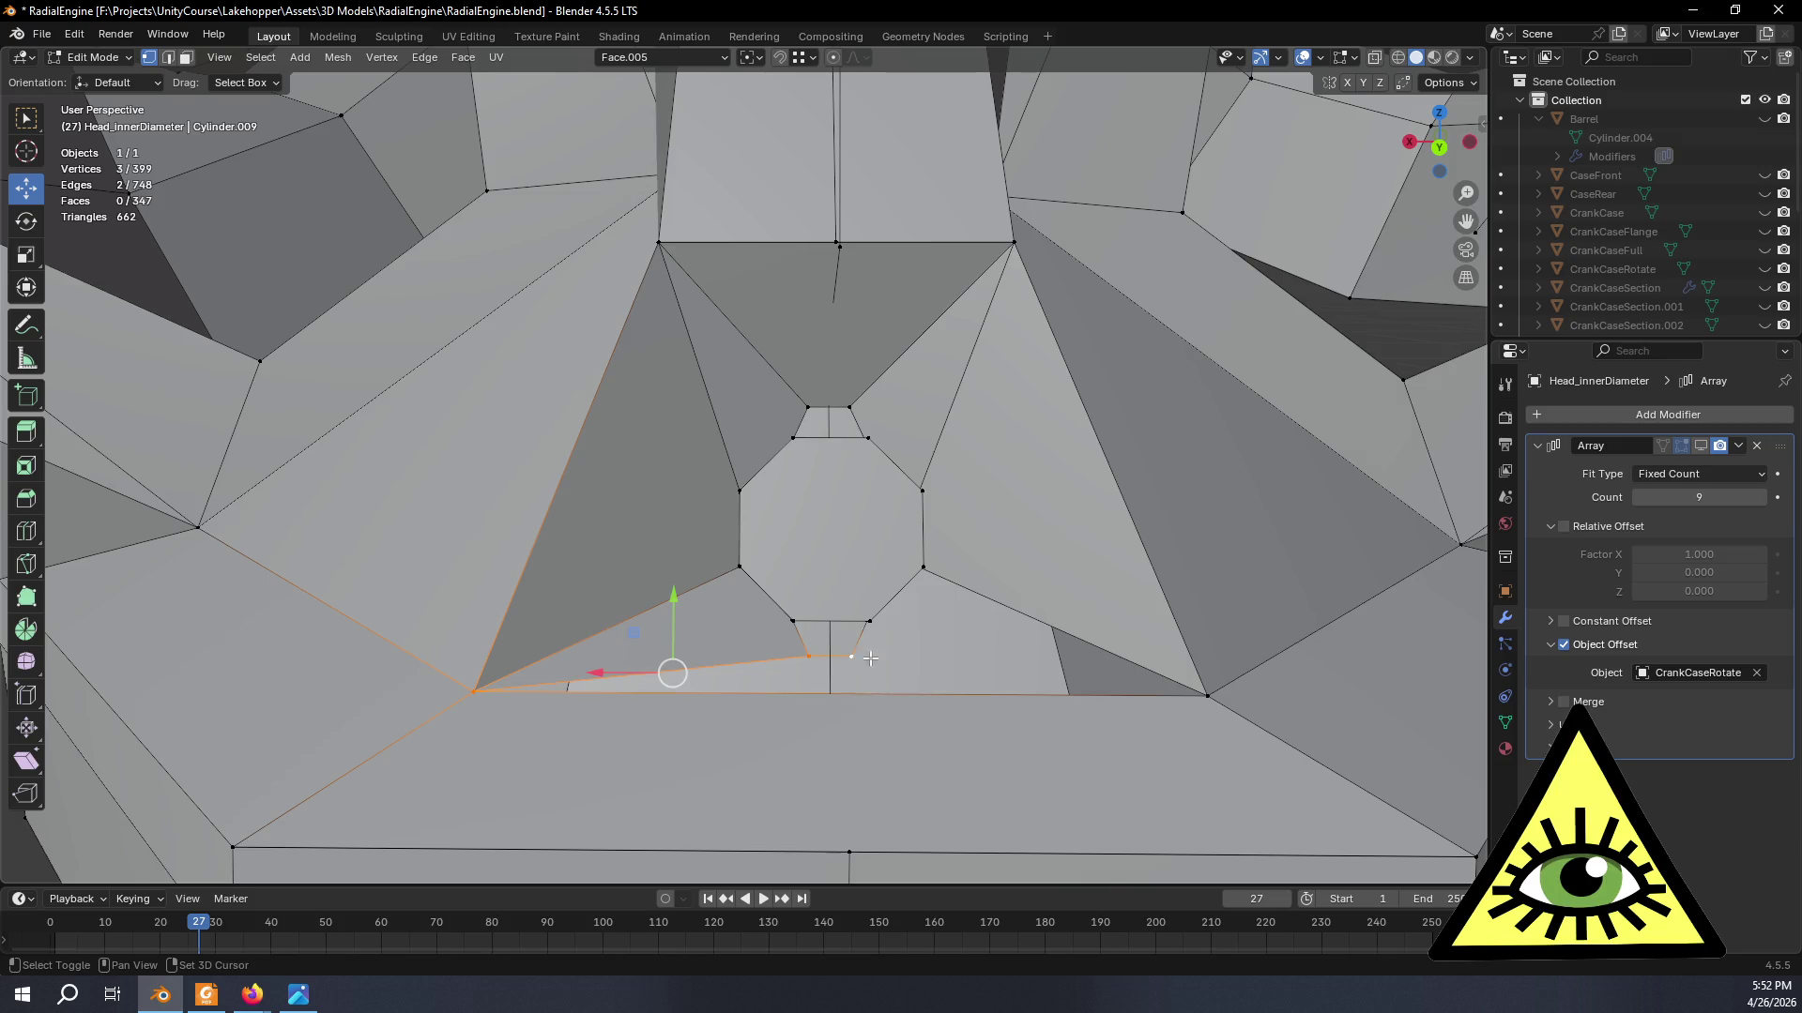
shift+click(1207, 697)
key(f)
middle_drag(895, 653, 791, 651)
click(805, 658)
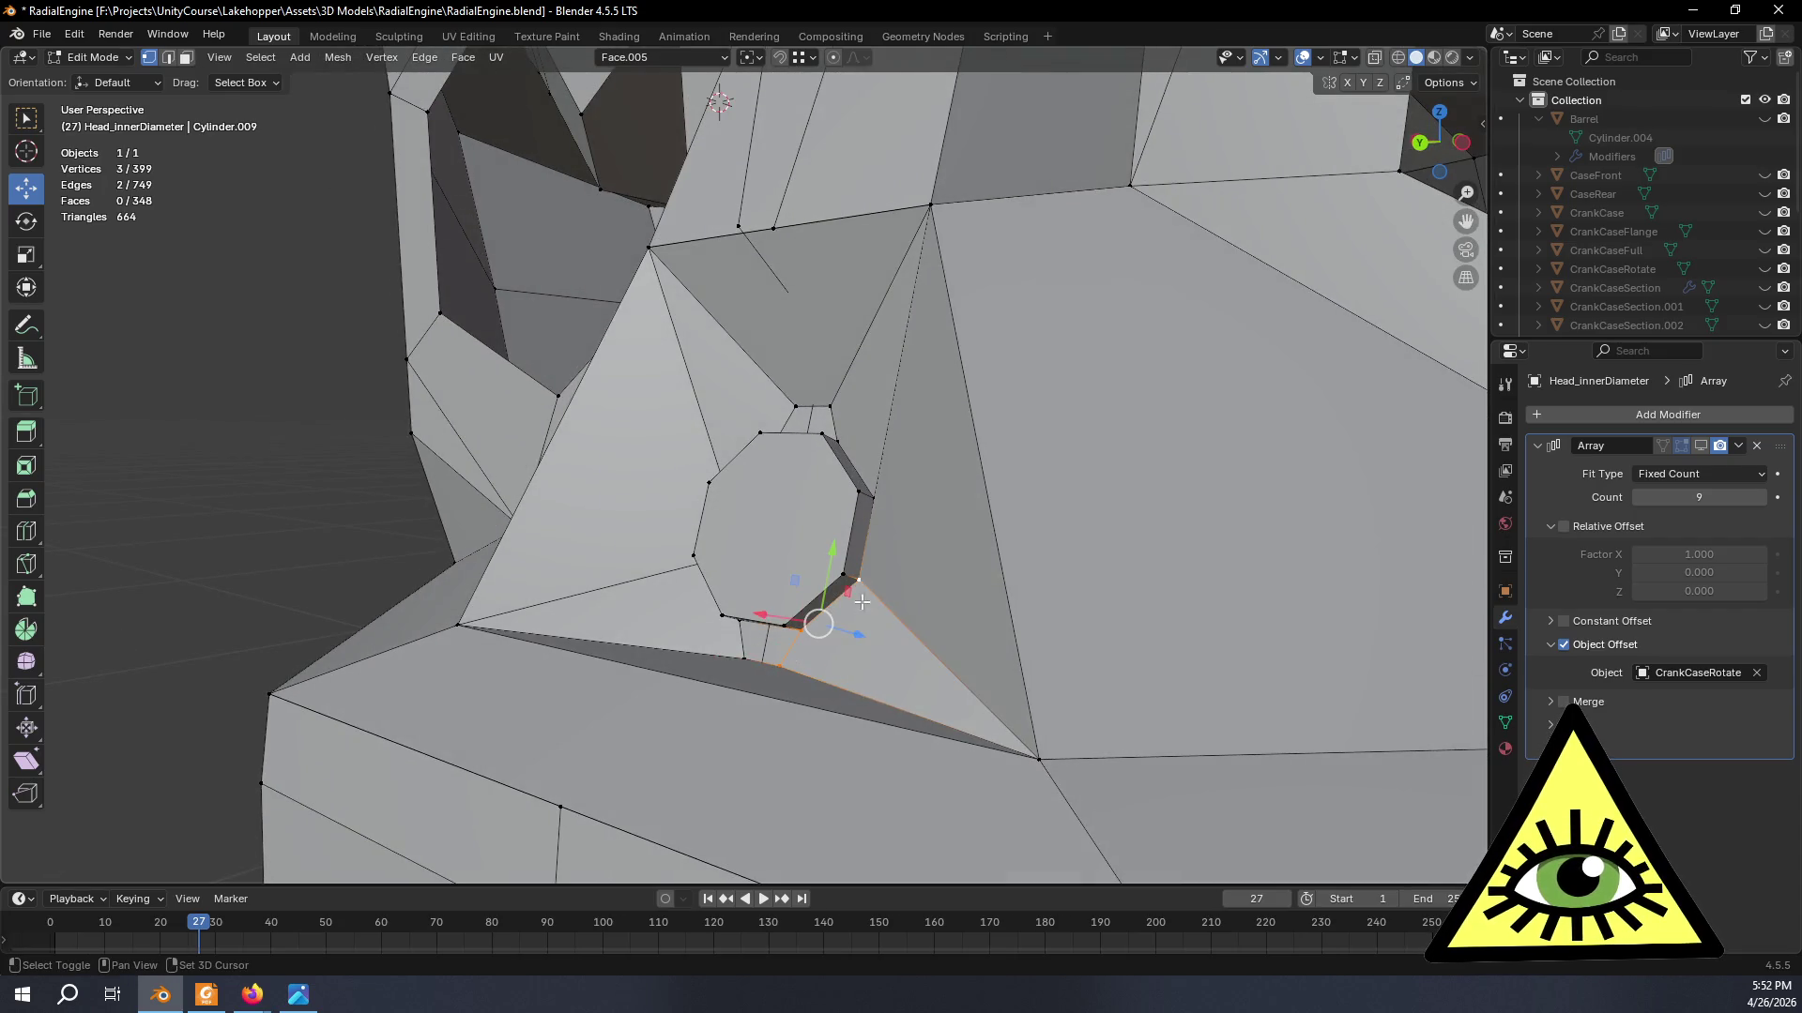
middle_drag(859, 592, 1030, 693)
shift+click(1180, 761)
key(f)
scroll(1207, 760, down, 4)
mouse_move(1209, 760)
middle_down()
mouse_move(458, 614)
mouse_move(448, 648)
mouse_move(726, 349)
middle_up()
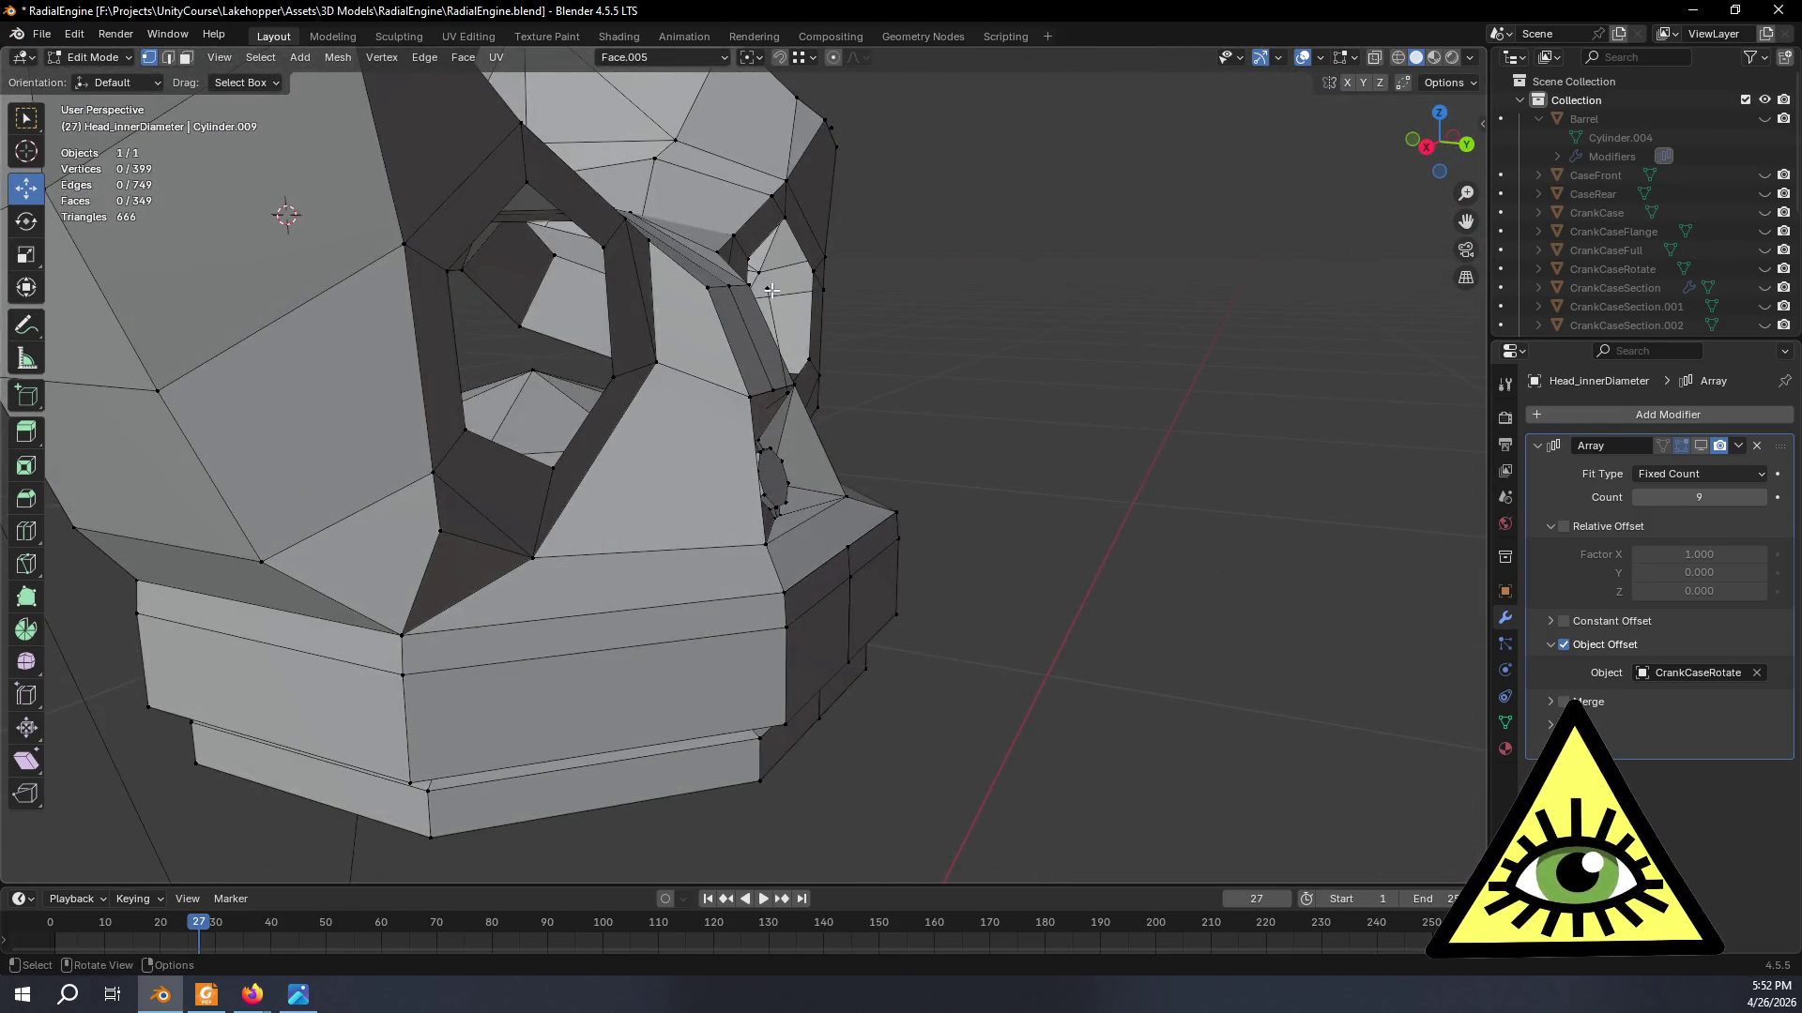
- In X-ray, grow-select the stray 13-vertex chain down the head's side and delete it, leaving 386 vertices
key(alt+z)
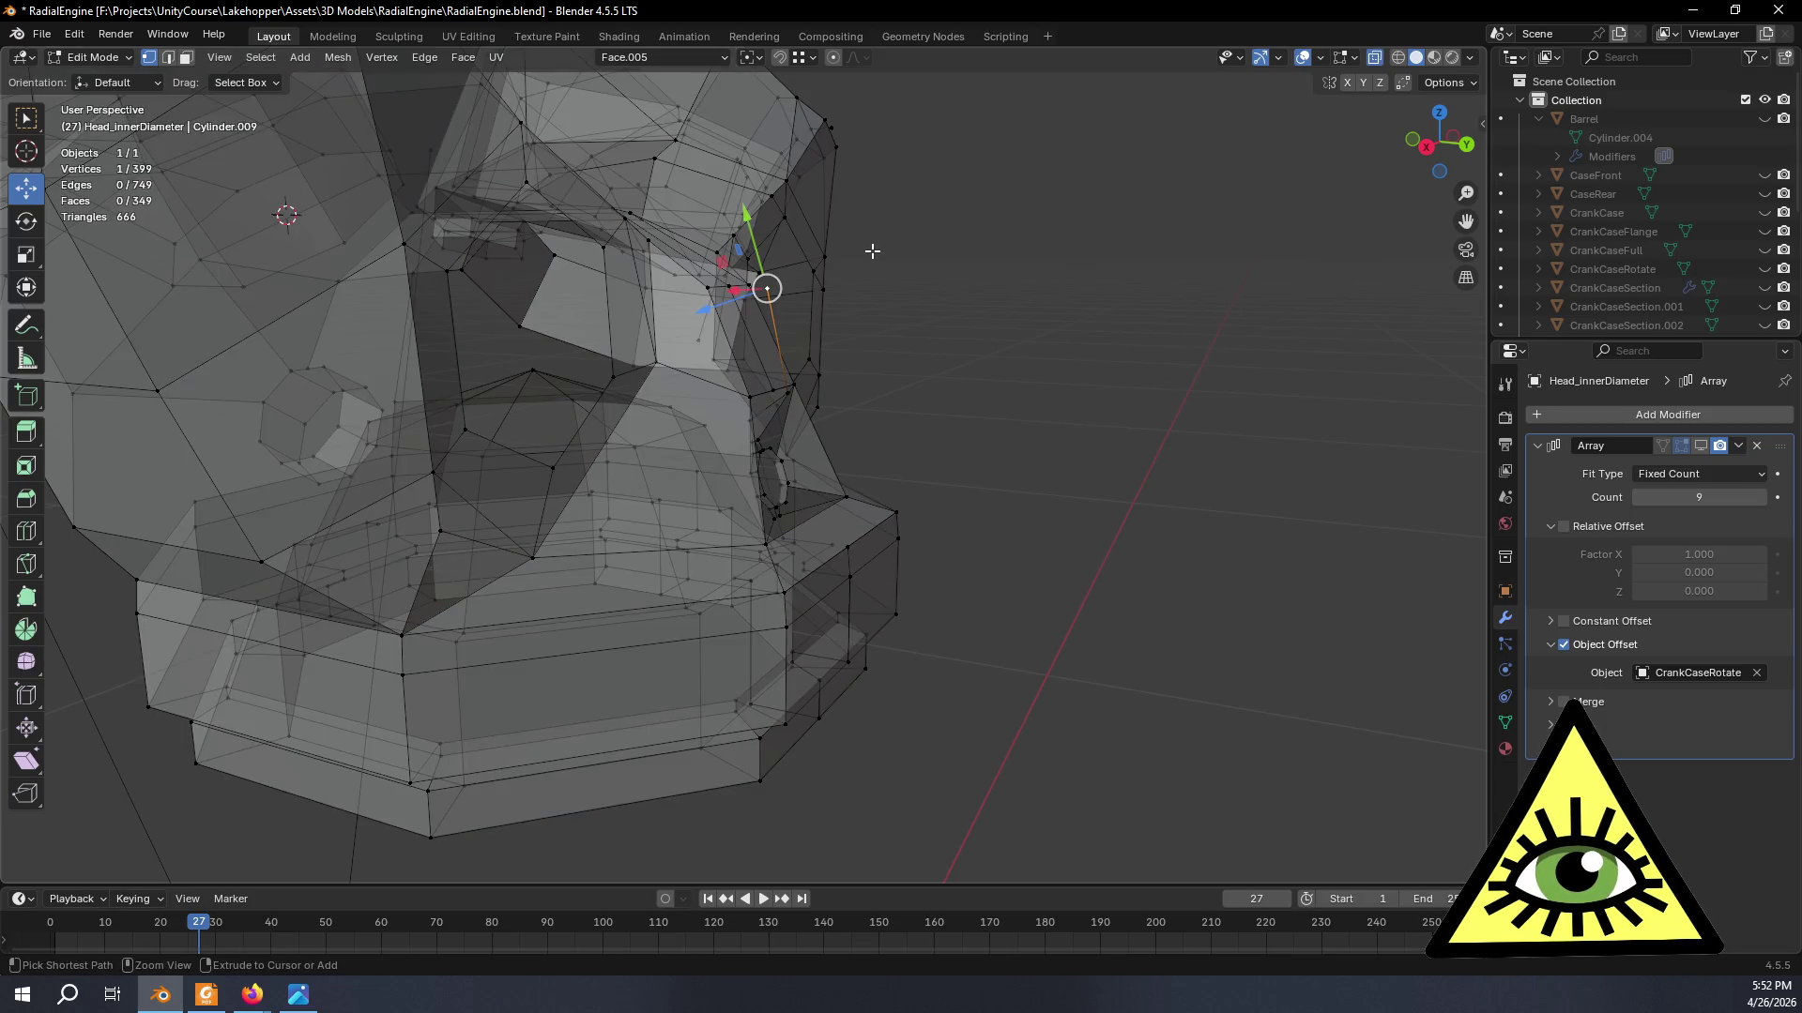
key(ctrl+KP_Add)
key(ctrl+KP_Add)
key(ctrl+KP_Add)
key(ctrl+KP_Add)
key(ctrl+KP_Add)
key(ctrl+KP_Add)
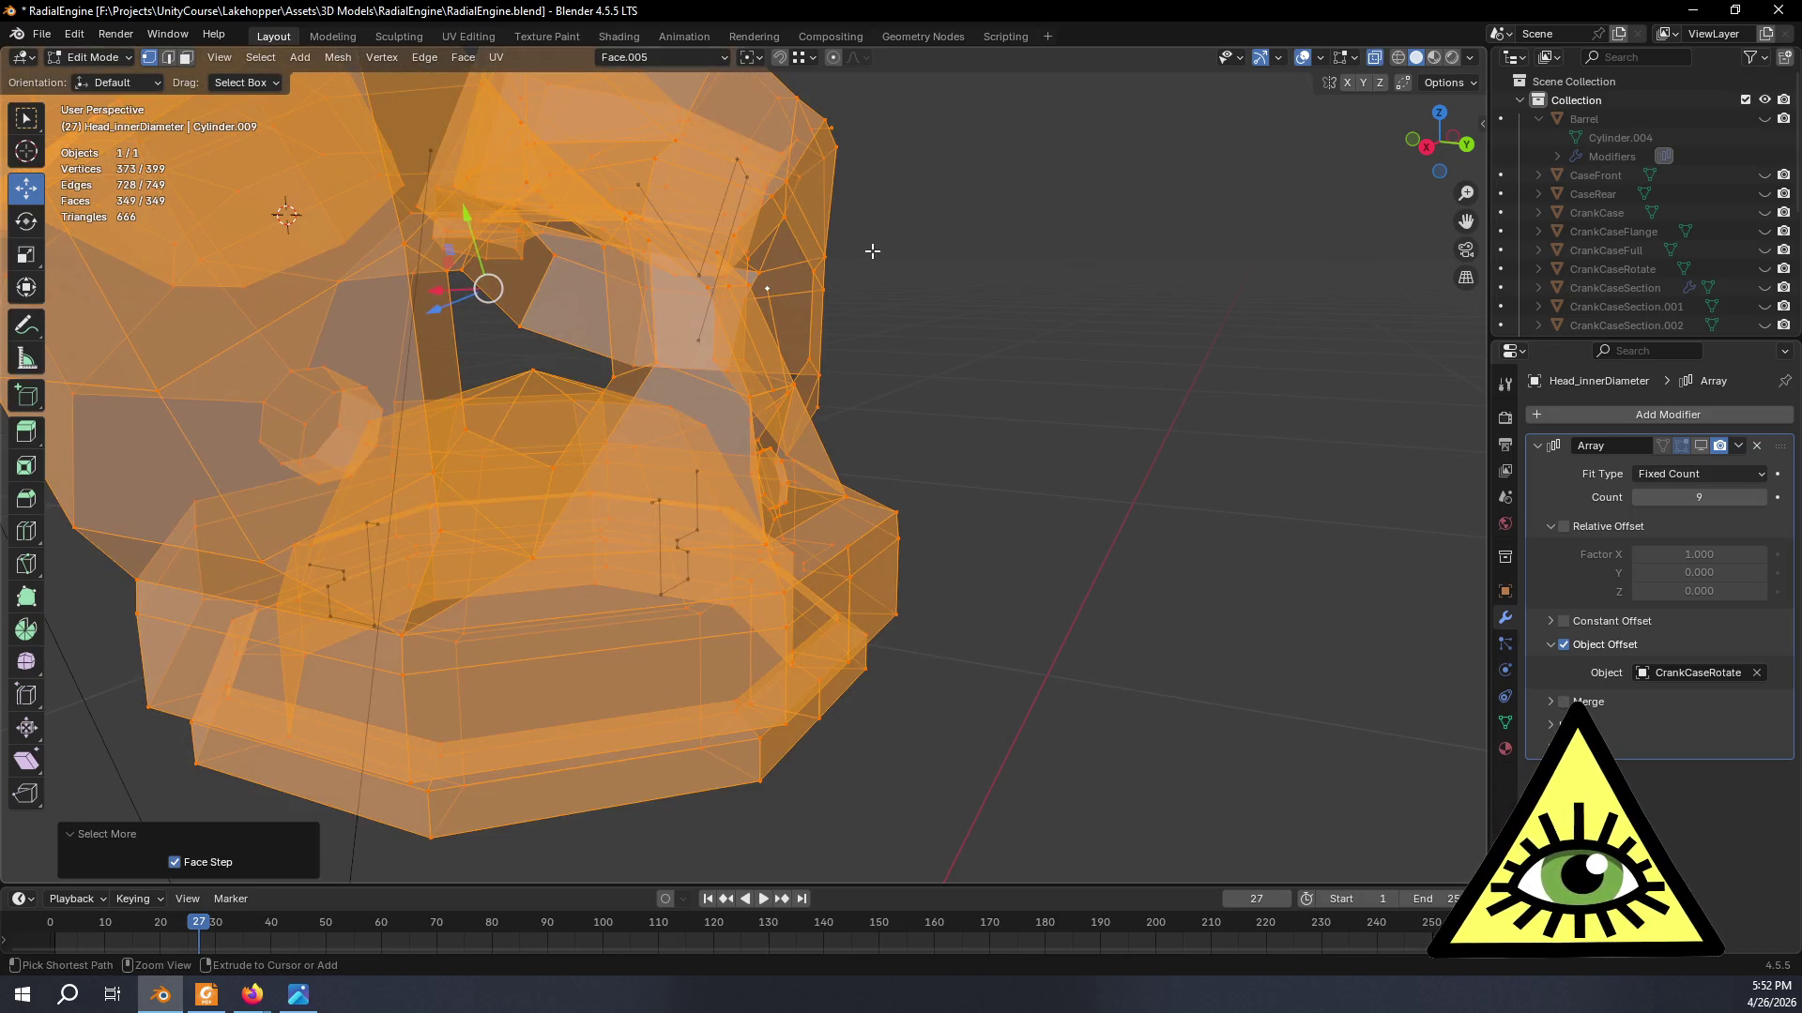
click(954, 361)
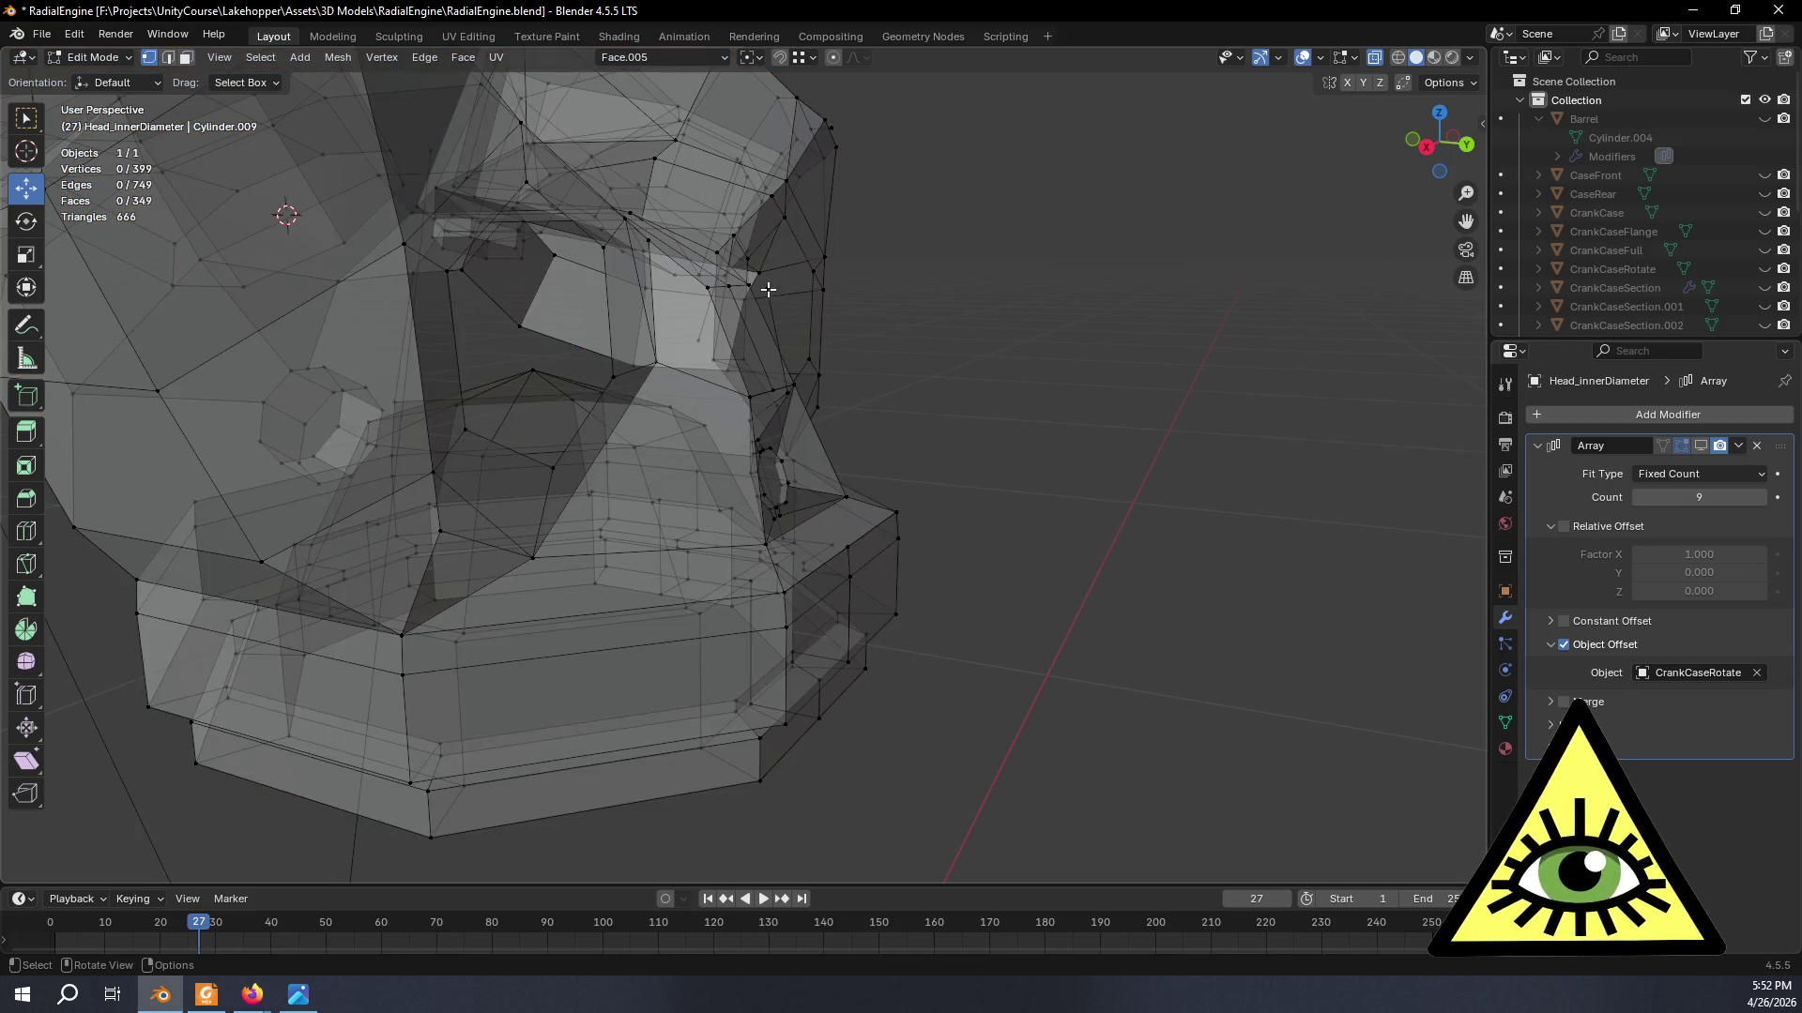
key(ctrl+KP_Add)
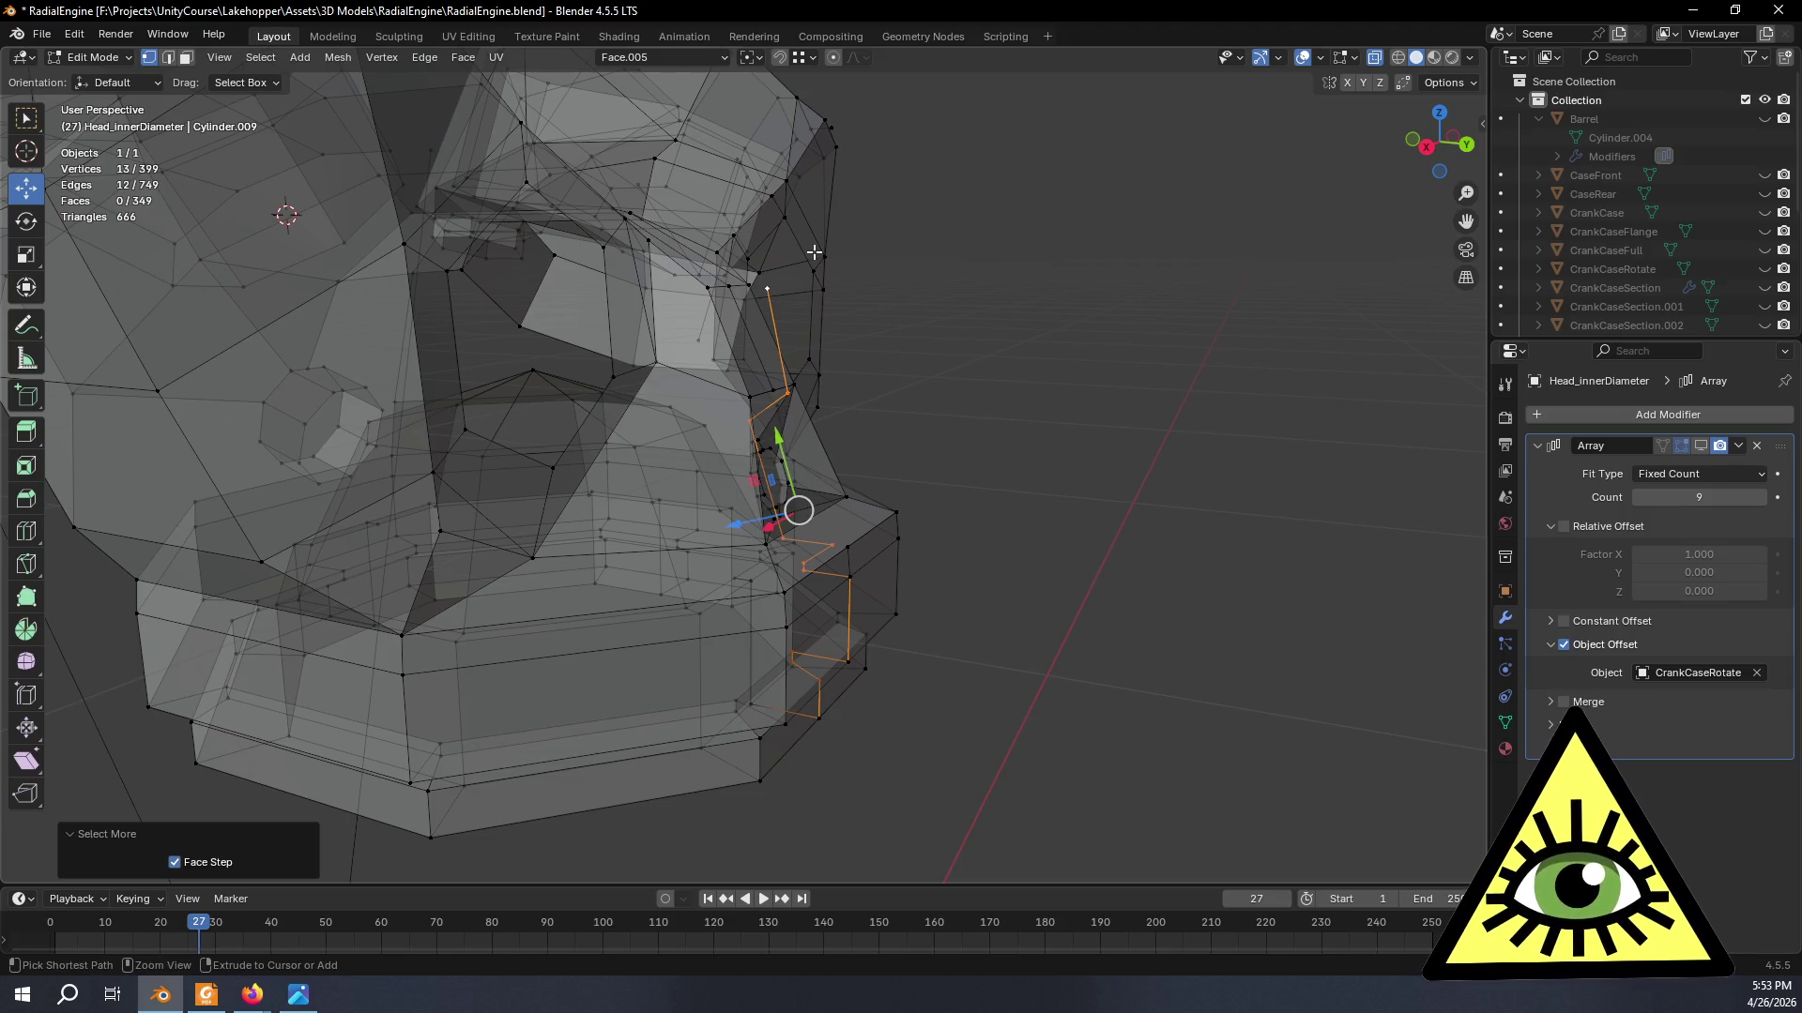
mouse_move(844, 387)
middle_down()
mouse_move(971, 616)
mouse_move(928, 606)
mouse_move(1018, 648)
mouse_move(981, 603)
mouse_move(1123, 604)
mouse_move(957, 633)
mouse_move(918, 656)
mouse_move(929, 707)
mouse_move(981, 700)
mouse_move(1066, 613)
mouse_move(1114, 610)
mouse_move(999, 642)
mouse_move(1069, 611)
middle_up()
key(x)
click(947, 601)
key(Tab)
key(Tab)
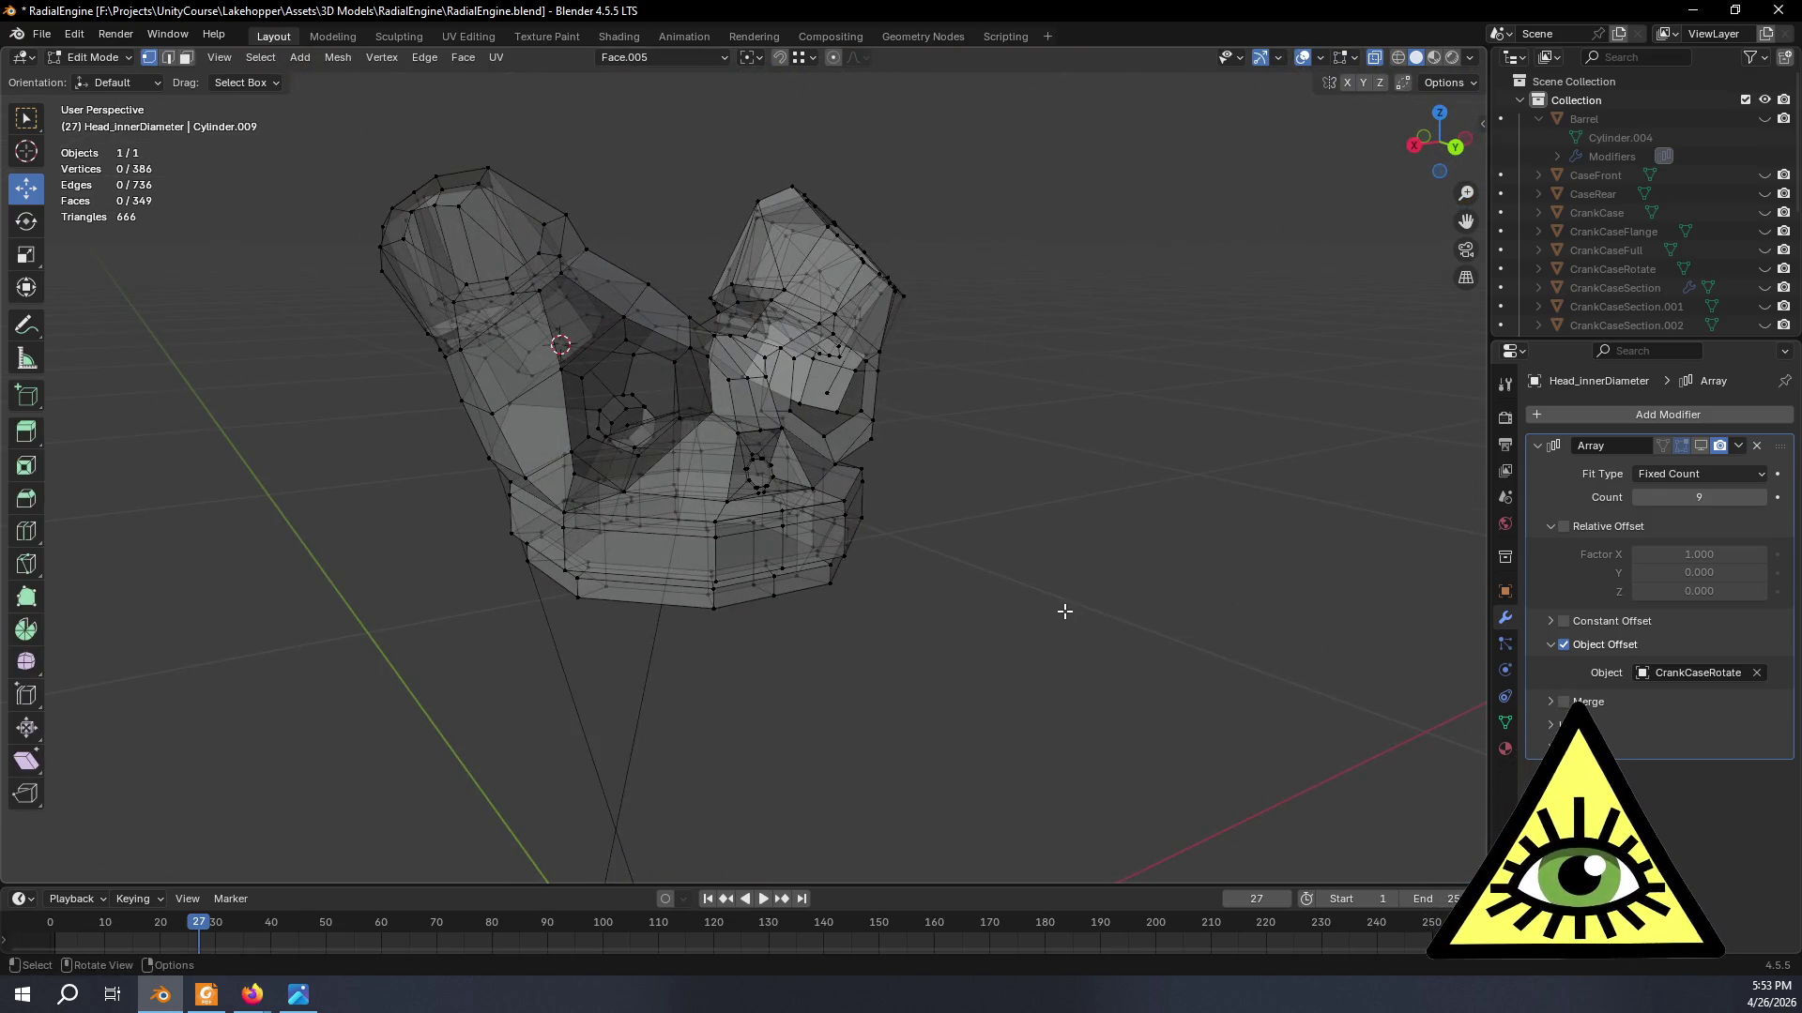
- After checking the reference video, turn X-ray off and inspect the solid head from several angles
key(alt+Tab)
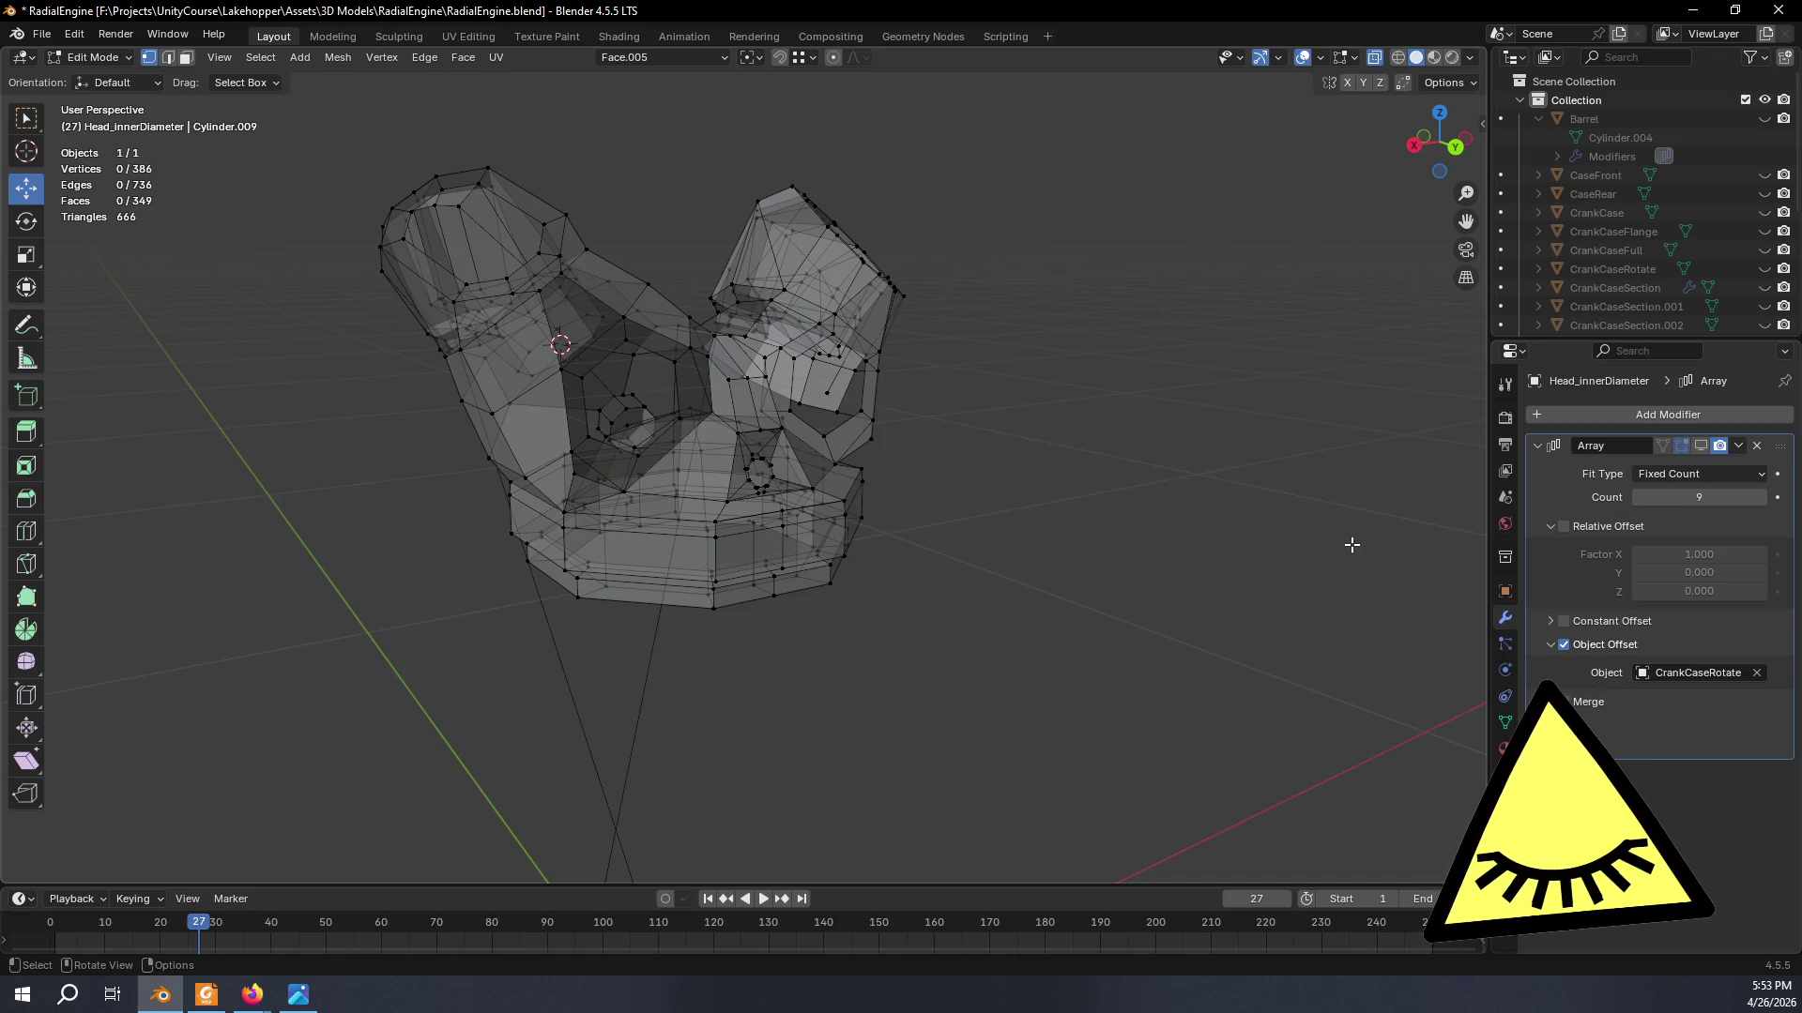
mouse_move(1352, 545)
middle_down()
mouse_move(1042, 447)
mouse_move(1177, 714)
middle_up()
key(Tab)
key(Tab)
key(alt+z)
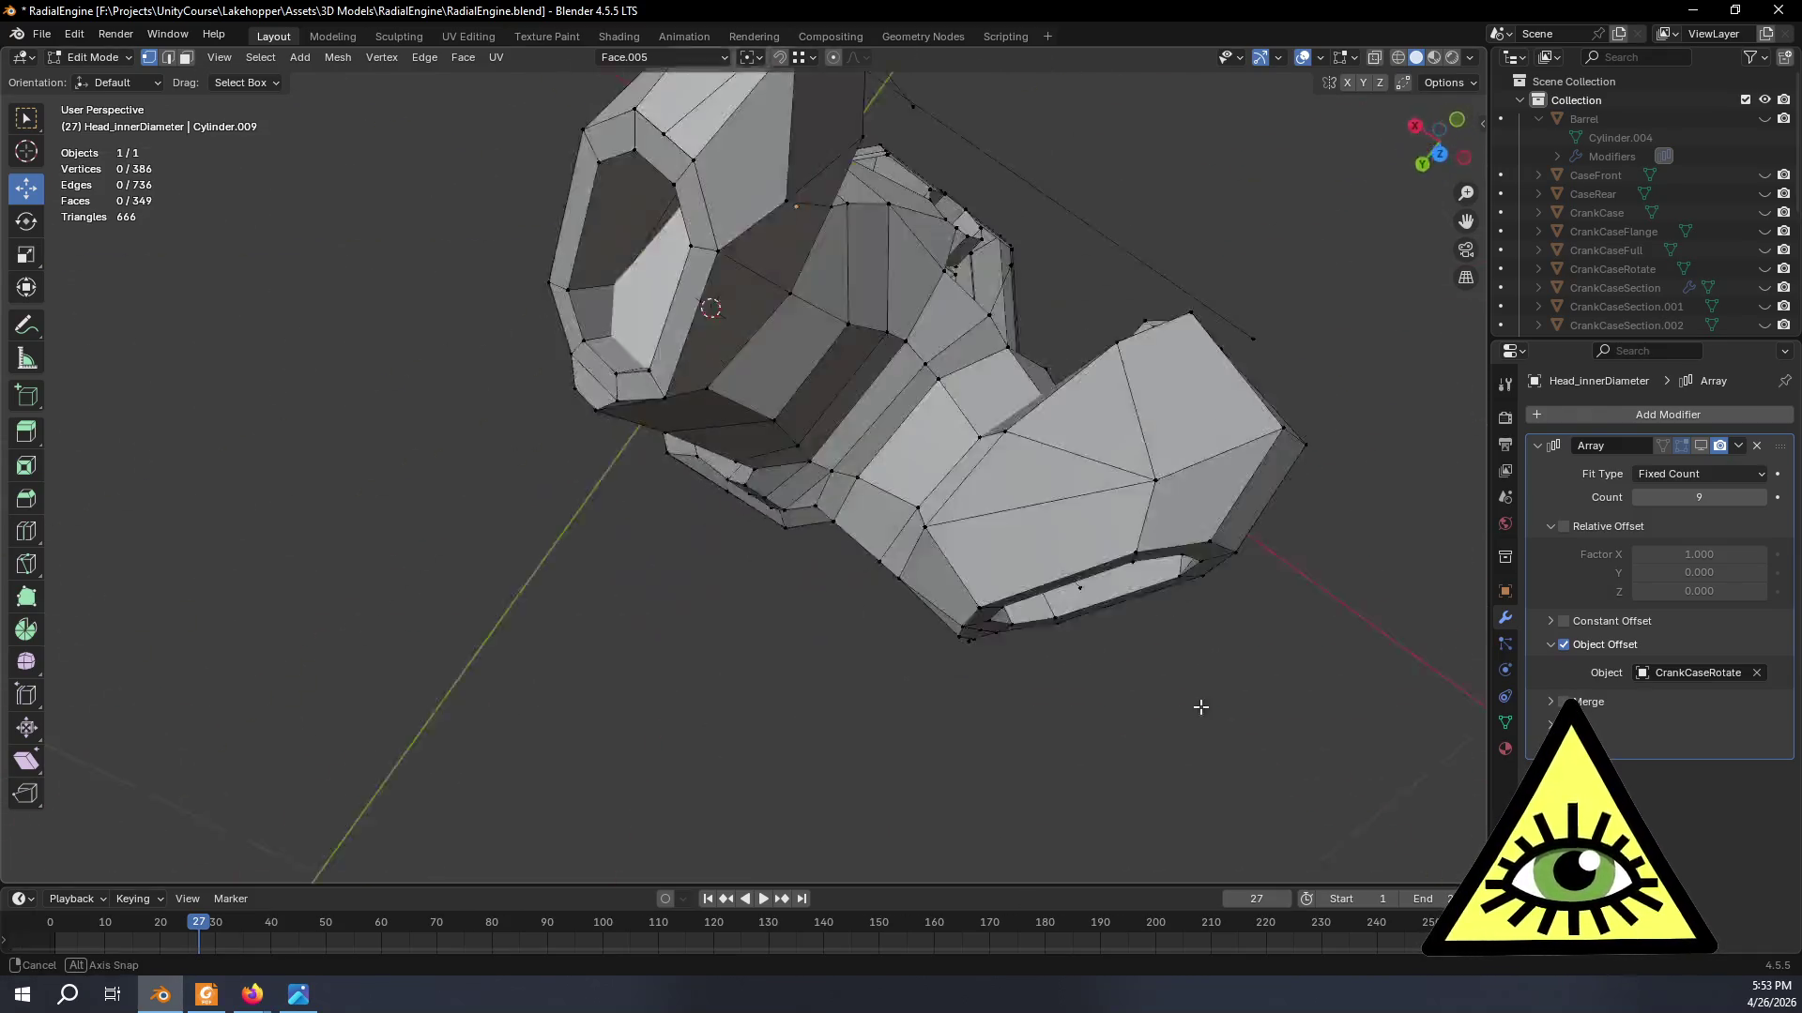
mouse_move(1177, 714)
middle_down()
mouse_move(1081, 595)
mouse_move(1195, 629)
mouse_move(1028, 693)
mouse_move(837, 660)
middle_up()
scroll(1136, 627, up, 3)
scroll(1136, 628, up, 2)
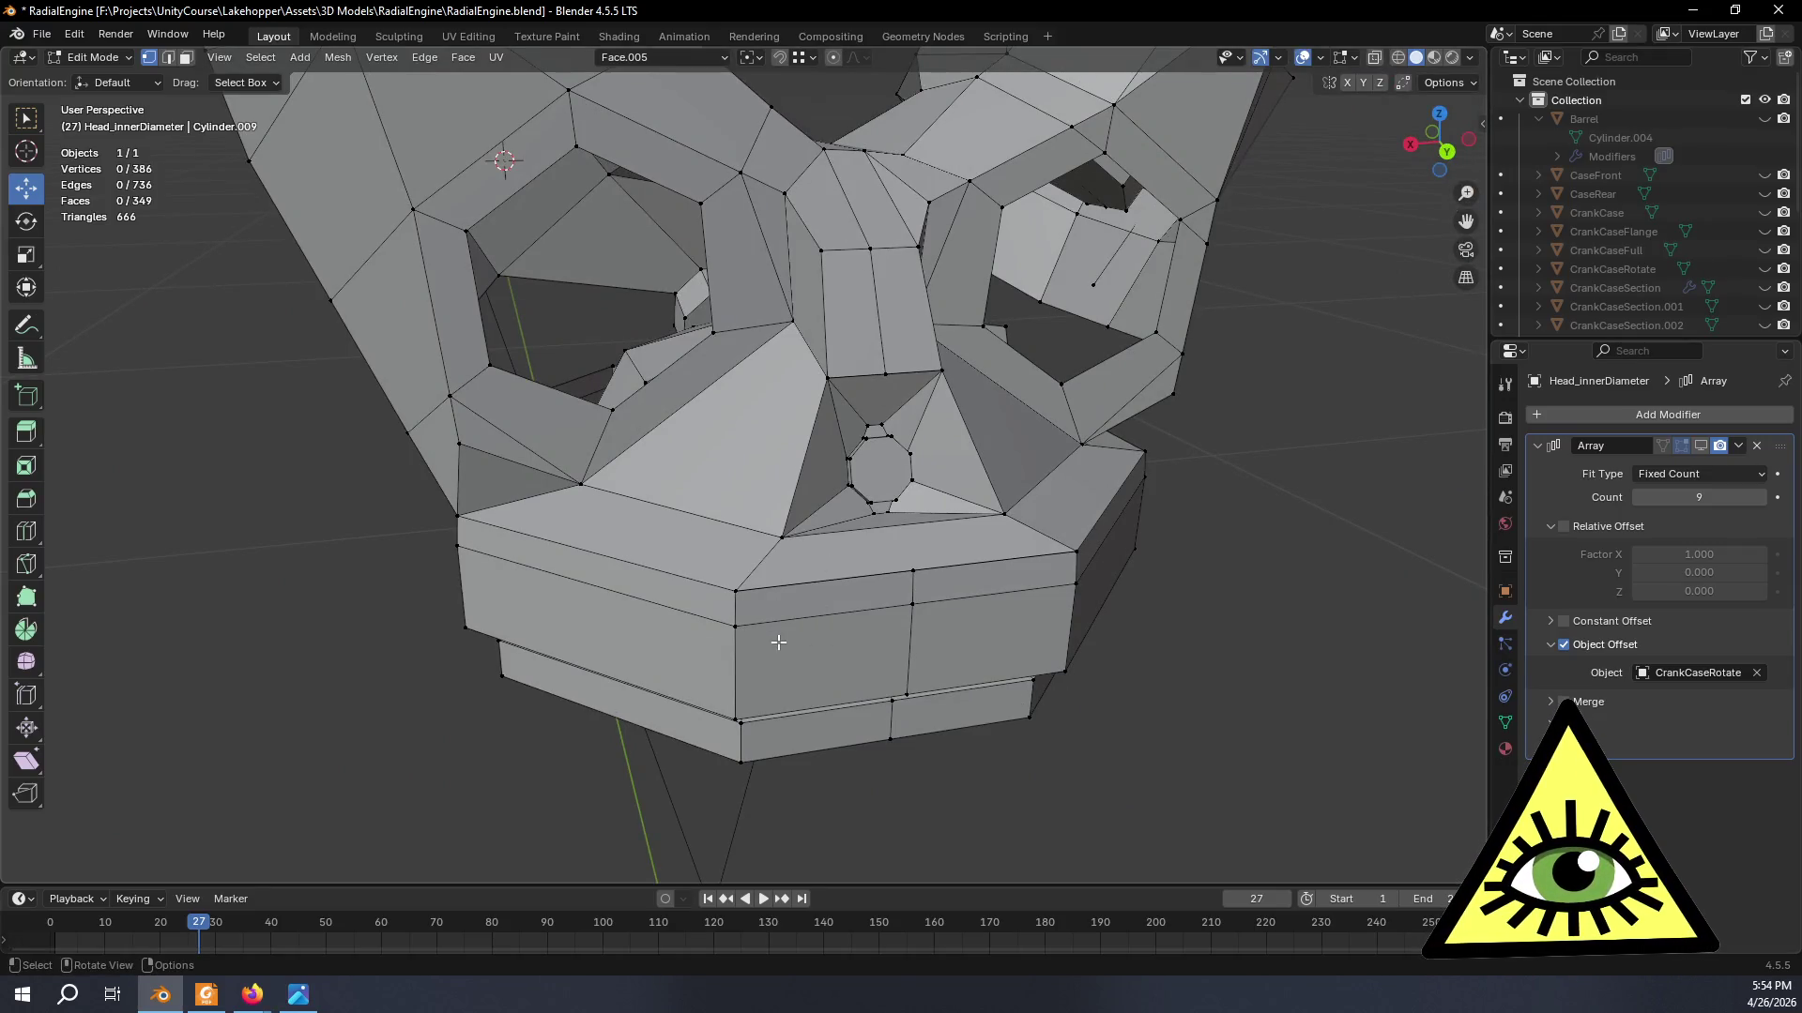
middle_drag(877, 90, 1053, 596)
scroll(1053, 596, up, 2)
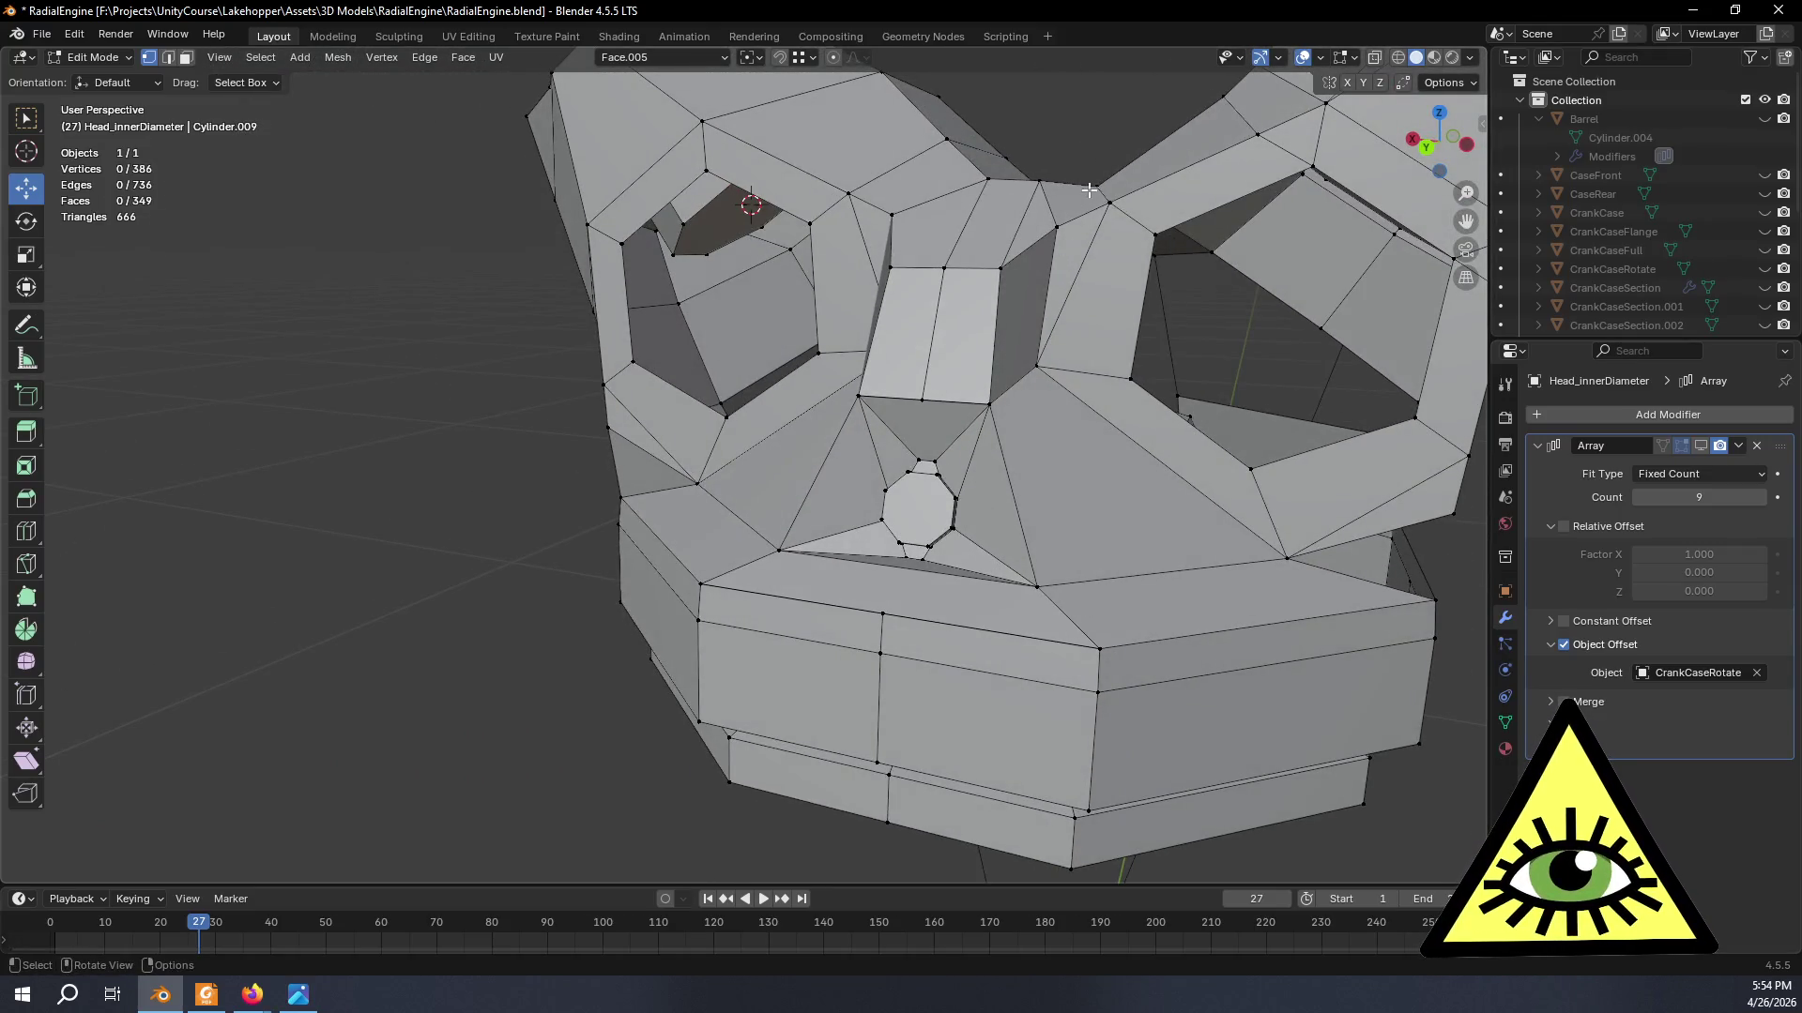
scroll(1088, 191, down, 2)
scroll(1089, 189, down, 1)
- Inspect the shaded front boss, then re-enter Edit Mode and grow the selection to its nine faces
key(Tab)
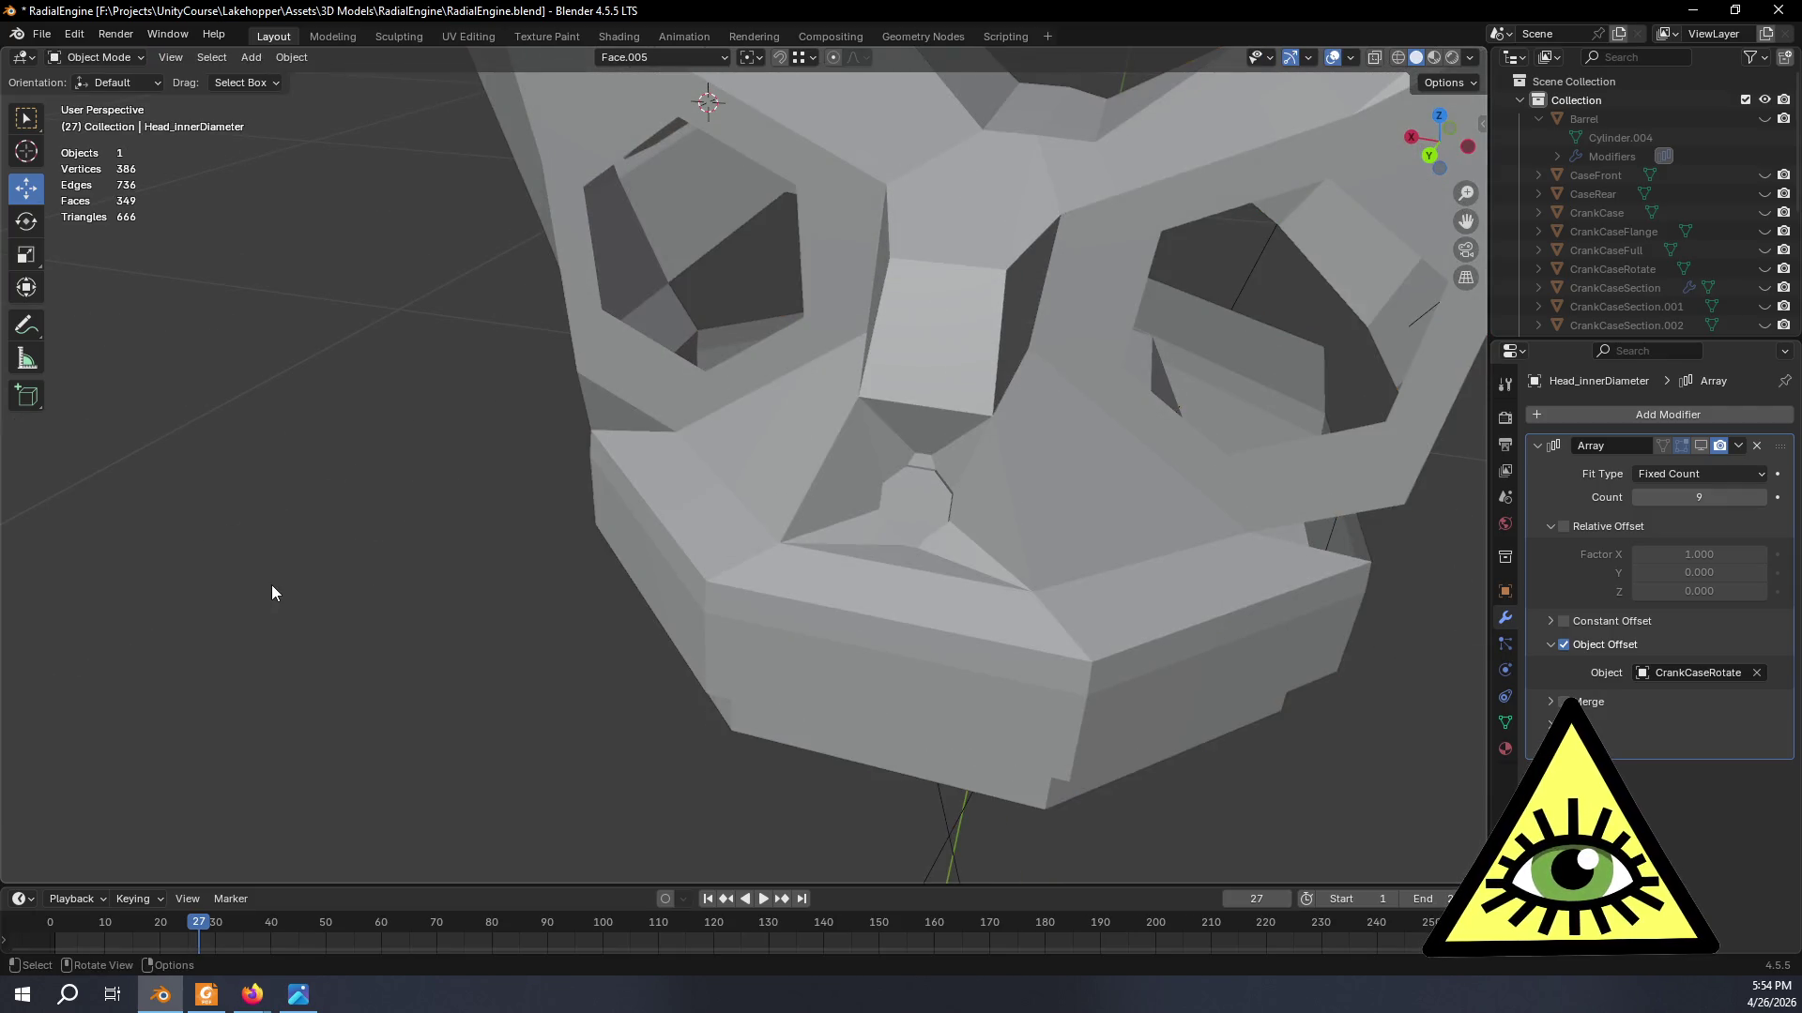
scroll(272, 585, down, 3)
middle_drag(340, 601, 466, 573)
scroll(802, 473, up, 4)
mouse_move(793, 436)
middle_down()
mouse_move(930, 436)
mouse_move(847, 475)
mouse_move(712, 471)
mouse_move(804, 411)
mouse_move(866, 415)
mouse_move(882, 426)
mouse_move(818, 515)
mouse_move(648, 515)
mouse_move(600, 479)
mouse_move(705, 427)
mouse_move(798, 464)
middle_up()
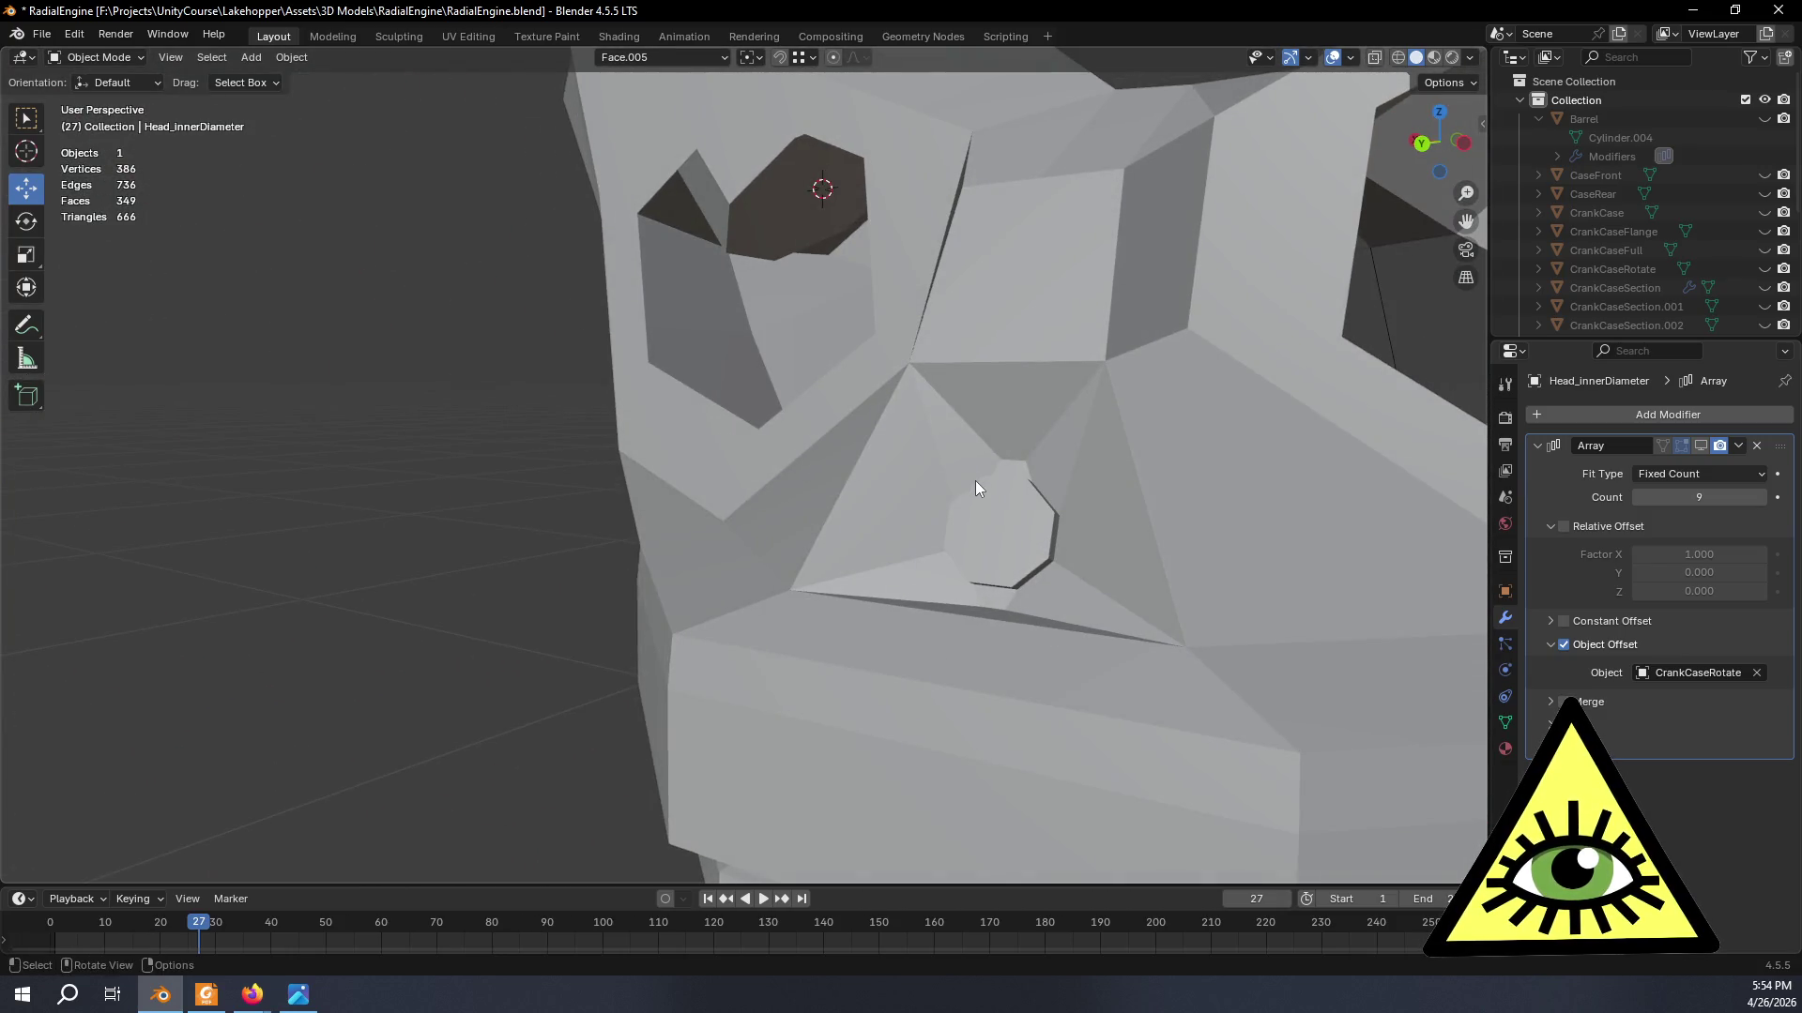
key(Tab)
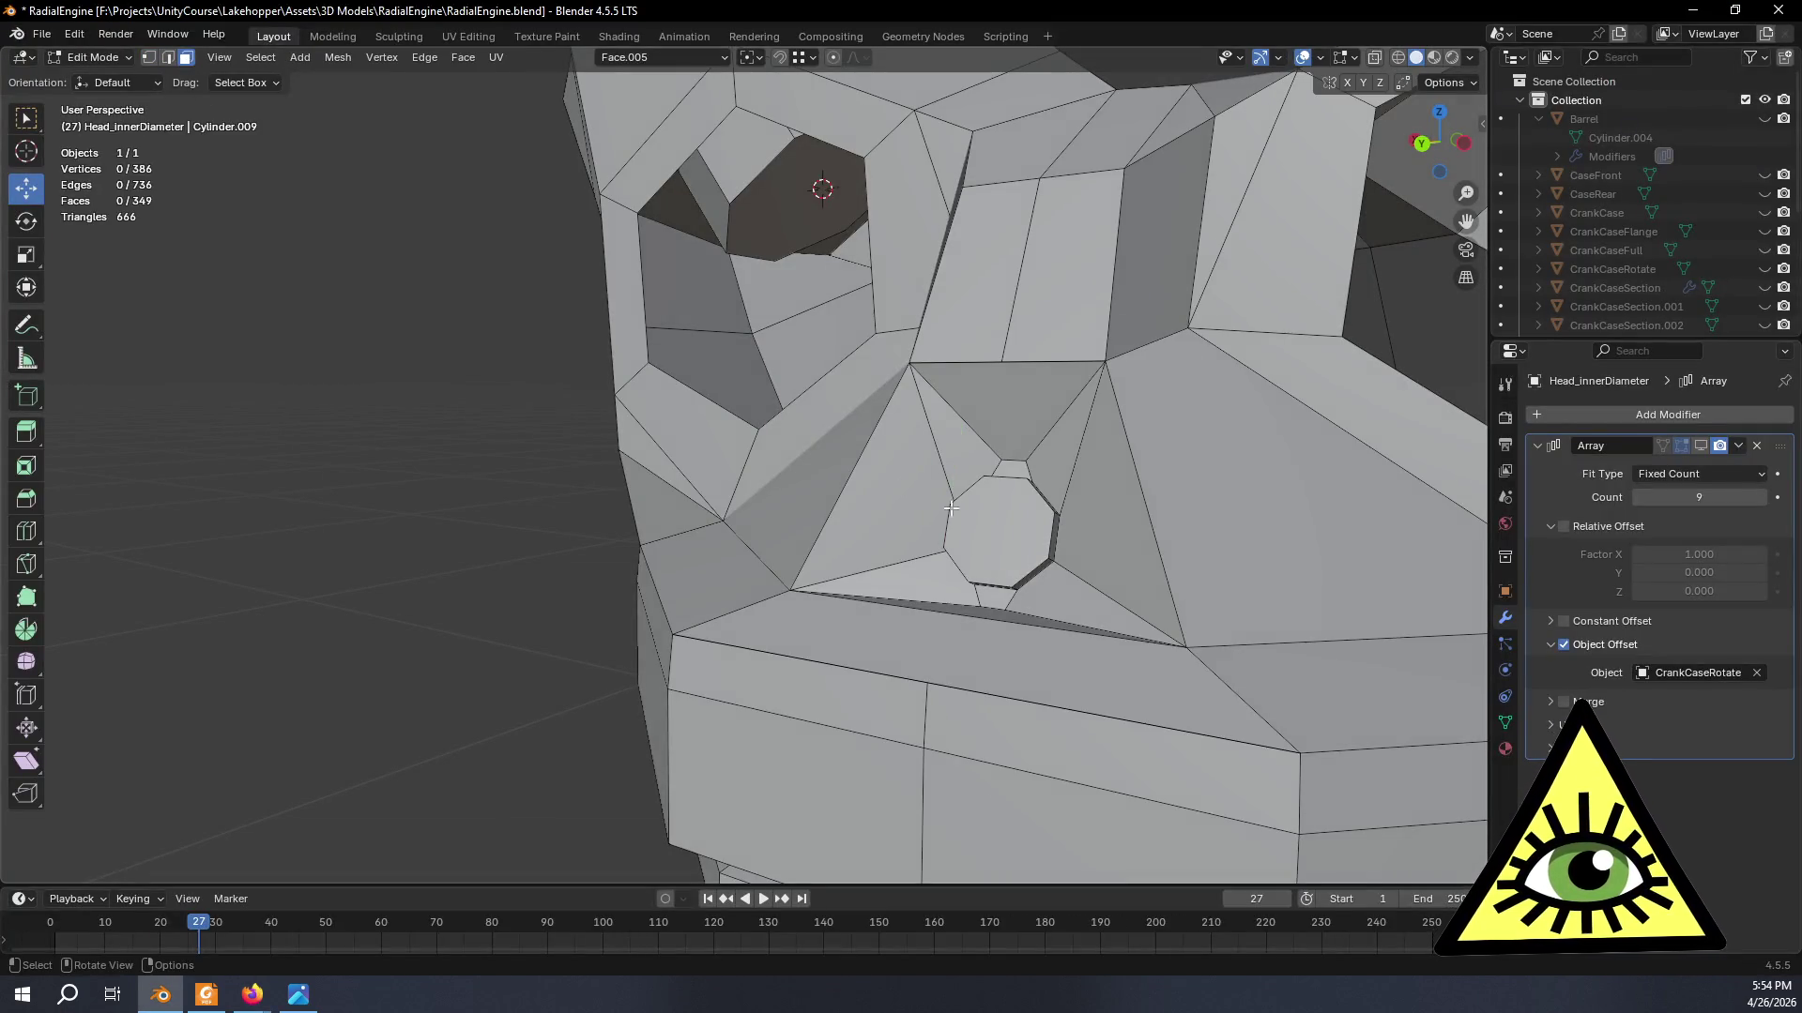
key(ctrl+KP_Add)
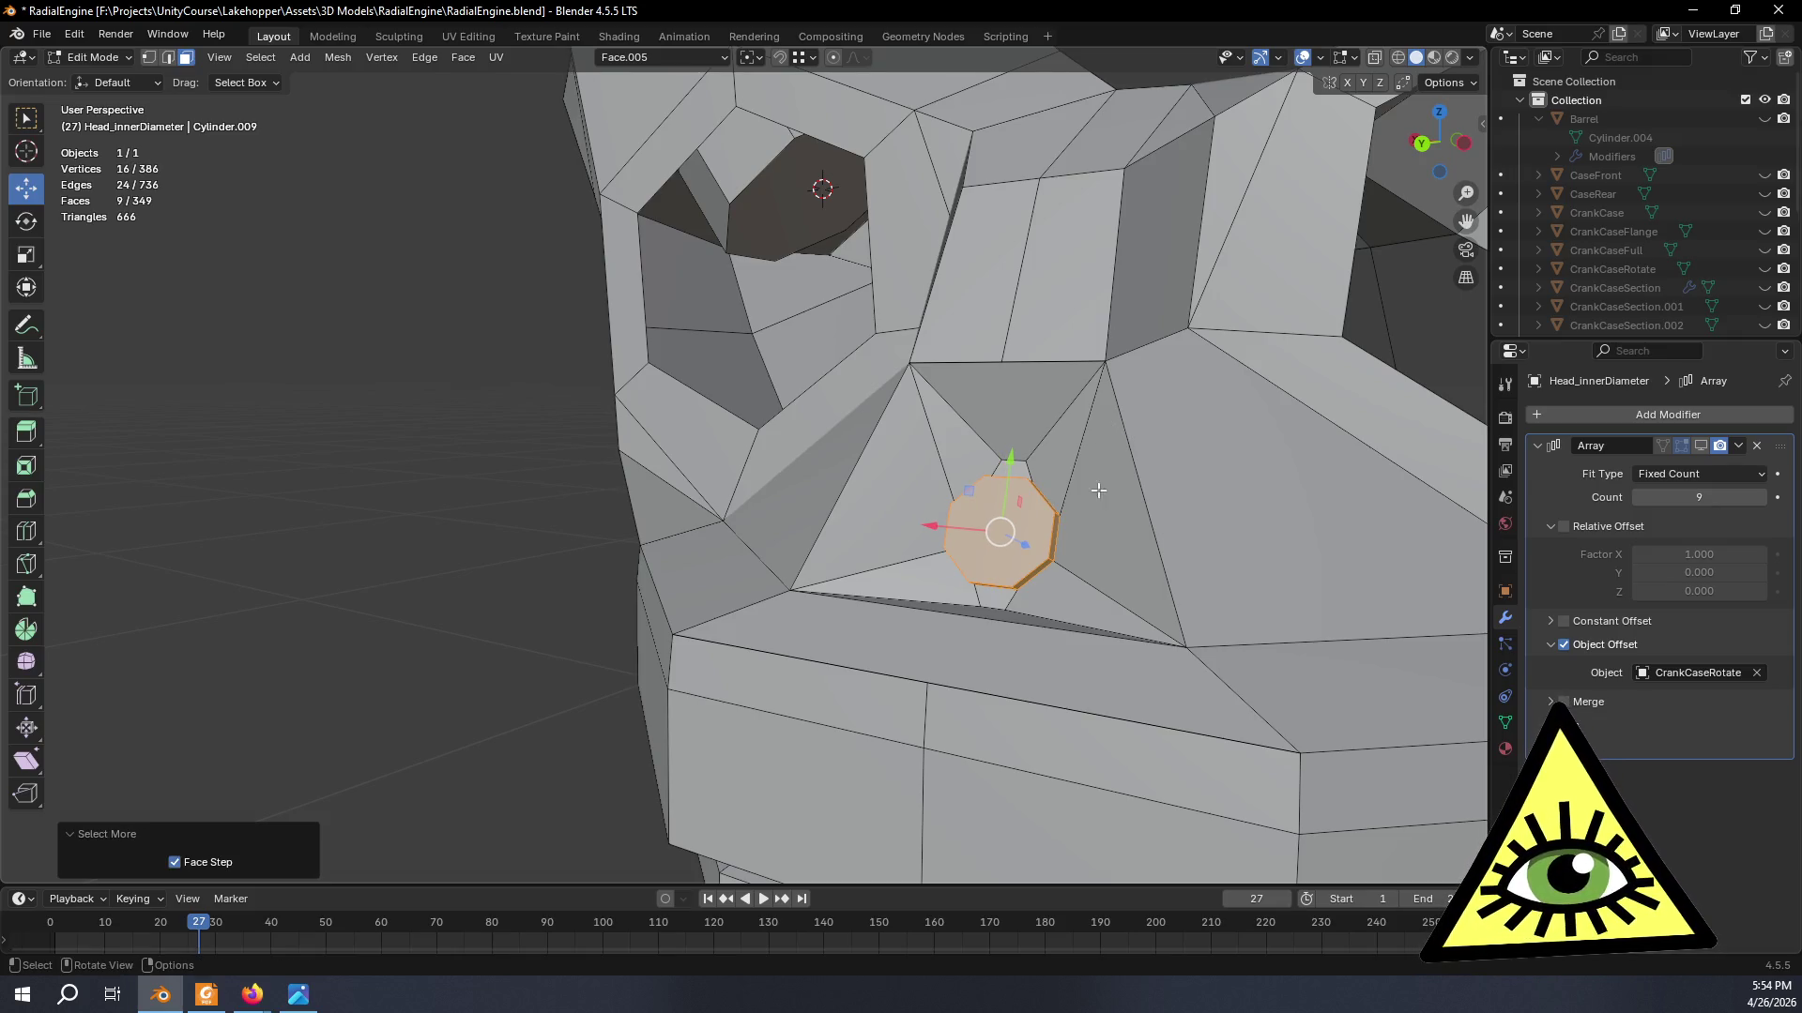
- Add the small triangle below, move the boss about 7 mm back along Z, and return to Object Mode
middle_drag(1099, 485, 971, 592)
shift+click(994, 591)
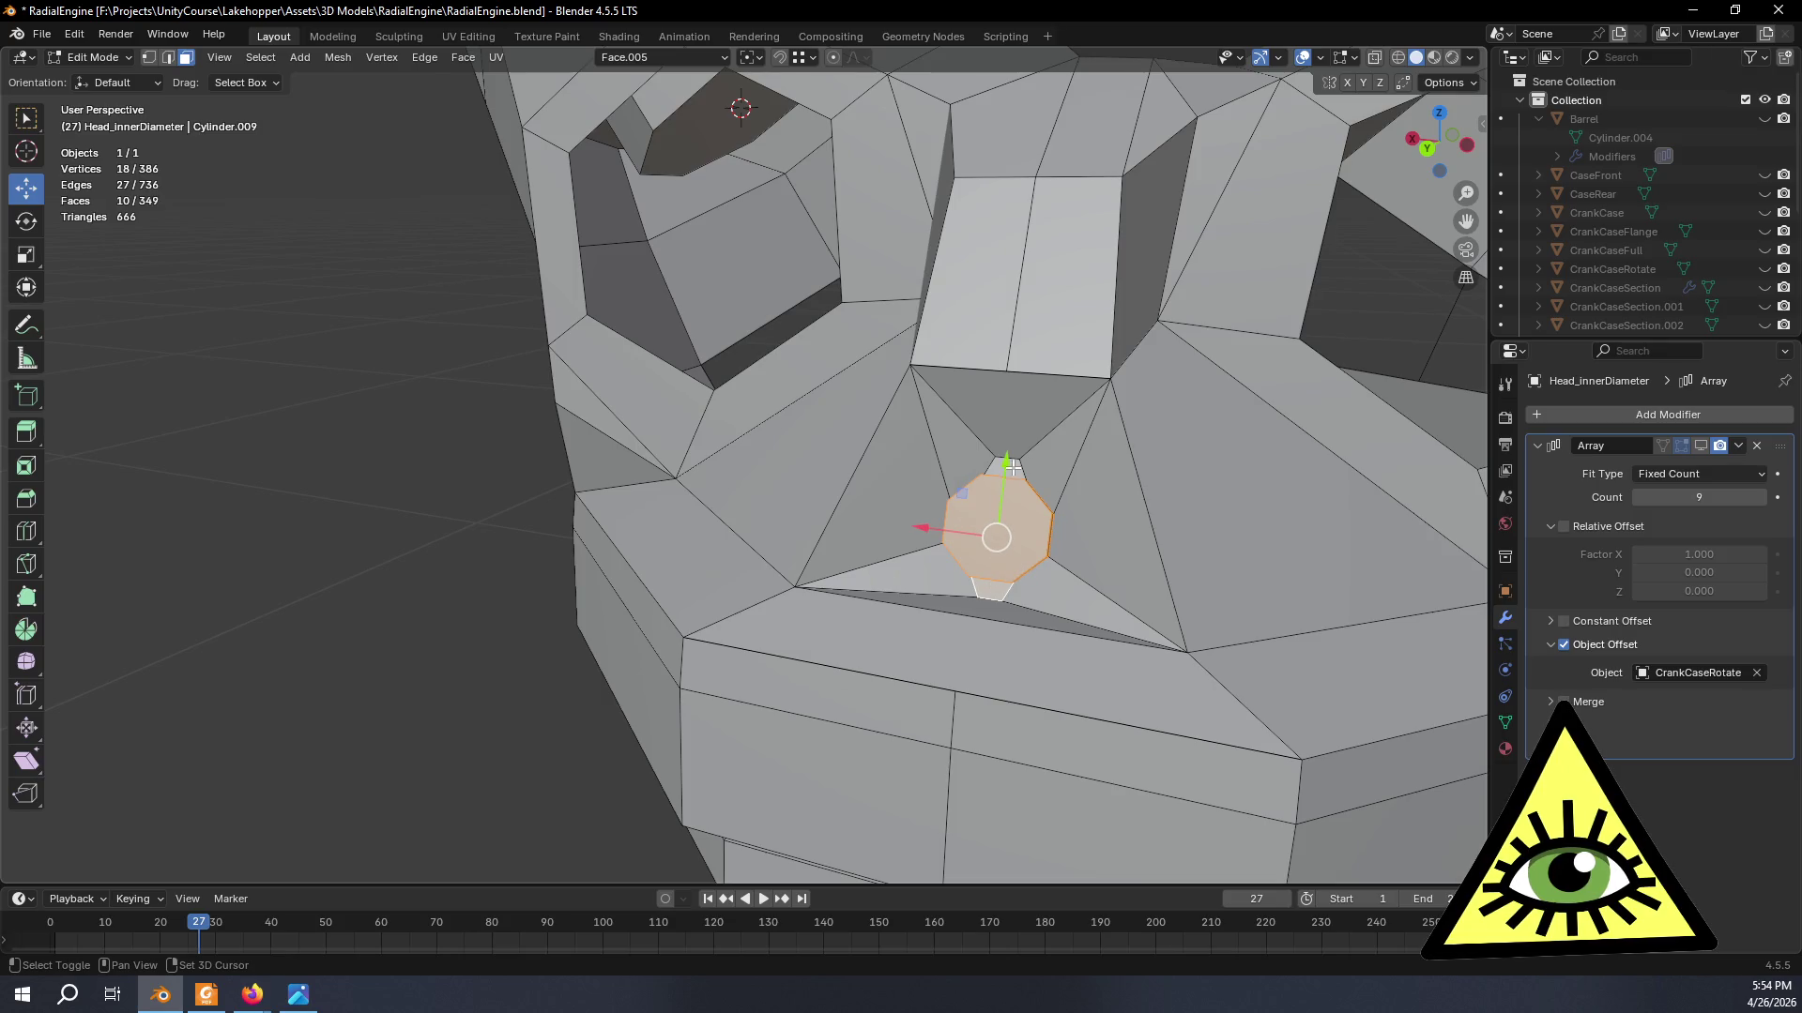
middle_drag(1186, 524, 1039, 555)
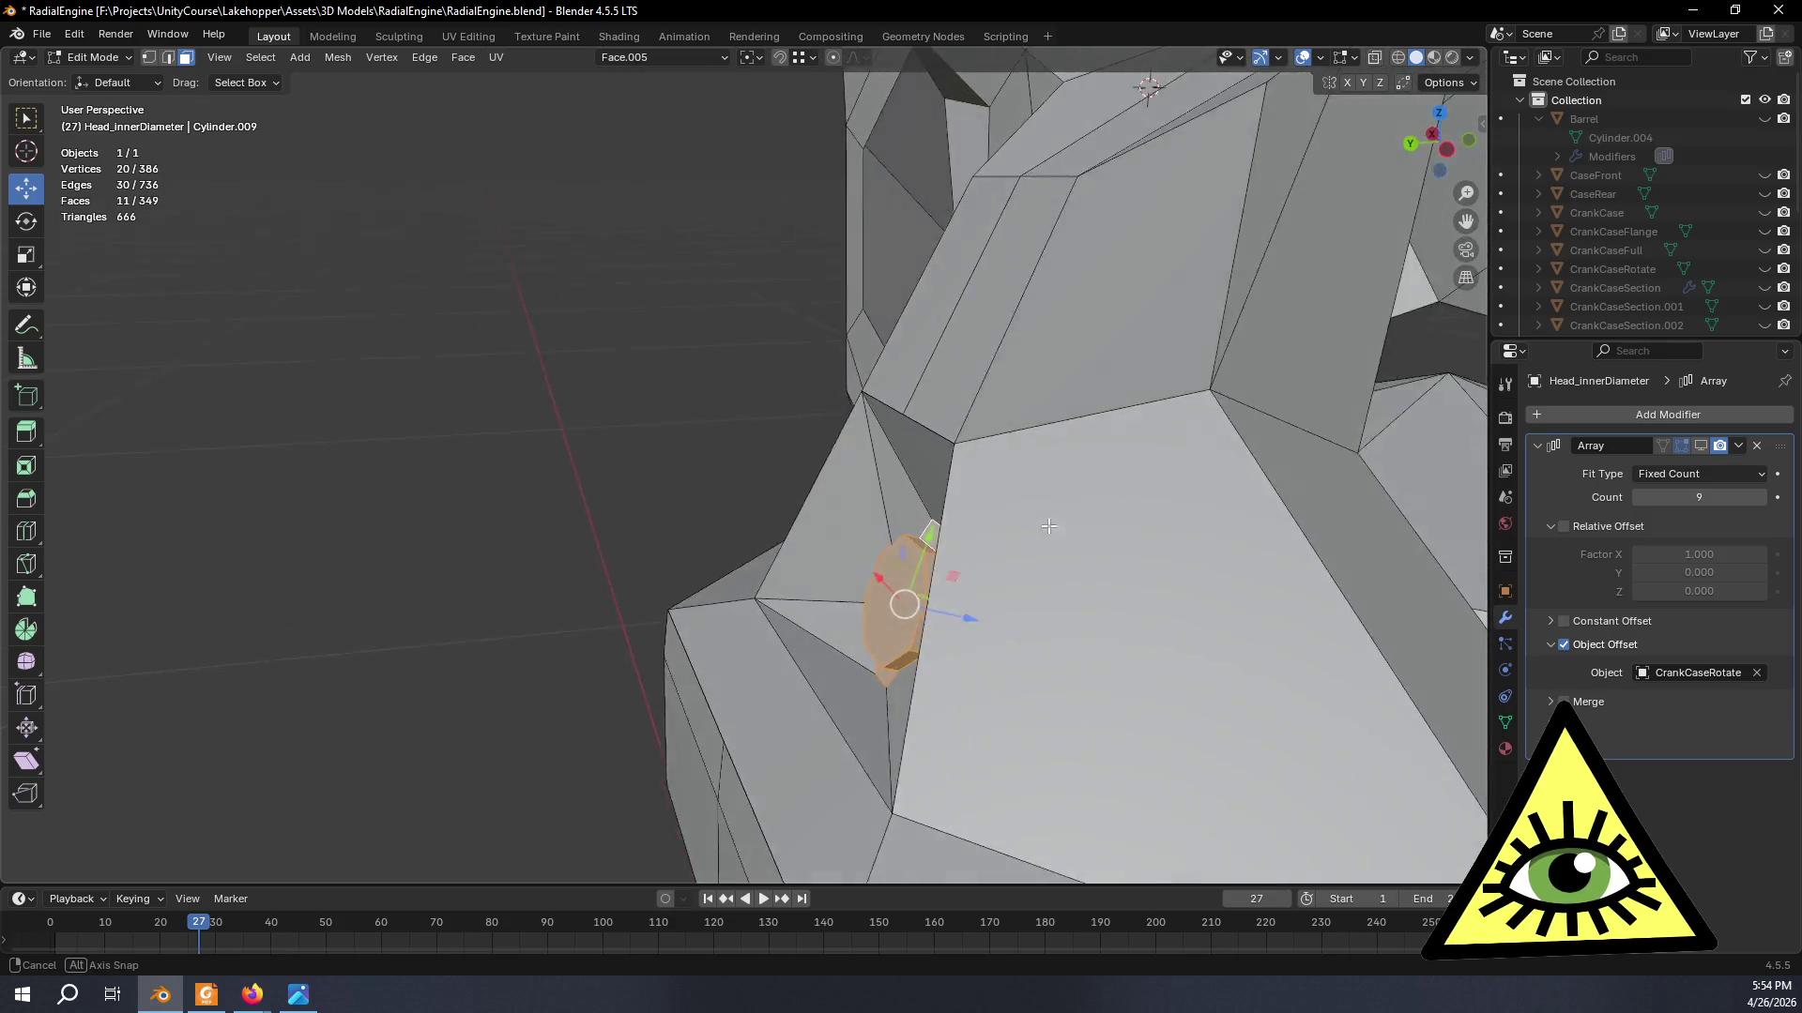
key(g)
key(z)
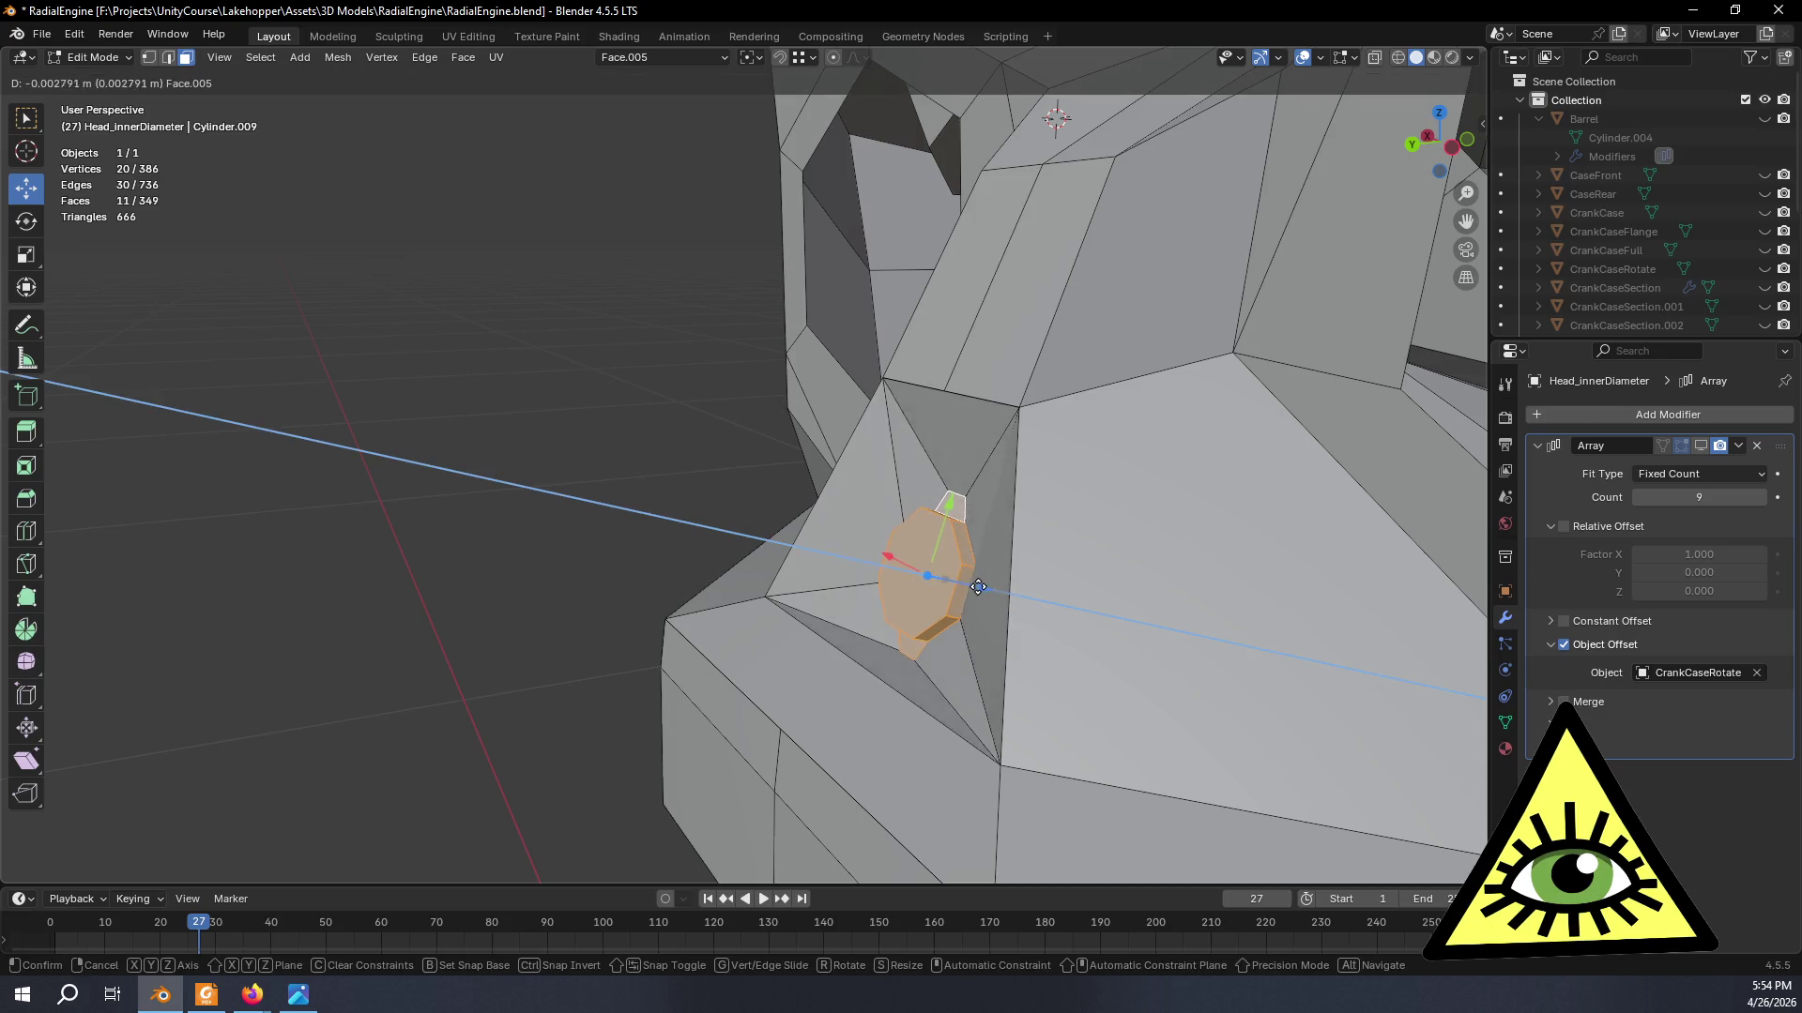
click(930, 578)
key(Tab)
mouse_move(474, 482)
middle_down()
mouse_move(639, 538)
mouse_move(615, 524)
mouse_move(1034, 618)
mouse_move(559, 643)
mouse_move(632, 583)
mouse_move(695, 591)
mouse_move(661, 535)
mouse_move(526, 530)
mouse_move(574, 634)
mouse_move(916, 596)
mouse_move(904, 531)
mouse_move(817, 497)
mouse_move(865, 490)
mouse_move(994, 556)
mouse_move(933, 658)
mouse_move(821, 690)
mouse_move(978, 622)
mouse_move(933, 548)
mouse_move(1041, 548)
mouse_move(897, 565)
mouse_move(1084, 576)
mouse_move(990, 628)
mouse_move(816, 595)
mouse_move(865, 577)
mouse_move(913, 513)
middle_up()
scroll(615, 526, down, 5)
scroll(985, 524, up, 3)
- Orbit to look into the octagonal opening, then re-enter Edit Mode on the head mesh
mouse_move(1069, 536)
middle_down()
mouse_move(992, 626)
mouse_move(883, 605)
mouse_move(929, 595)
mouse_move(904, 566)
mouse_move(821, 609)
mouse_move(1062, 604)
middle_up()
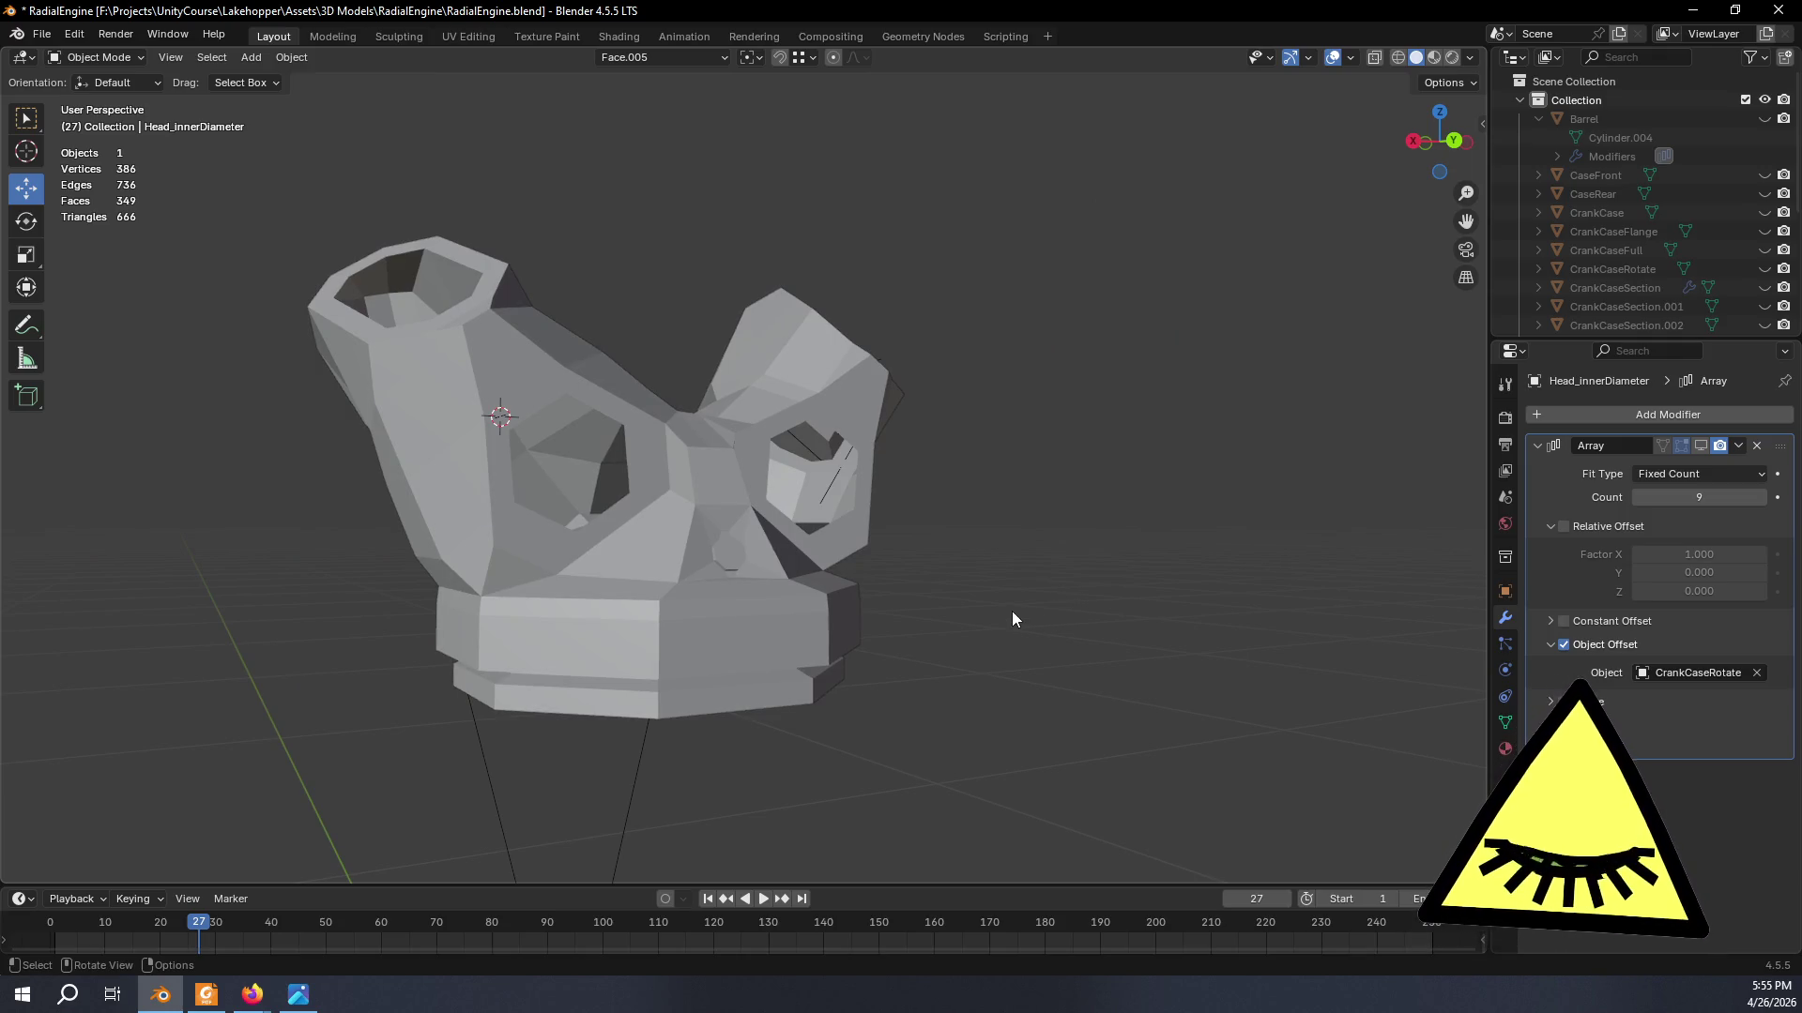
mouse_move(1012, 612)
middle_down()
mouse_move(932, 593)
mouse_move(924, 475)
mouse_move(993, 354)
mouse_move(907, 495)
mouse_move(910, 649)
mouse_move(893, 592)
mouse_move(815, 589)
mouse_move(829, 648)
mouse_move(893, 649)
mouse_move(674, 580)
mouse_move(521, 558)
mouse_move(572, 582)
mouse_move(500, 606)
mouse_move(589, 602)
mouse_move(571, 564)
mouse_move(527, 599)
mouse_move(568, 619)
mouse_move(497, 573)
mouse_move(547, 681)
mouse_move(707, 569)
mouse_move(4, 145)
middle_up()
key(Tab)
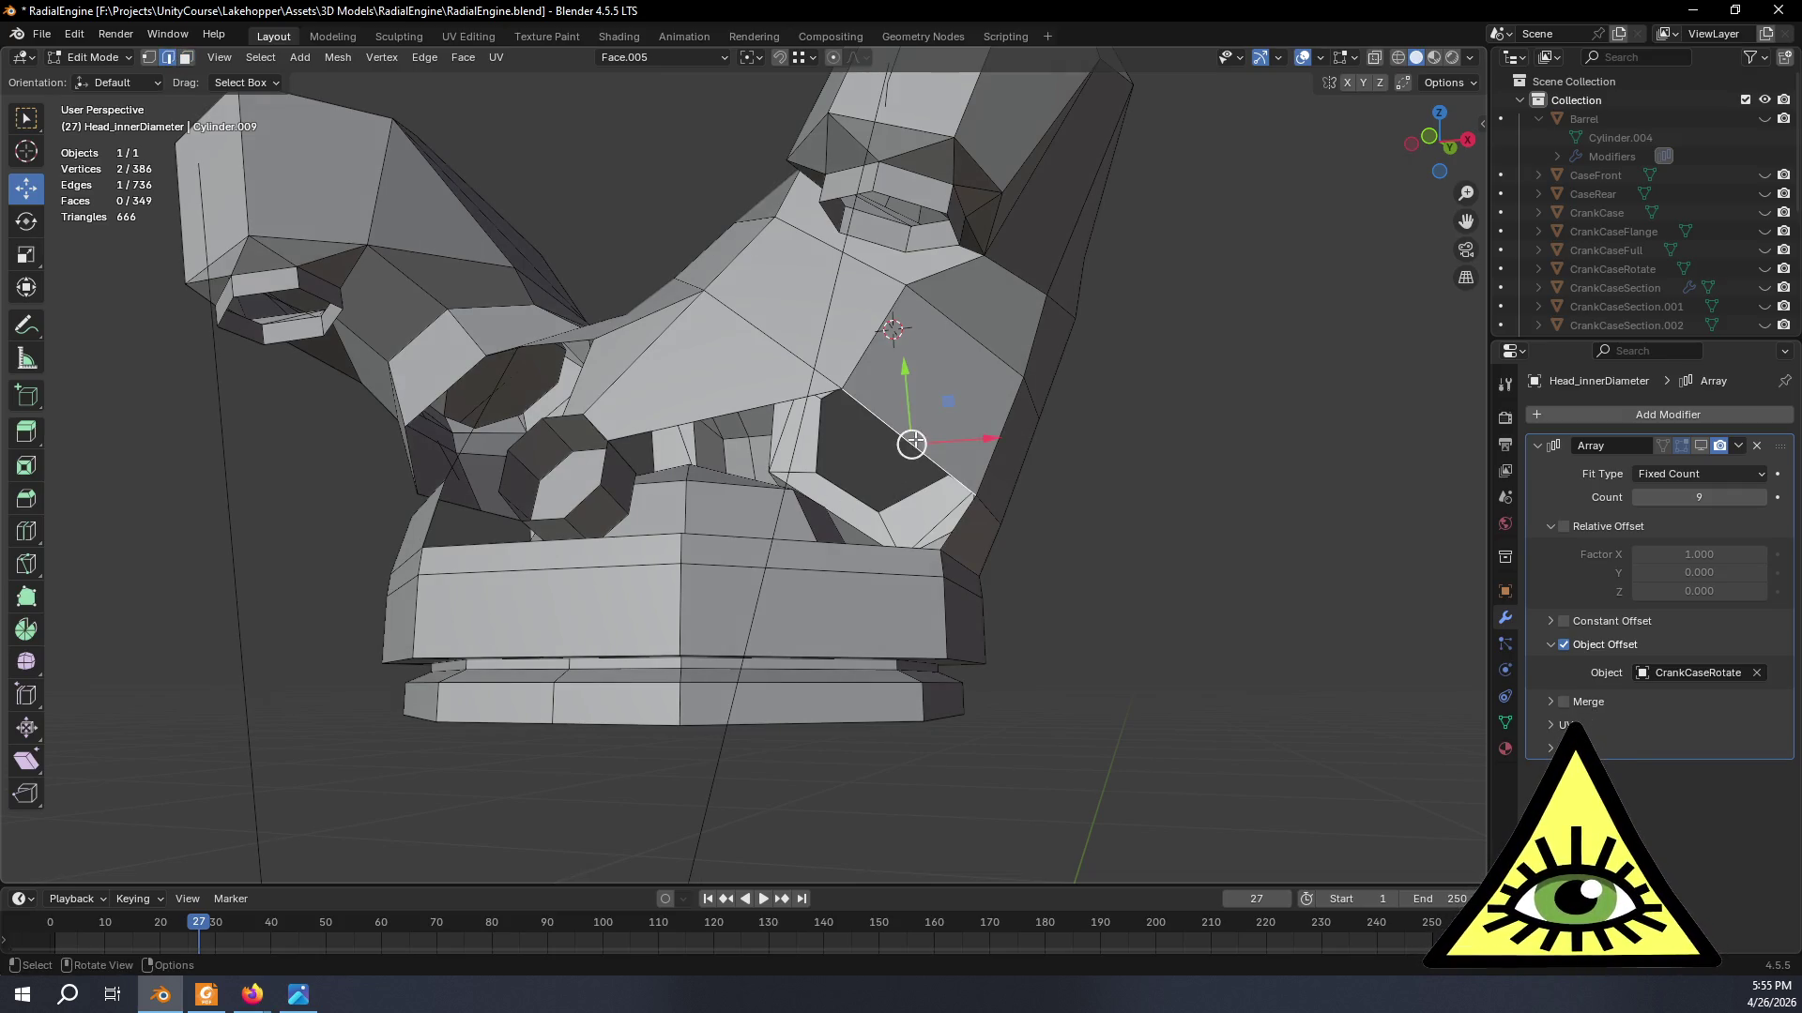
- Fill two faces beside the second spark-plug boss (351 faces), then switch to the reference video
mouse_move(783, 540)
middle_down()
mouse_move(1029, 578)
mouse_move(940, 541)
mouse_move(905, 591)
mouse_move(789, 522)
mouse_move(792, 574)
middle_up()
key(f)
scroll(905, 591, down, 2)
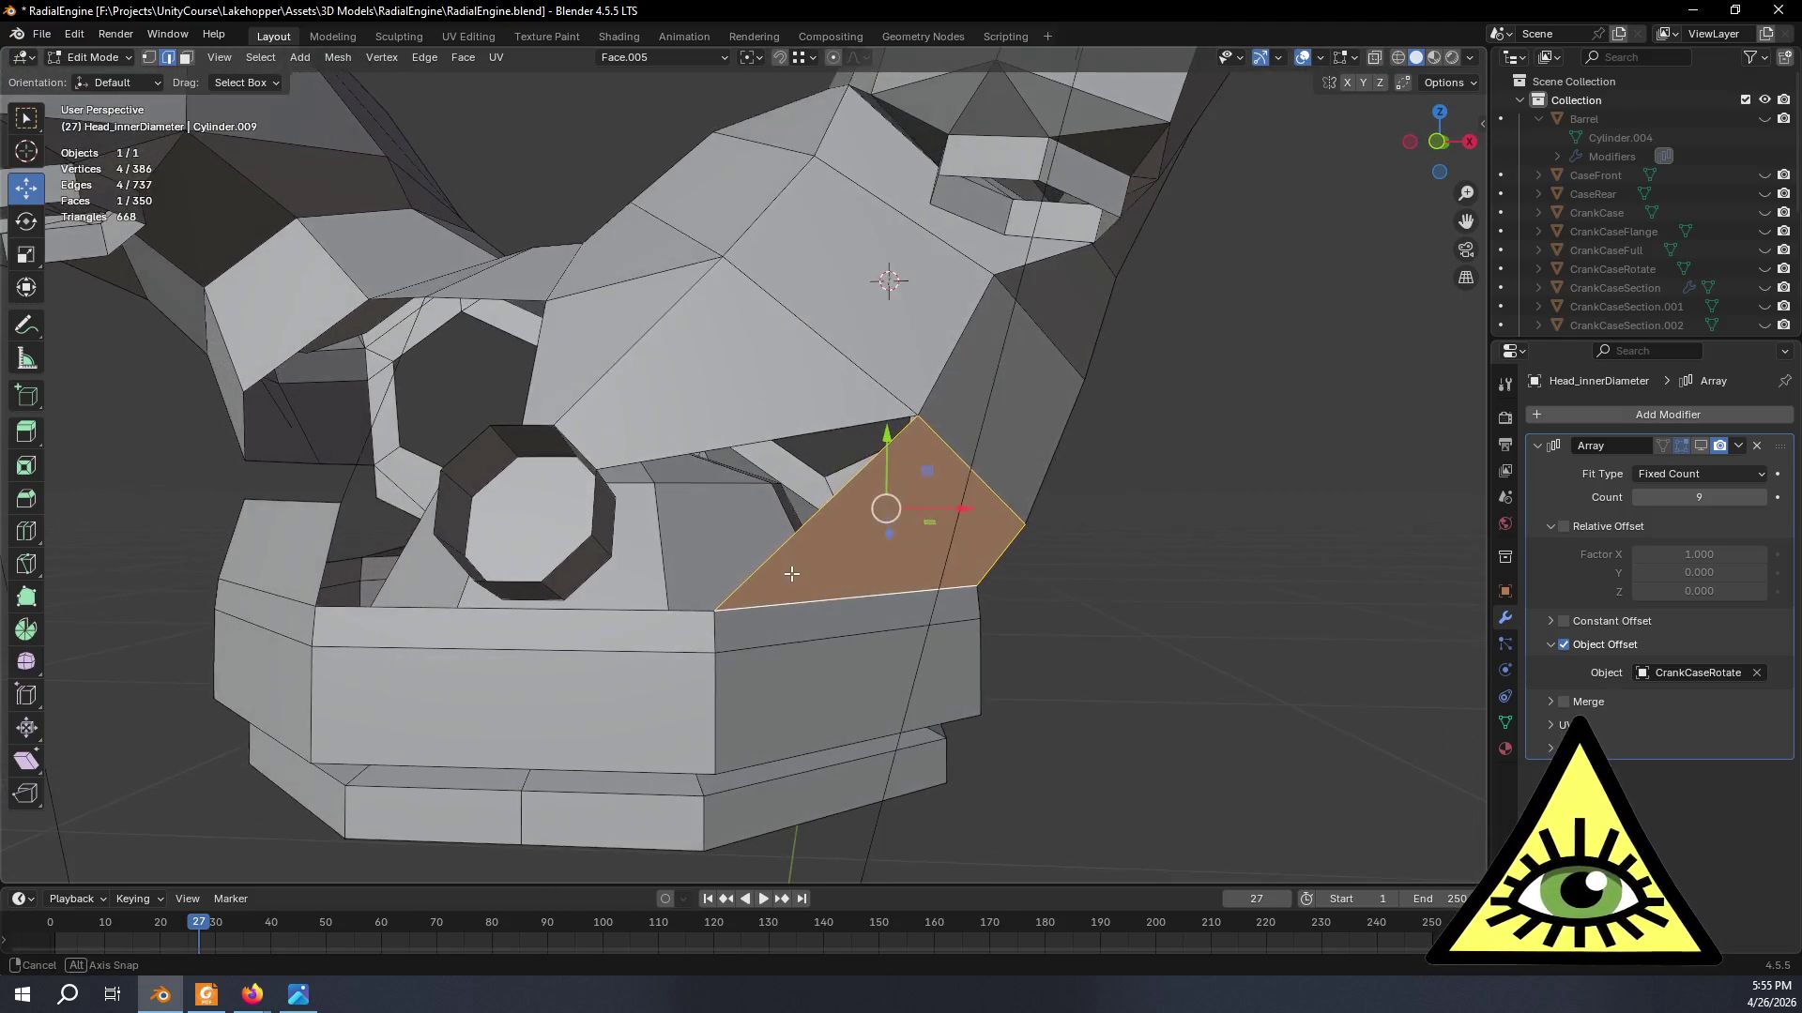
click(612, 506)
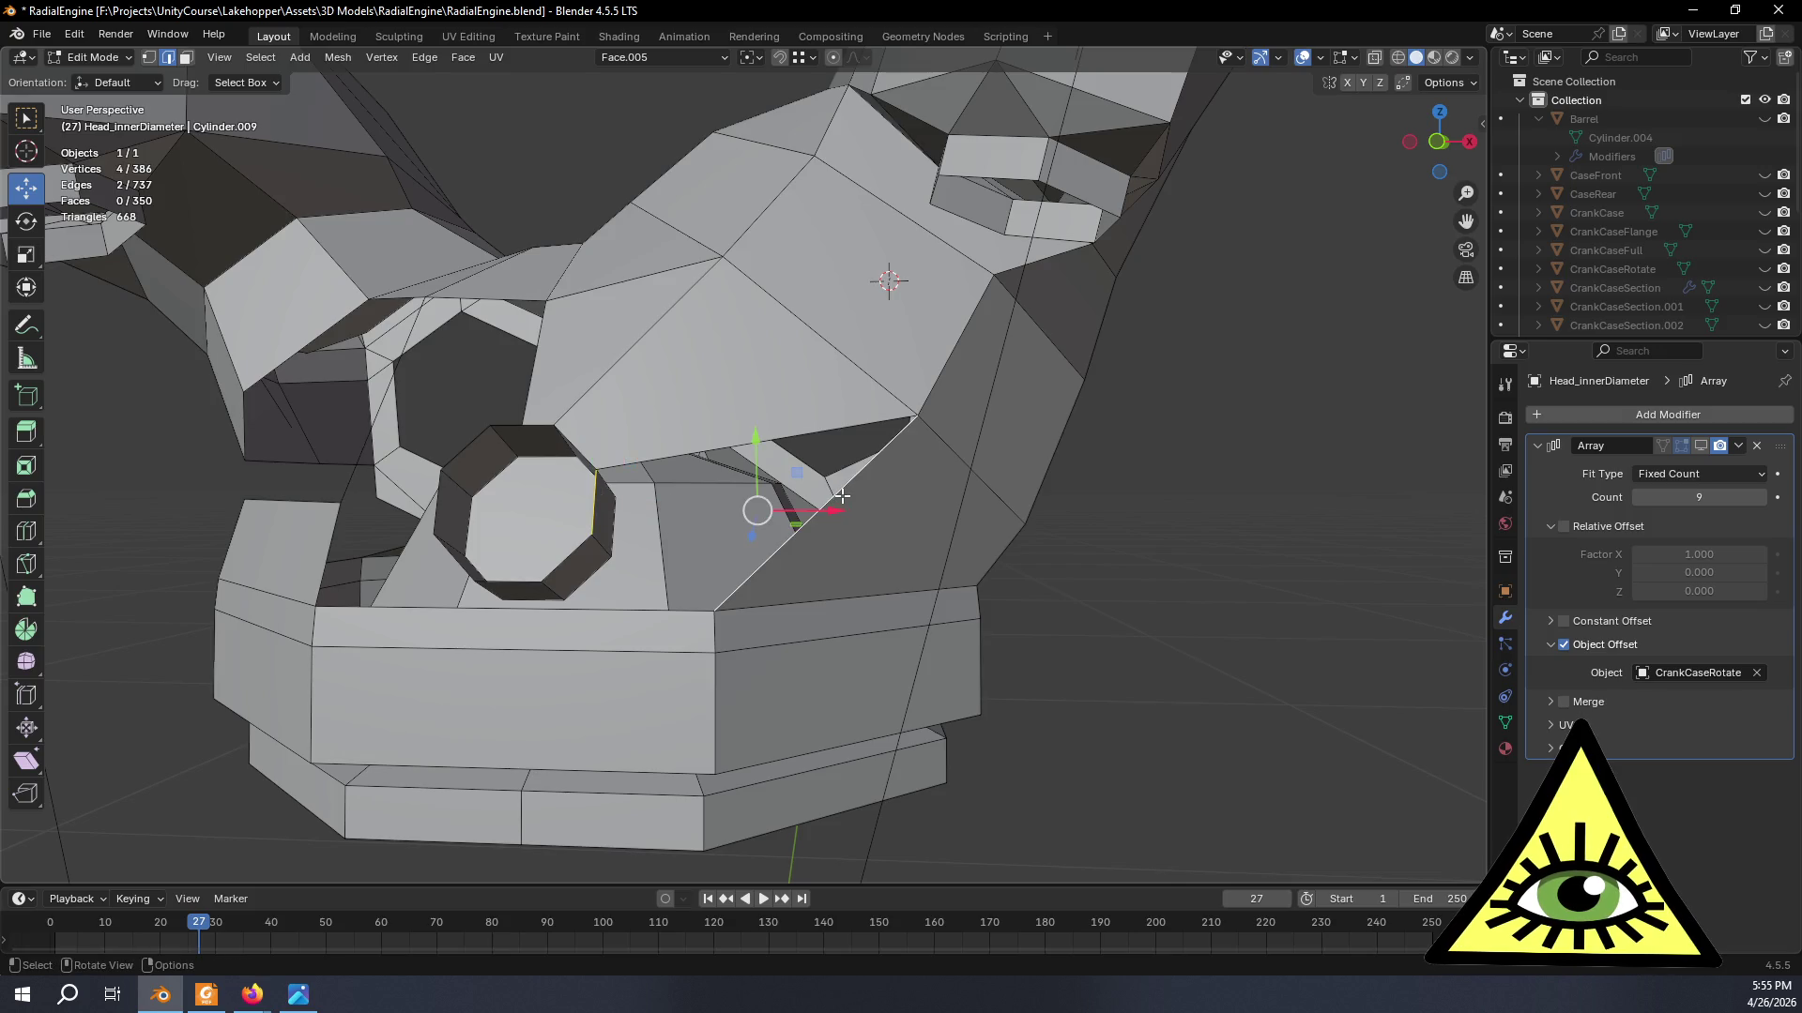
key(f)
mouse_move(817, 531)
middle_down()
mouse_move(872, 558)
mouse_move(717, 548)
mouse_move(864, 717)
mouse_move(806, 612)
mouse_move(888, 611)
mouse_move(864, 592)
mouse_move(884, 595)
mouse_move(840, 597)
middle_up()
scroll(845, 708, down, 3)
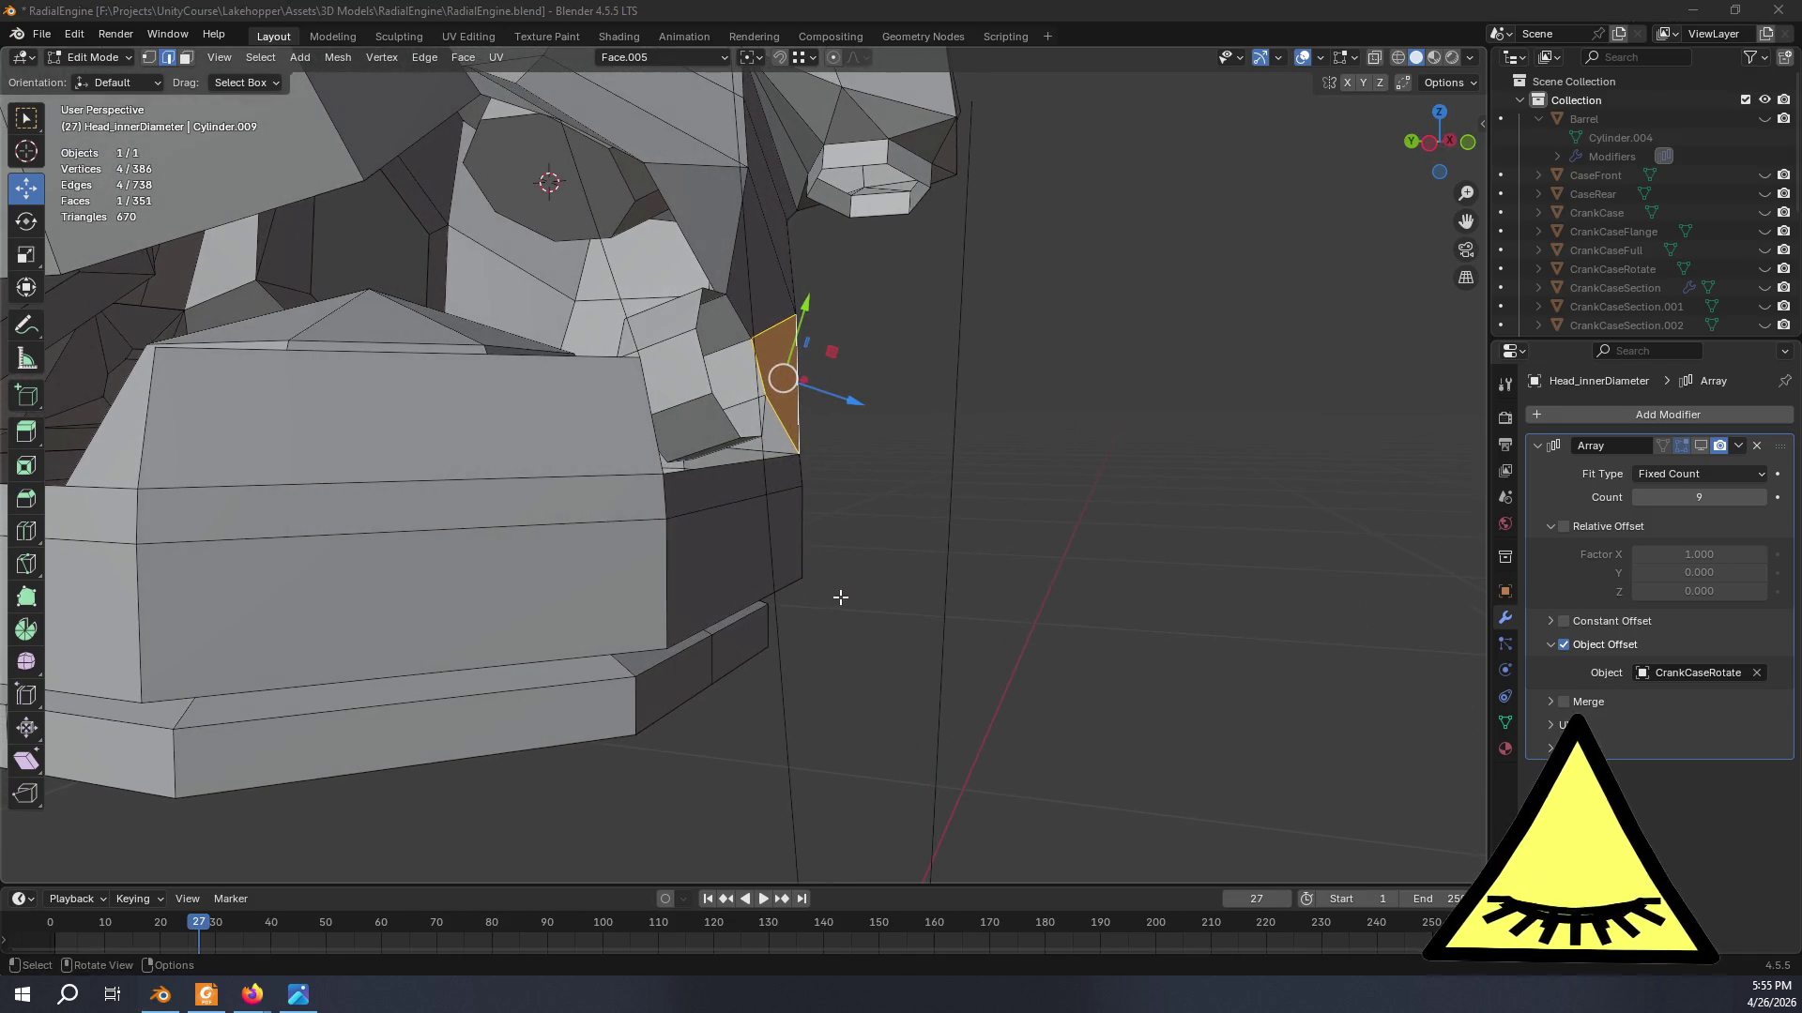
key(alt+Tab)
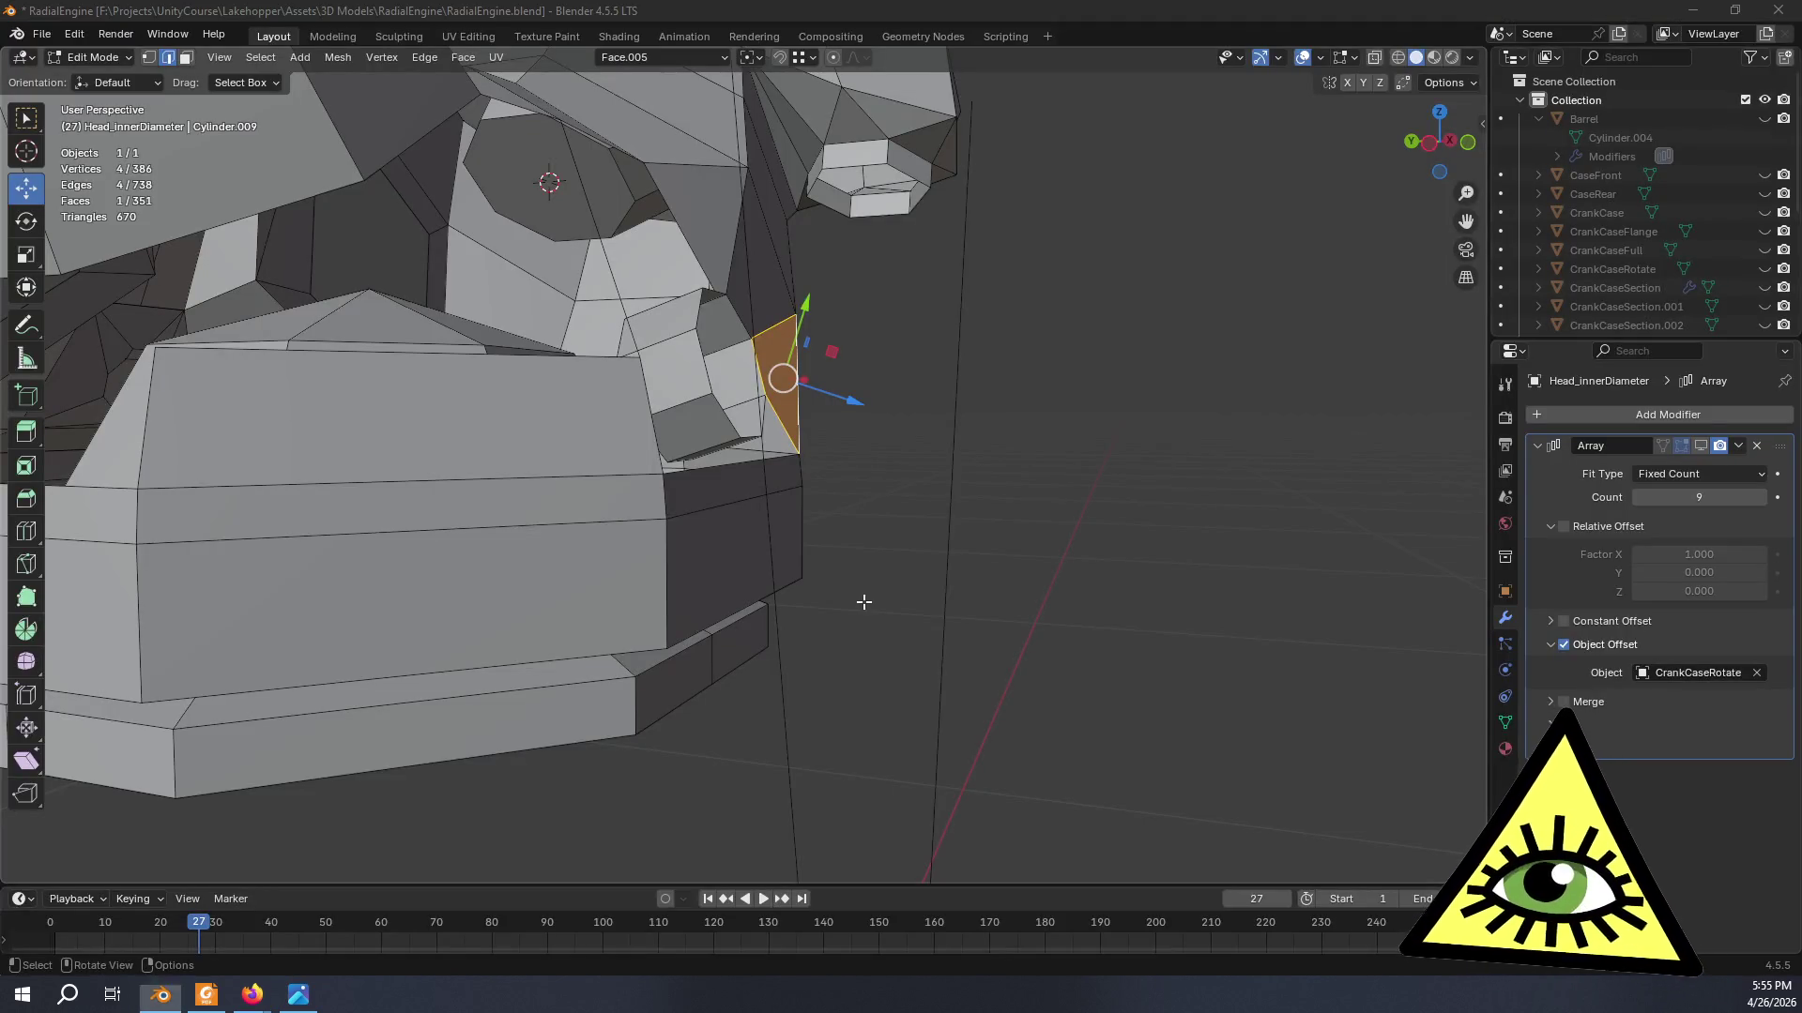
key(alt+Tab)
- Rewind the Wasp Jr video to the restored heads shot, then return to the head model in Blender
key(Right)
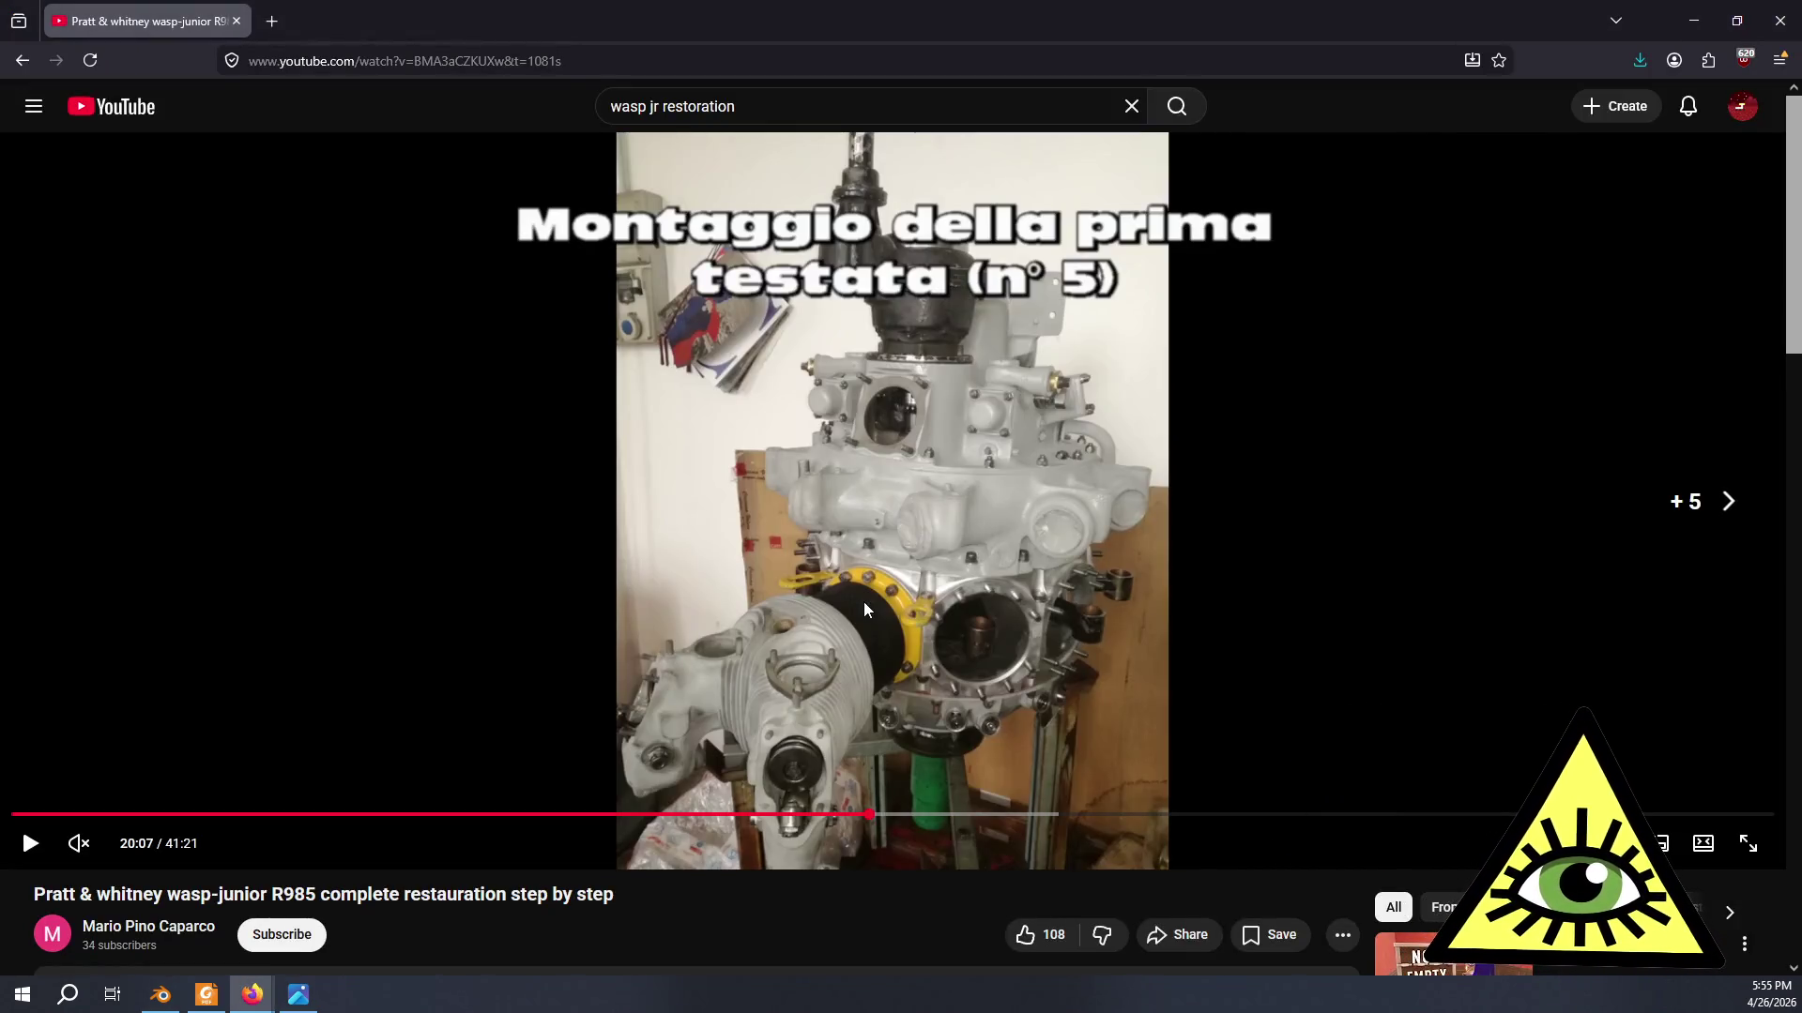
key(j)
key(j)
key(j)
key(Left)
key(Left)
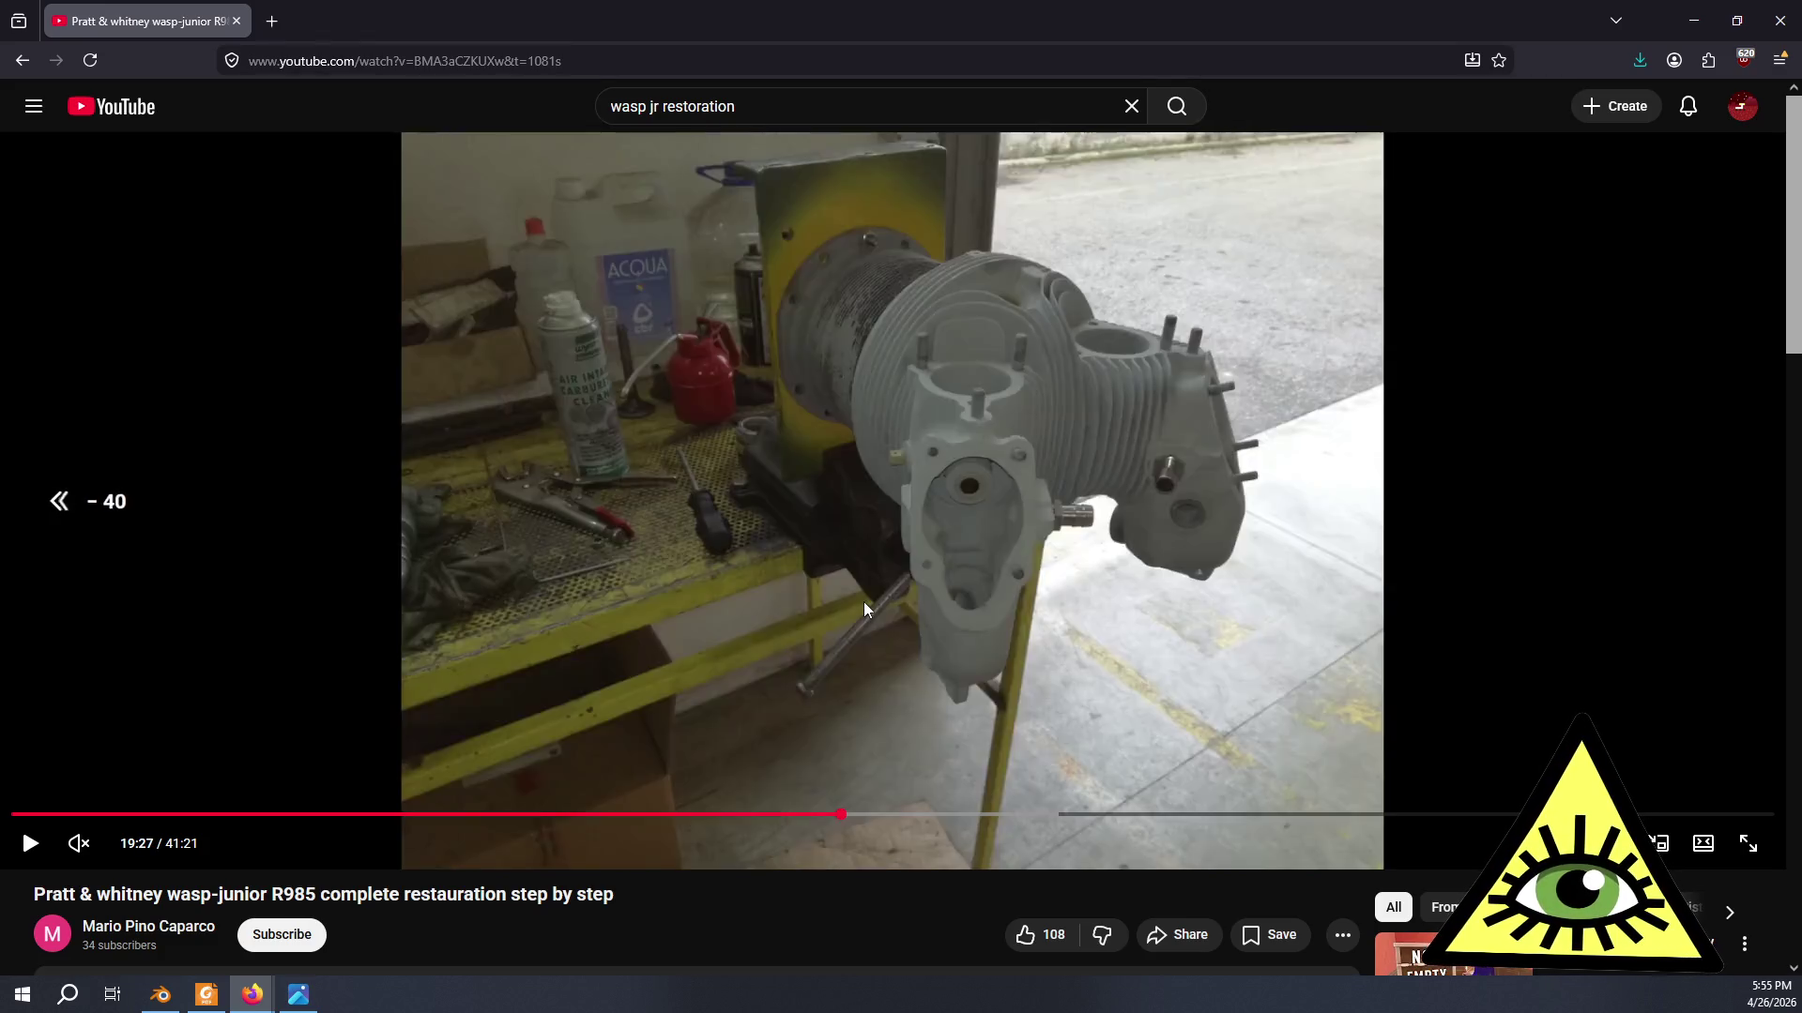
key(Left)
key(Left)
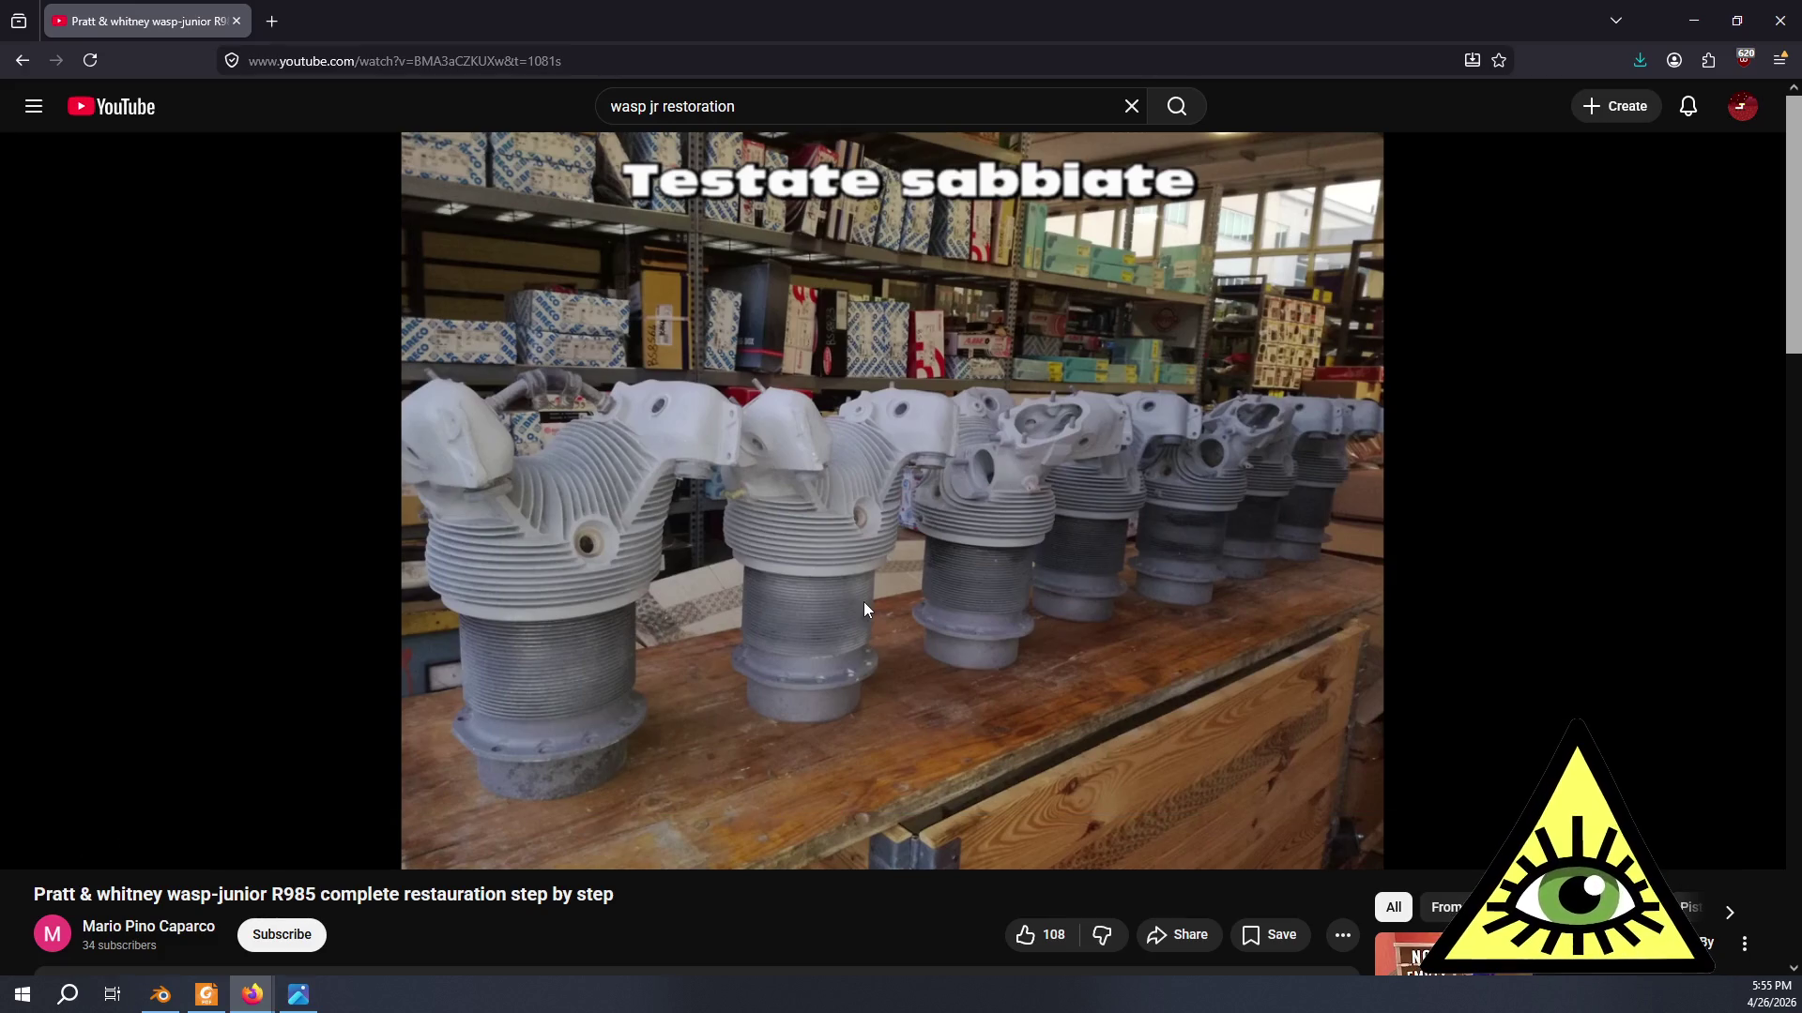
key(alt+Tab)
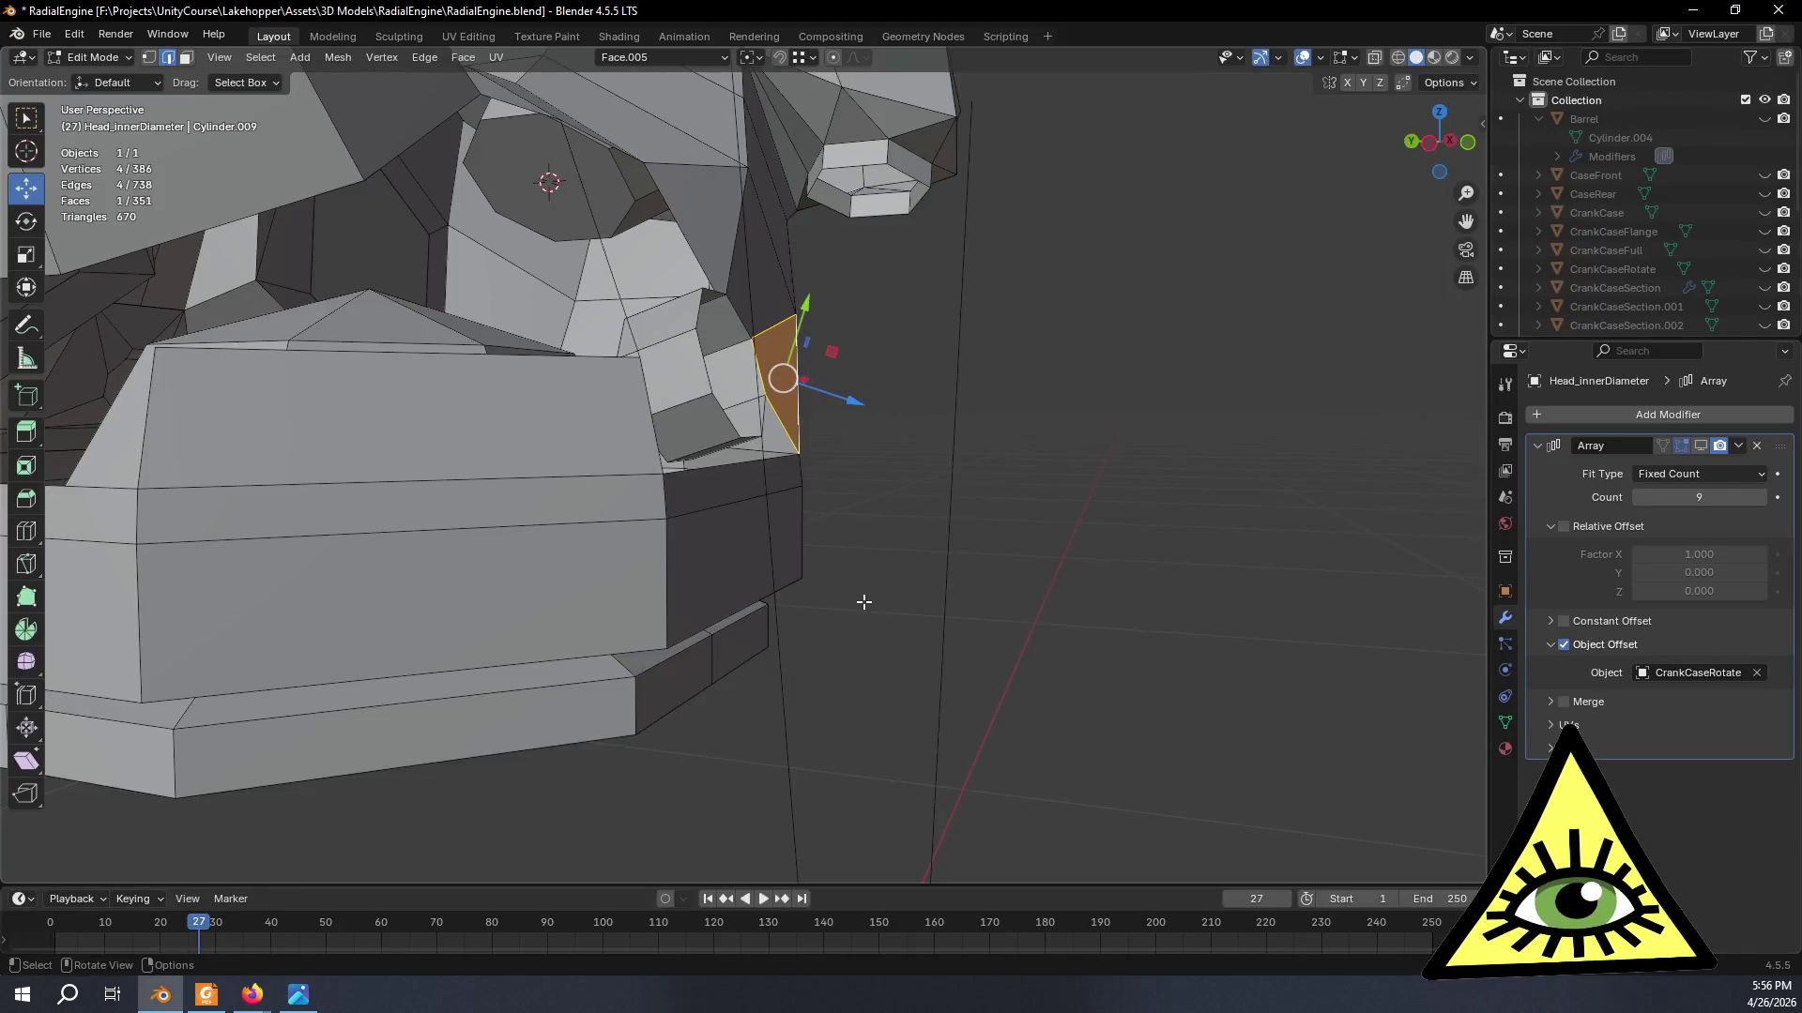
key(alt+Tab)
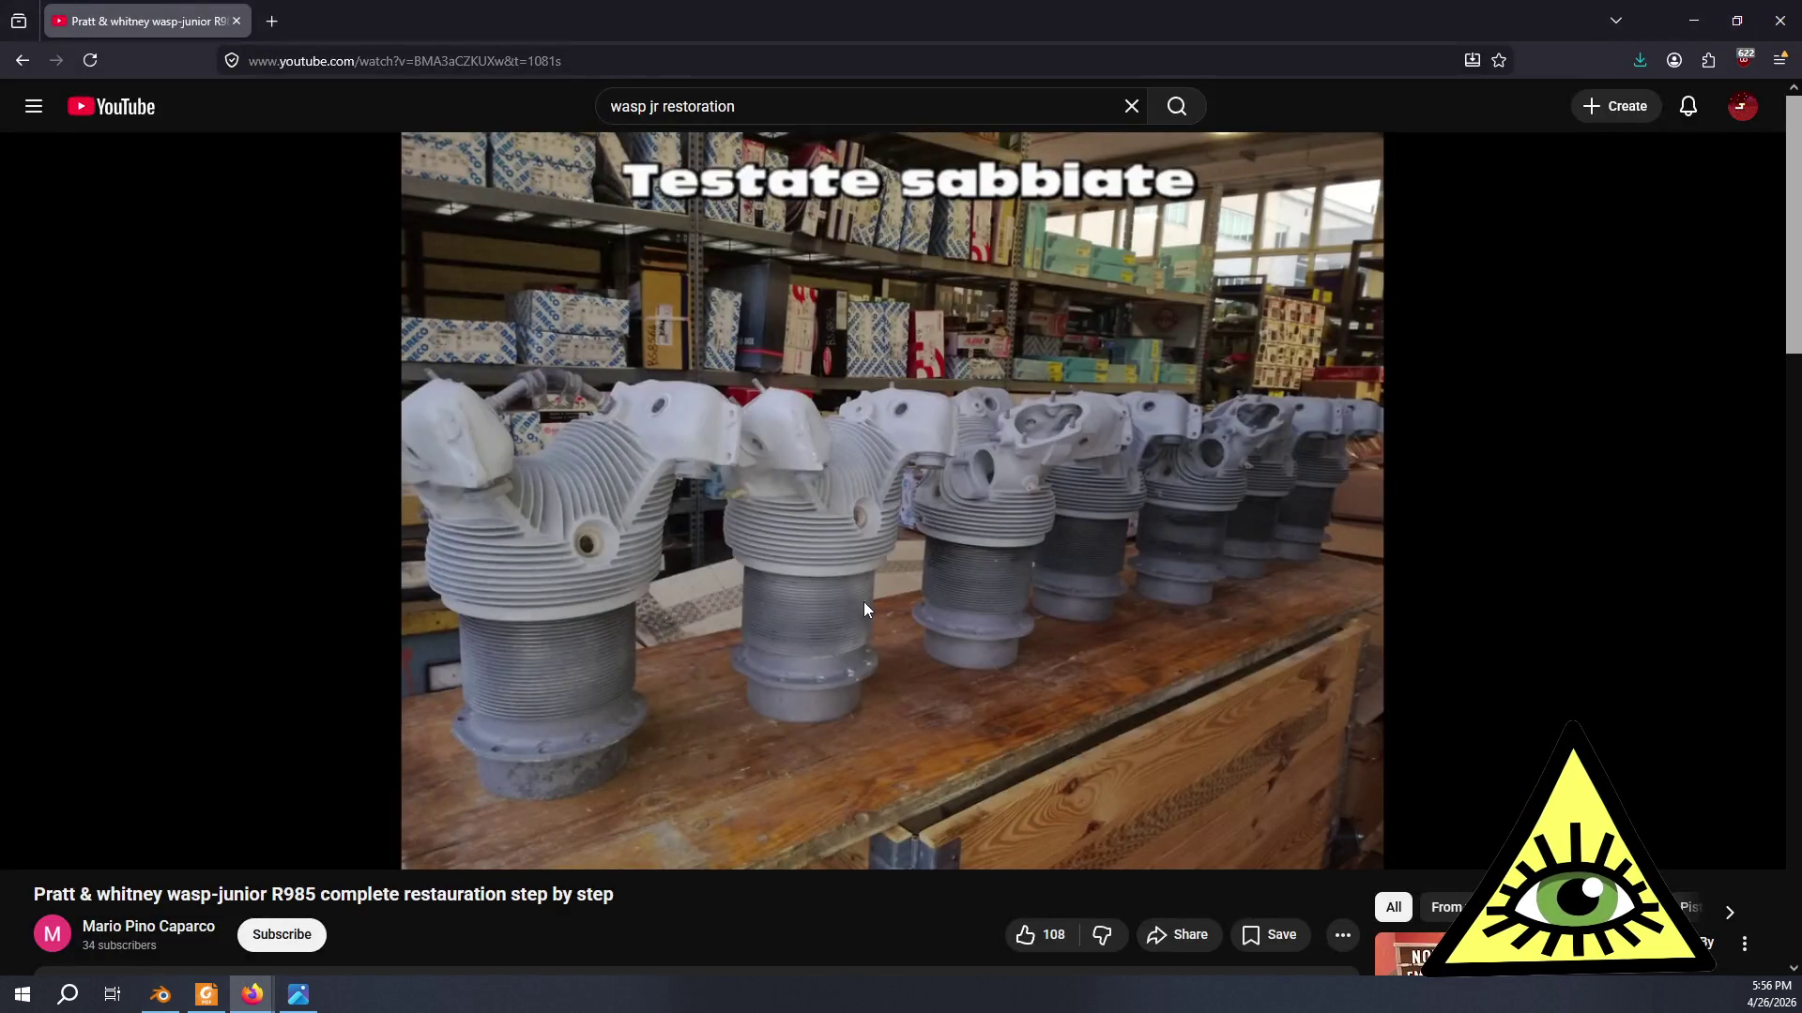
key(alt+Tab)
middle_drag(864, 601, 823, 572)
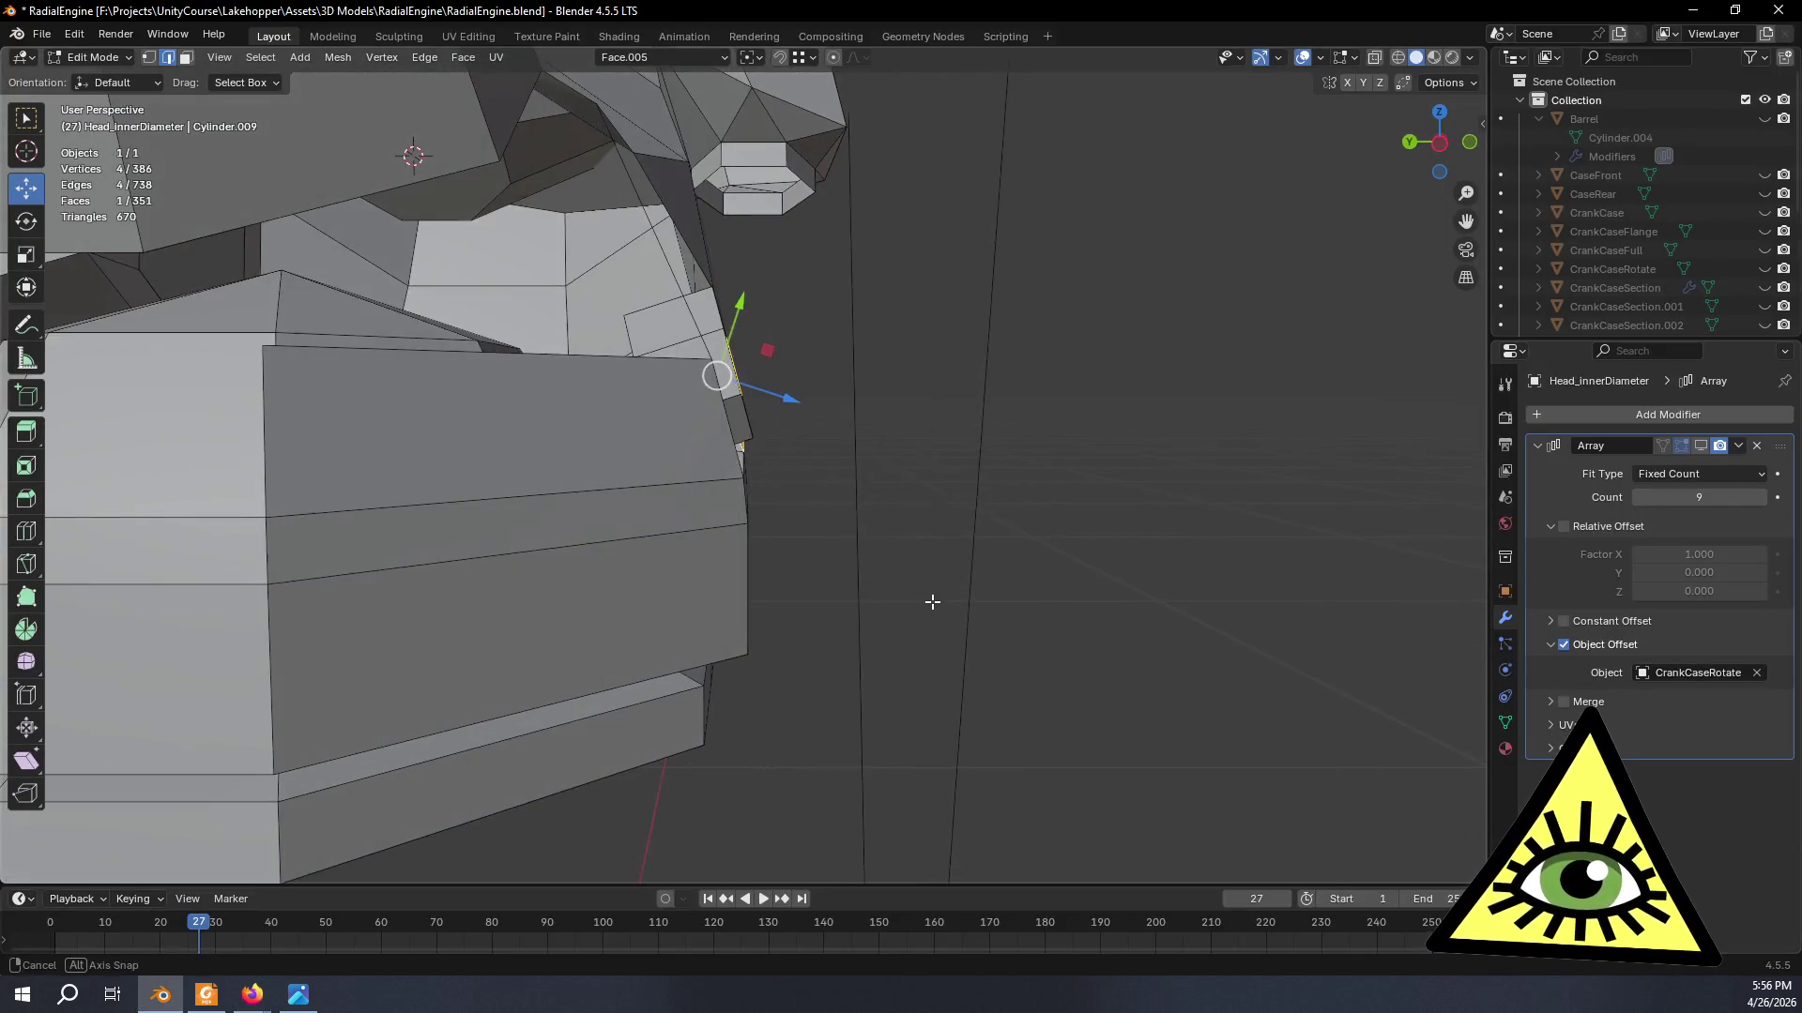
scroll(824, 571, up, 2)
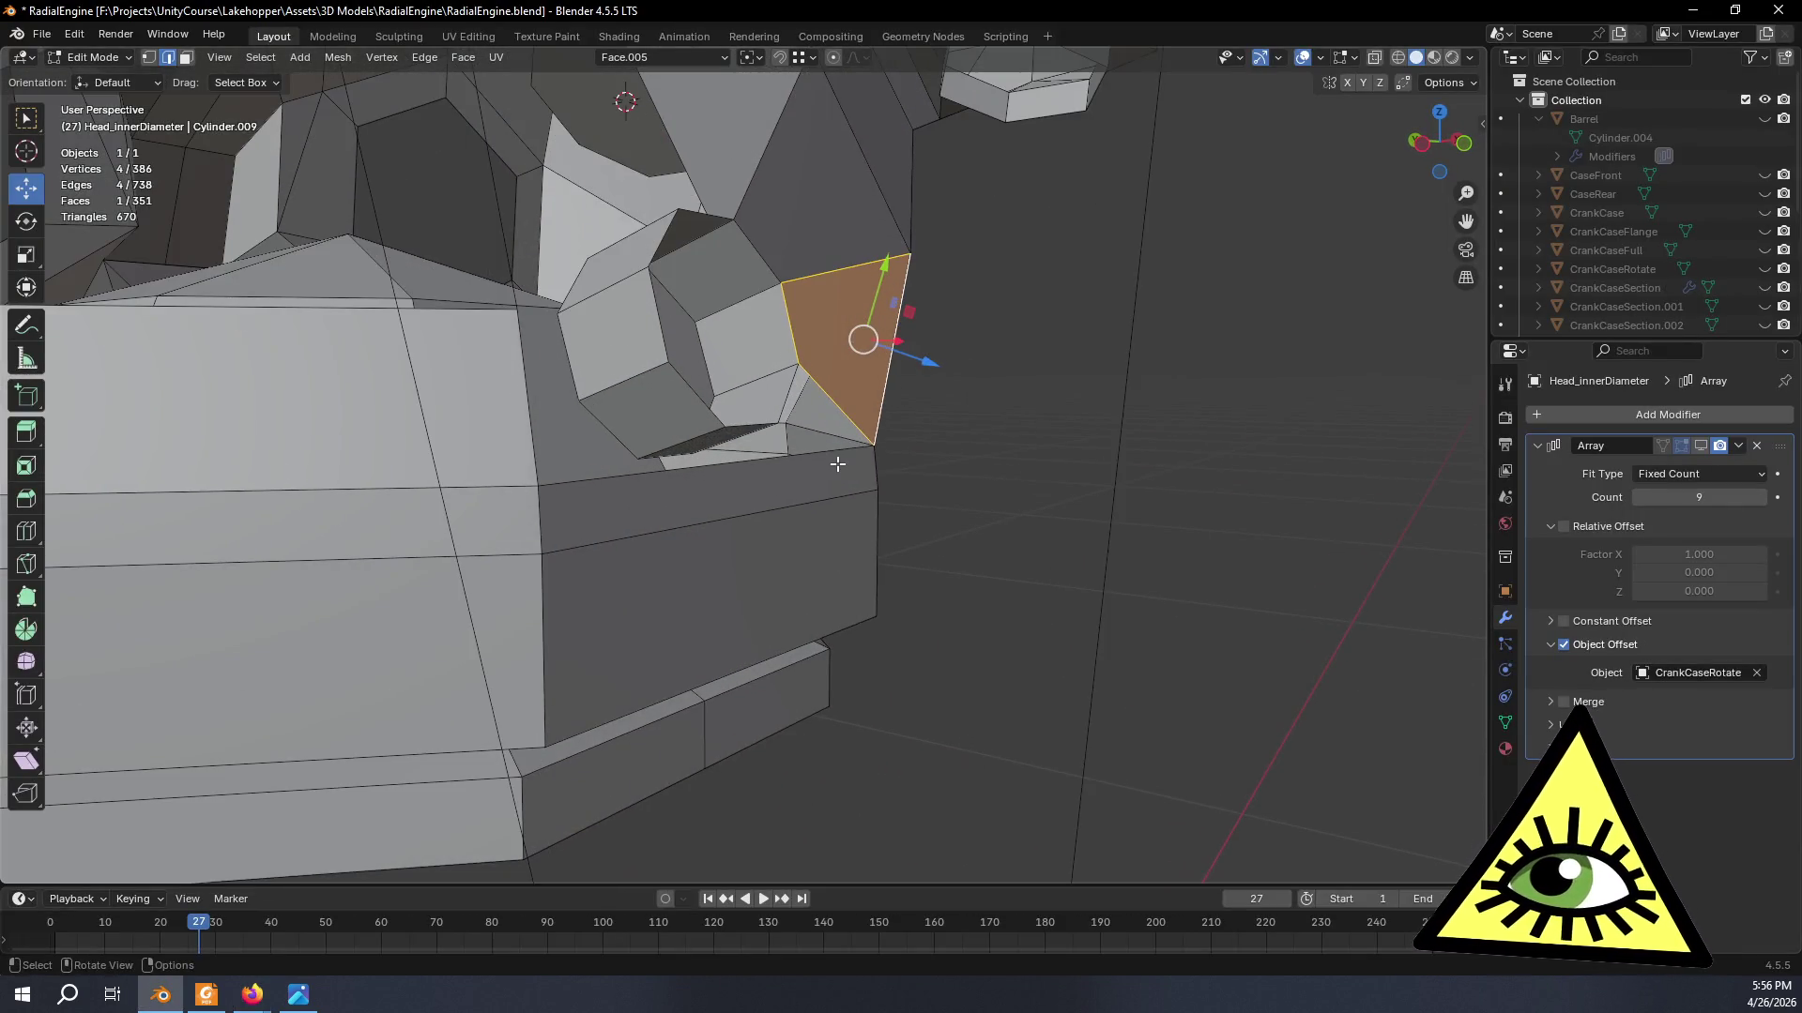
- Select the octagonal face of the spark-plug boss in face select mode
mouse_move(840, 463)
middle_down()
mouse_move(884, 558)
mouse_move(802, 394)
middle_up()
click(802, 395)
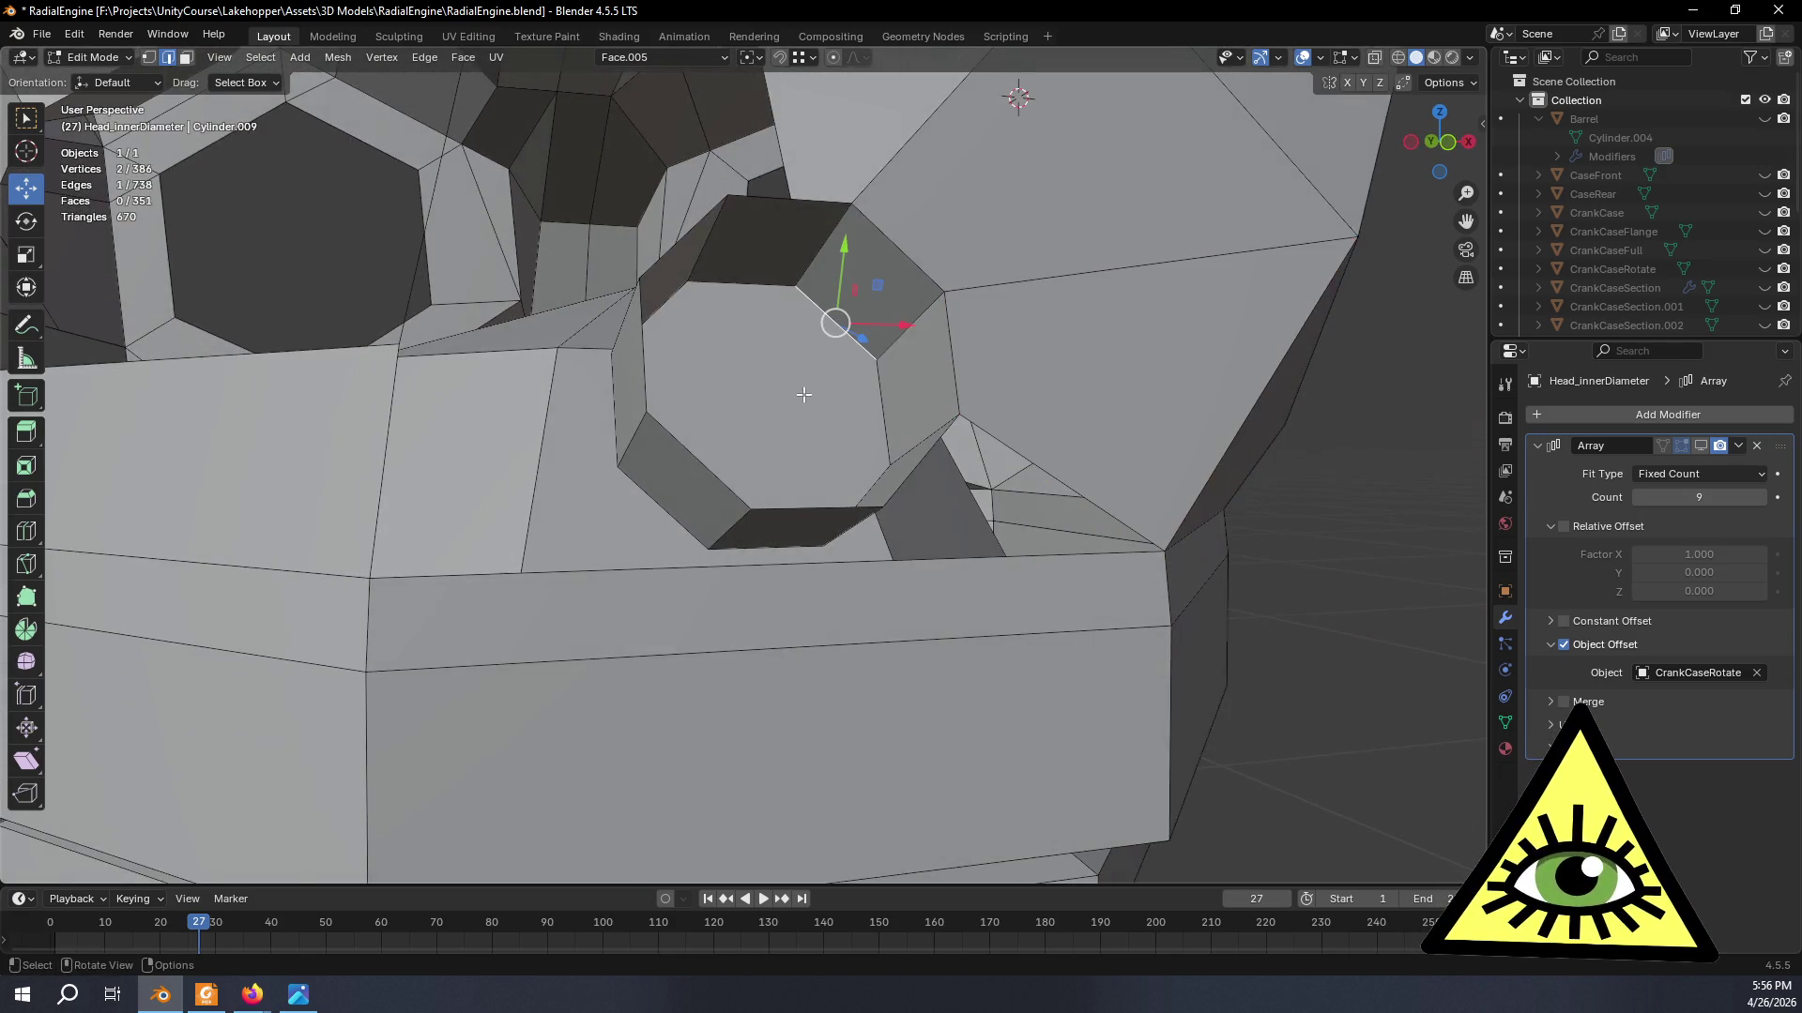
click(186, 62)
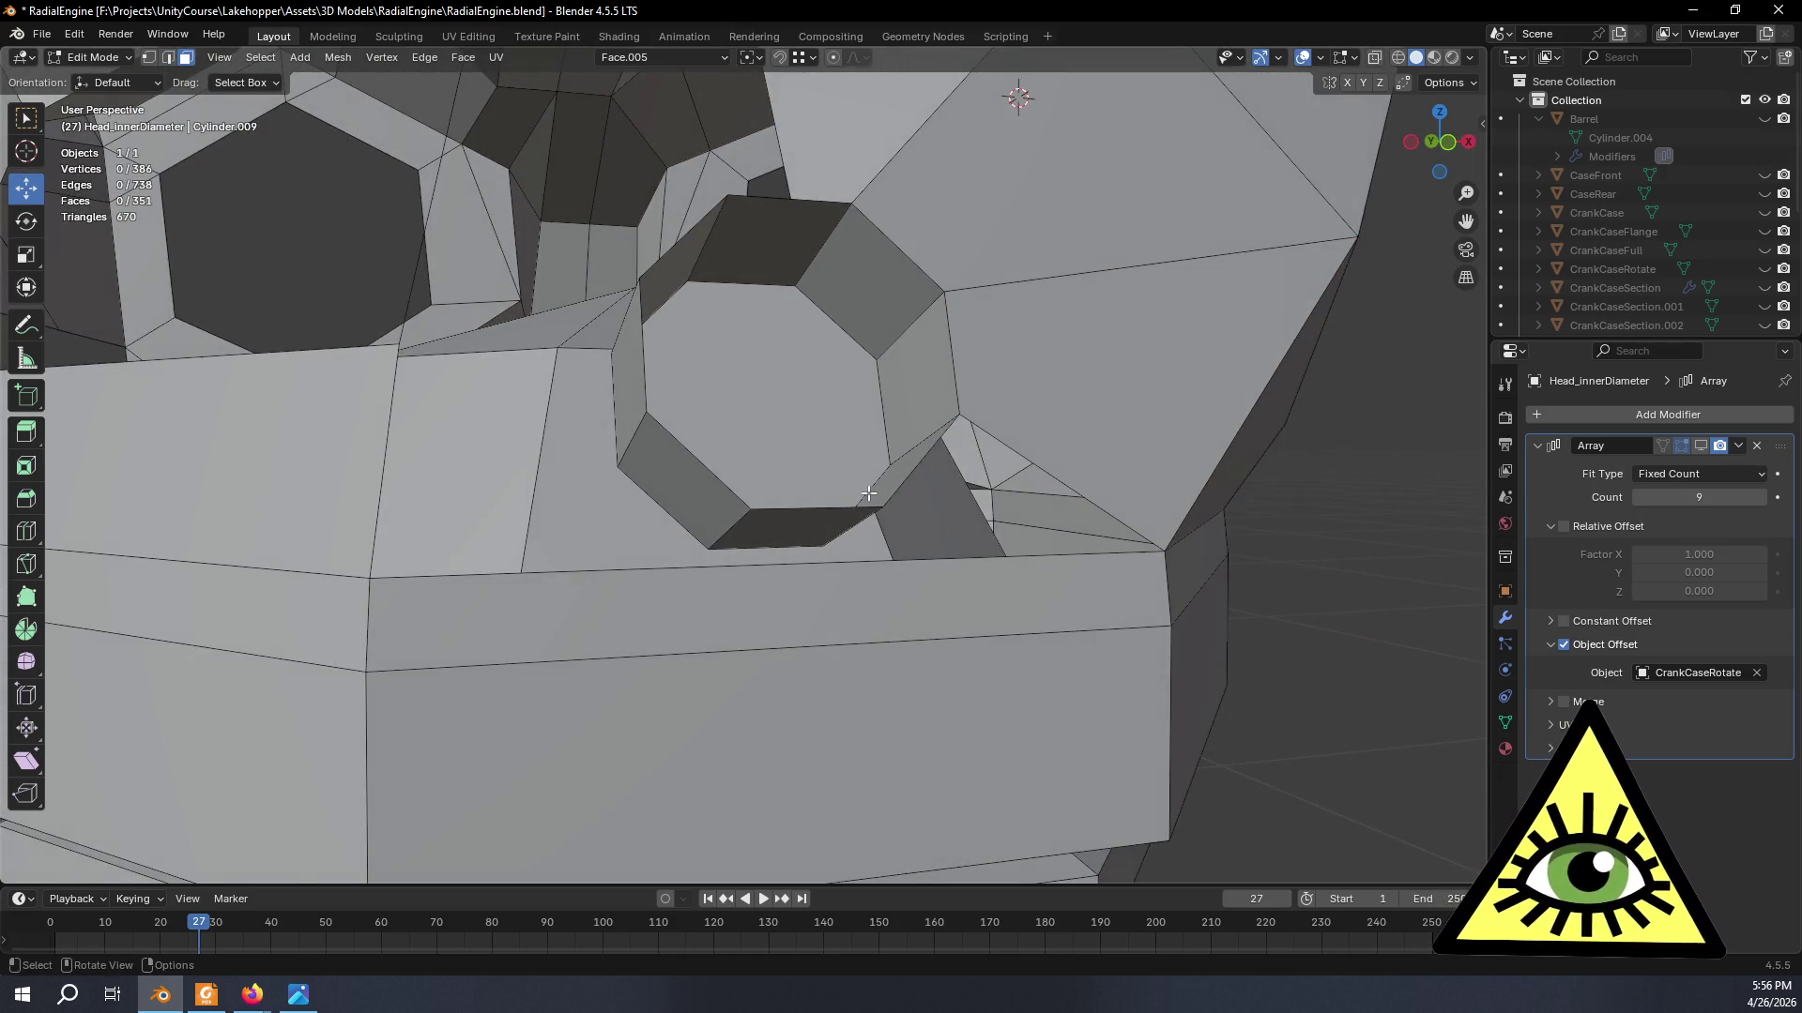
click(768, 424)
mouse_move(767, 422)
middle_down()
mouse_move(798, 472)
mouse_move(830, 462)
middle_up()
- Create the custom transform orientation Face.006 from the selected boss face
click(643, 58)
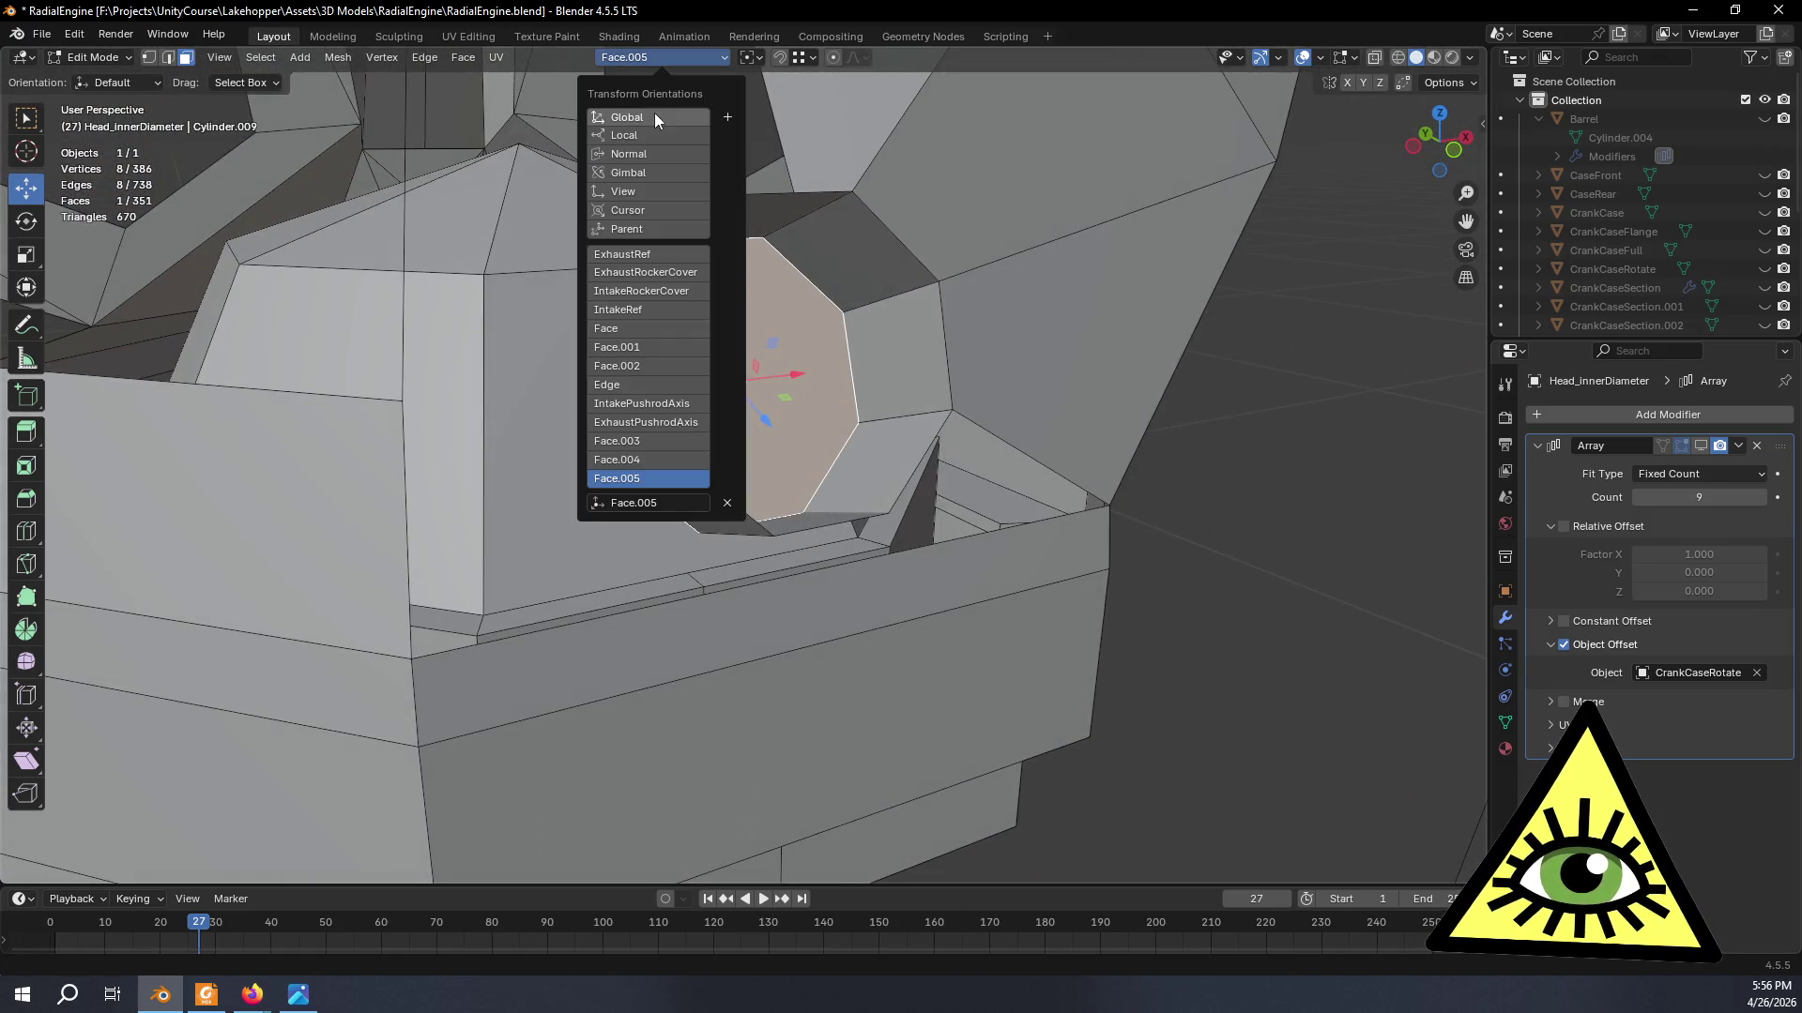
click(726, 117)
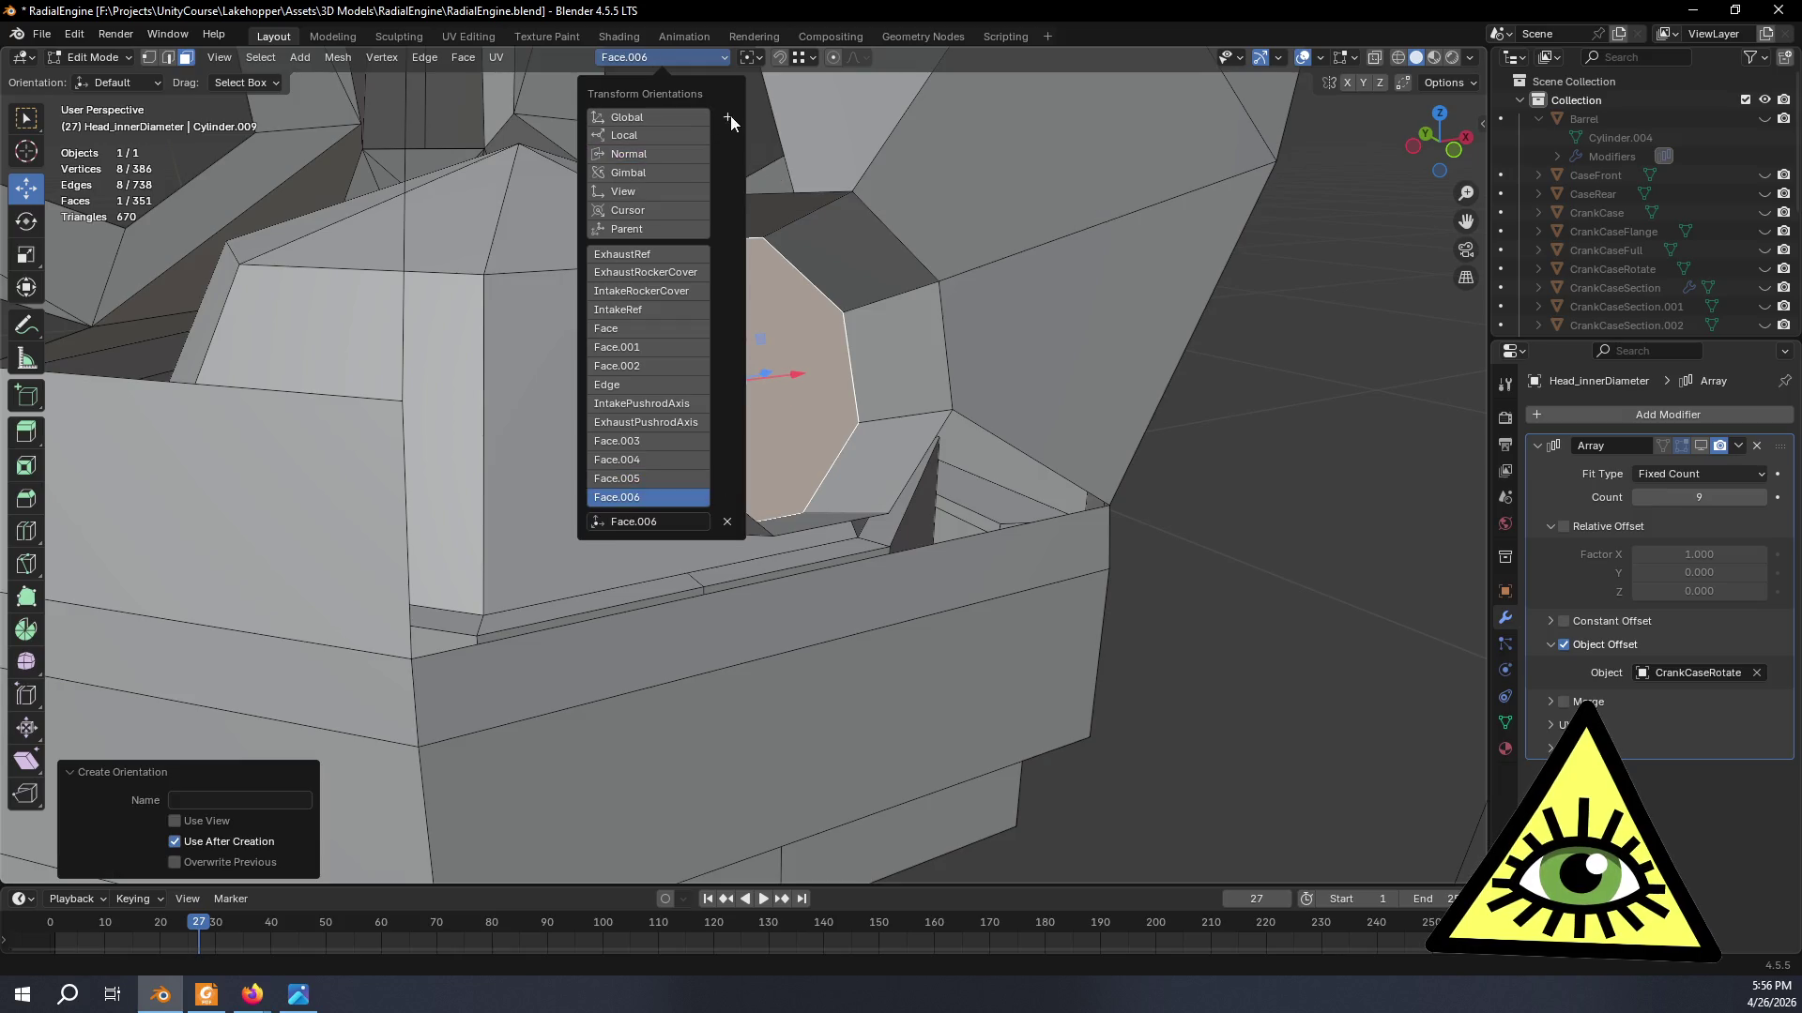
mouse_move(1326, 530)
middle_down()
mouse_move(1171, 607)
mouse_move(1250, 612)
mouse_move(1187, 563)
mouse_move(797, 500)
middle_up()
click(744, 399)
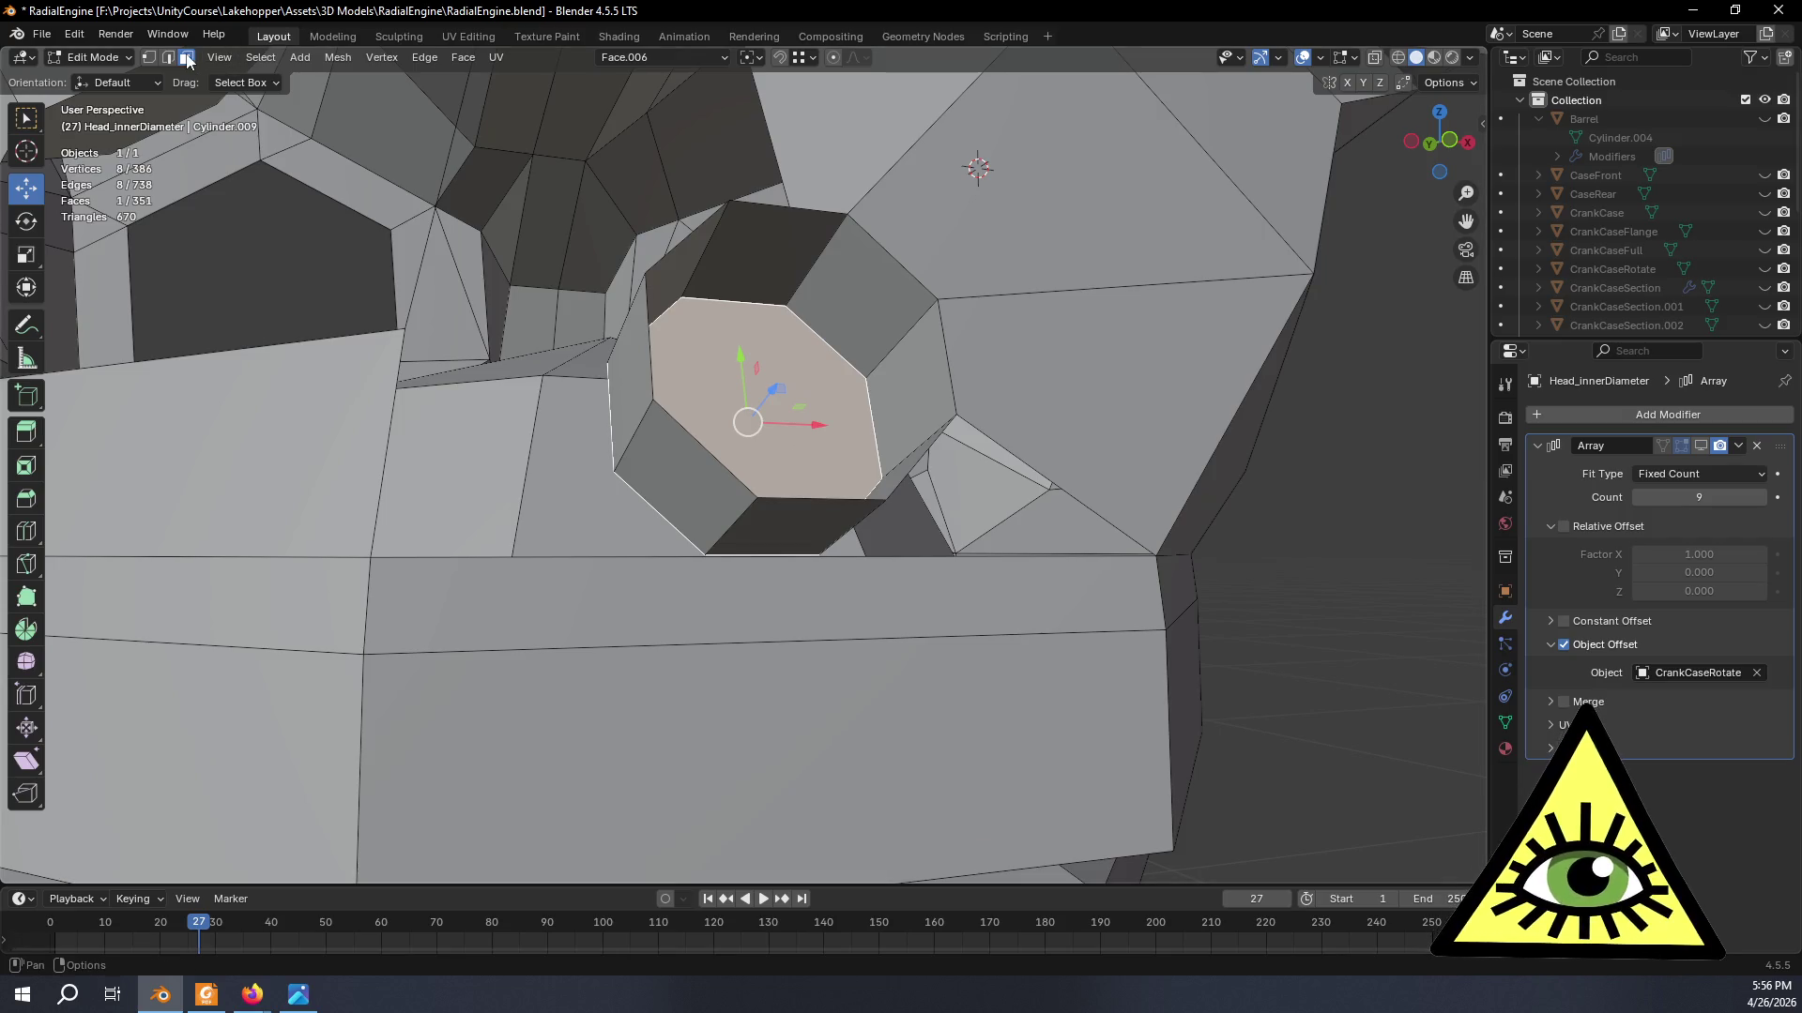
mouse_move(465, 117)
middle_down()
mouse_move(745, 258)
mouse_move(790, 363)
mouse_move(774, 202)
middle_up()
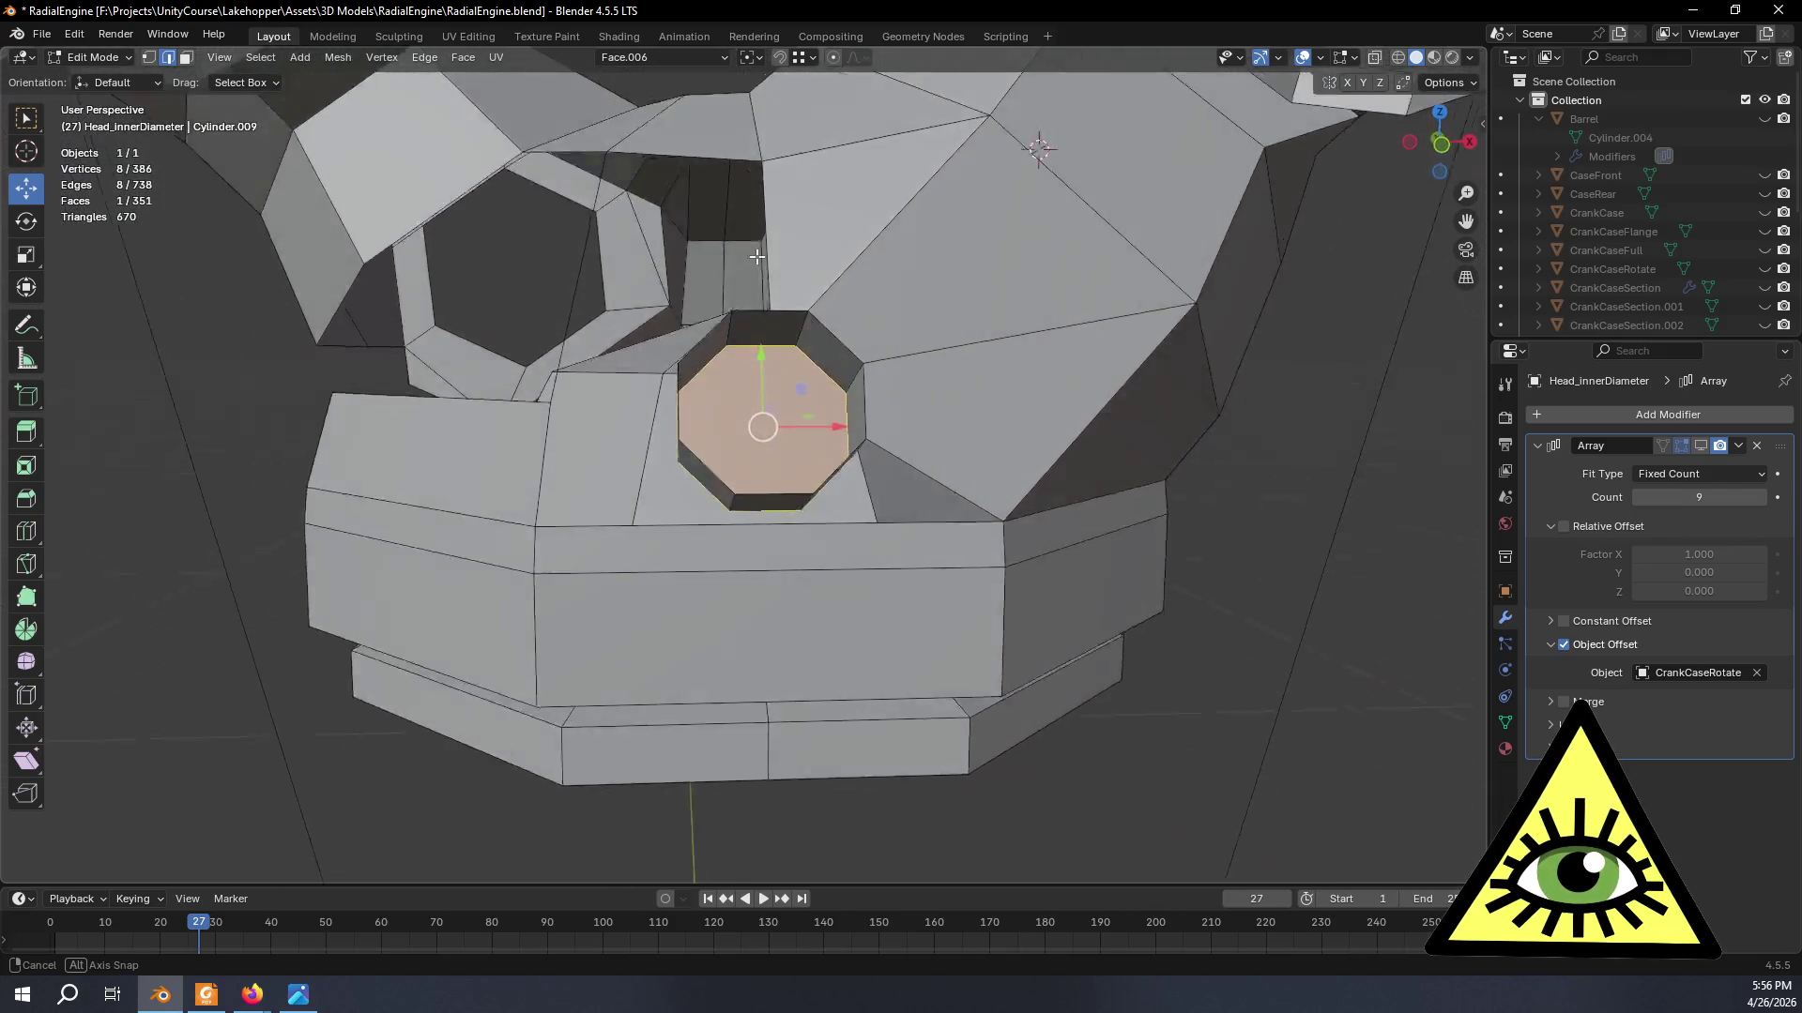
mouse_move(774, 201)
middle_down()
mouse_move(775, 324)
mouse_move(704, 307)
mouse_move(757, 282)
middle_up()
scroll(774, 324, up, 2)
scroll(775, 324, down, 3)
scroll(759, 282, up, 3)
scroll(758, 284, up, 1)
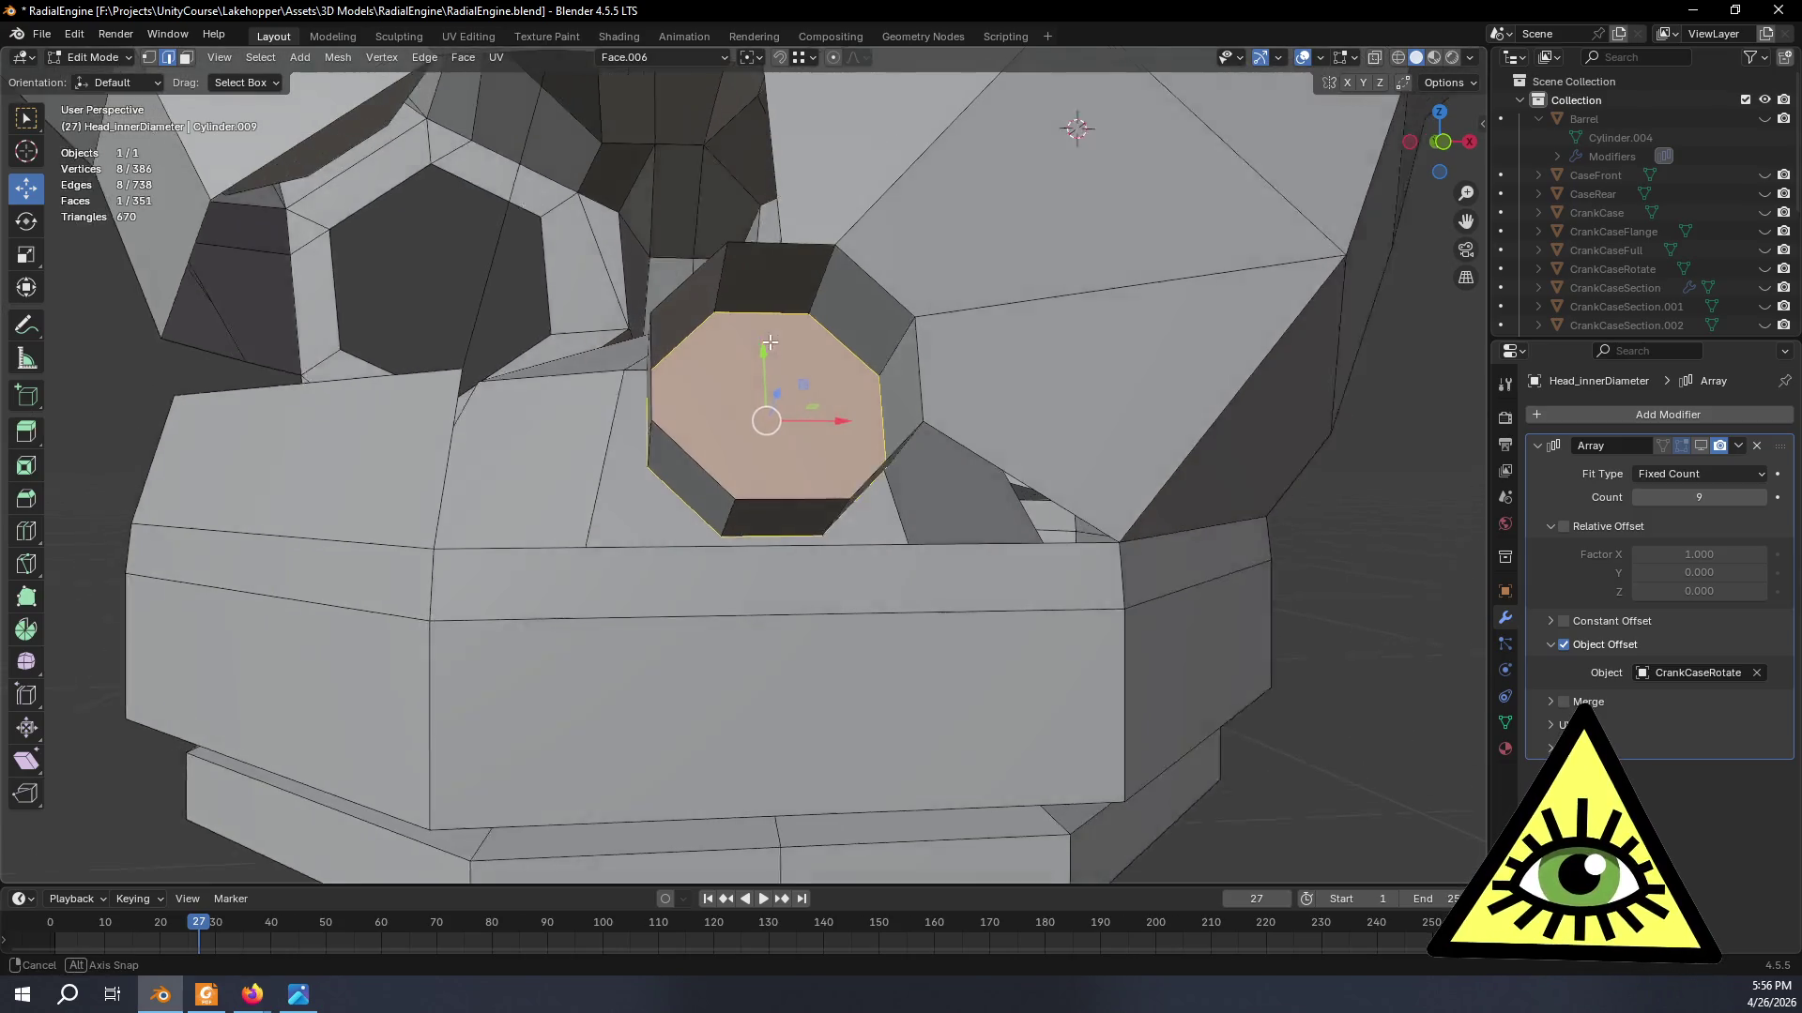
scroll(757, 284, up, 2)
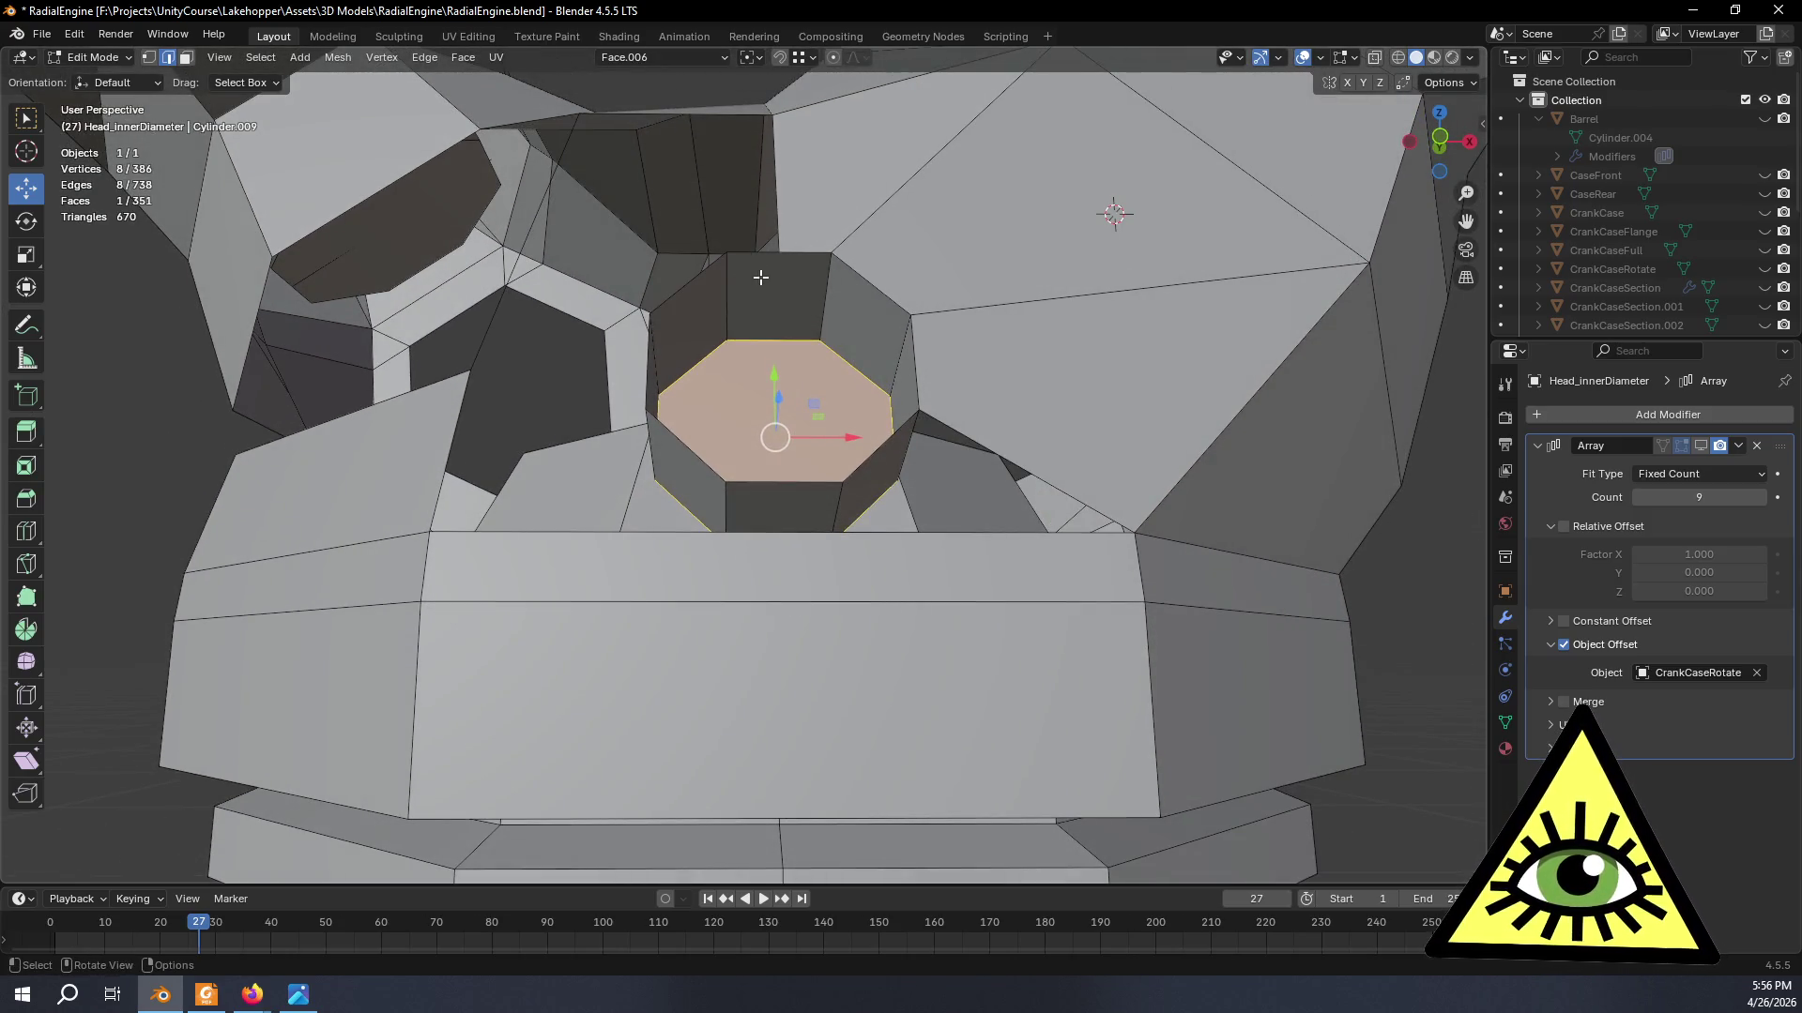
middle_drag(768, 278, 798, 315)
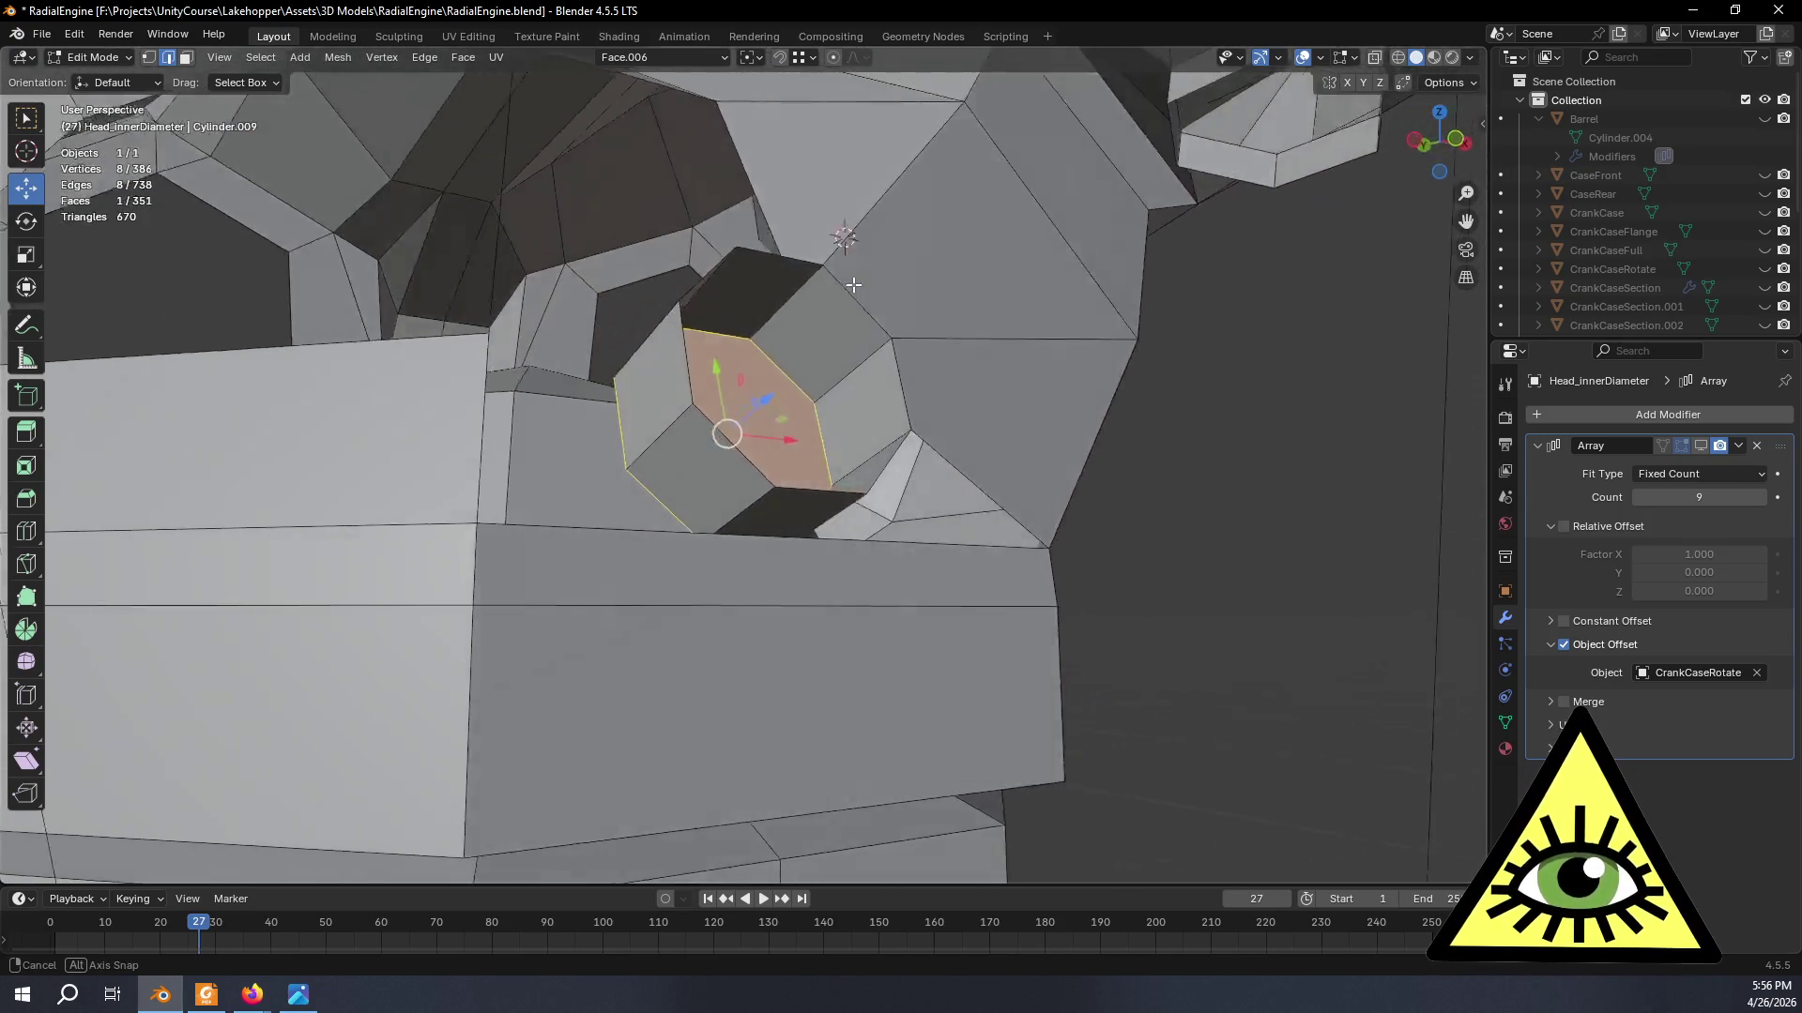
mouse_move(799, 317)
middle_down()
mouse_move(821, 495)
mouse_move(957, 425)
middle_up()
- Extrude the hole's bottom edge in place and nudge it slightly inward along the face's Y axis
click(821, 496)
key(e)
right_click(935, 417)
drag(812, 430, 822, 449)
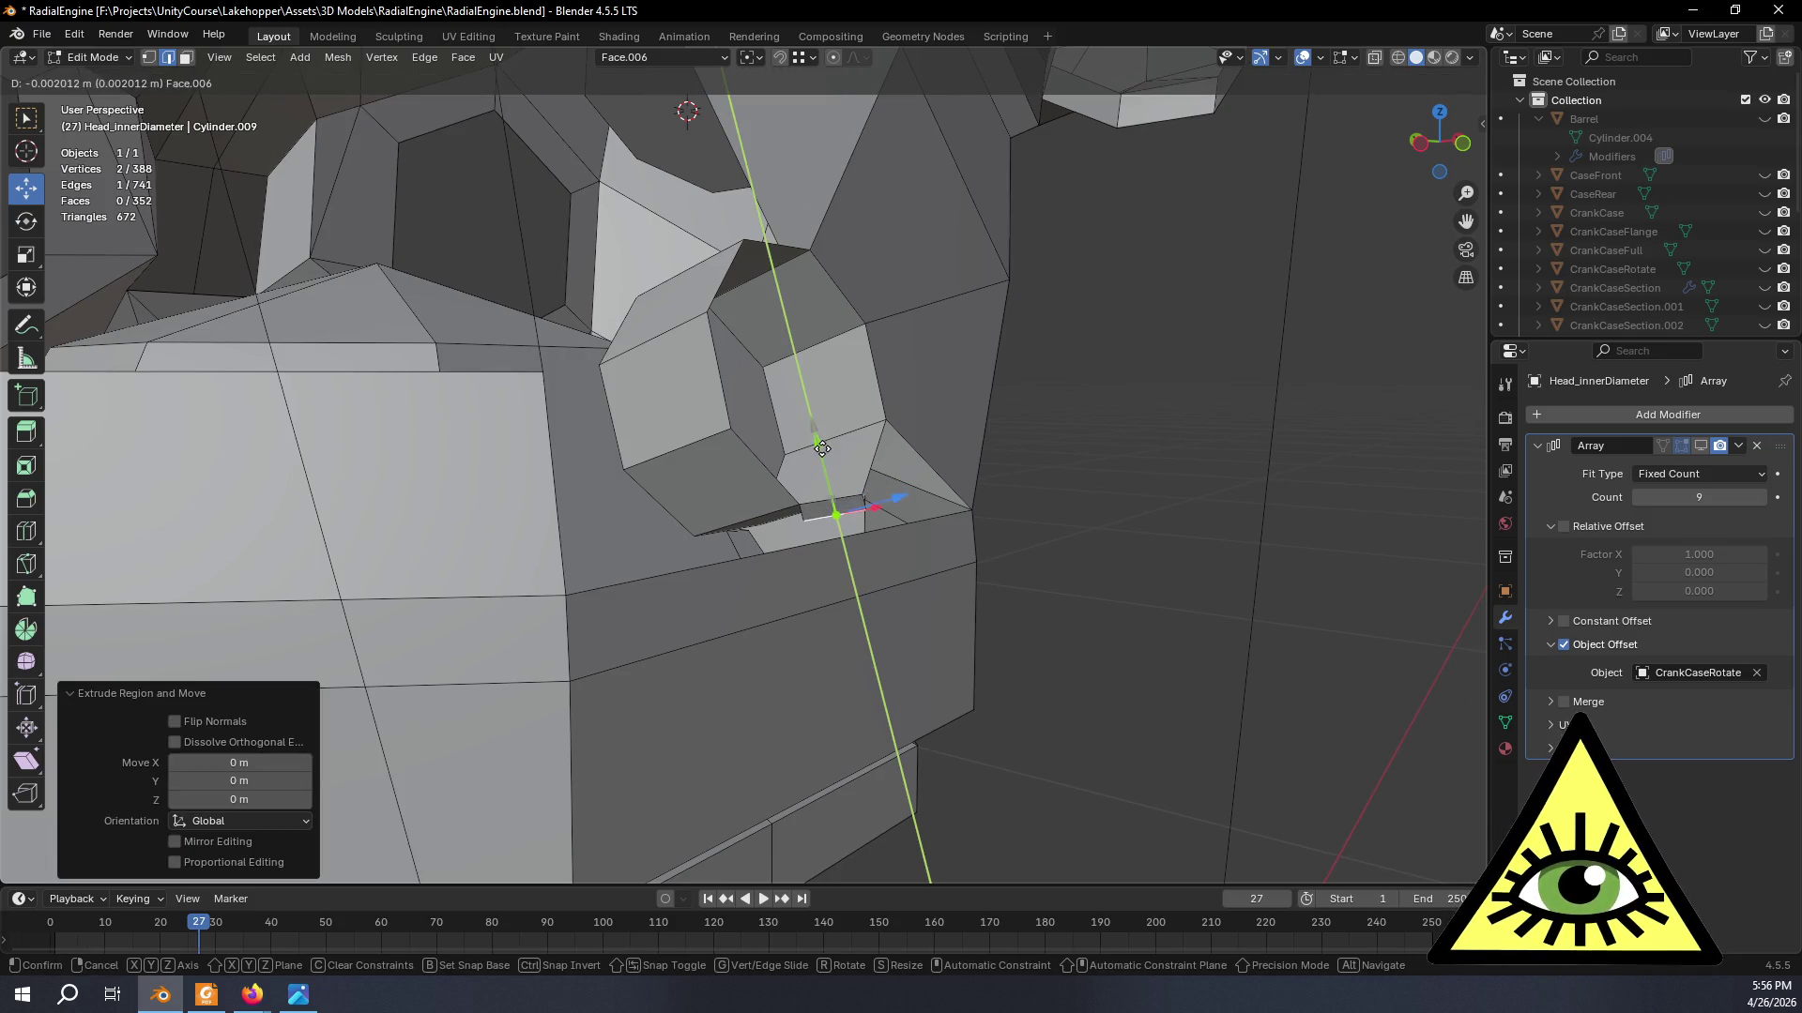
click(824, 449)
- Narrow the extruded edge to 0.534 along the face's X axis and switch to vertex select
key(s)
key(z)
key(z)
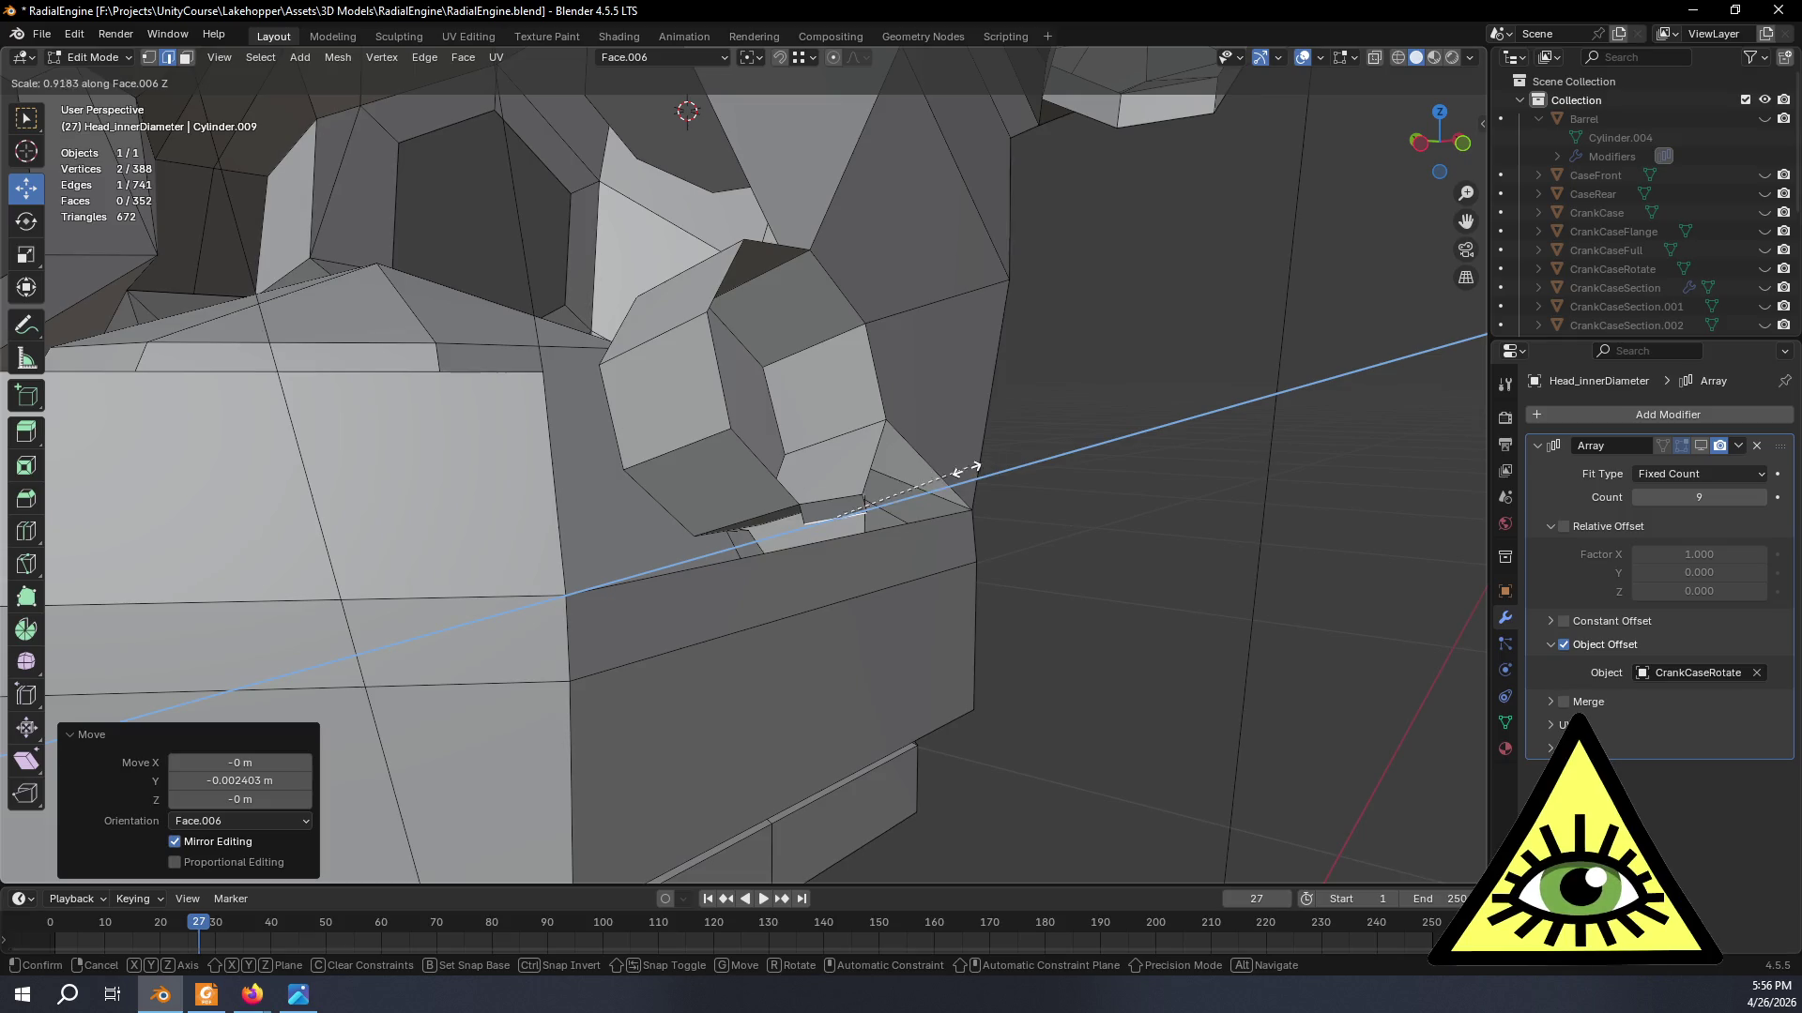
key(x)
click(913, 549)
mouse_move(912, 548)
middle_down()
mouse_move(792, 560)
mouse_move(682, 394)
mouse_move(707, 340)
middle_up()
key(1)
scroll(817, 422, up, 2)
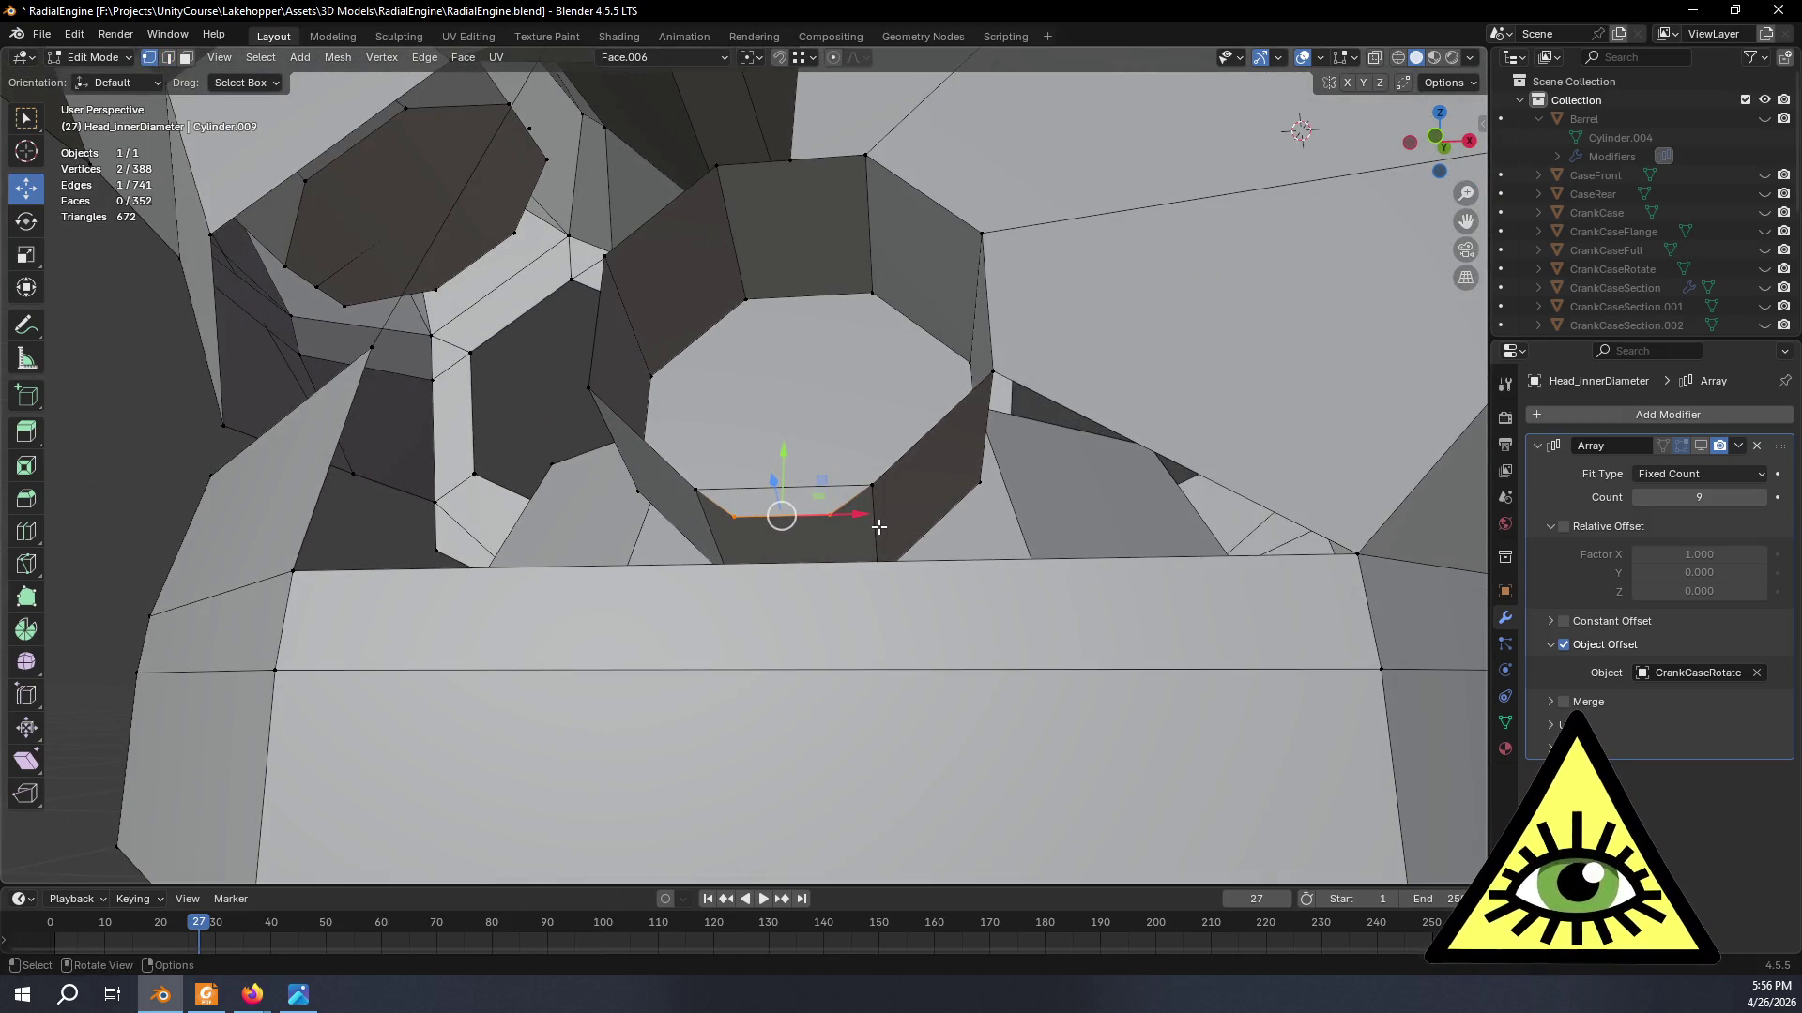
- Widen the extruded edge to 1.571 along the face's X axis
key(s)
key(x)
click(934, 535)
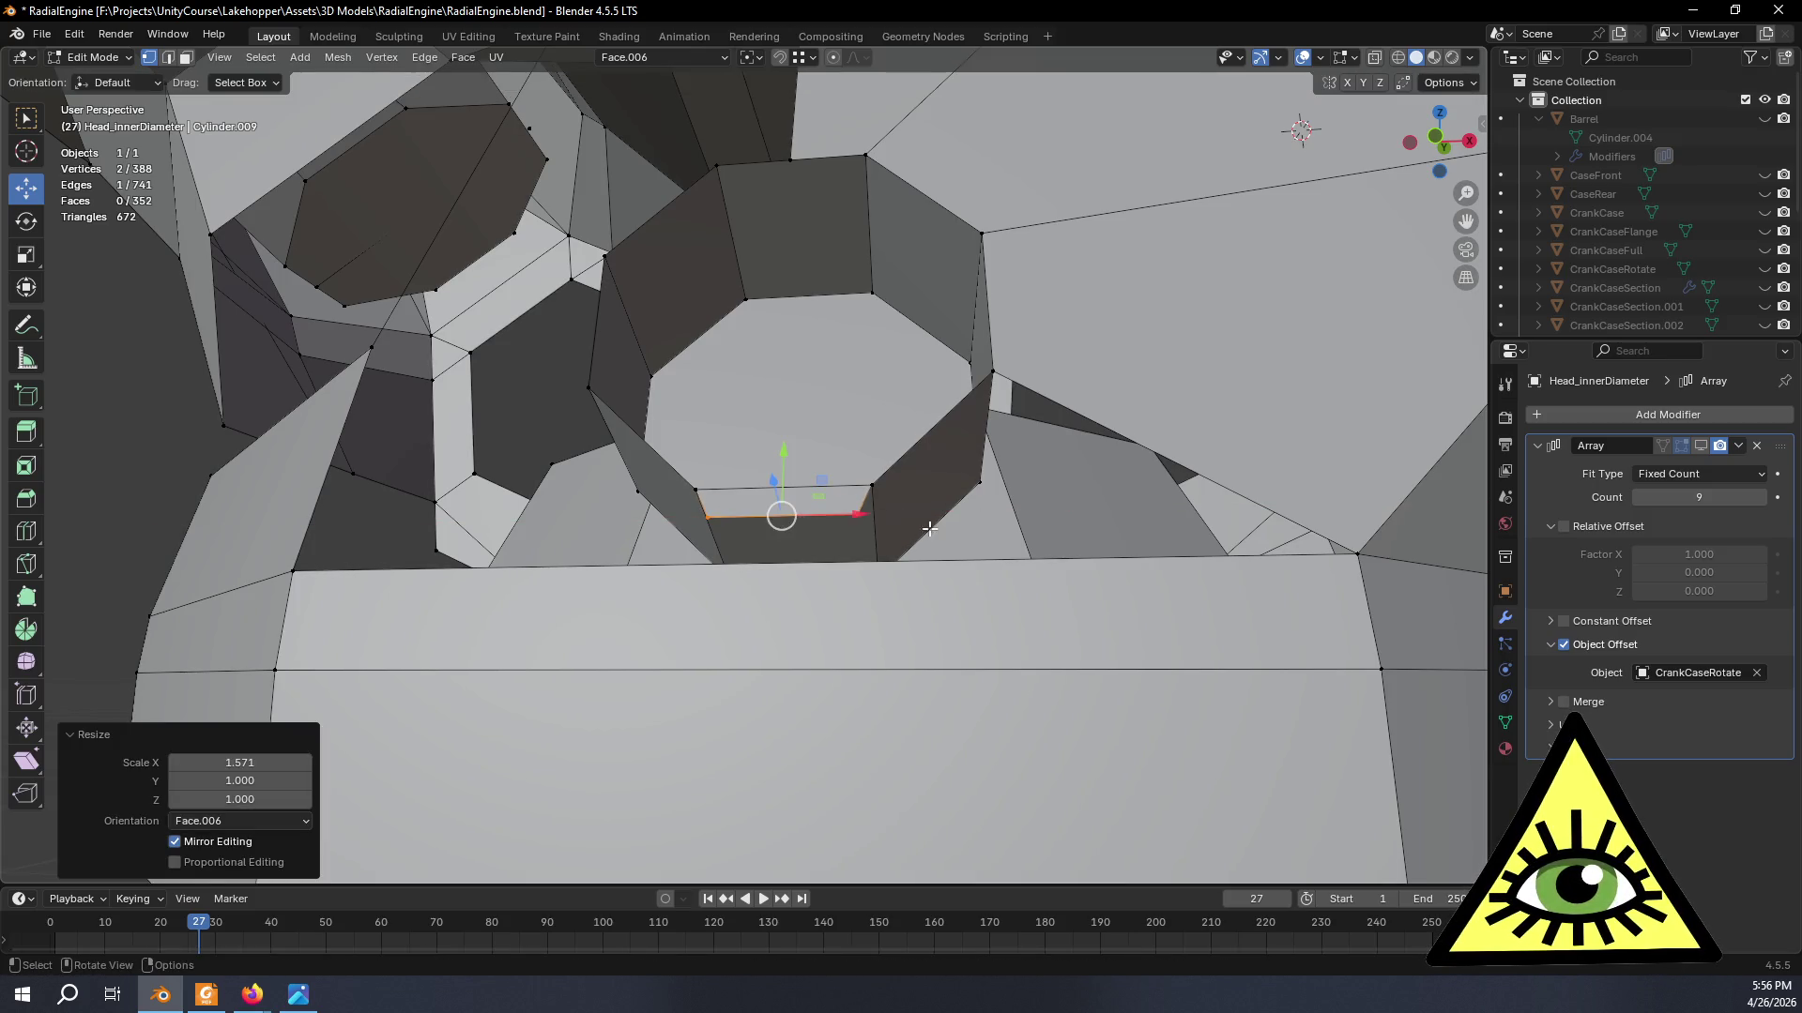
middle_drag(935, 536, 911, 532)
- Fill three new faces between the boss base and the head's corner vertices to close the gaps
shift+click(855, 509)
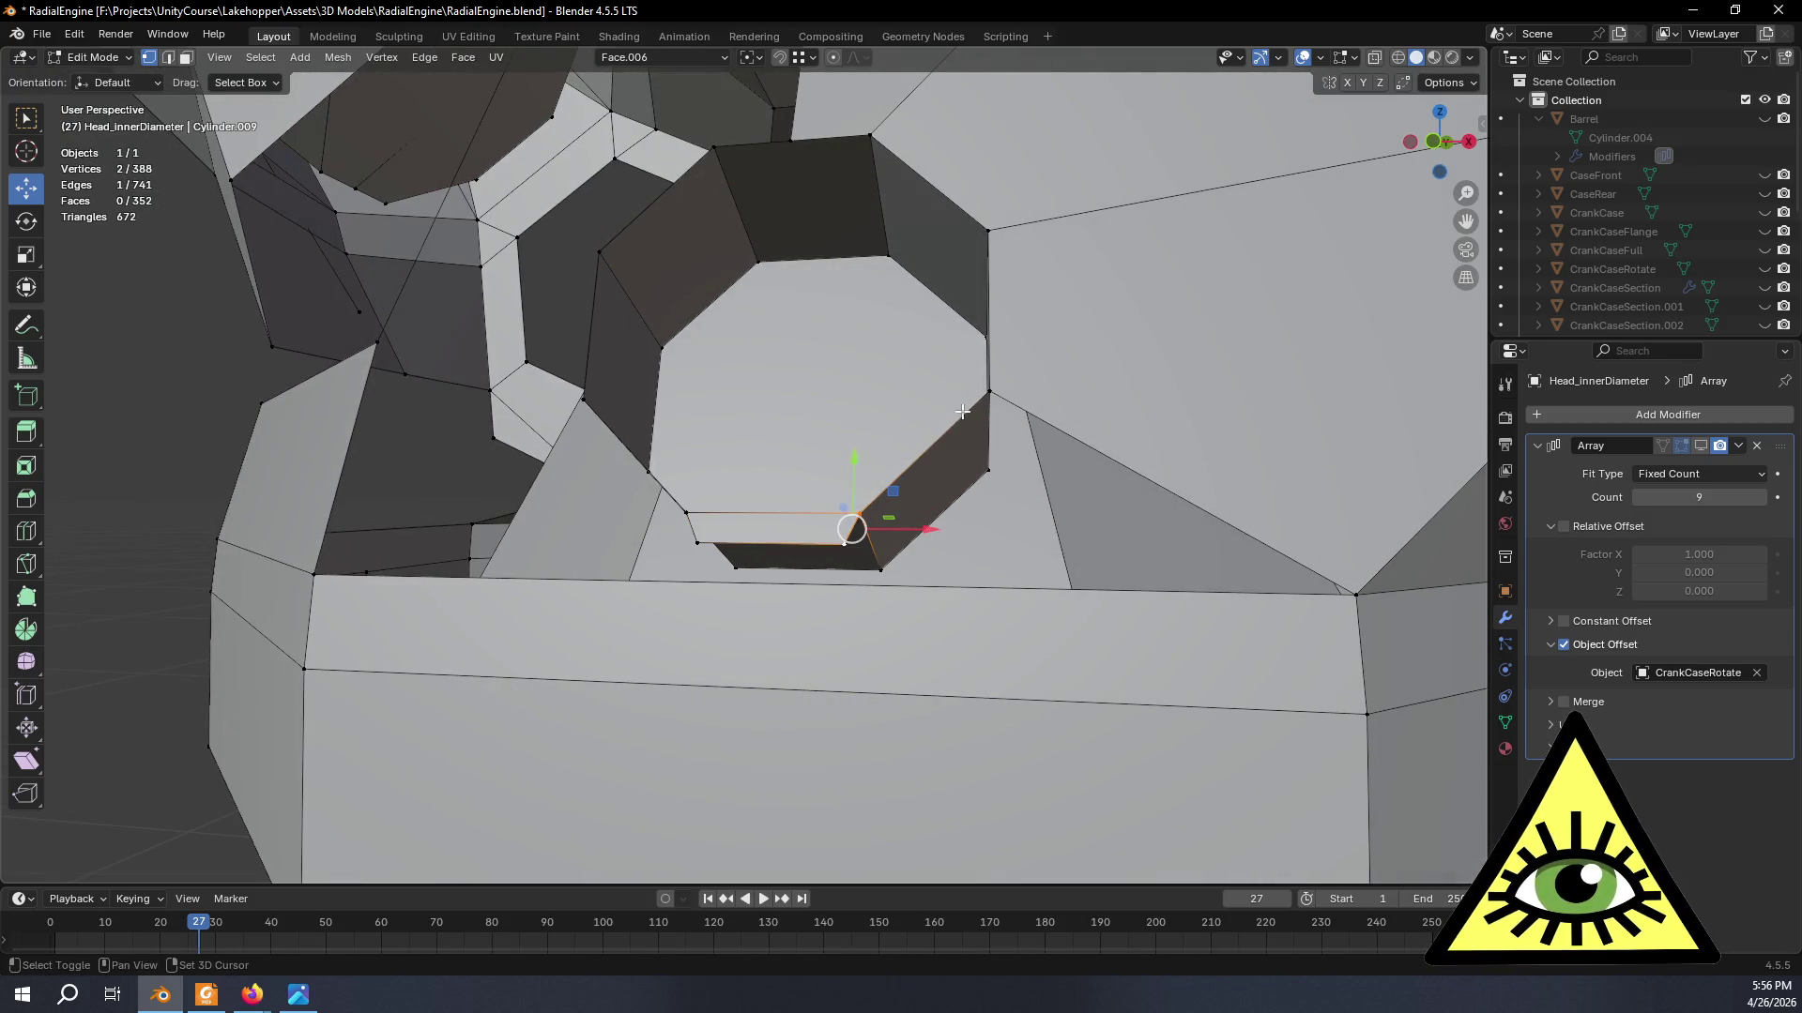
shift+click(988, 391)
shift+click(1348, 588)
key(f)
middle_drag(1276, 639, 1135, 659)
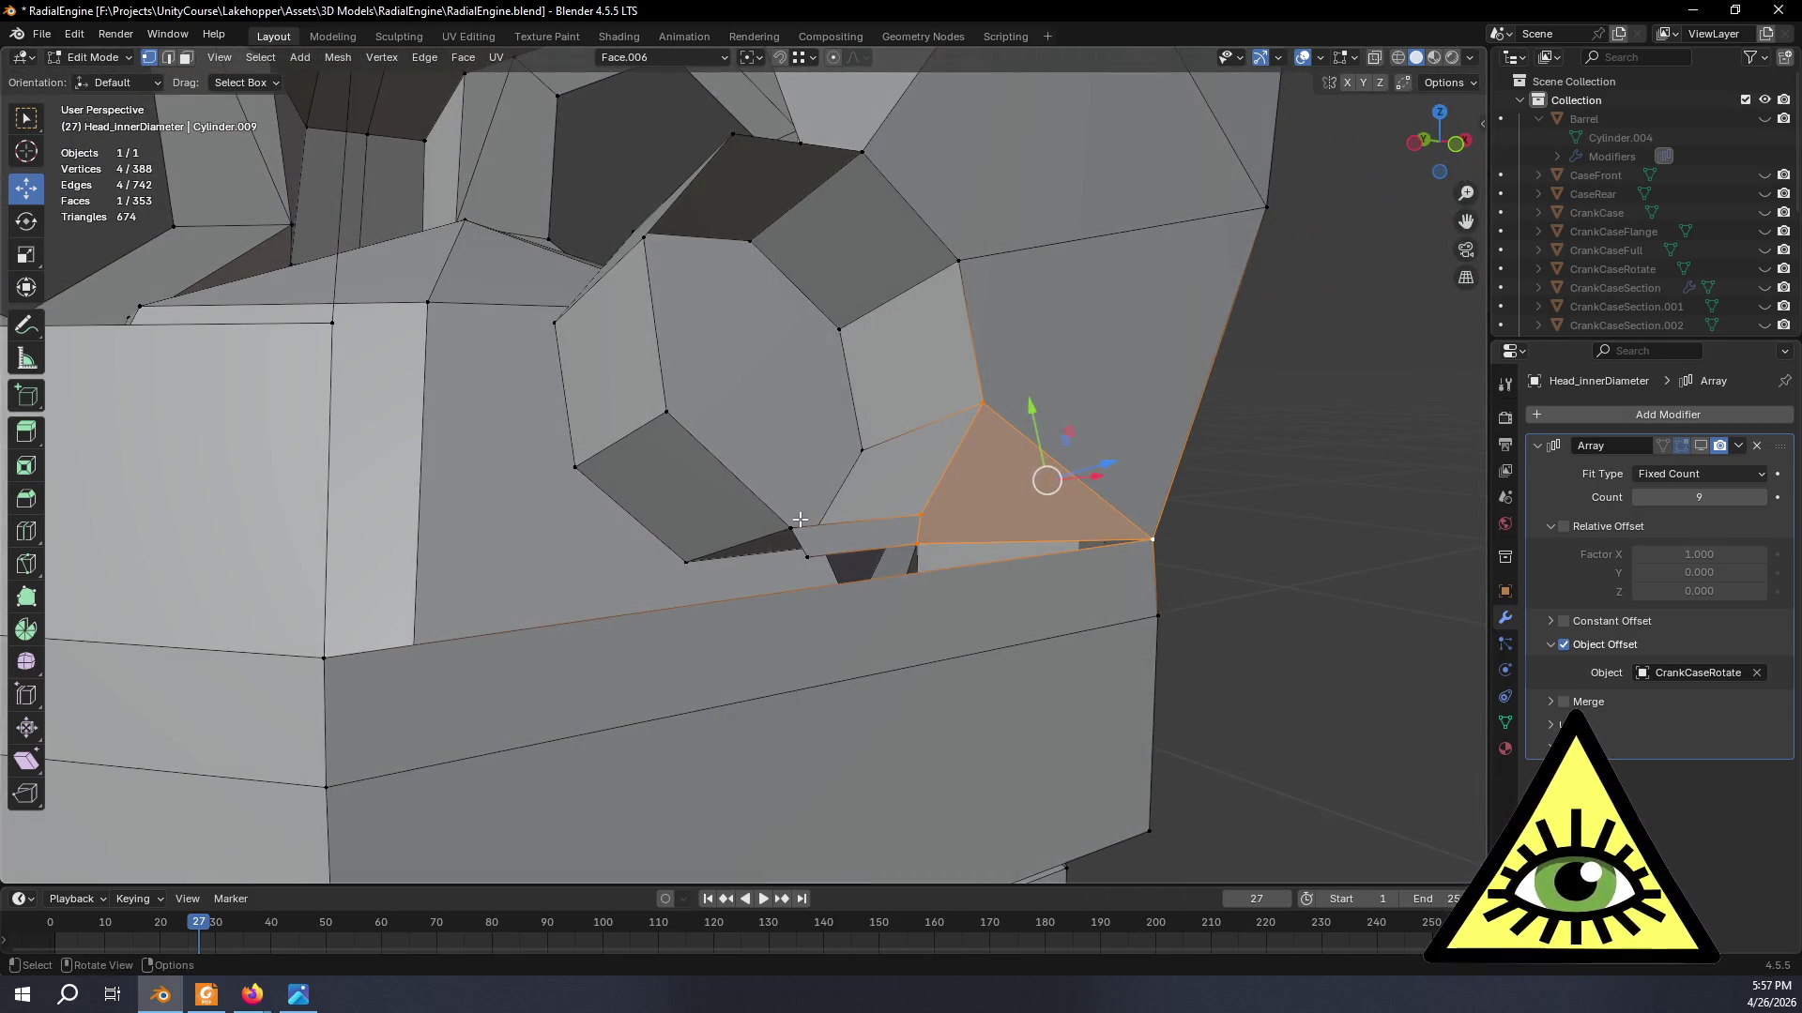
click(789, 528)
shift+click(667, 420)
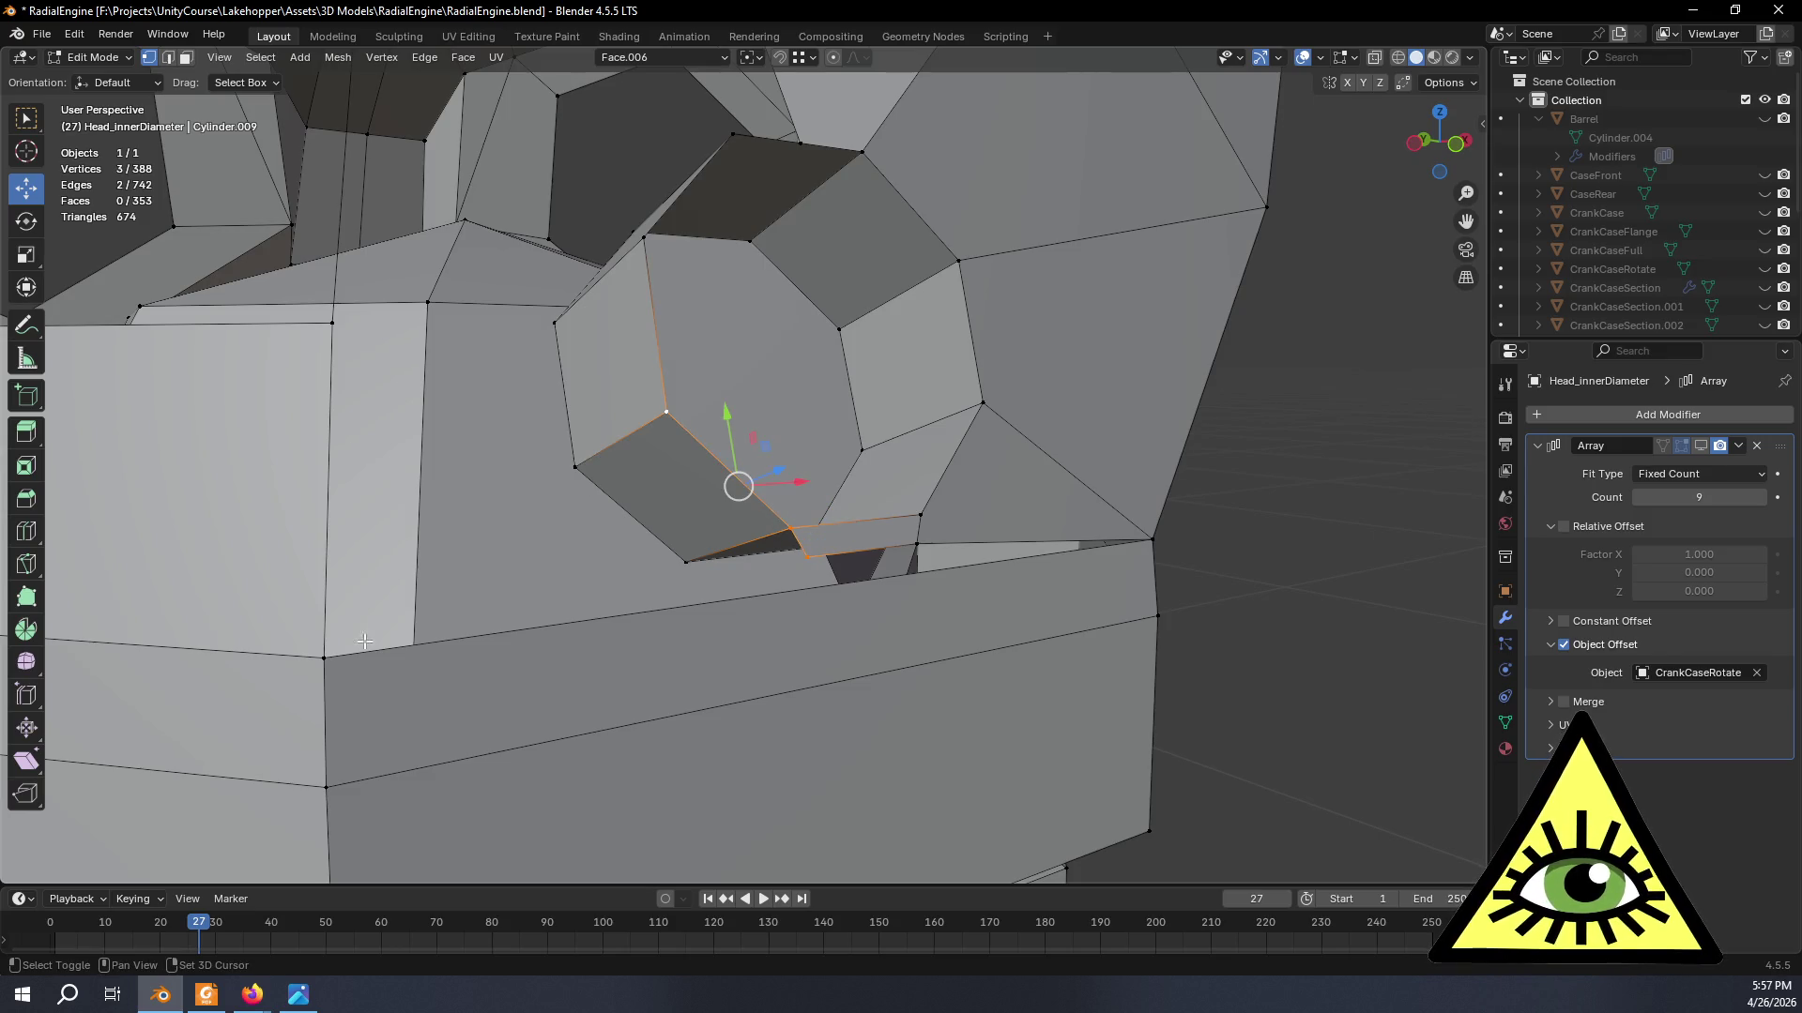
shift+click(322, 659)
key(f)
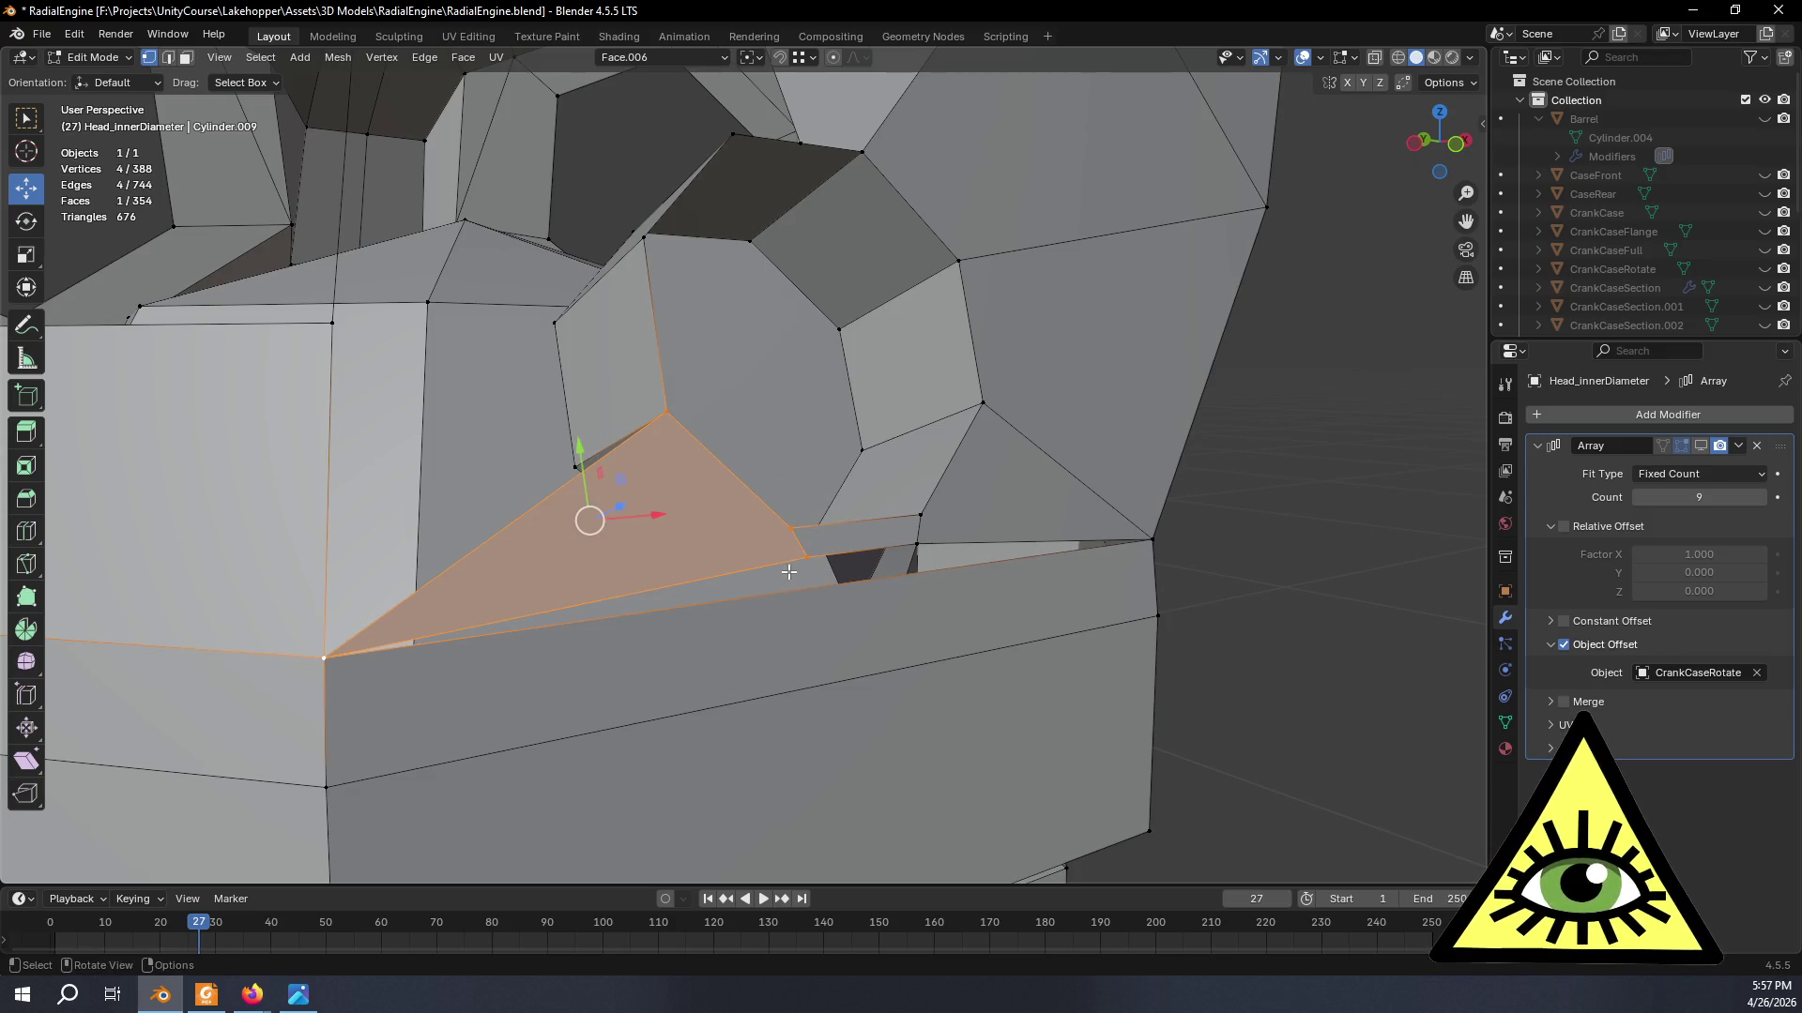
click(805, 562)
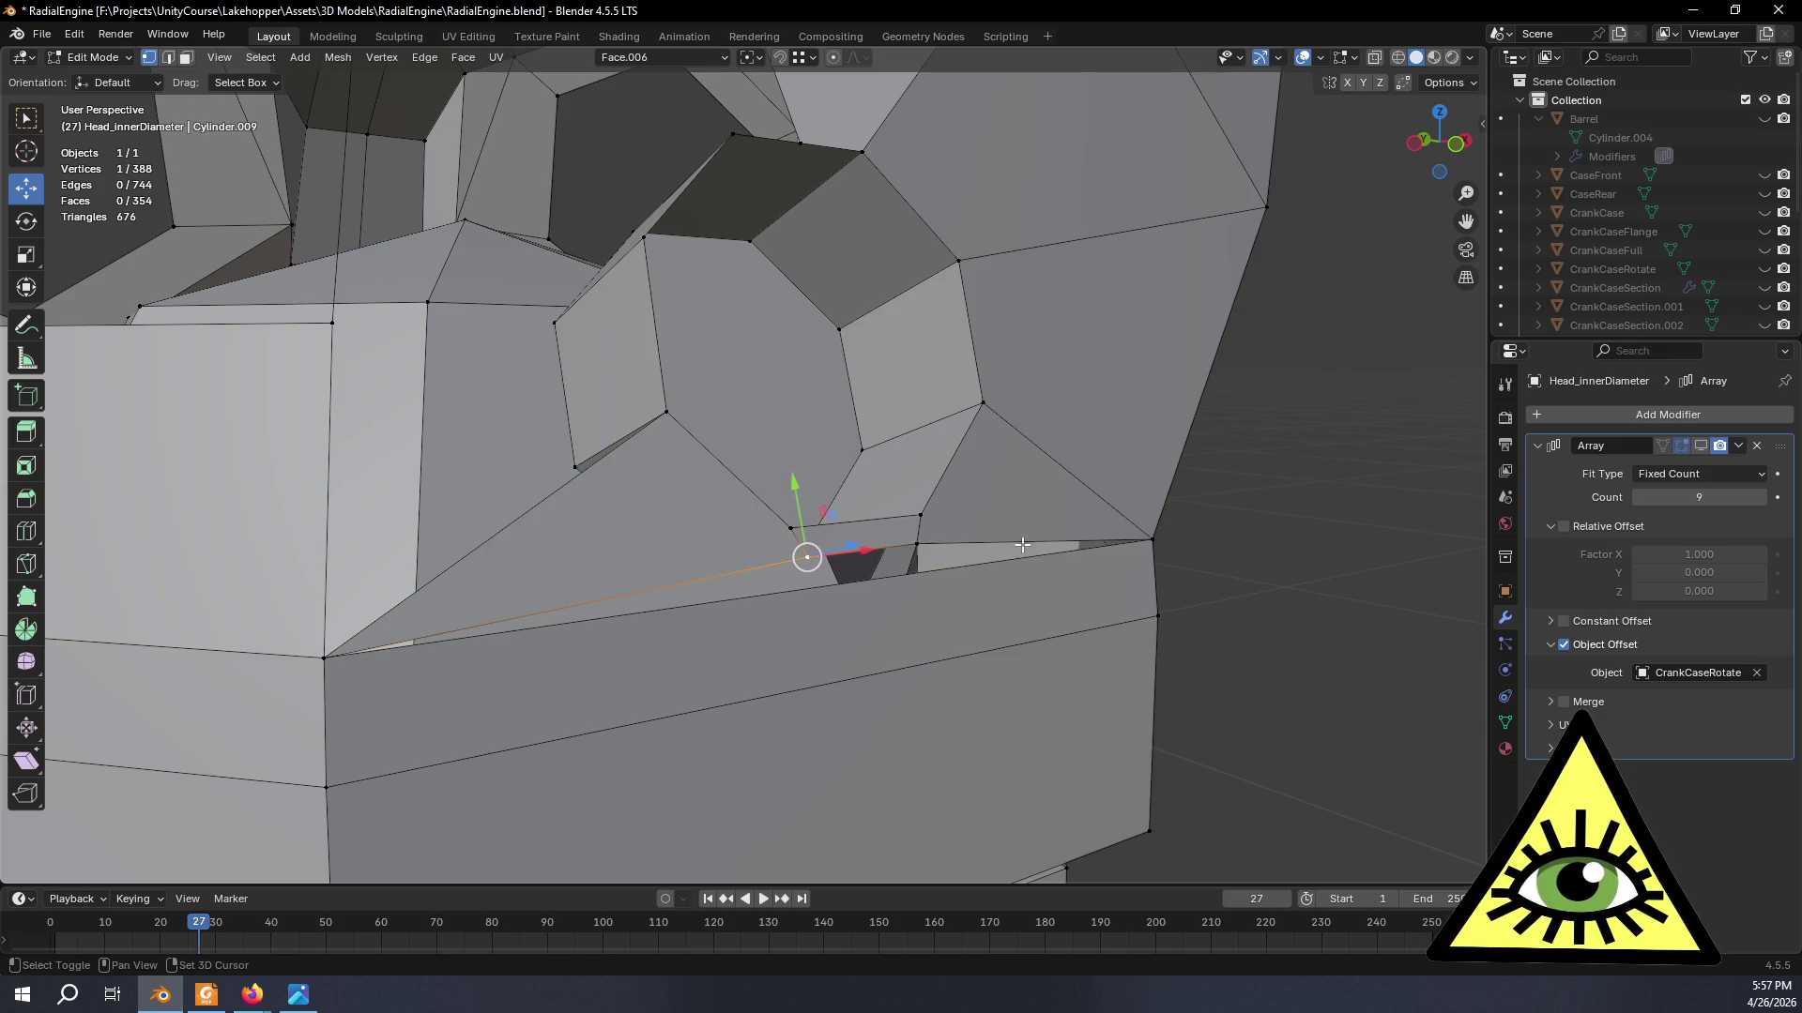
shift+click(1152, 538)
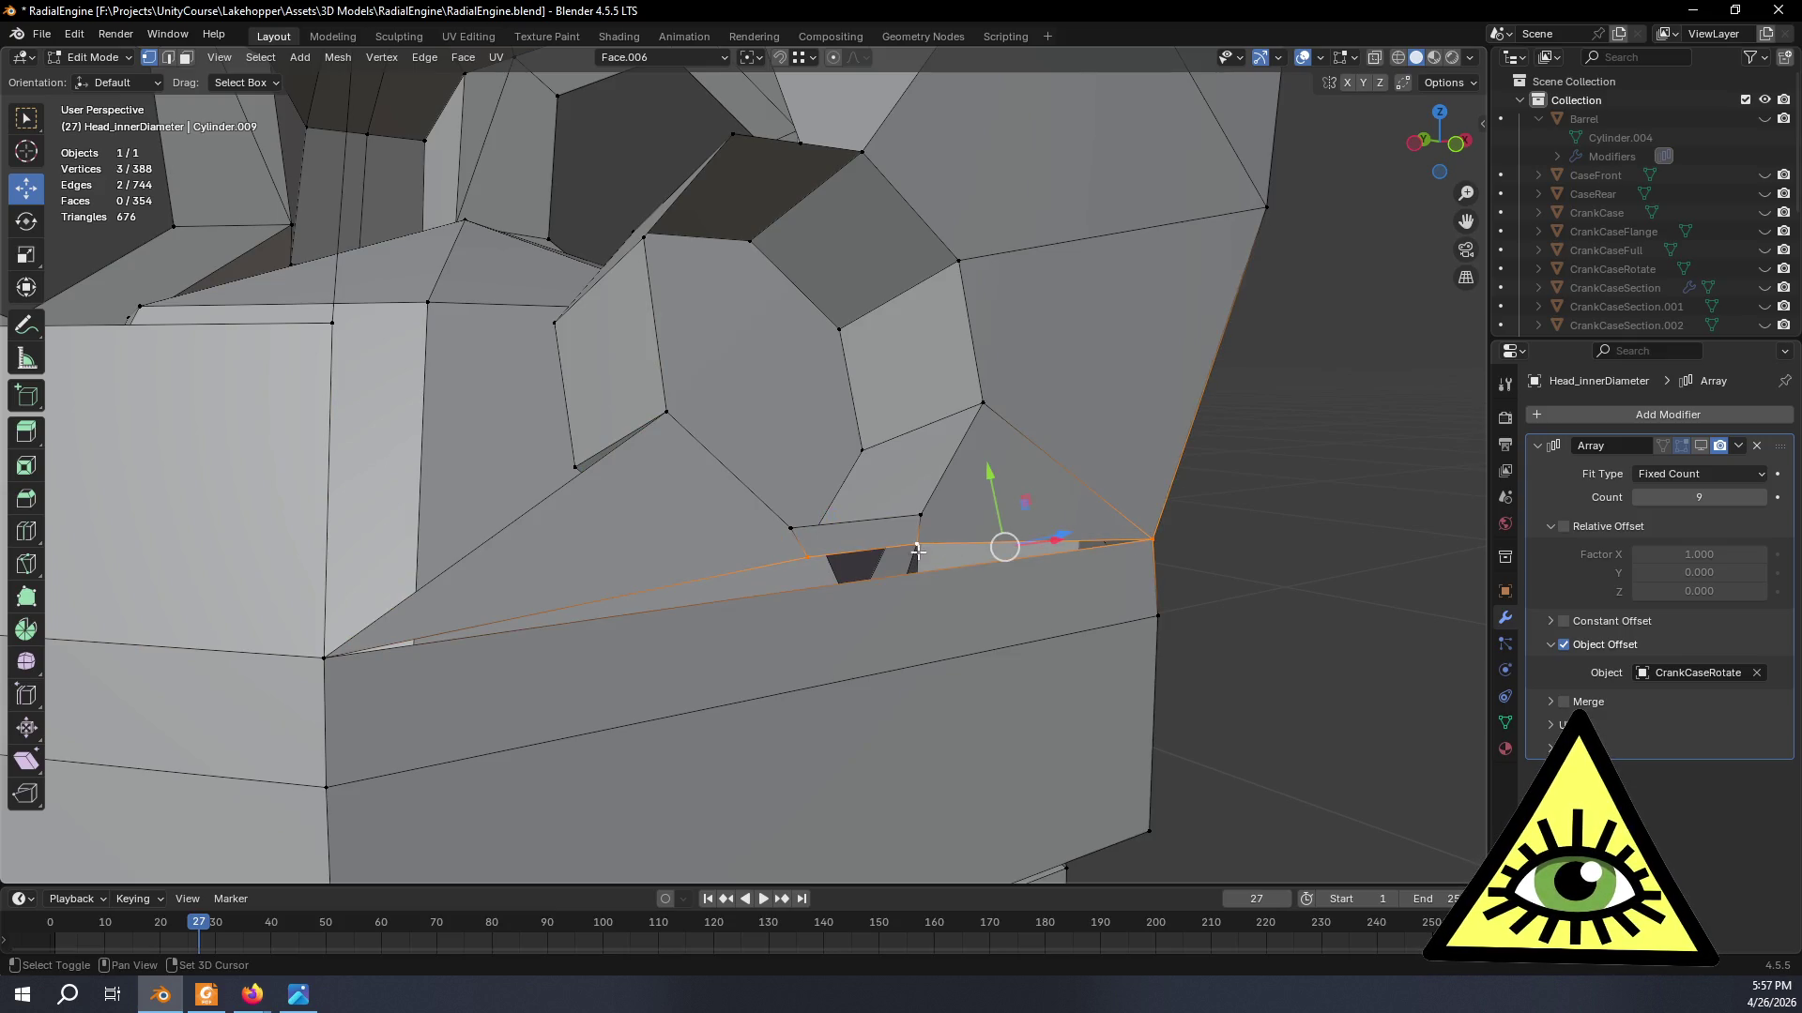
shift+click(327, 658)
key(f)
- Select the small boss-base face plus two adjacent edges in combined face/edge select mode
mouse_move(1033, 602)
middle_down()
mouse_move(1217, 582)
mouse_move(916, 342)
middle_up()
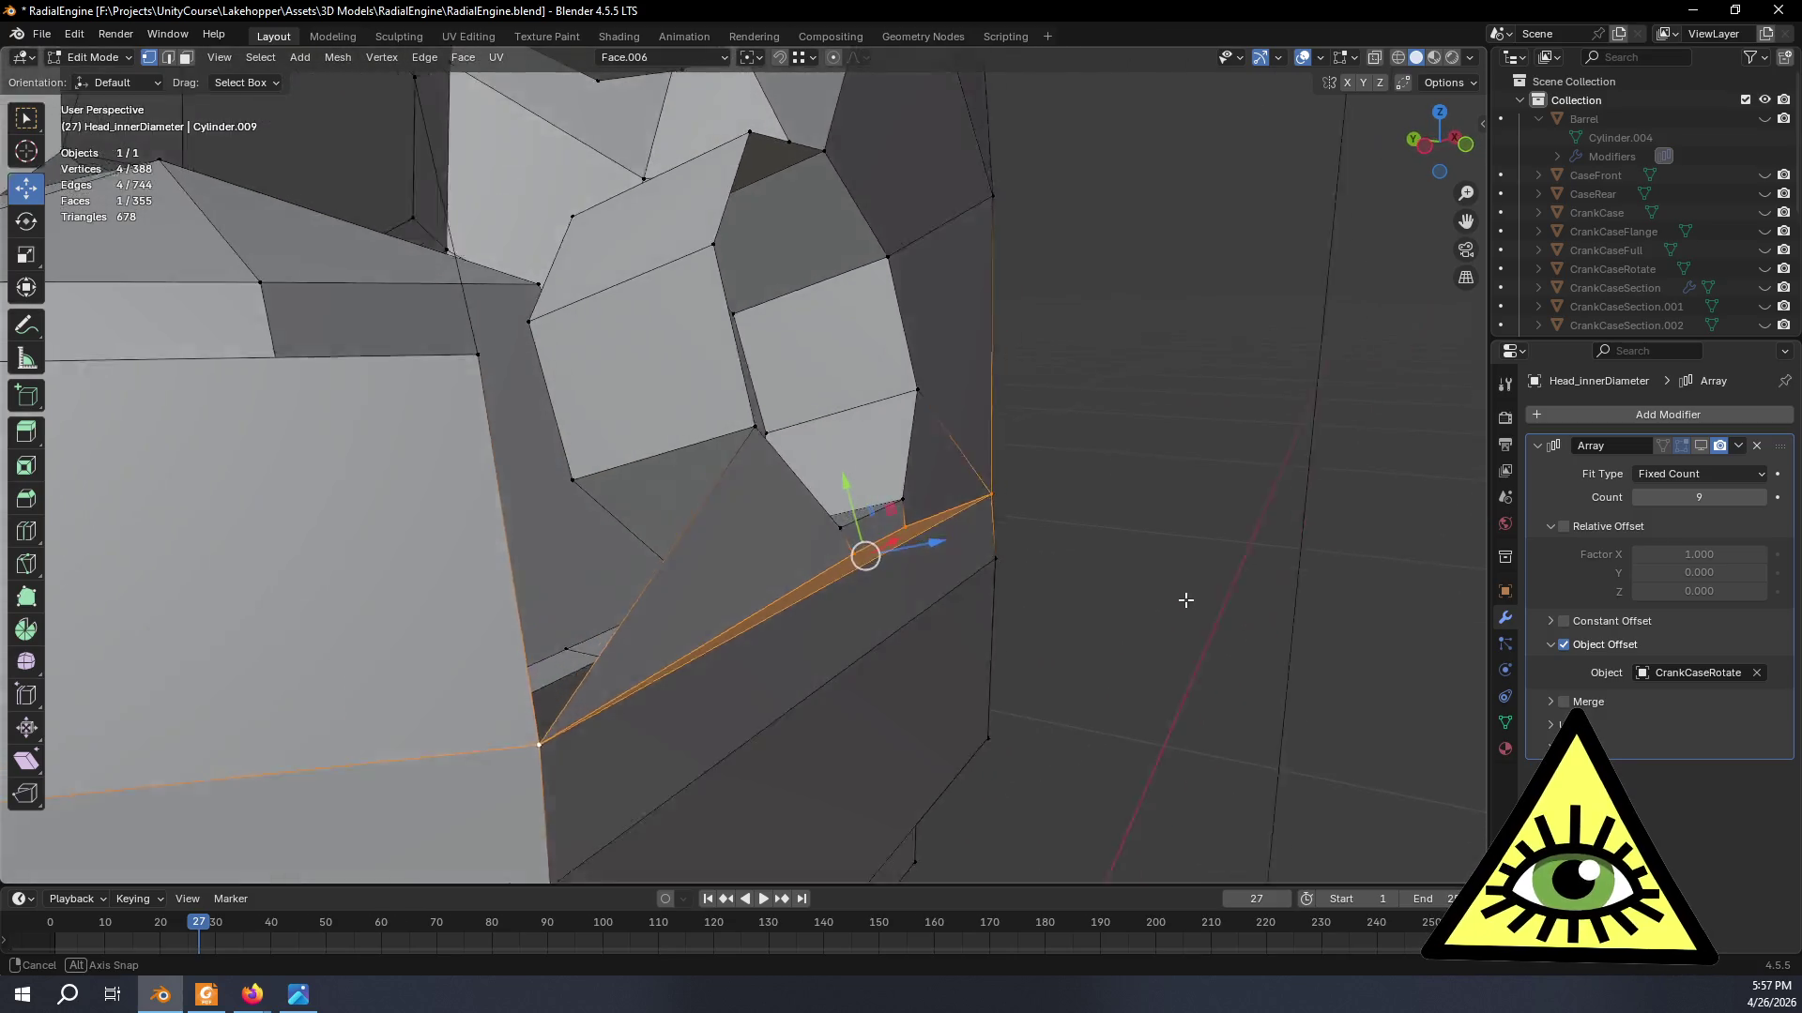
click(185, 56)
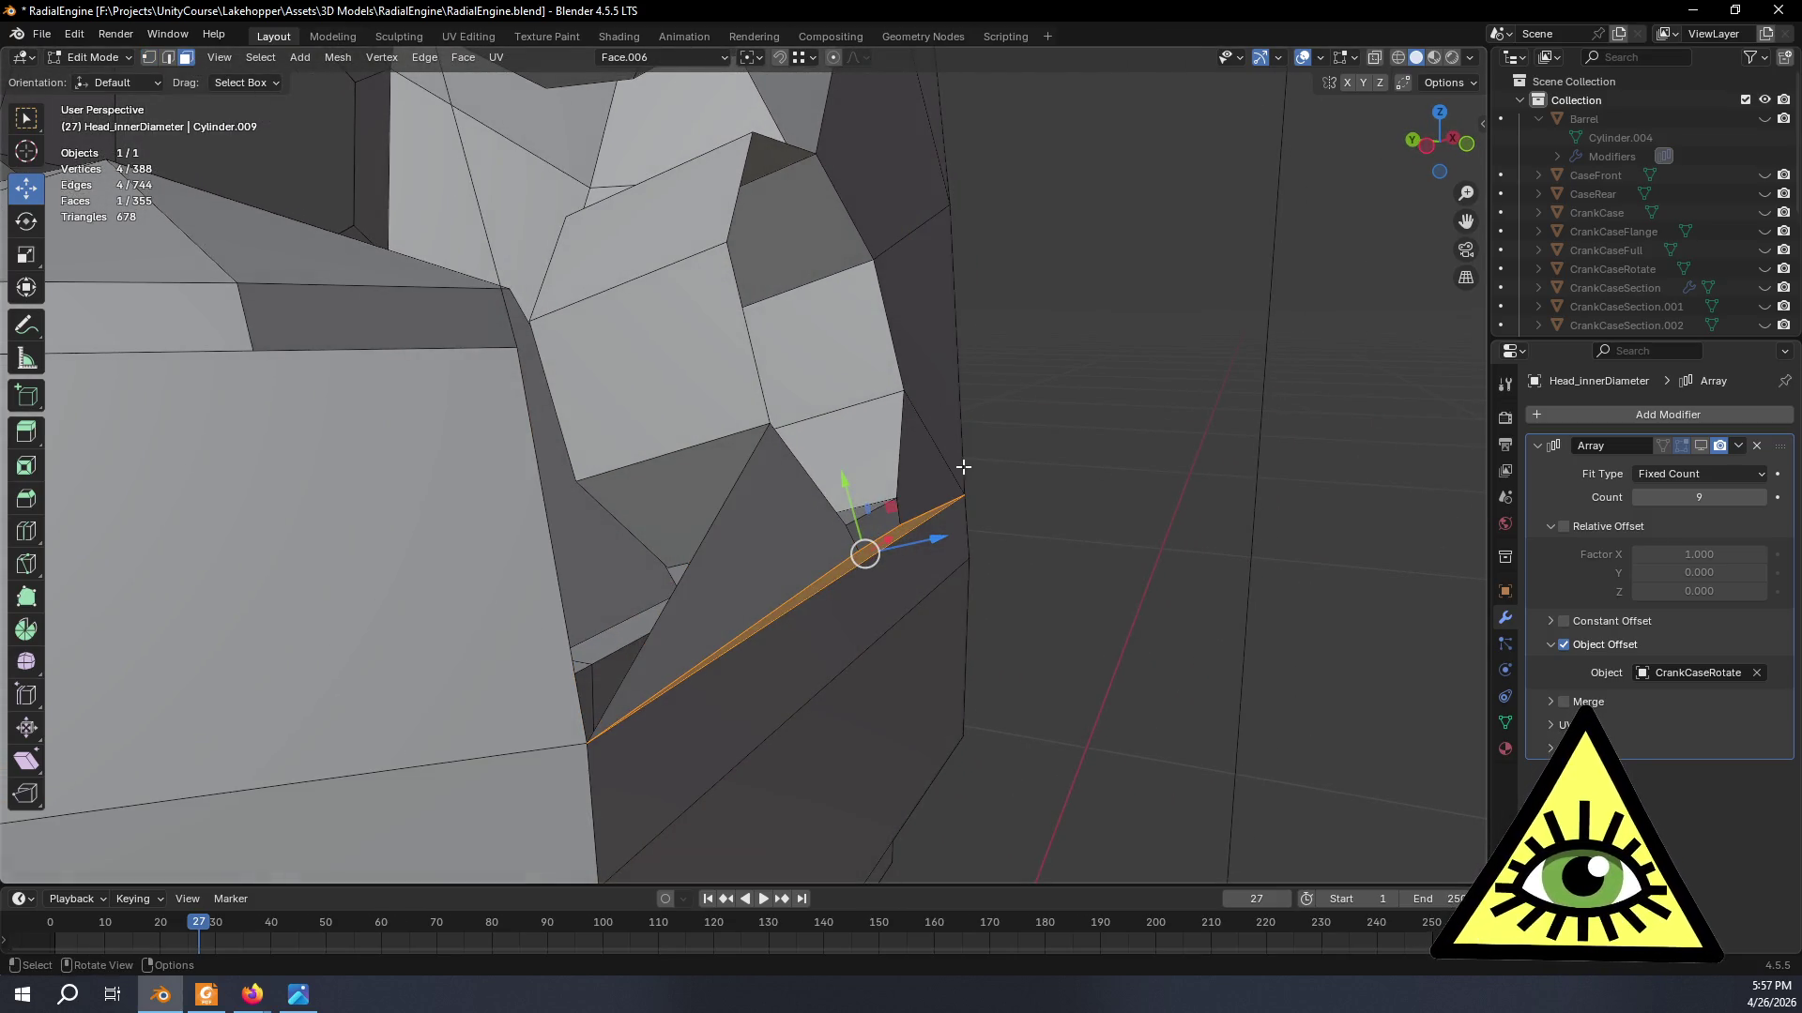
click(876, 519)
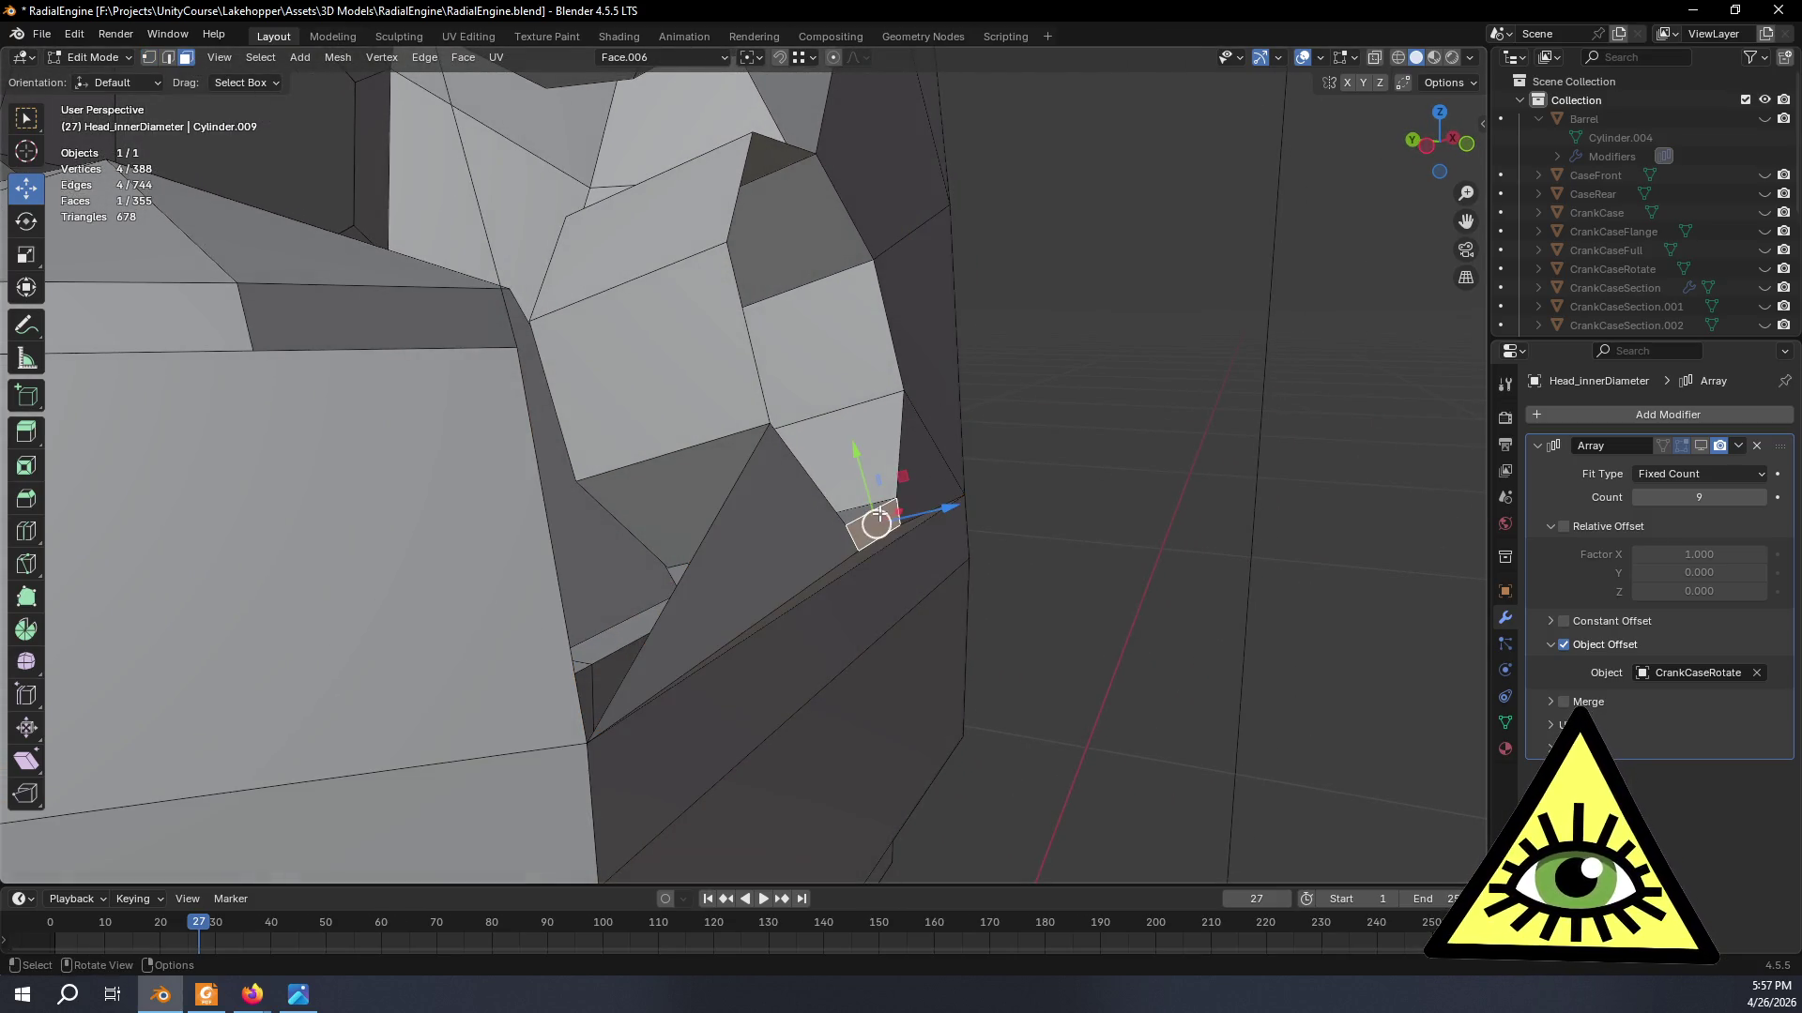
shift+click(168, 57)
shift+click(789, 440)
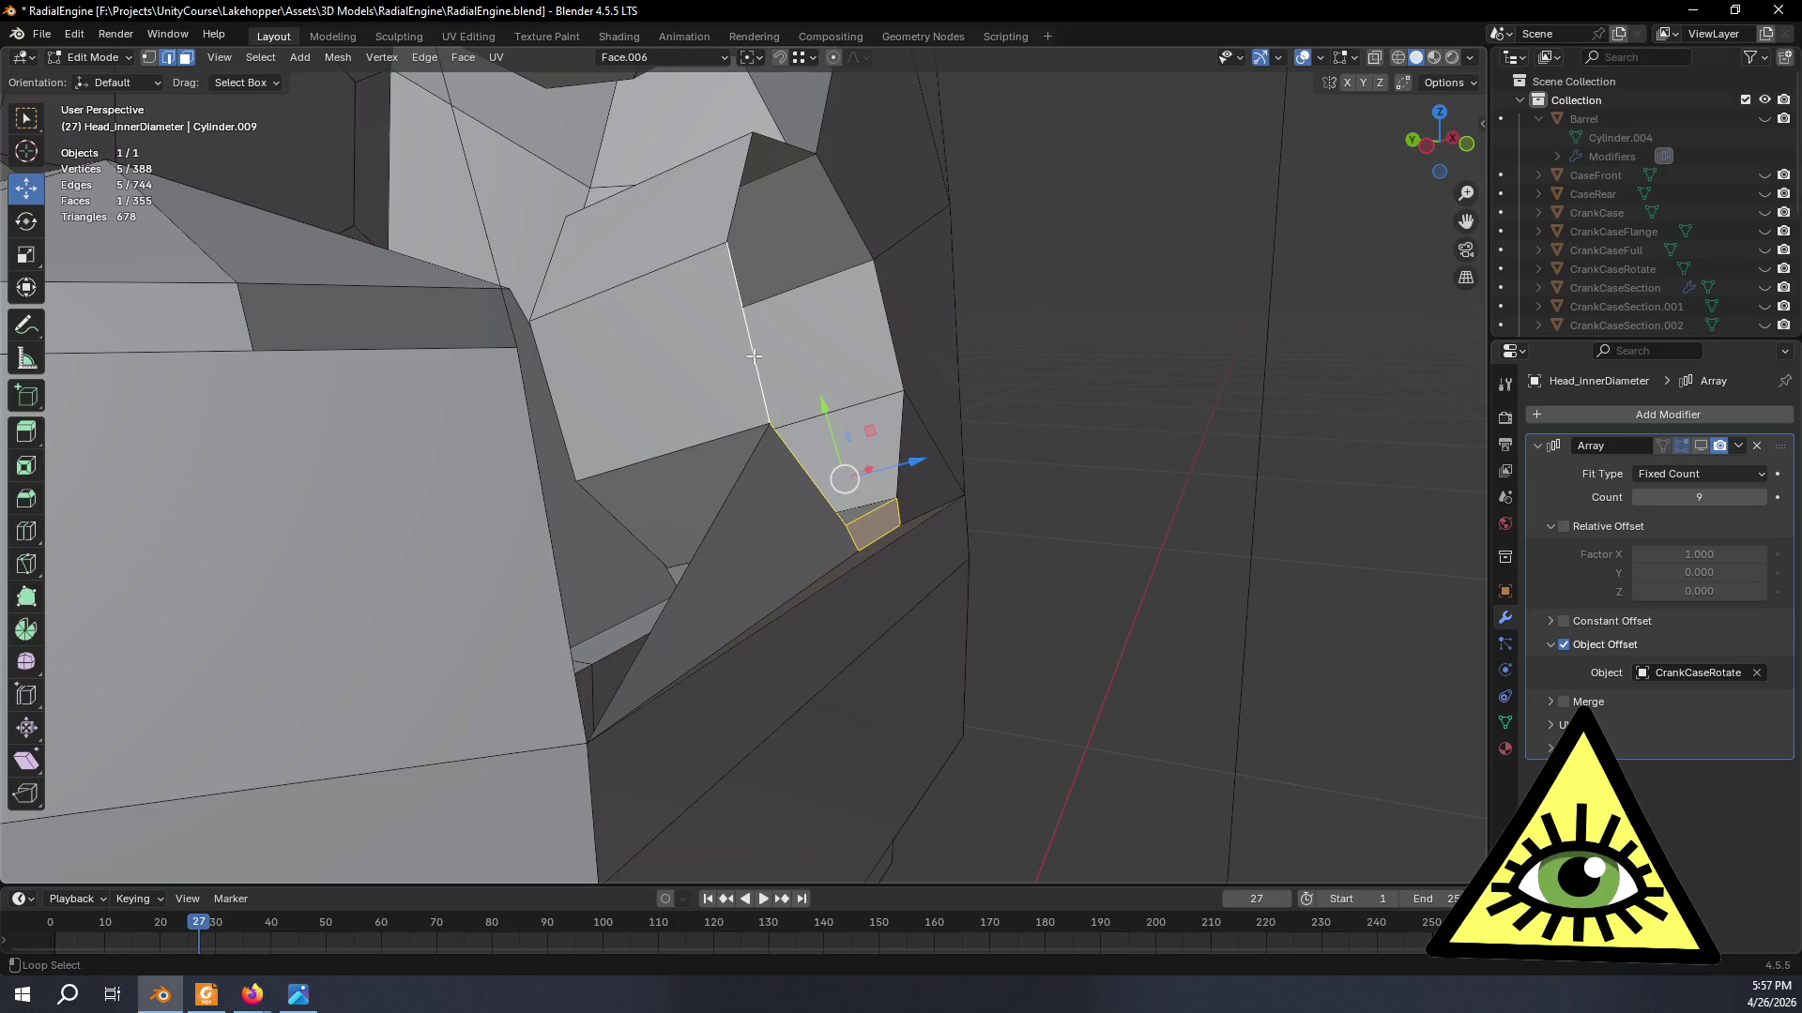
shift+click(789, 143)
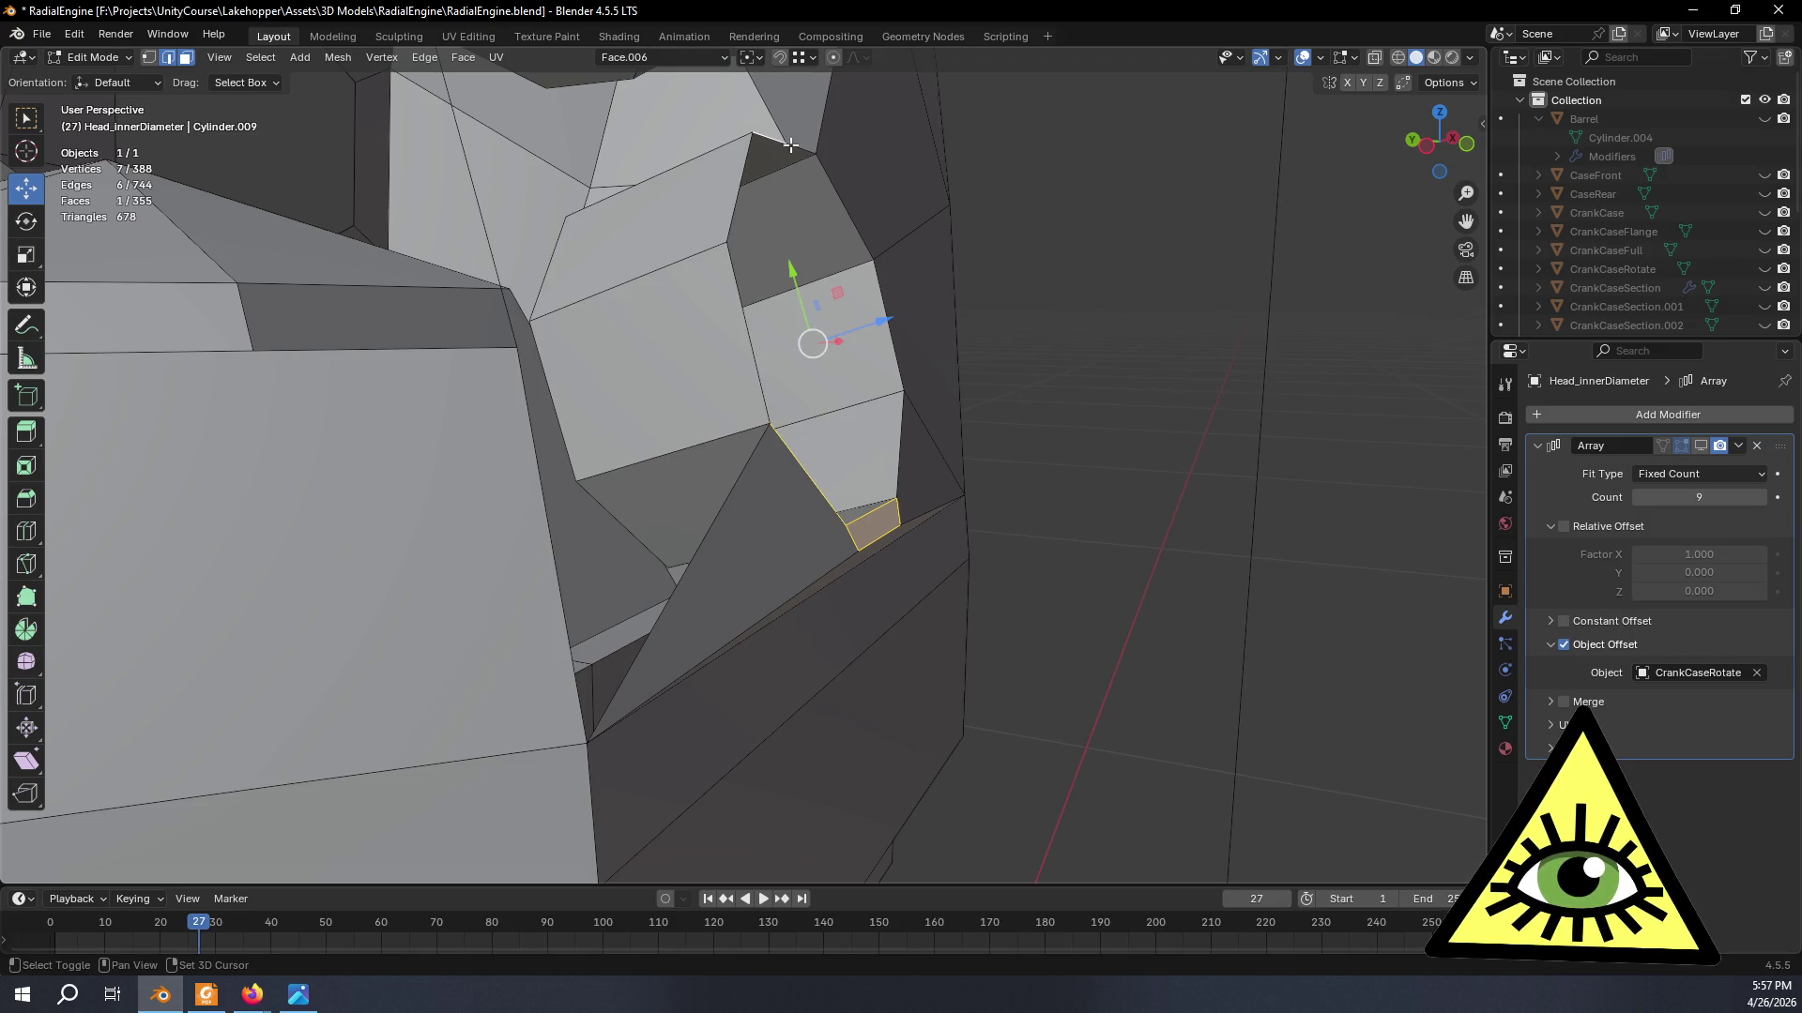
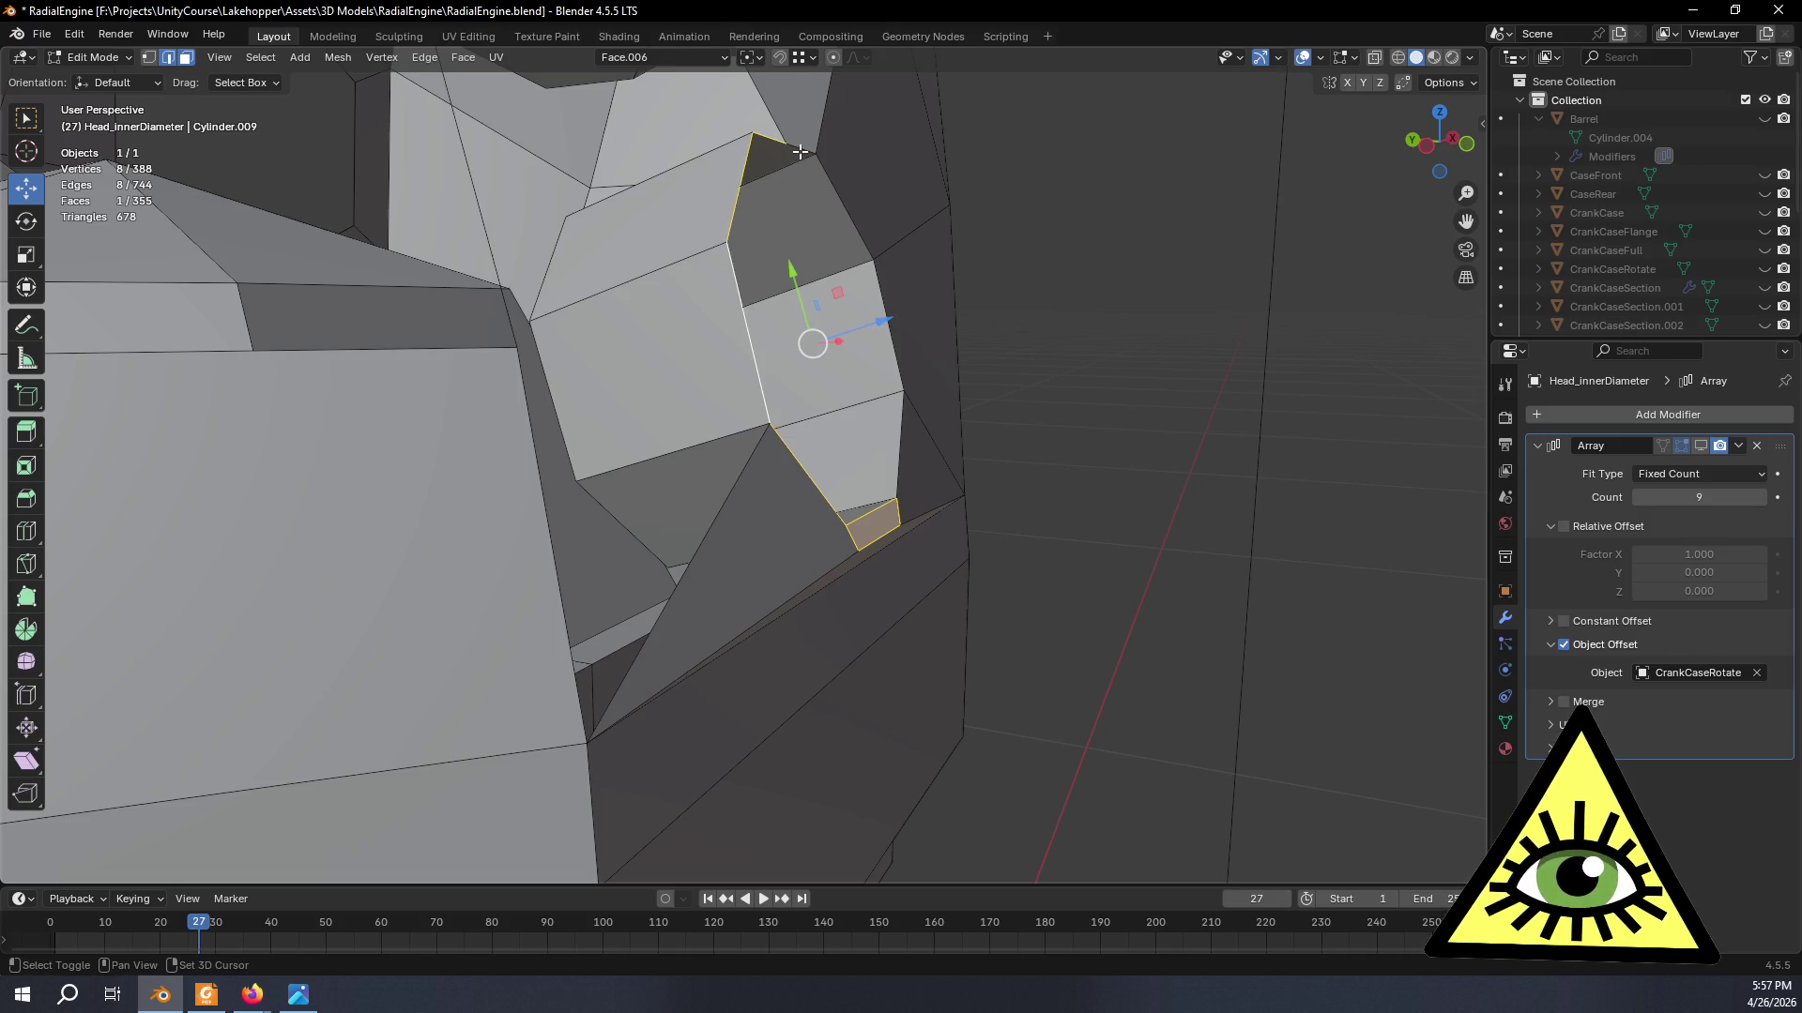
- Shear the selected port face ring downward (Offset 0.181, Y) so it leans with the head surface
shift+click(839, 204)
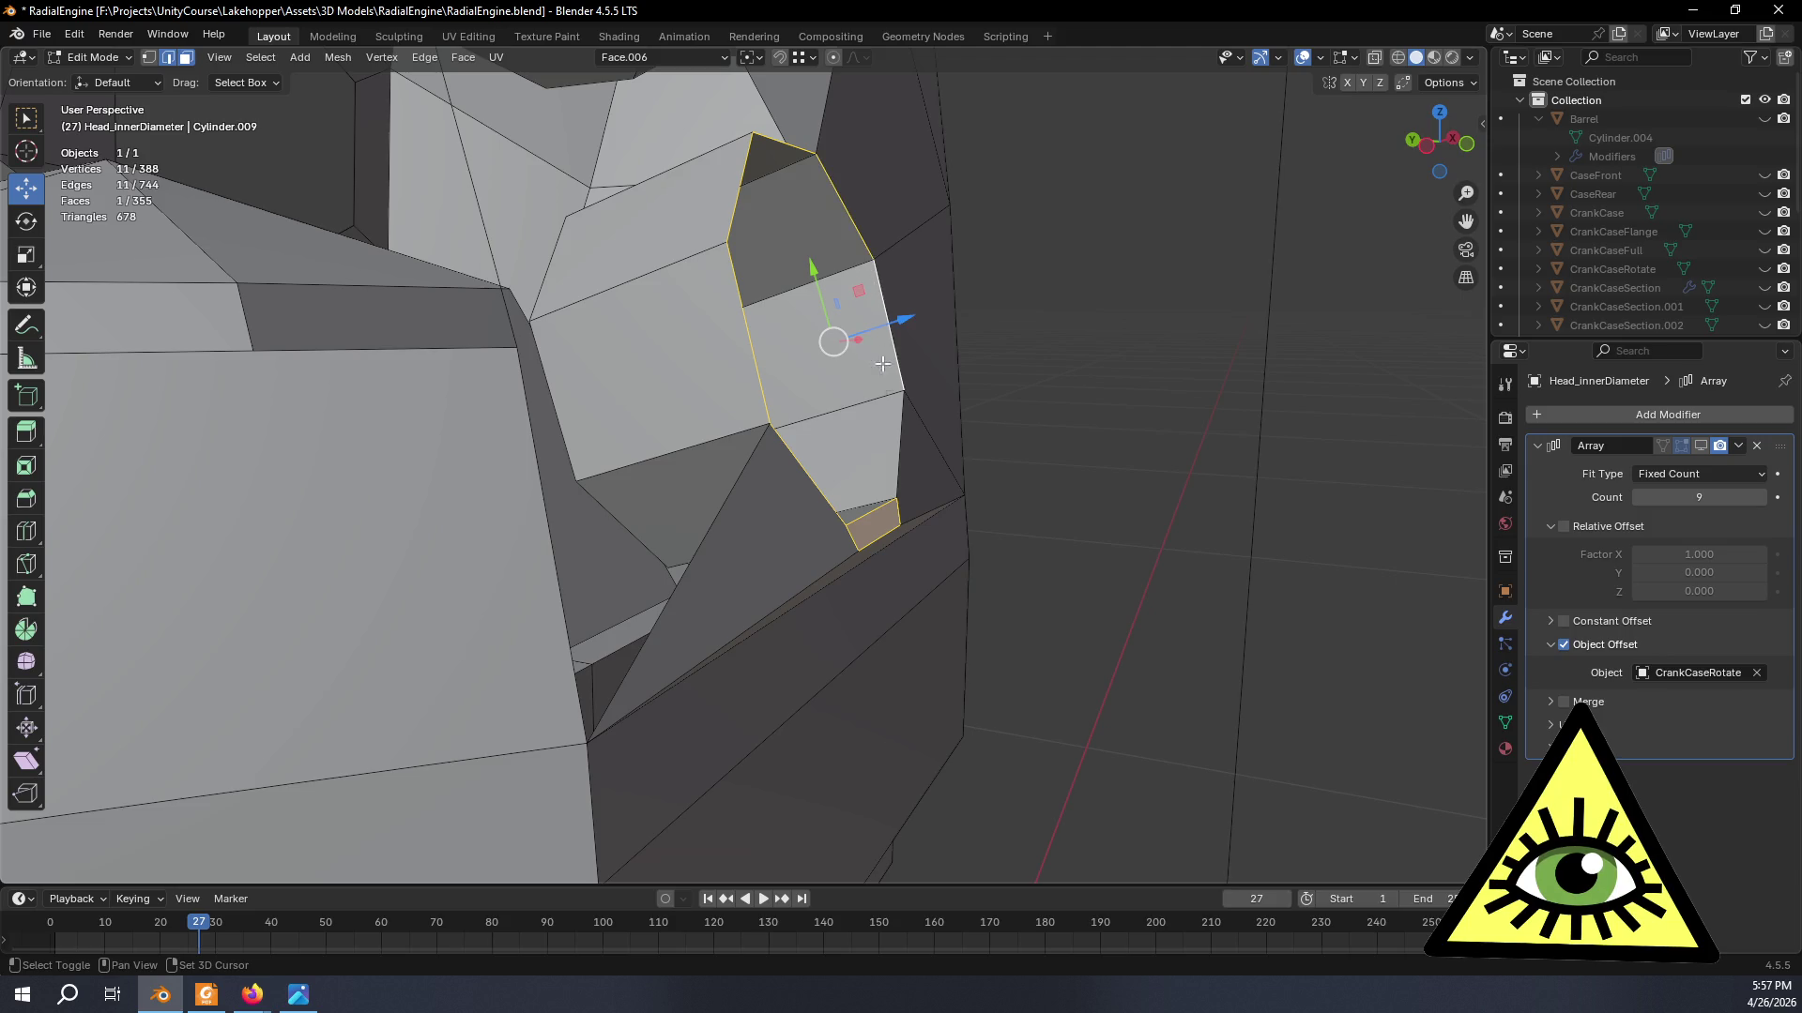
mouse_move(916, 421)
middle_down()
mouse_move(622, 428)
mouse_move(644, 422)
middle_up()
click(27, 761)
middle_drag(422, 643, 617, 450)
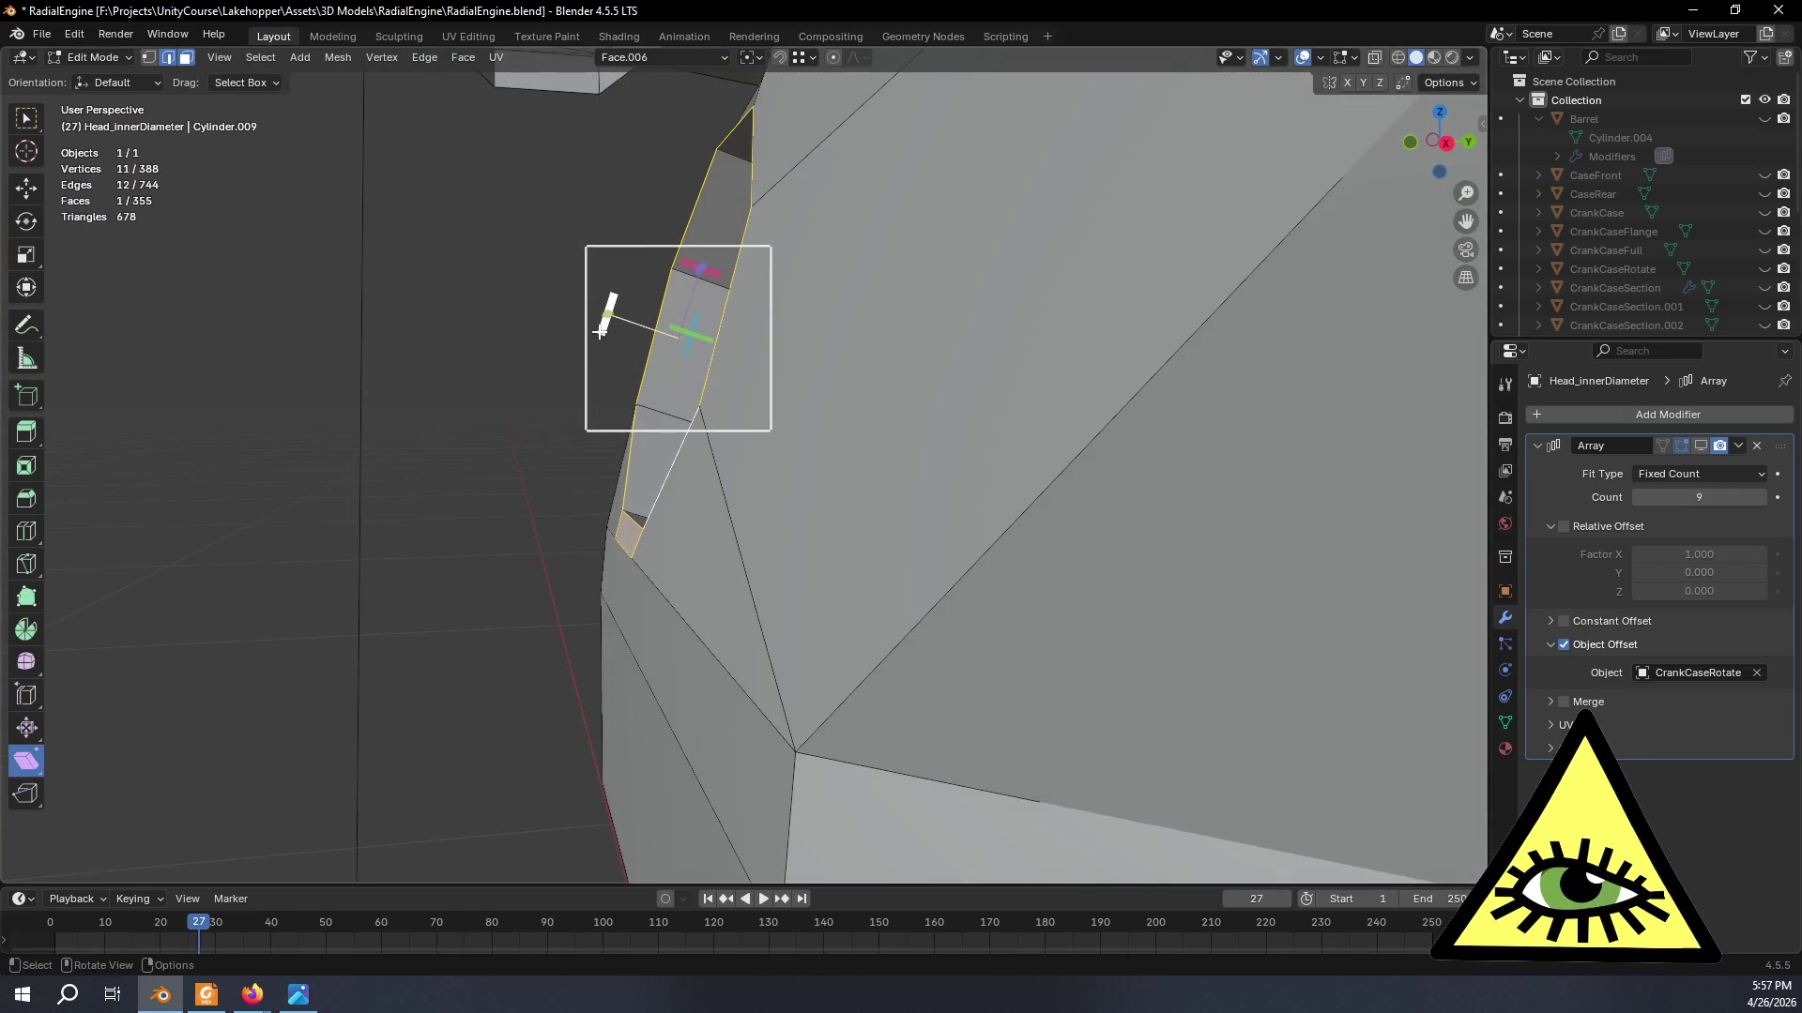
drag(602, 328, 602, 328)
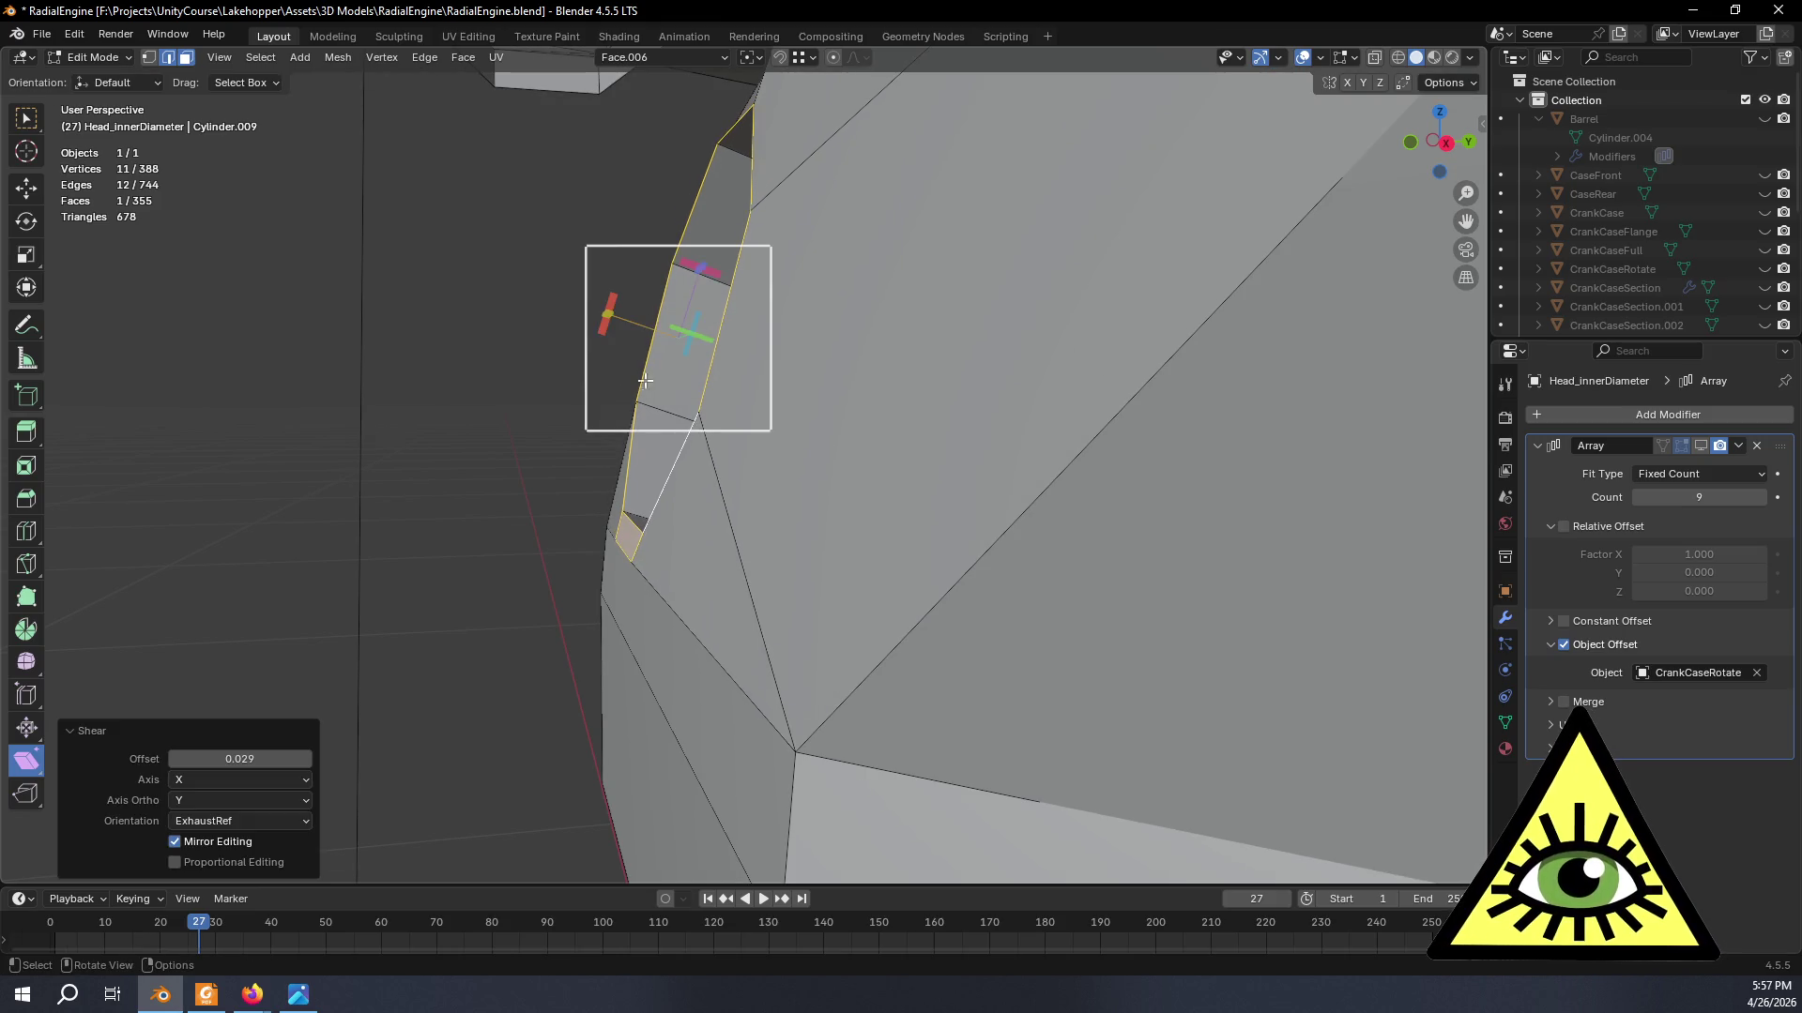
middle_drag(658, 397, 709, 400)
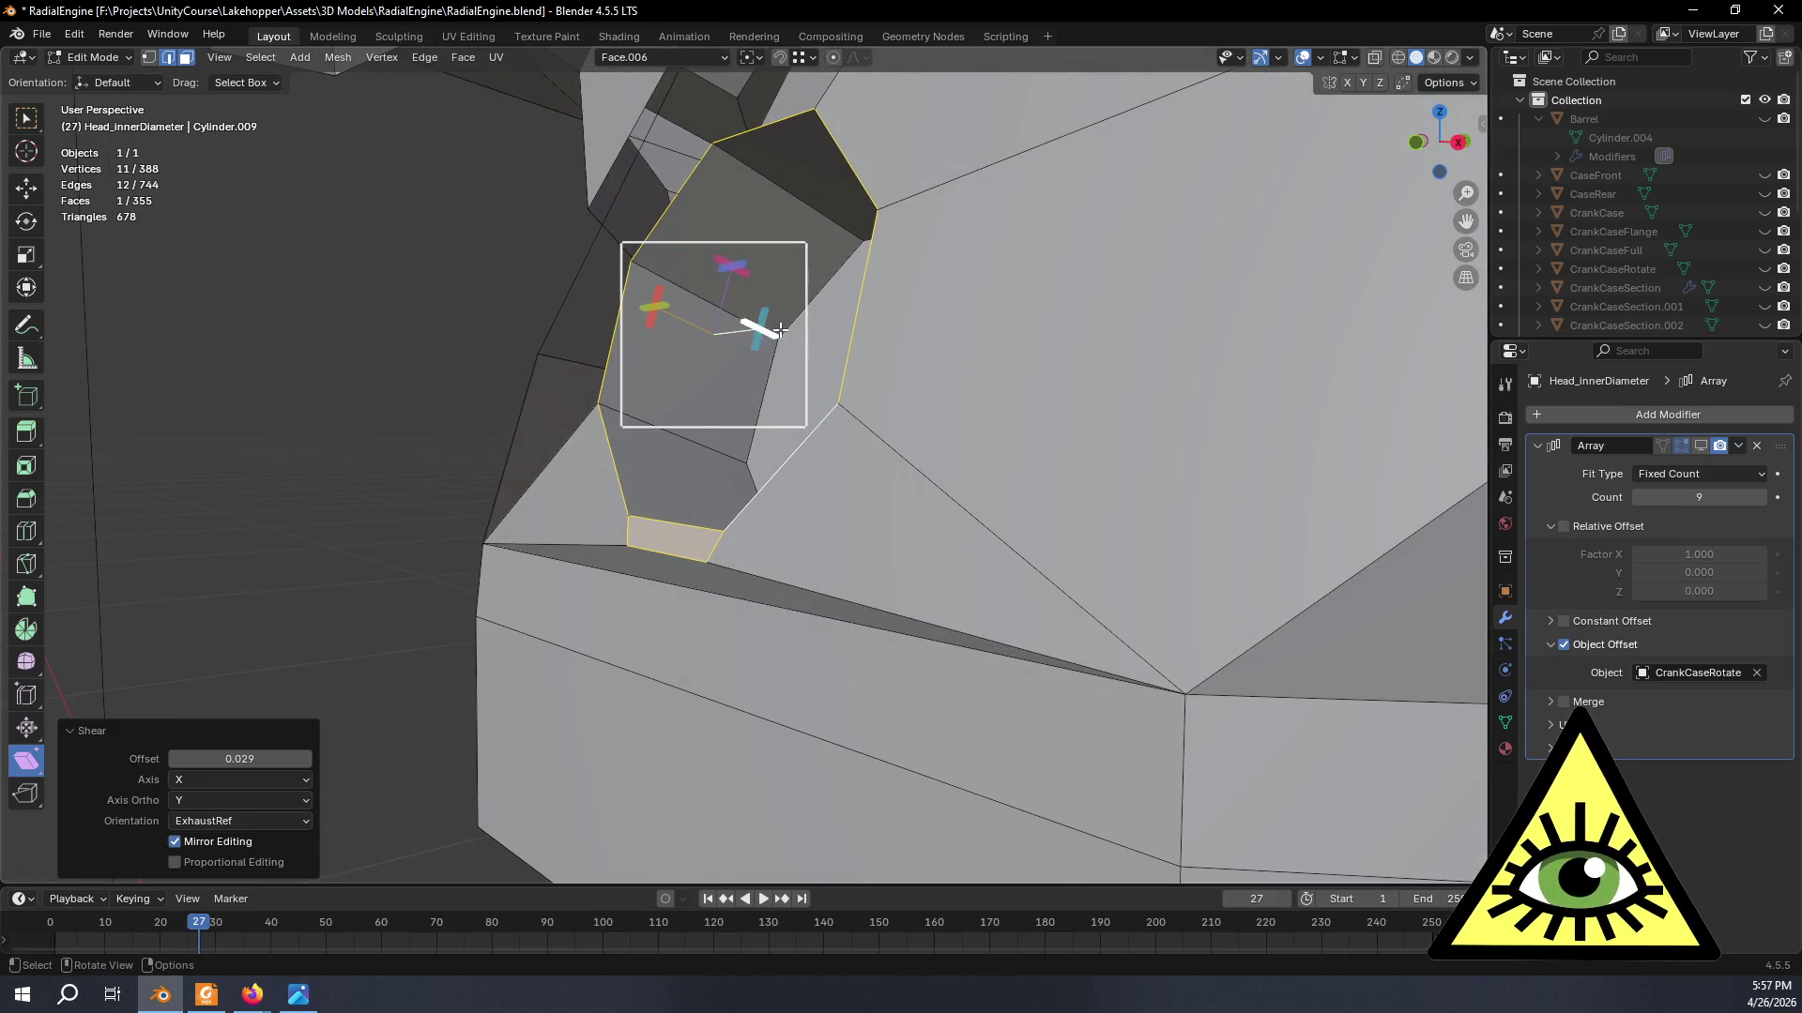
drag(771, 331, 715, 559)
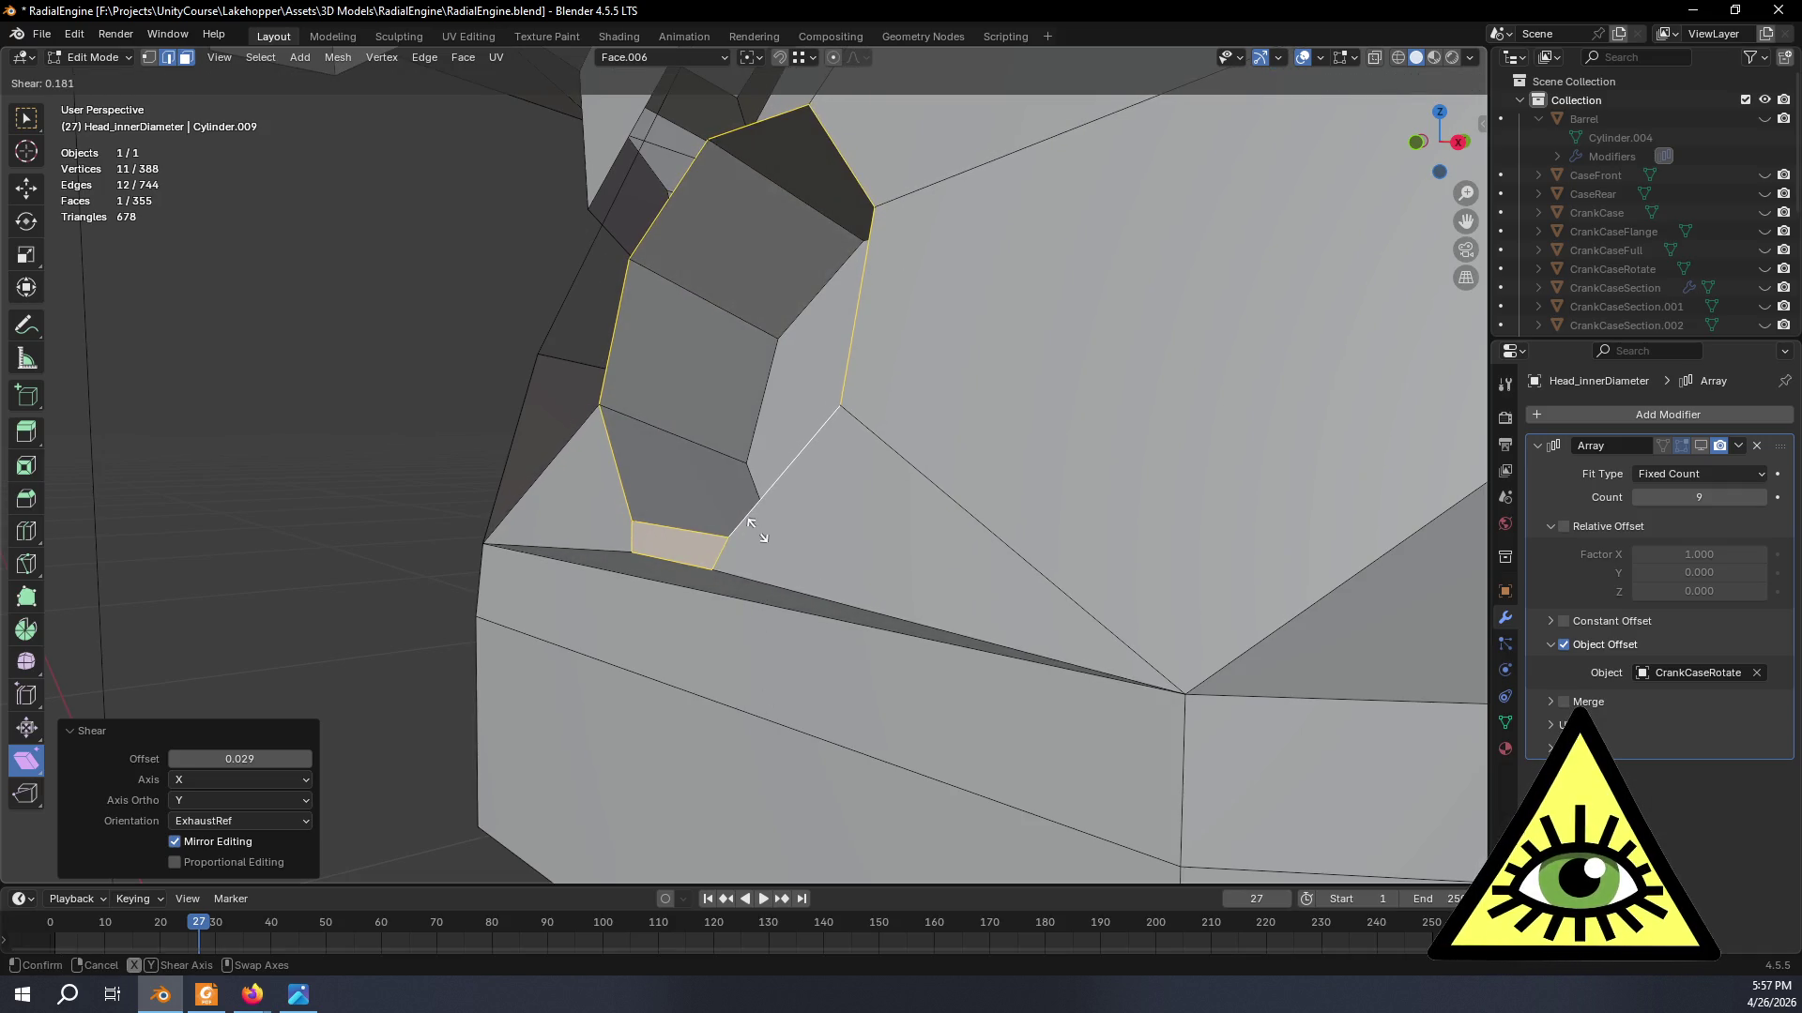
drag(716, 560, 744, 523)
click(1460, 141)
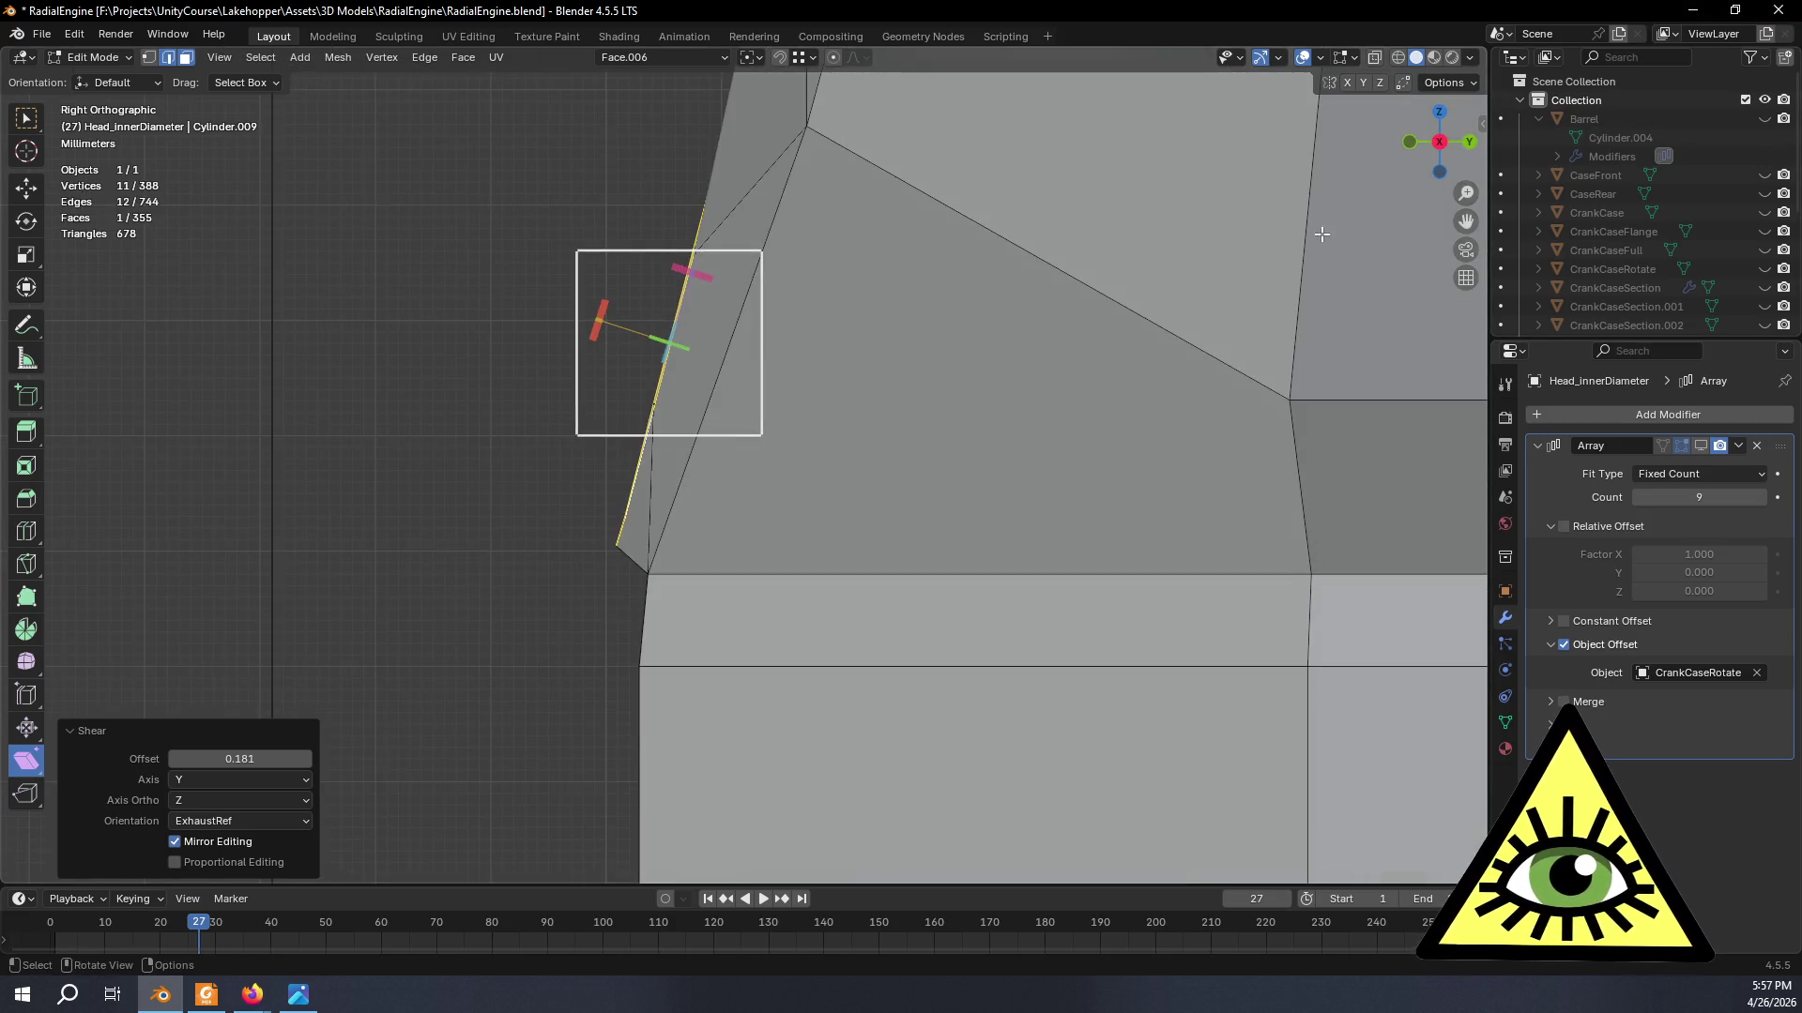
- Redo the shear in Right Orthographic view so the port ring edge sits flat, and confirm it
drag(597, 331, 616, 330)
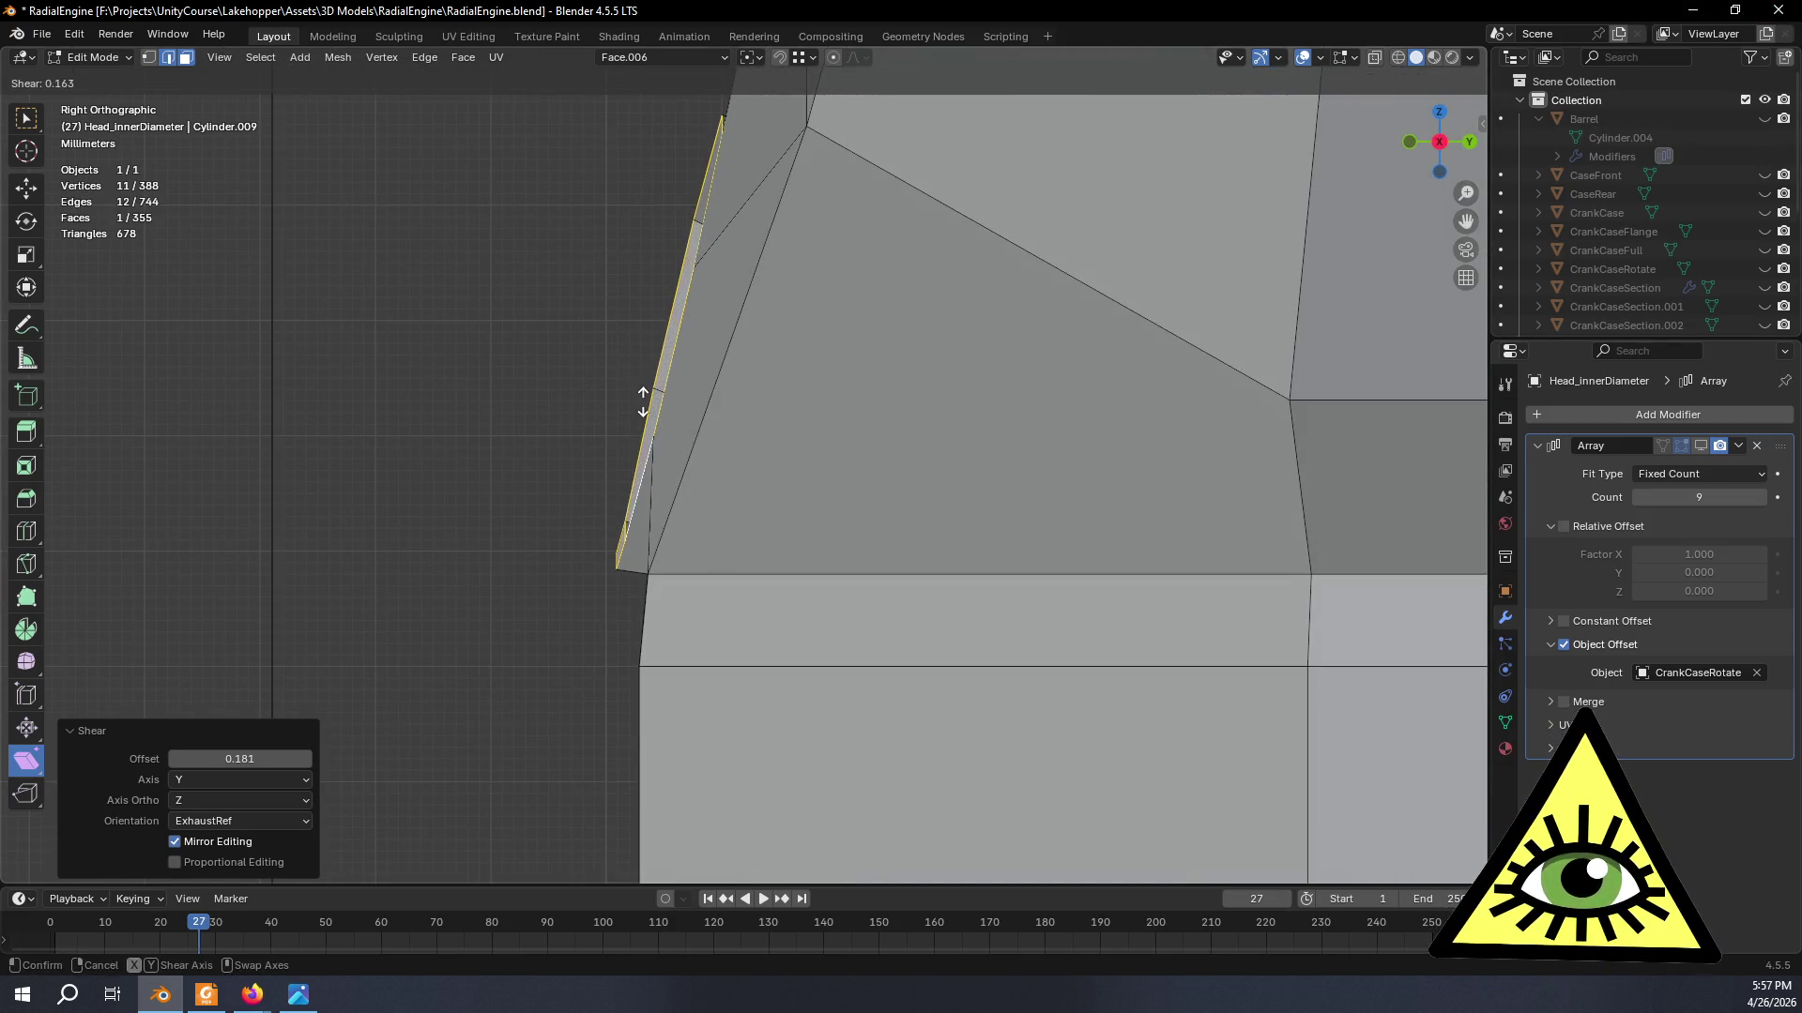
key(ctrl+z)
mouse_move(689, 344)
mouse_down()
mouse_move(705, 347)
mouse_move(693, 332)
mouse_up()
drag(717, 262, 645, 257)
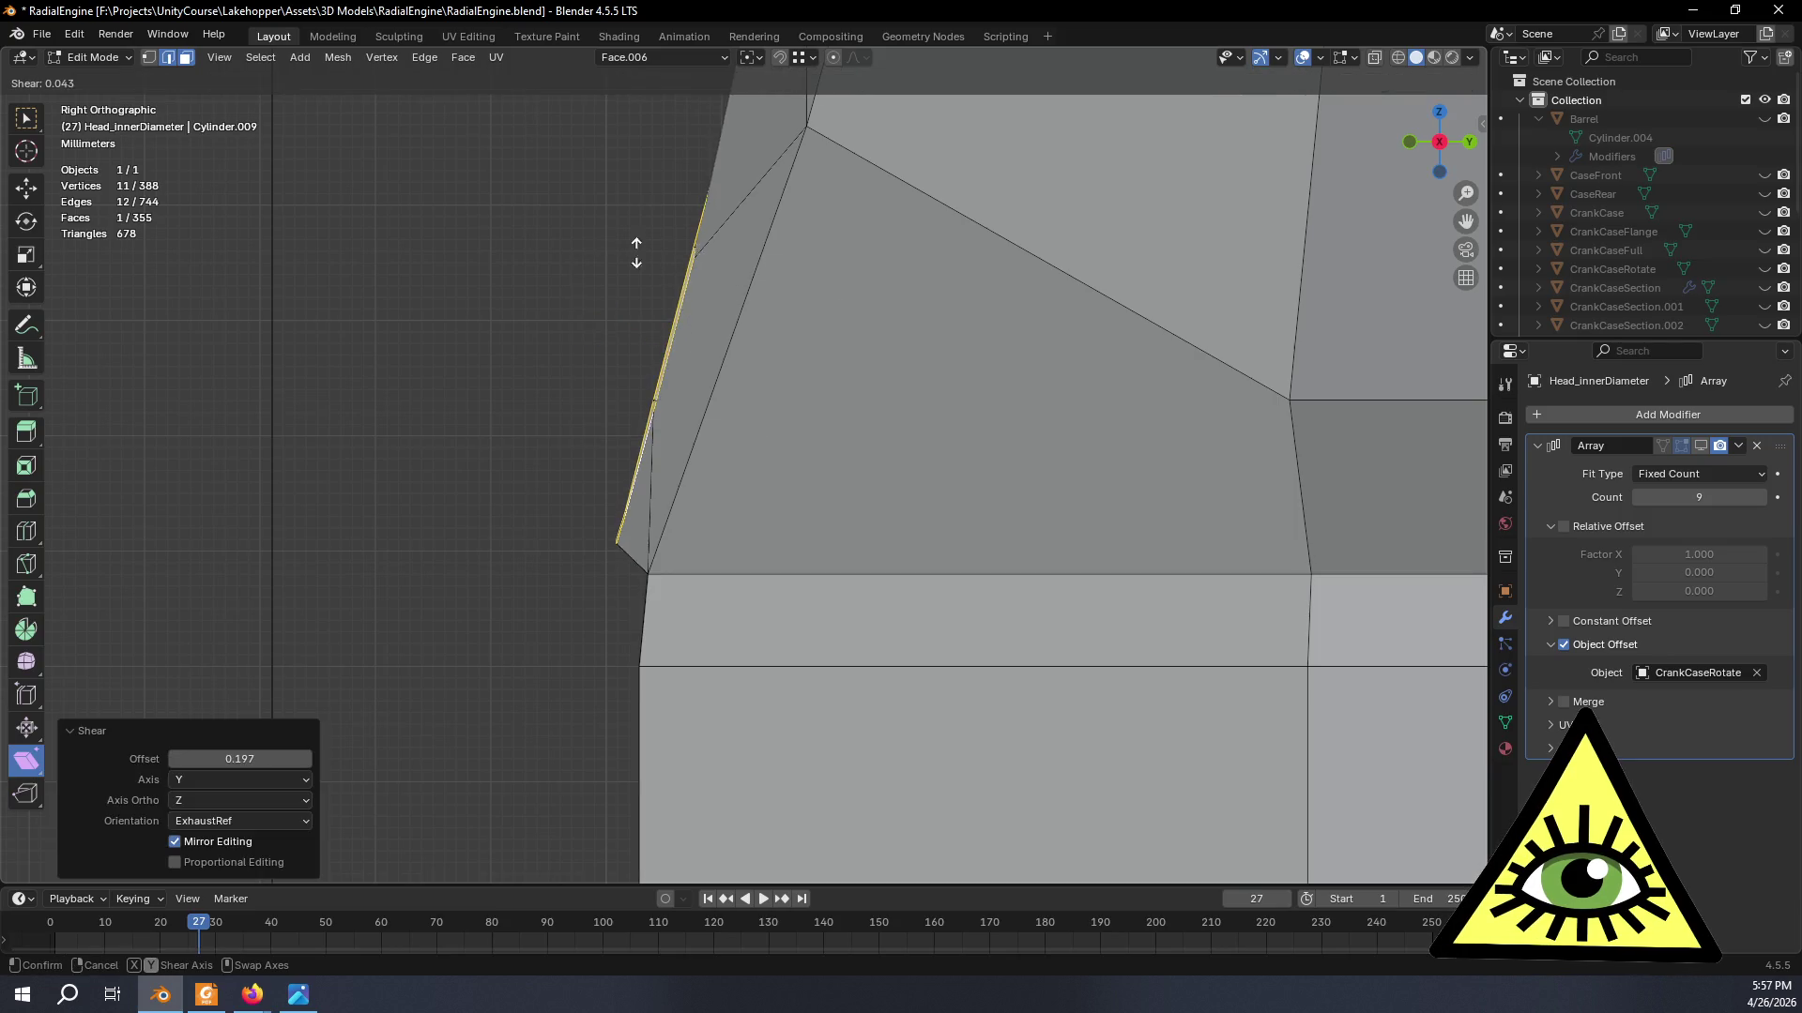
key(Escape)
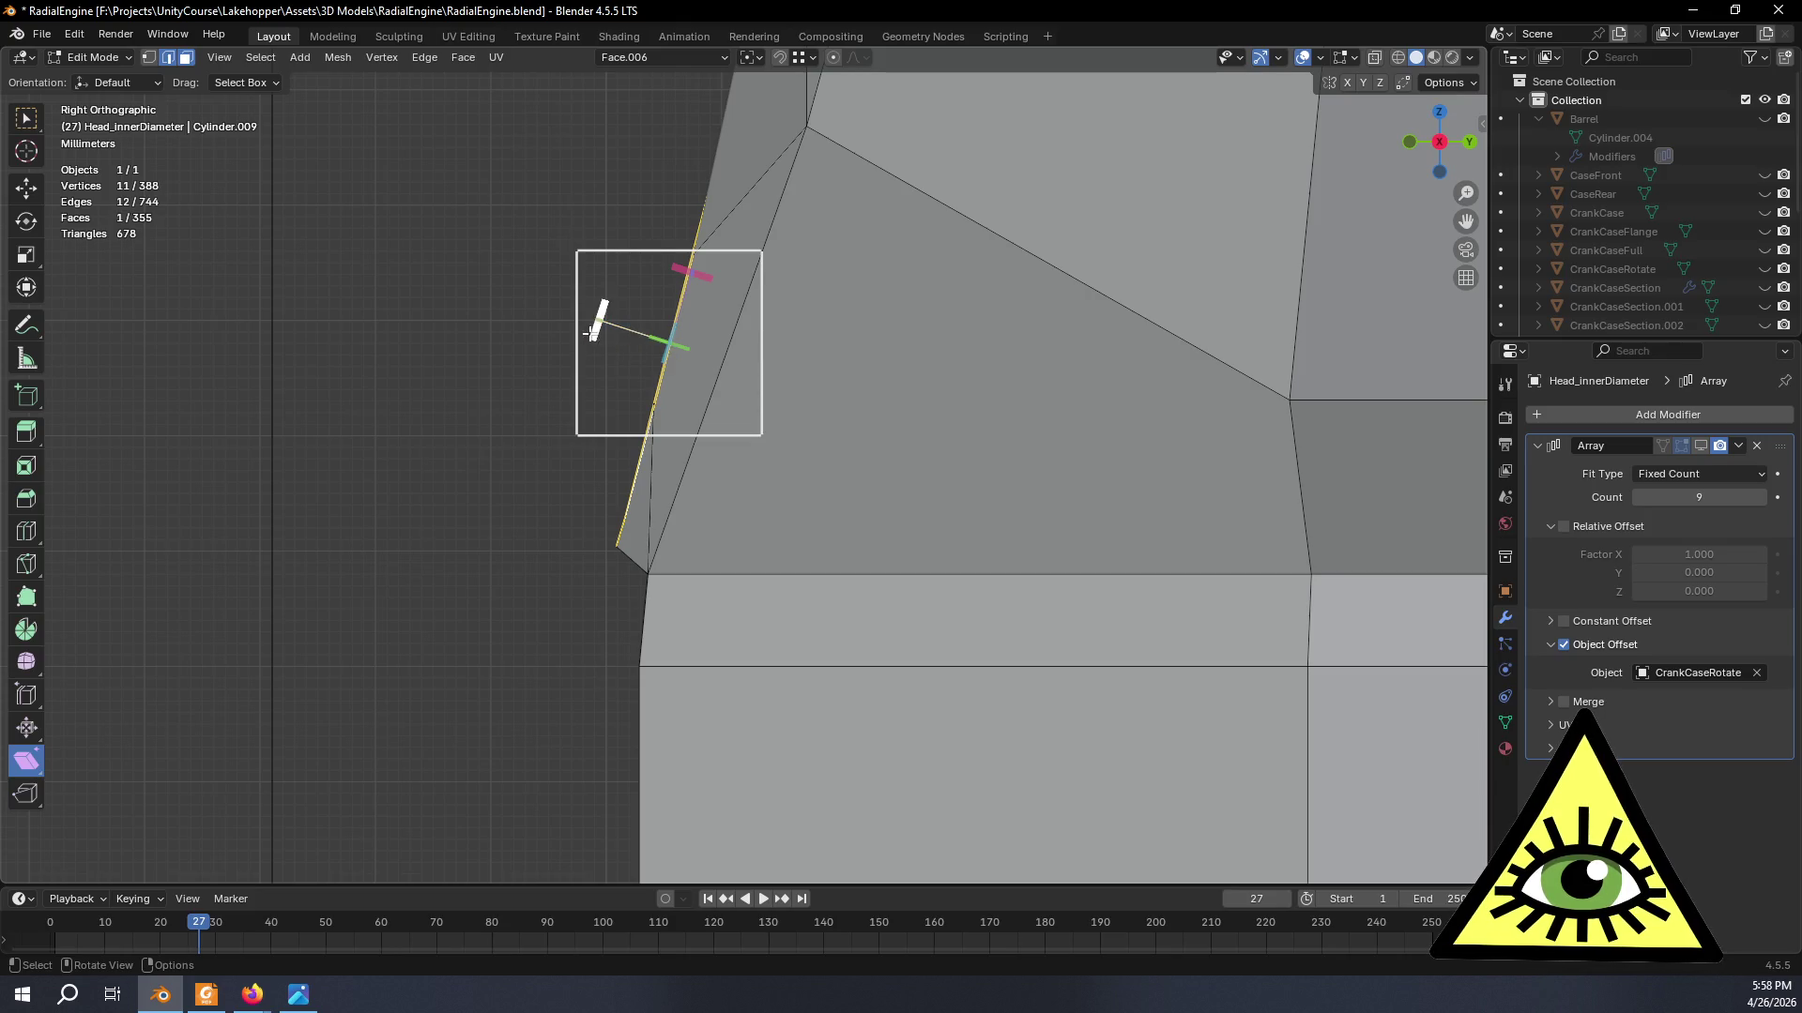
middle_drag(592, 316, 676, 306)
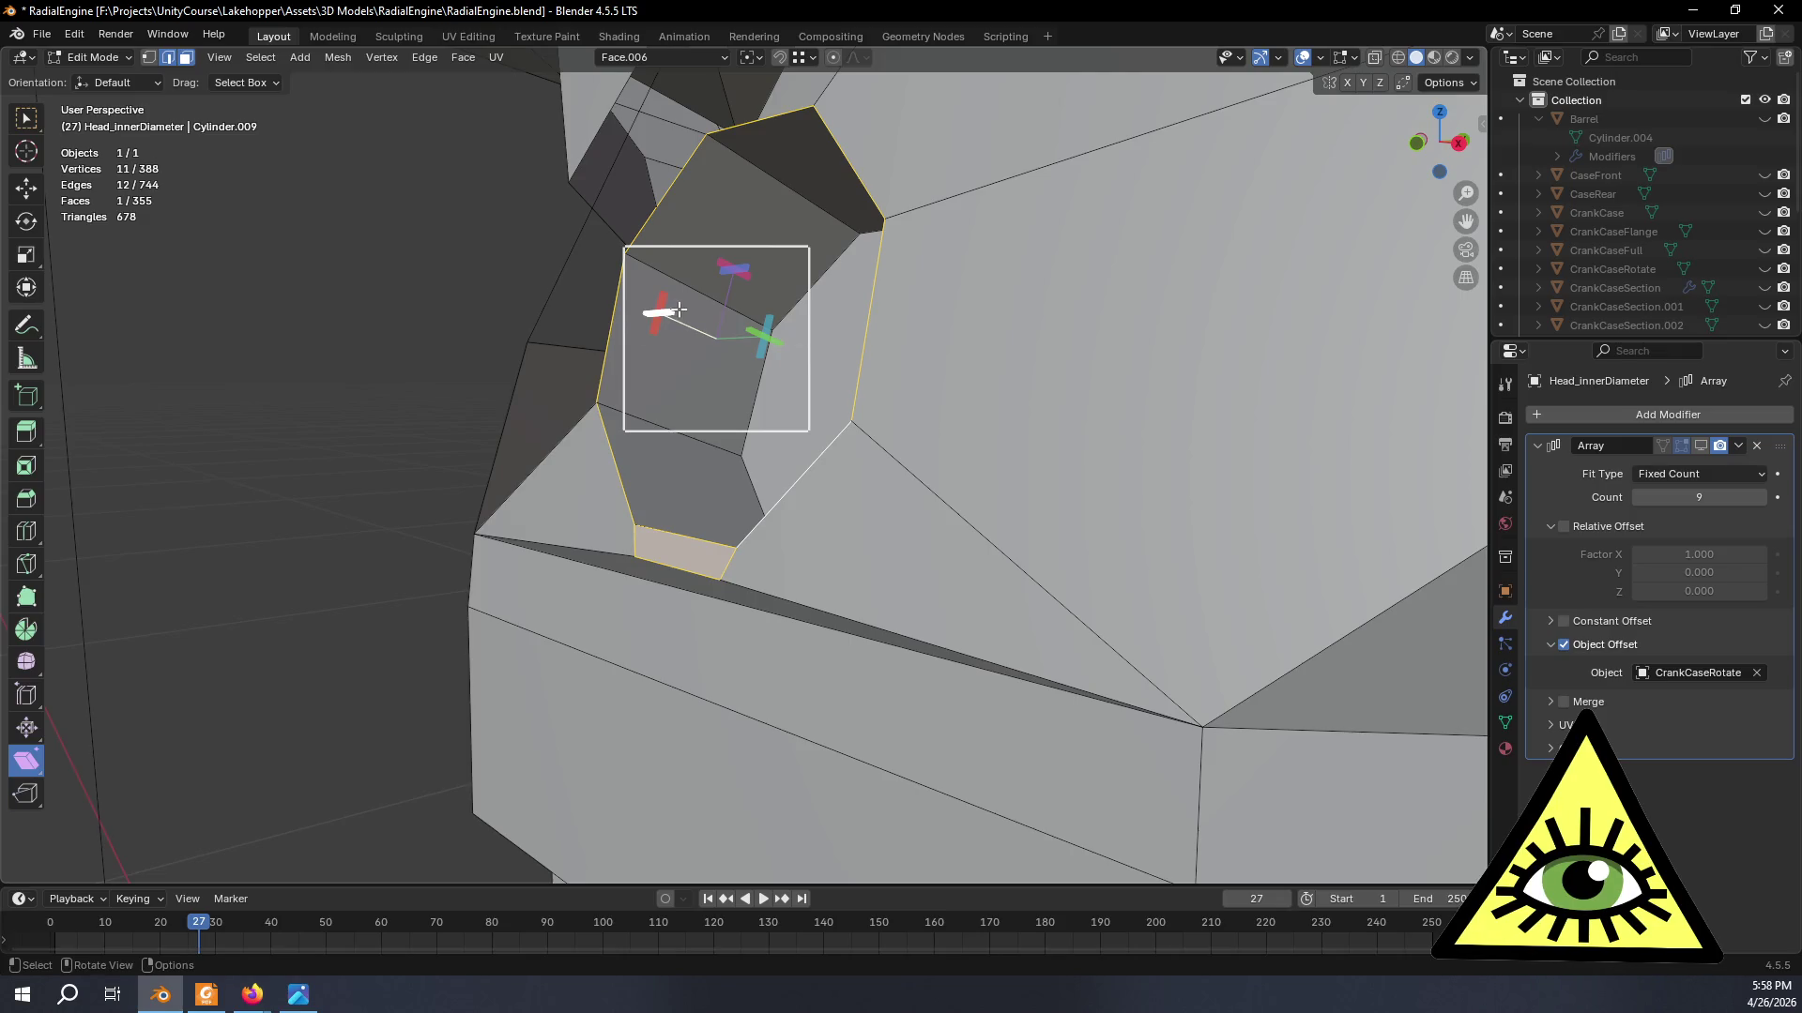
- Try several shears on the port face ring from different viewing angles, cancelling the bad attempts
mouse_move(681, 310)
mouse_down()
mouse_move(542, 343)
mouse_move(760, 332)
mouse_up()
middle_drag(761, 333, 652, 342)
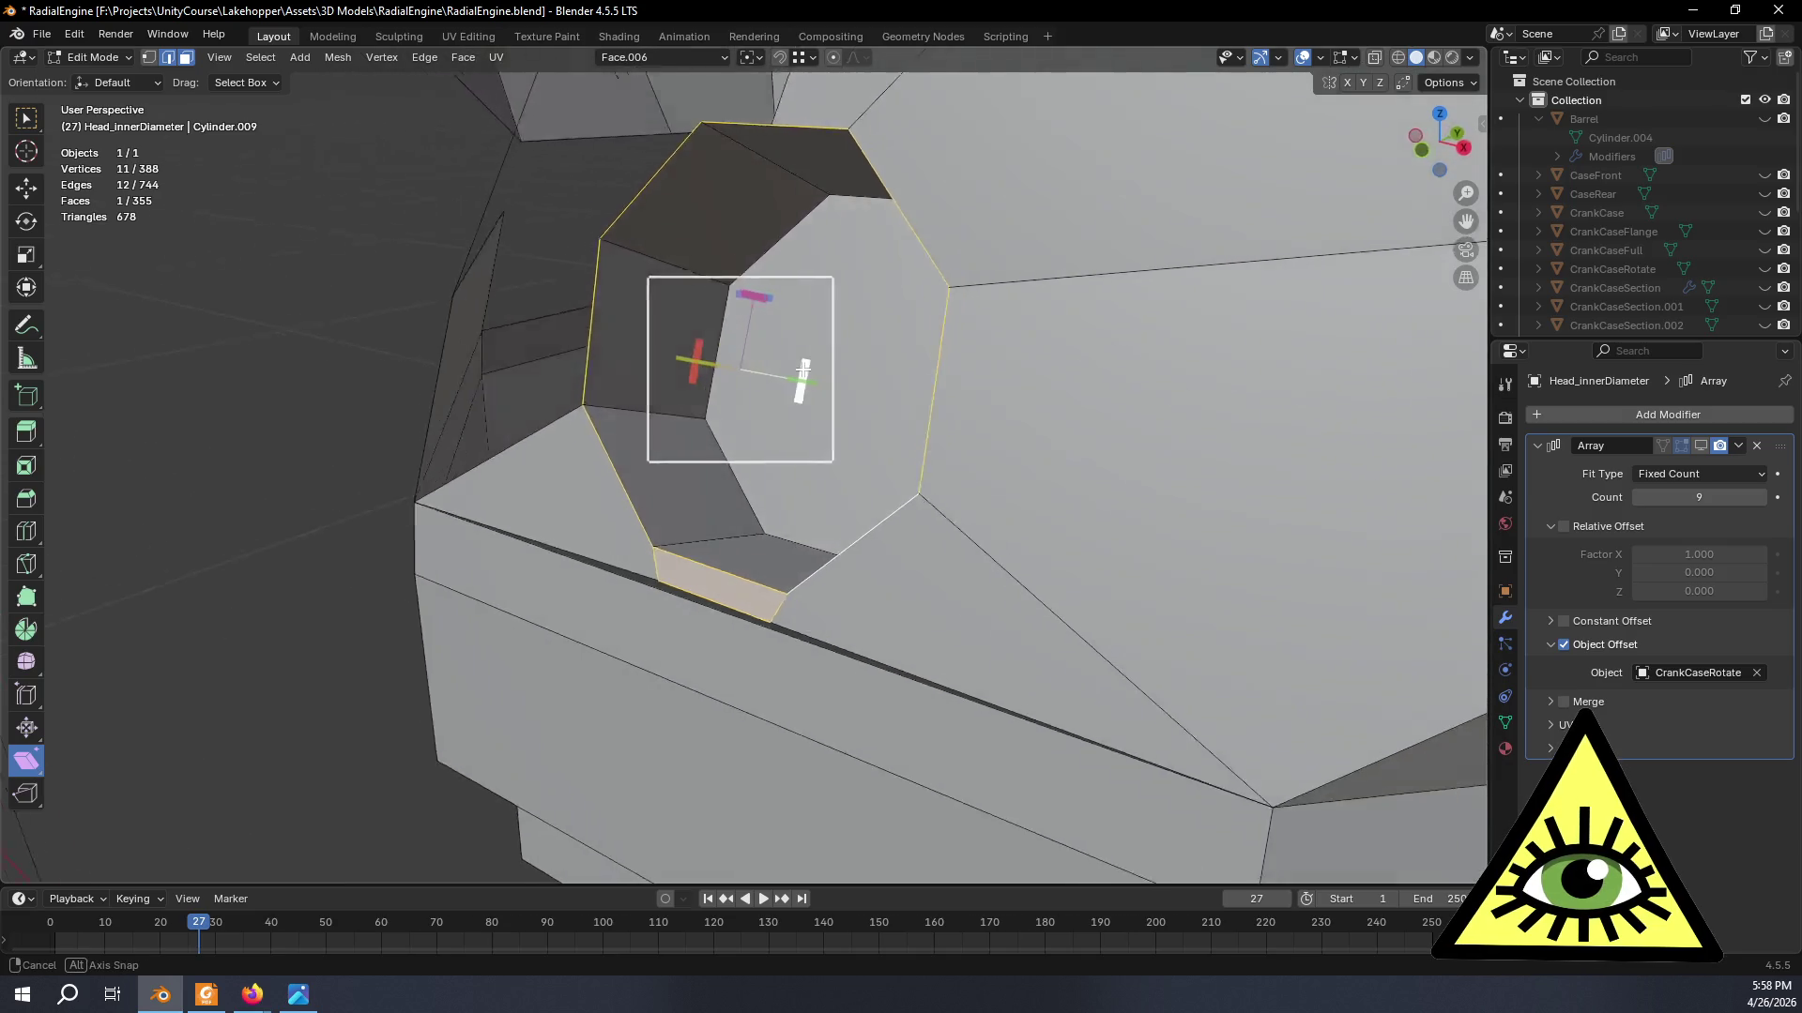
mouse_move(668, 353)
mouse_down()
mouse_move(705, 440)
mouse_move(718, 423)
mouse_up()
mouse_move(789, 392)
middle_down()
mouse_move(835, 342)
mouse_move(764, 370)
middle_up()
drag(764, 369, 904, 479)
middle_drag(761, 410, 705, 413)
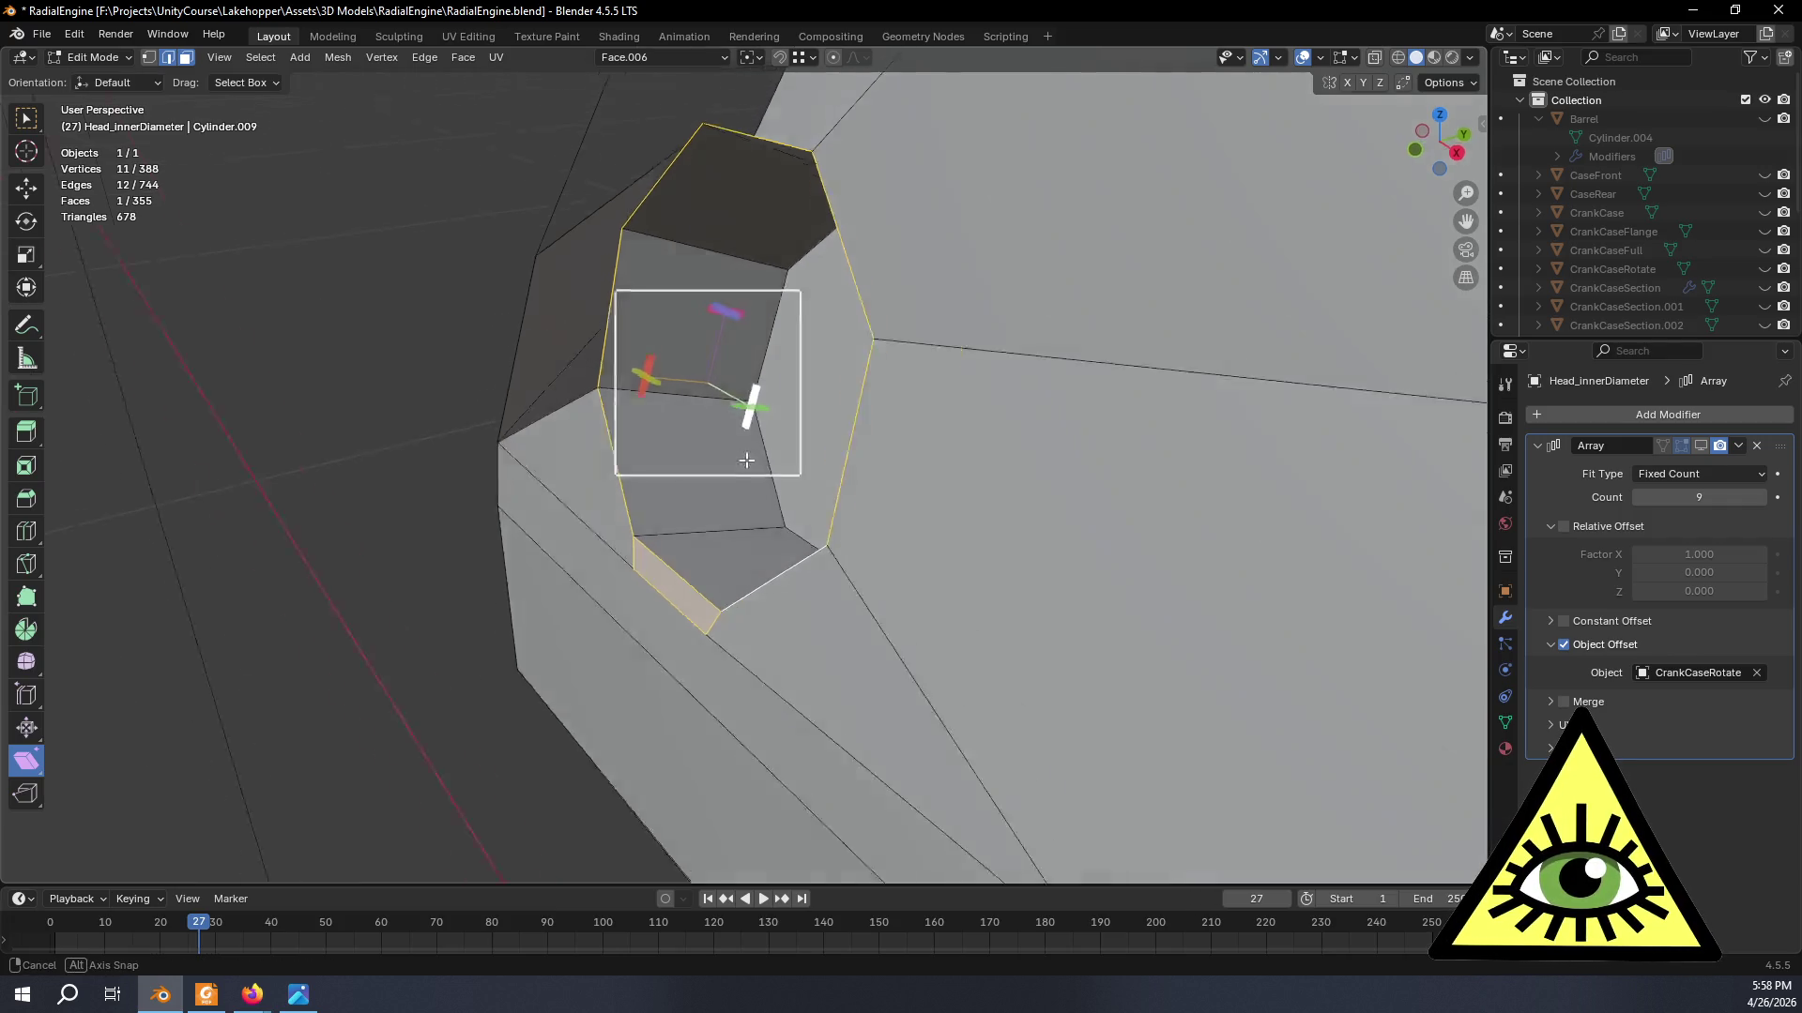
mouse_move(711, 346)
mouse_down()
mouse_move(307, 402)
mouse_move(873, 524)
mouse_move(905, 161)
mouse_up()
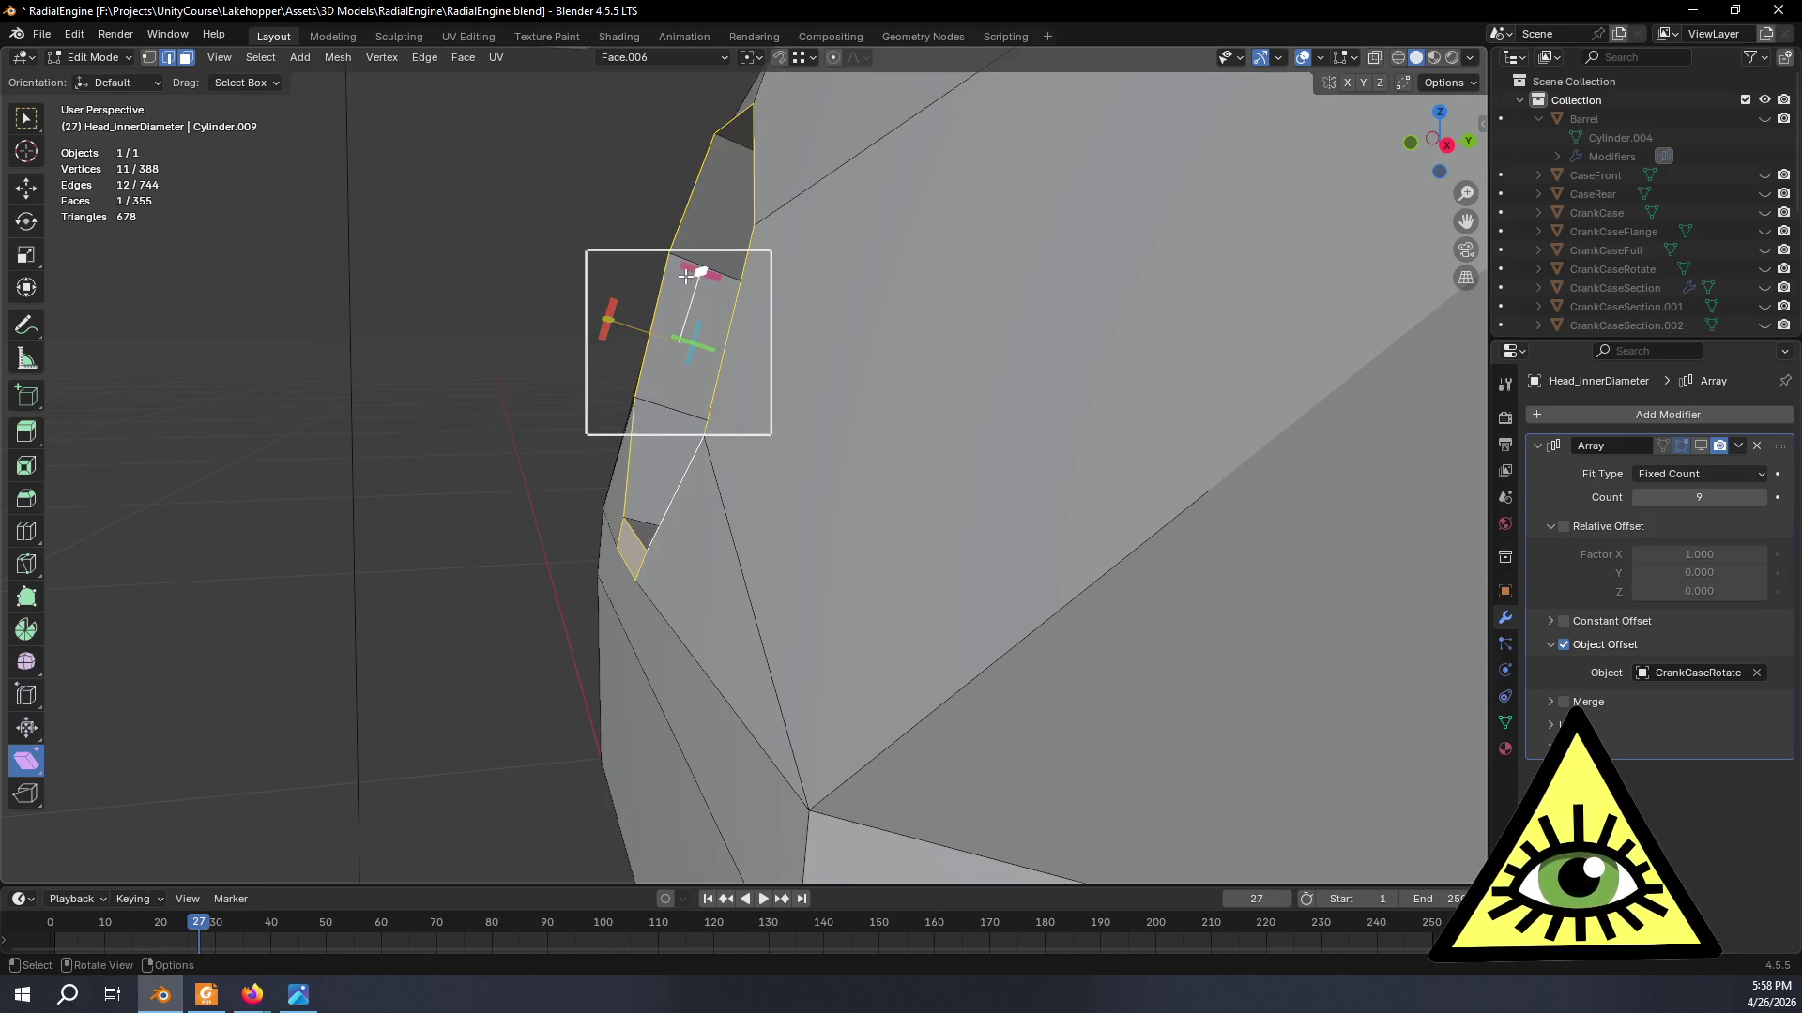
drag(690, 270, 544, 240)
key(Escape)
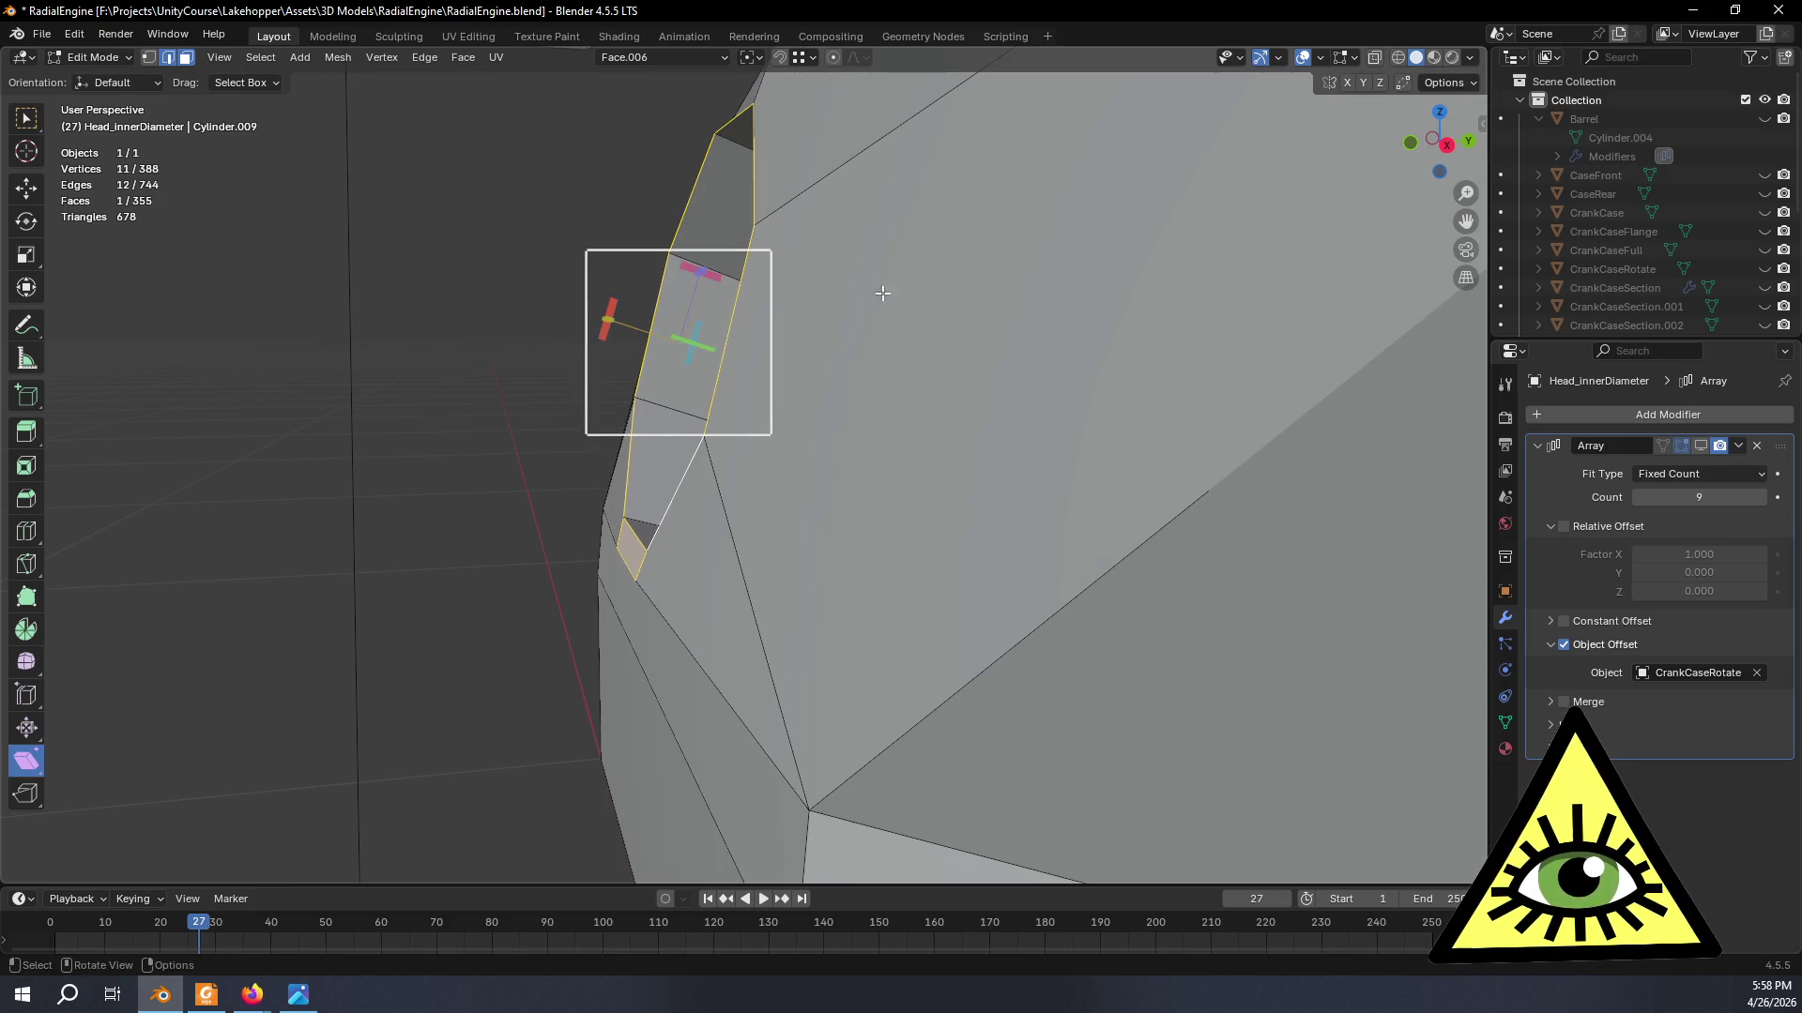
- Shear the port faces with Shift+Ctrl+Alt+S to Offset 0.033 on Y and confirm it
middle_drag(661, 300, 822, 294)
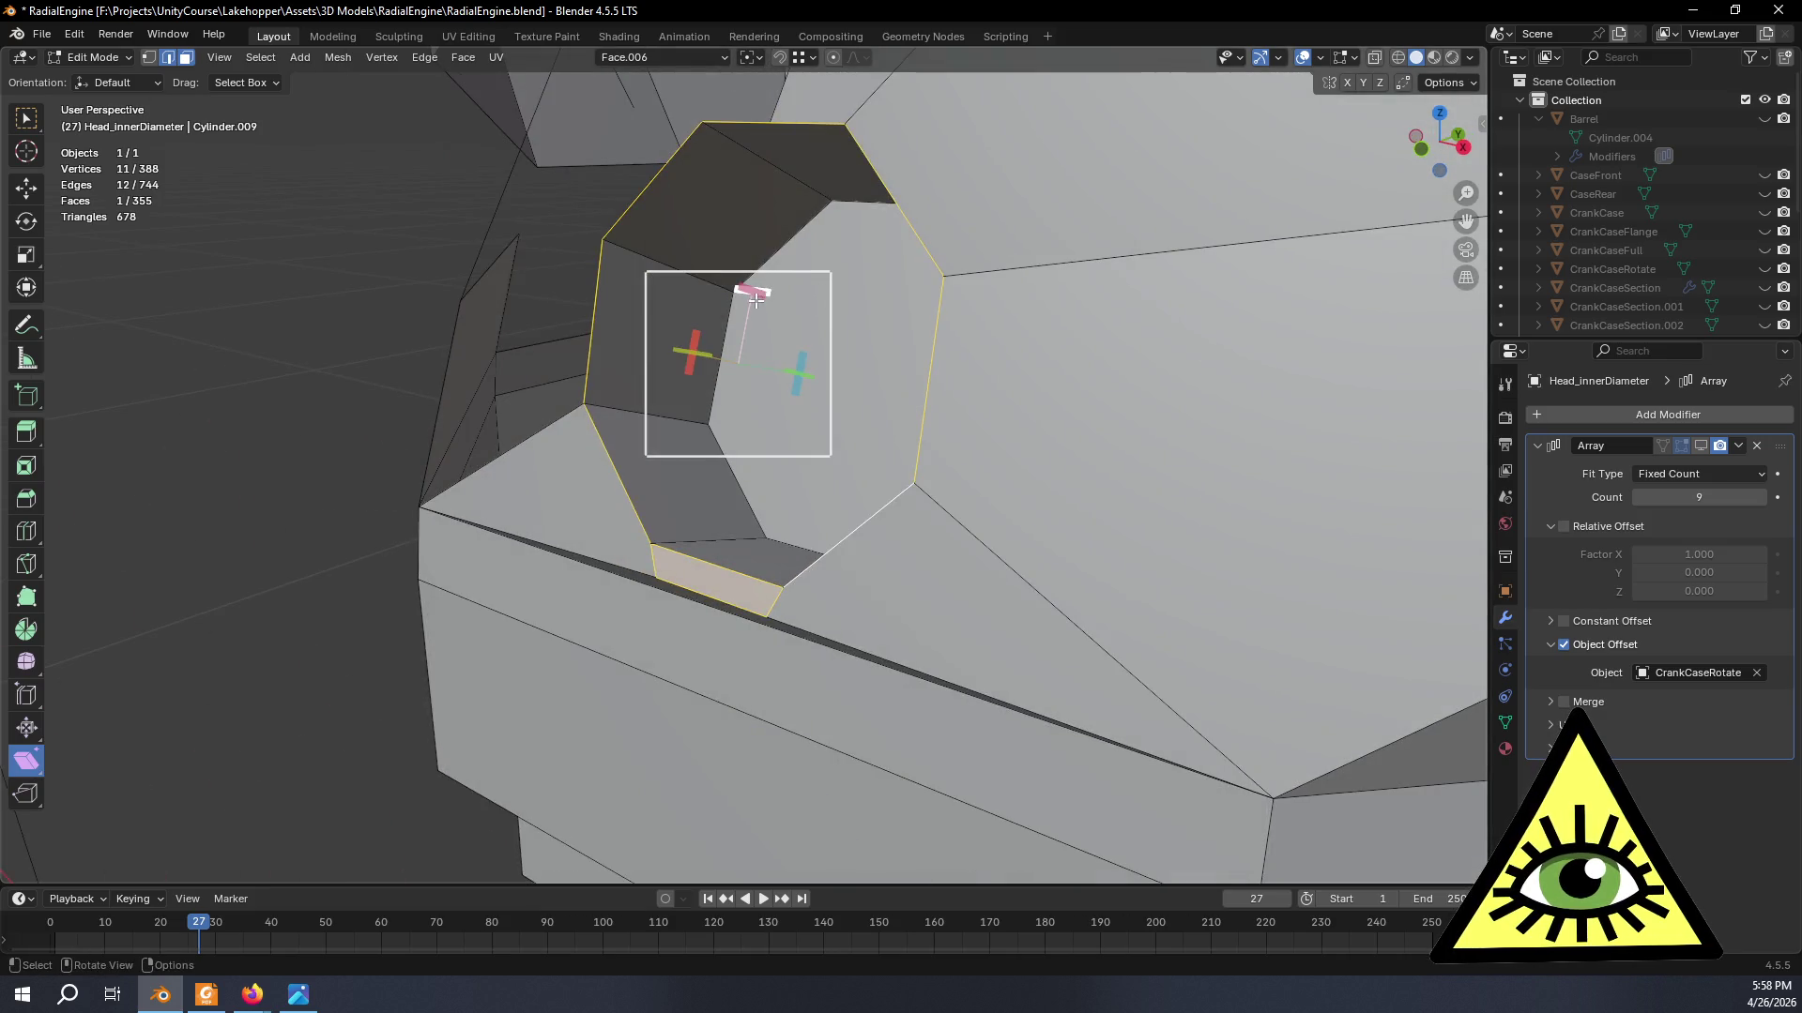
drag(756, 294, 937, 367)
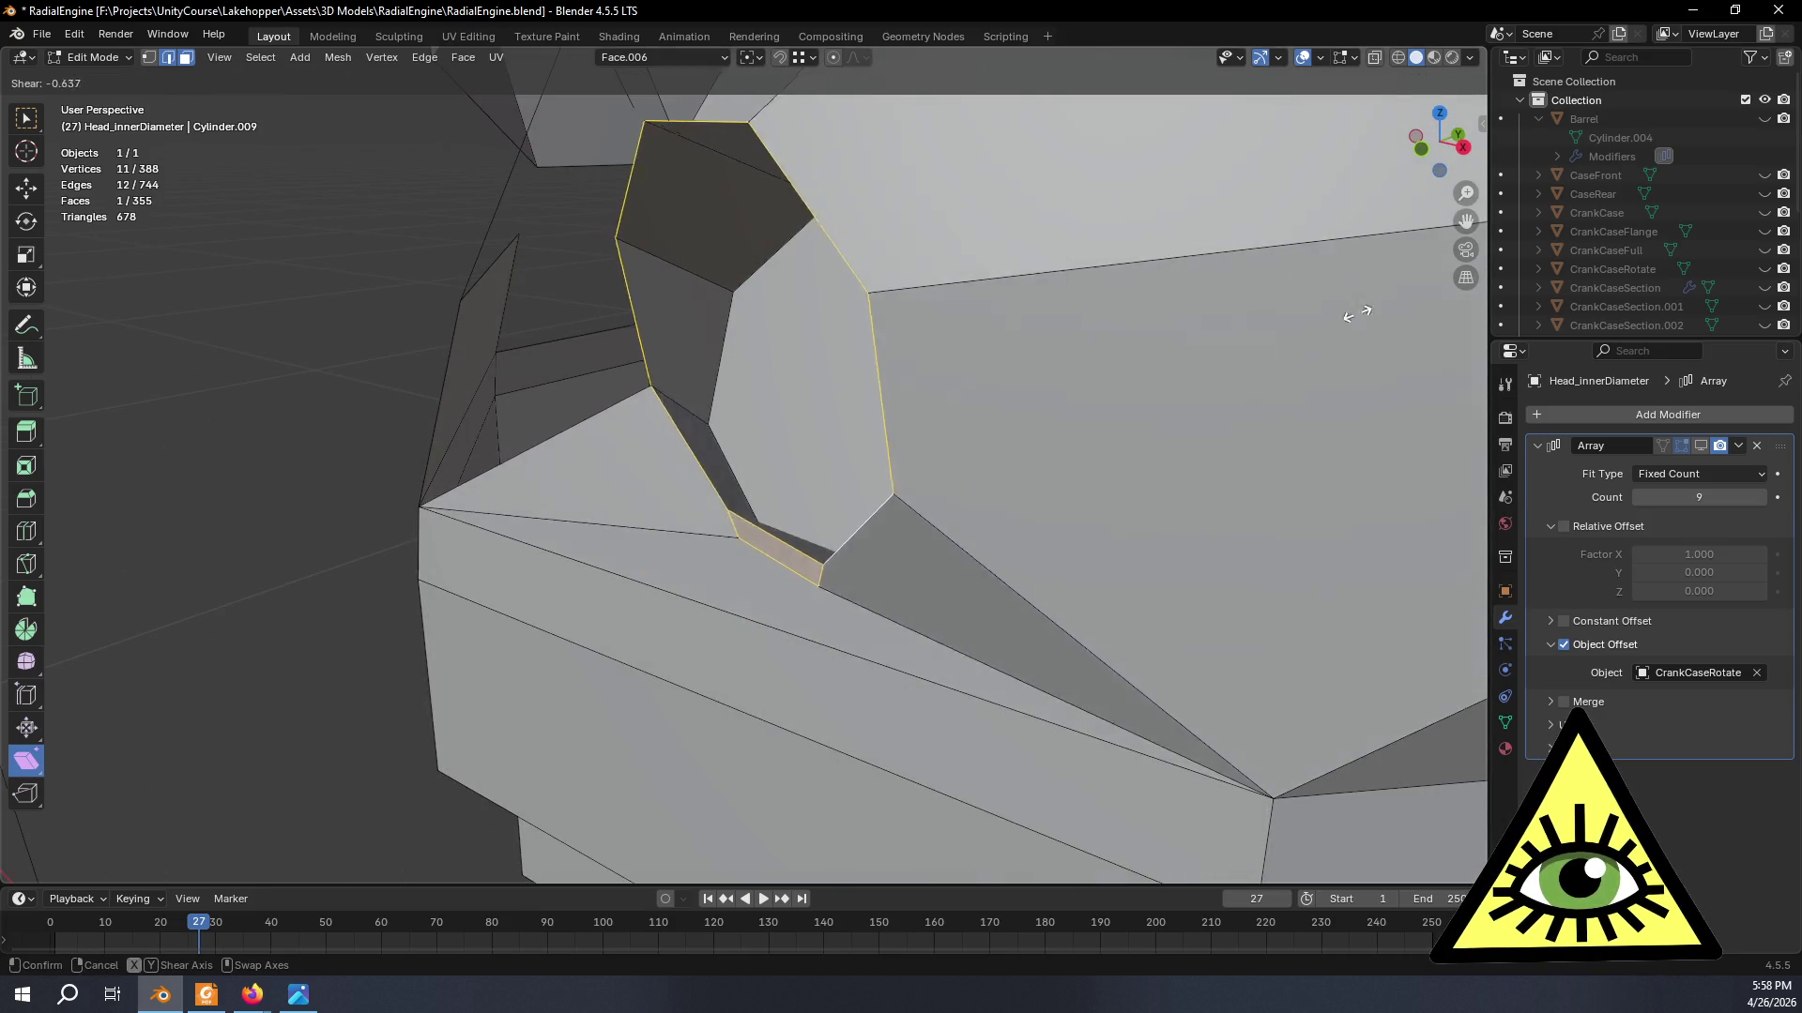
key(Escape)
mouse_move(846, 380)
middle_down()
mouse_move(774, 384)
mouse_move(710, 351)
mouse_move(862, 378)
mouse_move(704, 370)
mouse_move(706, 520)
middle_up()
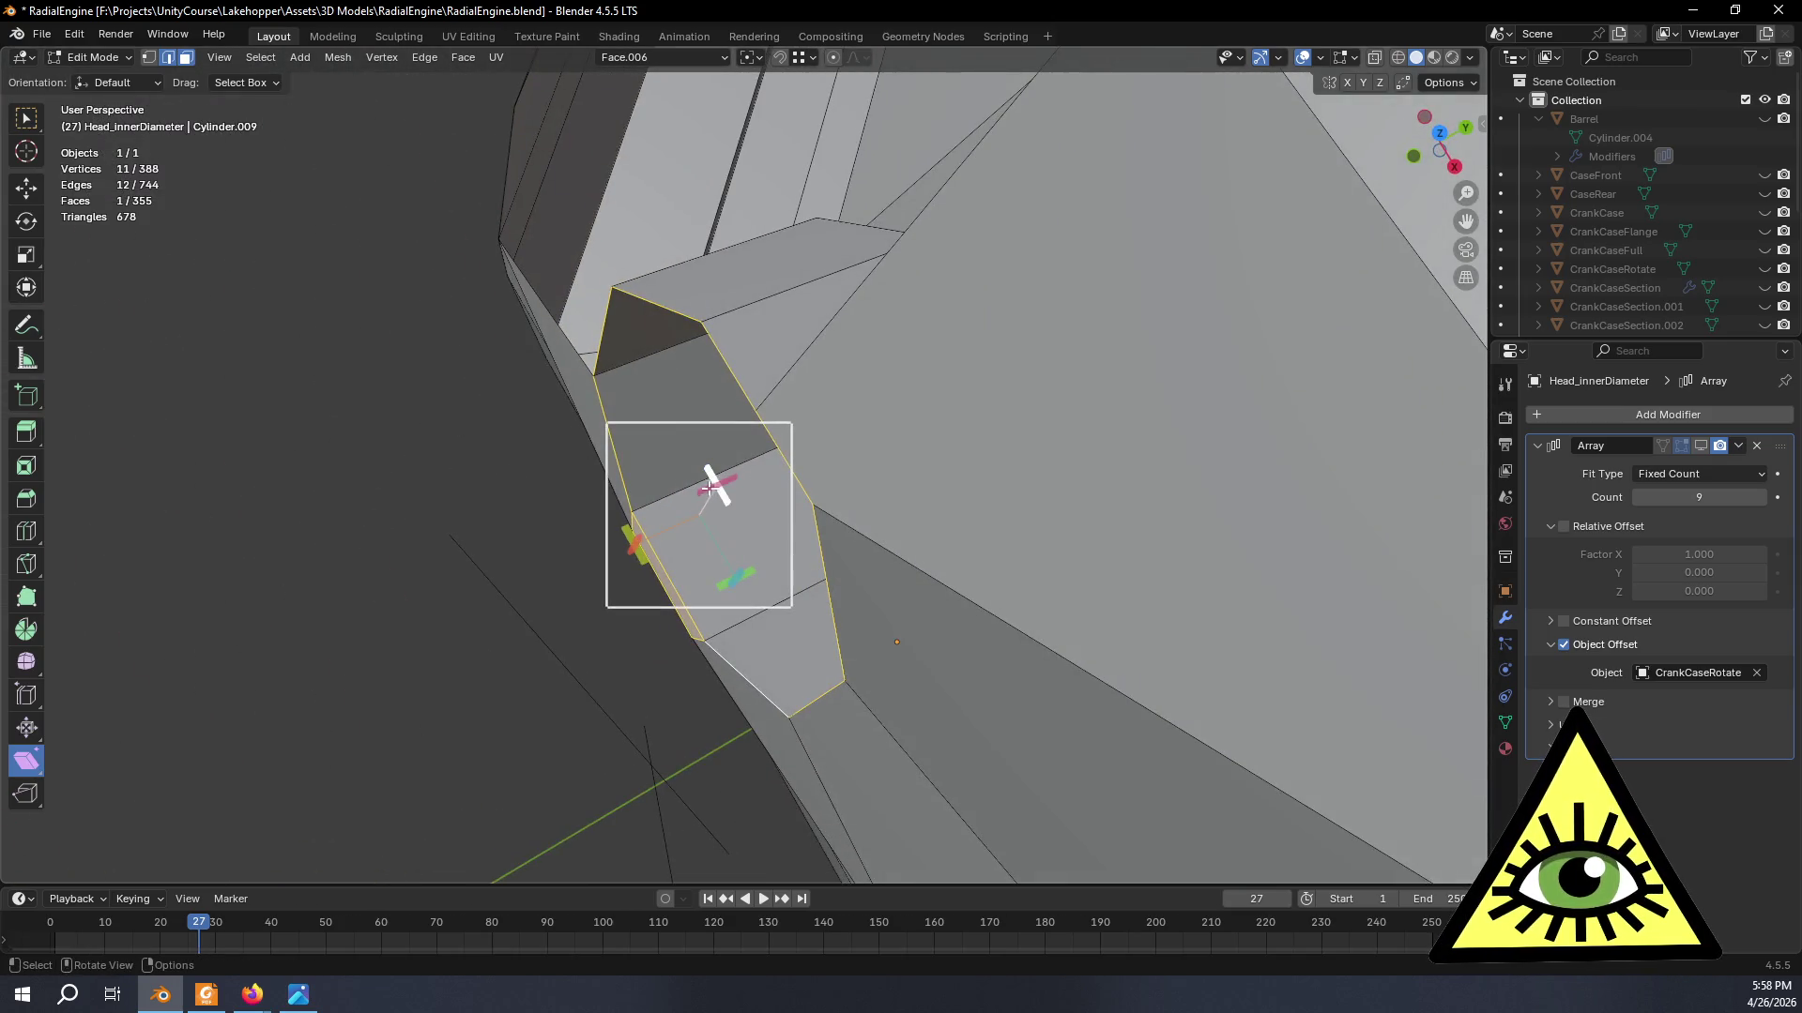
key(shift+ctrl+alt+s)
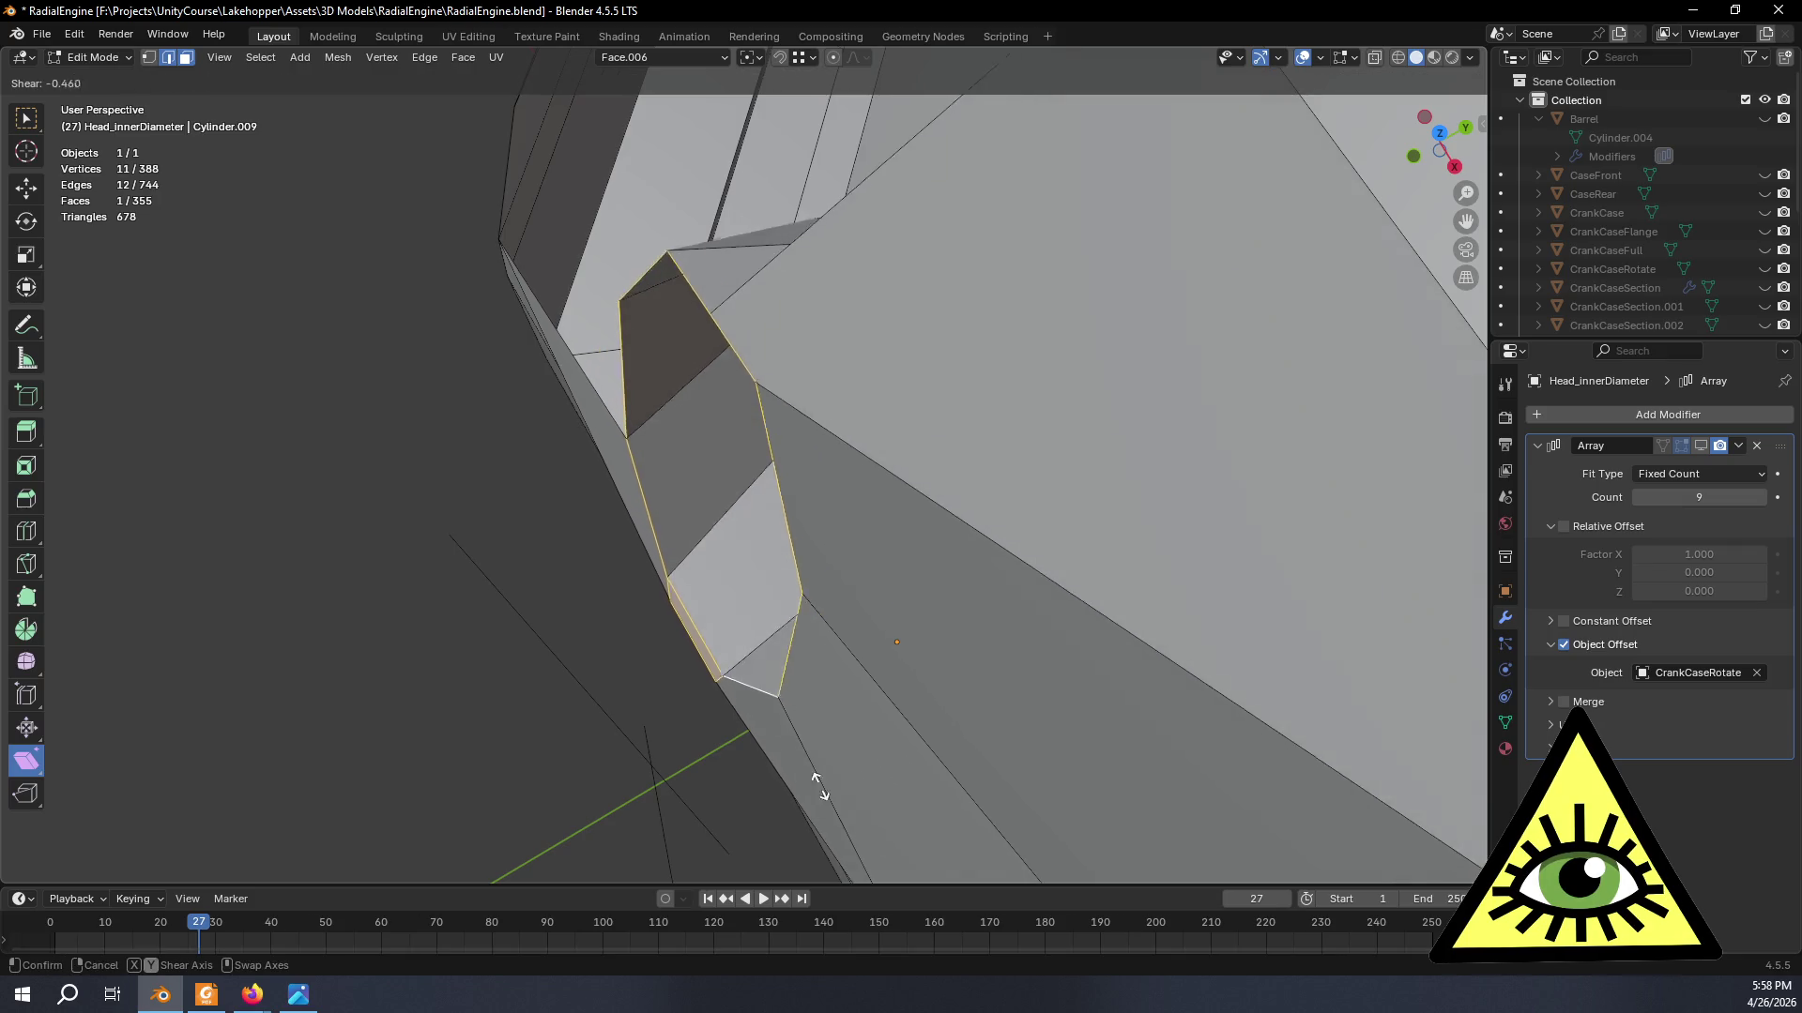
click(792, 211)
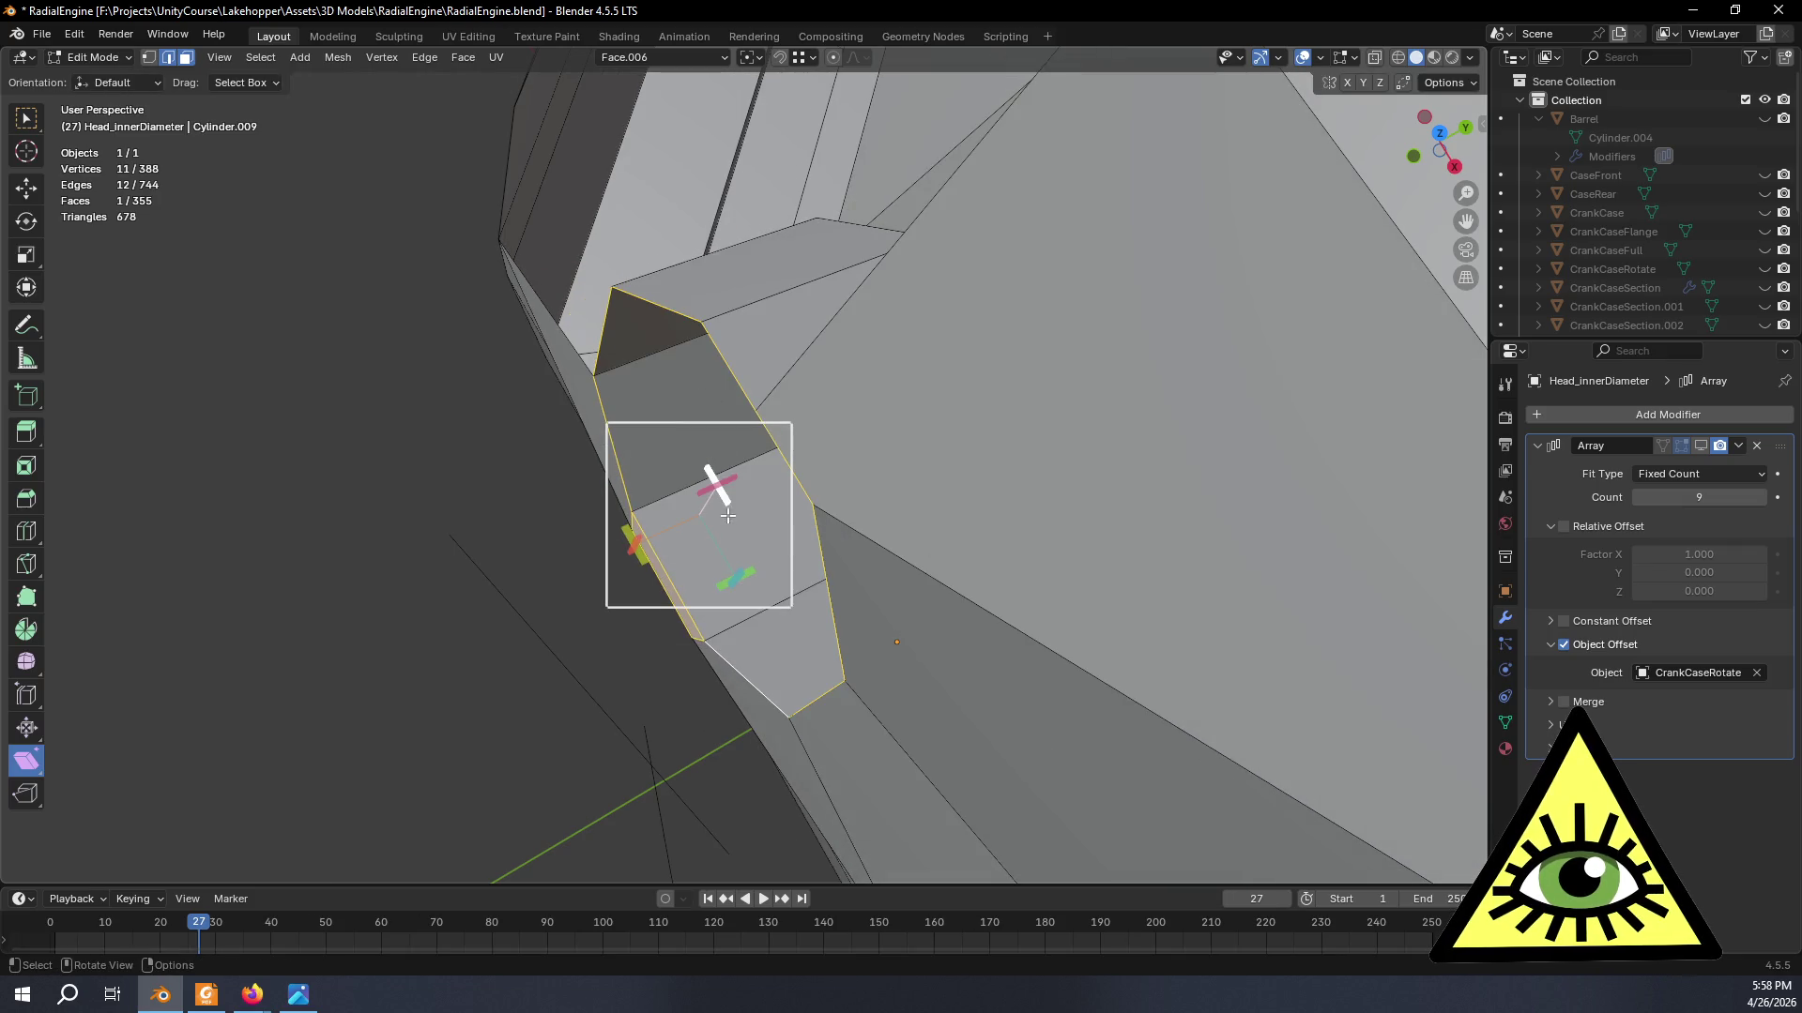
- Begin another shear and switch to see-through wireframe to check the port outline
mouse_move(718, 486)
mouse_down()
mouse_move(676, 580)
mouse_move(524, 596)
mouse_up()
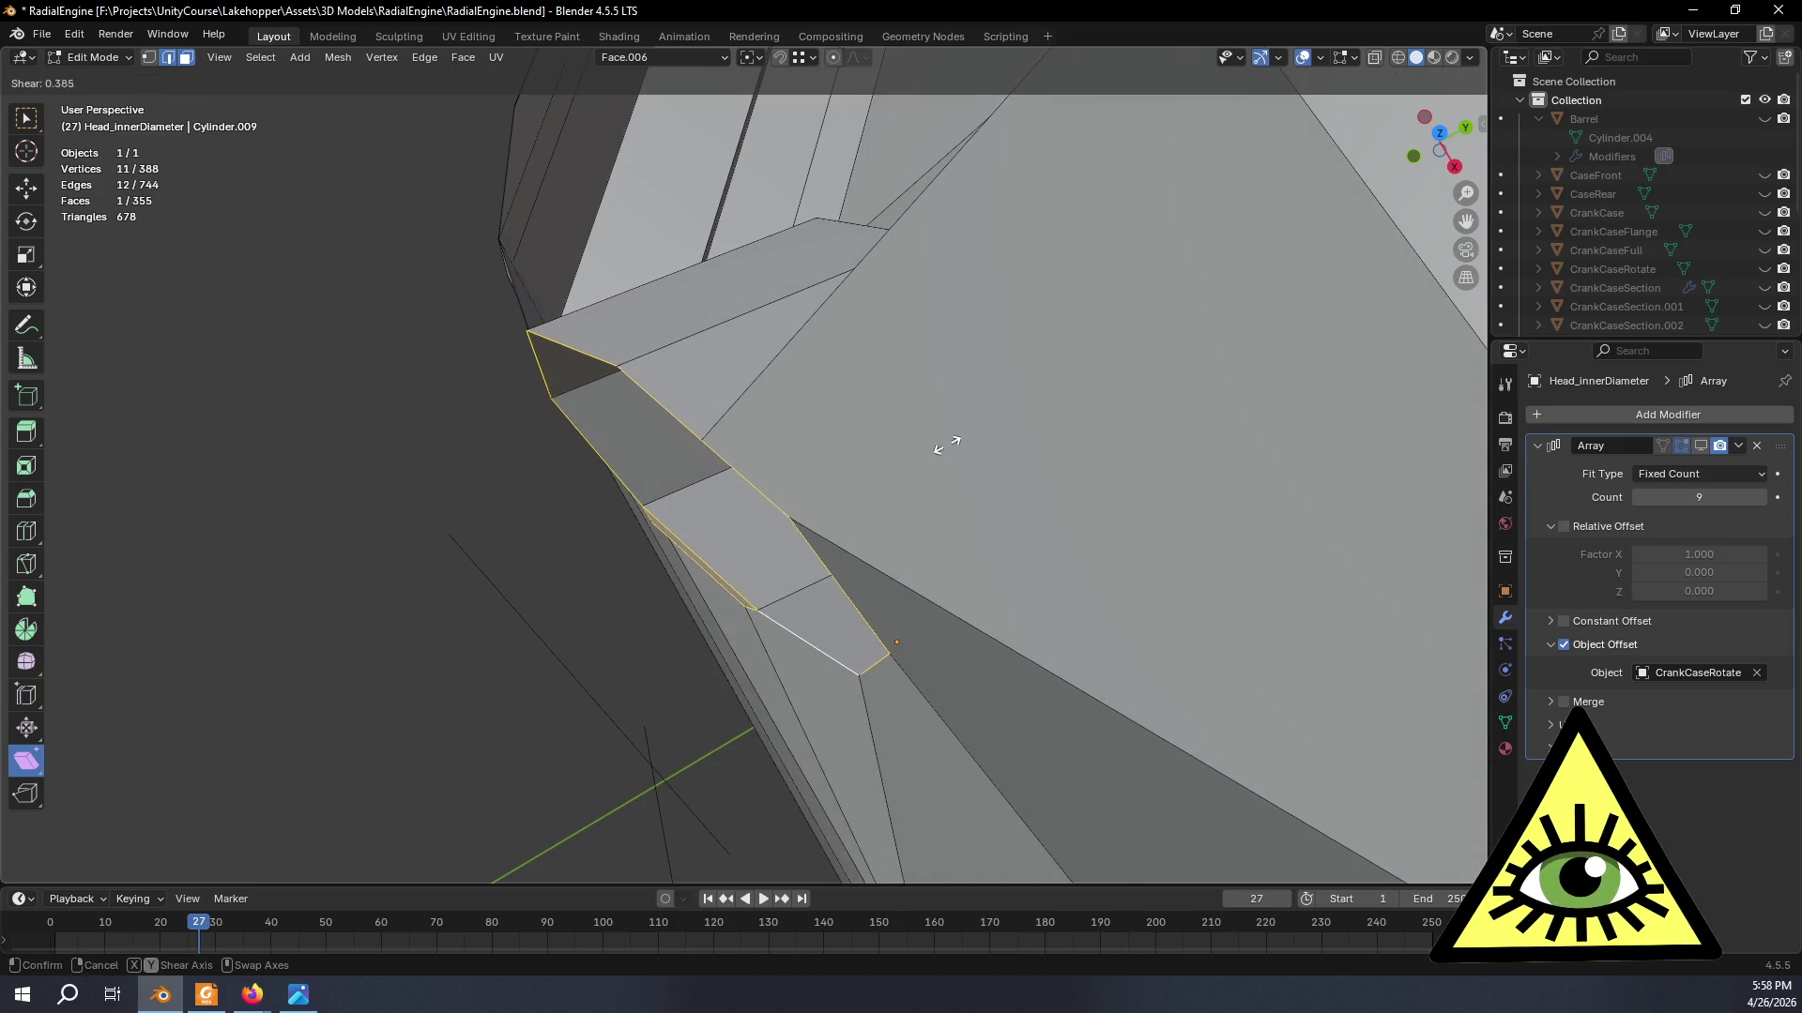
mouse_move(633, 543)
mouse_down()
mouse_move(736, 295)
mouse_move(803, 581)
mouse_move(865, 522)
mouse_up()
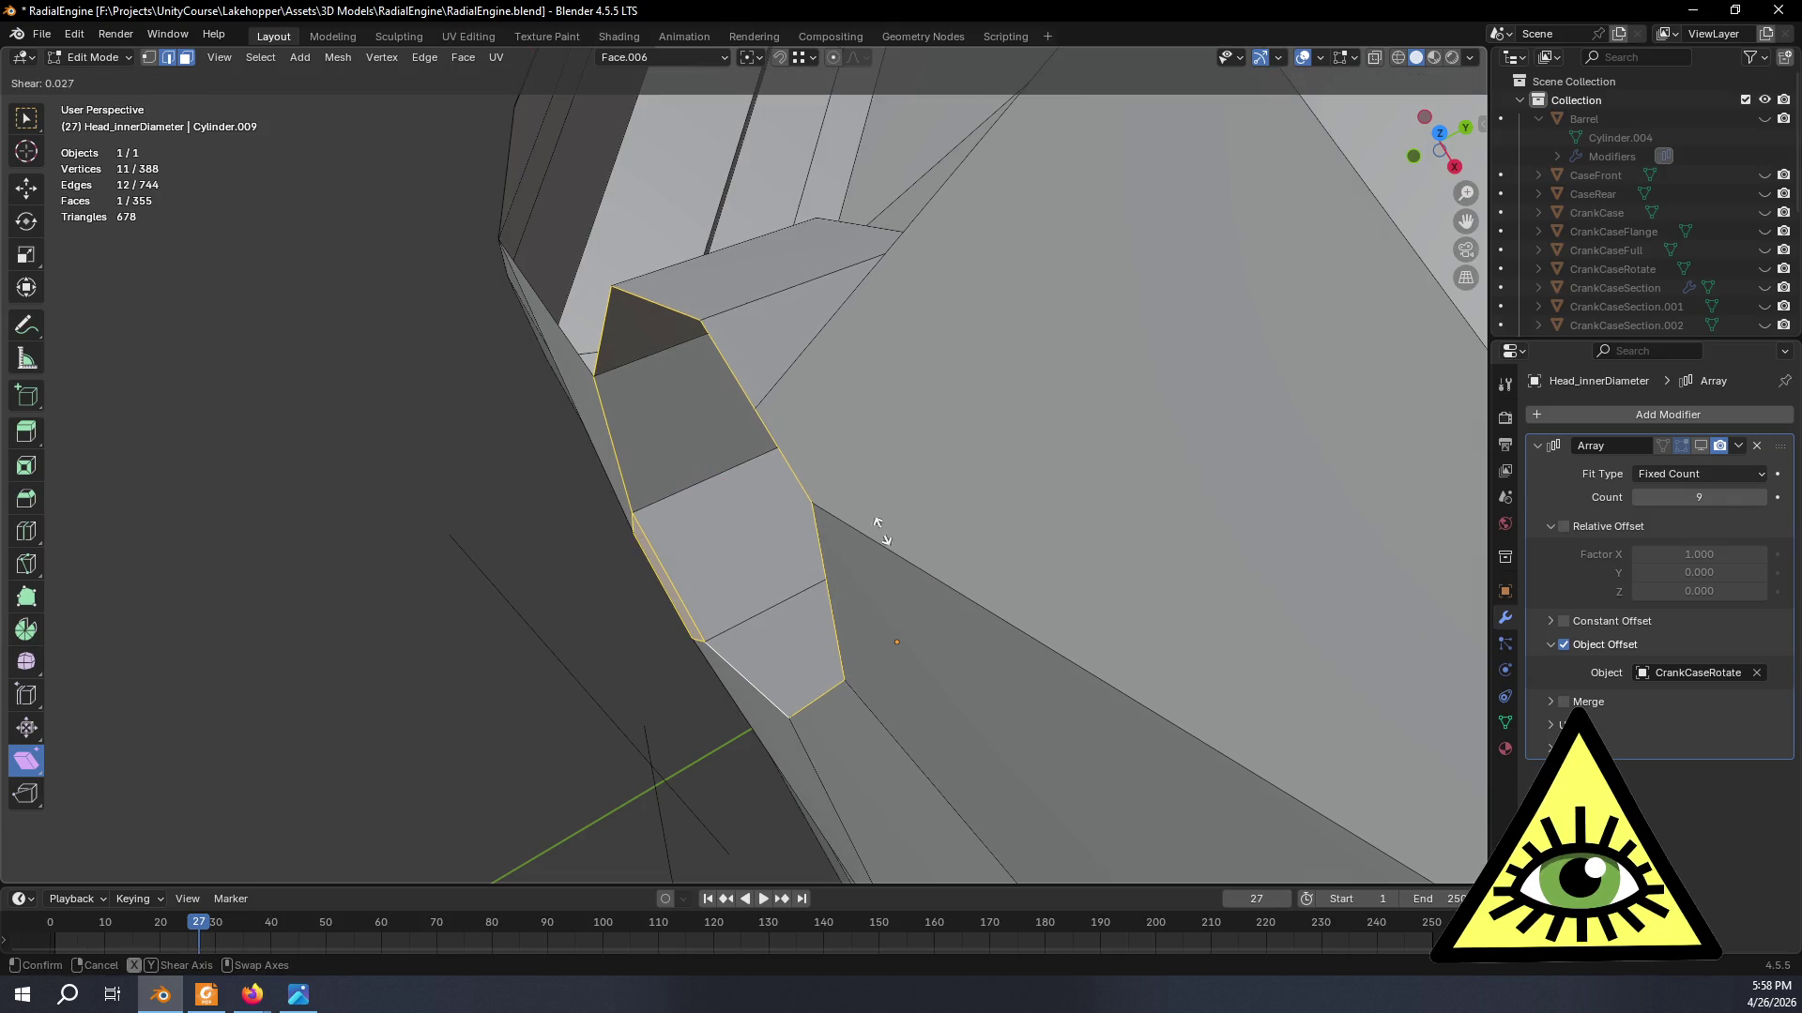
key(shift+z)
middle_drag(718, 587, 724, 397)
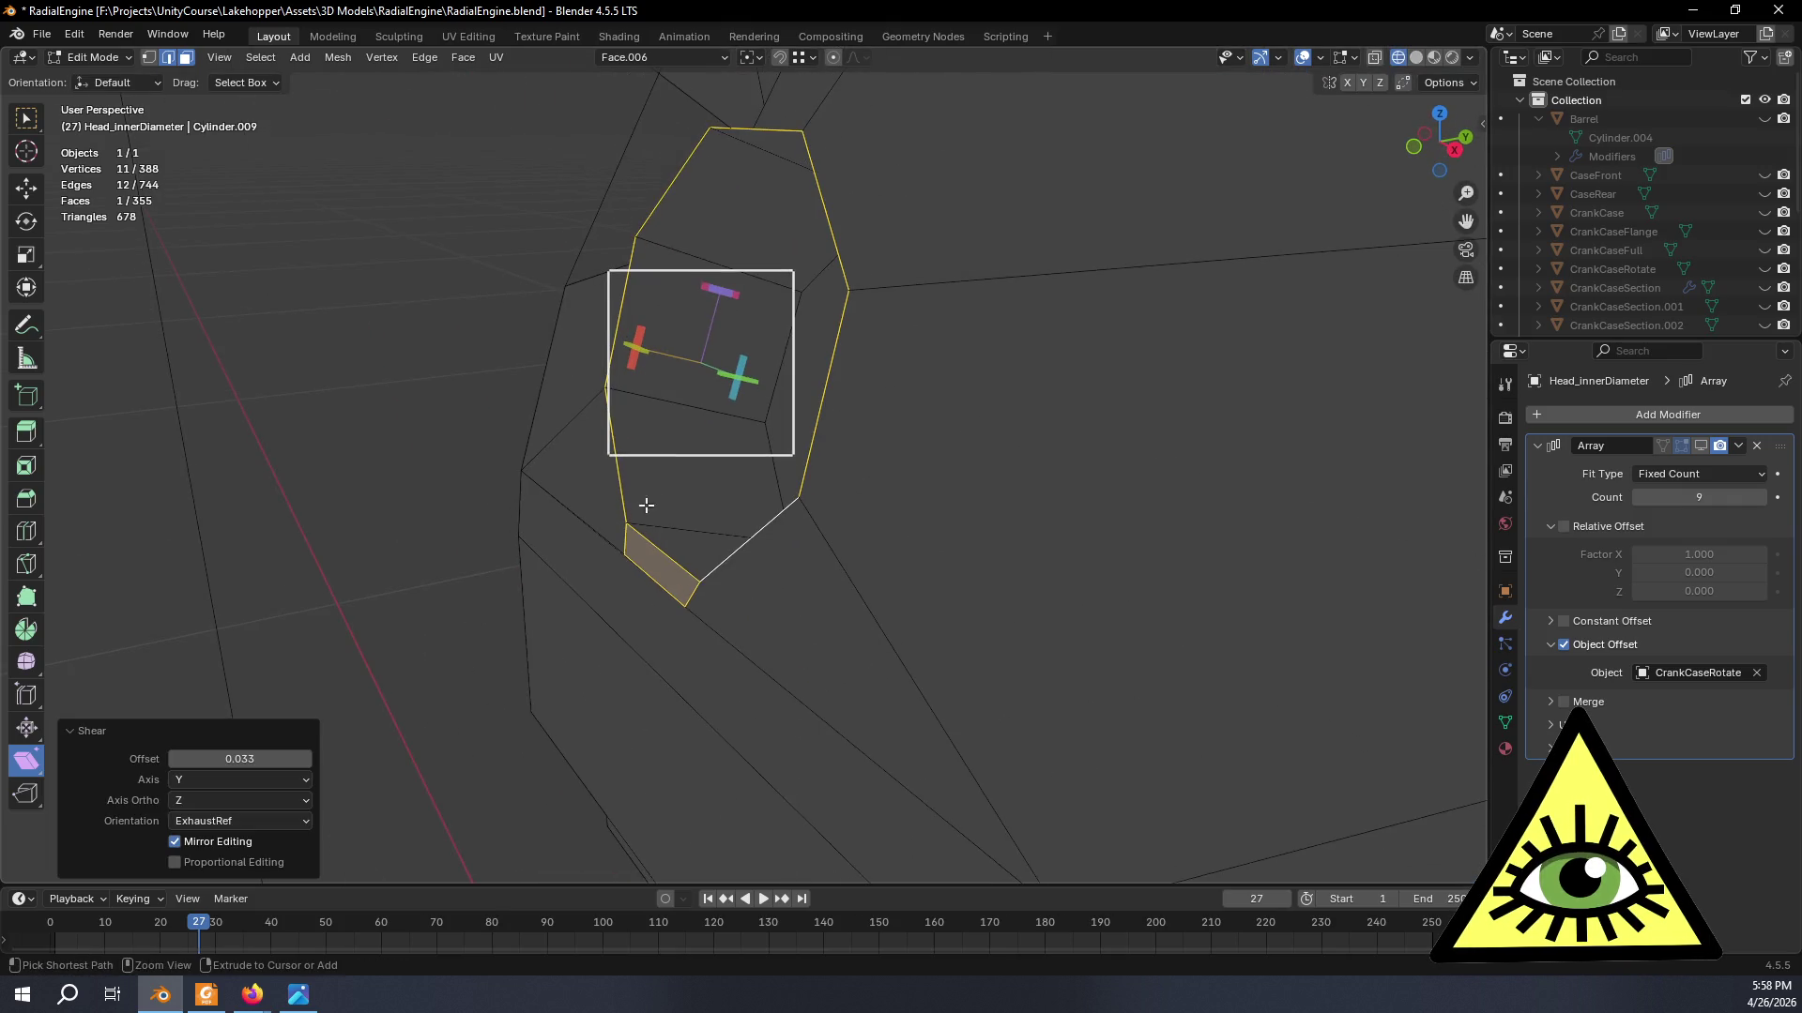
- Return to solid shading, cancel a trial shear, and list the saved transform orientations with the port edge-on
click(1414, 57)
middle_drag(789, 422, 780, 323)
drag(780, 303, 779, 271)
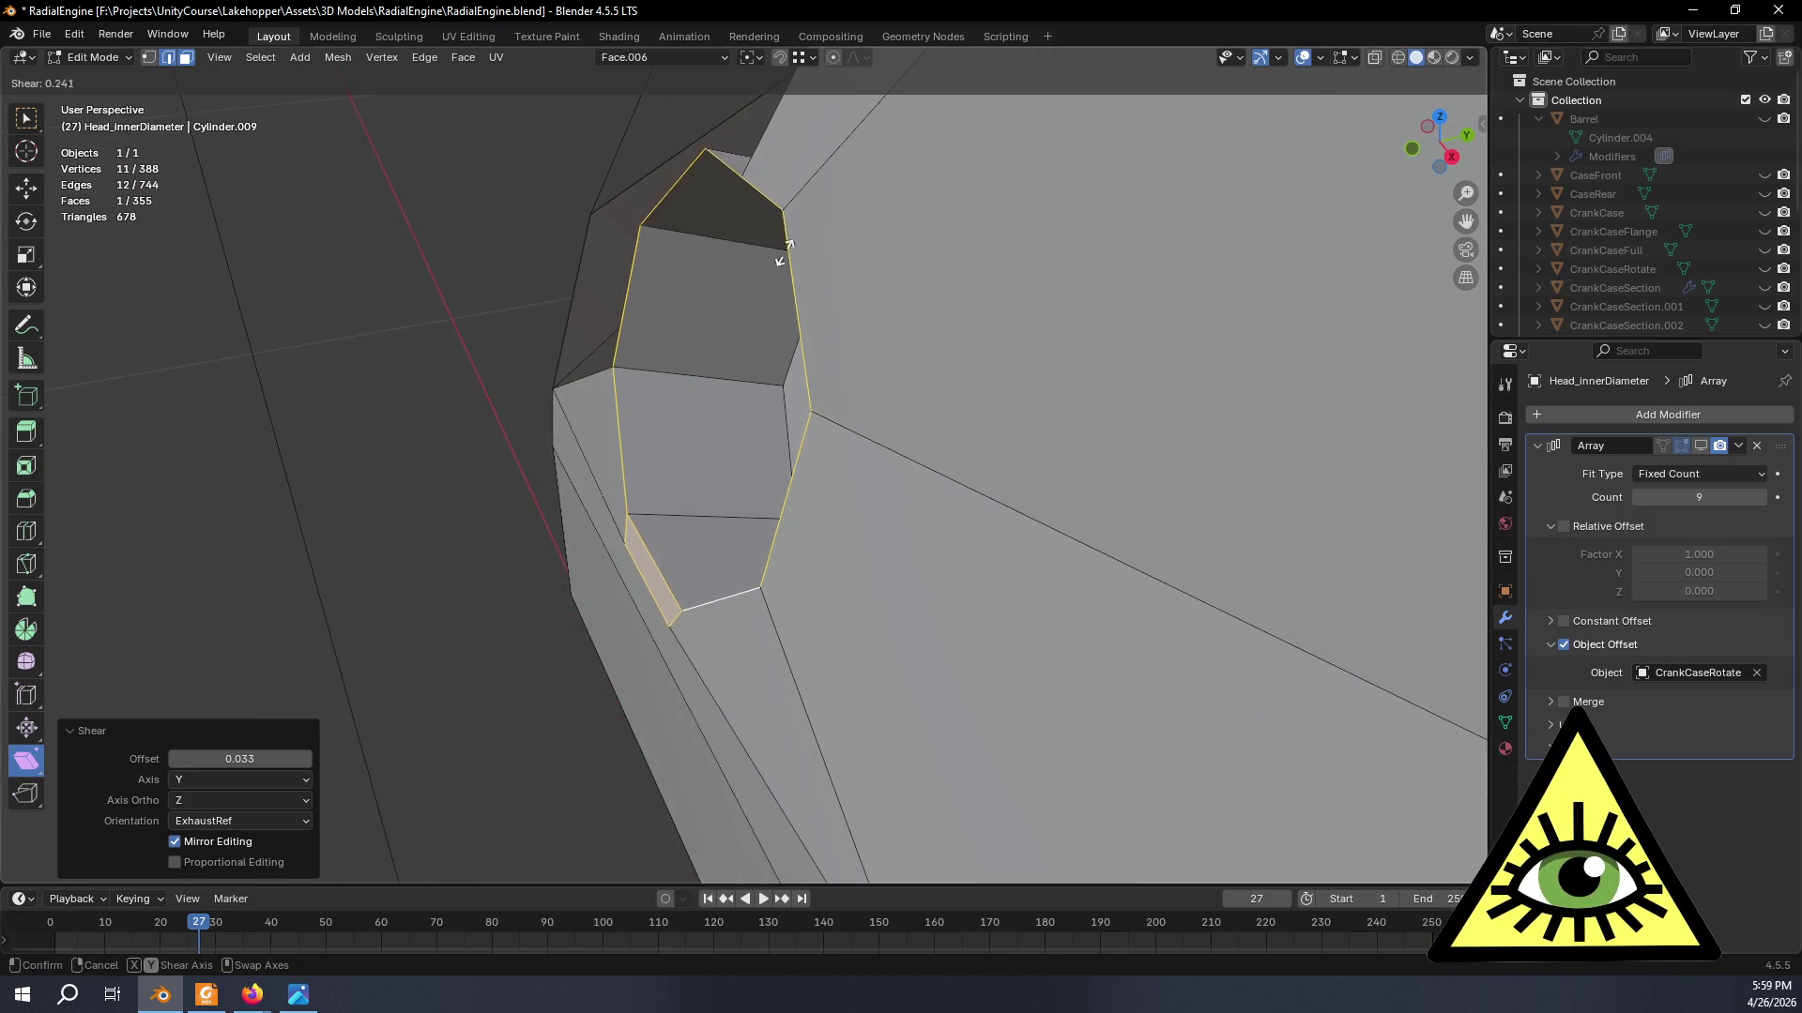
right_click(712, 422)
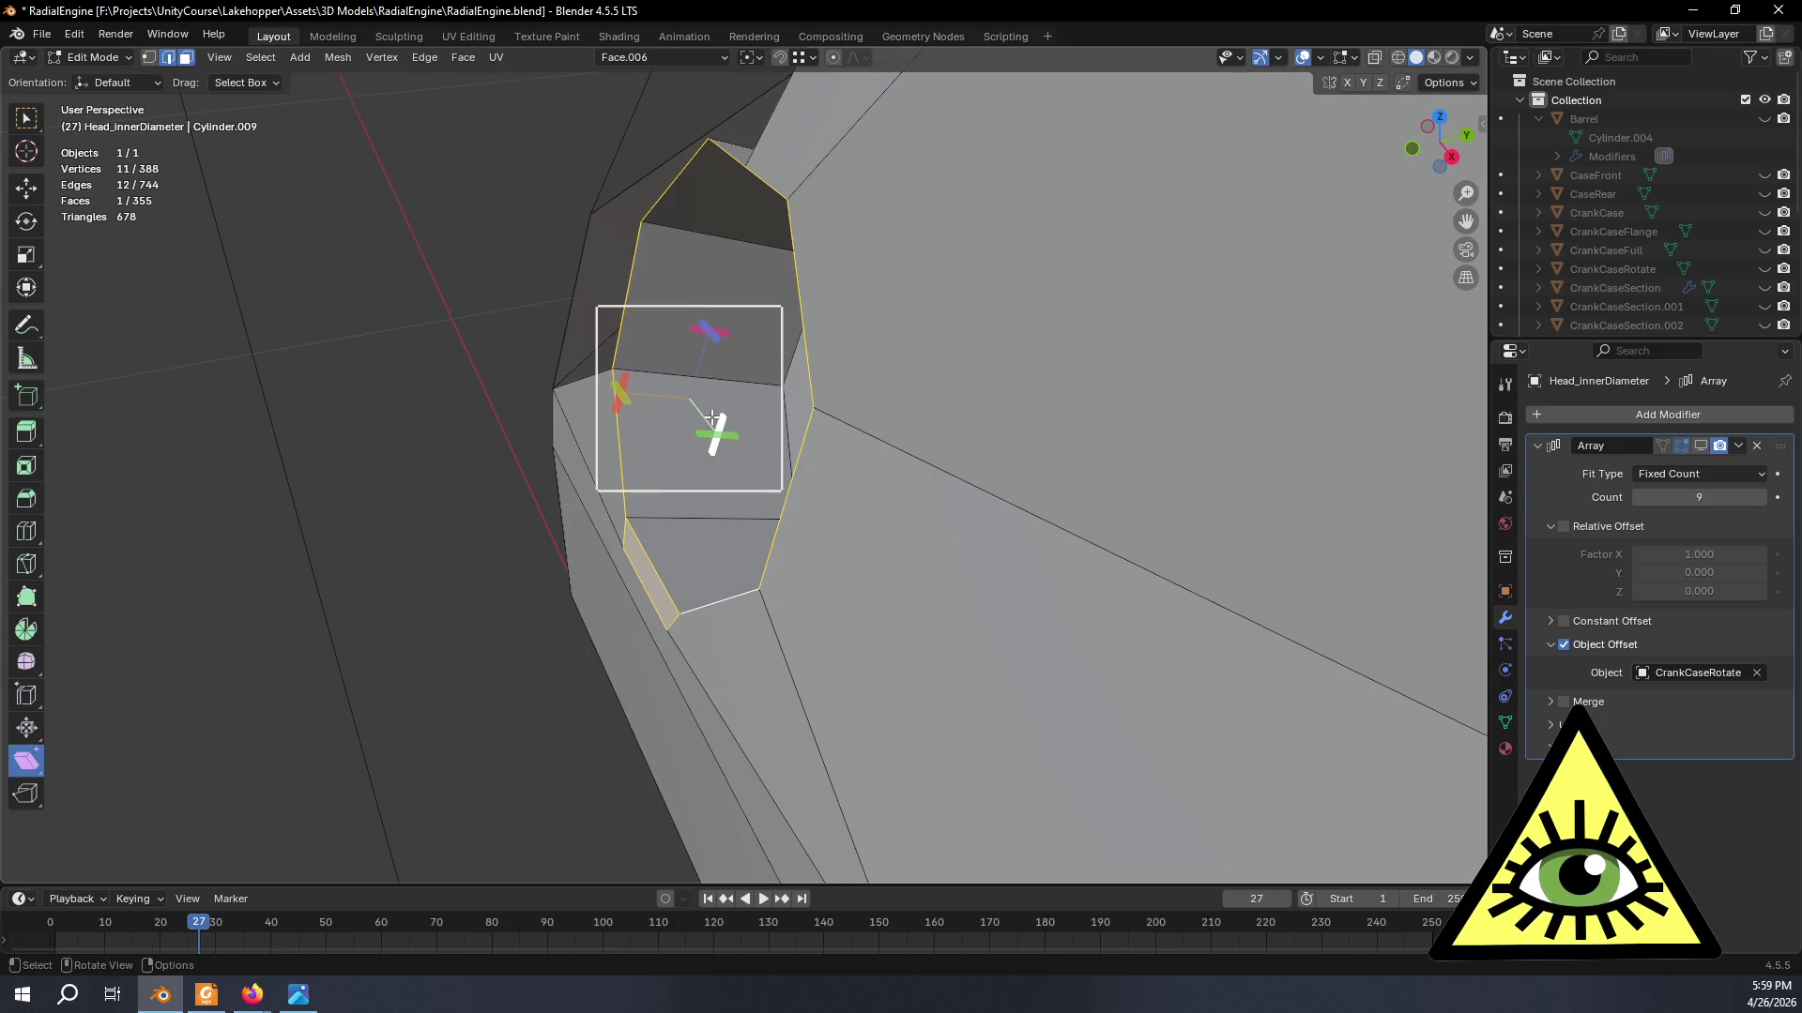
middle_drag(715, 435, 671, 434)
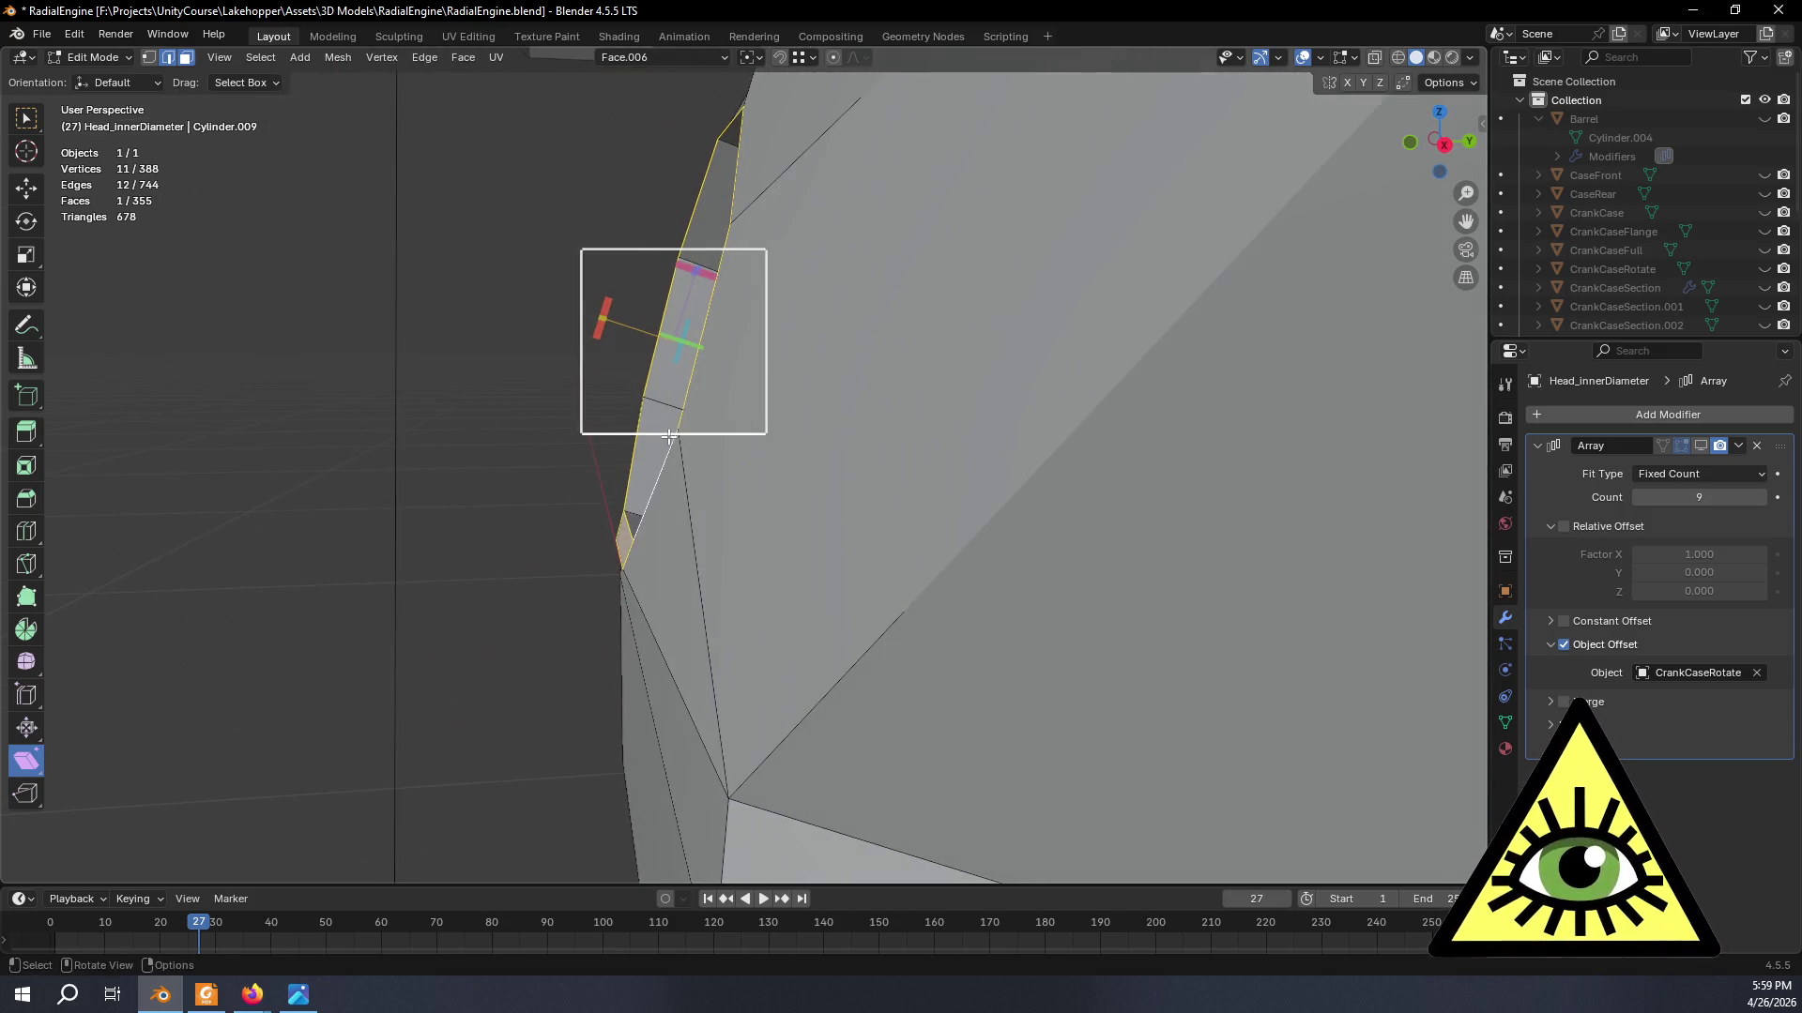
click(680, 57)
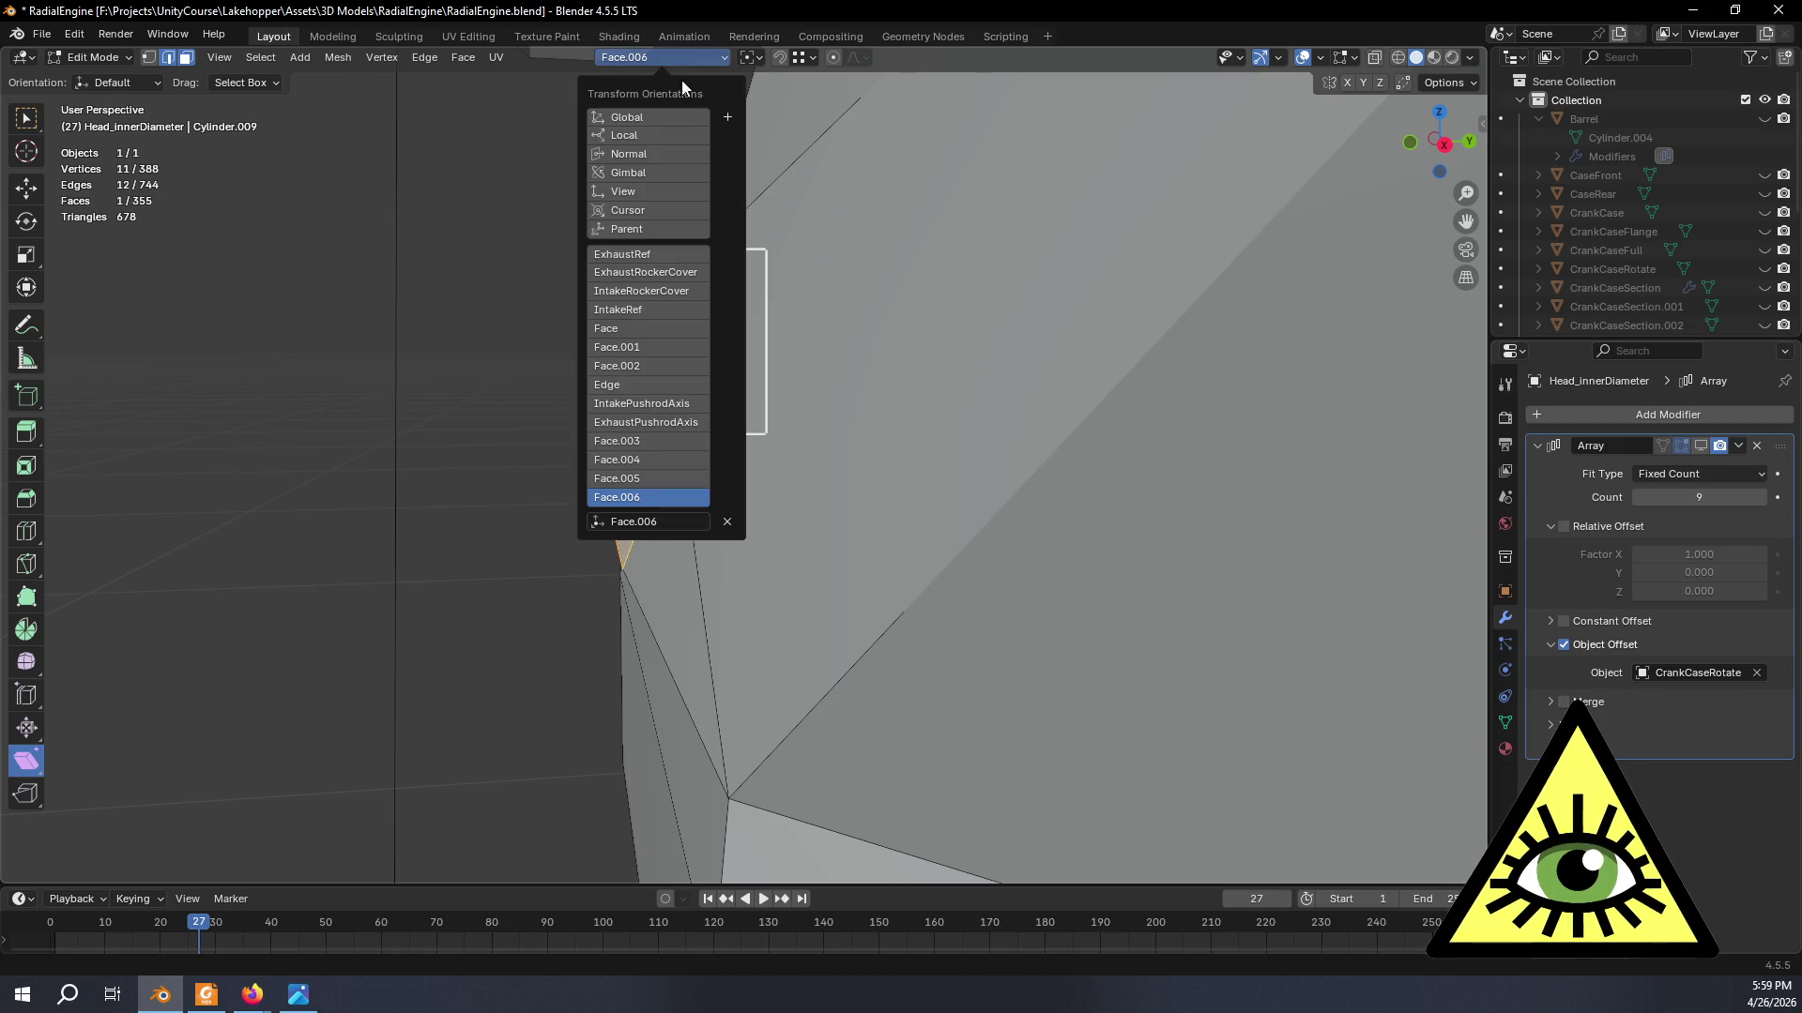
- Switch to Global orientation and shear the port faces along the global axes
click(678, 119)
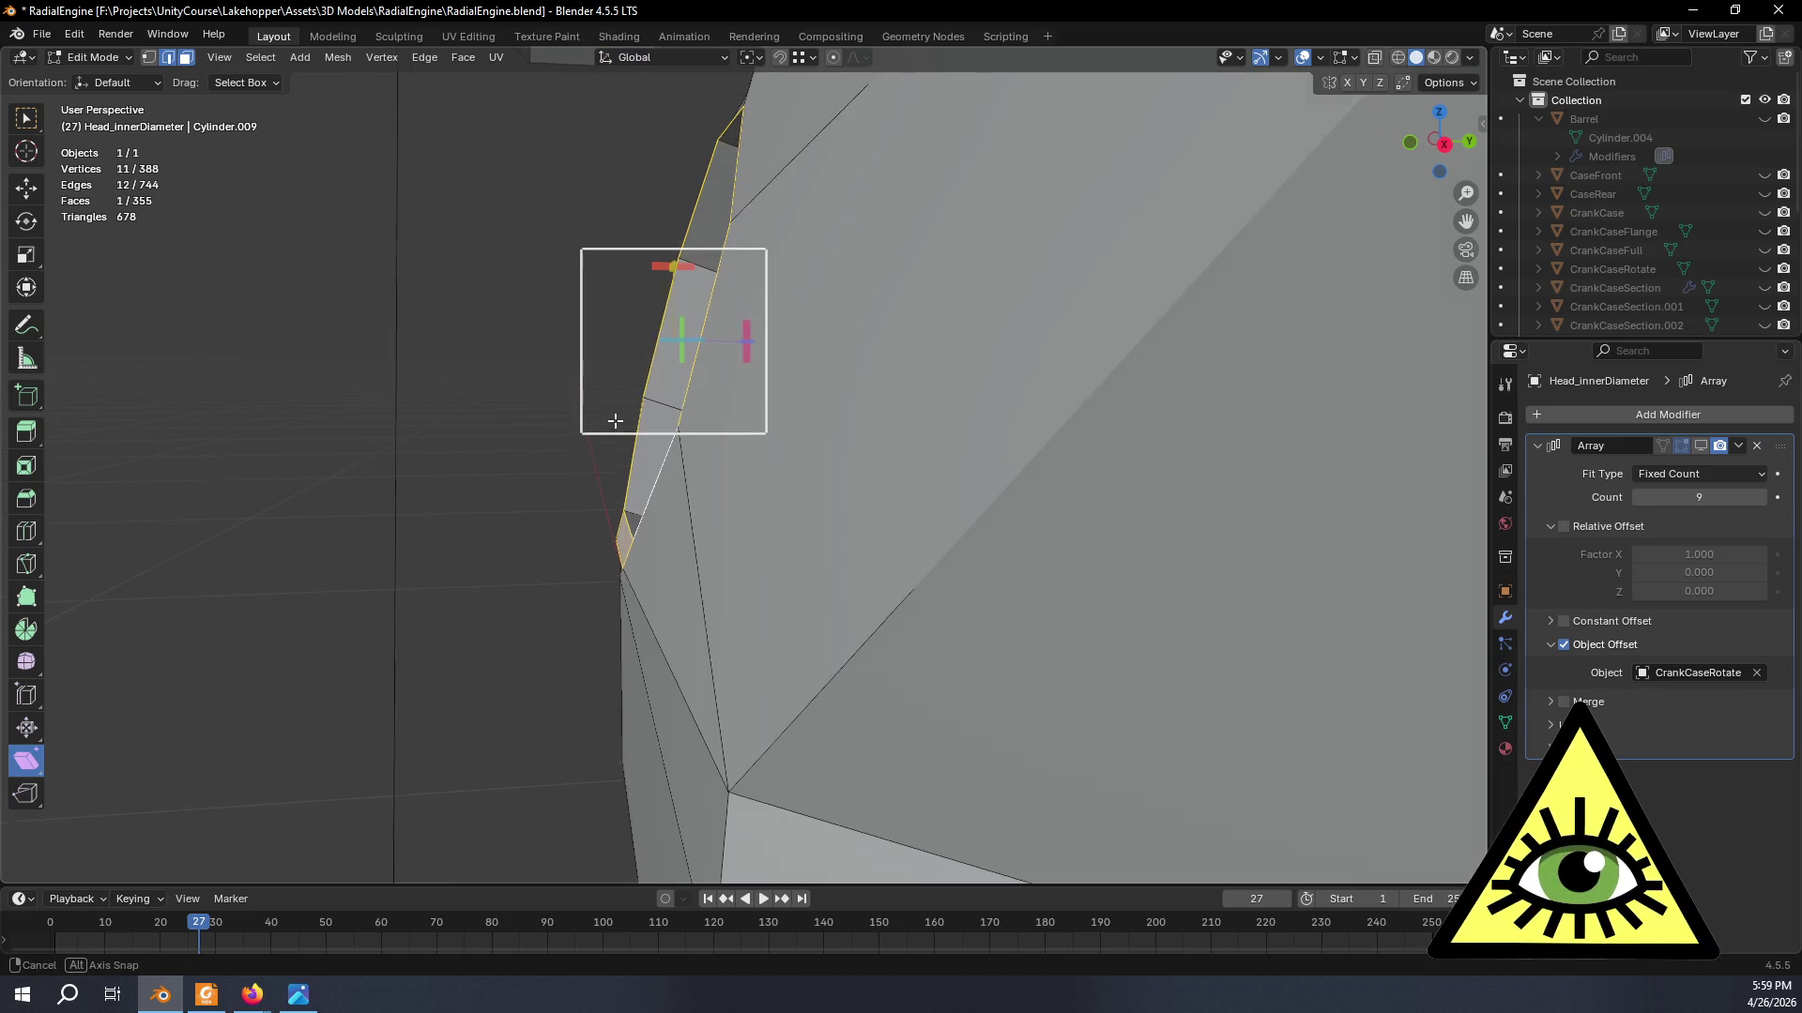
middle_drag(616, 421, 672, 335)
drag(681, 363, 684, 363)
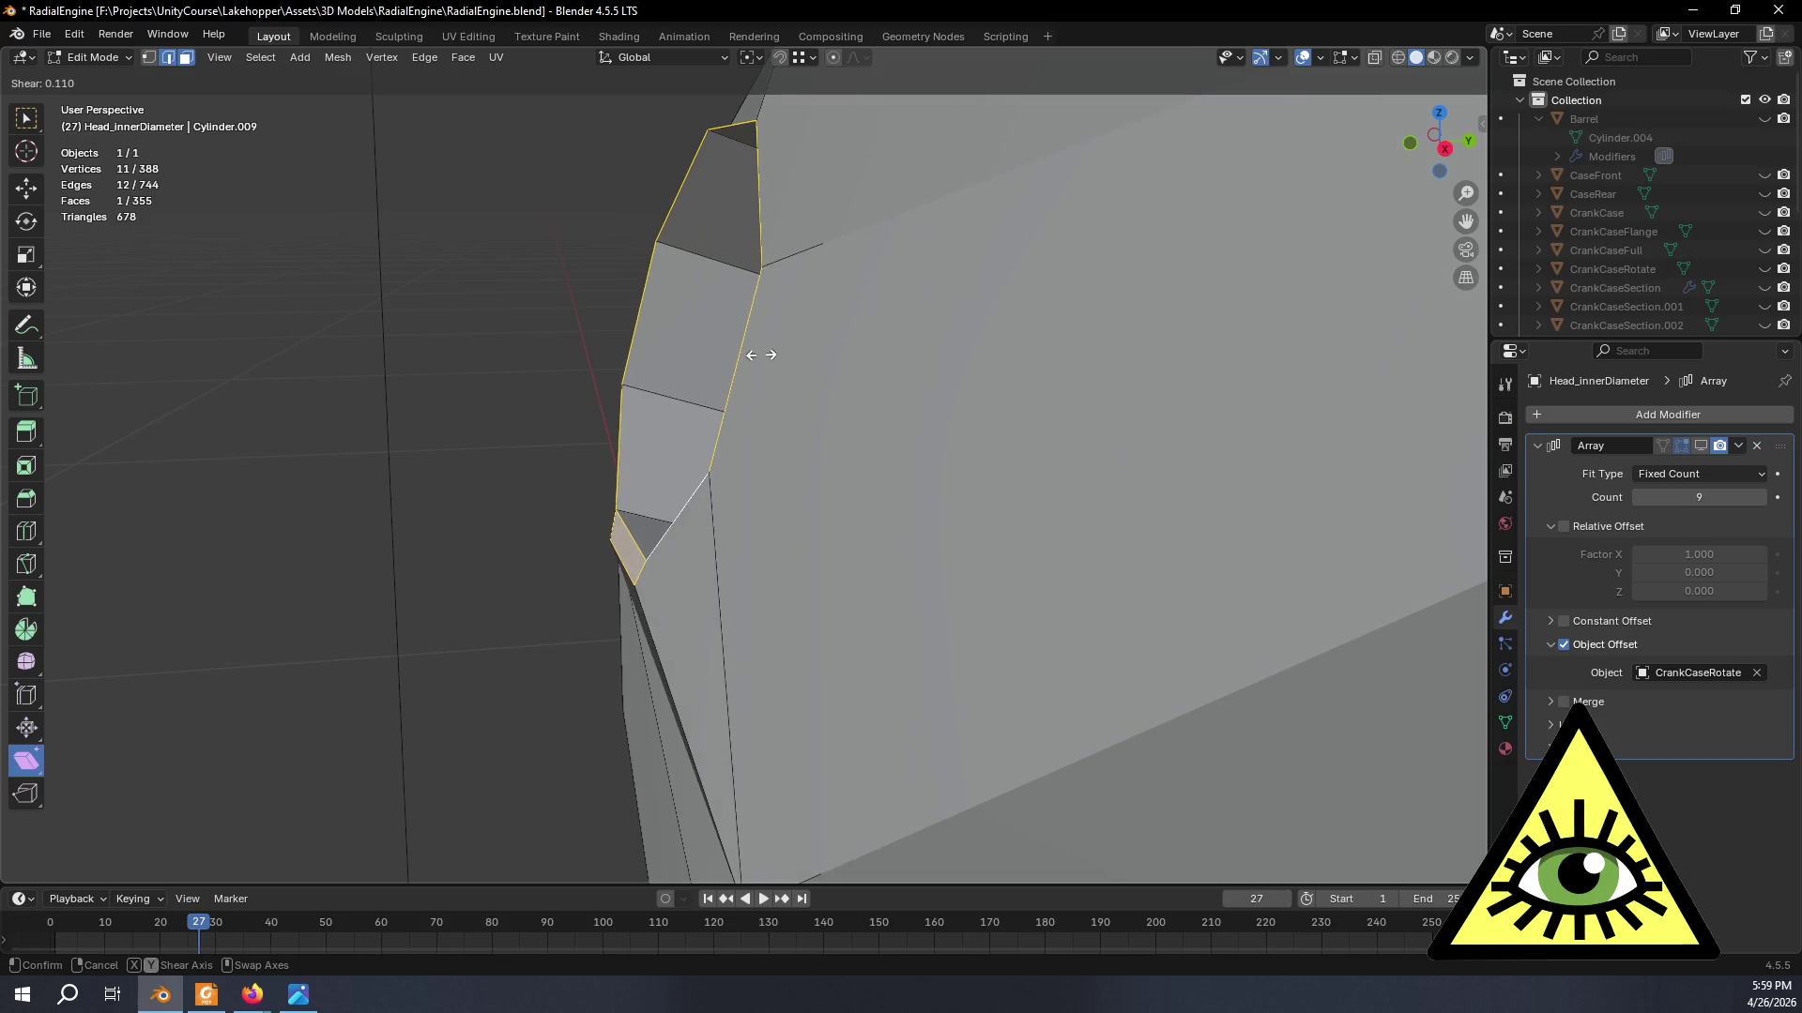
key(ctrl+z)
mouse_move(676, 289)
mouse_down()
mouse_move(477, 304)
mouse_move(534, 320)
mouse_up()
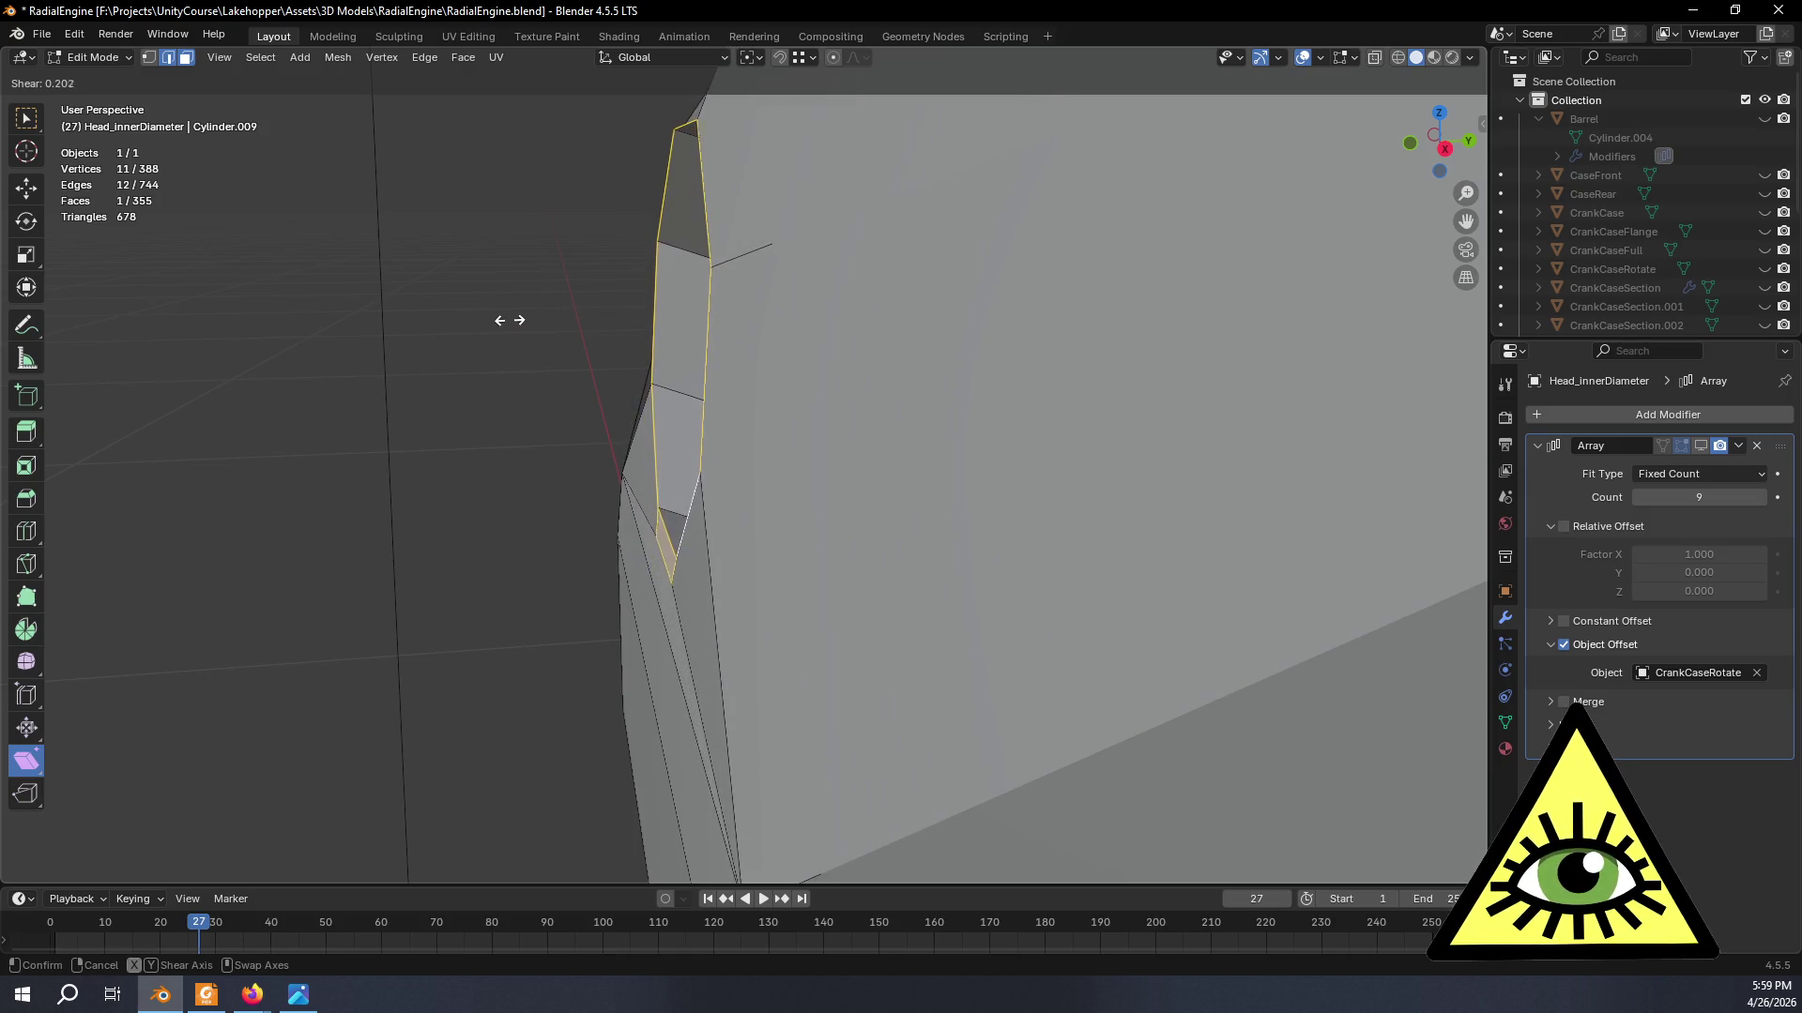
drag(534, 319, 523, 318)
- In Right Orthographic view shear the port ring to -0.033 so it stands upright, then nudge it along Y
click(1450, 148)
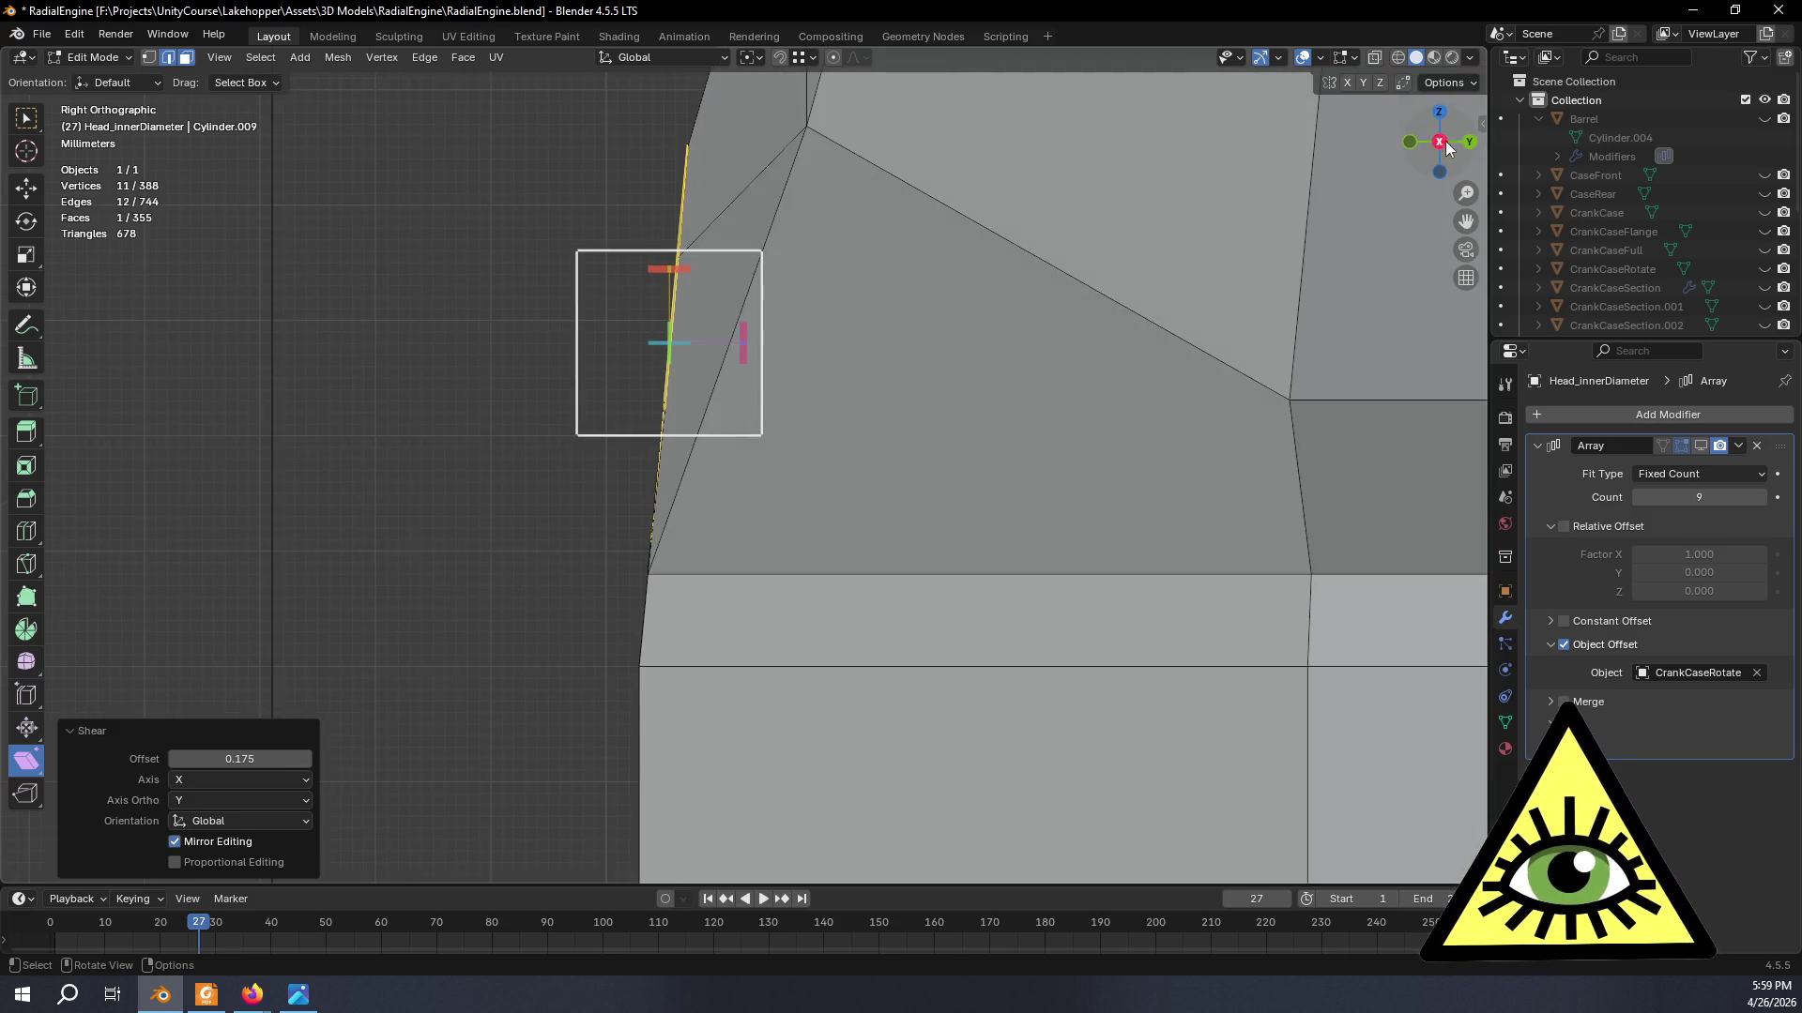
mouse_move(651, 343)
mouse_down()
mouse_move(628, 339)
mouse_move(743, 335)
mouse_up()
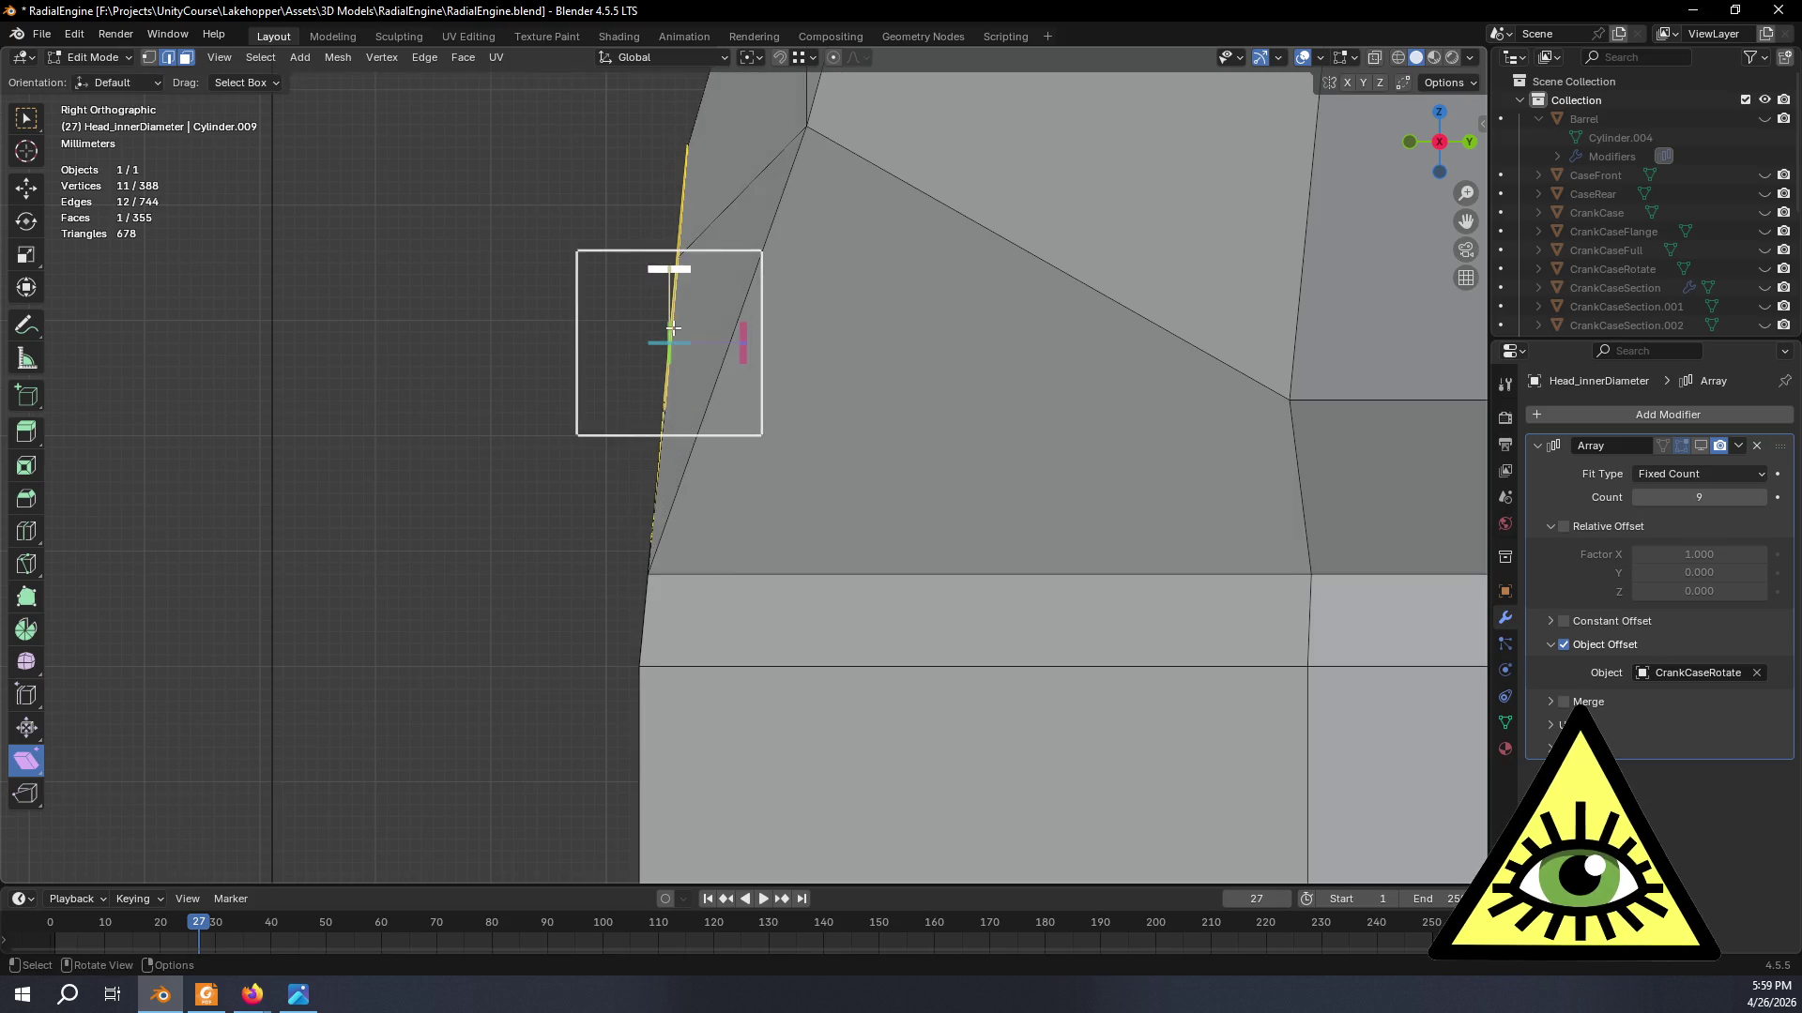
drag(651, 273, 622, 273)
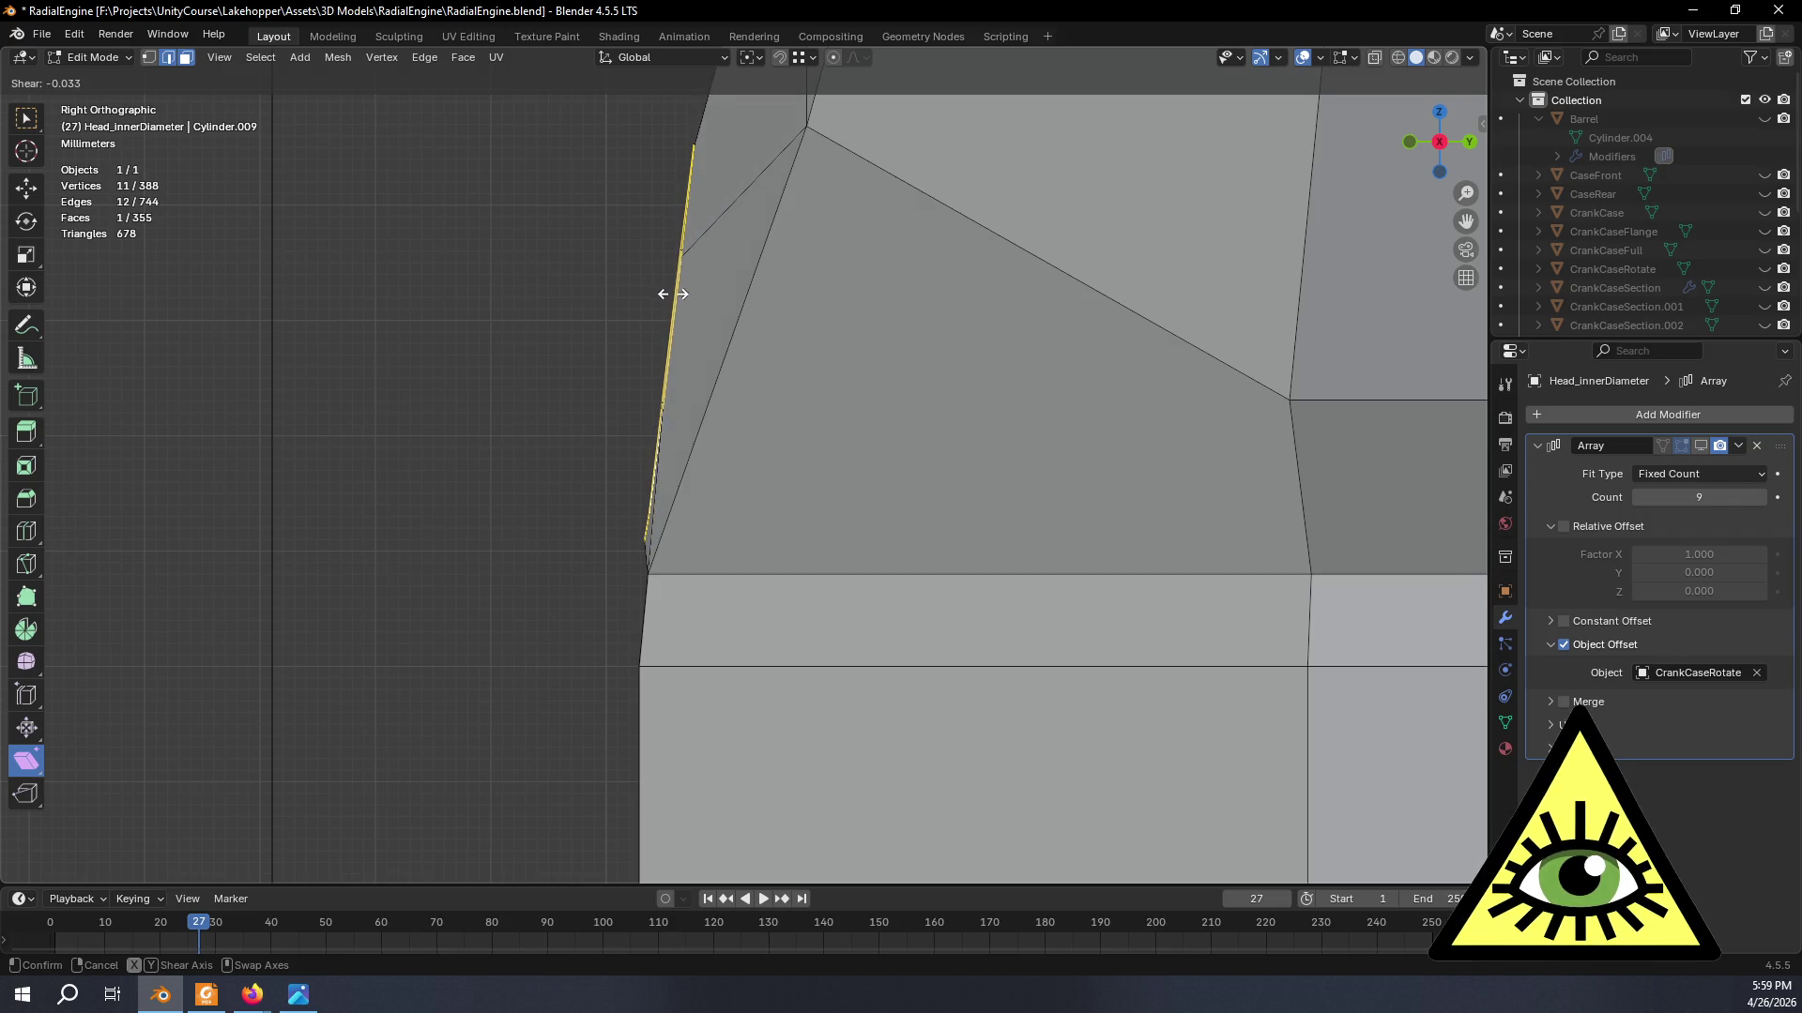
drag(671, 294, 672, 294)
click(27, 185)
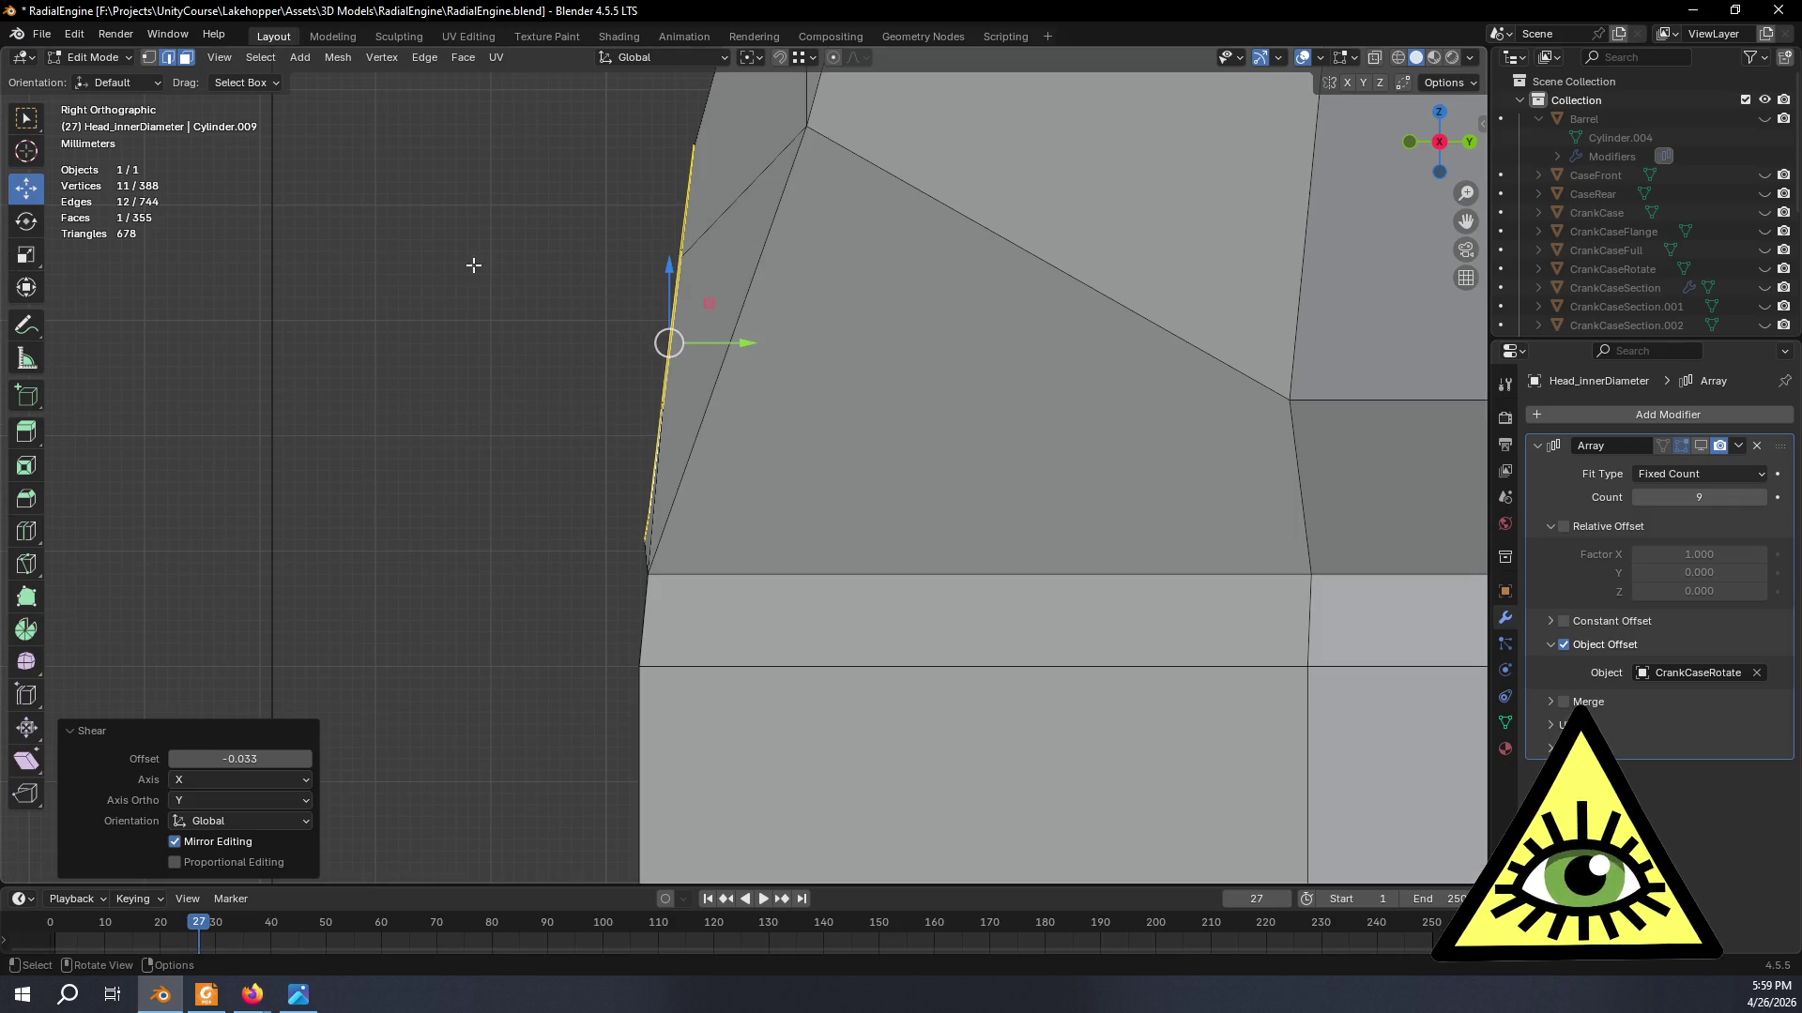
drag(757, 342, 767, 344)
mouse_move(430, 502)
middle_down()
mouse_move(797, 535)
mouse_move(894, 511)
mouse_move(435, 527)
middle_up()
key(Tab)
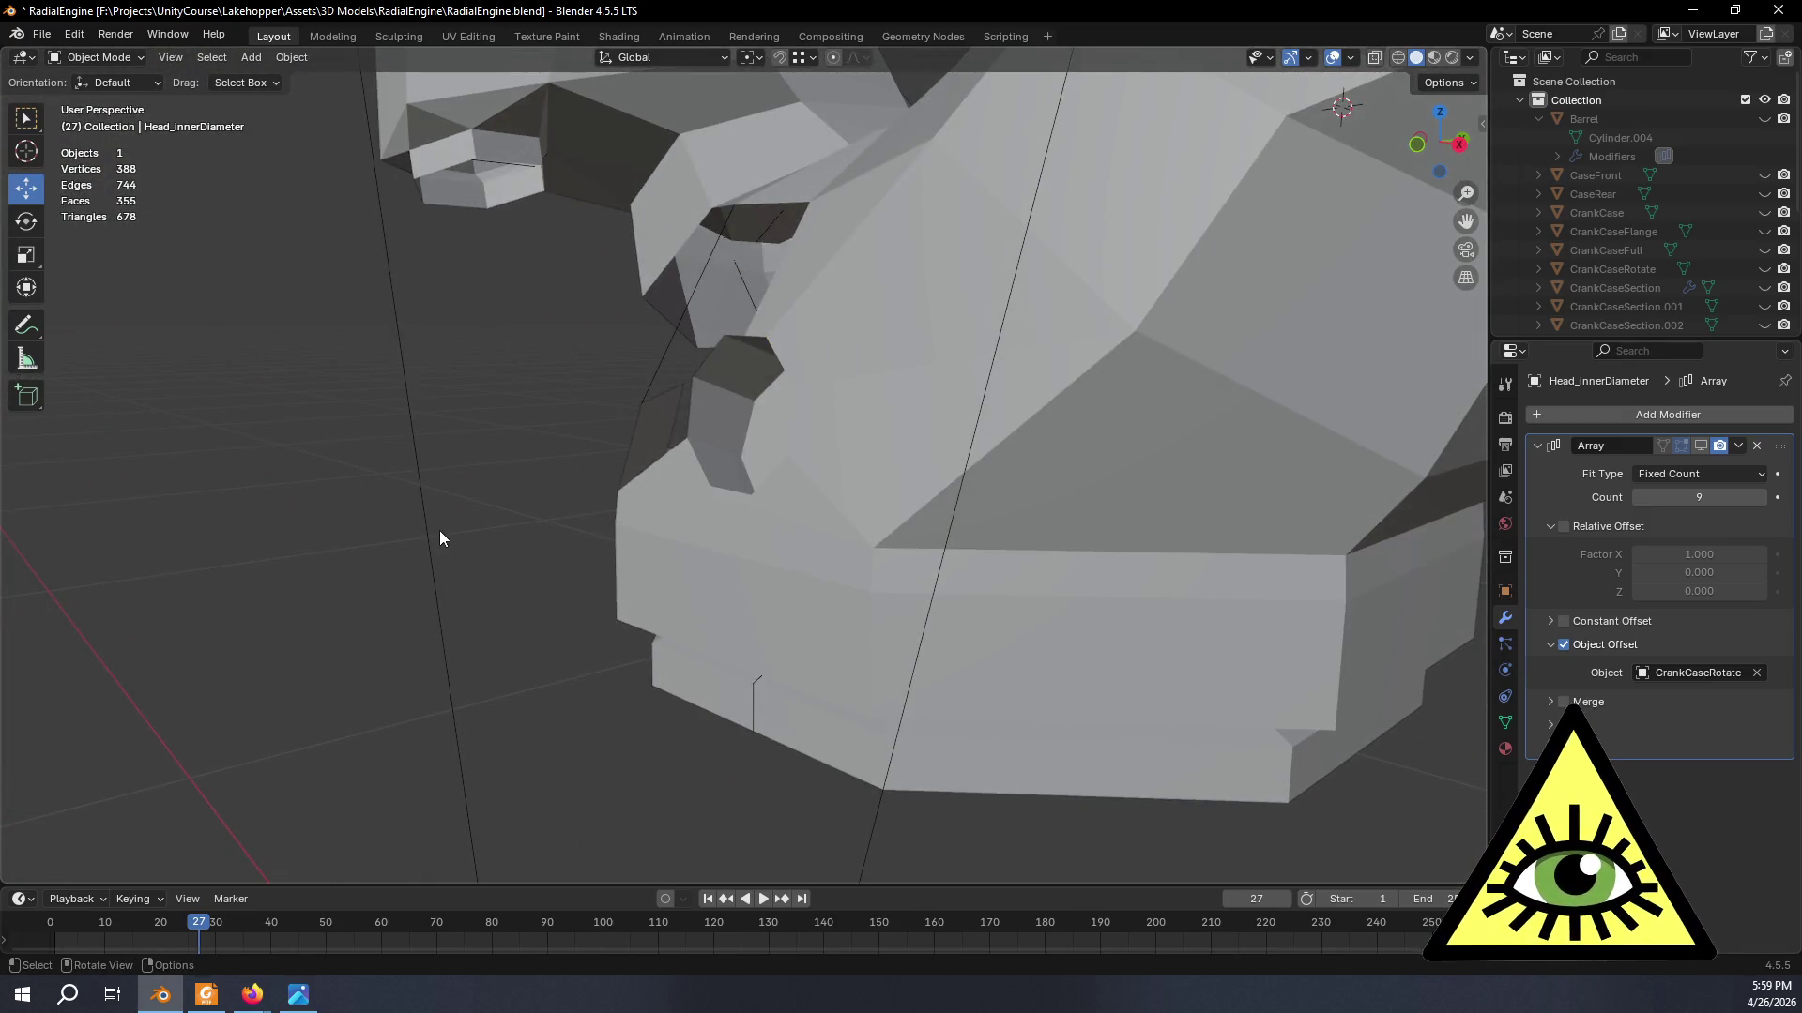
mouse_move(437, 526)
middle_down()
mouse_move(346, 483)
mouse_move(355, 531)
mouse_move(662, 508)
mouse_move(723, 523)
mouse_move(638, 534)
mouse_move(750, 539)
mouse_move(714, 530)
mouse_move(821, 525)
mouse_move(803, 492)
middle_up()
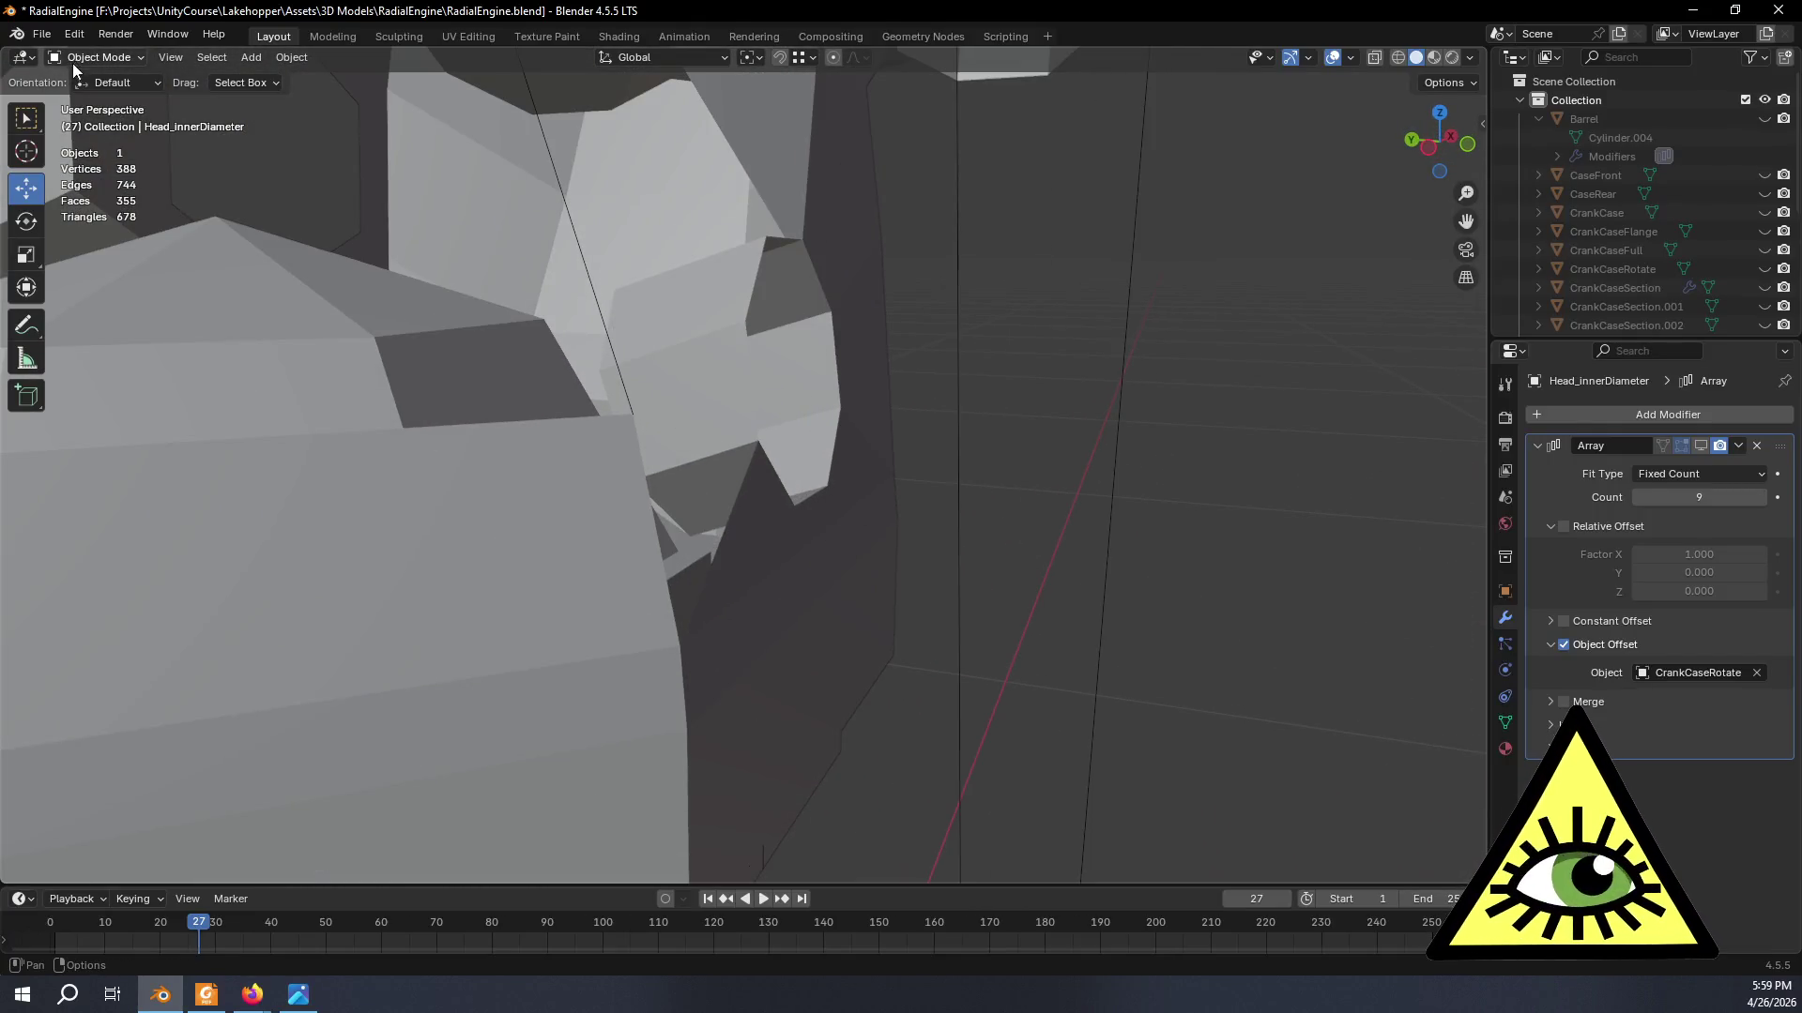
click(28, 119)
mouse_move(765, 325)
middle_down()
mouse_move(797, 456)
mouse_move(725, 401)
middle_up()
click(672, 388)
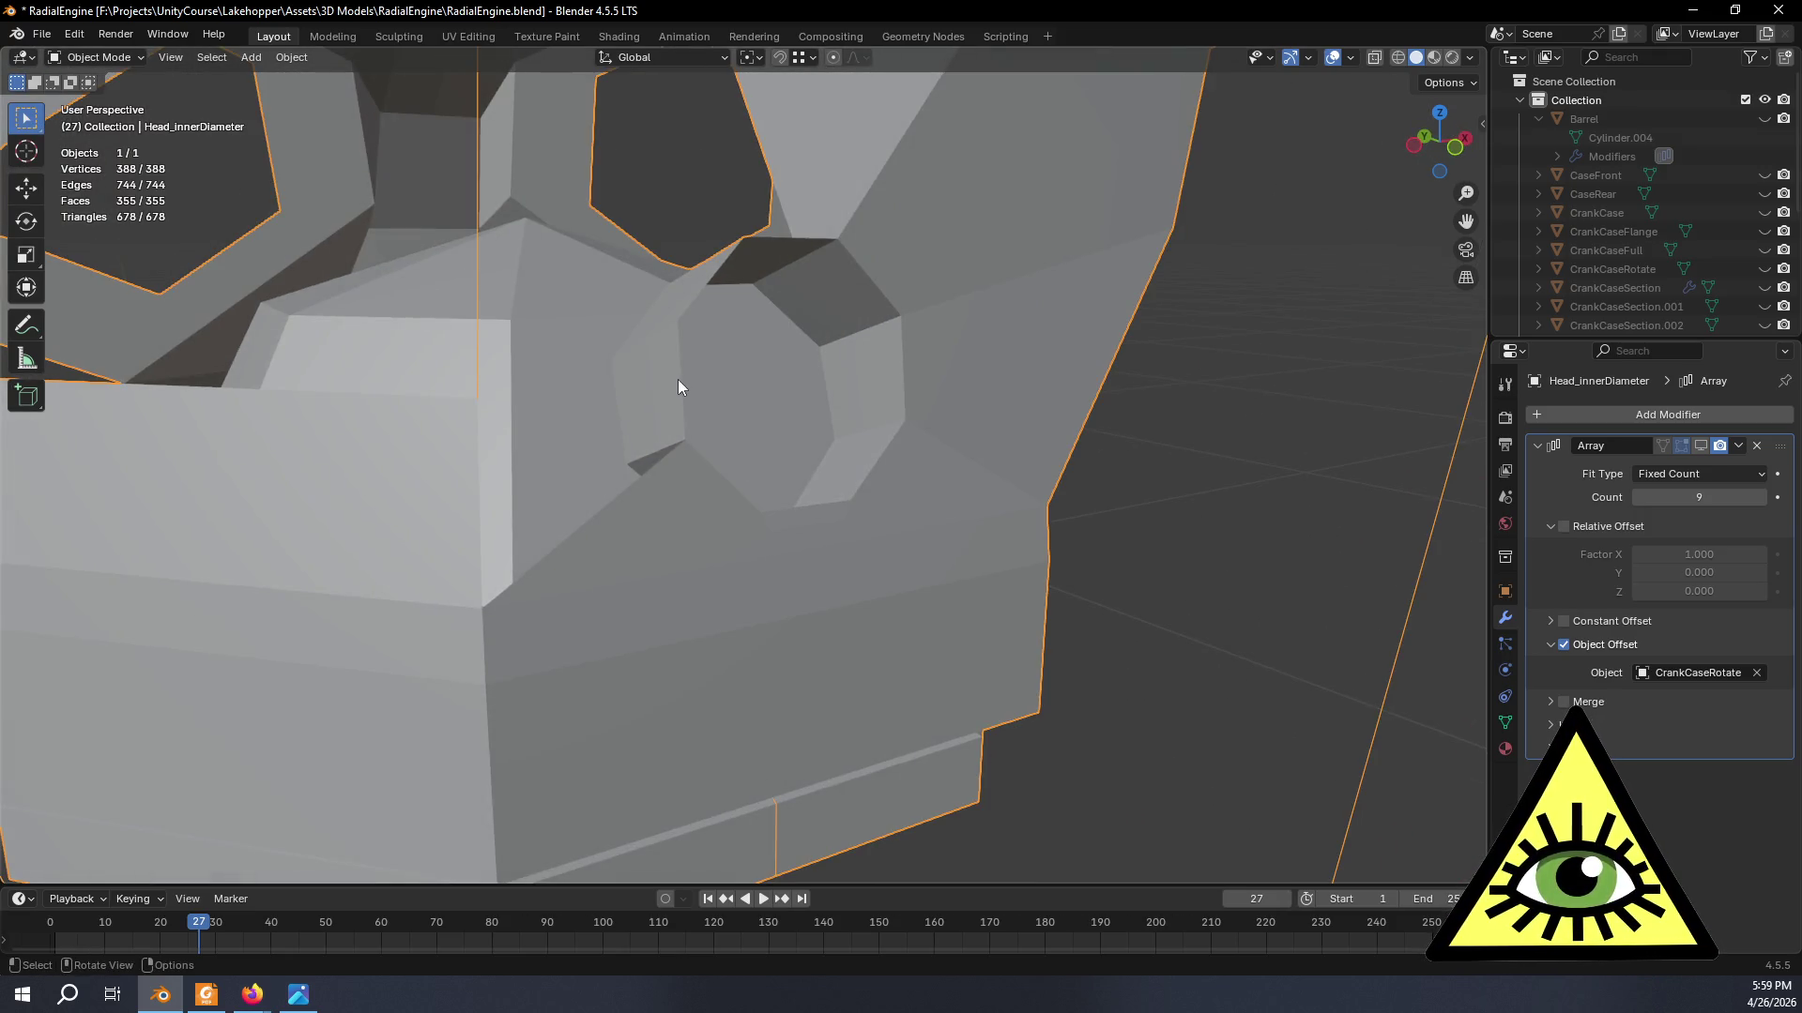
key(Tab)
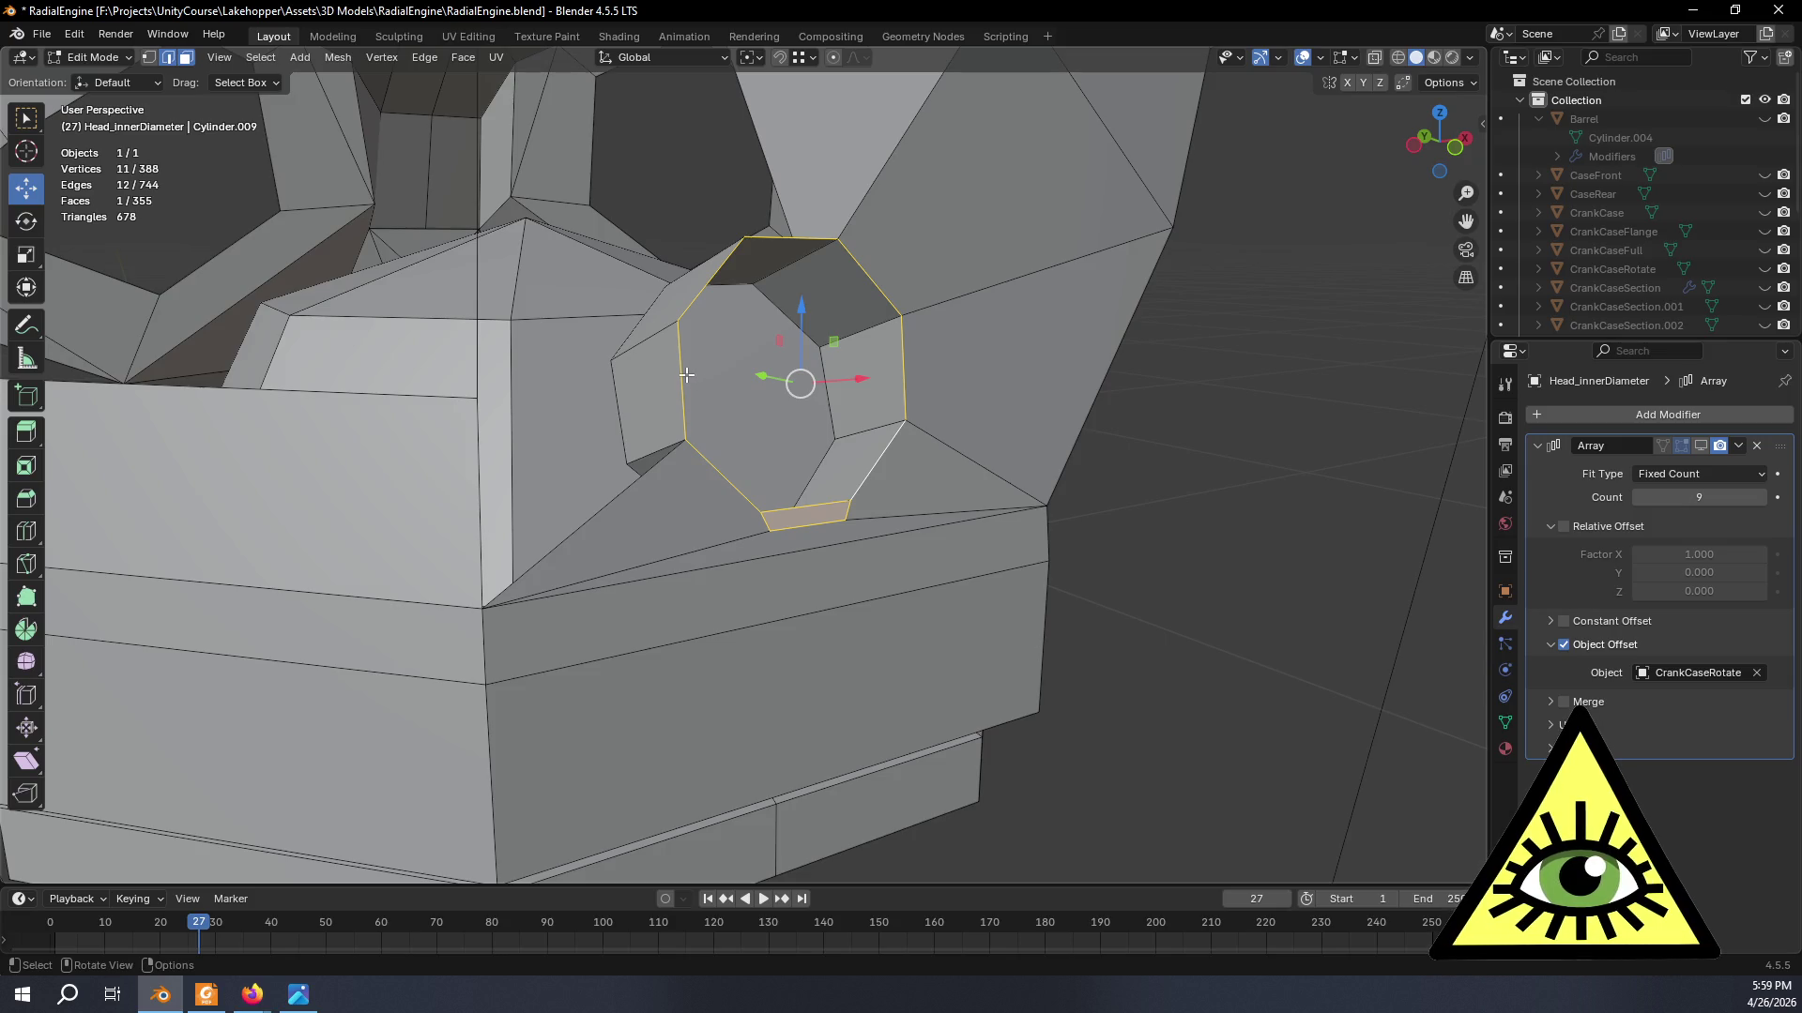
- Fill the octagonal port opening with a face and set transforms to the Normal orientation
click(167, 57)
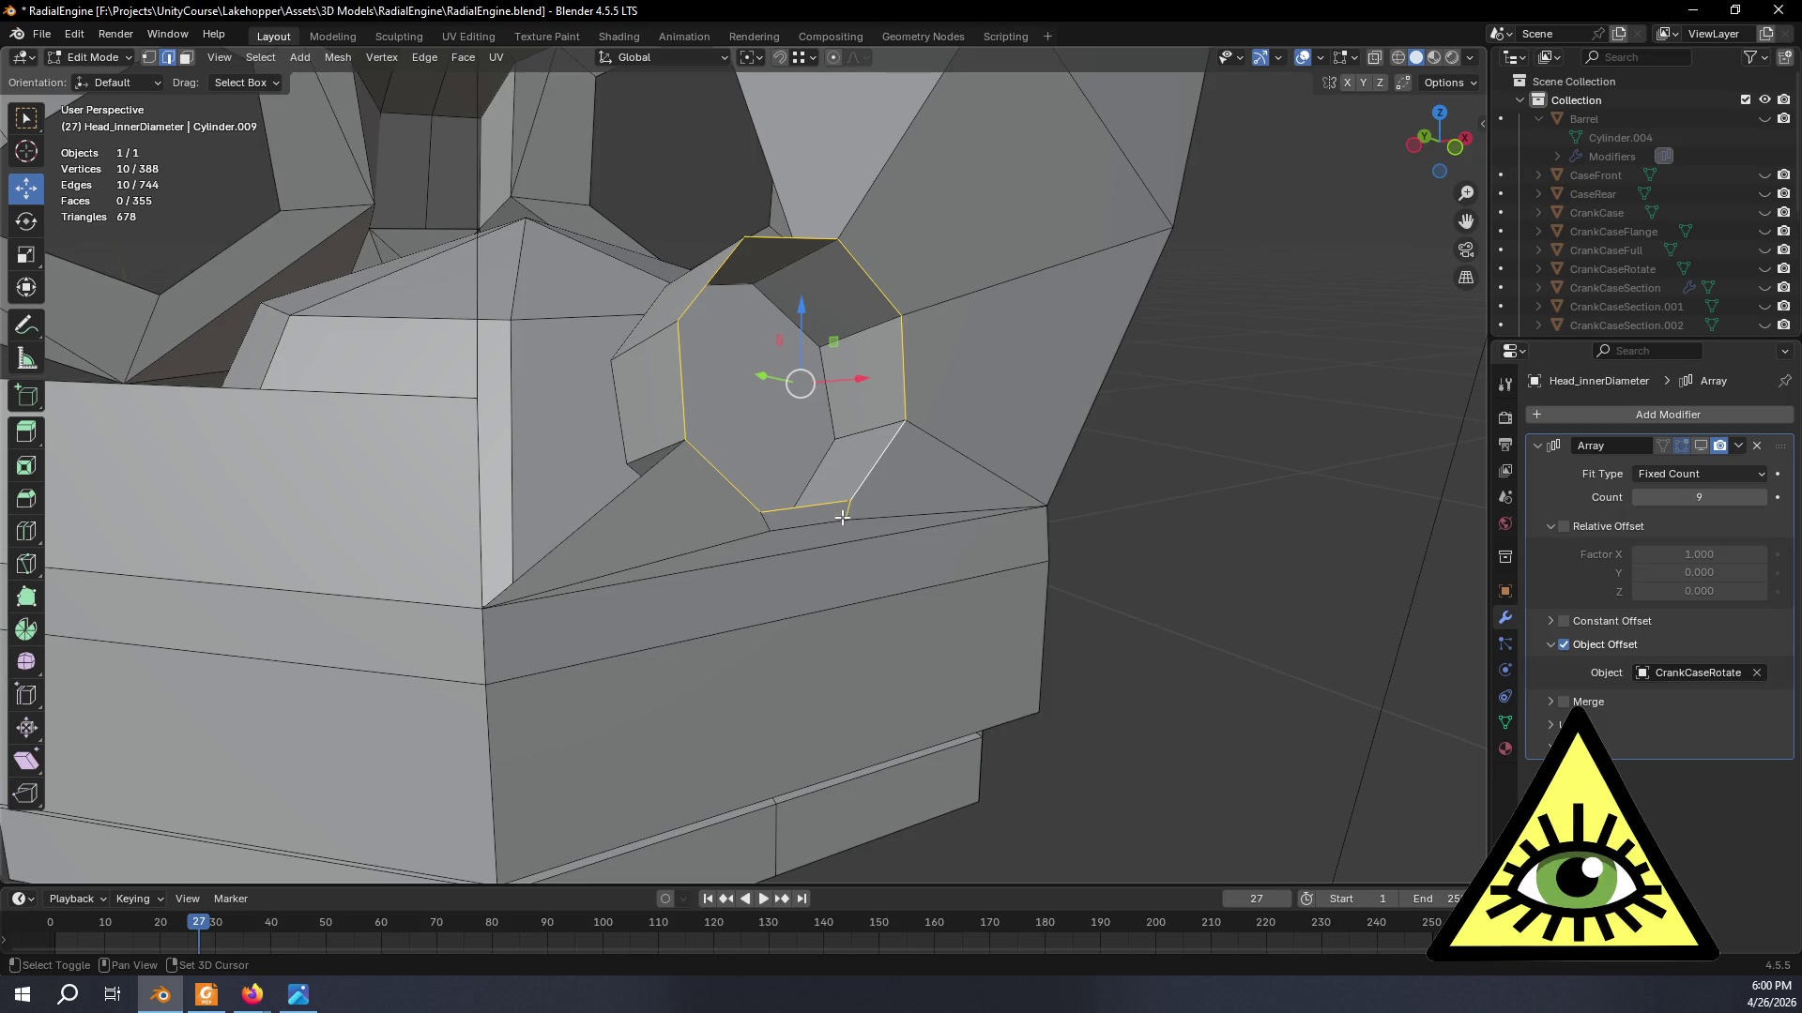
key(f)
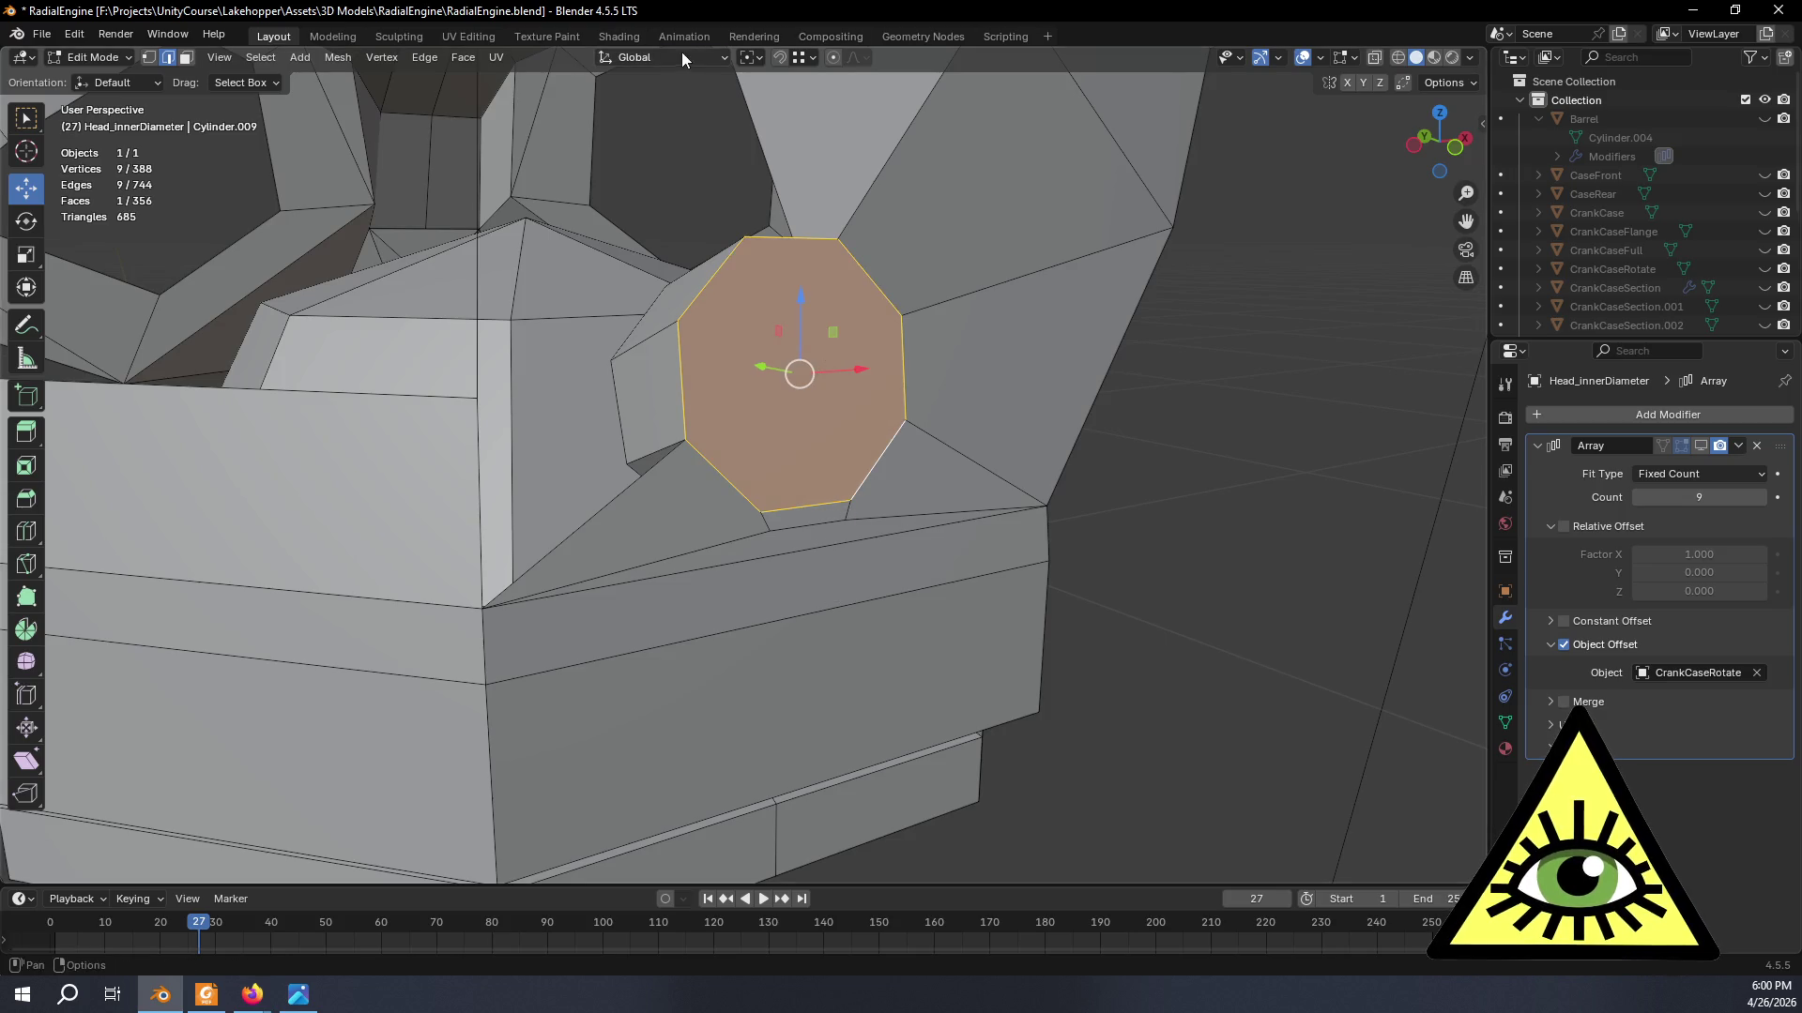
click(682, 59)
click(686, 153)
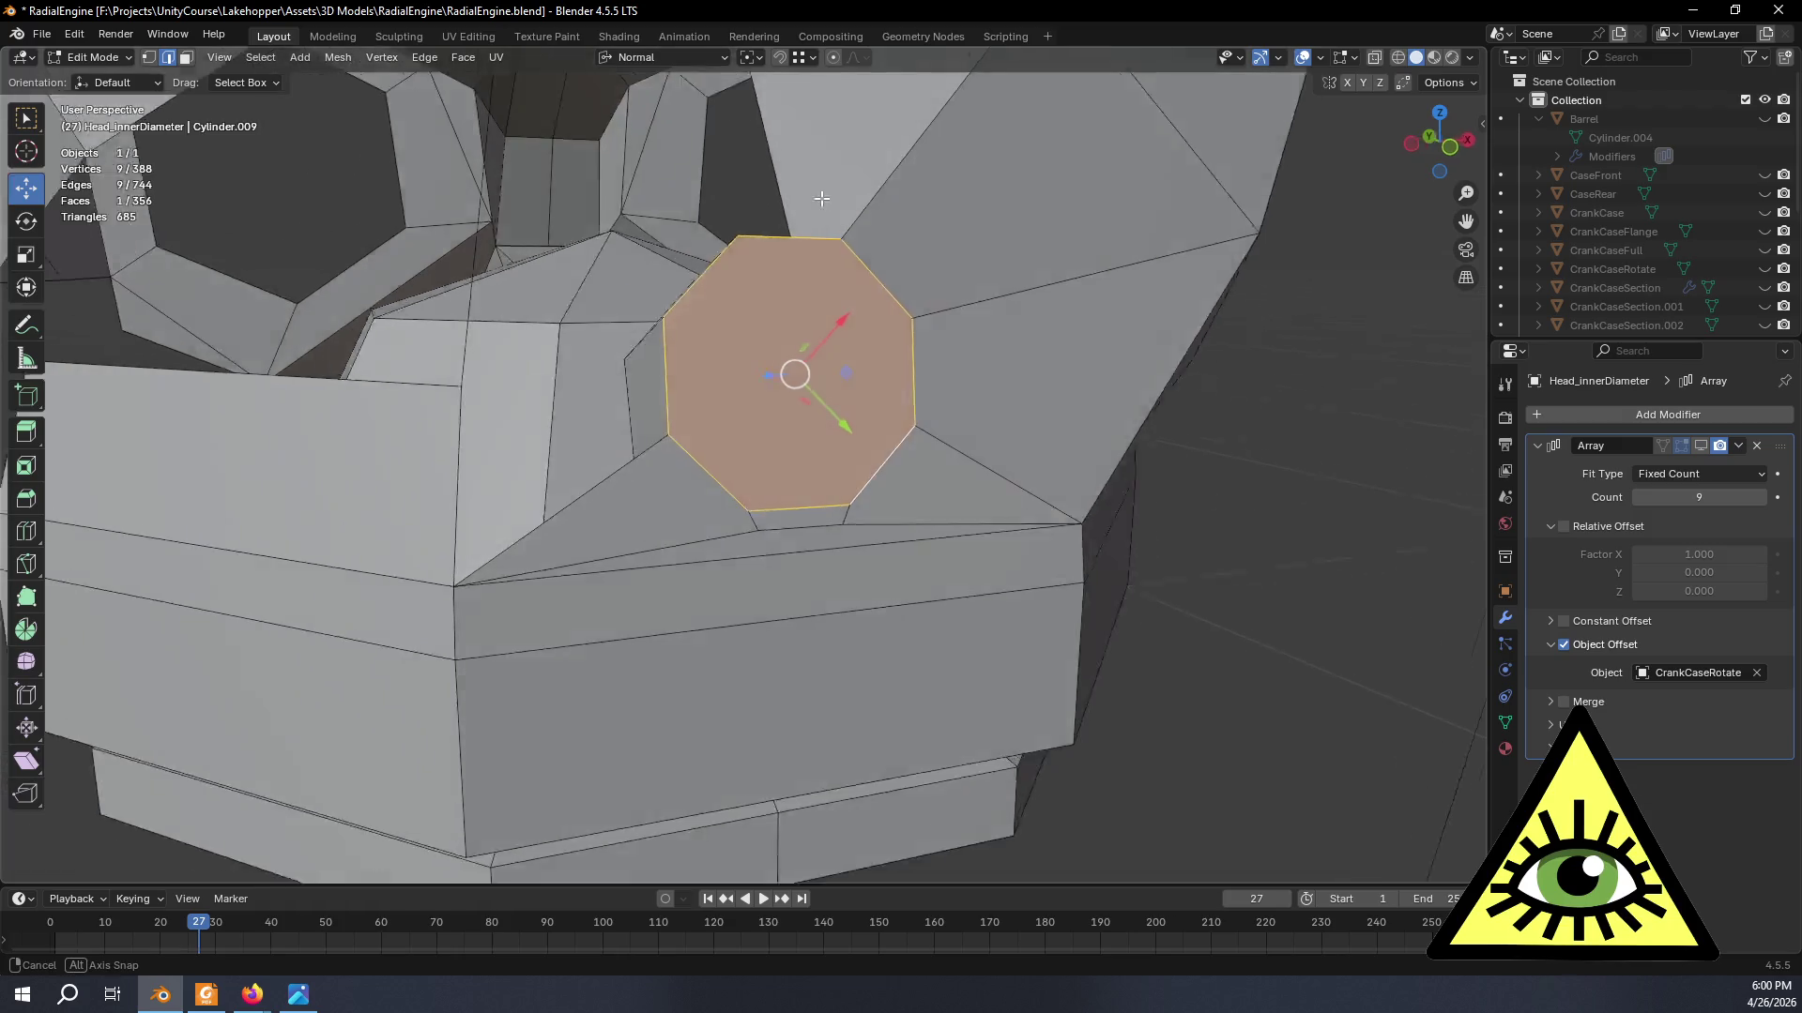
middle_drag(930, 158, 746, 60)
- Create the custom transform orientation Face.007 from the new face and deselect it
click(743, 61)
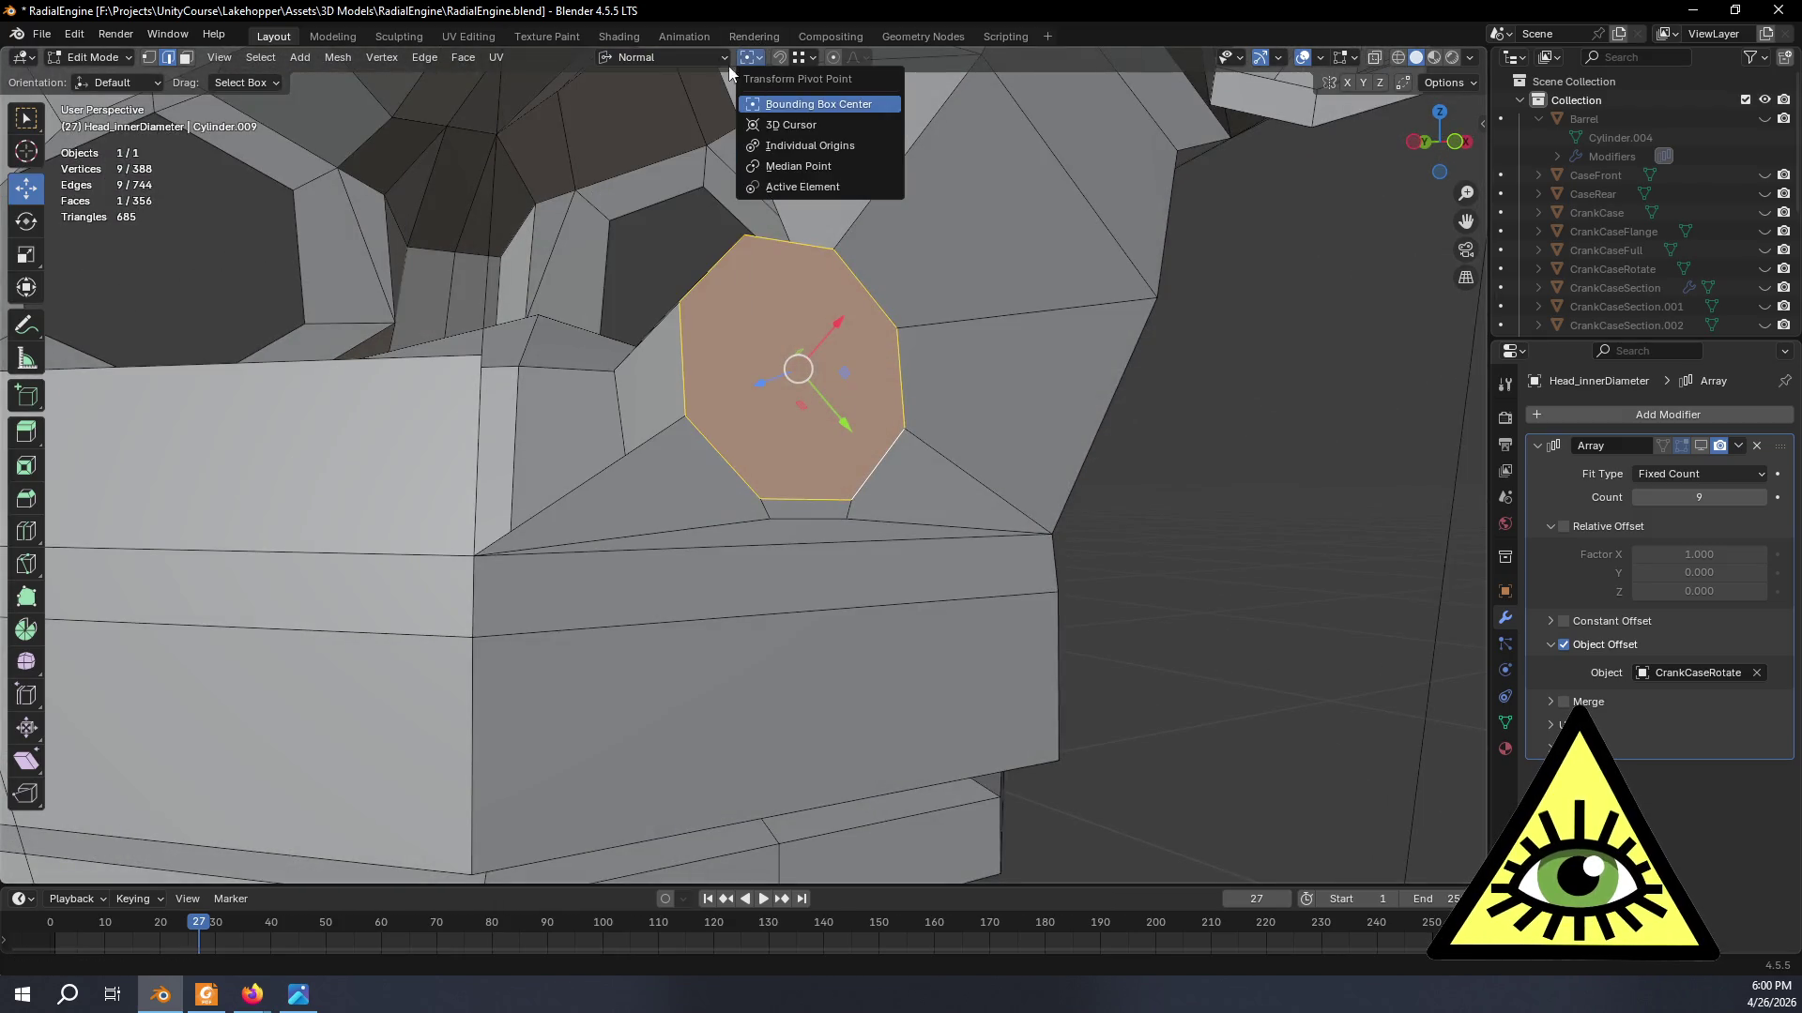
click(728, 117)
click(1243, 555)
mouse_move(1243, 555)
middle_down()
mouse_move(1044, 552)
mouse_move(973, 591)
mouse_move(1020, 594)
mouse_move(981, 537)
mouse_move(686, 494)
middle_up()
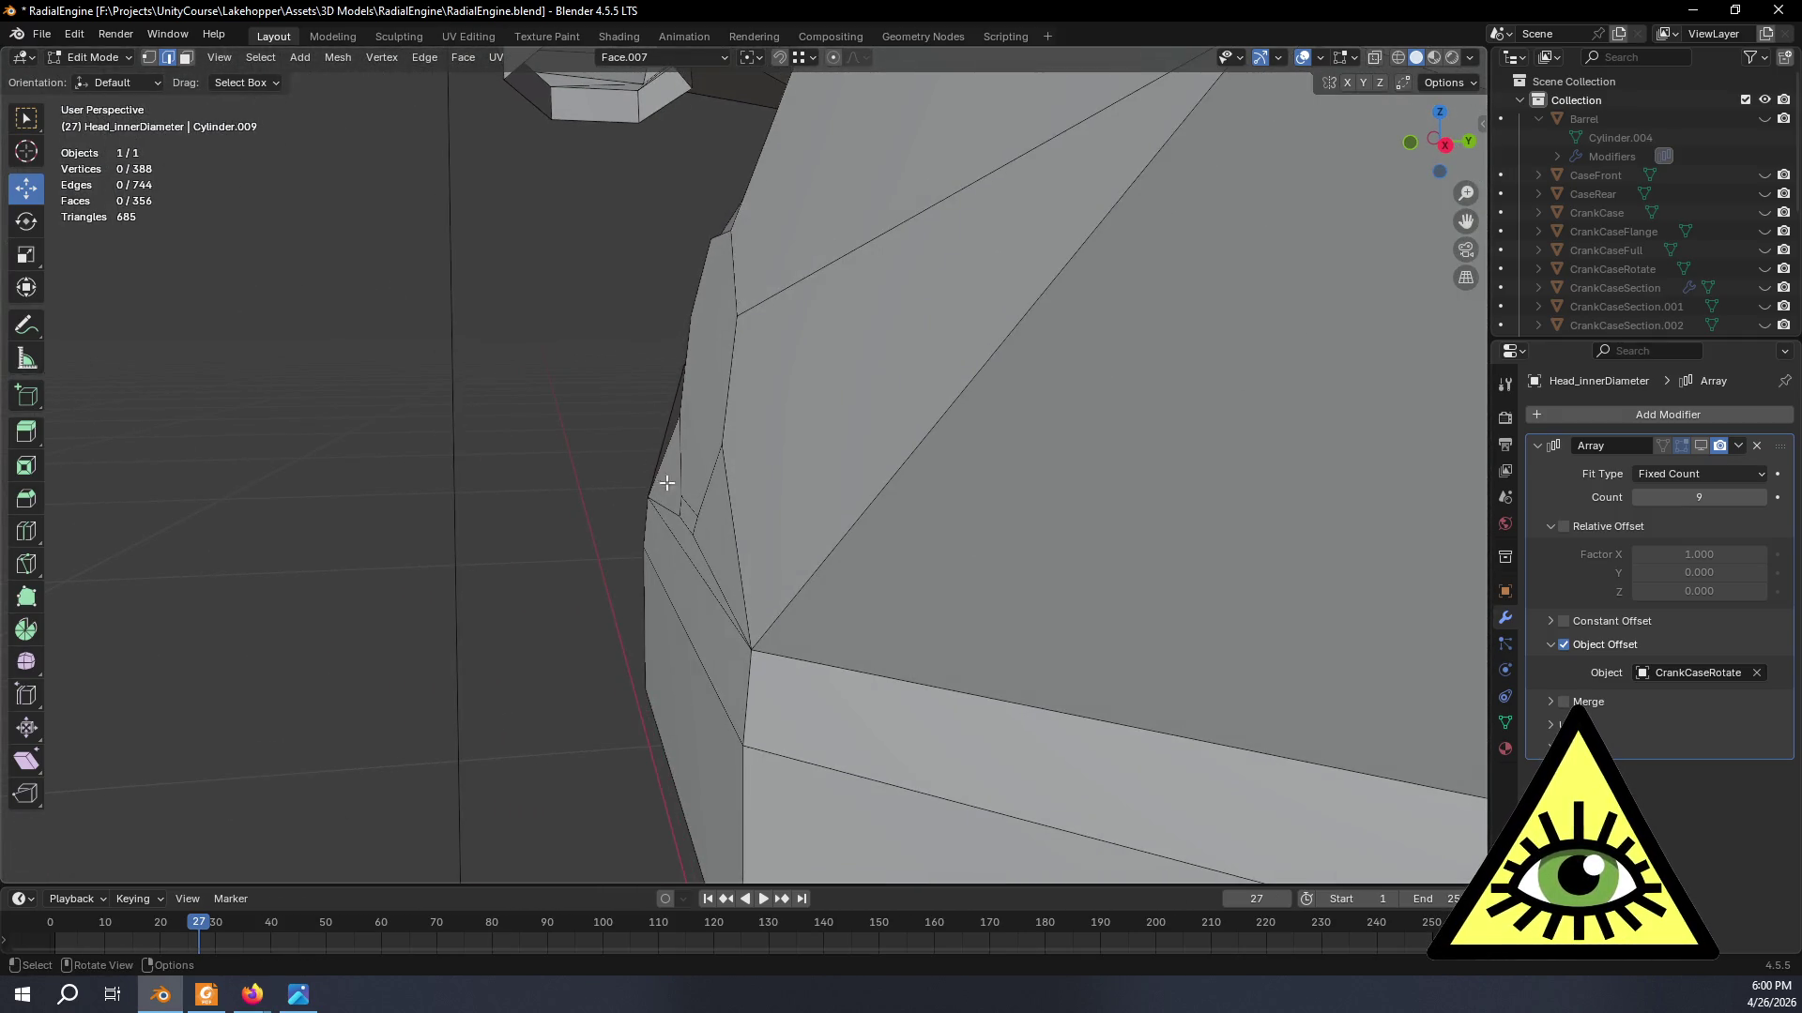
- Shift-select the ring vertices around the octagonal port and the vertex beneath it
mouse_move(206, 70)
middle_down()
mouse_move(604, 374)
mouse_move(850, 395)
mouse_move(758, 422)
mouse_move(160, 71)
mouse_move(696, 390)
mouse_move(750, 390)
middle_up()
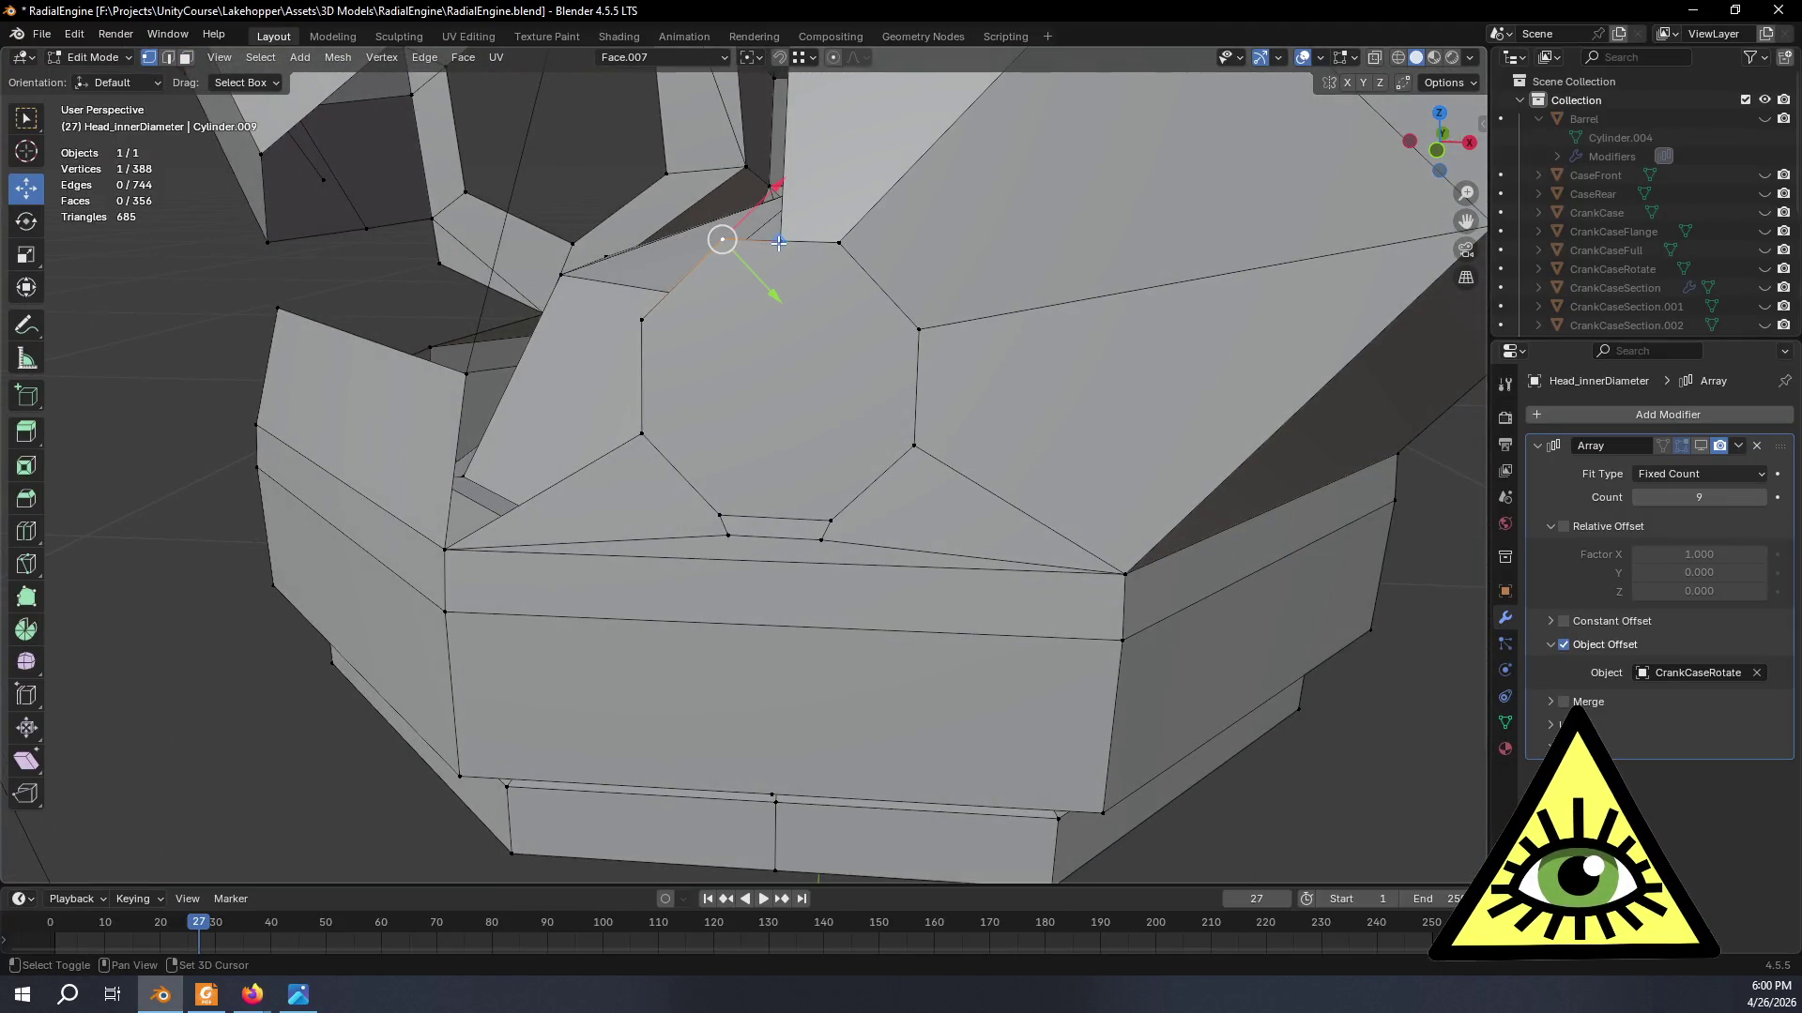
shift+click(855, 246)
shift+click(919, 321)
shift+click(905, 450)
shift+click(837, 515)
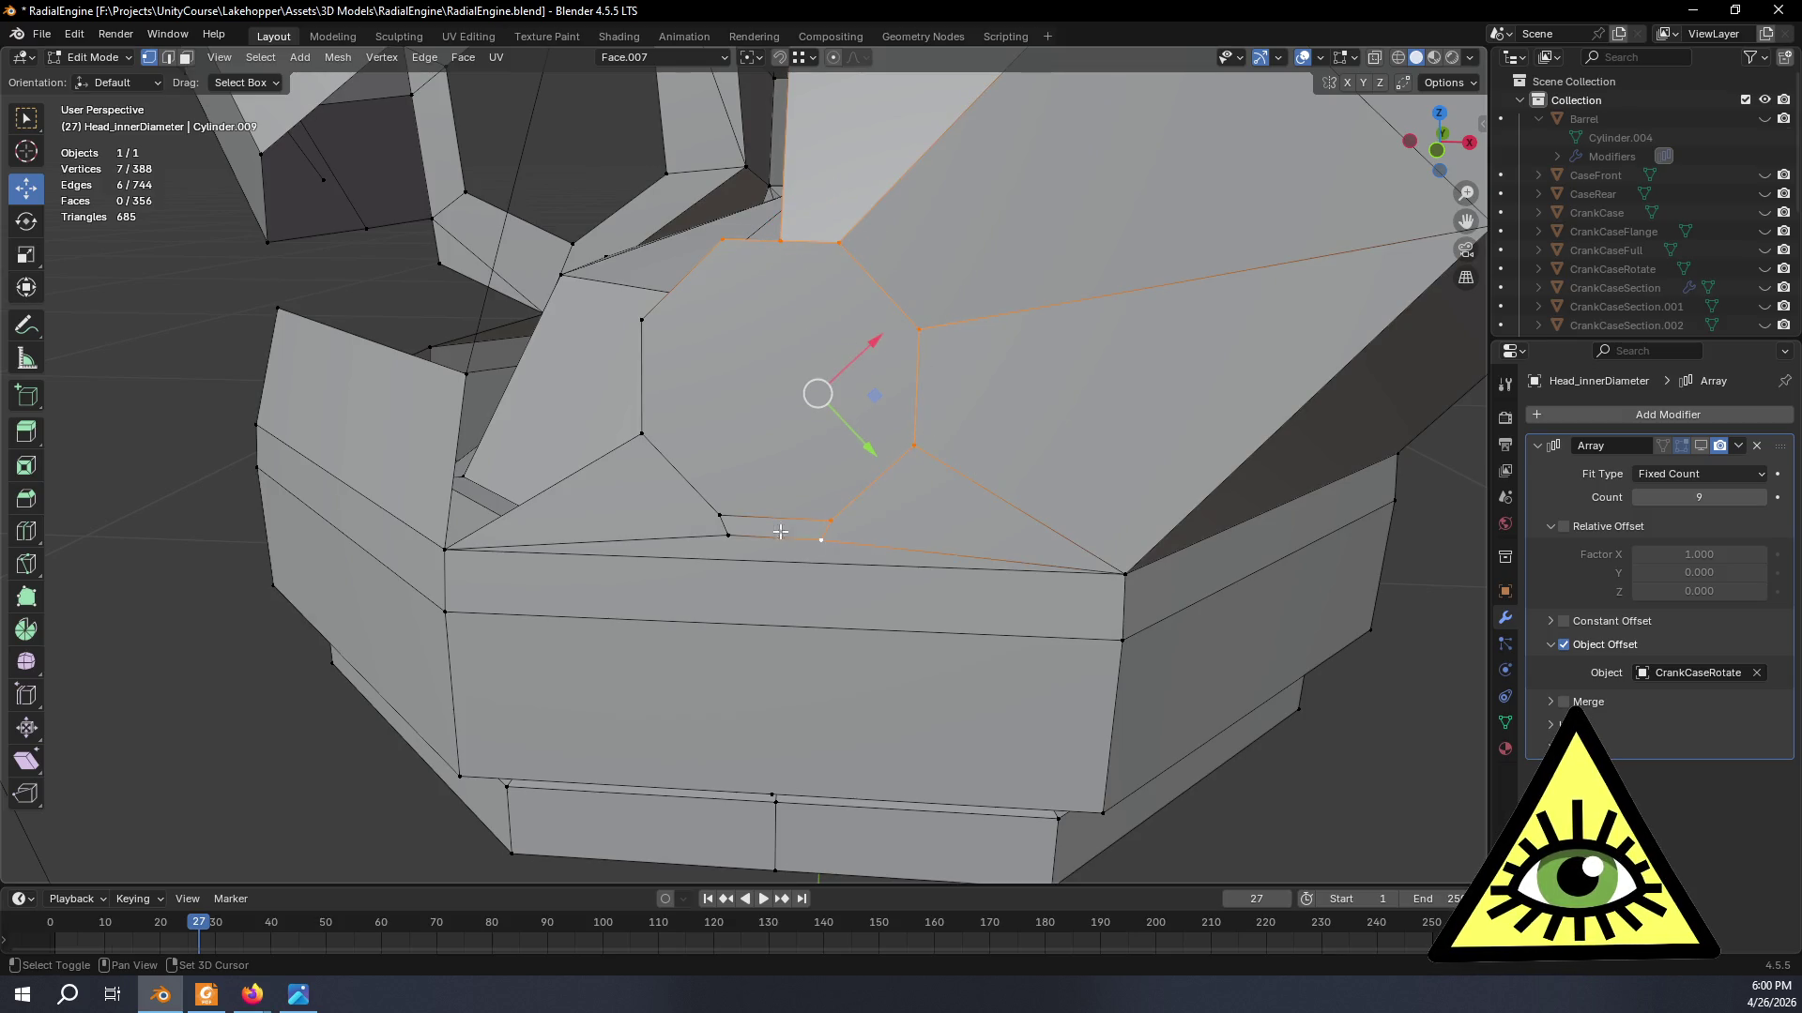
shift+click(638, 437)
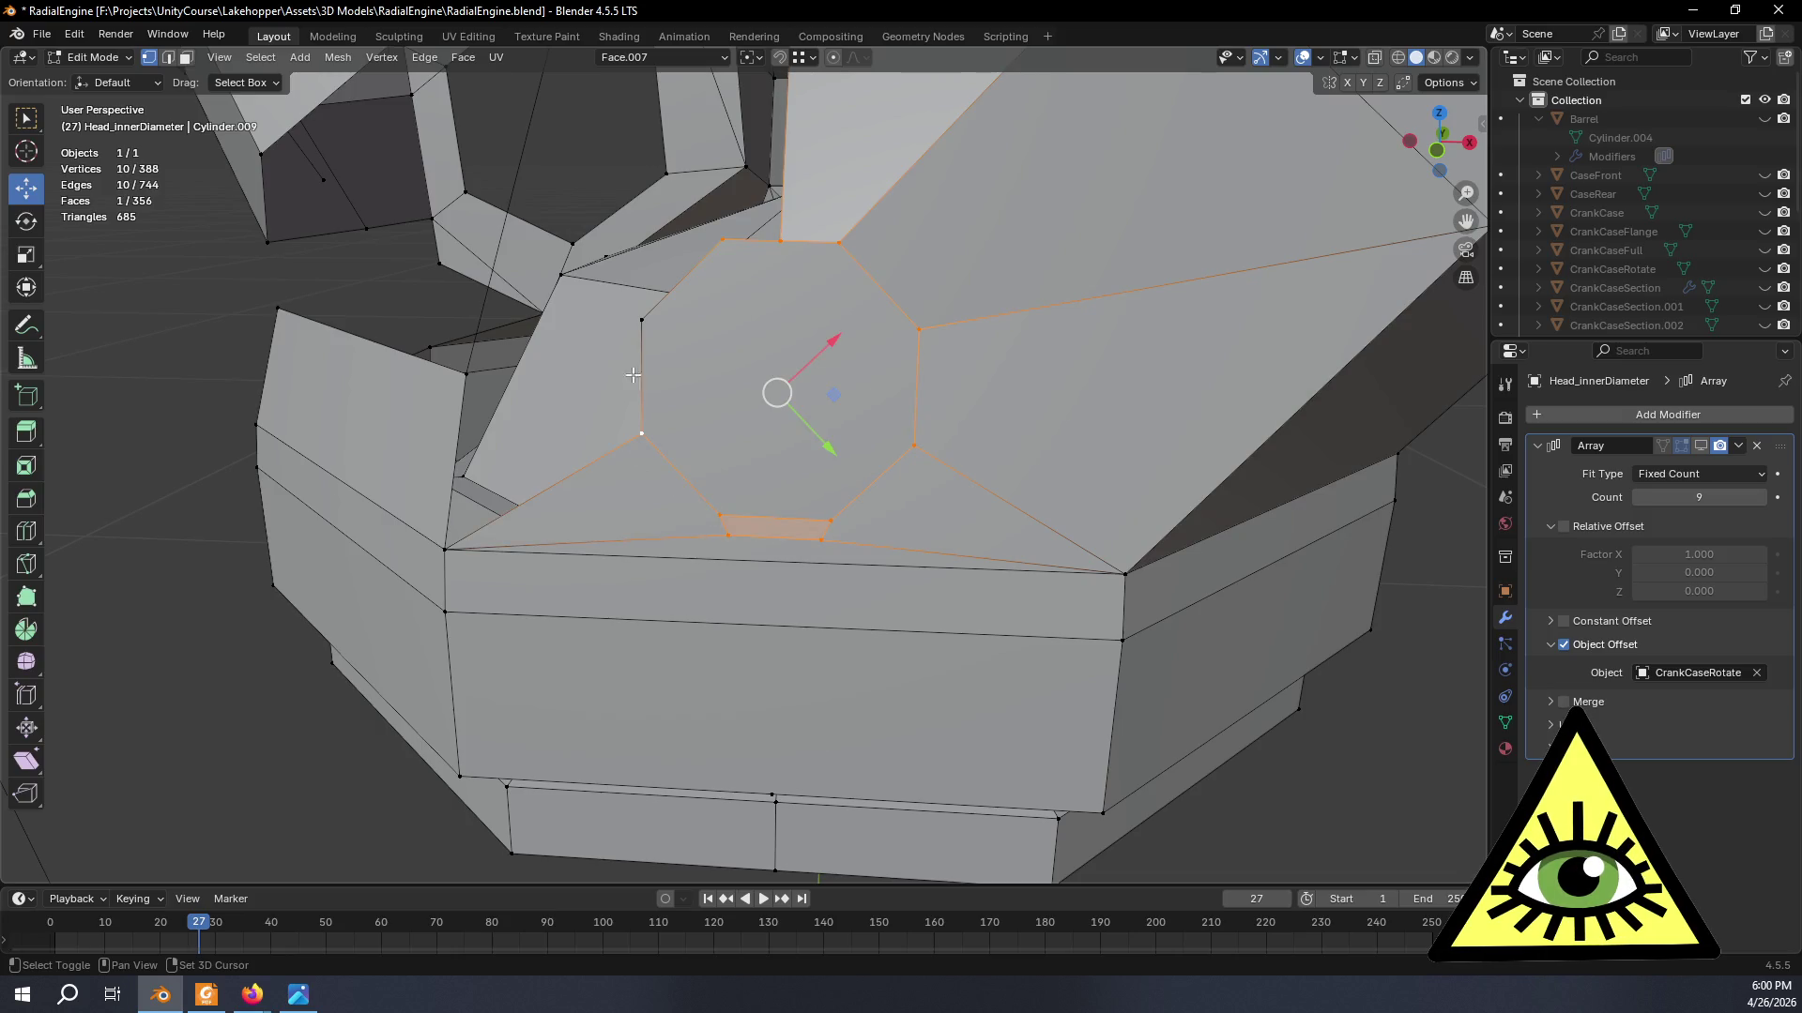
- Select a corner edge and snap the 3D cursor to it with Cursor to Selected
mouse_move(711, 336)
middle_down()
mouse_move(687, 376)
mouse_move(594, 286)
middle_up()
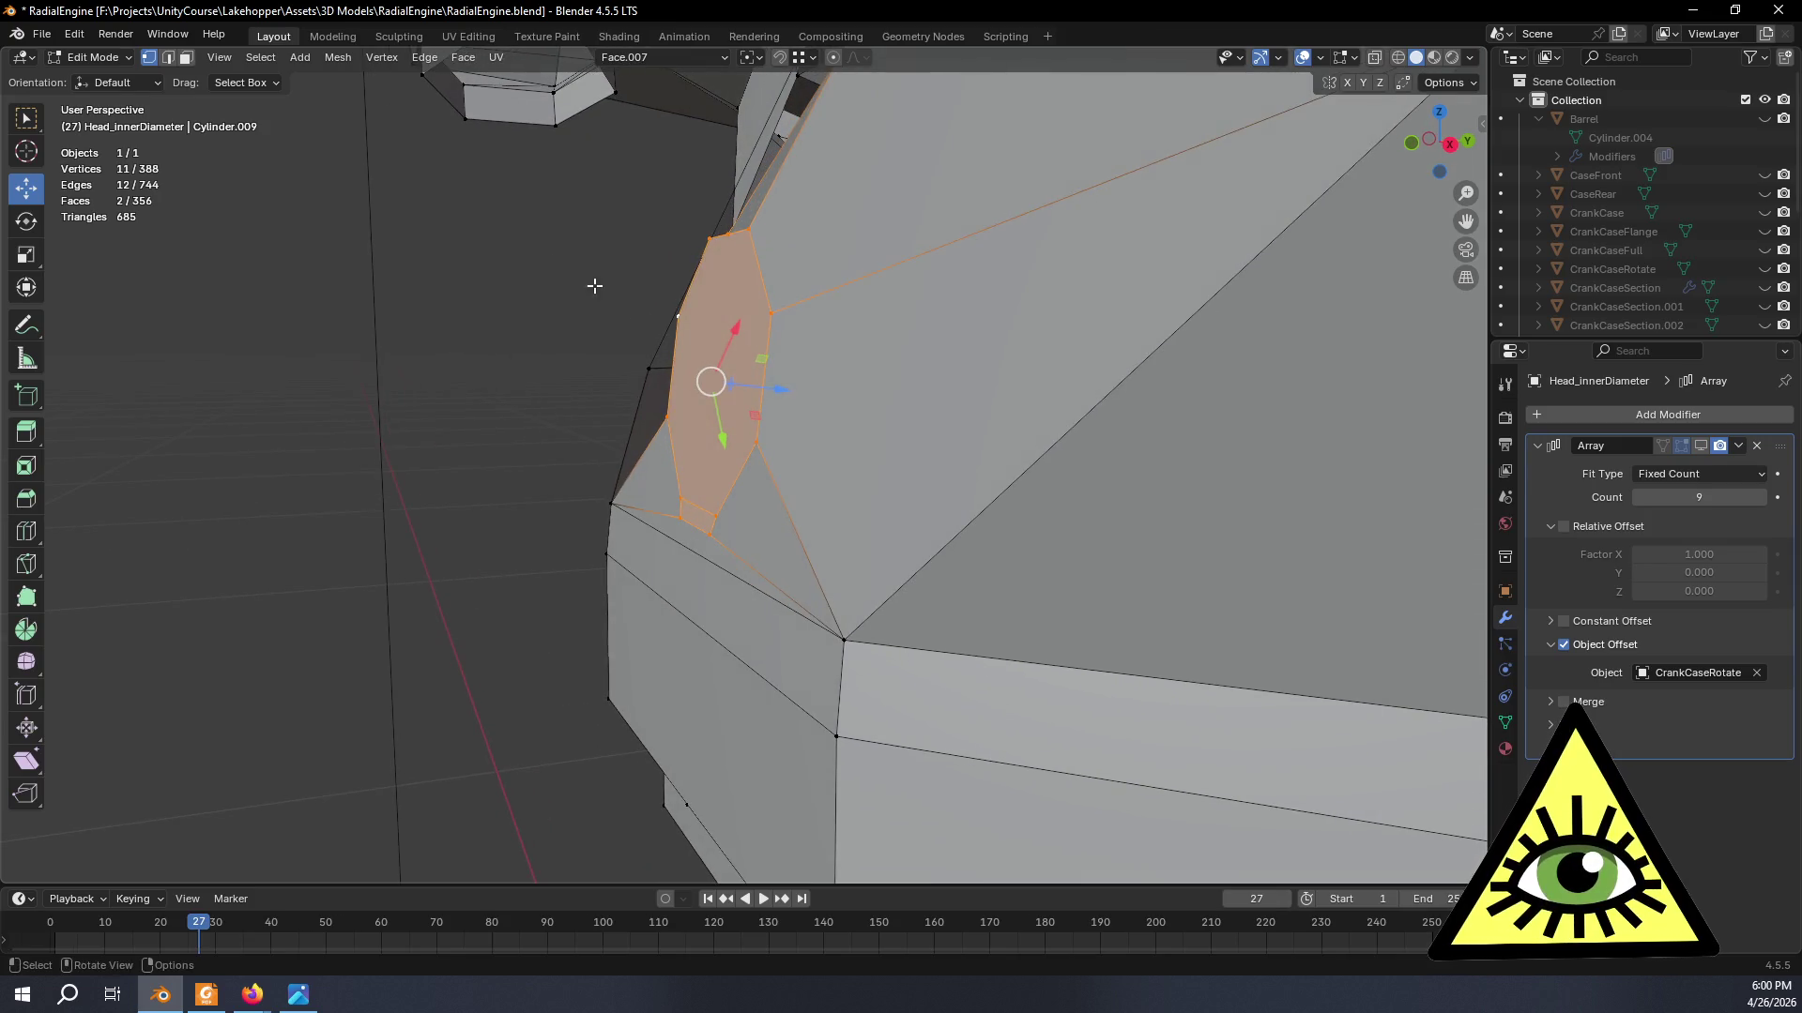
click(613, 504)
shift+click(847, 641)
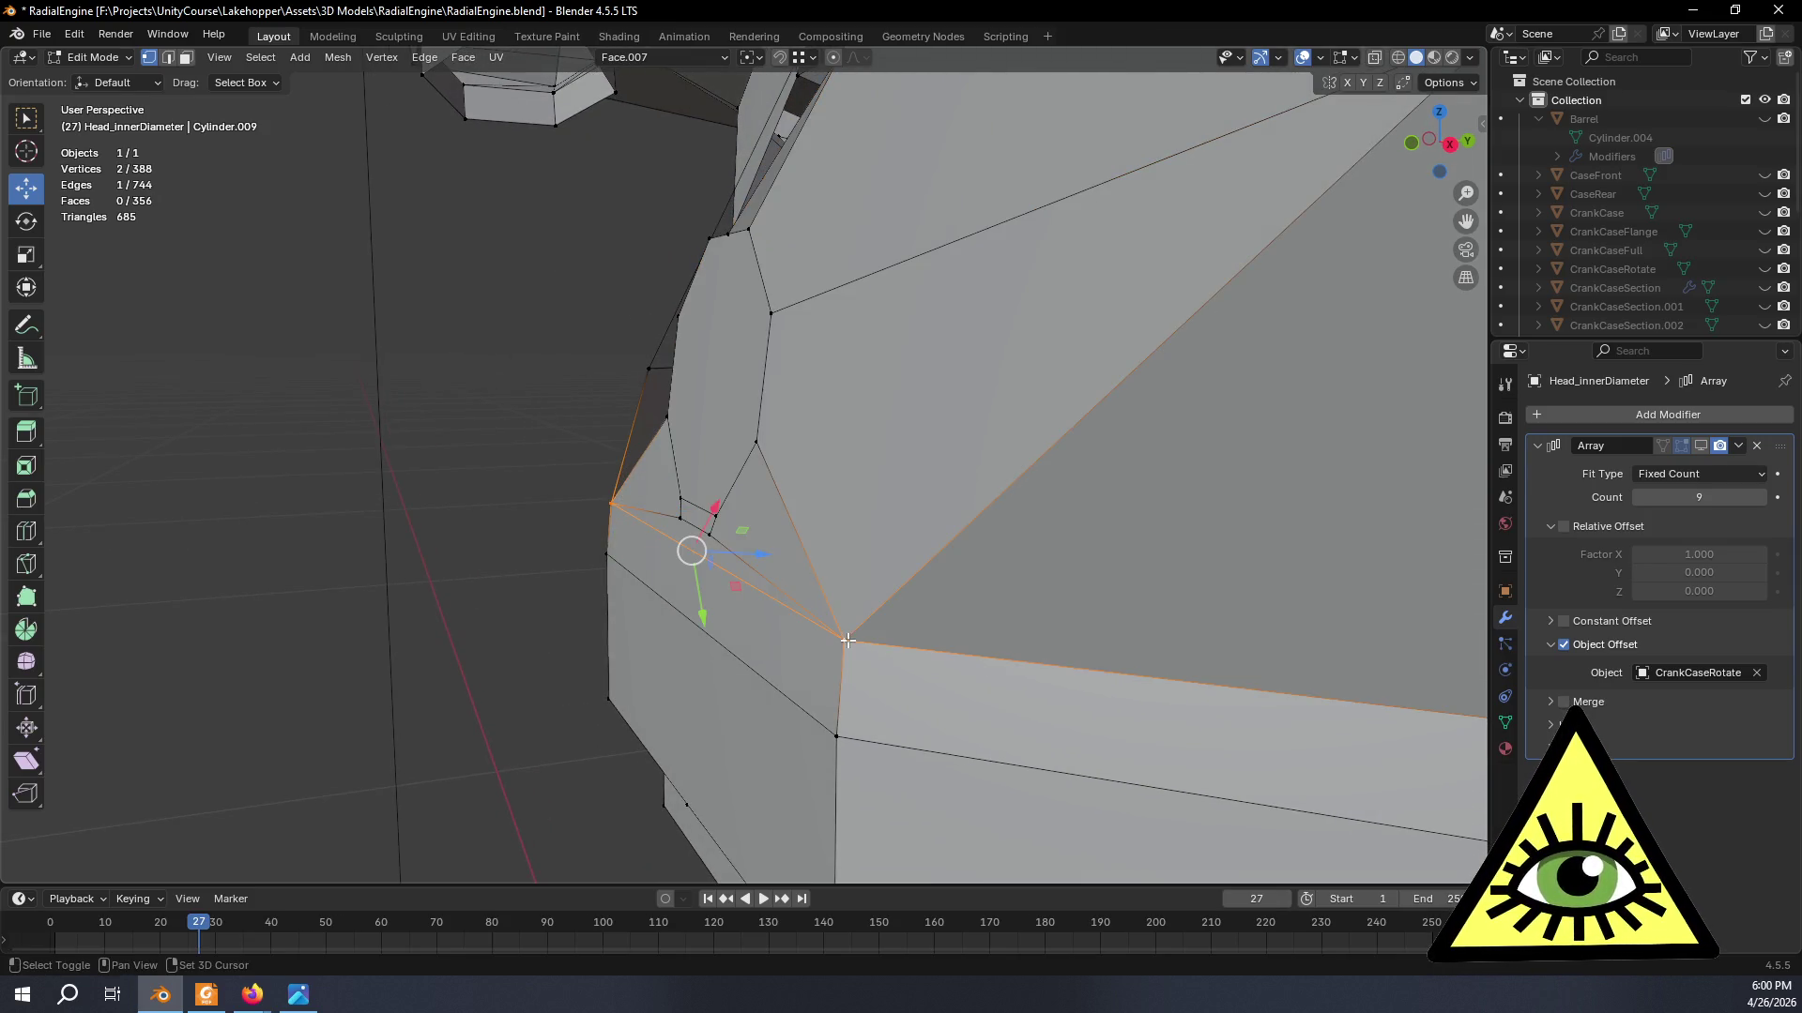
key(shift+s)
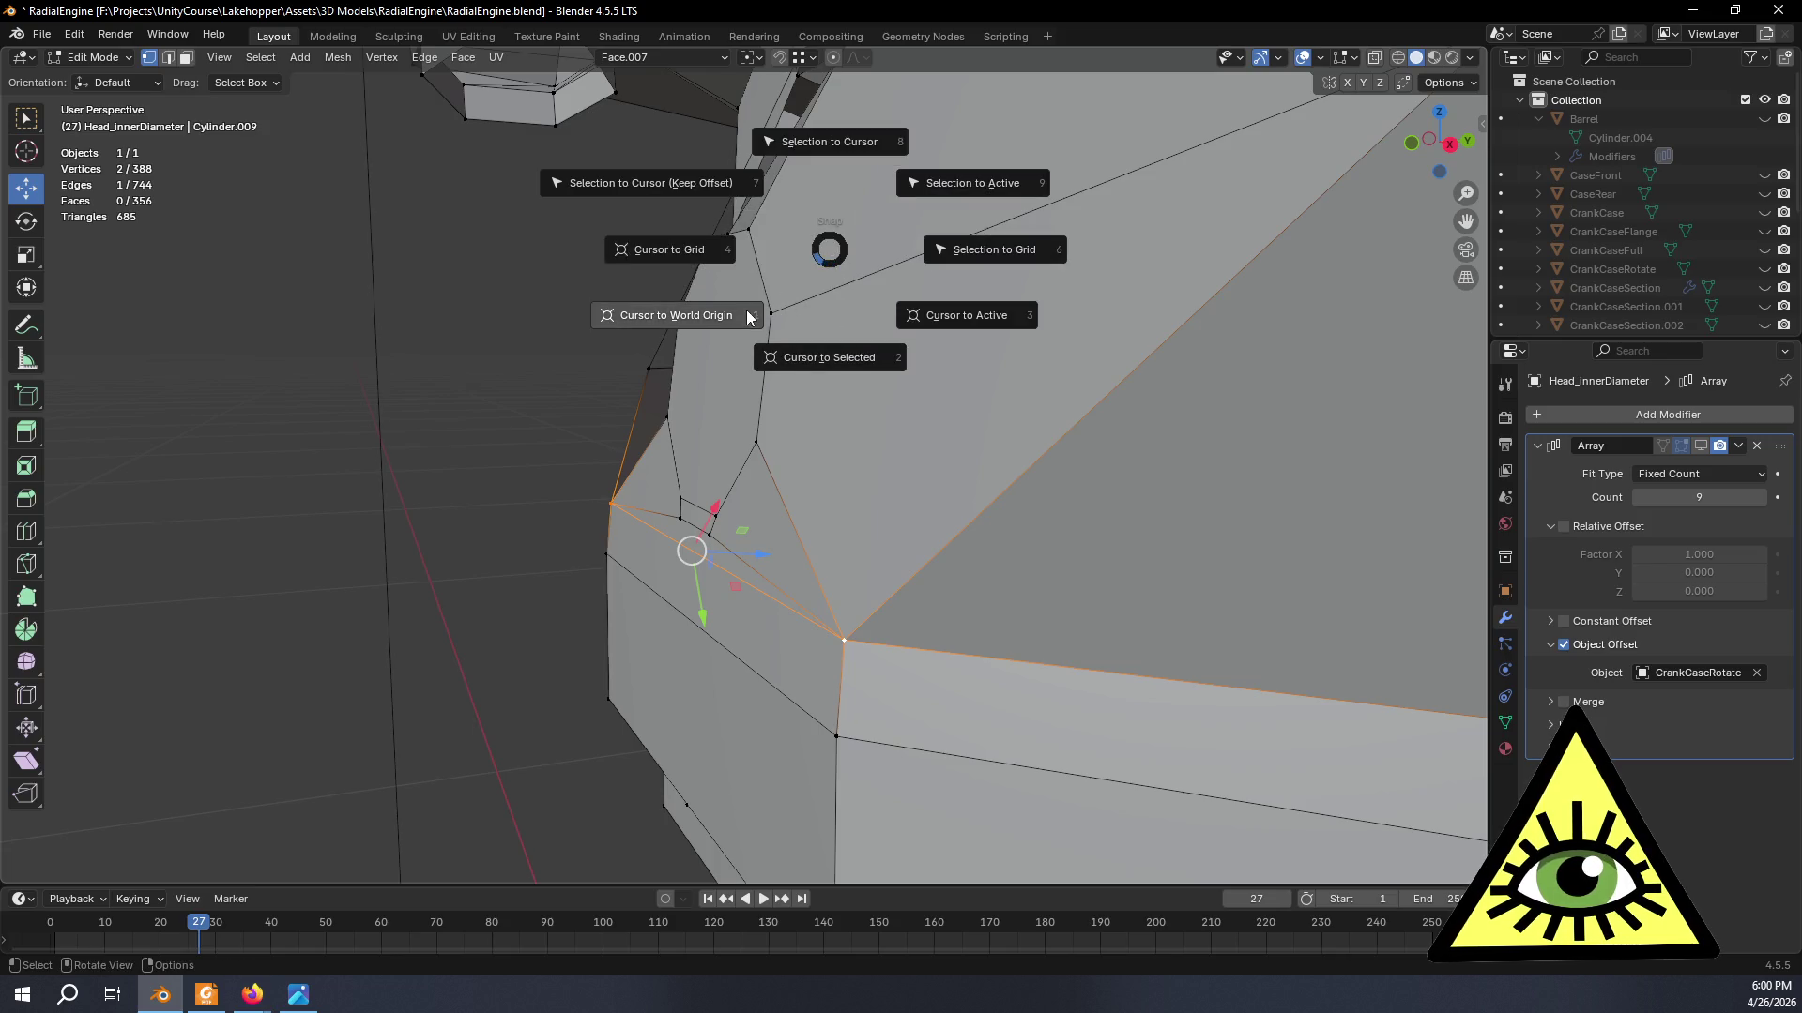
click(834, 361)
- Select the octagonal port face plus the vertex below it
middle_drag(799, 422, 662, 472)
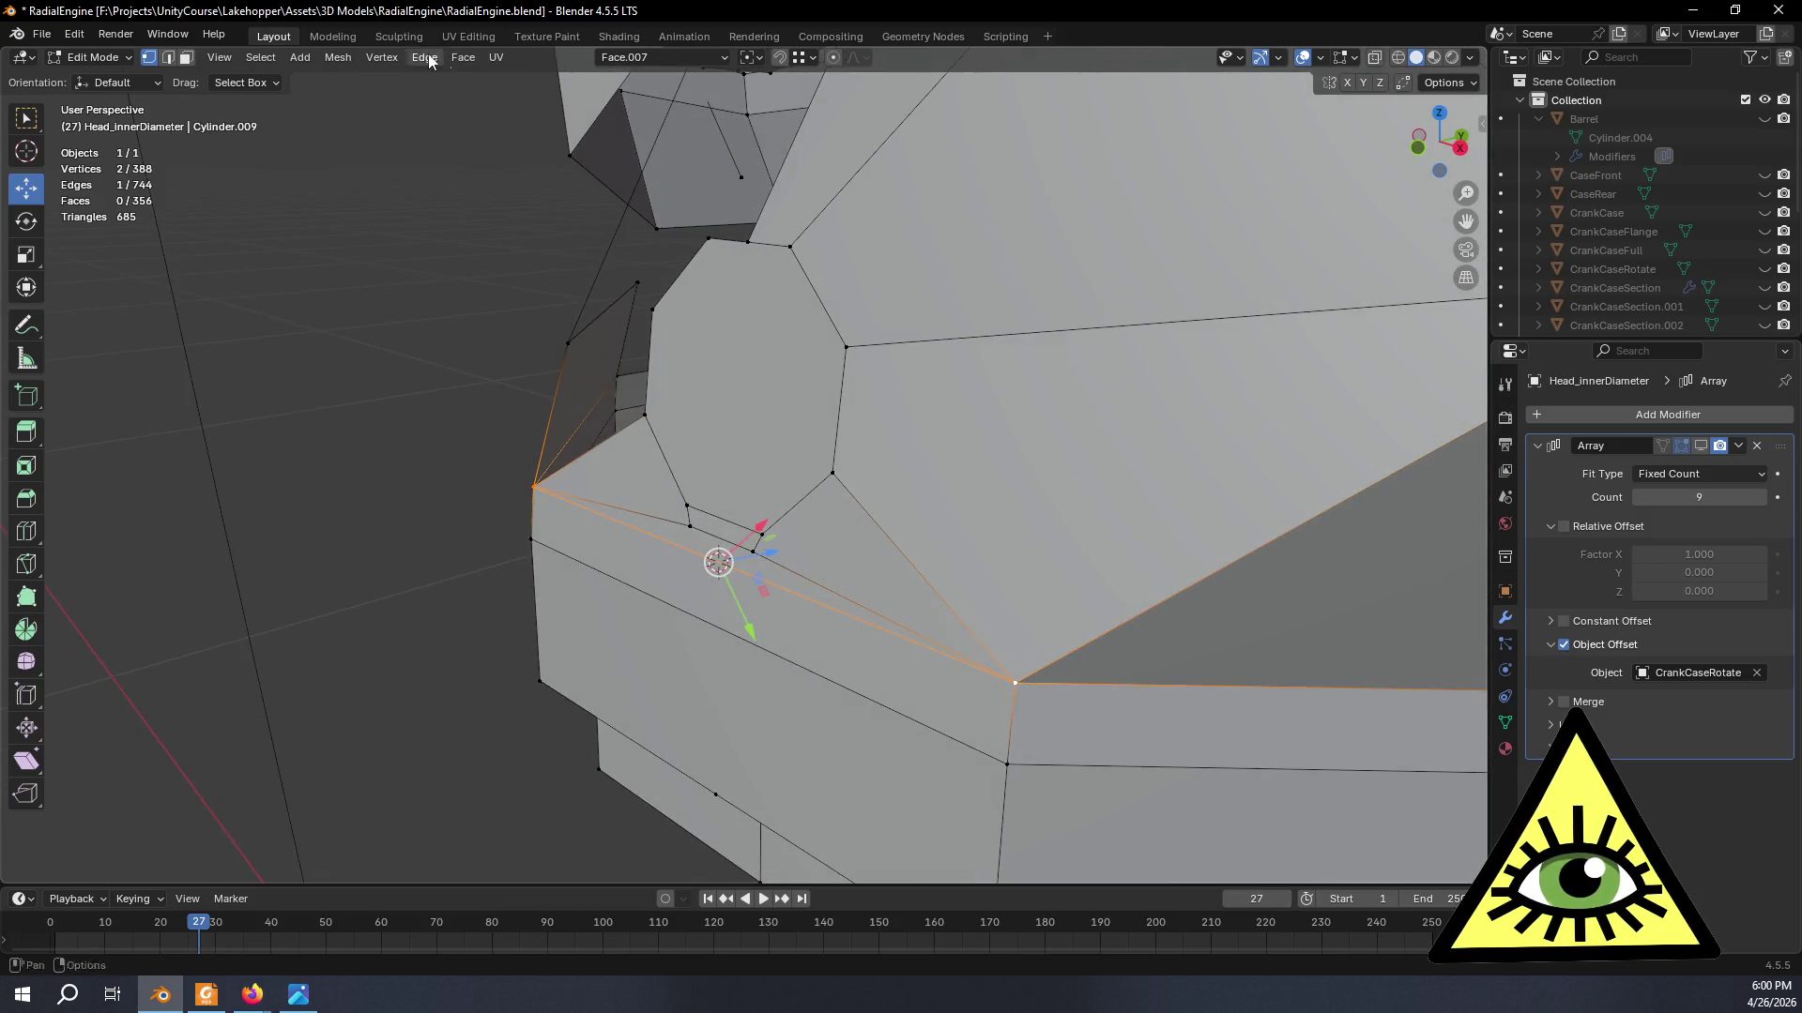
click(187, 64)
click(731, 426)
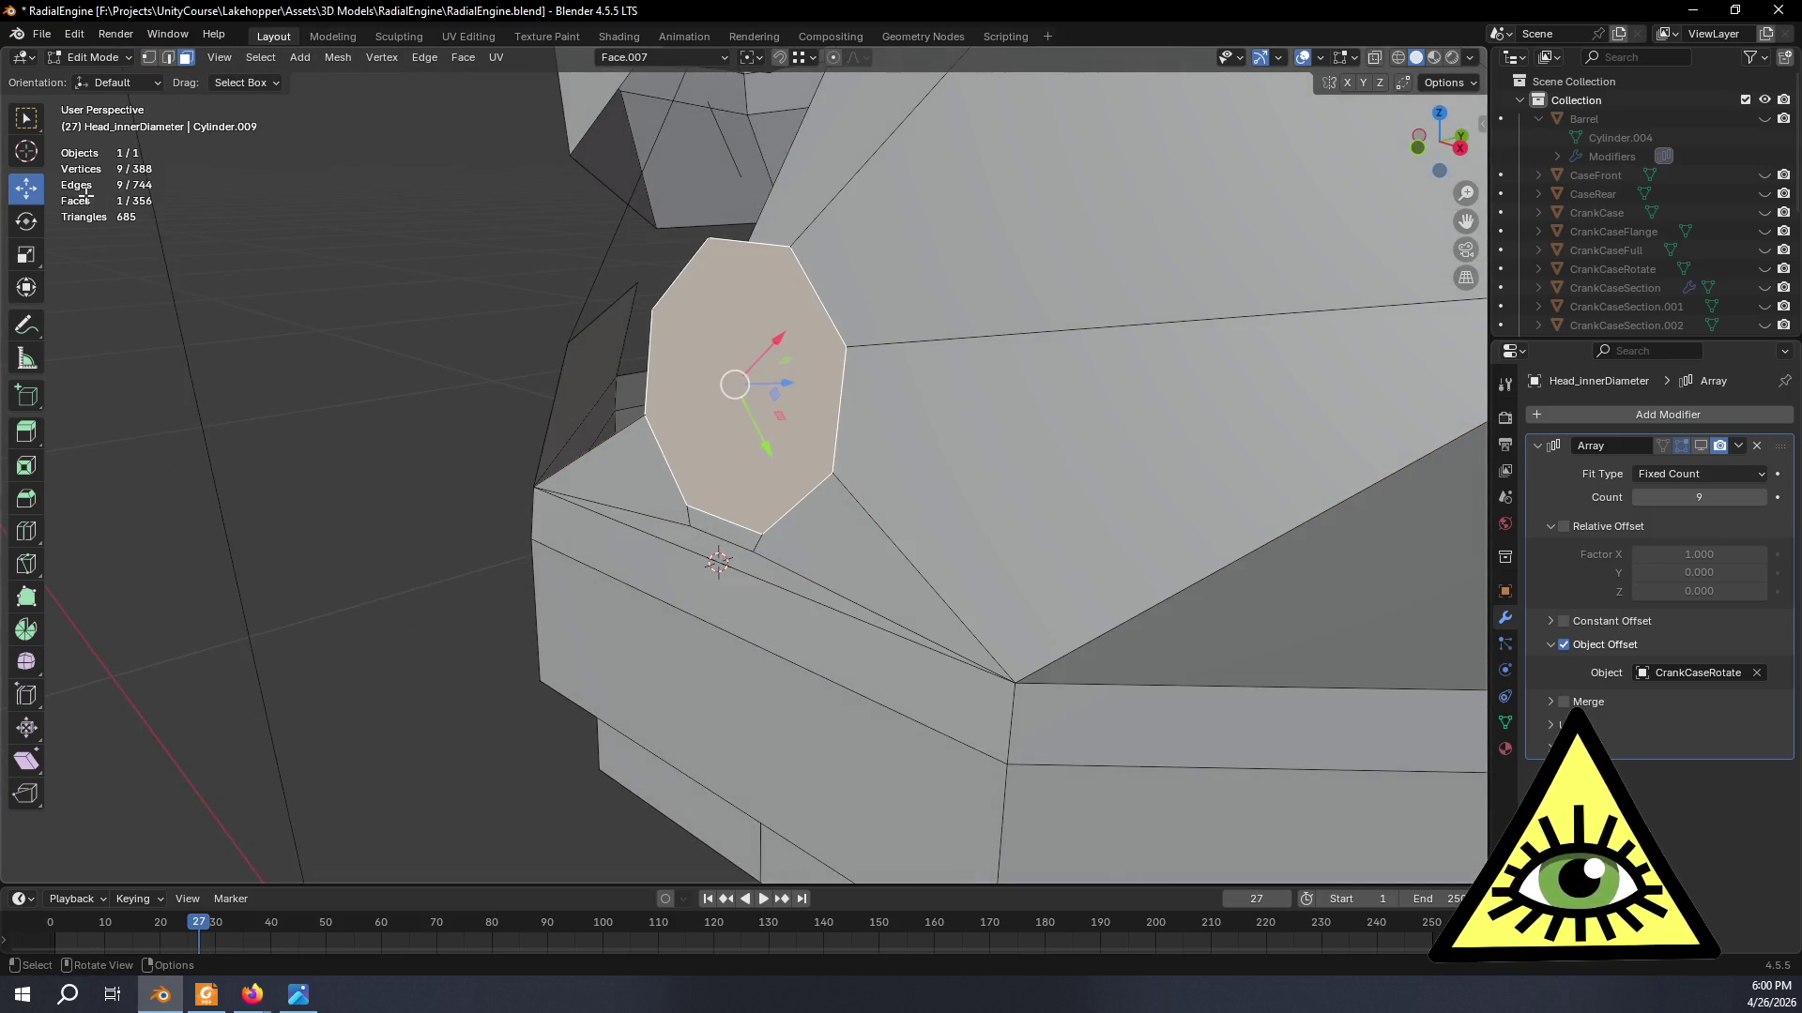
click(149, 57)
shift+click(687, 522)
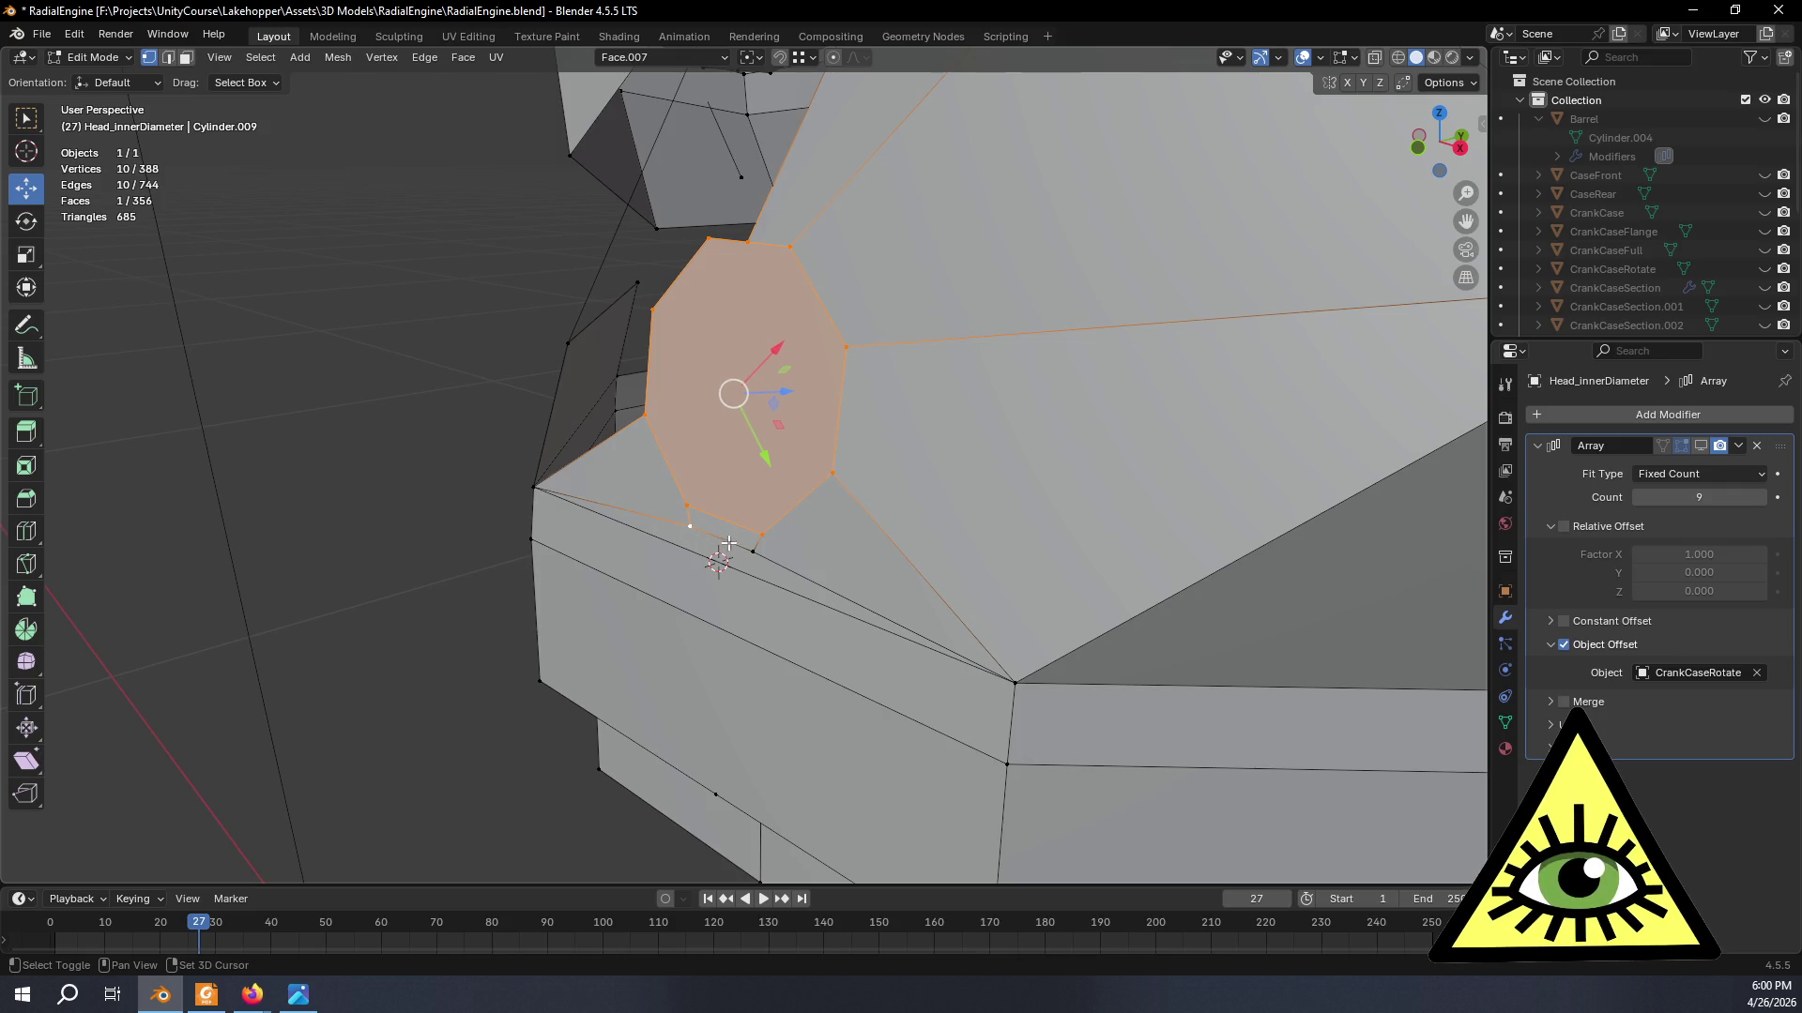
middle_drag(877, 655, 871, 630)
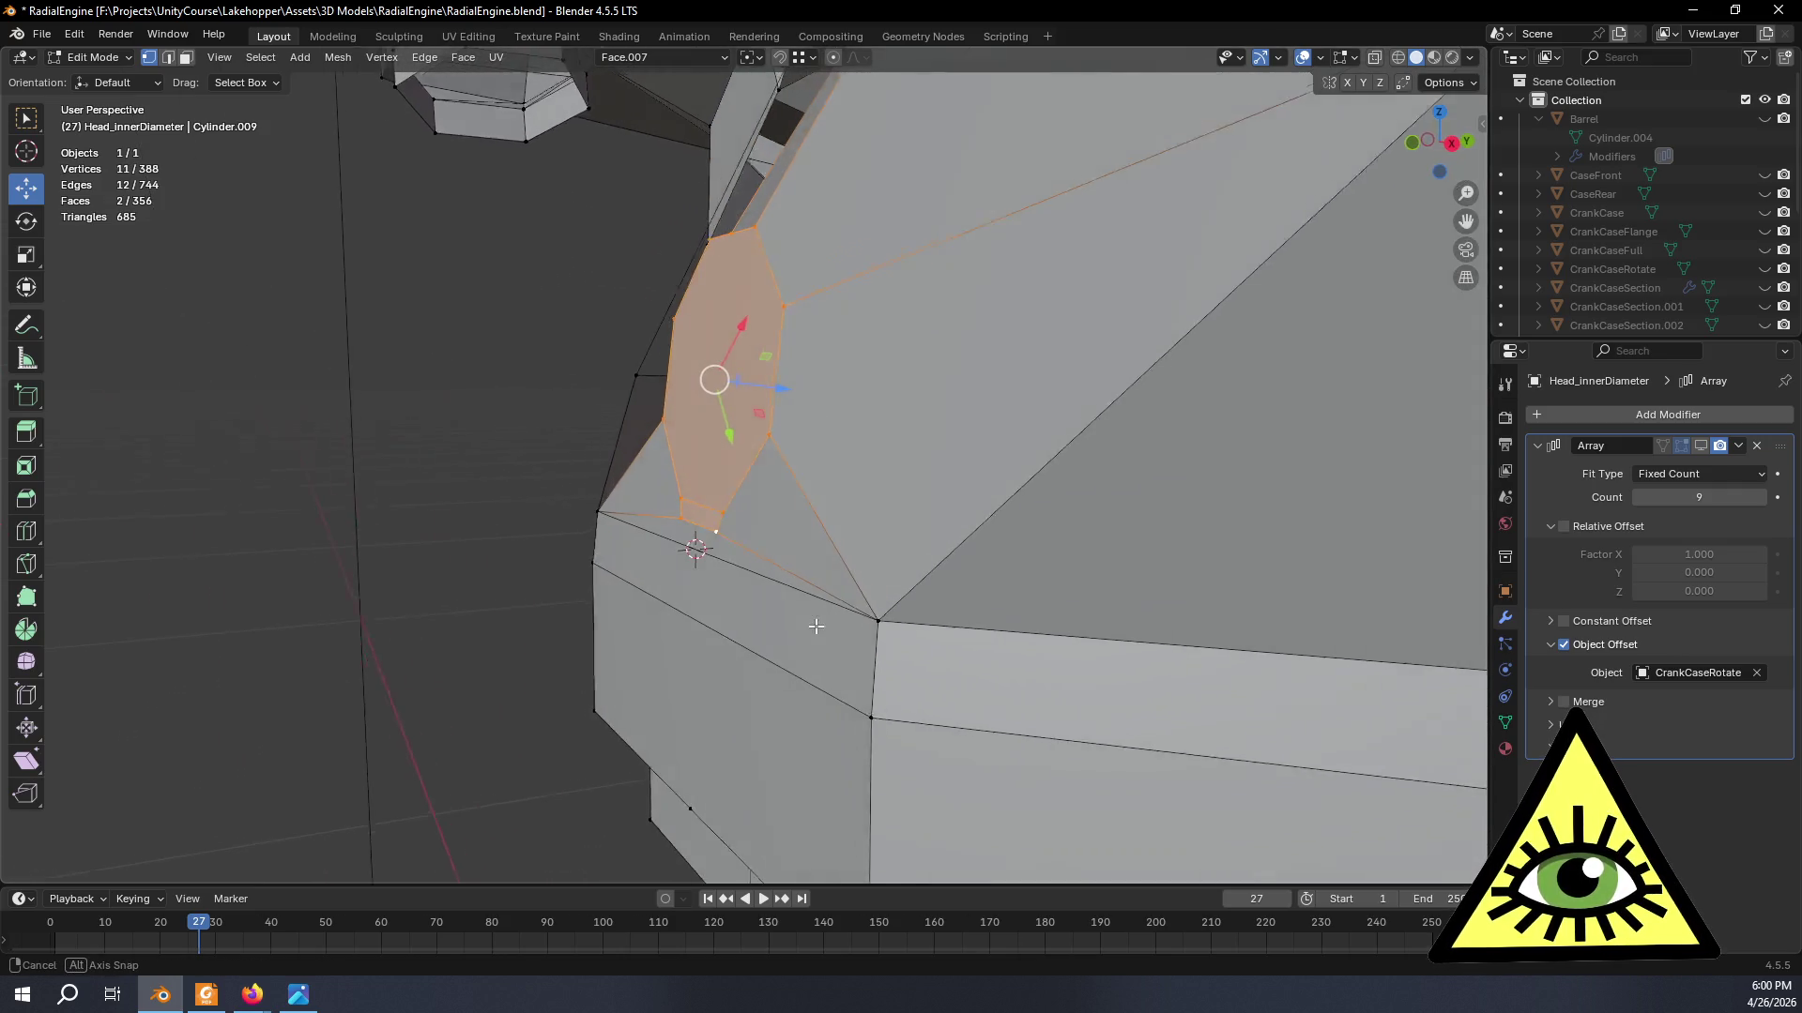
- Scale the selection to 0 along Face.007's Z axis (S Z Z) to flatten it onto one plane
key(s)
key(z)
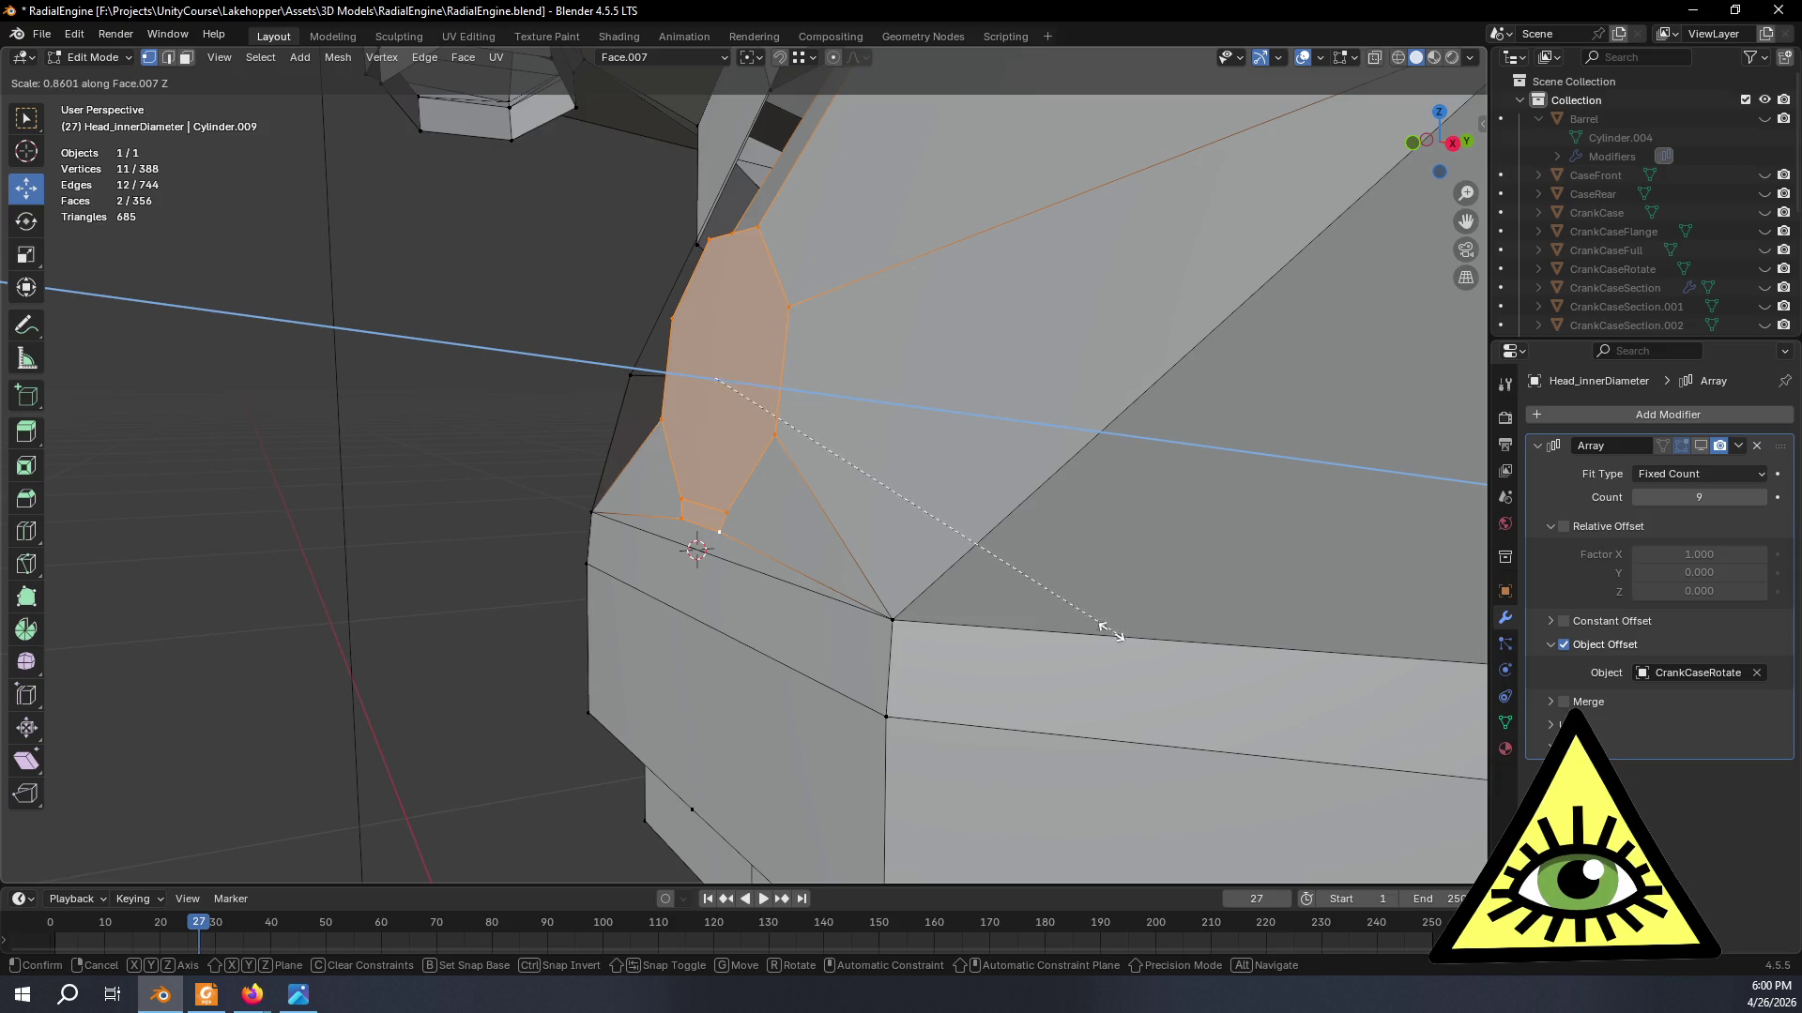
click(908, 505)
click(259, 799)
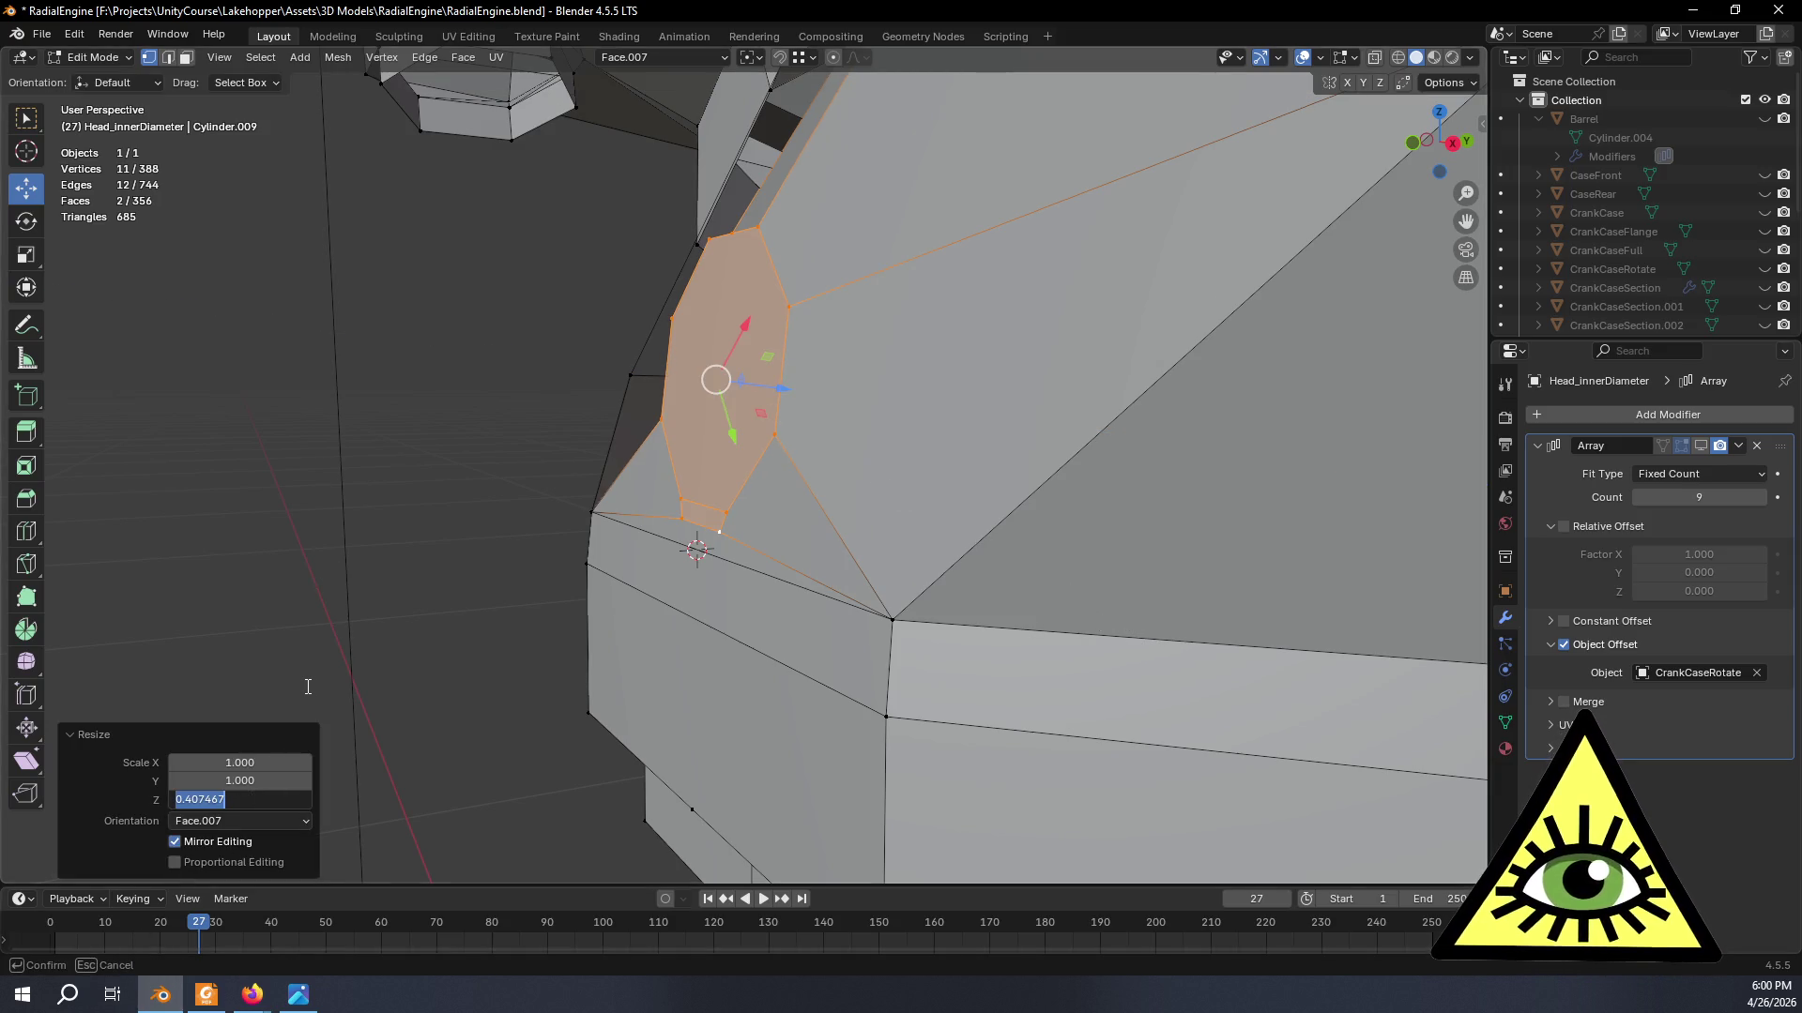
text(0)
key(Return)
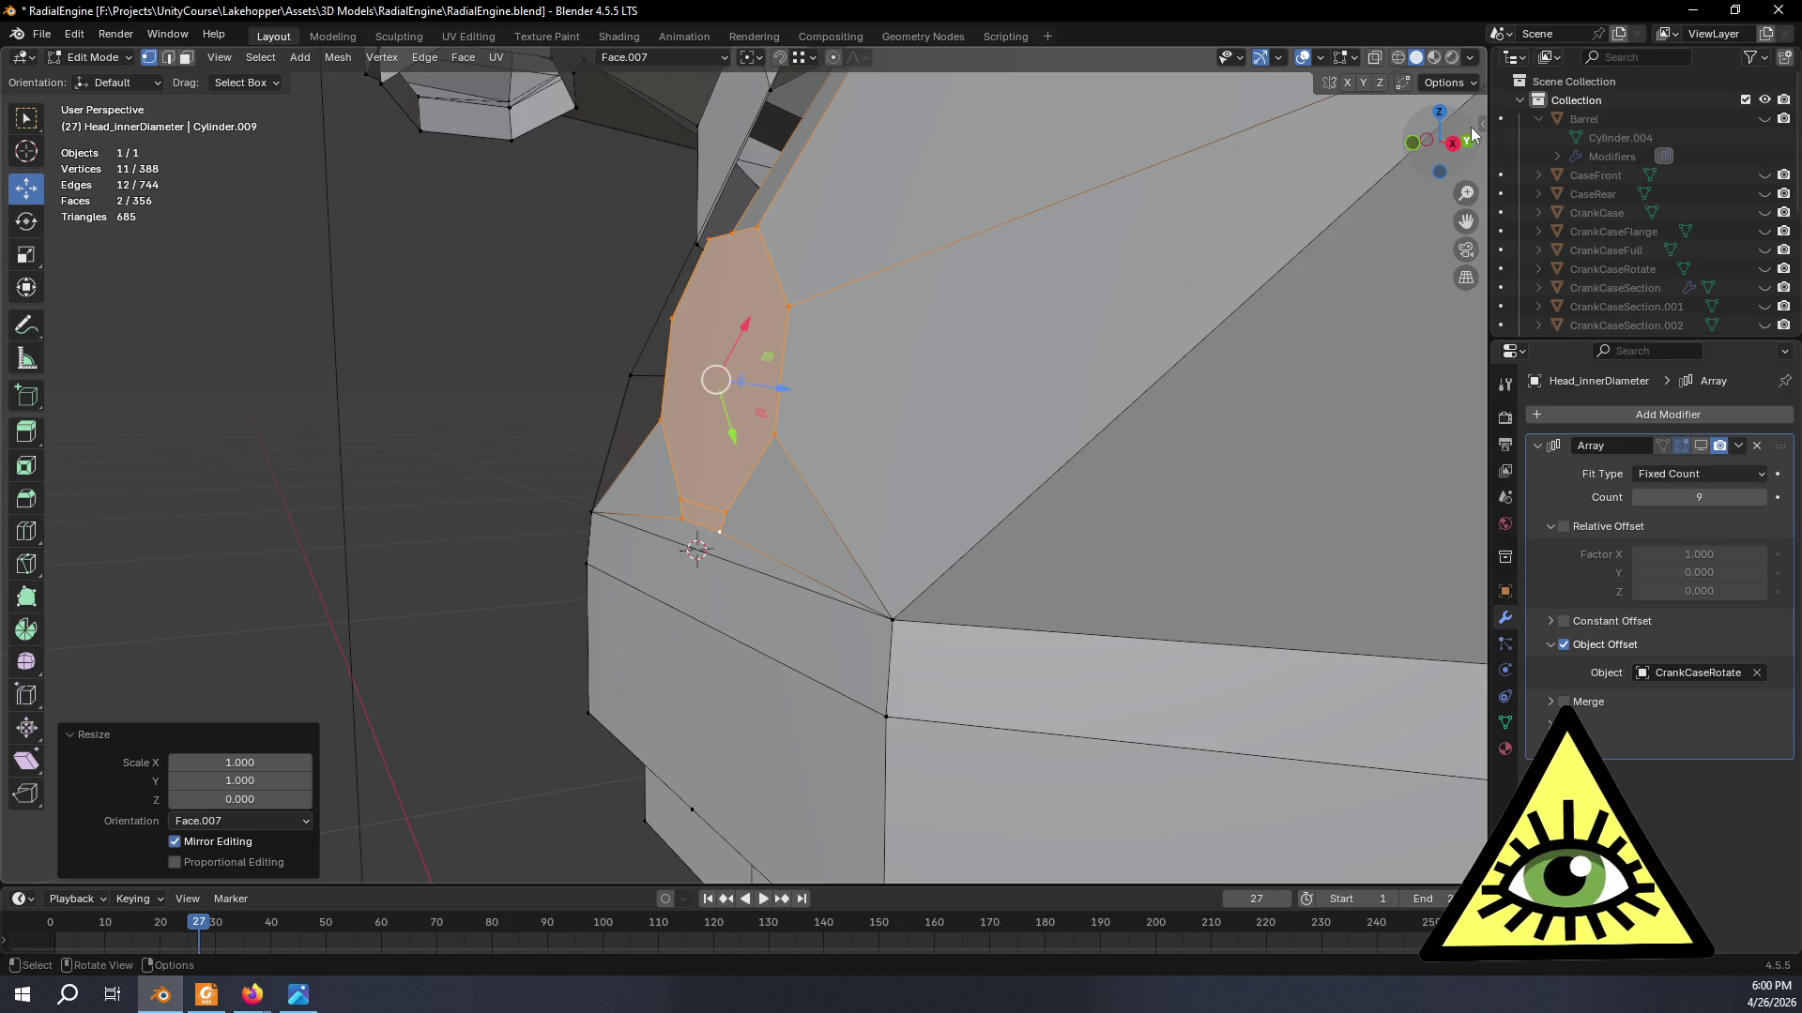
click(1469, 141)
click(1436, 138)
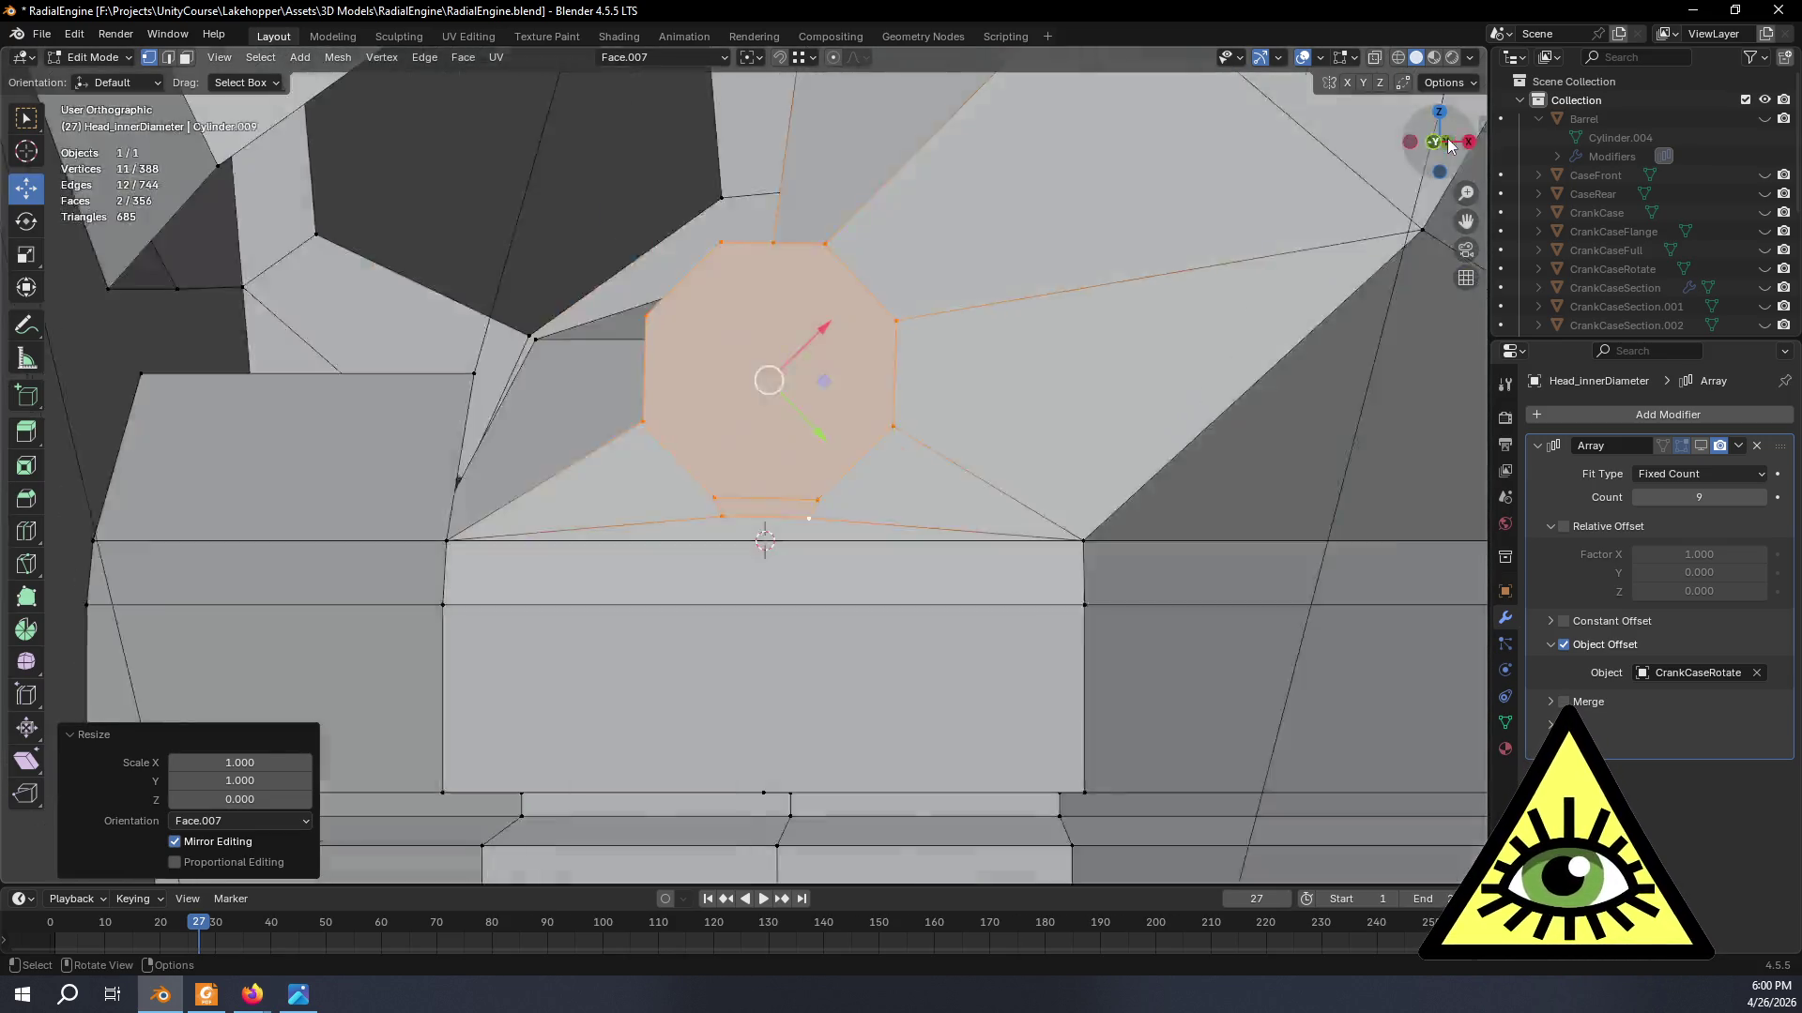
- Clear the selection and orbit around to face the head's front
click(1475, 152)
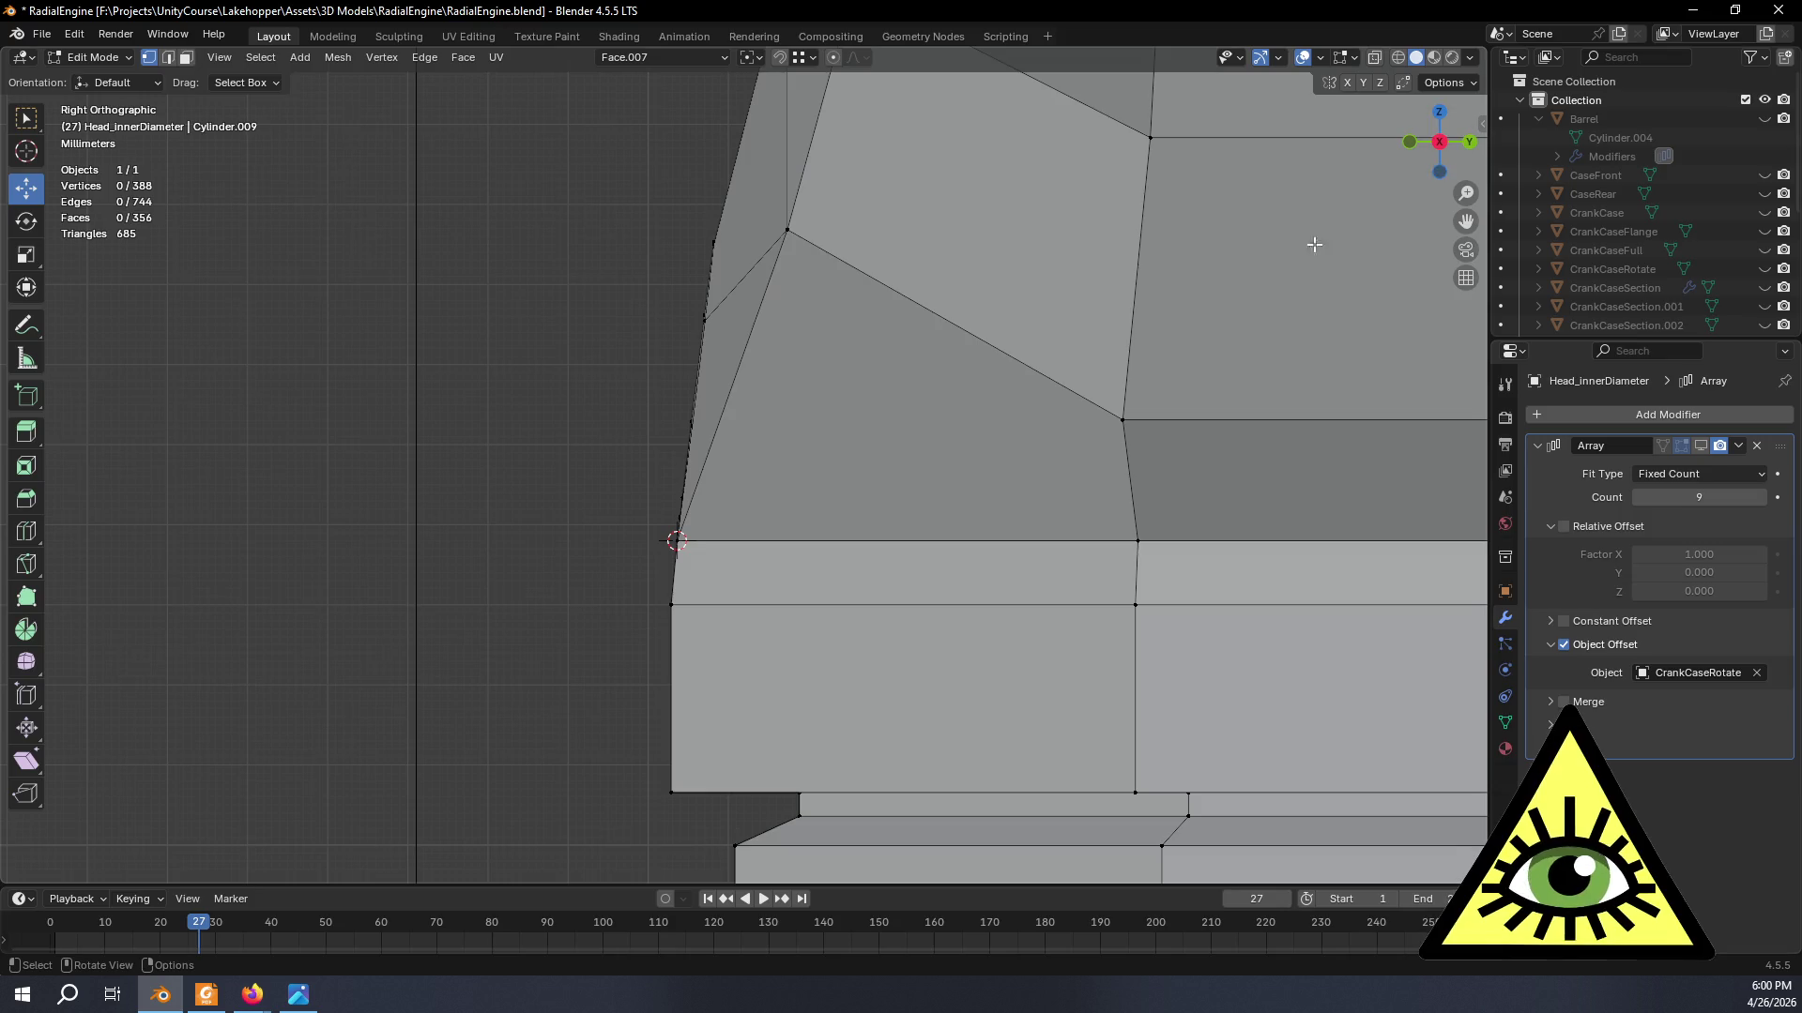
mouse_move(593, 551)
shift+middle_down()
mouse_move(657, 550)
mouse_move(736, 463)
mouse_move(832, 480)
shift+middle_up()
scroll(1039, 282, down, 4)
middle_drag(1073, 414, 1178, 368)
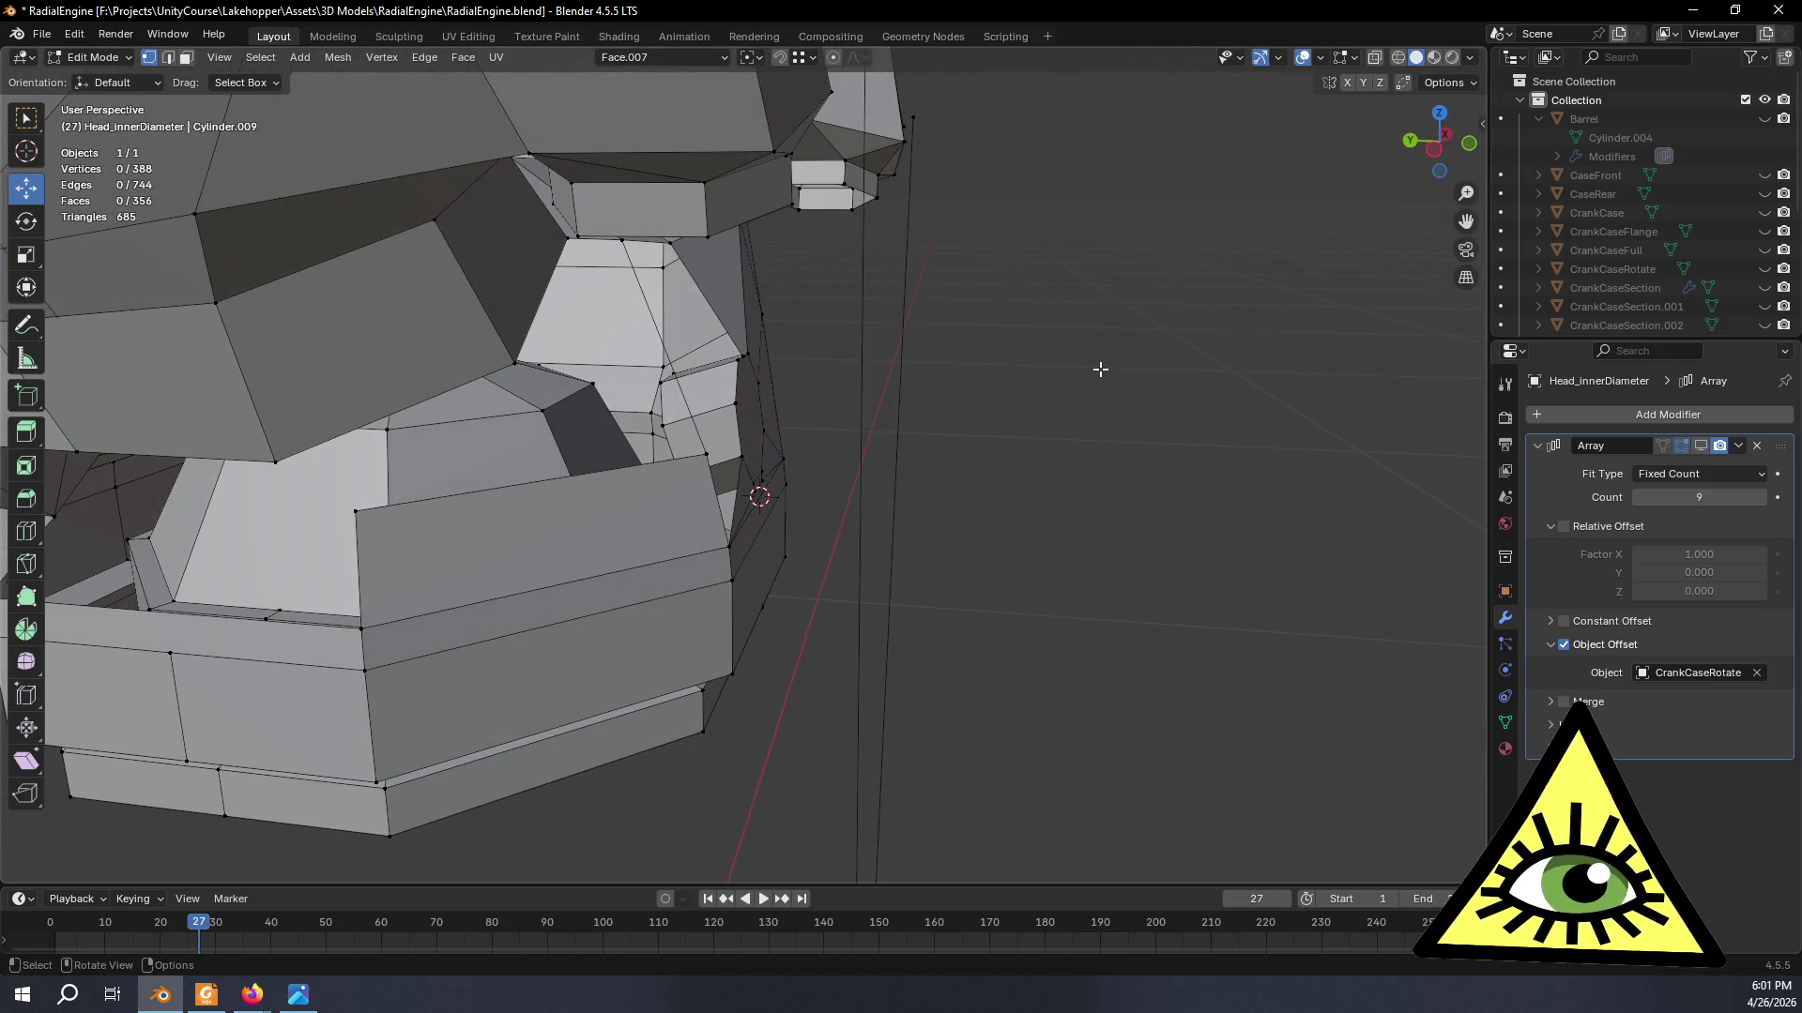
middle_drag(1511, 7, 644, 119)
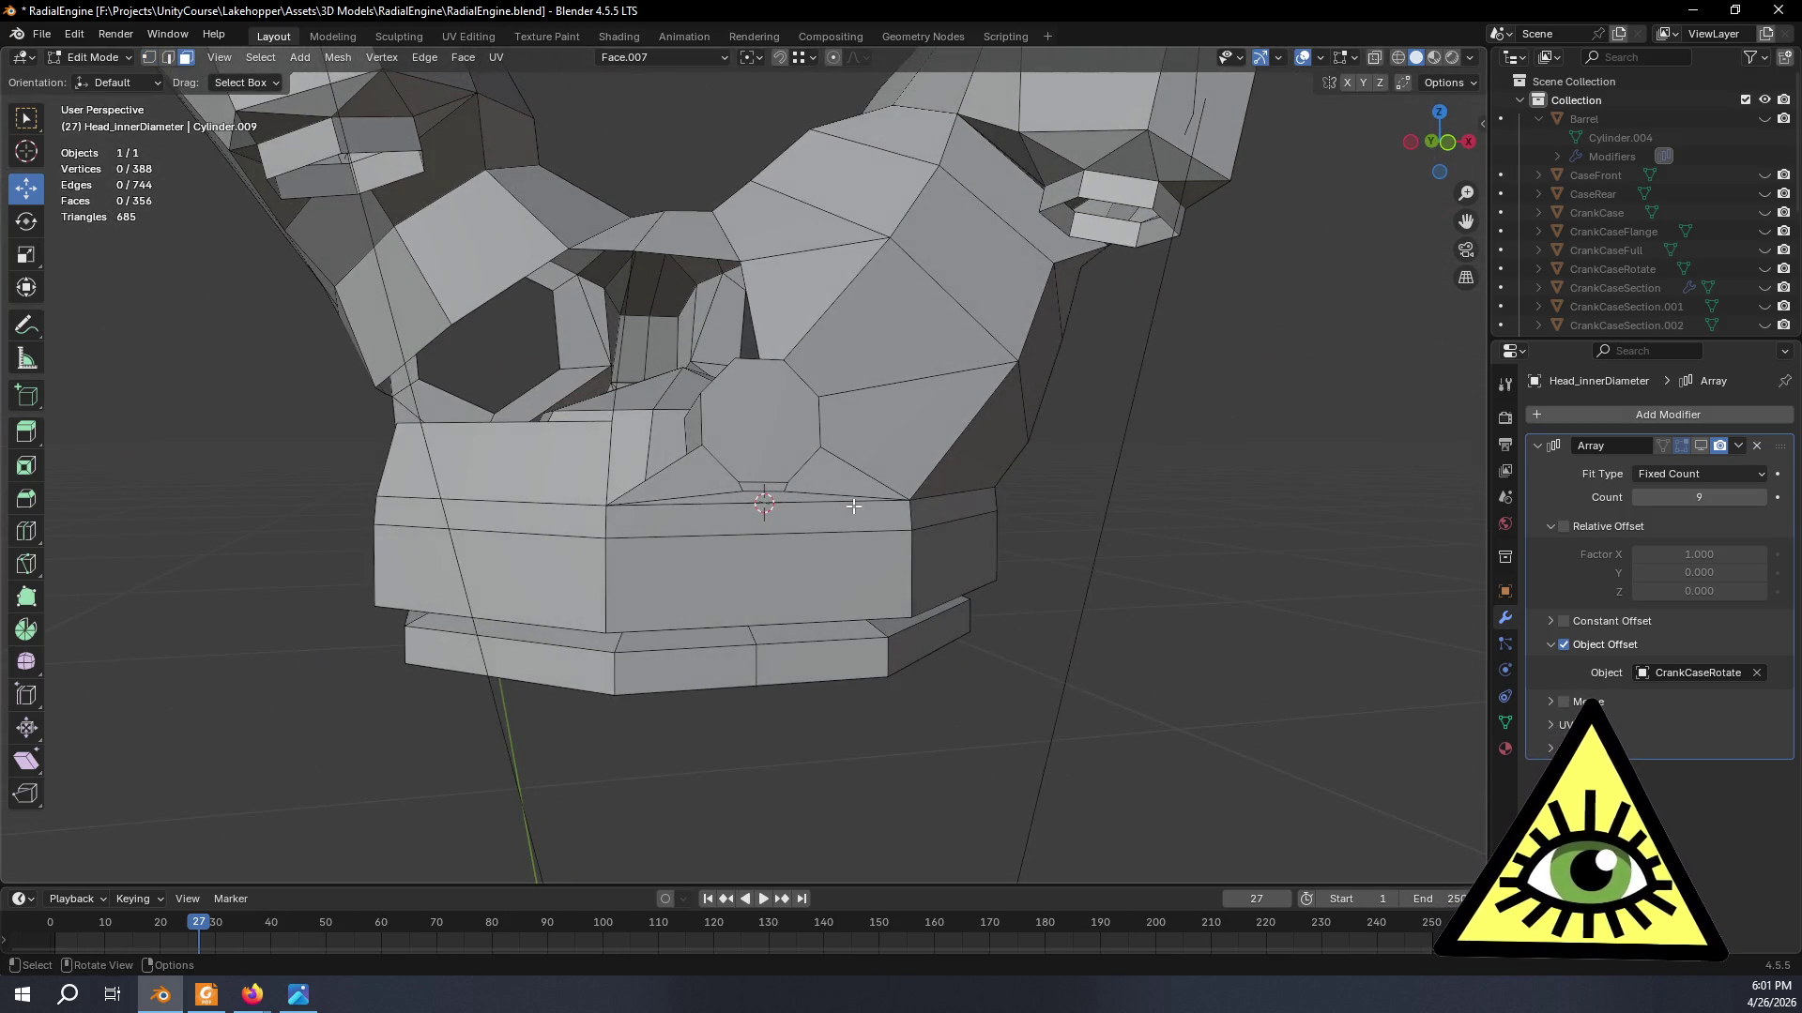
- Delete the octagonal port face with Only Faces, leaving an open hole in the head mesh
click(787, 448)
key(x)
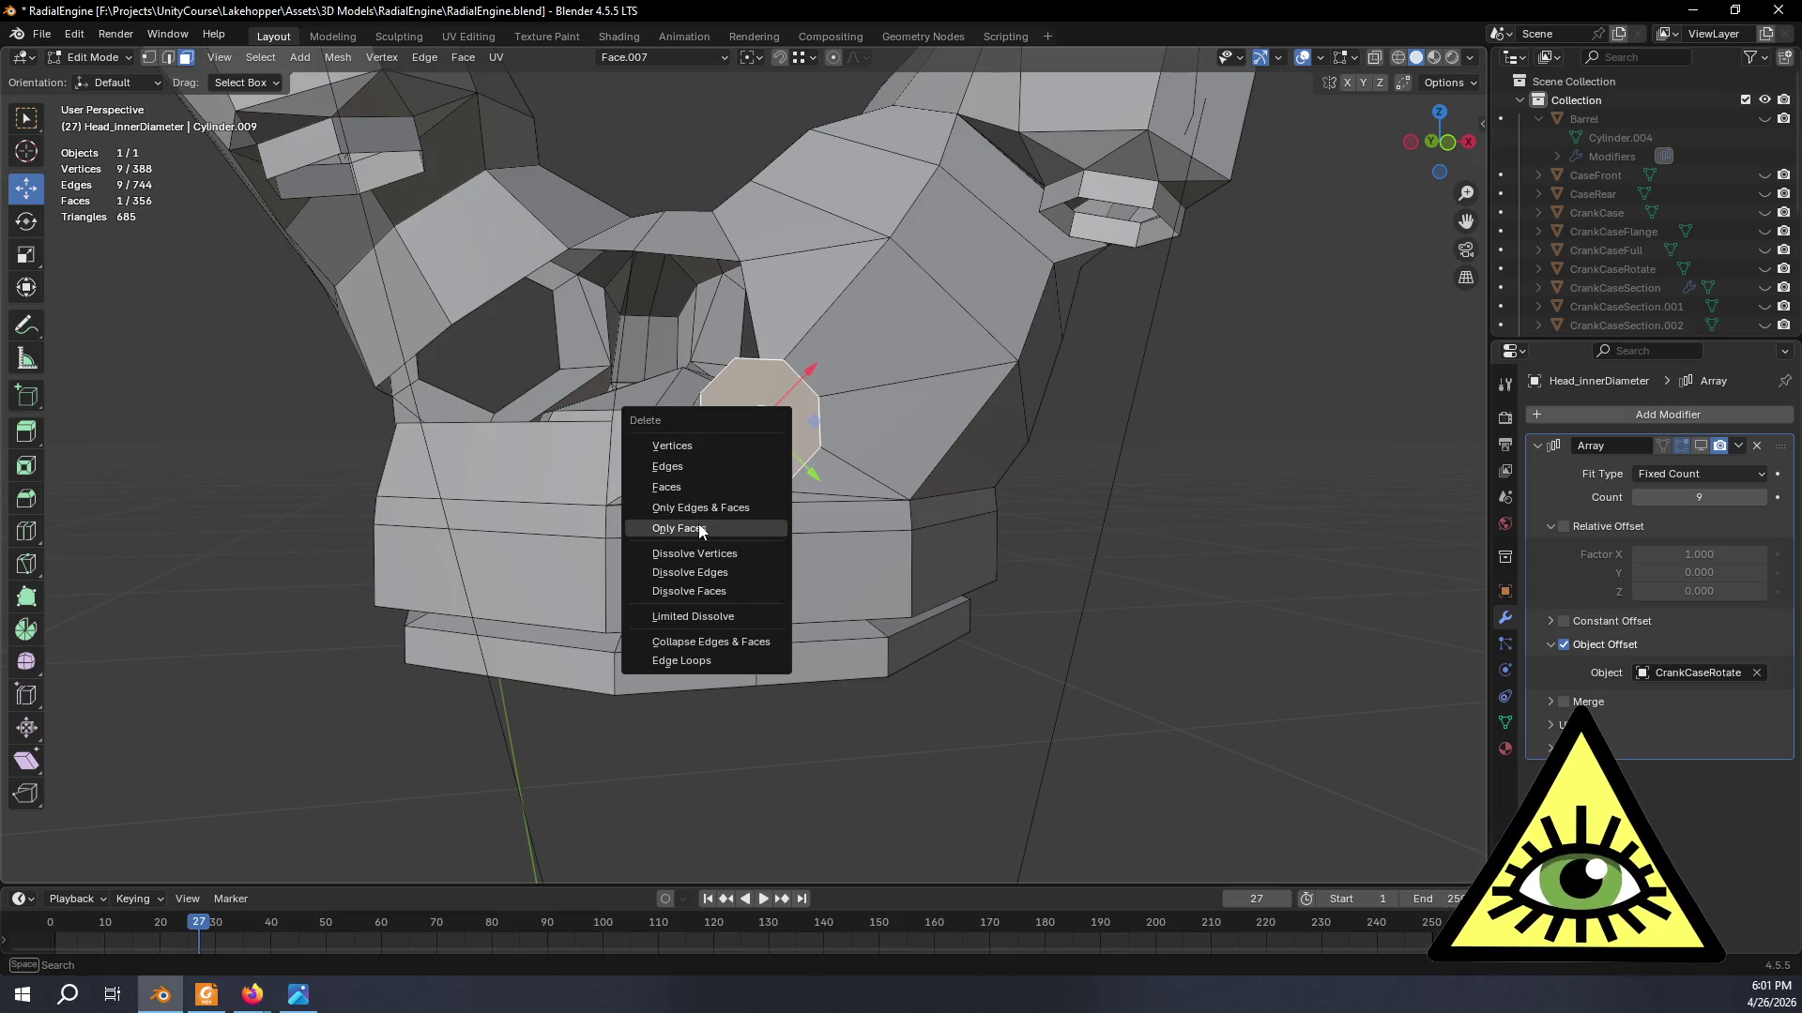
click(700, 530)
mouse_move(1074, 559)
middle_down()
mouse_move(1198, 574)
mouse_move(1209, 619)
middle_up()
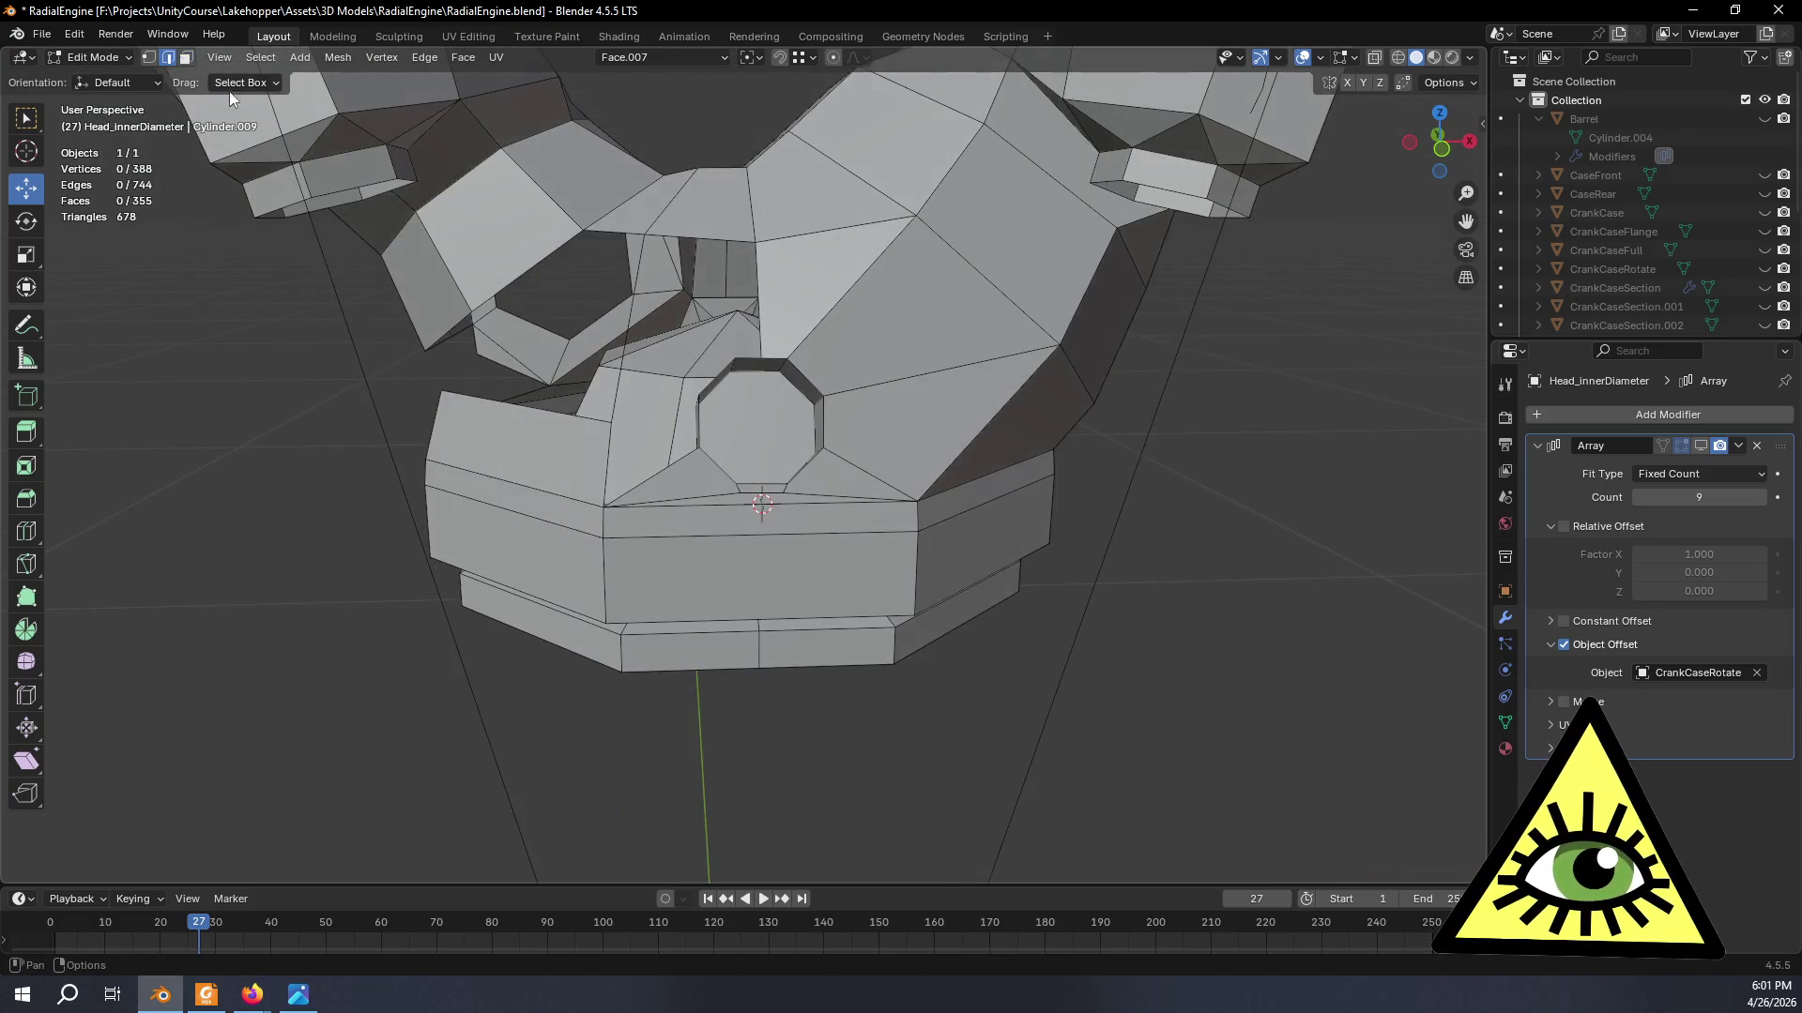
scroll(762, 465, up, 3)
mouse_move(761, 465)
middle_down()
mouse_move(919, 467)
mouse_move(798, 447)
middle_up()
shift+click(675, 520)
- Fill two new faces across selected edge pairs around the octagonal boss
key(f)
mouse_move(870, 494)
middle_down()
mouse_move(775, 468)
mouse_move(820, 415)
mouse_move(831, 437)
mouse_move(830, 406)
middle_up()
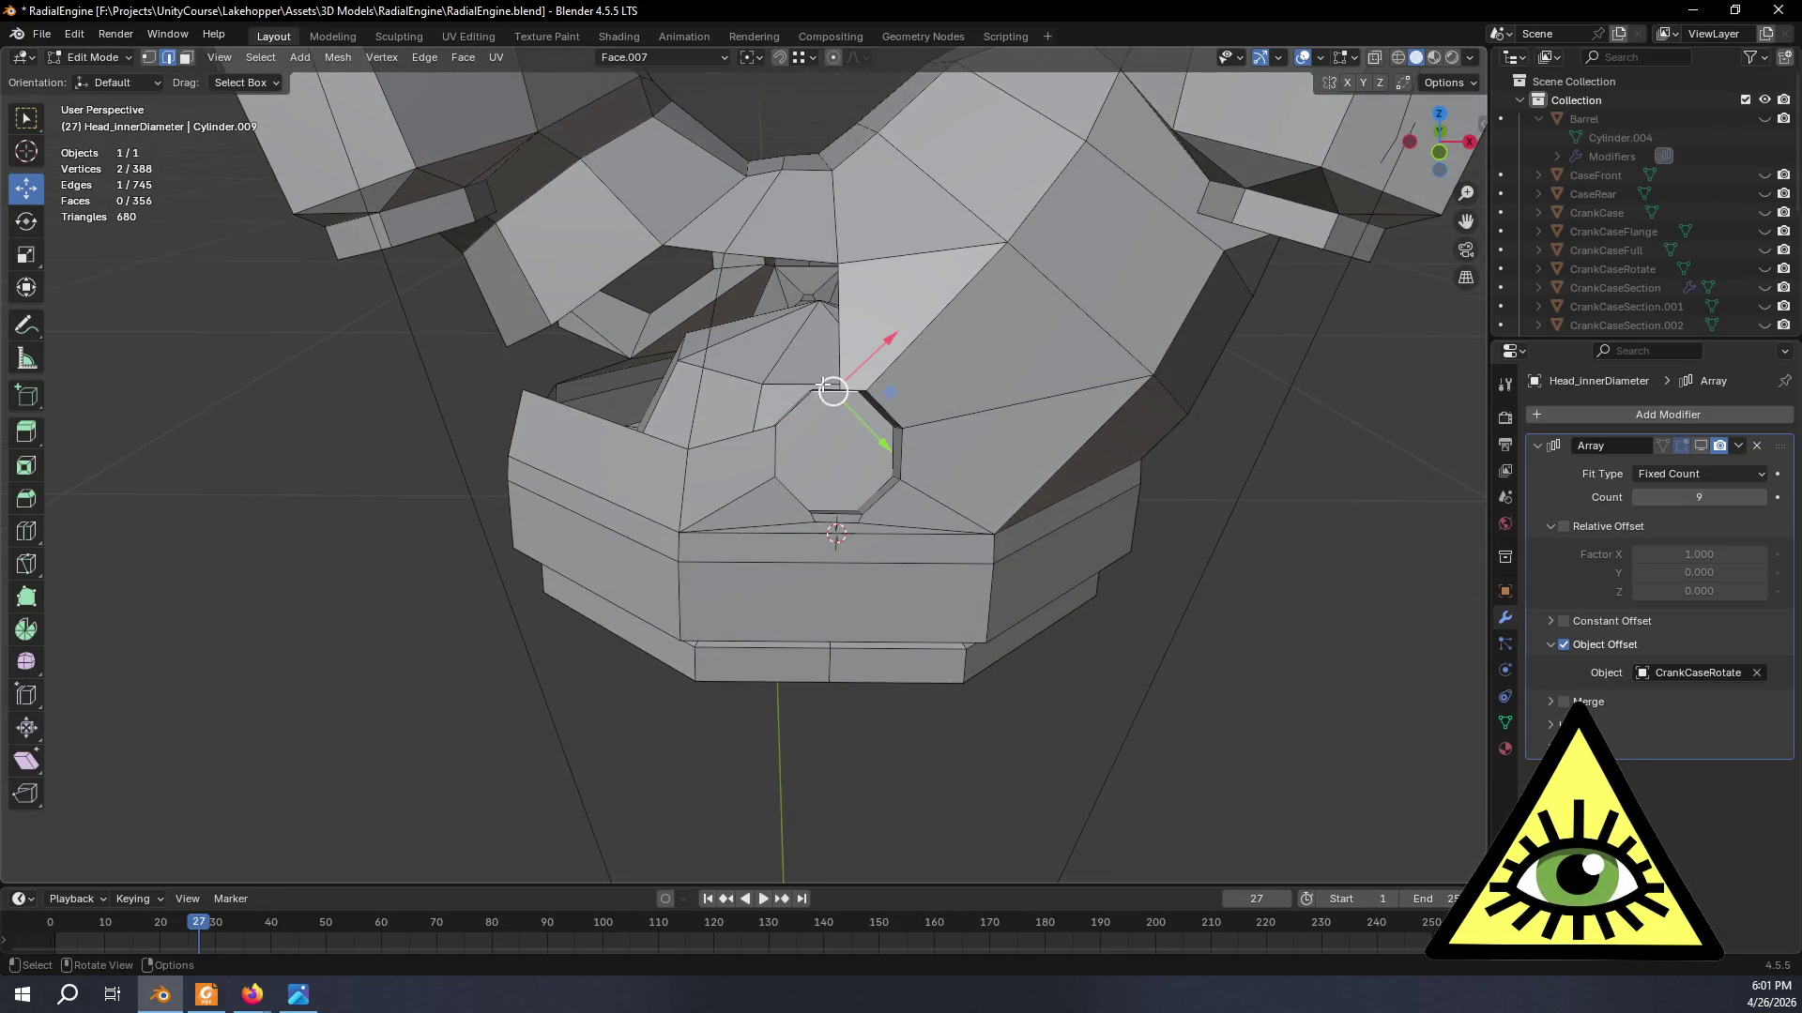
scroll(832, 390, up, 3)
mouse_move(832, 390)
middle_down()
mouse_move(933, 344)
mouse_move(899, 382)
mouse_move(1070, 563)
middle_up()
key(f)
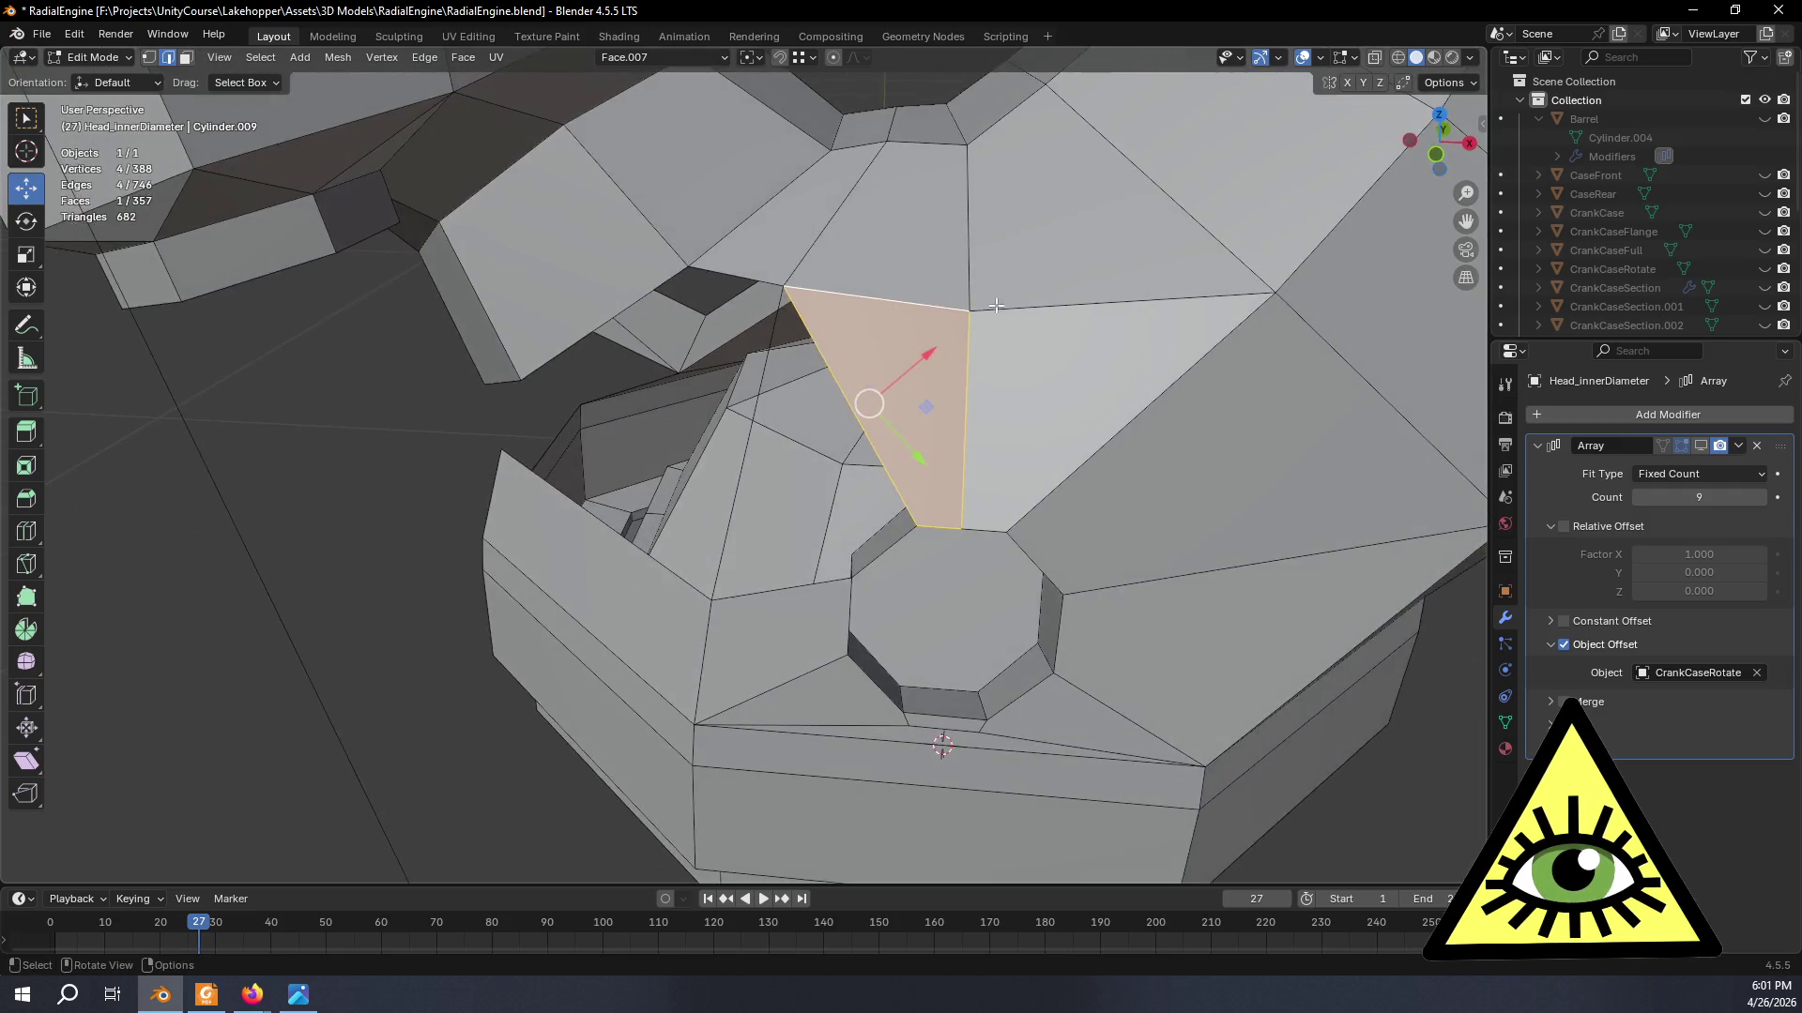
scroll(1127, 635, down, 3)
mouse_move(1044, 757)
middle_down()
mouse_move(1066, 733)
mouse_move(1037, 708)
mouse_move(1069, 712)
middle_up()
scroll(934, 656, up, 4)
middle_drag(933, 656, 888, 557)
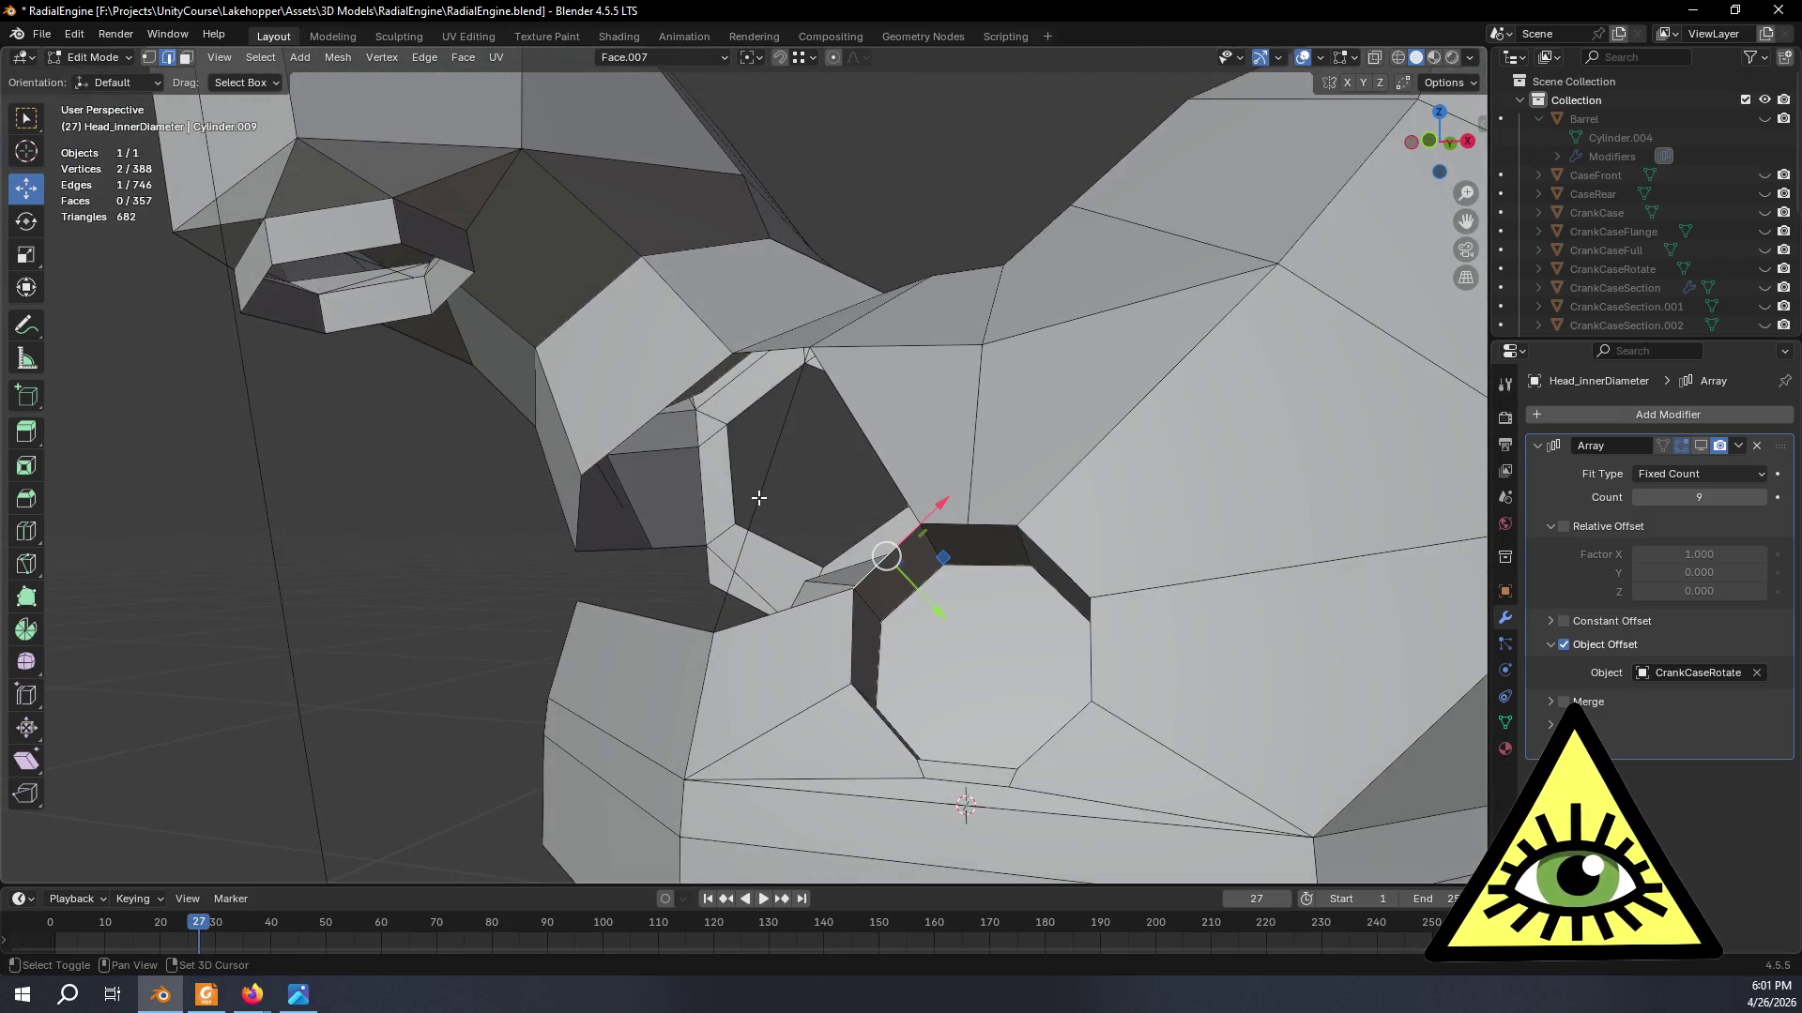
scroll(786, 574, down, 3)
scroll(848, 298, down, 2)
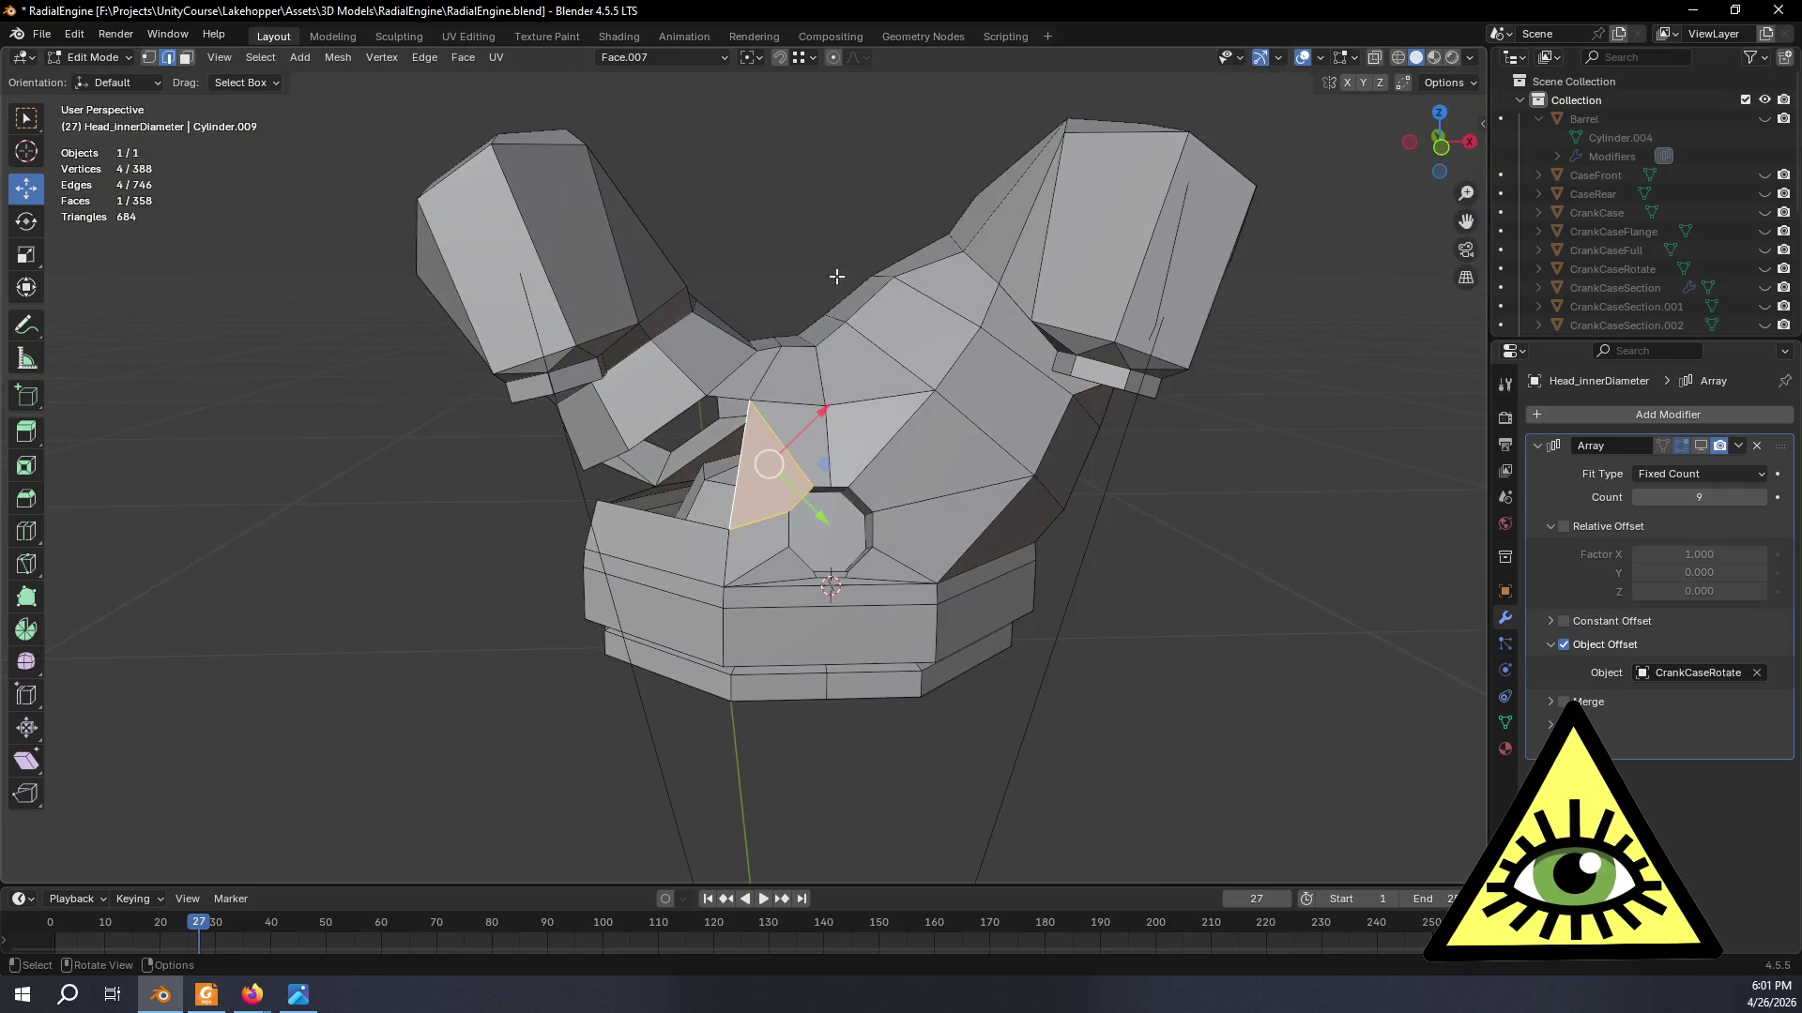
- Delete a stray vertex from the crankcase mesh
mouse_move(816, 251)
middle_down()
mouse_move(921, 390)
mouse_move(901, 295)
mouse_move(914, 252)
mouse_move(880, 474)
mouse_move(839, 515)
mouse_move(1311, 184)
mouse_move(965, 202)
mouse_move(1154, 516)
mouse_move(1263, 515)
mouse_move(1187, 498)
mouse_move(971, 522)
middle_up()
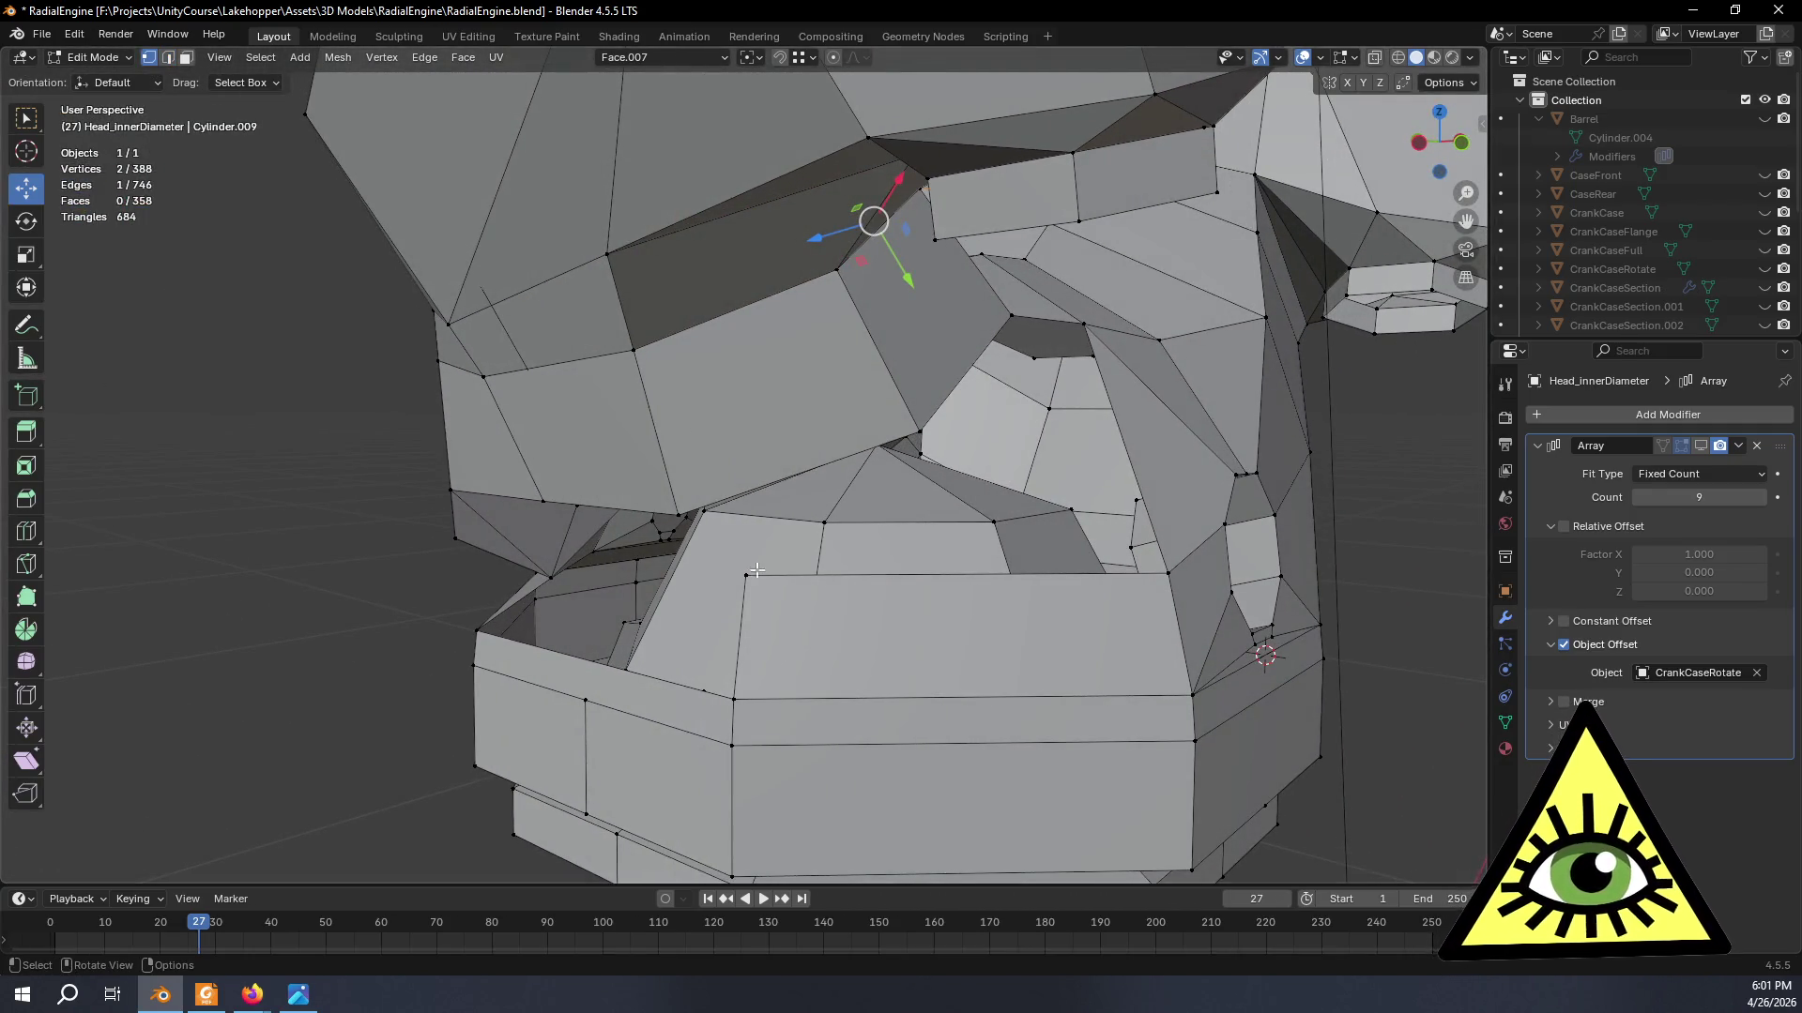
key(x)
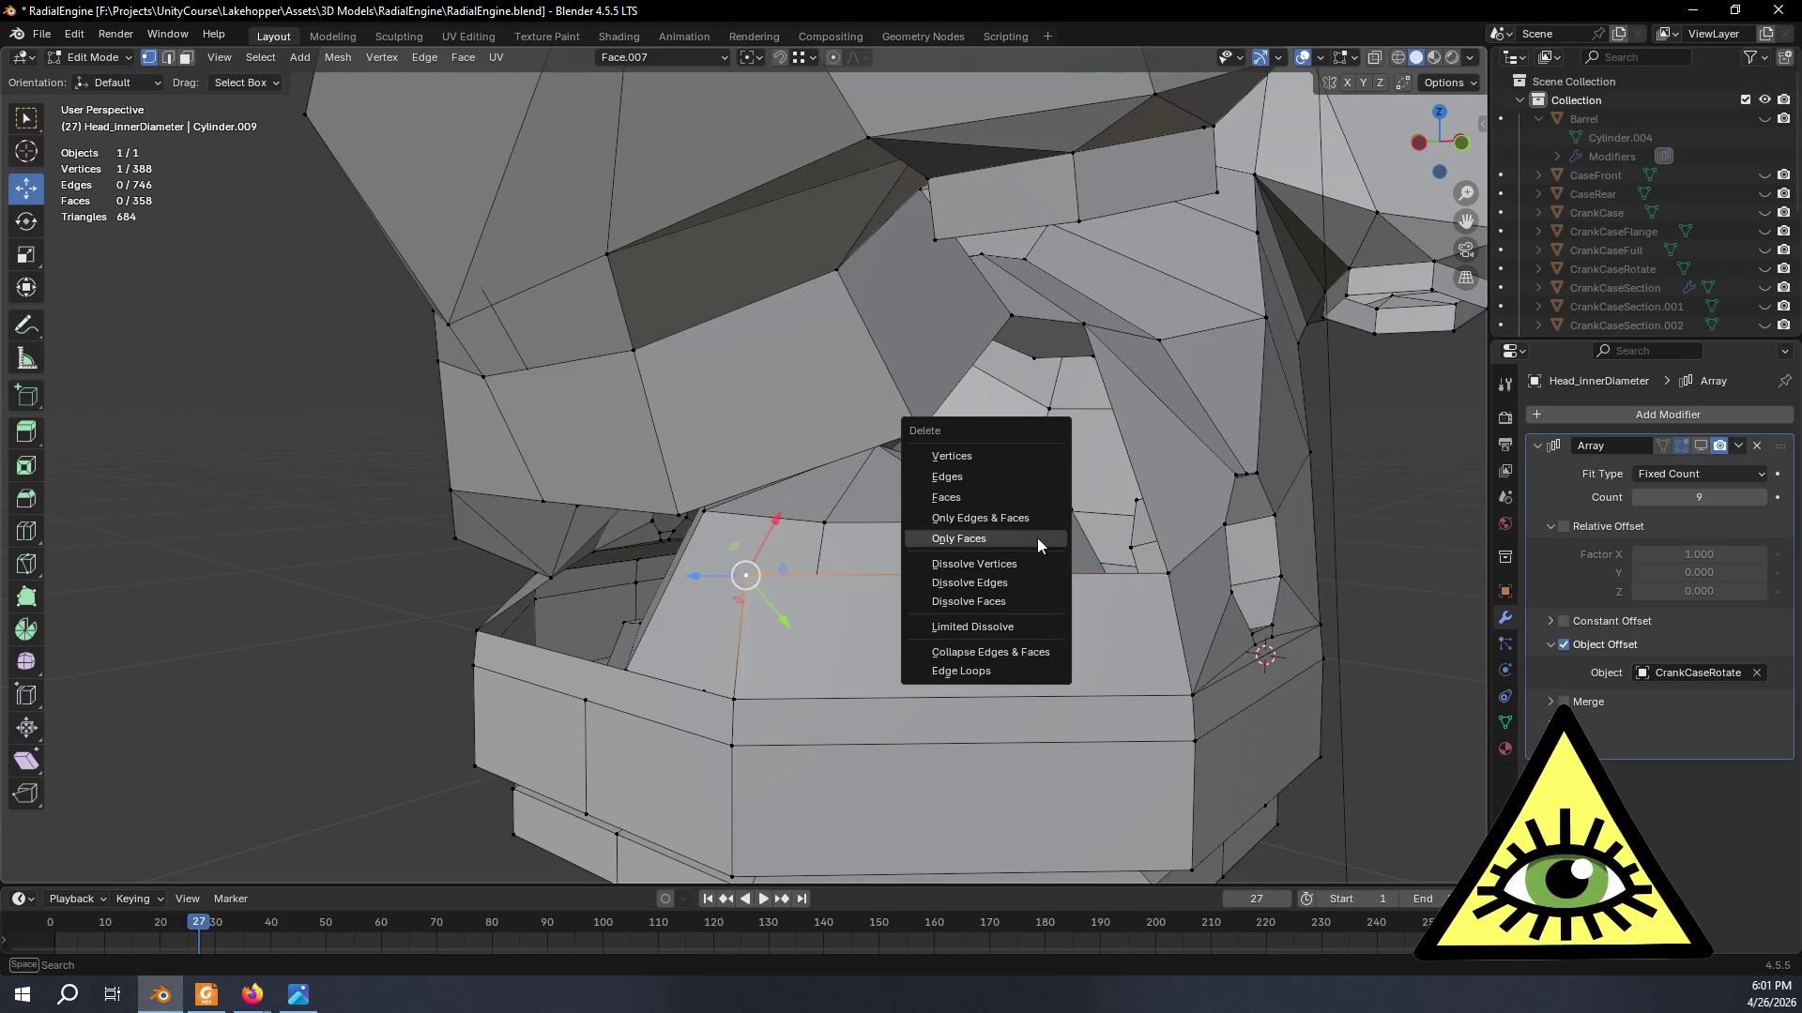
click(966, 462)
- Fill the remaining gap with a face from three selected vertices
mouse_move(937, 555)
middle_down()
mouse_move(993, 596)
mouse_move(462, 633)
mouse_move(605, 606)
mouse_move(608, 586)
mouse_move(792, 591)
mouse_move(893, 535)
mouse_move(923, 545)
mouse_move(817, 514)
middle_up()
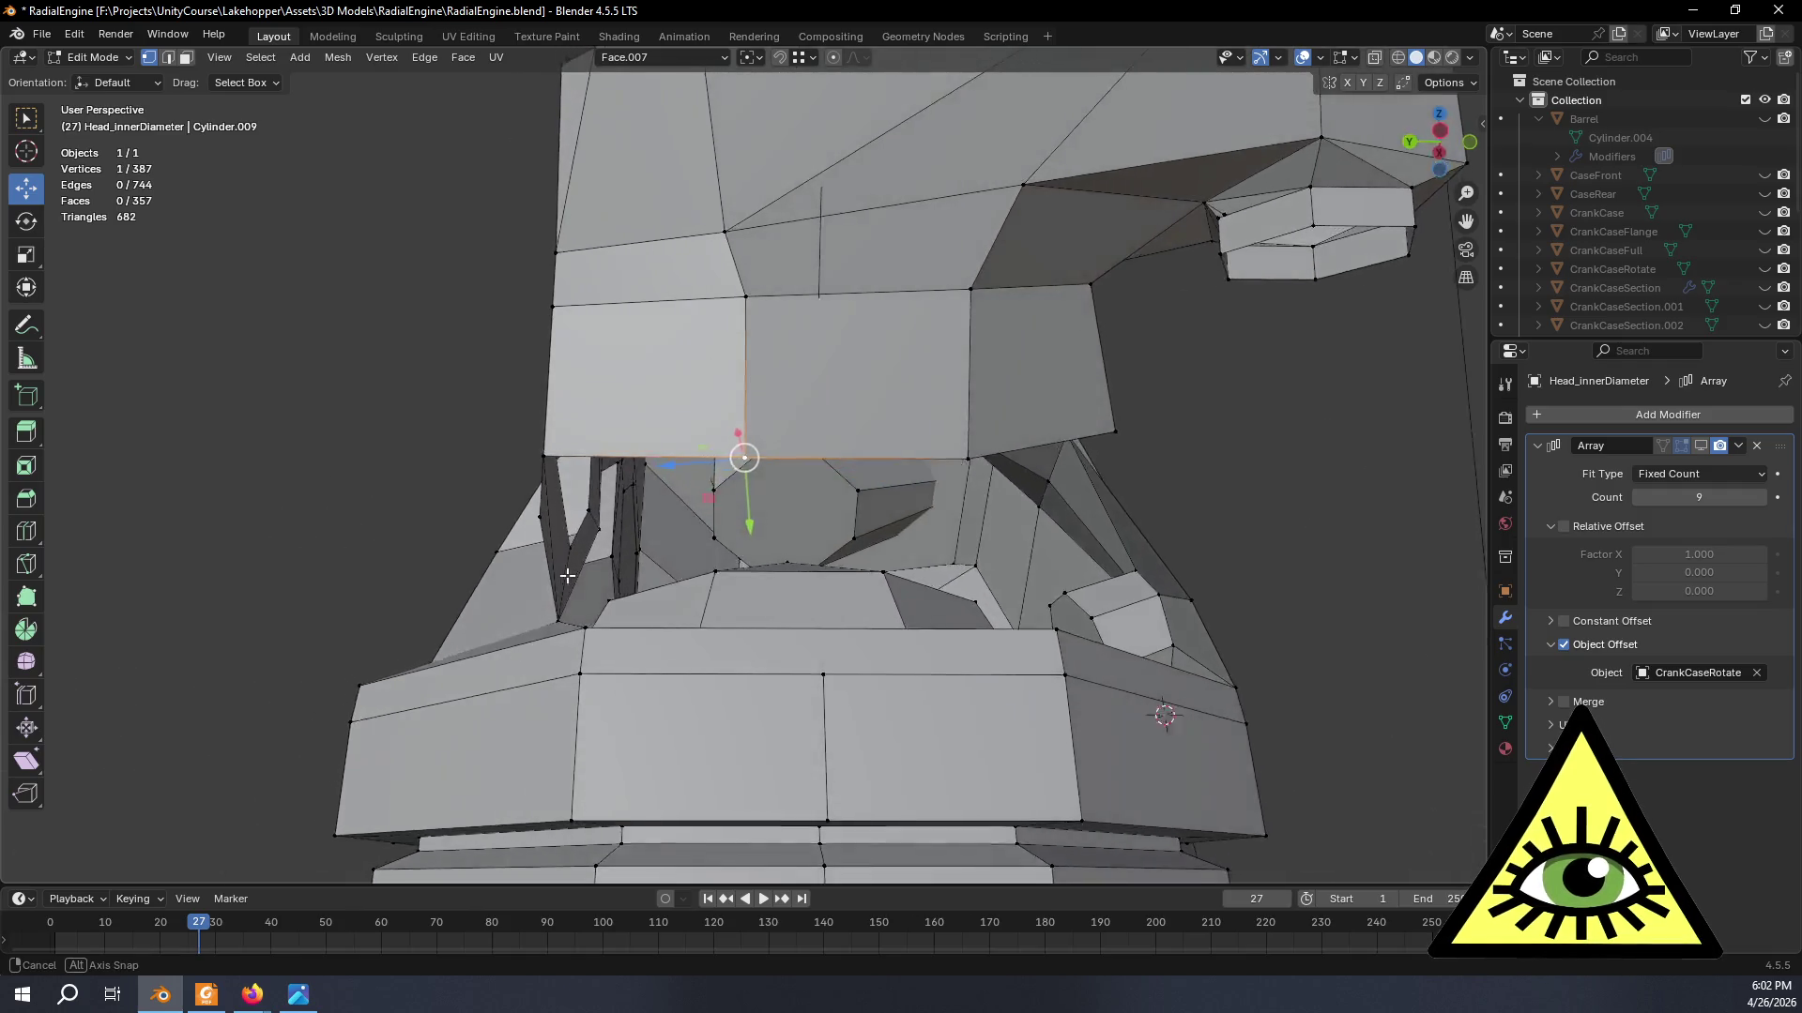
mouse_move(627, 609)
middle_down()
mouse_move(631, 629)
mouse_move(1068, 718)
mouse_move(1030, 575)
middle_up()
shift+click(631, 629)
shift+click(1029, 608)
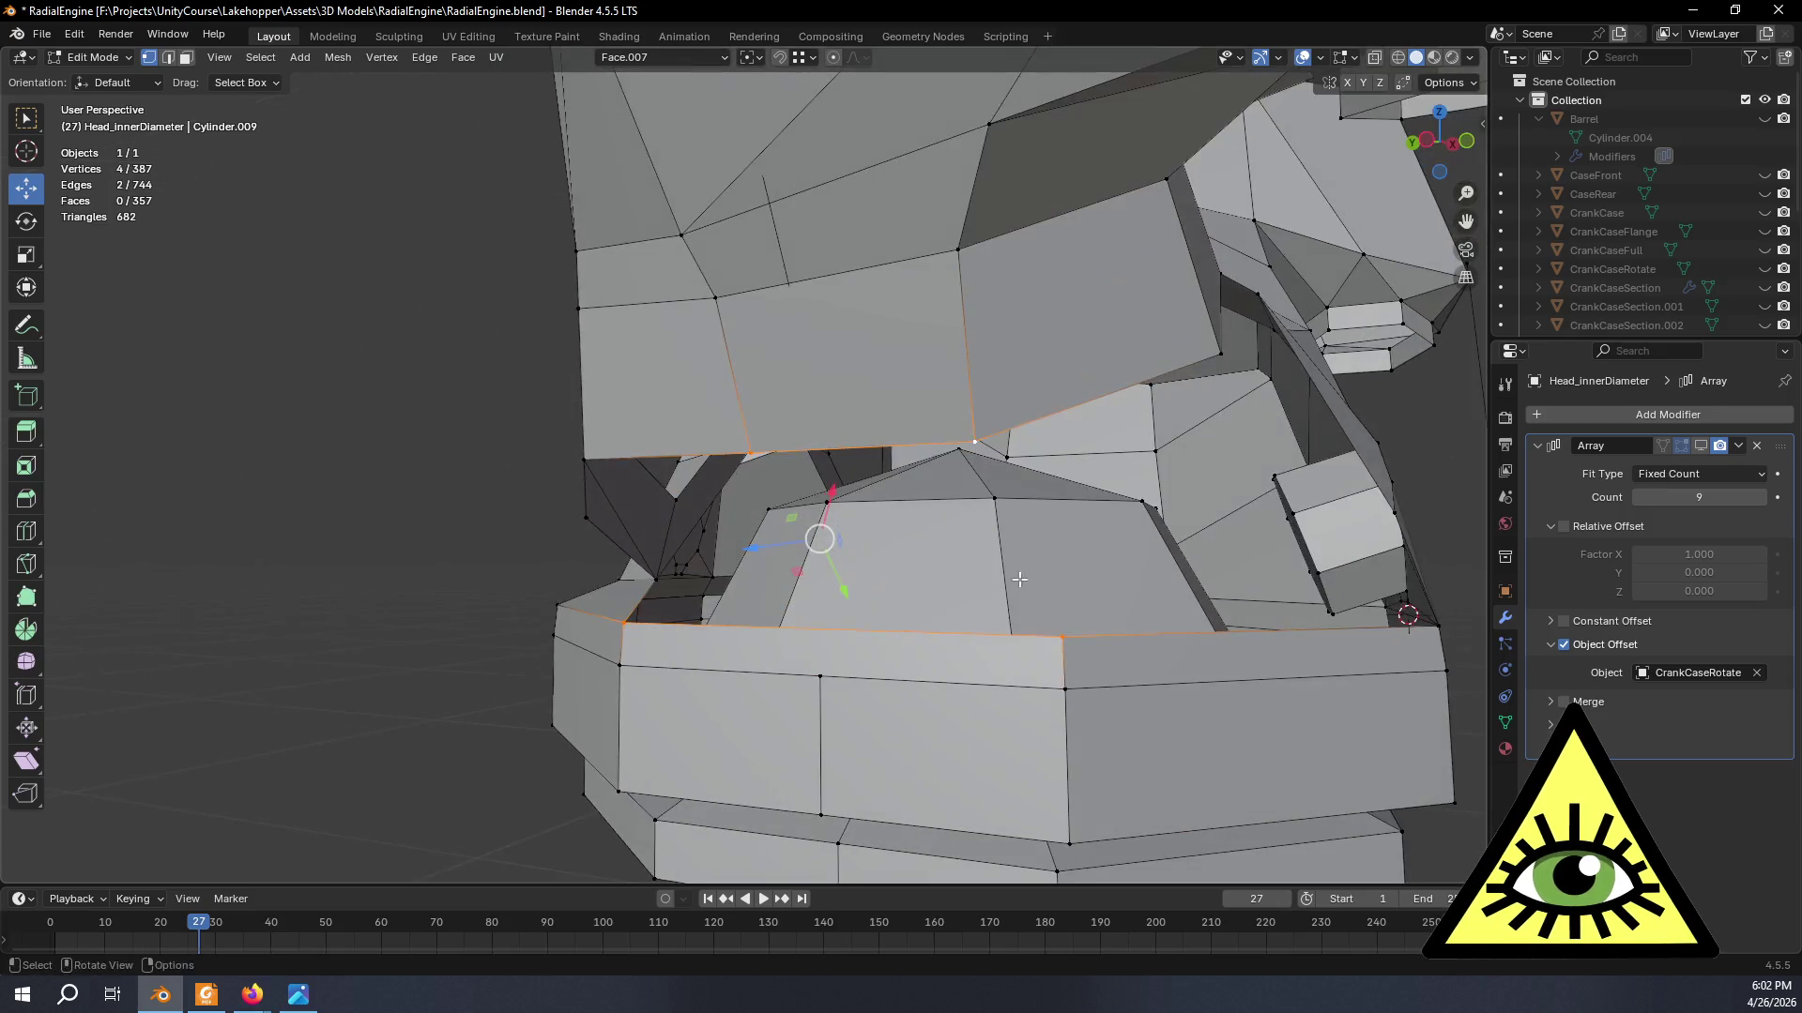
mouse_move(797, 608)
middle_down()
mouse_move(1025, 648)
mouse_move(937, 616)
mouse_move(1078, 635)
mouse_move(920, 603)
mouse_move(784, 491)
middle_up()
key(f)
middle_drag(678, 520, 747, 516)
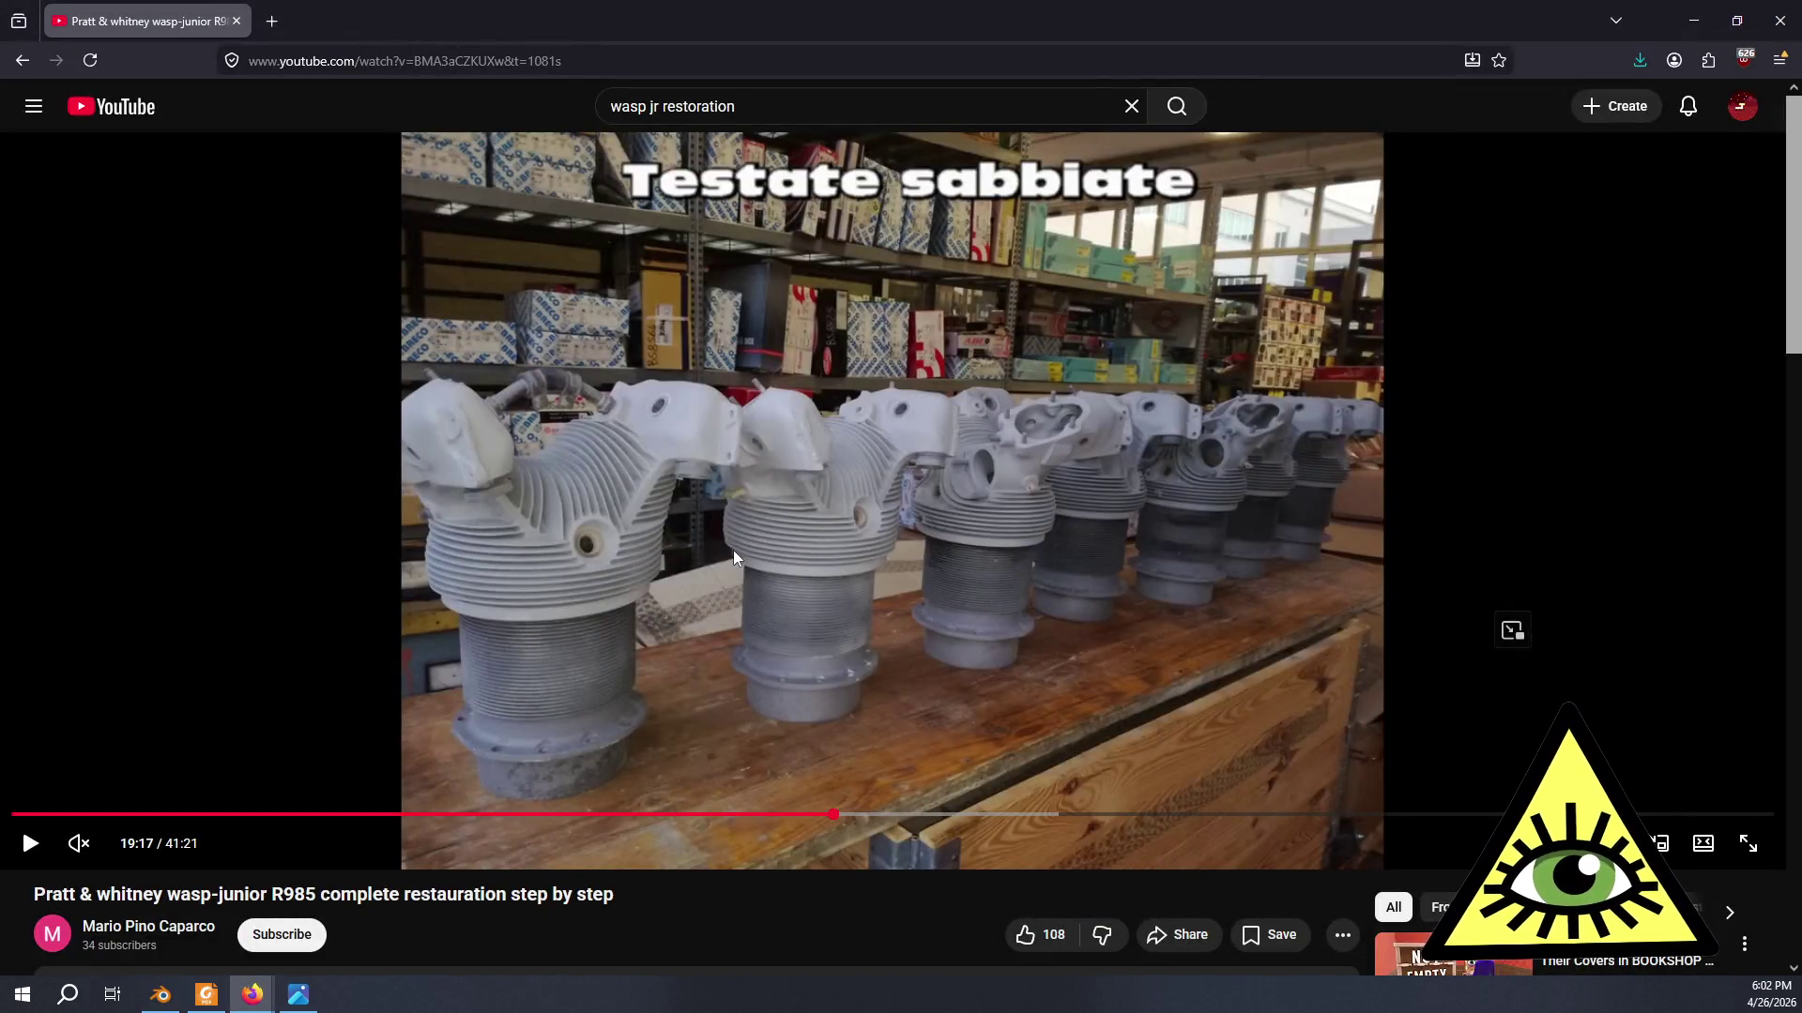
key(Left)
key(Right)
key(Right)
key(Right)
key(Right)
key(Right)
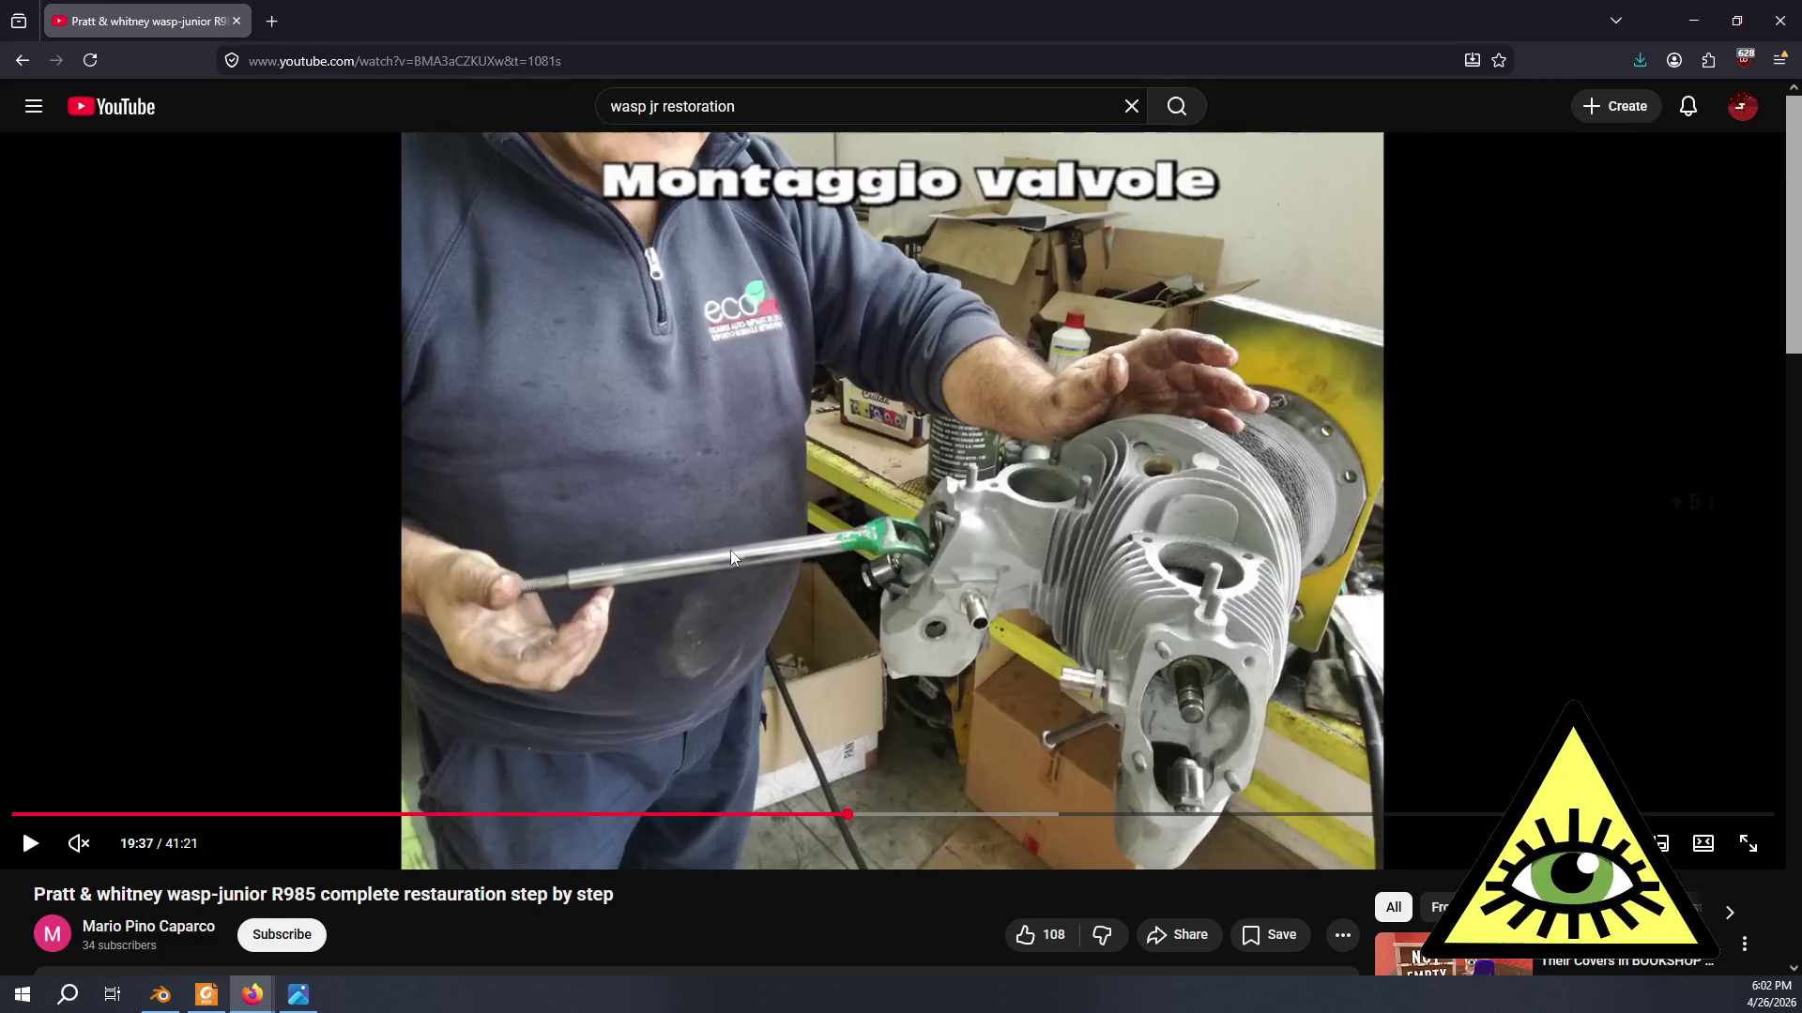
key(Right)
key(Right)
key(Right)
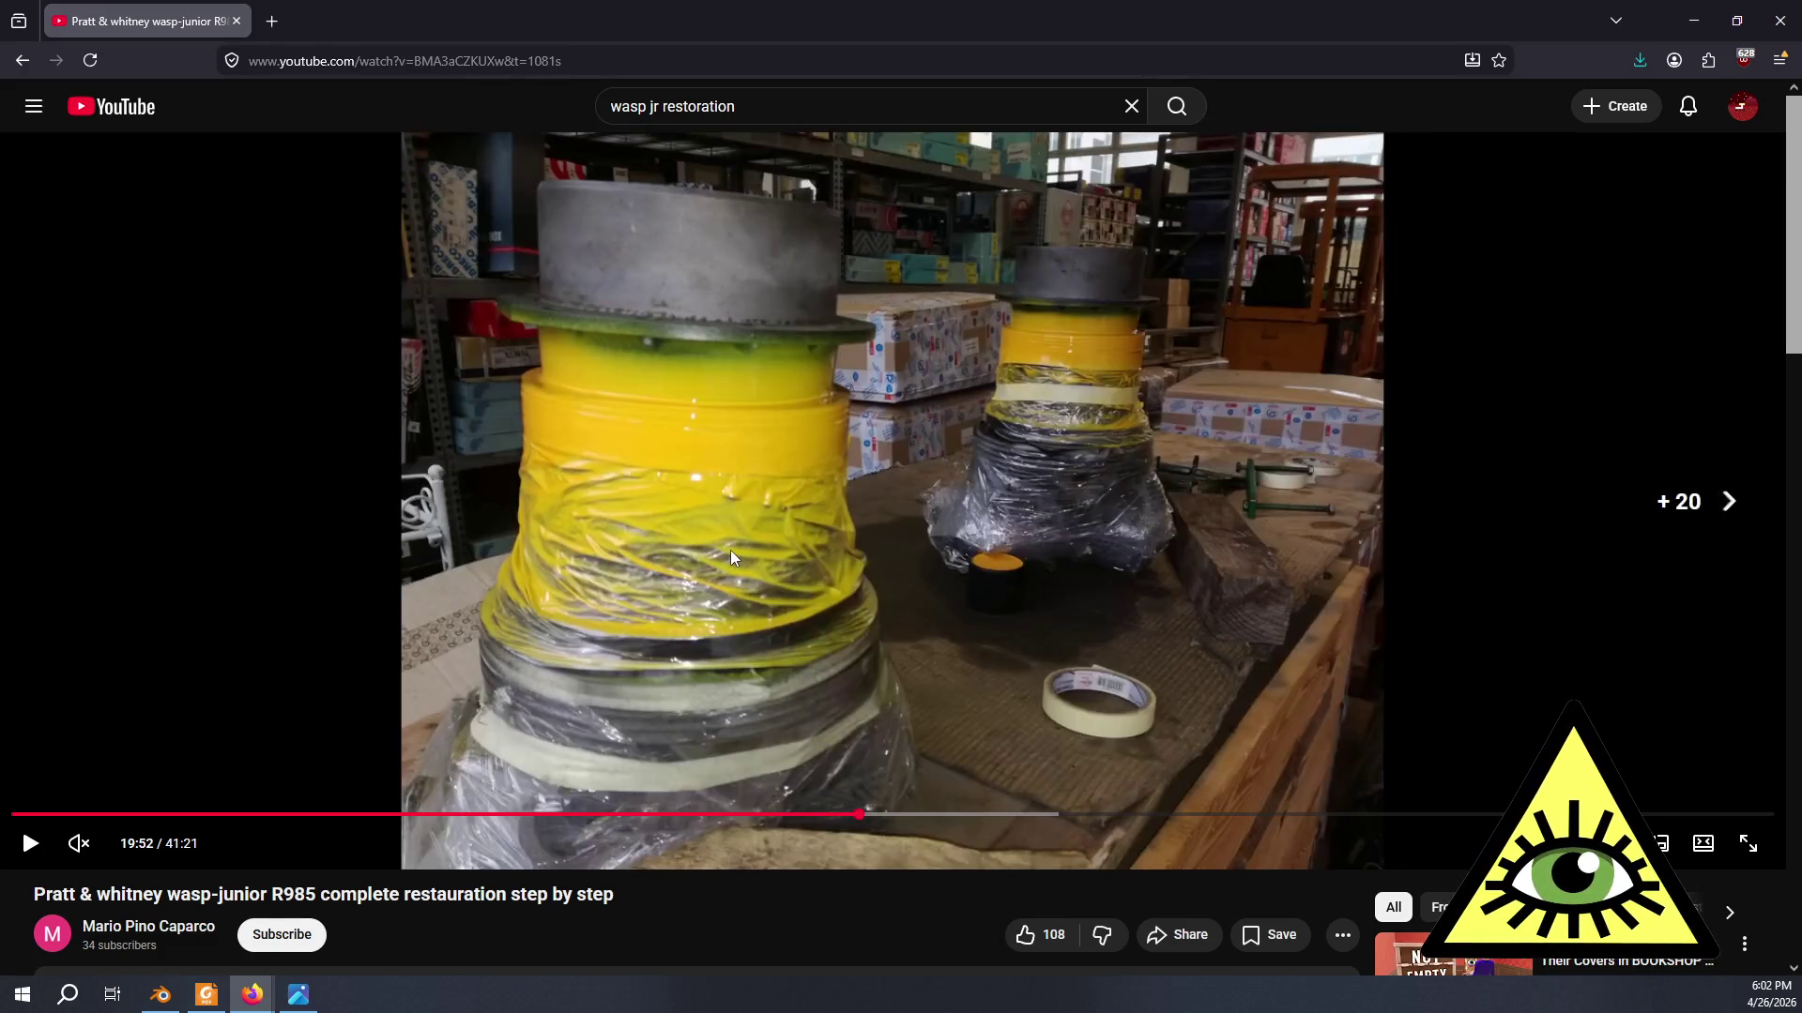
key(Right)
key(Right)
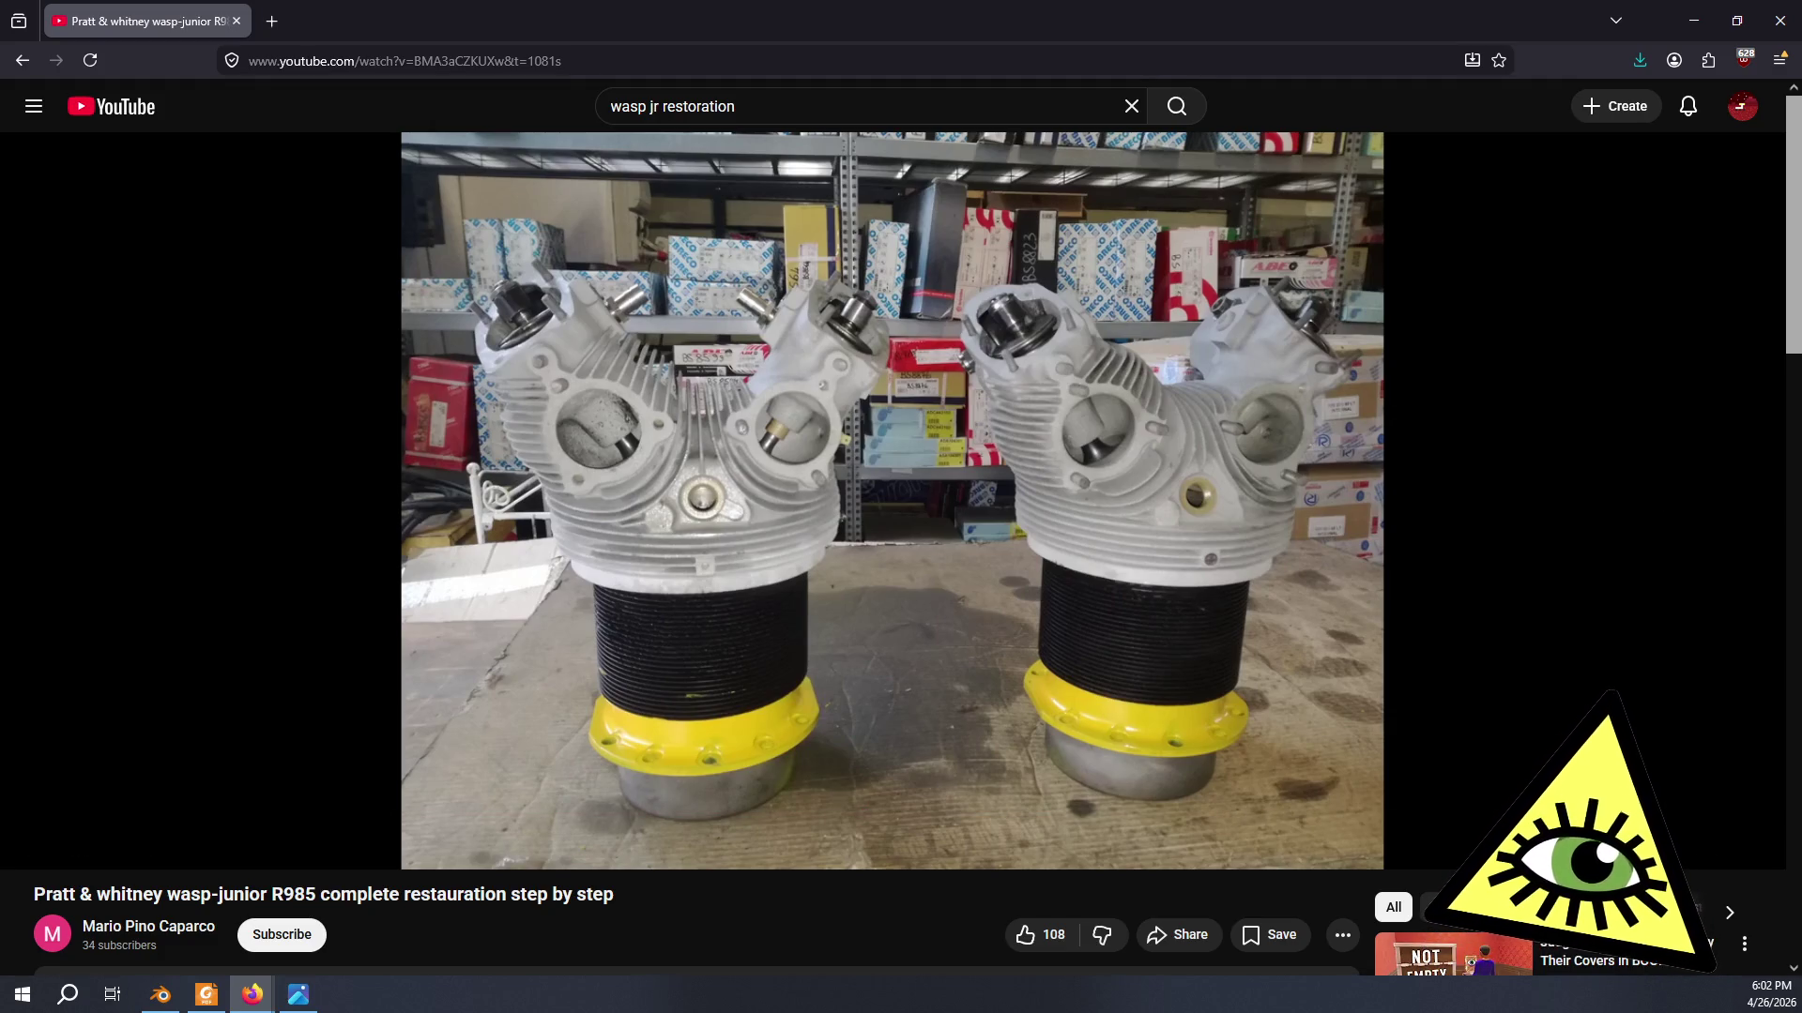
key(alt+Tab)
middle_drag(1044, 434, 938, 470)
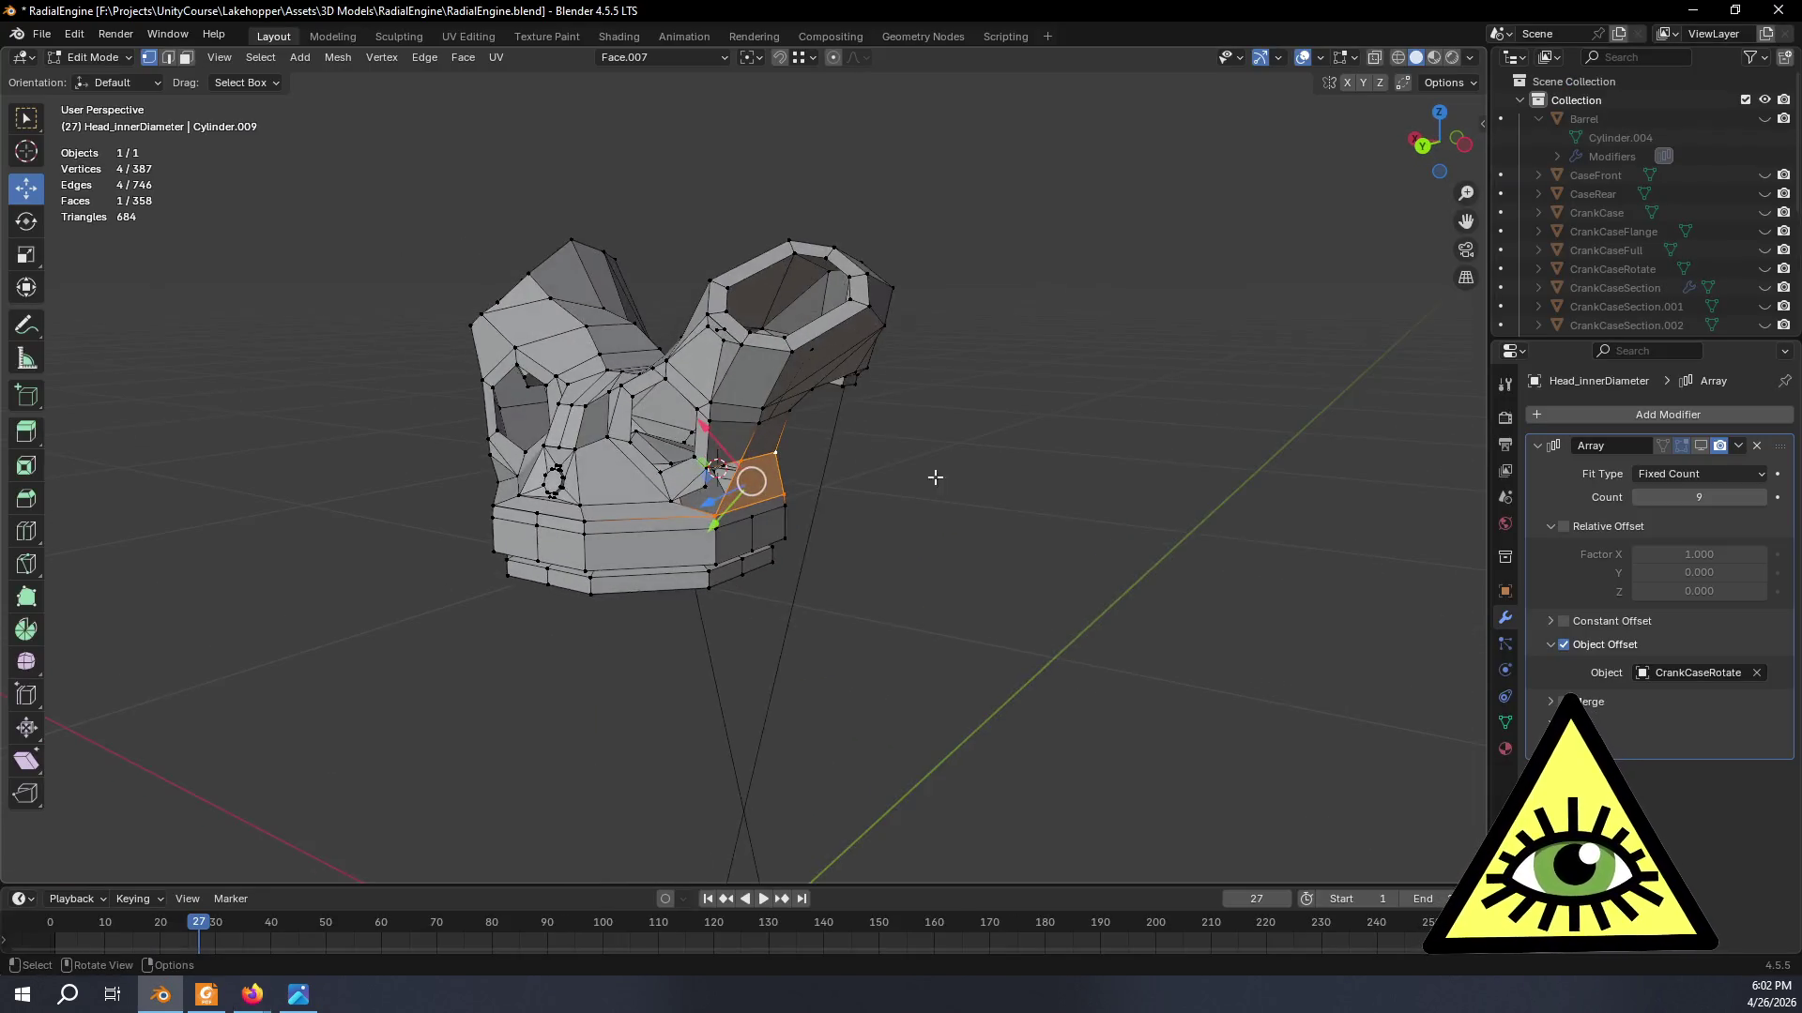
scroll(916, 521, up, 3)
- Delete a single vertex beside the selected gap face
mouse_move(892, 572)
middle_down()
mouse_move(765, 516)
mouse_move(700, 446)
mouse_move(748, 515)
mouse_move(818, 535)
mouse_move(738, 524)
mouse_move(812, 522)
mouse_move(706, 529)
mouse_move(801, 540)
mouse_move(789, 568)
mouse_move(775, 554)
middle_up()
scroll(747, 515, up, 2)
click(656, 485)
key(x)
click(727, 516)
scroll(847, 547, down, 4)
scroll(707, 530, up, 5)
scroll(756, 543, up, 3)
scroll(717, 611, up, 2)
- Fill a four-vertex face and then a triangle across the gap toward the crankcase collar
mouse_move(657, 596)
middle_down()
mouse_move(717, 575)
mouse_move(719, 592)
mouse_move(662, 578)
middle_up()
shift+click(508, 432)
shift+click(735, 440)
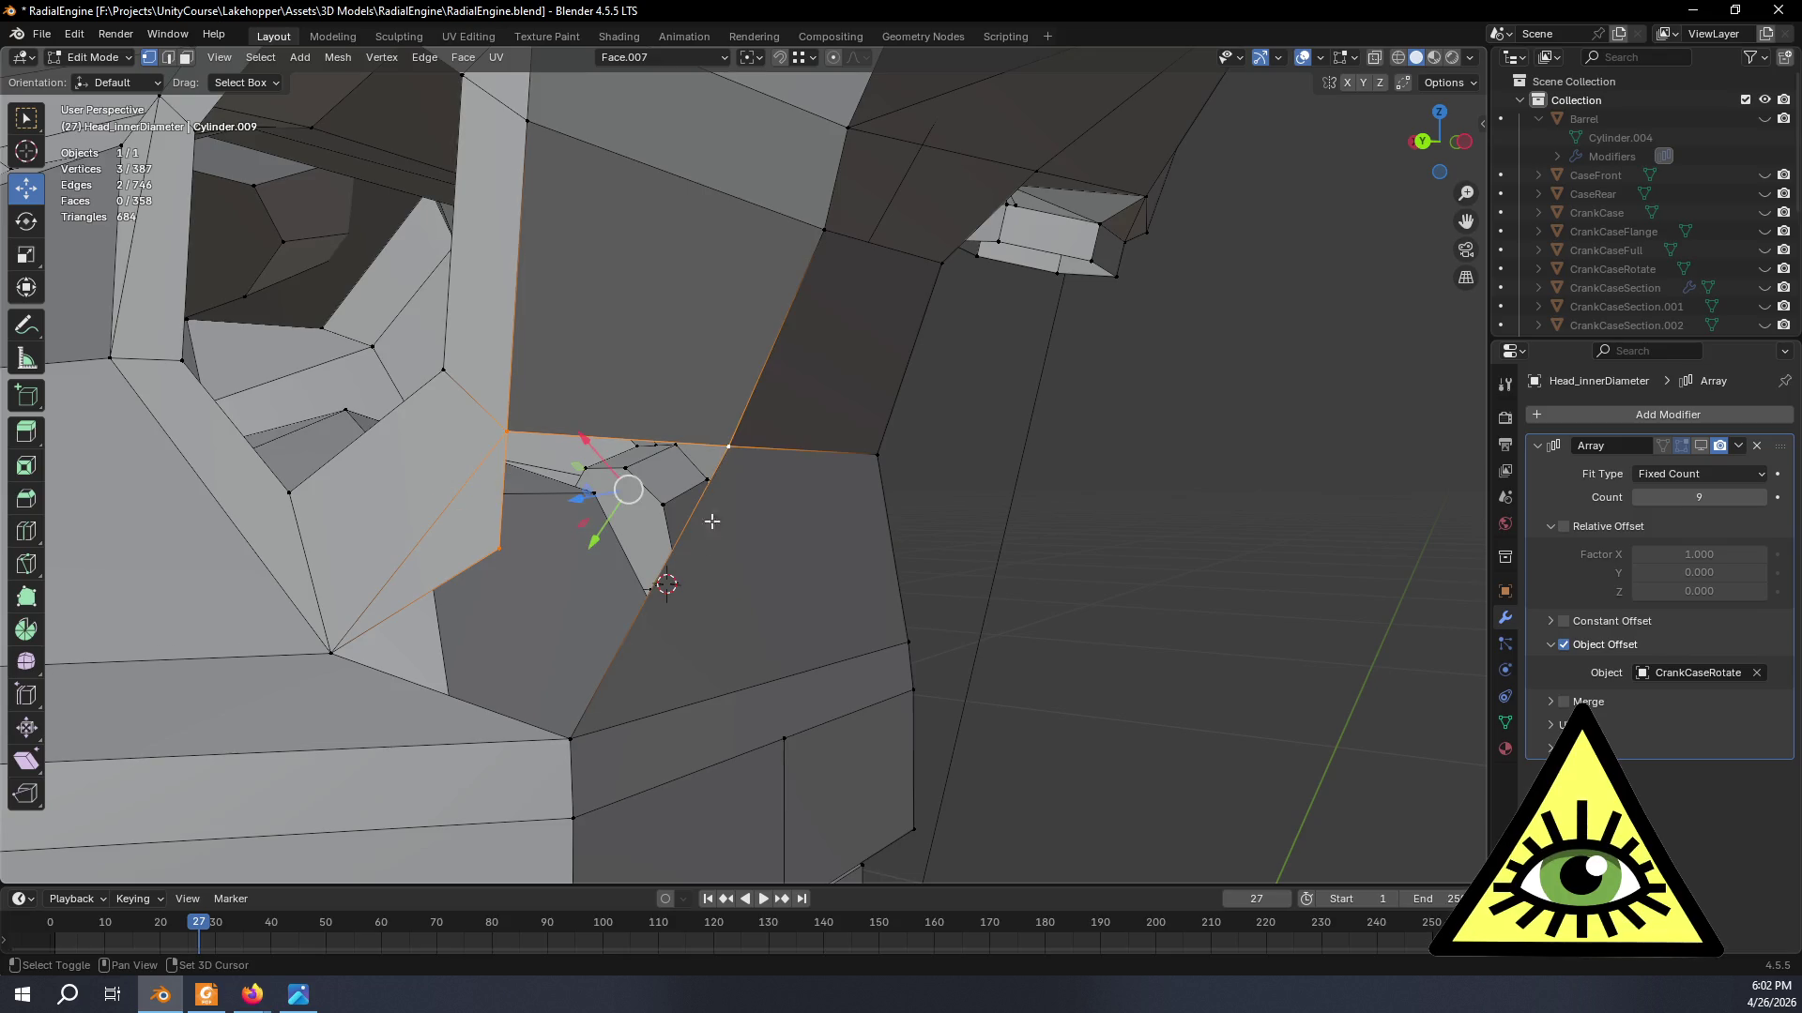
shift+click(580, 731)
key(f)
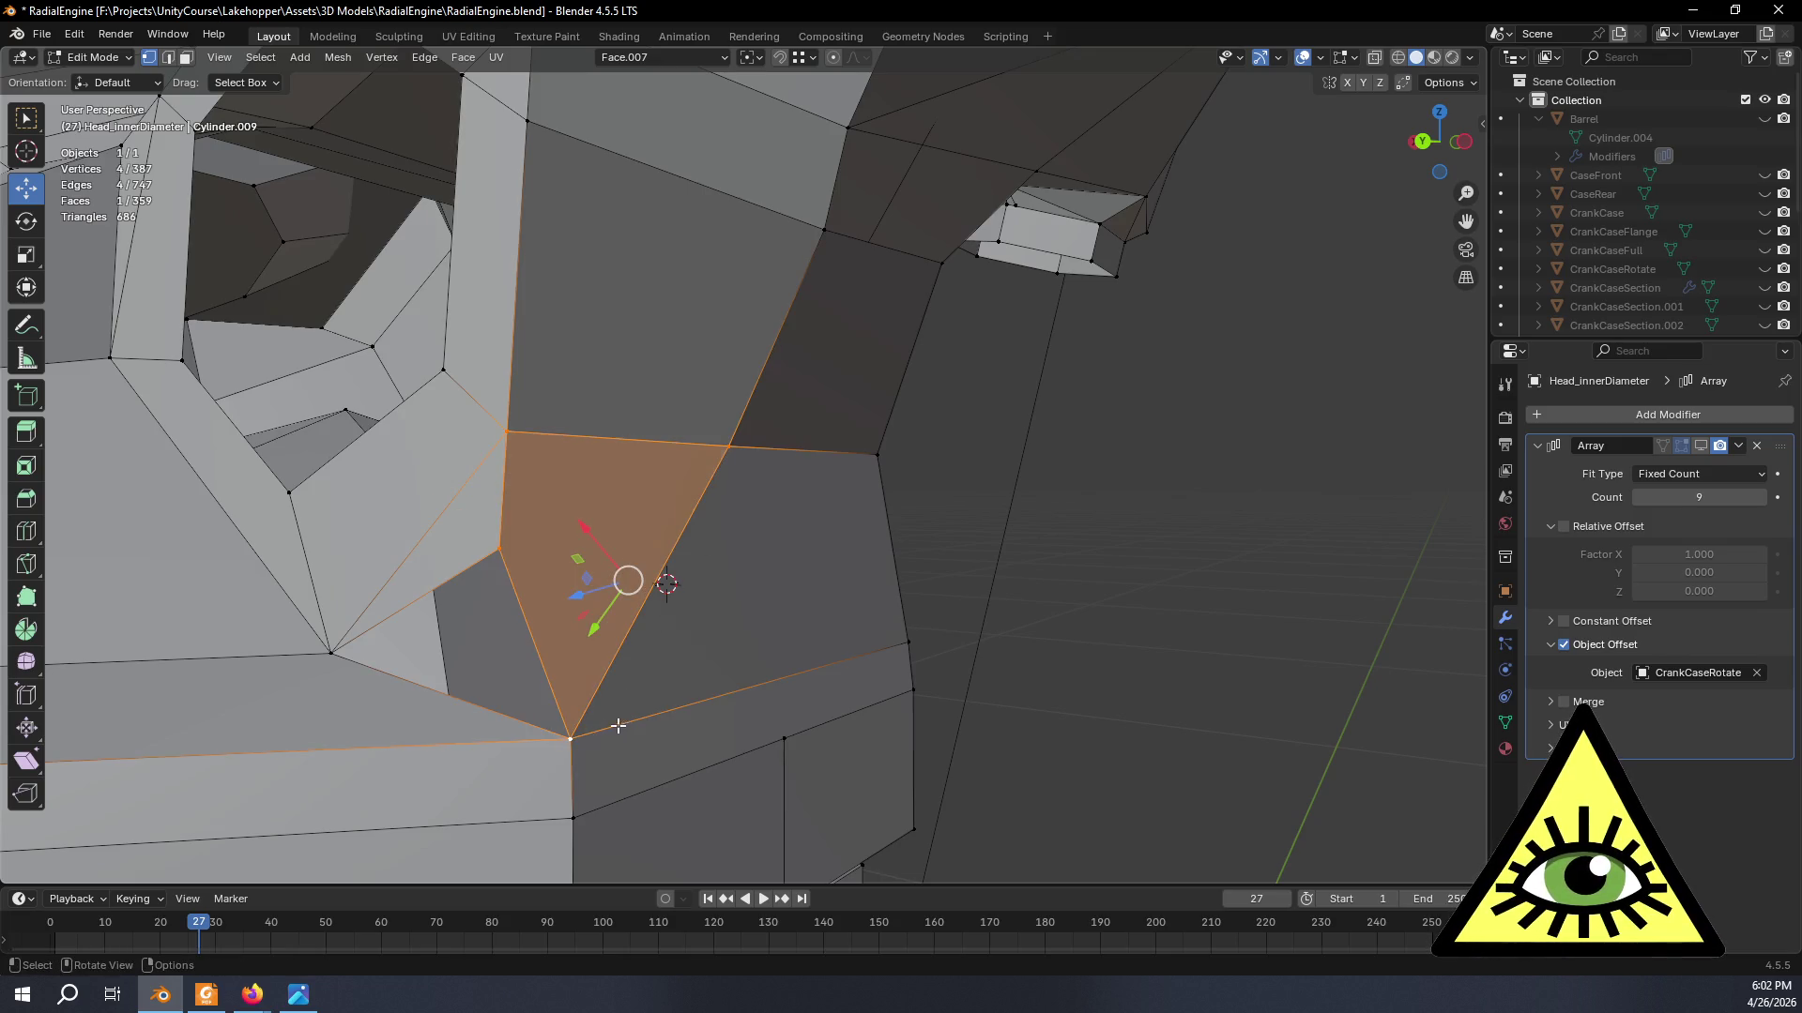
click(502, 549)
shift+click(338, 655)
shift+click(577, 734)
key(f)
scroll(1050, 611, down, 5)
- Clear the selection and review the whole head in Object Mode before returning to Edit Mode
key(alt+a)
middle_drag(1050, 611, 1033, 632)
key(Tab)
scroll(993, 638, down, 4)
scroll(922, 663, down, 2)
mouse_move(848, 685)
middle_down()
mouse_move(921, 667)
mouse_move(857, 656)
mouse_move(715, 684)
mouse_move(994, 691)
mouse_move(825, 662)
mouse_move(817, 643)
mouse_move(938, 705)
mouse_move(1078, 712)
mouse_move(955, 691)
mouse_move(909, 592)
mouse_move(944, 652)
mouse_move(712, 676)
mouse_move(878, 632)
mouse_move(599, 566)
middle_up()
key(Tab)
scroll(910, 592, up, 5)
scroll(745, 660, up, 4)
- Fill one more face across four shift-selected vertices, then select a vertex for deletion
key(shift)
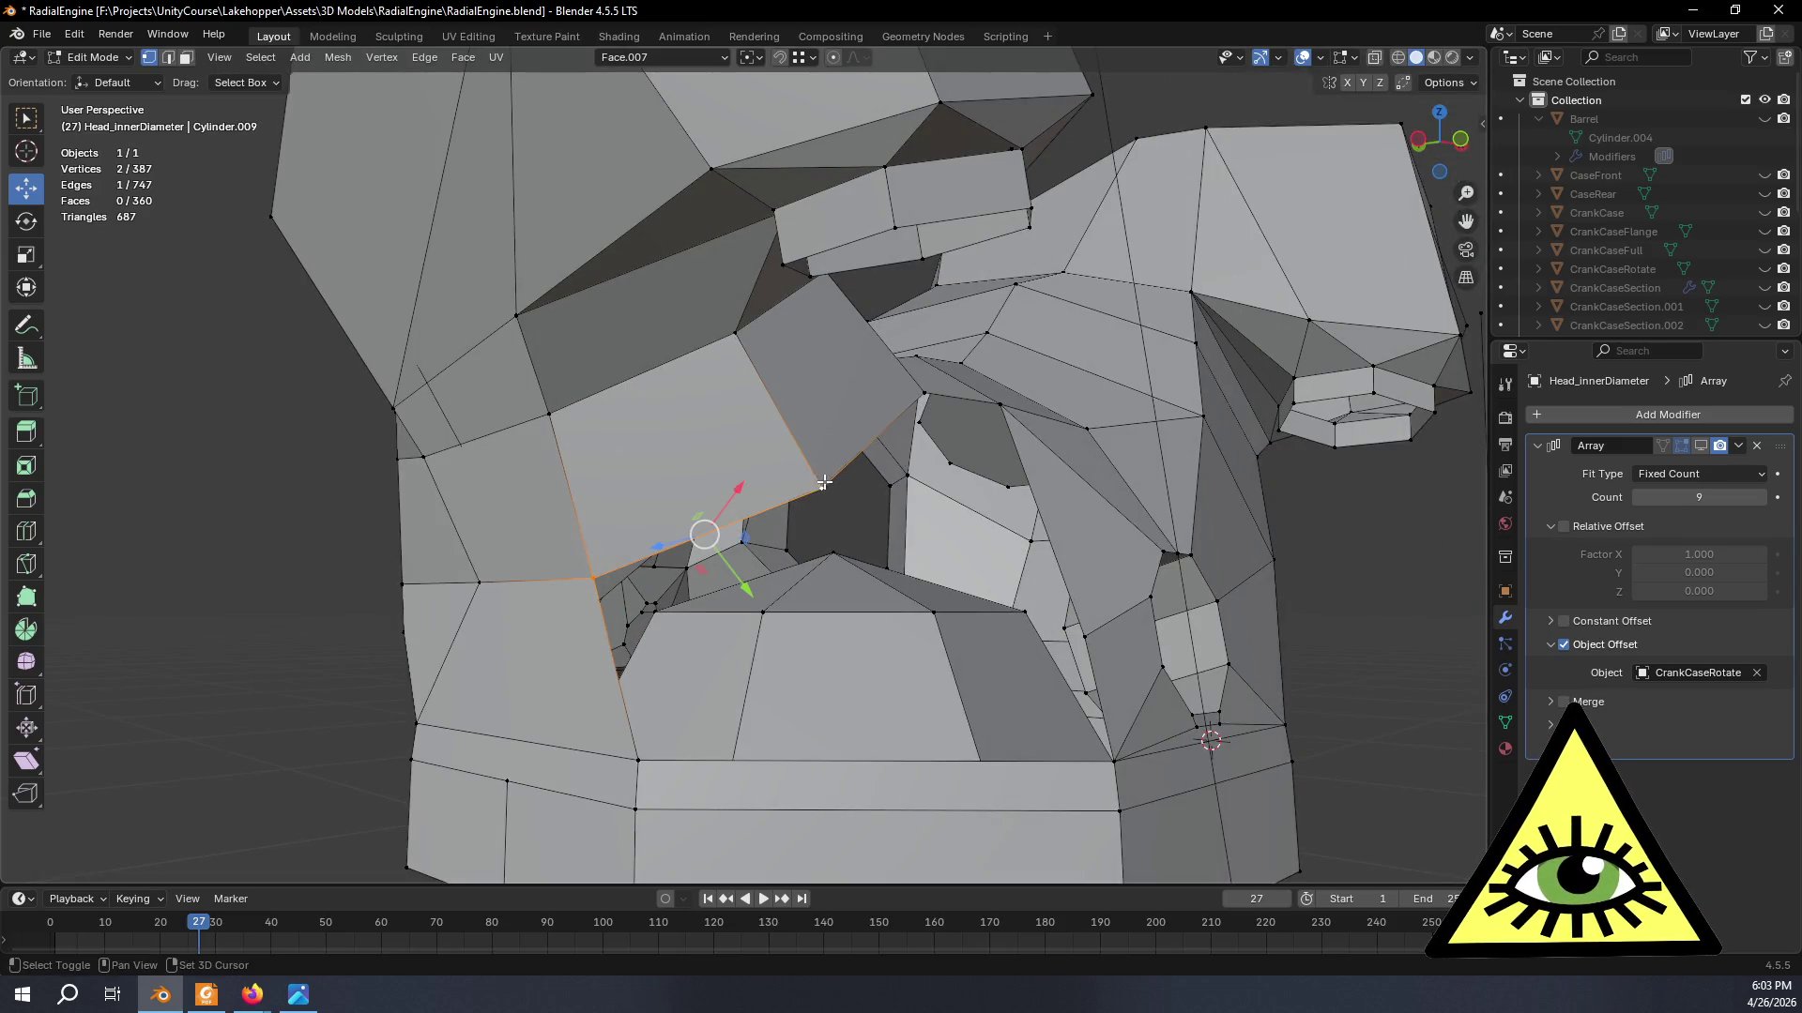
shift+click(634, 764)
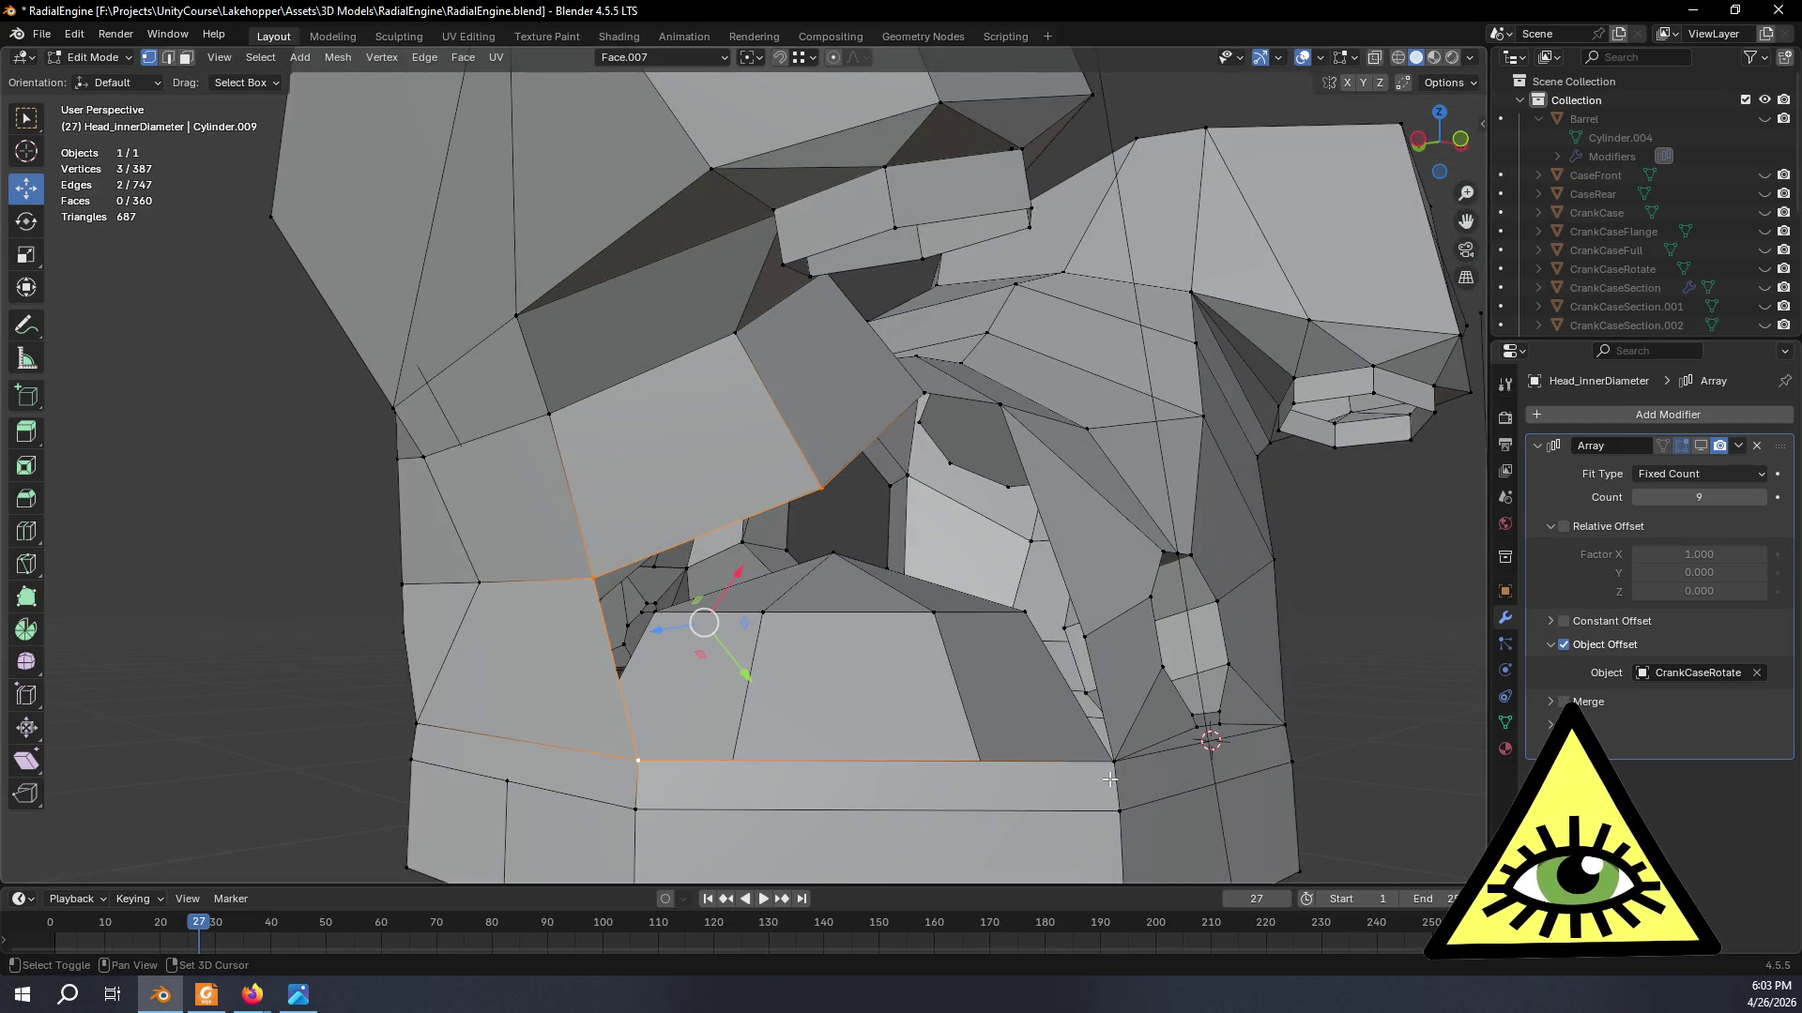
middle_drag(1105, 773, 1058, 803)
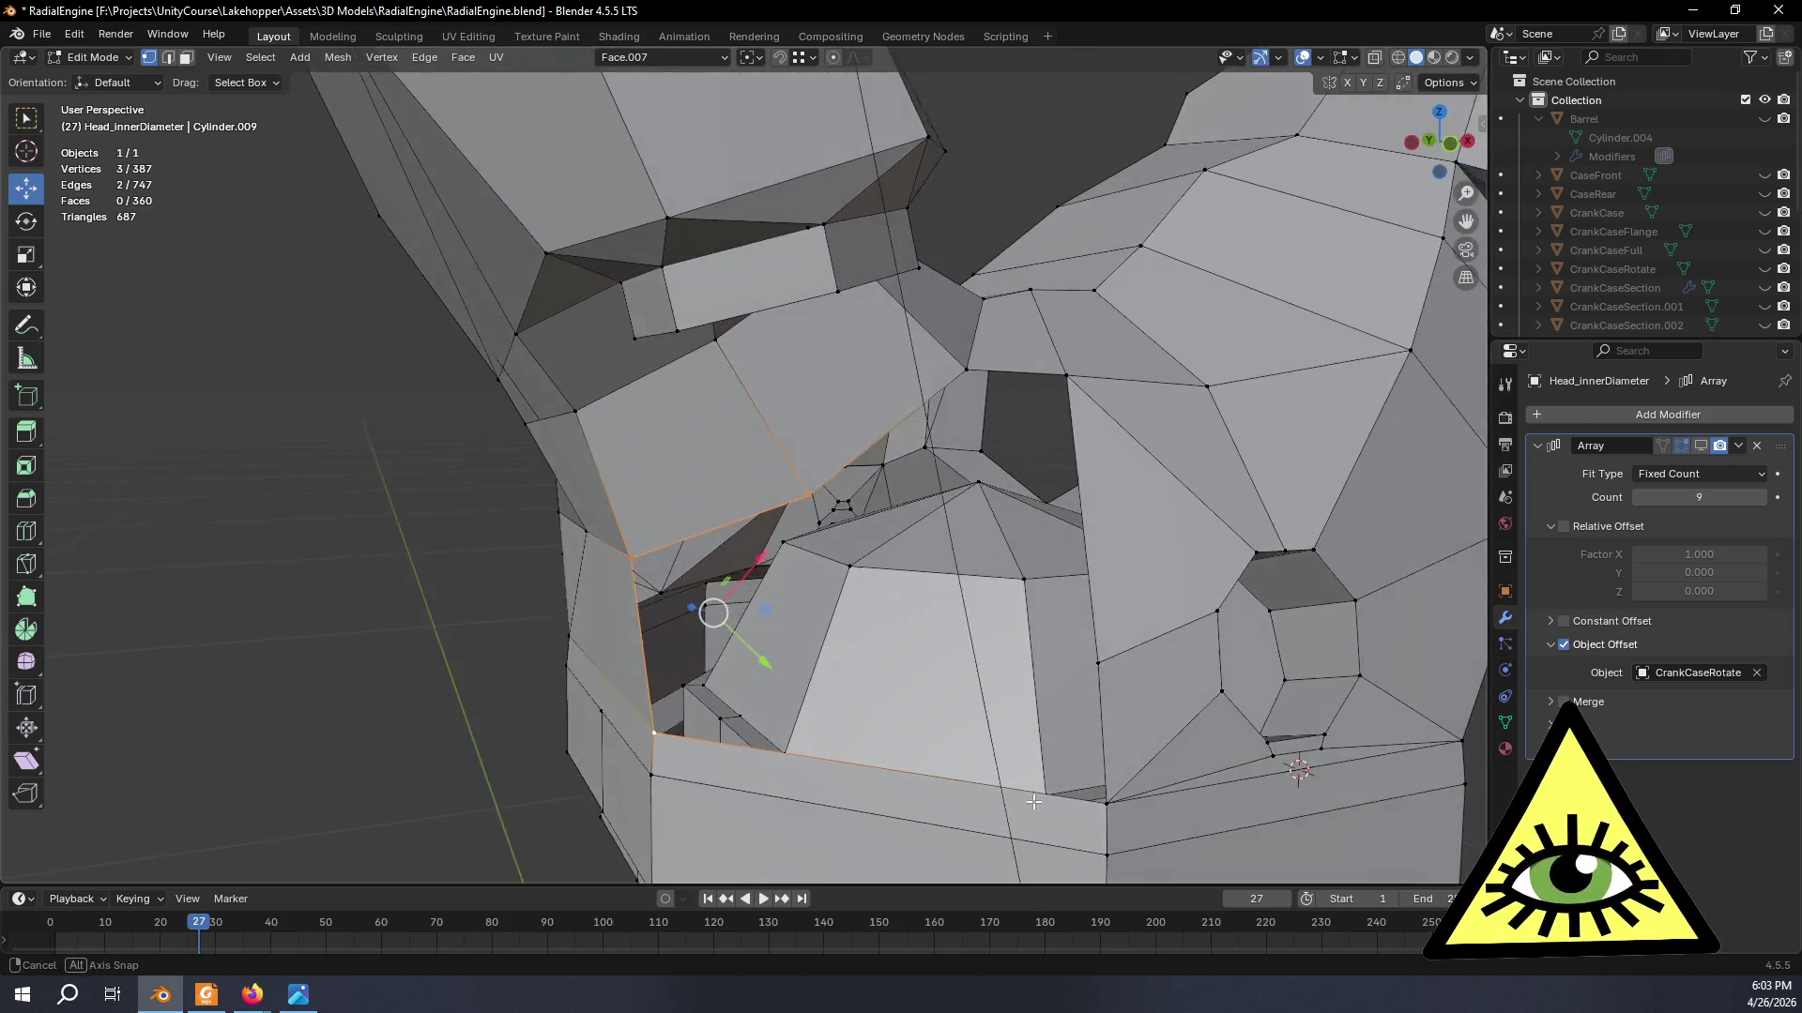
shift+click(1111, 791)
key(f)
mouse_move(1107, 795)
middle_down()
mouse_move(858, 746)
mouse_move(1018, 715)
mouse_move(965, 617)
middle_up()
scroll(1022, 758, down, 3)
click(940, 629)
key(x)
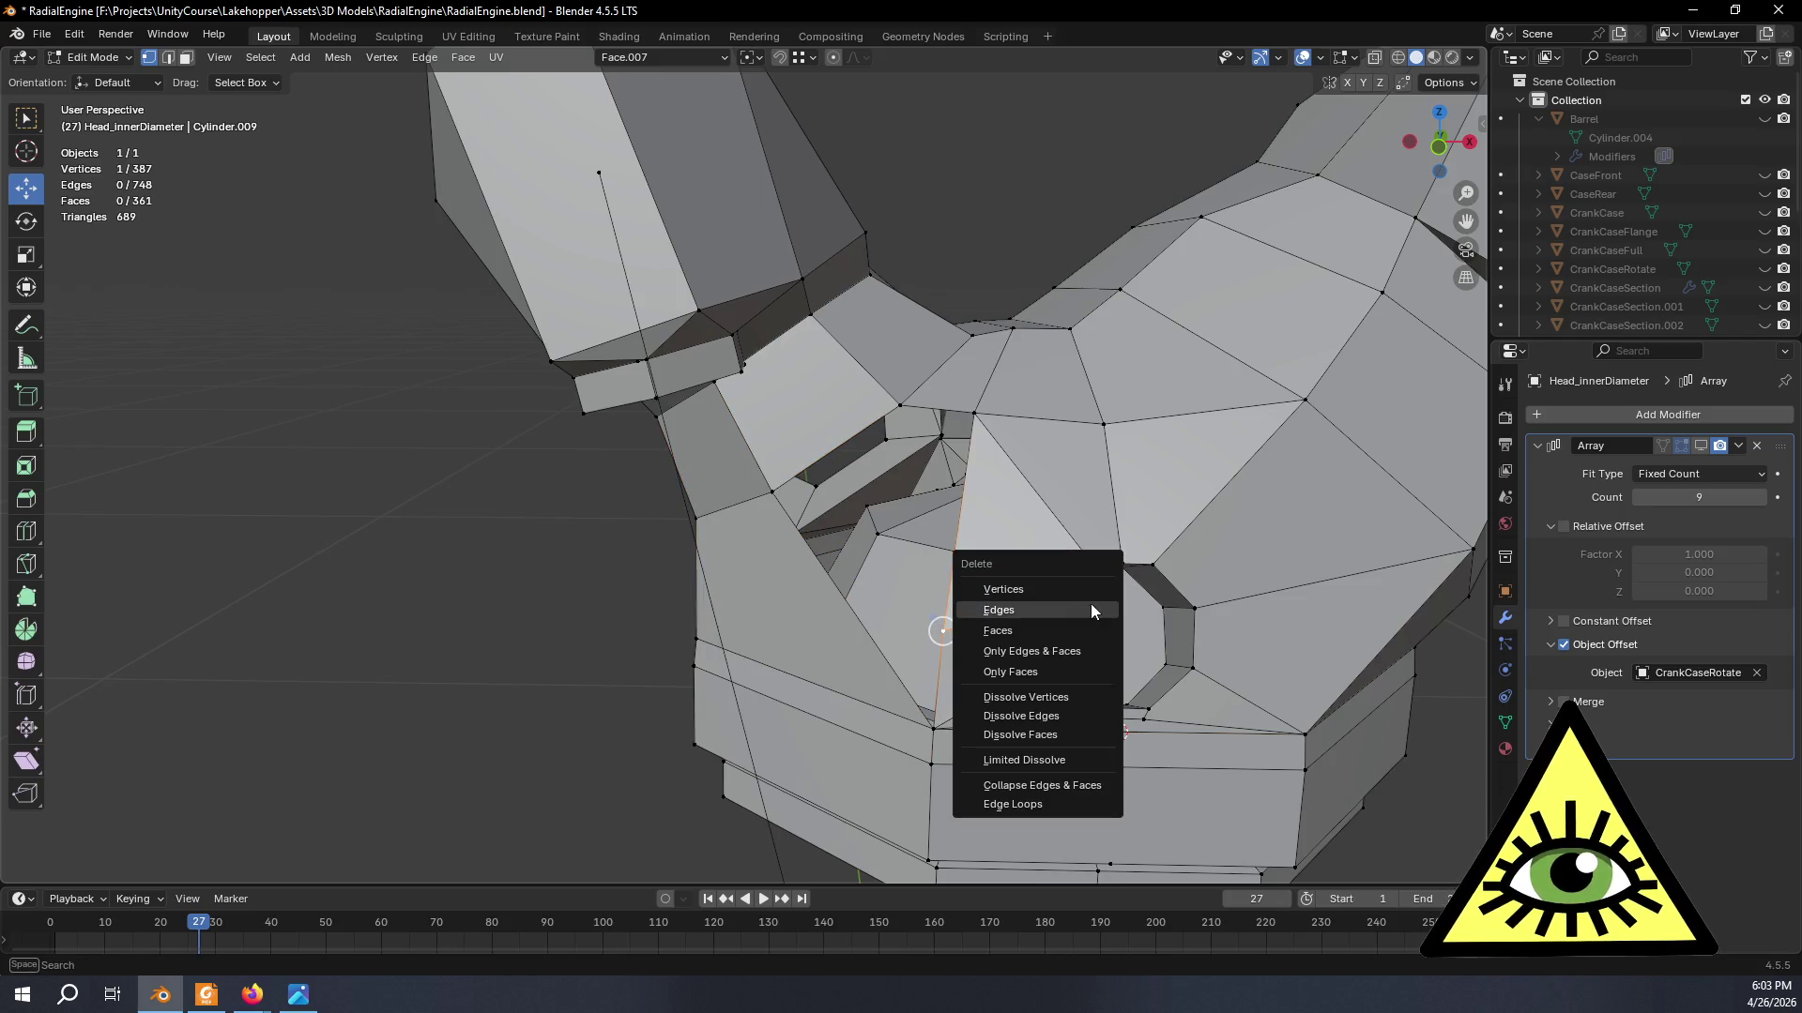
click(1034, 603)
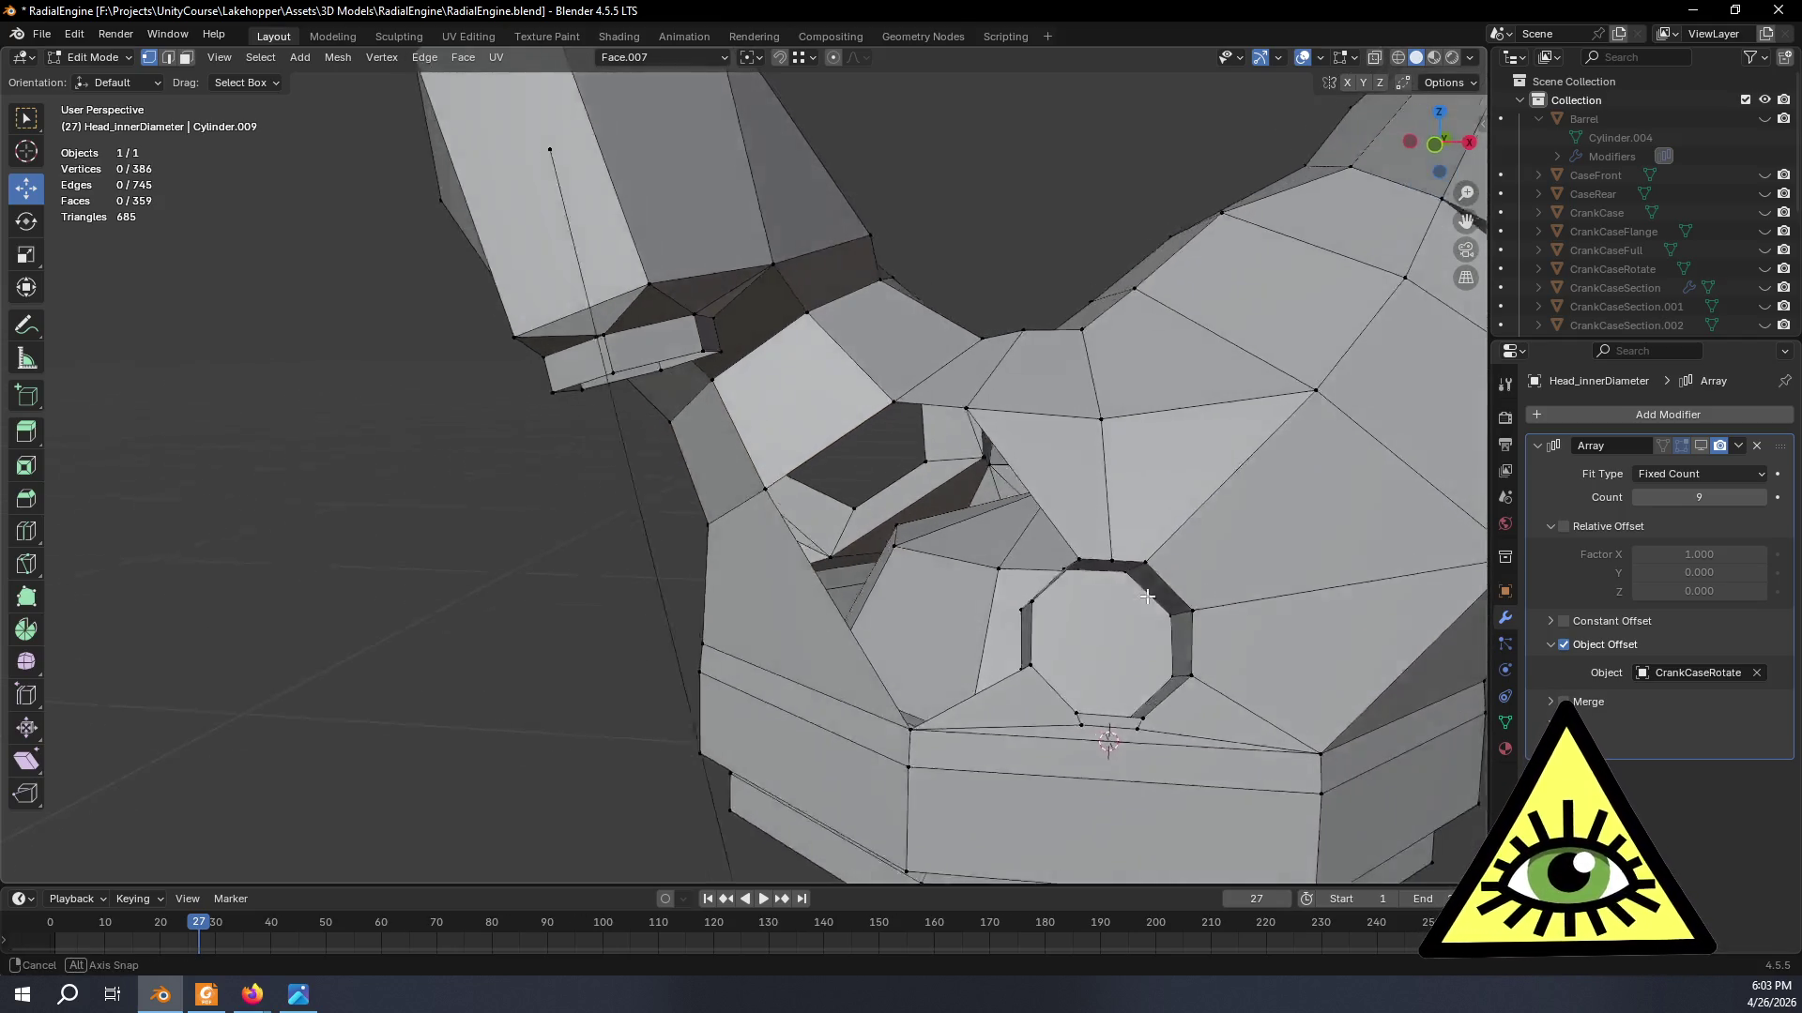
middle_drag(1193, 566, 1140, 588)
scroll(1140, 588, up, 3)
click(1223, 644)
shift+click(1237, 730)
shift+click(1085, 841)
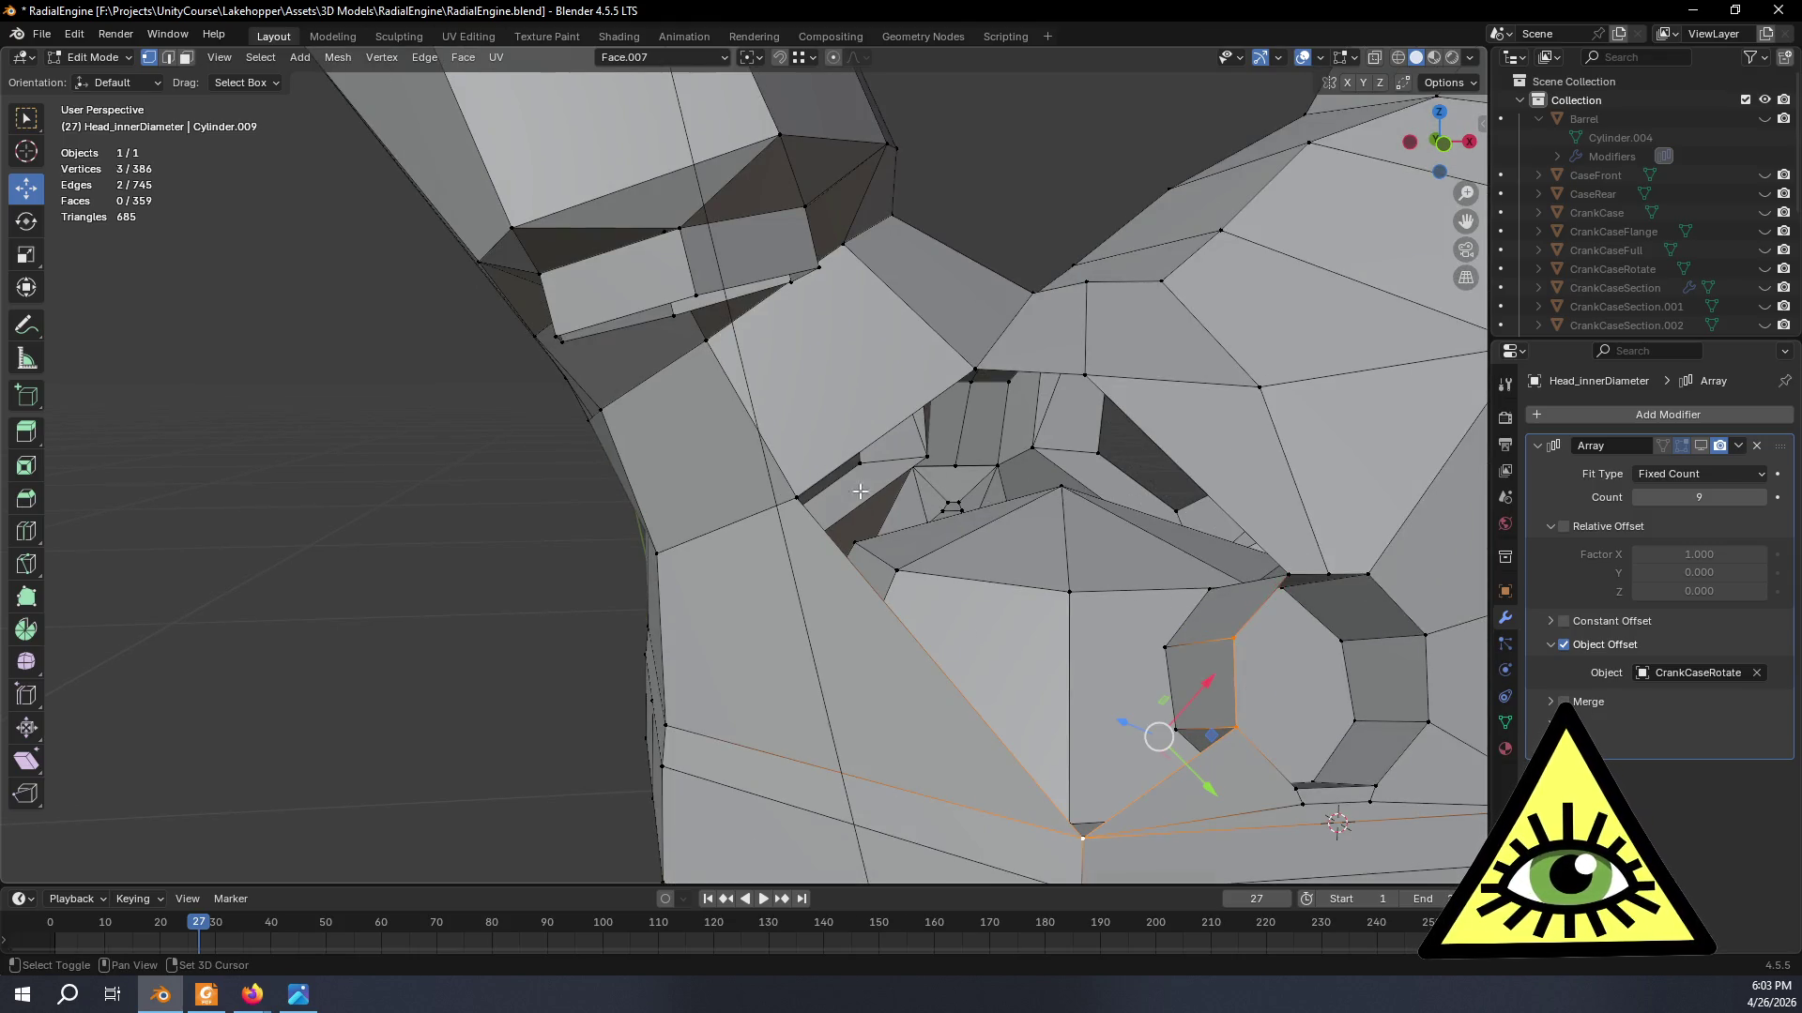
shift+click(801, 495)
key(f)
mouse_move(985, 535)
middle_down()
mouse_move(967, 502)
mouse_move(986, 564)
mouse_move(1085, 584)
middle_up()
key(ctrl+z)
key(ctrl+z)
key(ctrl+z)
key(ctrl+z)
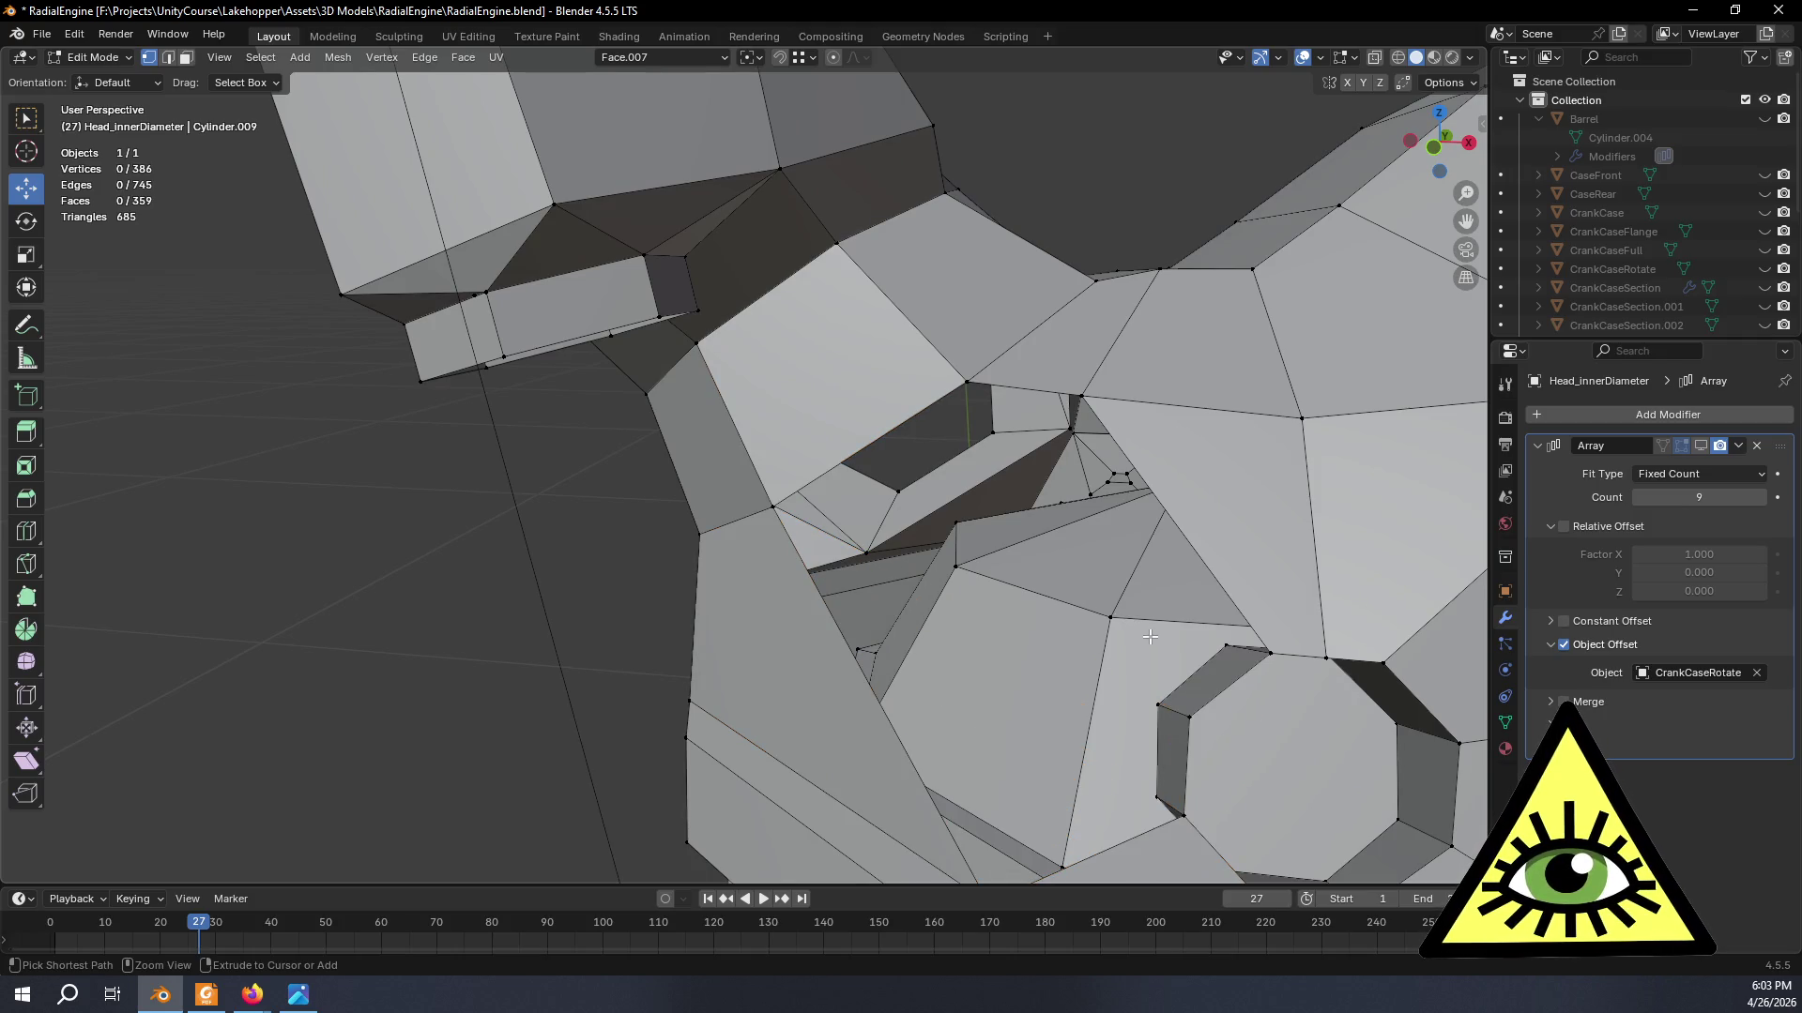
key(ctrl+z)
mouse_move(1150, 638)
middle_down()
mouse_move(1217, 633)
mouse_move(1193, 653)
middle_up()
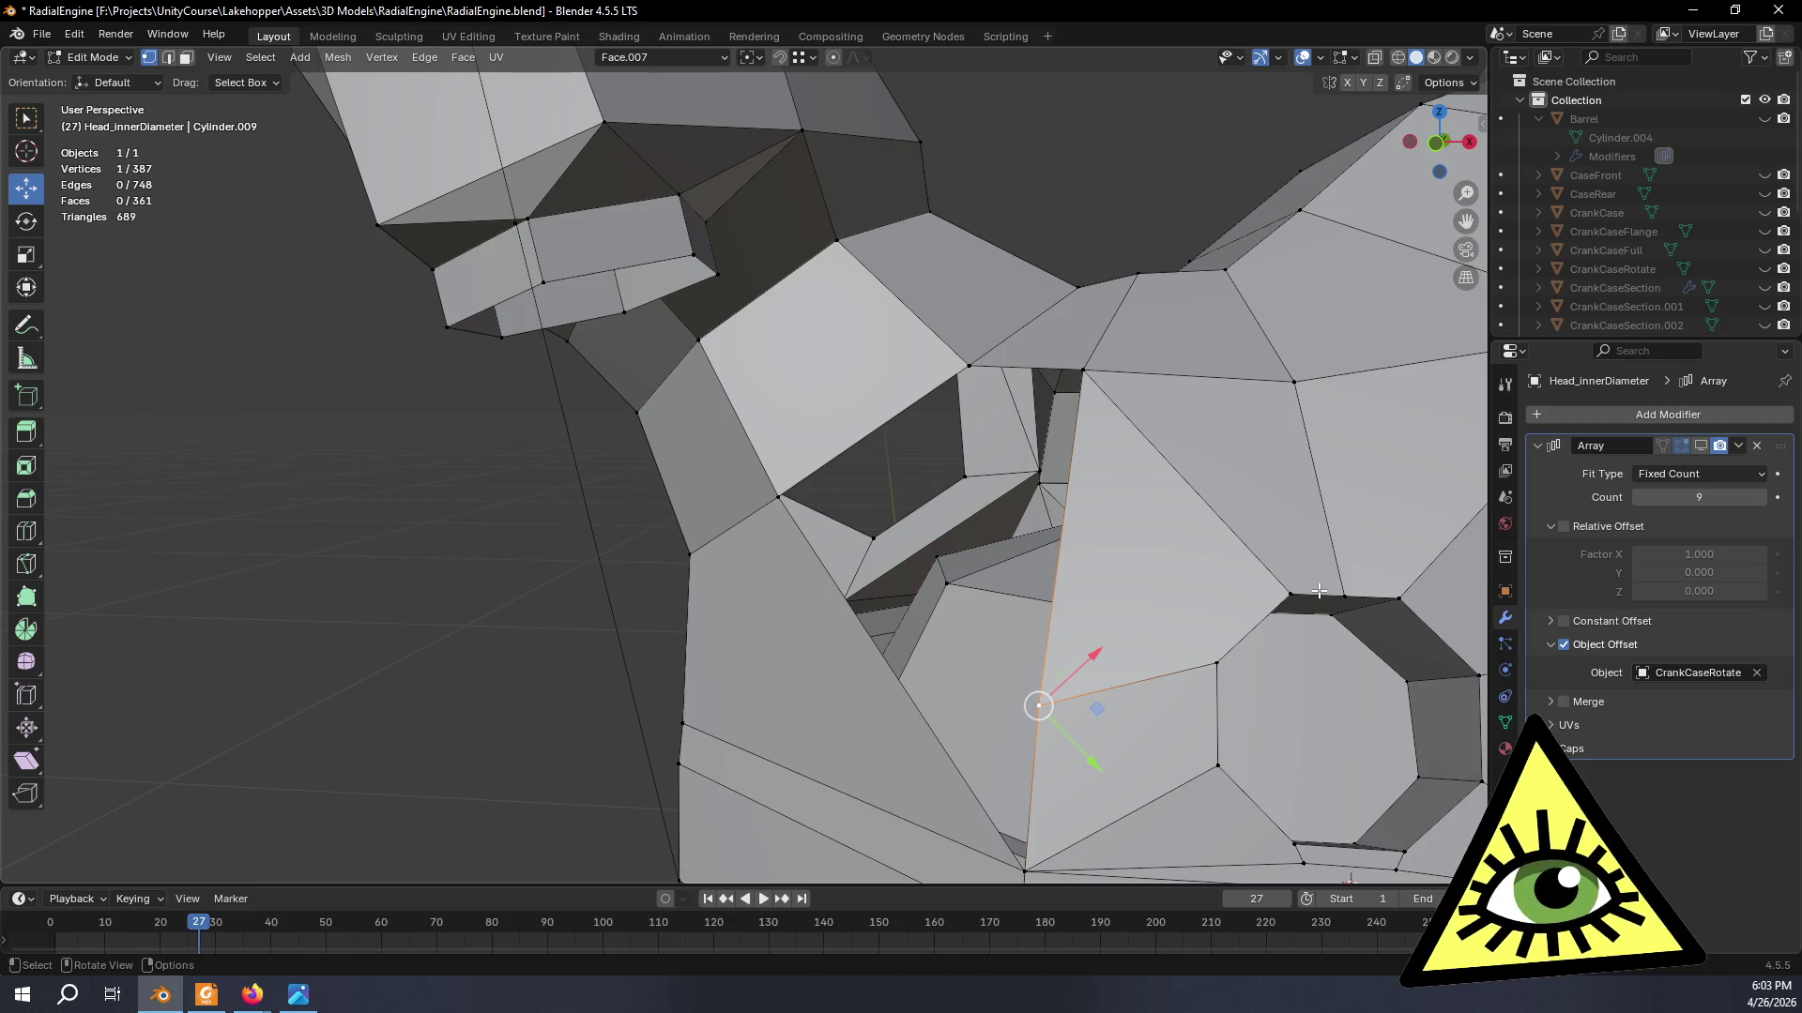
key(x)
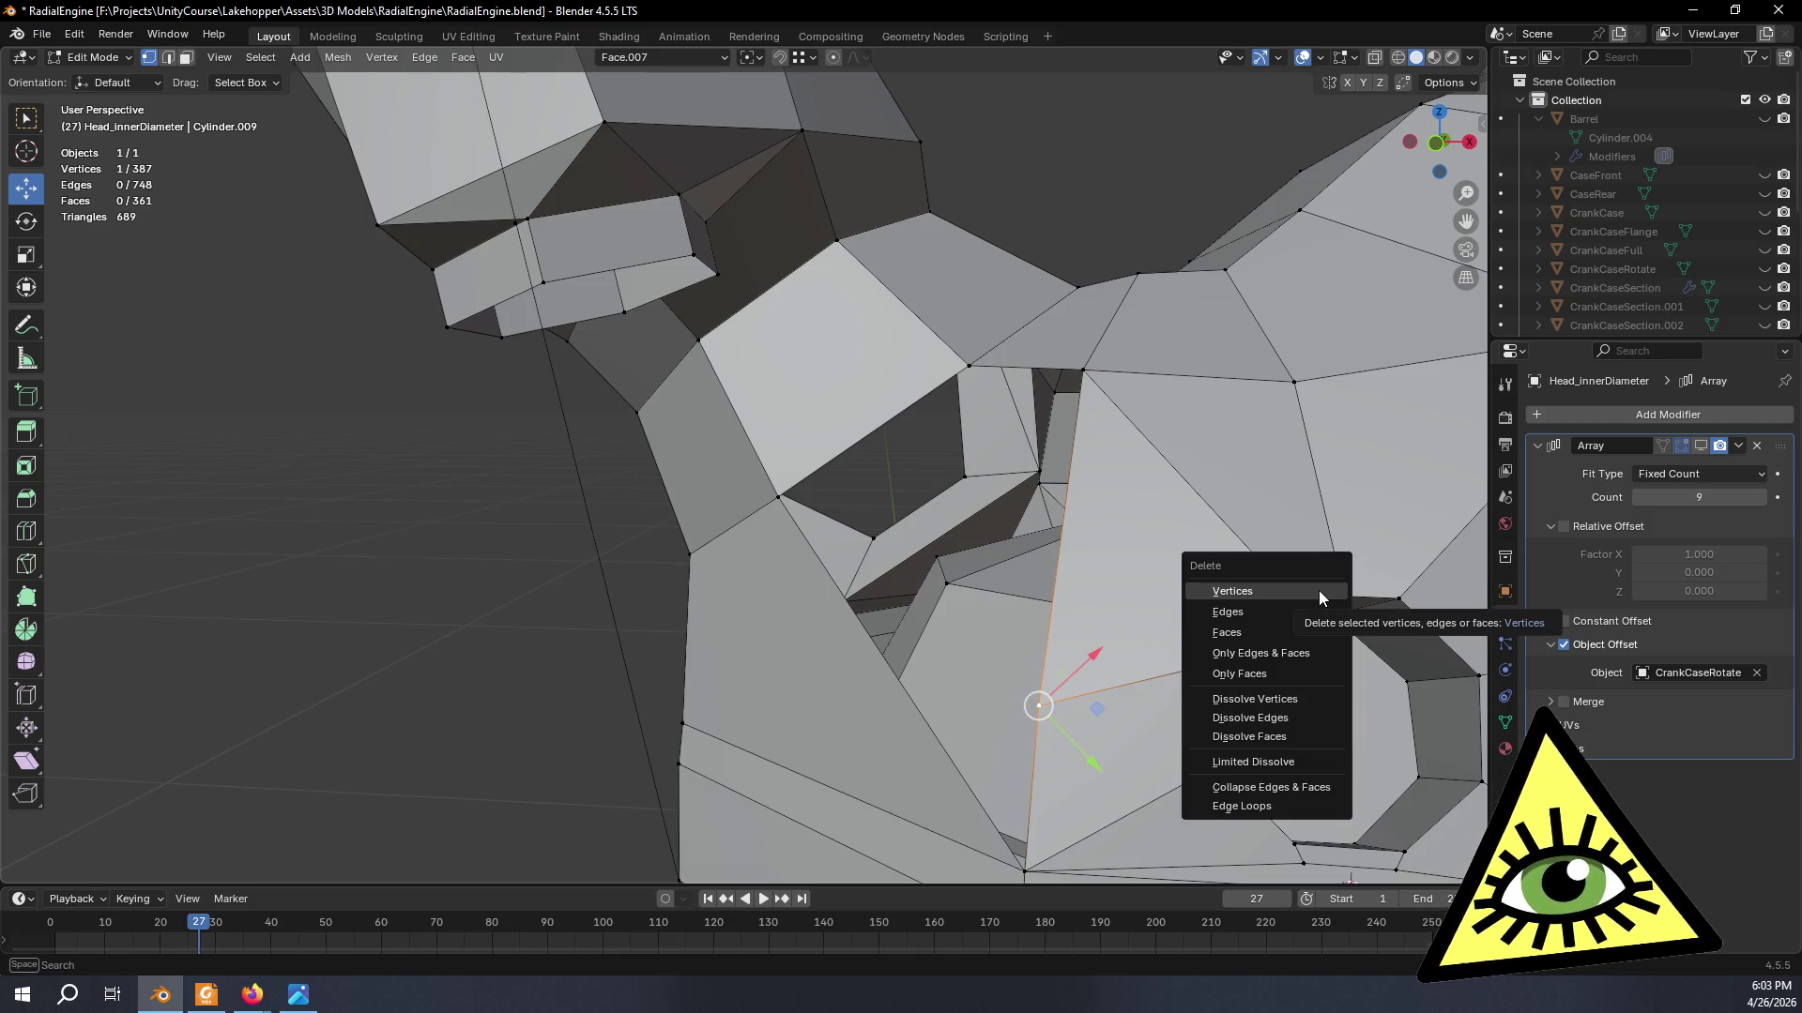
click(1319, 590)
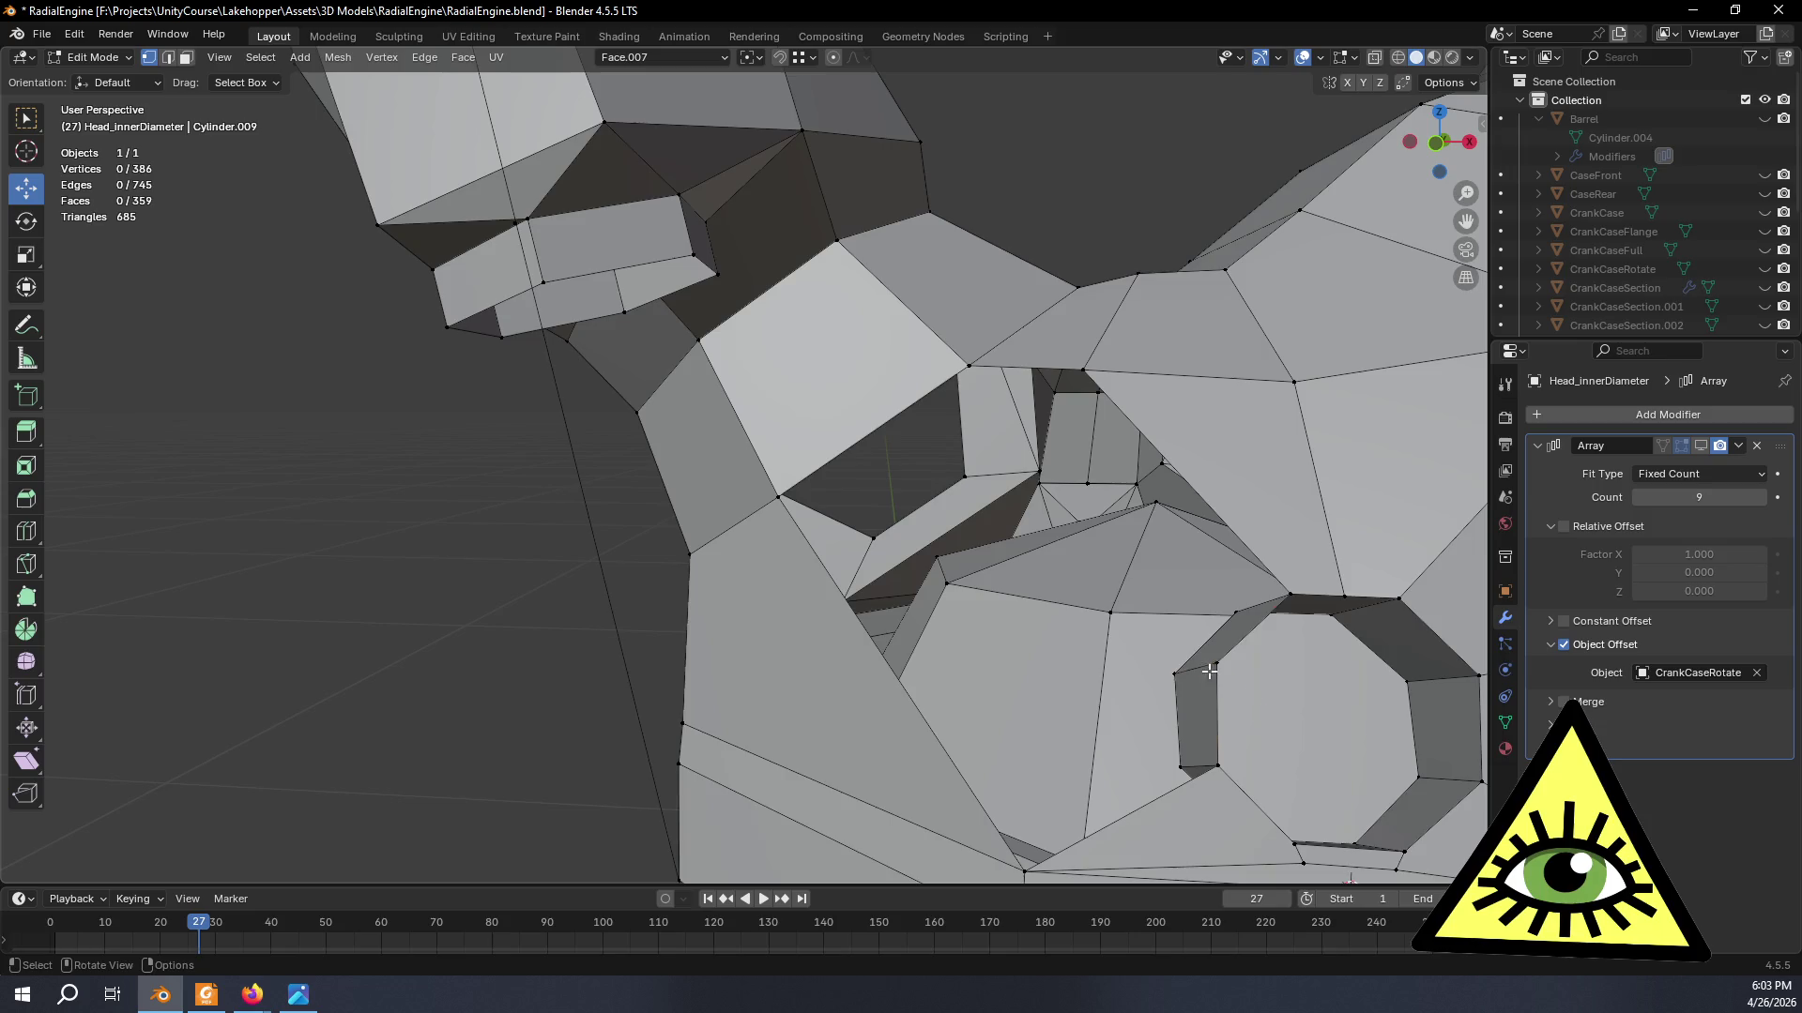
click(1208, 672)
middle_drag(1209, 672, 1191, 650)
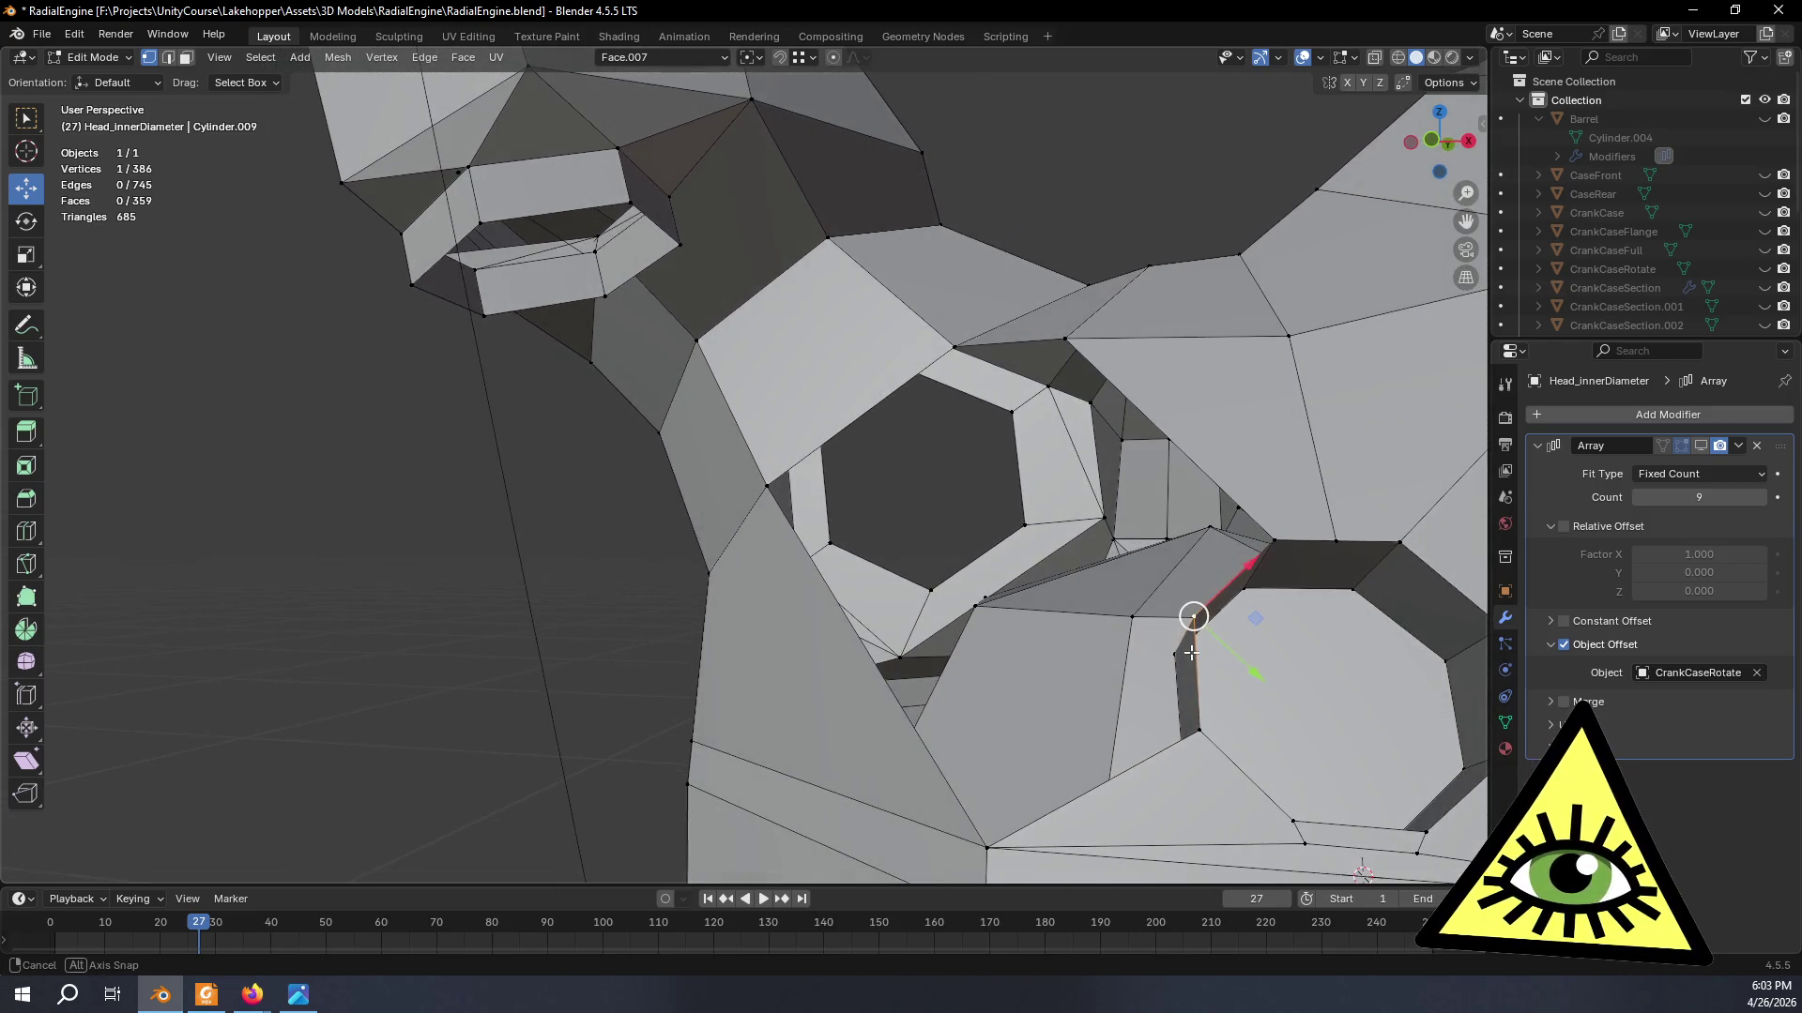
middle_drag(1176, 722, 1166, 743)
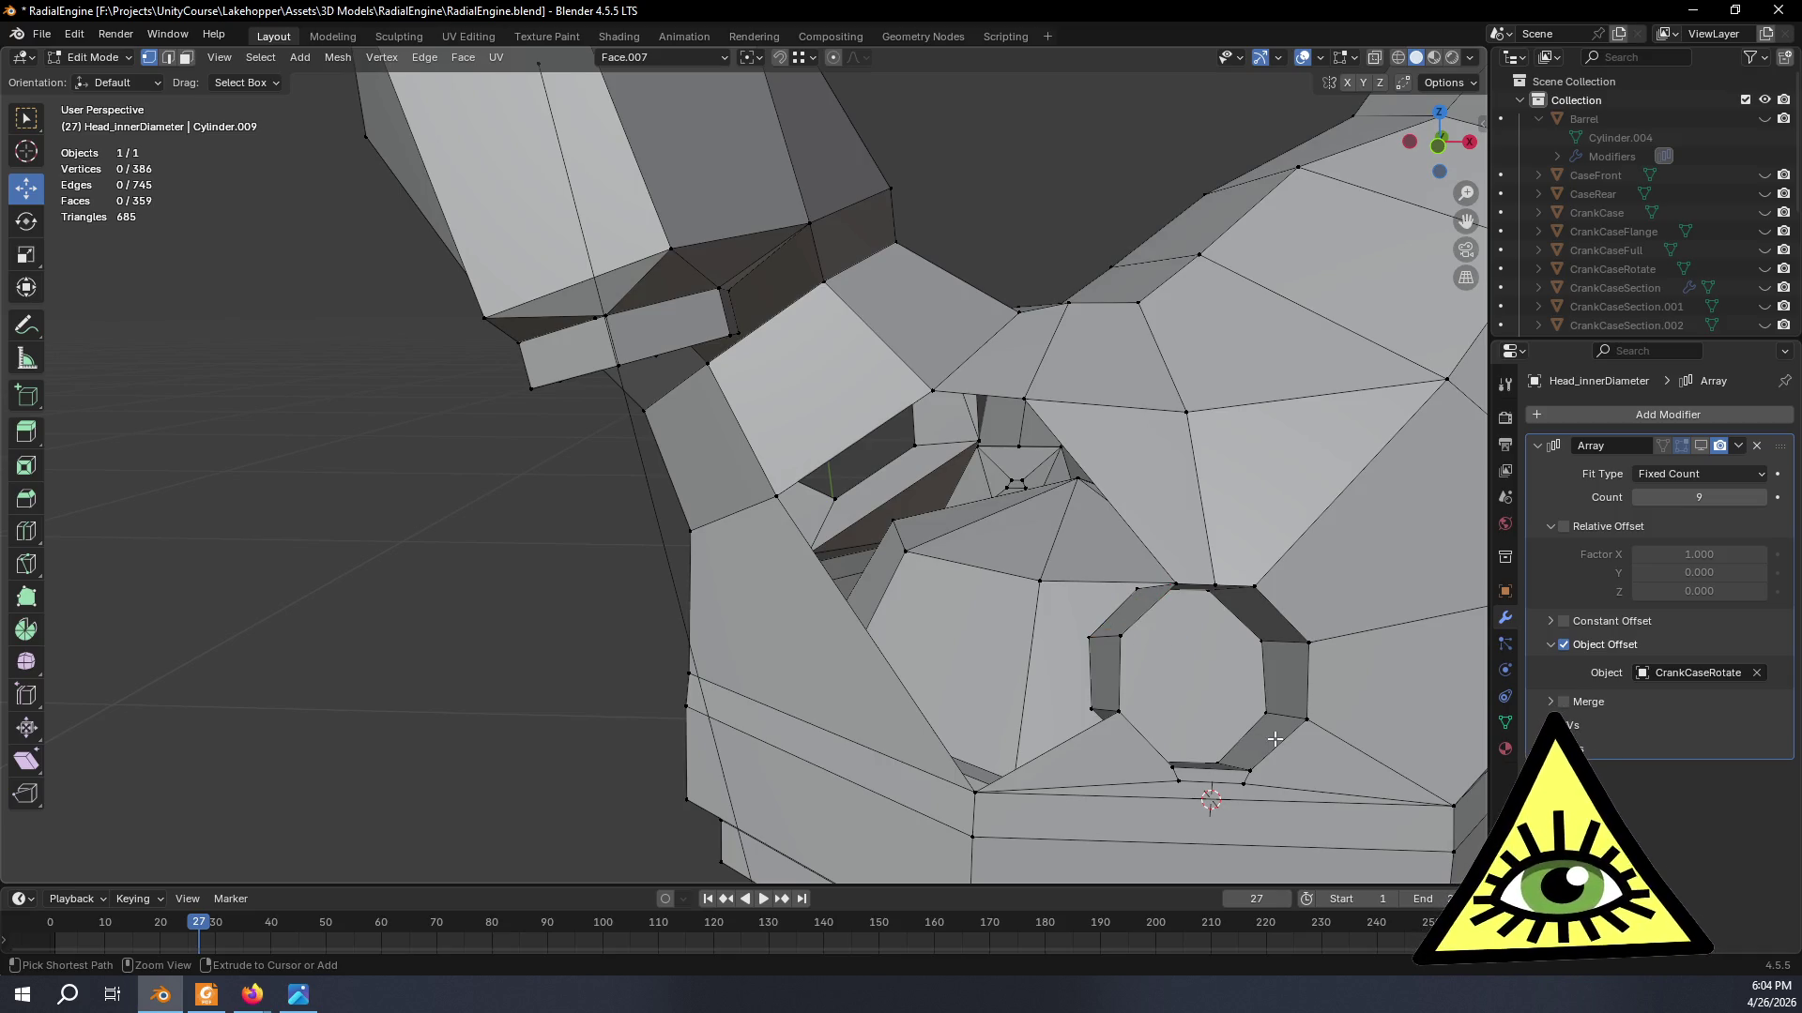
key(ctrl+z)
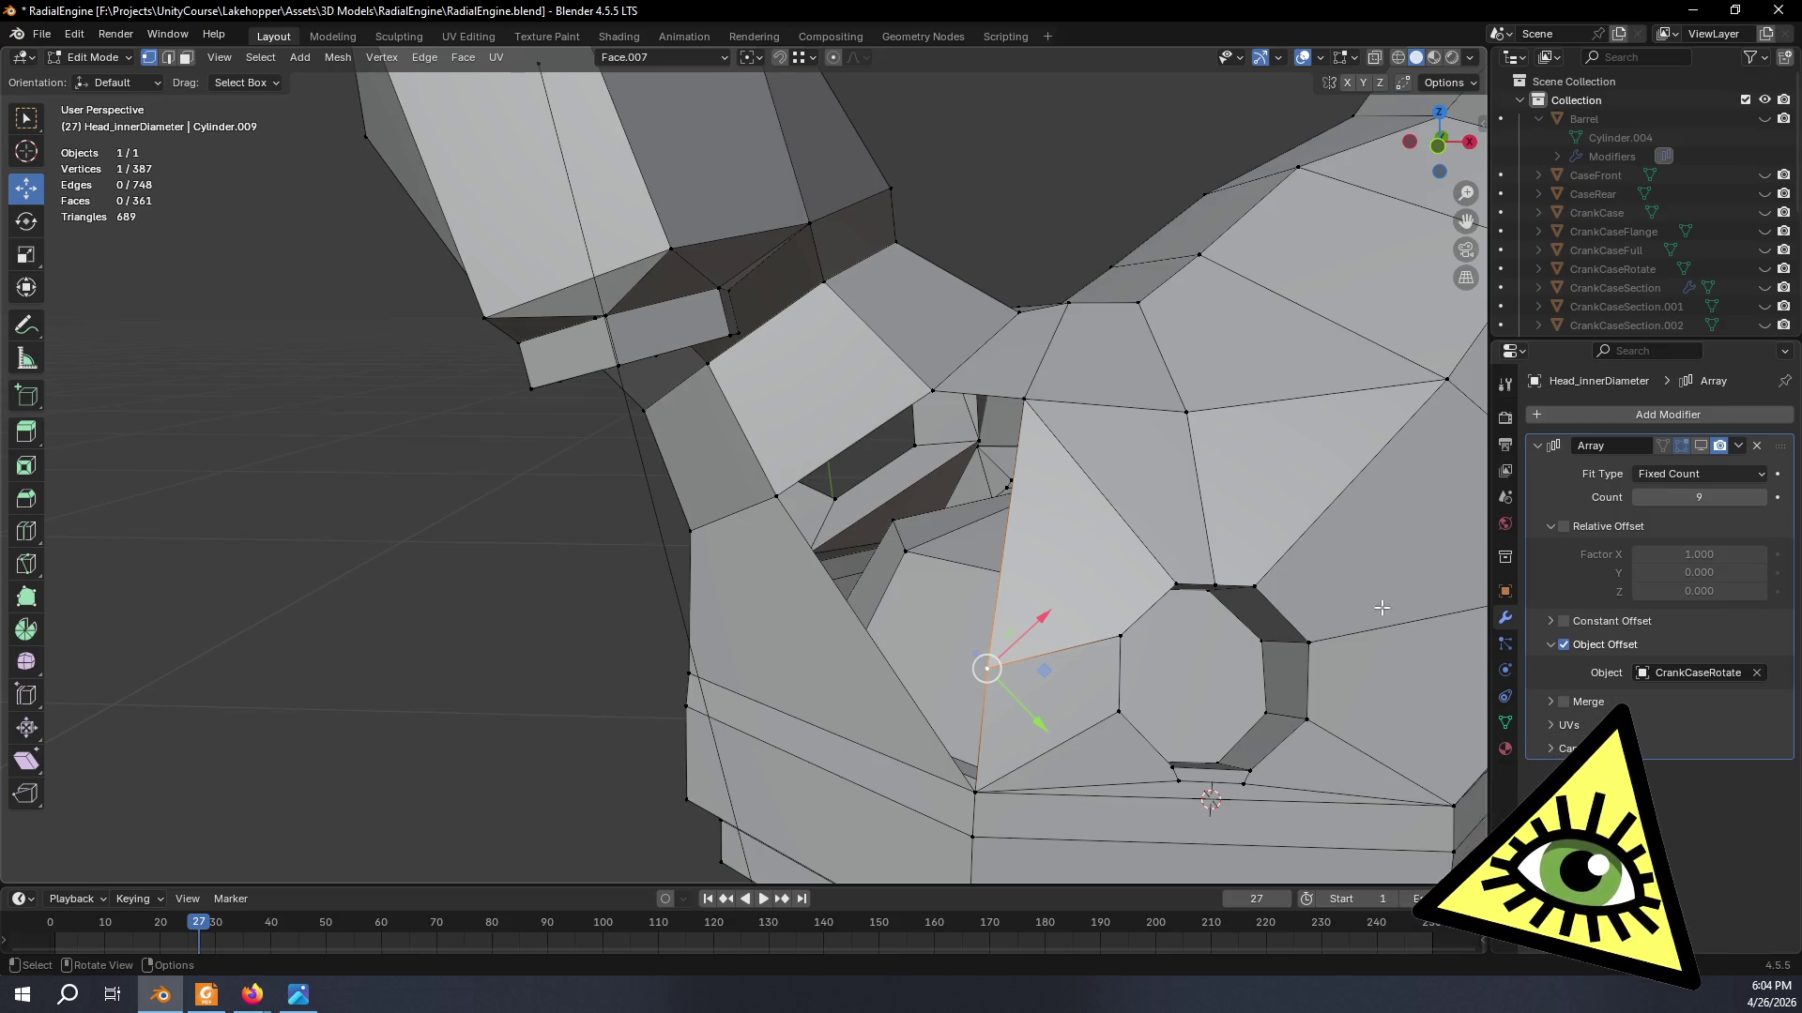
- Delete a stray vertex and fill a new face from three vertices beside the octagonal port
mouse_move(1082, 520)
middle_down()
mouse_move(1124, 479)
mouse_move(1060, 385)
middle_up()
key(x)
click(1220, 461)
click(1020, 381)
shift+click(1008, 757)
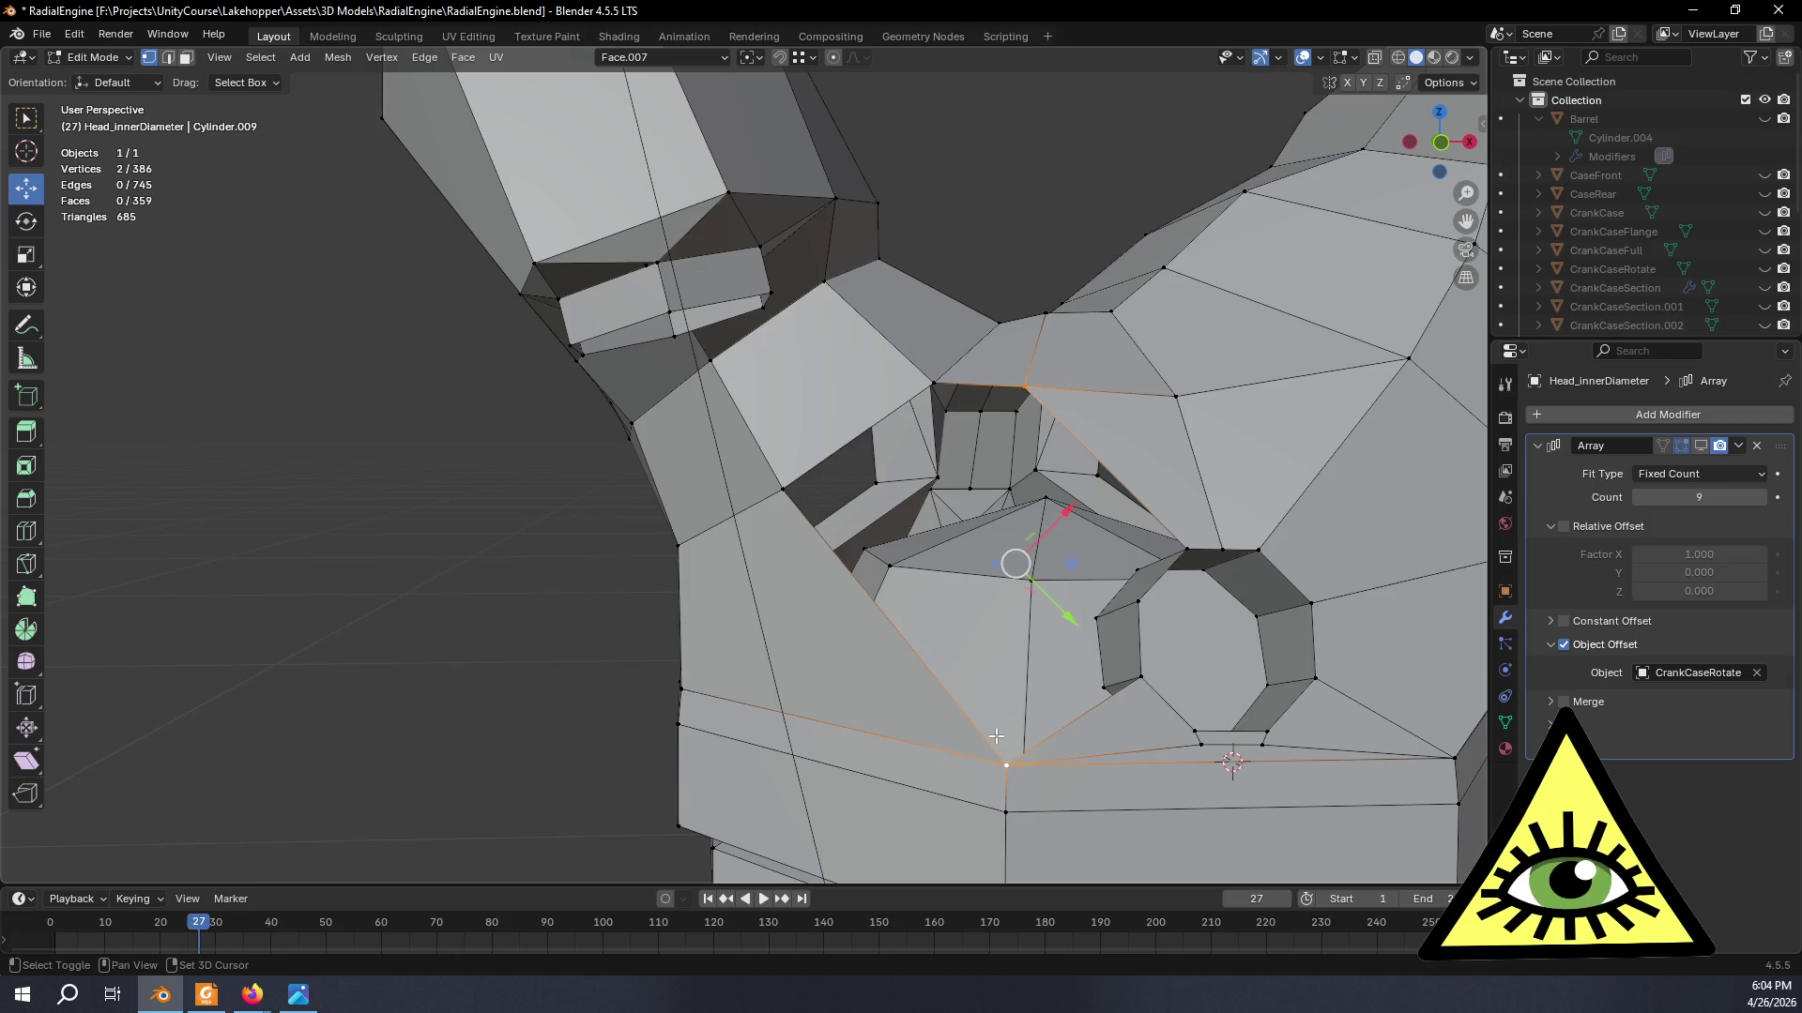
shift+click(784, 486)
key(f)
middle_drag(1222, 563, 1099, 468)
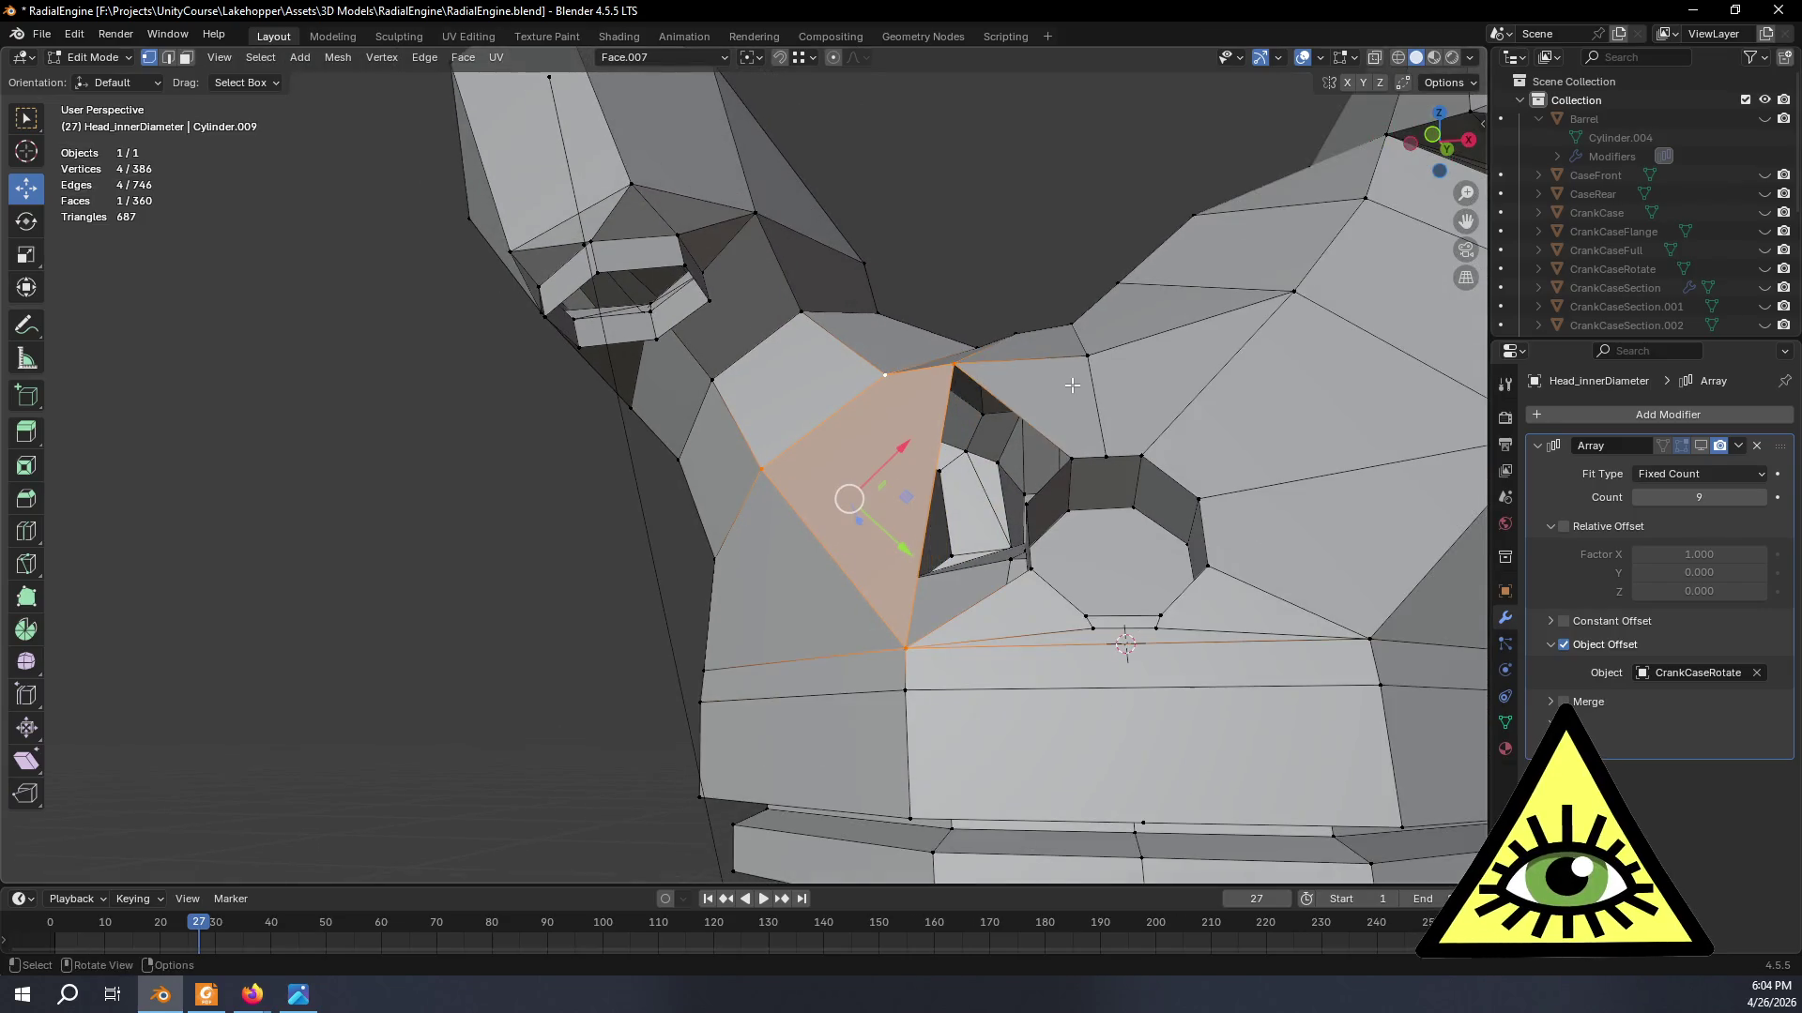
scroll(1104, 592, up, 3)
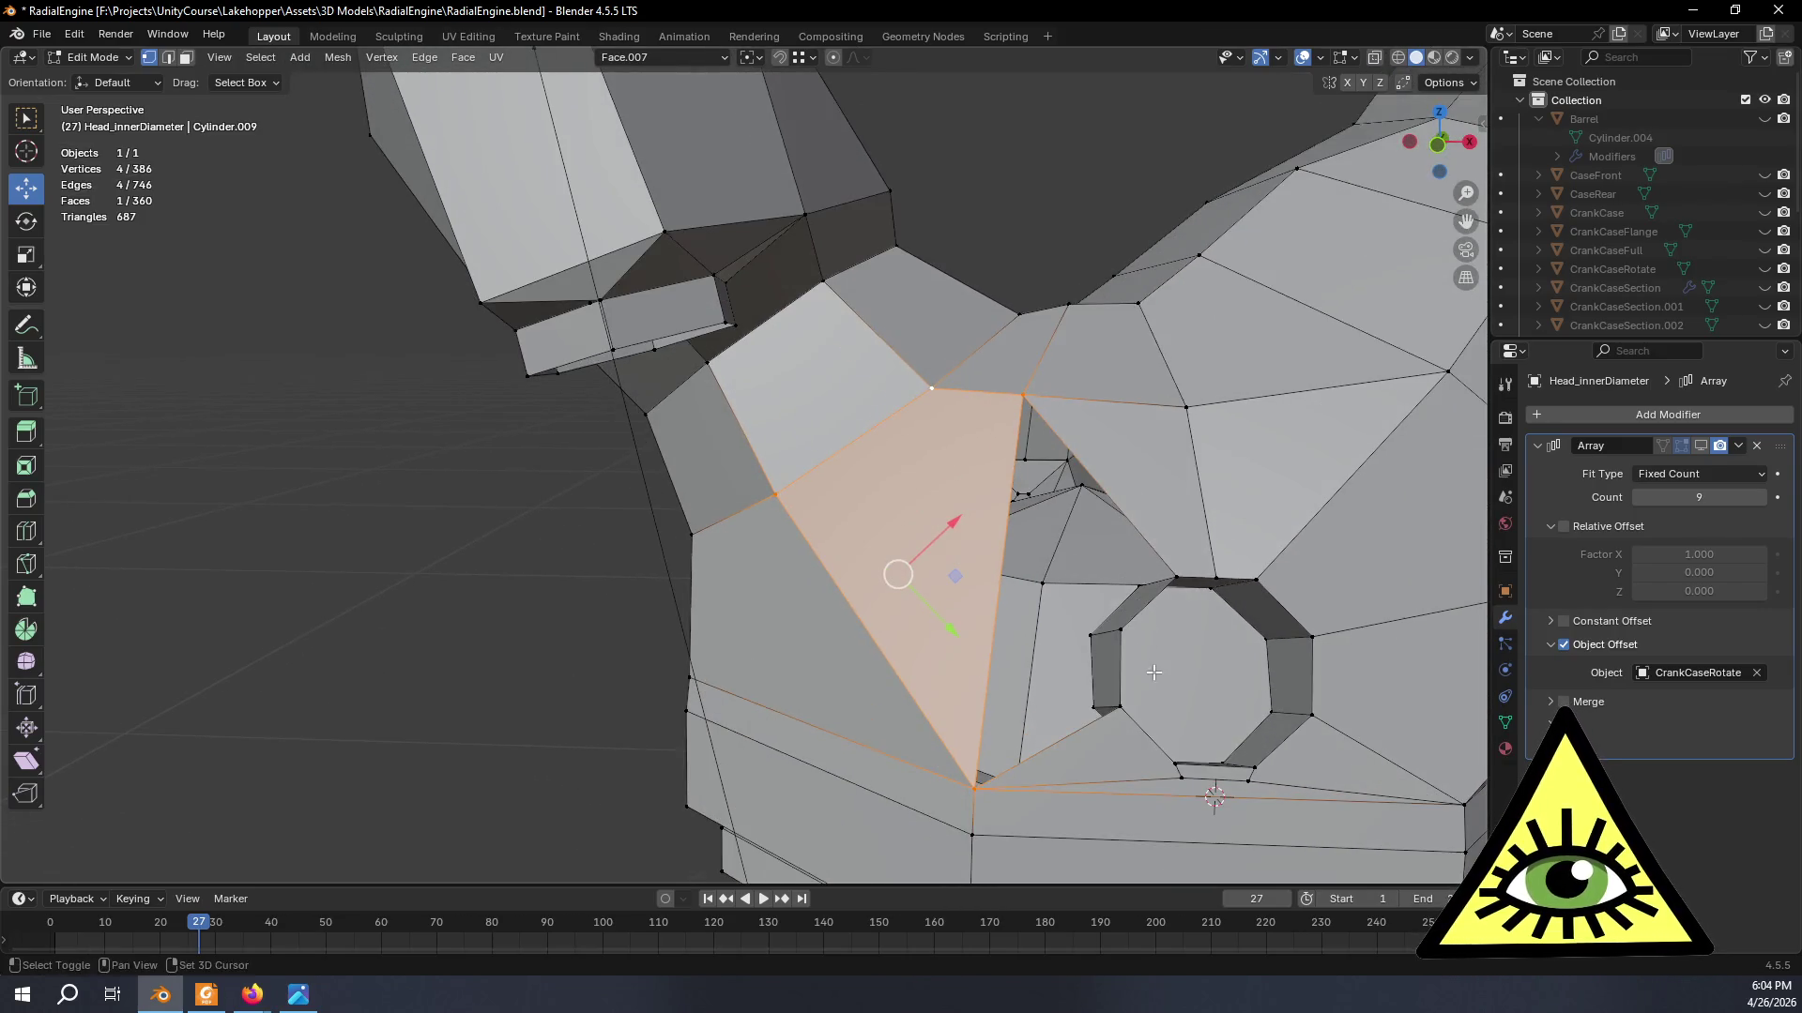
scroll(1073, 559, up, 2)
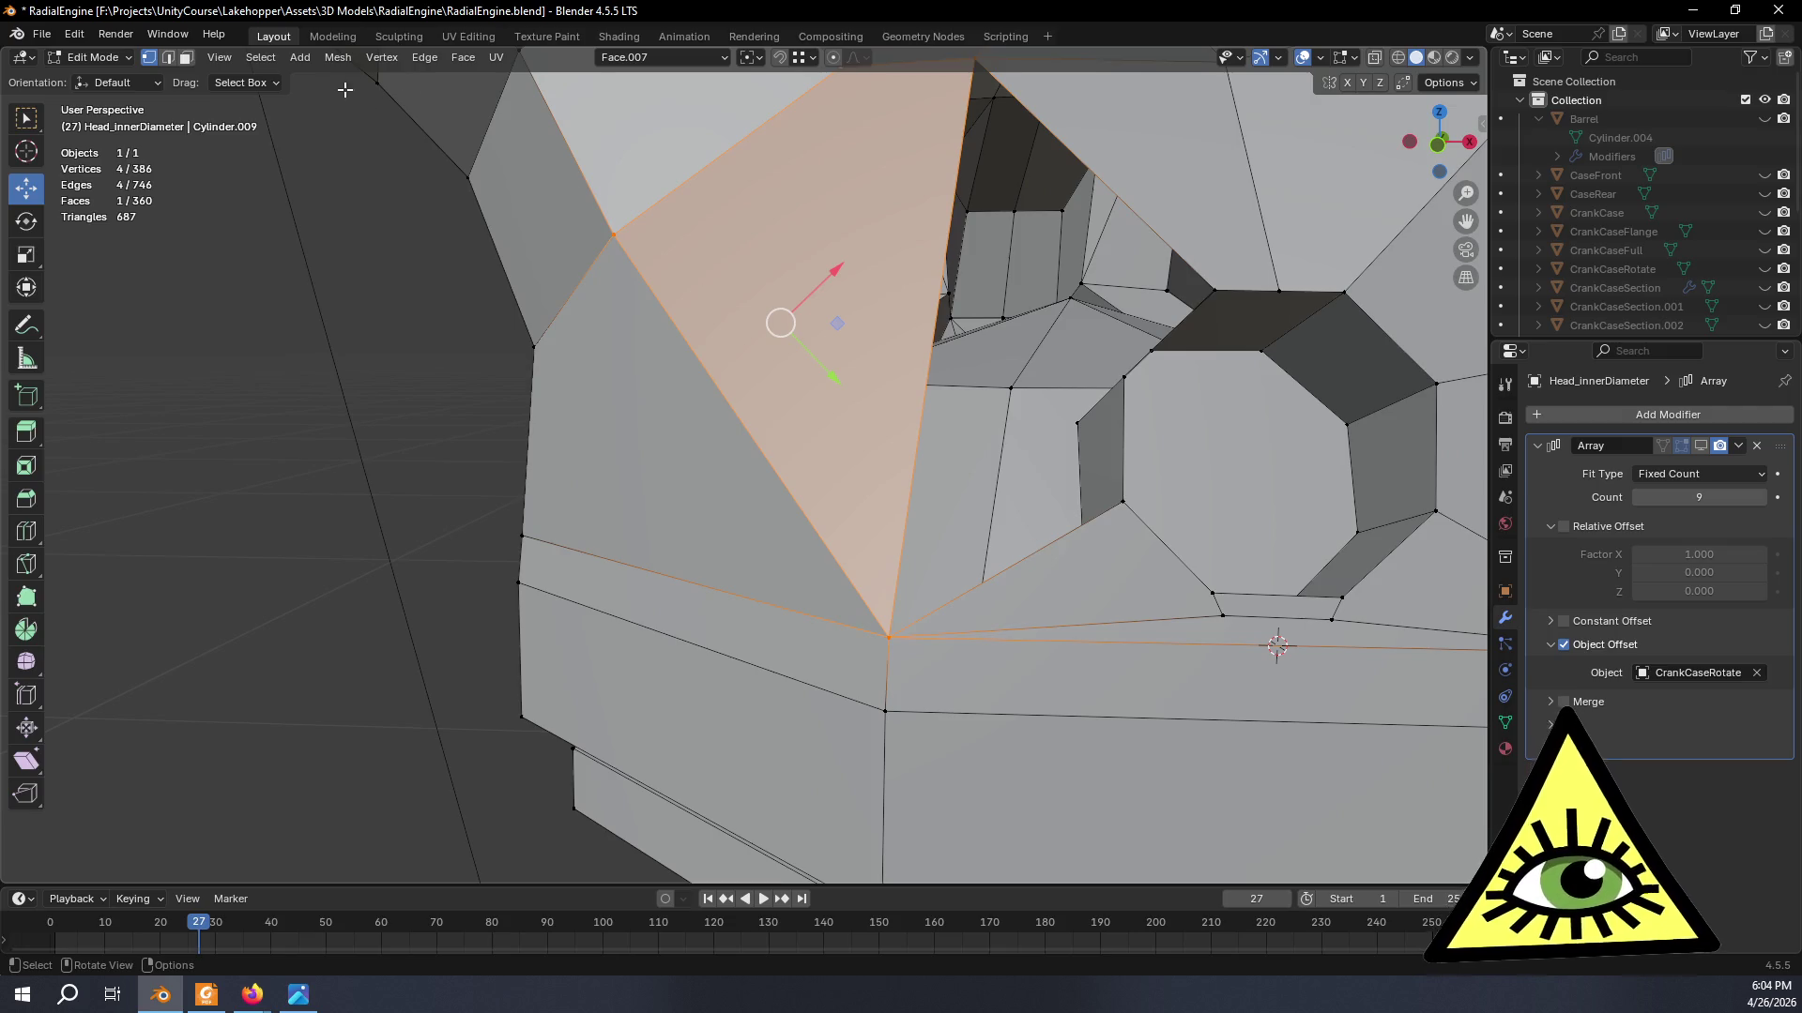
- Remove the diagonal edge running across the new face beside the port
click(185, 58)
key(2)
click(1044, 546)
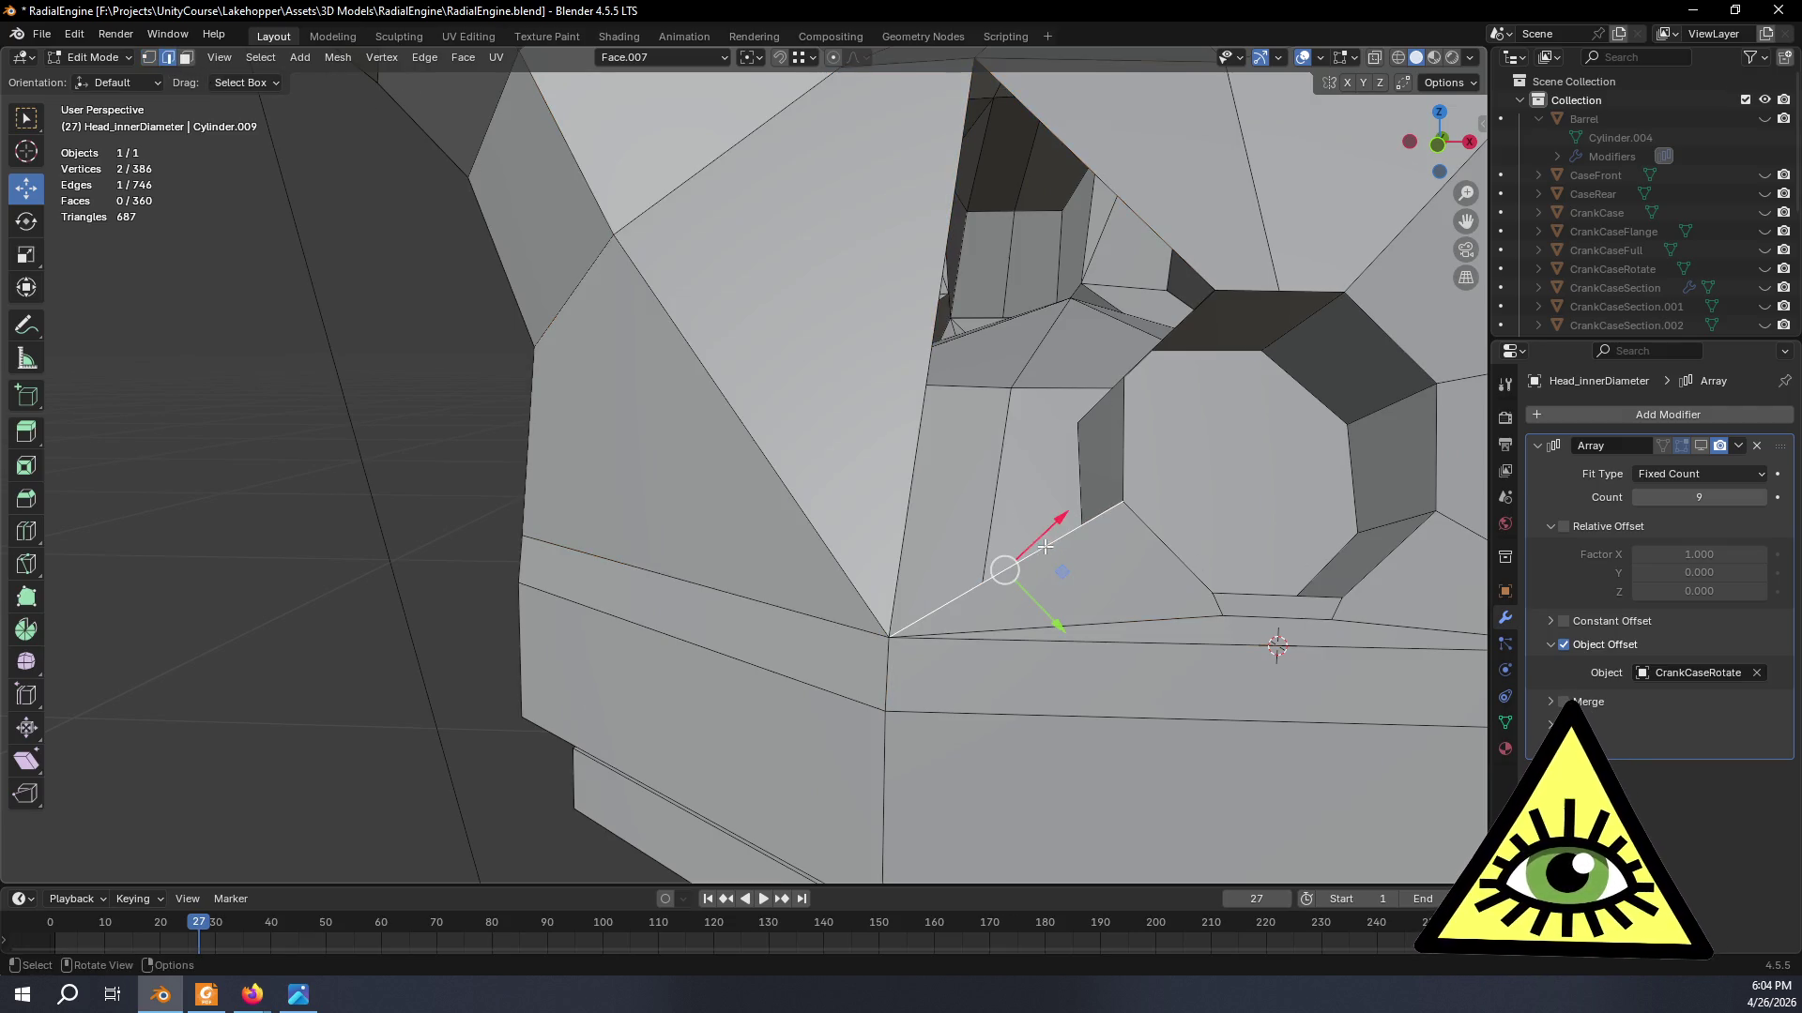
key(x)
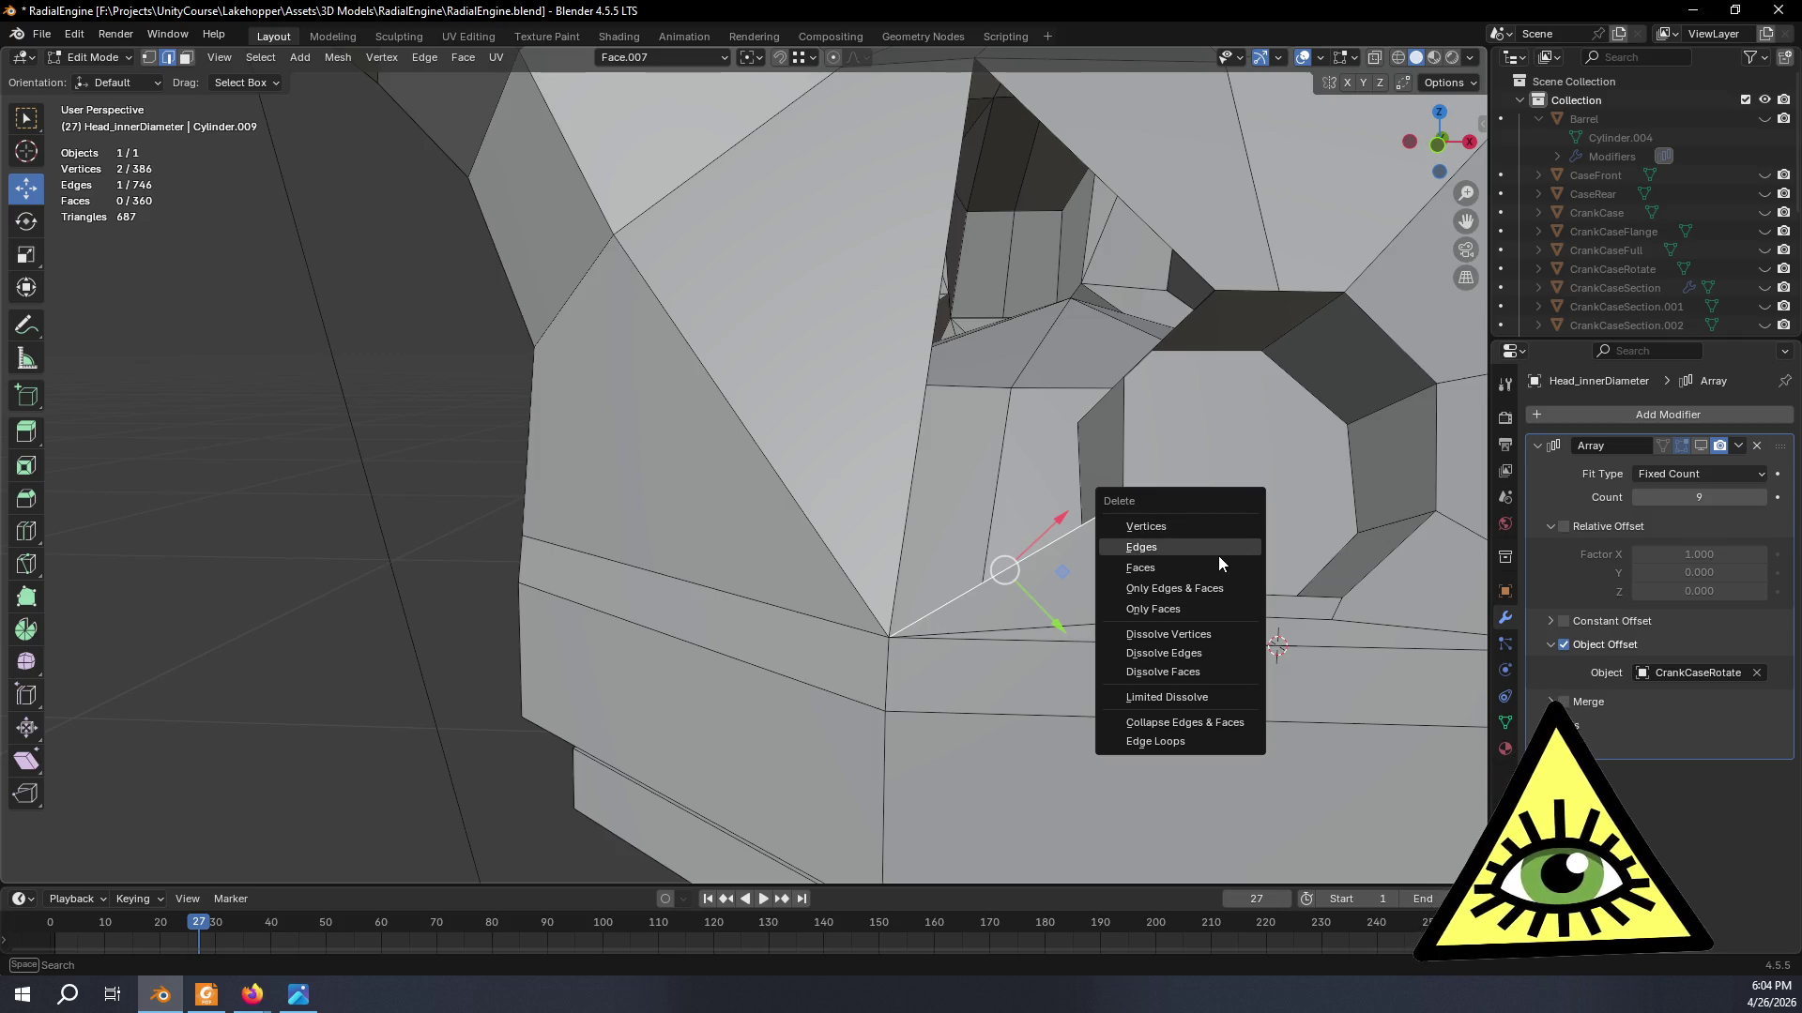
click(1217, 549)
mouse_move(1217, 552)
middle_down()
mouse_move(1249, 572)
mouse_move(1086, 556)
mouse_move(1329, 578)
mouse_move(1042, 641)
mouse_move(1005, 552)
middle_up()
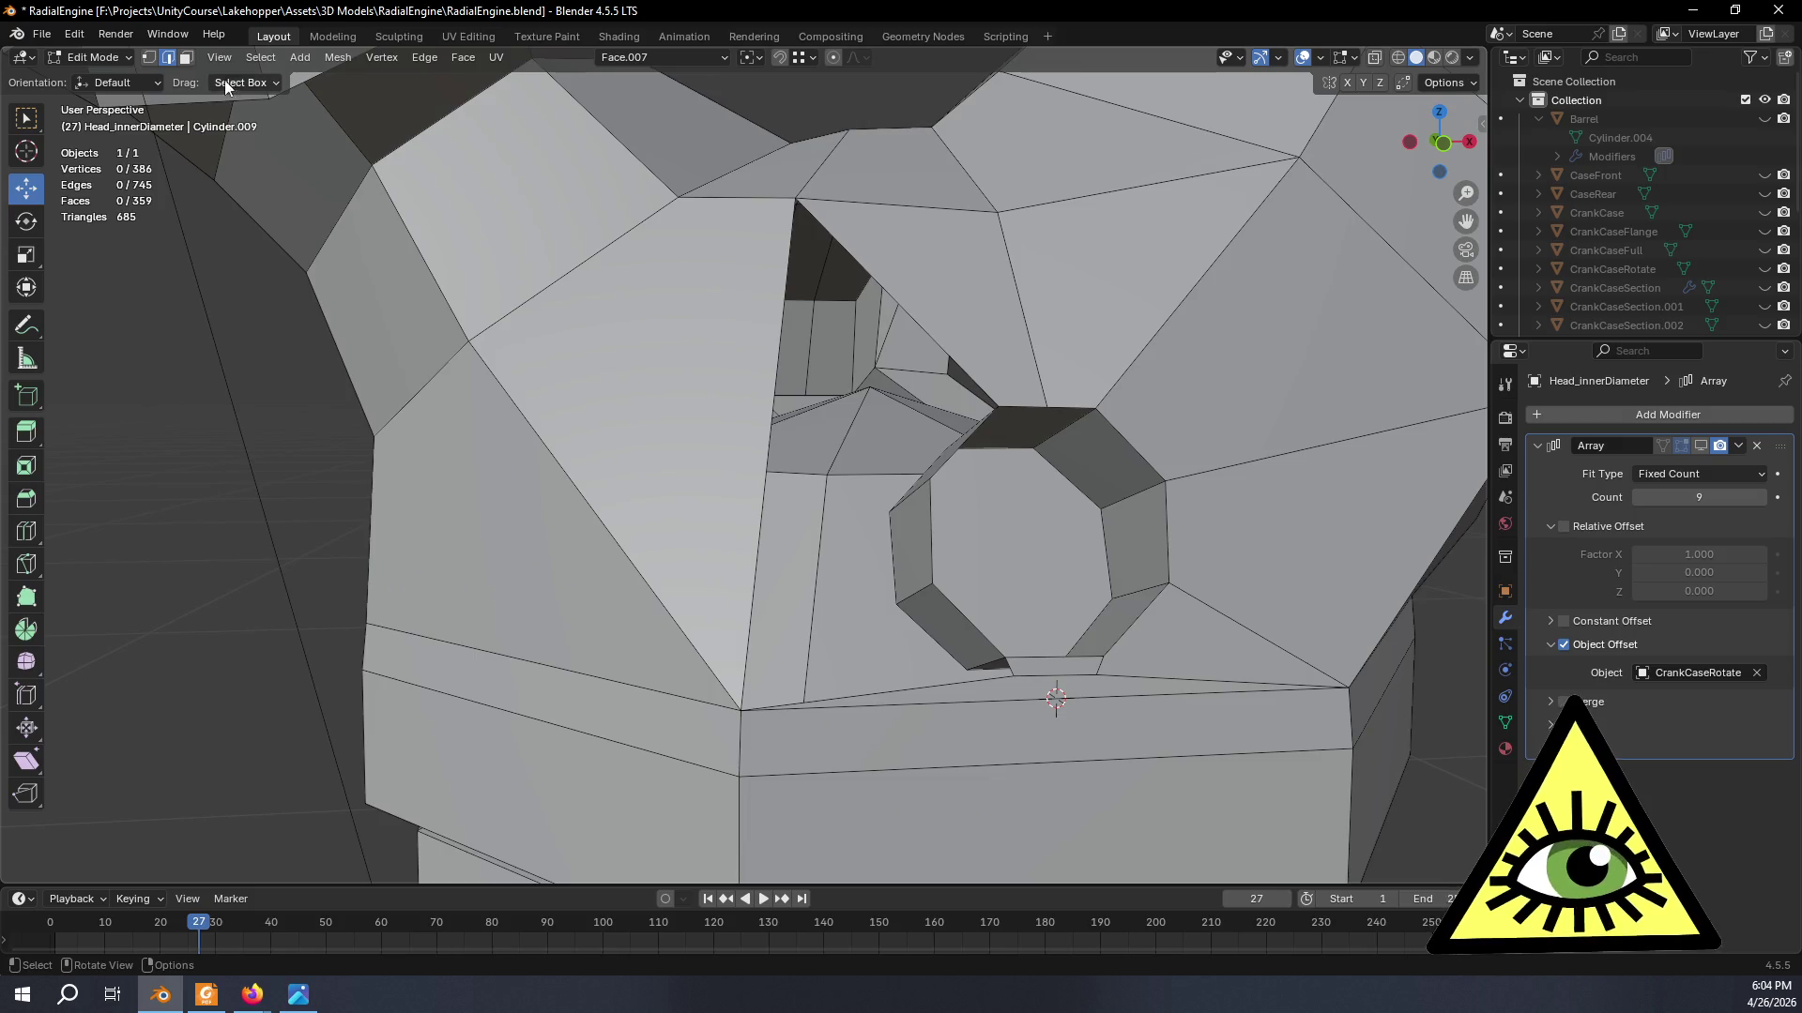
mouse_move(941, 554)
middle_down()
mouse_move(1016, 592)
mouse_move(1002, 579)
middle_up()
- Extrude the port's left rim edge in place and slide it within the face's plane
key(e)
right_click(1003, 578)
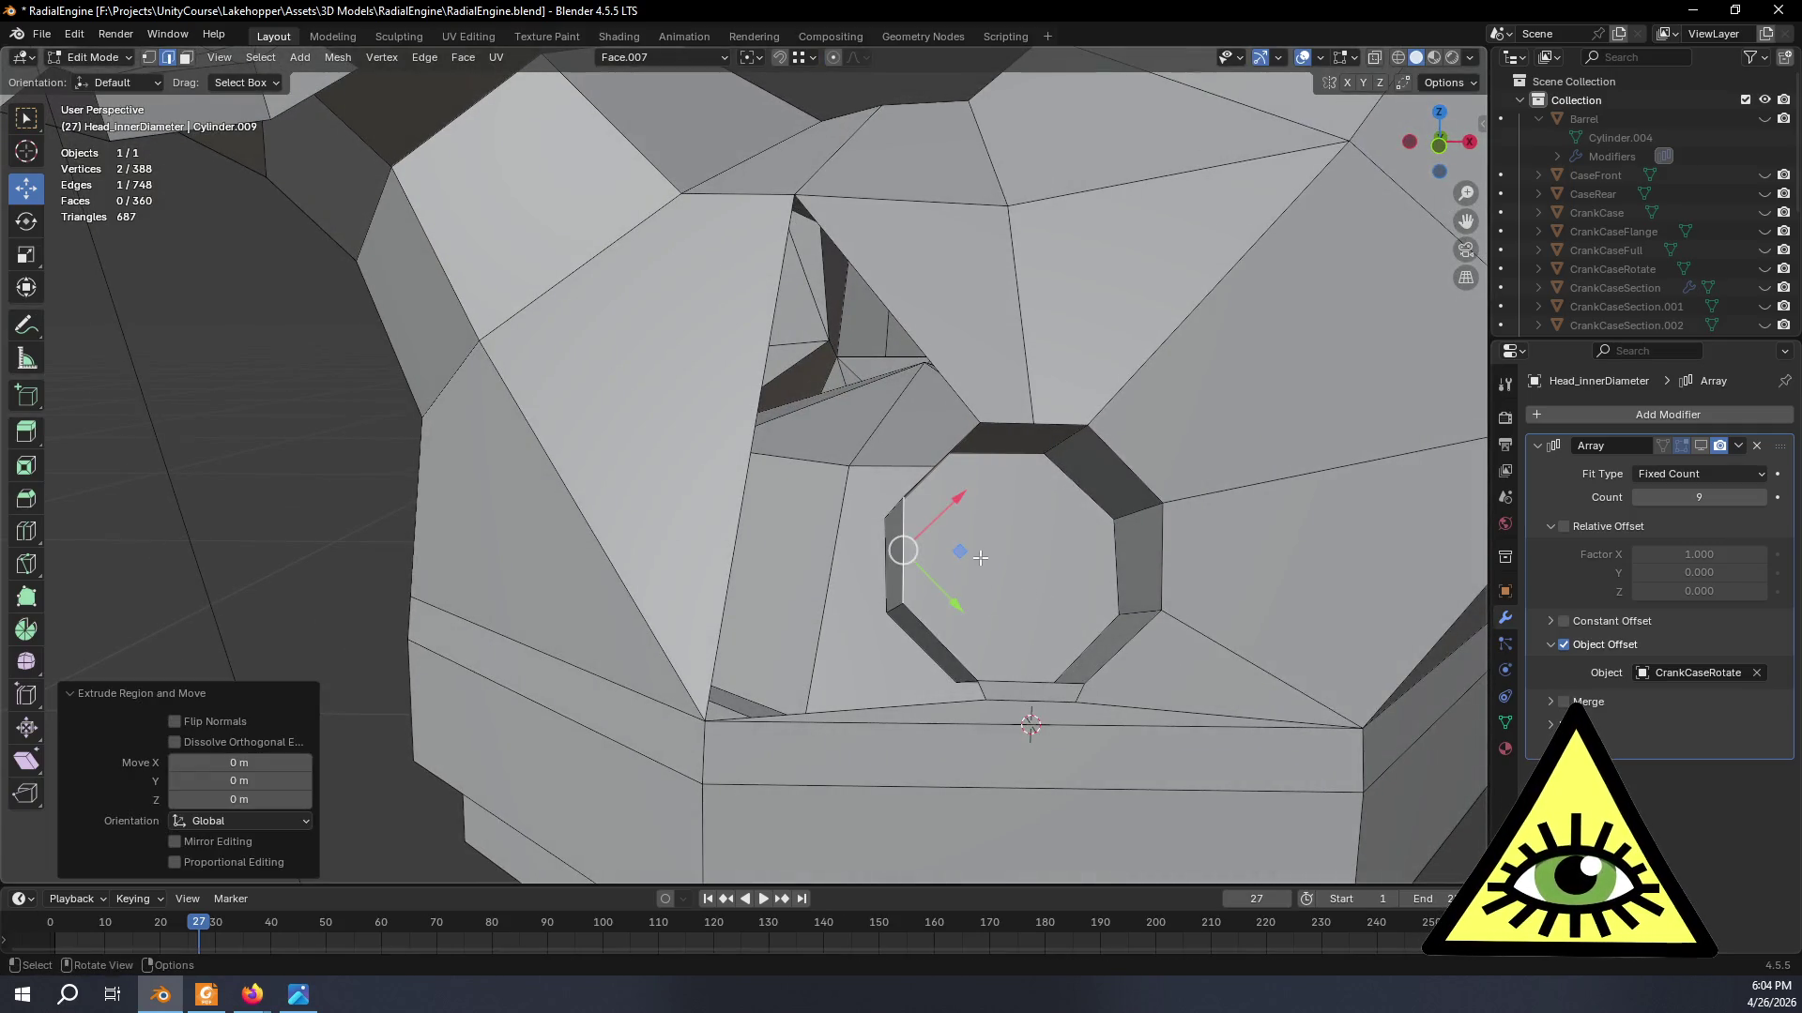
key(g)
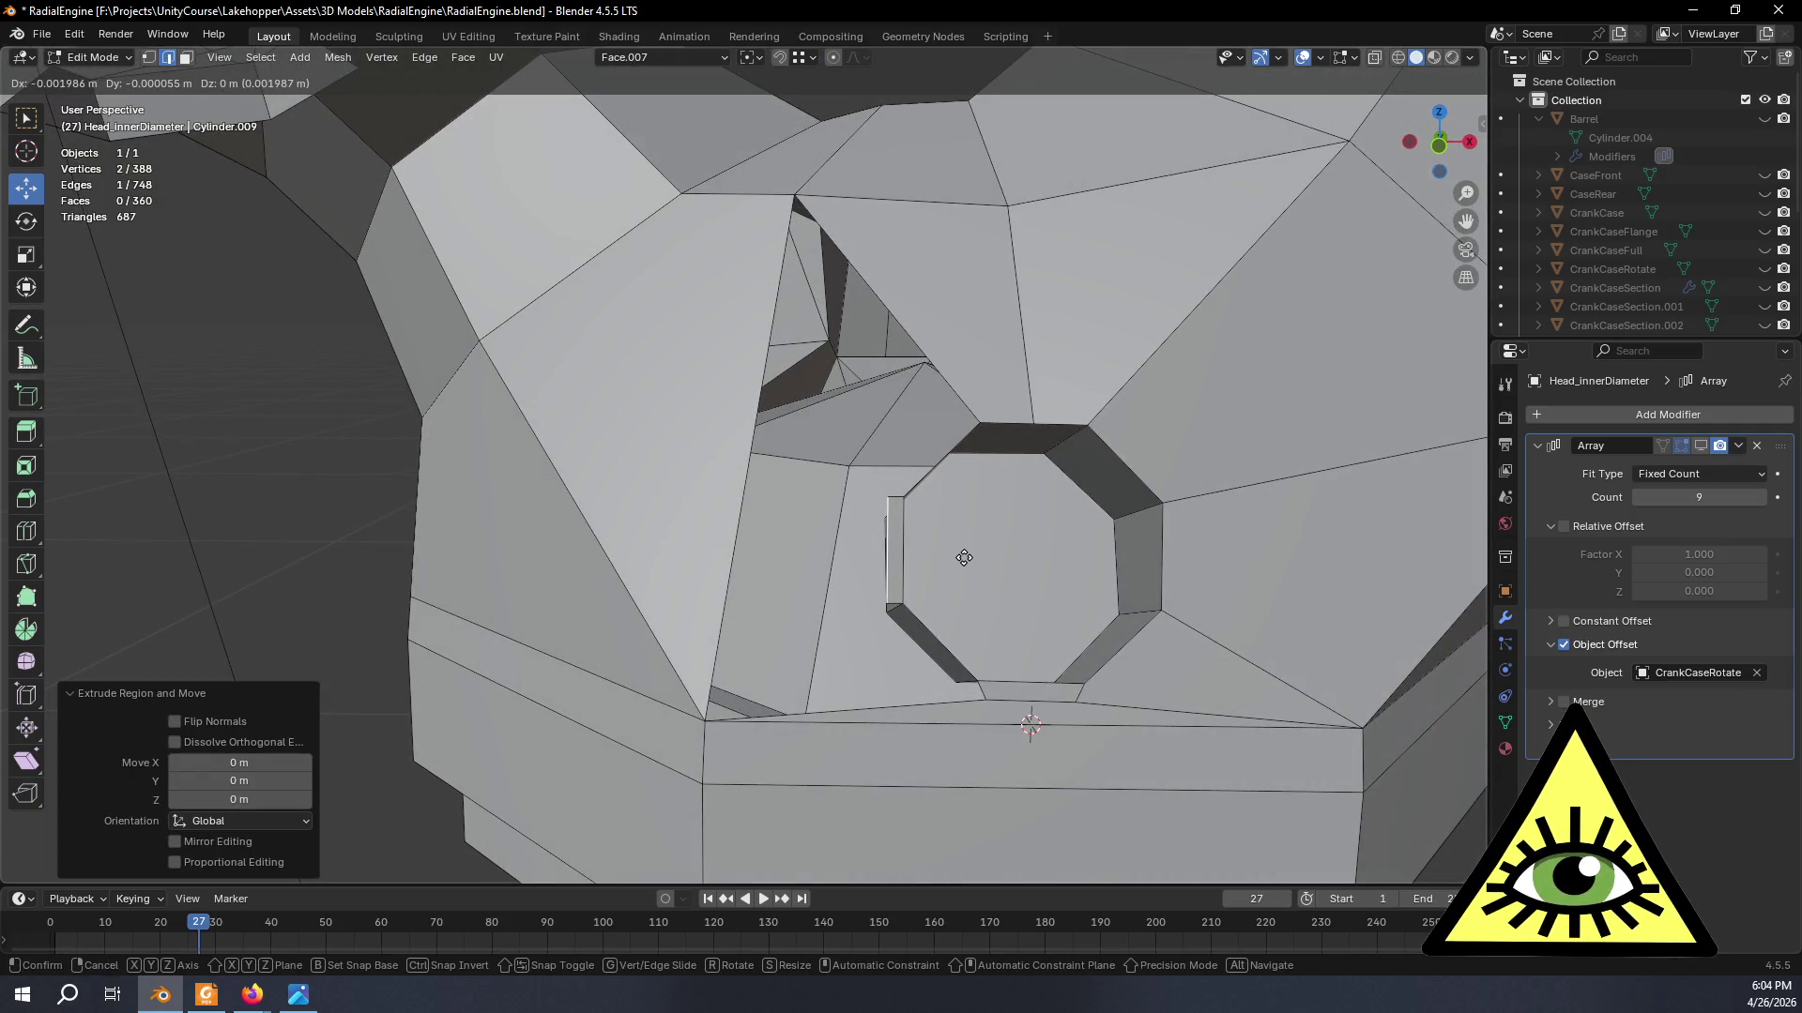
key(shift+z)
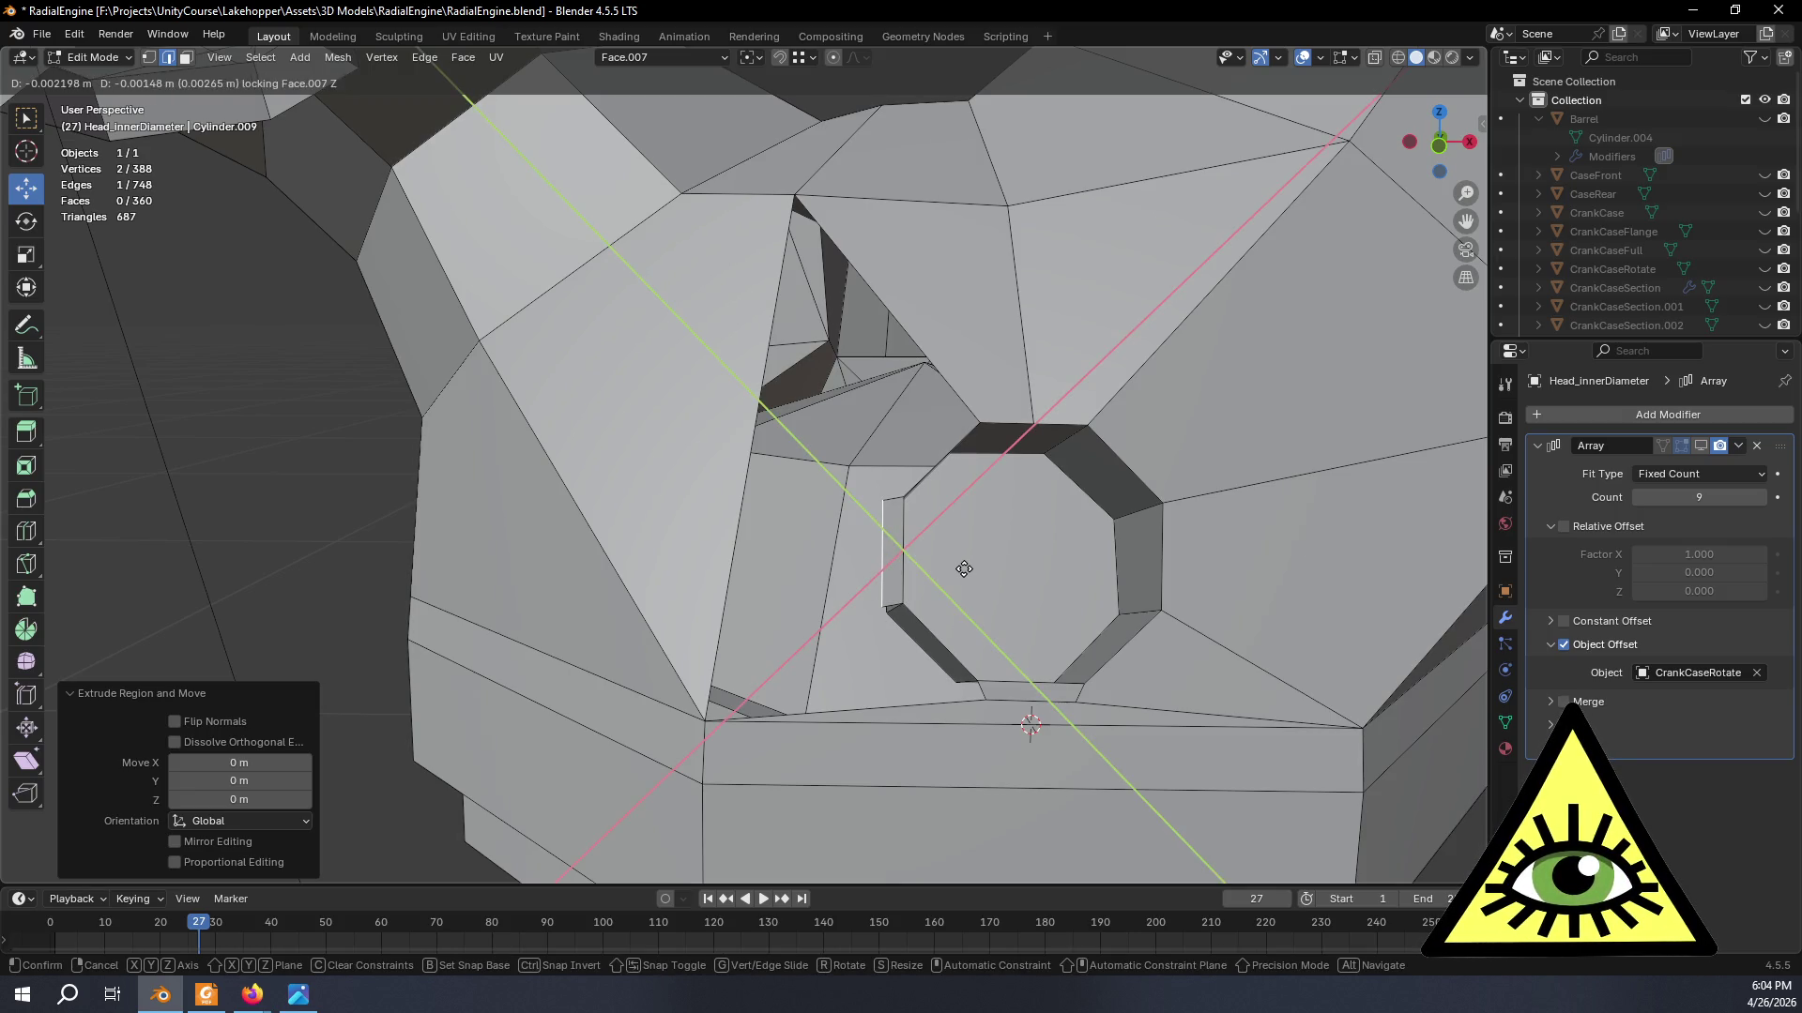
click(958, 565)
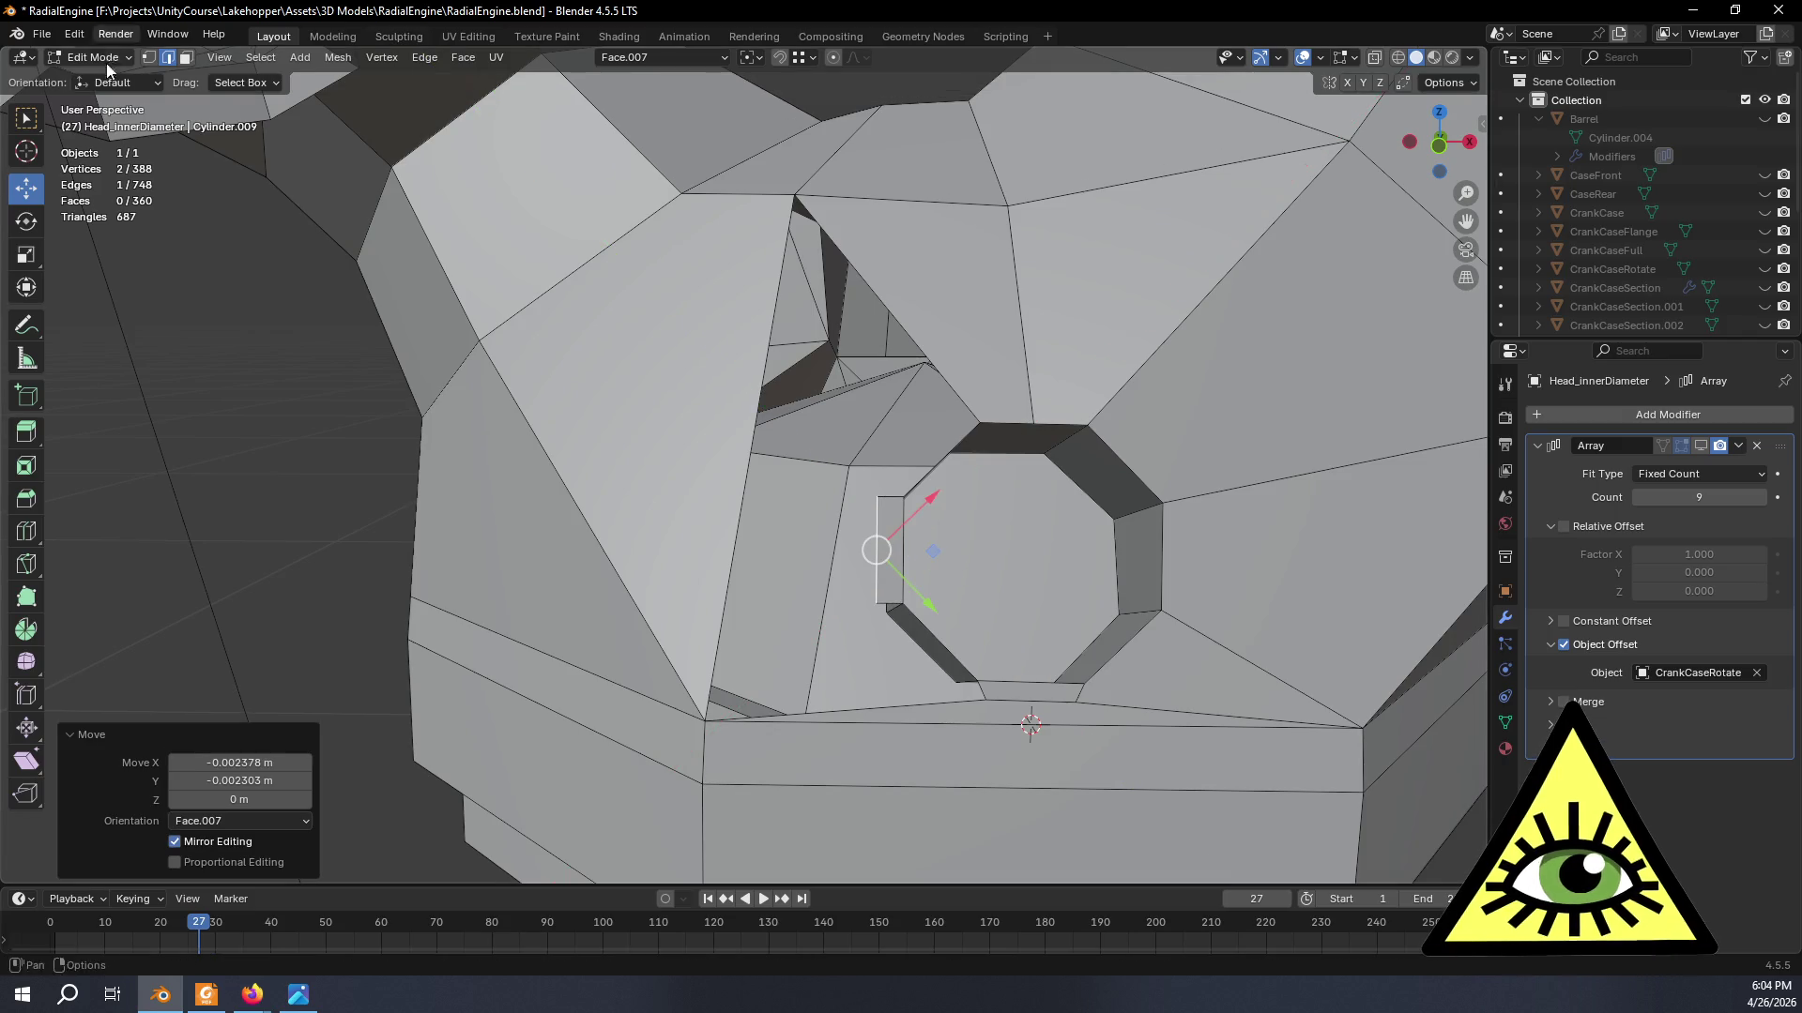
middle_drag(873, 513, 910, 522)
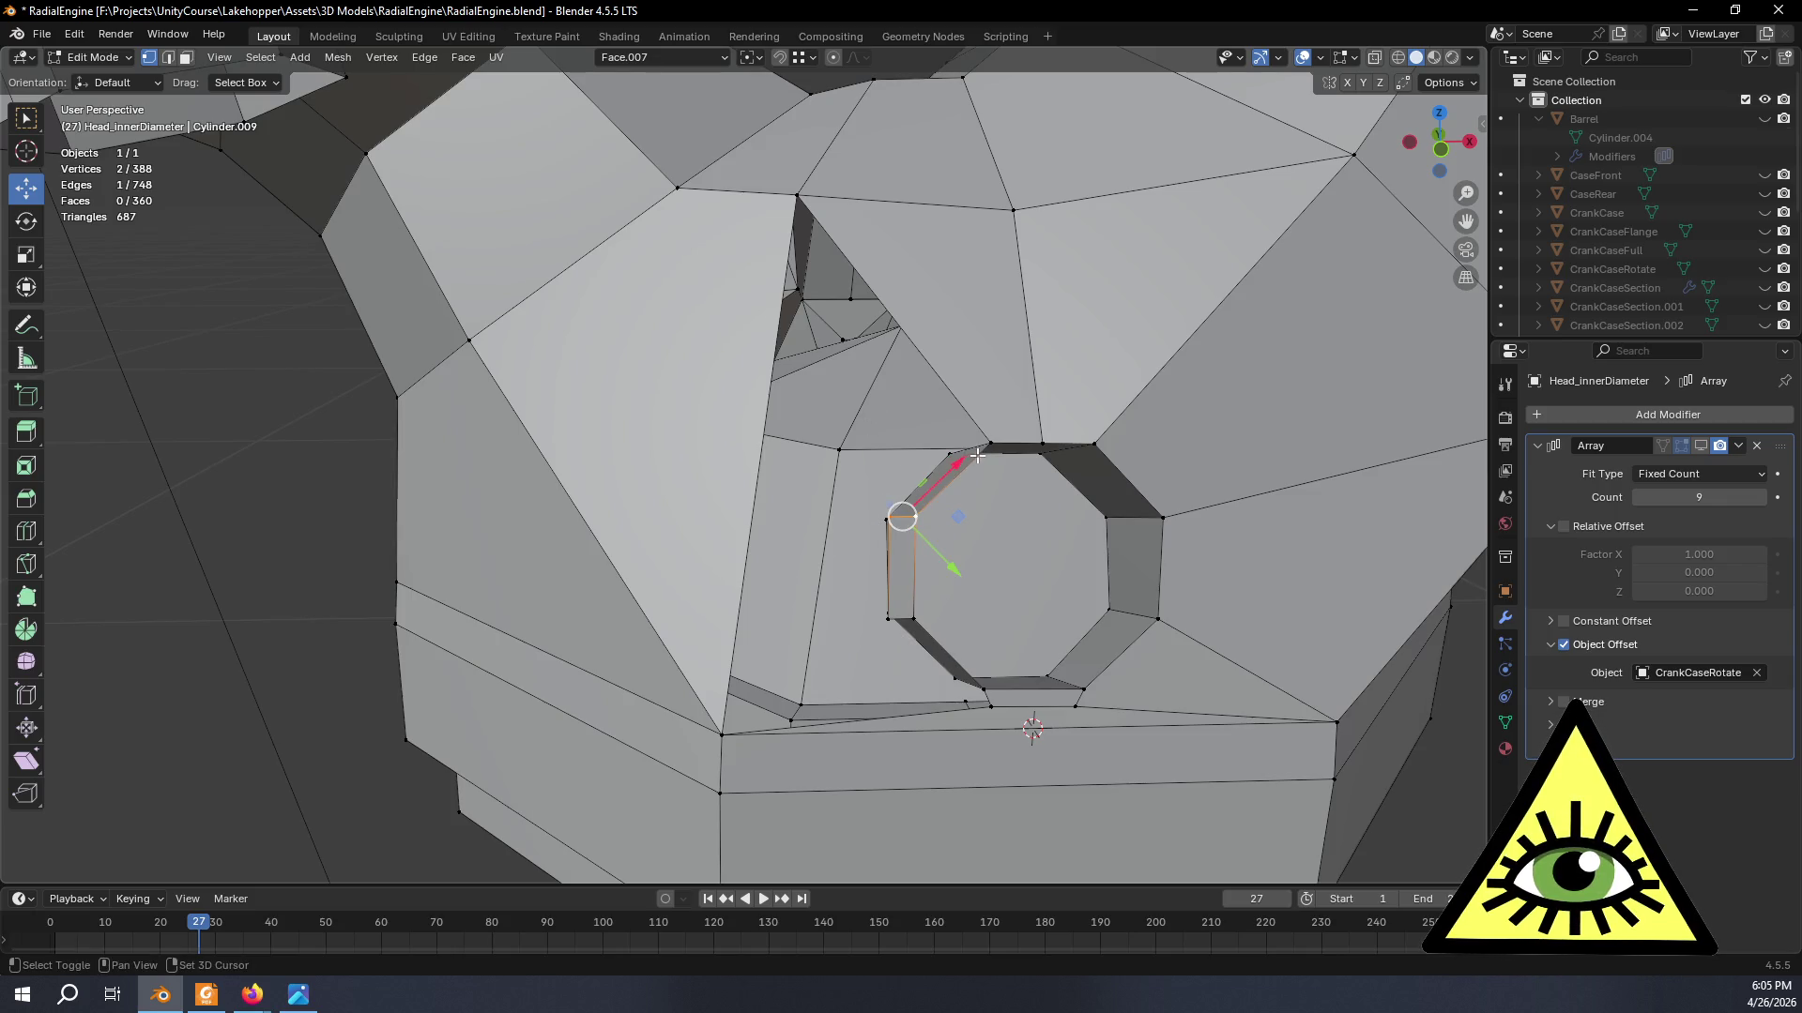
- Try two face fills down to the new edge, then undo both bad fills
shift+click(796, 199)
key(f)
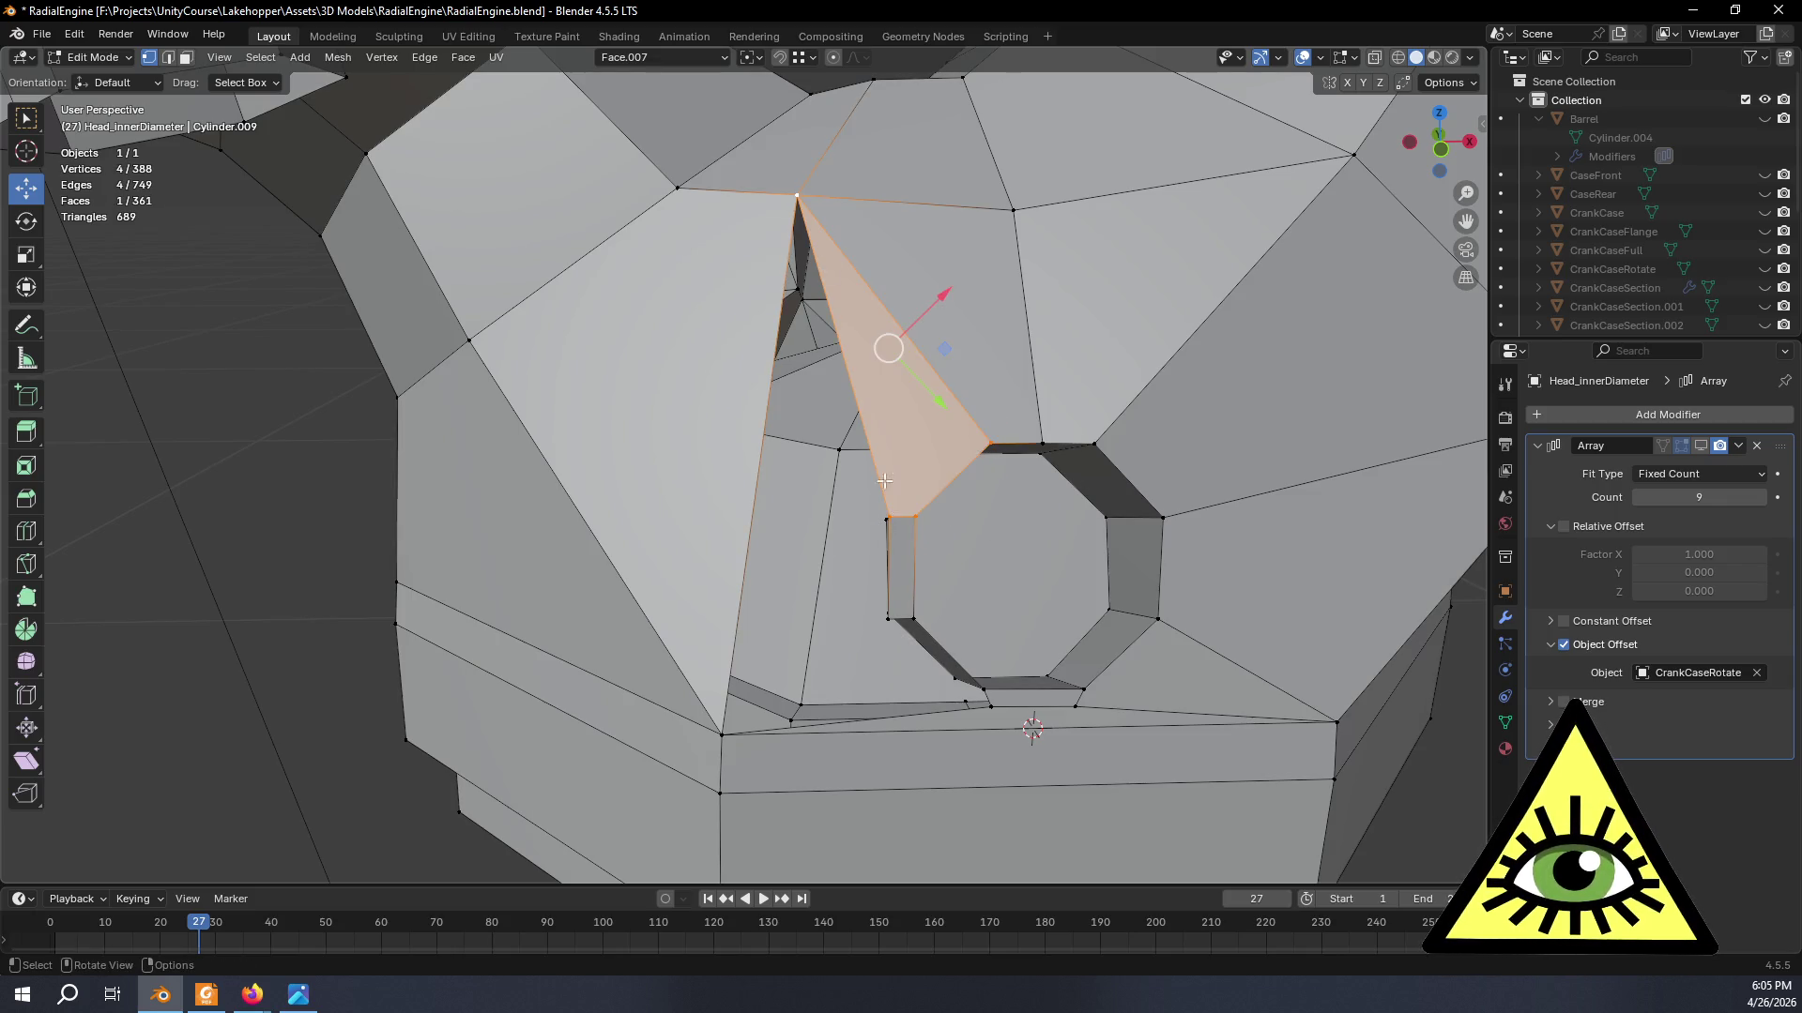
middle_drag(889, 522, 804, 464)
click(801, 463)
shift+click(786, 200)
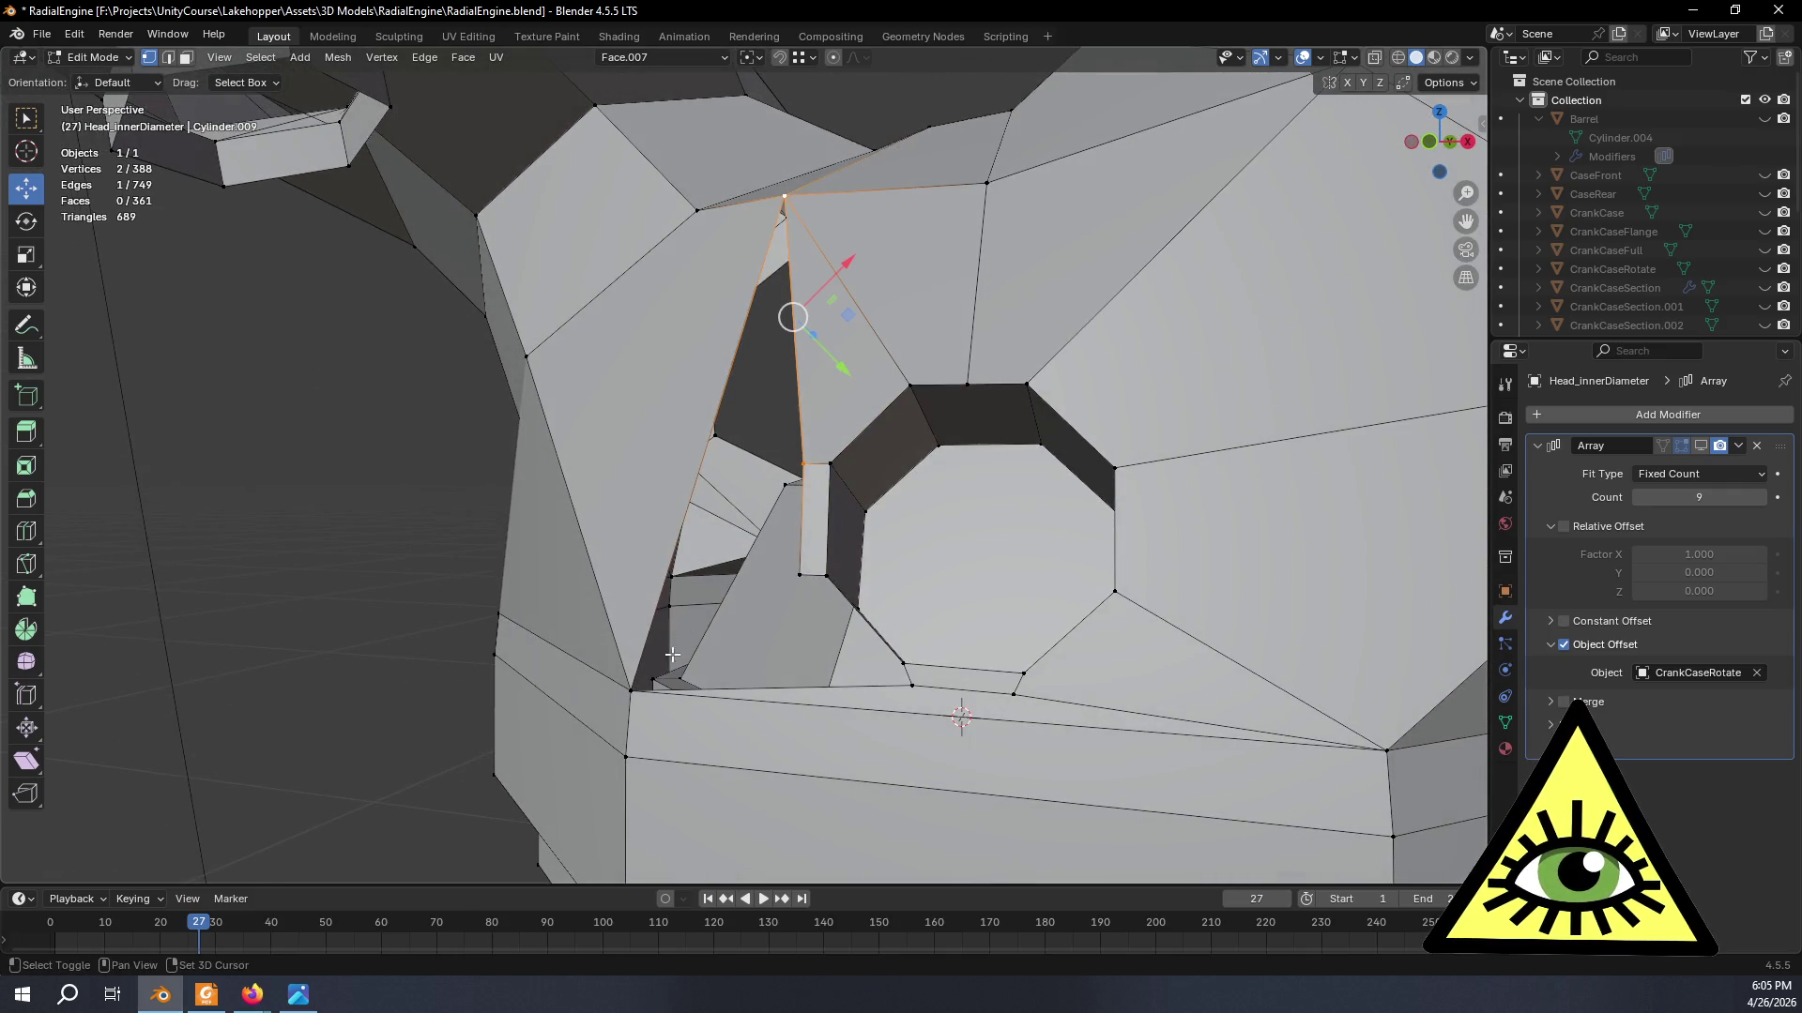
shift+click(633, 690)
shift+click(799, 572)
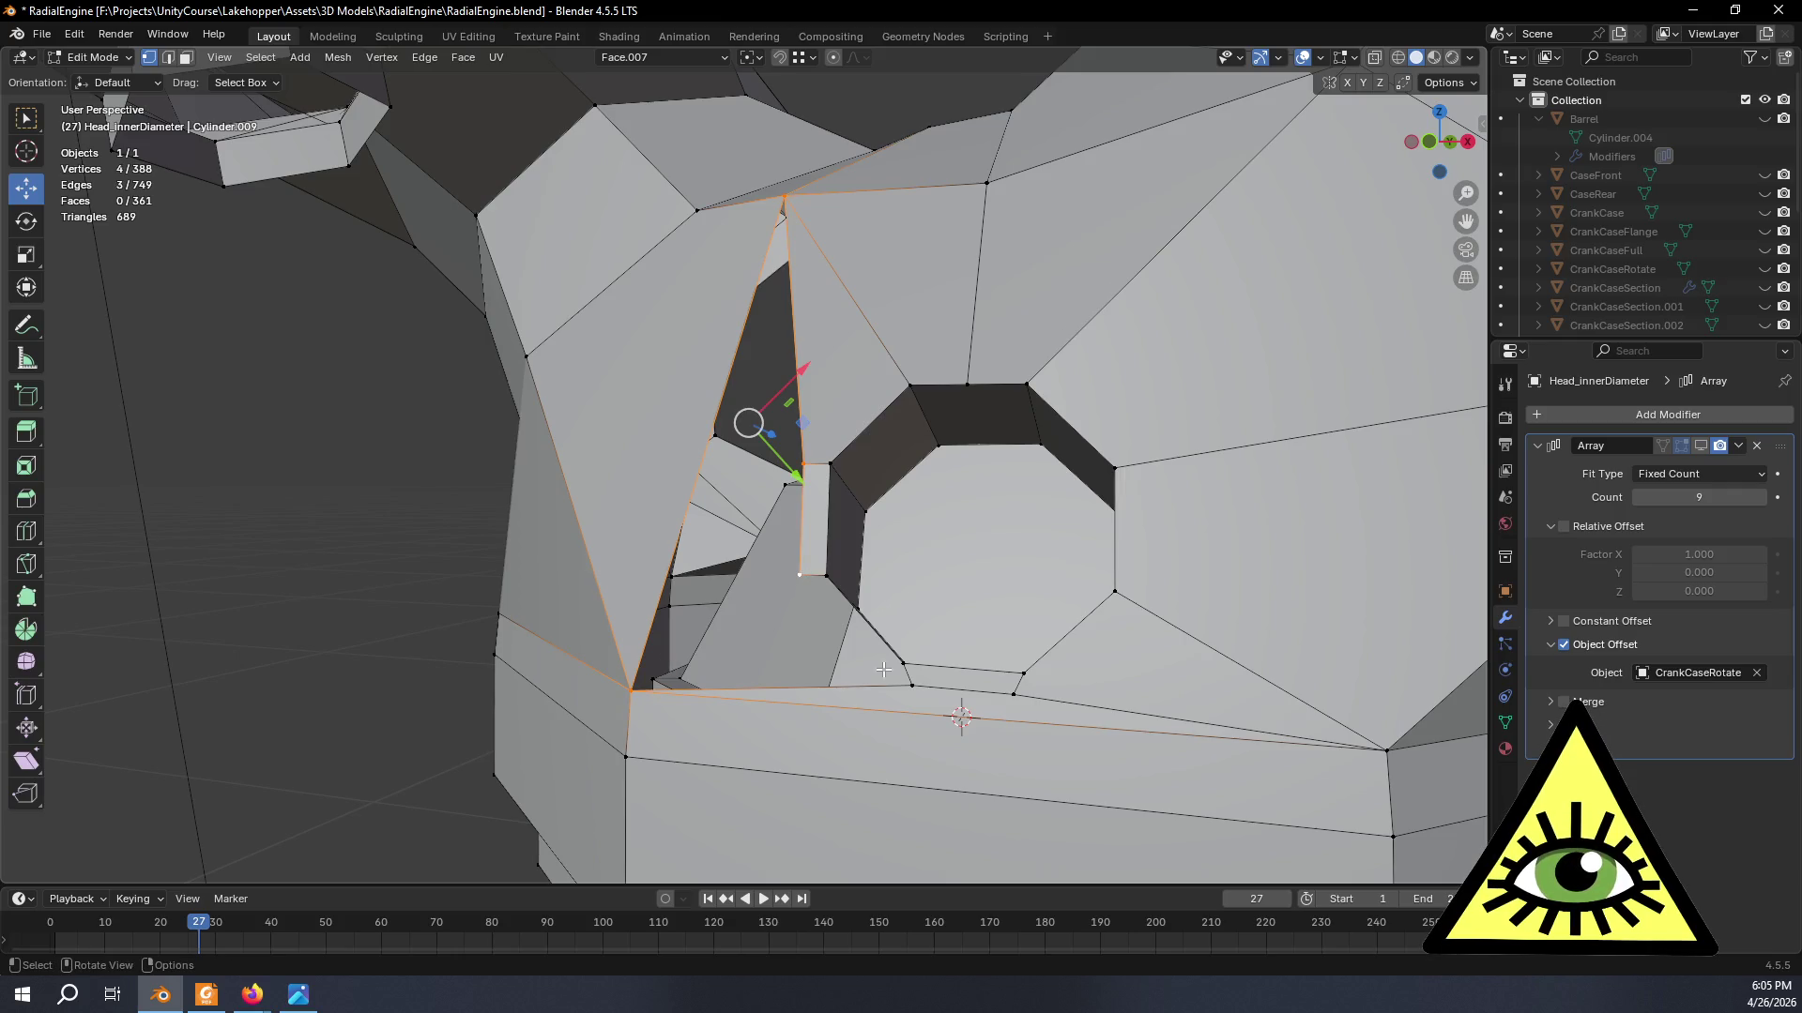
key(f)
middle_drag(798, 574, 957, 666)
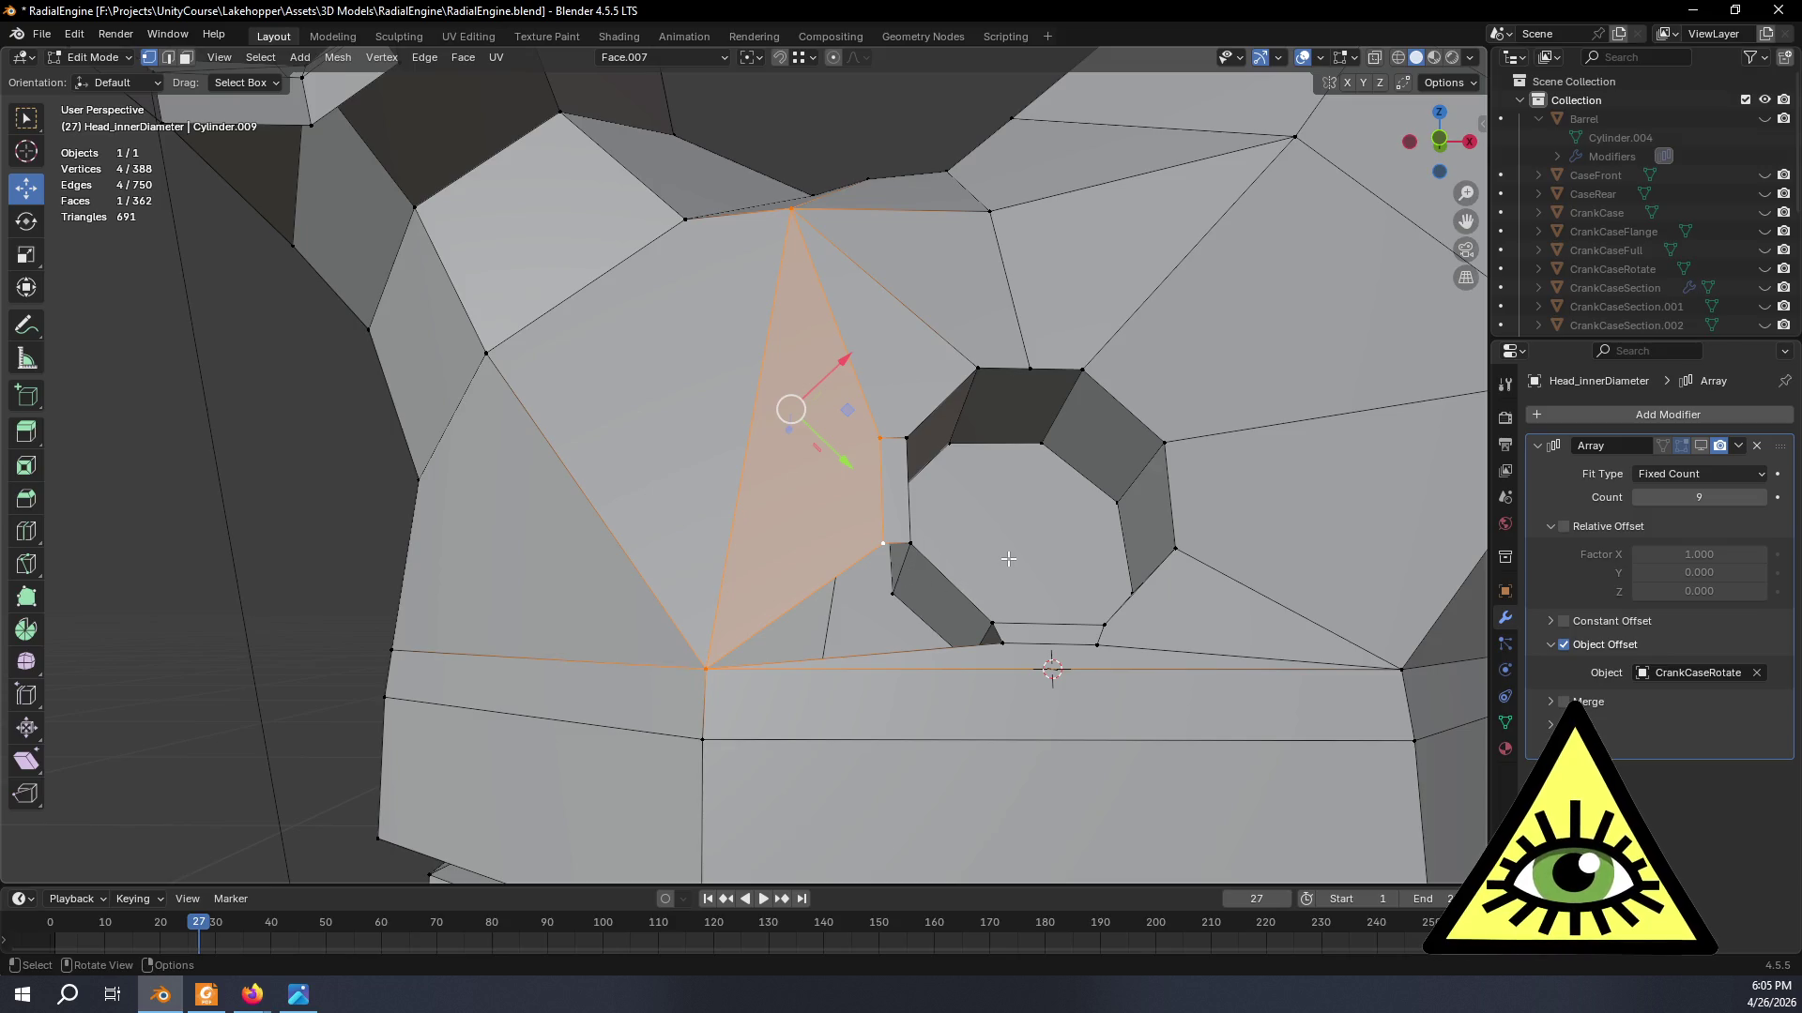
key(ctrl+z)
key(ctrl+z)
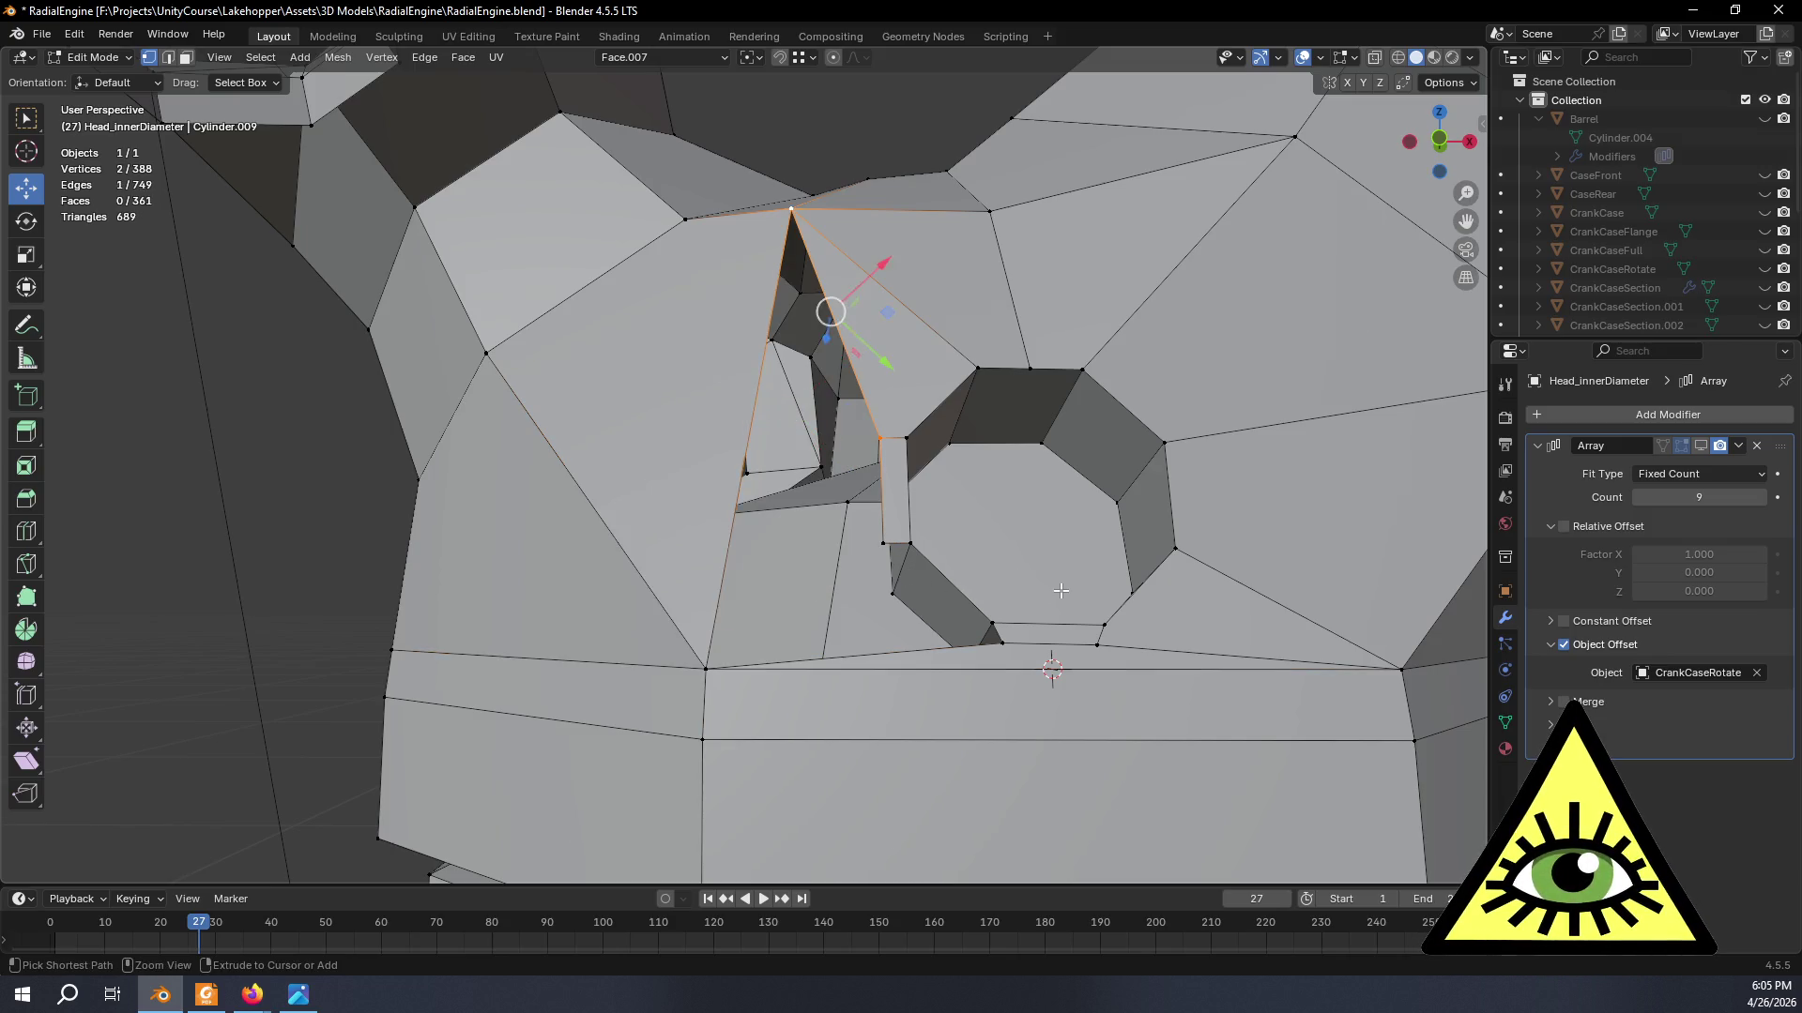
key(ctrl+z)
key(ctrl+z)
key(ctrl+z)
key(ctrl+z)
key(ctrl+z)
key(ctrl+z)
key(ctrl+z)
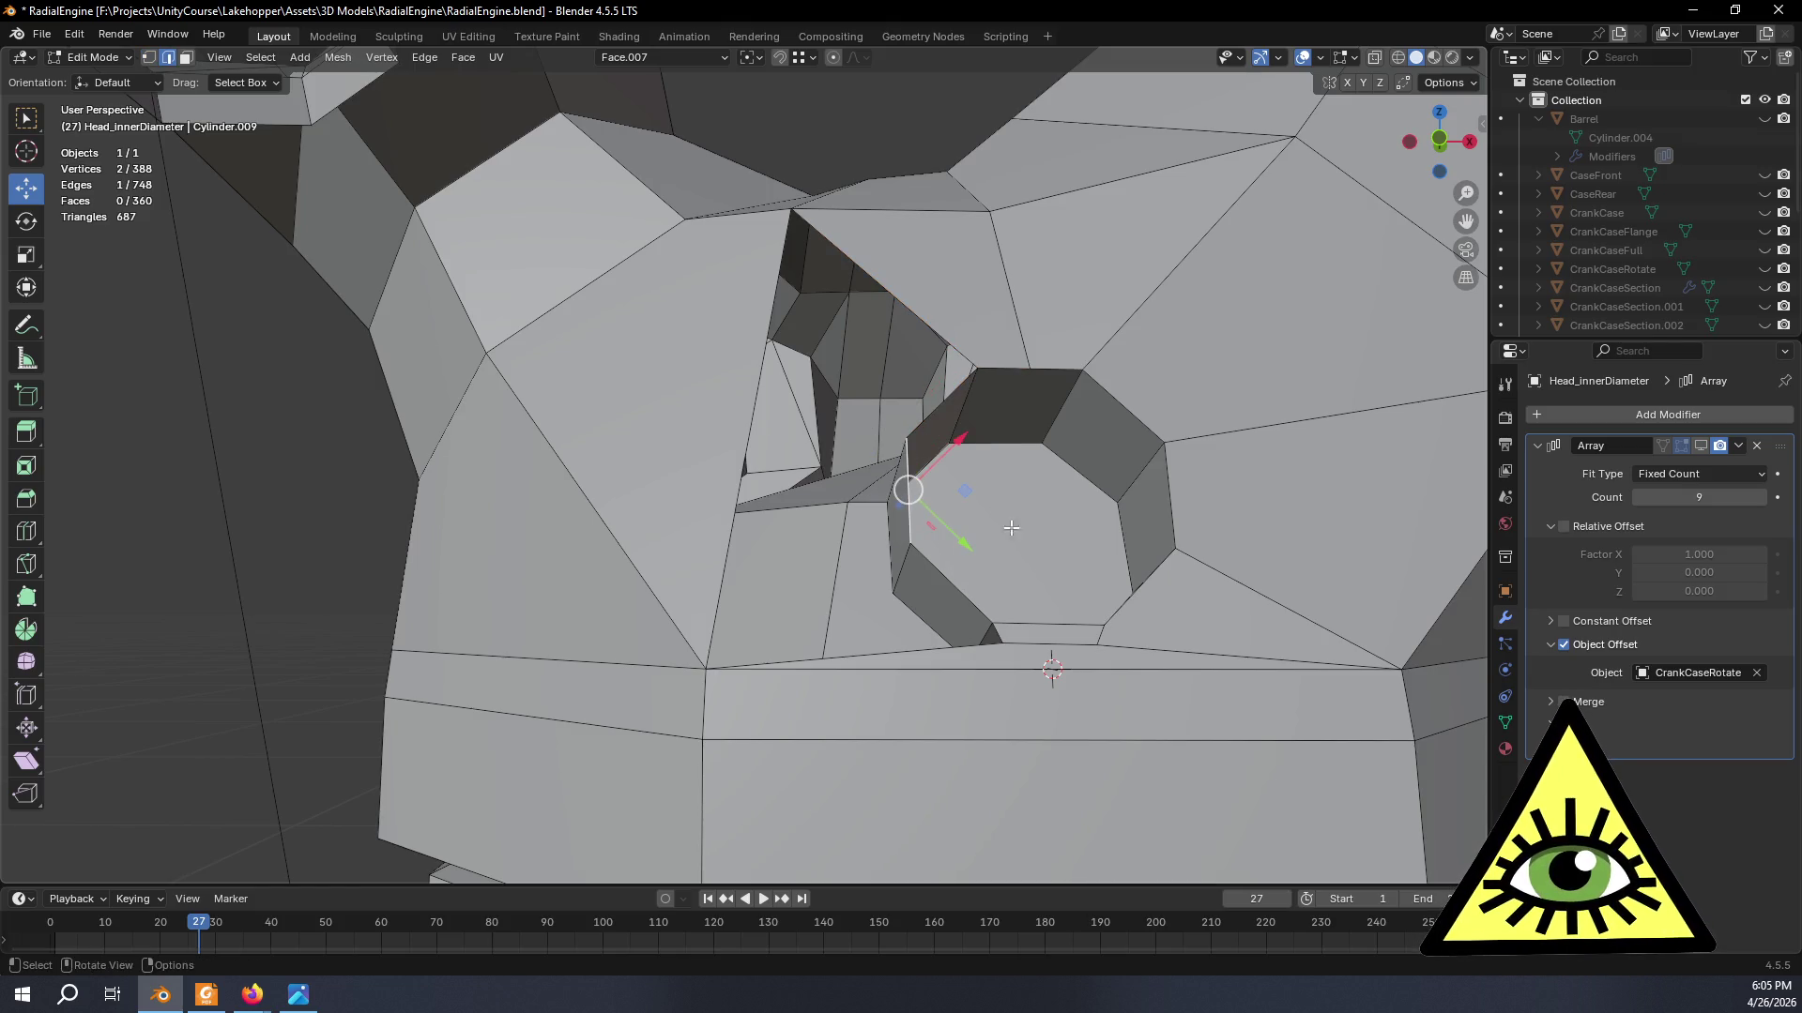
- Refill the quad between four rim vertices below the narrow strip beside the port
middle_drag(1099, 593, 1038, 569)
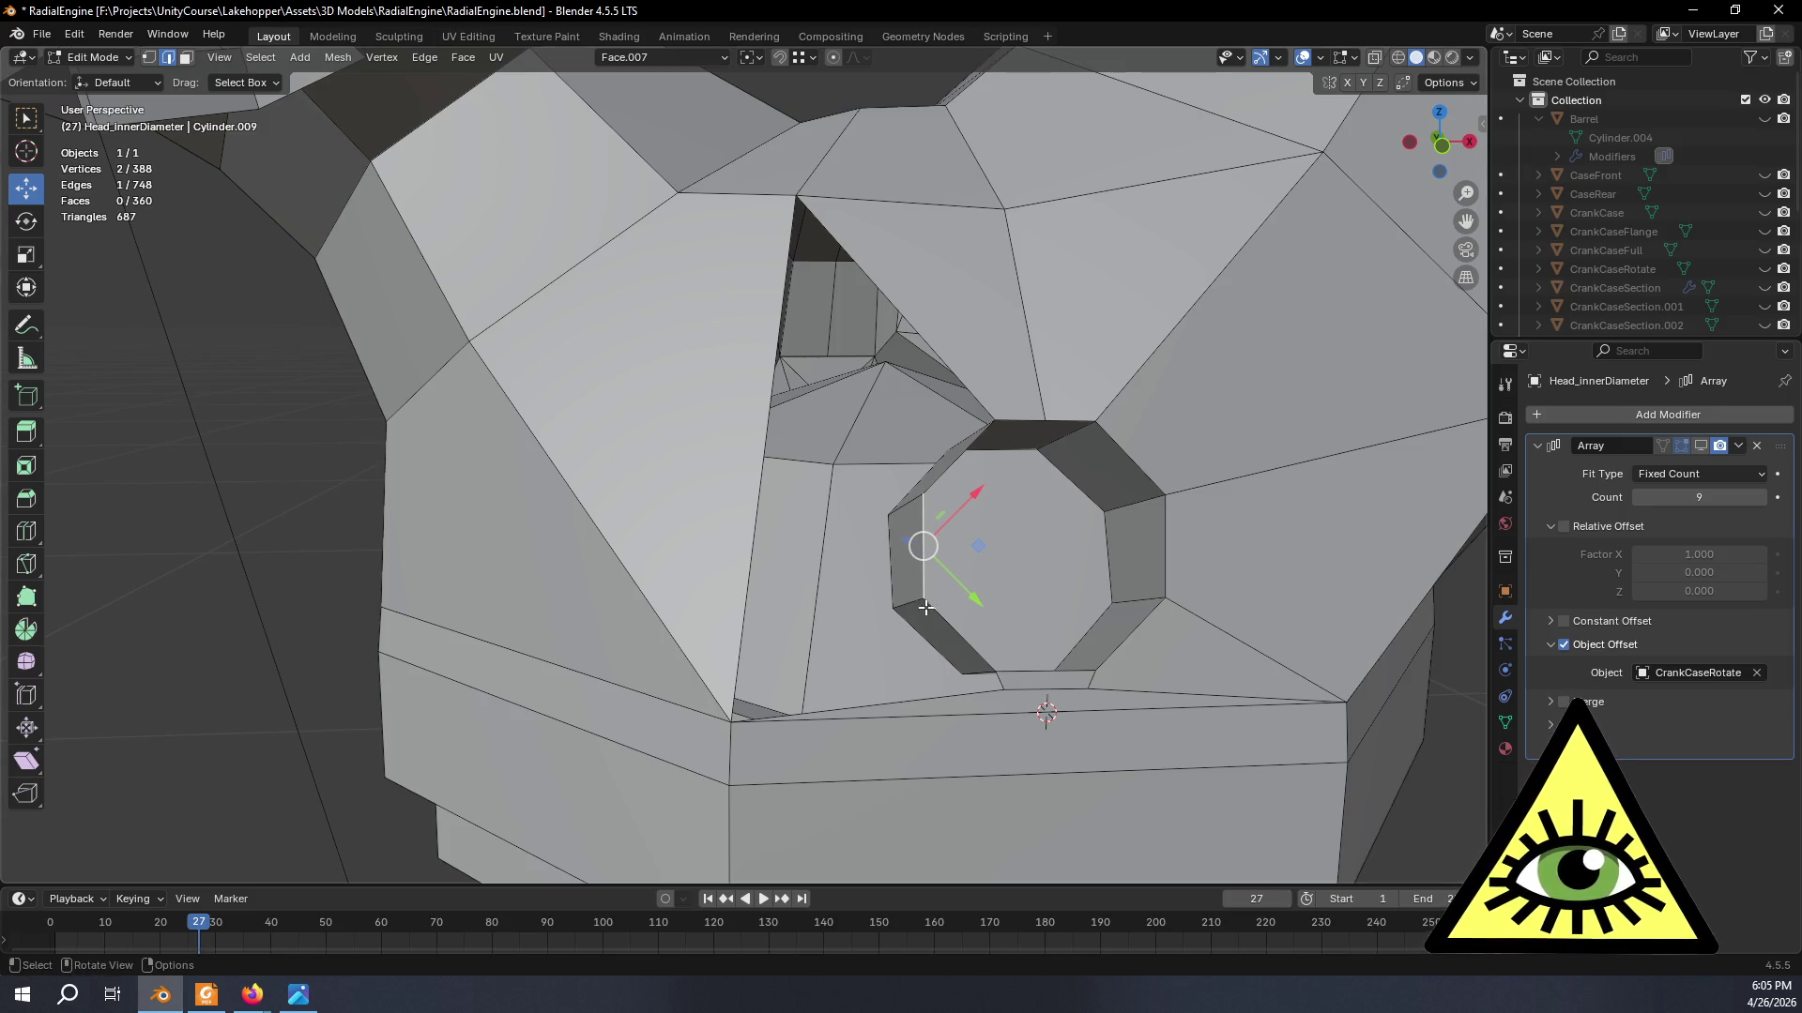
key(1)
click(1003, 688)
ctrl+click(920, 606)
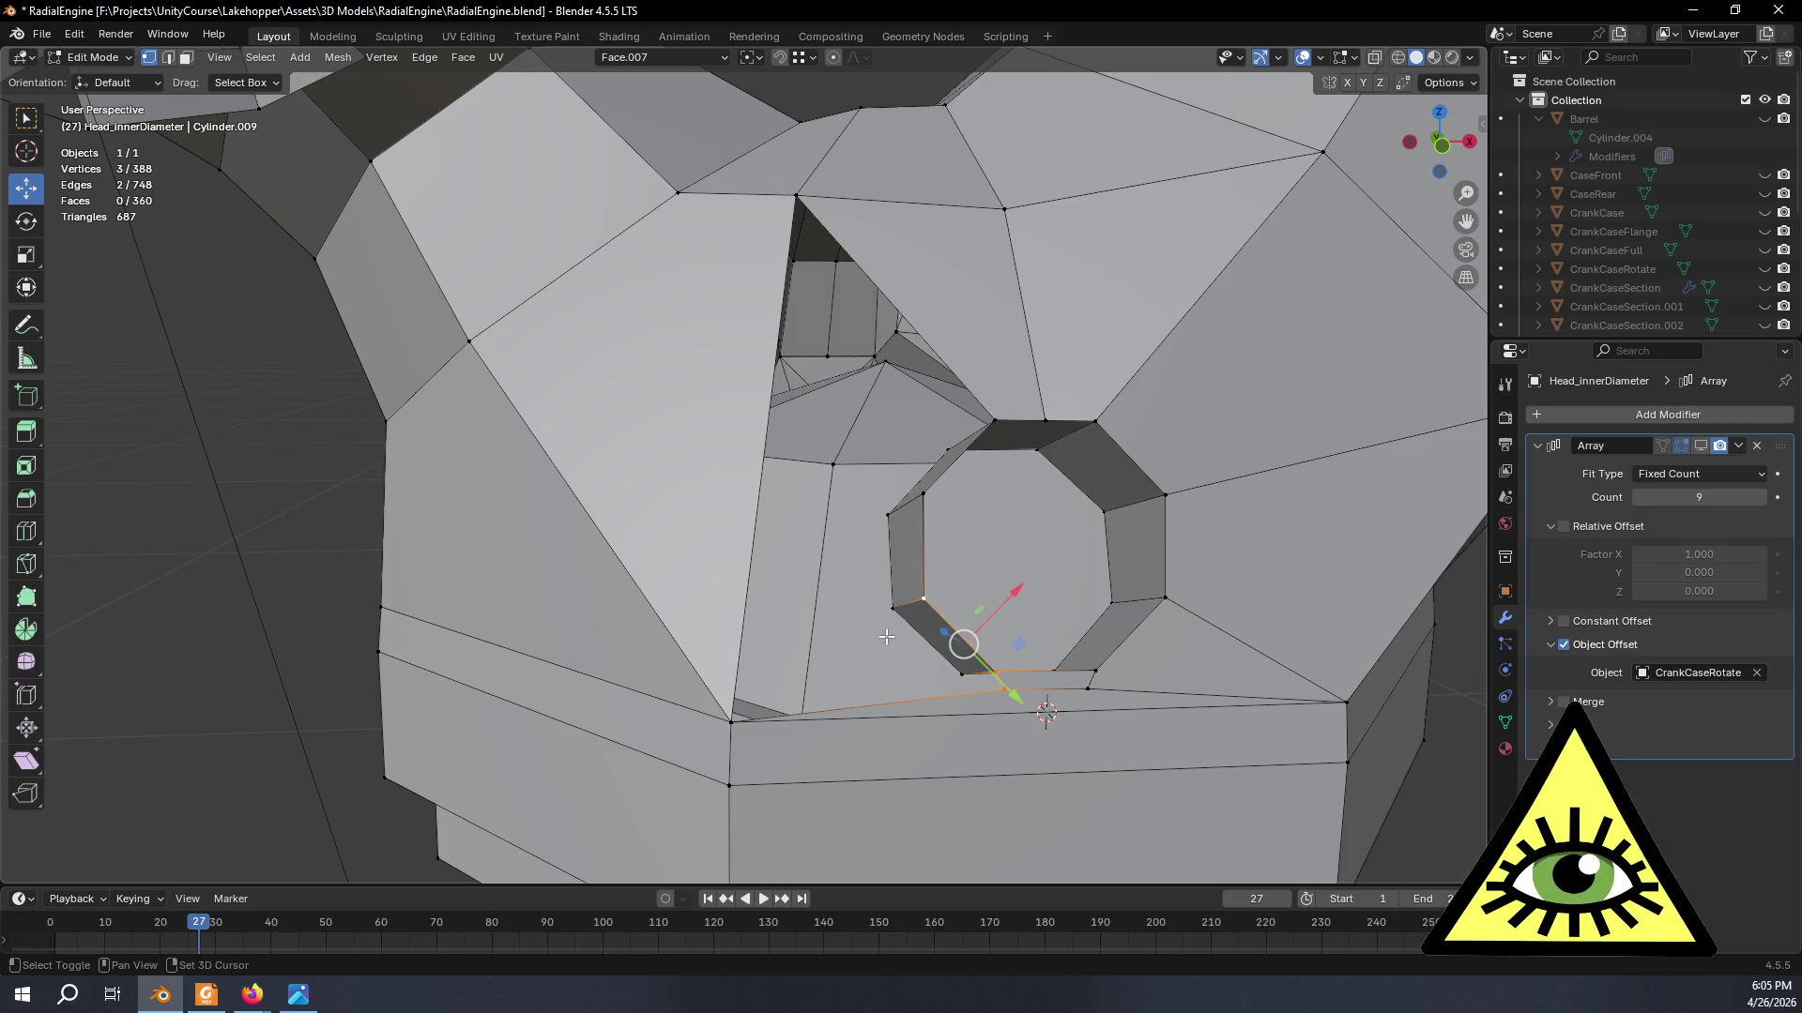
shift+click(736, 718)
key(f)
mouse_move(736, 720)
middle_down()
mouse_move(1150, 749)
mouse_move(1101, 757)
middle_up()
click(1150, 749)
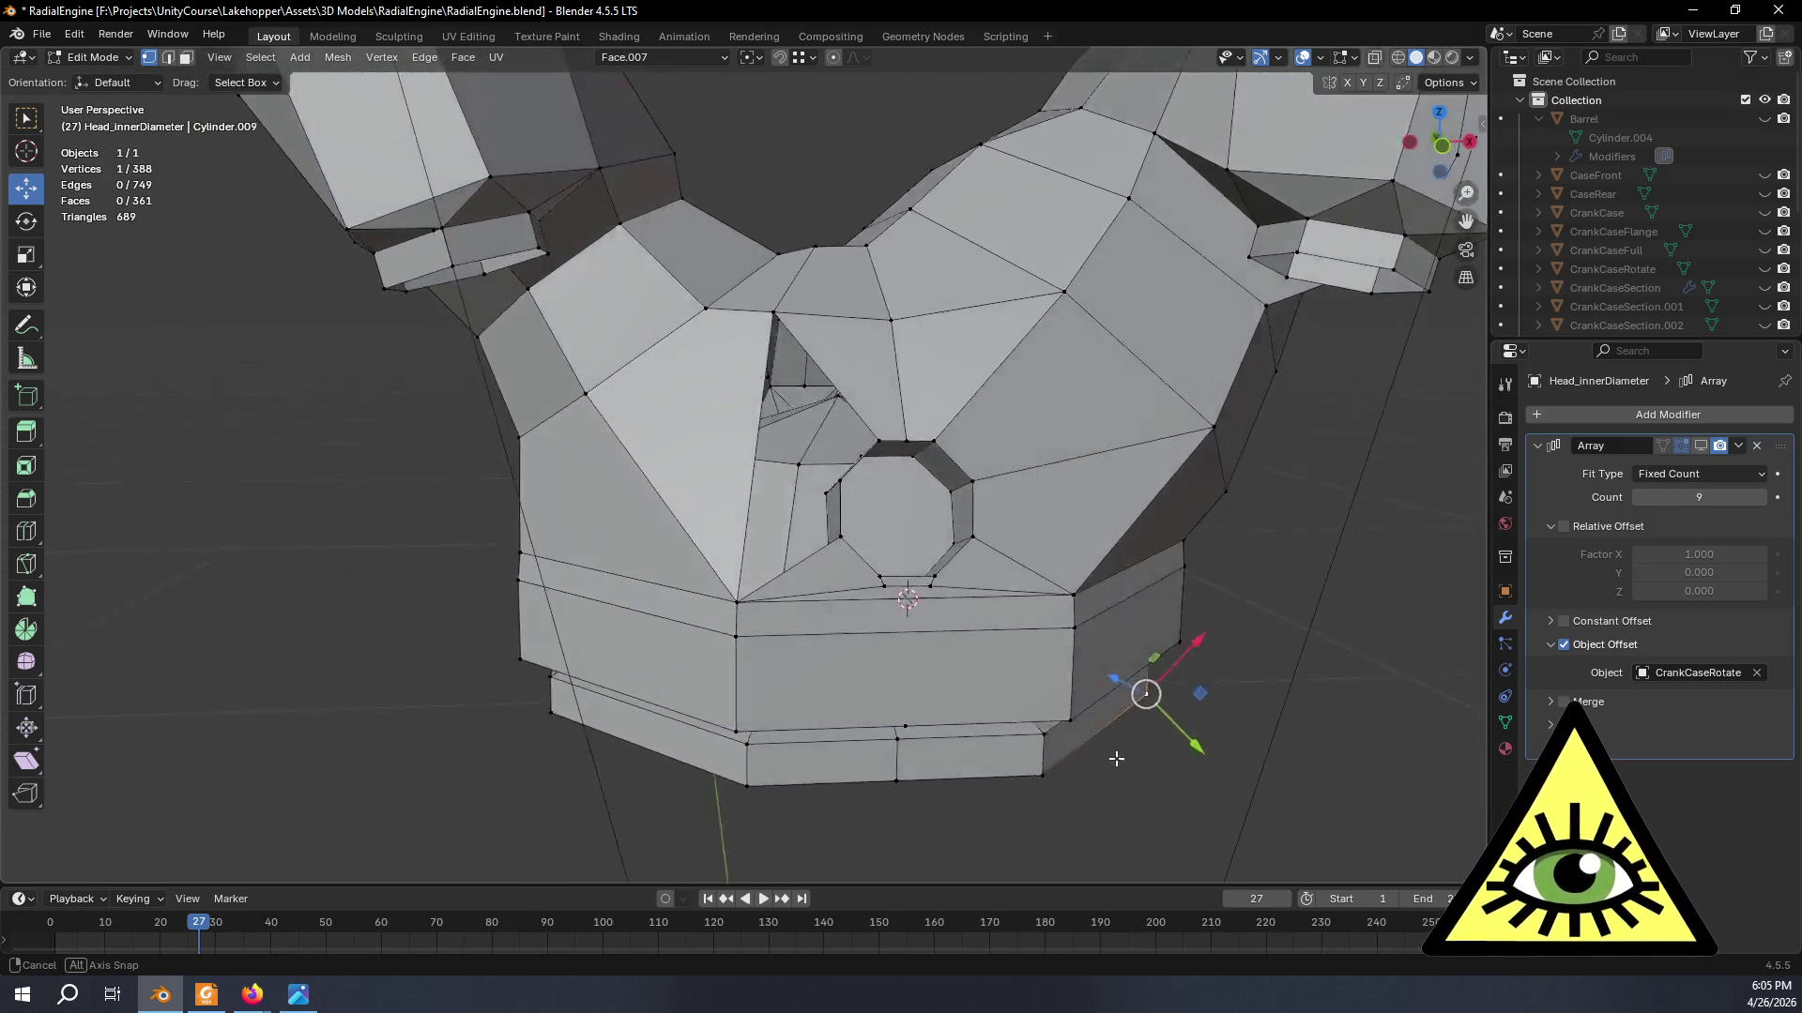
scroll(868, 563, up, 3)
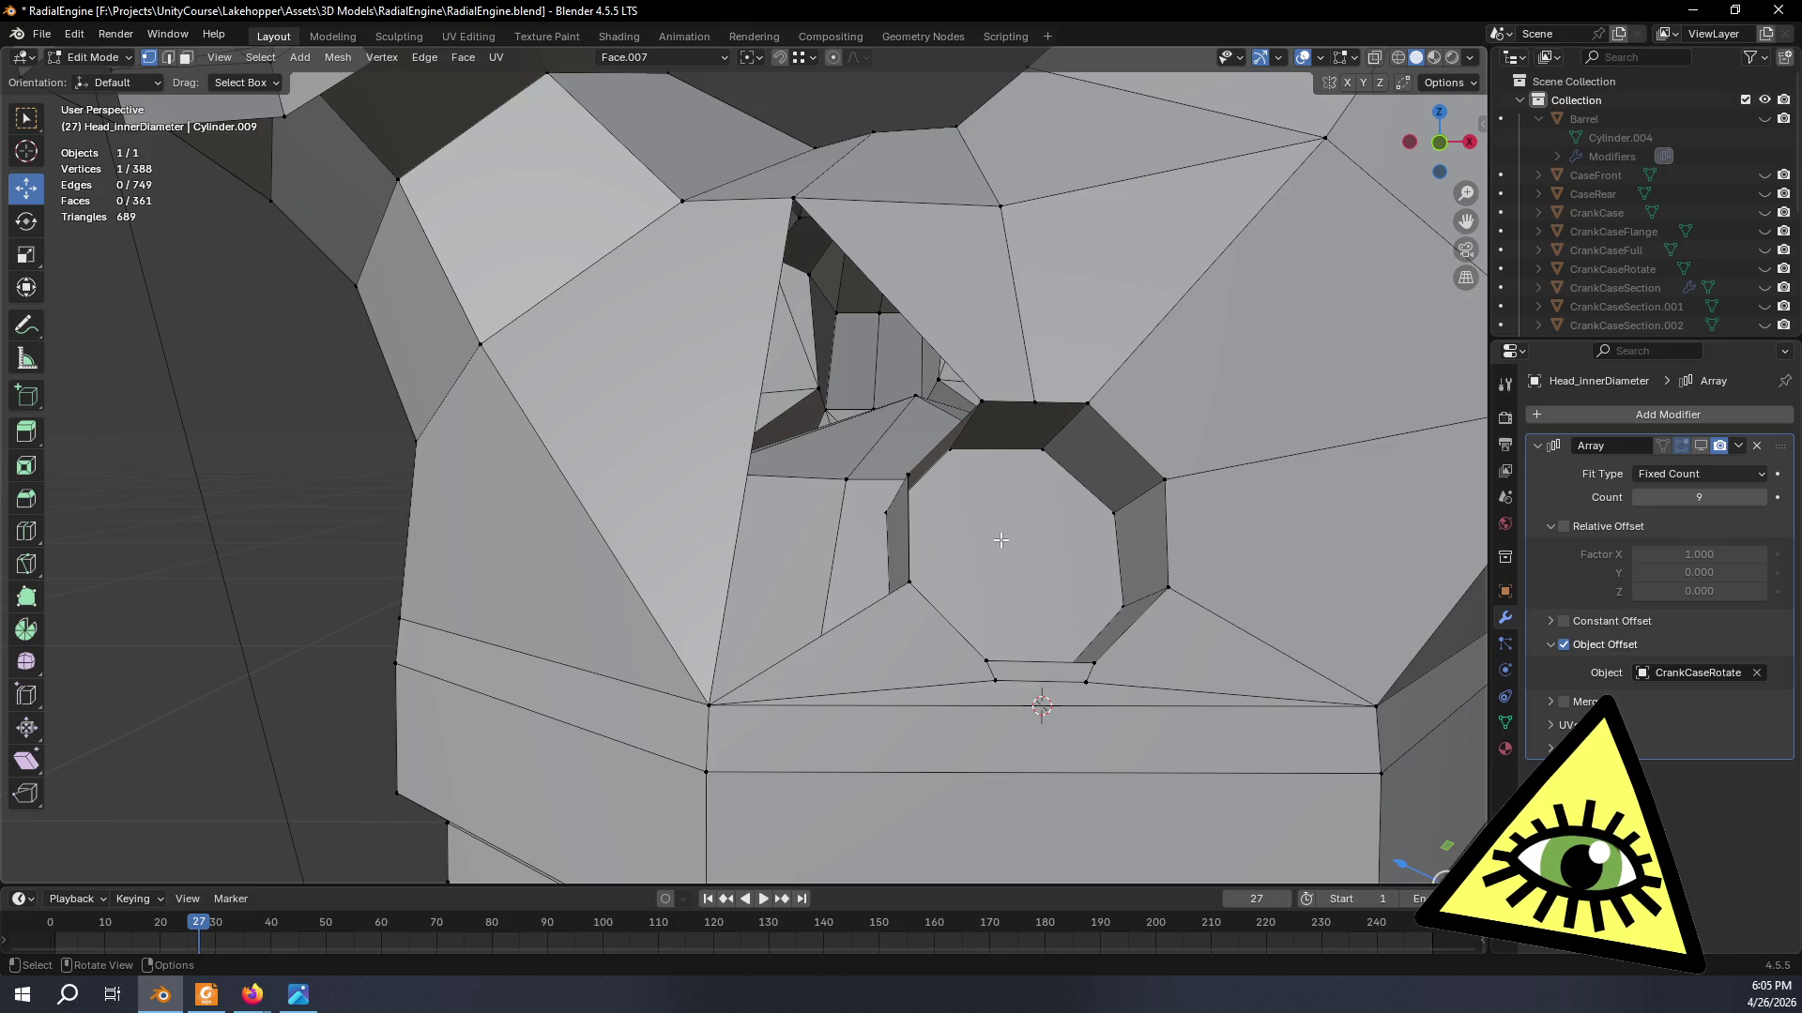
- Fill a triangle between the port vertex and the top corner vertex
mouse_move(999, 539)
middle_down()
mouse_move(972, 561)
mouse_move(988, 568)
mouse_move(929, 507)
mouse_move(819, 309)
mouse_move(833, 284)
middle_up()
click(916, 509)
middle_drag(851, 301, 830, 326)
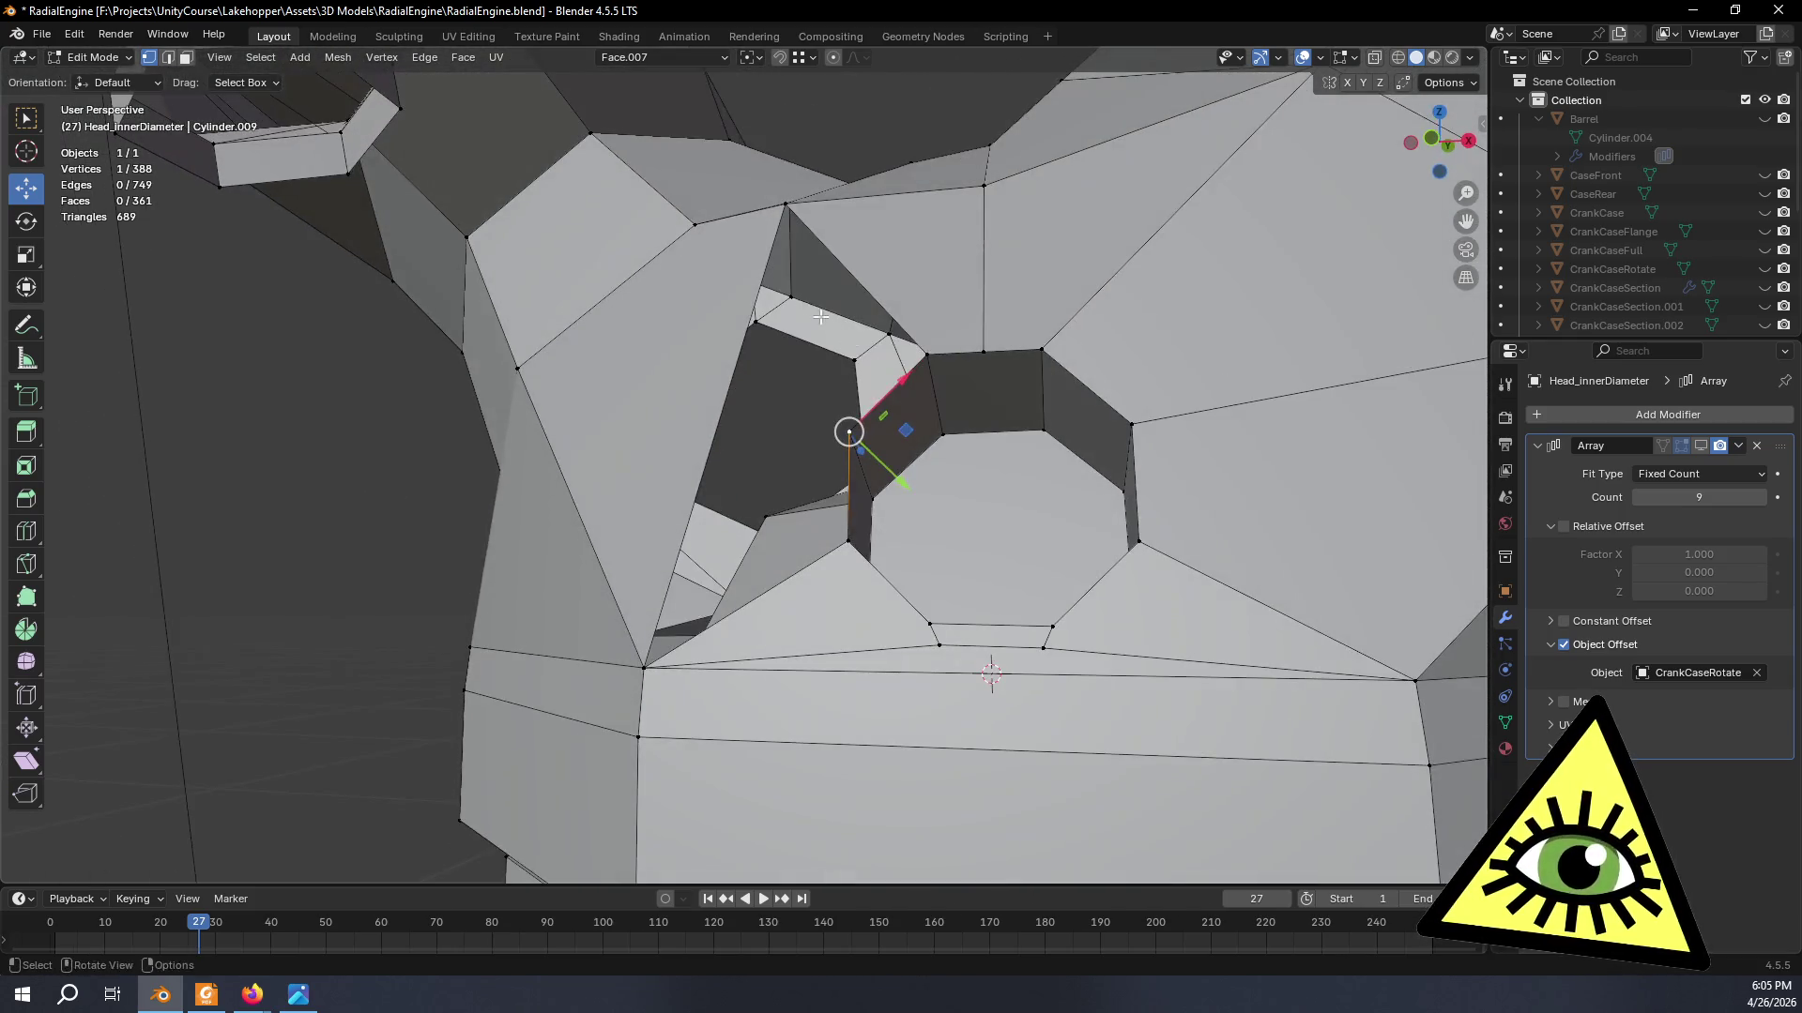
mouse_move(778, 211)
middle_down()
mouse_move(826, 403)
mouse_move(802, 668)
middle_up()
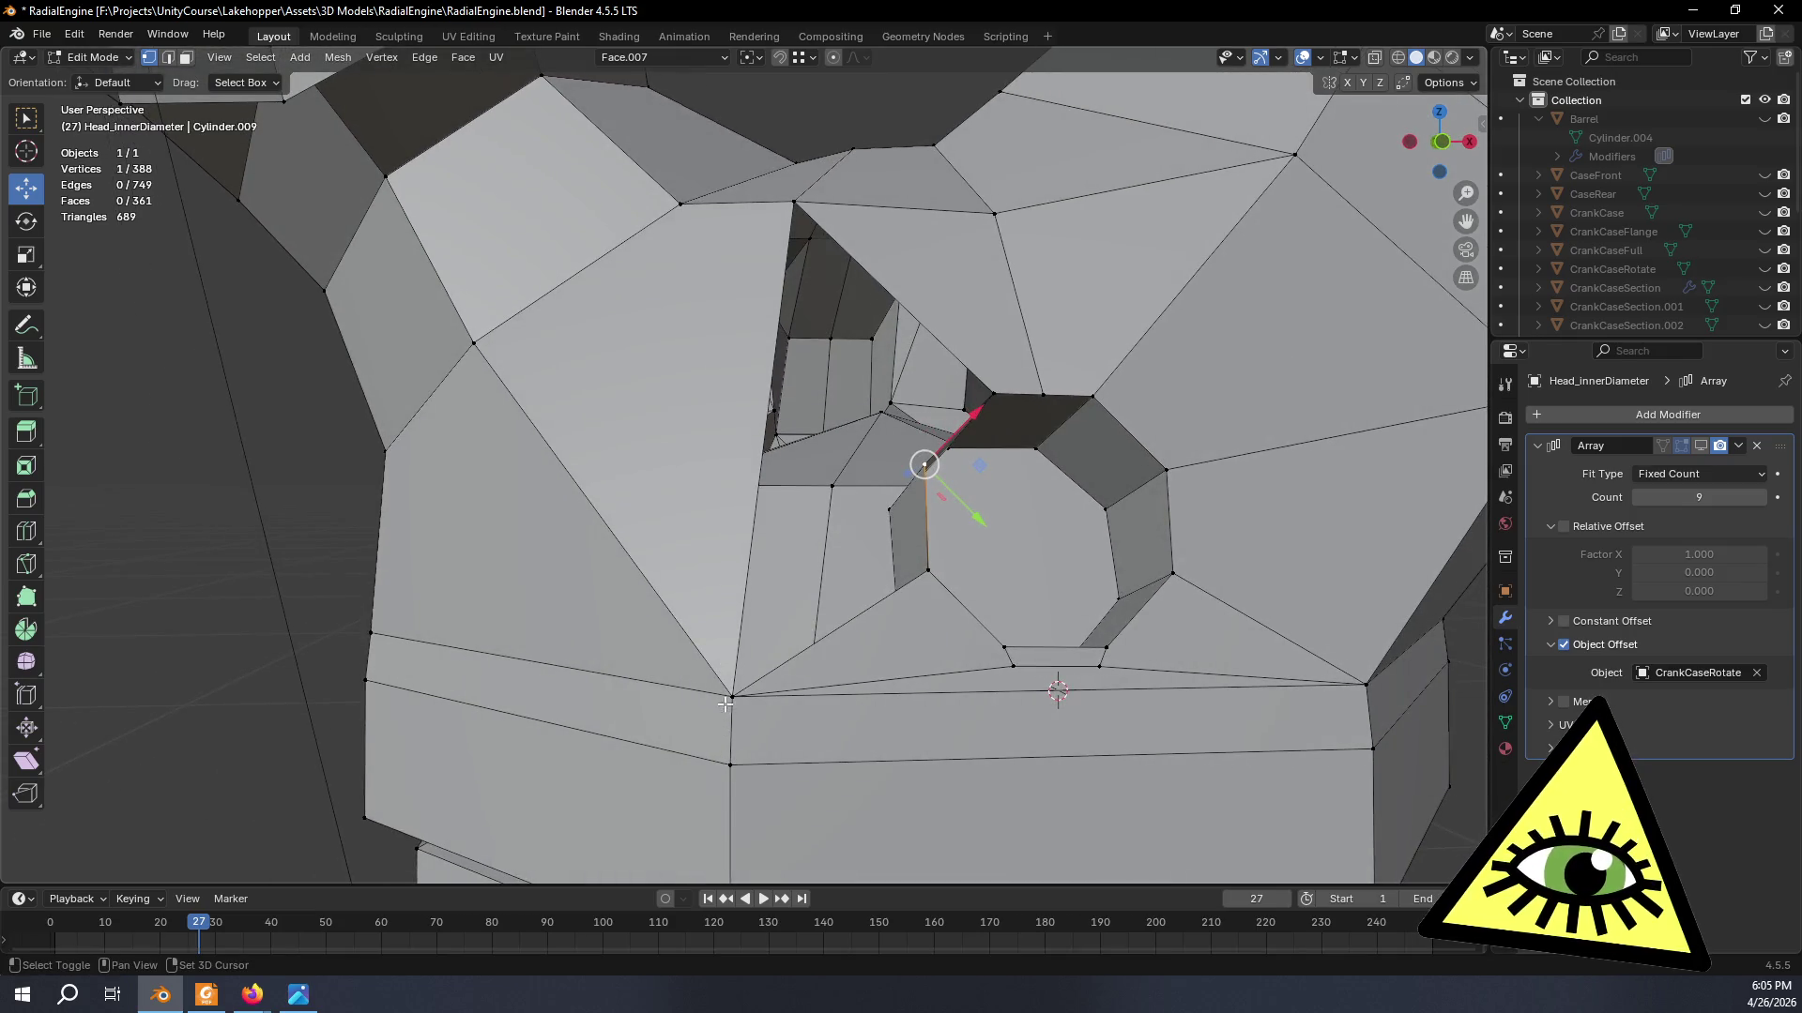
shift+click(792, 202)
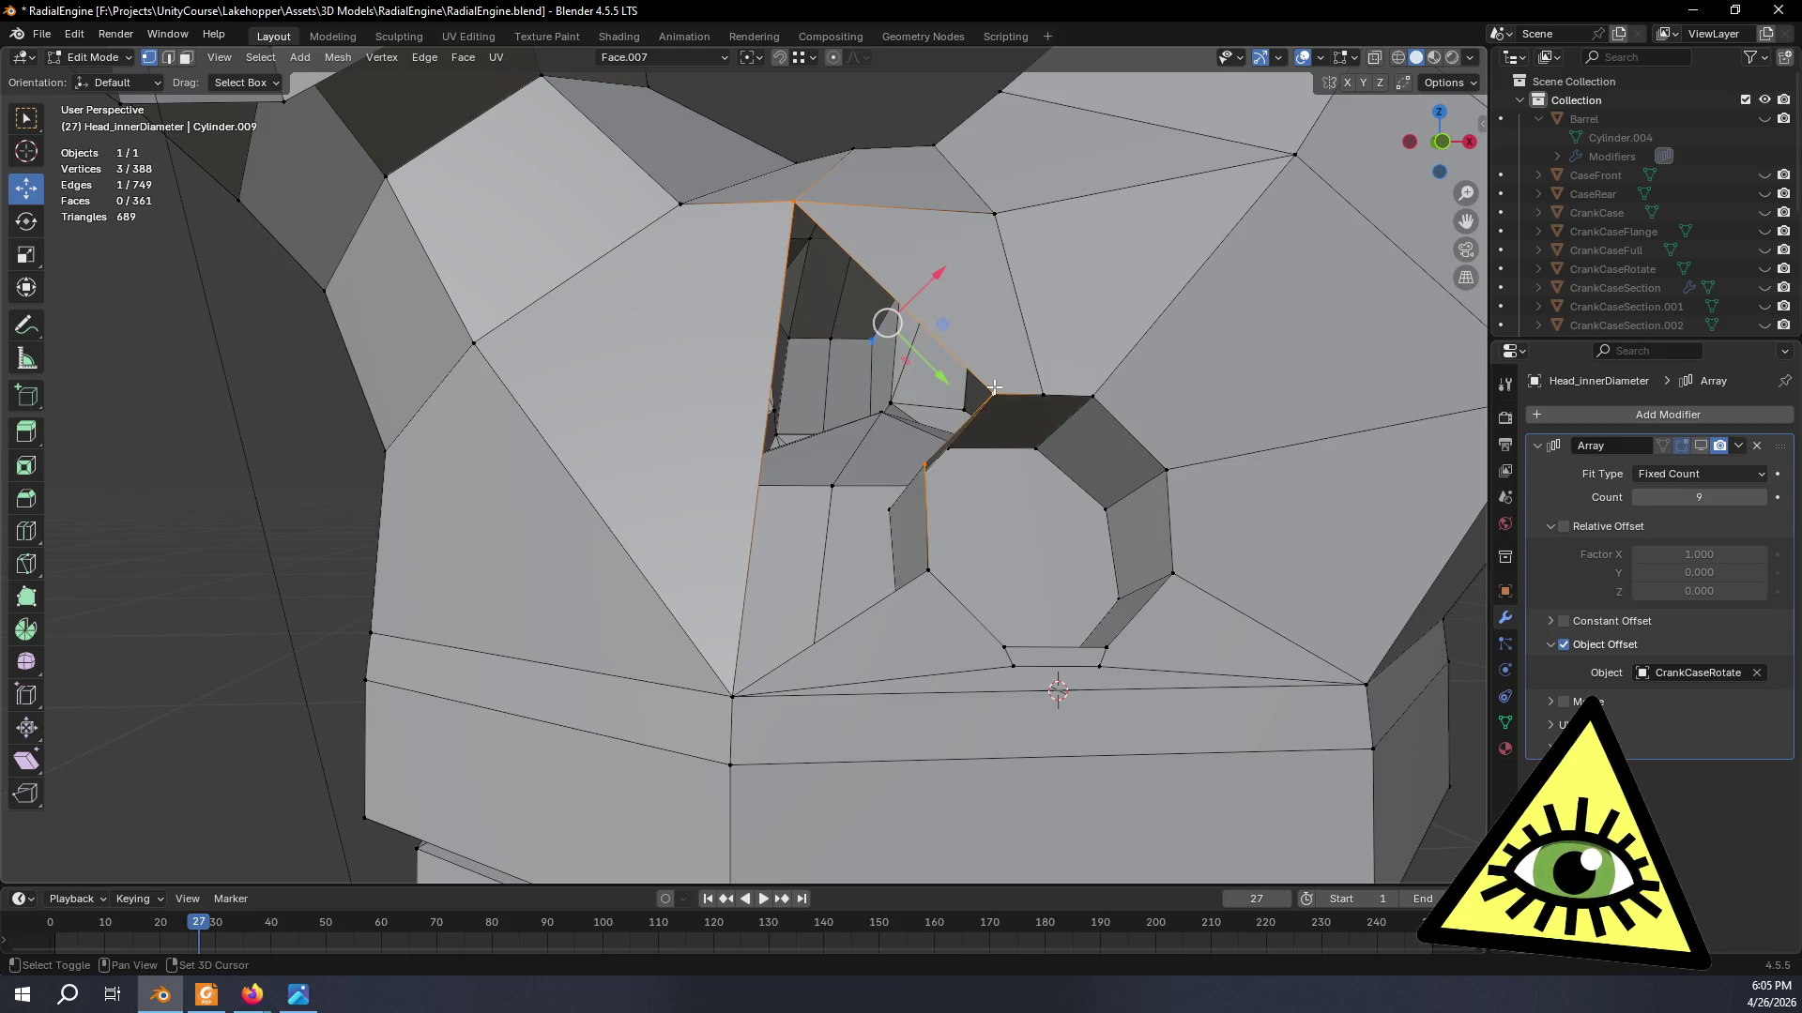
key(f)
middle_drag(994, 386, 894, 530)
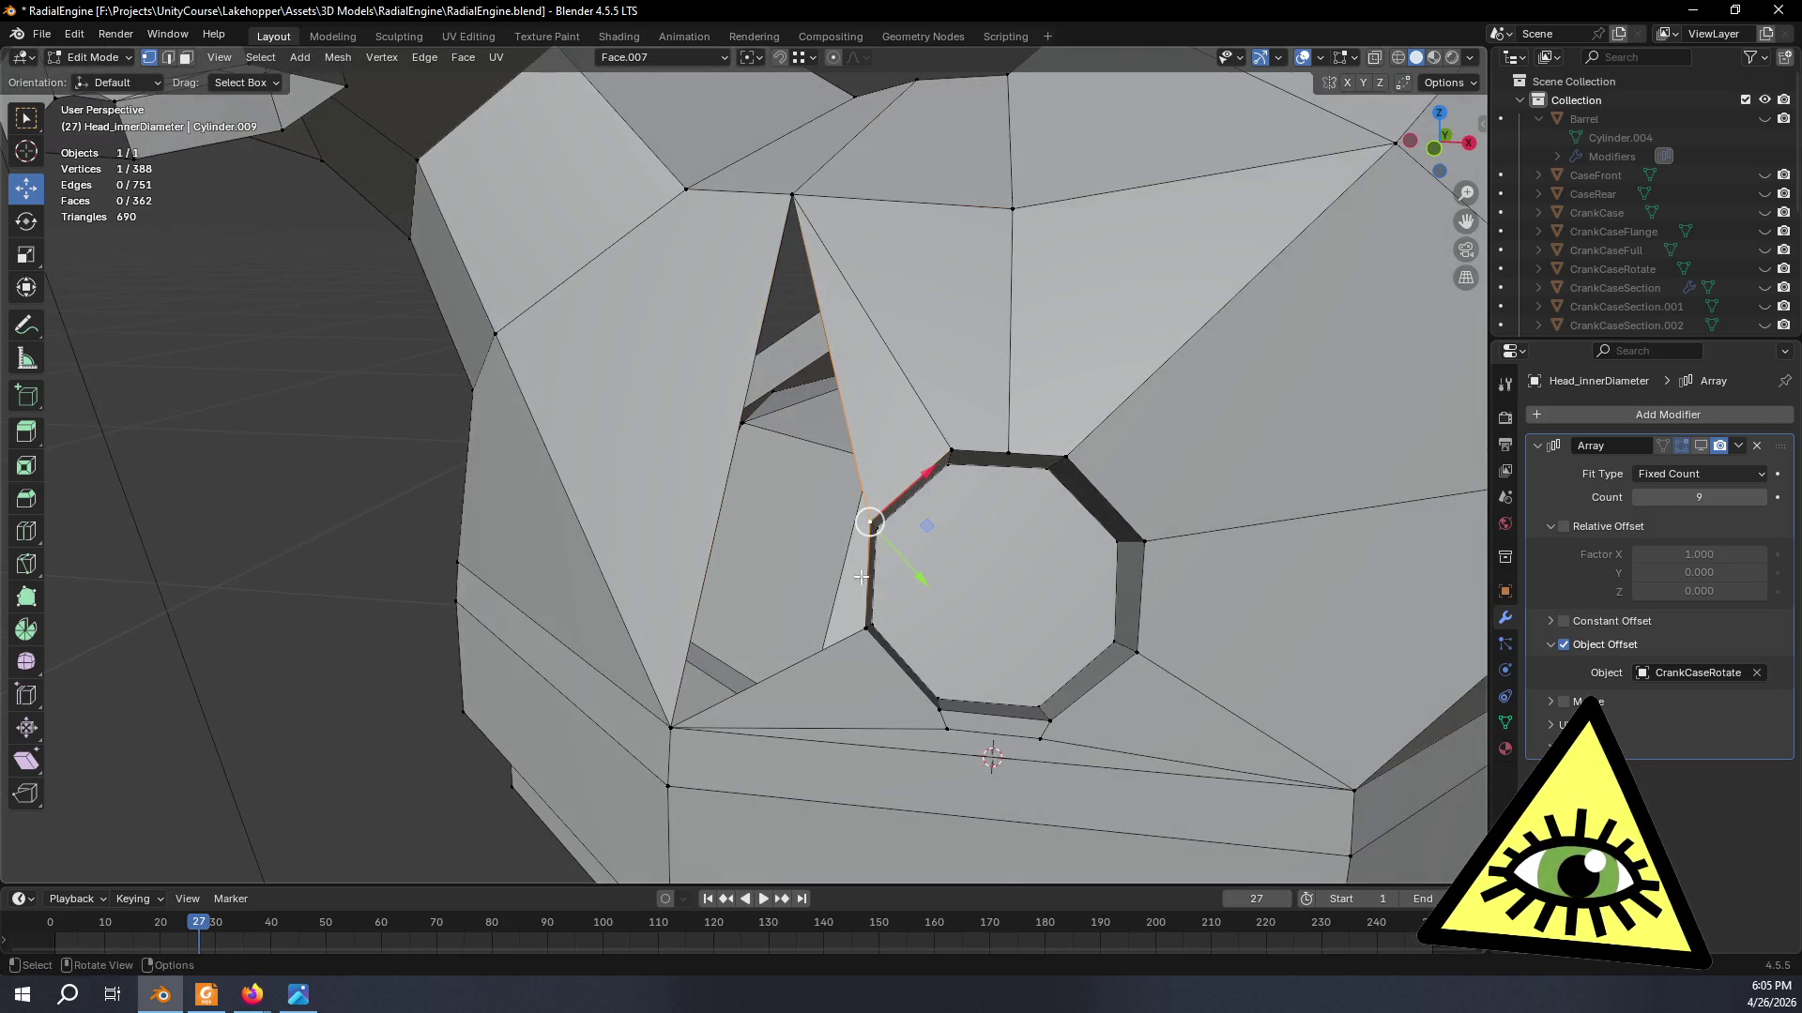
- Fill a second triangle from the port's left rim, then return to object mode
shift+click(672, 727)
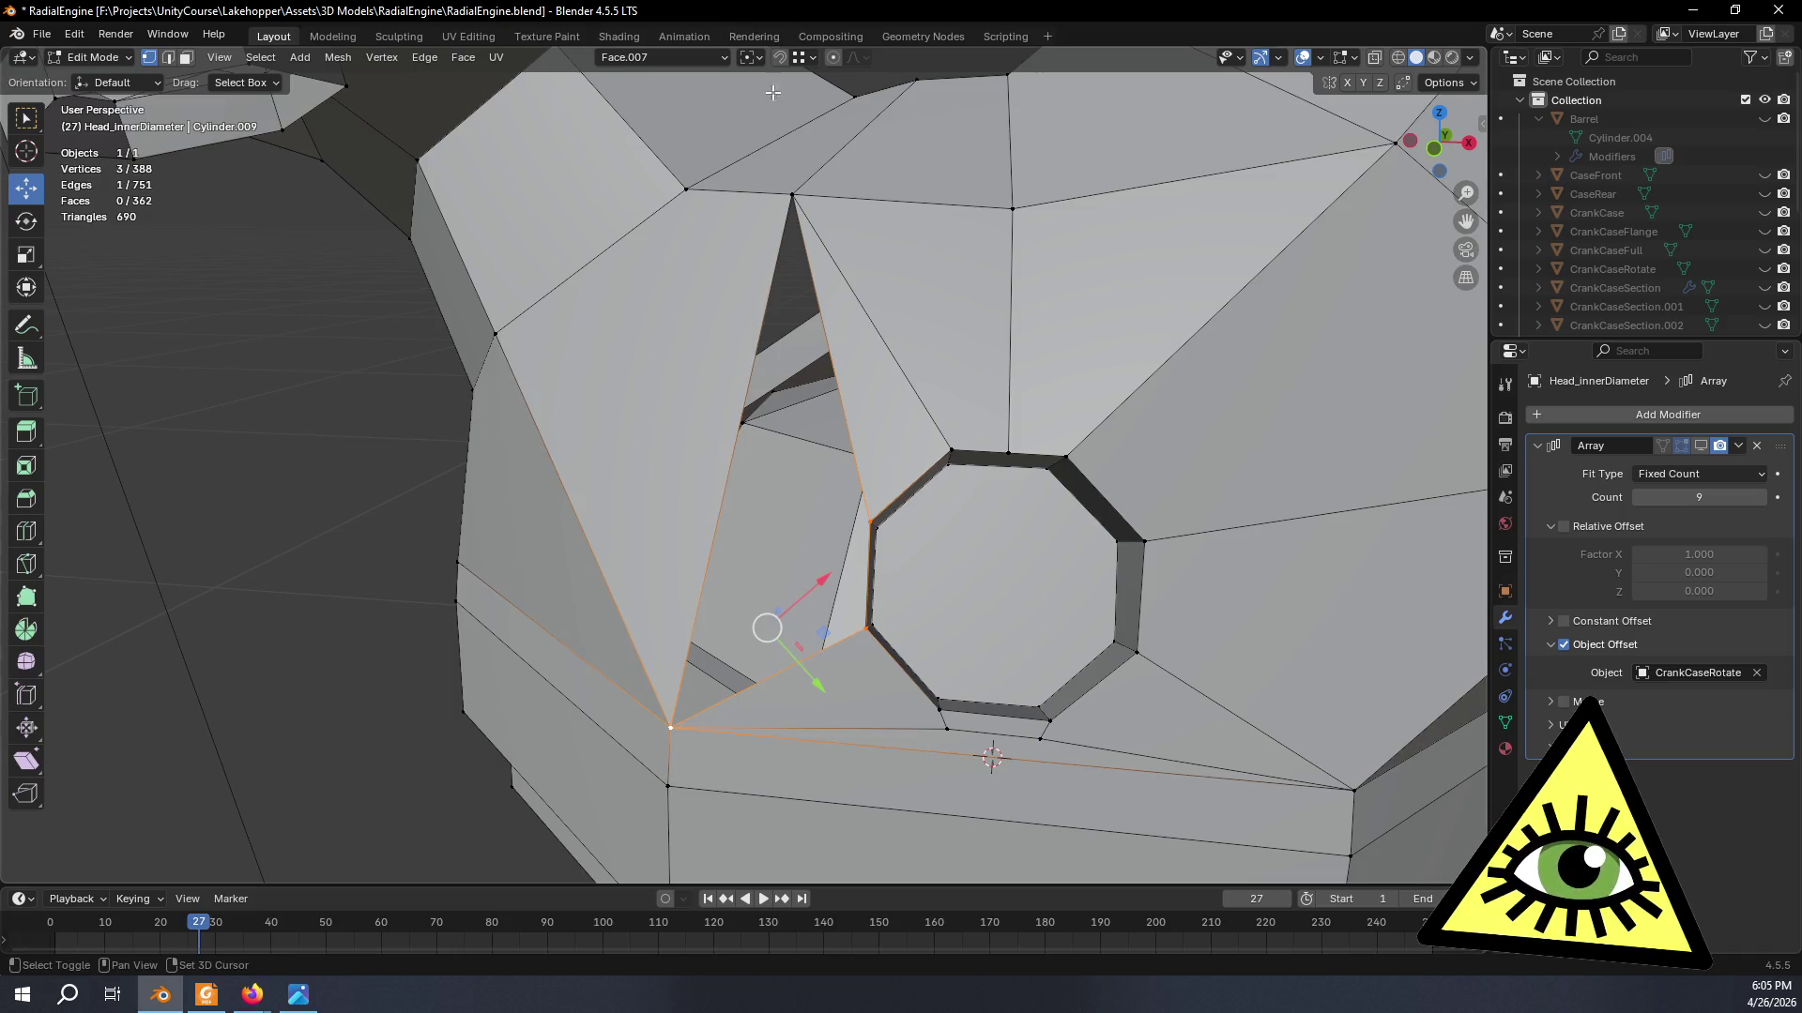
shift+click(789, 199)
key(f)
scroll(905, 245, down, 5)
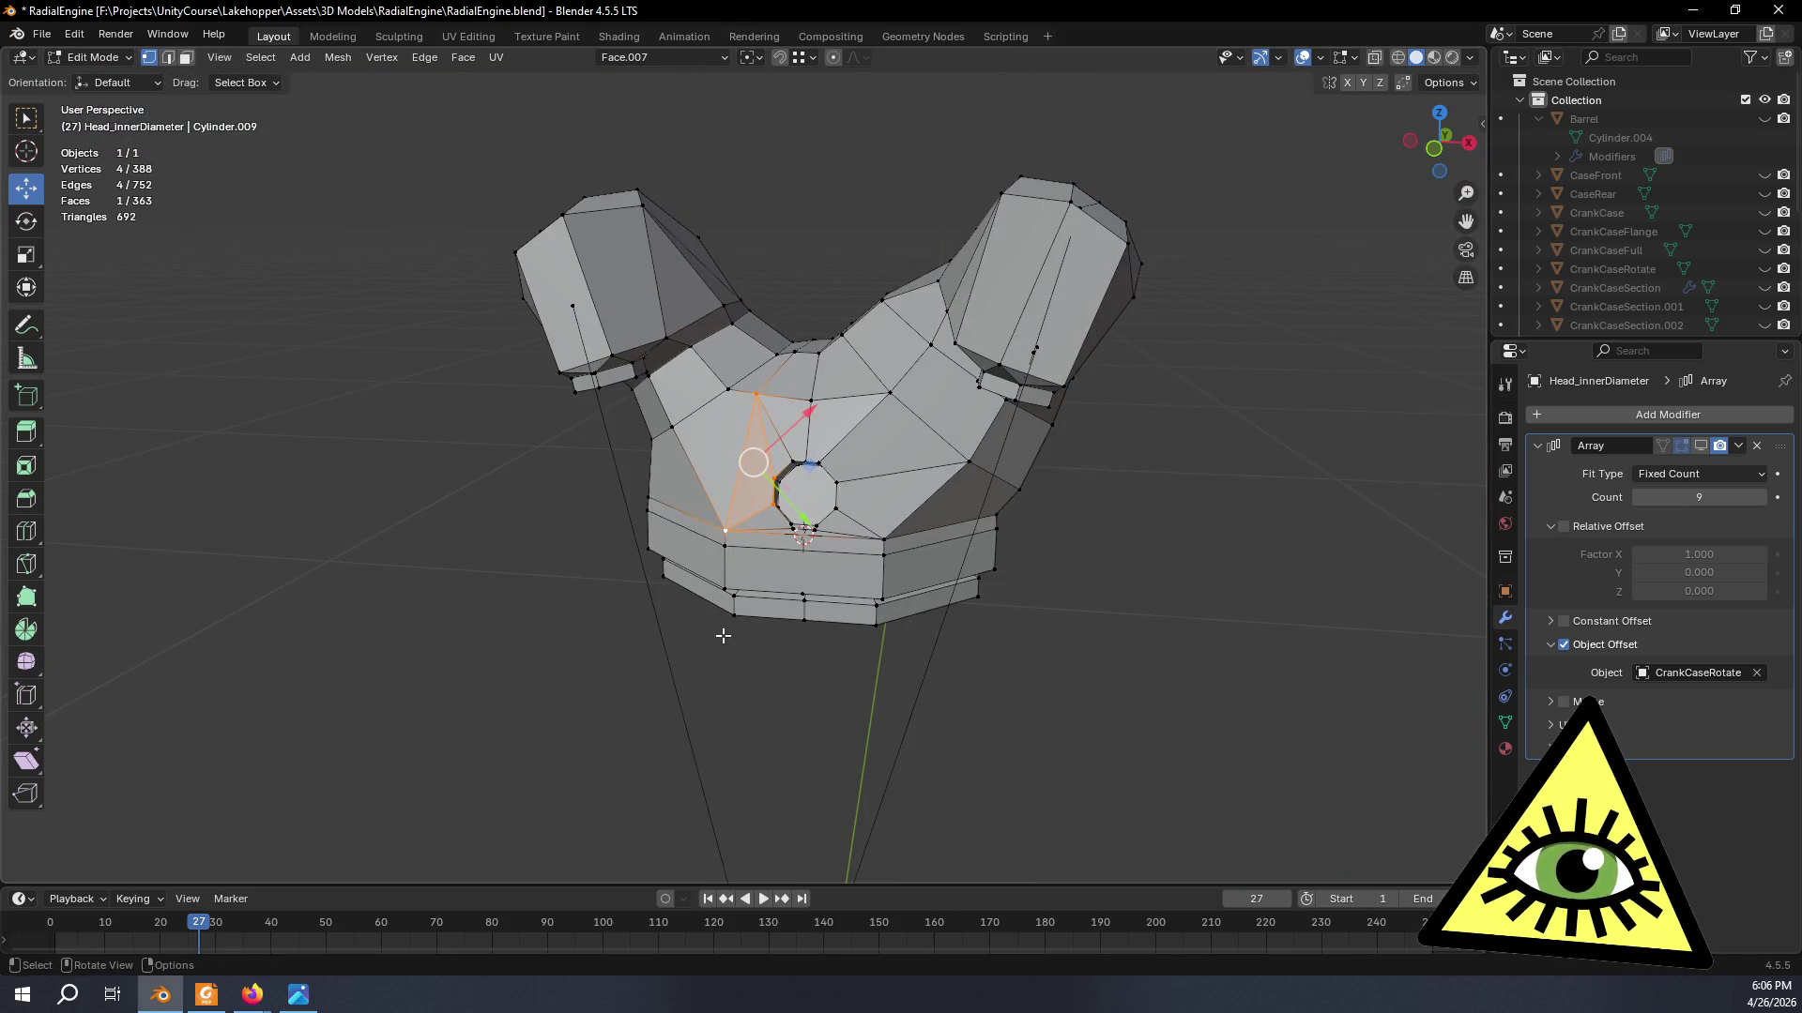
key(Tab)
mouse_move(691, 696)
middle_down()
mouse_move(1029, 684)
mouse_move(804, 662)
mouse_move(900, 703)
mouse_move(986, 807)
mouse_move(1118, 652)
mouse_move(804, 643)
mouse_move(989, 643)
mouse_move(1019, 570)
mouse_move(903, 660)
mouse_move(847, 570)
mouse_move(882, 475)
mouse_move(1003, 545)
mouse_move(916, 671)
mouse_move(700, 741)
mouse_move(744, 806)
mouse_move(568, 836)
mouse_move(365, 773)
mouse_move(270, 702)
mouse_move(254, 568)
mouse_move(330, 582)
mouse_move(397, 649)
middle_up()
scroll(629, 401, up, 2)
scroll(657, 388, up, 3)
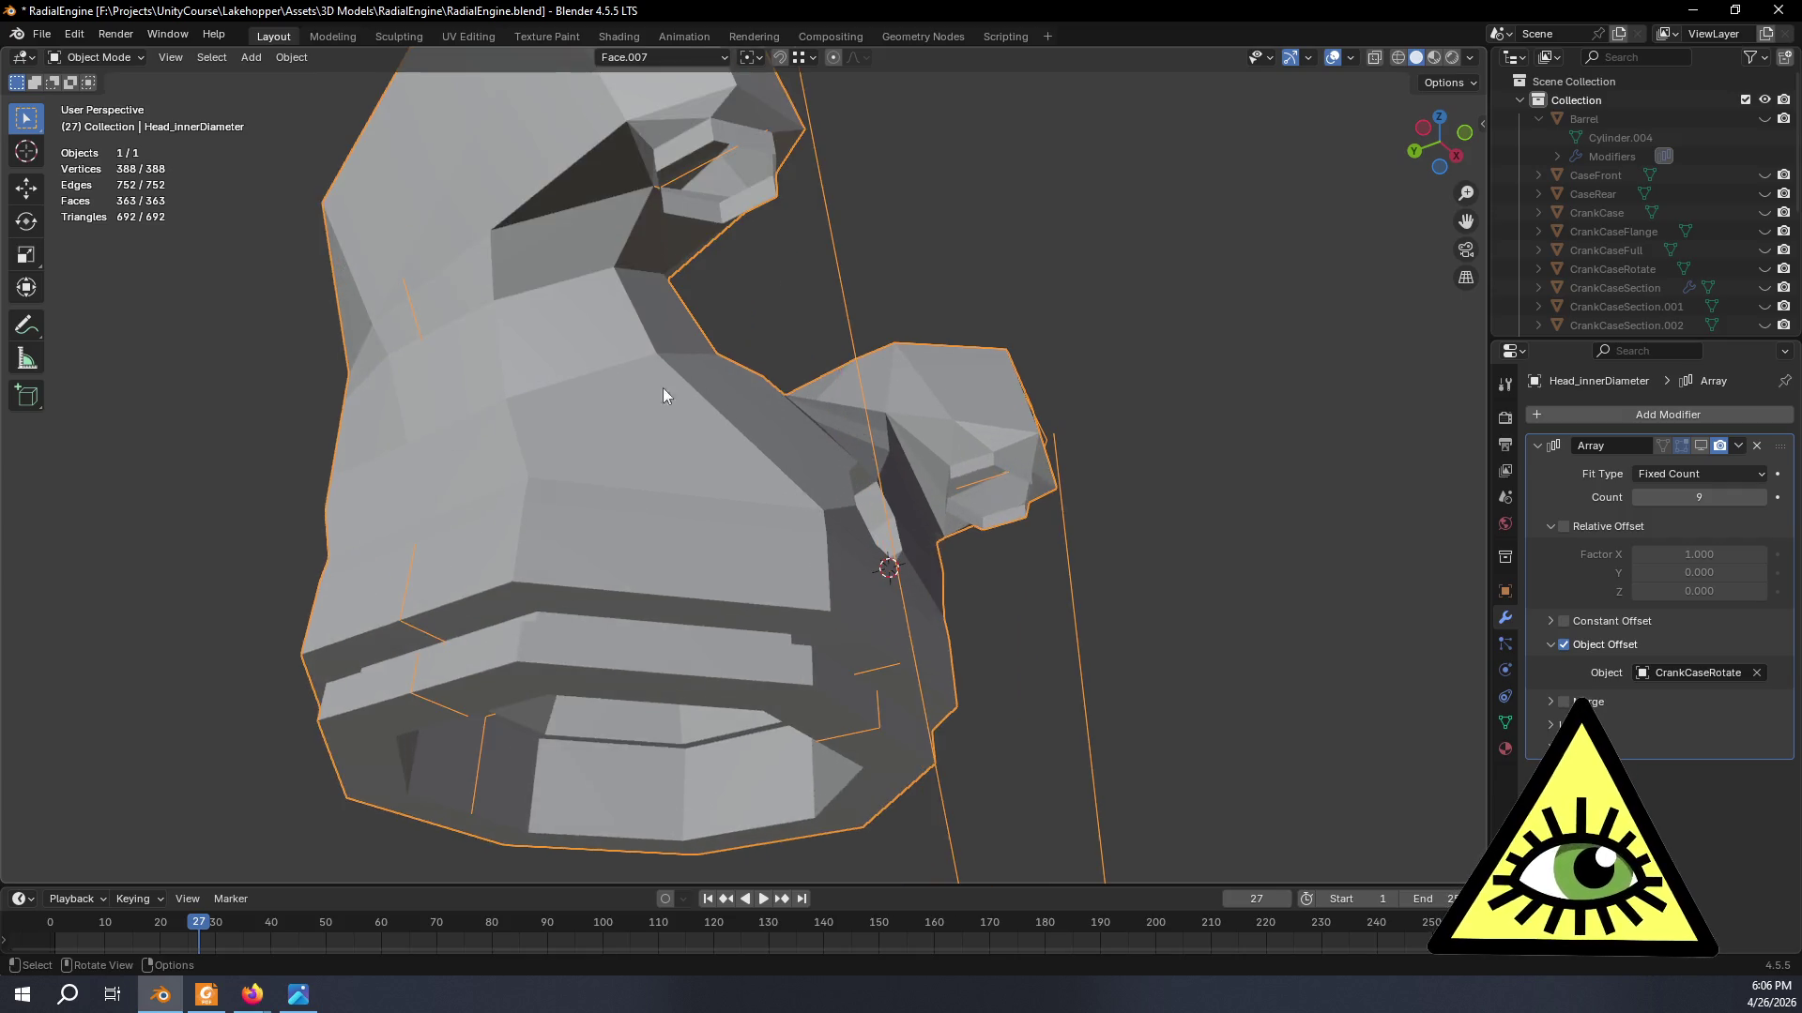
scroll(761, 653, up, 2)
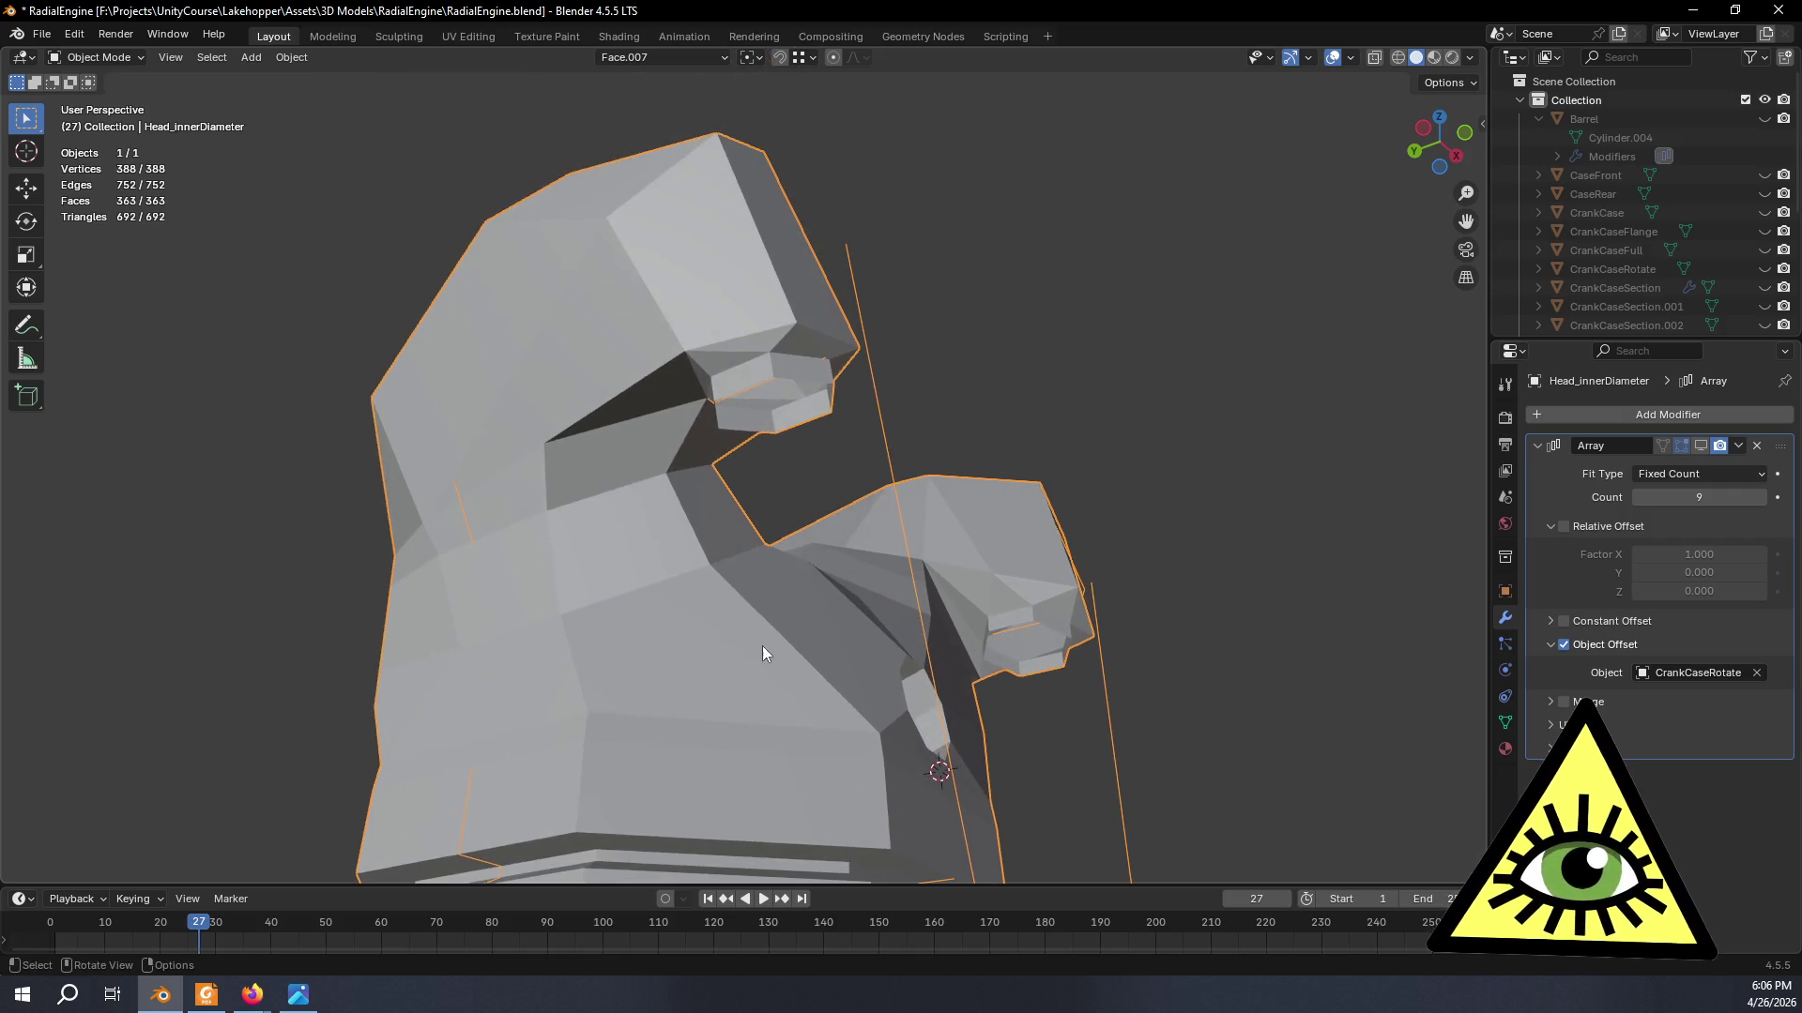
- Enter edit mode and cap the left and right port holes with faces
click(99, 56)
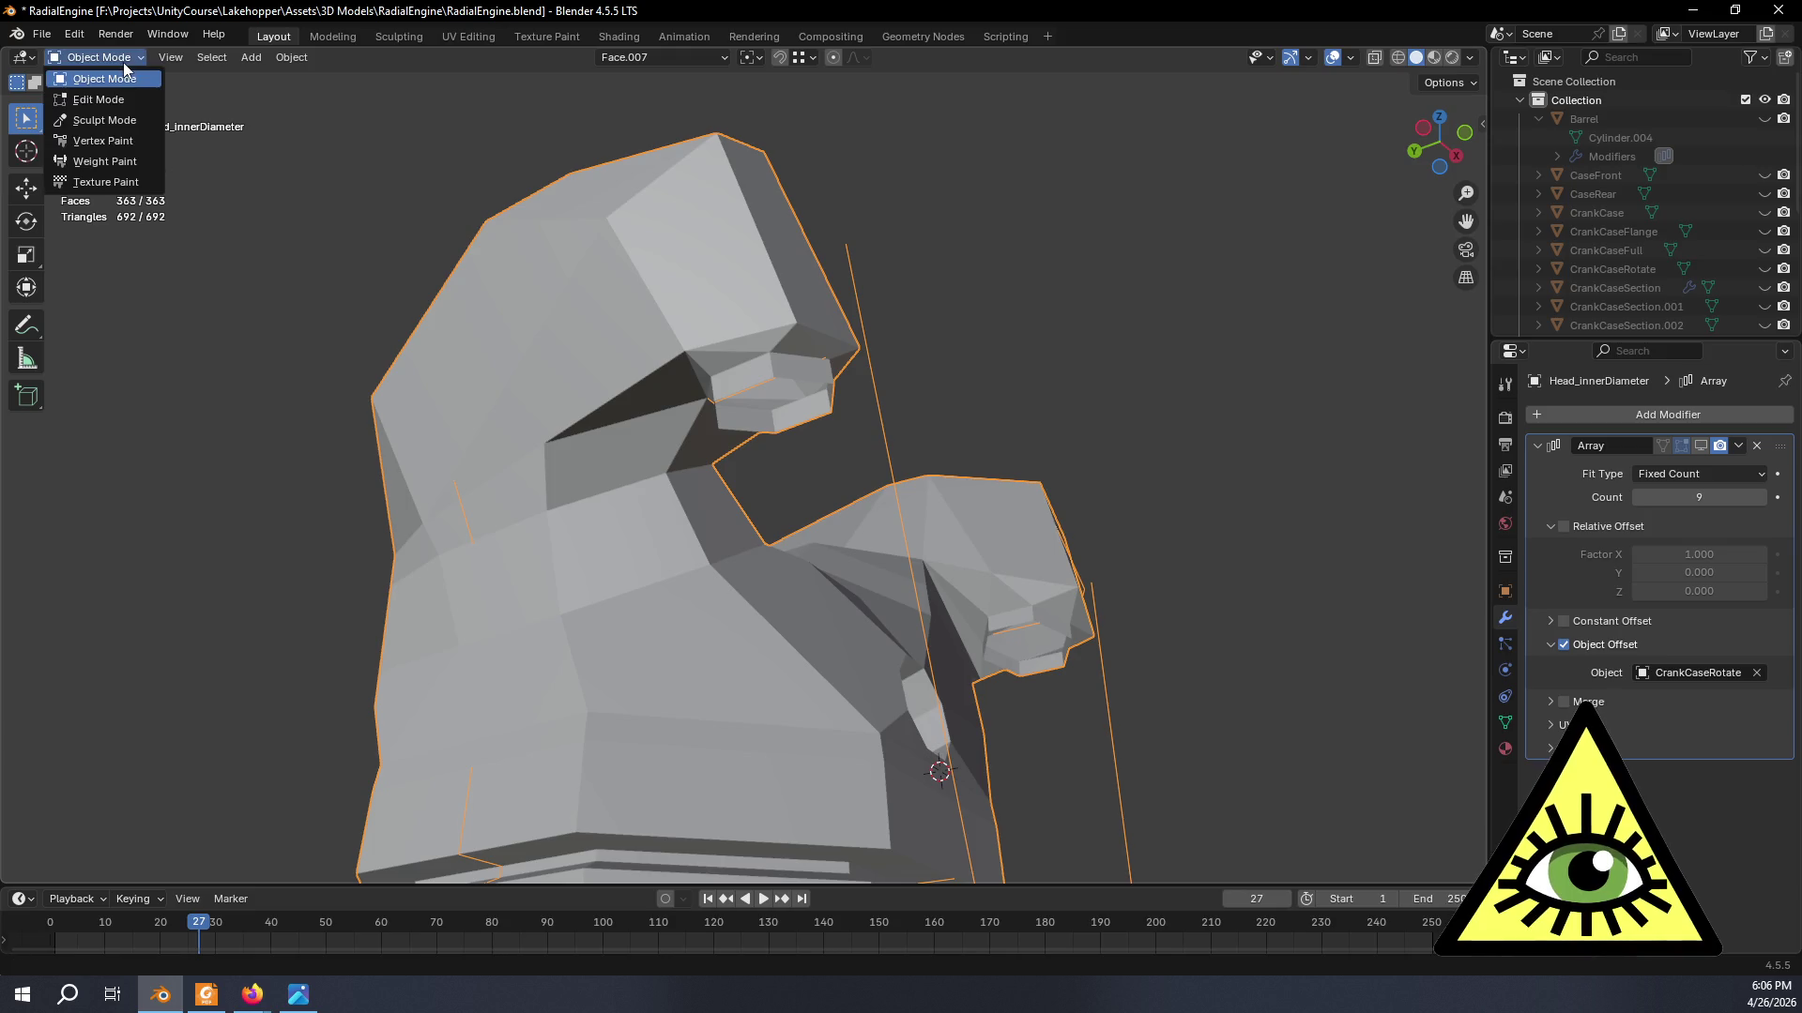
key(Tab)
middle_drag(765, 430, 801, 437)
key(f)
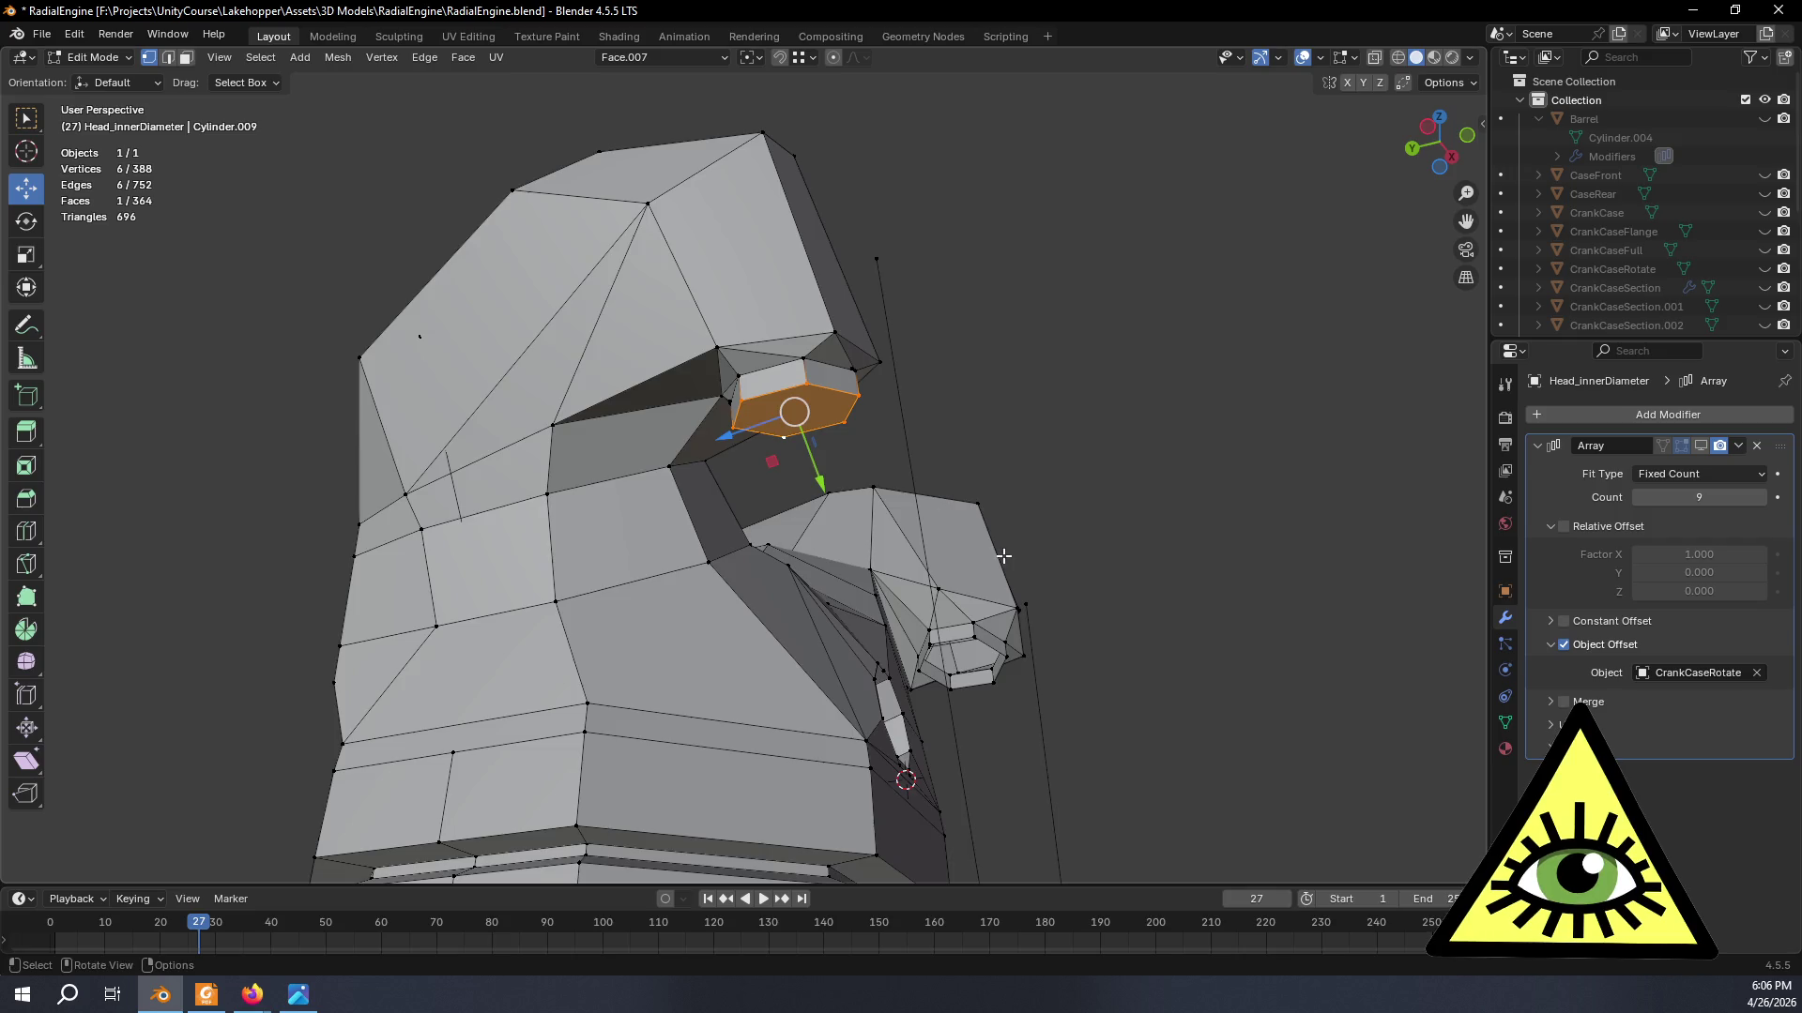
middle_drag(999, 550, 1196, 624)
alt+click(1262, 585)
key(f)
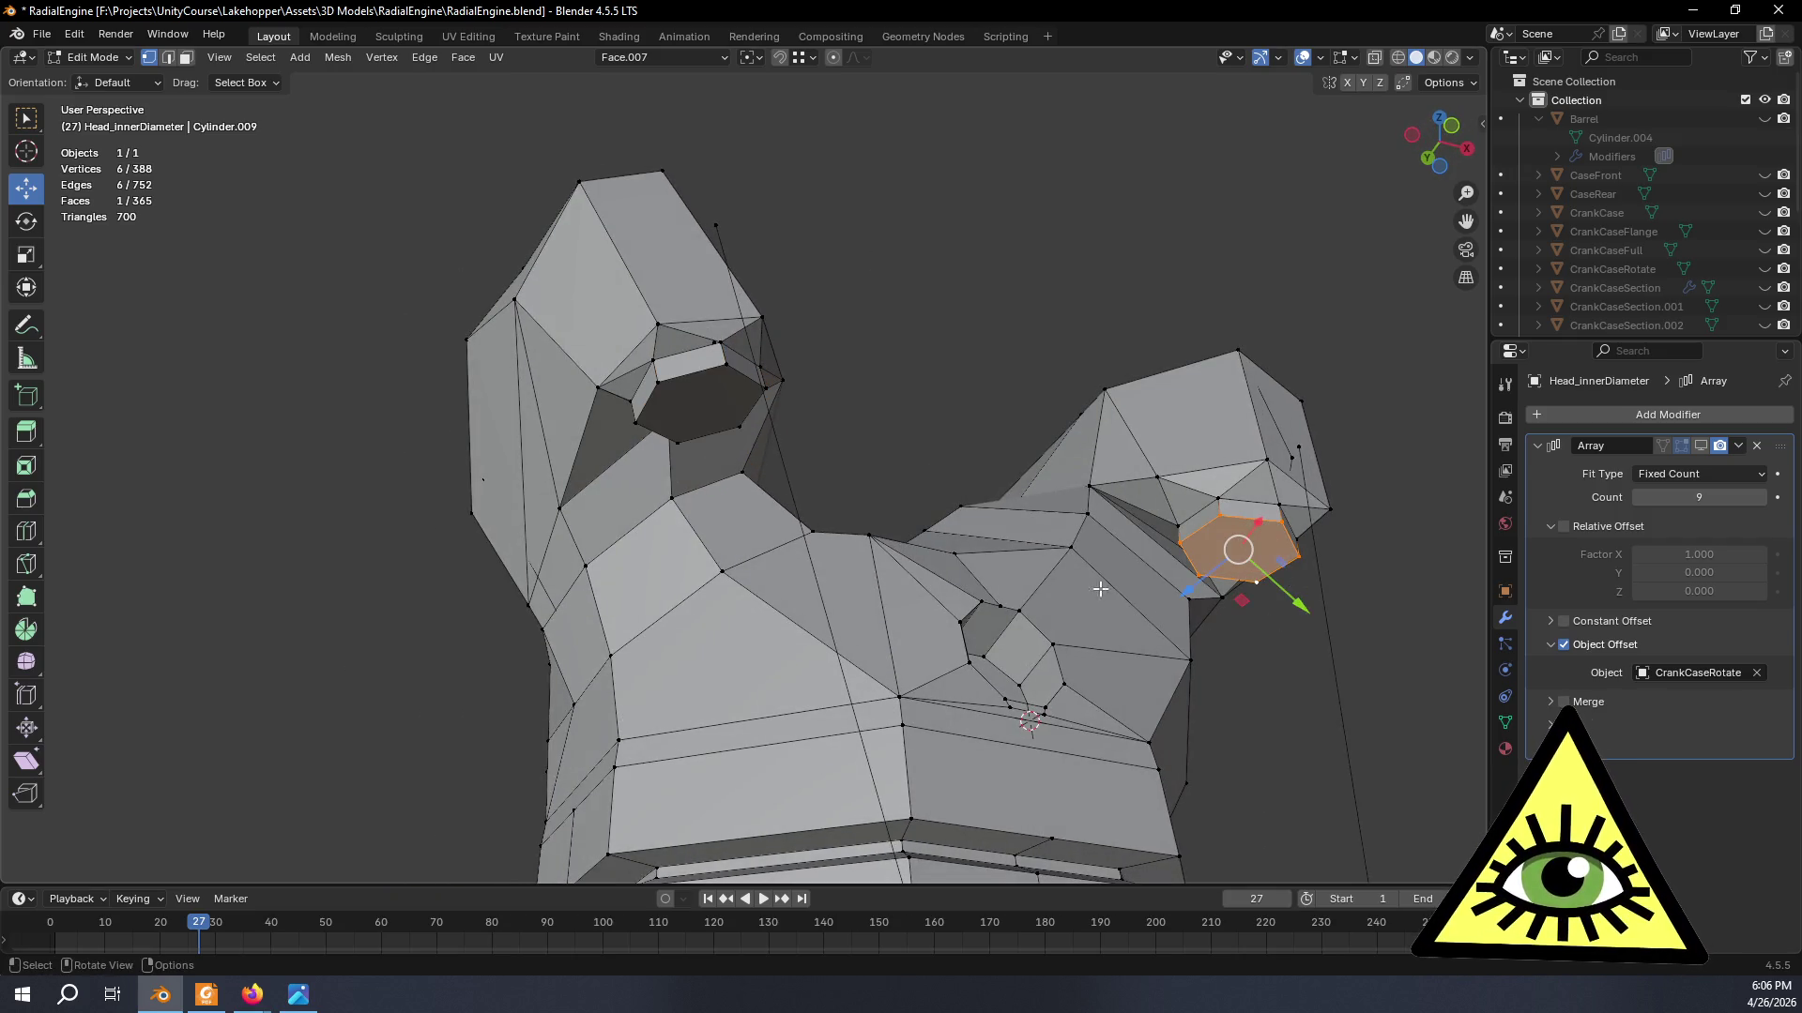
- Orbit and zoom out to inspect the capped head from above
mouse_move(848, 305)
middle_down()
mouse_move(600, 567)
mouse_move(795, 632)
middle_up()
mouse_move(949, 649)
middle_down()
mouse_move(881, 765)
mouse_move(1013, 611)
mouse_move(962, 667)
mouse_move(926, 676)
middle_up()
scroll(699, 695, up, 2)
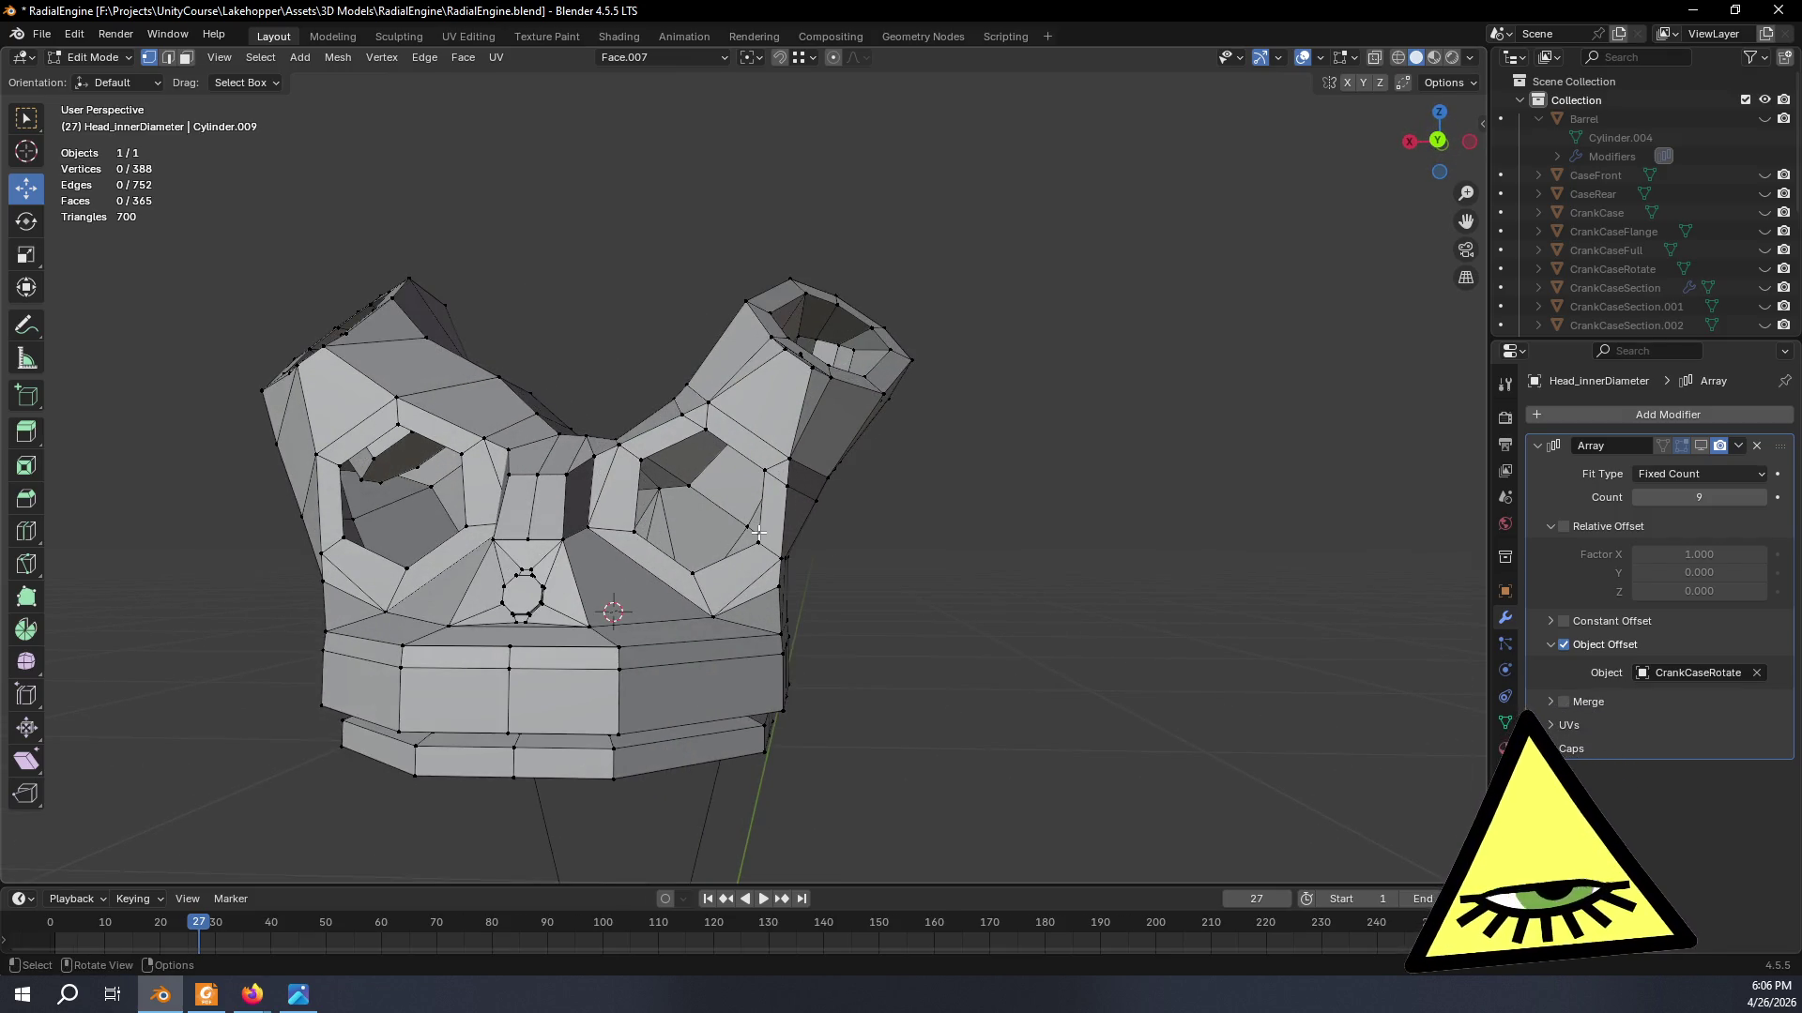
mouse_move(757, 532)
middle_down()
mouse_move(1146, 707)
mouse_move(1021, 648)
mouse_move(757, 586)
middle_up()
scroll(756, 587, up, 4)
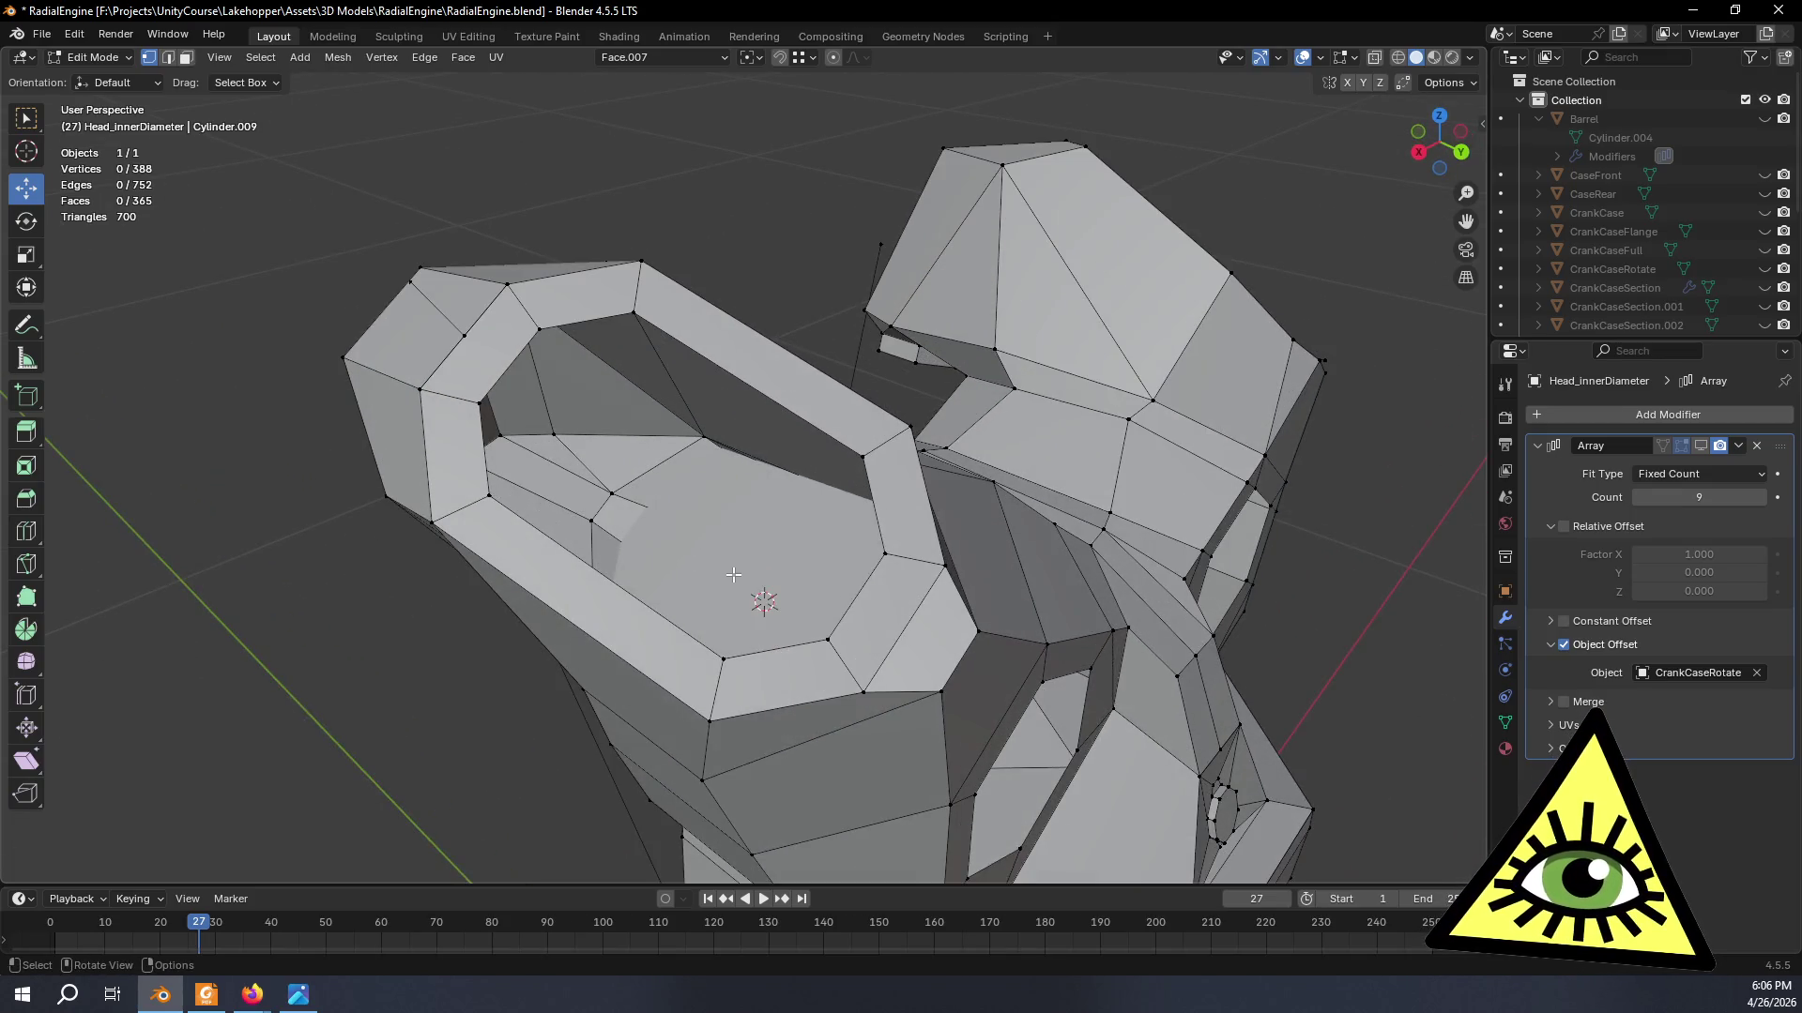
- Inspect the head in X-ray shading and switch to face selection
key(Tab)
key(Tab)
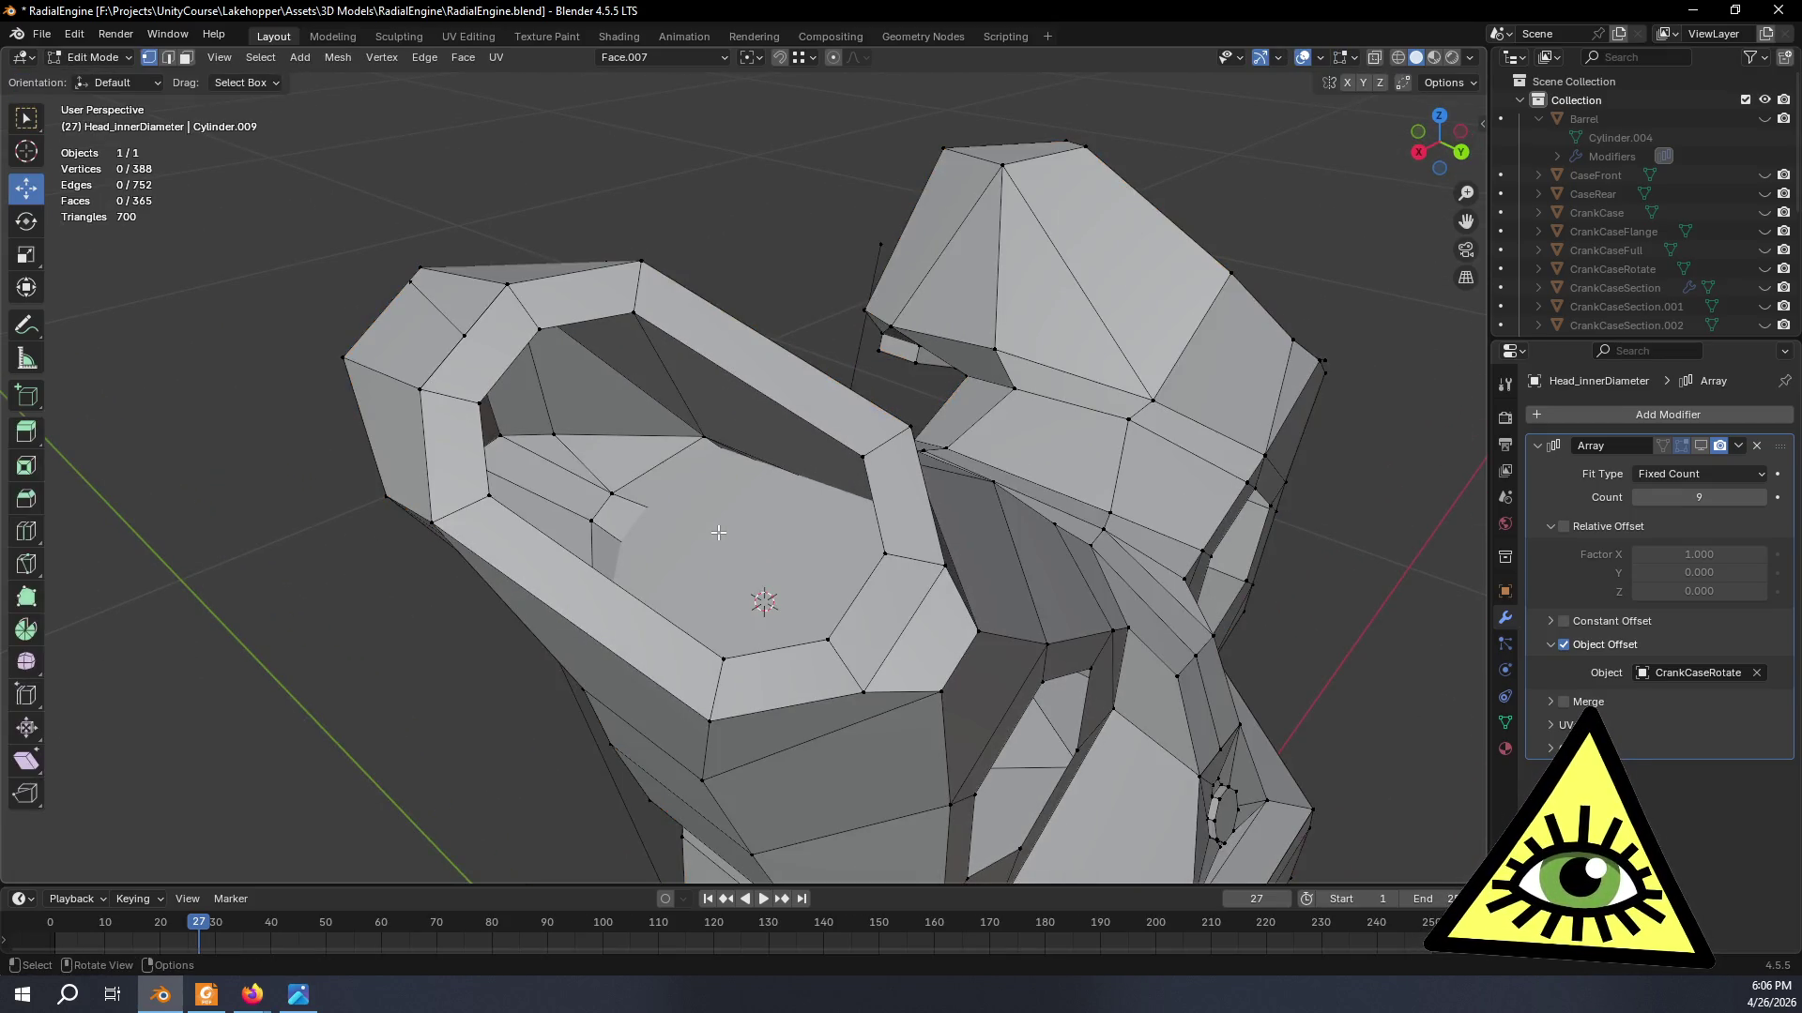
key(alt+z)
middle_drag(724, 539, 869, 493)
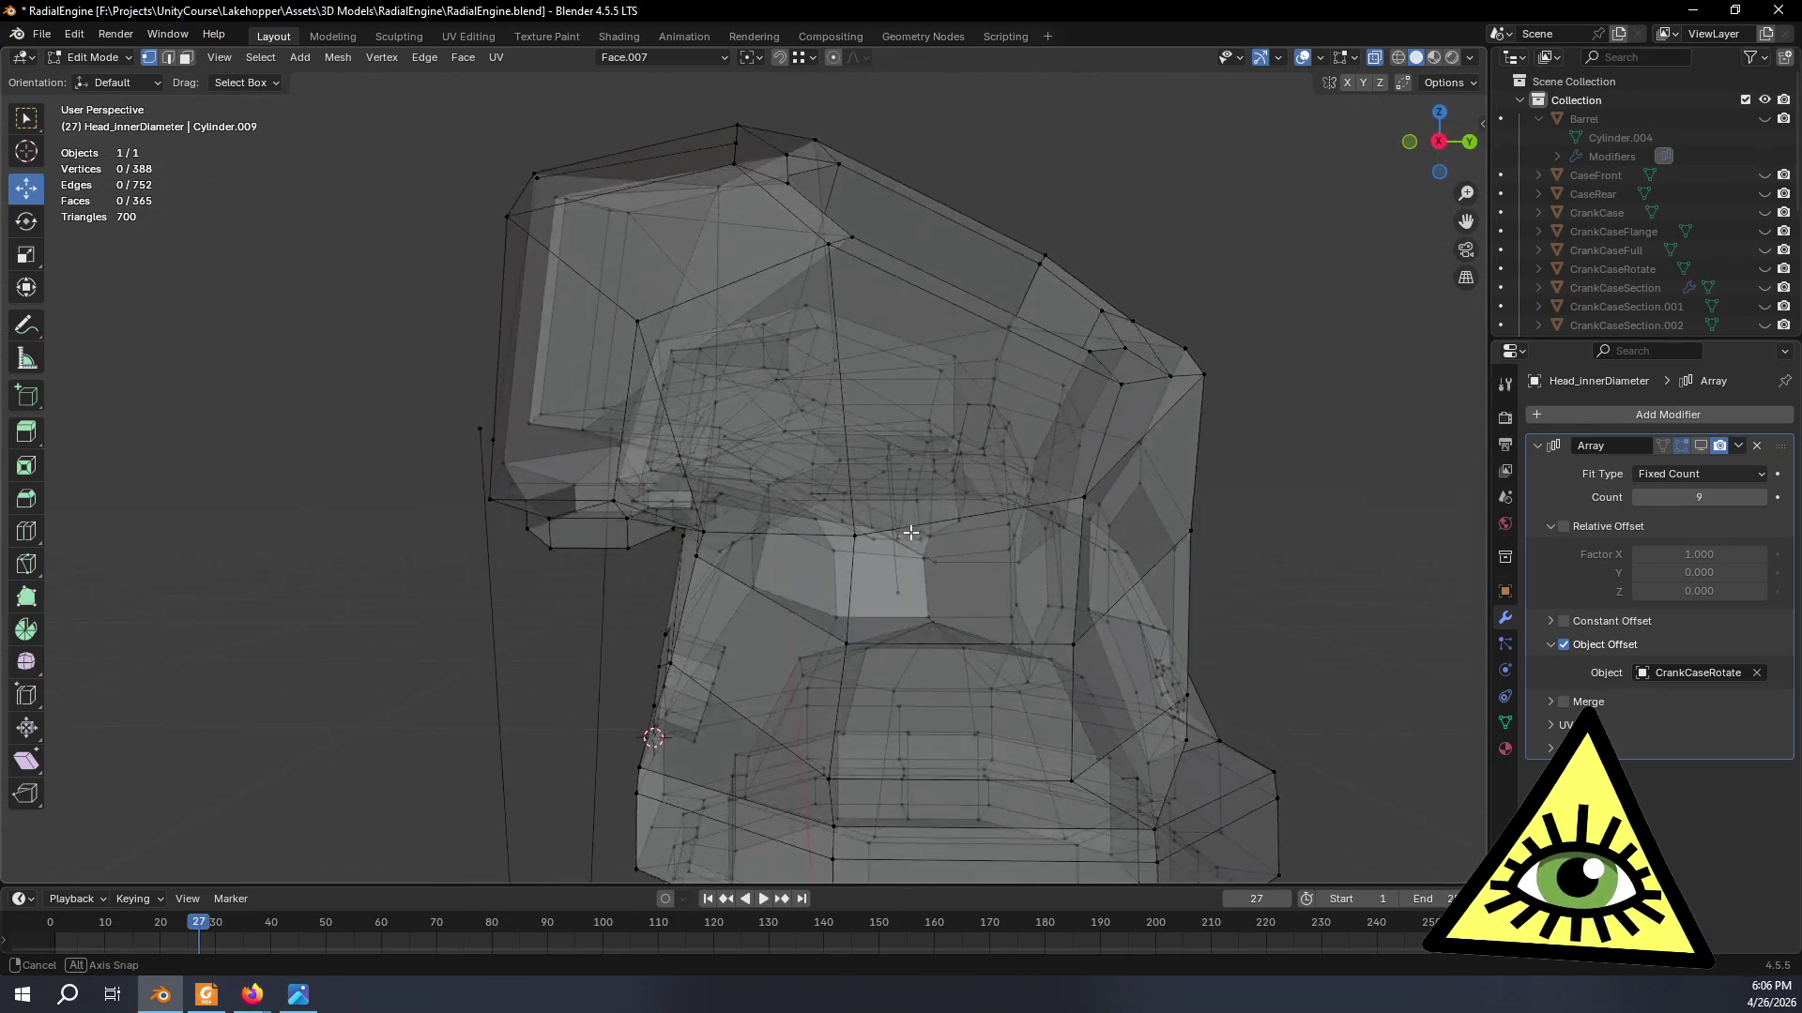
middle_drag(868, 494, 713, 367)
click(185, 57)
mouse_move(218, 99)
middle_down()
mouse_move(809, 359)
mouse_move(840, 570)
mouse_move(762, 491)
middle_up()
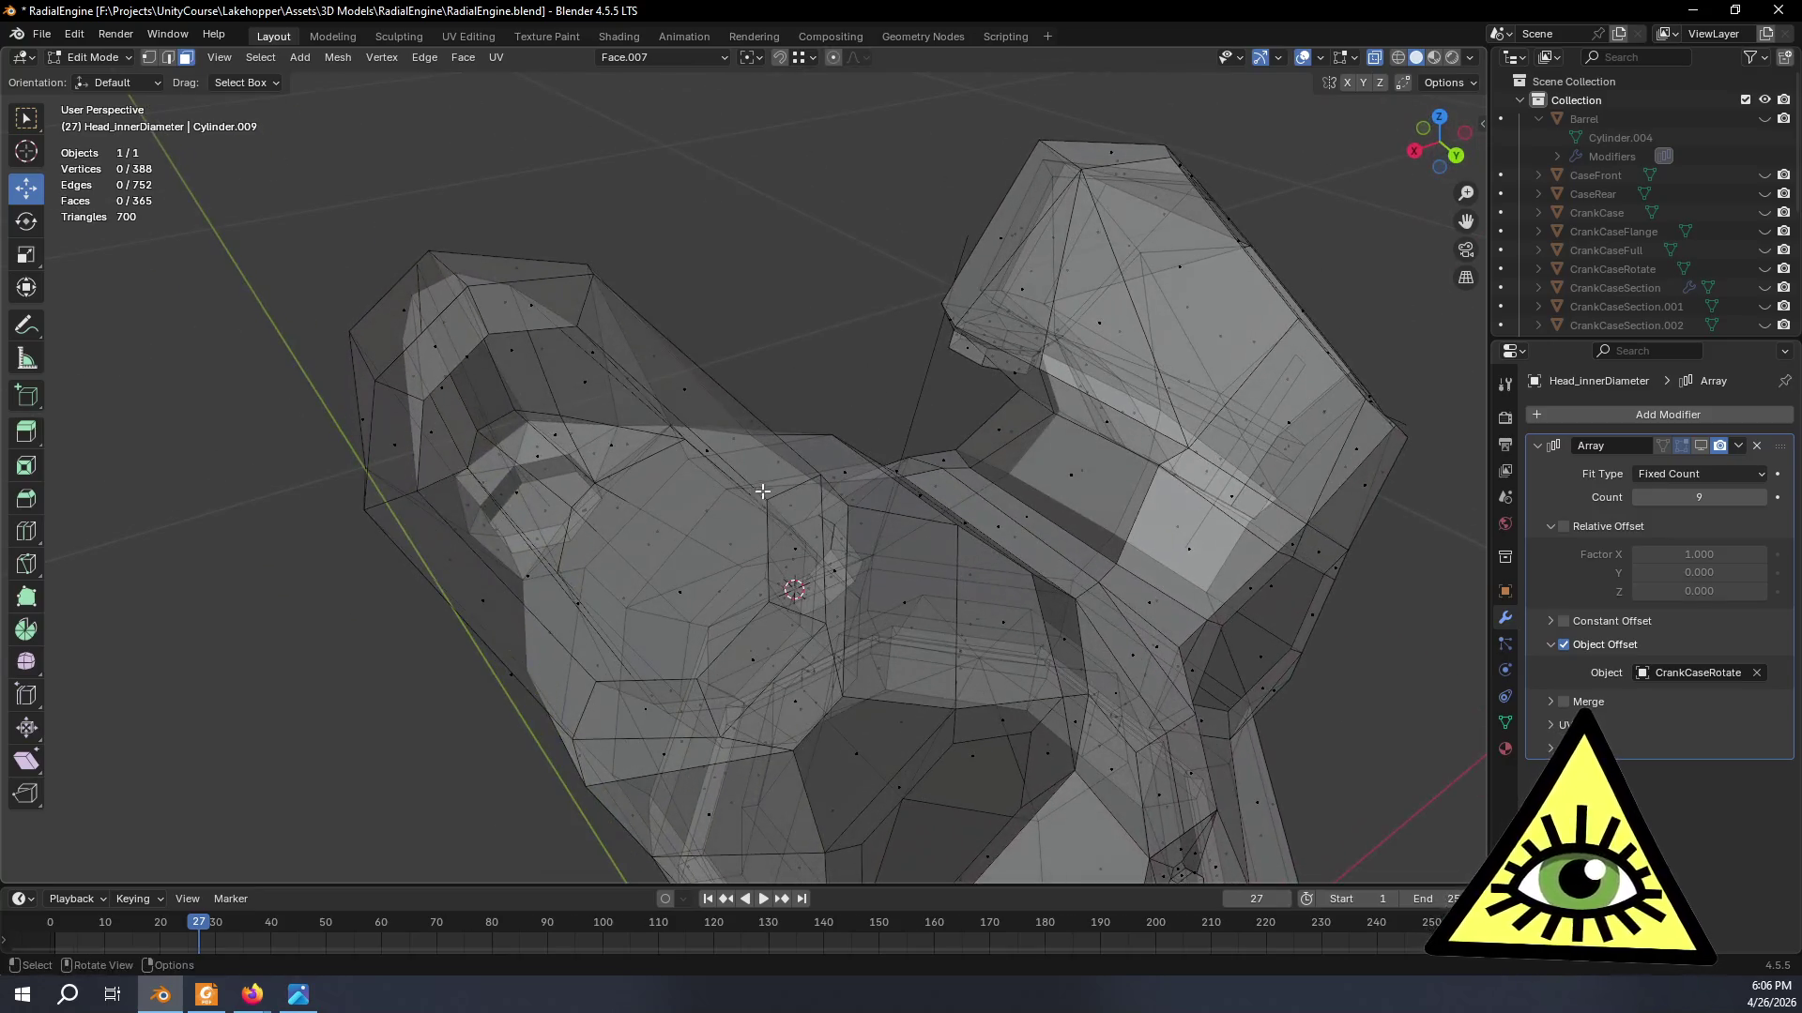
key(alt+z)
- Delete only the floor face inside the port opening, then switch to the cutaway reference photo
click(670, 585)
mouse_move(671, 586)
middle_down()
mouse_move(726, 517)
mouse_move(770, 608)
middle_up()
key(x)
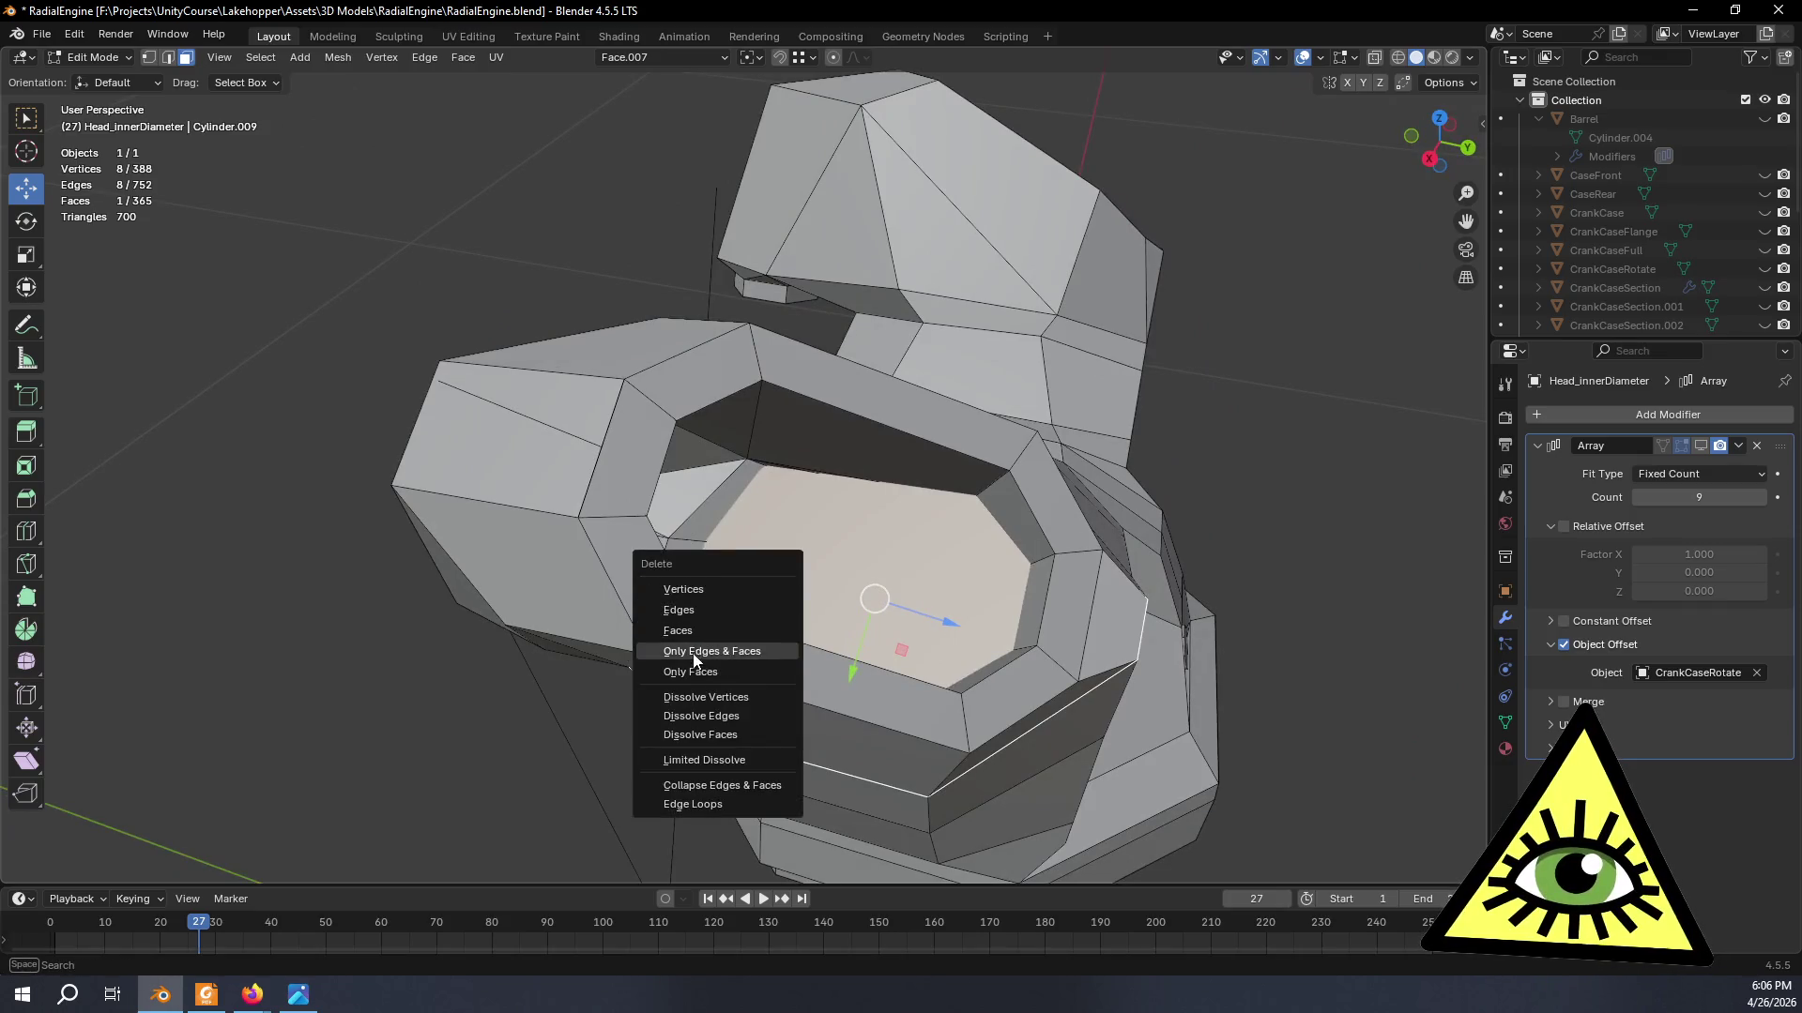
click(692, 672)
mouse_move(691, 672)
middle_down()
mouse_move(847, 551)
mouse_move(406, 684)
mouse_move(577, 581)
middle_up()
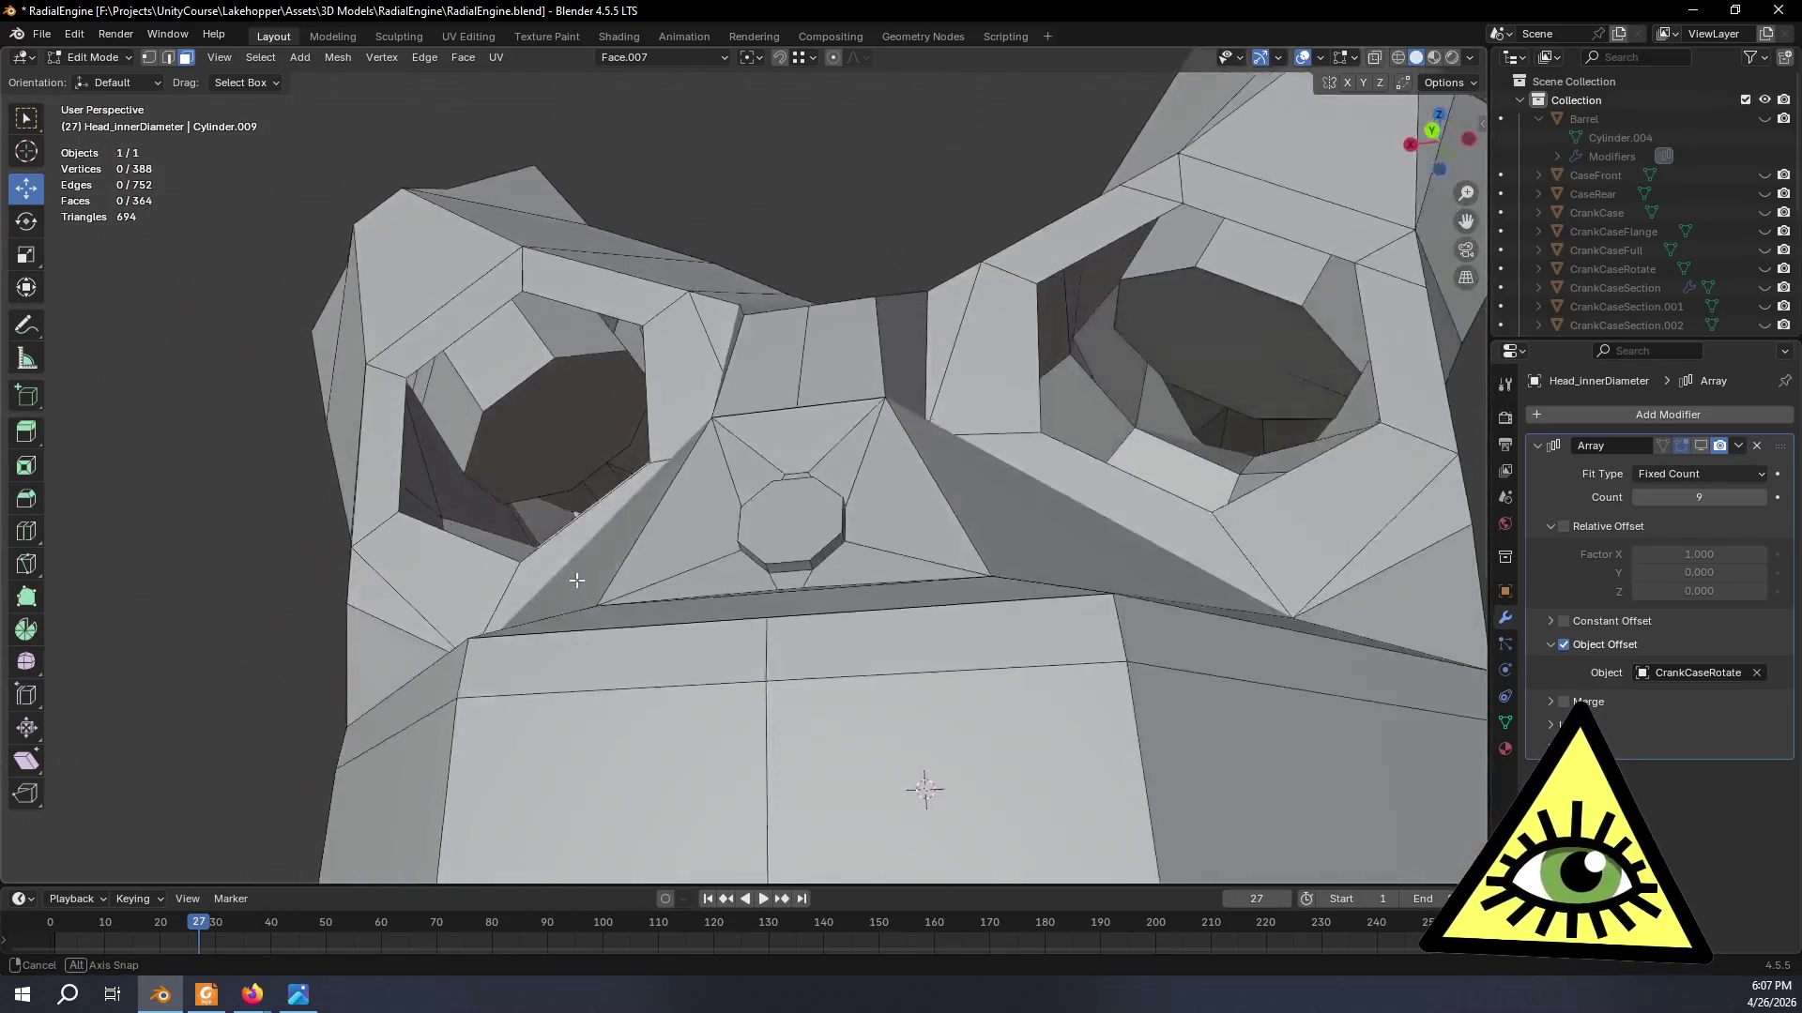
mouse_move(576, 581)
middle_down()
mouse_move(586, 661)
mouse_move(716, 727)
mouse_move(652, 339)
middle_up()
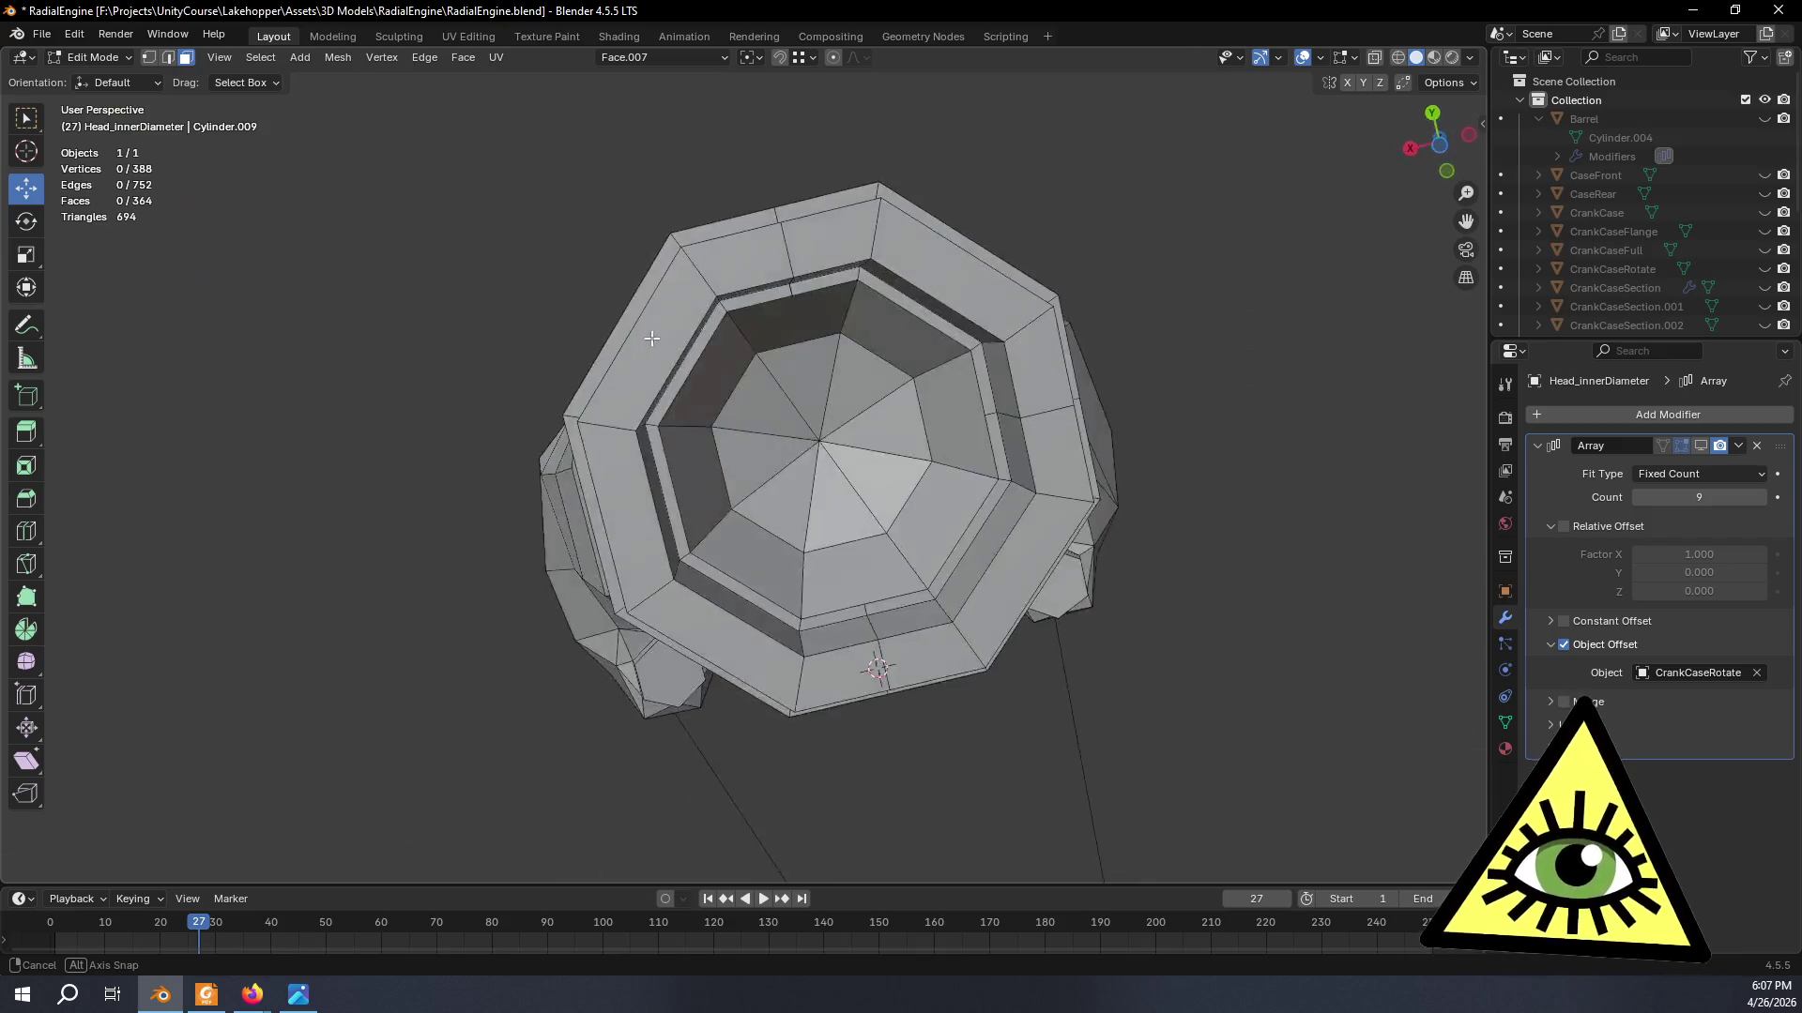
middle_drag(652, 338, 764, 487)
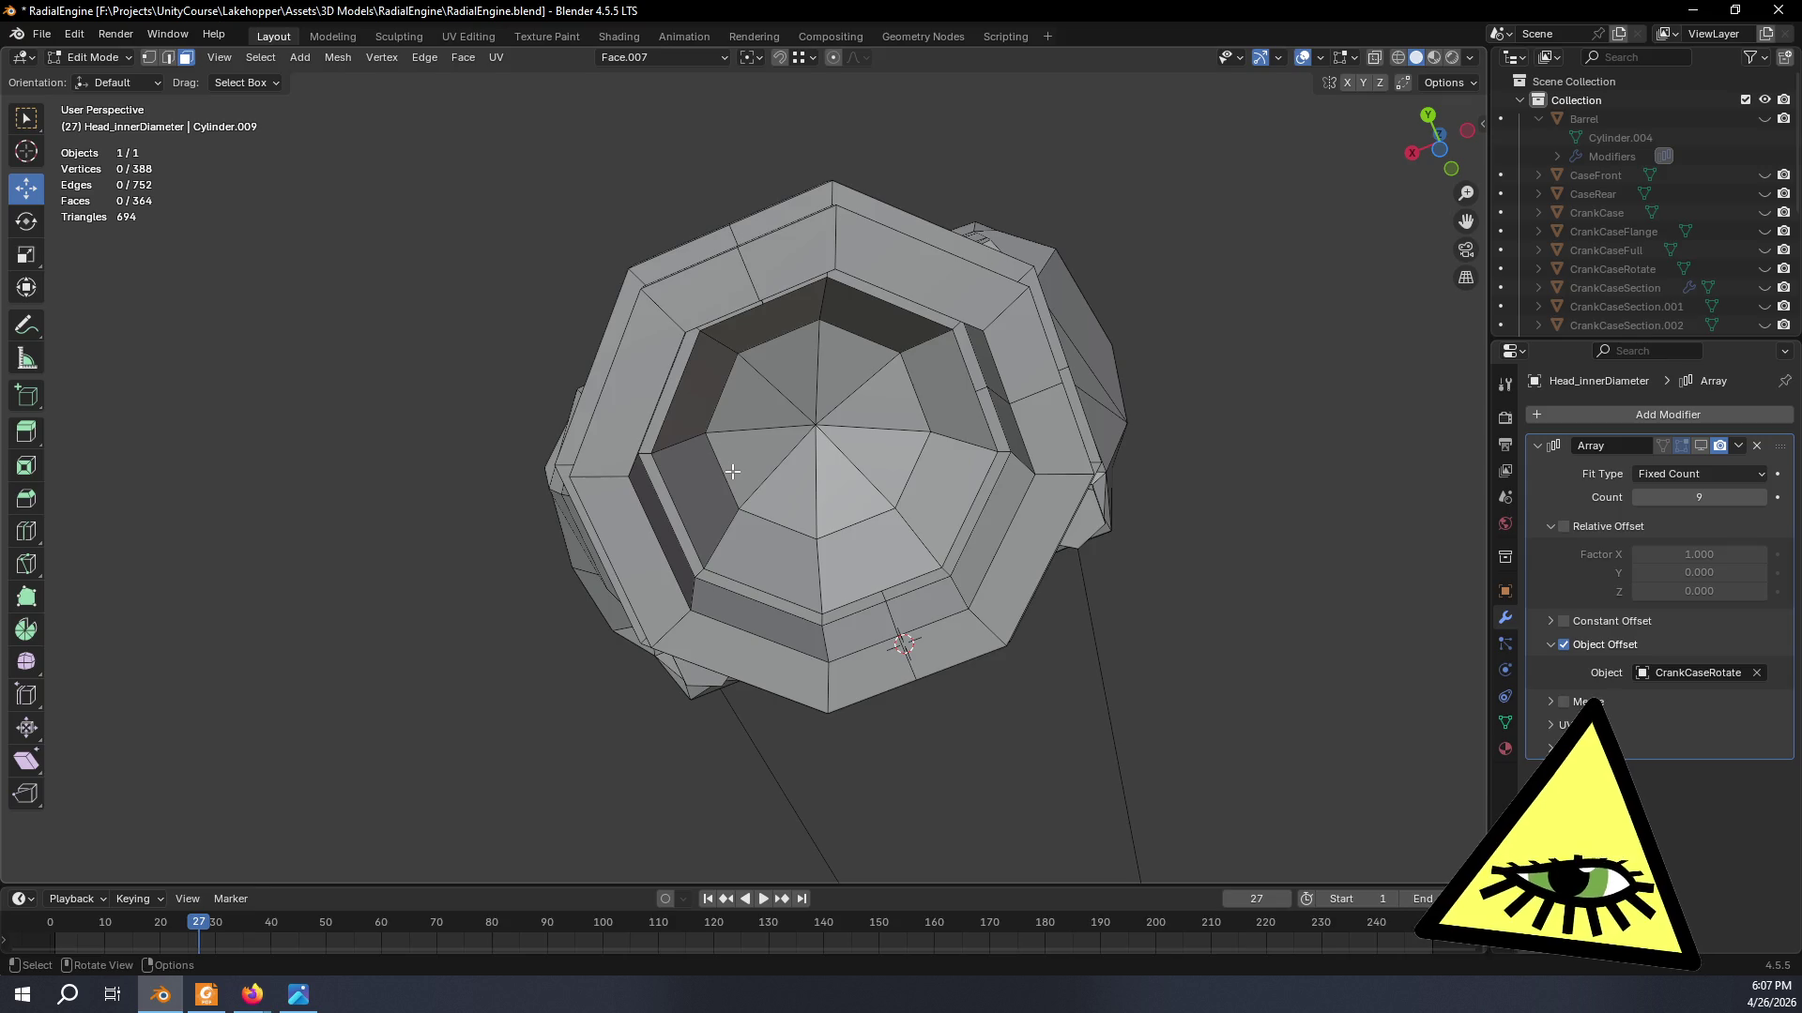
middle_drag(731, 472, 836, 631)
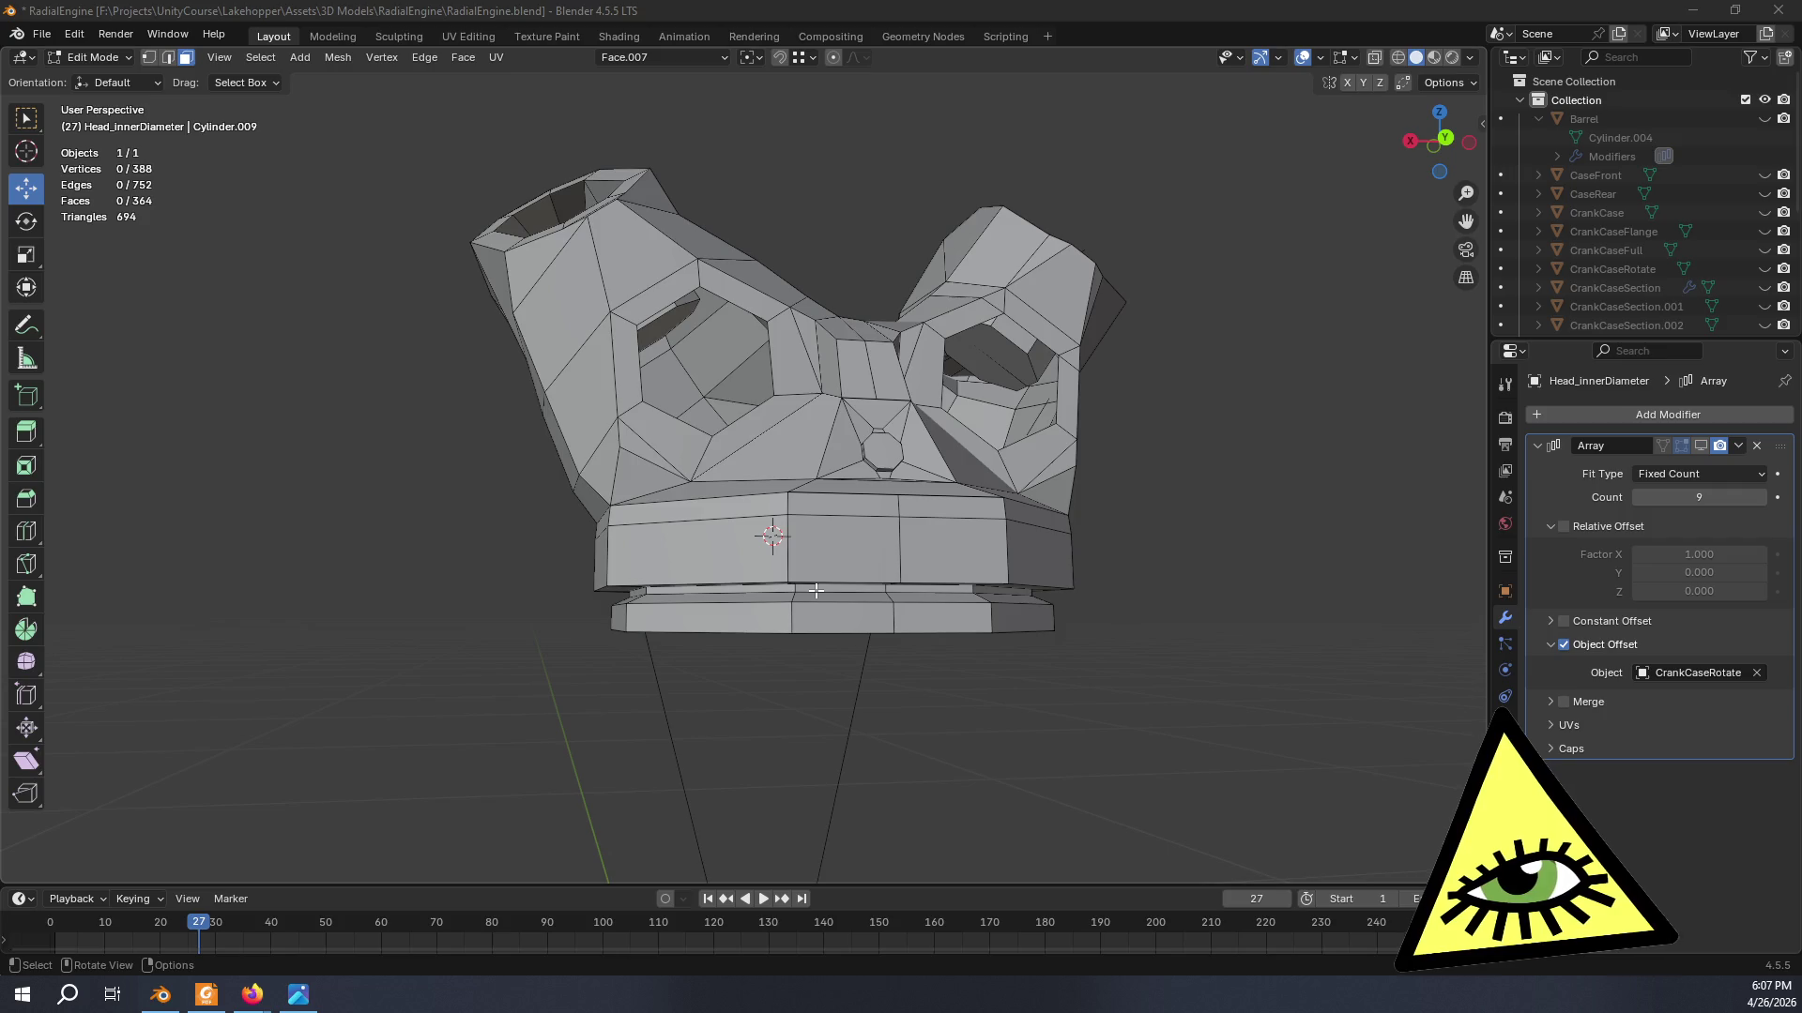
key(alt+Tab)
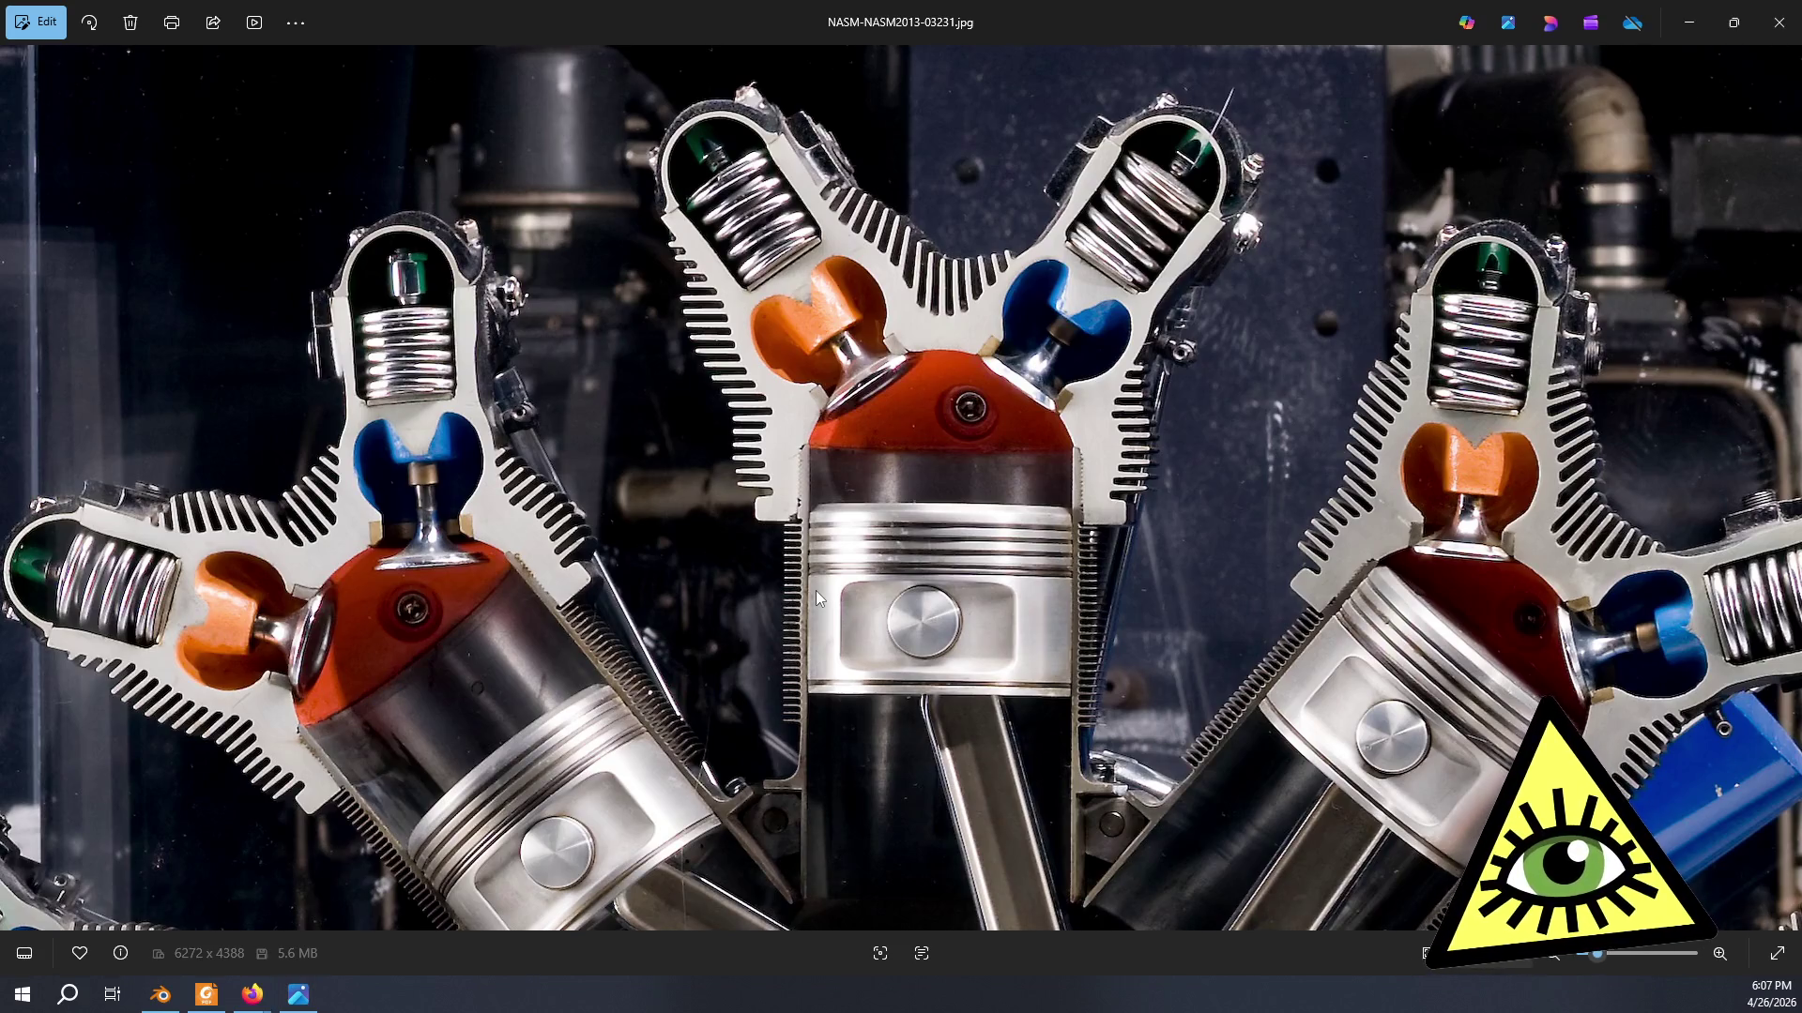
- Return from the Photos cutaway image to the Blender window
key(alt+Tab)
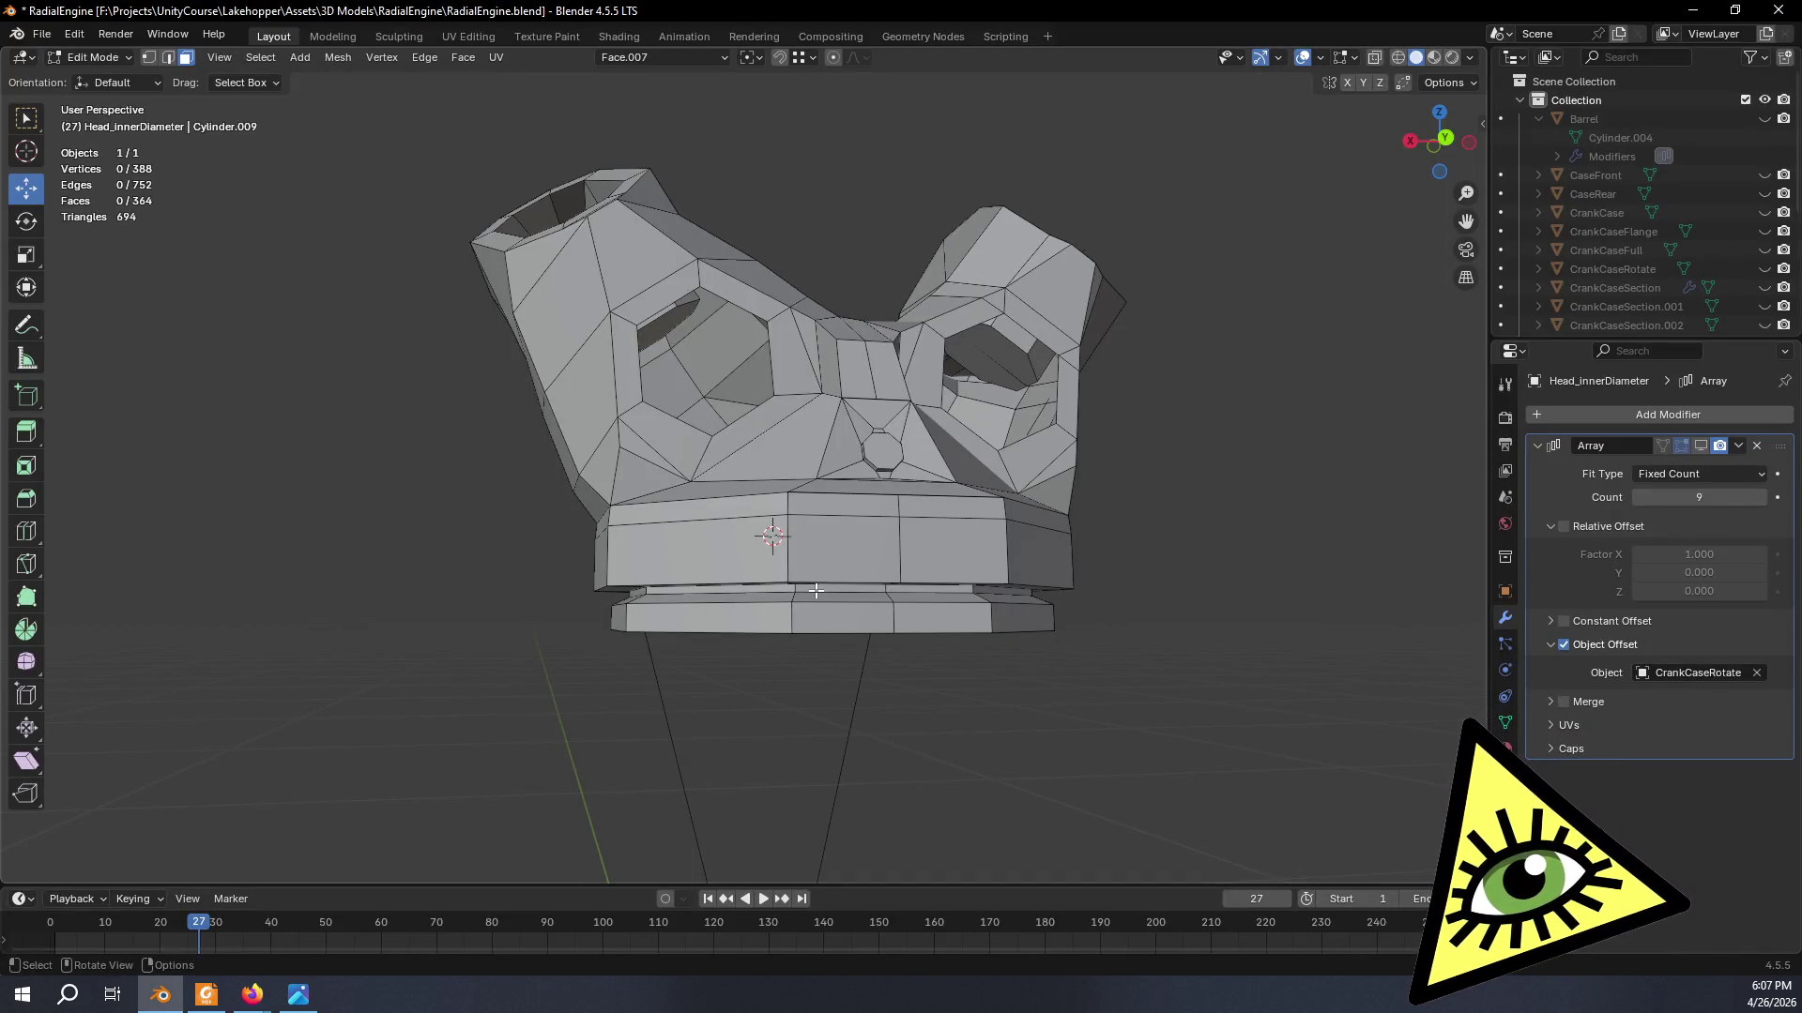
- Extrude both hexagonal port edge loops along the local Y axis into short collars
mouse_move(815, 591)
middle_down()
mouse_move(953, 664)
mouse_move(889, 430)
middle_up()
scroll(969, 655, up, 5)
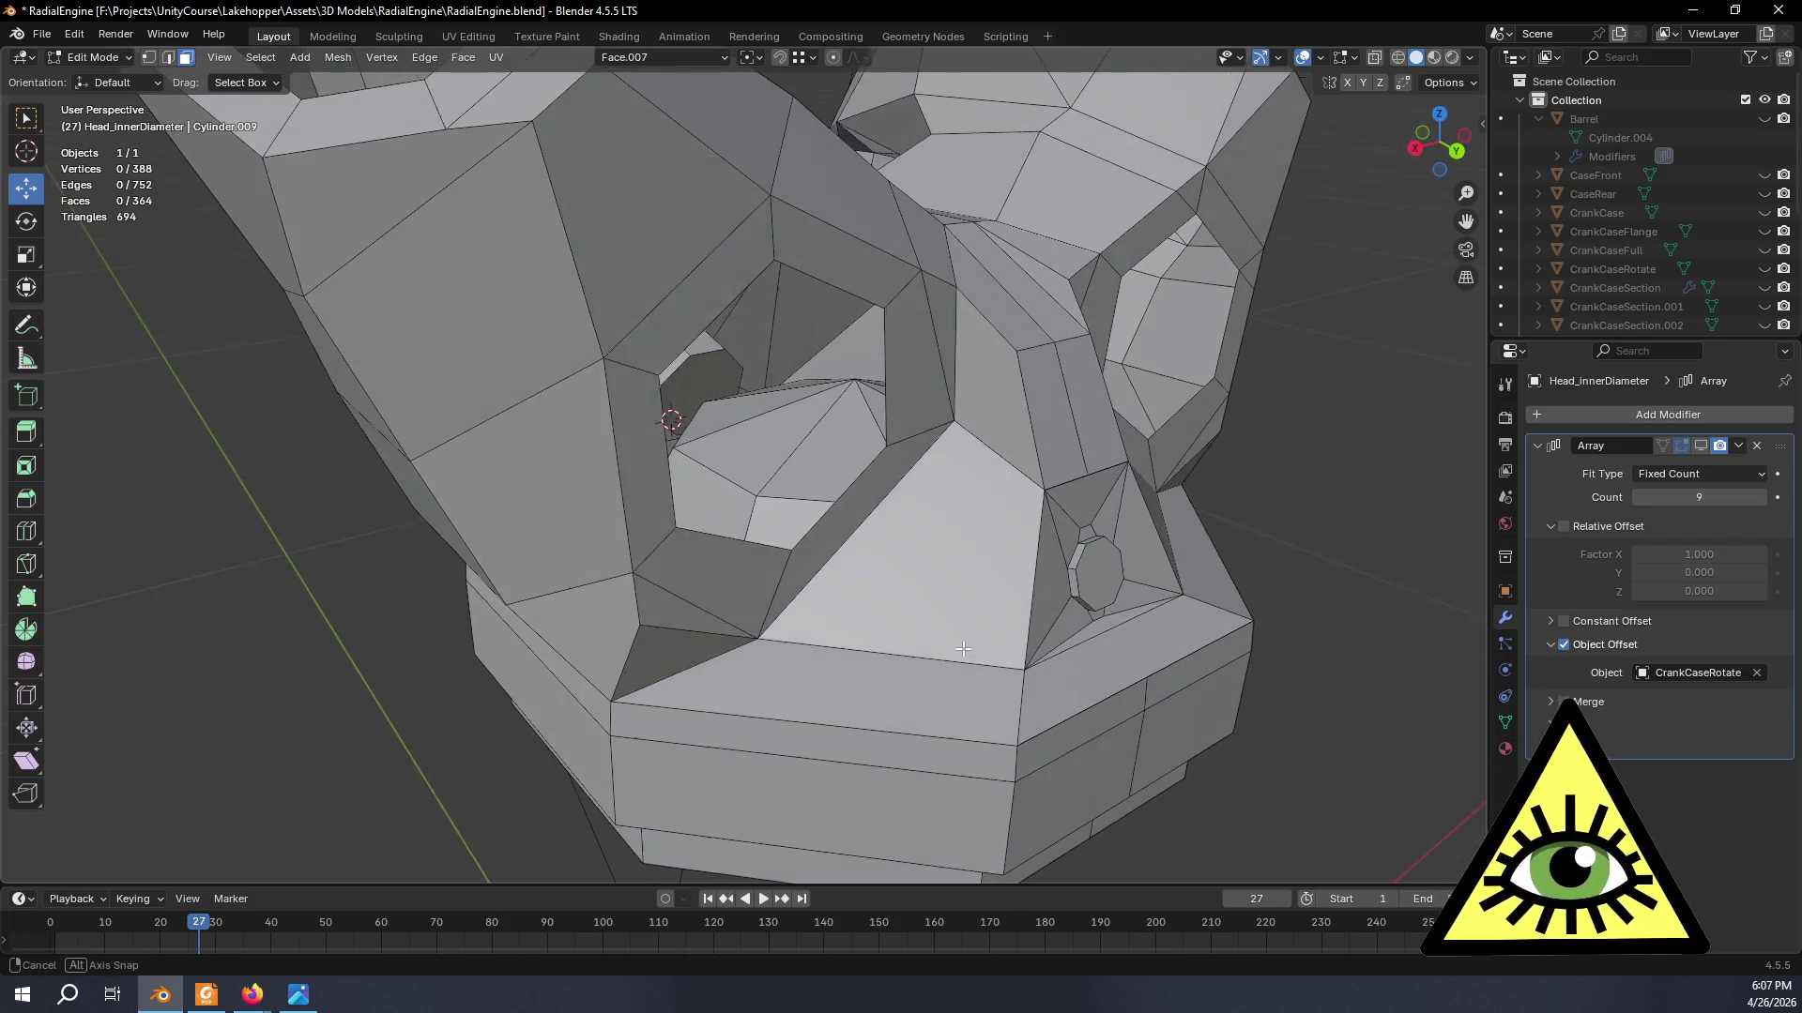
click(172, 56)
alt+click(814, 526)
alt+shift+click(1187, 398)
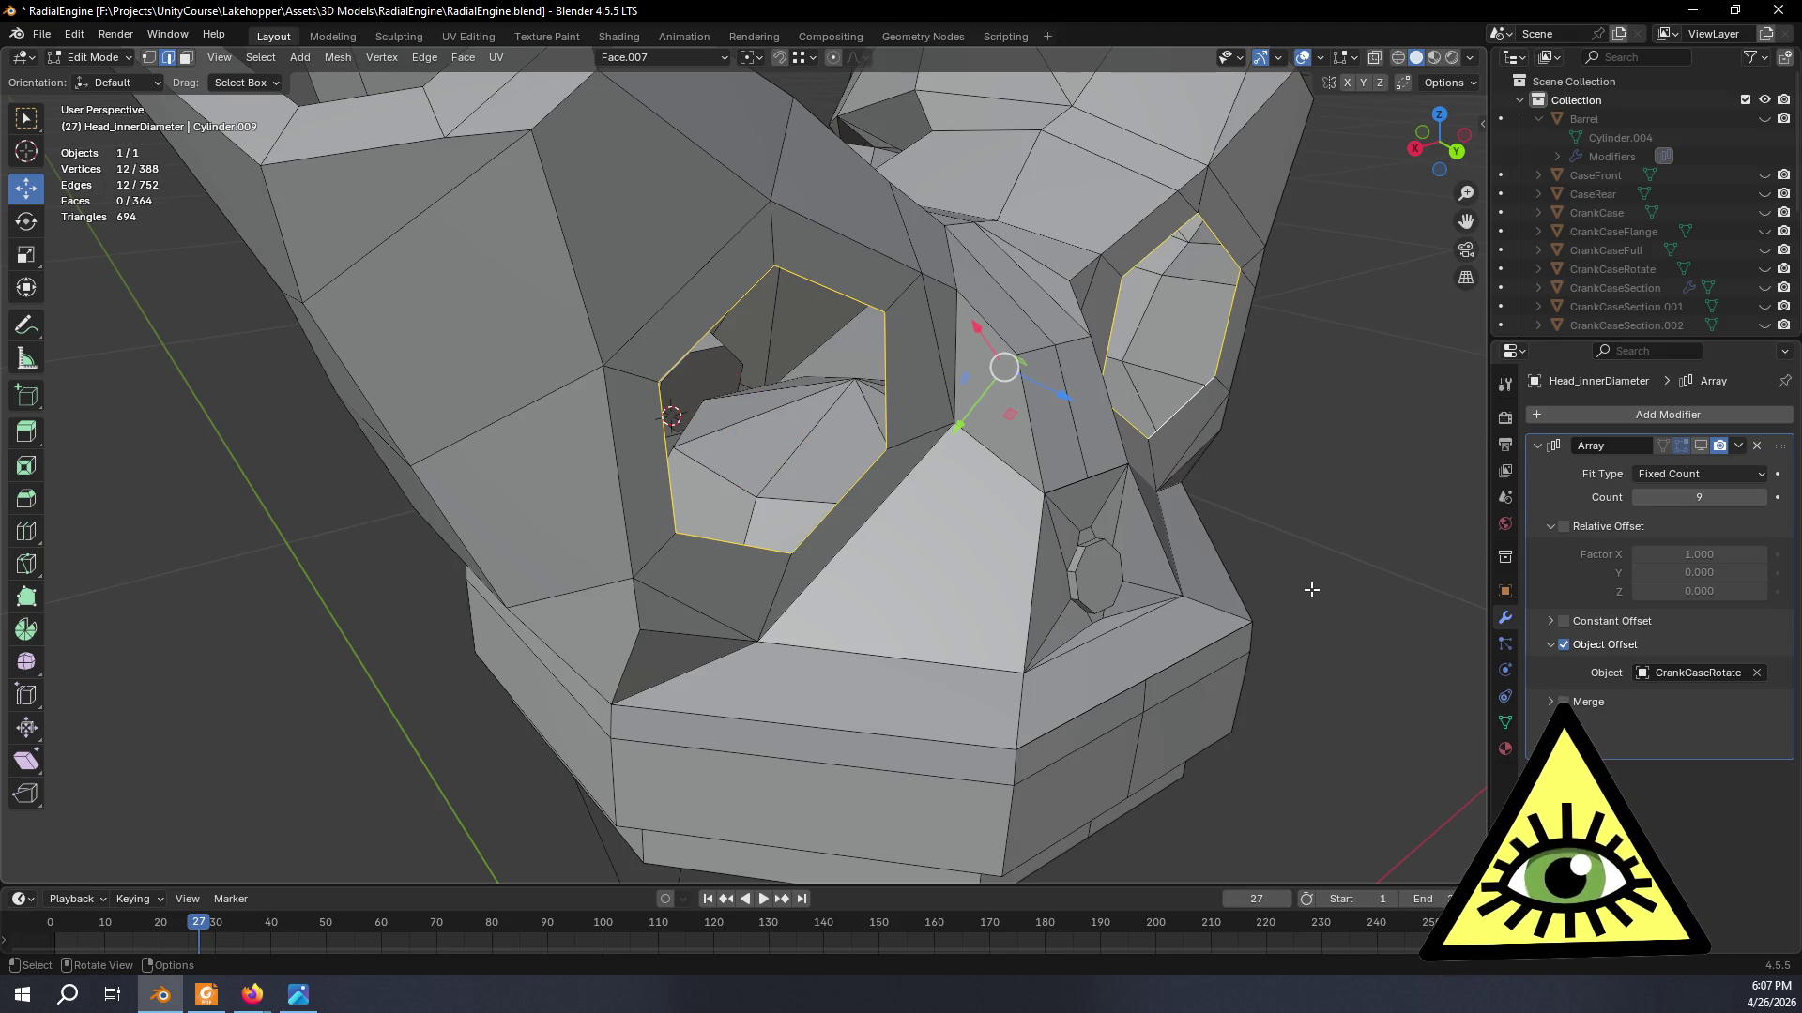
key(e)
key(y)
key(y)
click(1270, 570)
- Cap both extruded collars with faces and deselect everything
key(f)
mouse_move(1269, 569)
middle_down()
mouse_move(1050, 699)
mouse_move(1081, 649)
mouse_move(1199, 728)
mouse_move(1121, 676)
mouse_move(1156, 565)
middle_up()
scroll(1050, 698, down, 5)
scroll(1083, 648, up, 5)
scroll(1046, 671, up, 4)
scroll(1122, 677, down, 5)
scroll(1038, 595, down, 3)
key(alt+a)
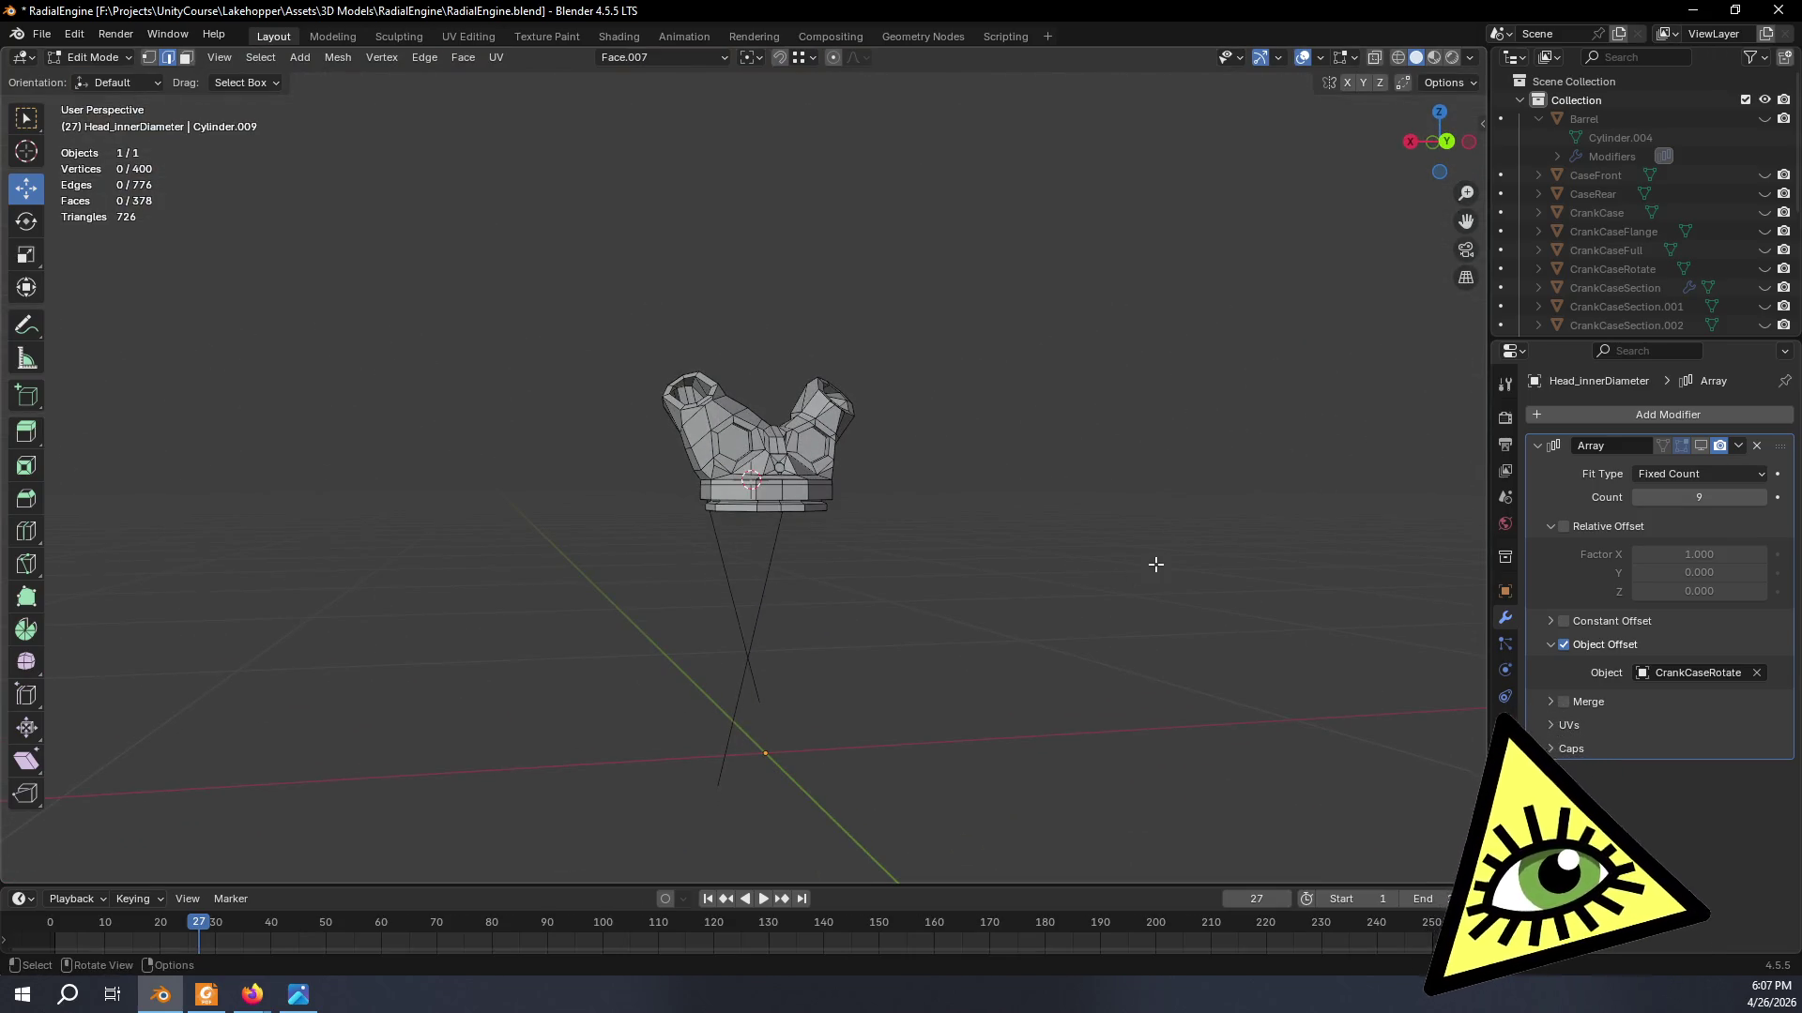
middle_drag(1158, 558, 1131, 611)
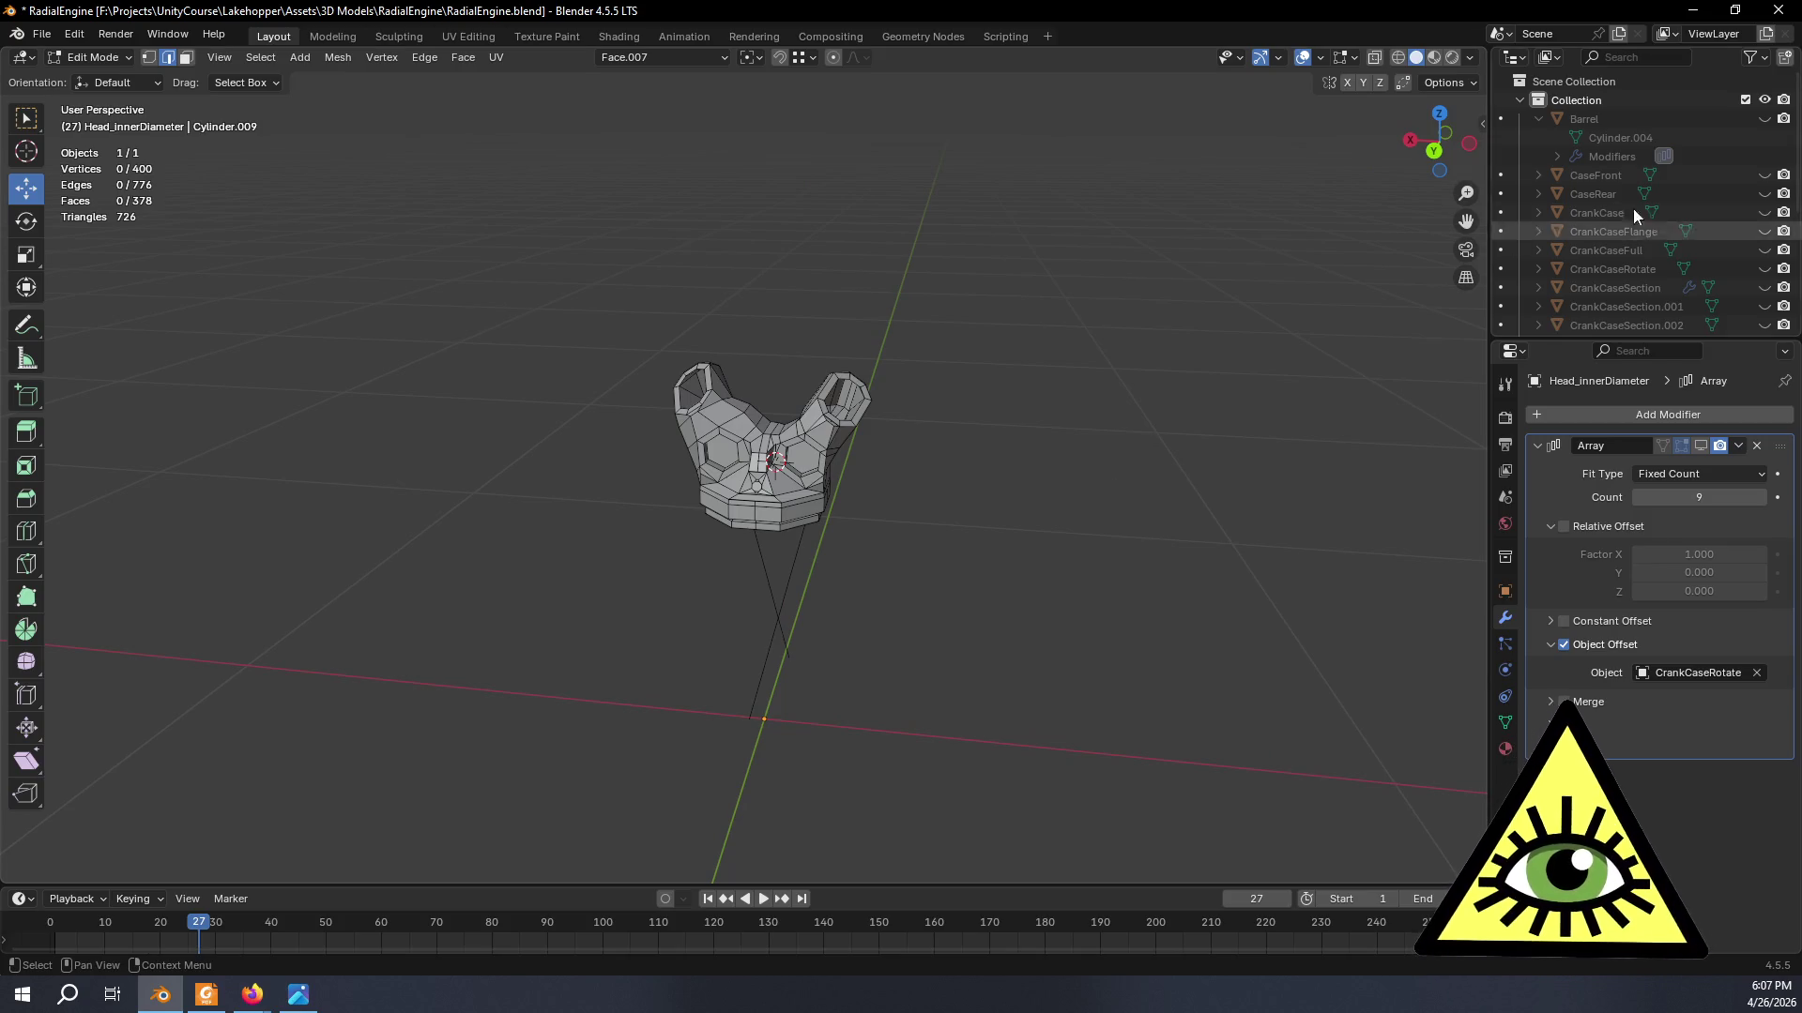
- Show the Barrel and CrankCaseSection objects and the Array modifier's copies in edit mode
click(1764, 120)
scroll(1753, 247, down, 4)
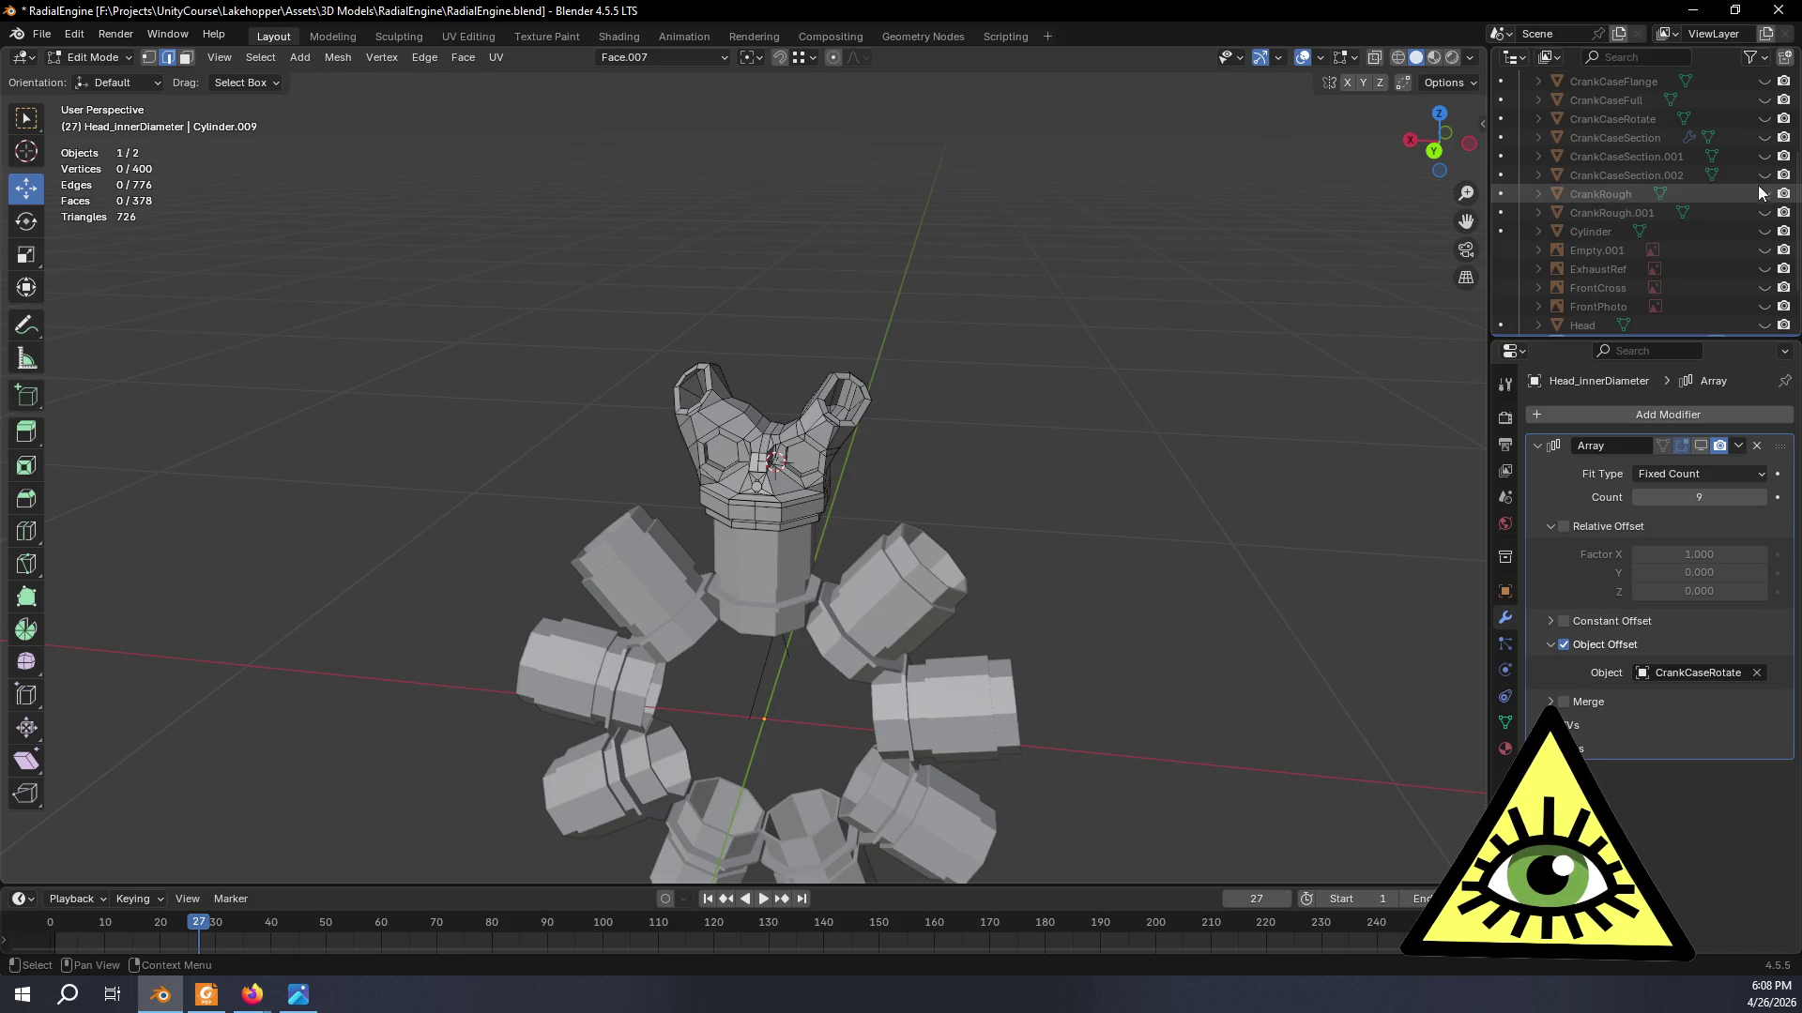
click(1764, 174)
scroll(1739, 225, down, 2)
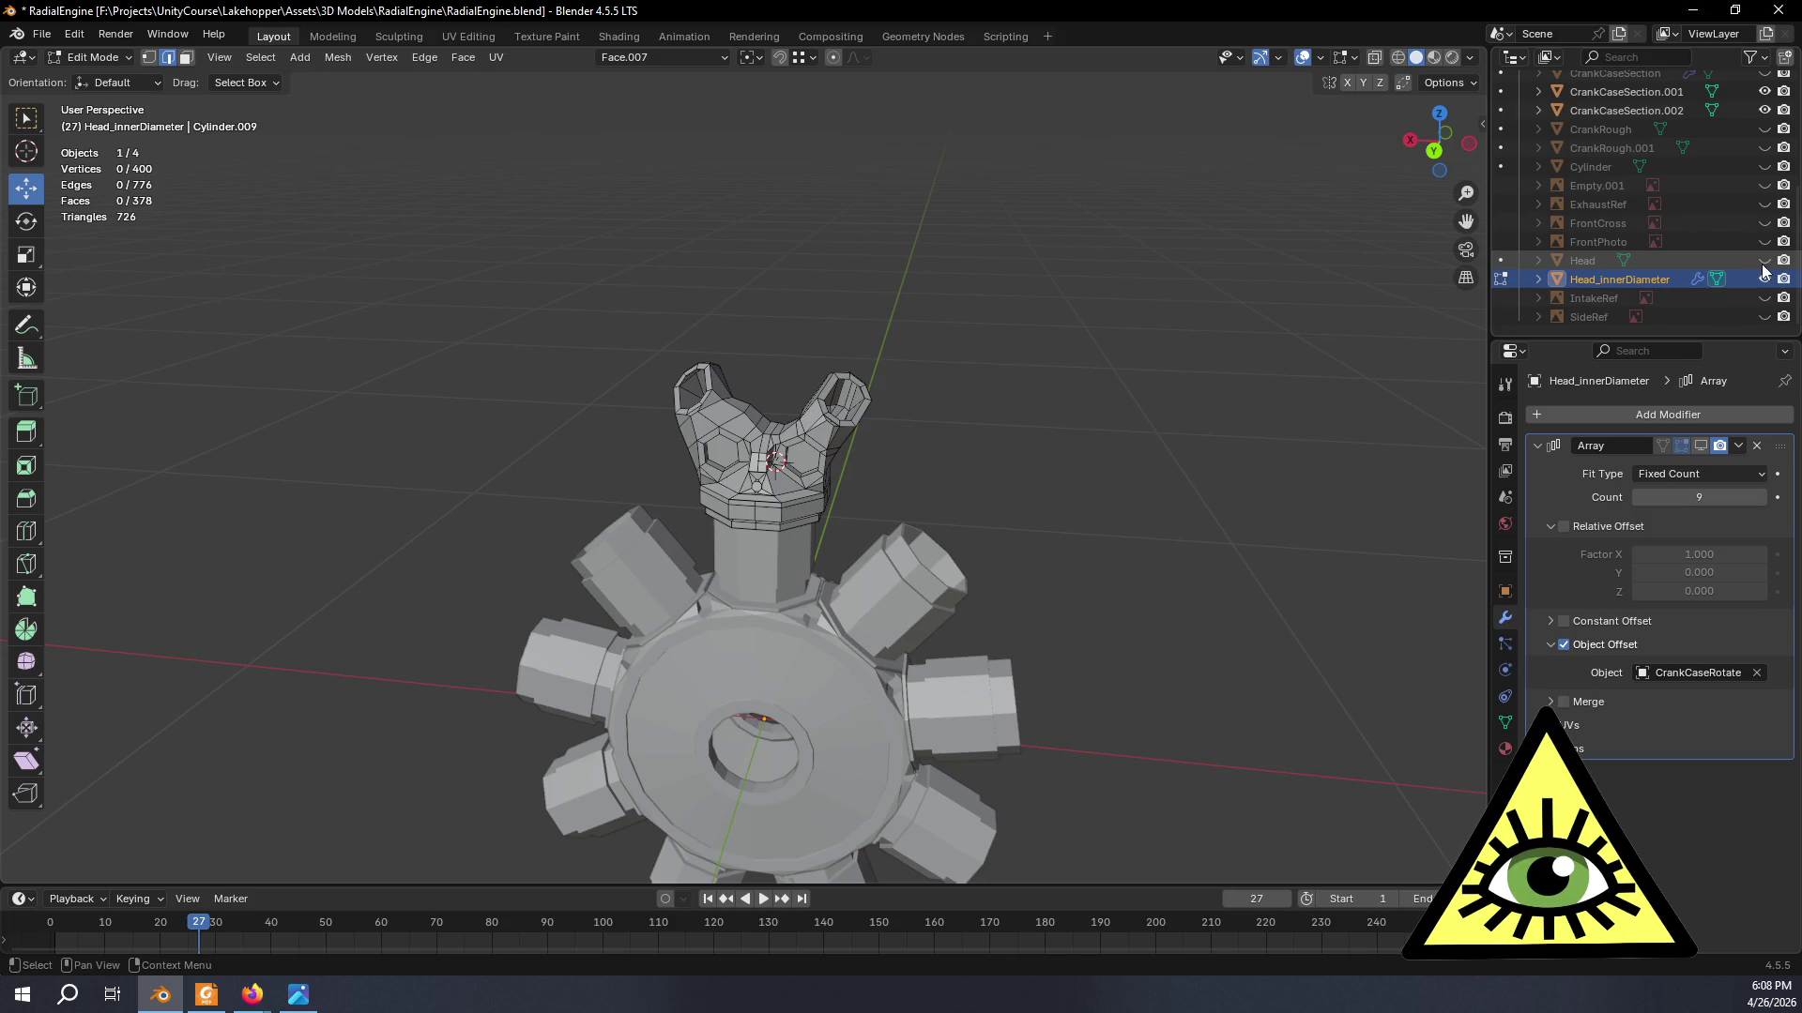
click(1705, 446)
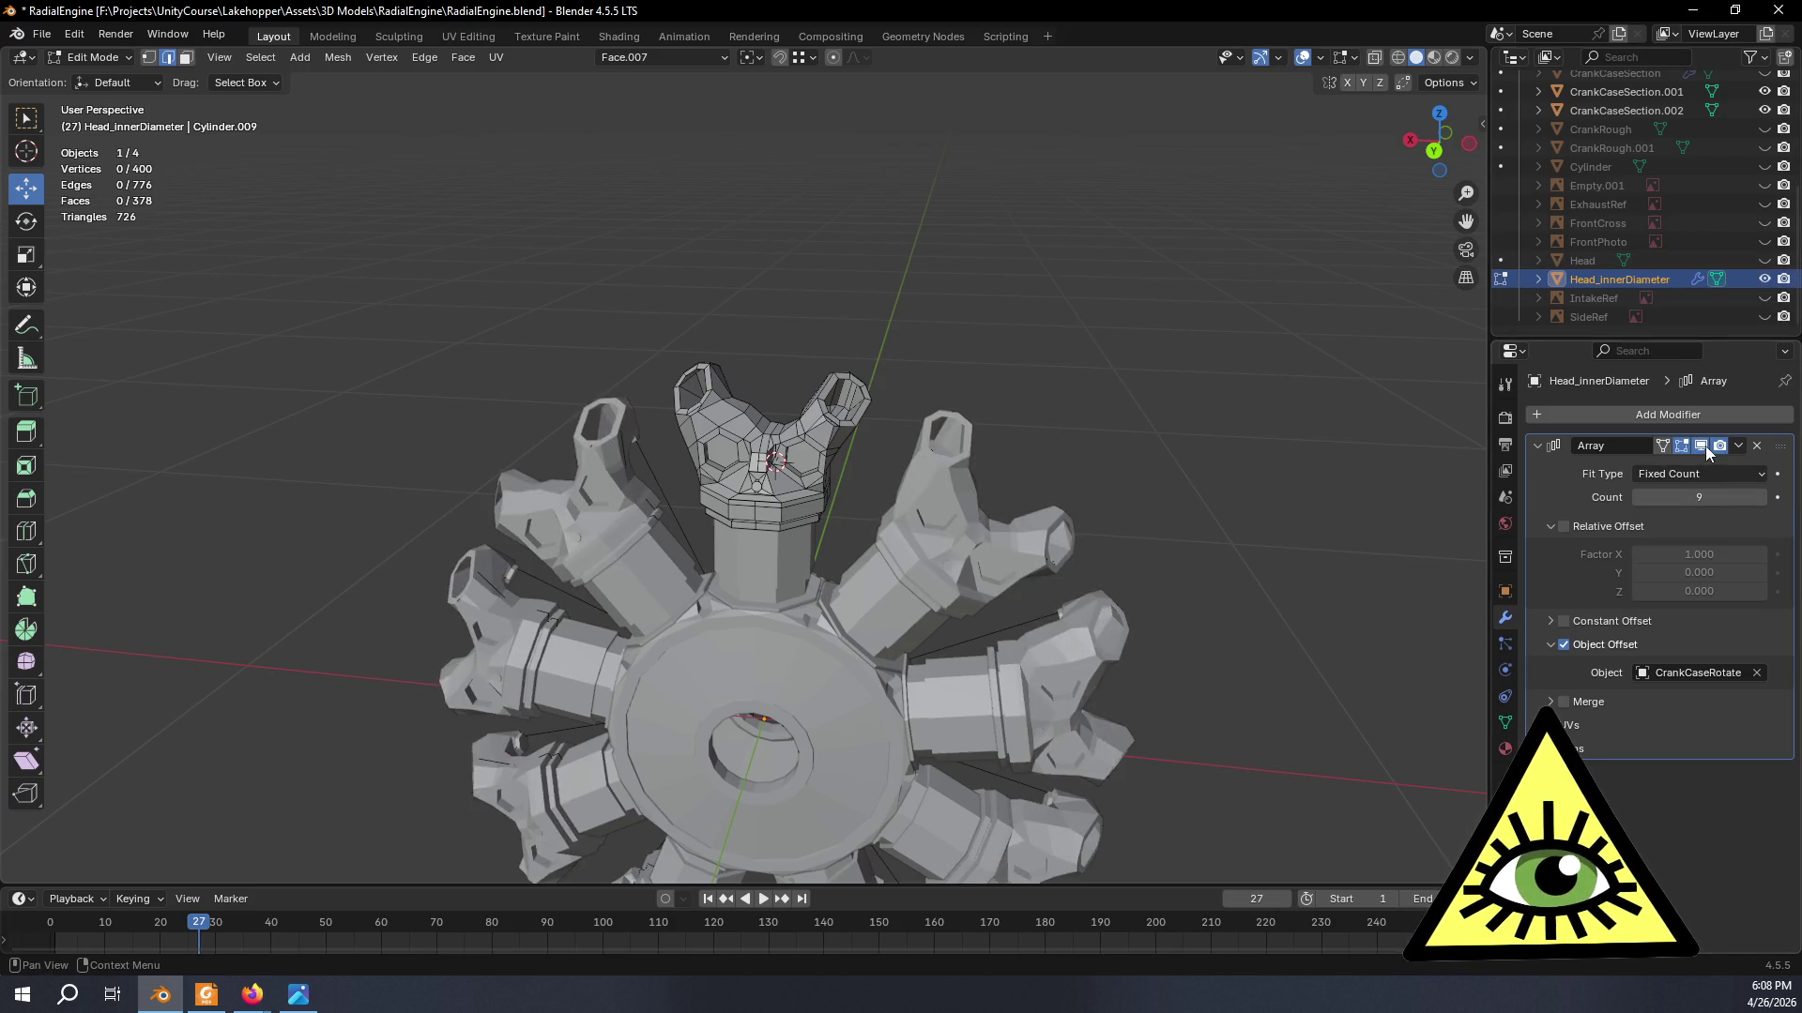
- Review the full radial engine in object mode from front and angled views
key(Tab)
mouse_move(1040, 432)
middle_down()
mouse_move(1126, 432)
mouse_move(1107, 466)
mouse_move(1105, 432)
mouse_move(1194, 424)
mouse_move(1480, 452)
mouse_move(53, 445)
middle_up()
click(1128, 430)
scroll(1127, 429, down, 4)
scroll(665, 574, up, 3)
scroll(752, 475, up, 3)
middle_drag(752, 473, 781, 509)
scroll(782, 509, up, 4)
scroll(1206, 482, down, 2)
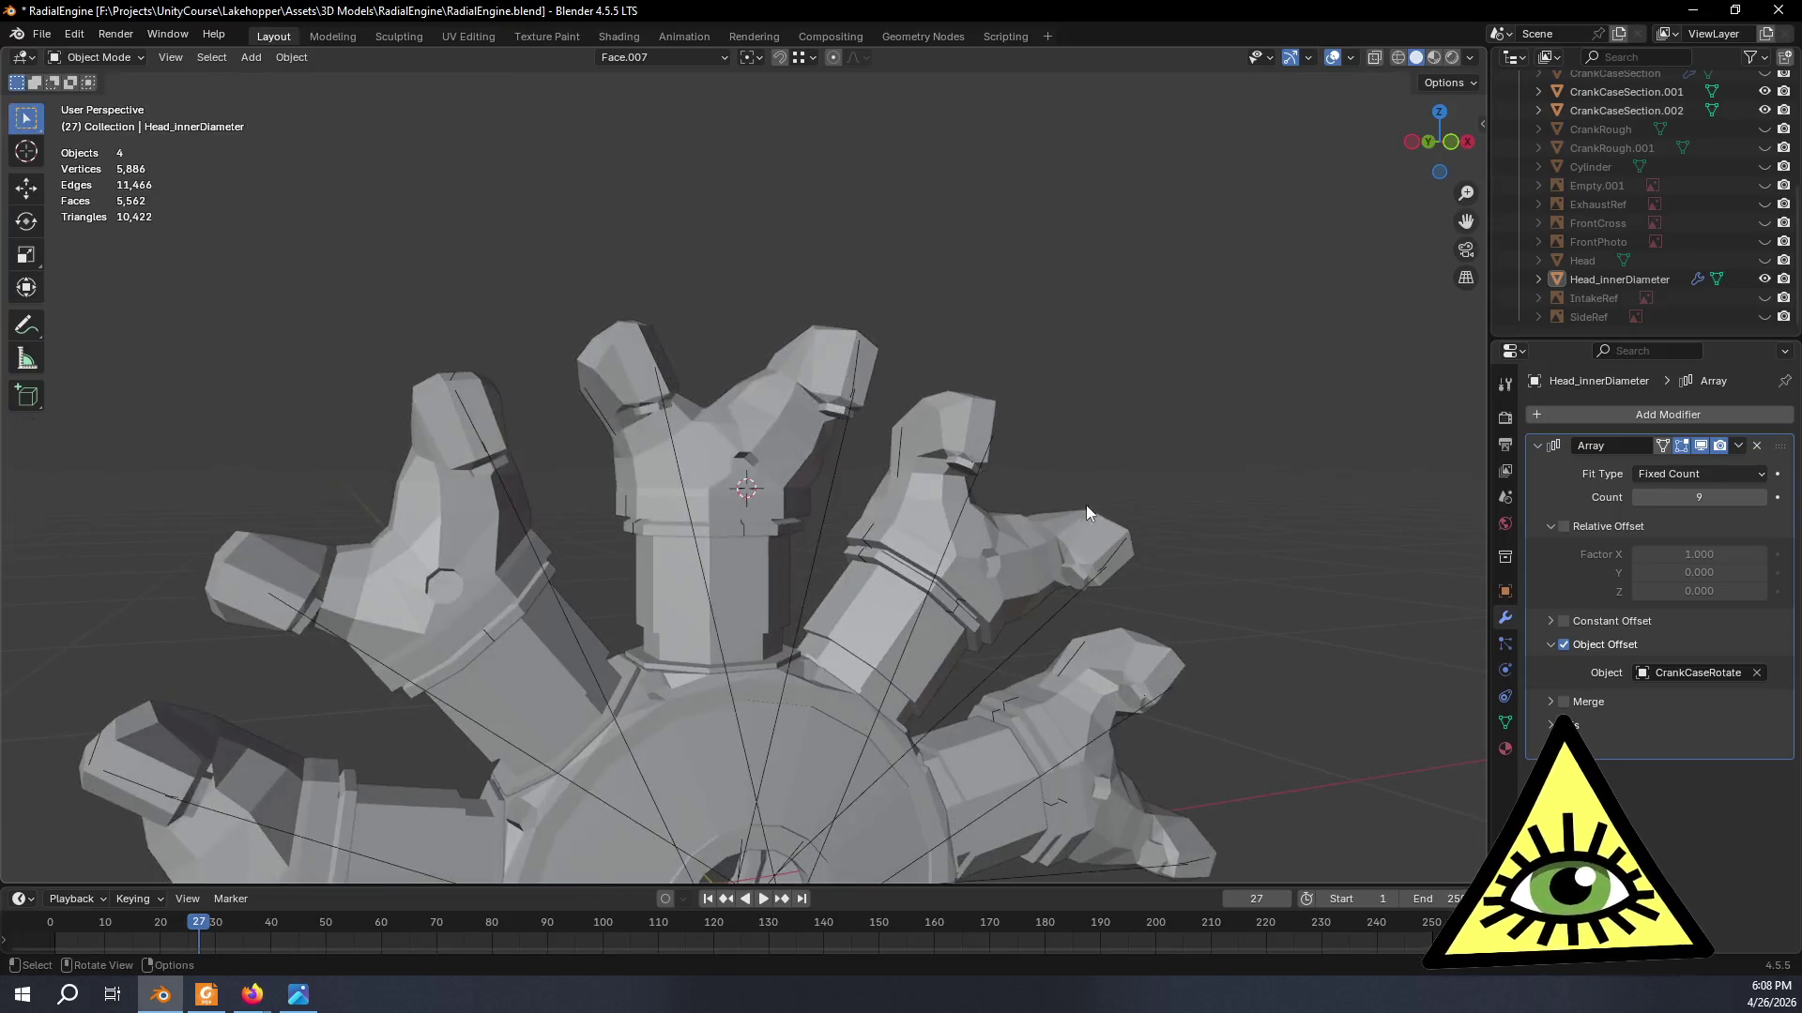
mouse_move(1220, 412)
middle_down()
mouse_move(1185, 421)
mouse_move(1177, 460)
mouse_move(1003, 481)
mouse_move(930, 444)
mouse_move(1418, 114)
mouse_move(987, 362)
mouse_move(1089, 418)
middle_up()
key(Tab)
key(Tab)
mouse_move(955, 427)
middle_down()
mouse_move(935, 513)
mouse_move(1001, 614)
mouse_move(945, 501)
mouse_move(930, 518)
mouse_move(669, 394)
middle_up()
key(Tab)
scroll(830, 478, up, 5)
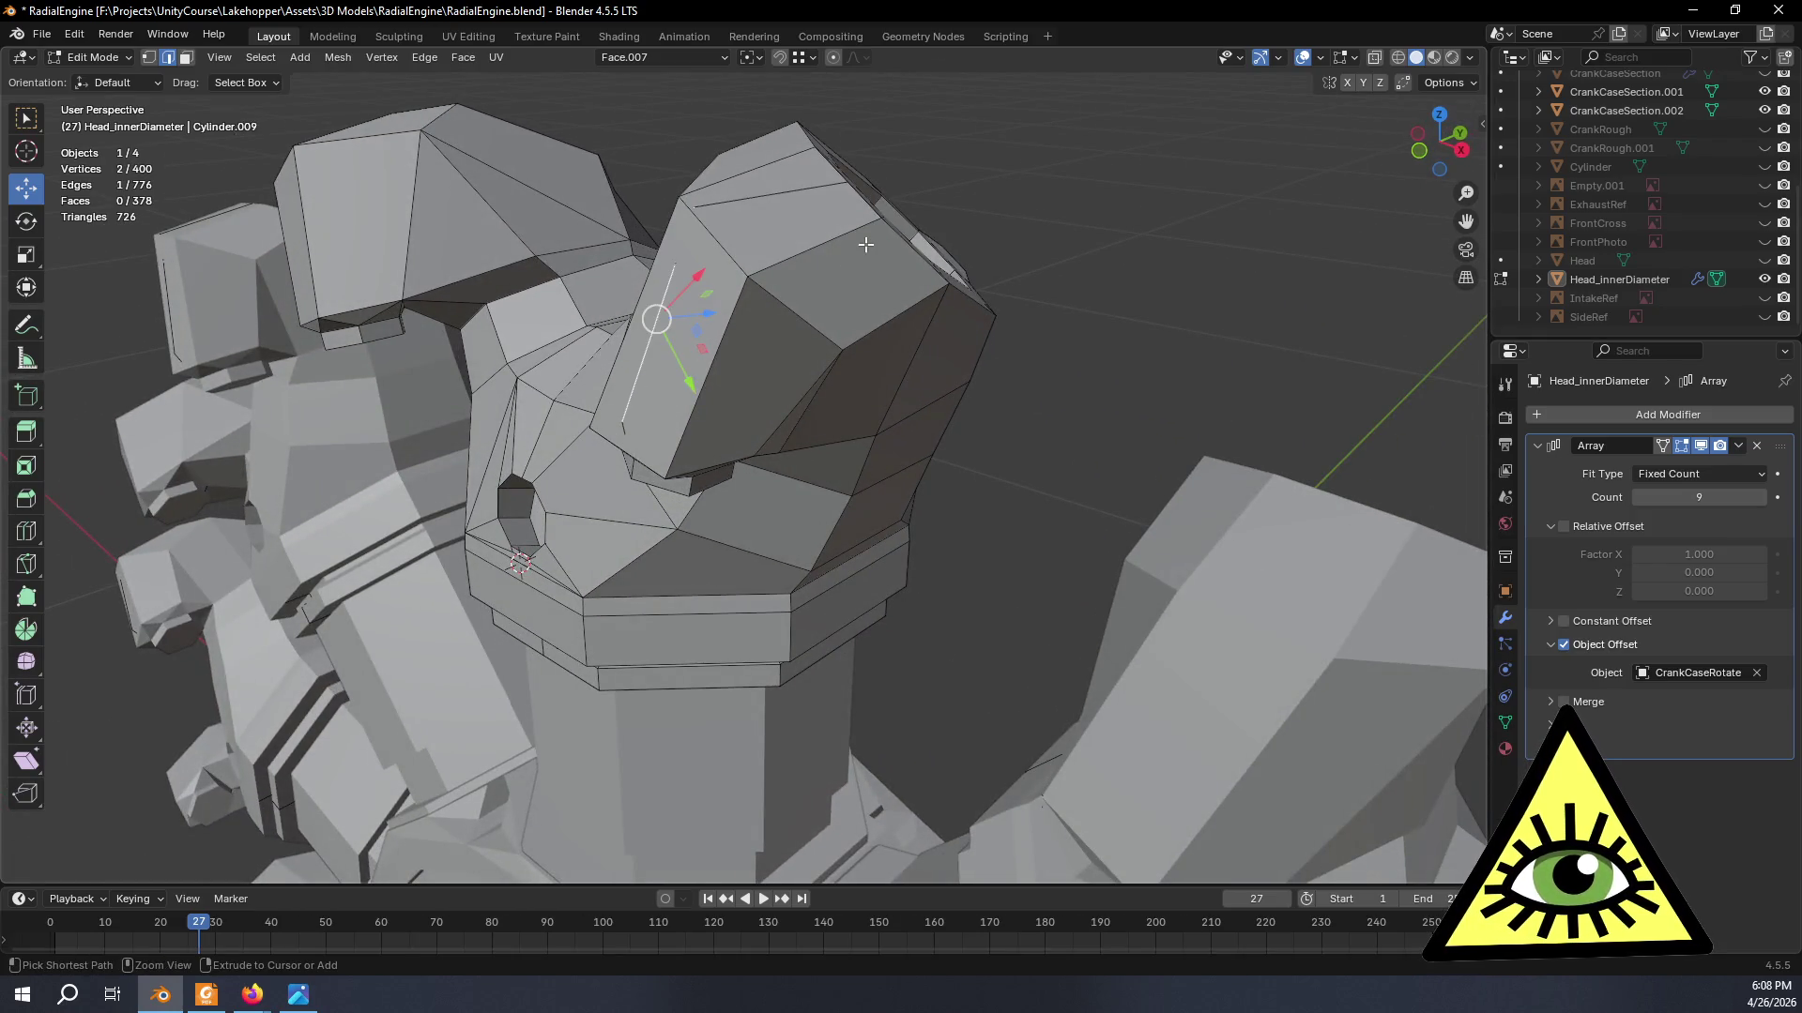
- In X-ray vertex mode, grow a selection on the head and delete the four stray vertices
key(ctrl+KP_Add)
key(ctrl+KP_Add)
key(ctrl+KP_Add)
key(ctrl+KP_Add)
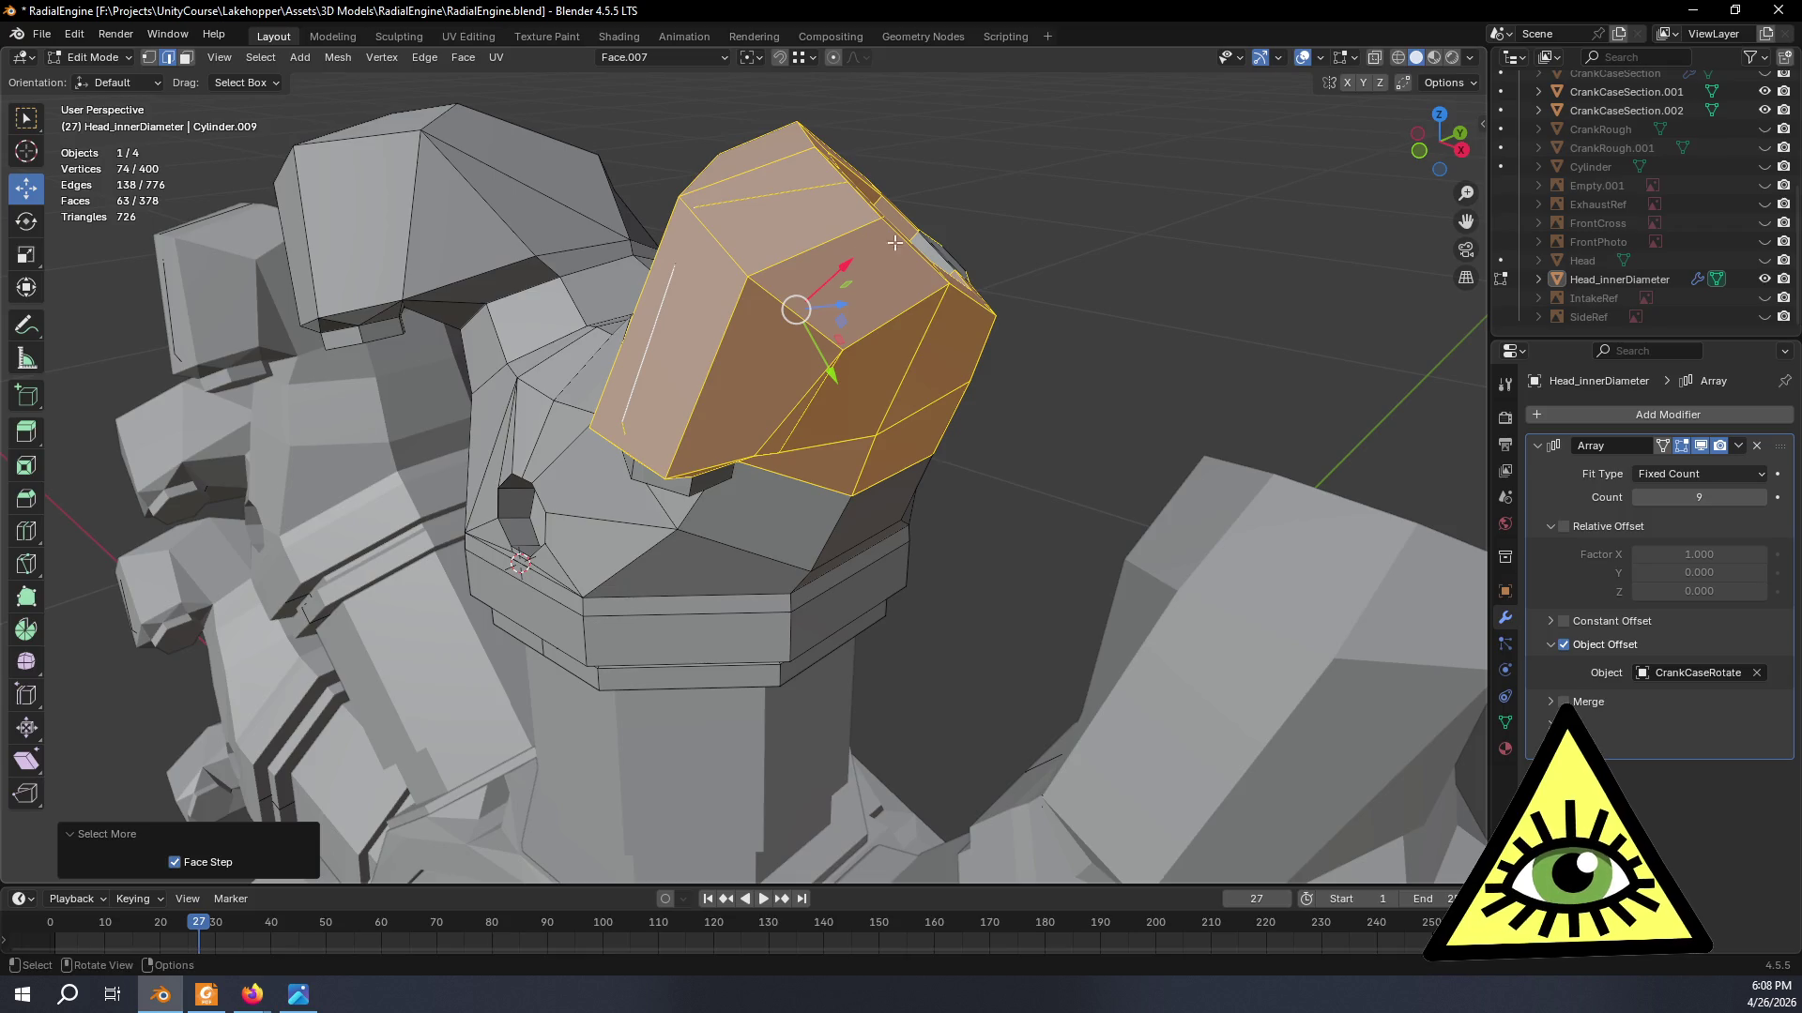
click(1047, 165)
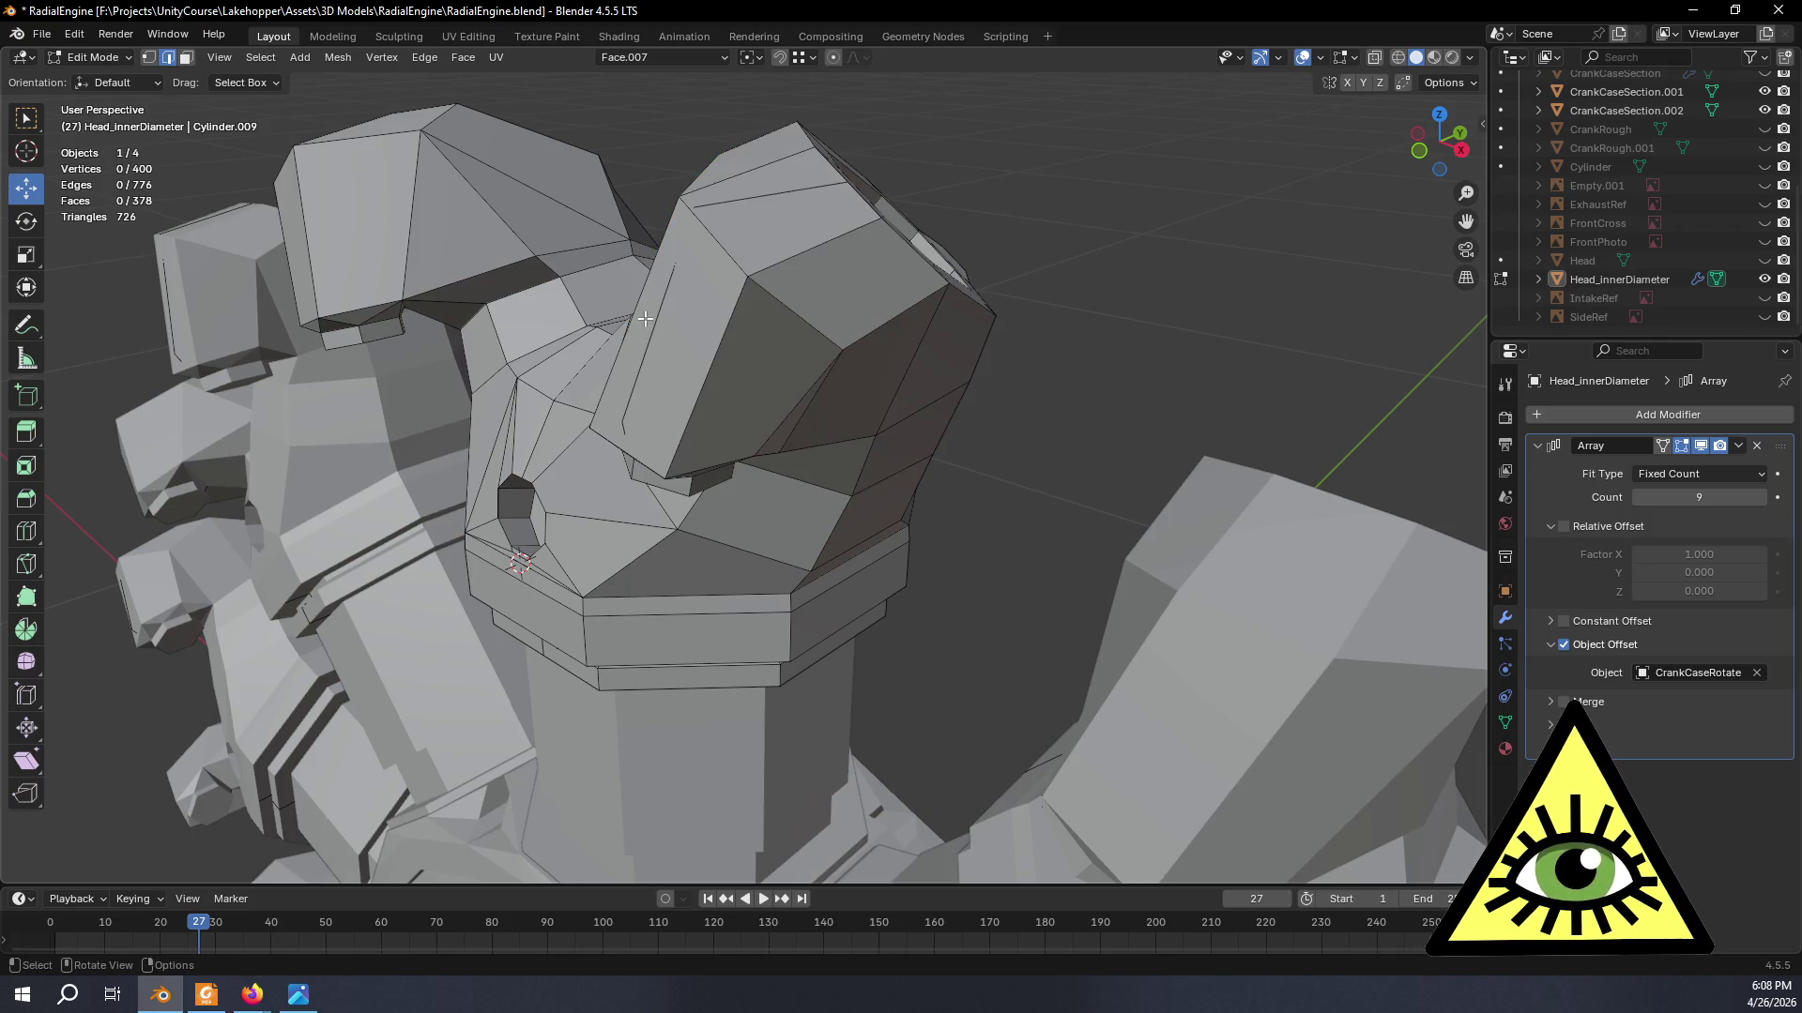
key(alt+z)
mouse_move(625, 273)
middle_down()
mouse_move(687, 306)
mouse_move(734, 365)
middle_up()
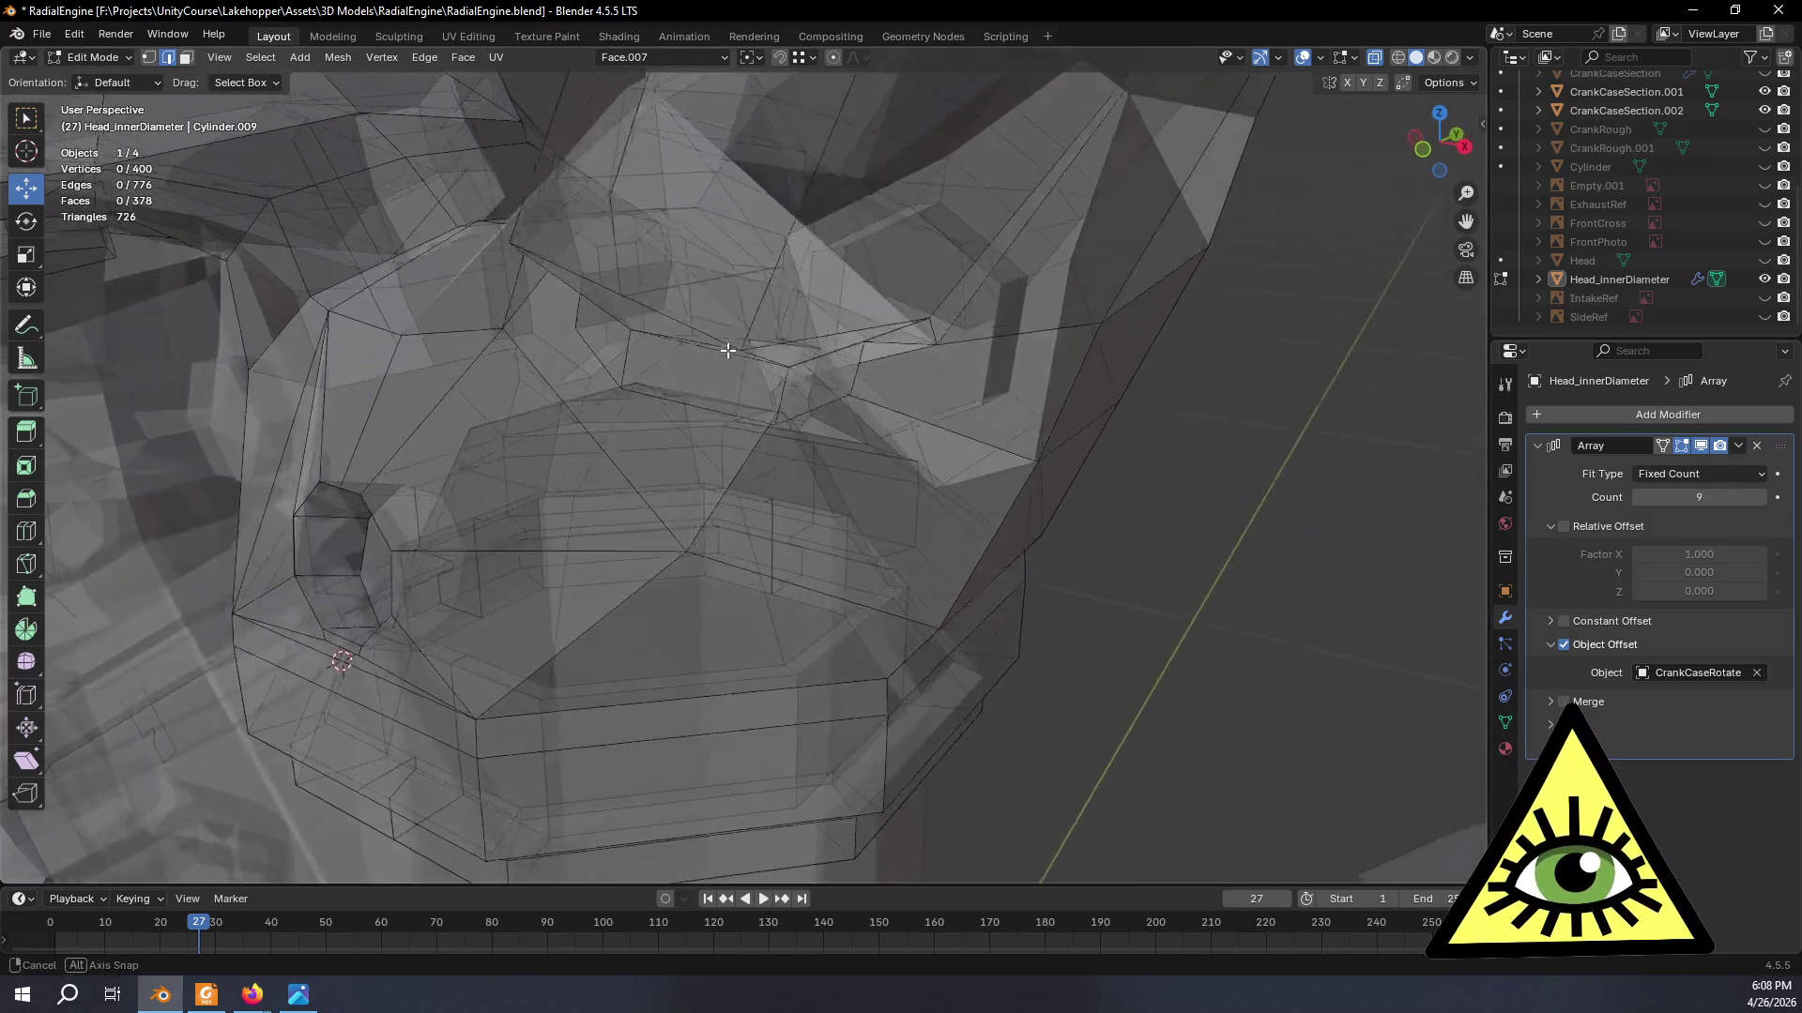
click(151, 64)
mouse_move(853, 394)
middle_down()
mouse_move(887, 404)
mouse_move(896, 387)
middle_up()
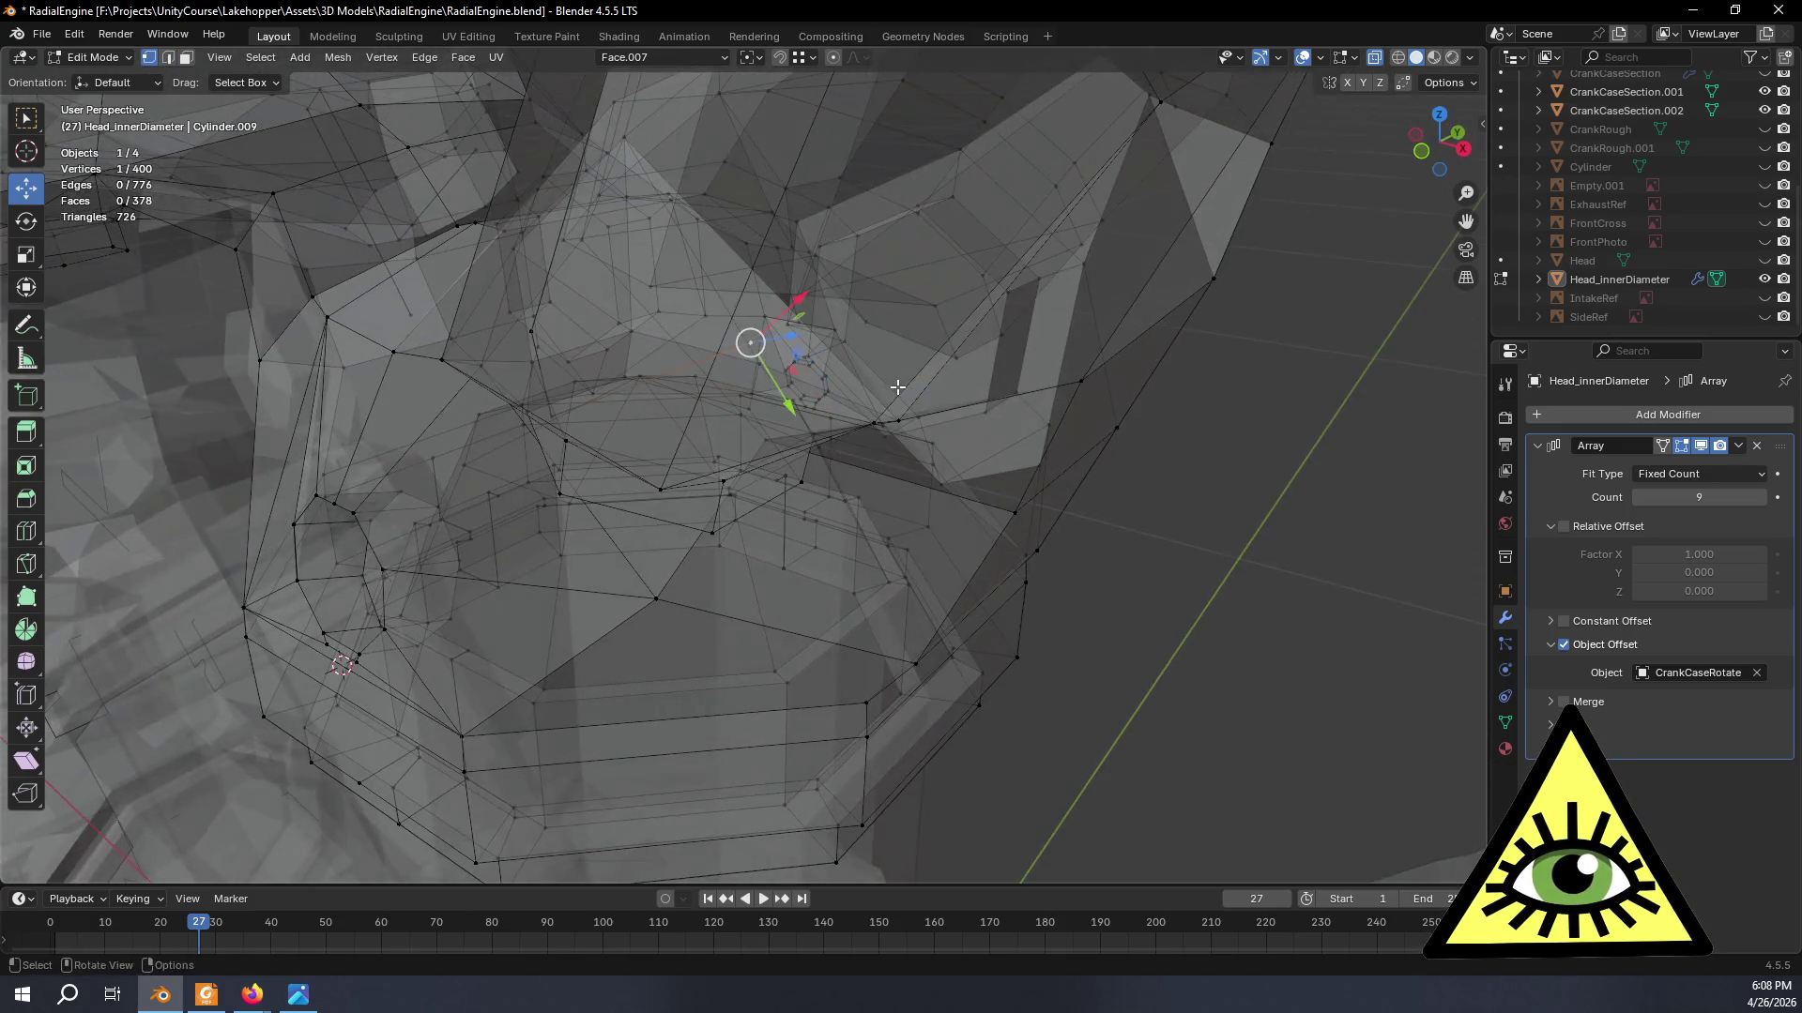
scroll(971, 380, down, 2)
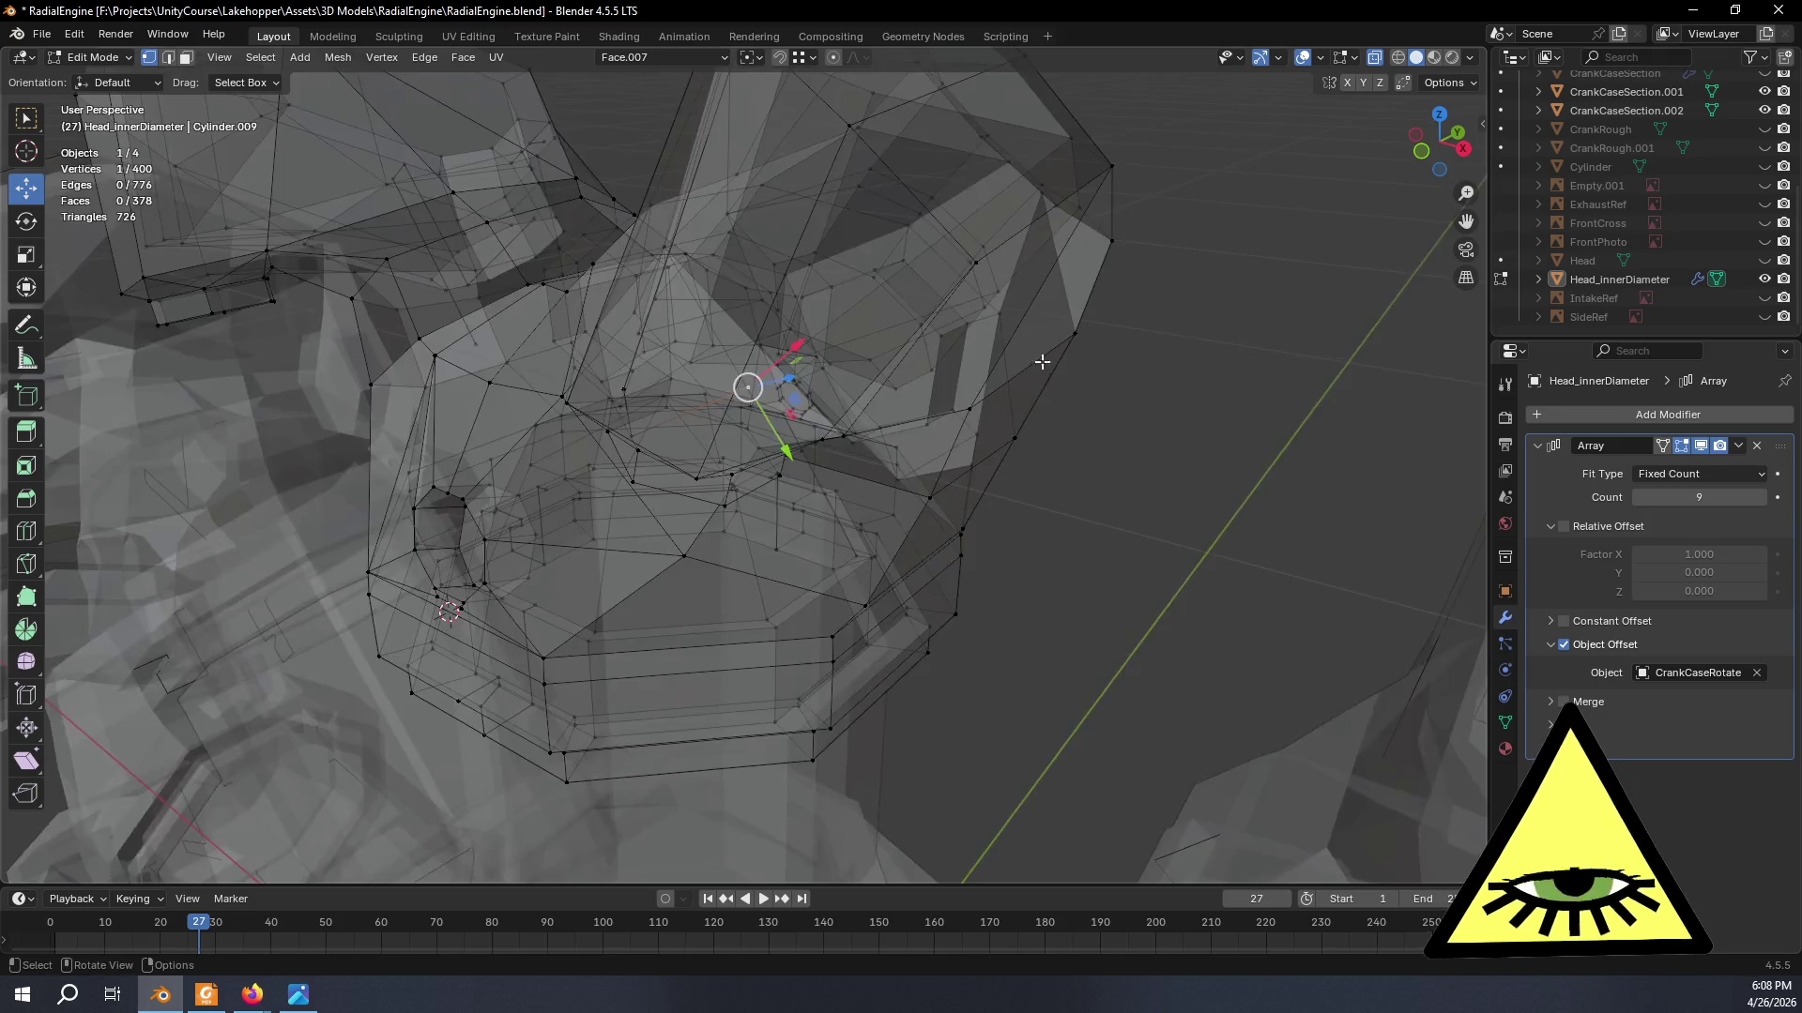
key(ctrl+KP_Add)
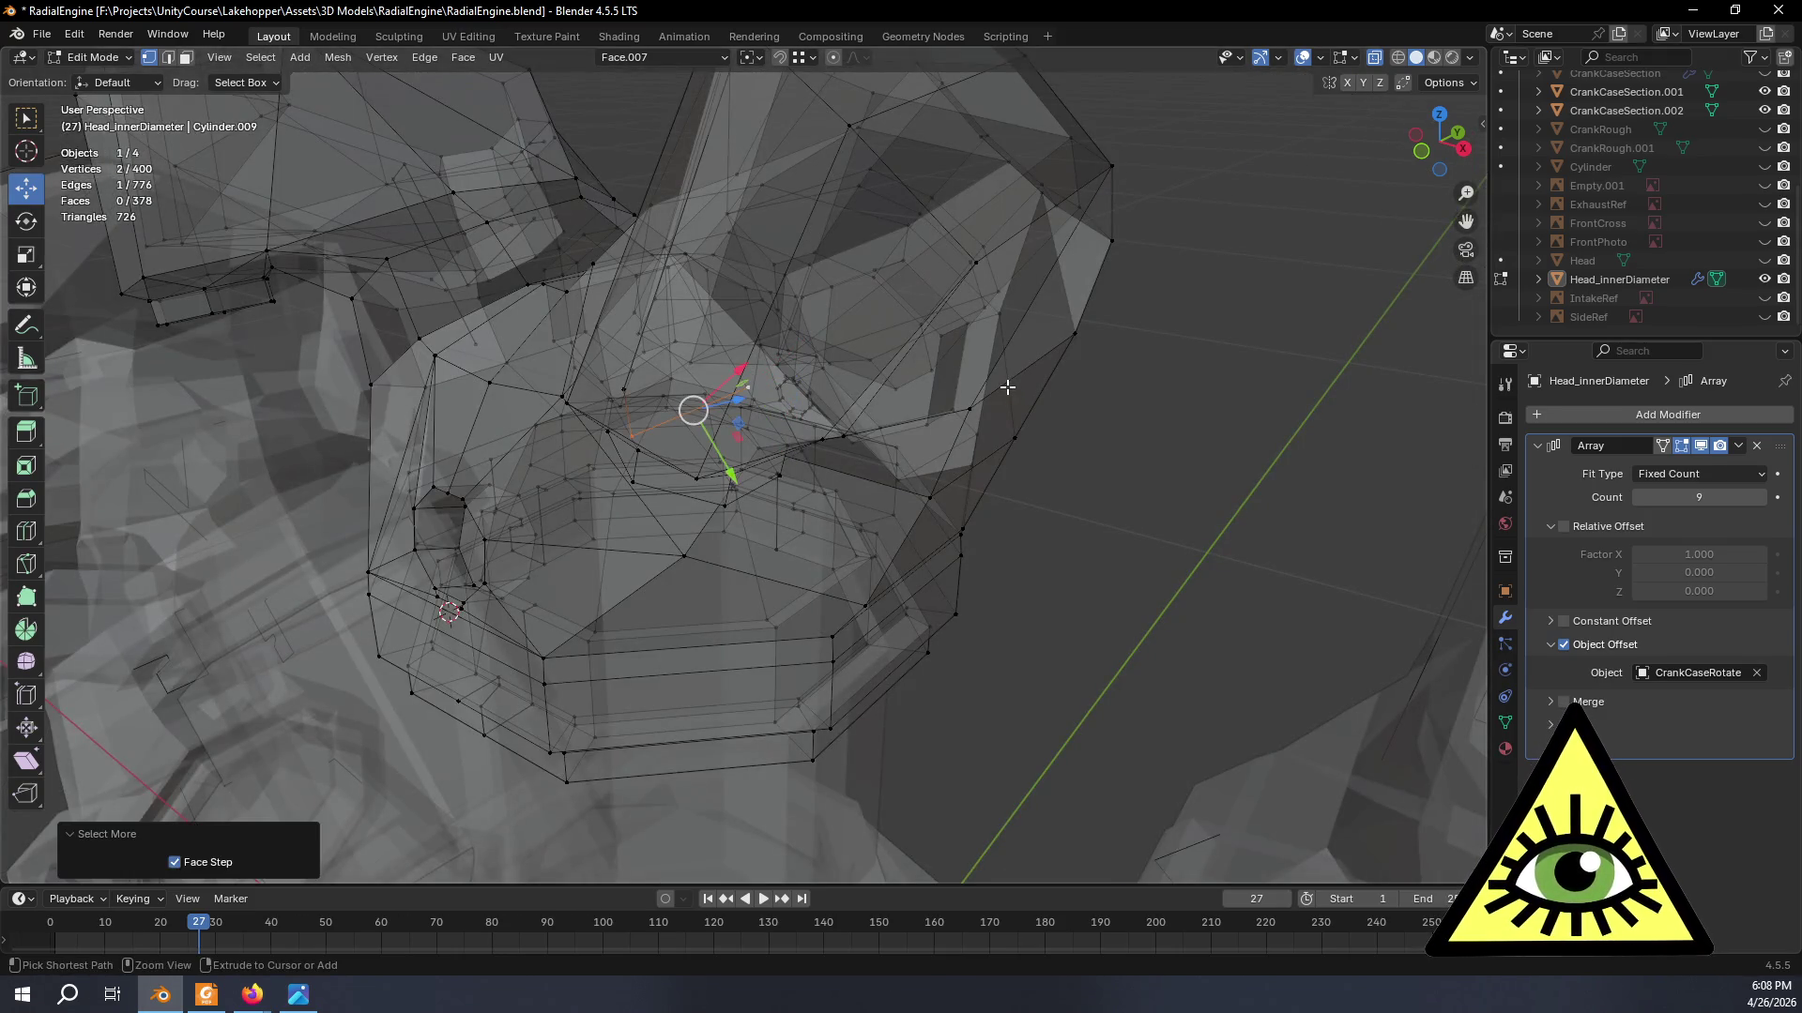
mouse_move(651, 577)
ctrl+middle_down()
mouse_move(743, 404)
mouse_move(632, 313)
mouse_move(730, 452)
mouse_move(787, 439)
ctrl+middle_up()
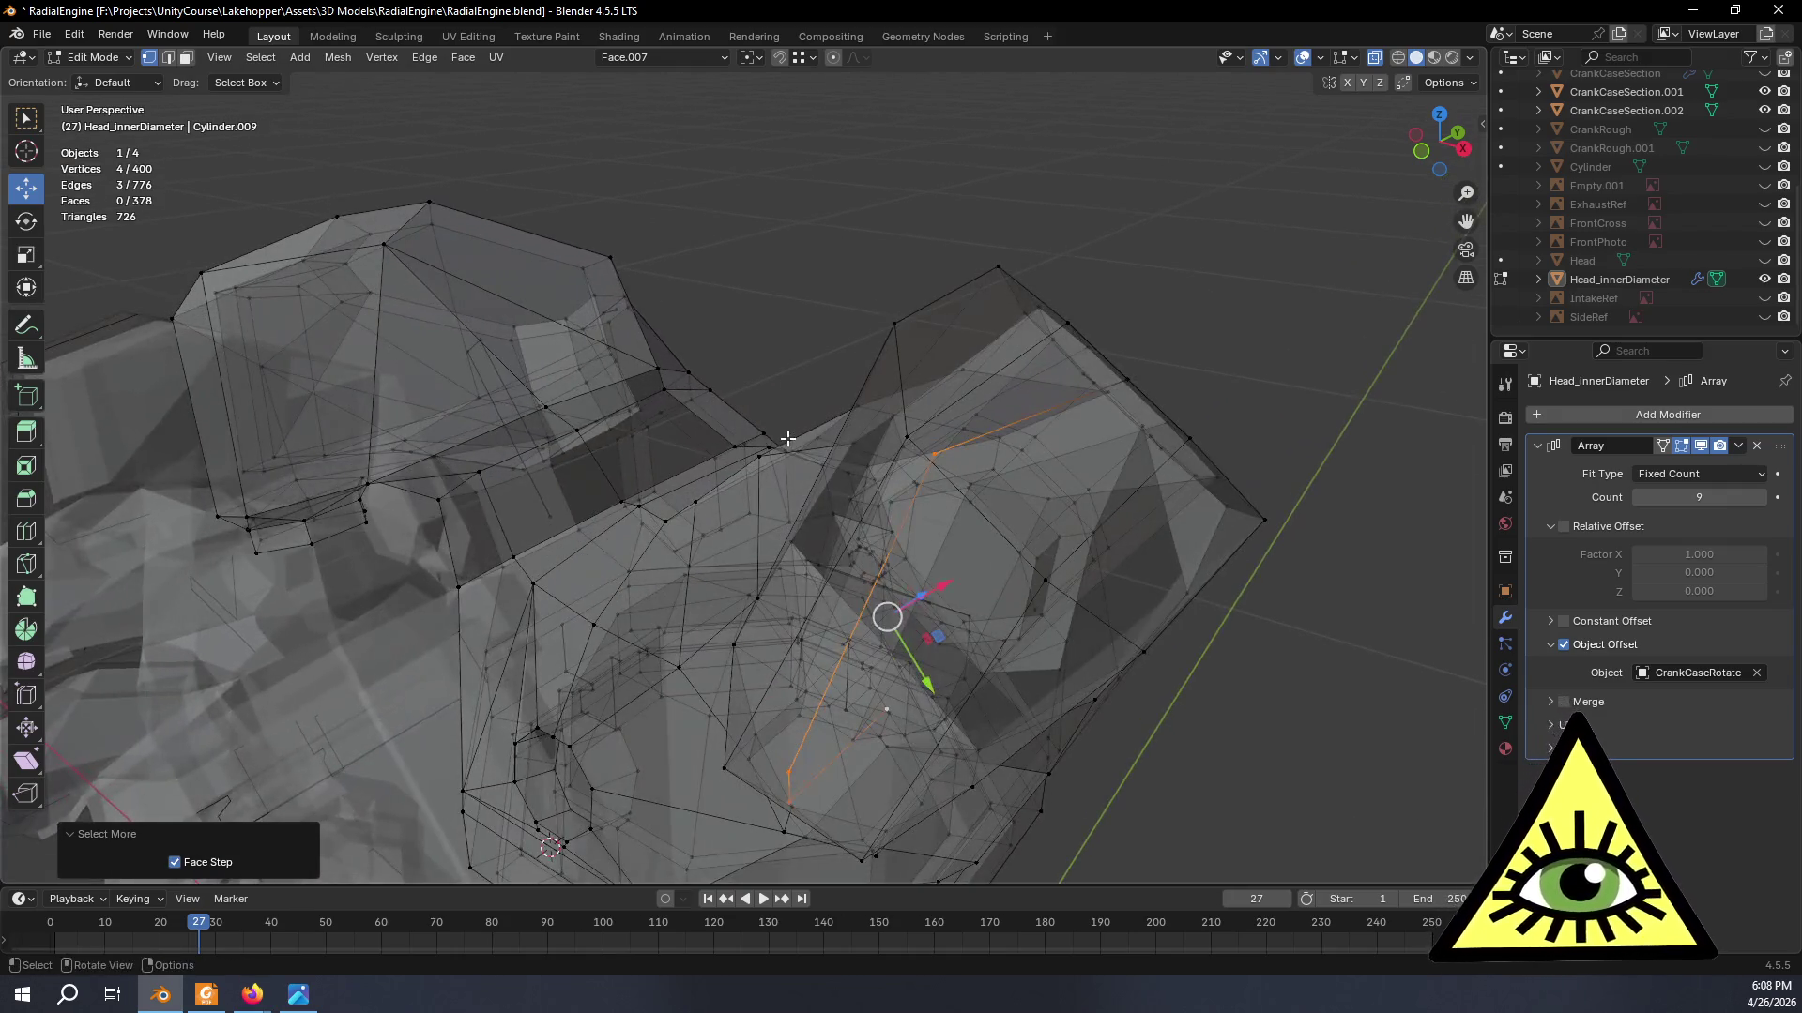
key(x)
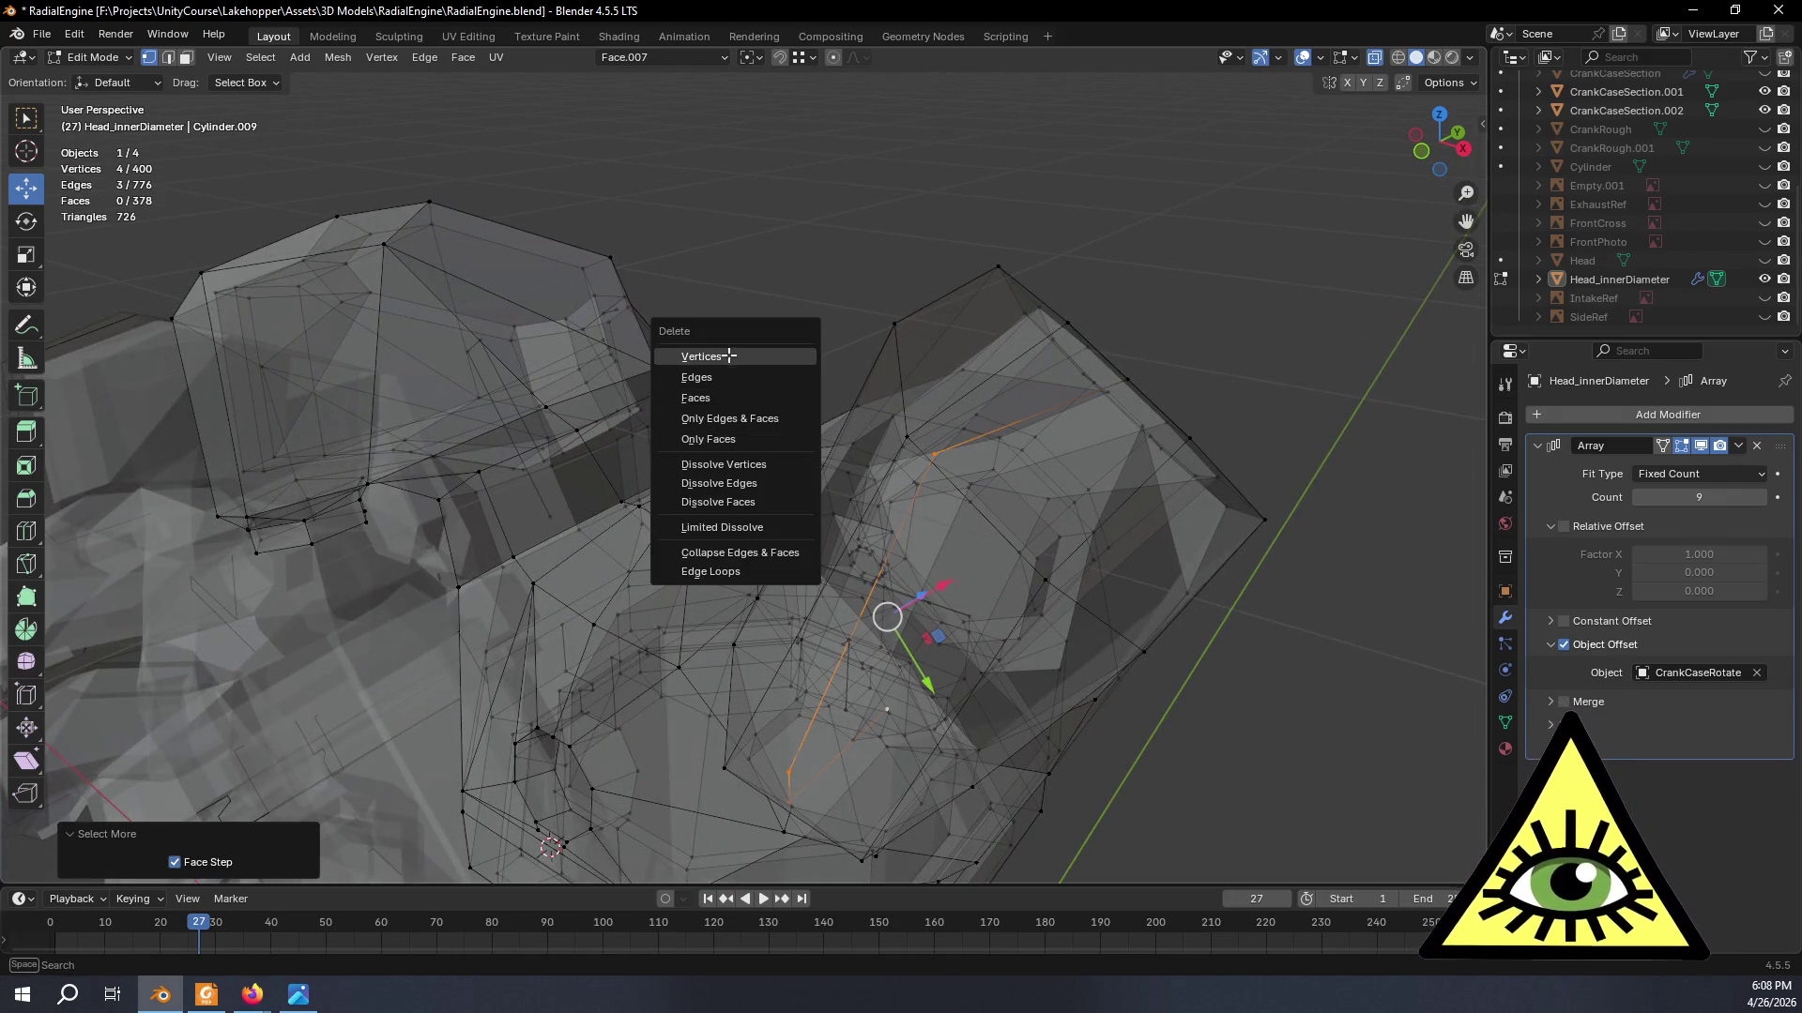
click(728, 355)
- Dissolve one more vertex, then return to object mode facing the whole engine
mouse_move(1031, 426)
middle_down()
mouse_move(1009, 464)
mouse_move(769, 452)
middle_up()
key(alt+z)
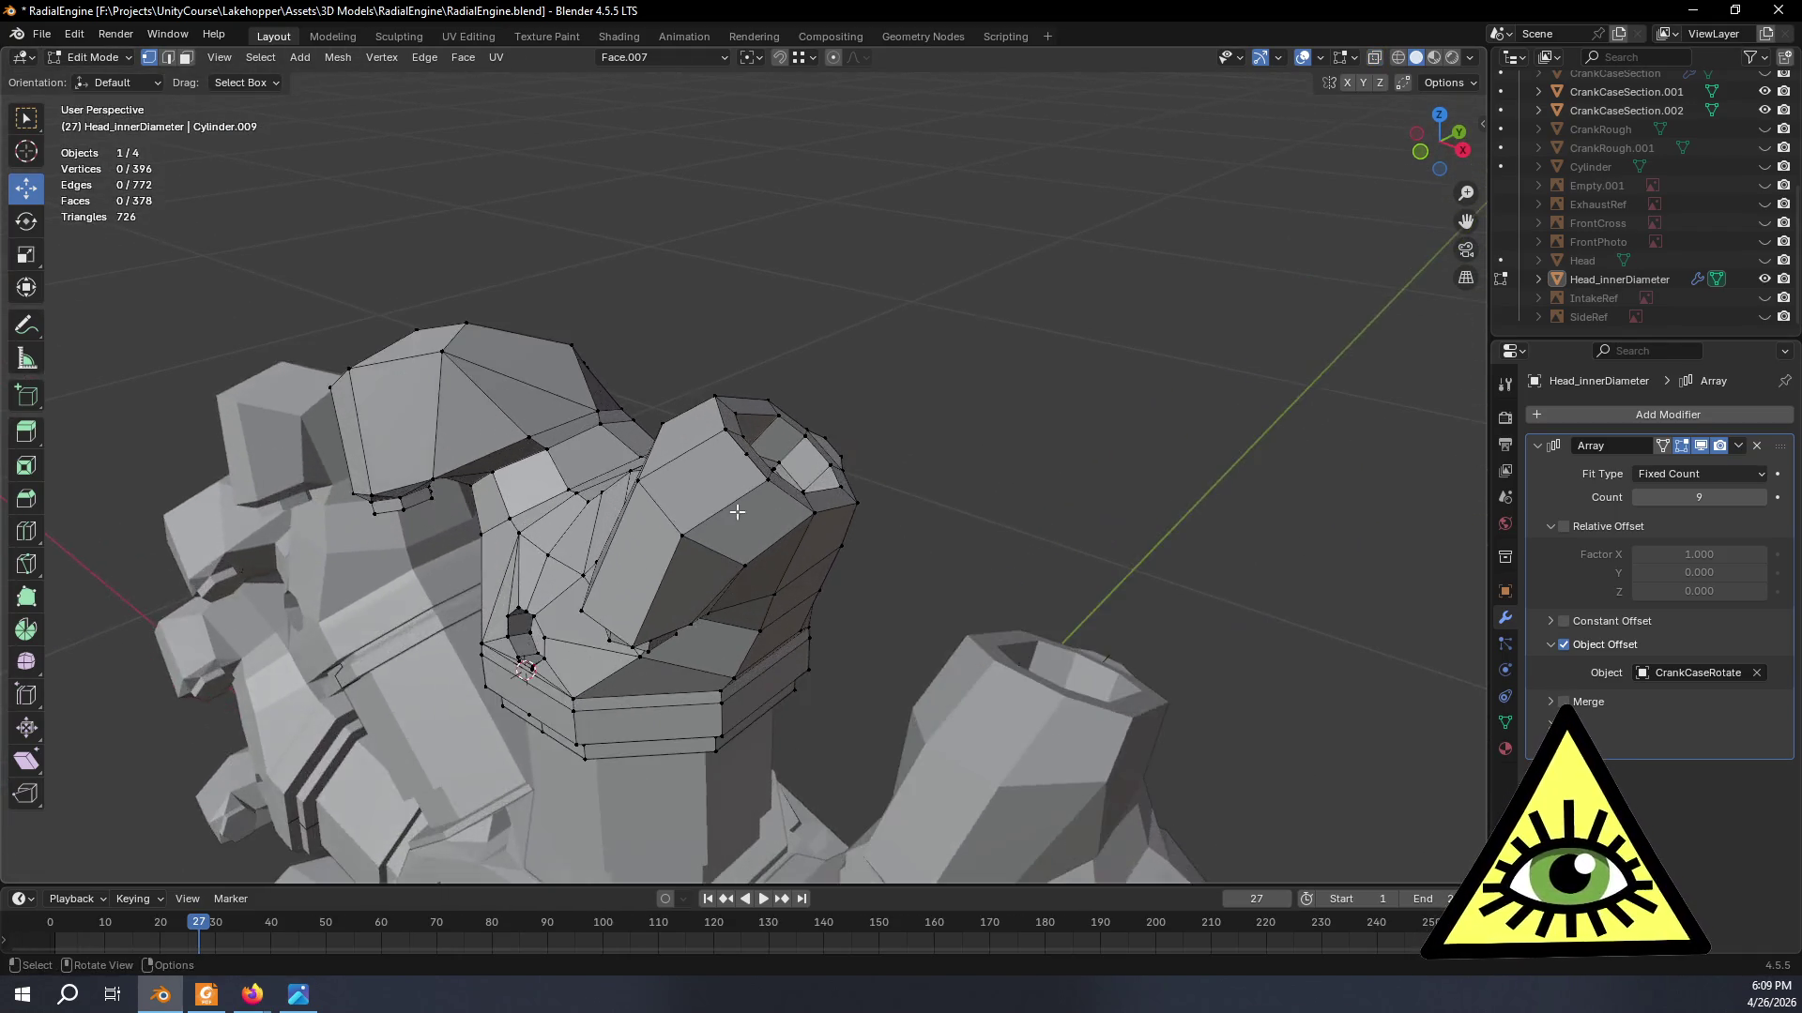
scroll(769, 452, up, 2)
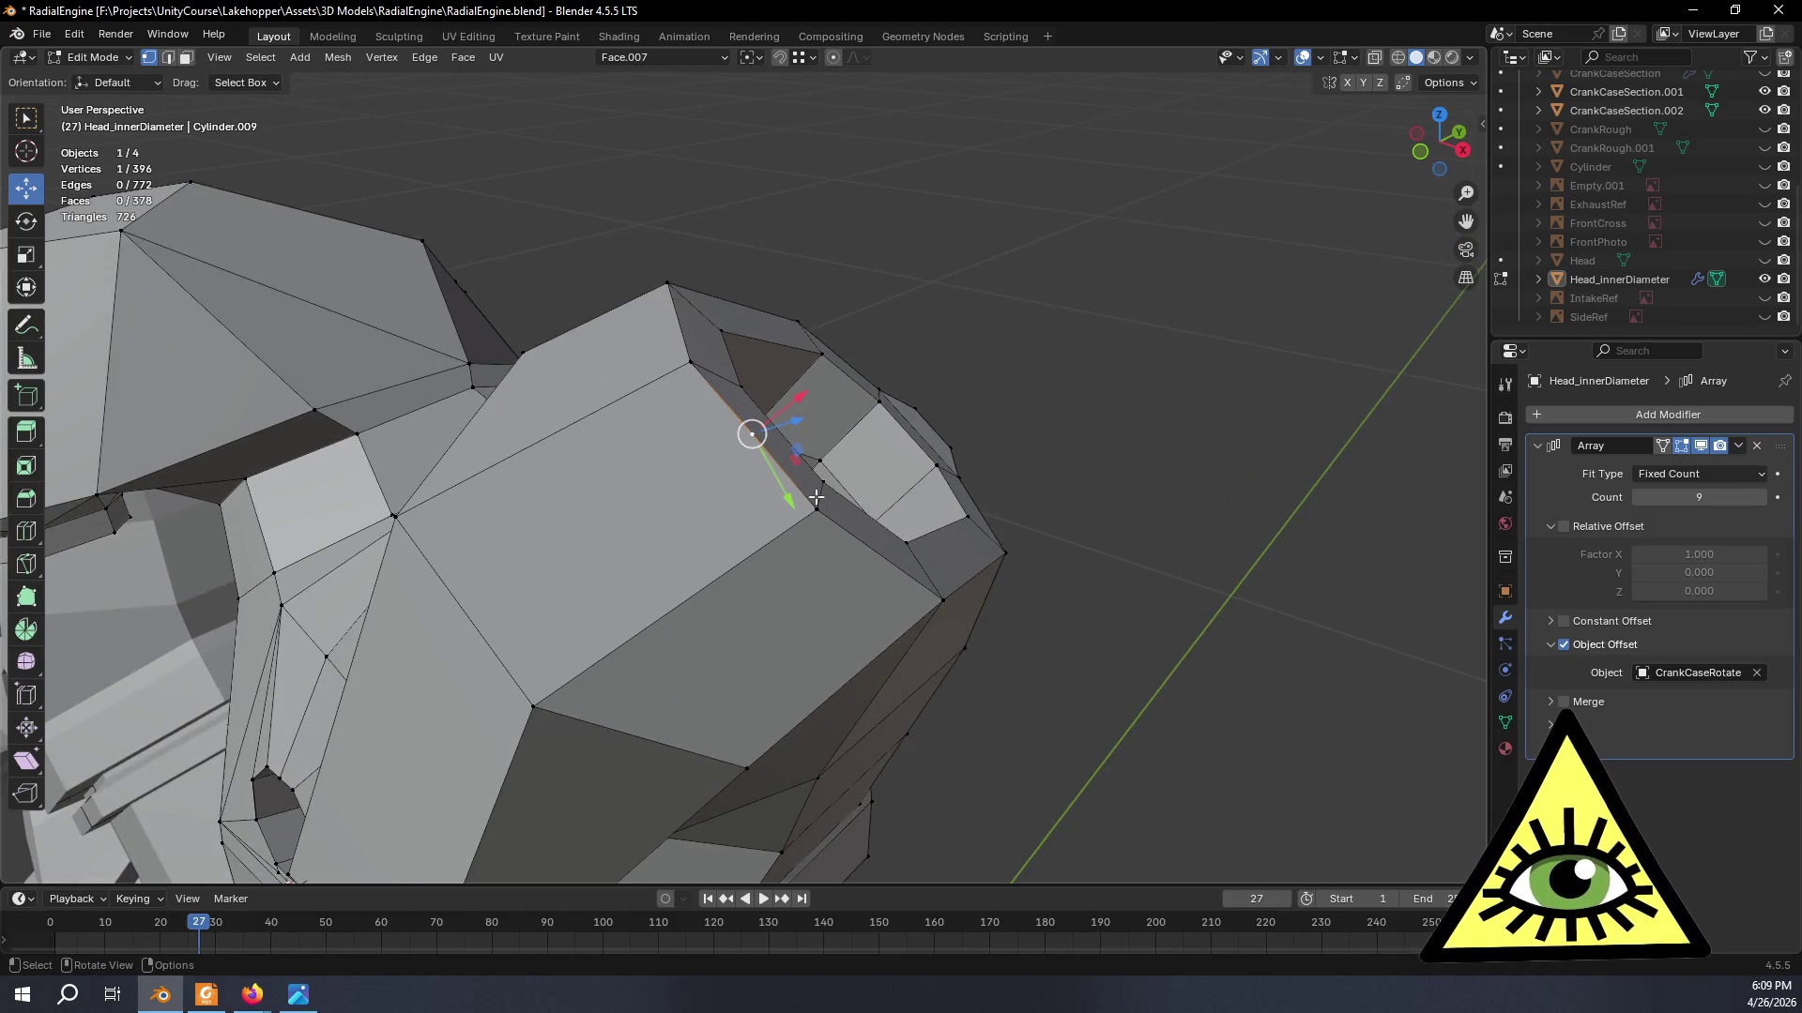
key(x)
click(763, 821)
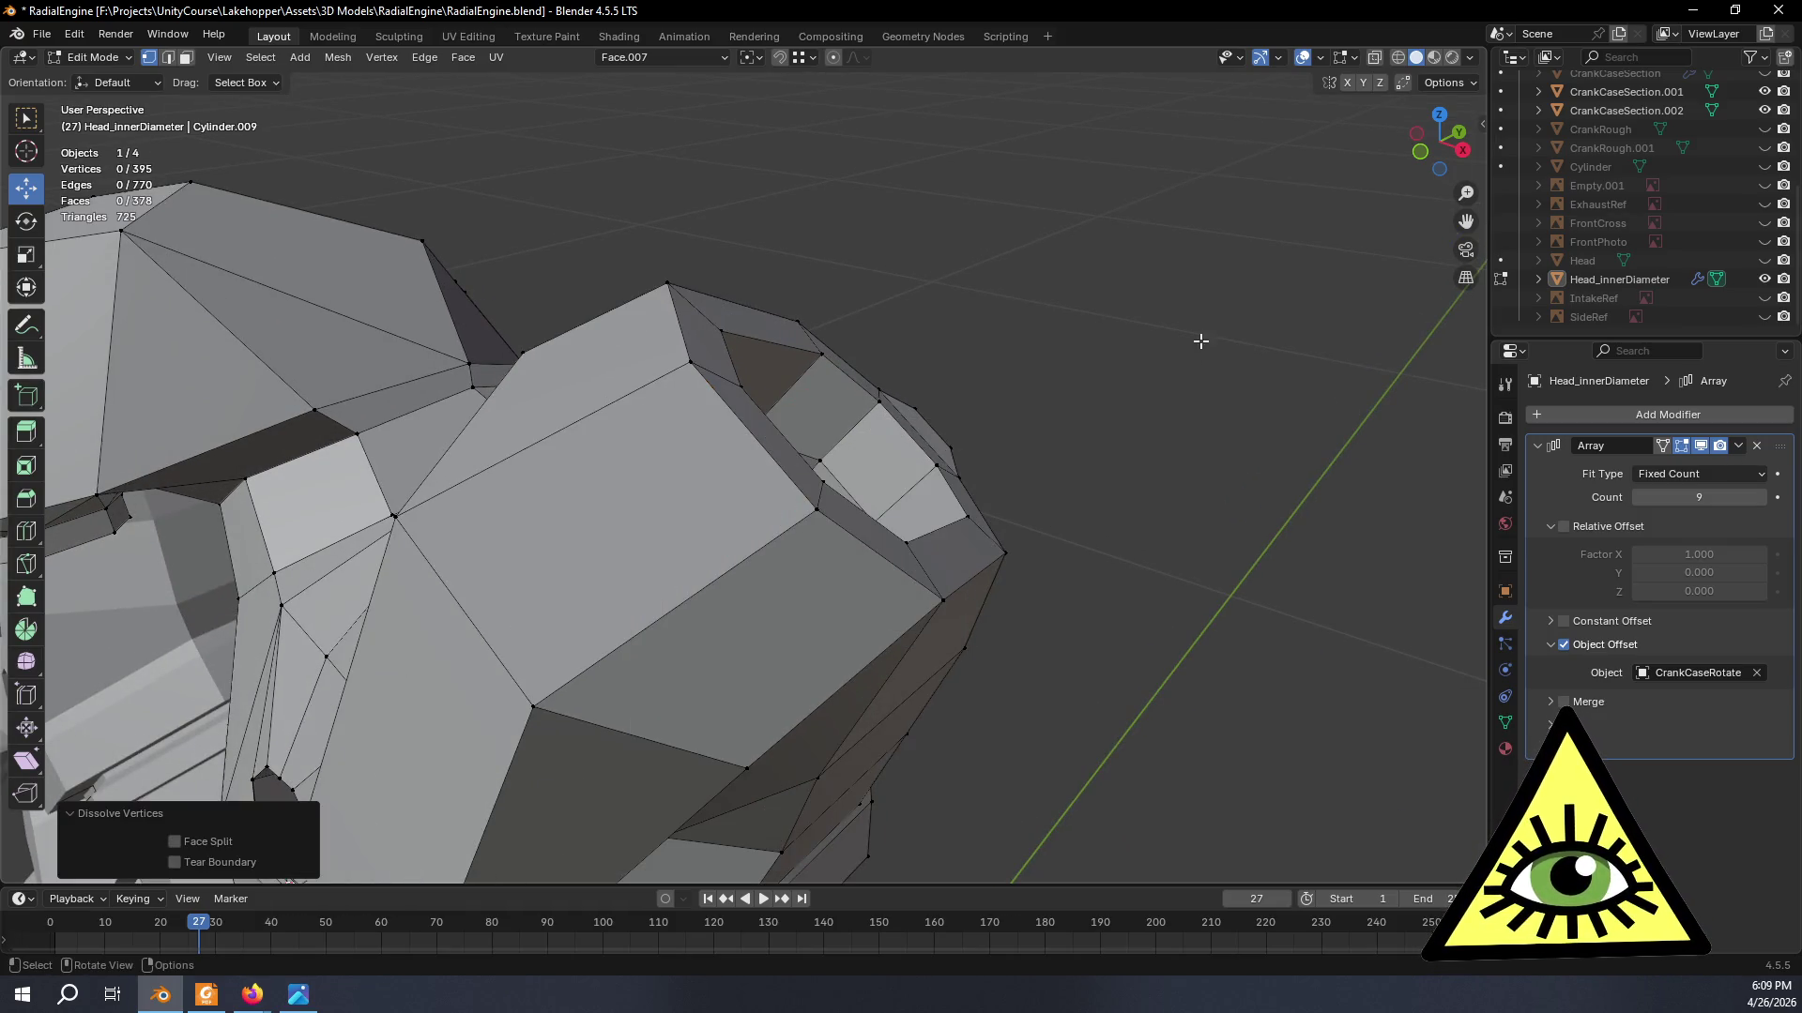
scroll(1199, 341, down, 3)
middle_drag(1106, 431, 845, 422)
key(Tab)
mouse_move(757, 334)
middle_down()
mouse_move(814, 442)
mouse_move(784, 413)
middle_up()
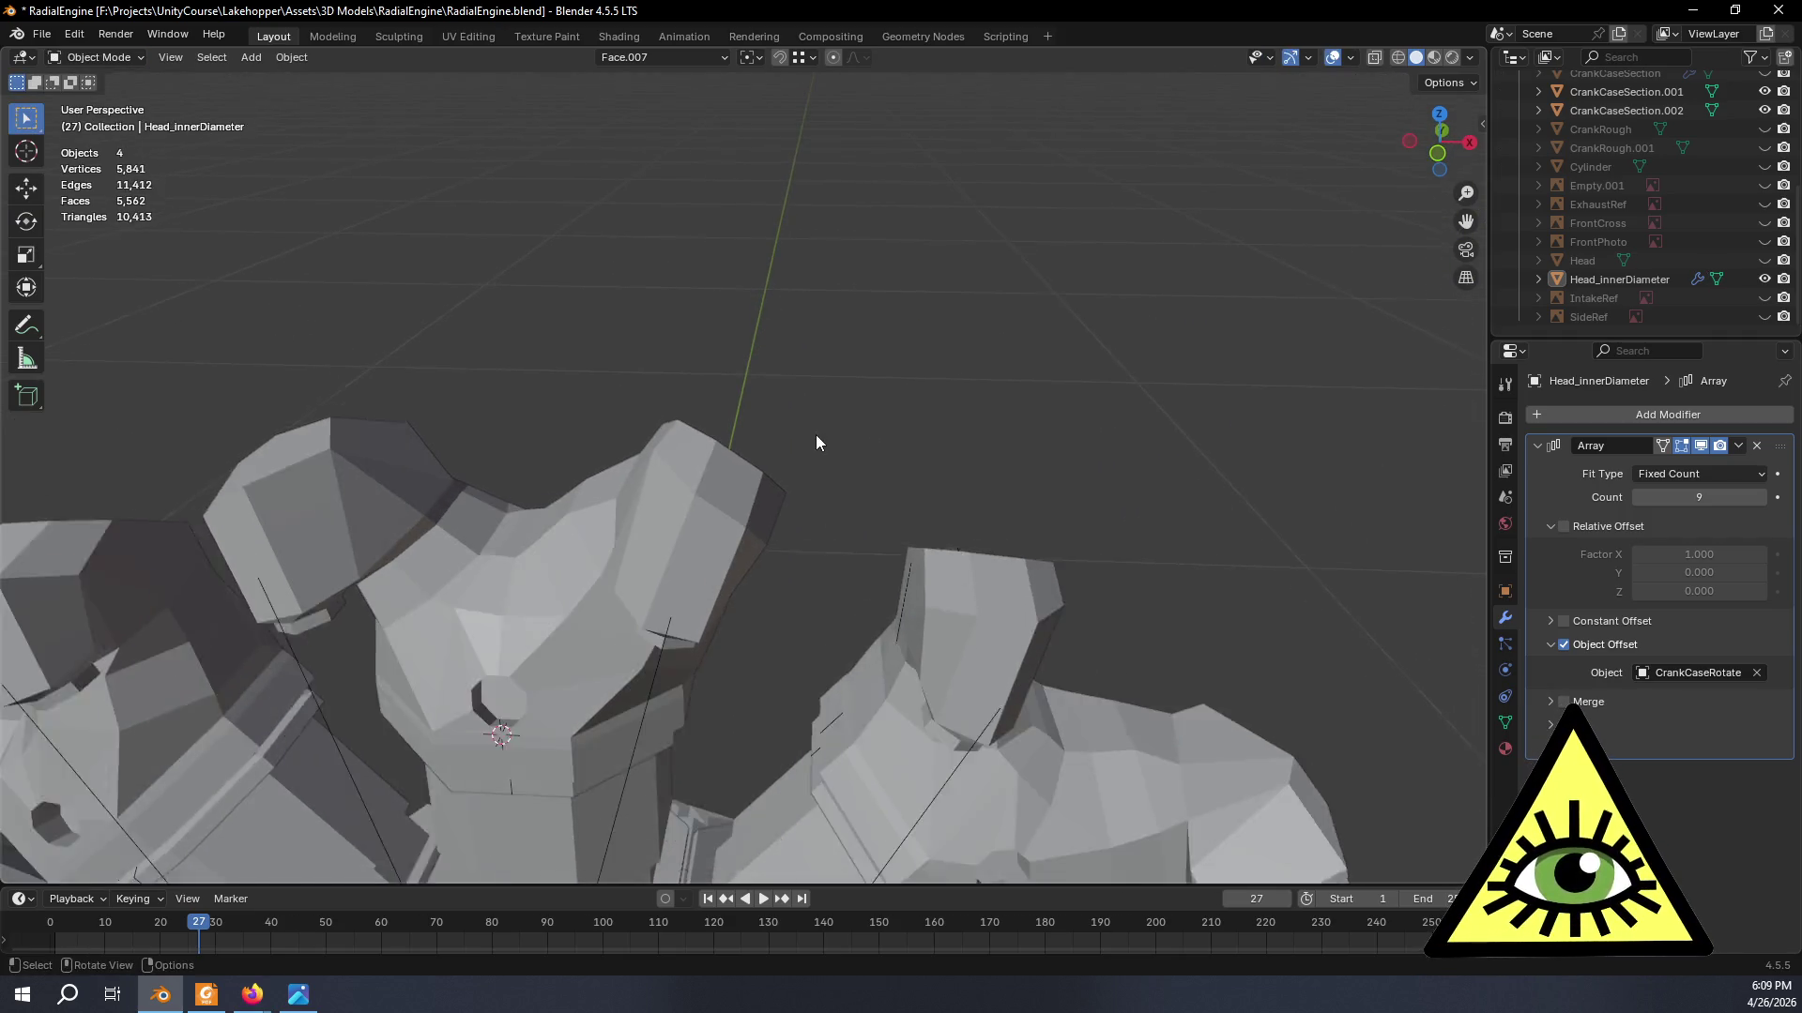
scroll(816, 443, down, 4)
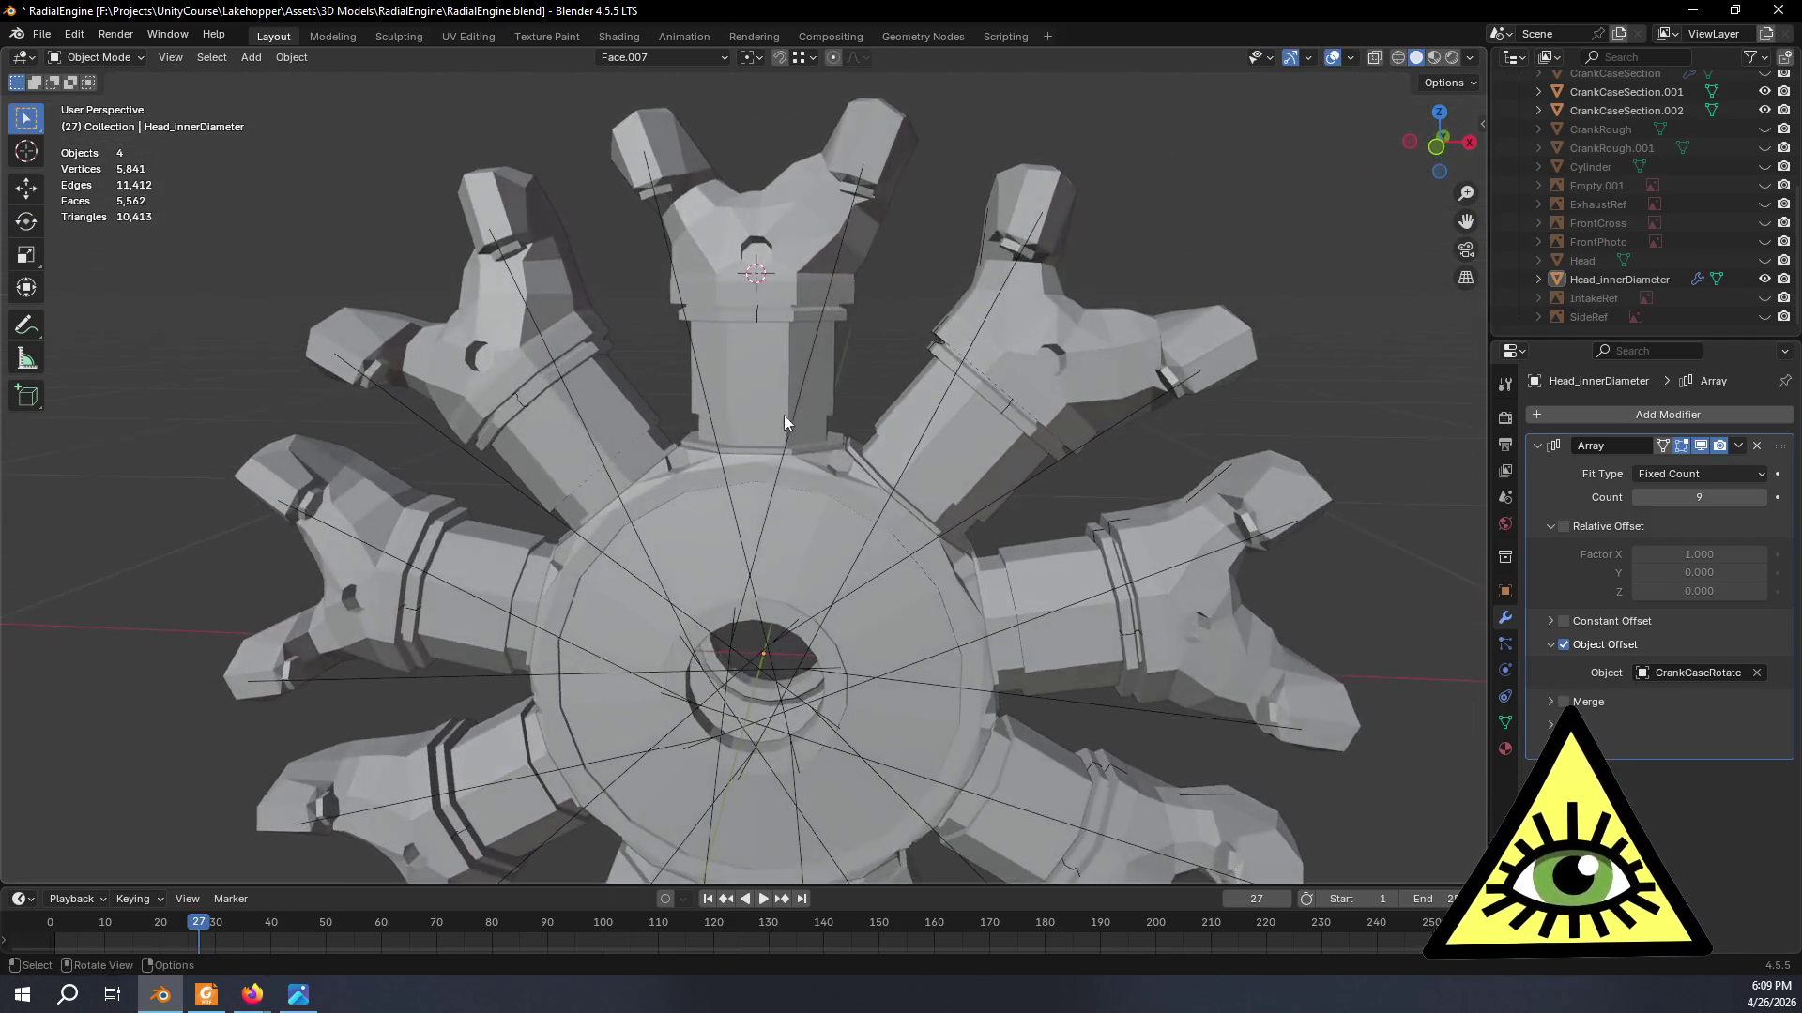
scroll(795, 433, down, 2)
scroll(816, 433, down, 5)
- Enter edit mode on the head in X-ray shading and view it from directly above
mouse_move(797, 479)
middle_down()
mouse_move(821, 454)
mouse_move(796, 478)
middle_up()
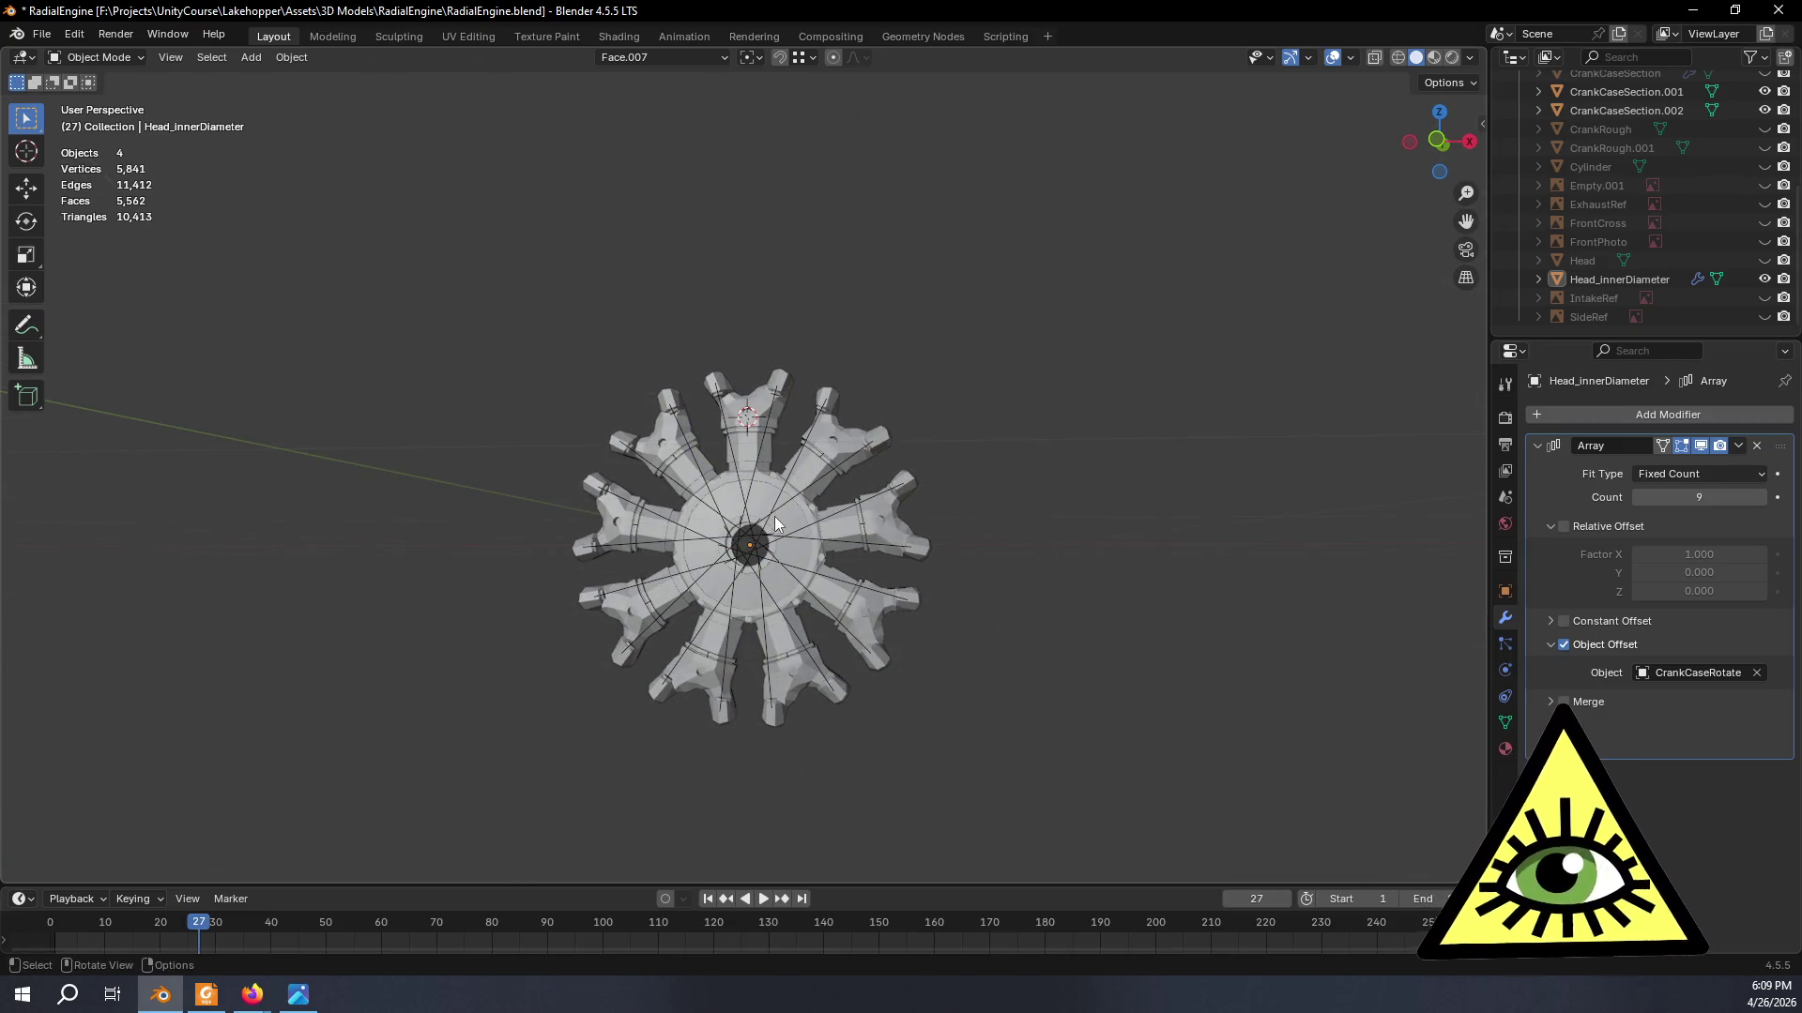
scroll(775, 525, up, 1)
scroll(784, 526, up, 4)
mouse_move(933, 500)
middle_down()
mouse_move(1022, 514)
mouse_move(1082, 408)
middle_up()
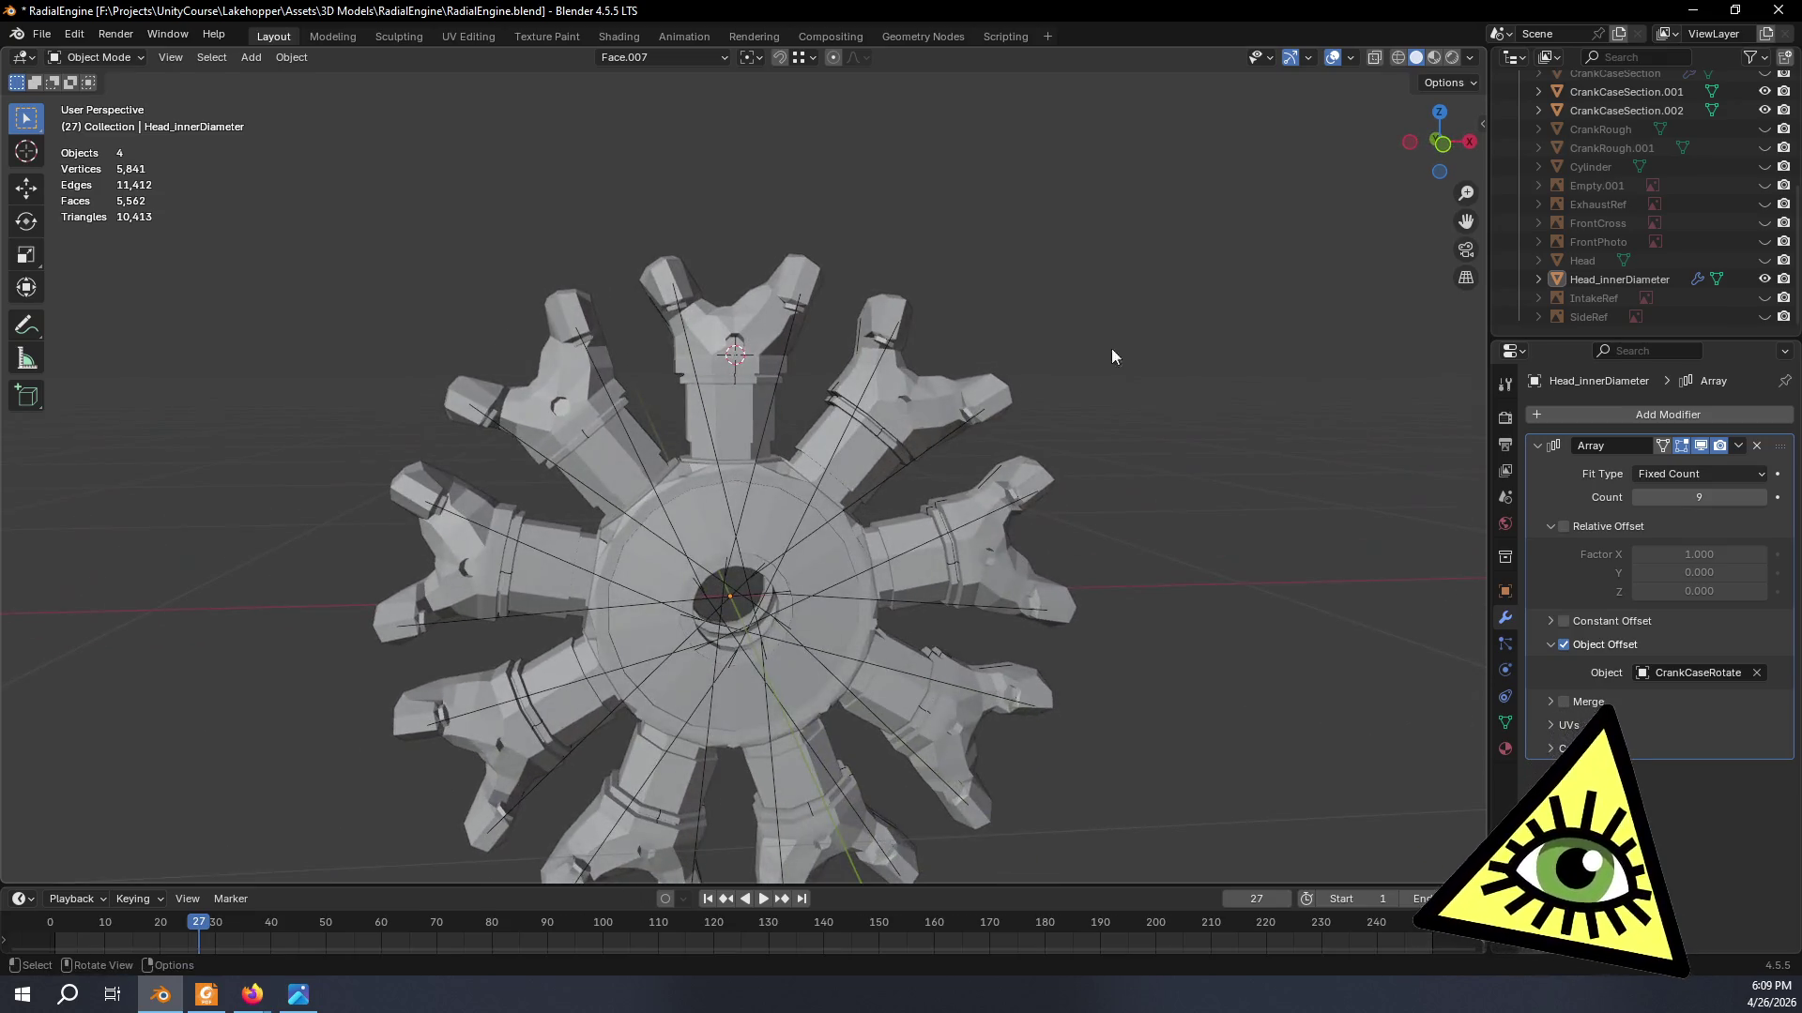
mouse_move(818, 293)
middle_down()
mouse_move(865, 314)
mouse_move(801, 315)
mouse_move(842, 372)
middle_up()
scroll(842, 373, up, 3)
scroll(753, 394, up, 2)
key(Tab)
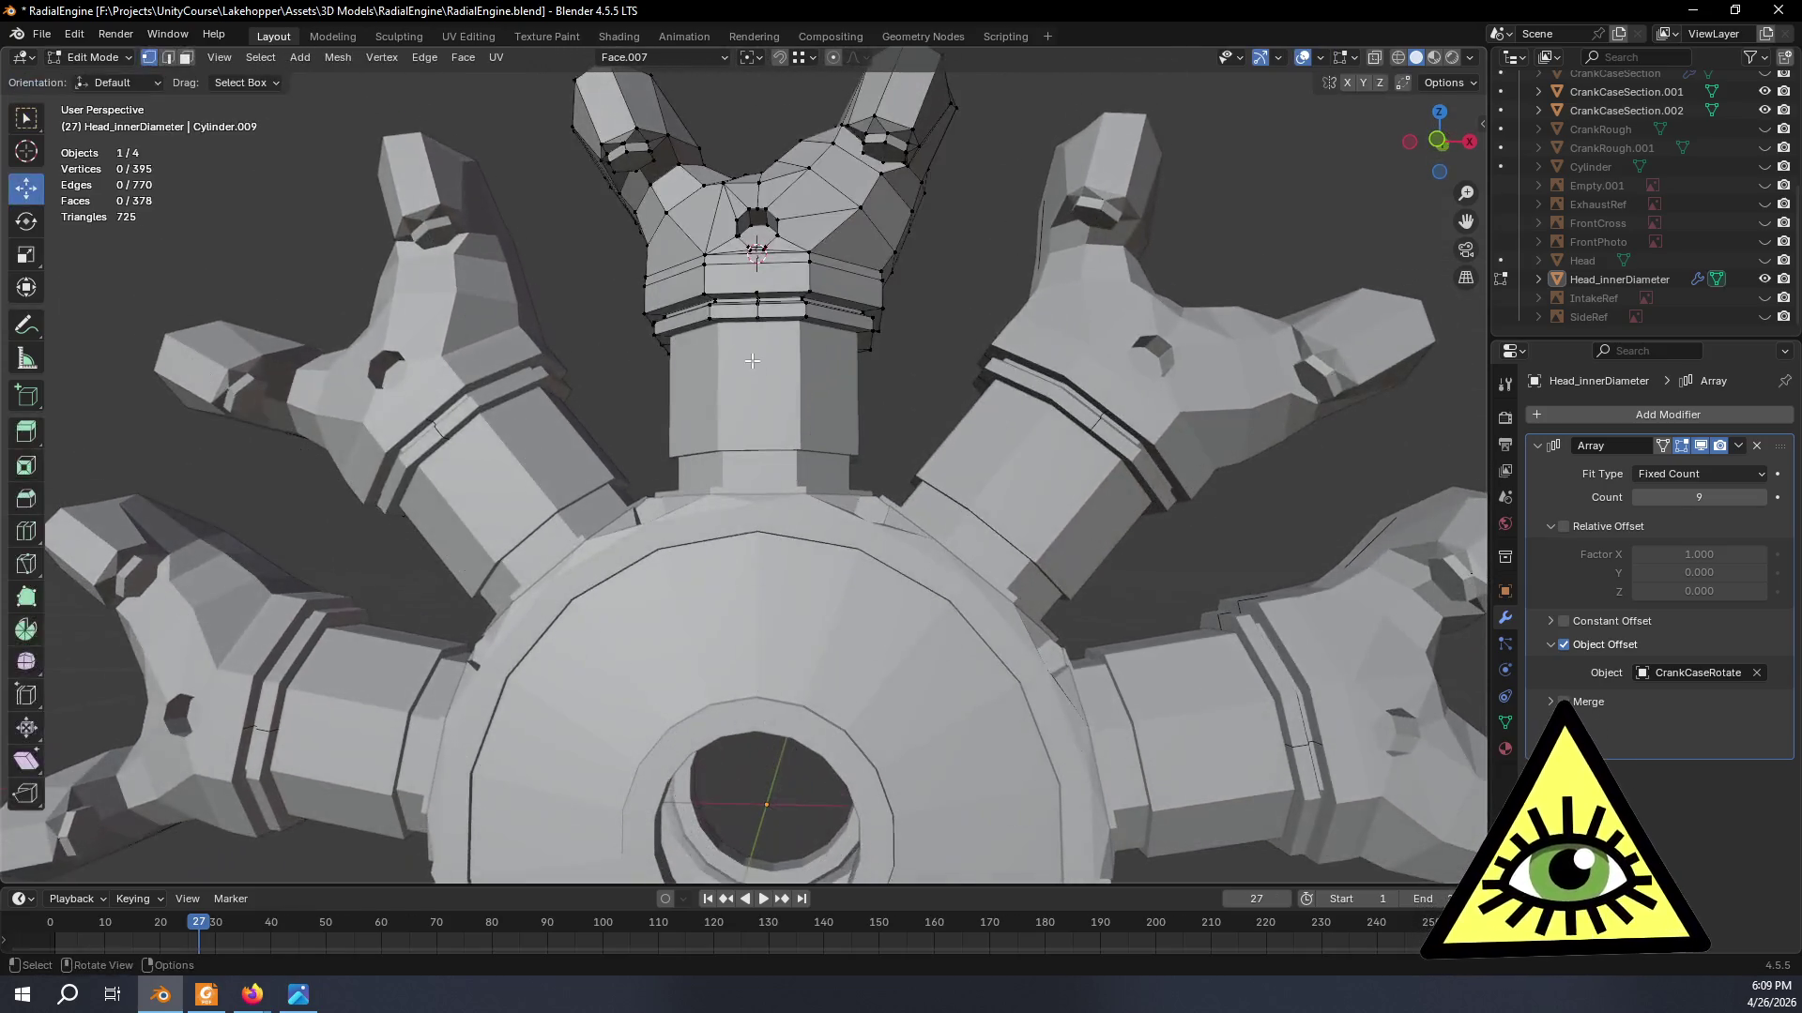
scroll(767, 339, up, 2)
key(alt+z)
mouse_move(766, 338)
middle_down()
mouse_move(852, 400)
mouse_move(837, 381)
middle_up()
key(KP_7)
scroll(836, 380, up, 4)
scroll(838, 358, up, 1)
scroll(839, 353, up, 2)
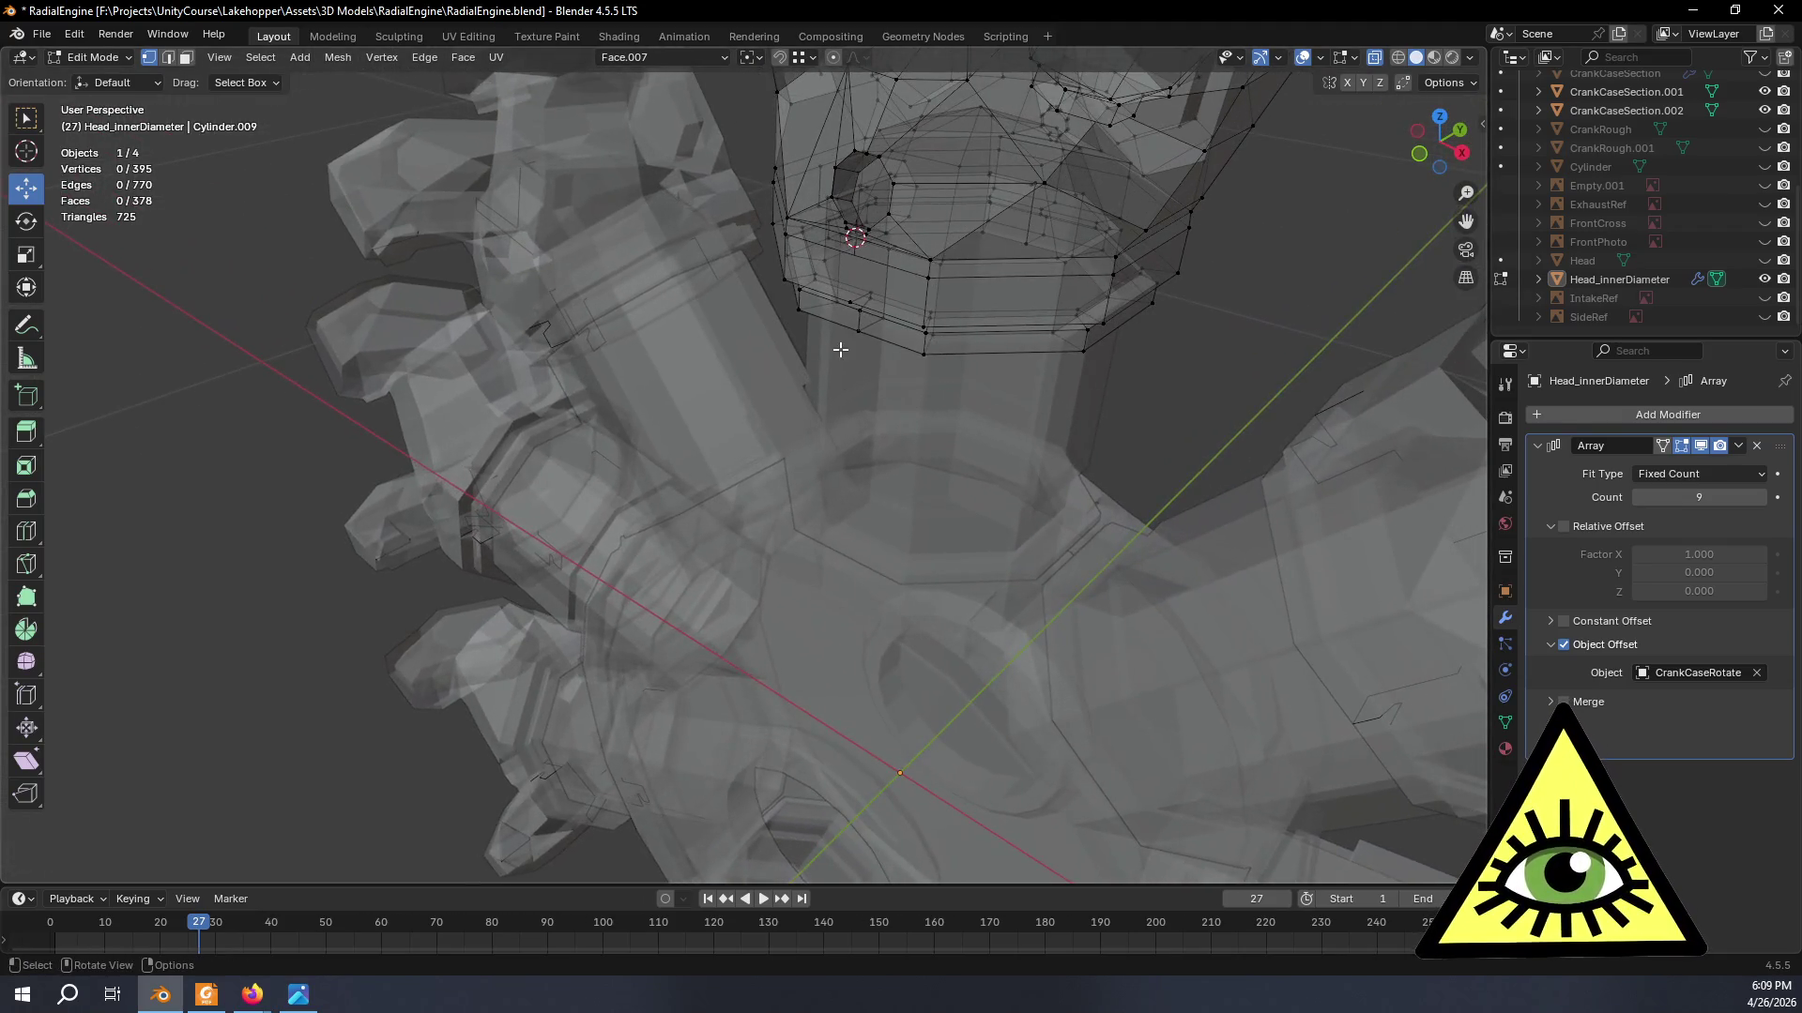
scroll(883, 302, up, 2)
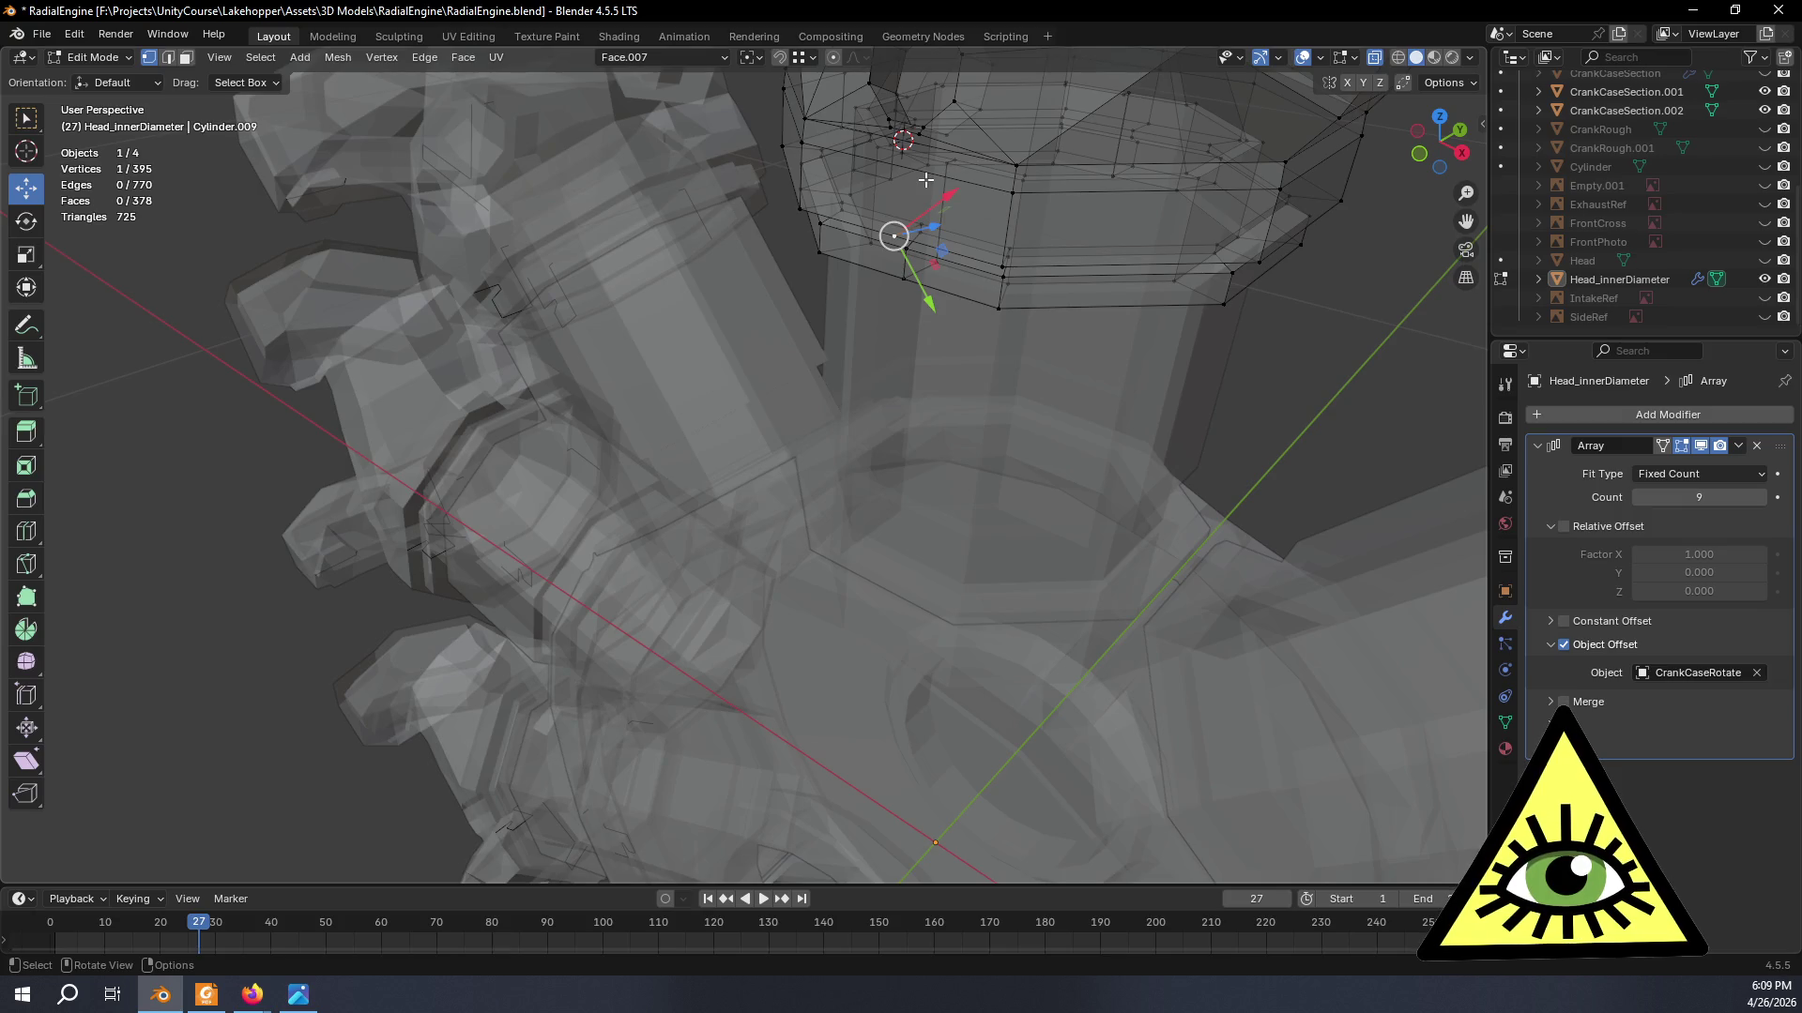
- Grow the selection to the eight-vertex collar ring and delete it, leaving 387 vertices
key(ctrl)
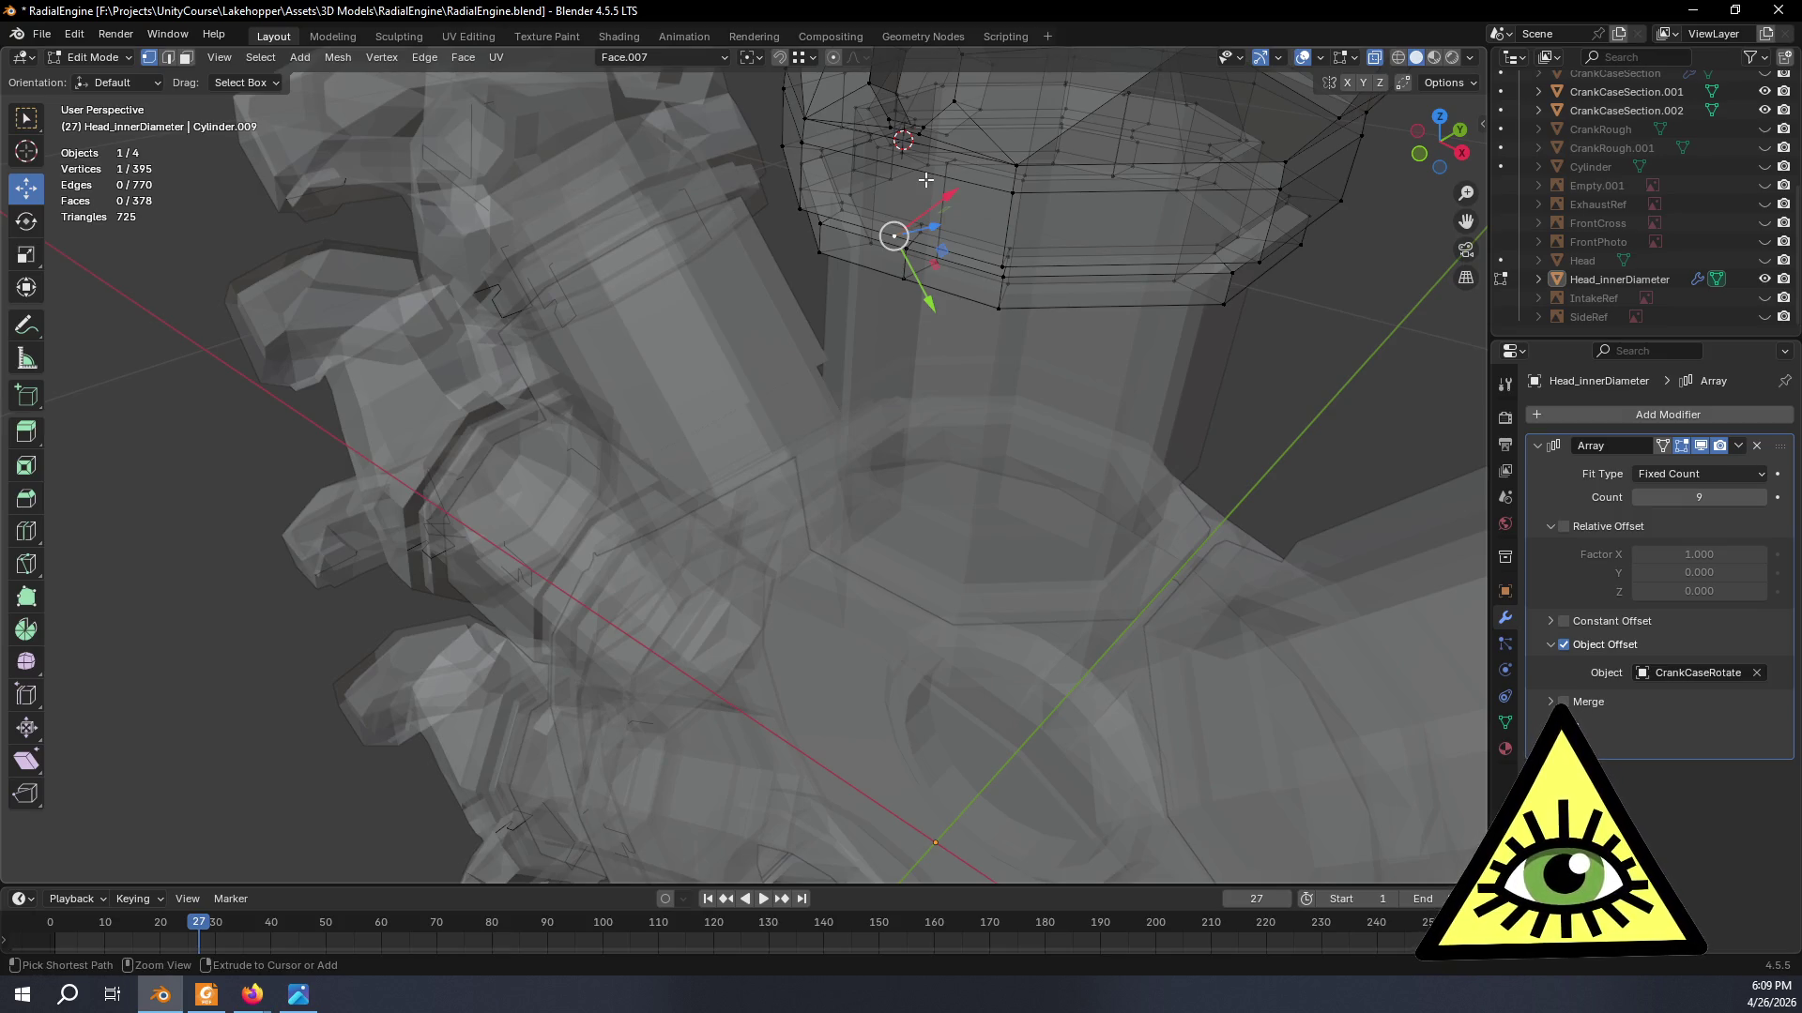
key(ctrl+KP_Add)
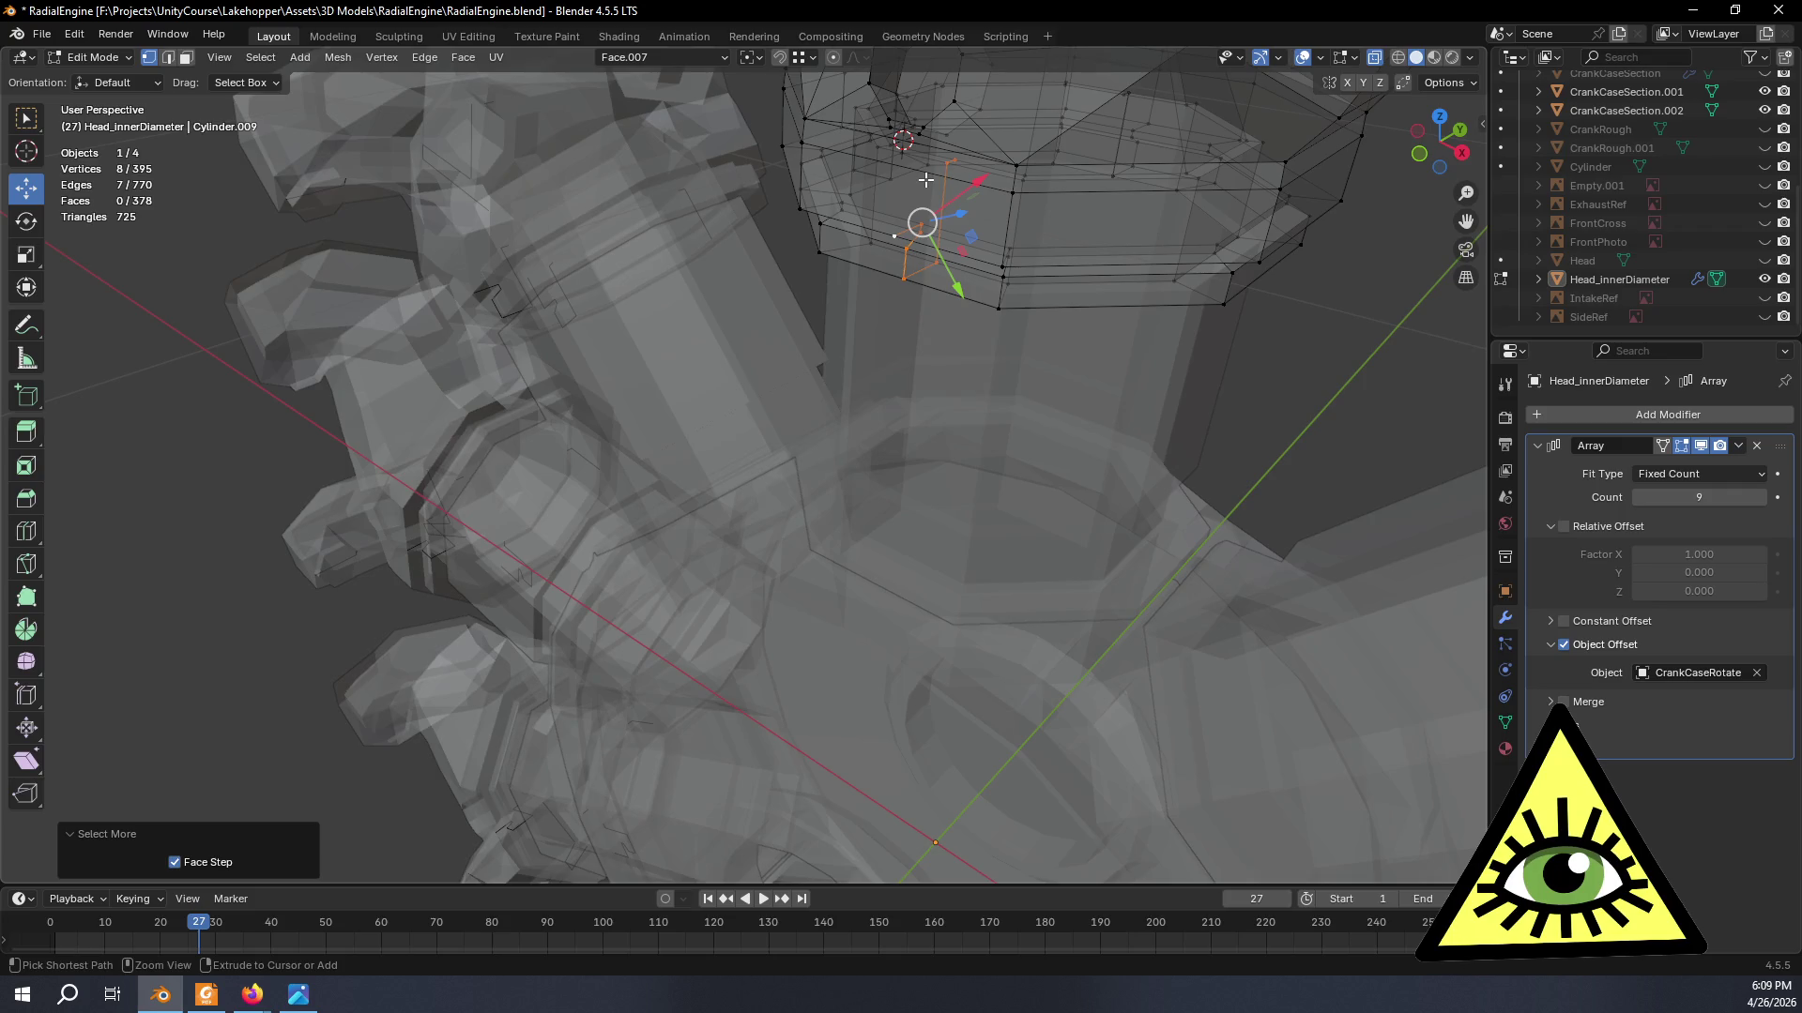
key(x)
click(925, 179)
middle_drag(925, 179, 929, 220)
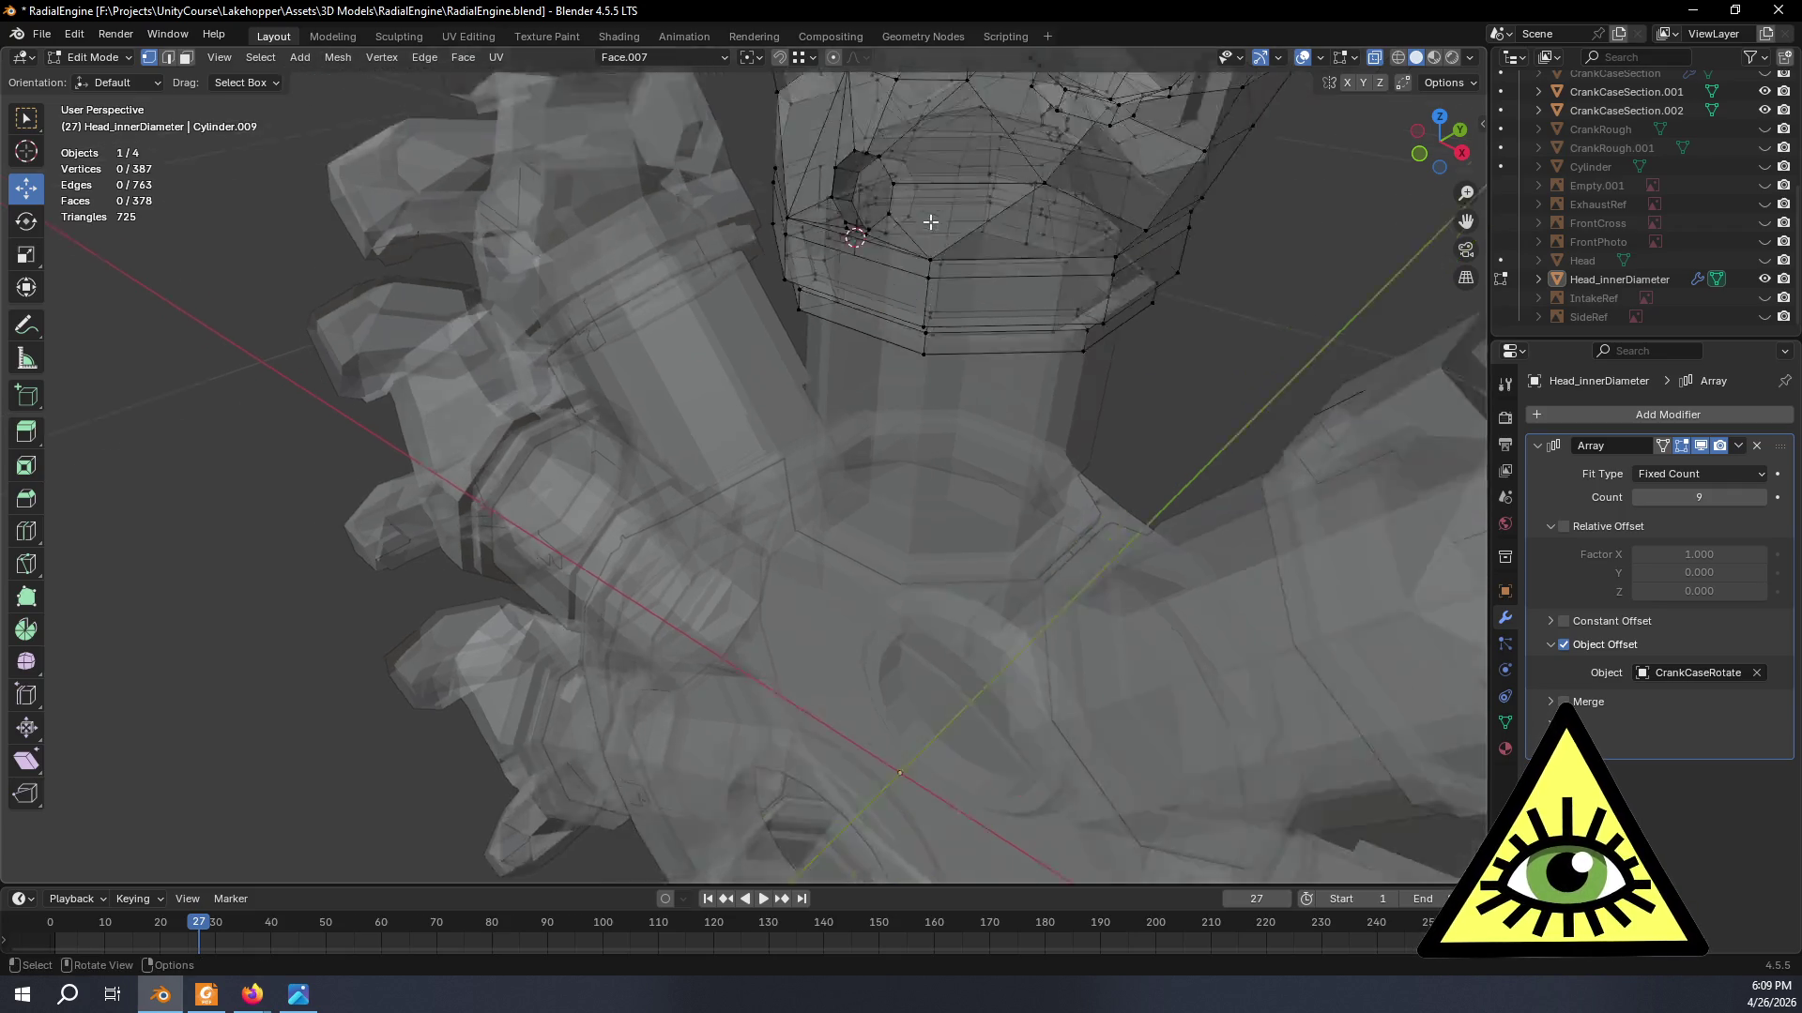
scroll(940, 326, down, 5)
key(Tab)
middle_drag(1033, 325, 1065, 358)
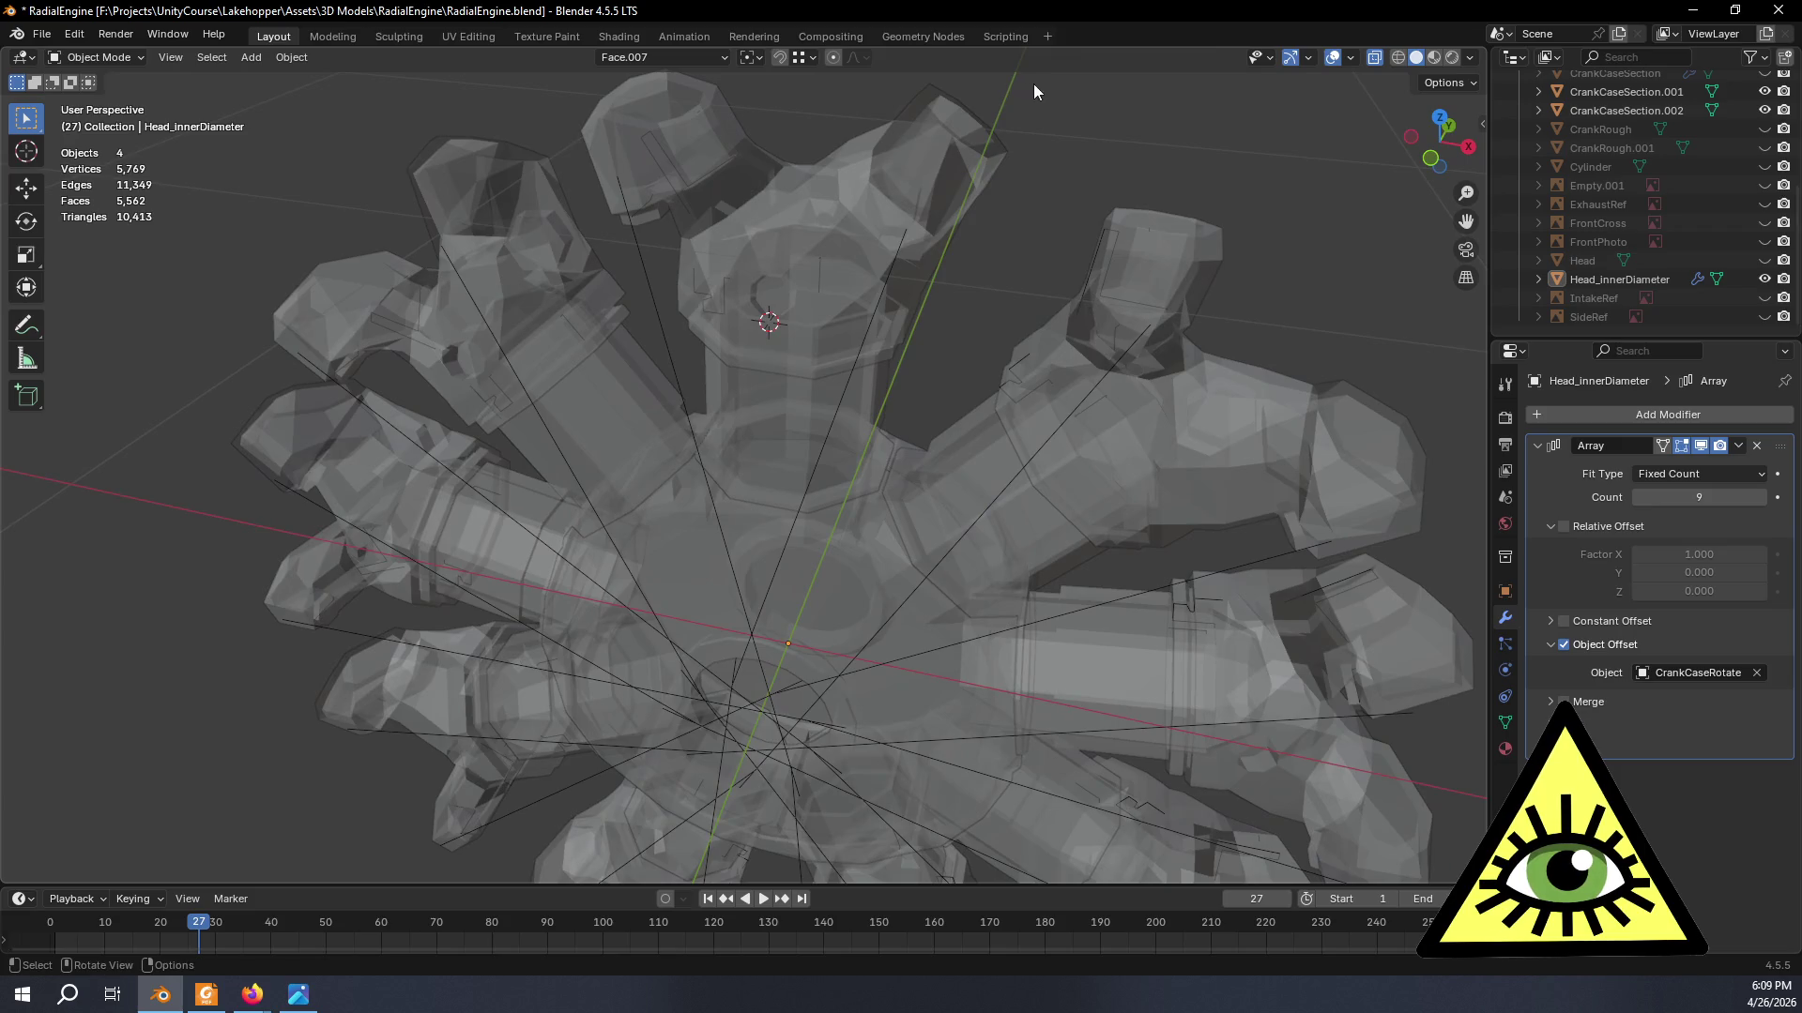
key(Tab)
- Delete the nine-vertex stray group grown from the head's collar ring
middle_drag(978, 213, 794, 251)
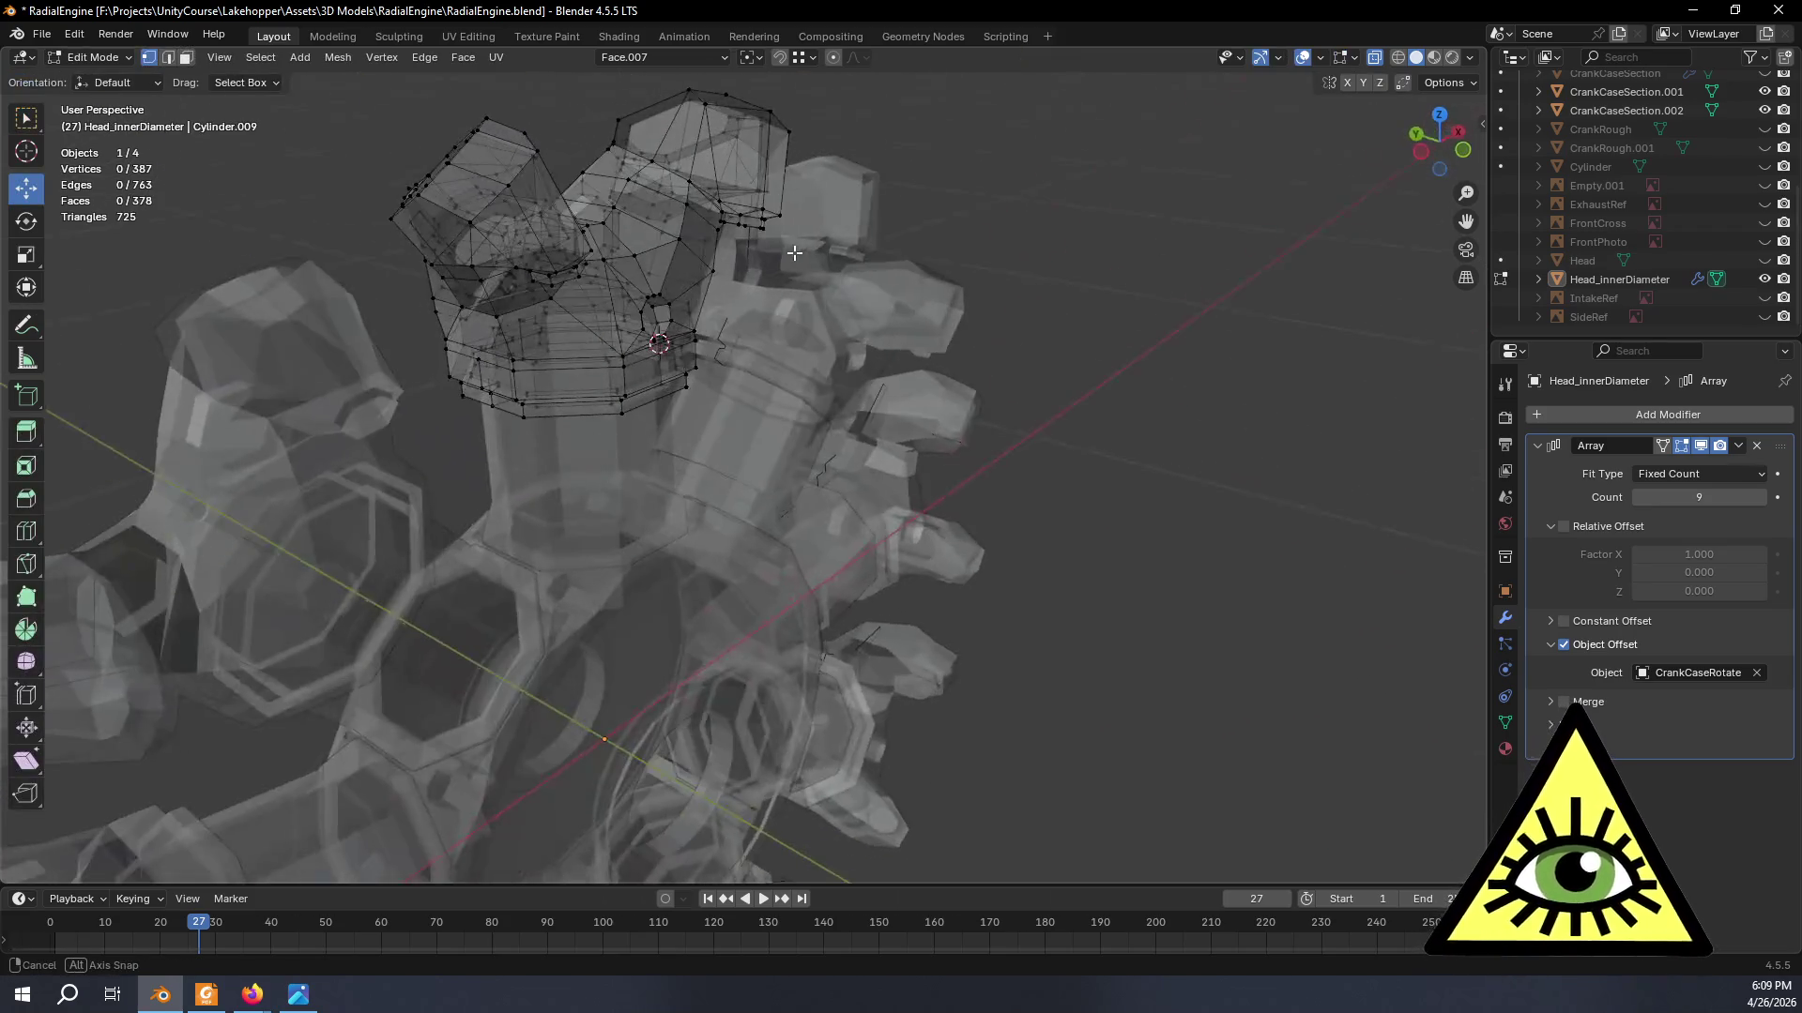
middle_drag(469, 387, 507, 393)
click(468, 358)
key(ctrl+KP_Add)
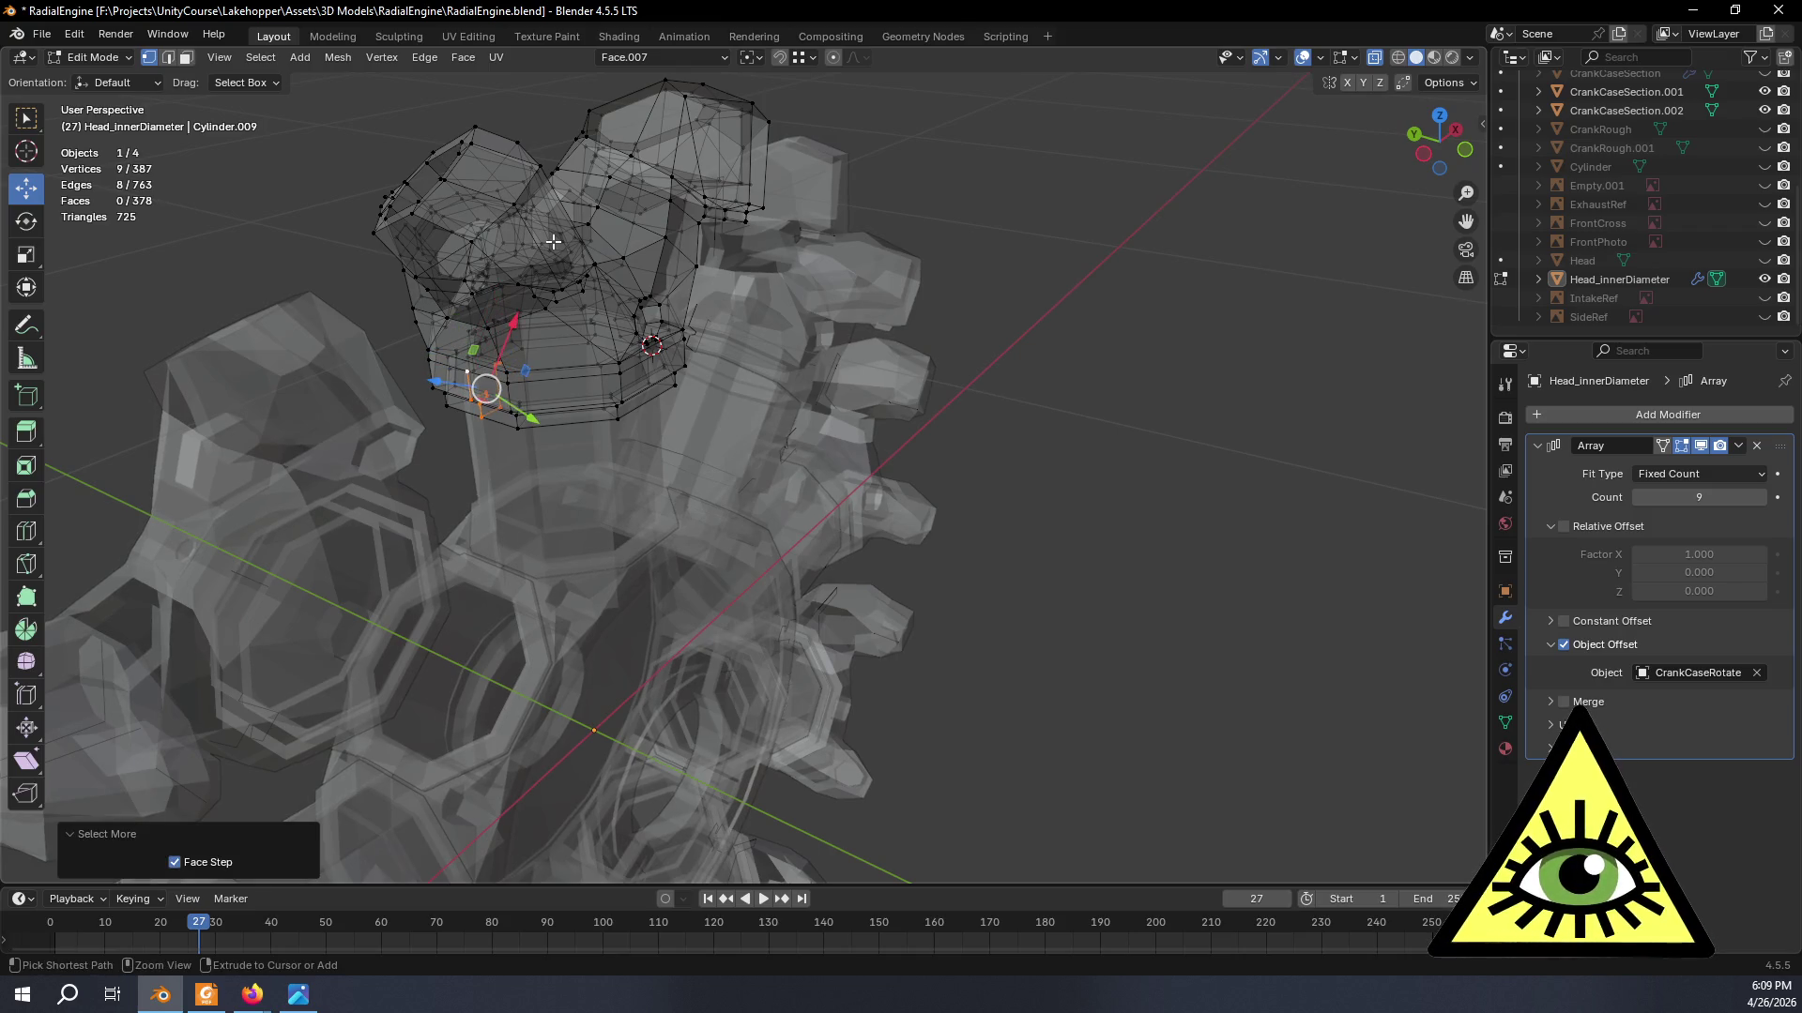
key(x)
click(553, 241)
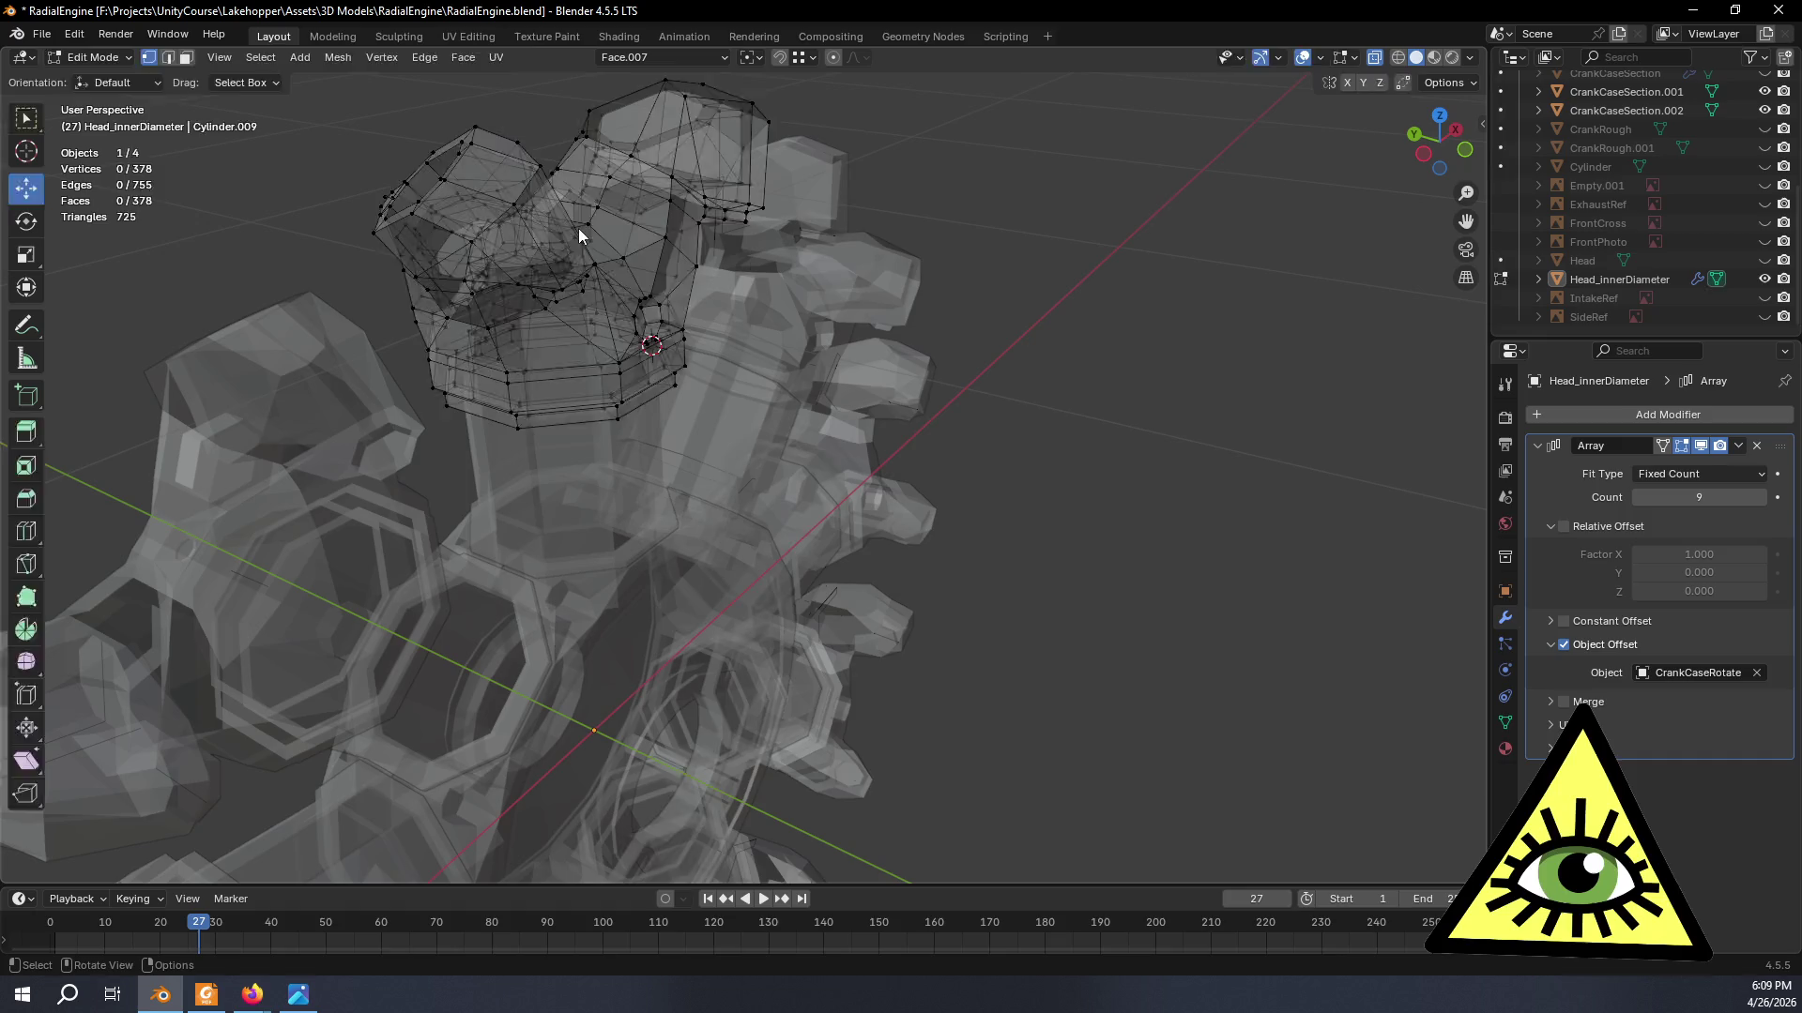
key(Tab)
mouse_move(579, 229)
middle_down()
mouse_move(838, 244)
mouse_move(881, 210)
mouse_move(1022, 262)
mouse_move(1024, 293)
mouse_move(1008, 284)
middle_up()
- Grow a selection to five stray vertices and remove them from the head mesh
key(Tab)
scroll(1022, 262, up, 3)
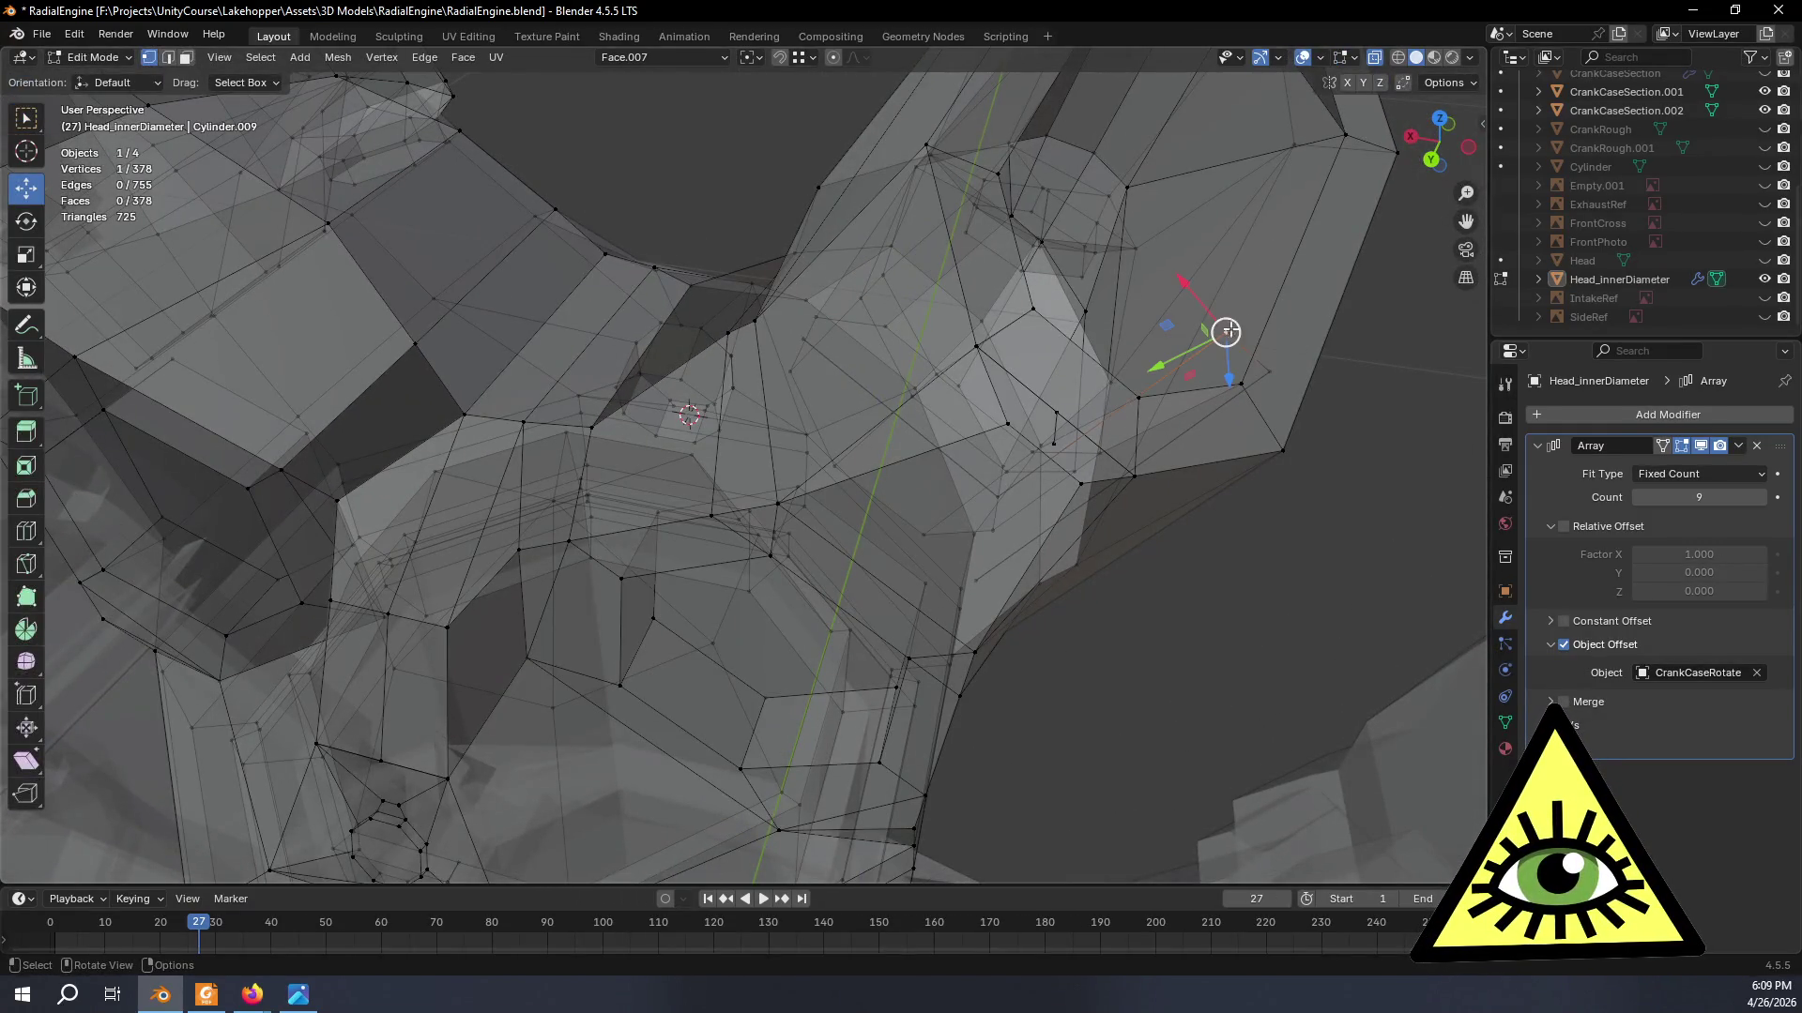
key(ctrl+KP_Add)
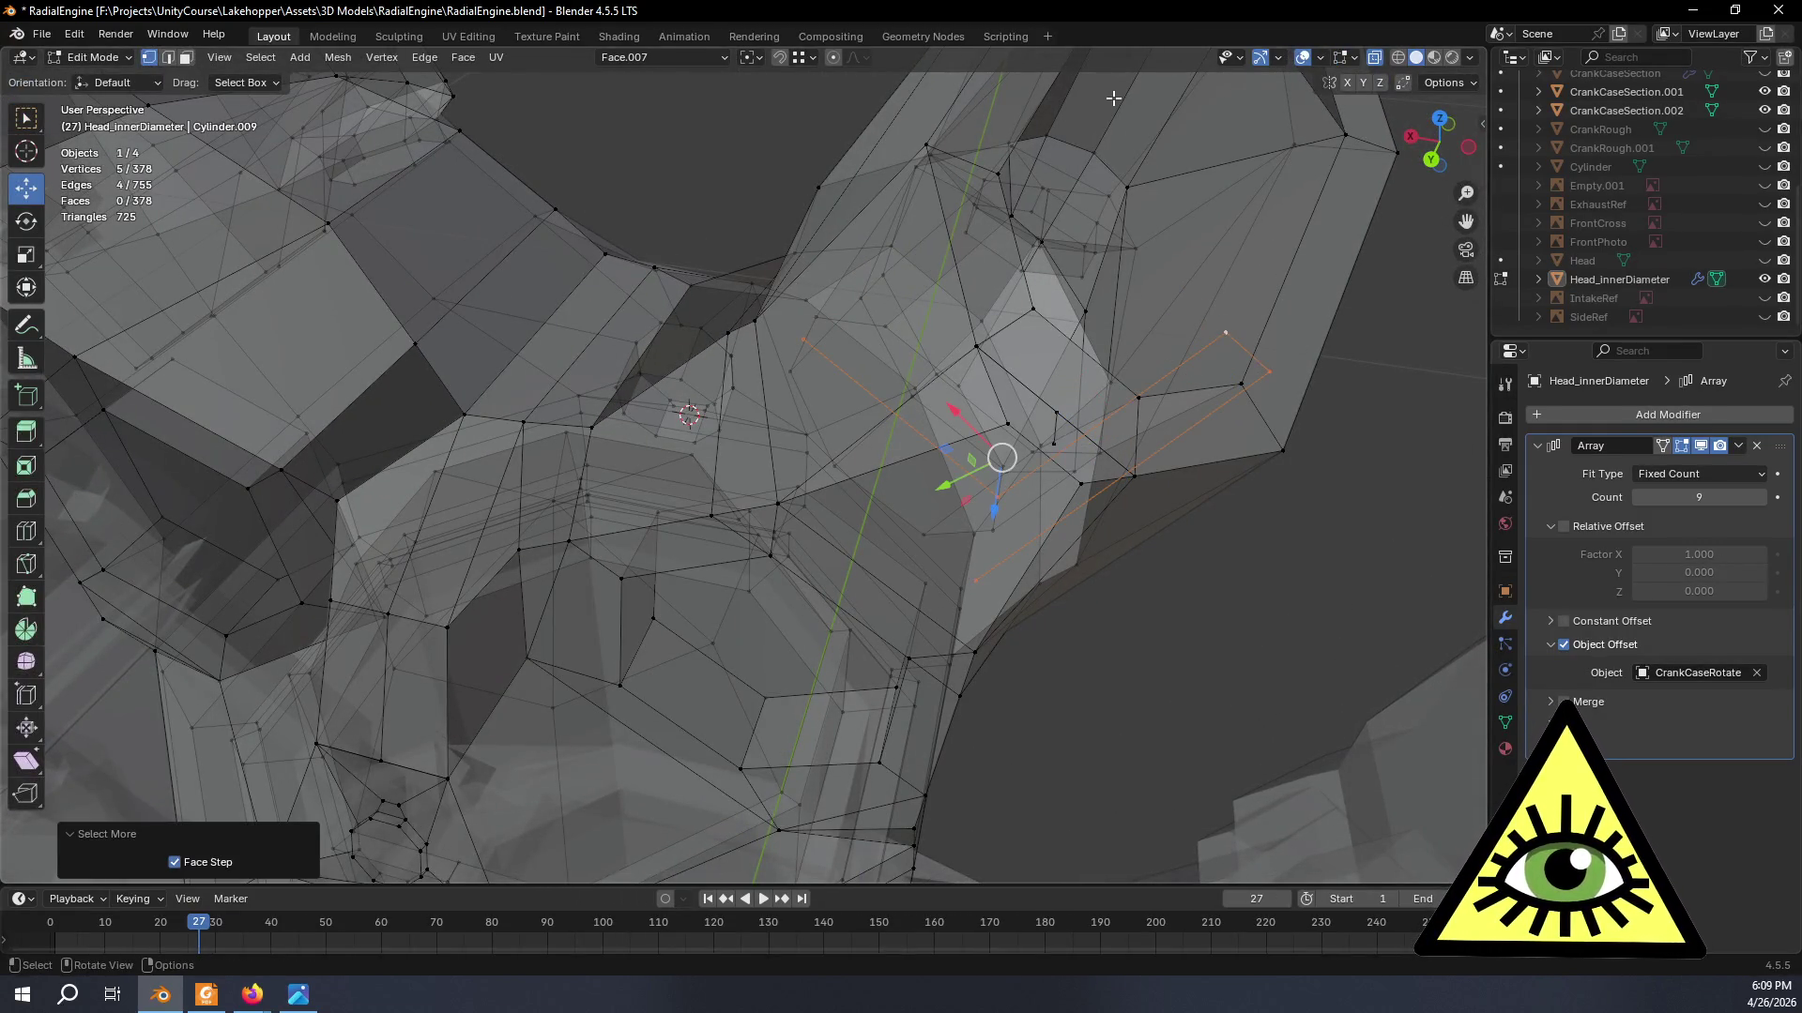
right_click(1114, 98)
key(Escape)
key(Tab)
scroll(831, 364, down, 5)
scroll(830, 365, down, 2)
mouse_move(830, 371)
middle_down()
mouse_move(937, 314)
mouse_move(897, 283)
mouse_move(758, 304)
mouse_move(792, 309)
mouse_move(821, 389)
mouse_move(798, 396)
middle_up()
- Delete the two stray vertices on the head's outer edge, leaving 371 vertices
key(Tab)
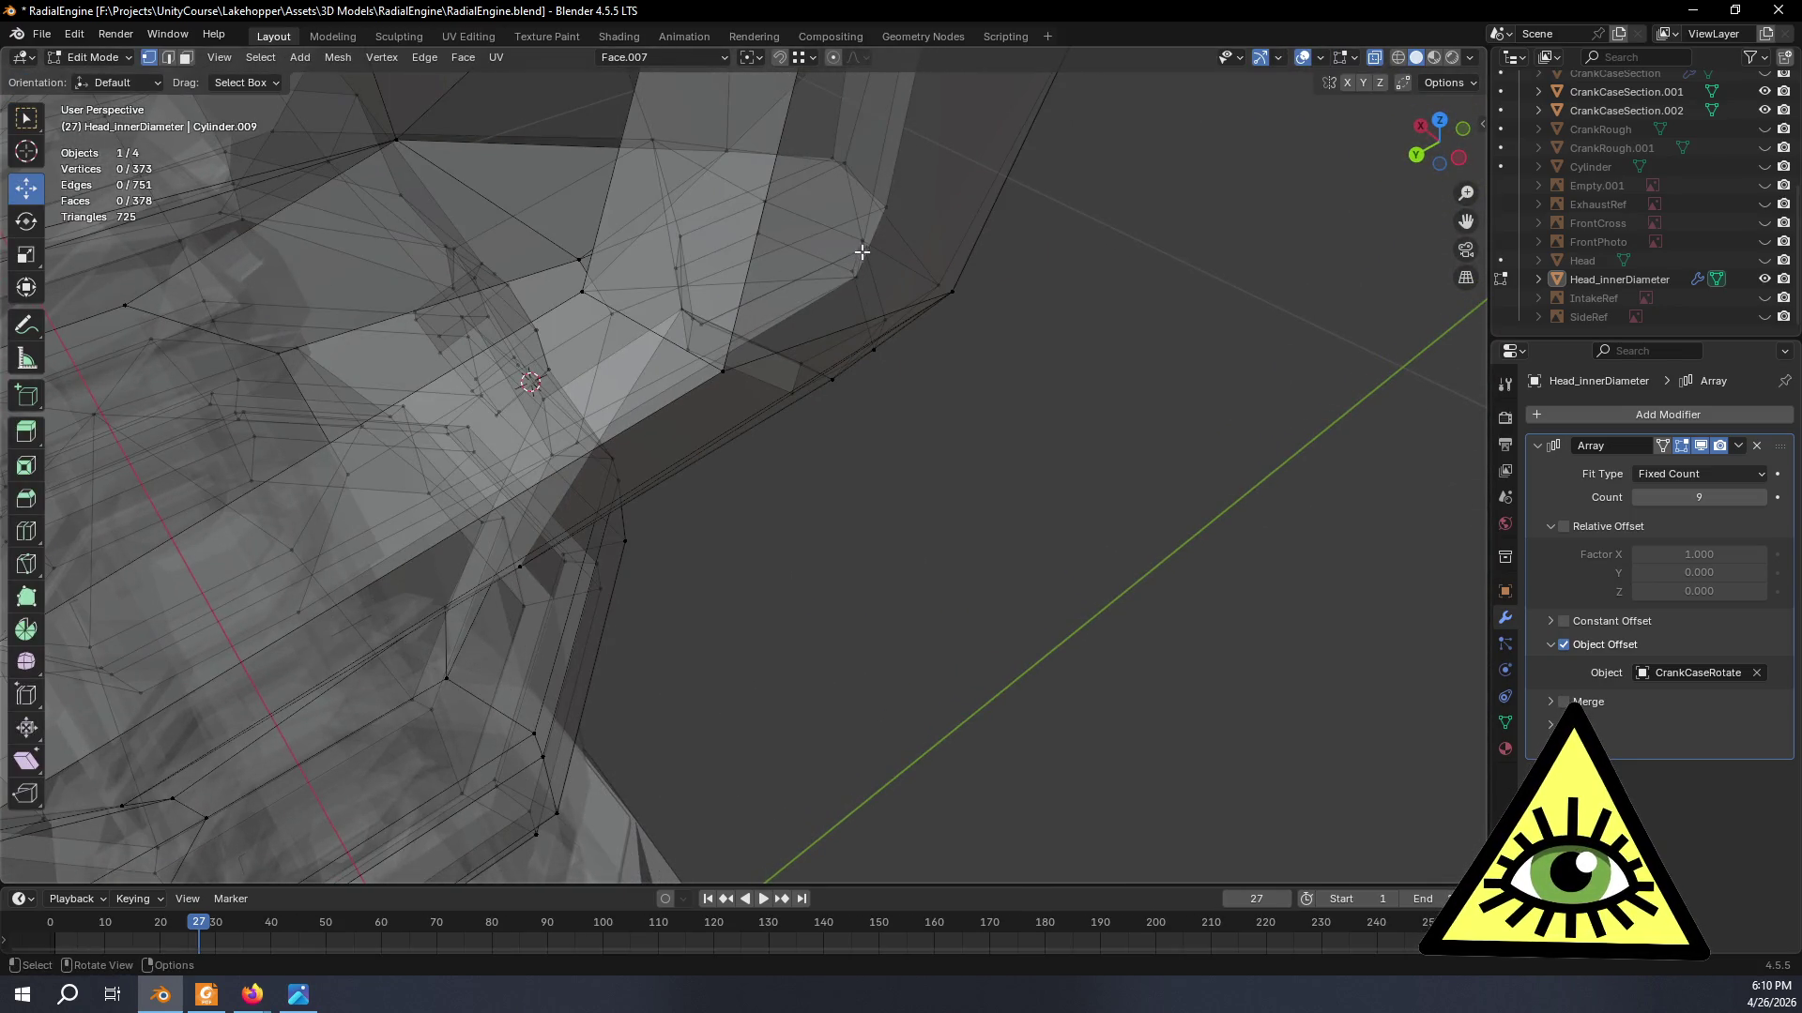
key(ctrl+KP_Add)
key(ctrl+KP_Add)
key(ctrl+KP_Add)
key(ctrl+KP_Add)
key(ctrl+KP_Add)
key(ctrl+KP_Add)
key(ctrl+KP_Subtract)
key(ctrl+KP_Subtract)
key(ctrl+KP_Subtract)
key(ctrl+KP_Subtract)
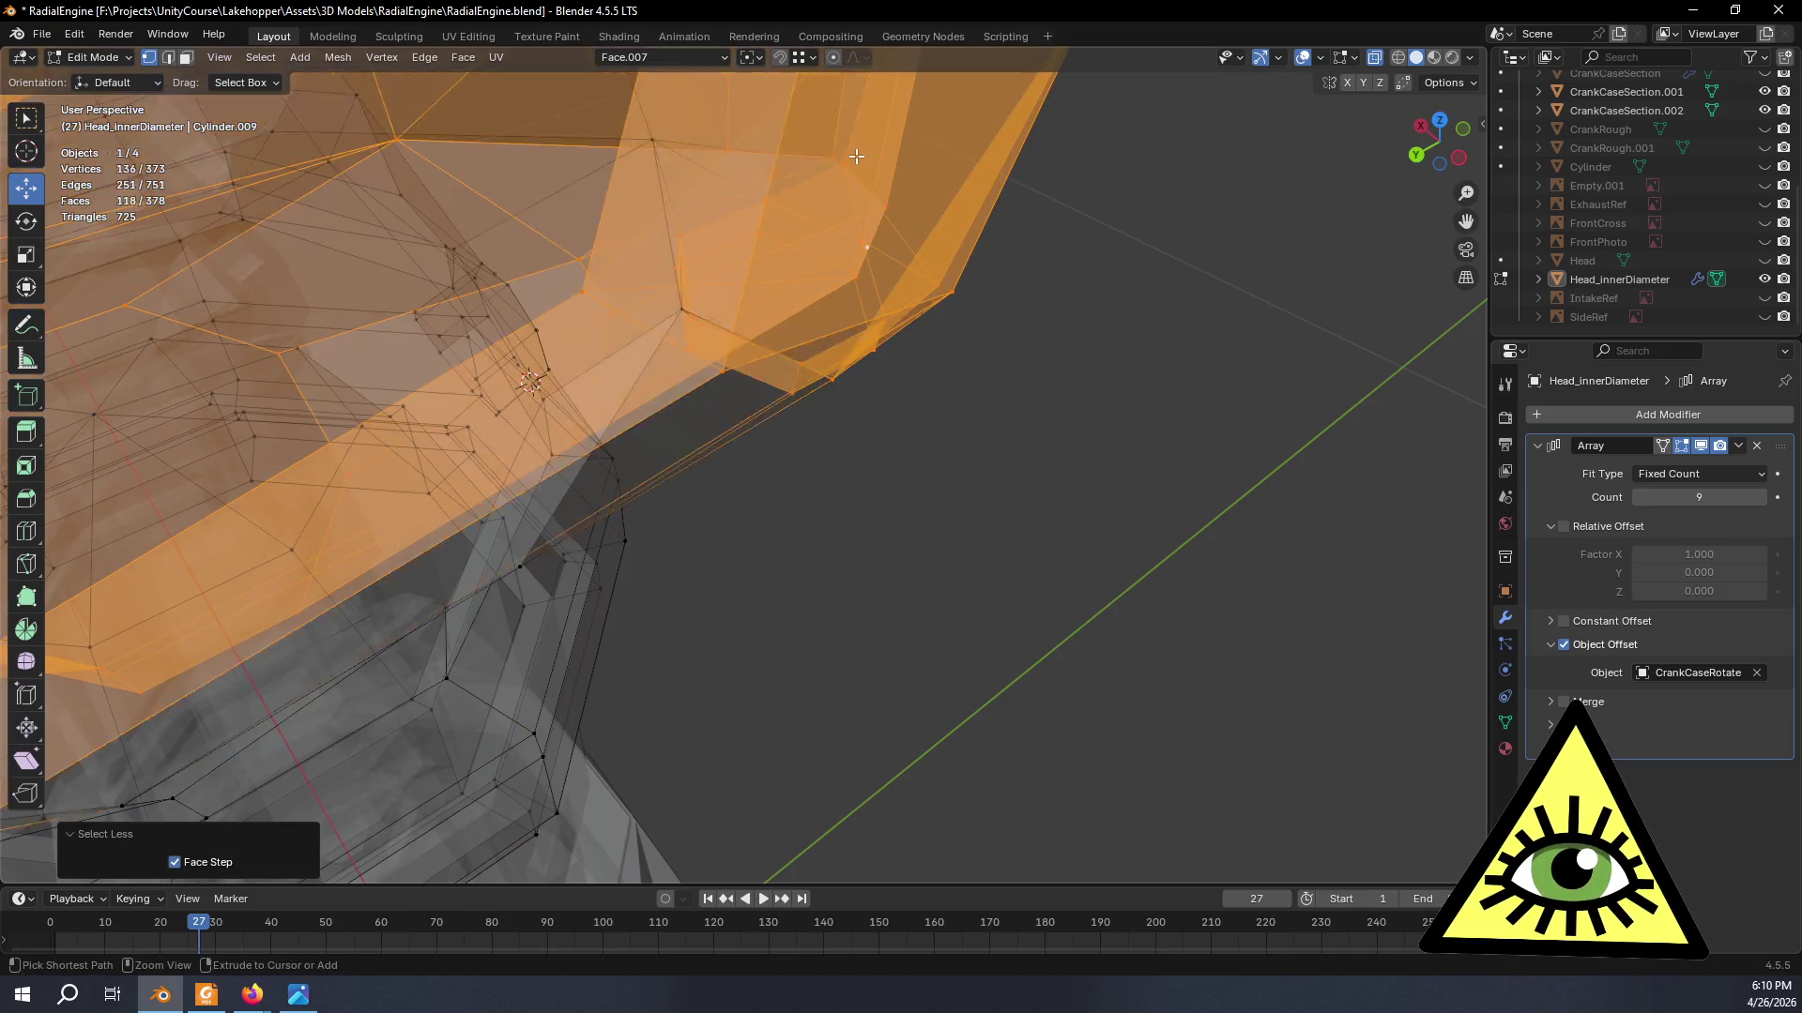
key(ctrl+KP_Subtract)
key(ctrl+KP_Subtract)
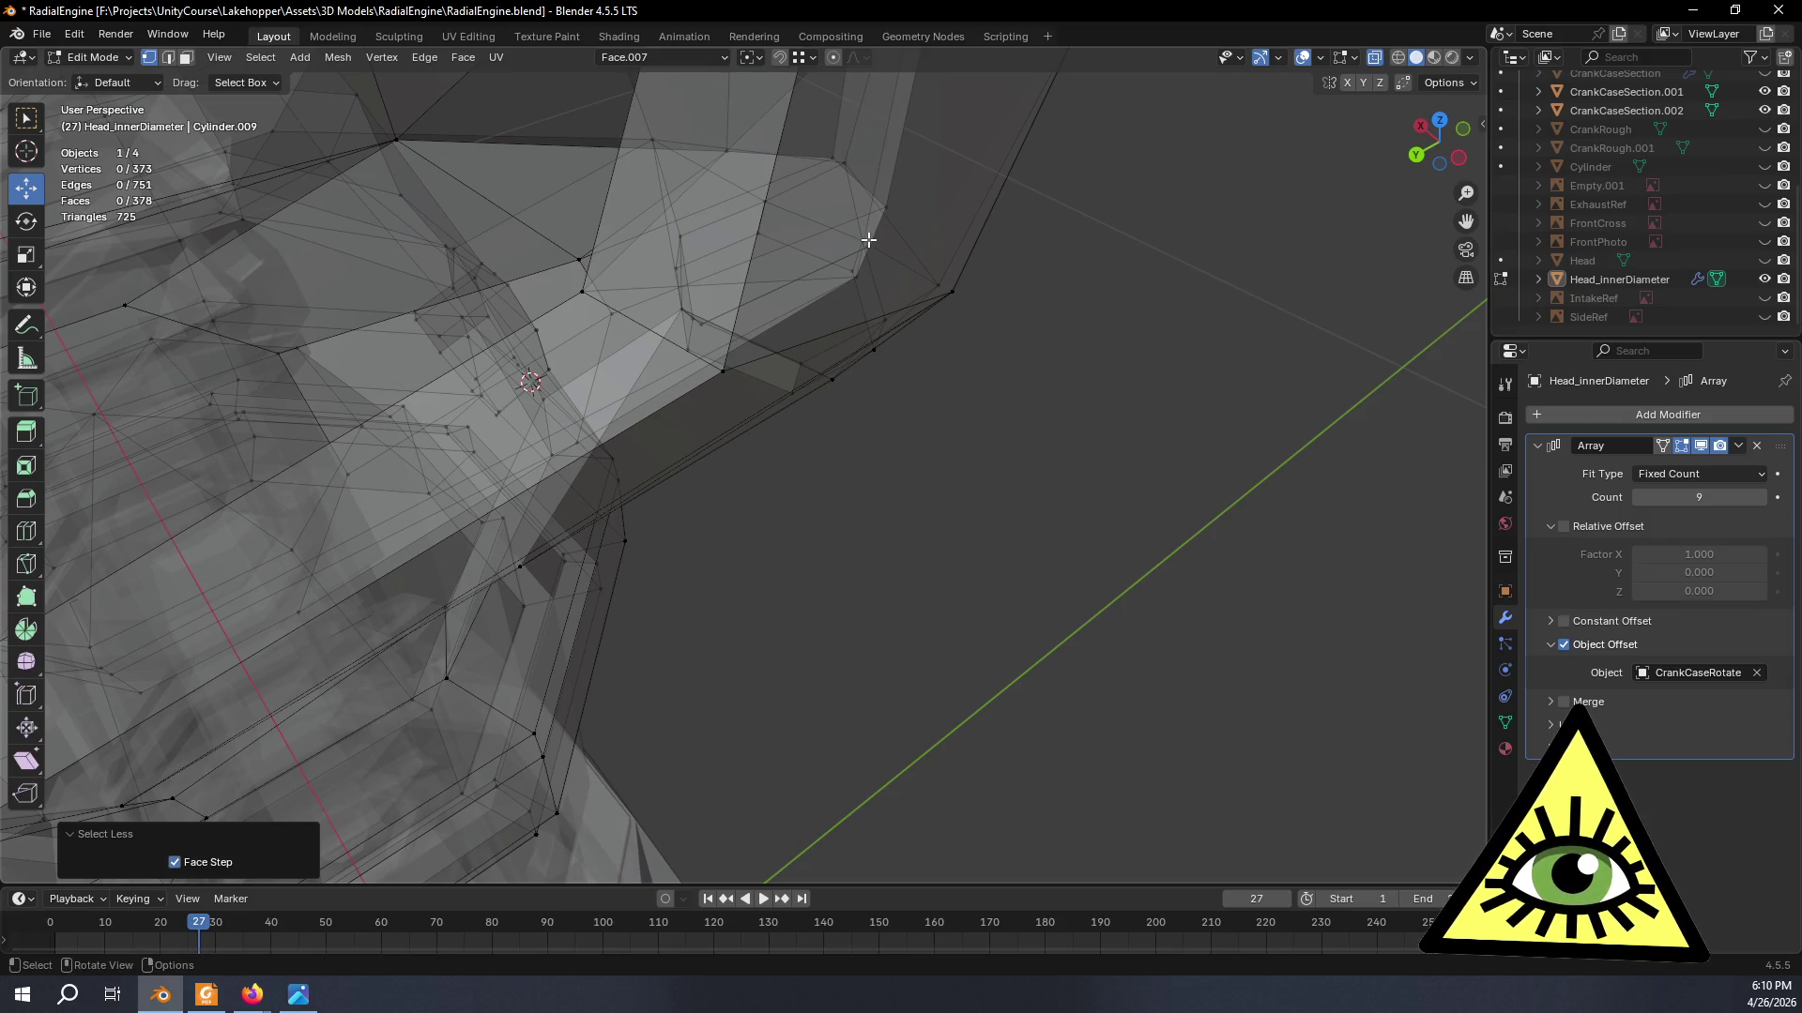
click(861, 239)
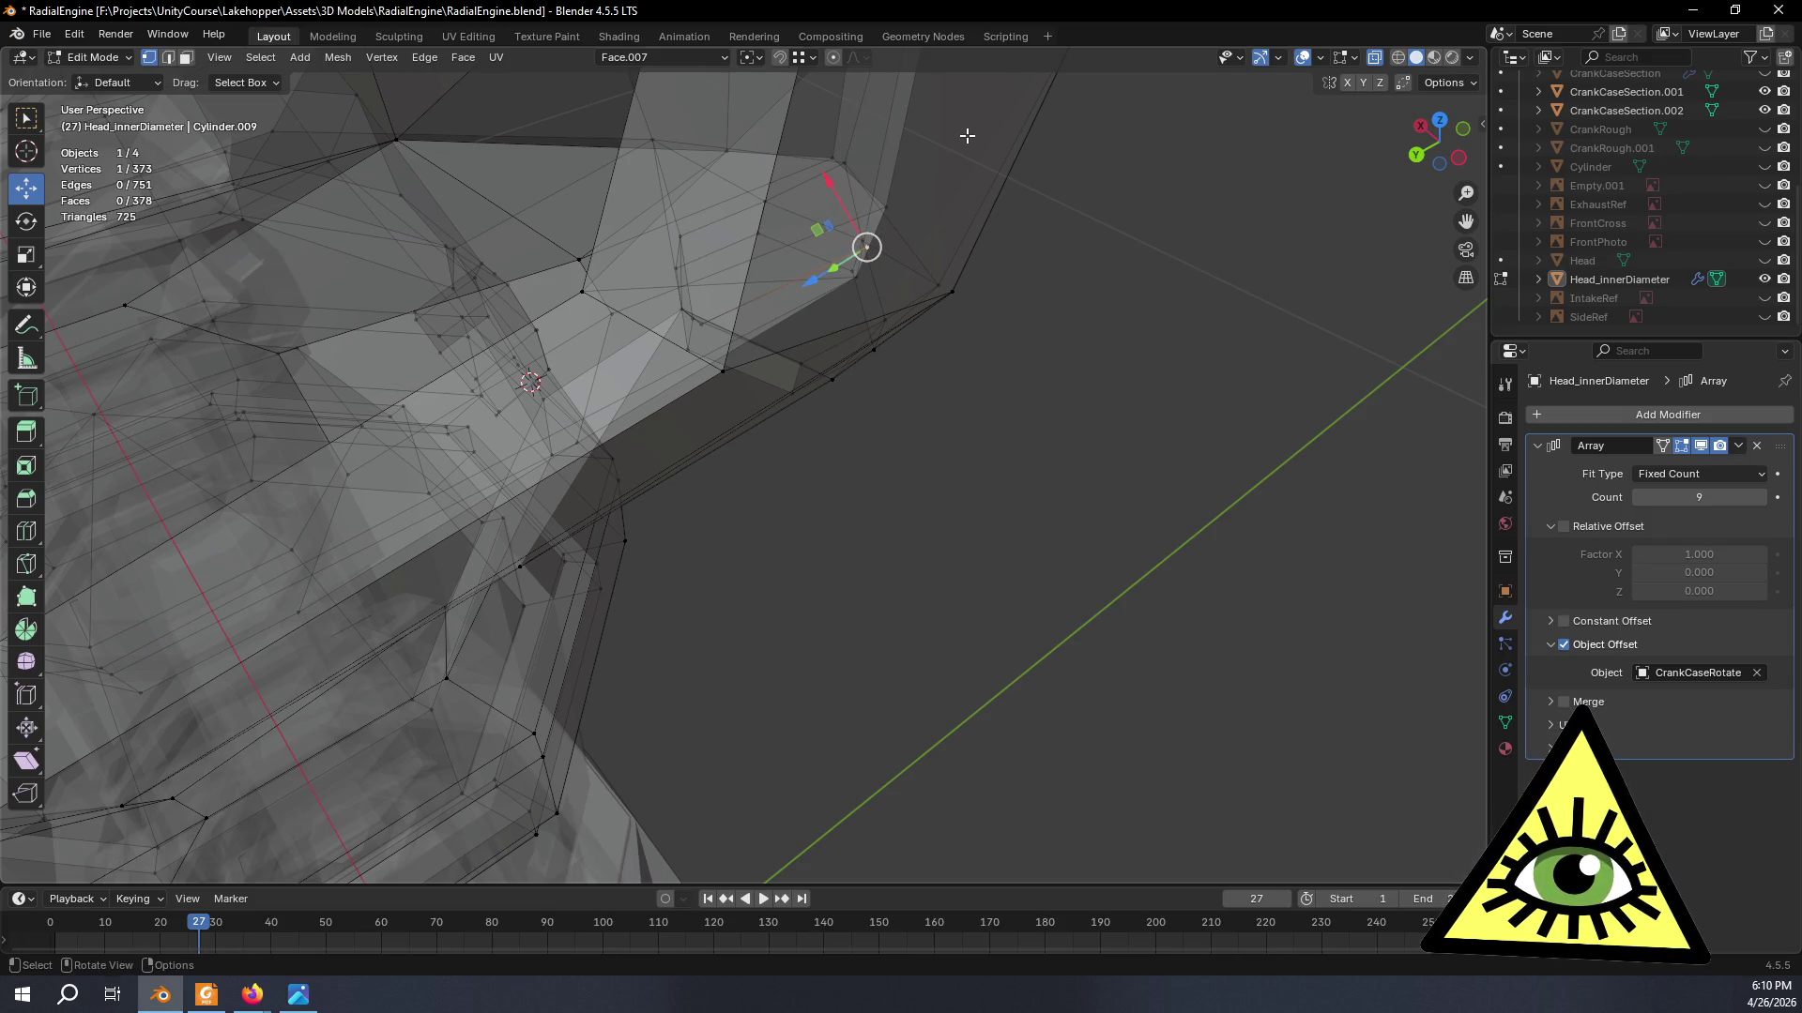
key(ctrl+KP_Add)
key(ctrl+KP_Add)
key(ctrl+KP_Subtract)
key(x)
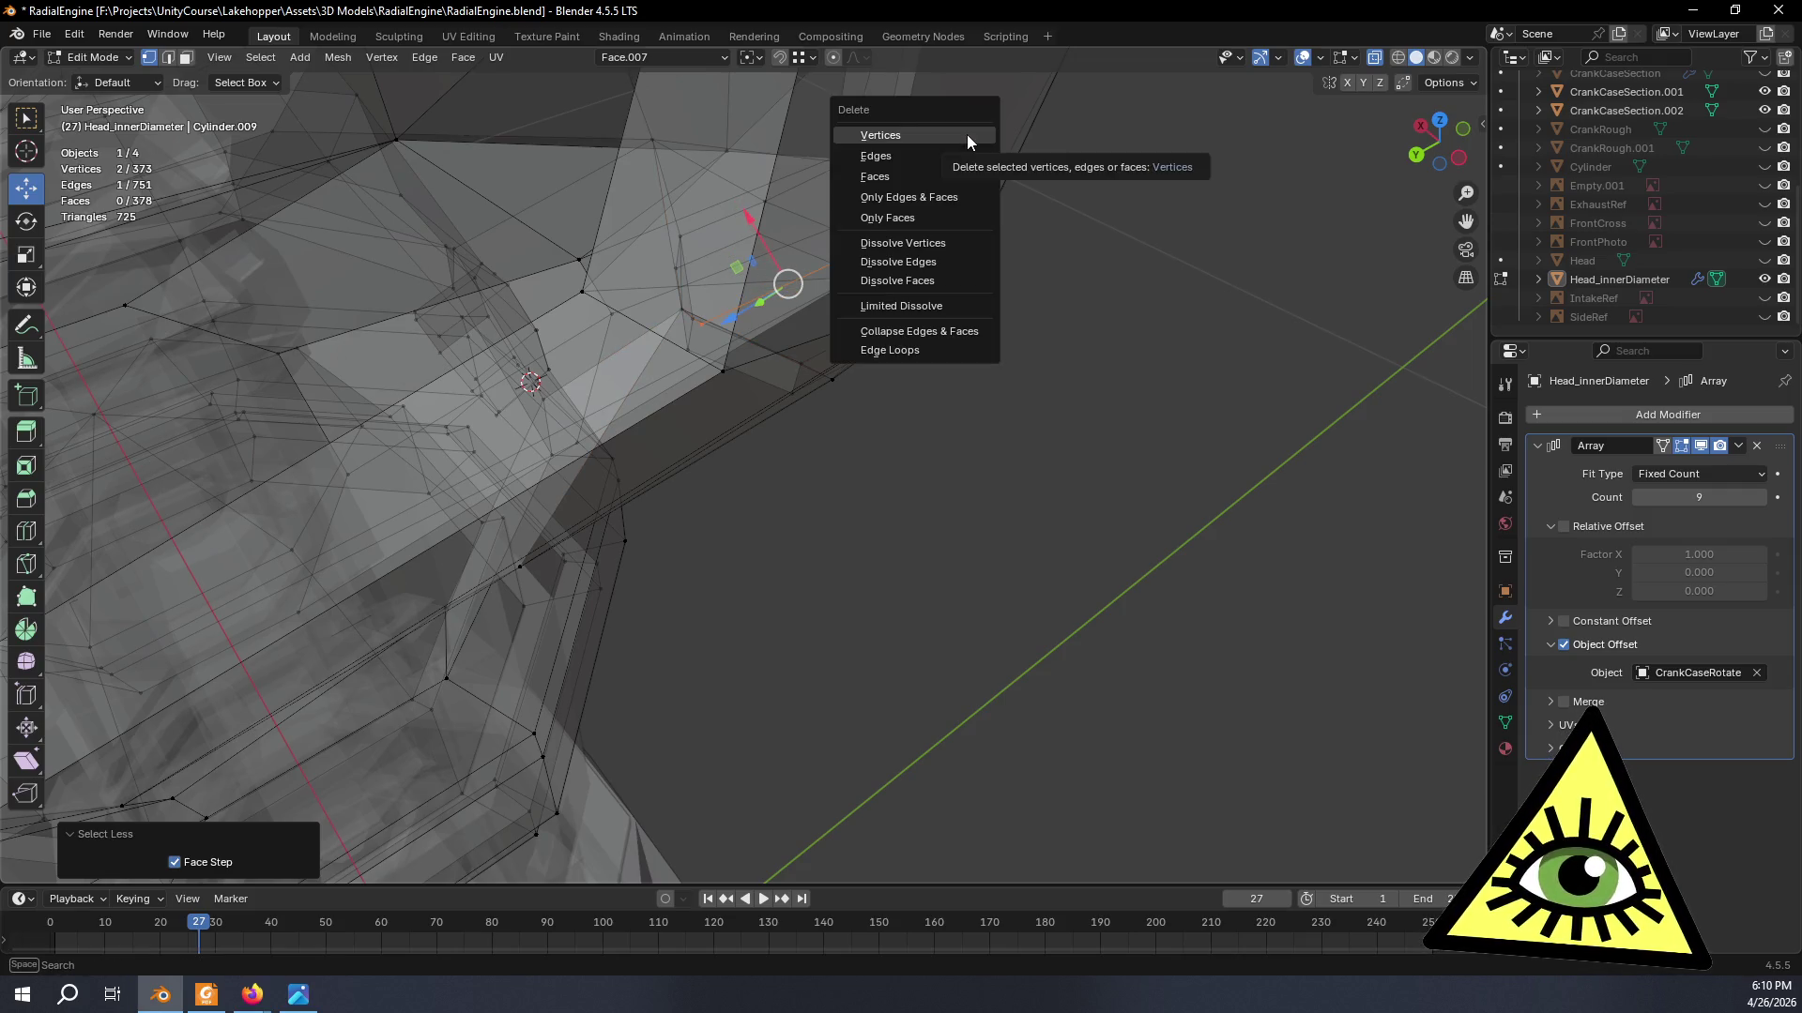
click(967, 134)
scroll(949, 202, down, 2)
scroll(966, 161, down, 4)
mouse_move(966, 161)
middle_down()
mouse_move(922, 247)
mouse_move(942, 255)
middle_up()
key(Tab)
mouse_move(829, 163)
middle_down()
mouse_move(816, 181)
mouse_move(825, 169)
middle_up()
scroll(692, 315, up, 3)
scroll(776, 248, up, 3)
scroll(776, 282, up, 2)
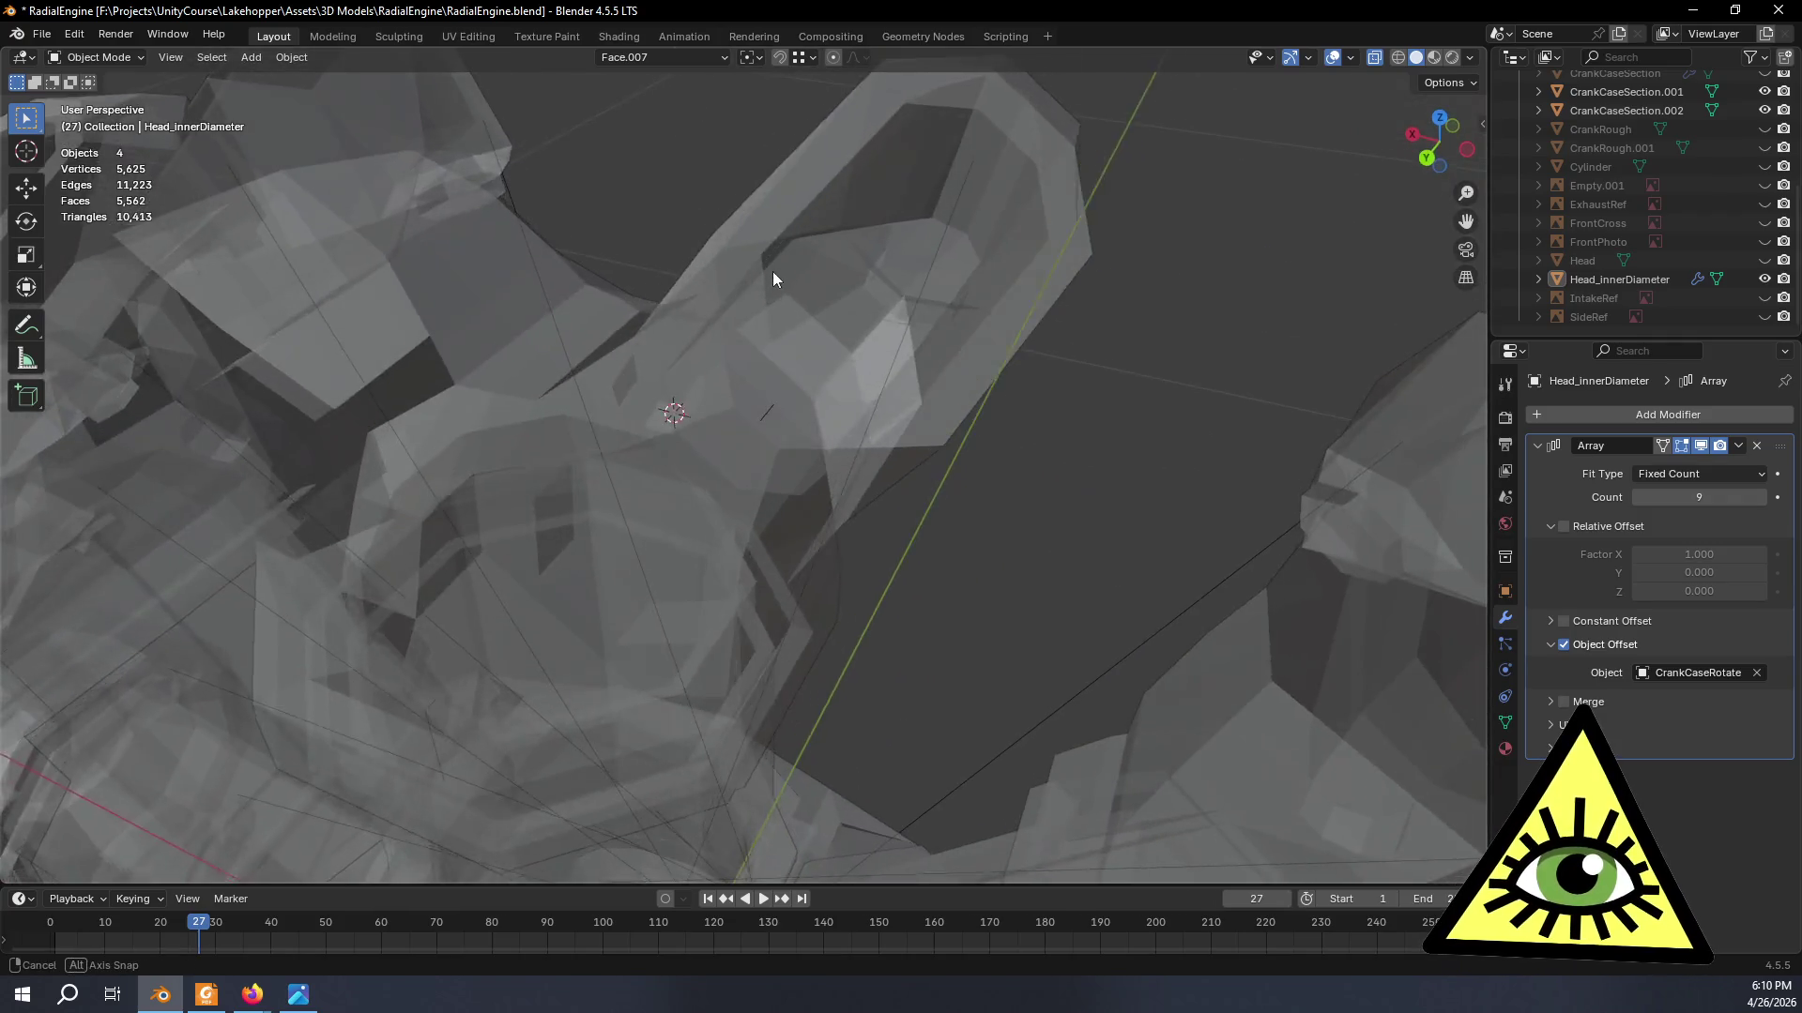
middle_drag(775, 282, 777, 422)
key(Tab)
scroll(777, 430, up, 2)
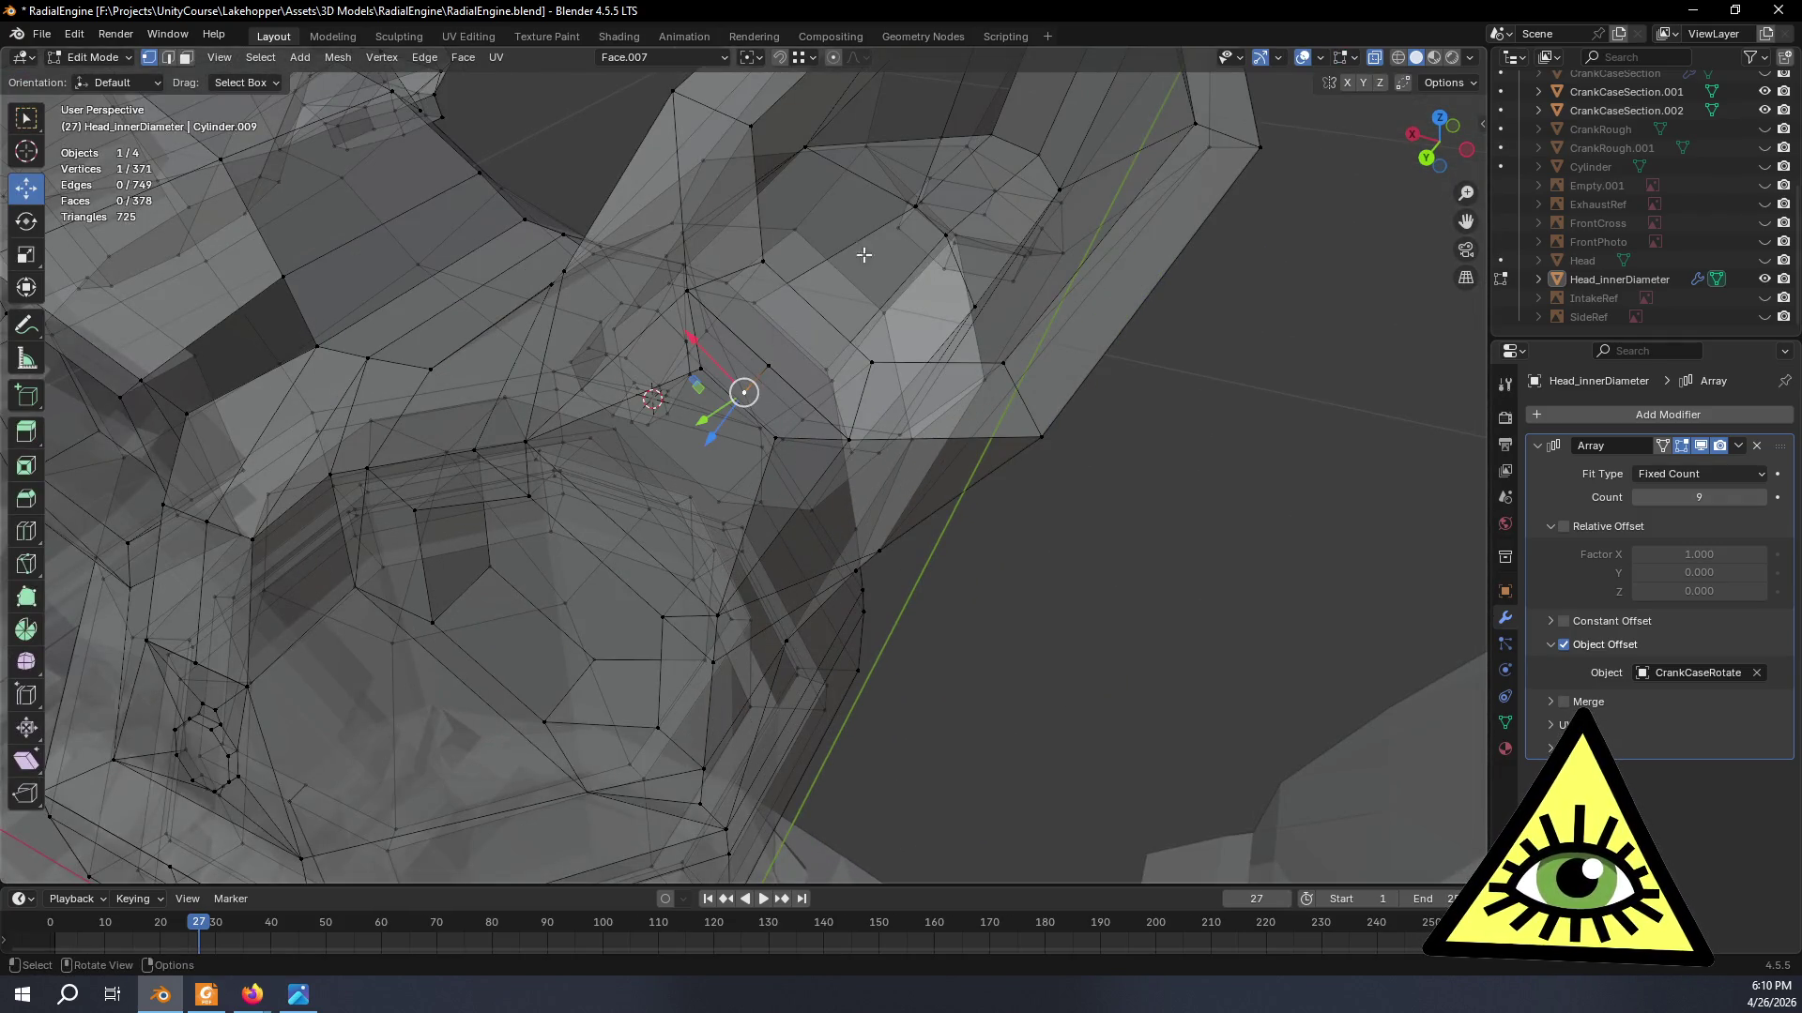
key(ctrl+shift+KP_Add)
key(ctrl+KP_Add)
key(ctrl+KP_Subtract)
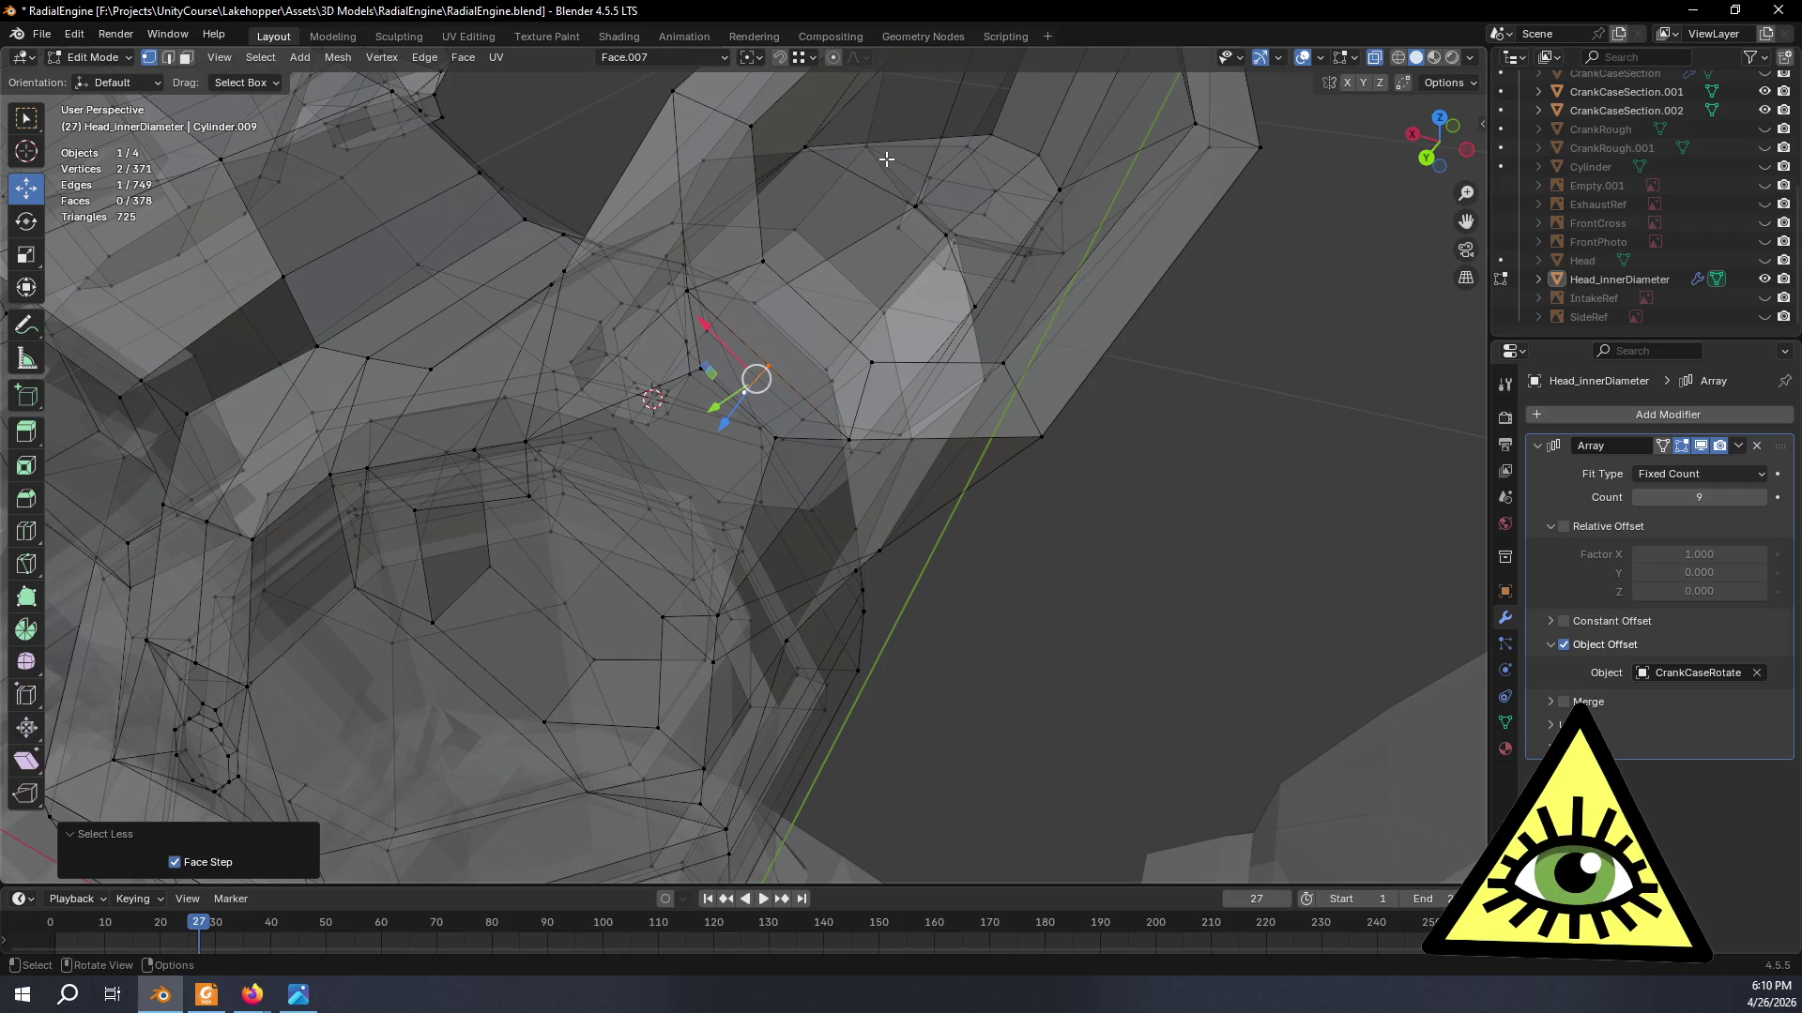
key(x)
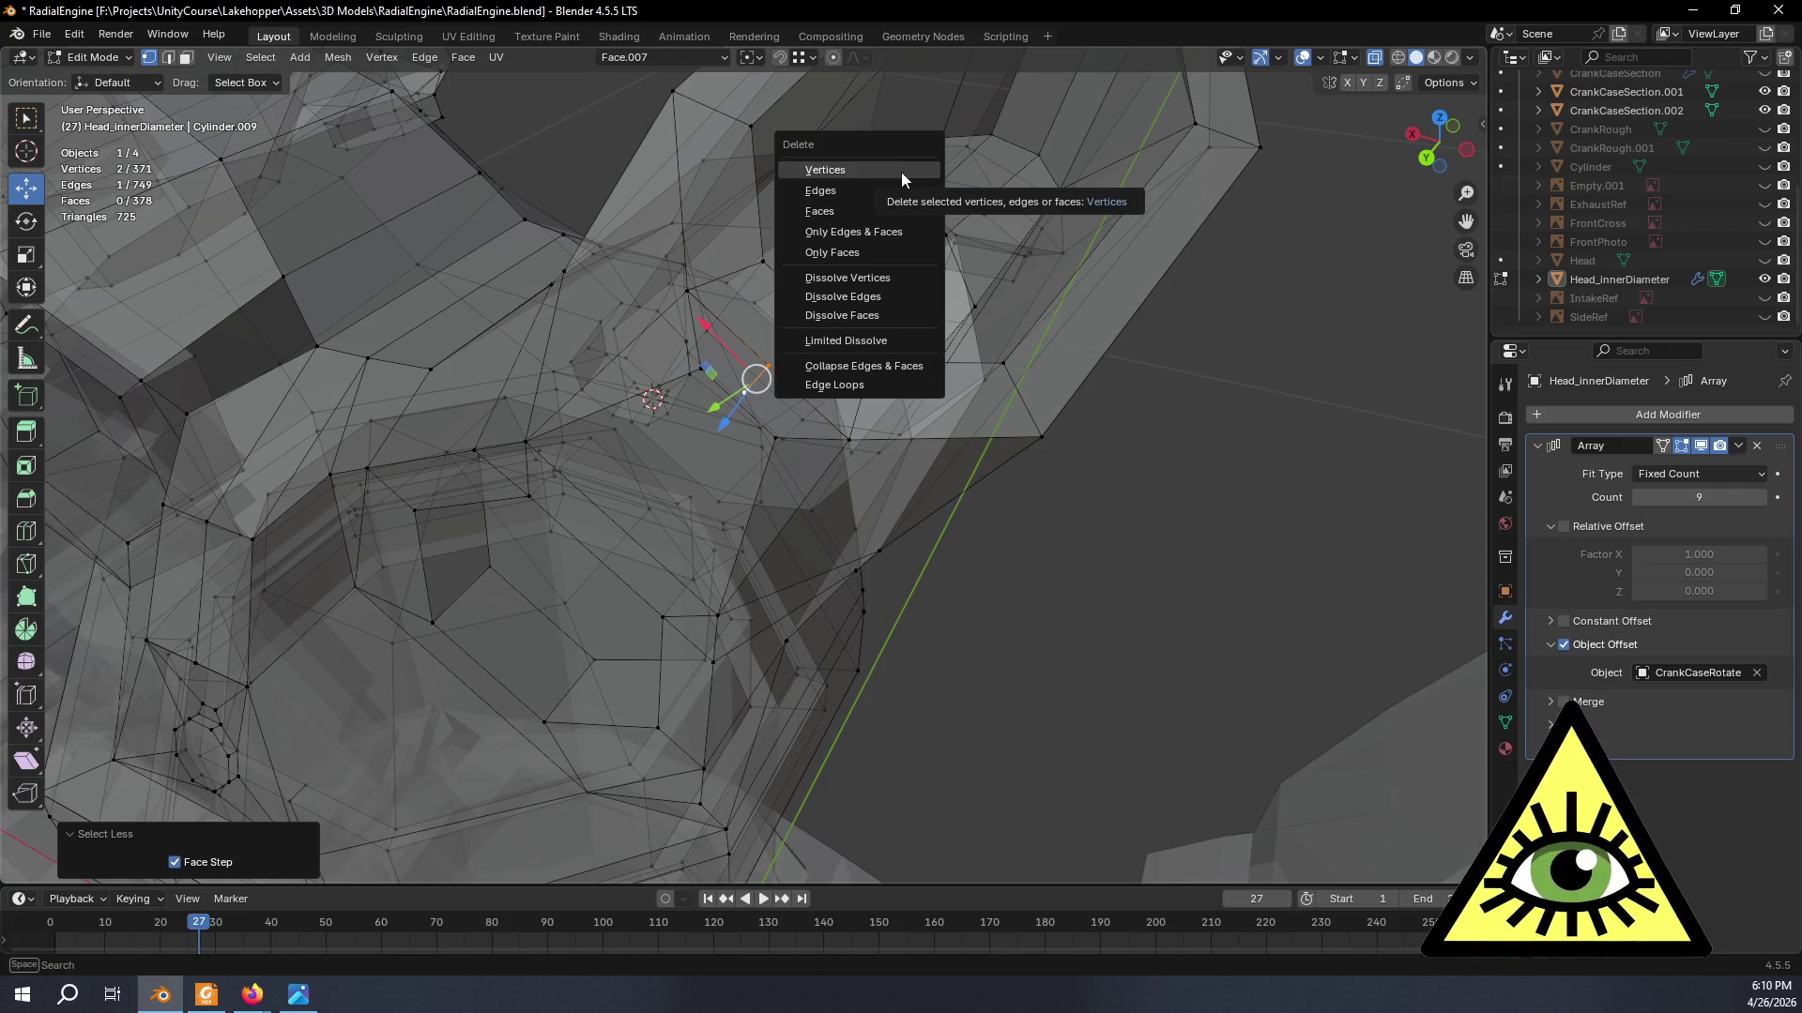
click(848, 277)
middle_drag(848, 282, 904, 289)
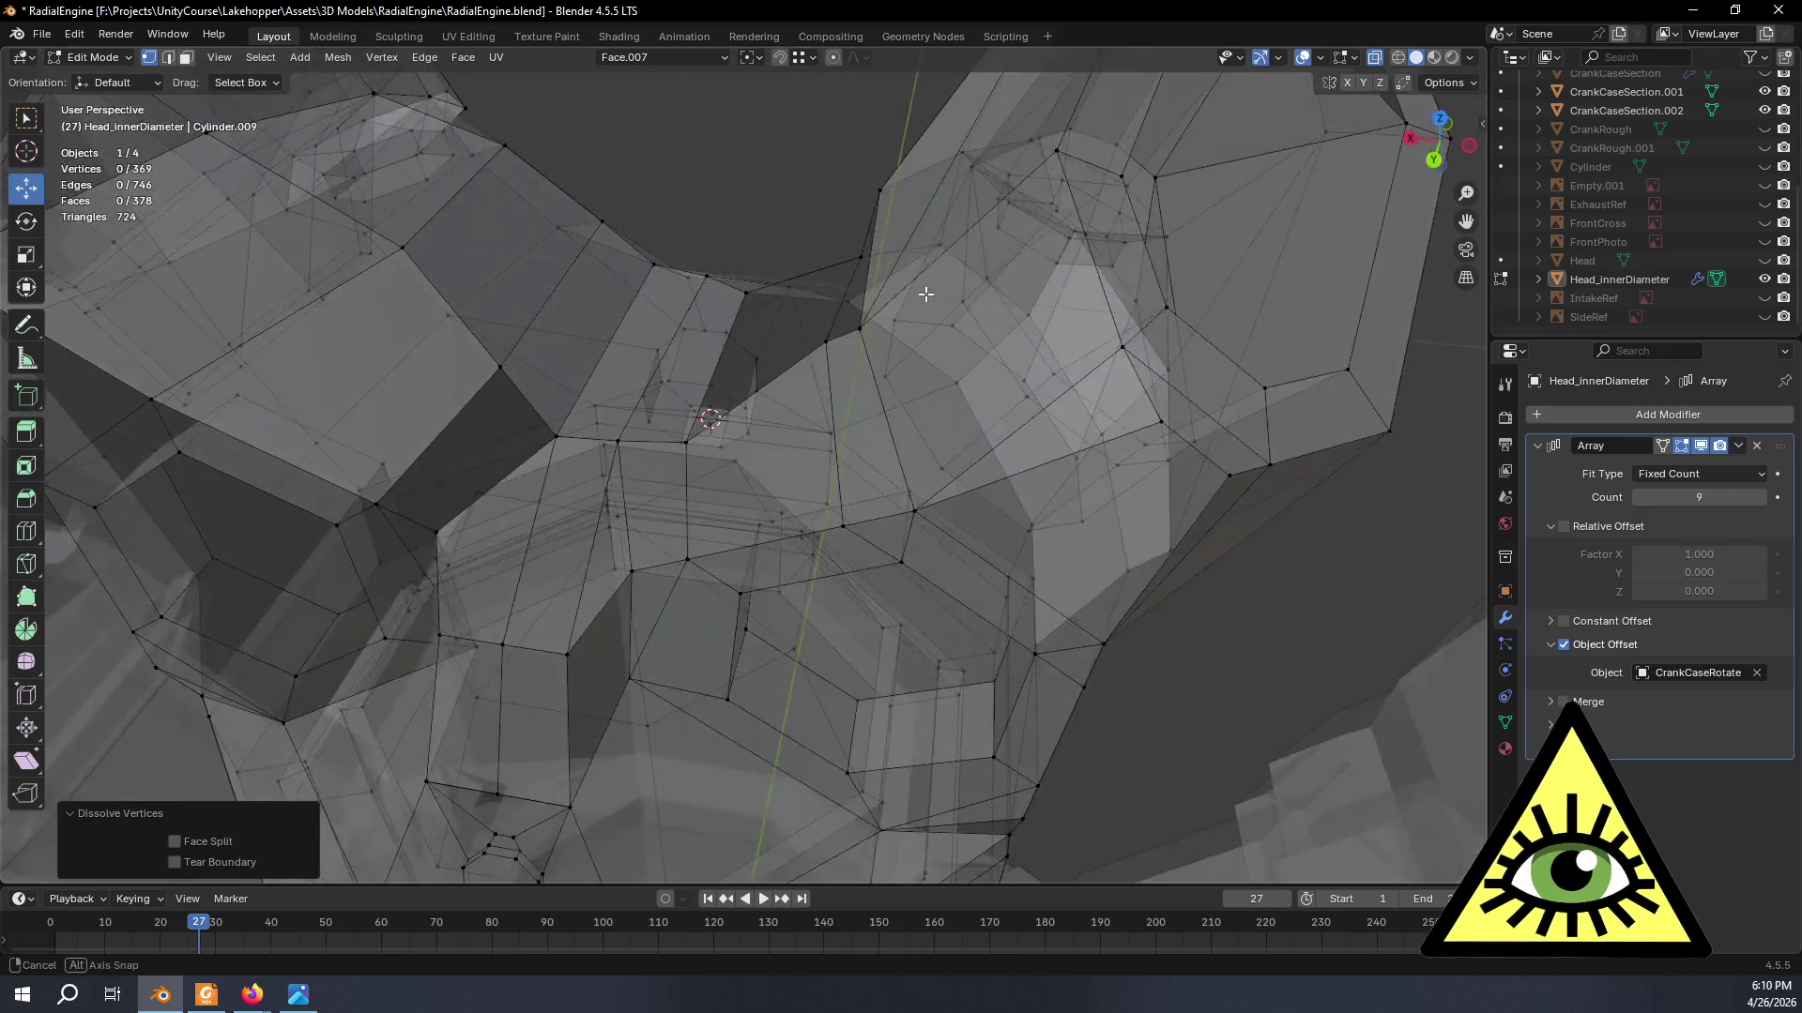
scroll(905, 288, down, 3)
key(Tab)
scroll(884, 443, up, 3)
mouse_move(983, 397)
middle_down()
mouse_move(893, 352)
mouse_move(1055, 435)
middle_up()
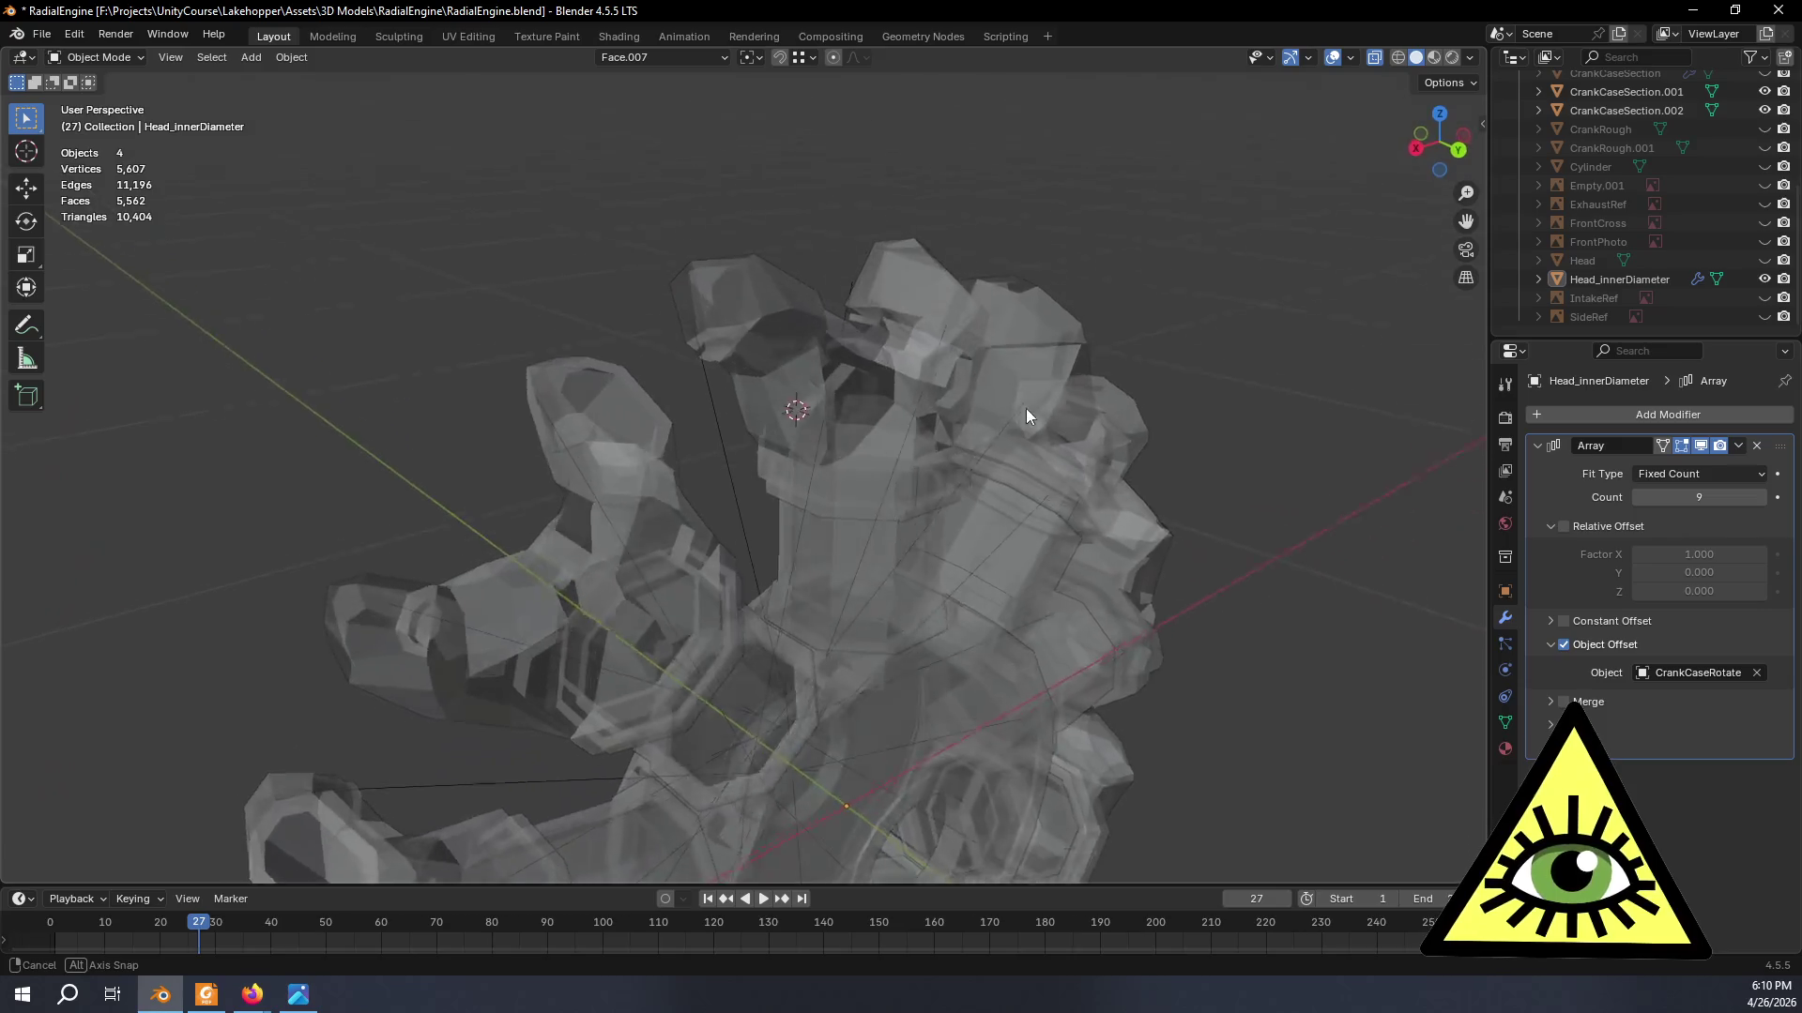
middle_drag(1054, 434, 974, 478)
scroll(1008, 535, up, 2)
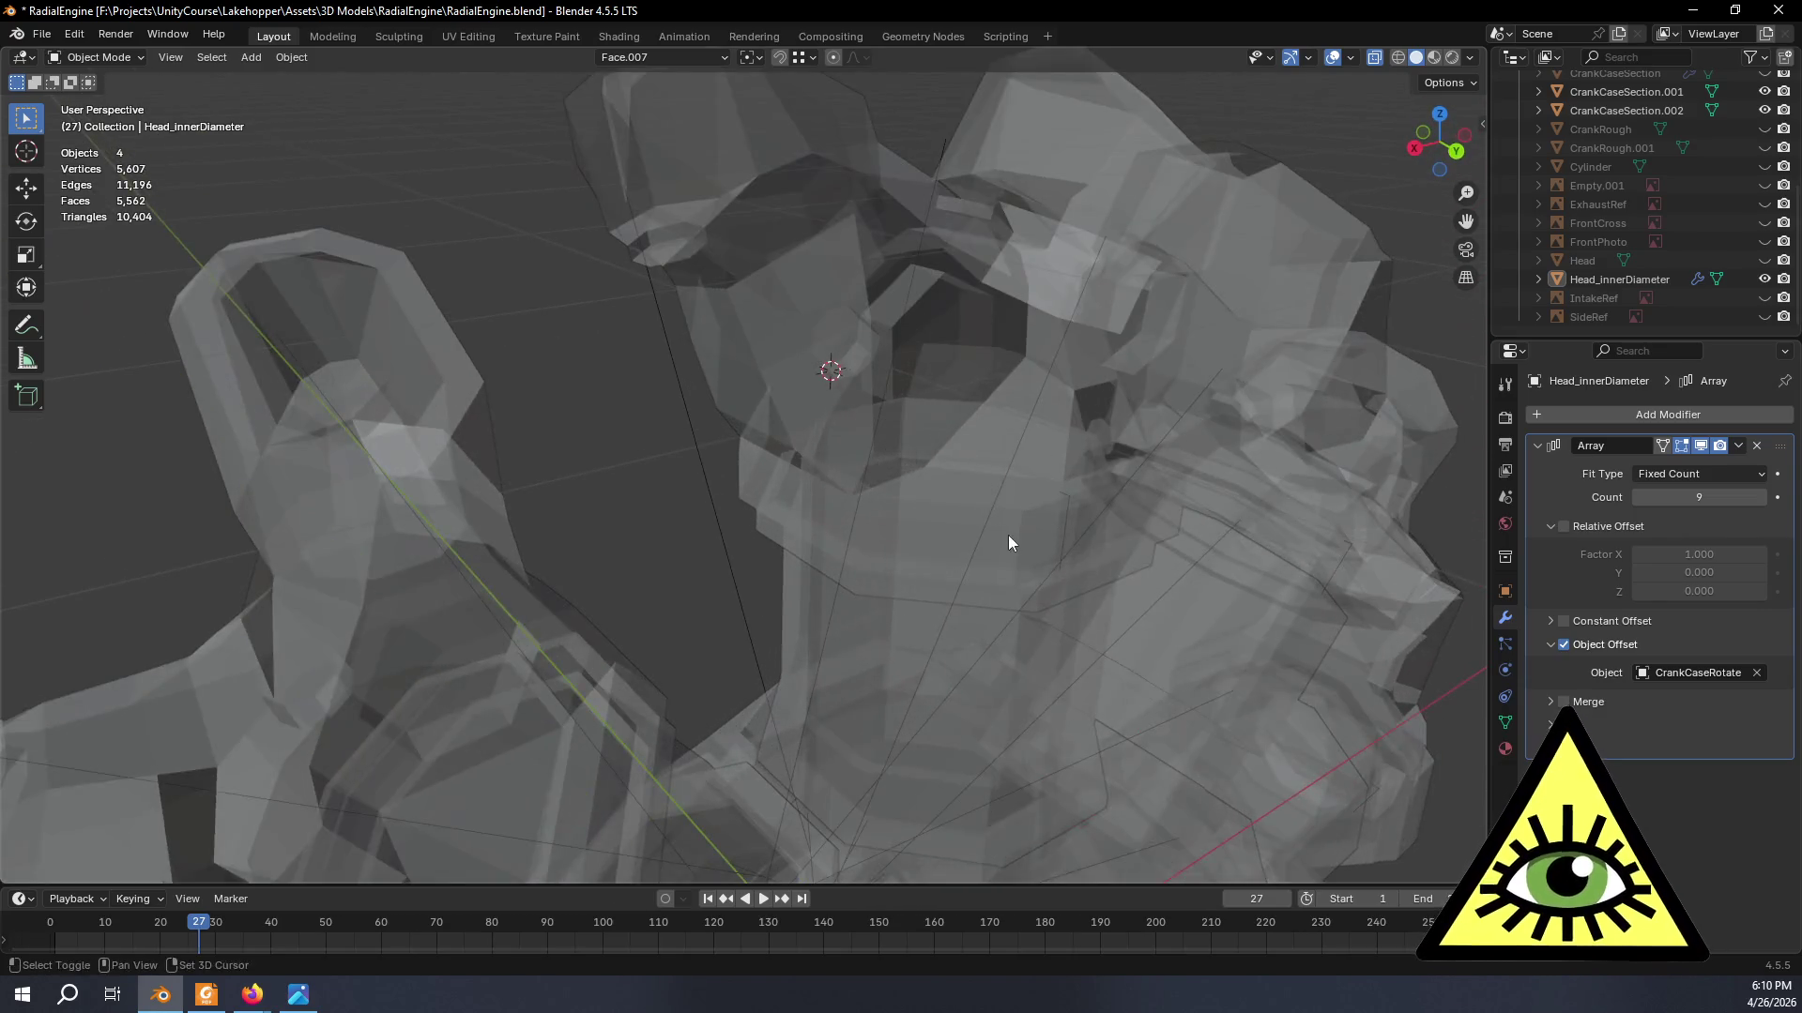
scroll(716, 415, up, 2)
scroll(716, 415, up, 2)
scroll(611, 423, up, 2)
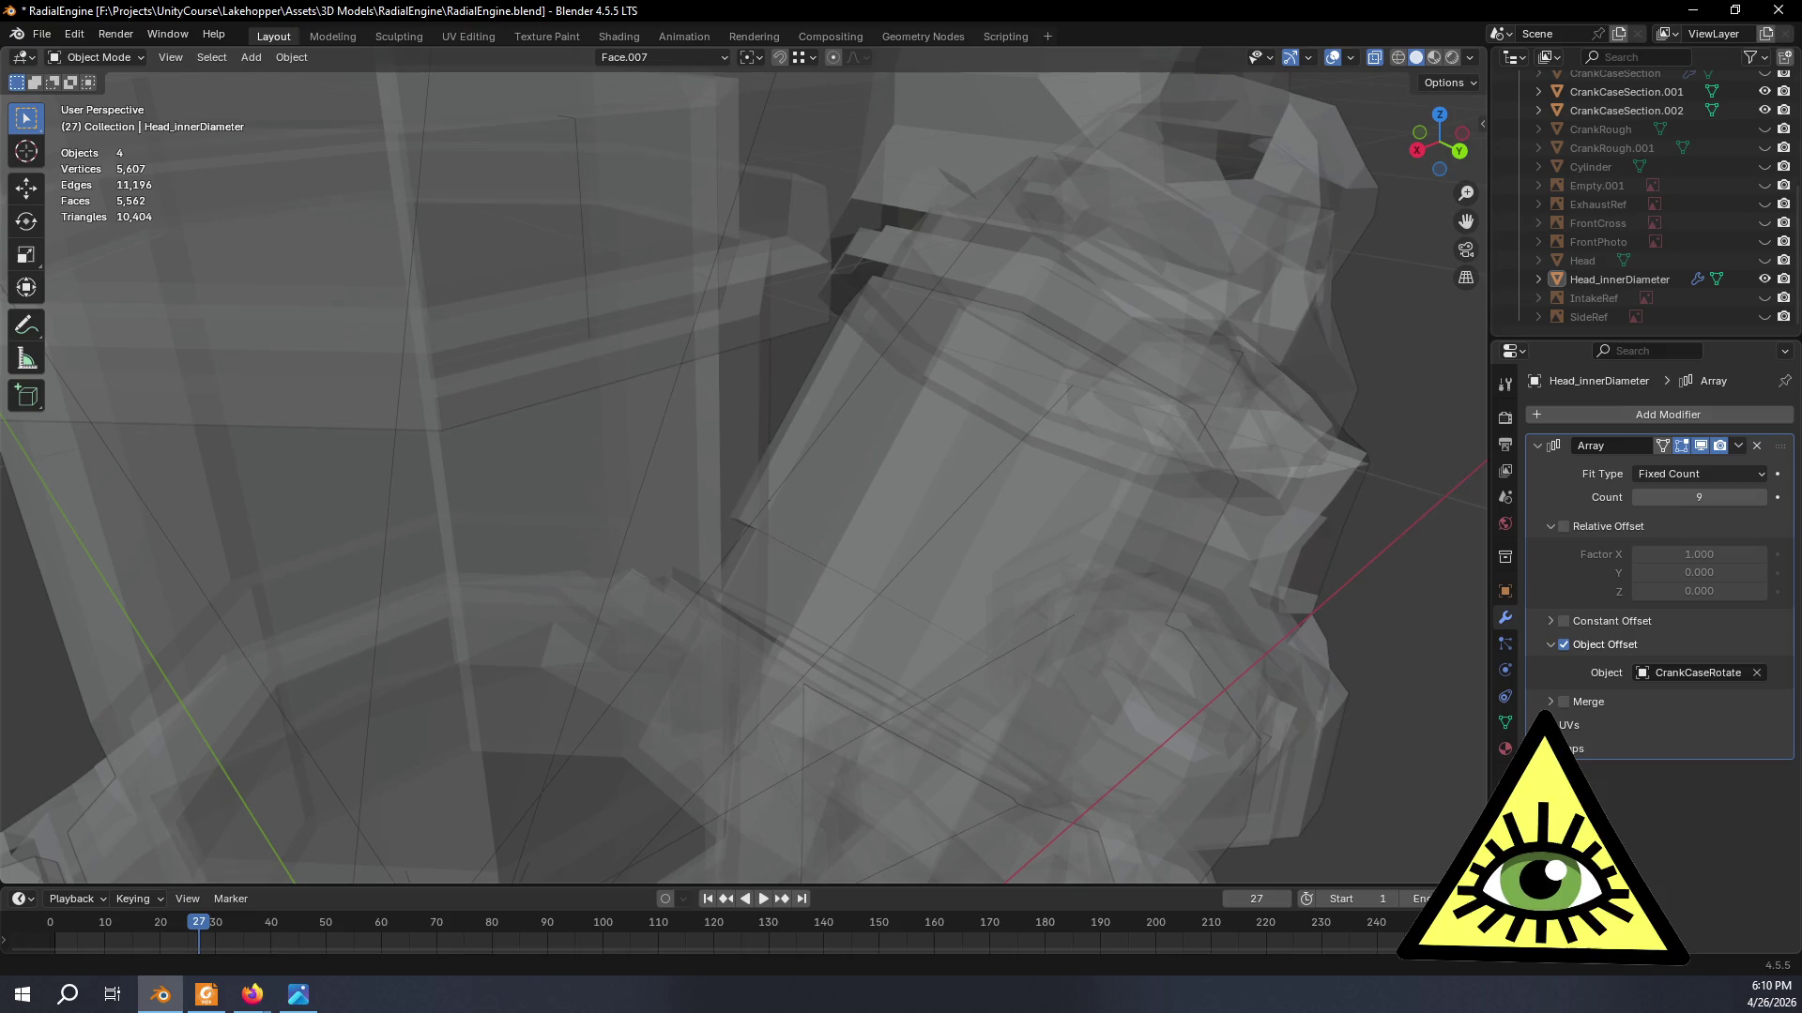
- Try dissolving two collar vertices, then undo the dissolve after checking it
key(Tab)
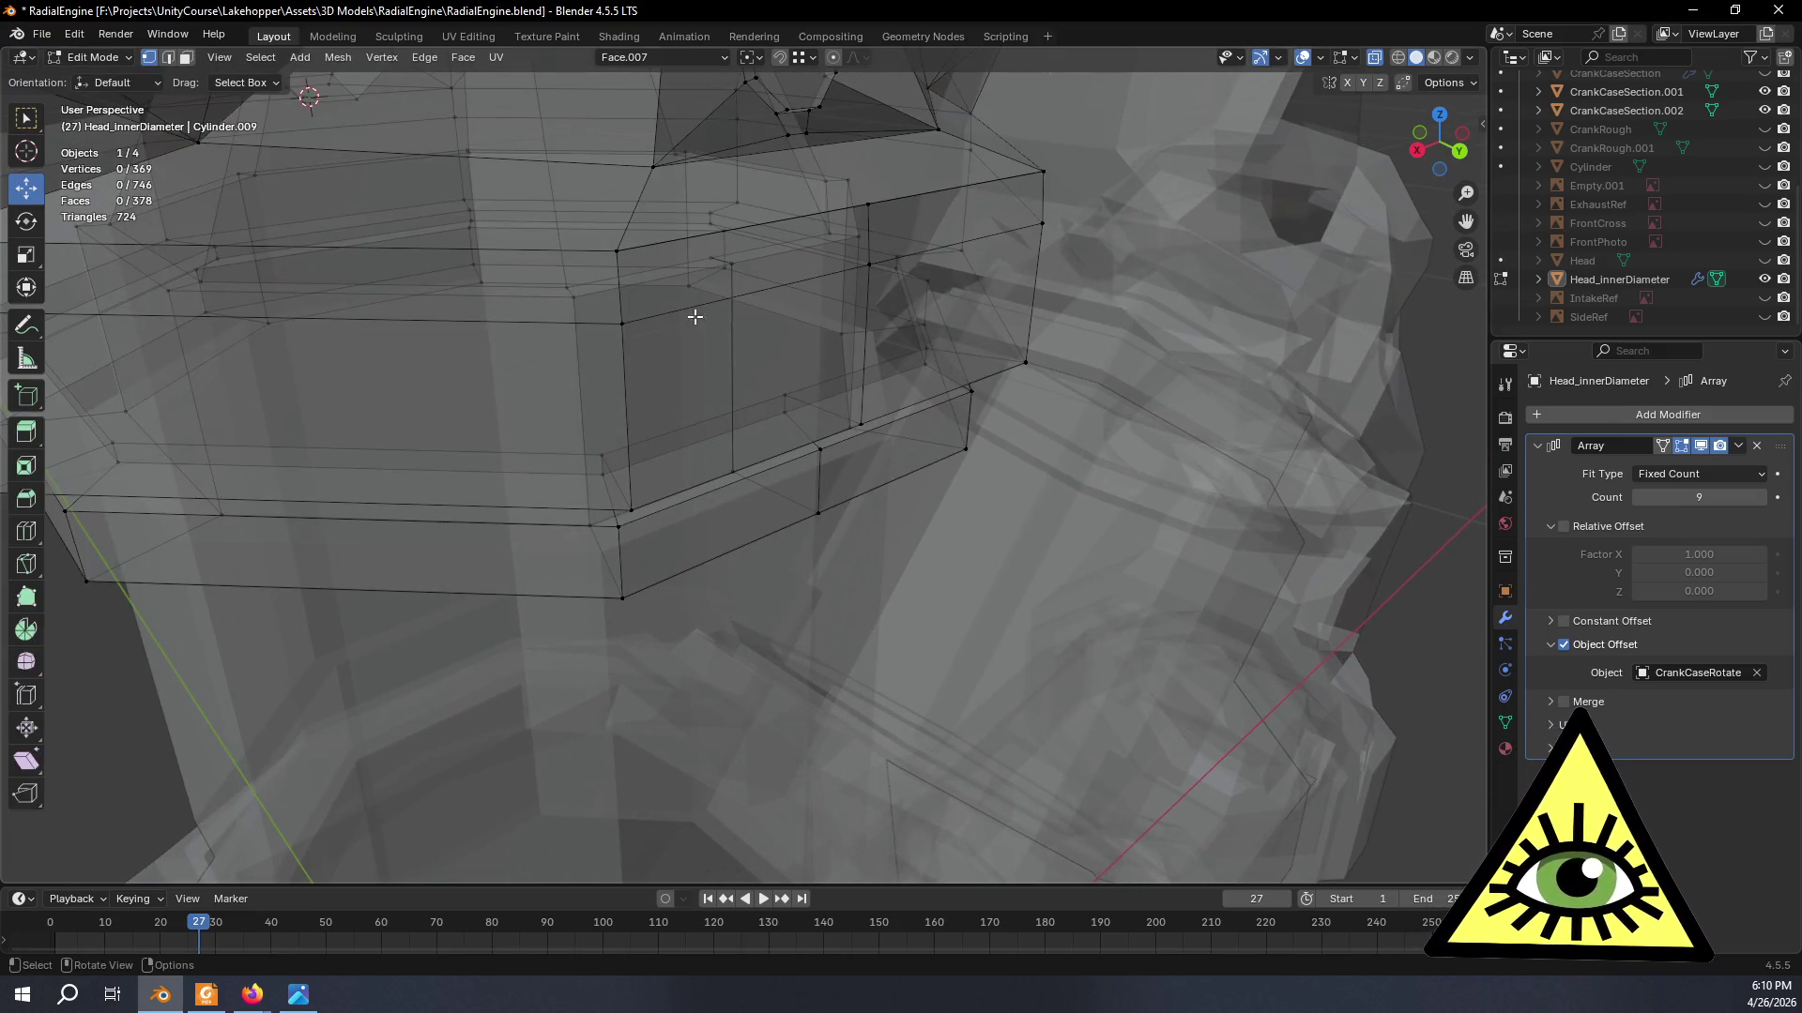
key(ctrl+KP_Add)
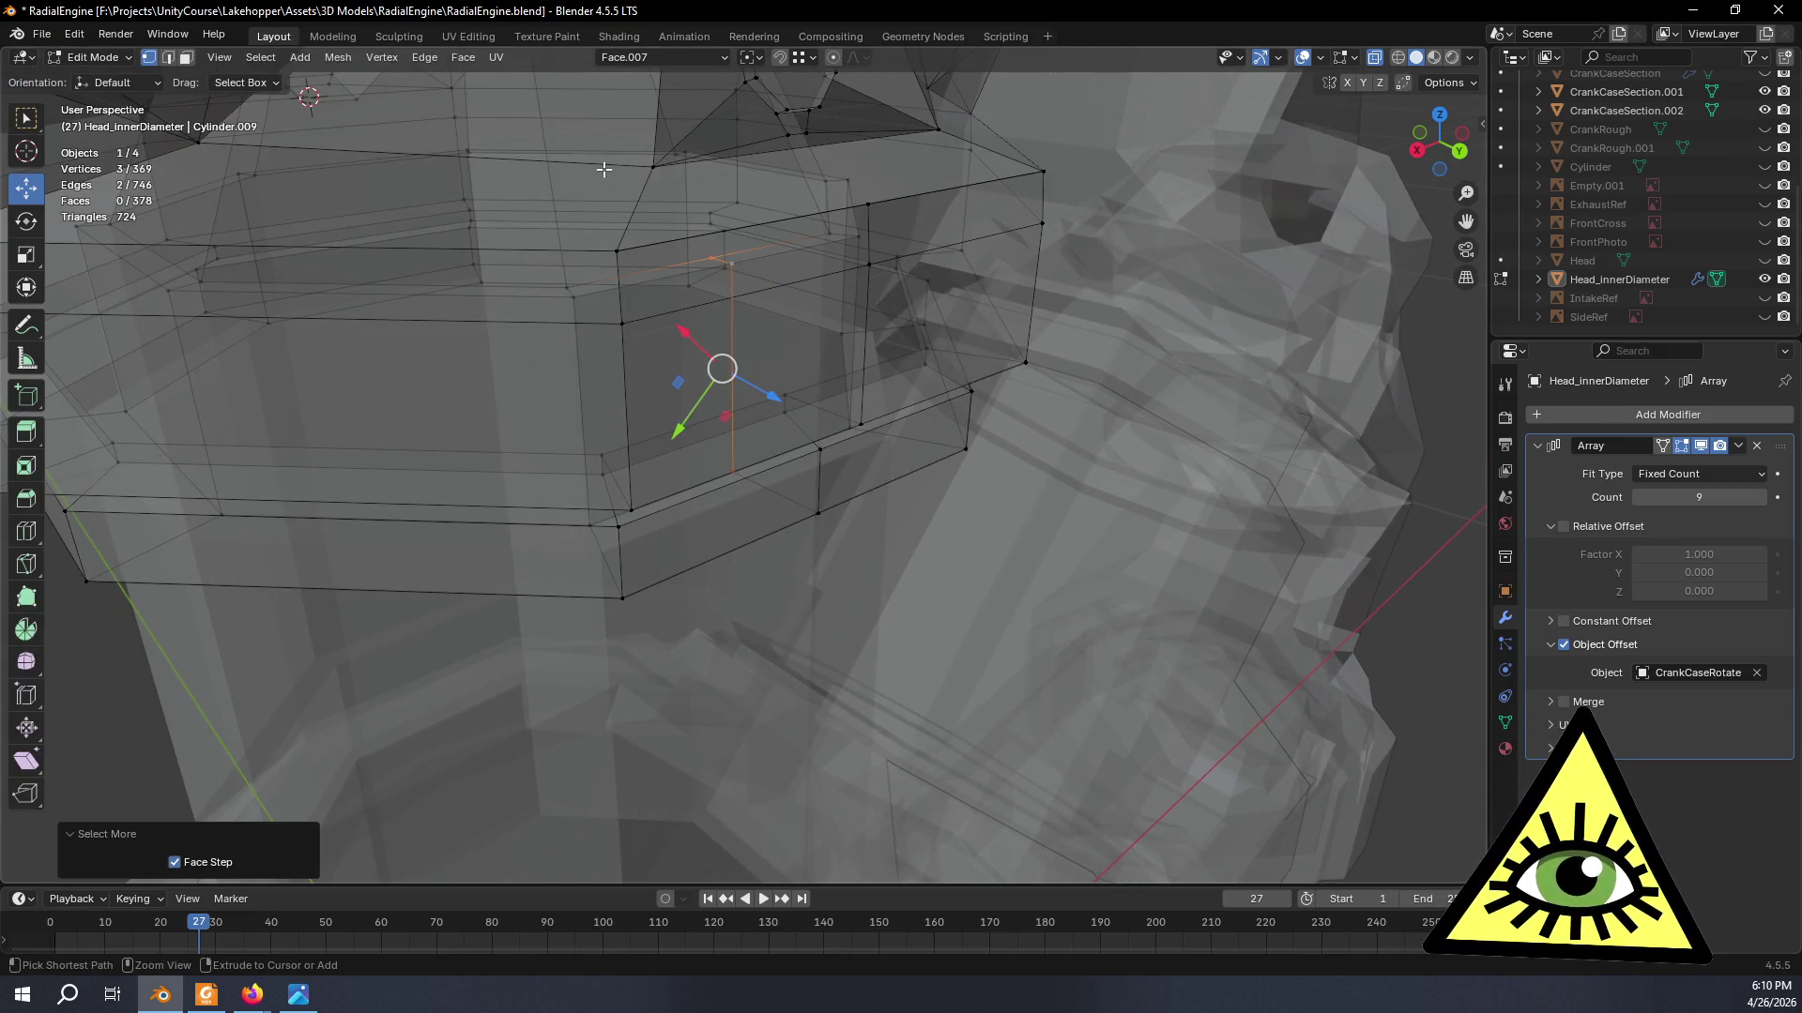
key(ctrl+KP_Subtract)
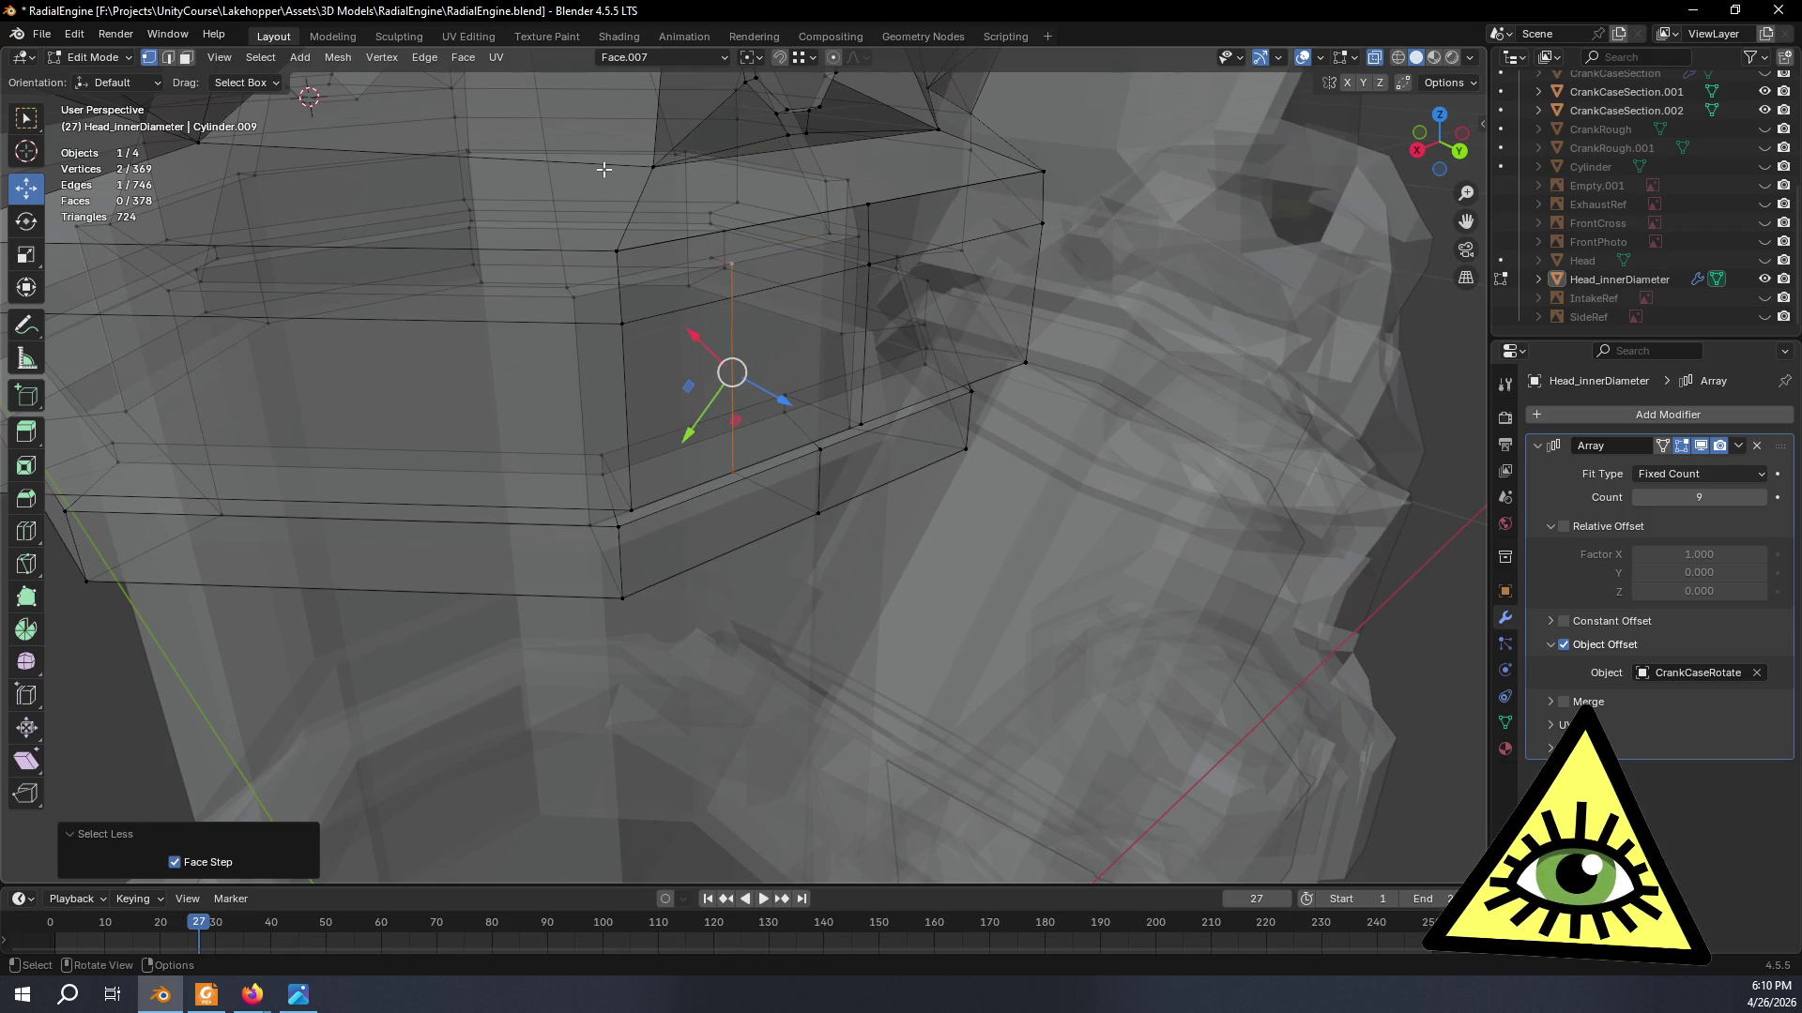
key(x)
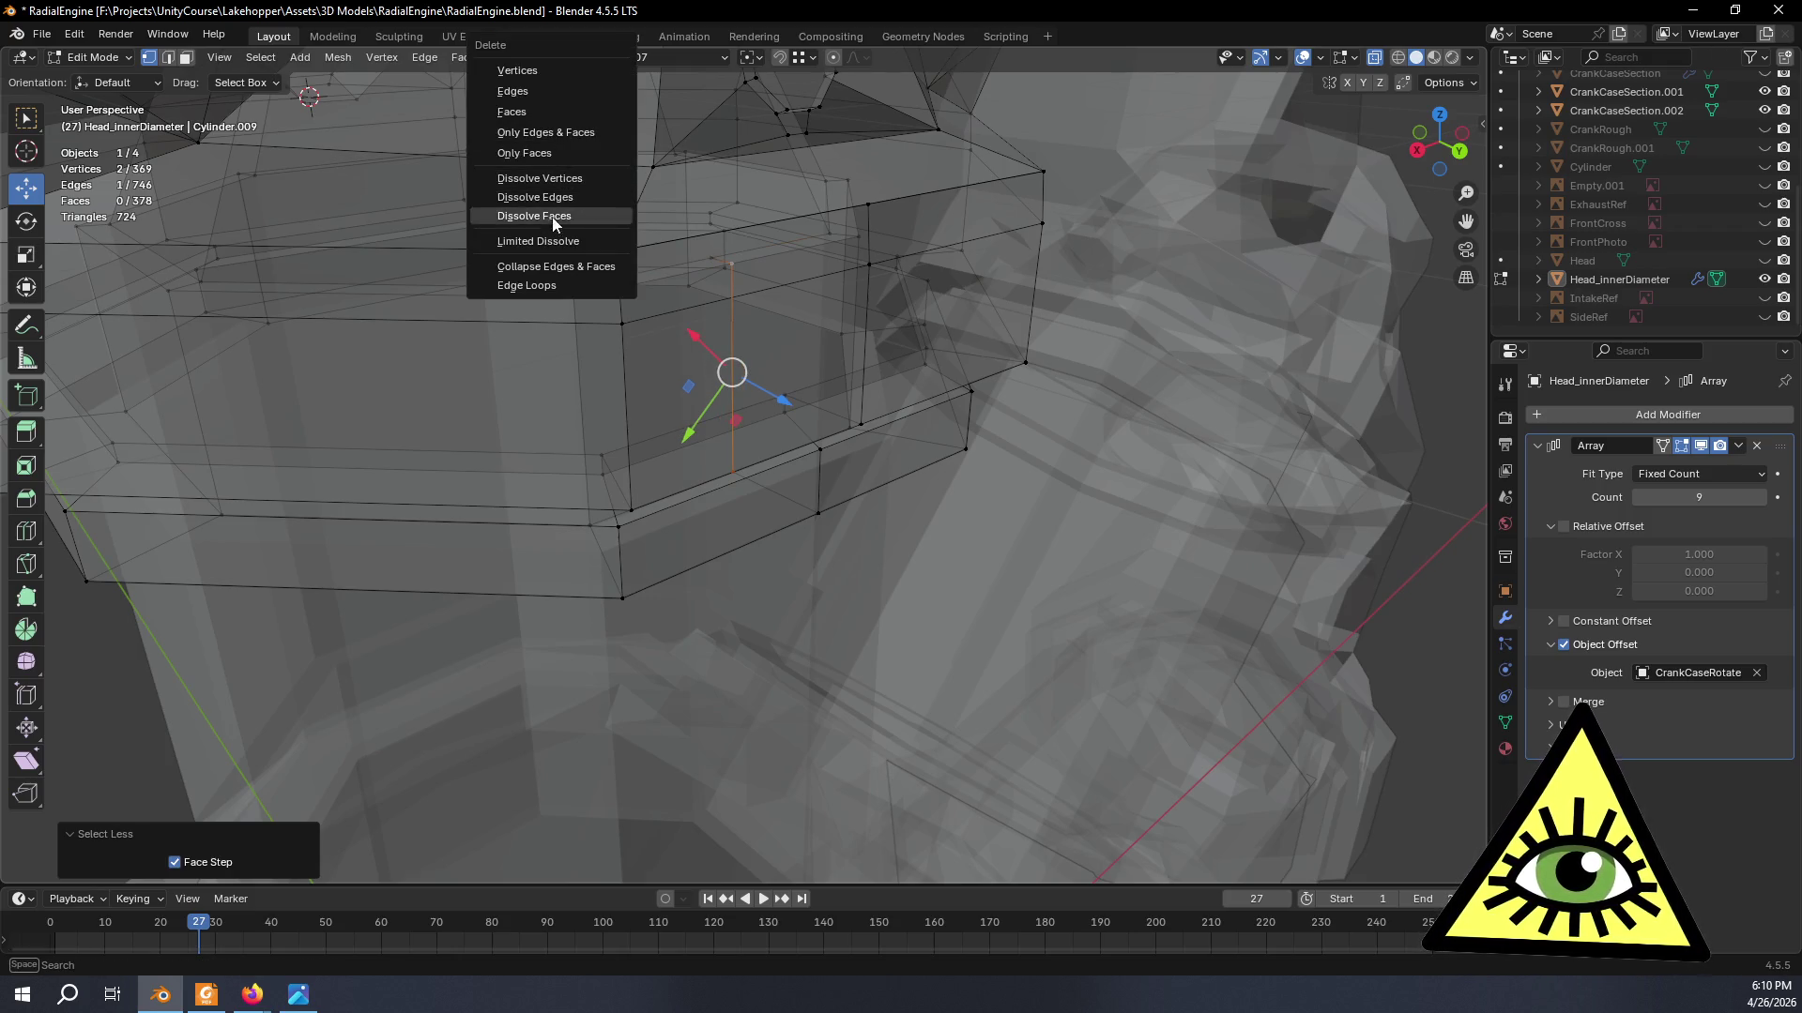
click(547, 180)
mouse_move(804, 417)
middle_down()
mouse_move(840, 440)
mouse_move(877, 396)
middle_up()
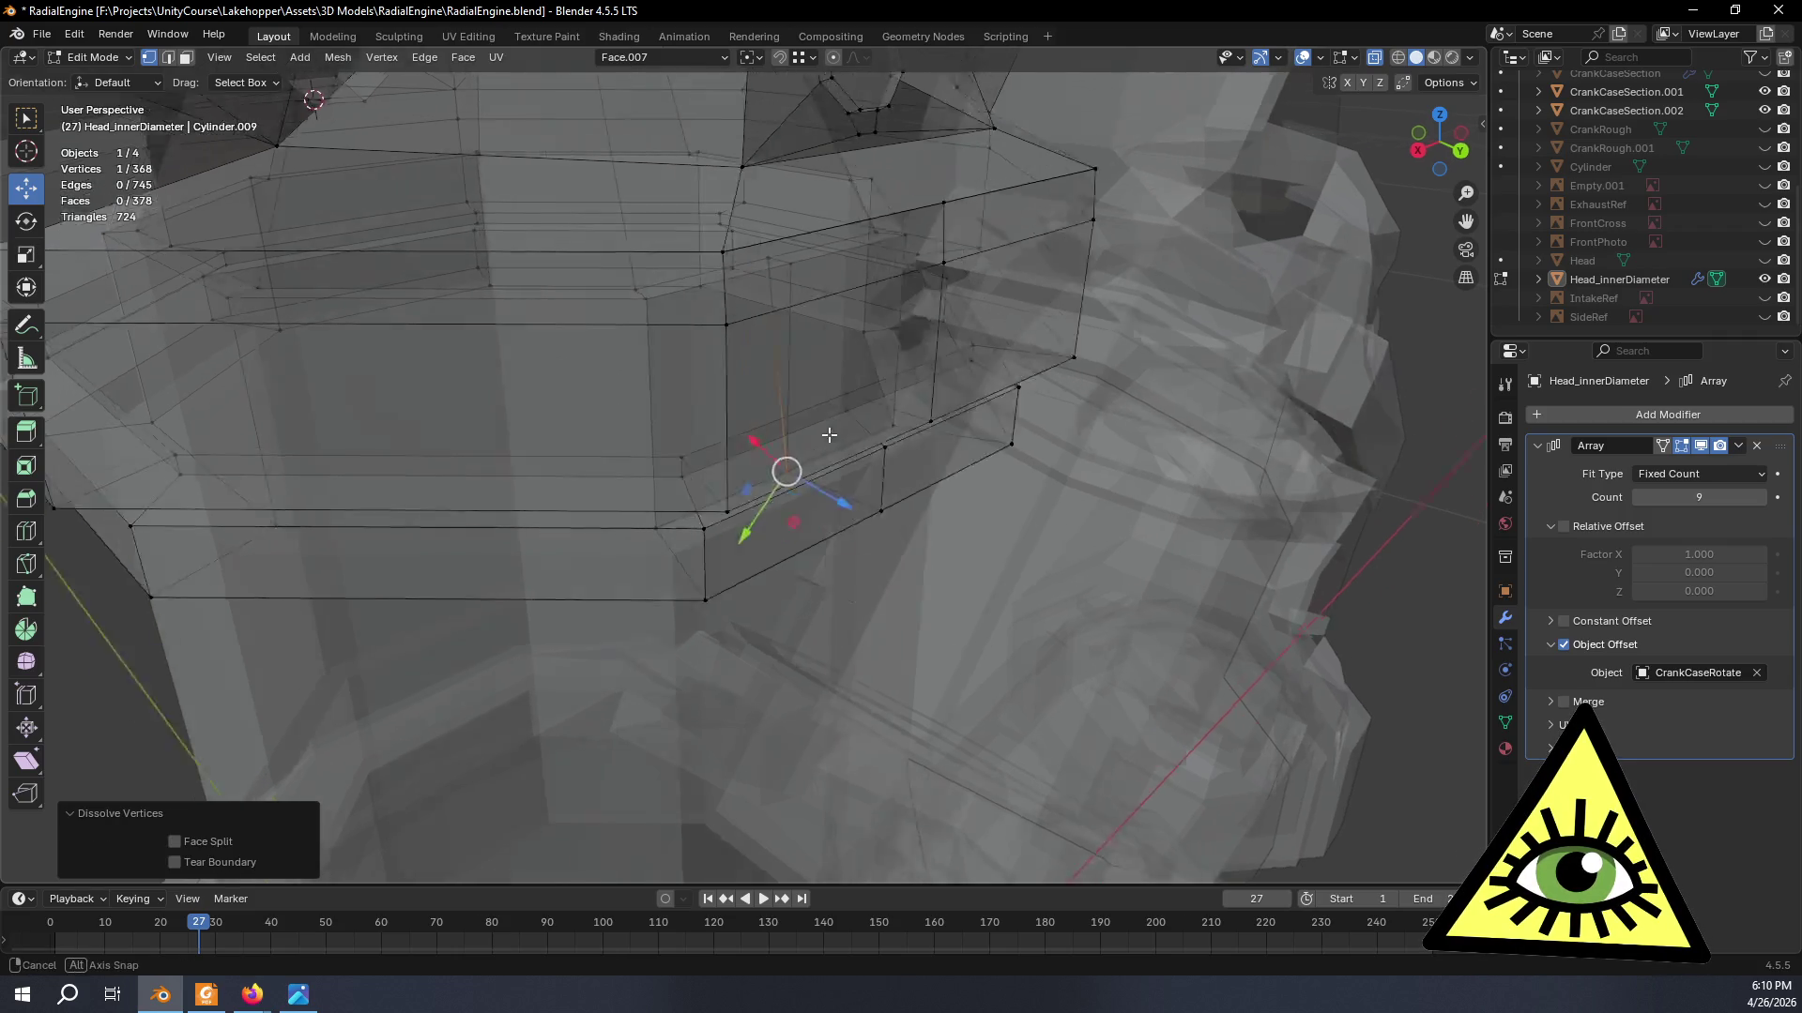
key(ctrl+z)
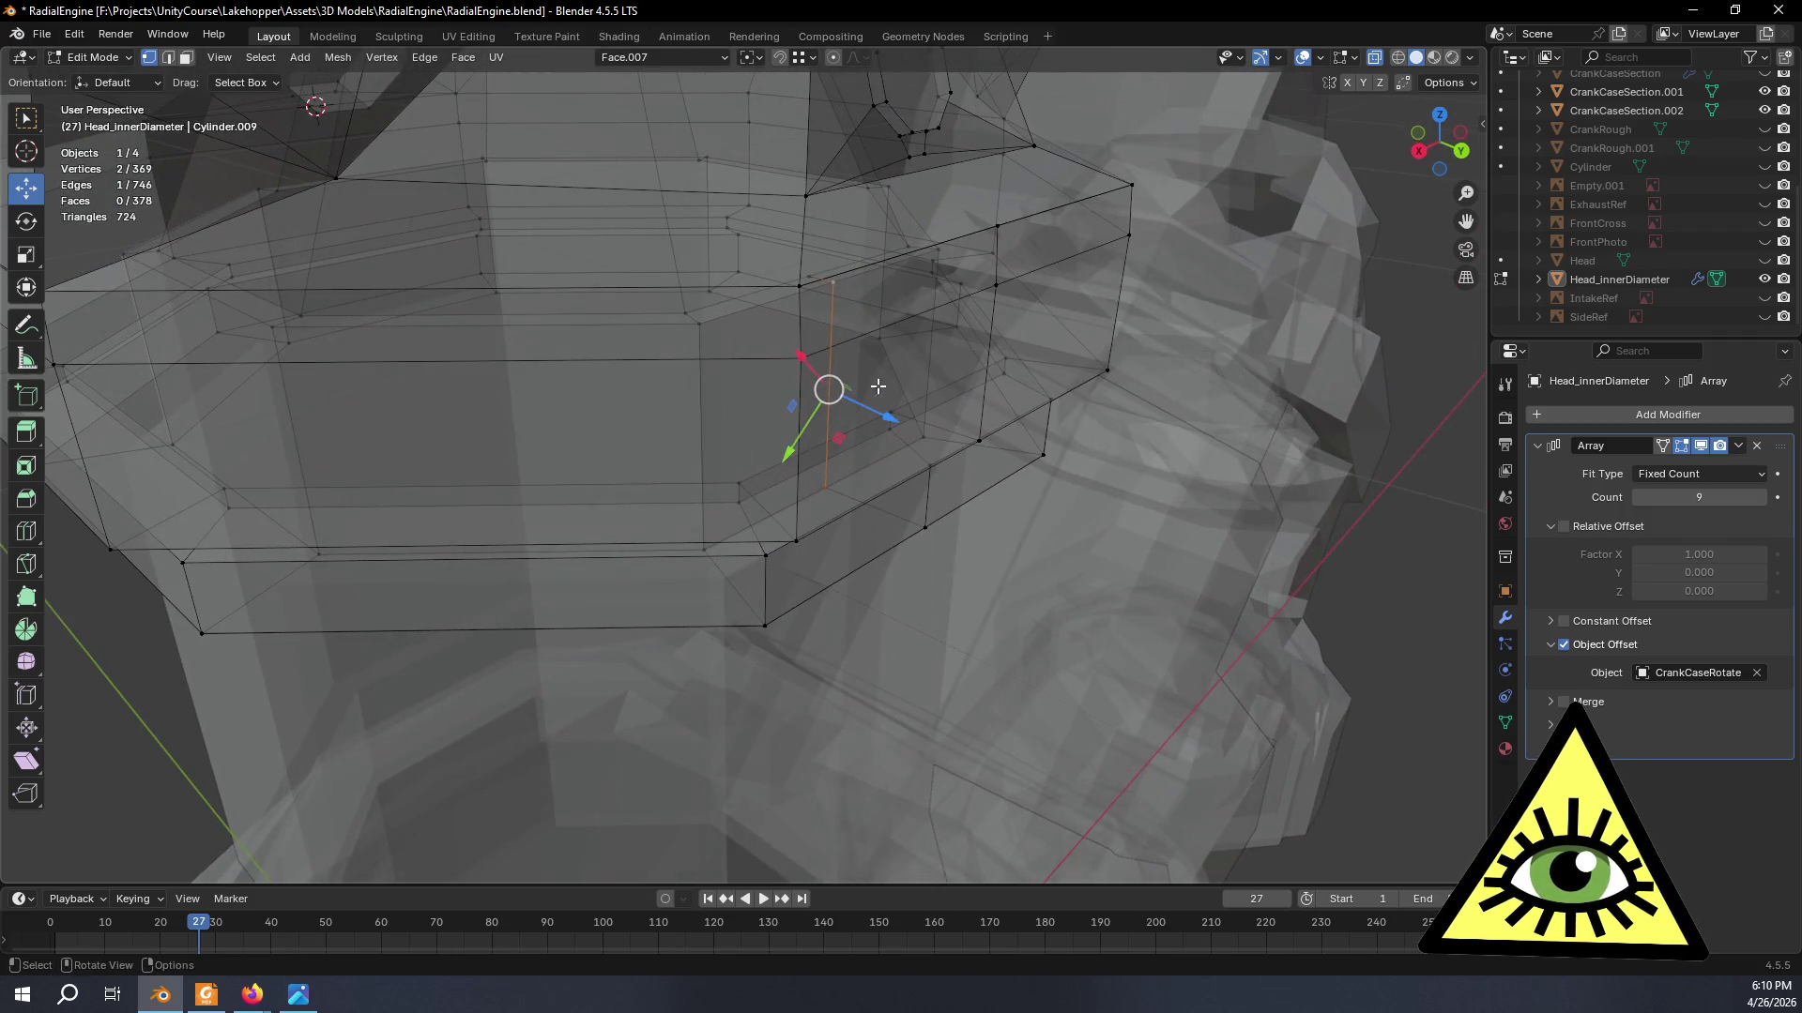
- Select all the stray edges cutting across the cylinder head collar
click(833, 283)
click(806, 274)
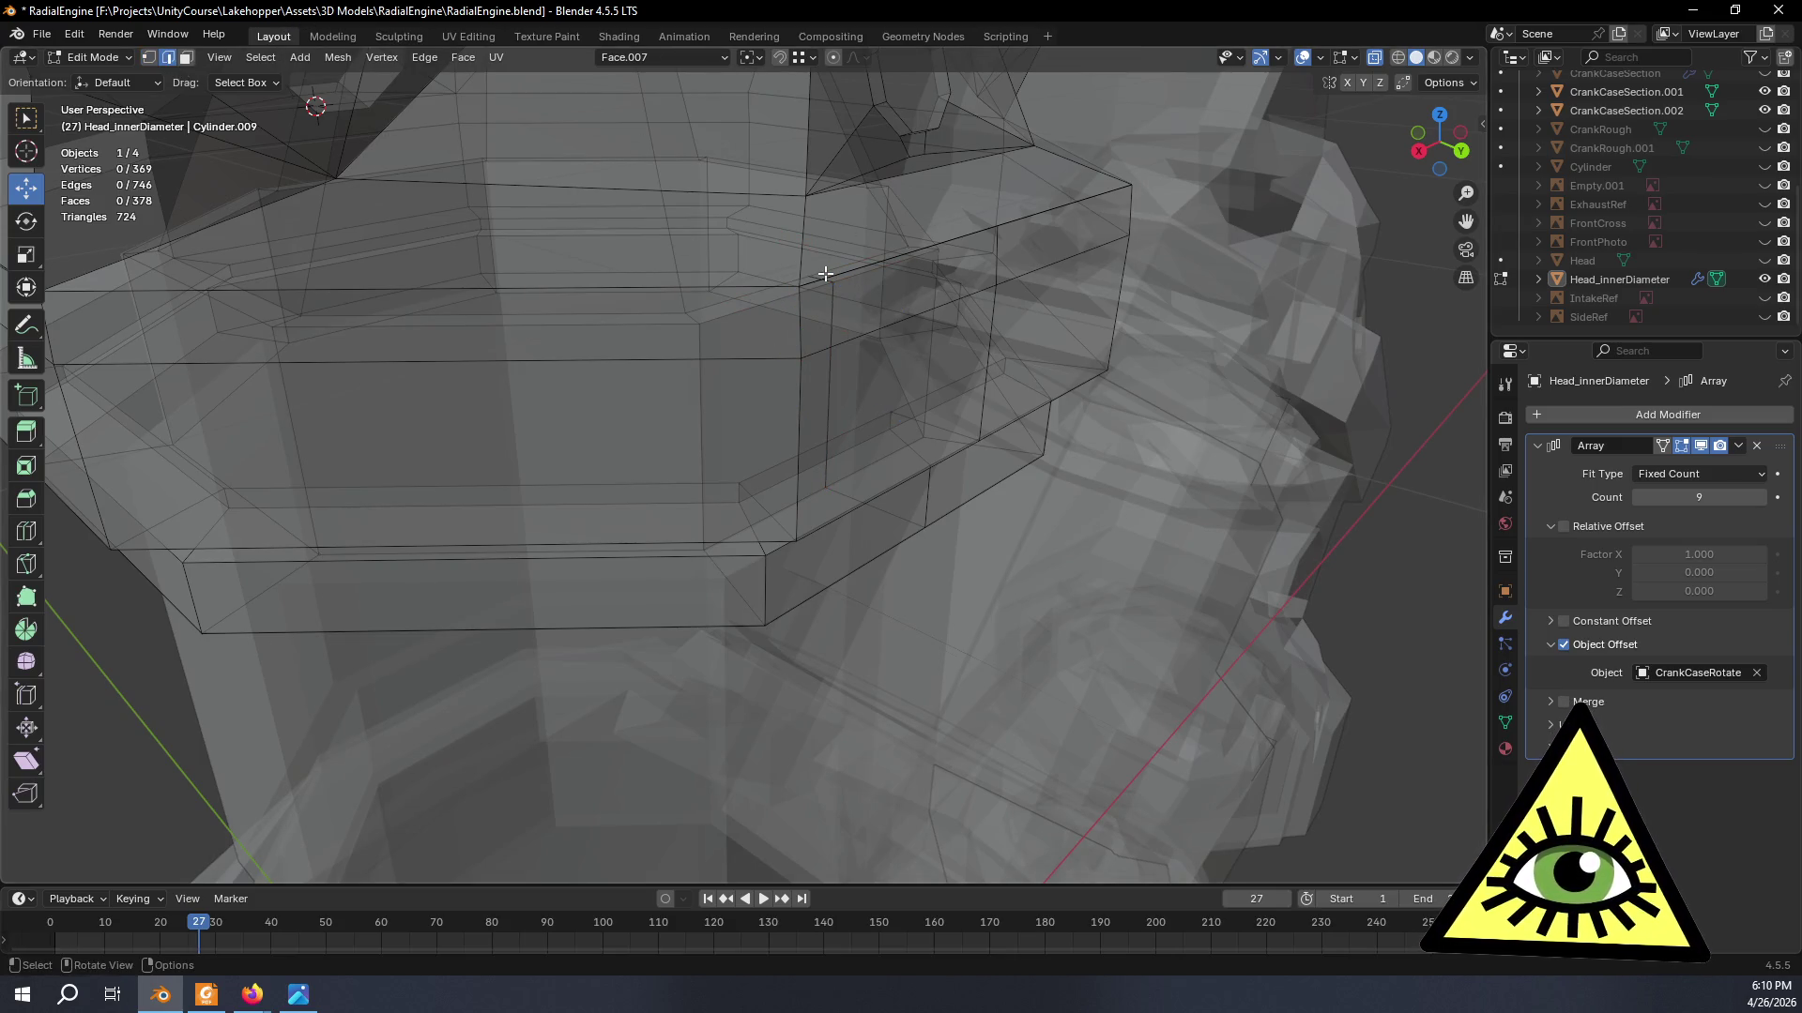
click(829, 283)
shift+click(833, 380)
middle_drag(855, 408, 855, 415)
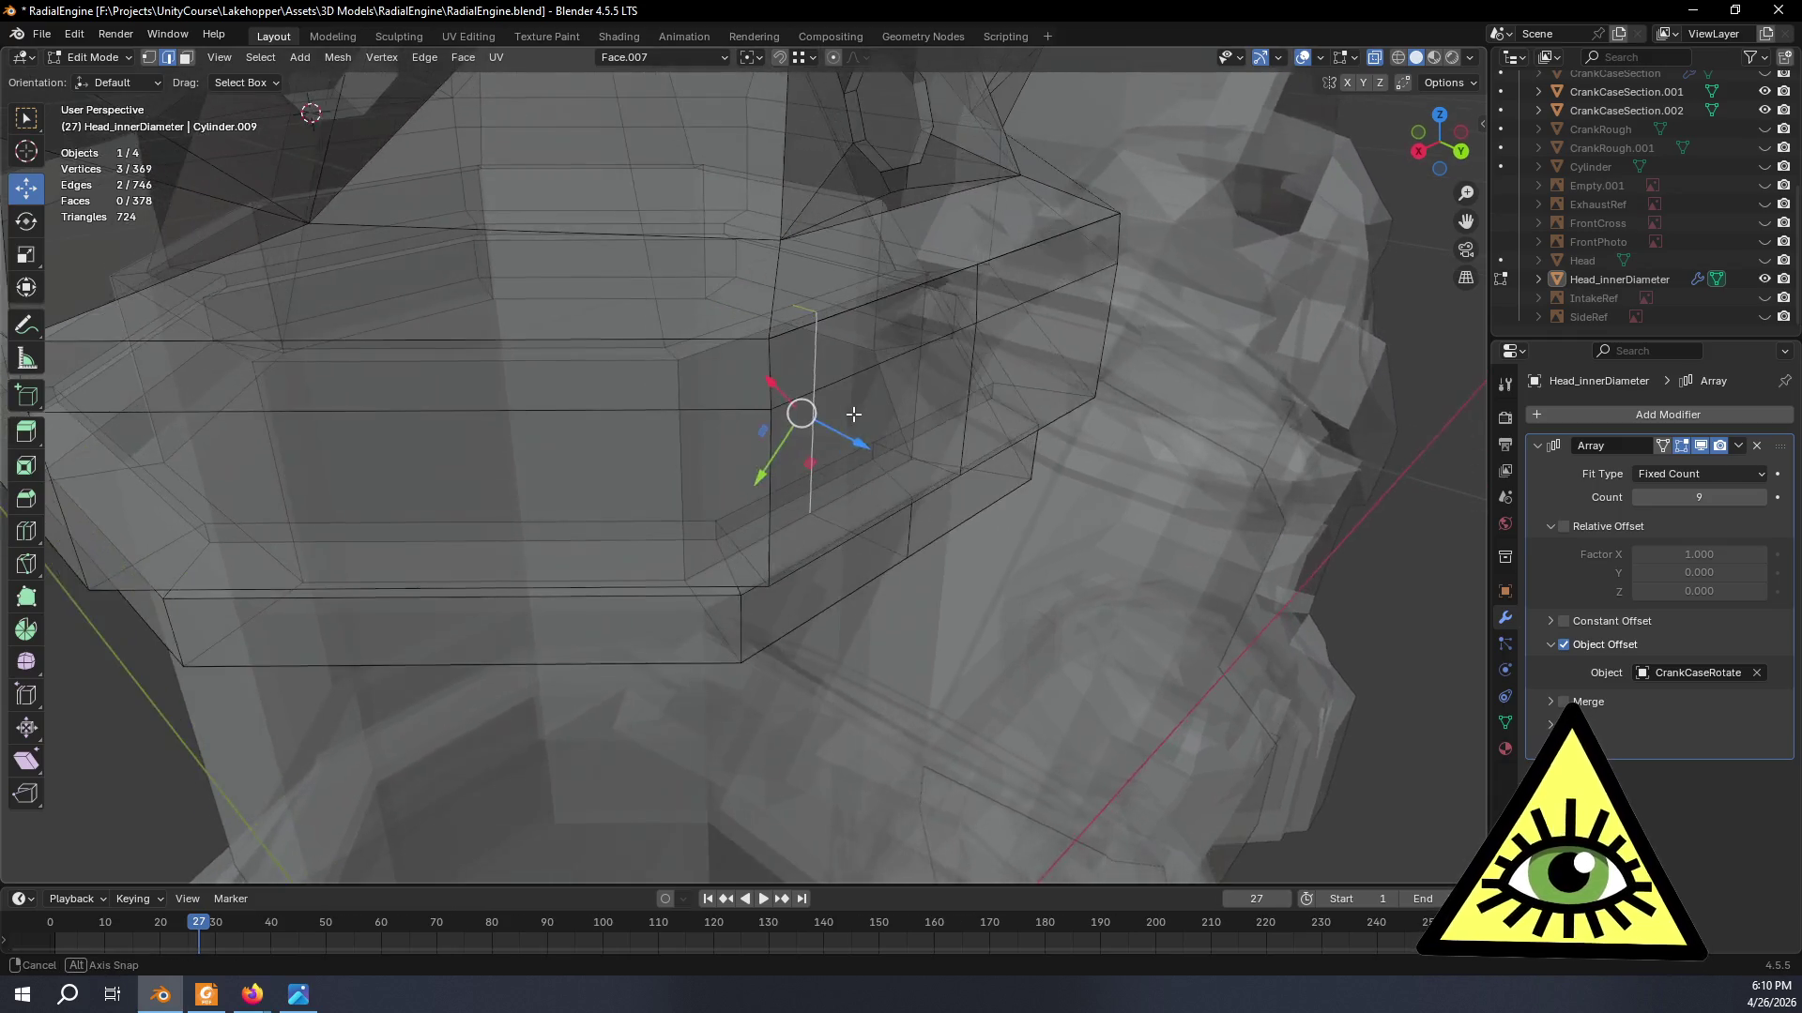
shift+click(874, 531)
mouse_move(873, 530)
middle_down()
mouse_move(886, 558)
mouse_move(796, 556)
middle_up()
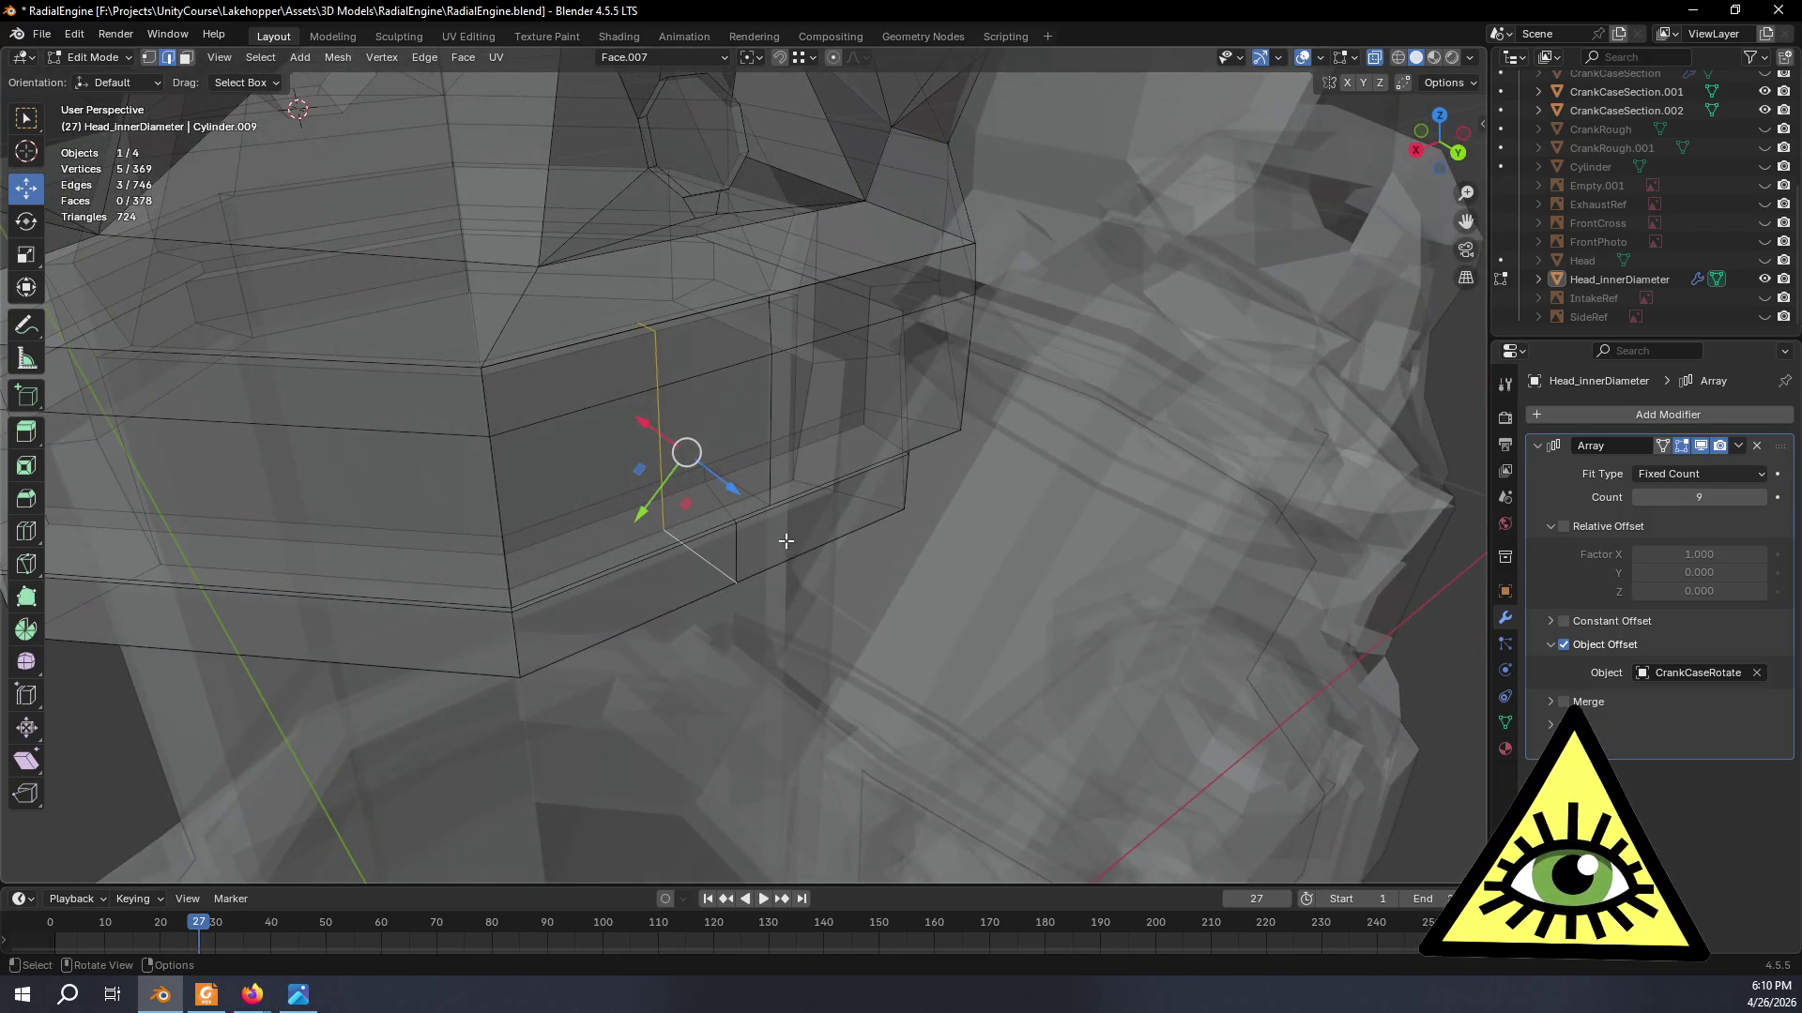
shift+click(722, 512)
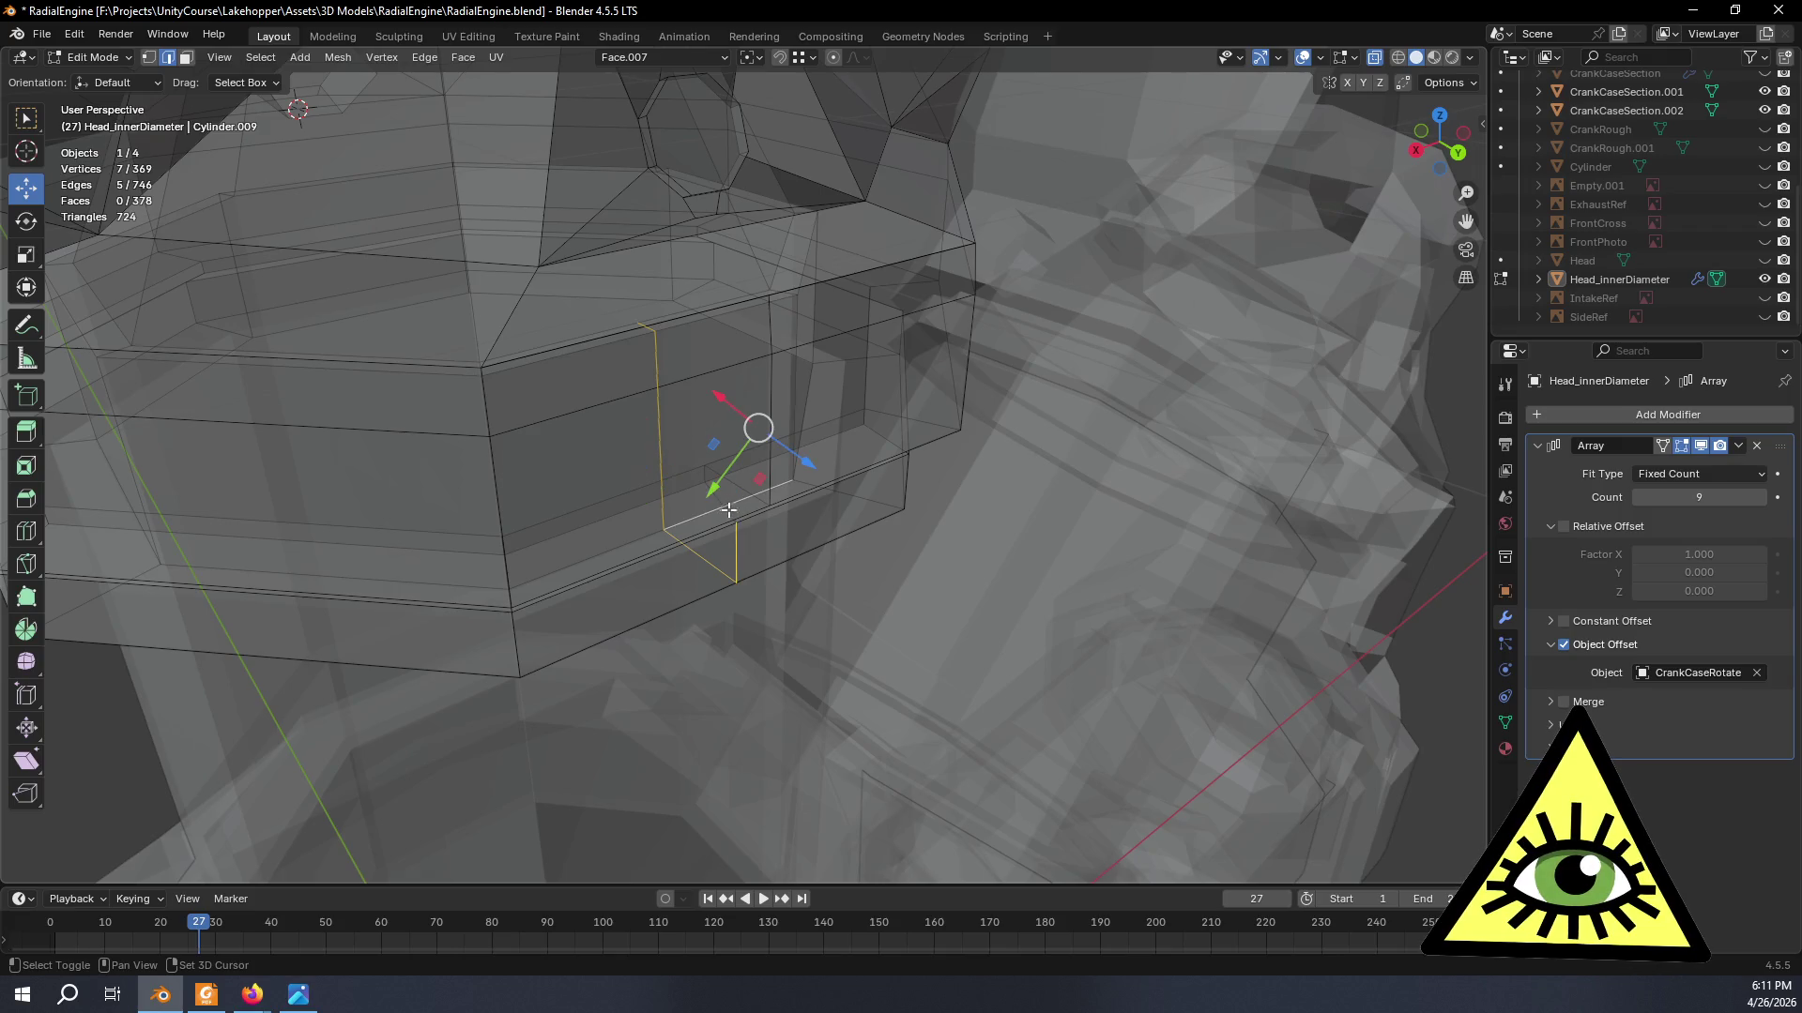
shift+click(712, 508)
middle_drag(712, 509, 900, 436)
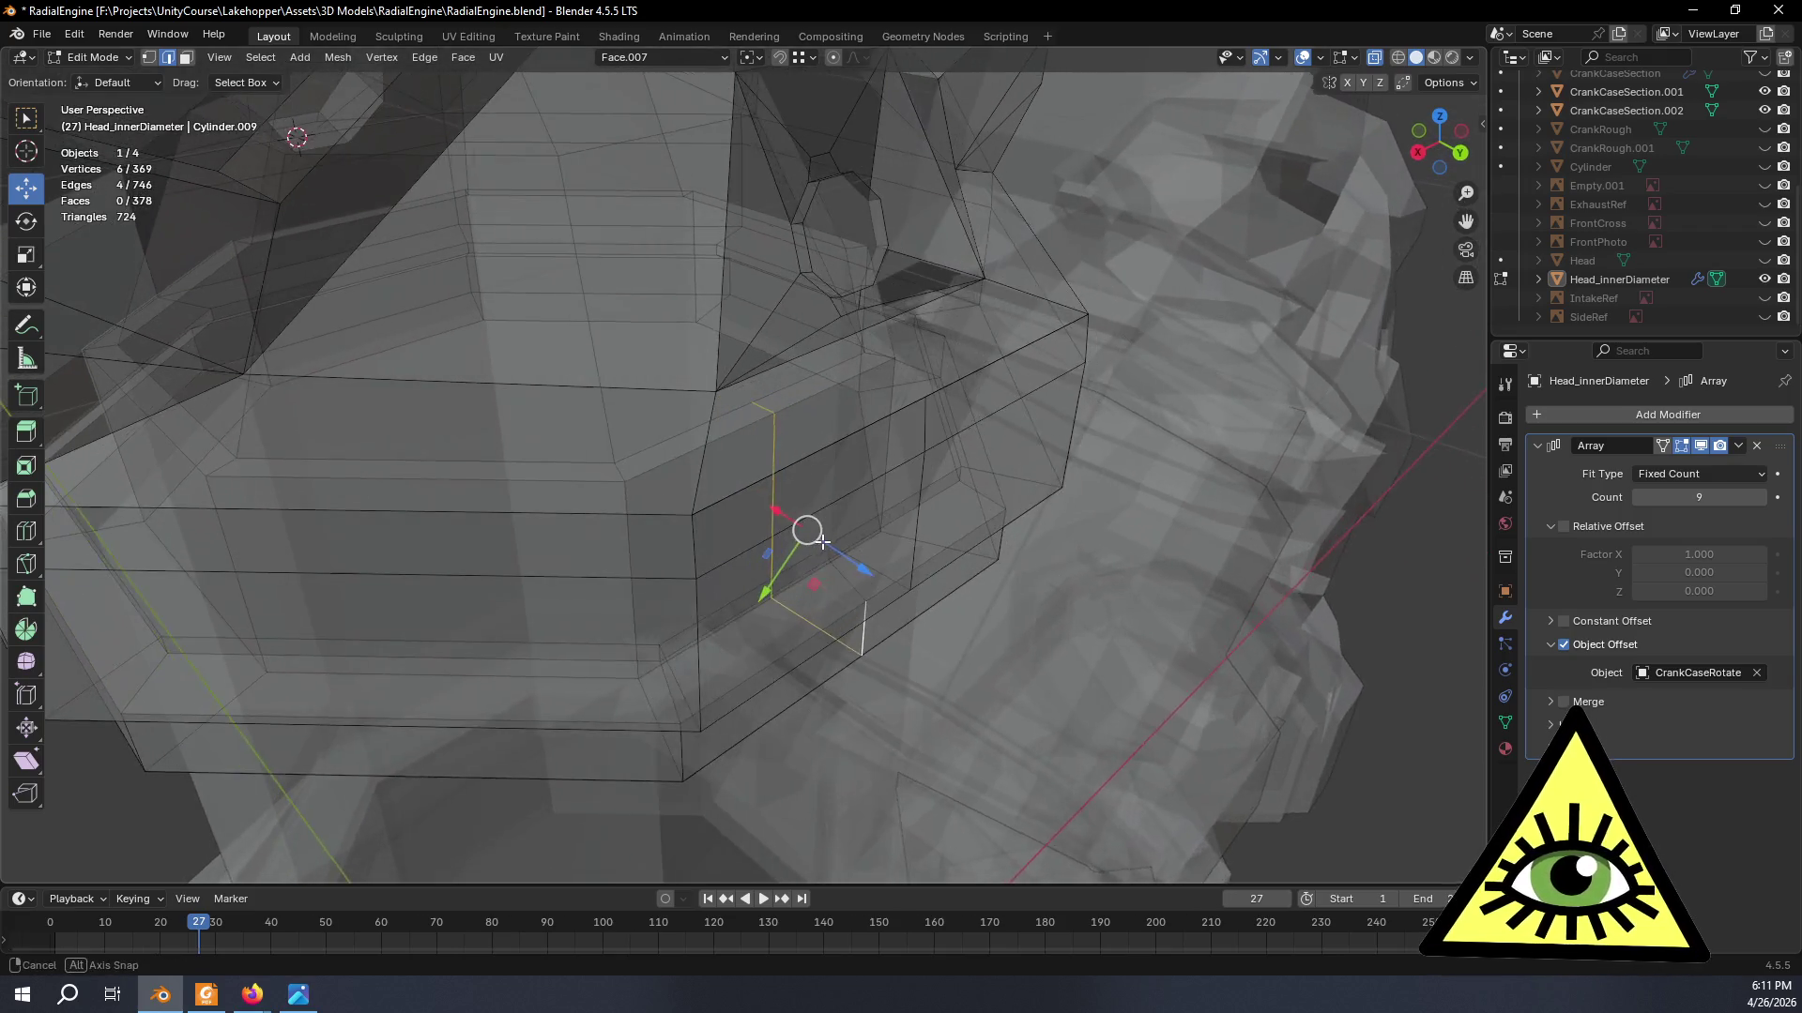
shift+click(922, 423)
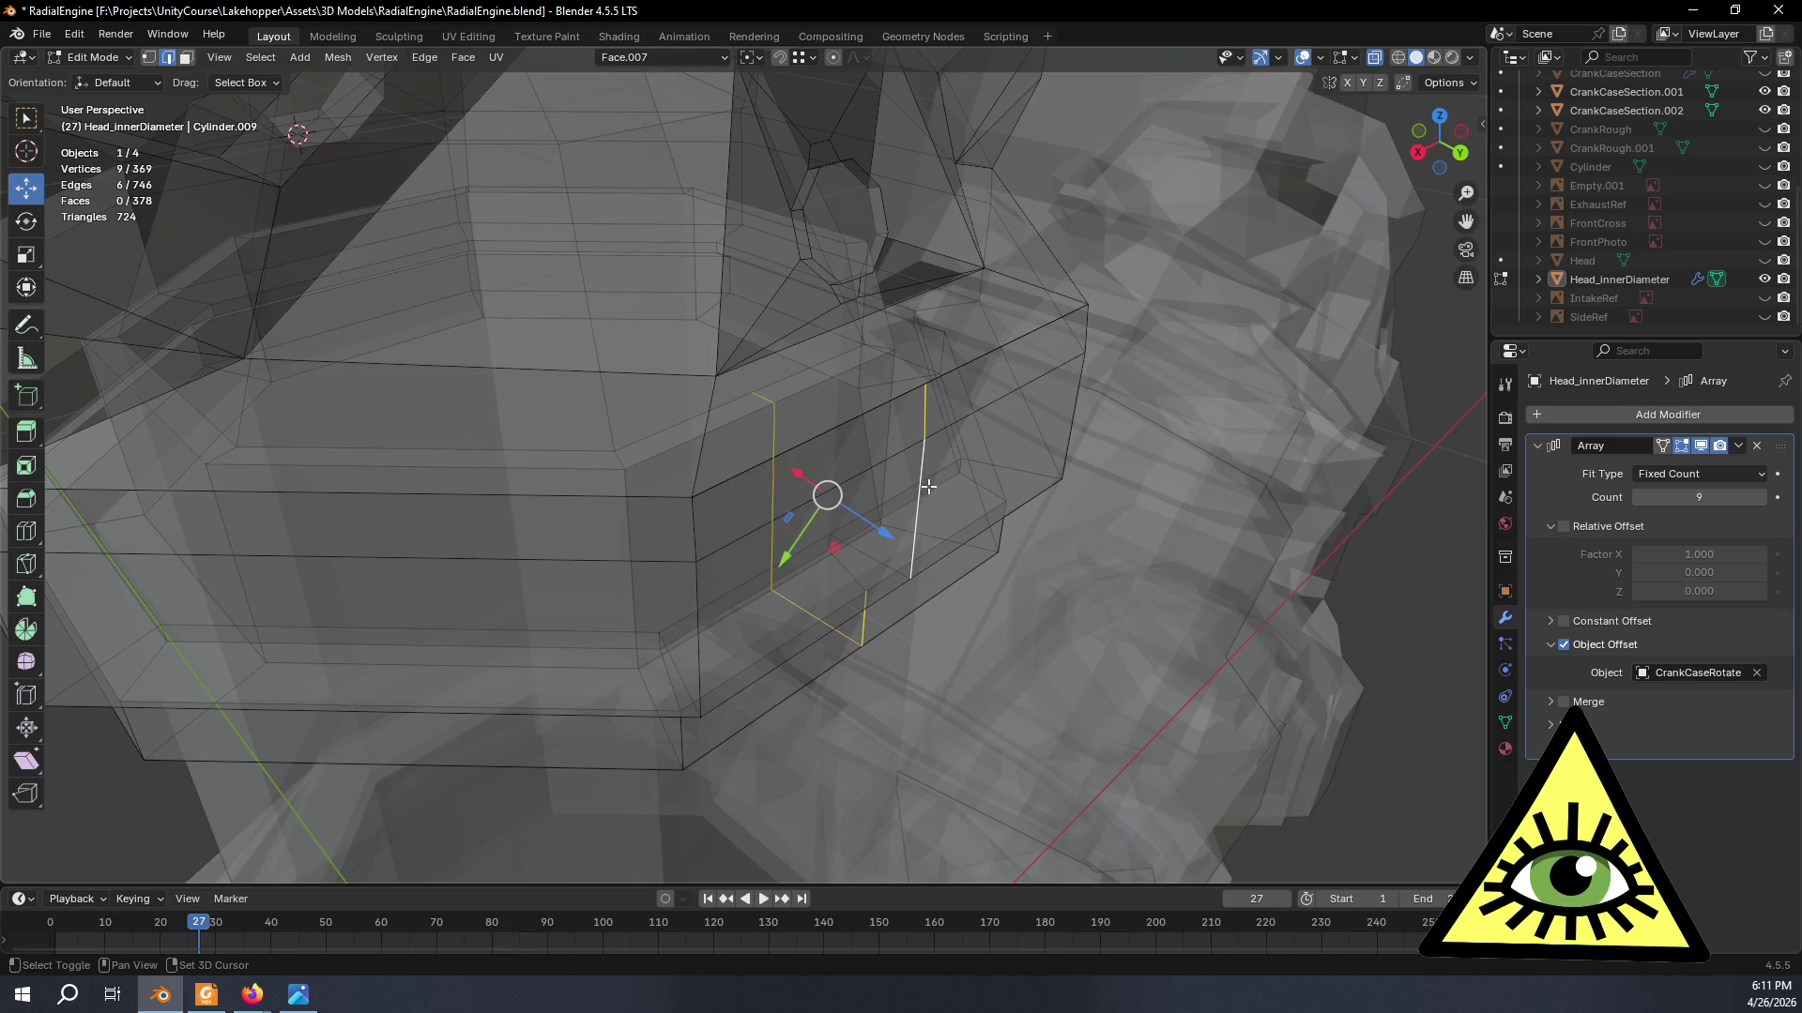
scroll(869, 564, up, 5)
middle_drag(901, 543, 821, 448)
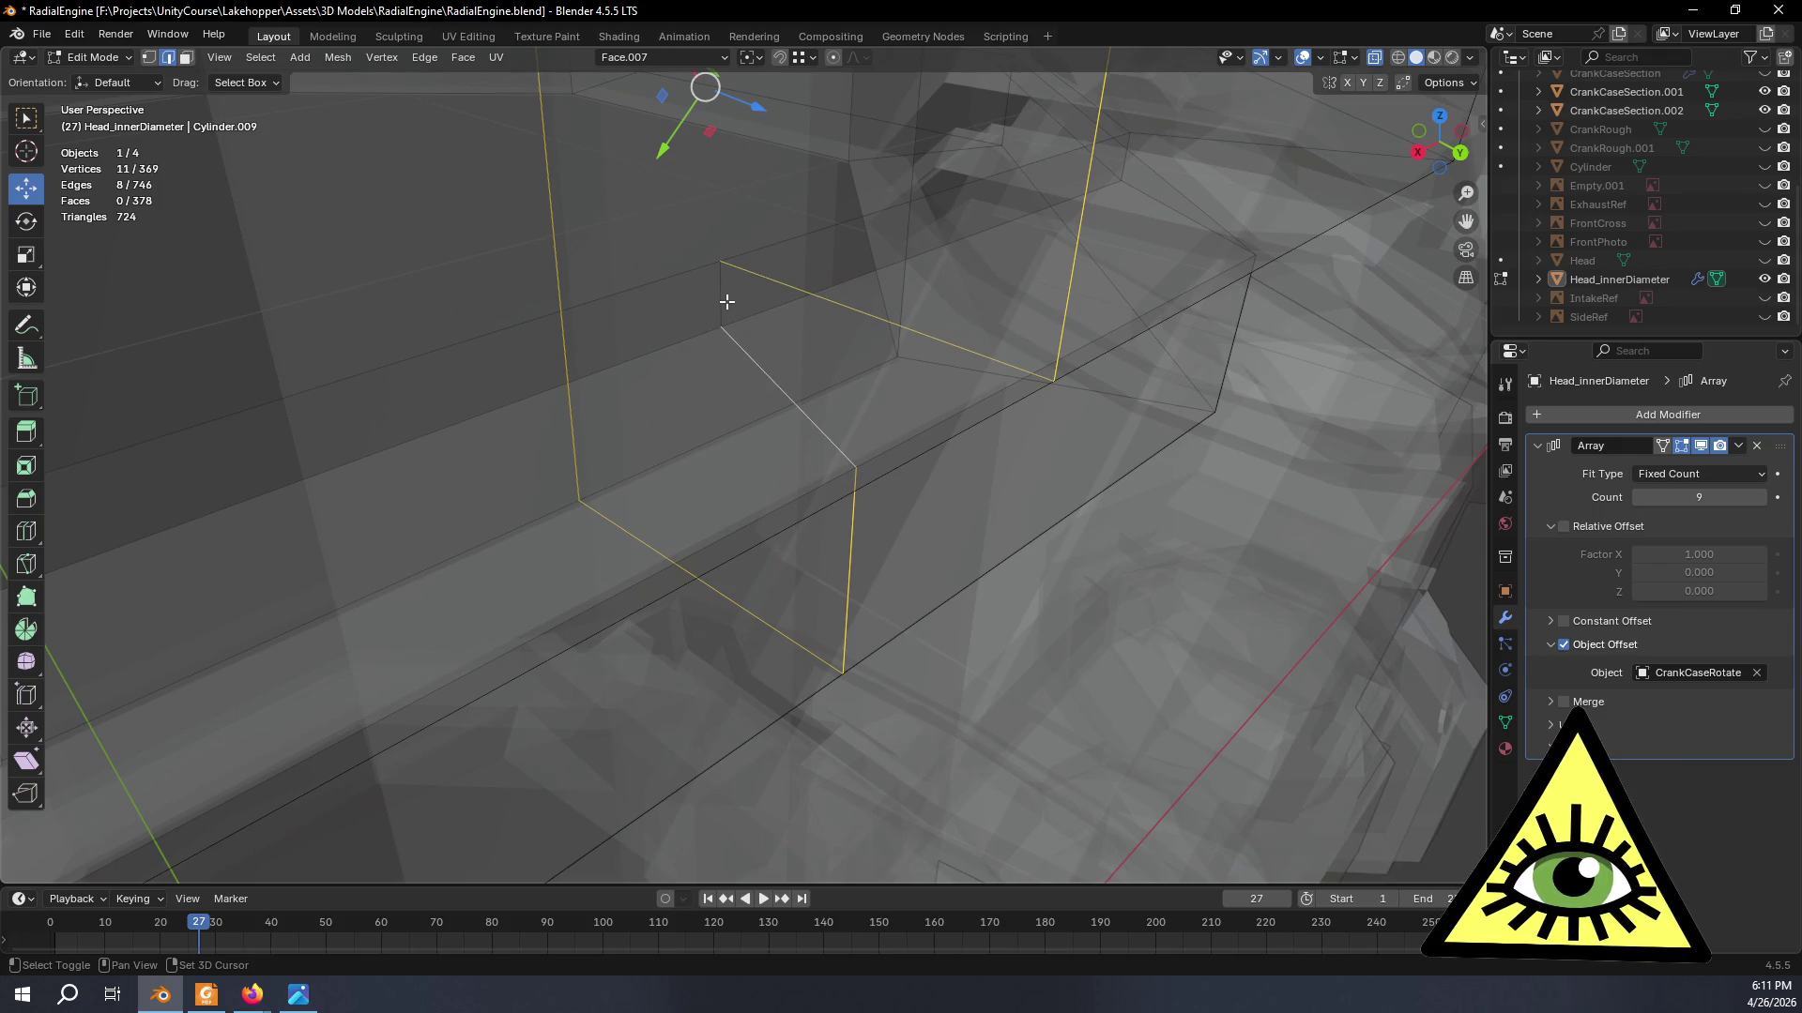
scroll(745, 306, down, 4)
scroll(872, 374, down, 2)
- Dissolve the selected stray collar edges, bringing the head to 362 vertices
key(x)
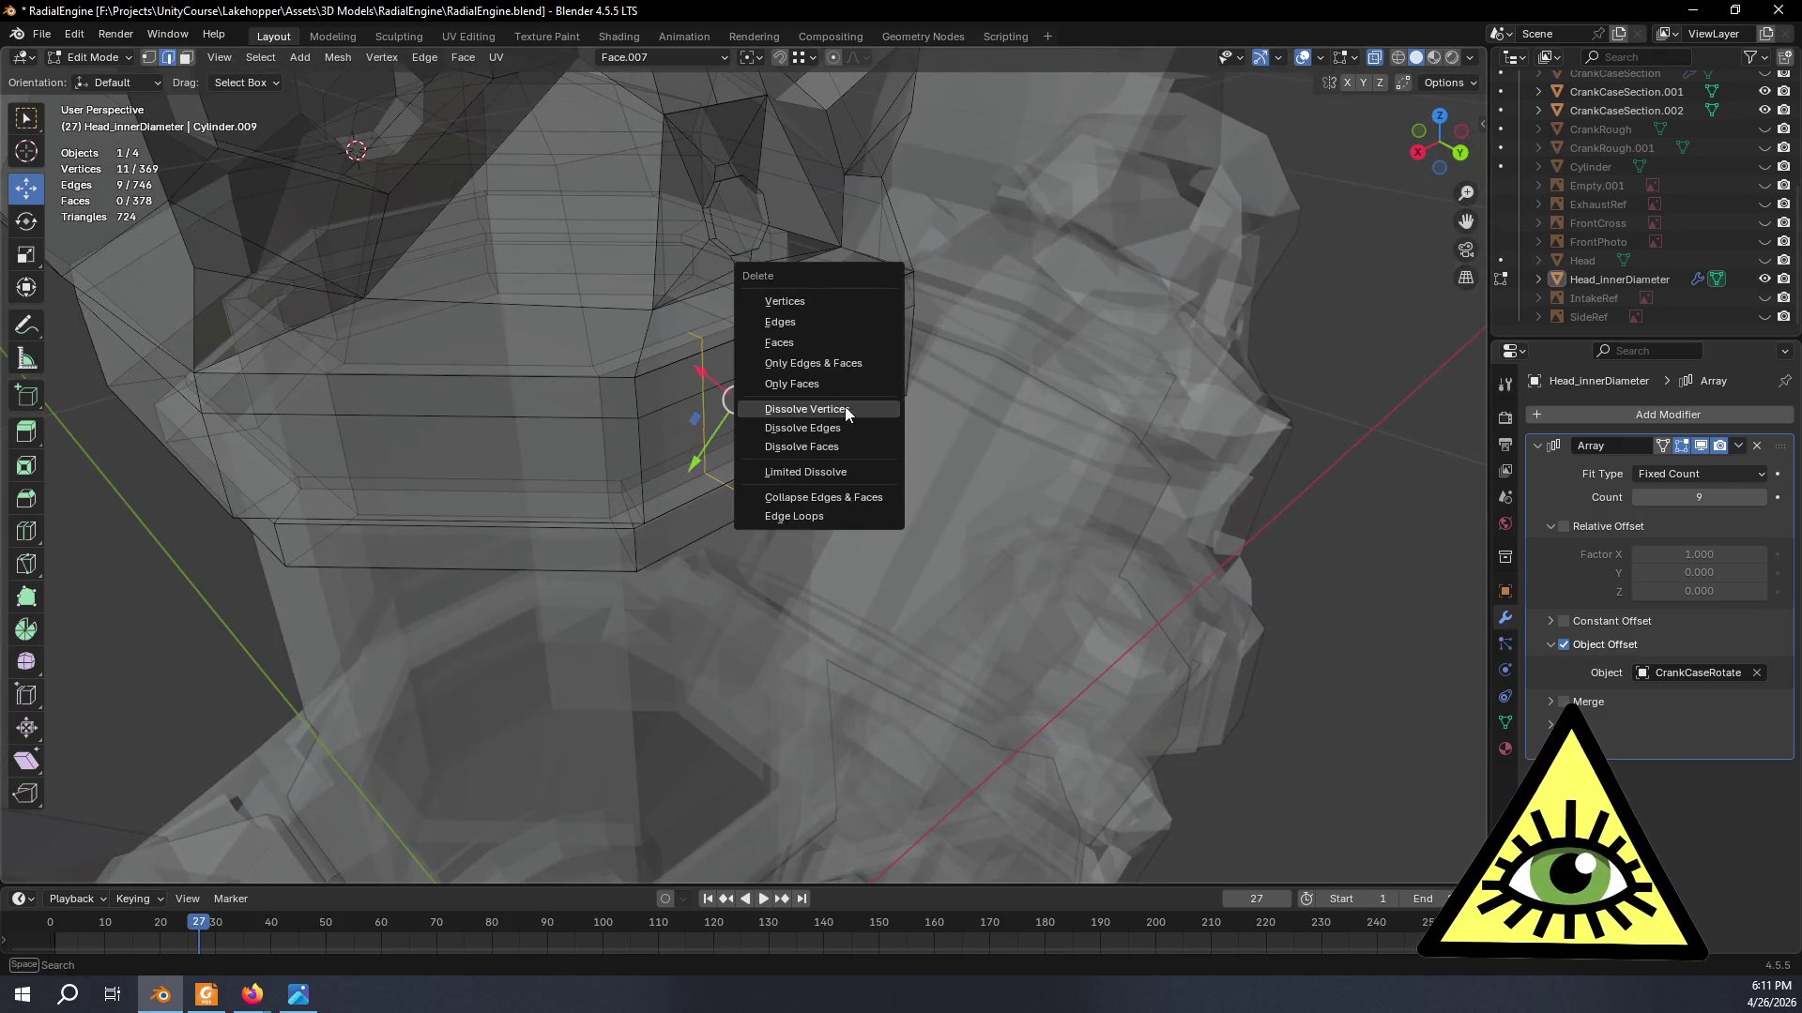
click(844, 425)
key(x)
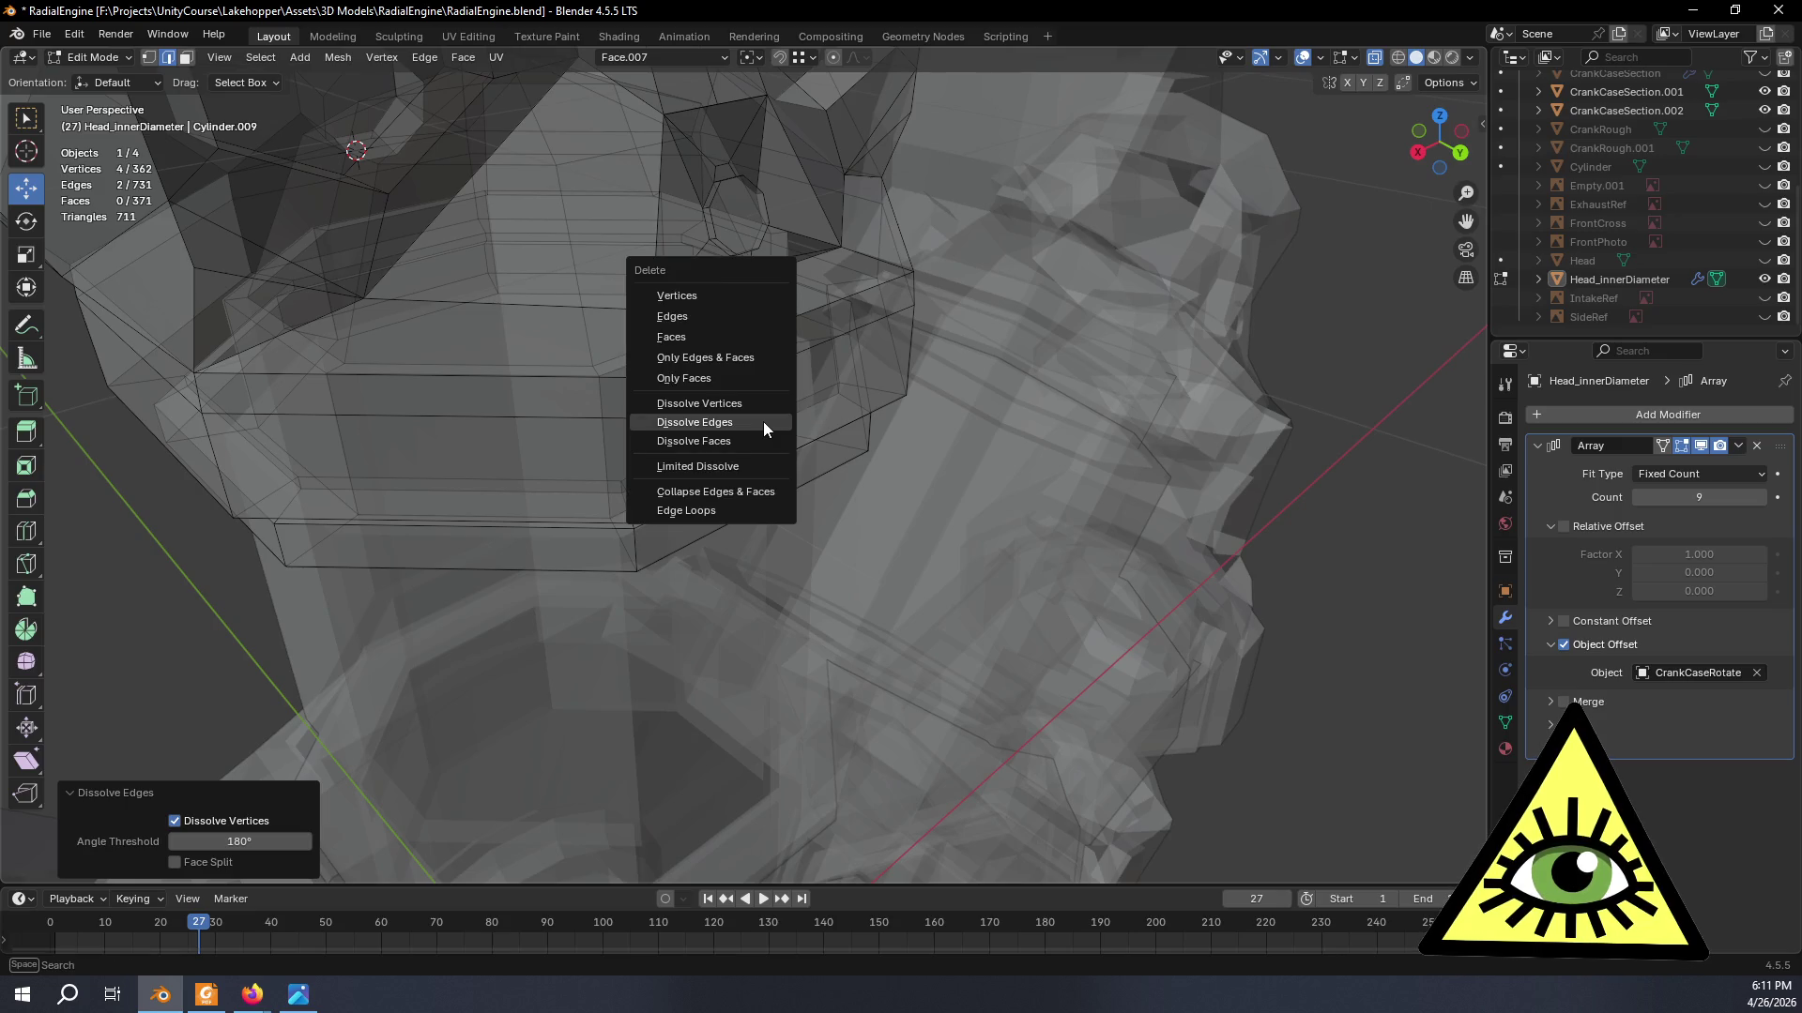
key(Escape)
scroll(762, 421, up, 3)
mouse_move(751, 413)
middle_down()
mouse_move(830, 481)
mouse_move(742, 460)
mouse_move(761, 479)
middle_up()
key(Tab)
scroll(829, 479, down, 3)
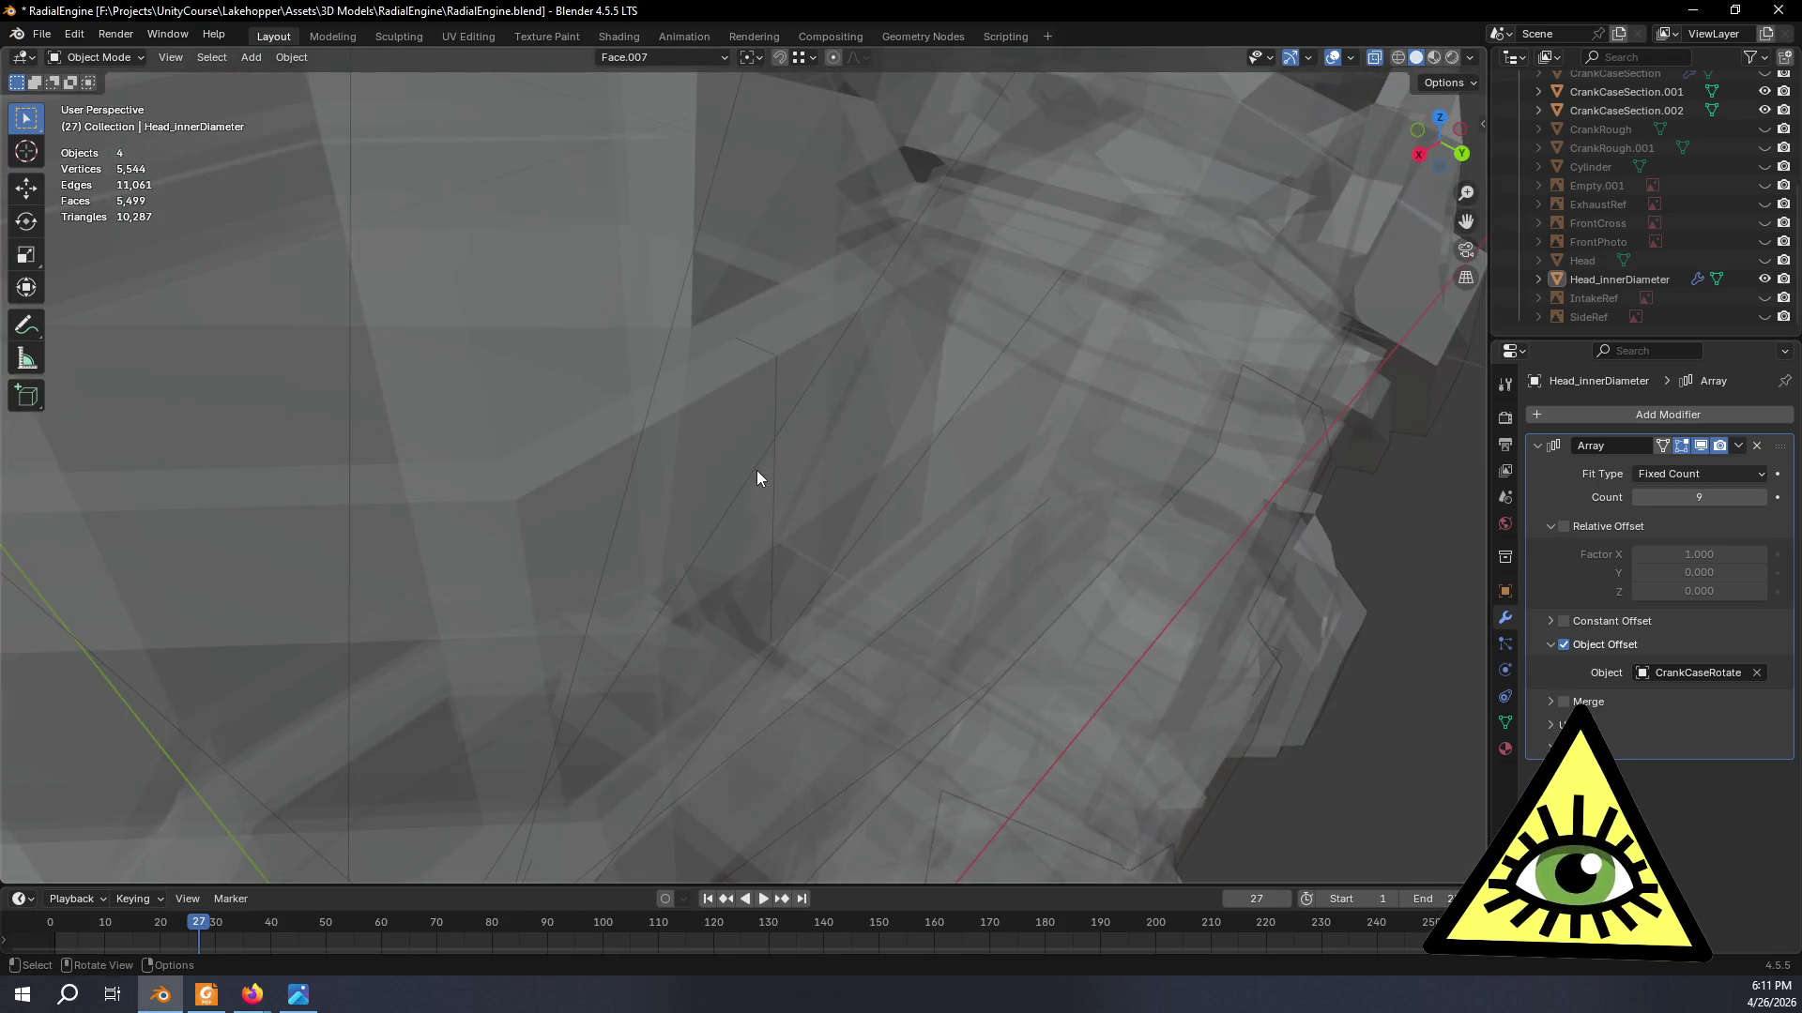
- Narrow the selection to two vertices in vertex select, ready for deletion
key(Tab)
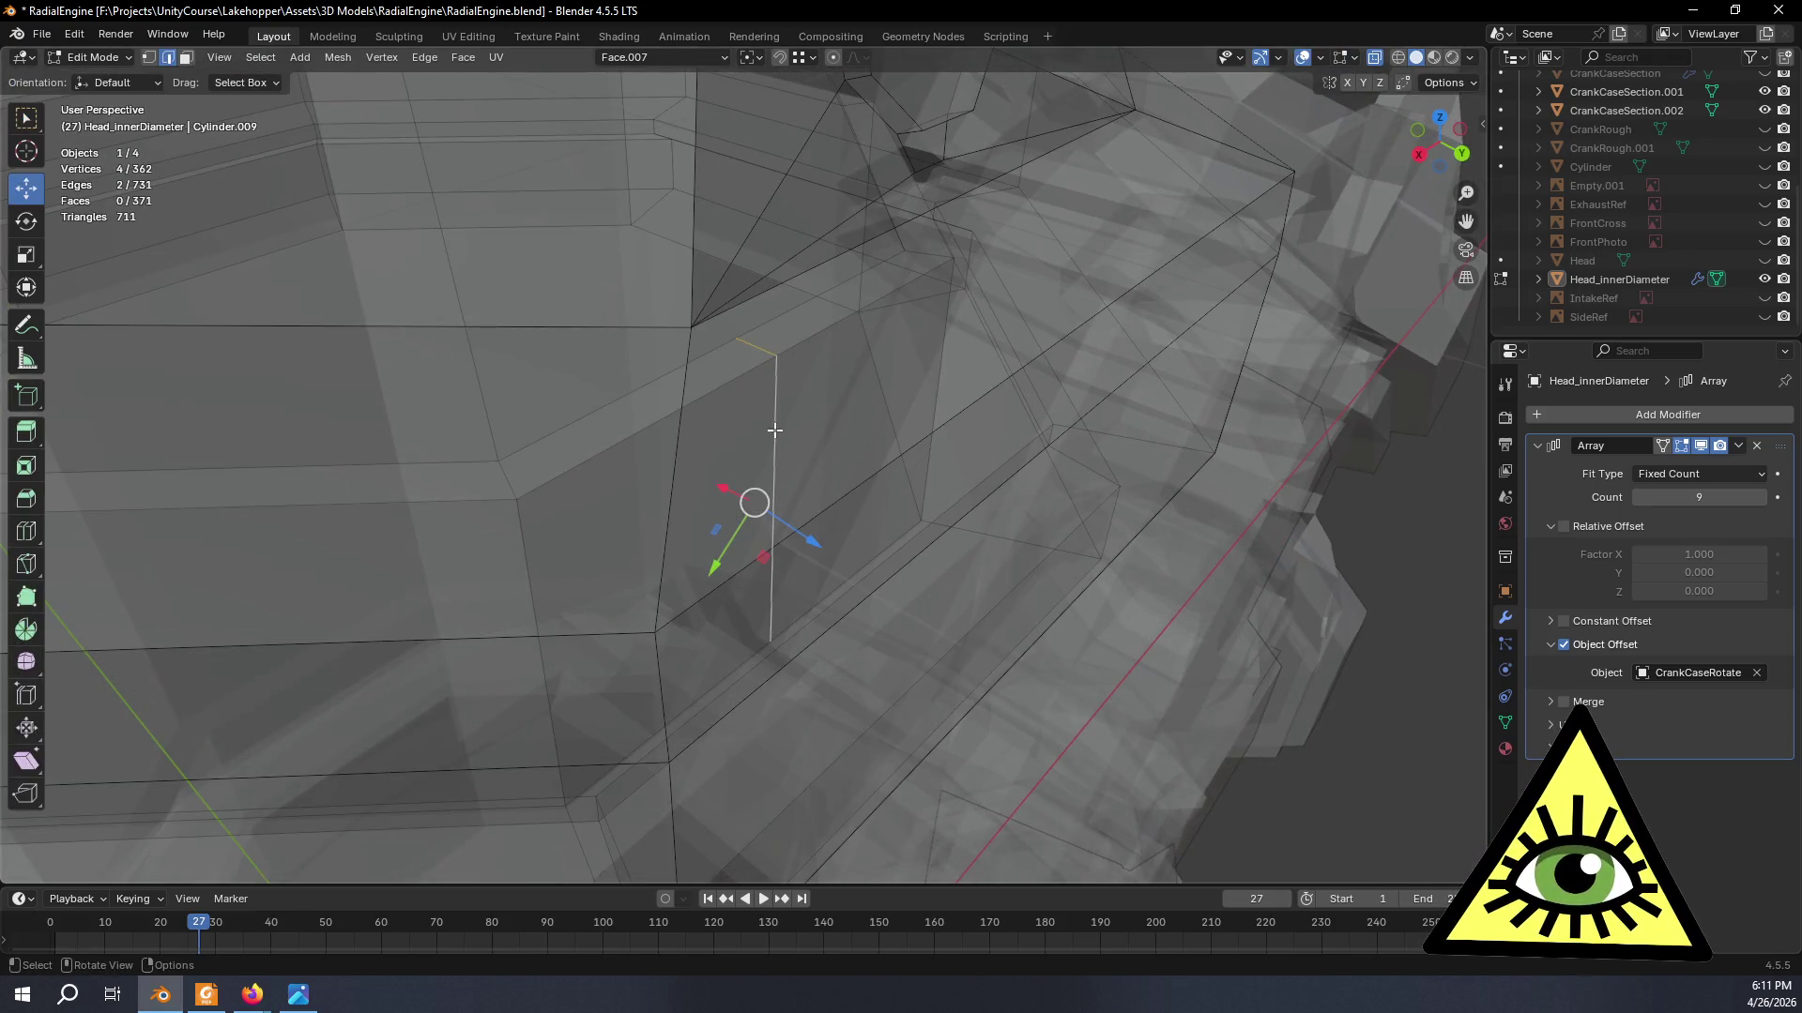
click(150, 59)
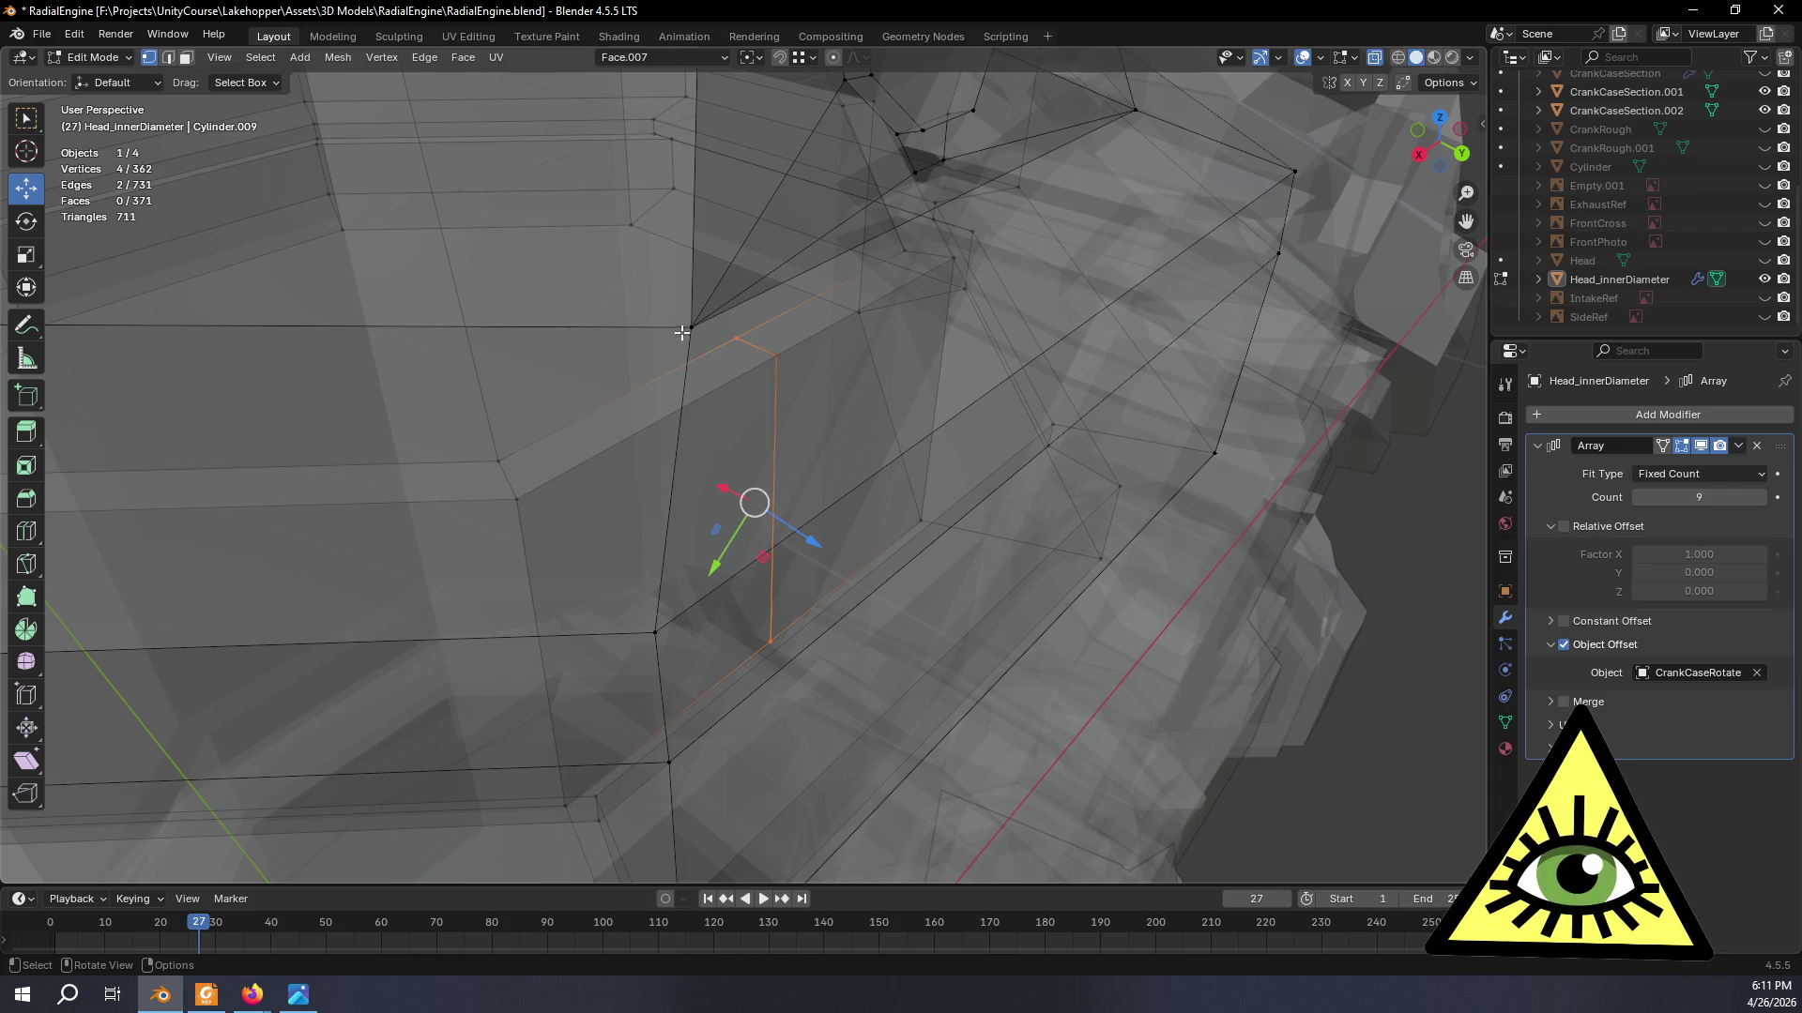
shift+click(736, 342)
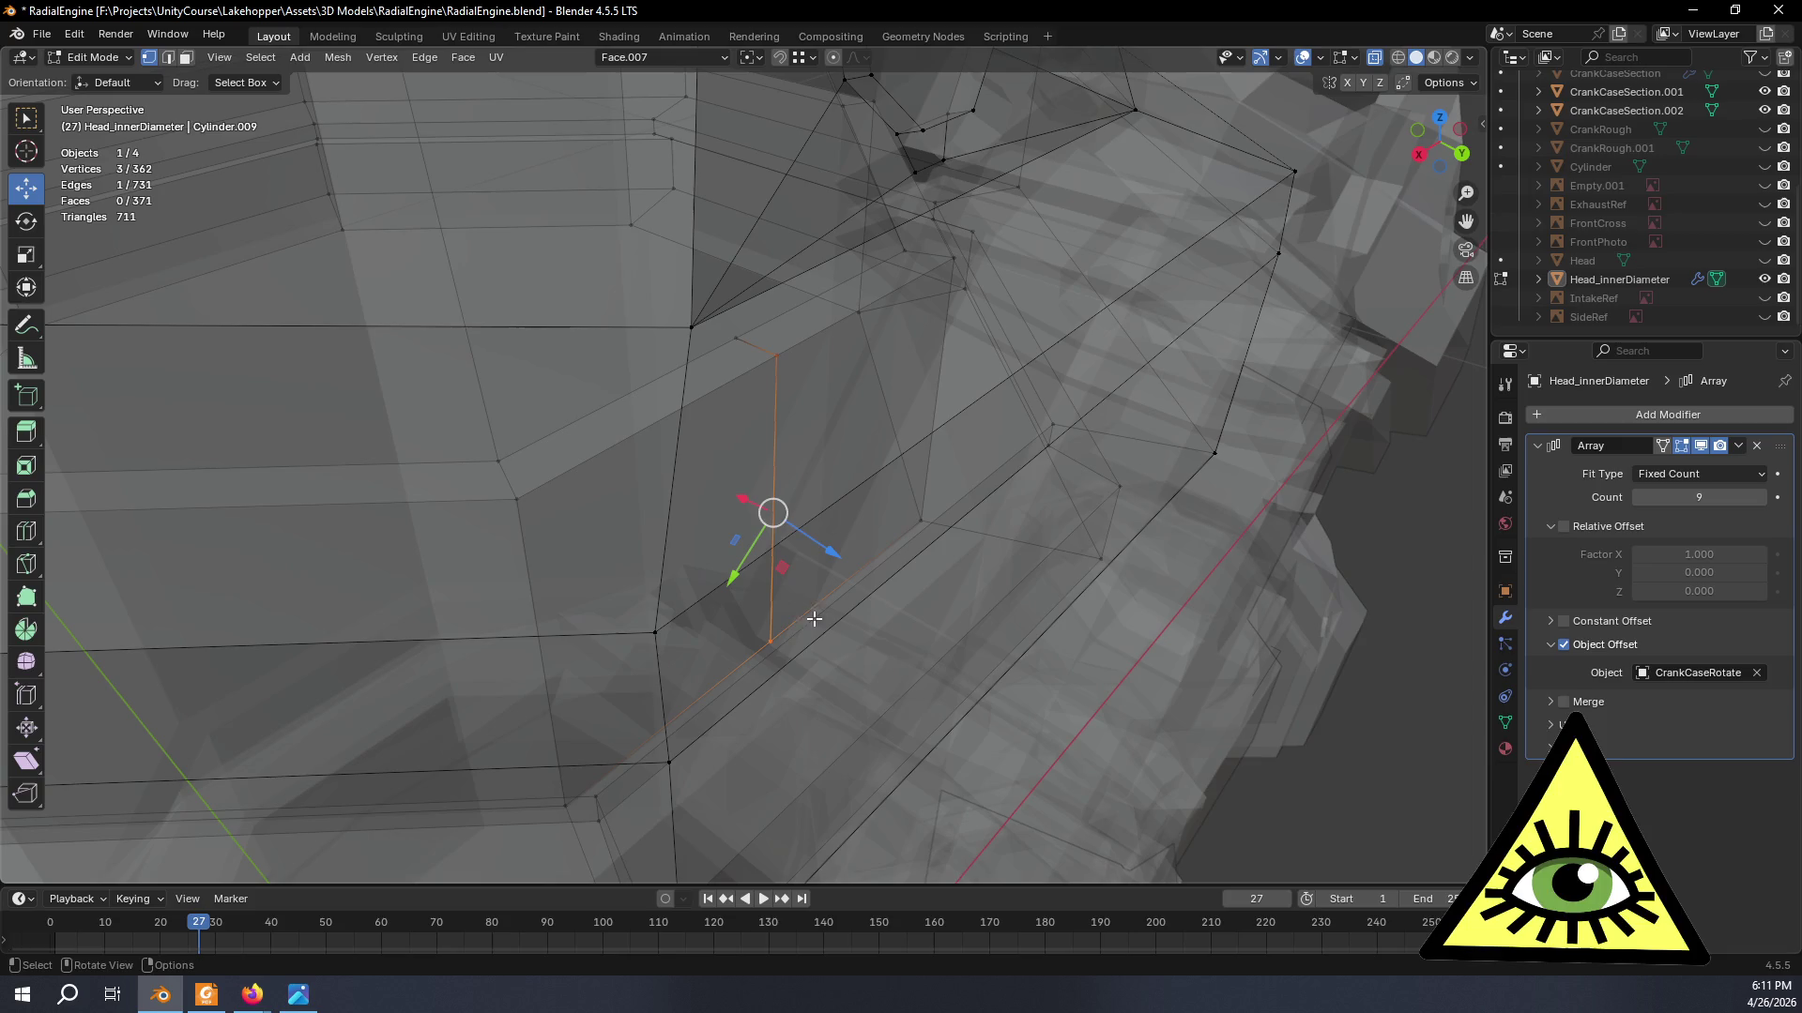
key(x)
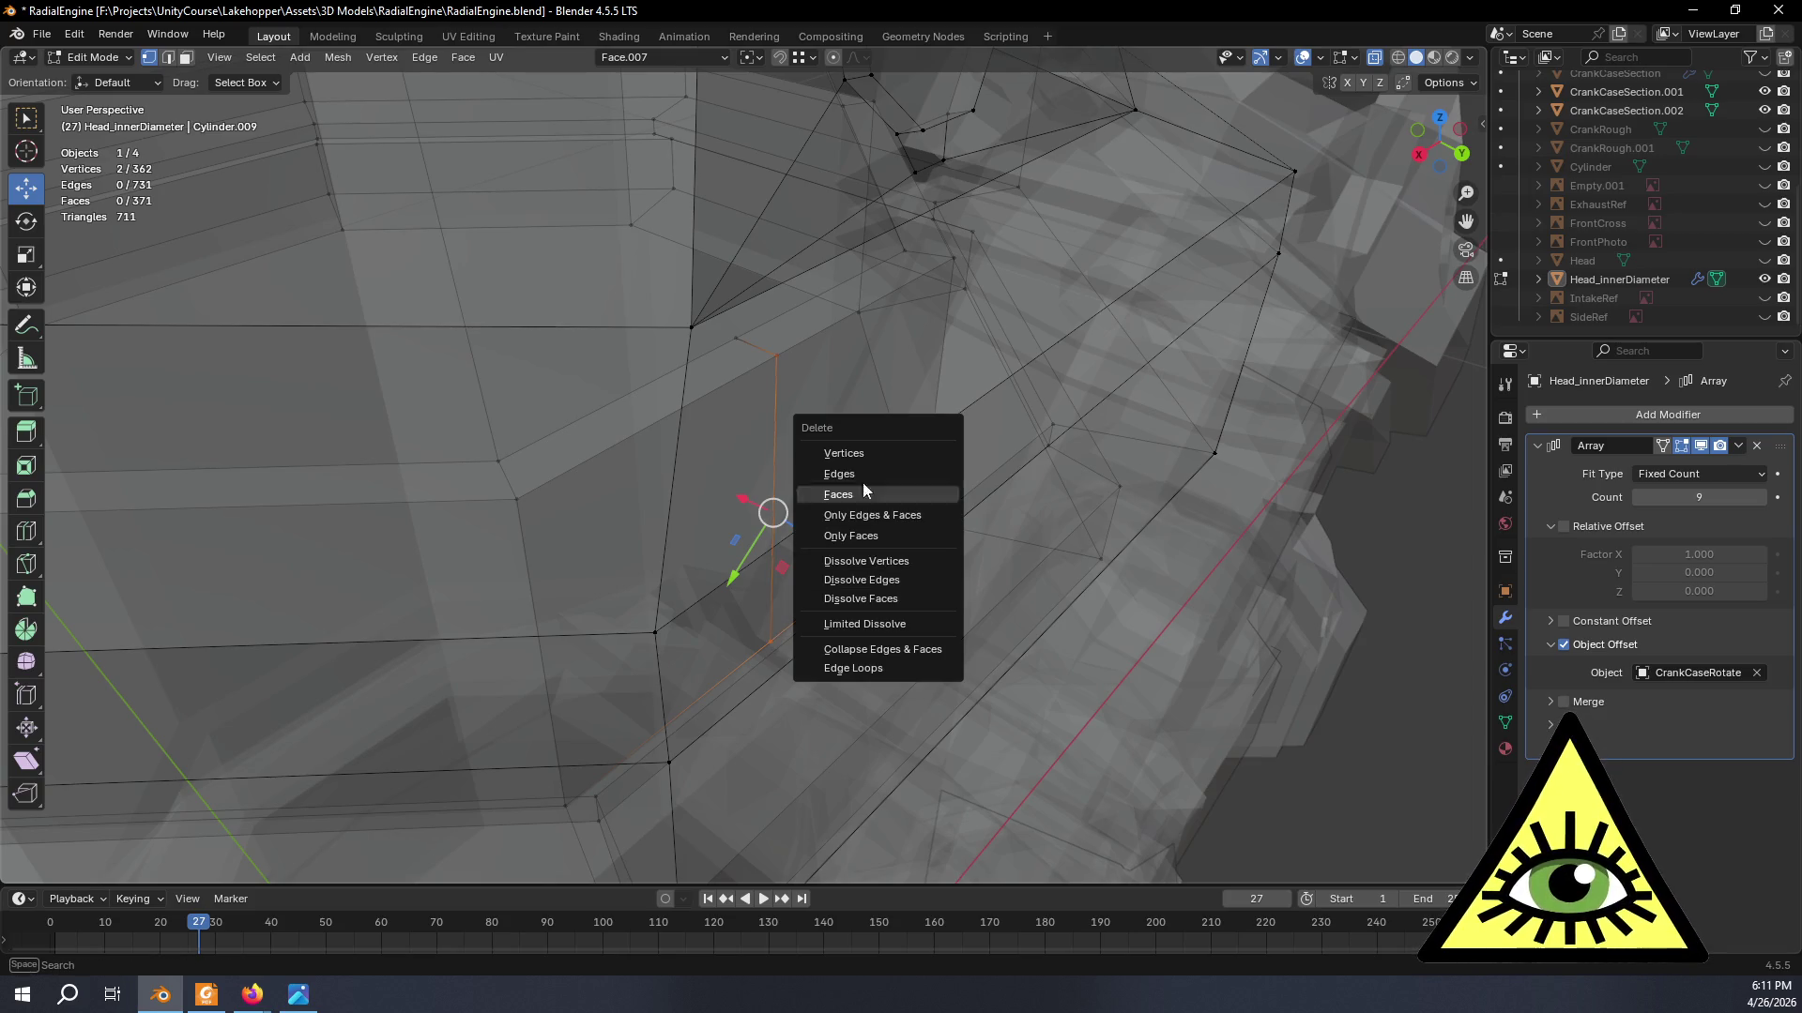
click(856, 458)
key(ctrl+z)
mouse_move(826, 418)
middle_down()
mouse_move(923, 456)
mouse_move(663, 507)
mouse_move(748, 515)
mouse_move(1078, 462)
mouse_move(781, 460)
mouse_move(881, 475)
mouse_move(885, 422)
mouse_move(1115, 349)
mouse_move(755, 535)
mouse_move(615, 443)
mouse_move(649, 435)
mouse_move(611, 381)
mouse_move(759, 468)
mouse_move(704, 446)
mouse_move(728, 431)
mouse_move(574, 470)
mouse_move(455, 431)
mouse_move(407, 443)
mouse_move(857, 477)
mouse_move(833, 494)
mouse_move(860, 427)
mouse_move(863, 463)
middle_up()
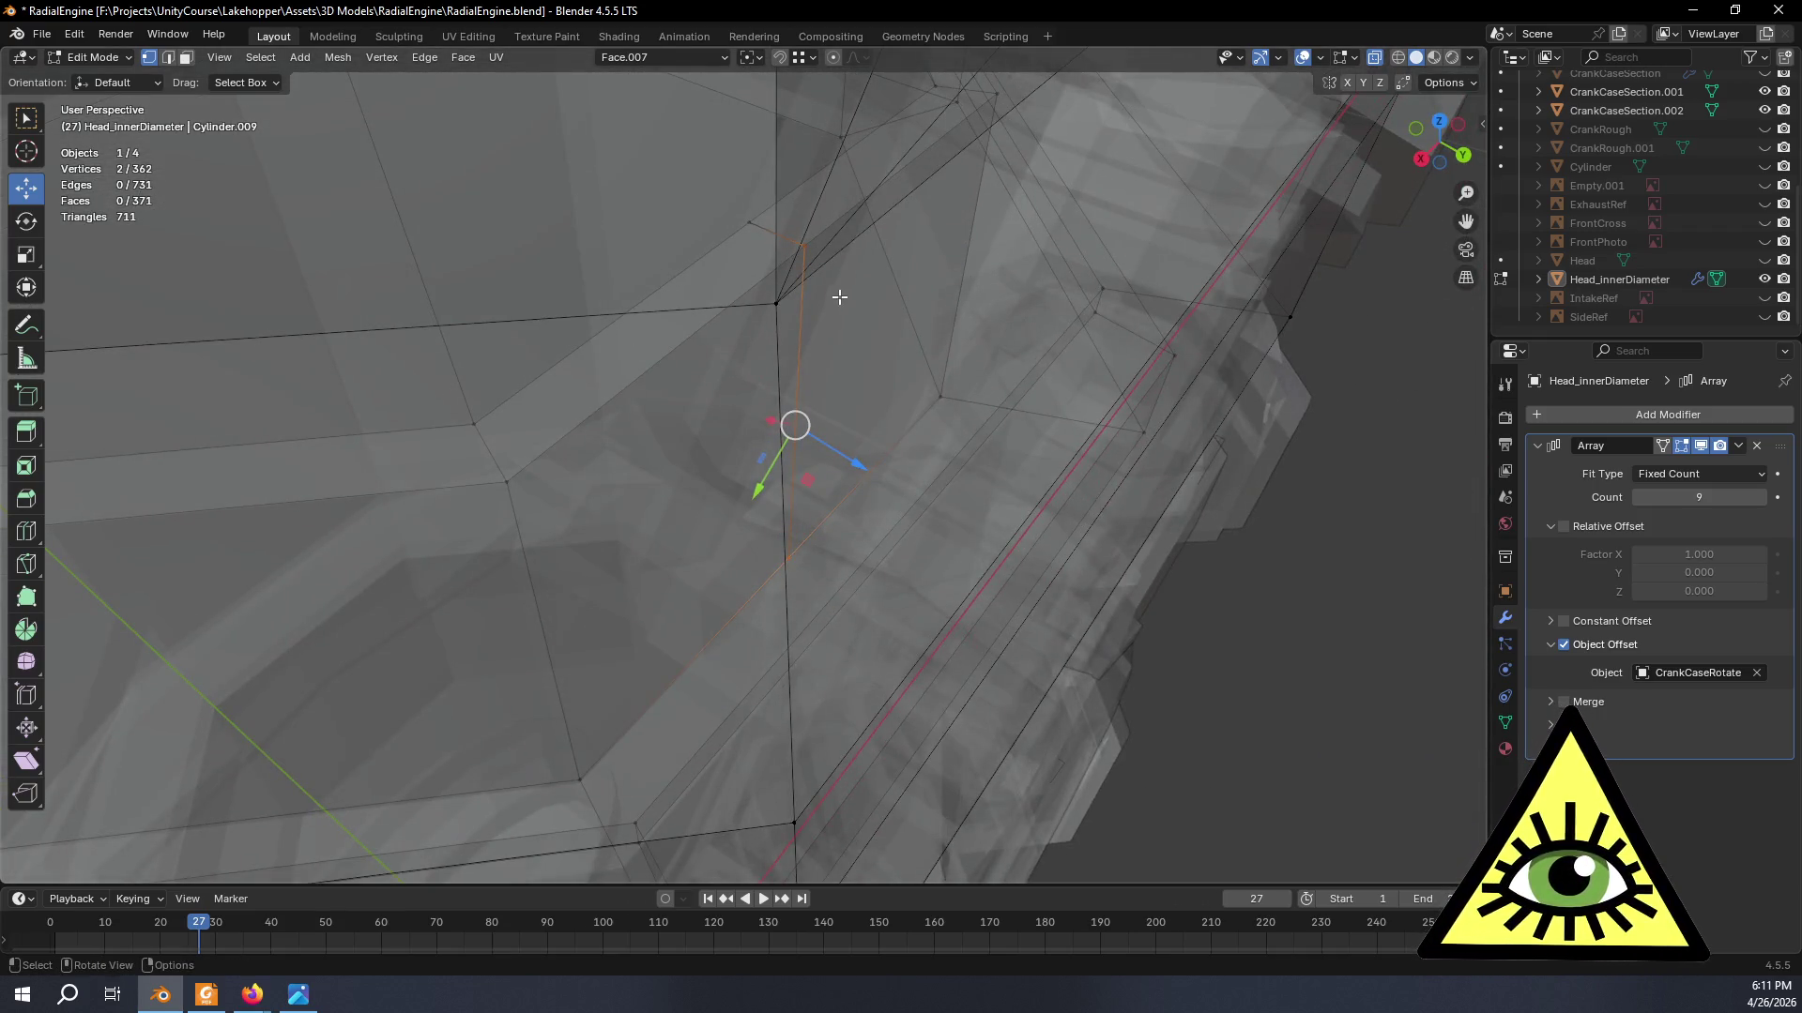
click(799, 251)
mouse_move(929, 275)
middle_down()
mouse_move(812, 250)
mouse_move(838, 255)
middle_up()
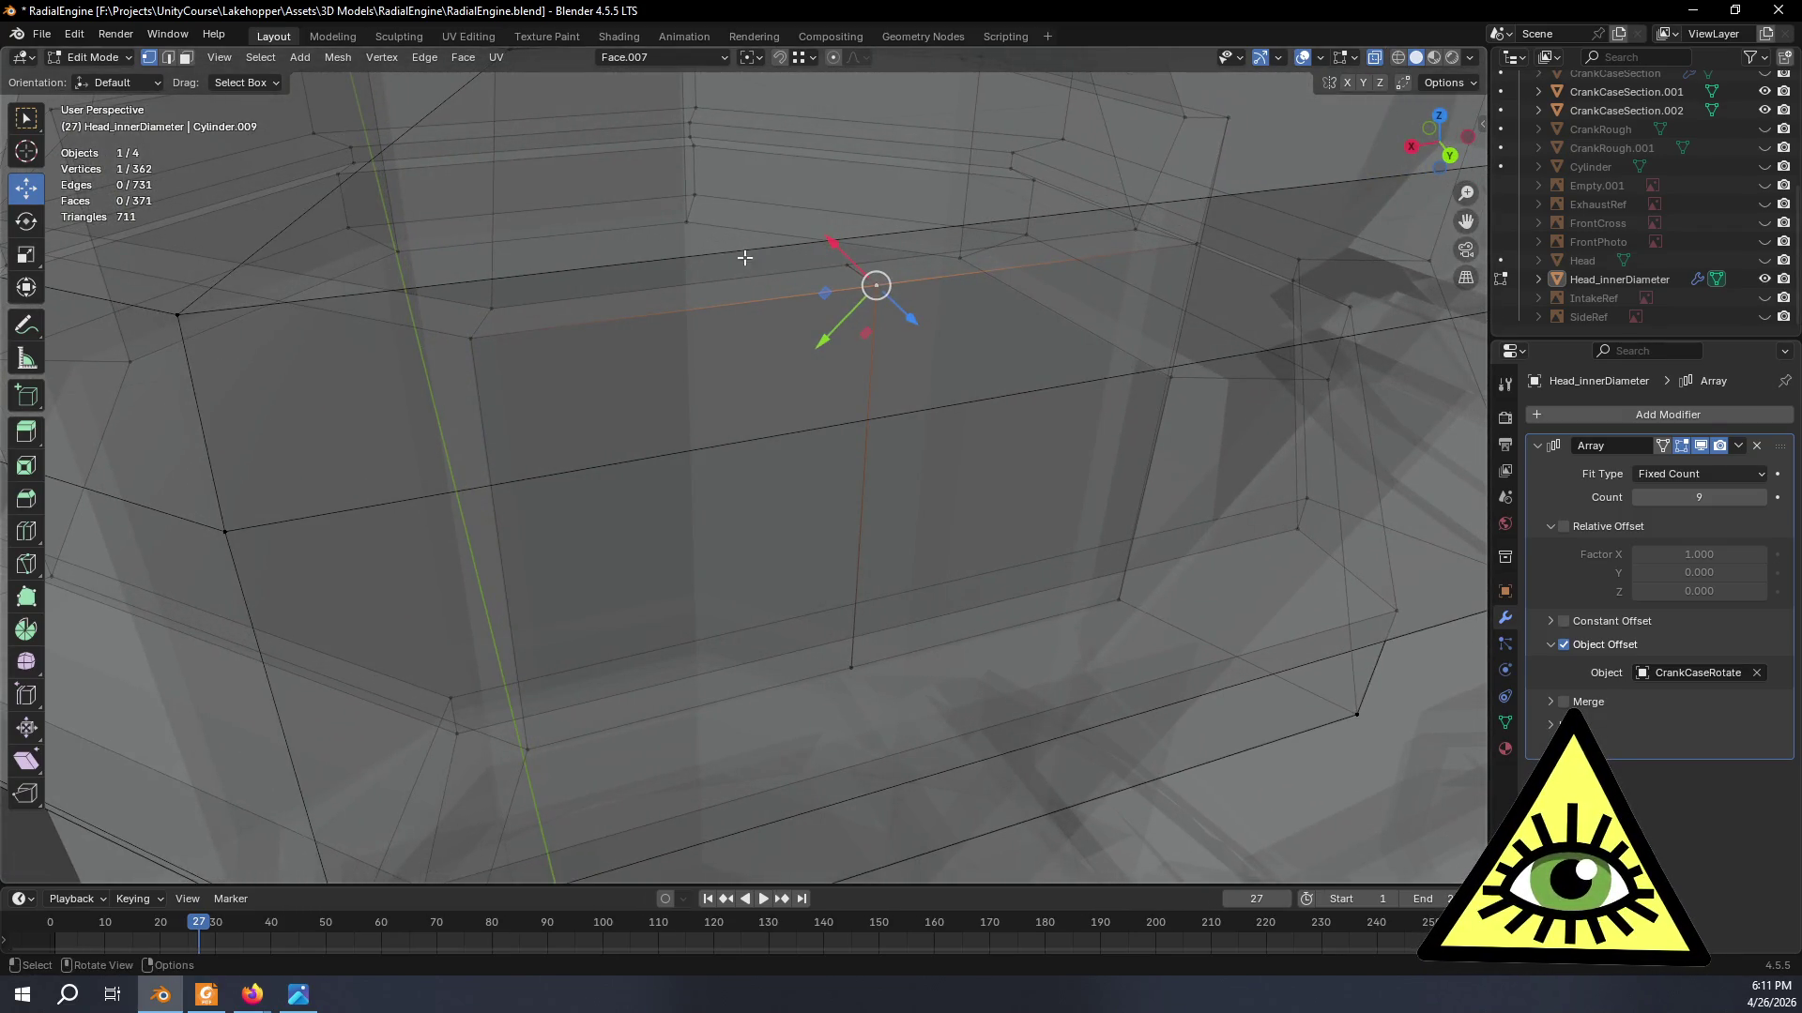
- Merge overlapping head vertices by distance and nudge one vertex along X
key(ctrl+KP_Add)
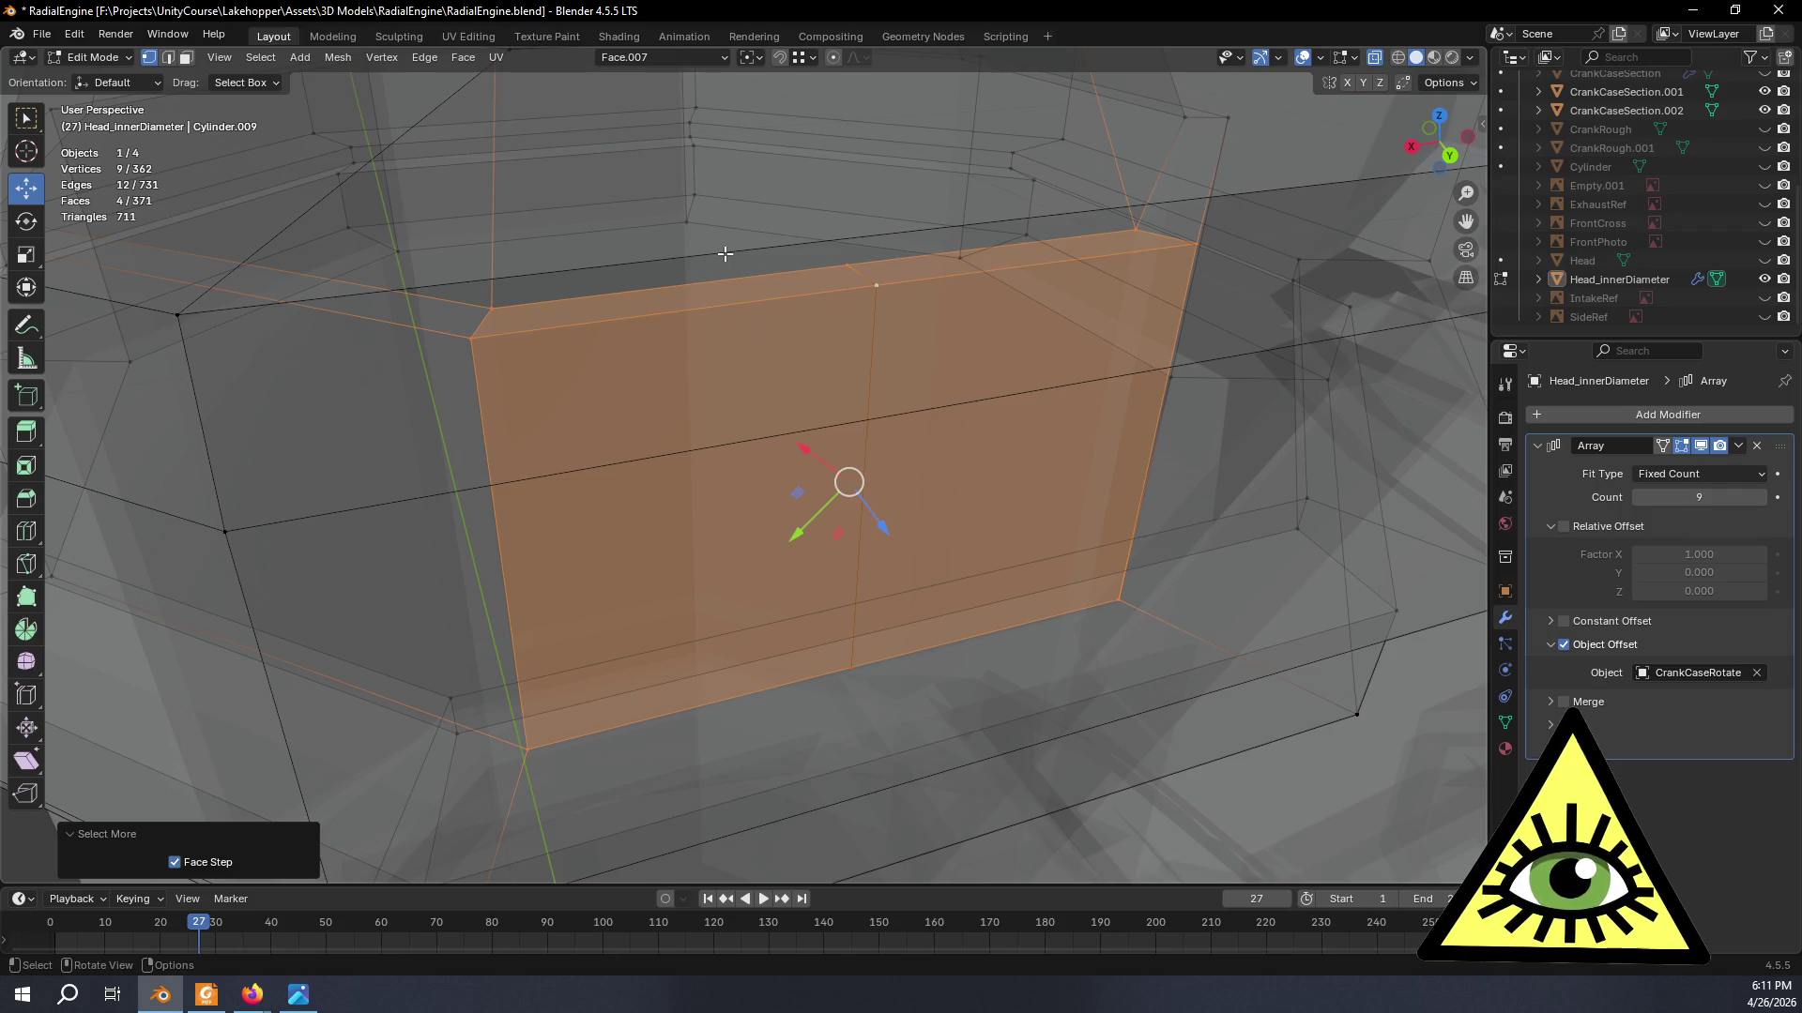
key(ctrl+v)
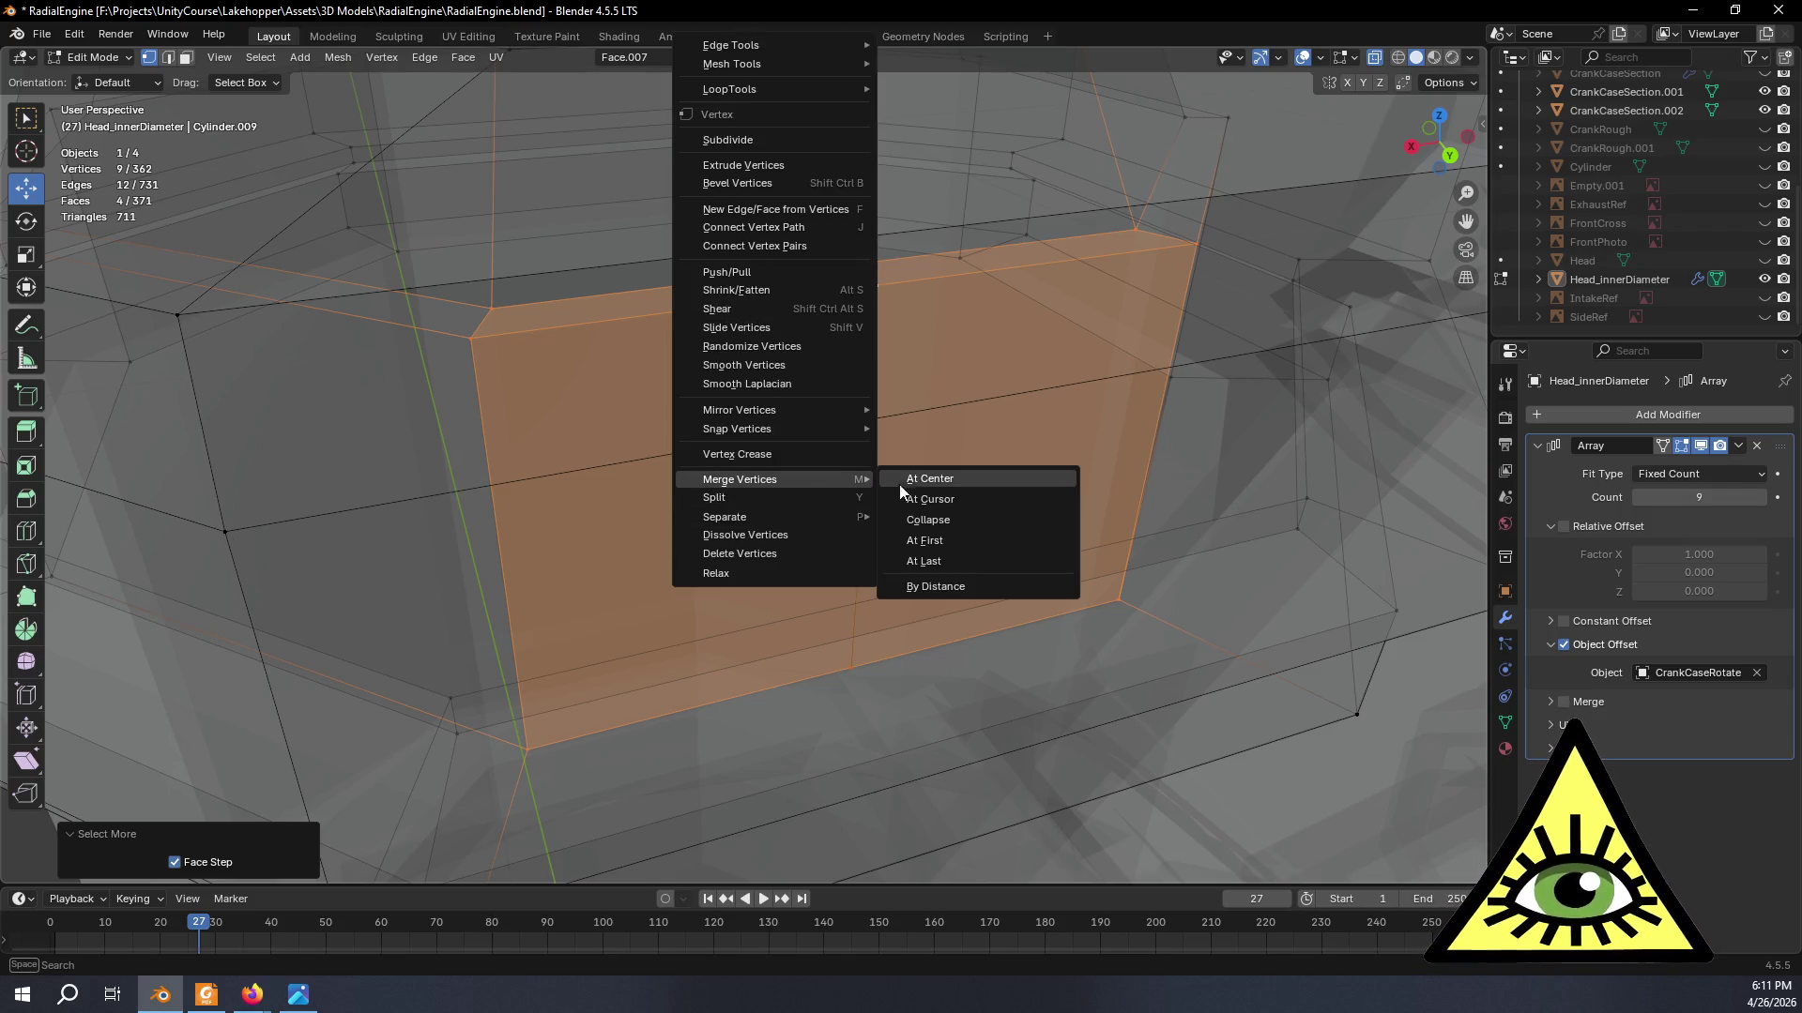
click(951, 585)
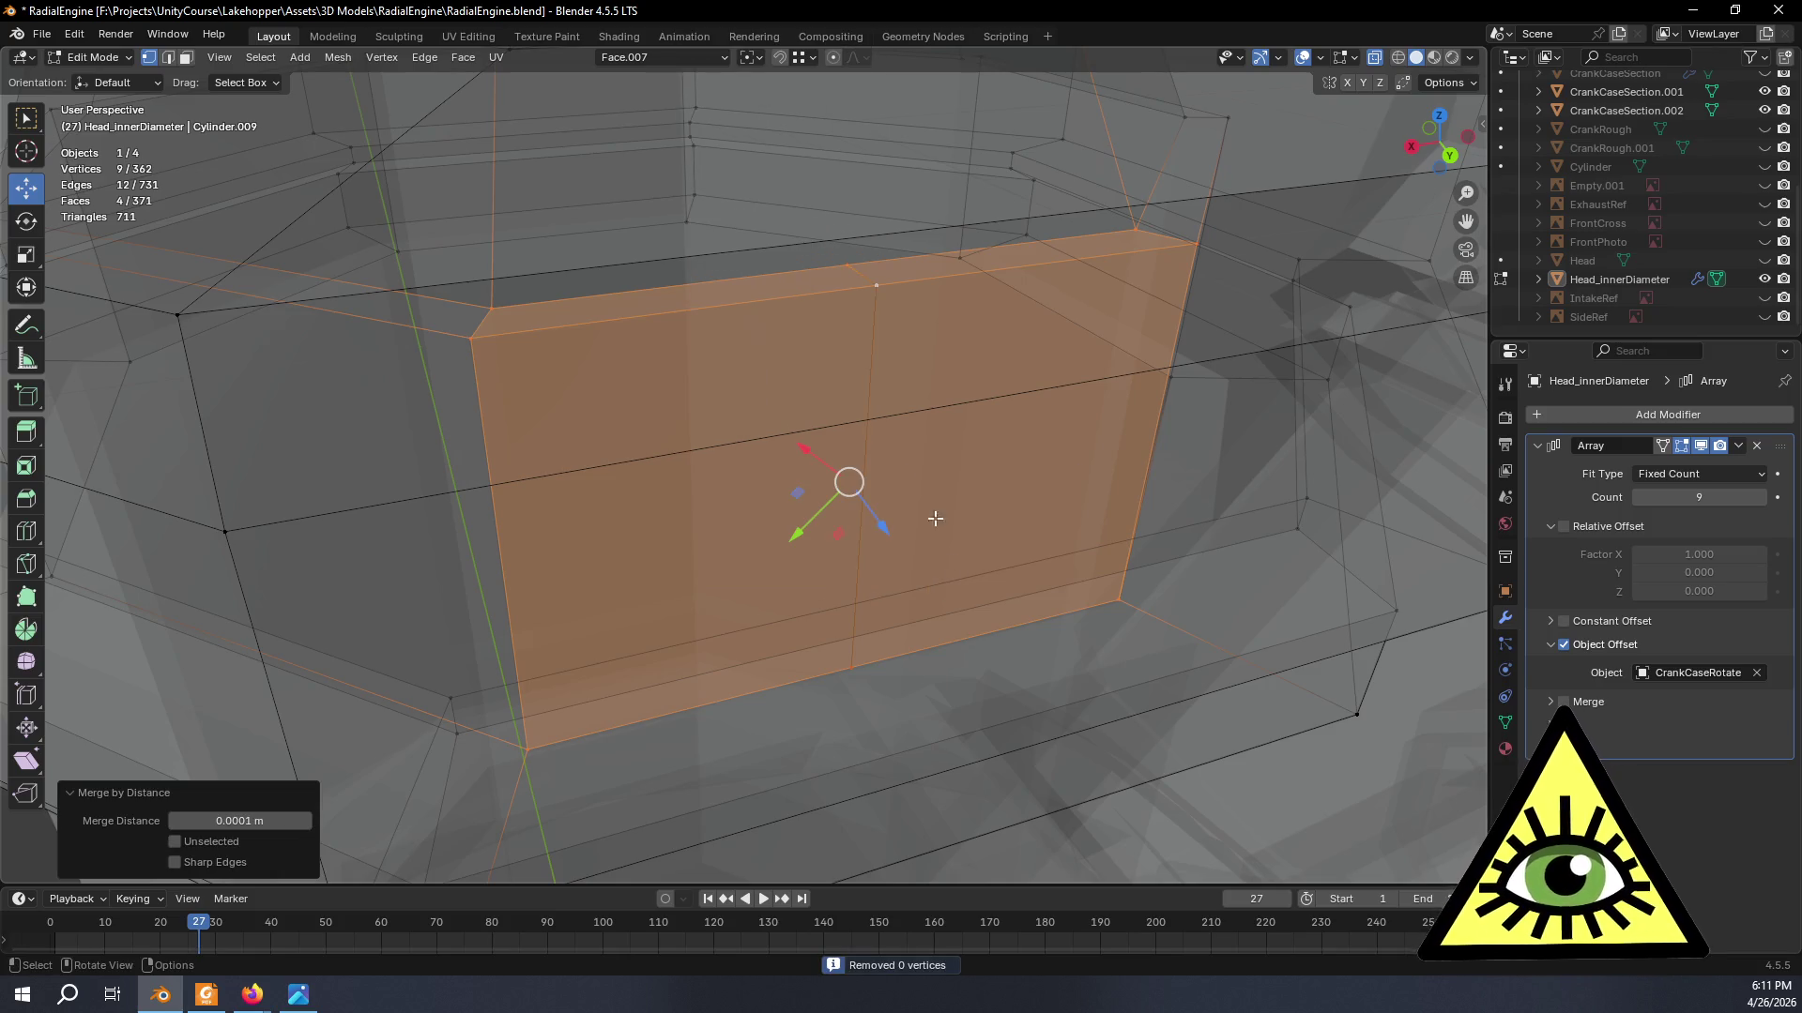
click(869, 290)
mouse_move(874, 290)
middle_down()
mouse_move(815, 350)
mouse_move(810, 327)
middle_up()
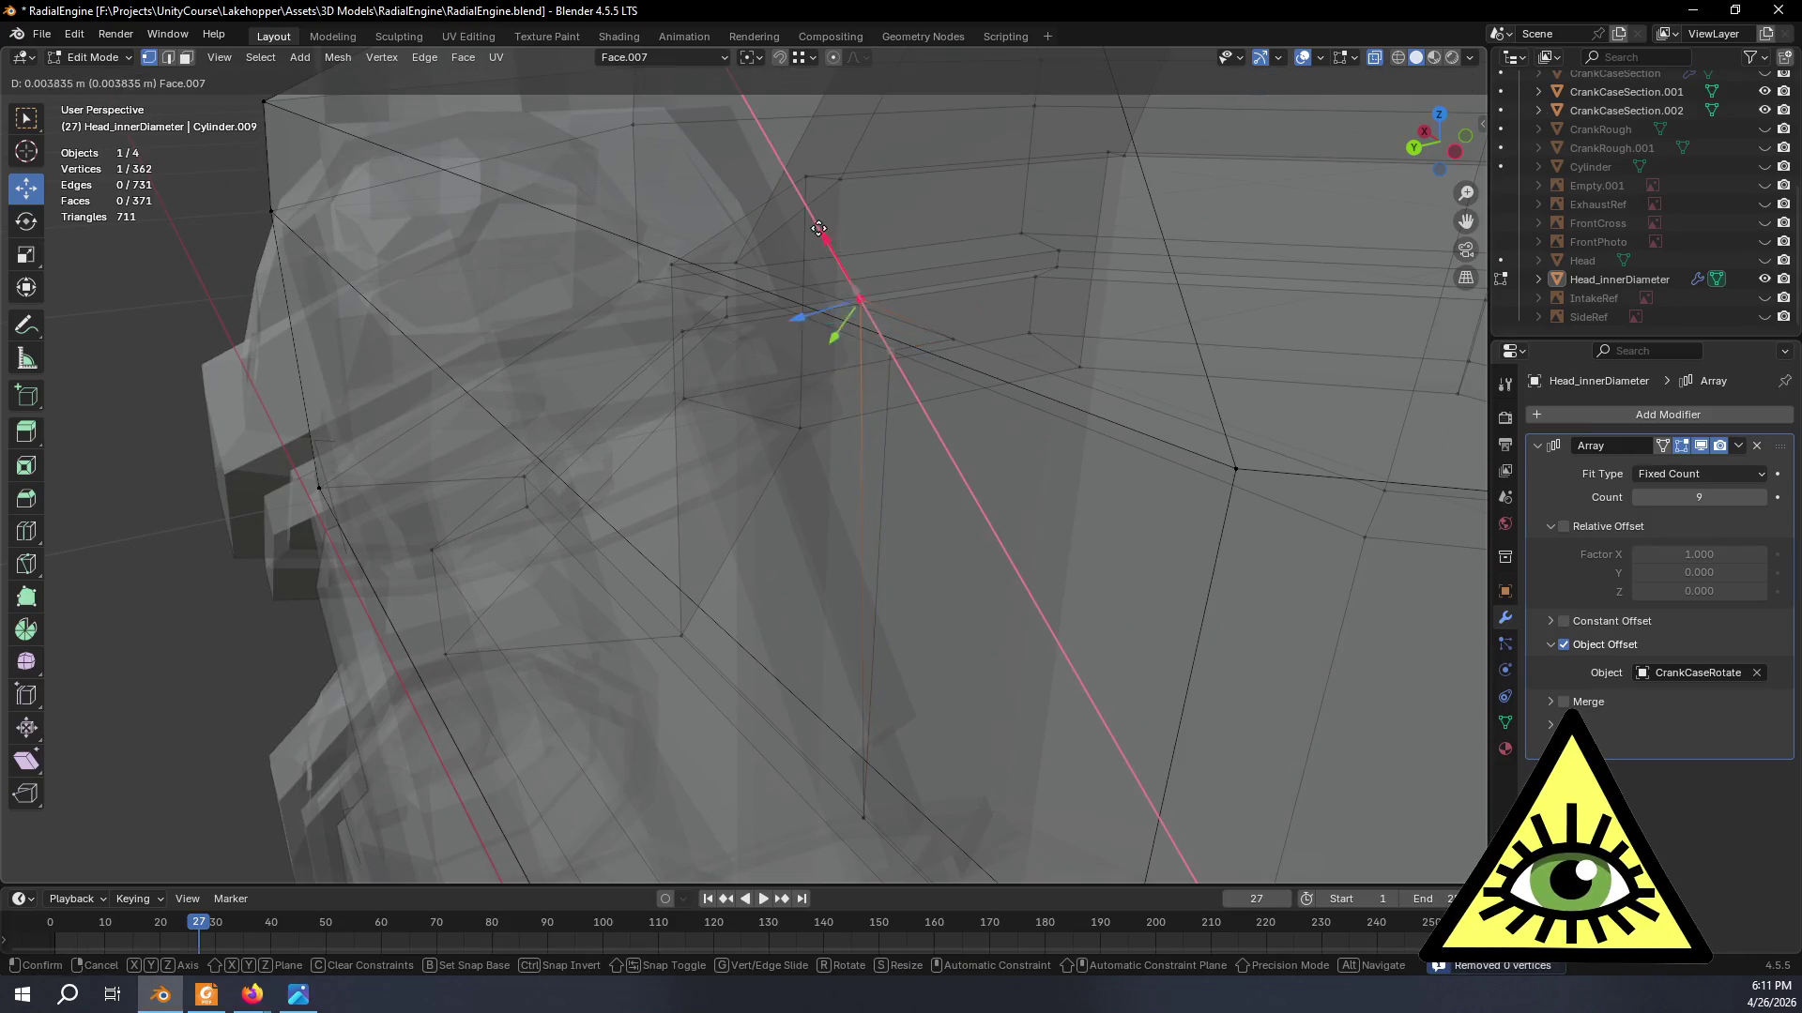
drag(851, 295, 842, 284)
mouse_move(841, 285)
middle_down()
mouse_move(1070, 421)
mouse_move(1046, 390)
middle_up()
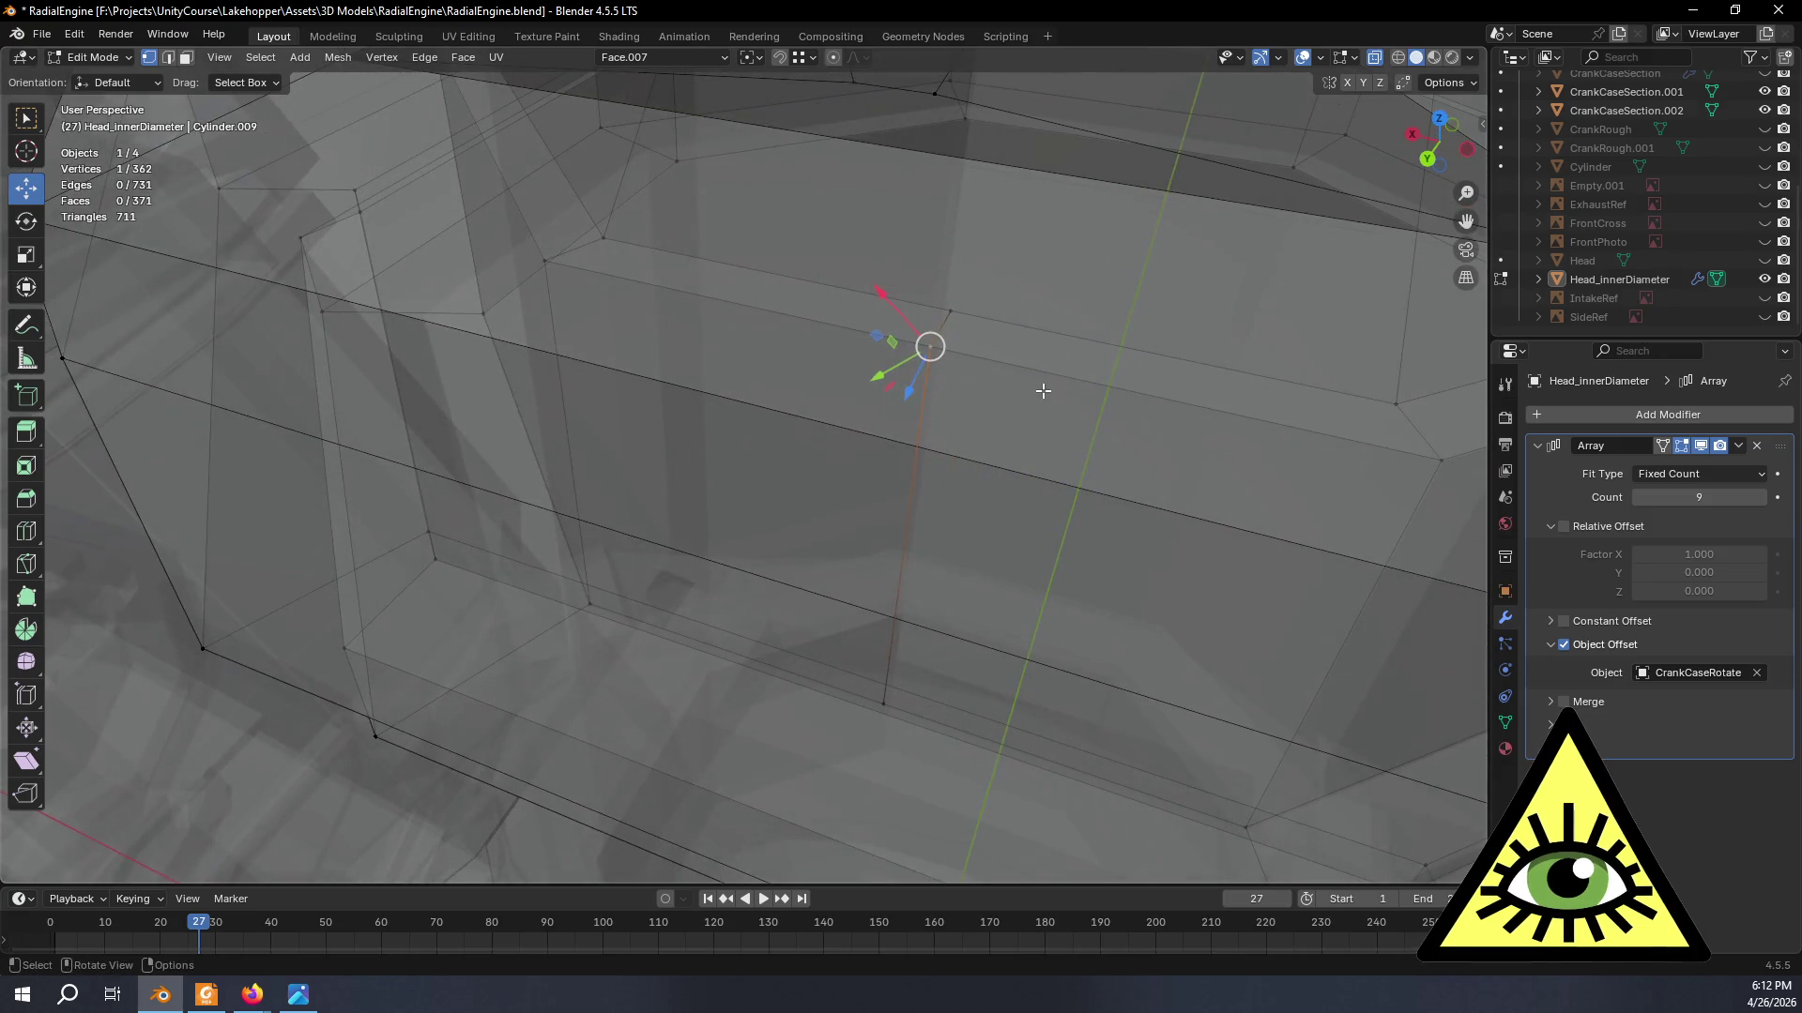
- Merge the connected head mesh by distance again and clear the selection
key(ctrl+KP_Add)
key(ctrl+KP_Add)
key(ctrl+KP_Add)
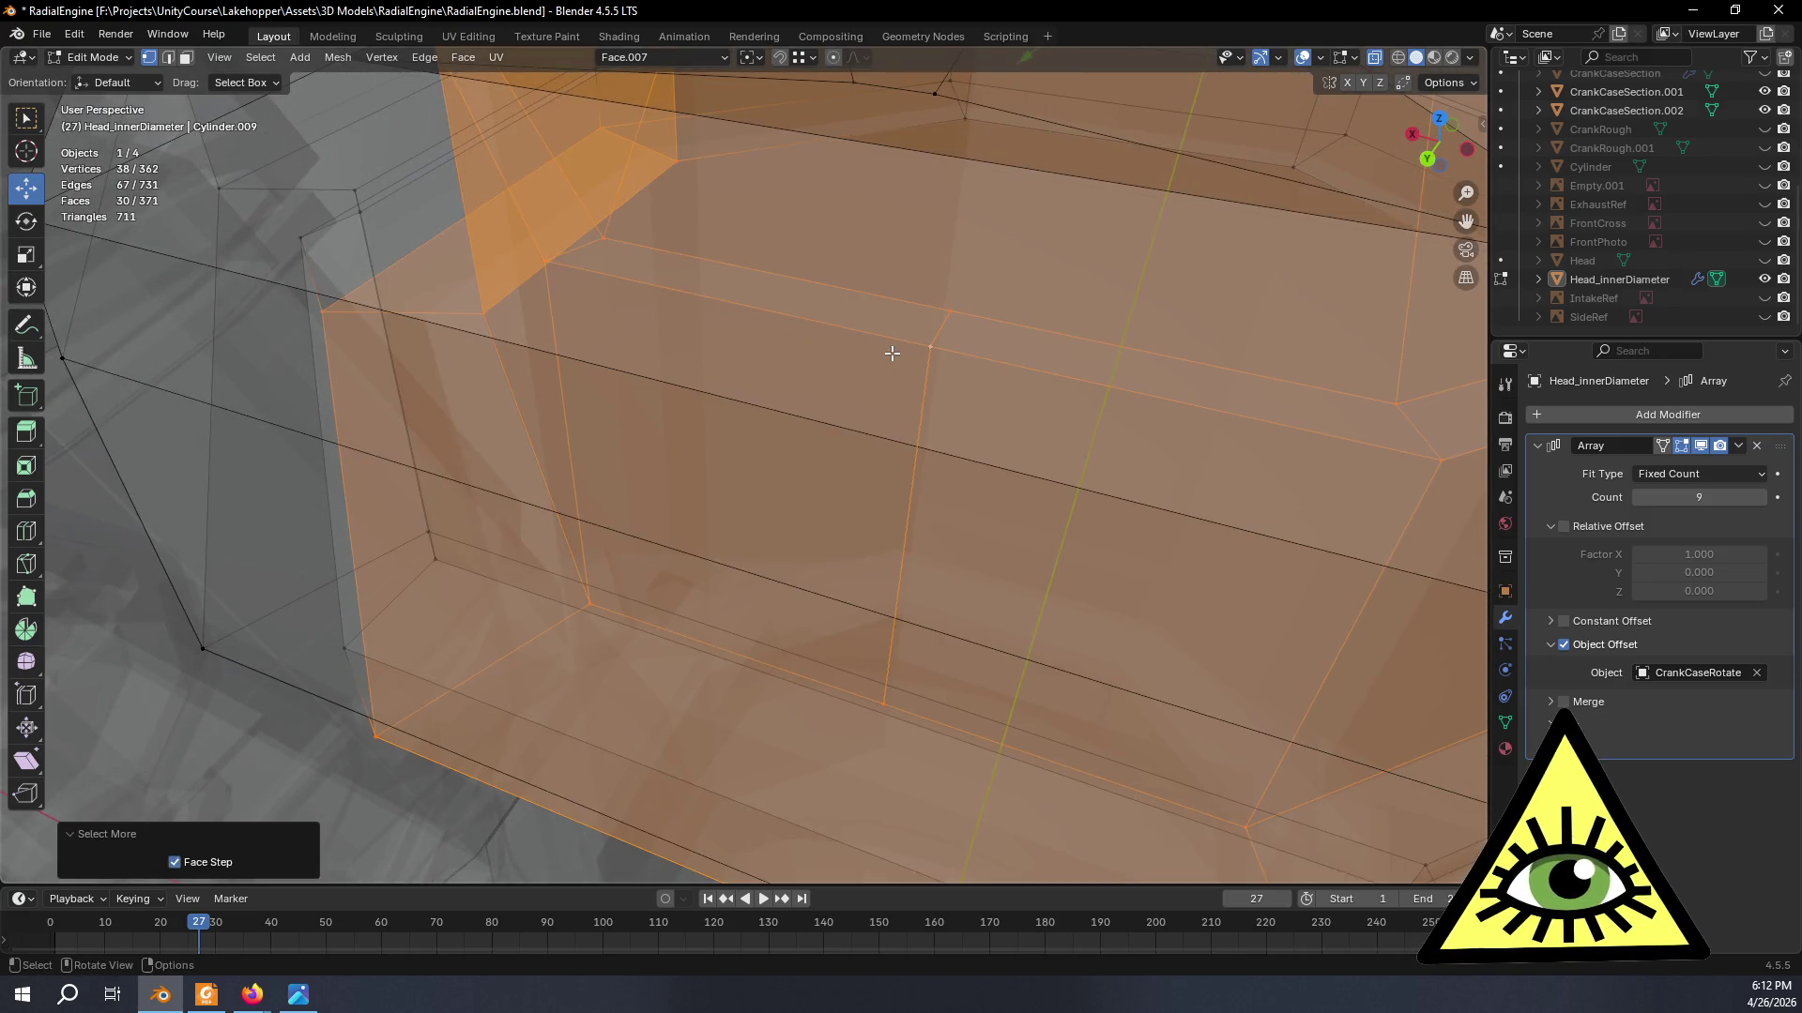
key(m)
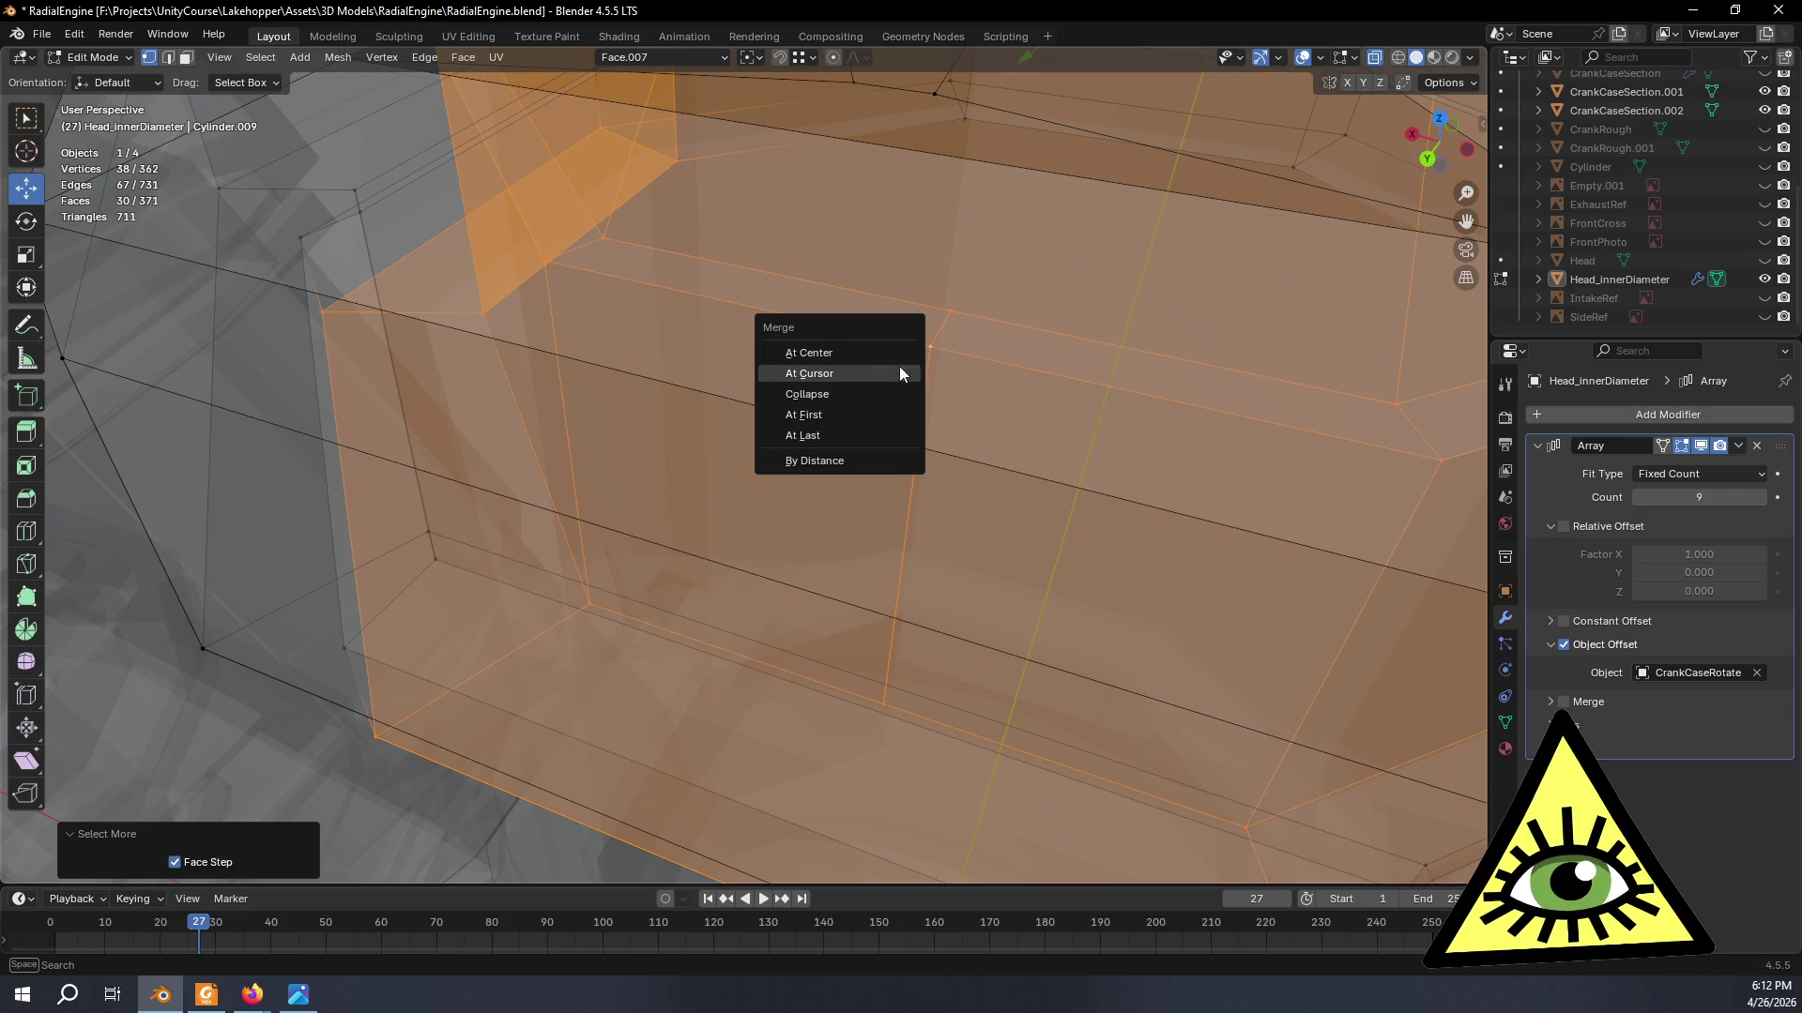
click(830, 463)
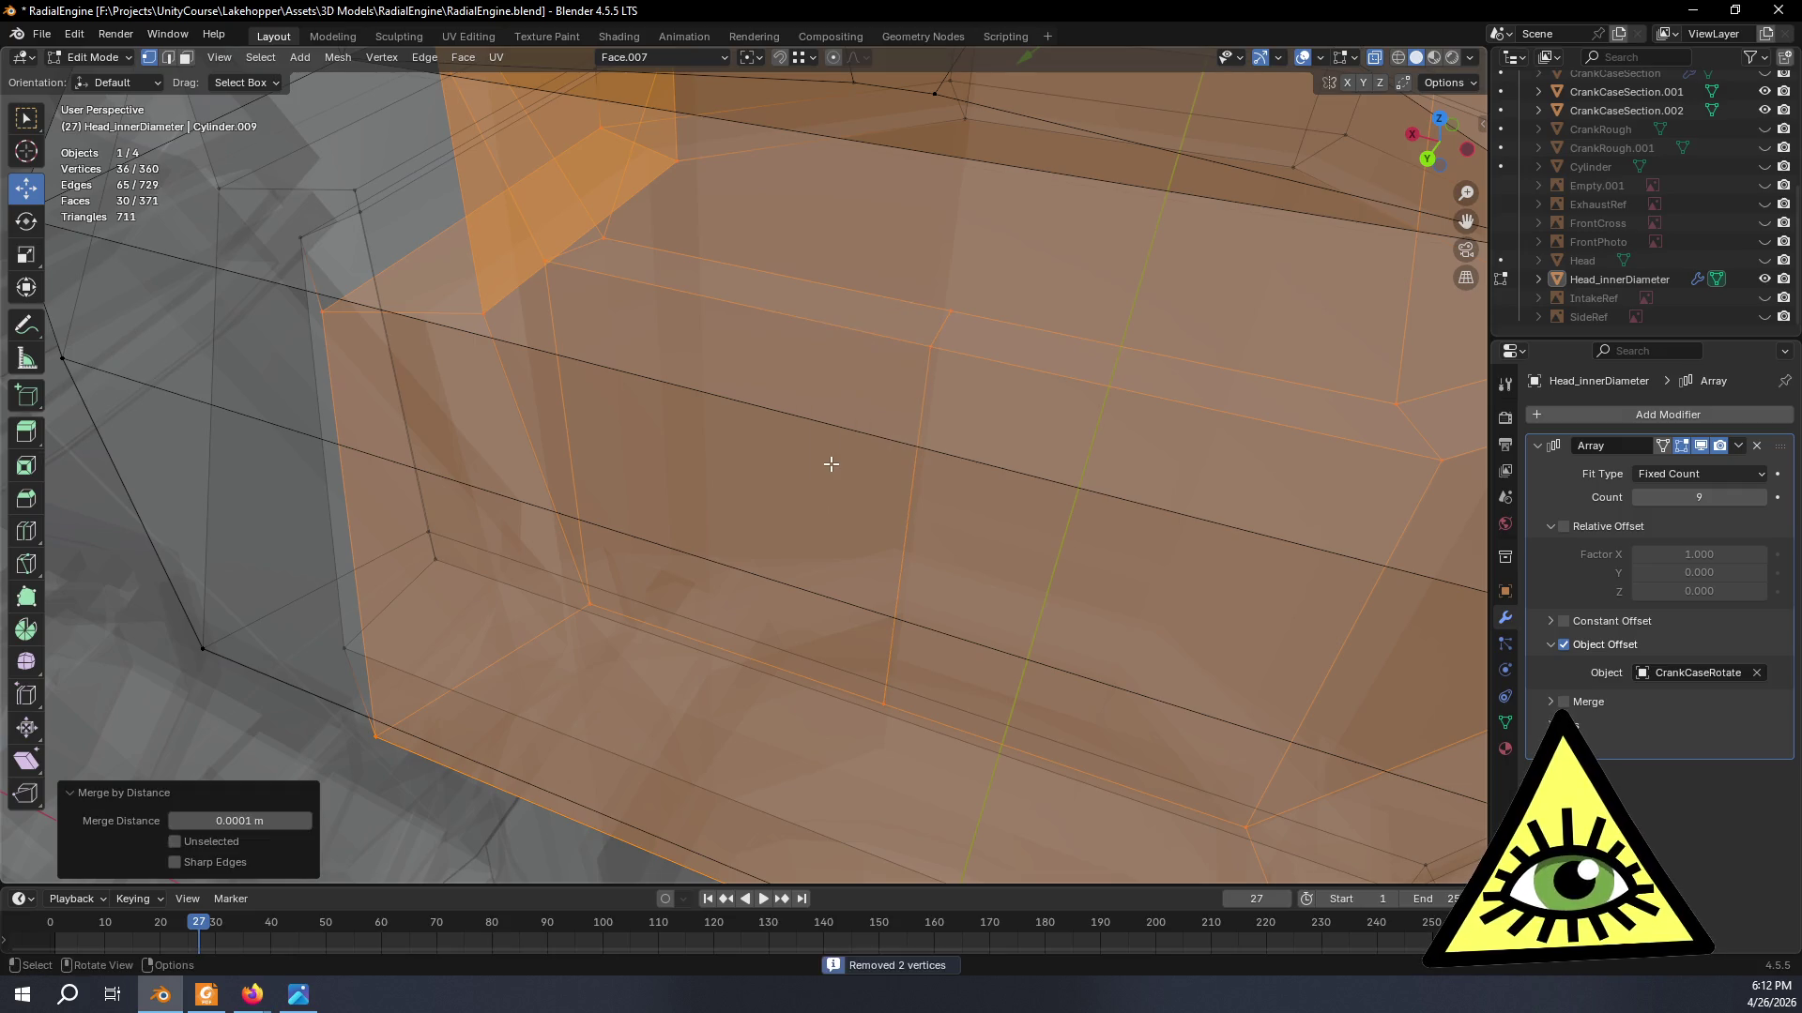
click(928, 351)
middle_drag(1022, 342, 956, 348)
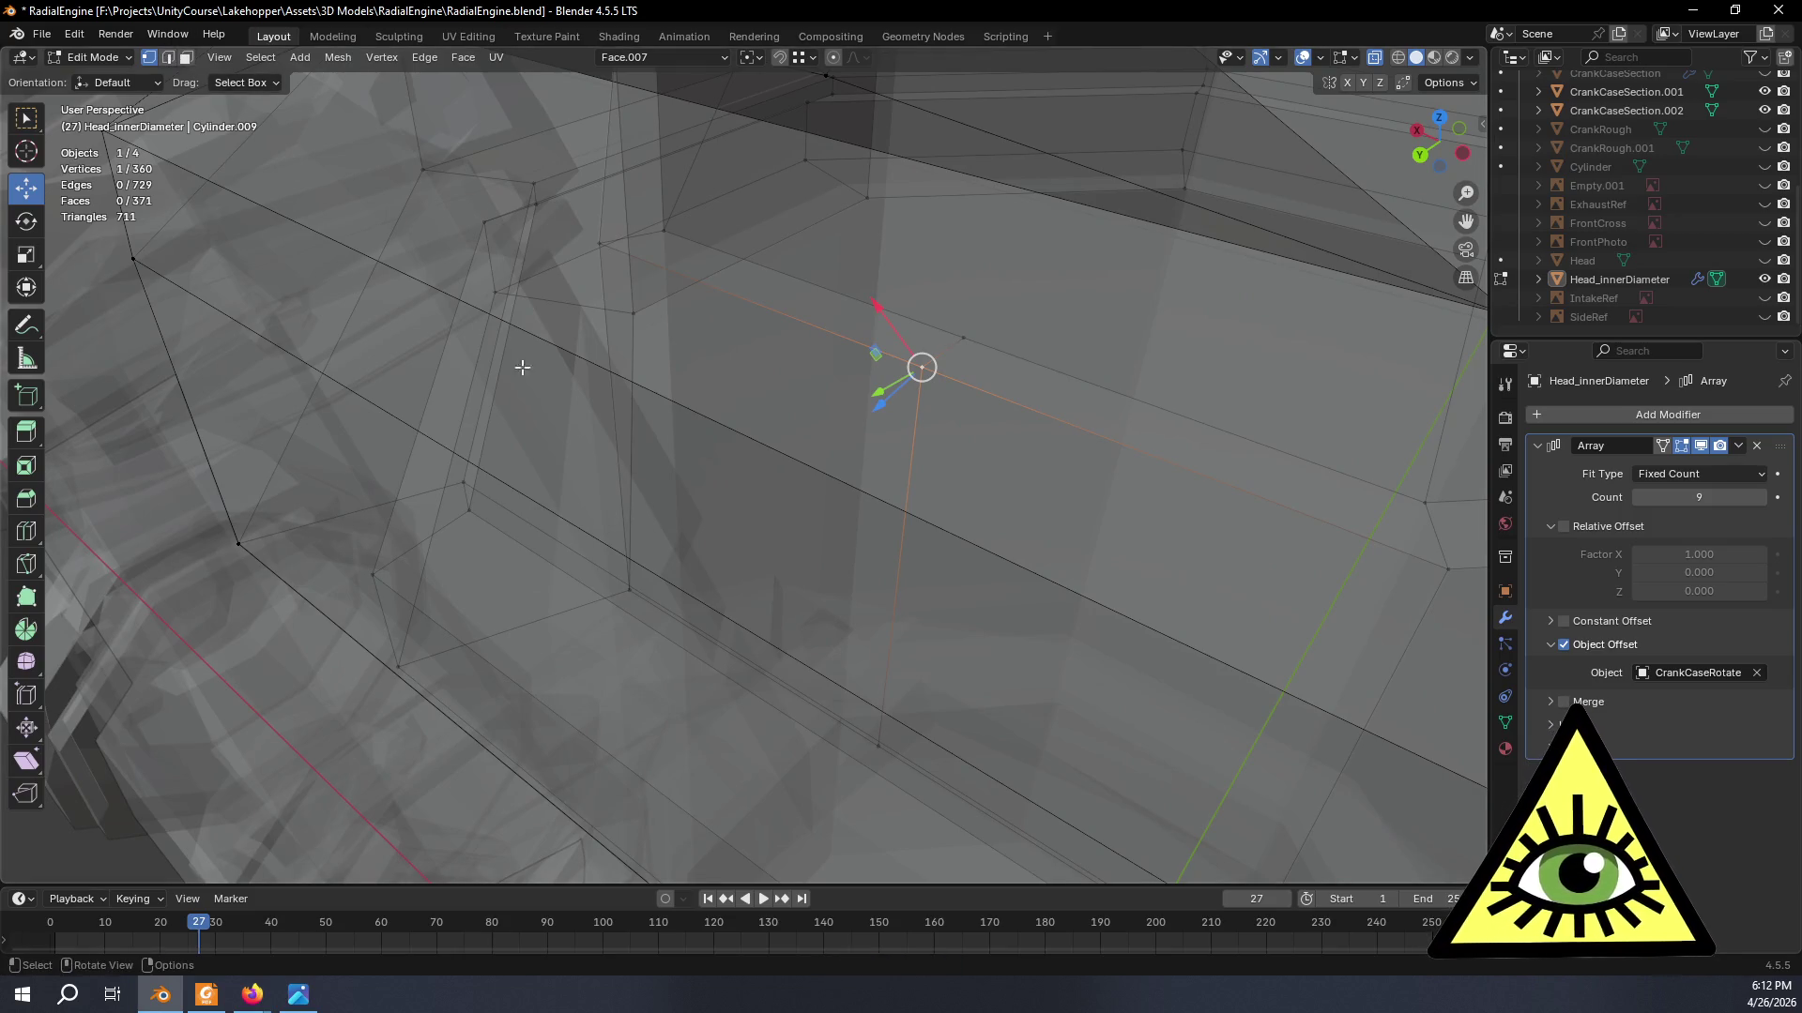
click(910, 507)
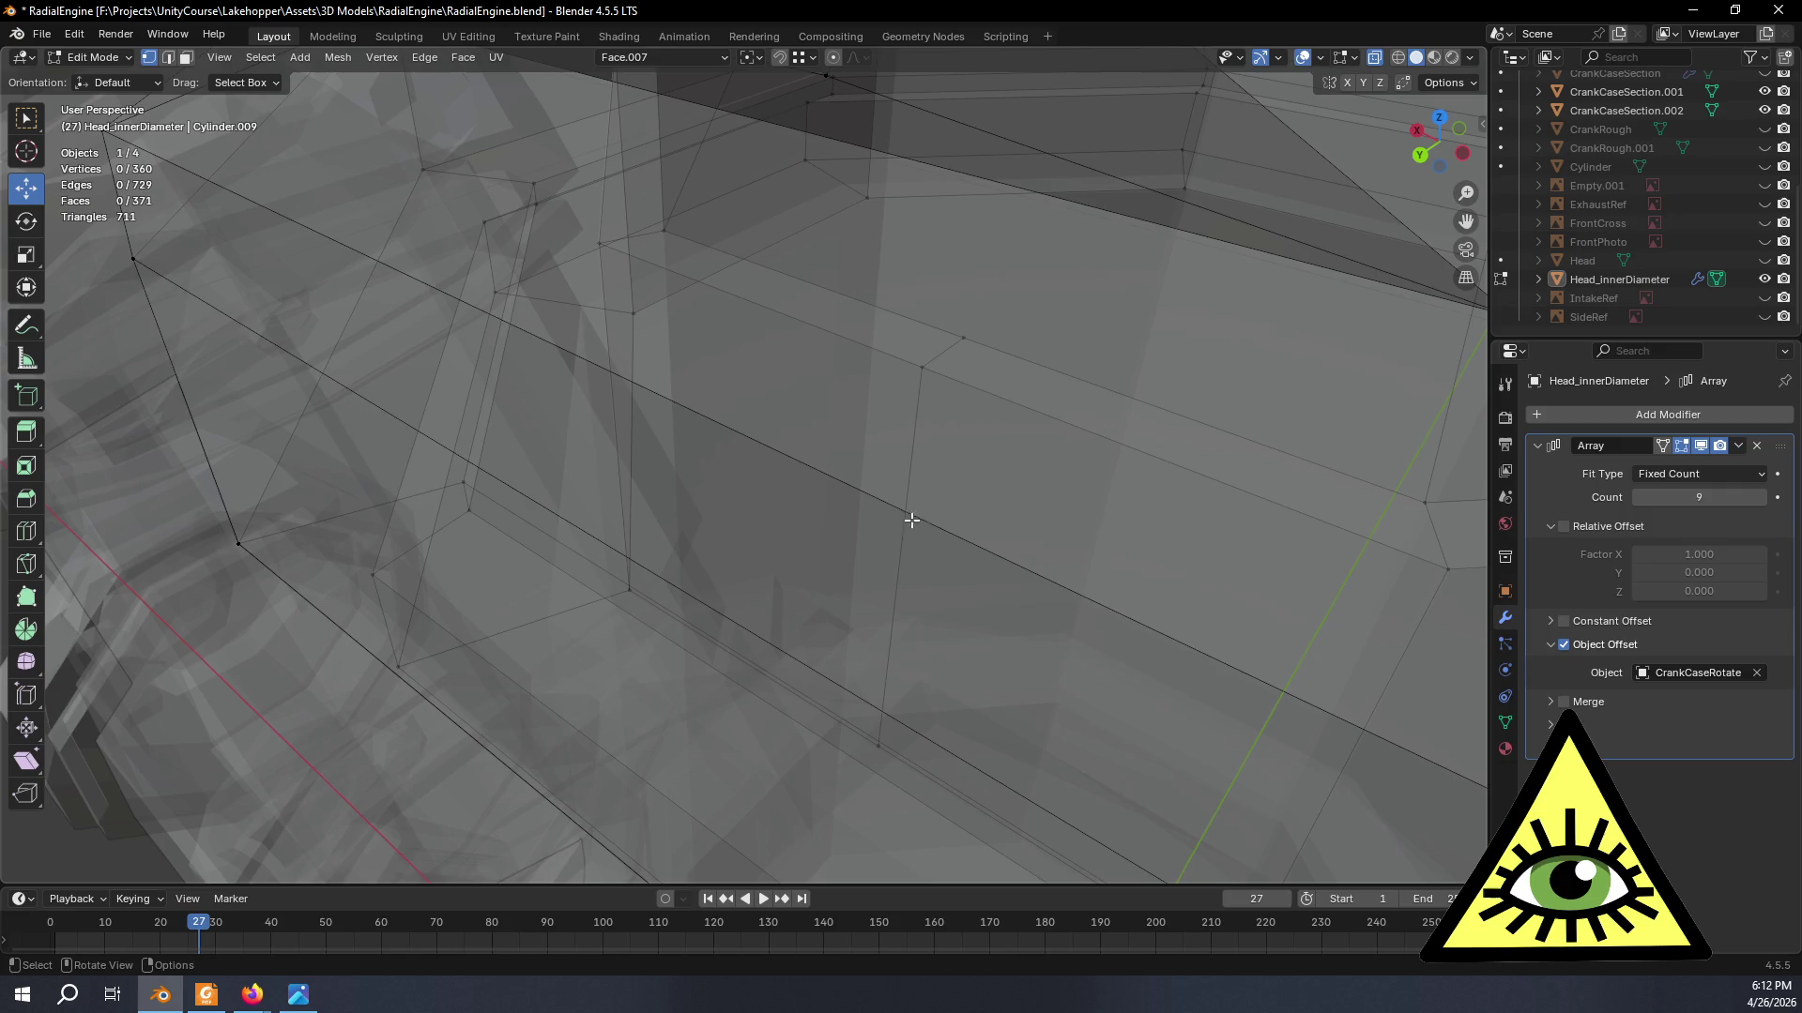
- Dissolve the two stray vertical edges so the head face becomes one surface
click(165, 56)
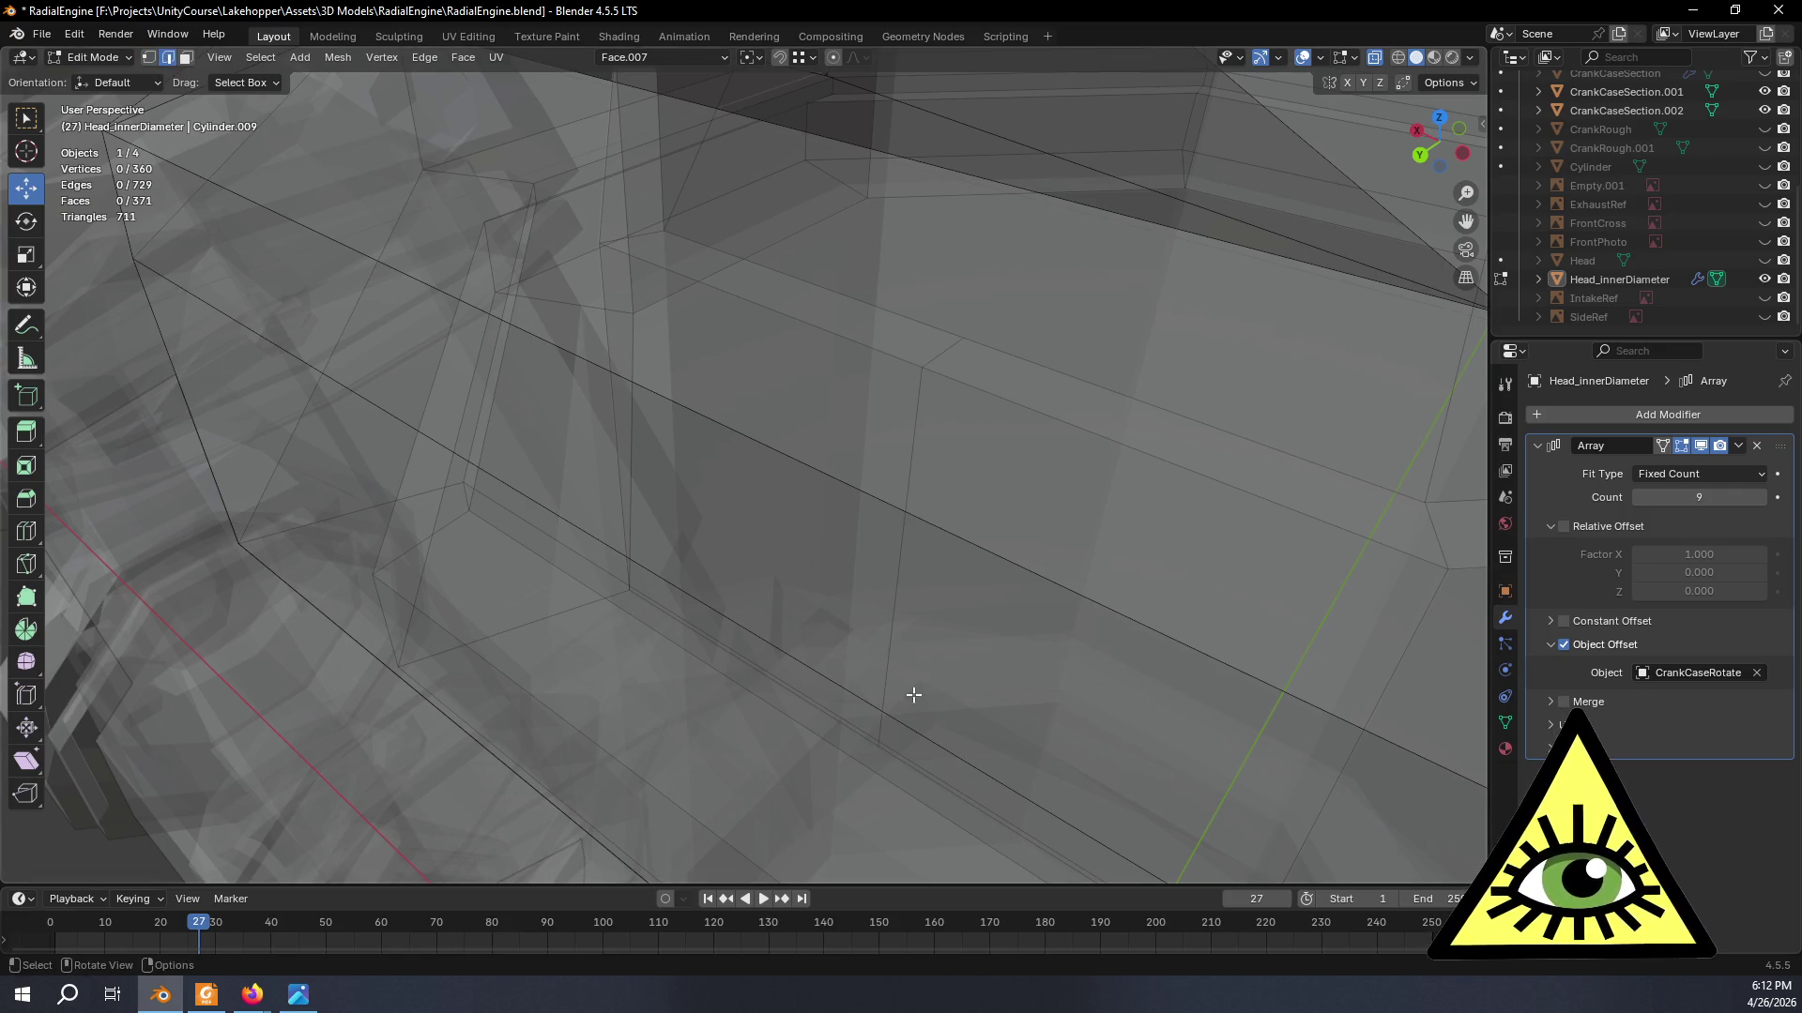
click(884, 673)
shift+click(939, 356)
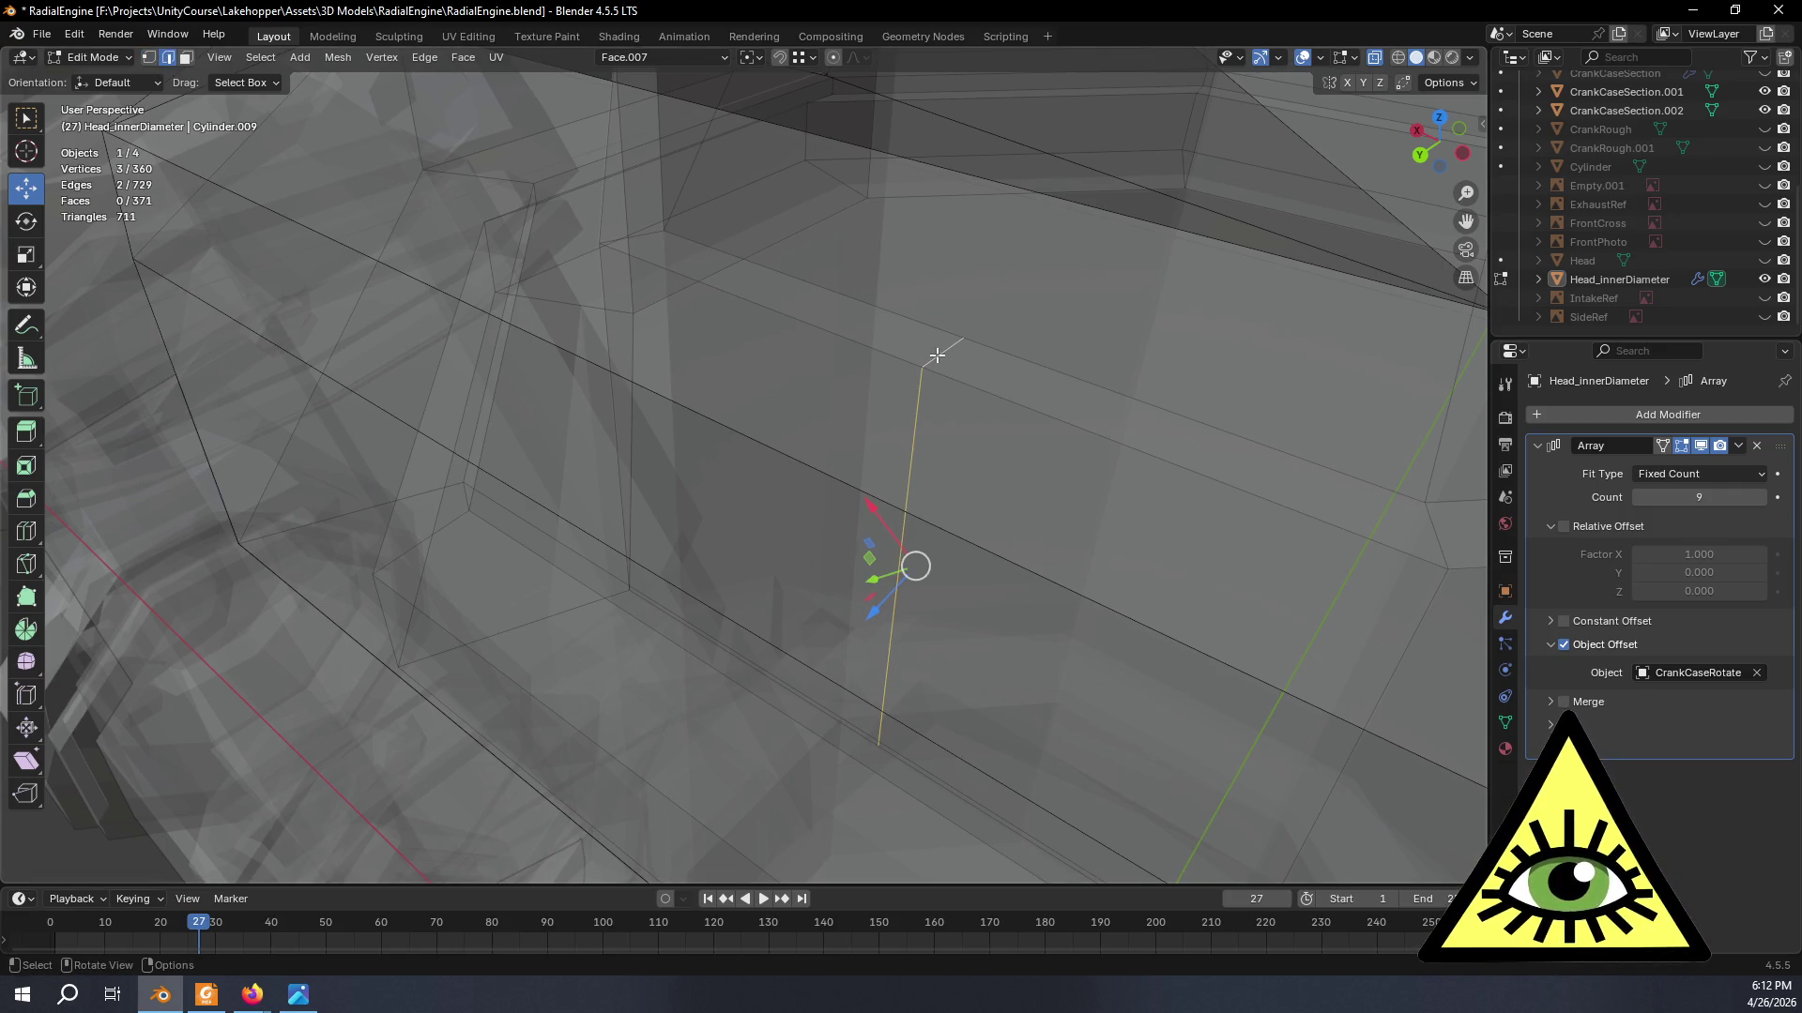
key(x)
click(853, 485)
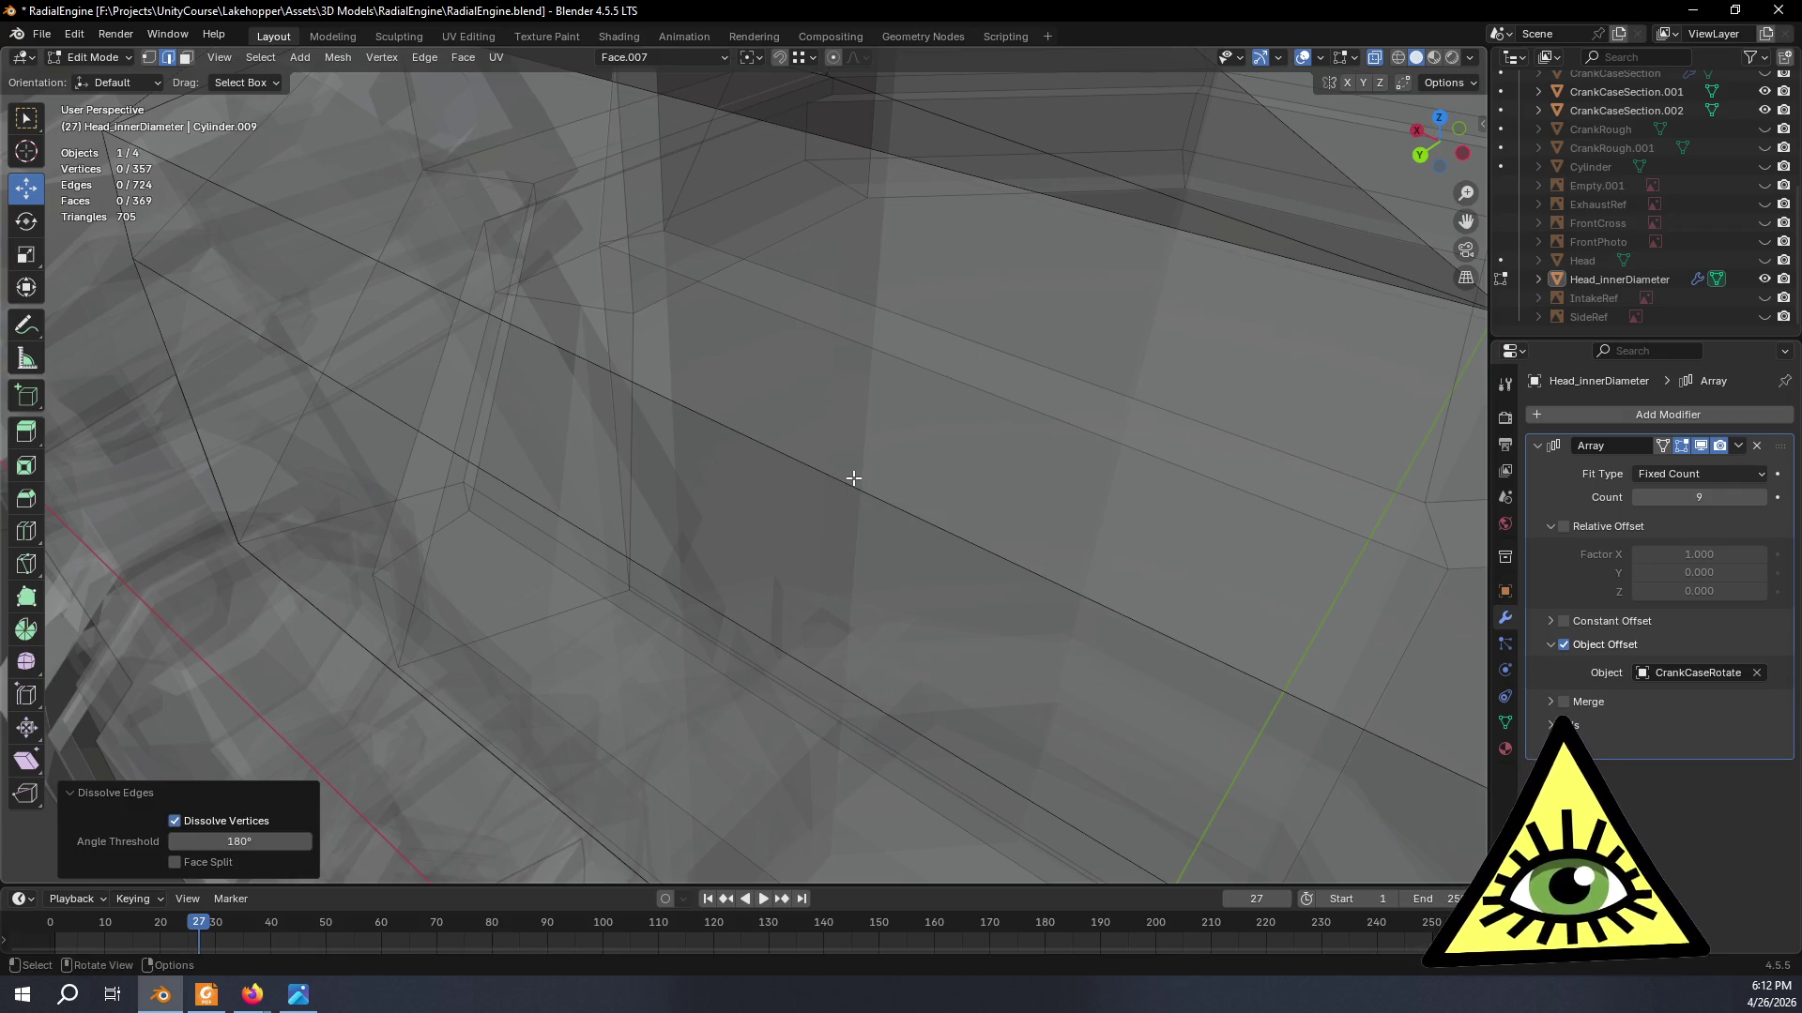
scroll(853, 518, down, 5)
scroll(709, 569, down, 5)
key(Tab)
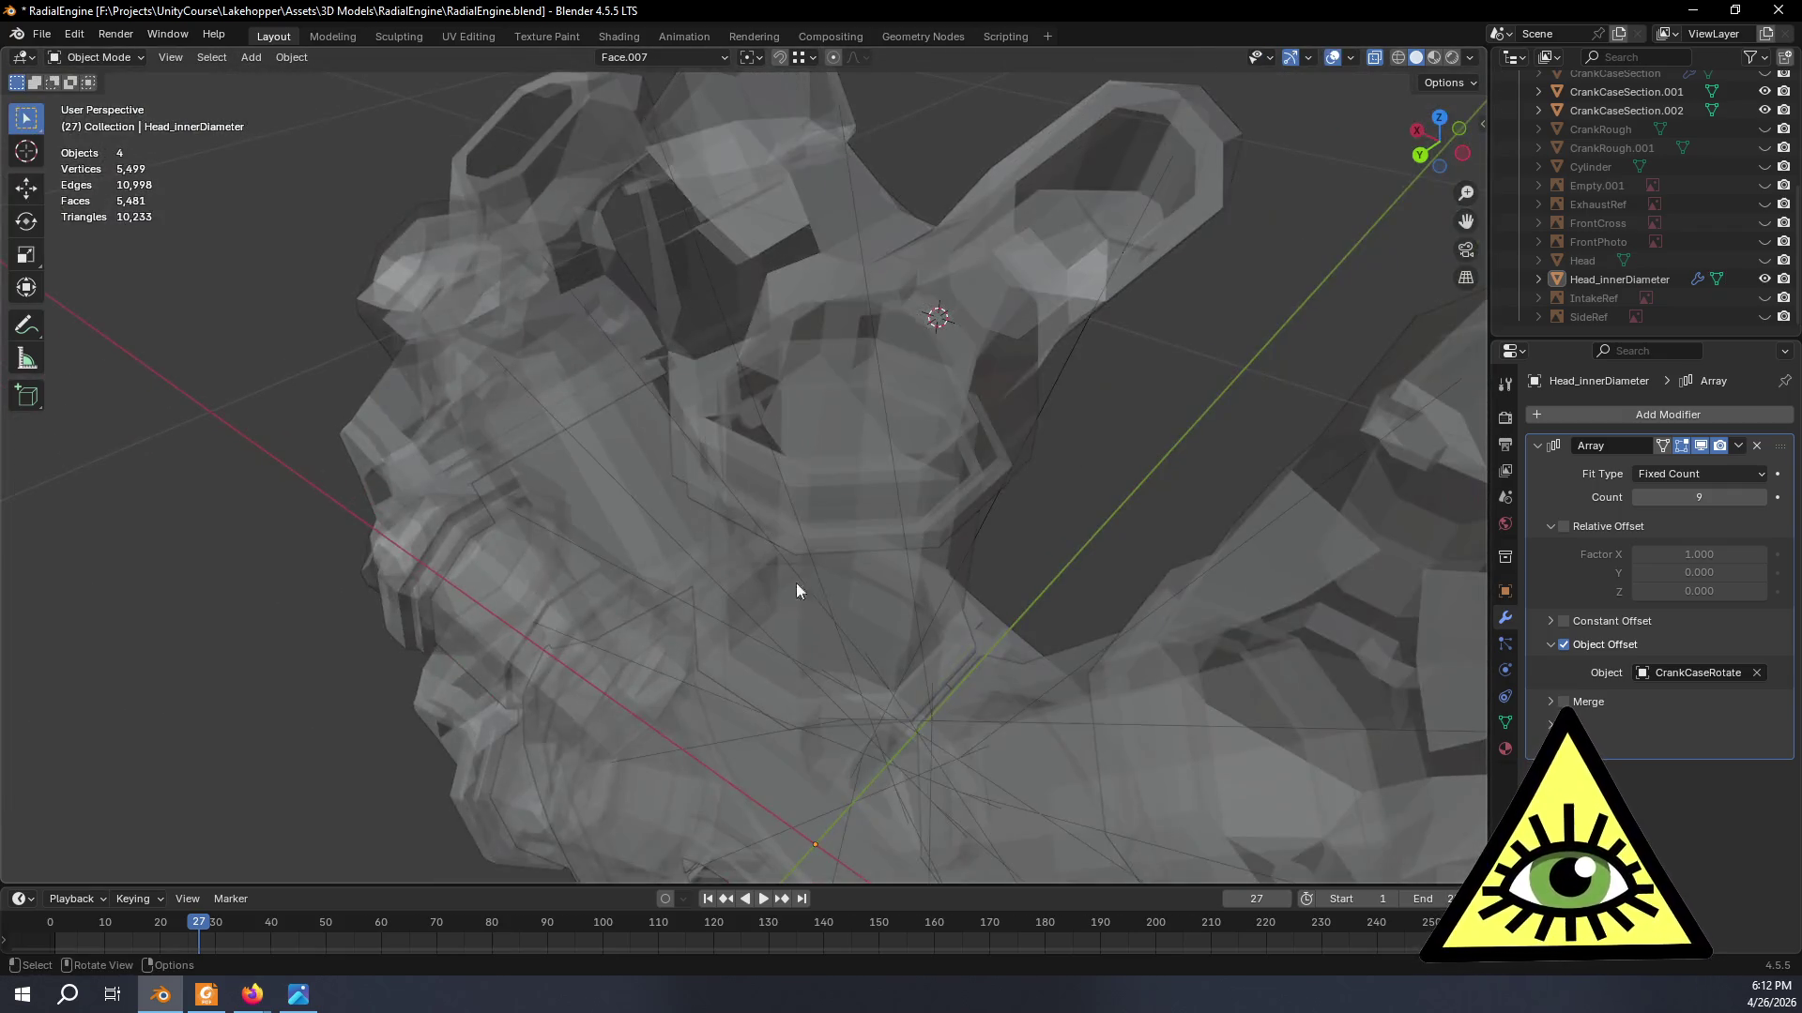
mouse_move(796, 589)
middle_down()
mouse_move(1060, 579)
mouse_move(982, 497)
middle_up()
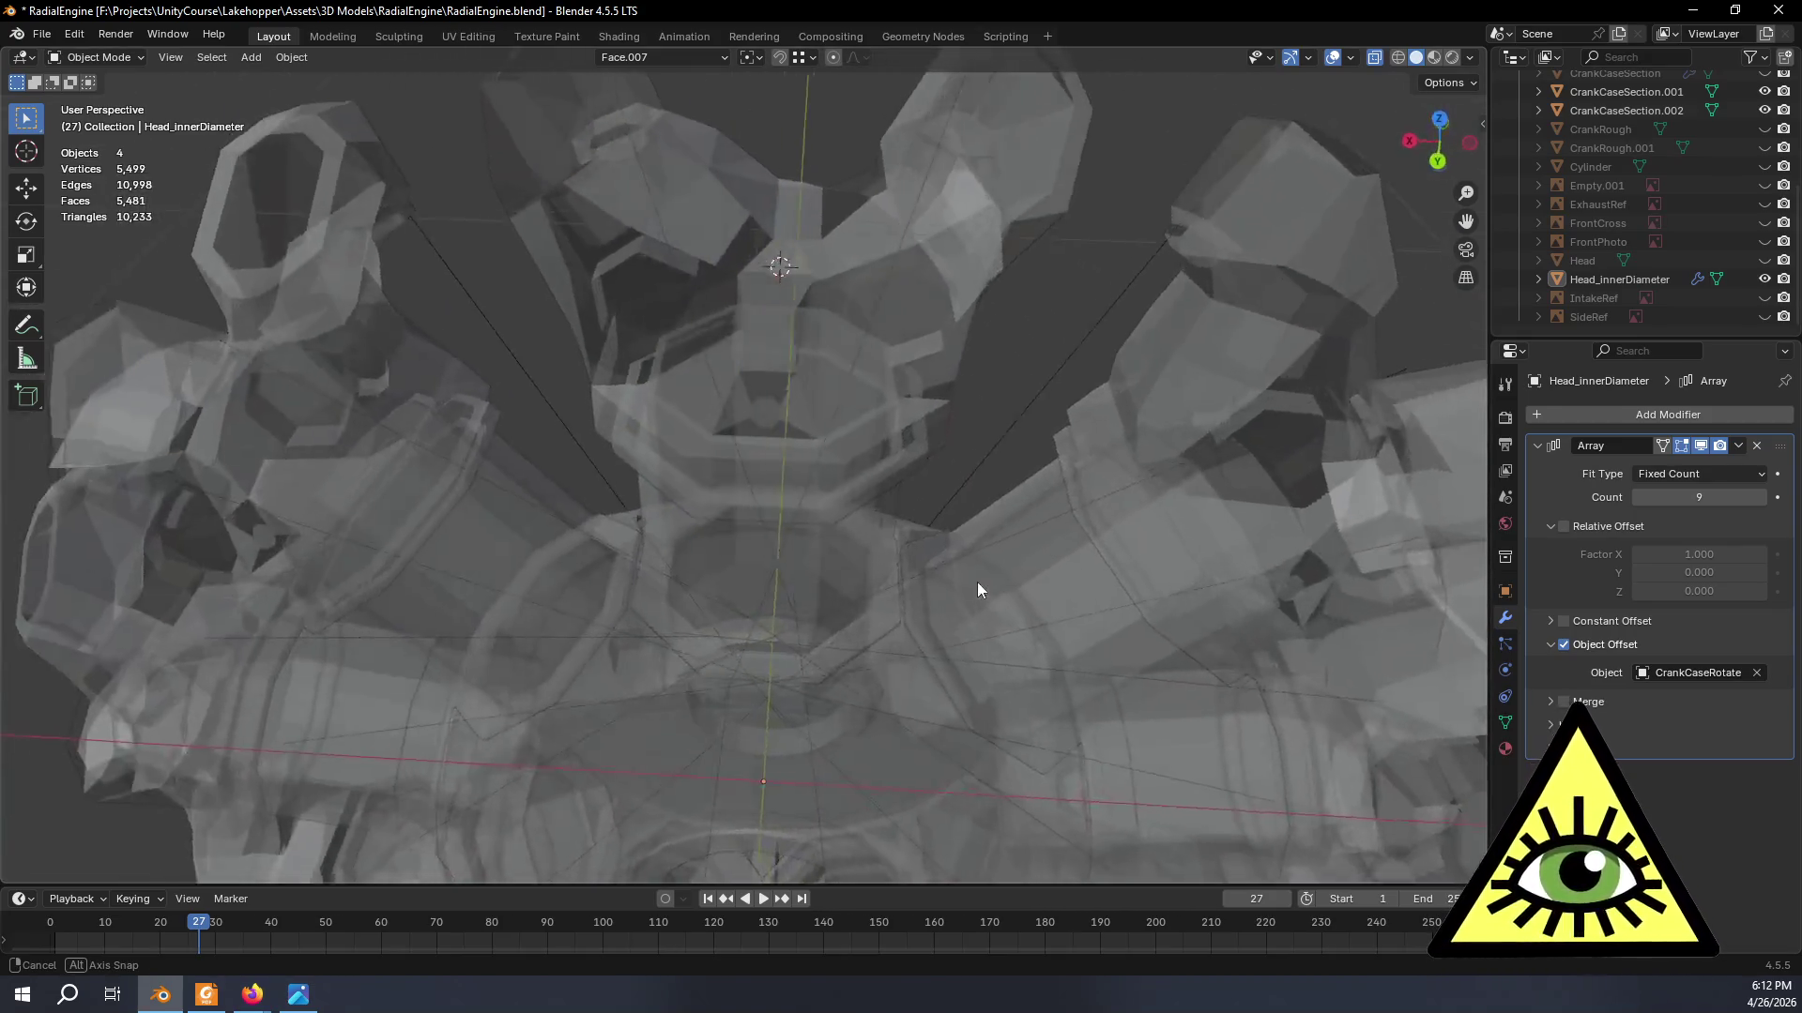
scroll(981, 489, down, 6)
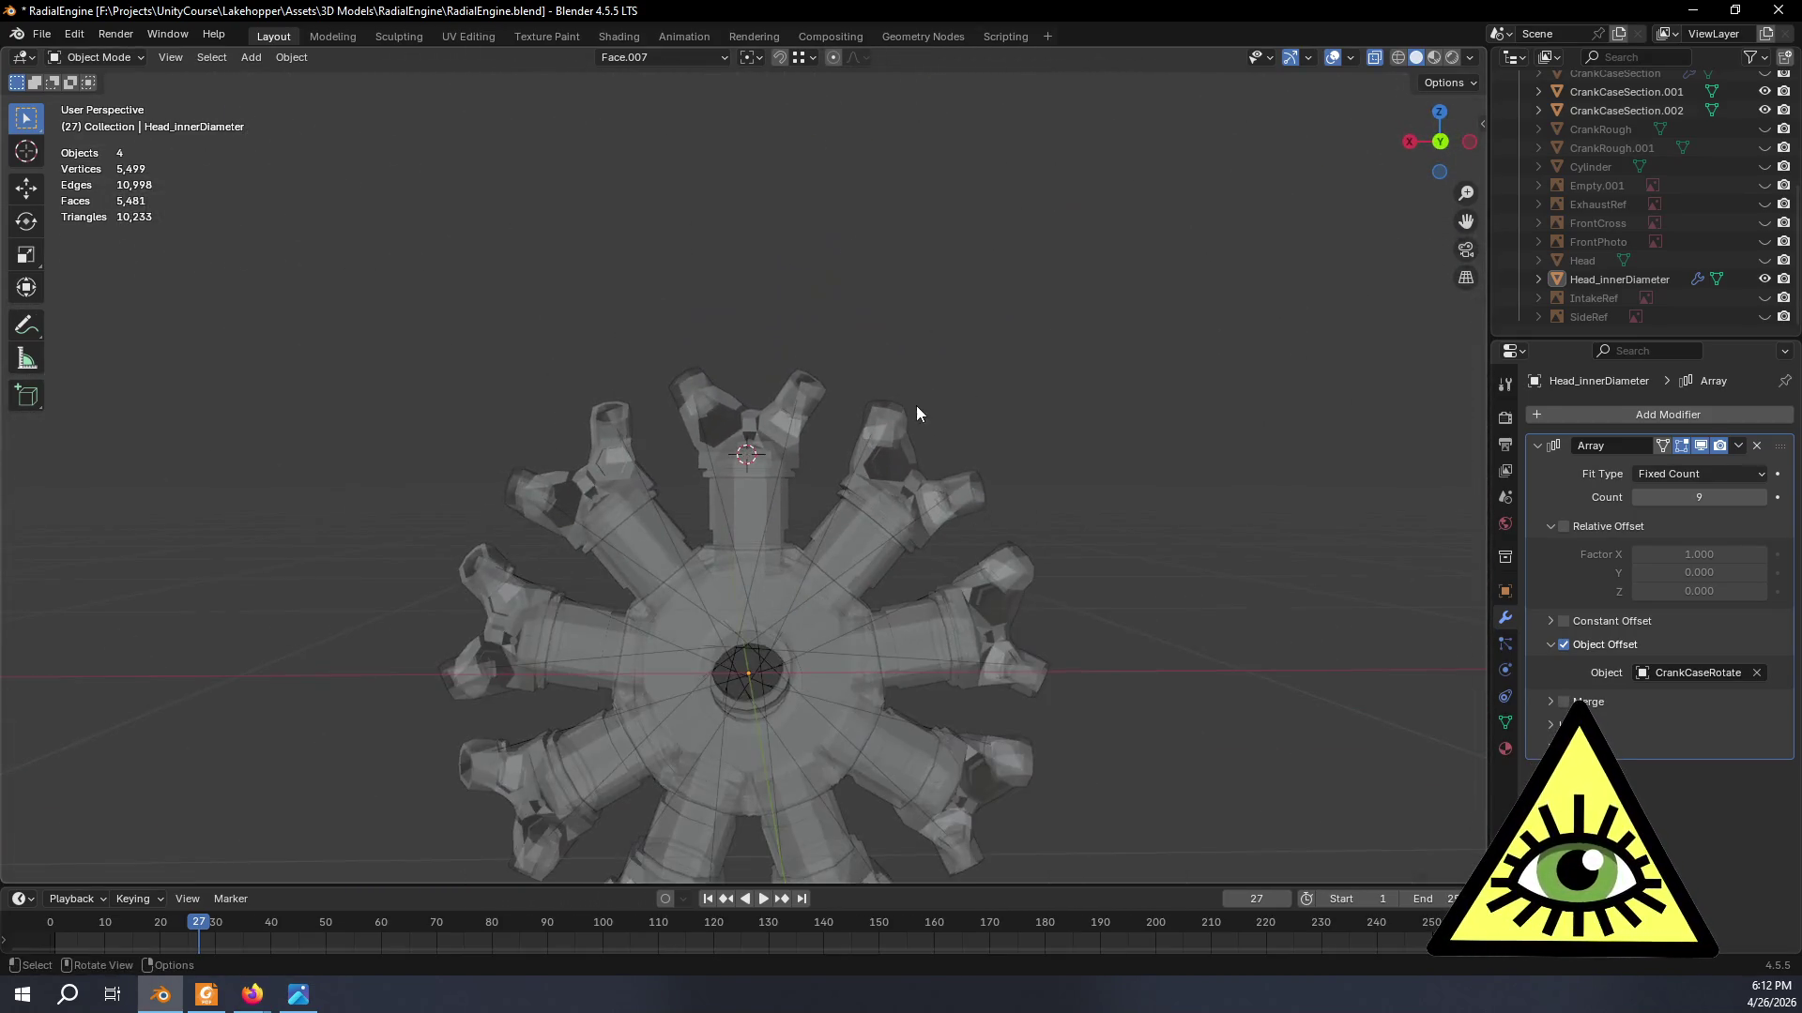
- Enable the Face Orientation overlay to show the head's inward-facing faces
middle_drag(921, 414, 923, 378)
middle_drag(971, 316, 928, 355)
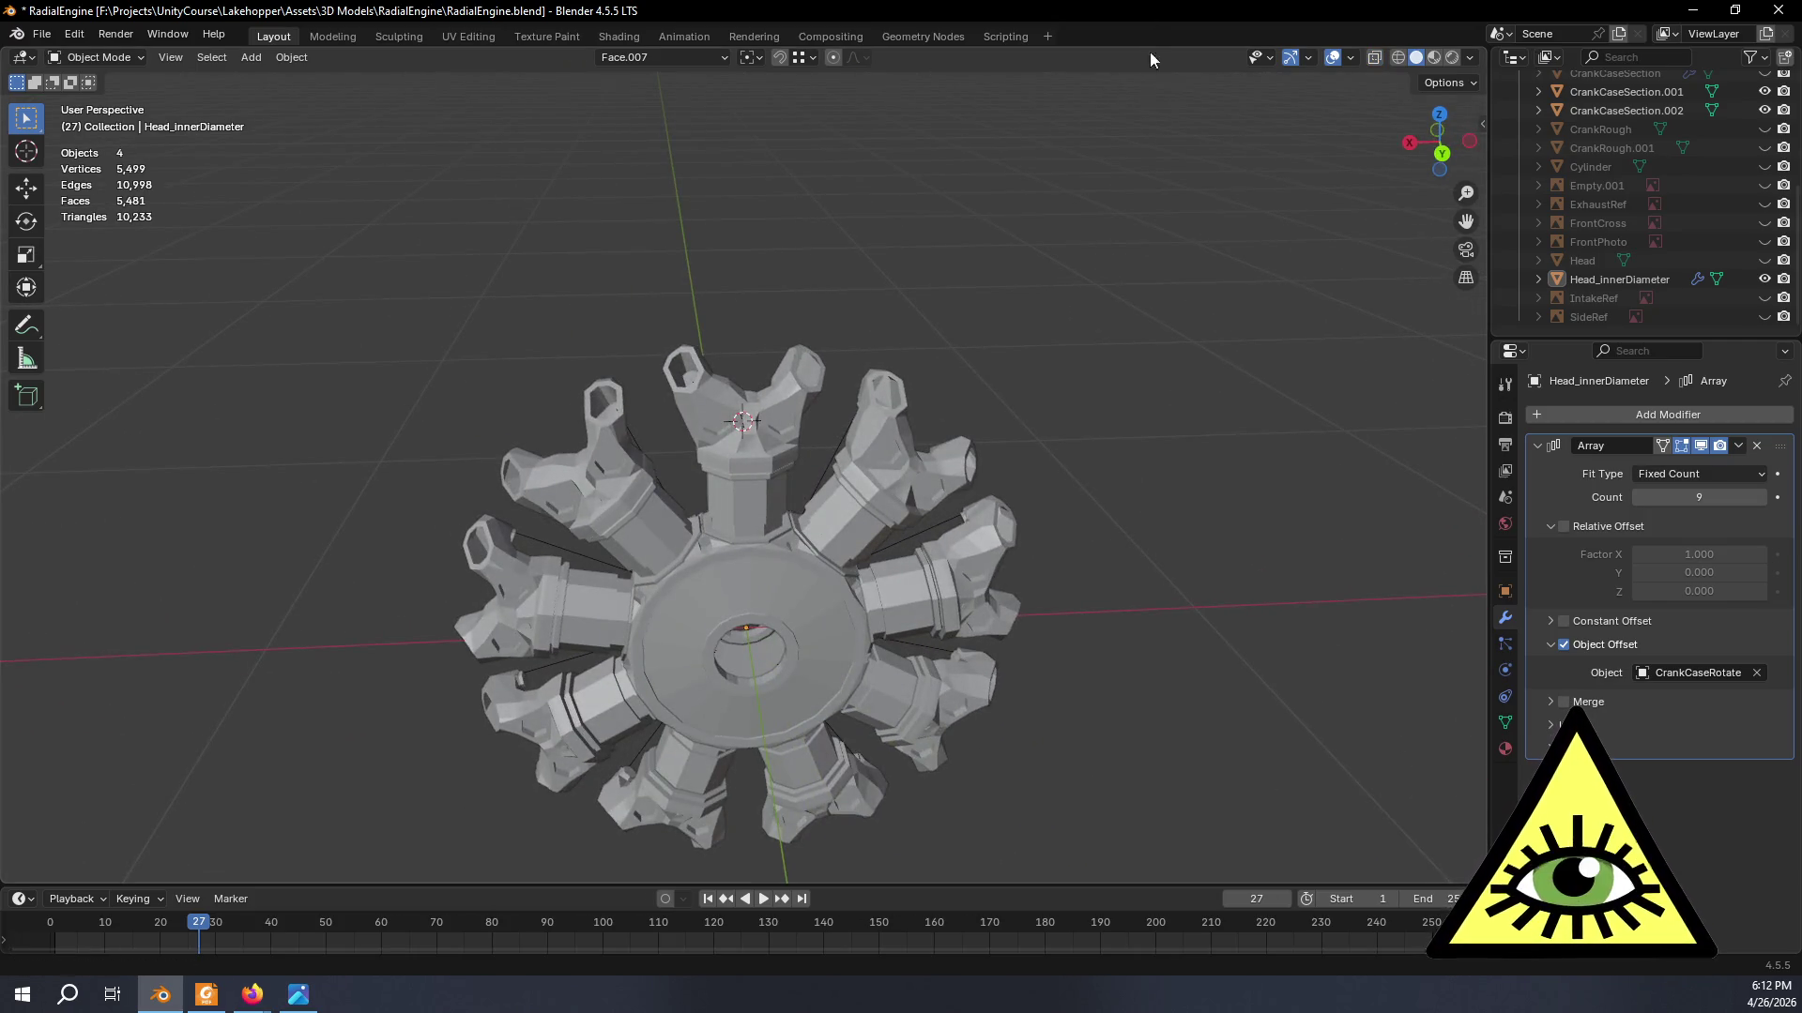
key(Tab)
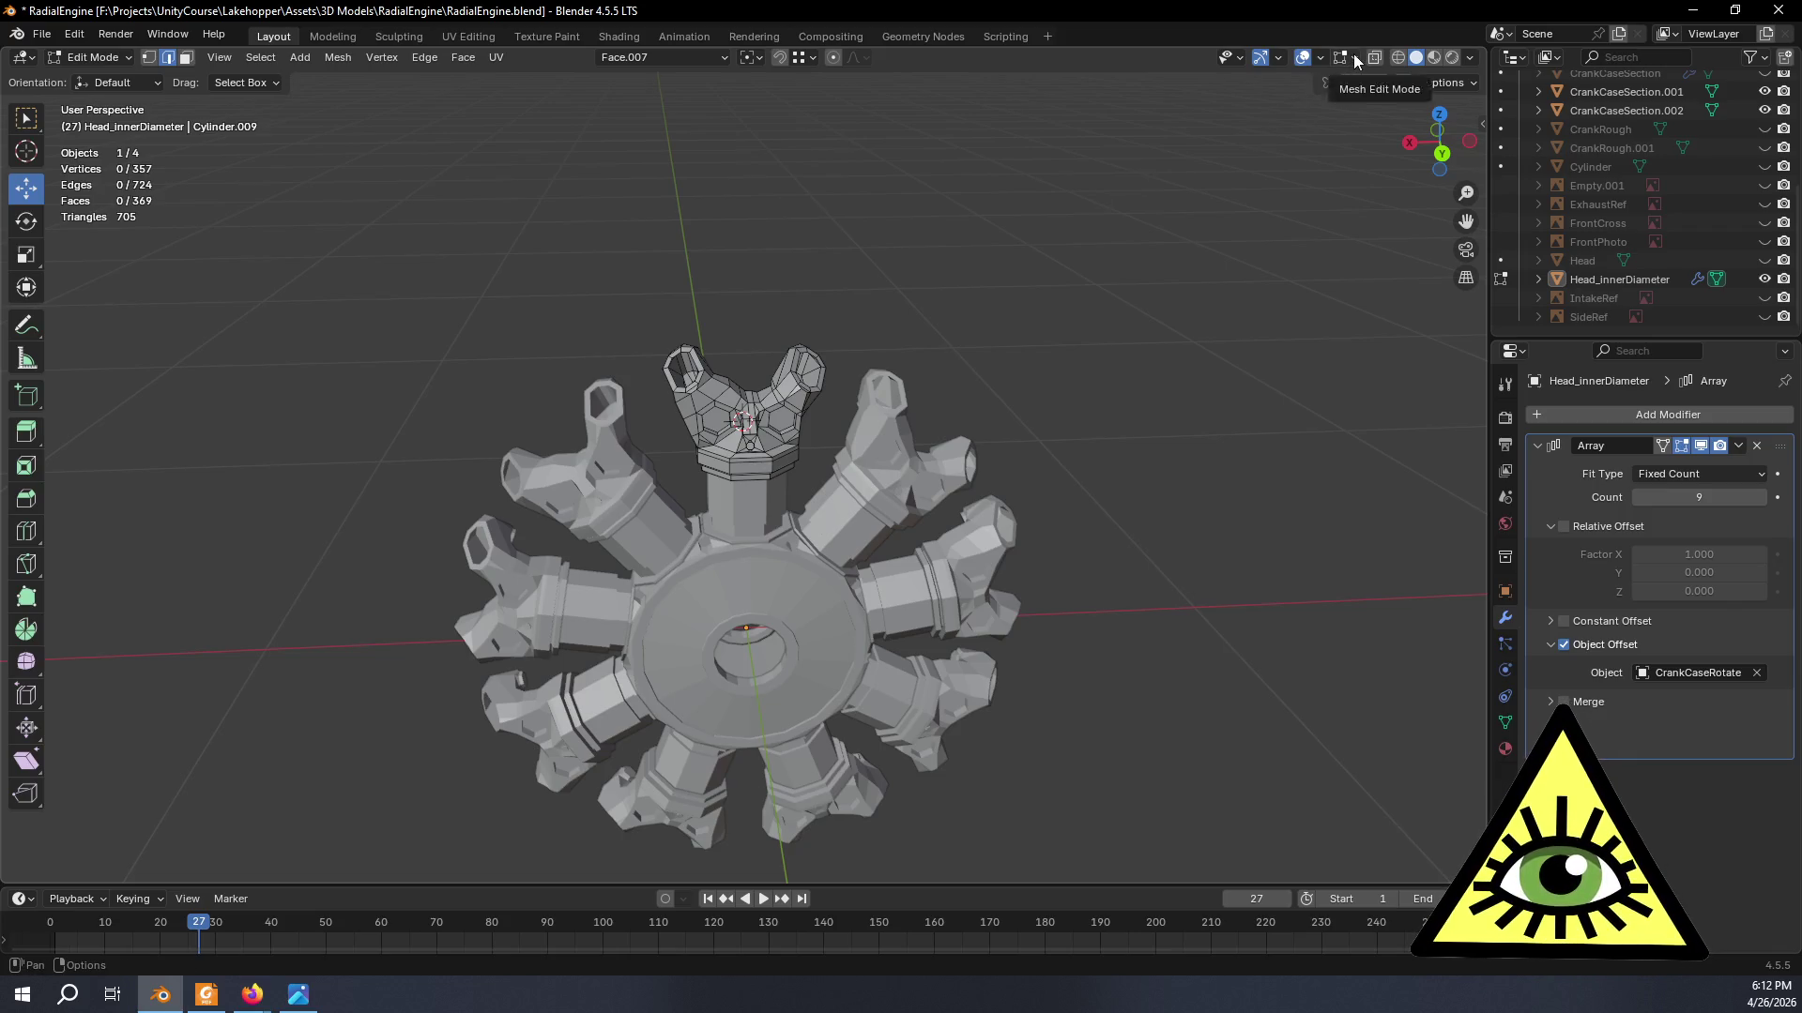
click(1355, 59)
click(1323, 59)
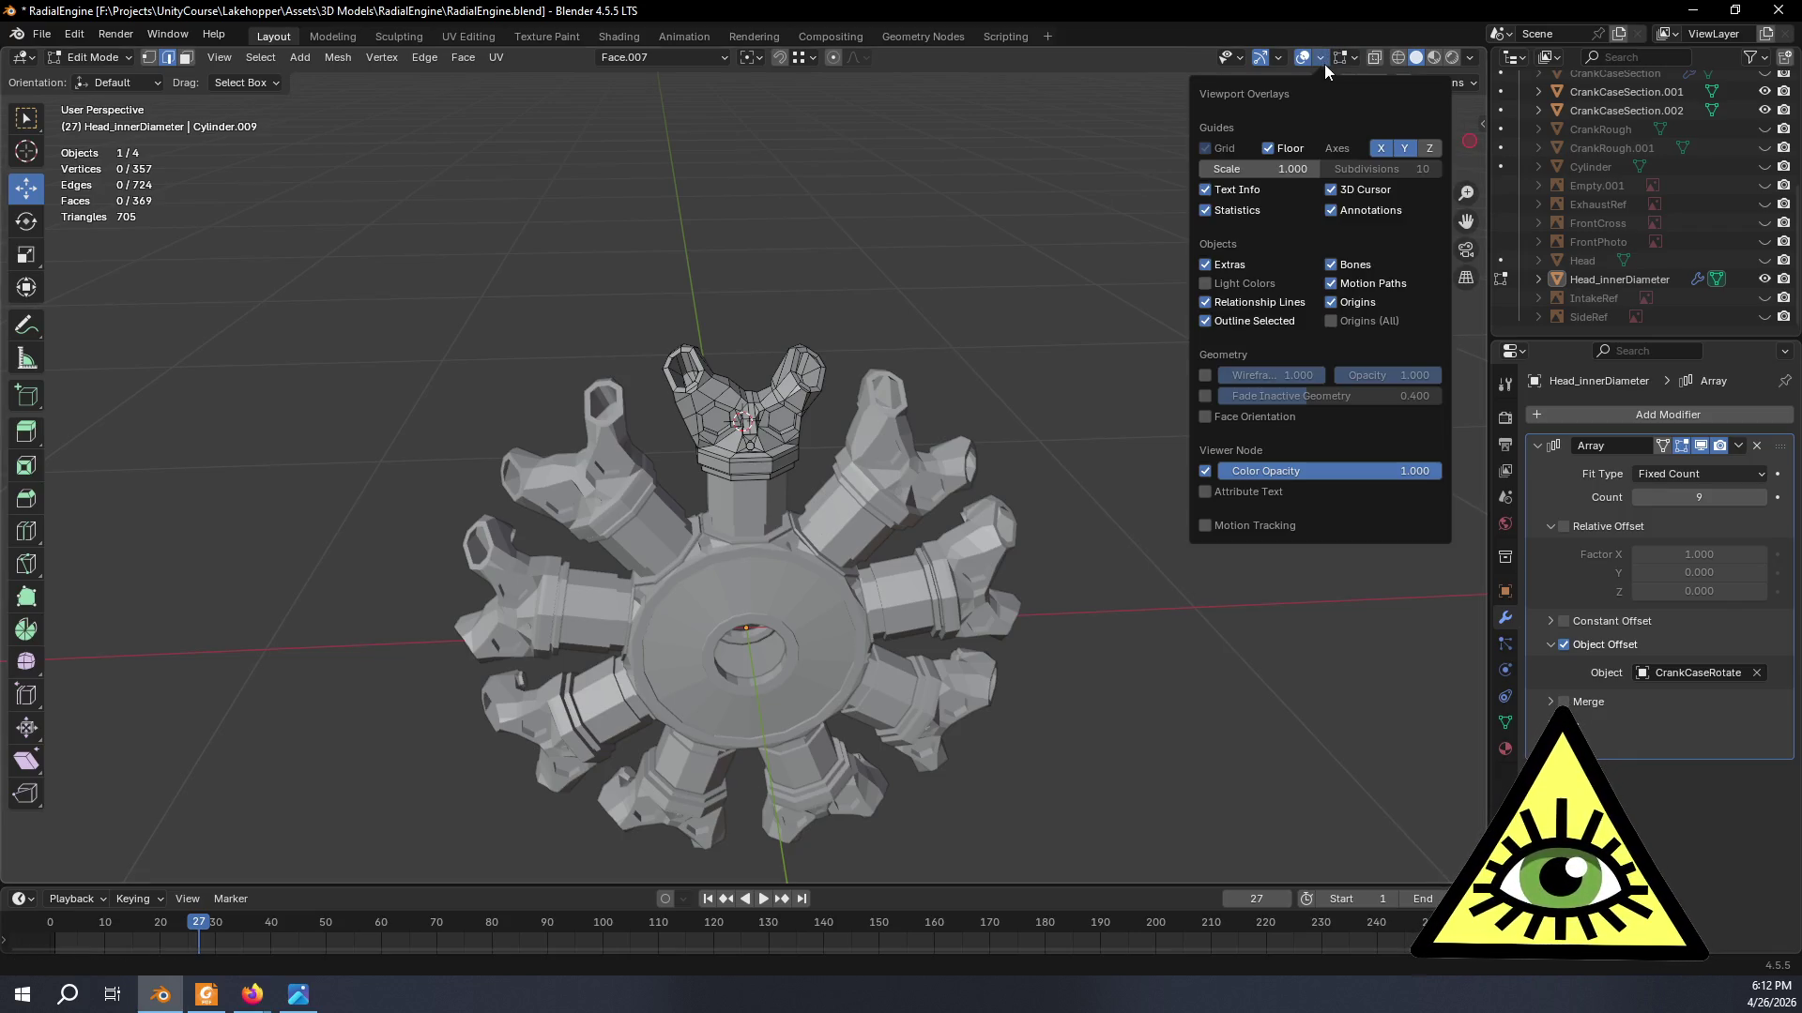
click(1250, 419)
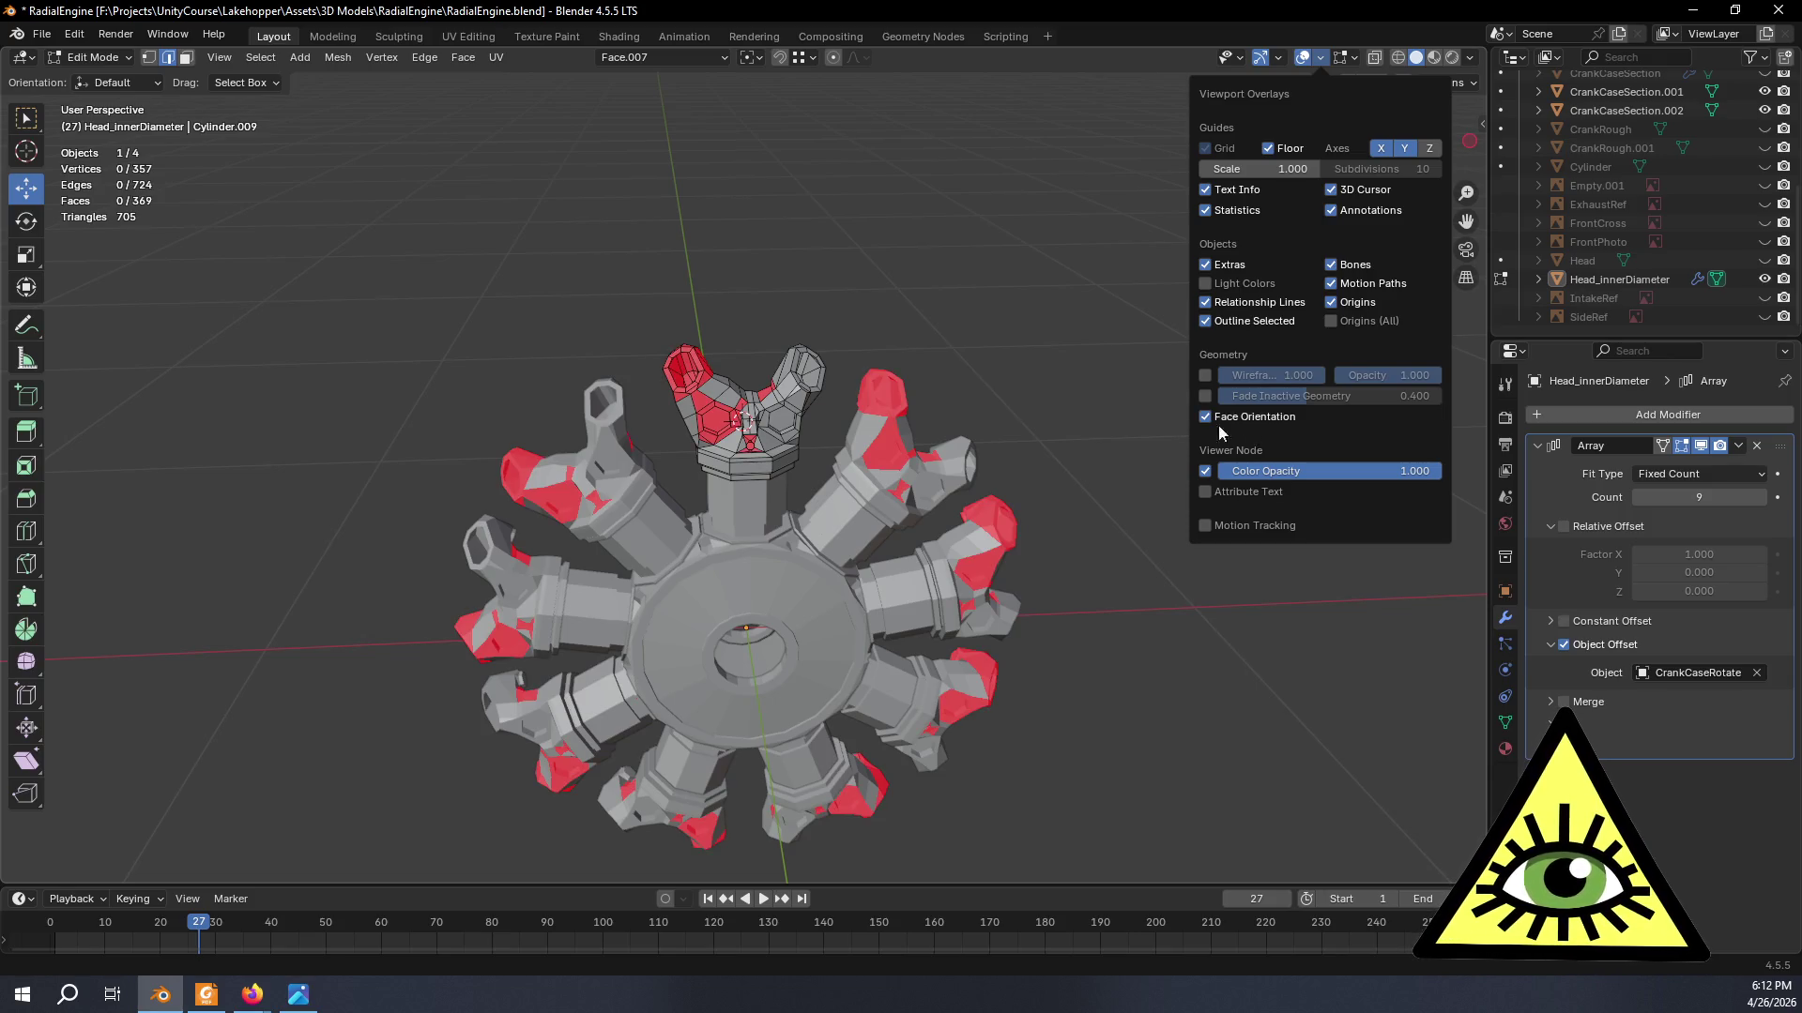
scroll(873, 428, up, 2)
- Select the whole head and recalculate its normals to face outside
middle_drag(845, 465, 872, 429)
key(l)
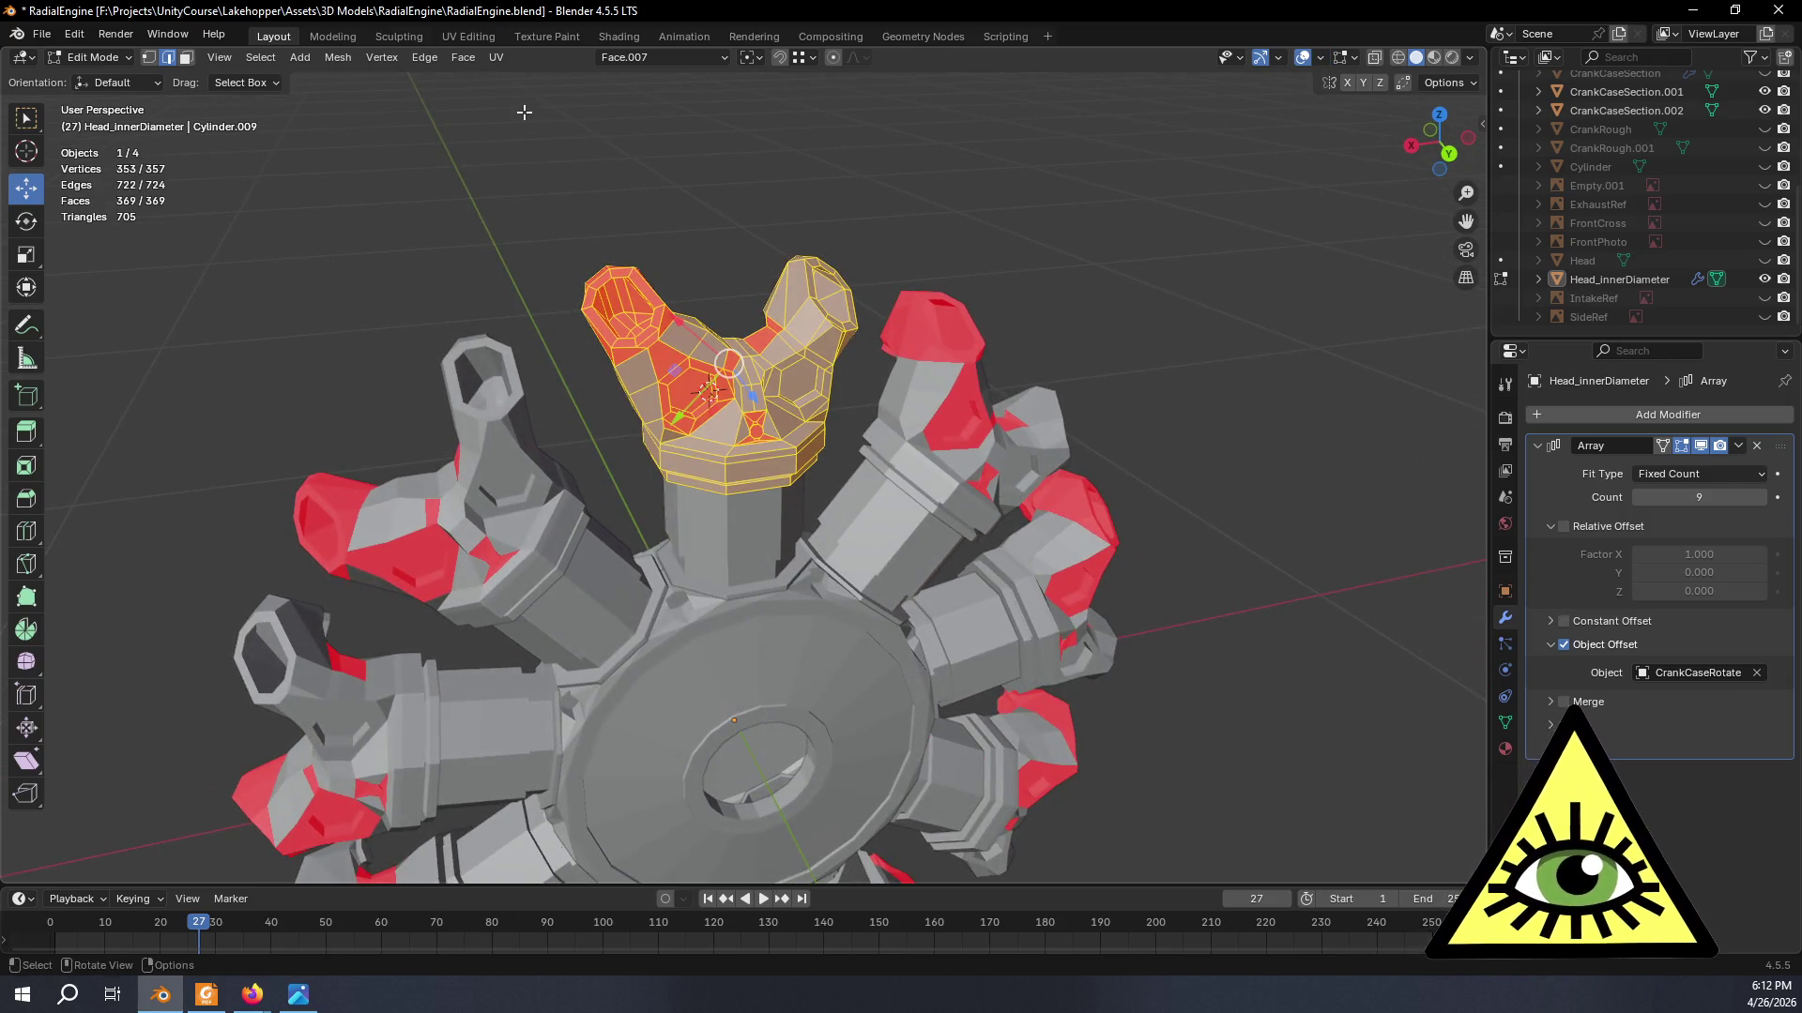
click(338, 58)
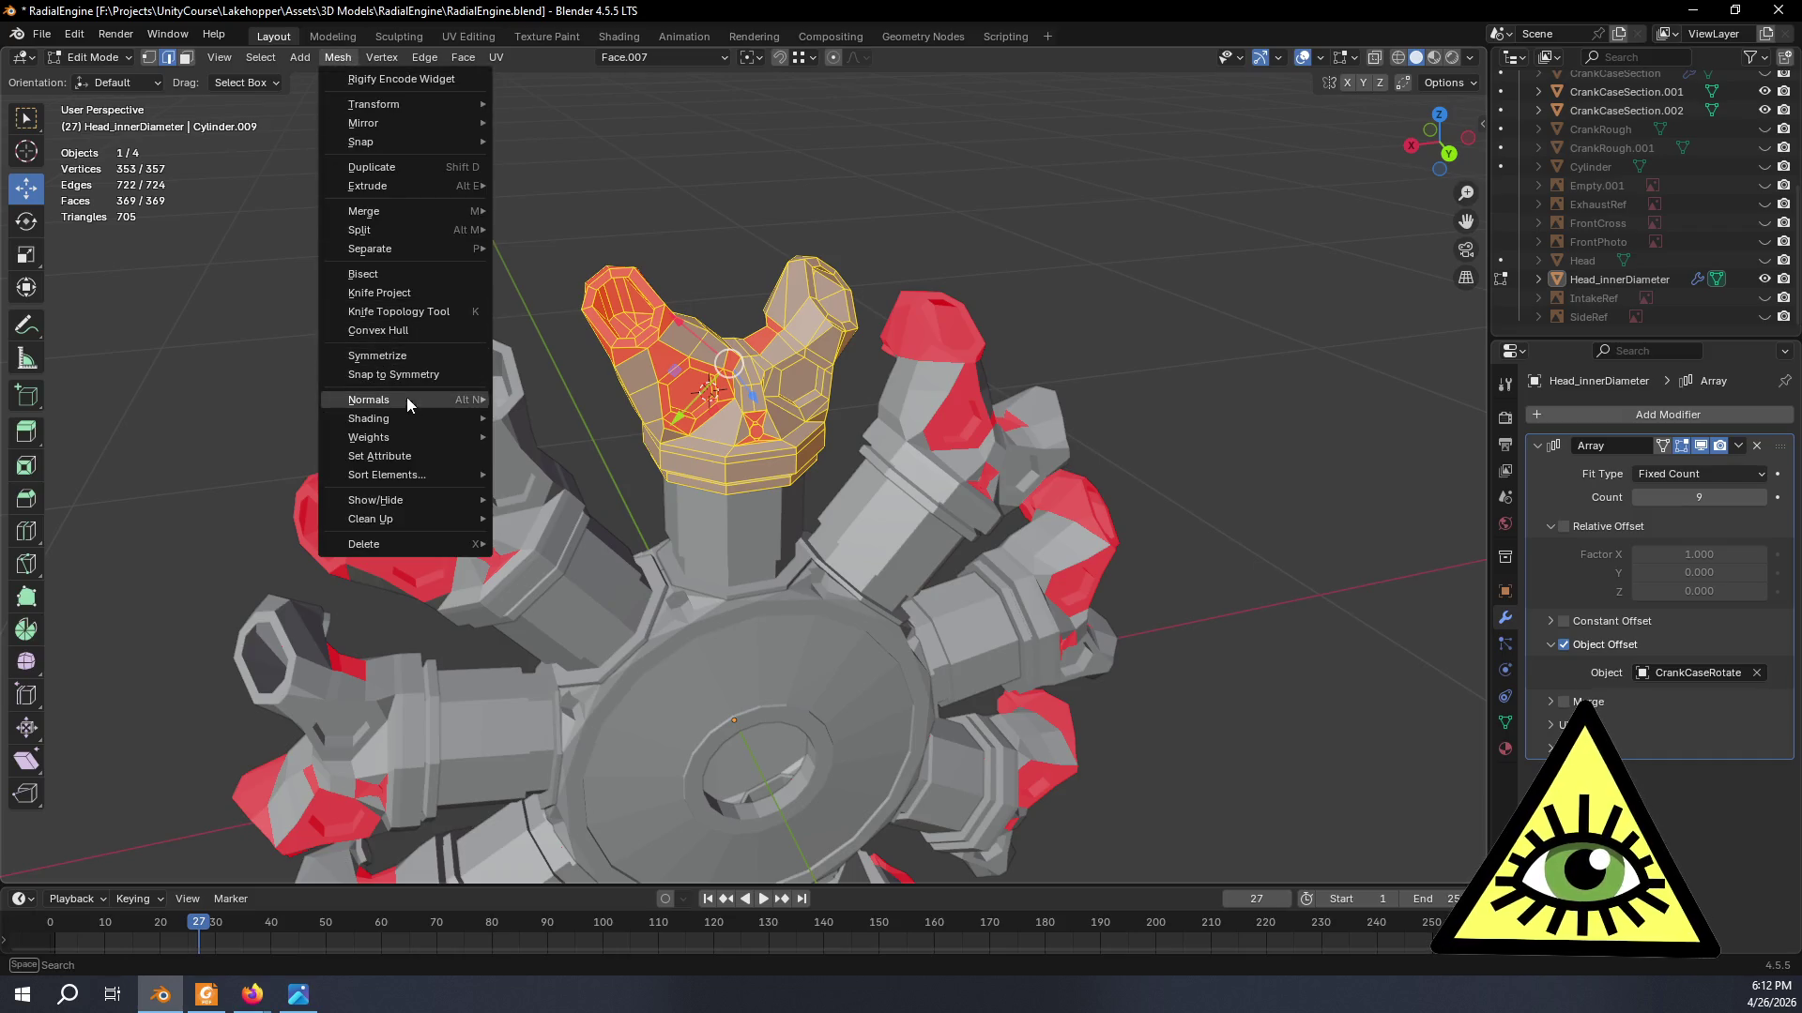
click(545, 424)
key(Tab)
mouse_move(1183, 323)
middle_down()
mouse_move(1111, 330)
mouse_move(994, 269)
mouse_move(1121, 251)
middle_up()
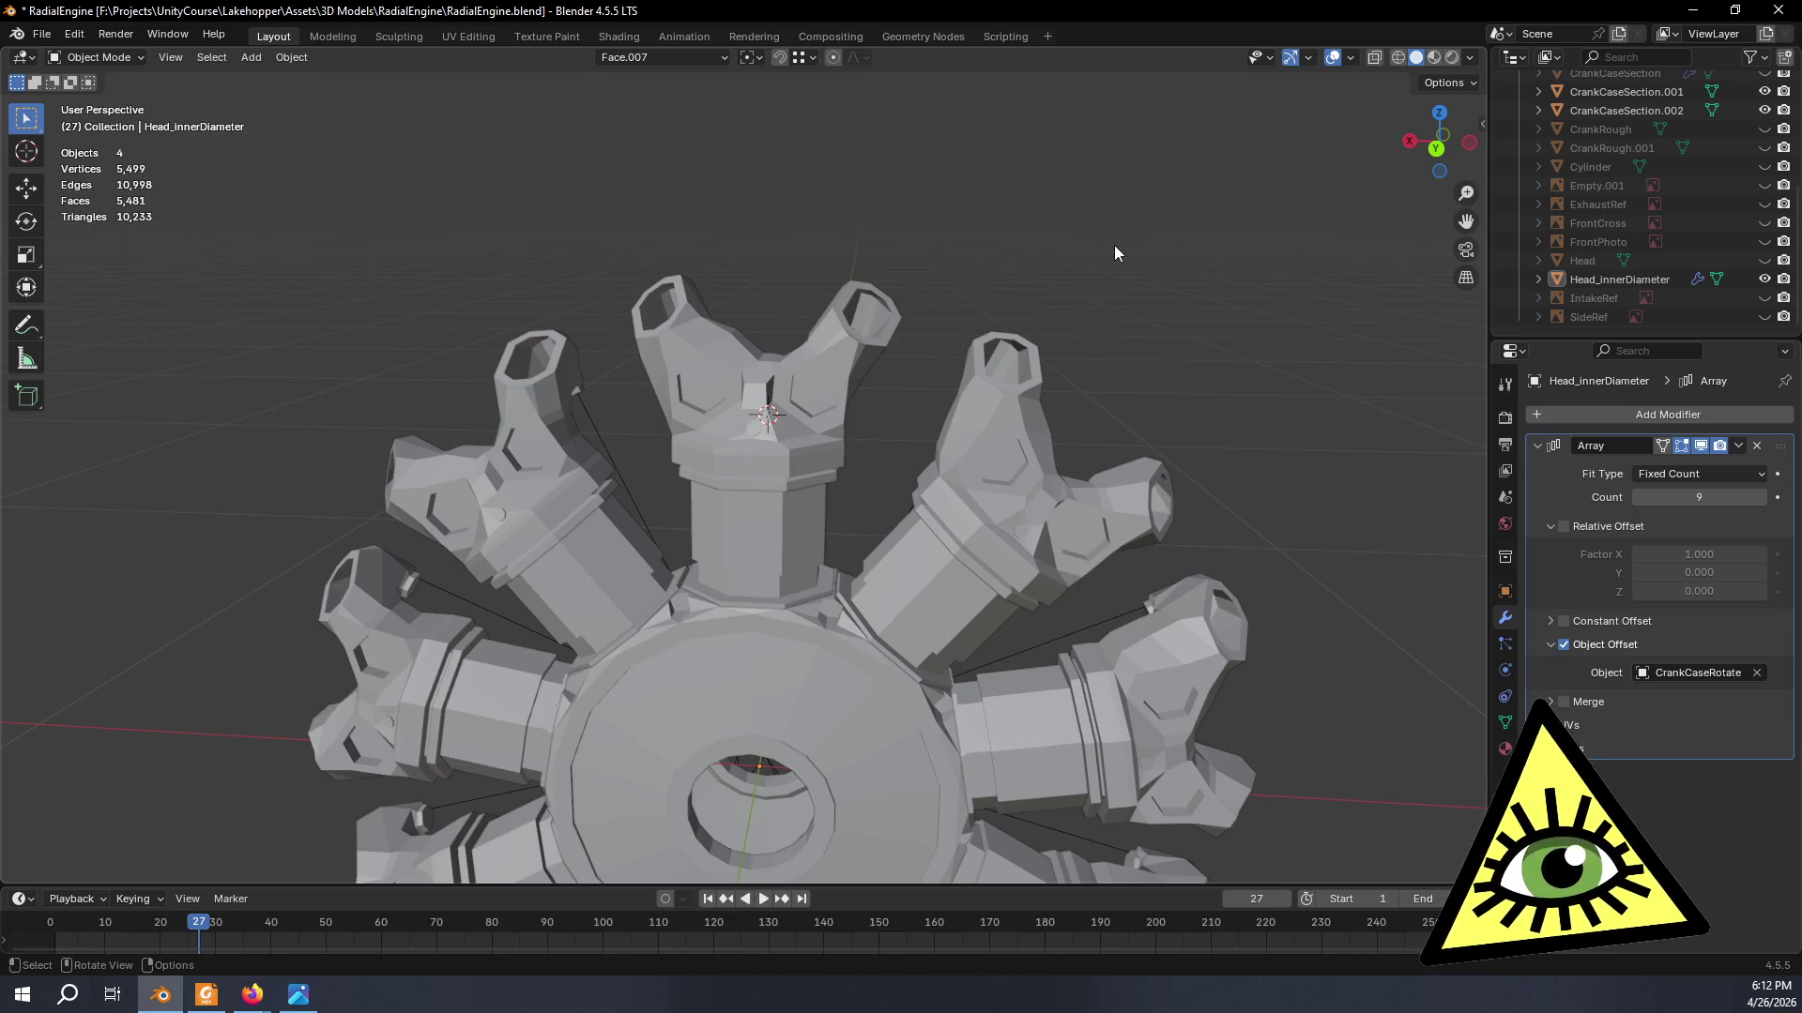
middle_drag(1113, 252, 1258, 440)
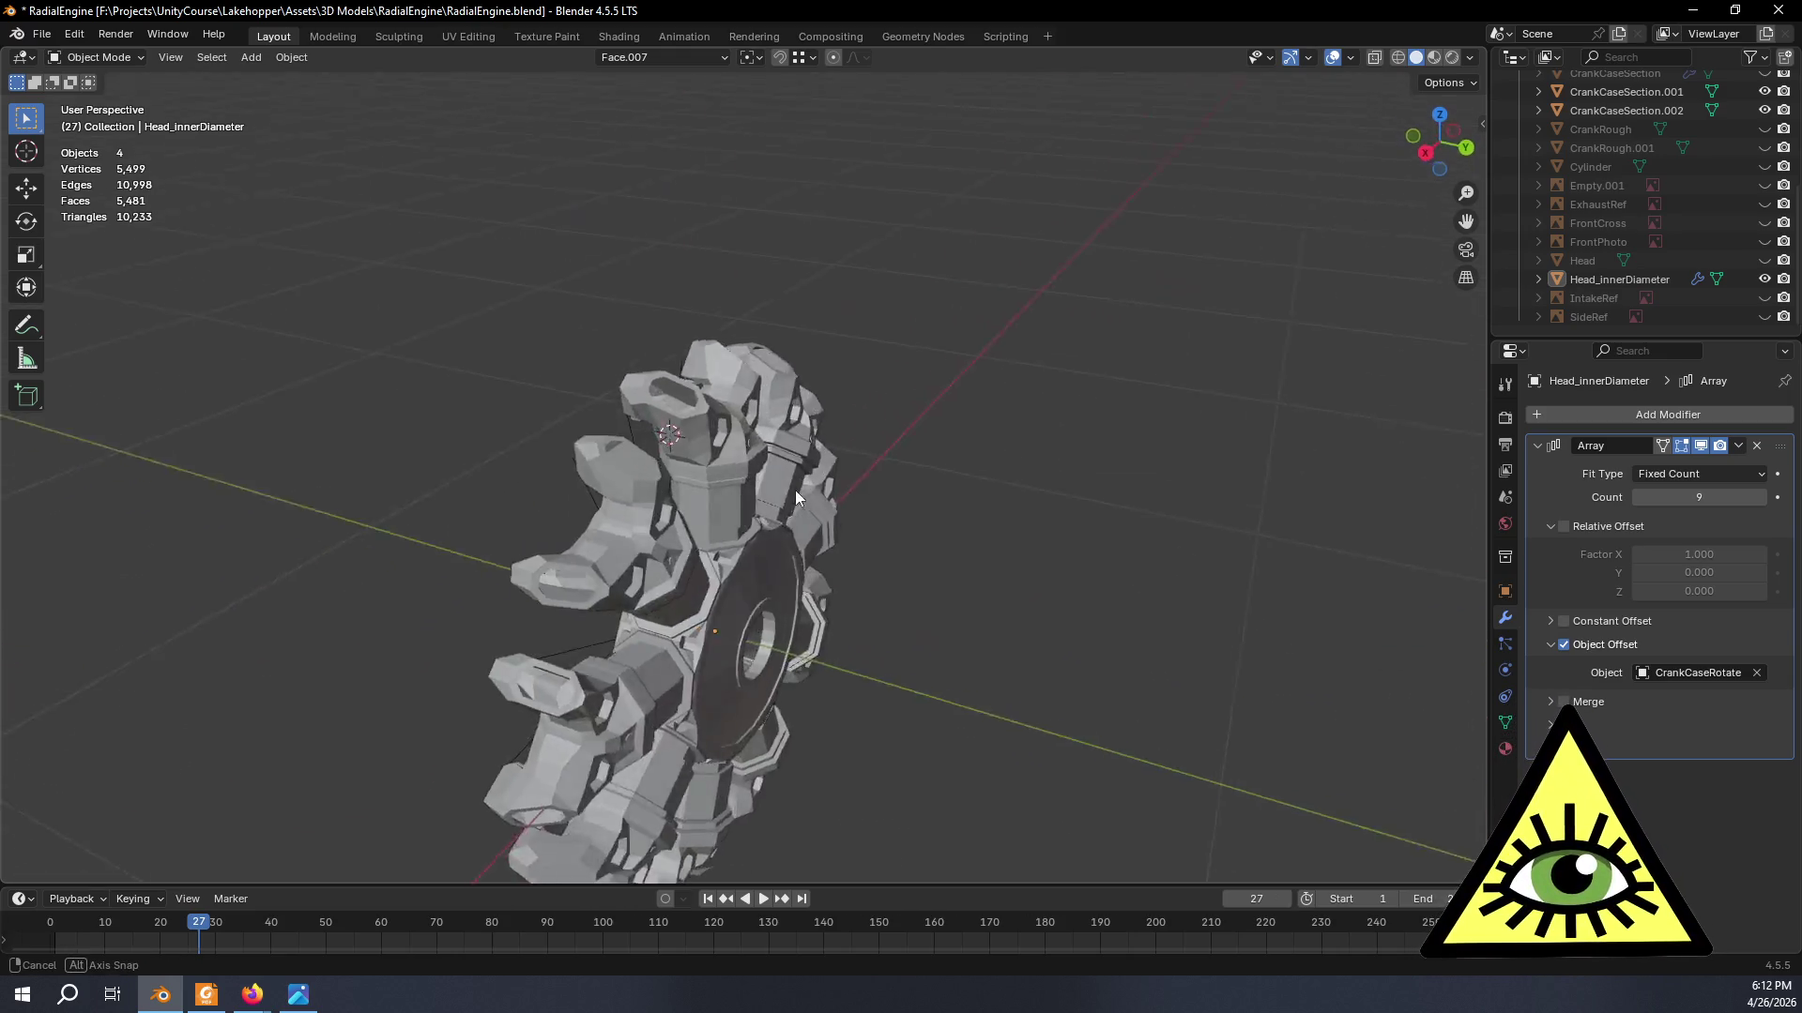
mouse_move(1260, 441)
middle_down()
mouse_move(705, 449)
mouse_move(777, 489)
mouse_move(770, 545)
mouse_move(1116, 560)
middle_up()
scroll(987, 571, up, 4)
mouse_move(871, 579)
middle_down()
mouse_move(881, 507)
mouse_move(921, 444)
mouse_move(928, 343)
mouse_move(964, 331)
mouse_move(974, 432)
mouse_move(959, 416)
mouse_move(877, 472)
mouse_move(732, 467)
mouse_move(615, 417)
middle_up()
scroll(945, 409, down, 4)
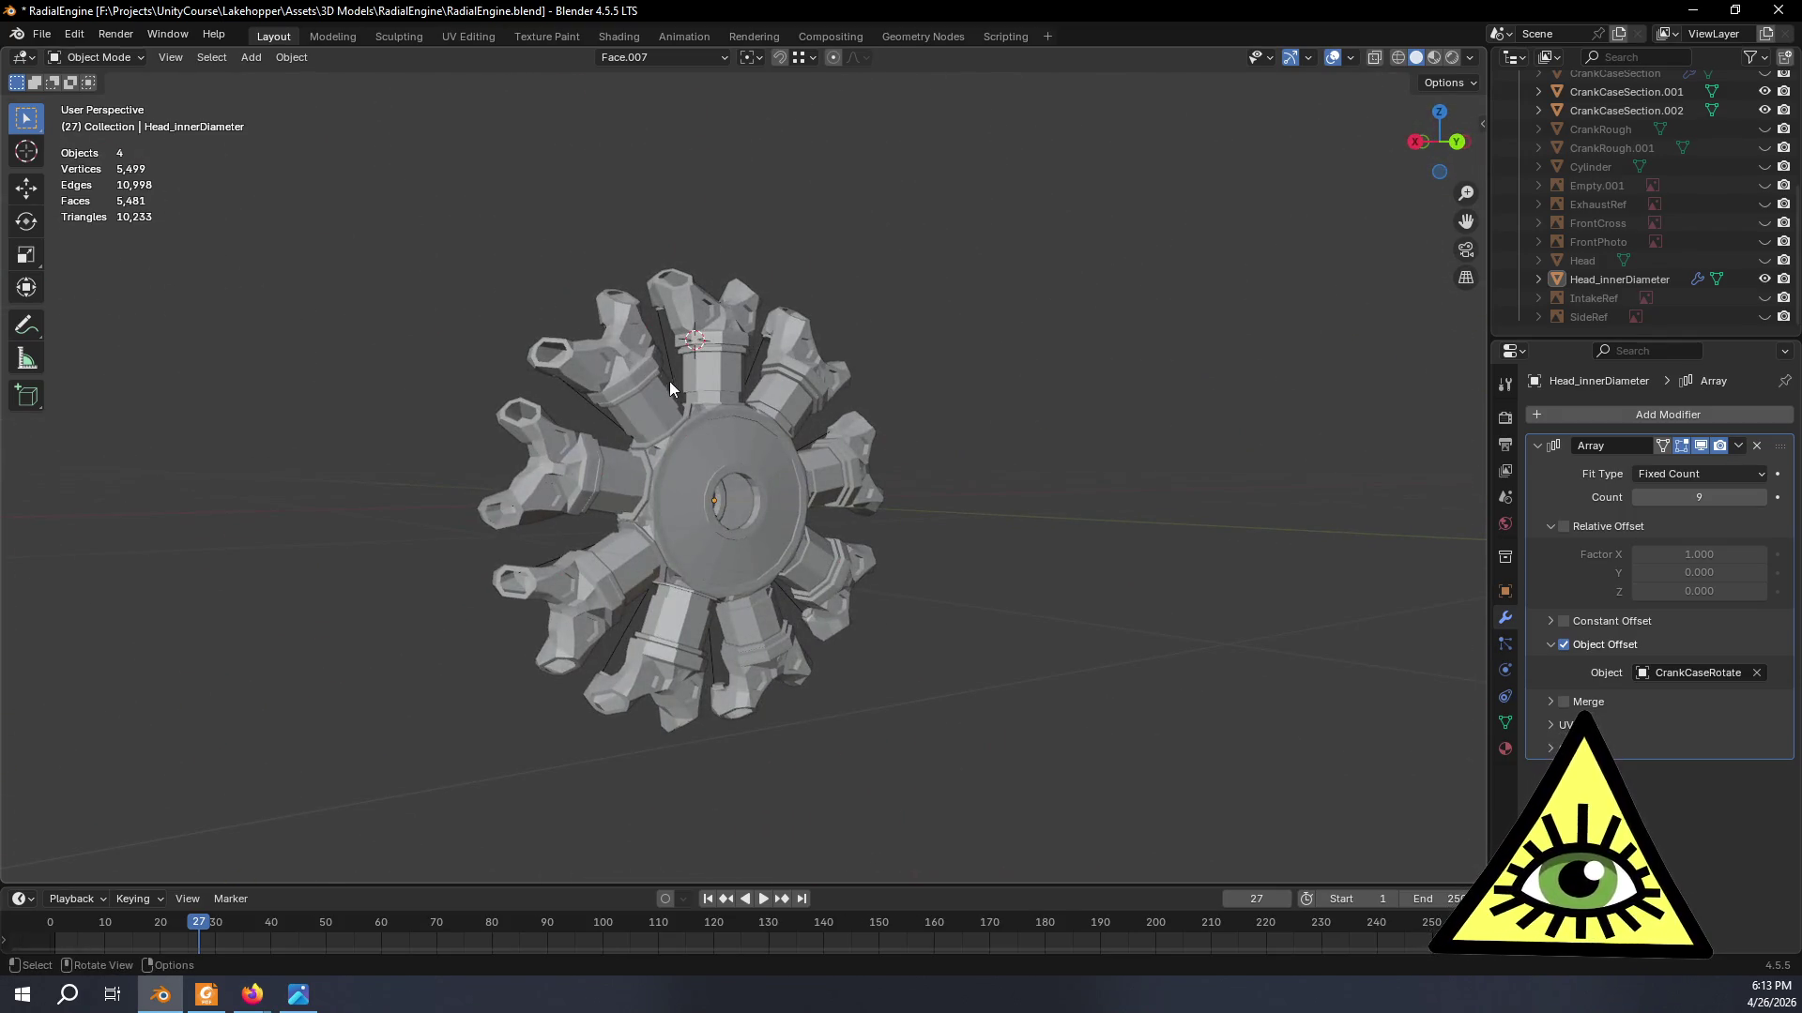
mouse_move(989, 446)
middle_down()
mouse_move(903, 469)
mouse_move(939, 470)
middle_up()
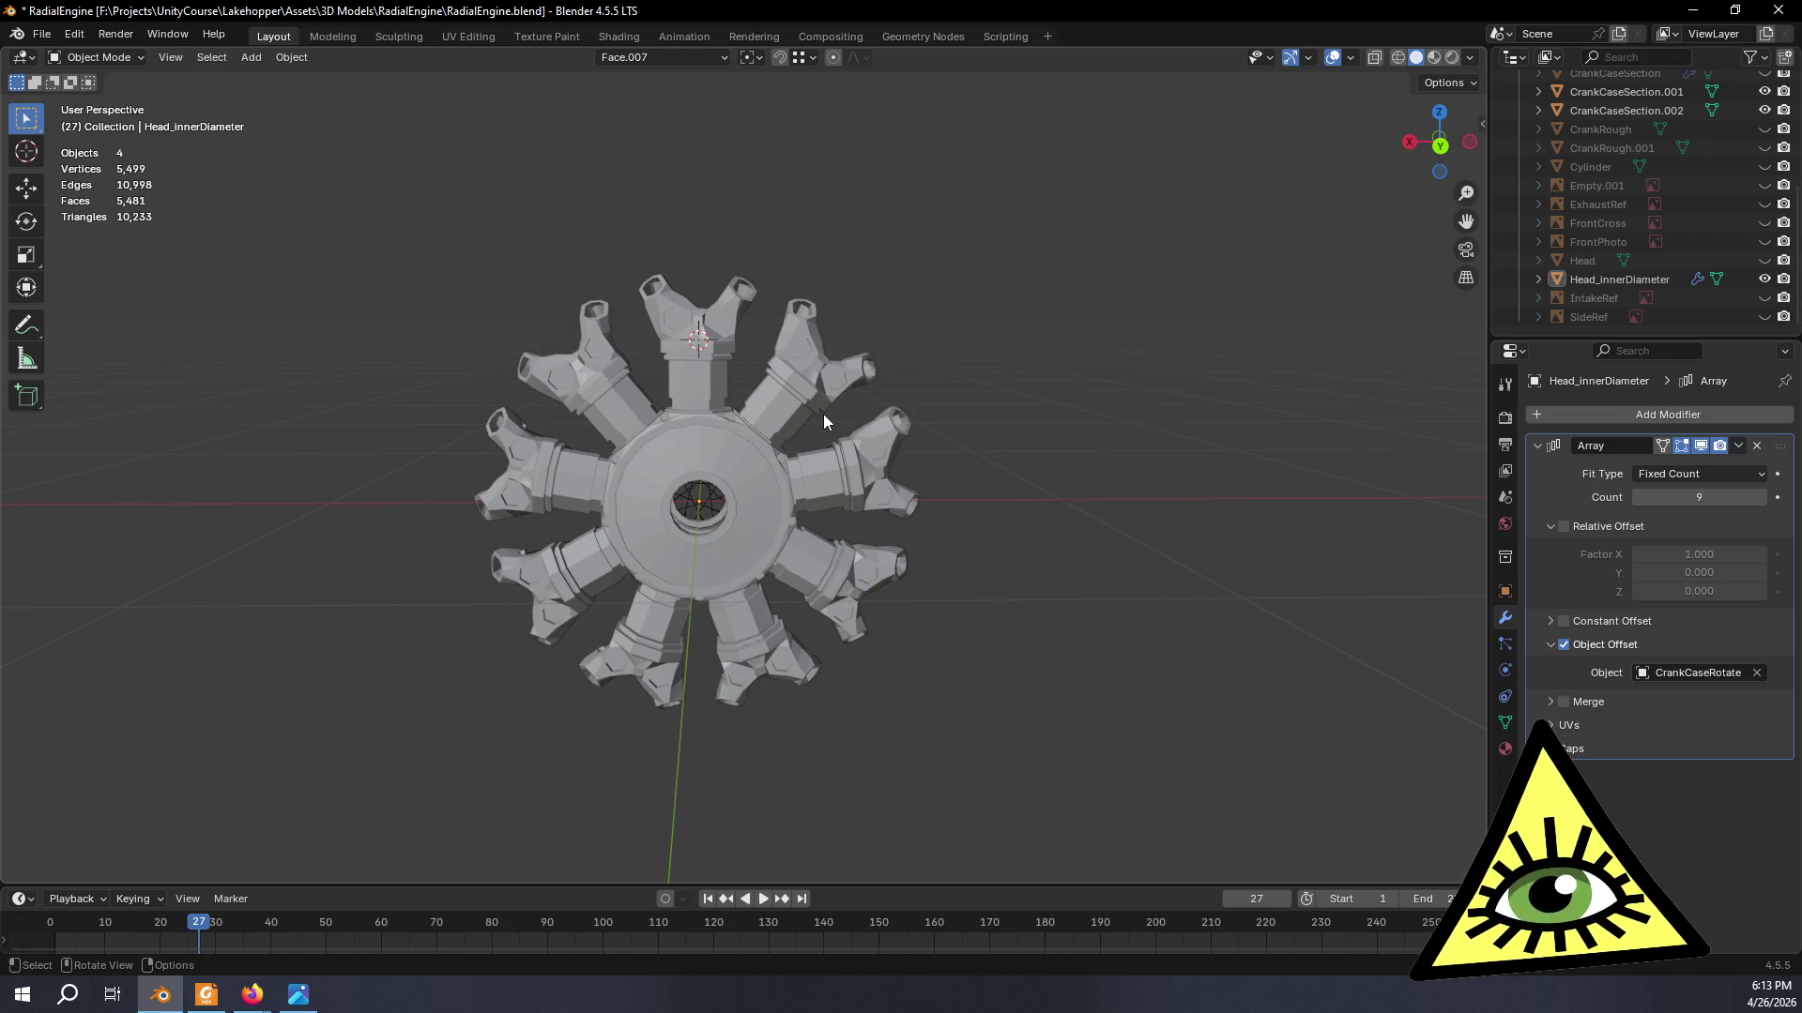
scroll(814, 302, up, 2)
scroll(790, 388, up, 3)
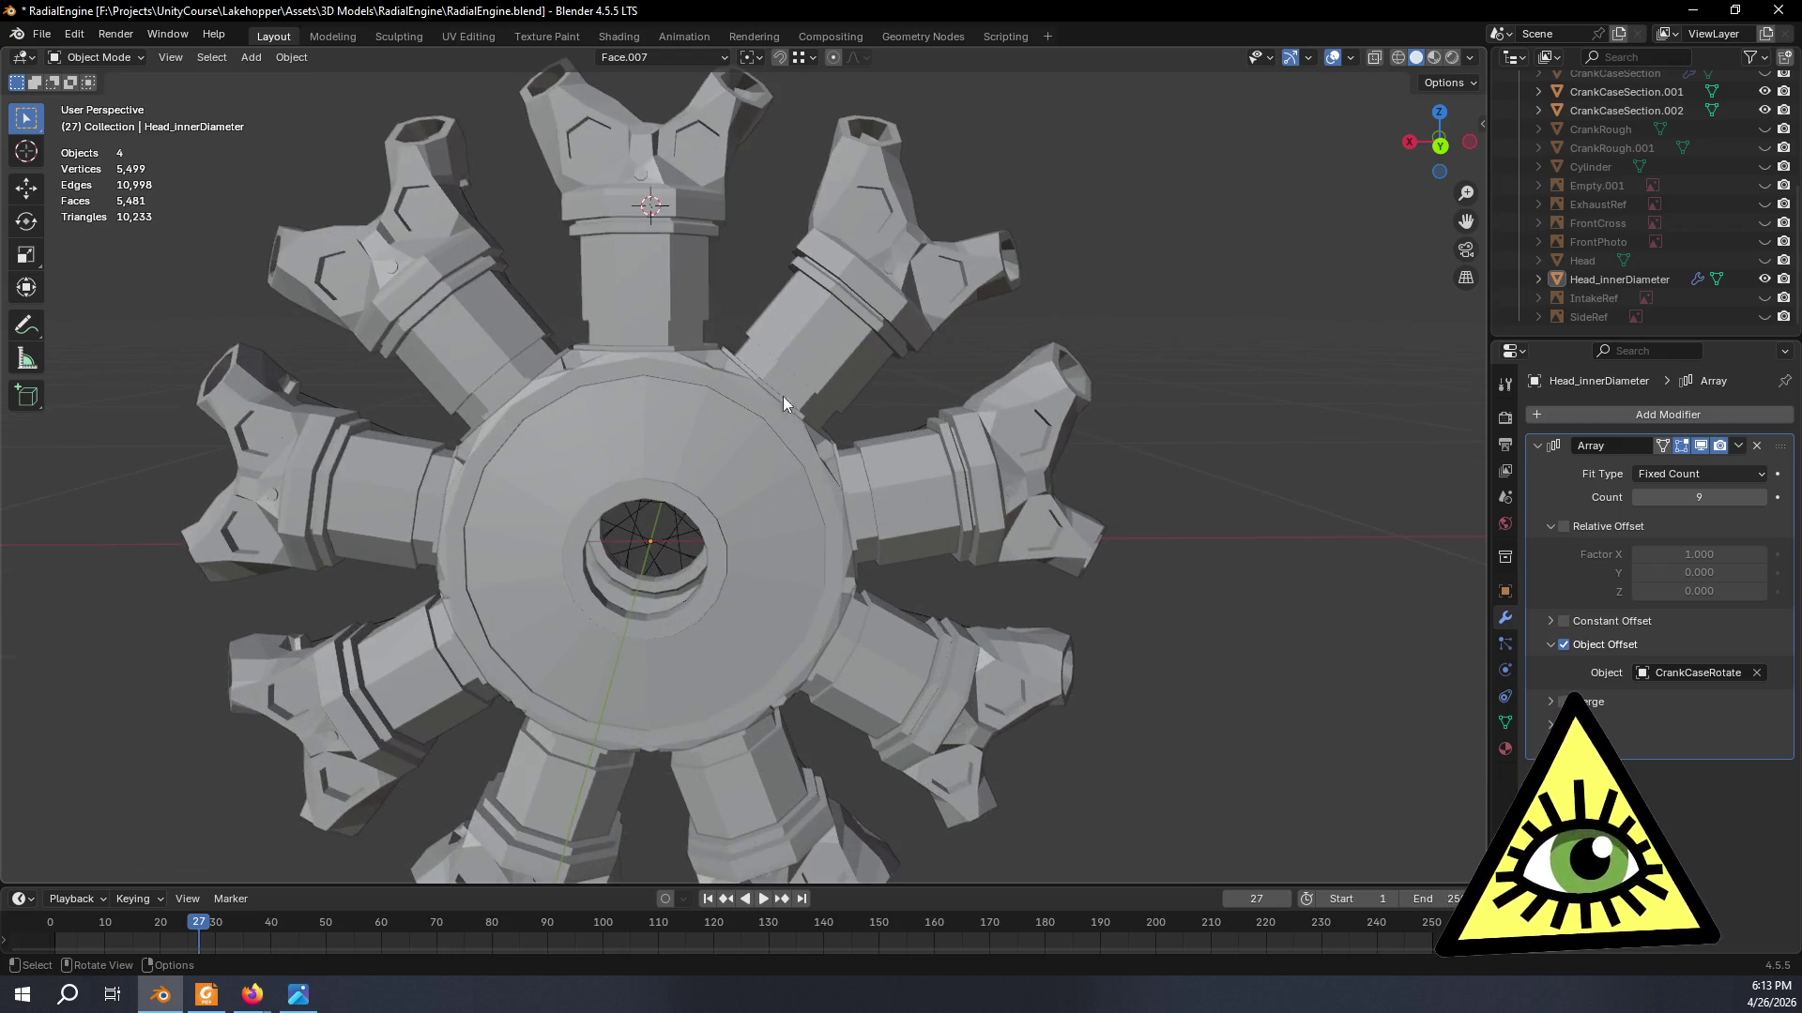
mouse_move(764, 462)
middle_down()
mouse_move(831, 511)
mouse_move(444, 430)
middle_up()
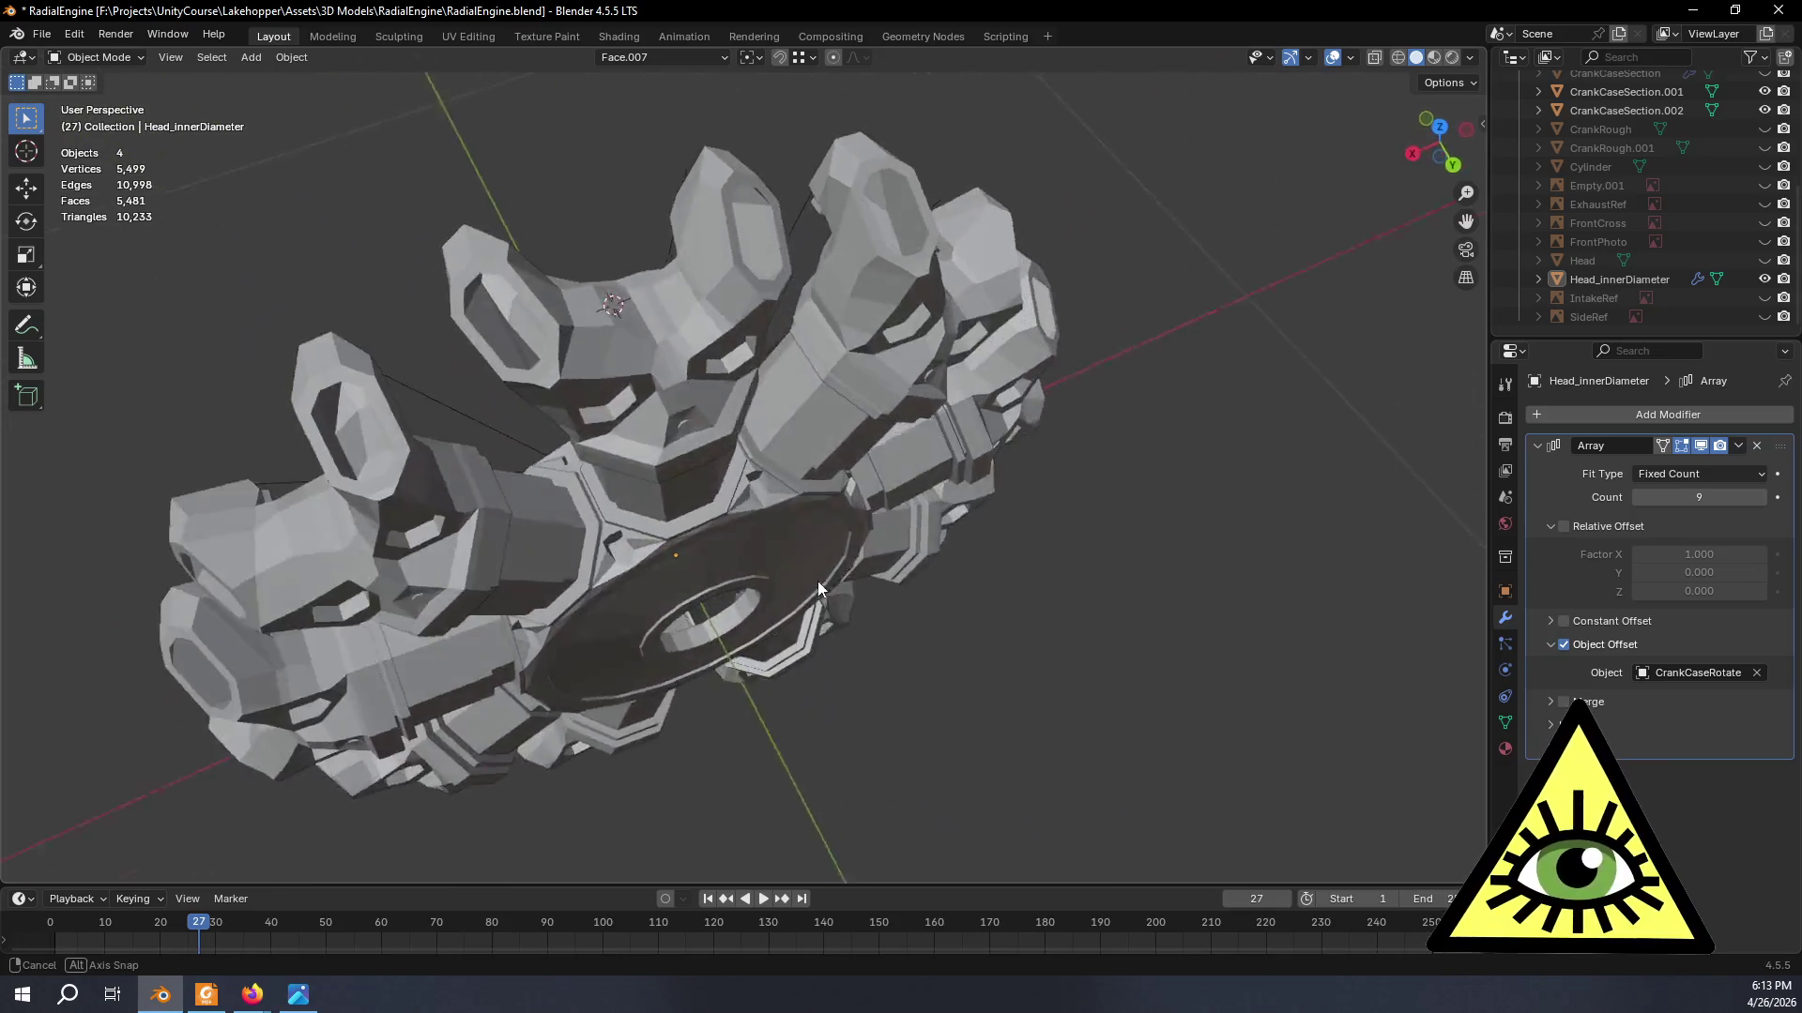
mouse_move(498, 626)
middle_down()
mouse_move(103, 500)
mouse_move(331, 545)
mouse_move(469, 656)
mouse_move(533, 758)
mouse_move(511, 695)
mouse_move(596, 581)
mouse_move(917, 533)
mouse_move(871, 562)
mouse_move(880, 613)
mouse_move(505, 537)
mouse_move(609, 506)
mouse_move(643, 539)
mouse_move(778, 574)
middle_up()
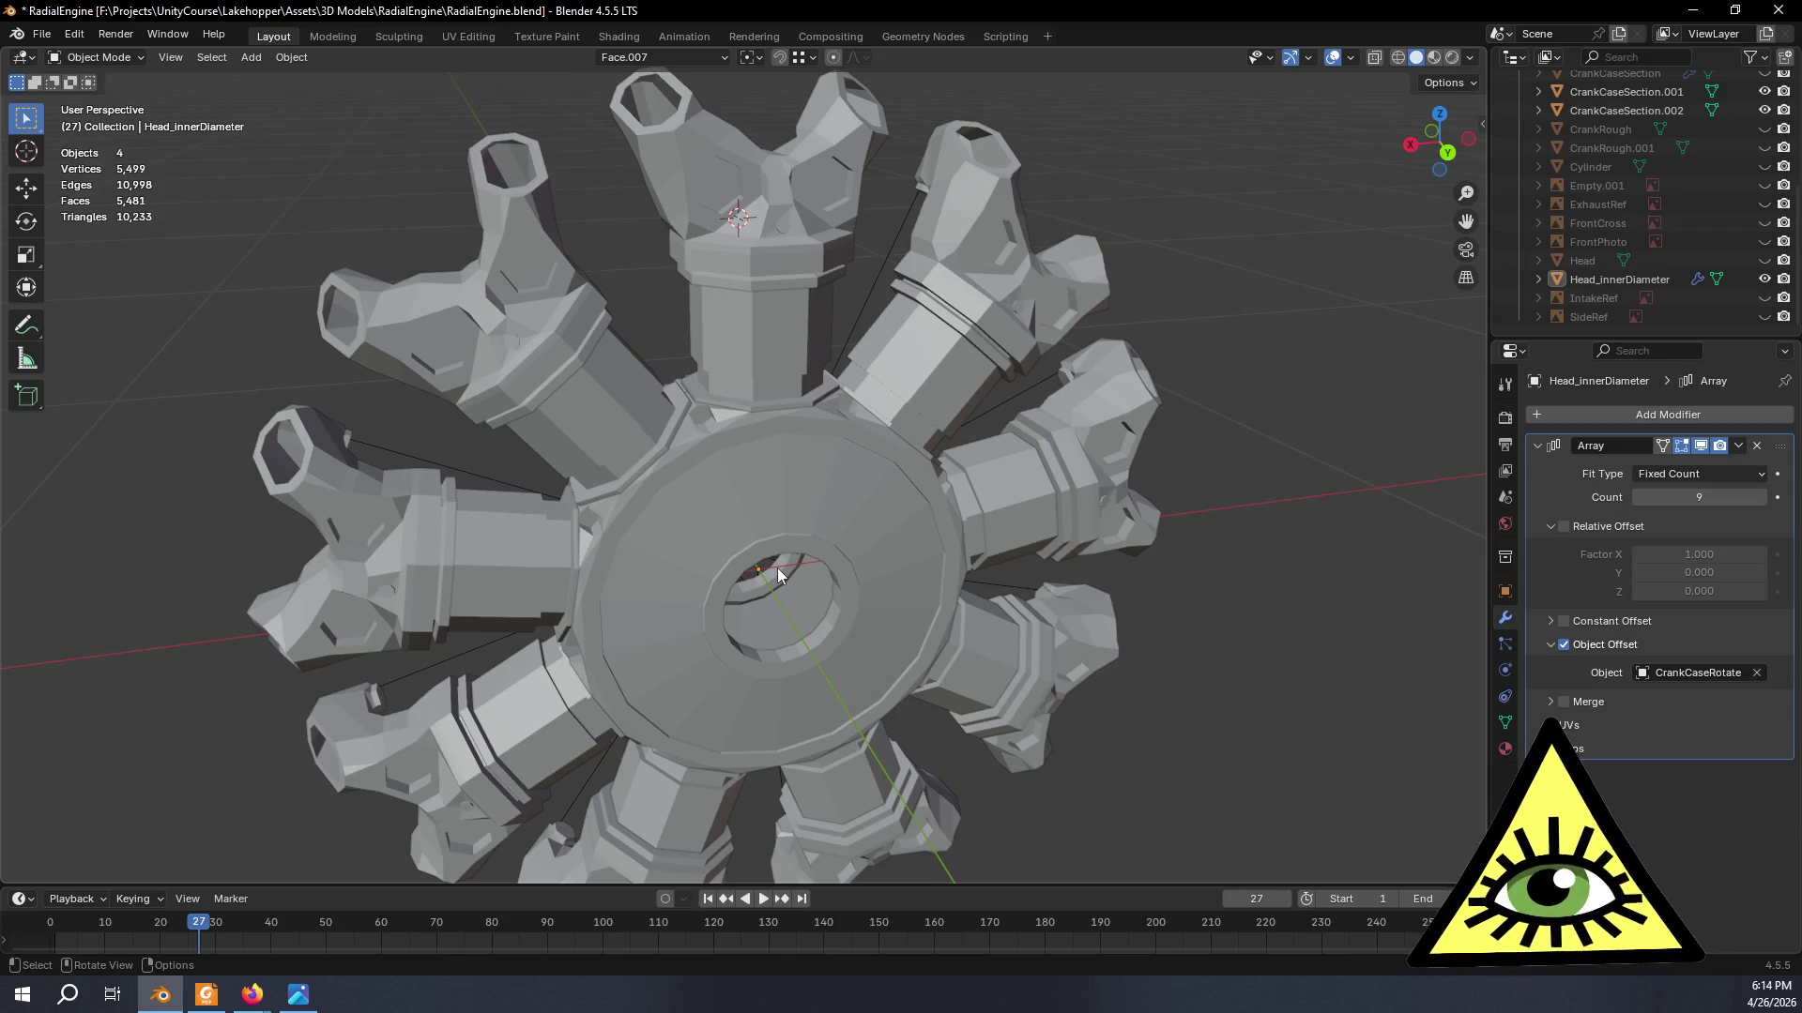
mouse_move(756, 564)
middle_down()
mouse_move(947, 668)
mouse_move(1054, 561)
middle_up()
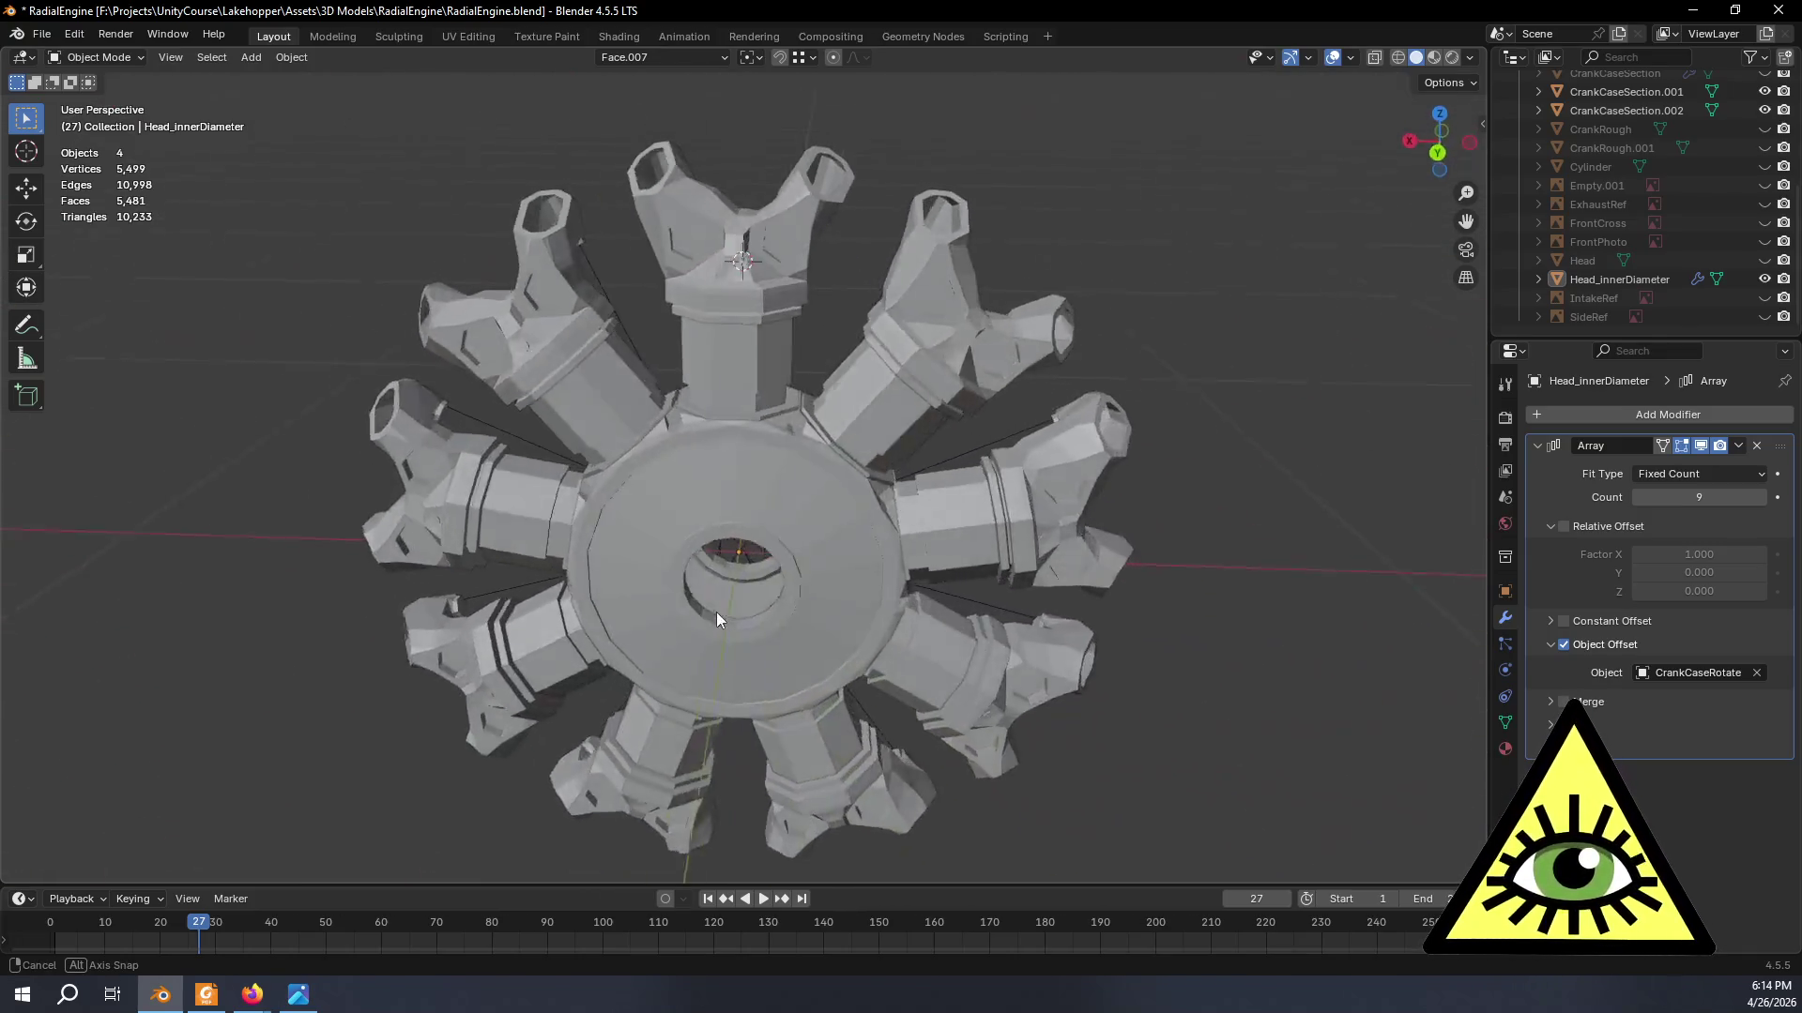
mouse_move(1053, 560)
middle_down()
mouse_move(678, 684)
mouse_move(577, 682)
mouse_move(731, 571)
mouse_move(774, 587)
mouse_move(736, 592)
middle_up()
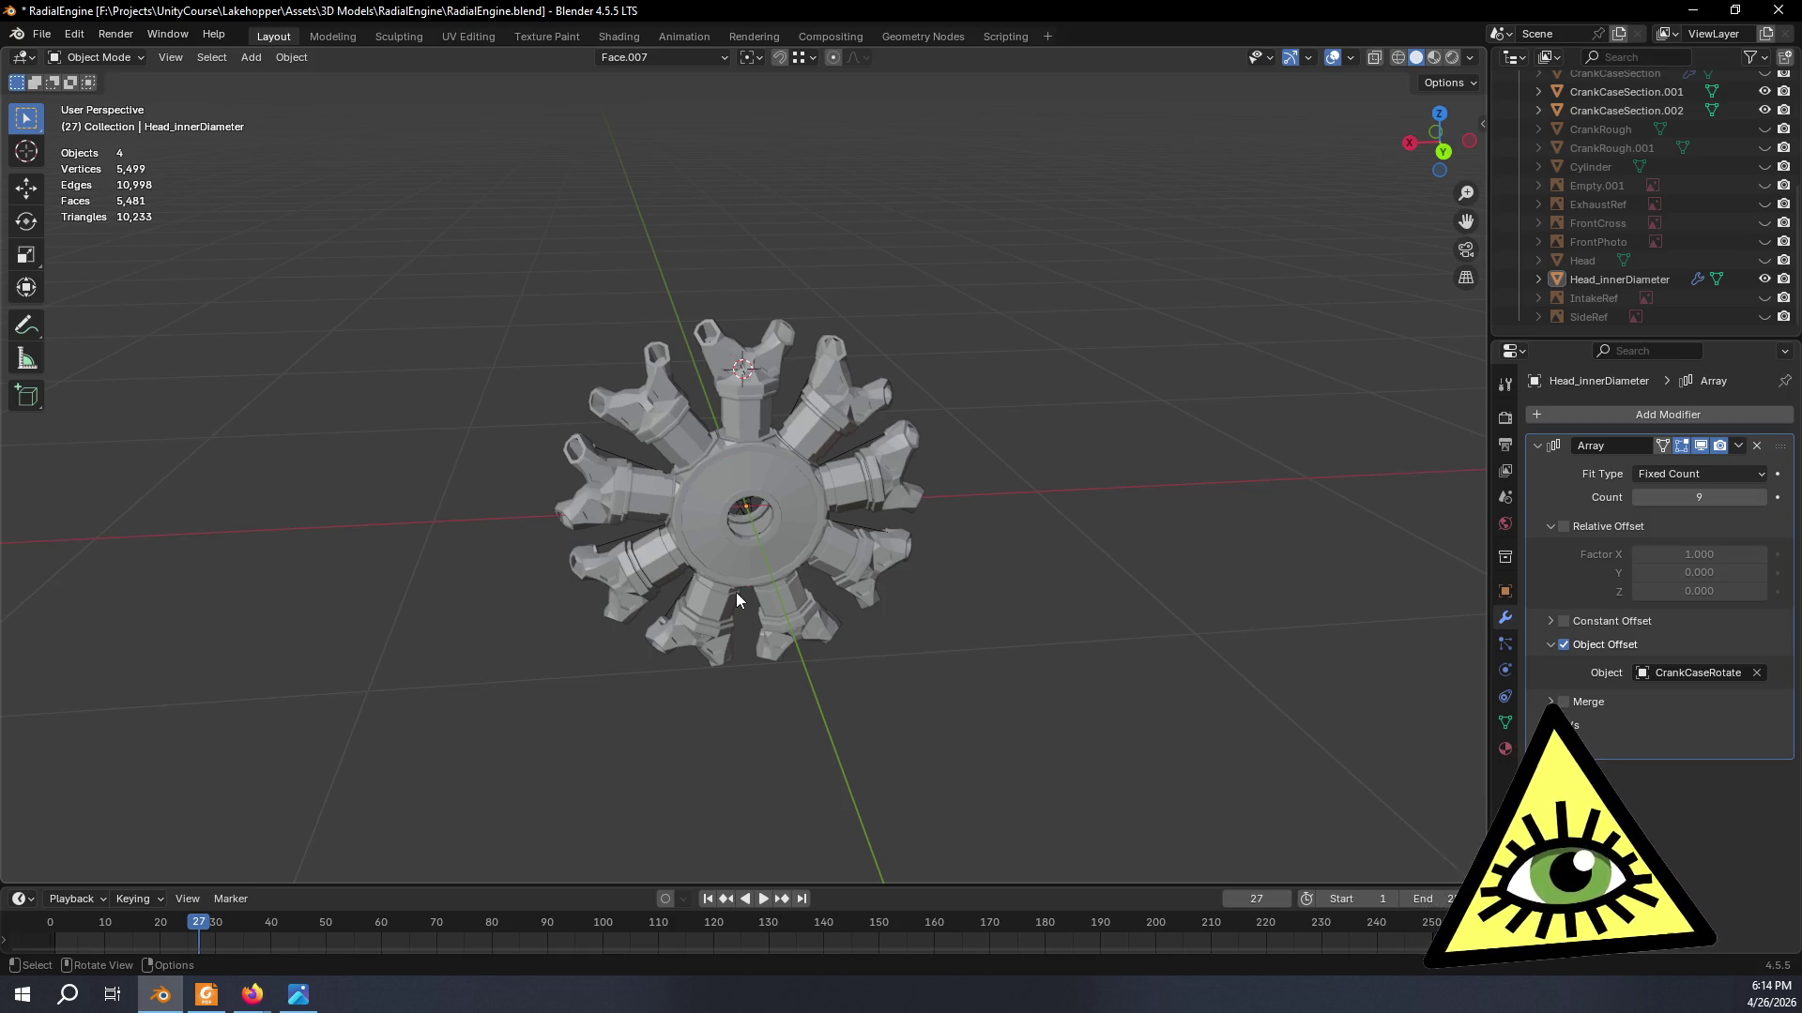
middle_drag(653, 365, 587, 325)
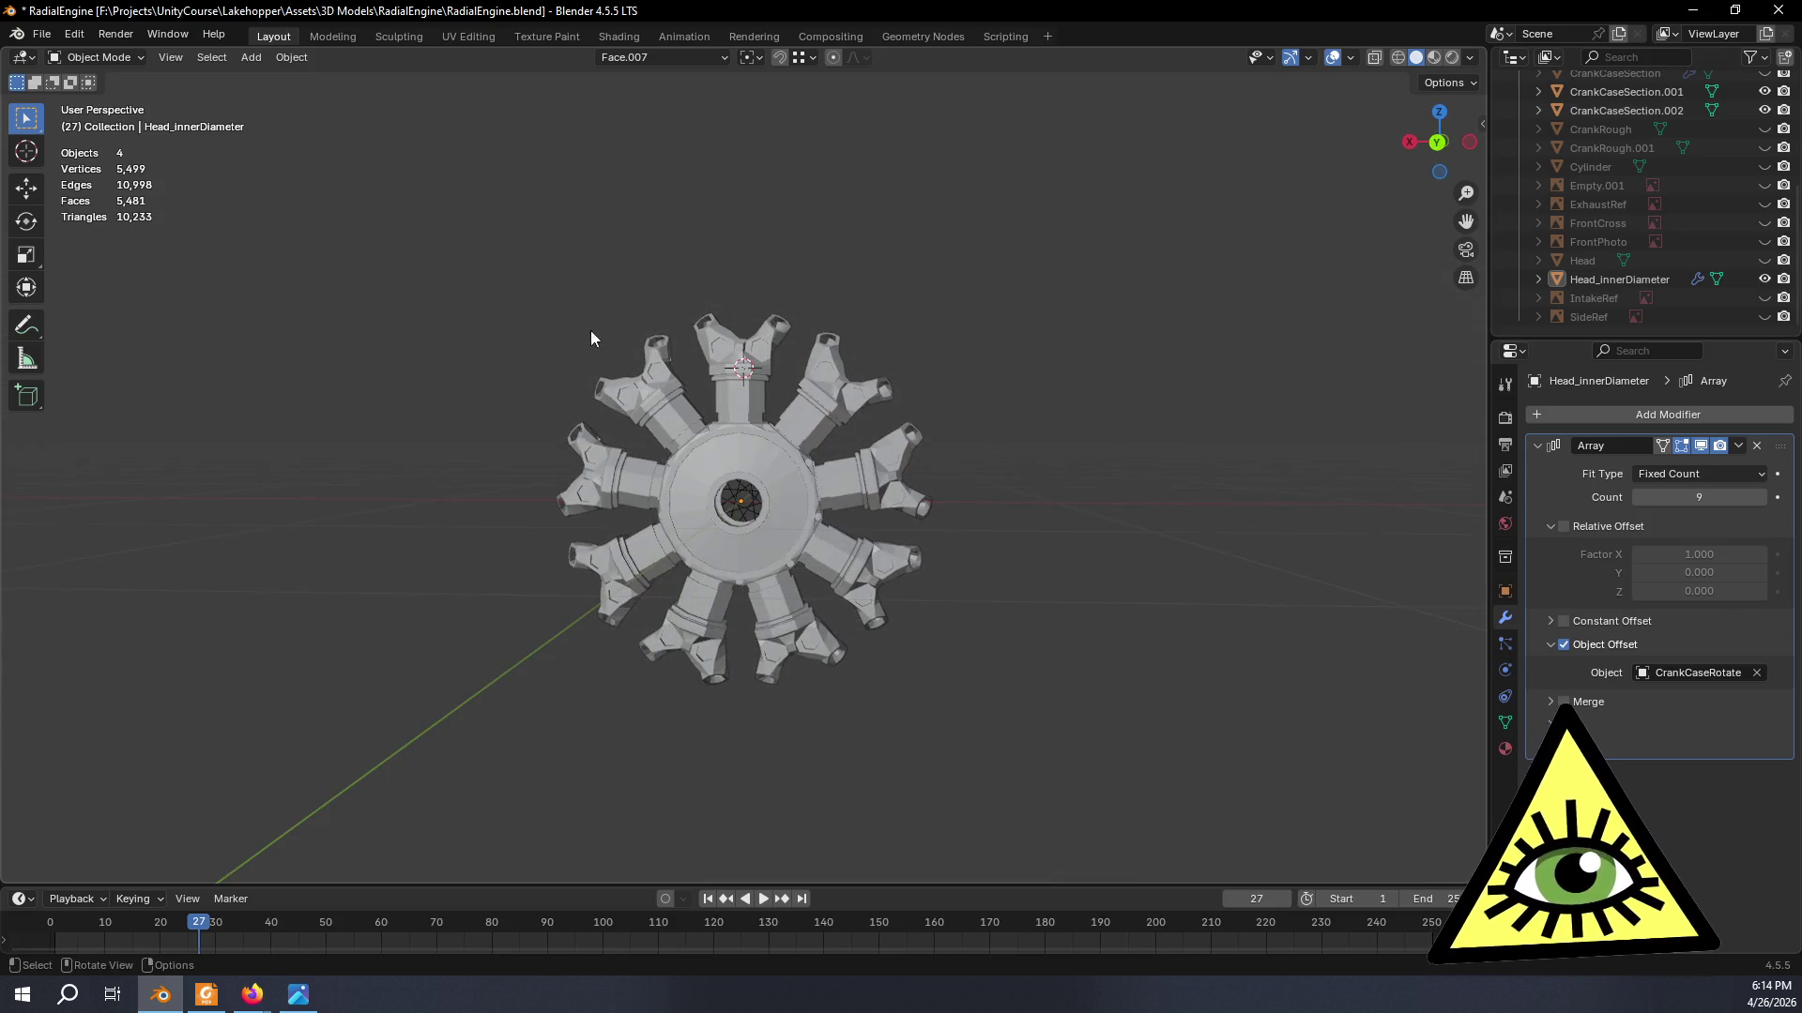
scroll(634, 366, up, 2)
mouse_move(672, 404)
middle_down()
mouse_move(784, 503)
mouse_move(808, 496)
middle_up()
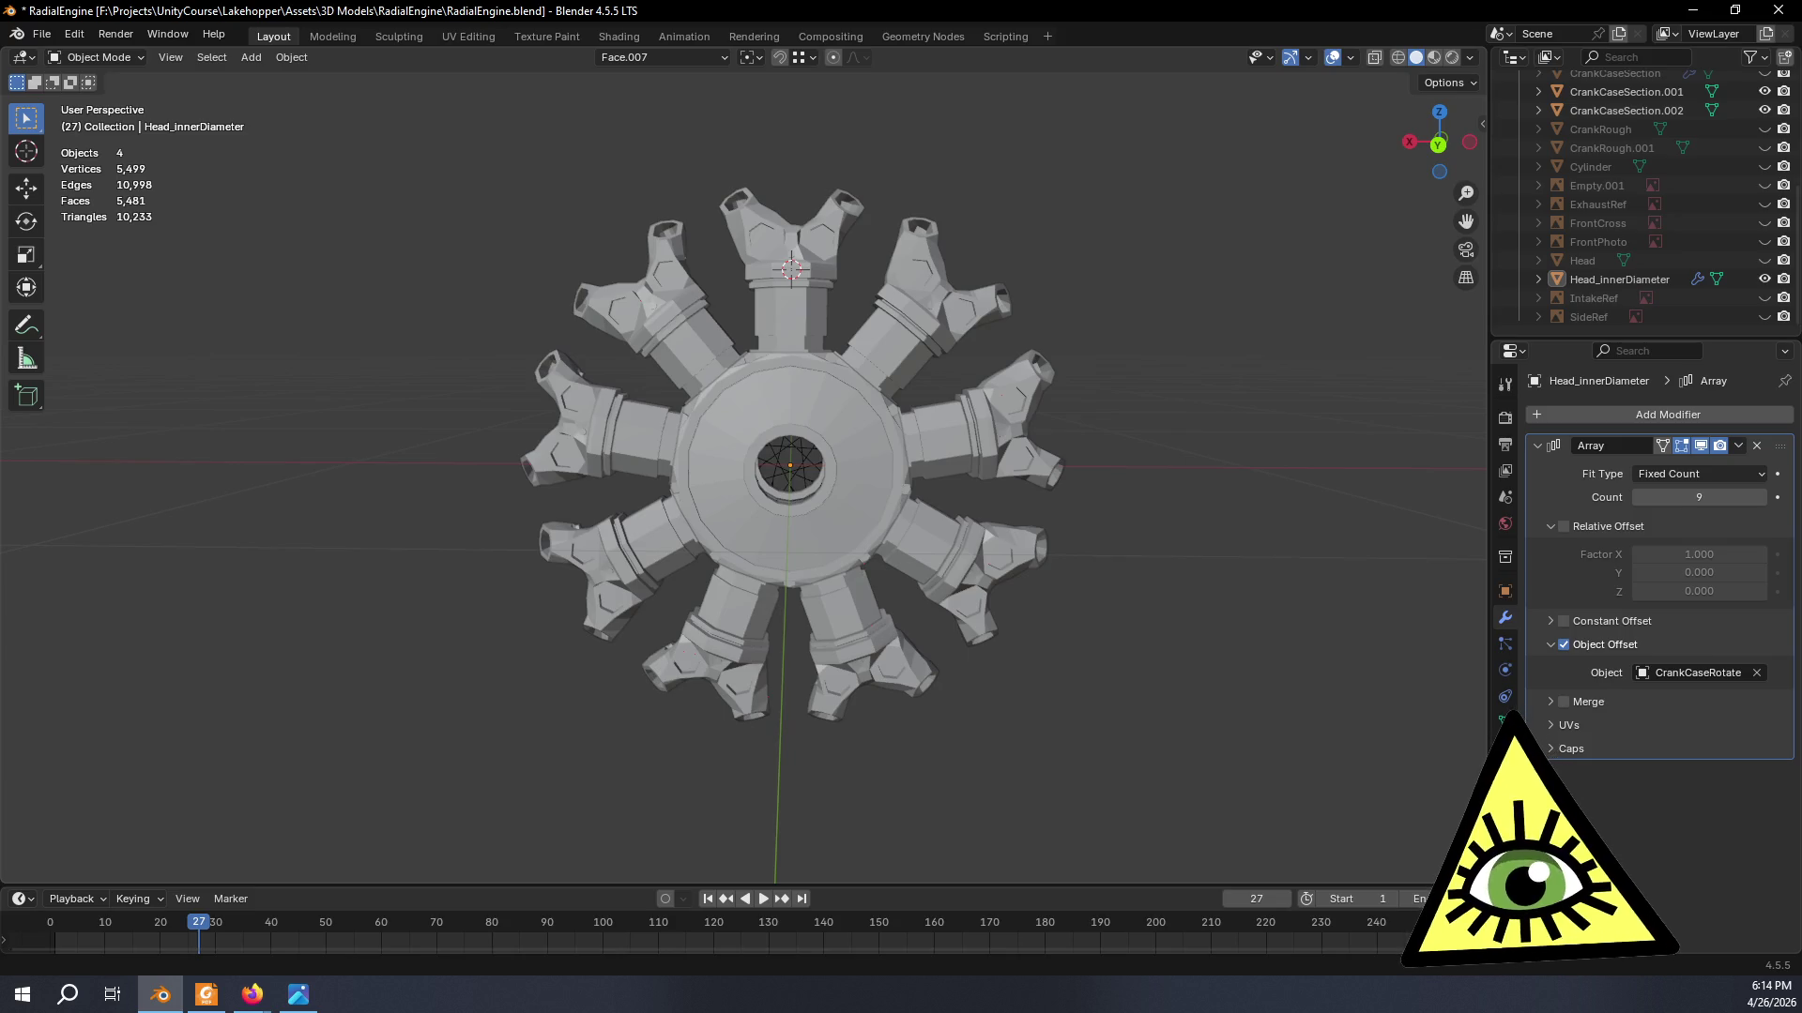